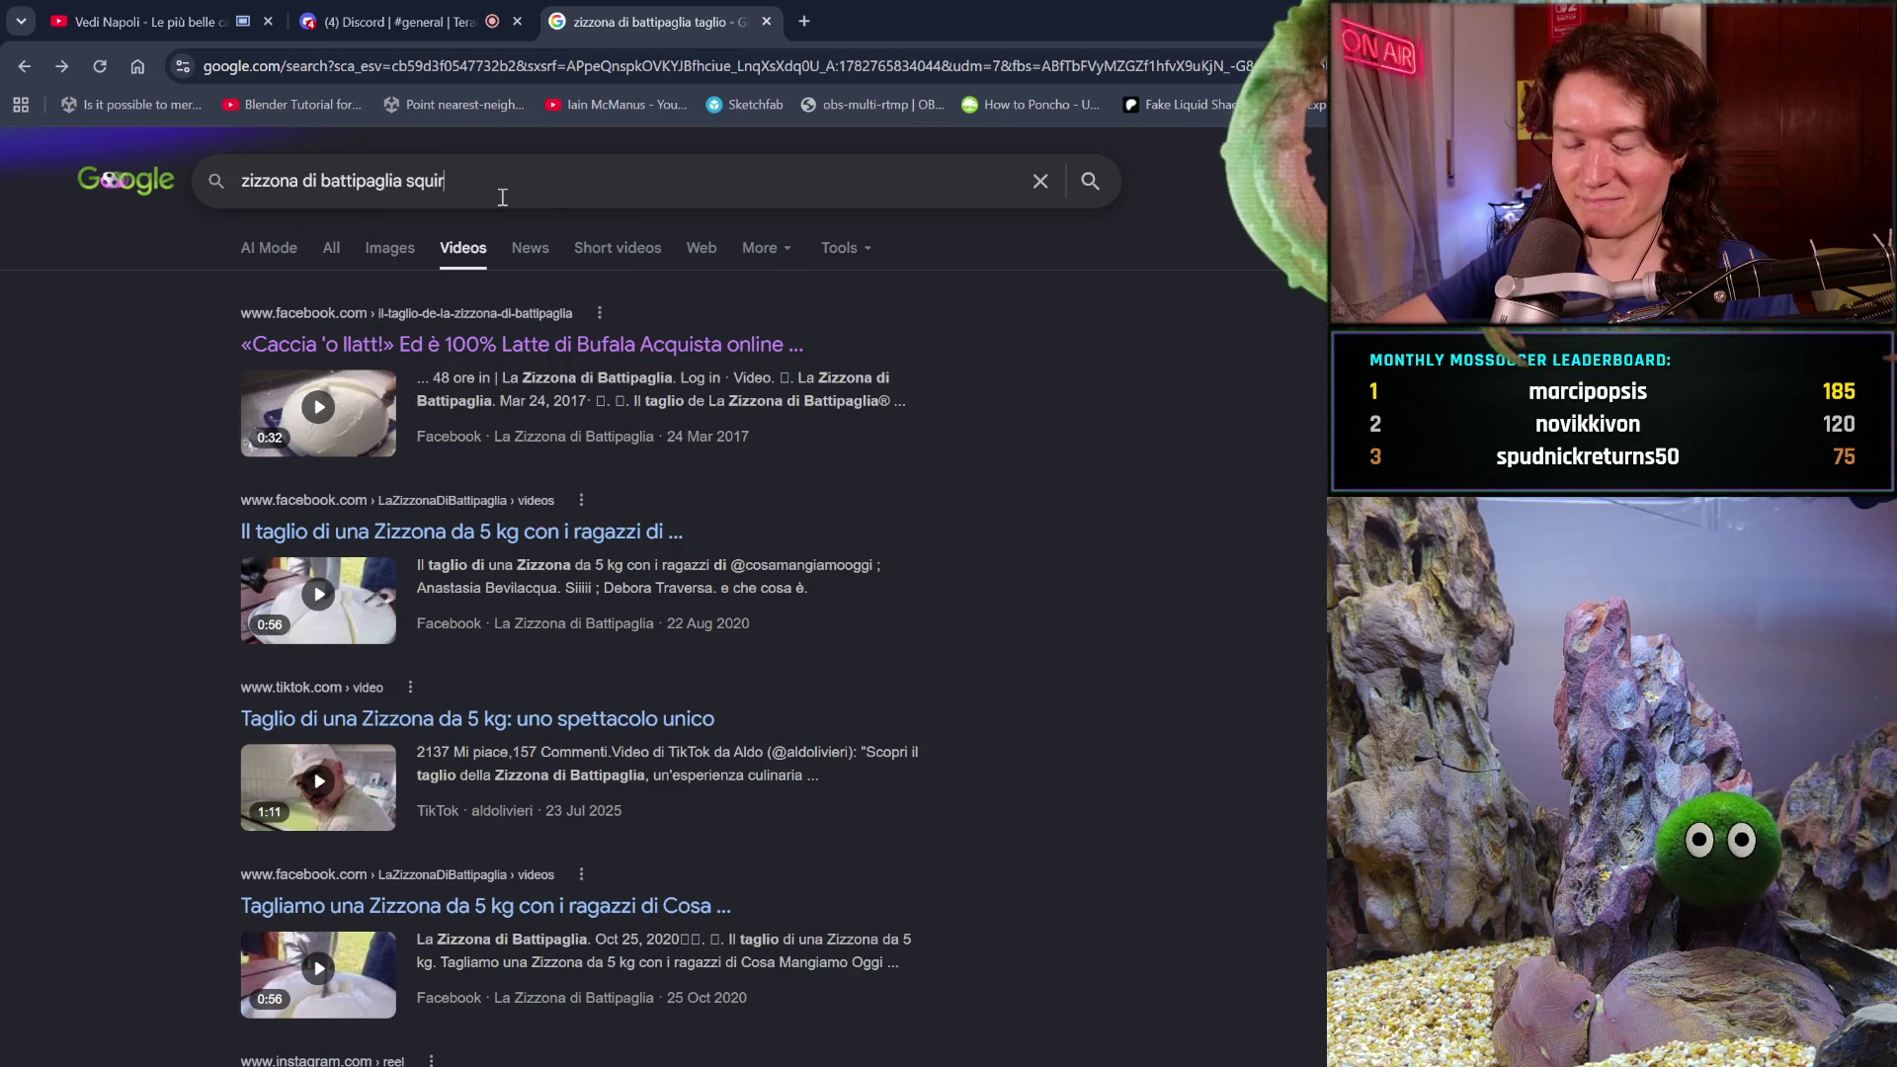
- Run the finished Google query and open the cacc' u latt video result on YouTube
key("Return")
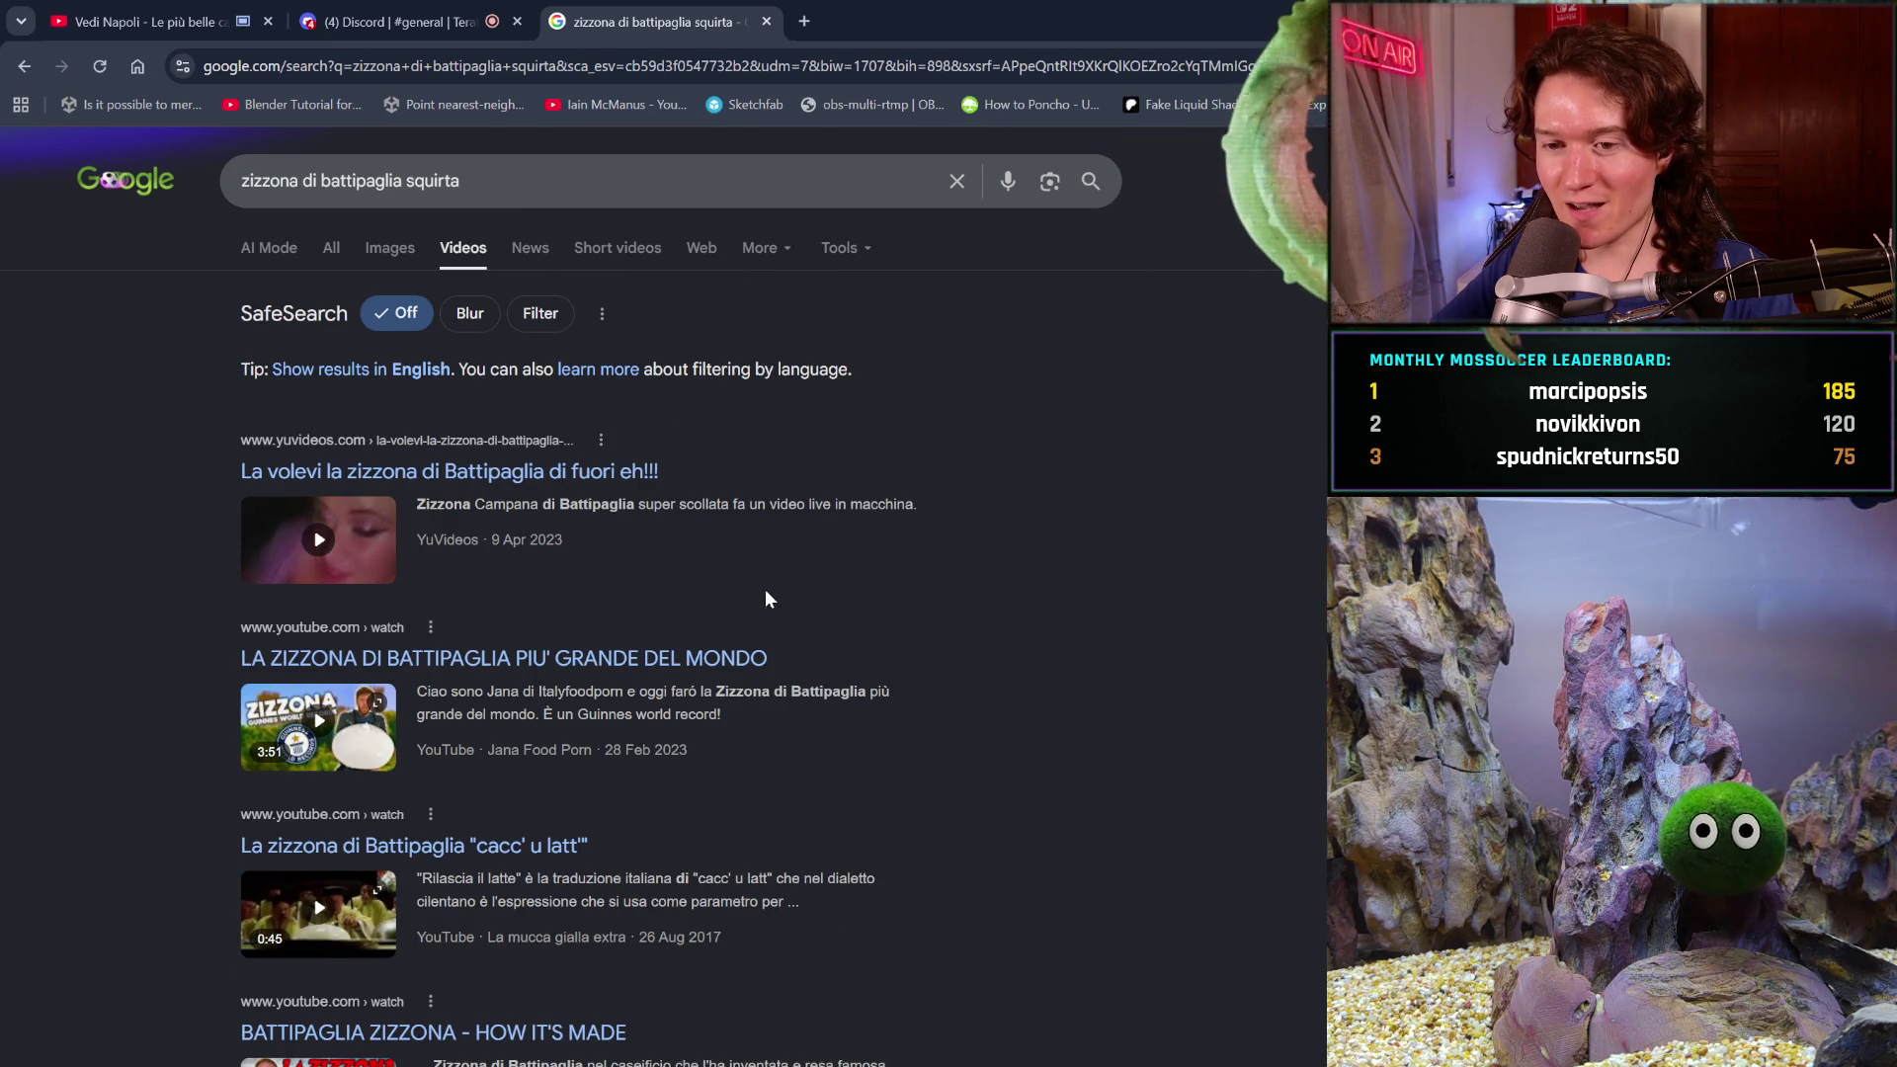
scroll(744, 666, "down", 1)
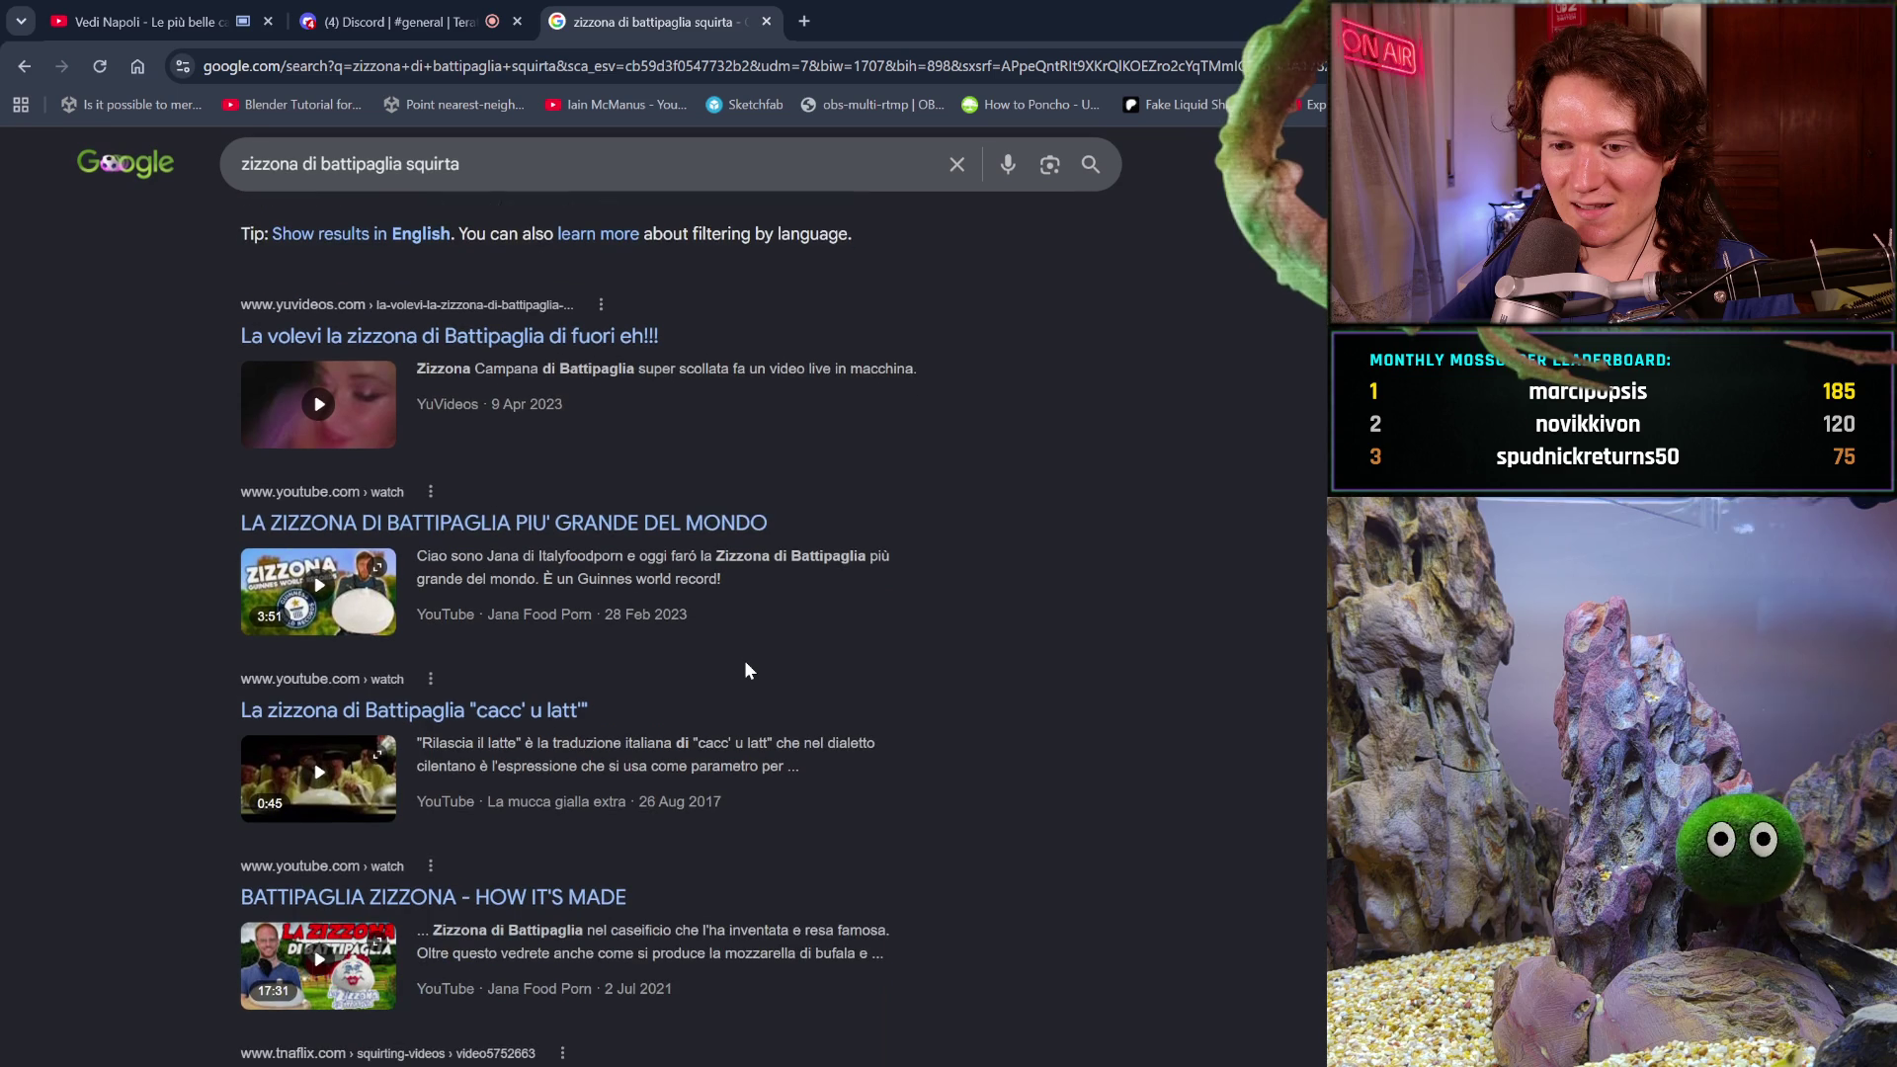
left_click(561, 721)
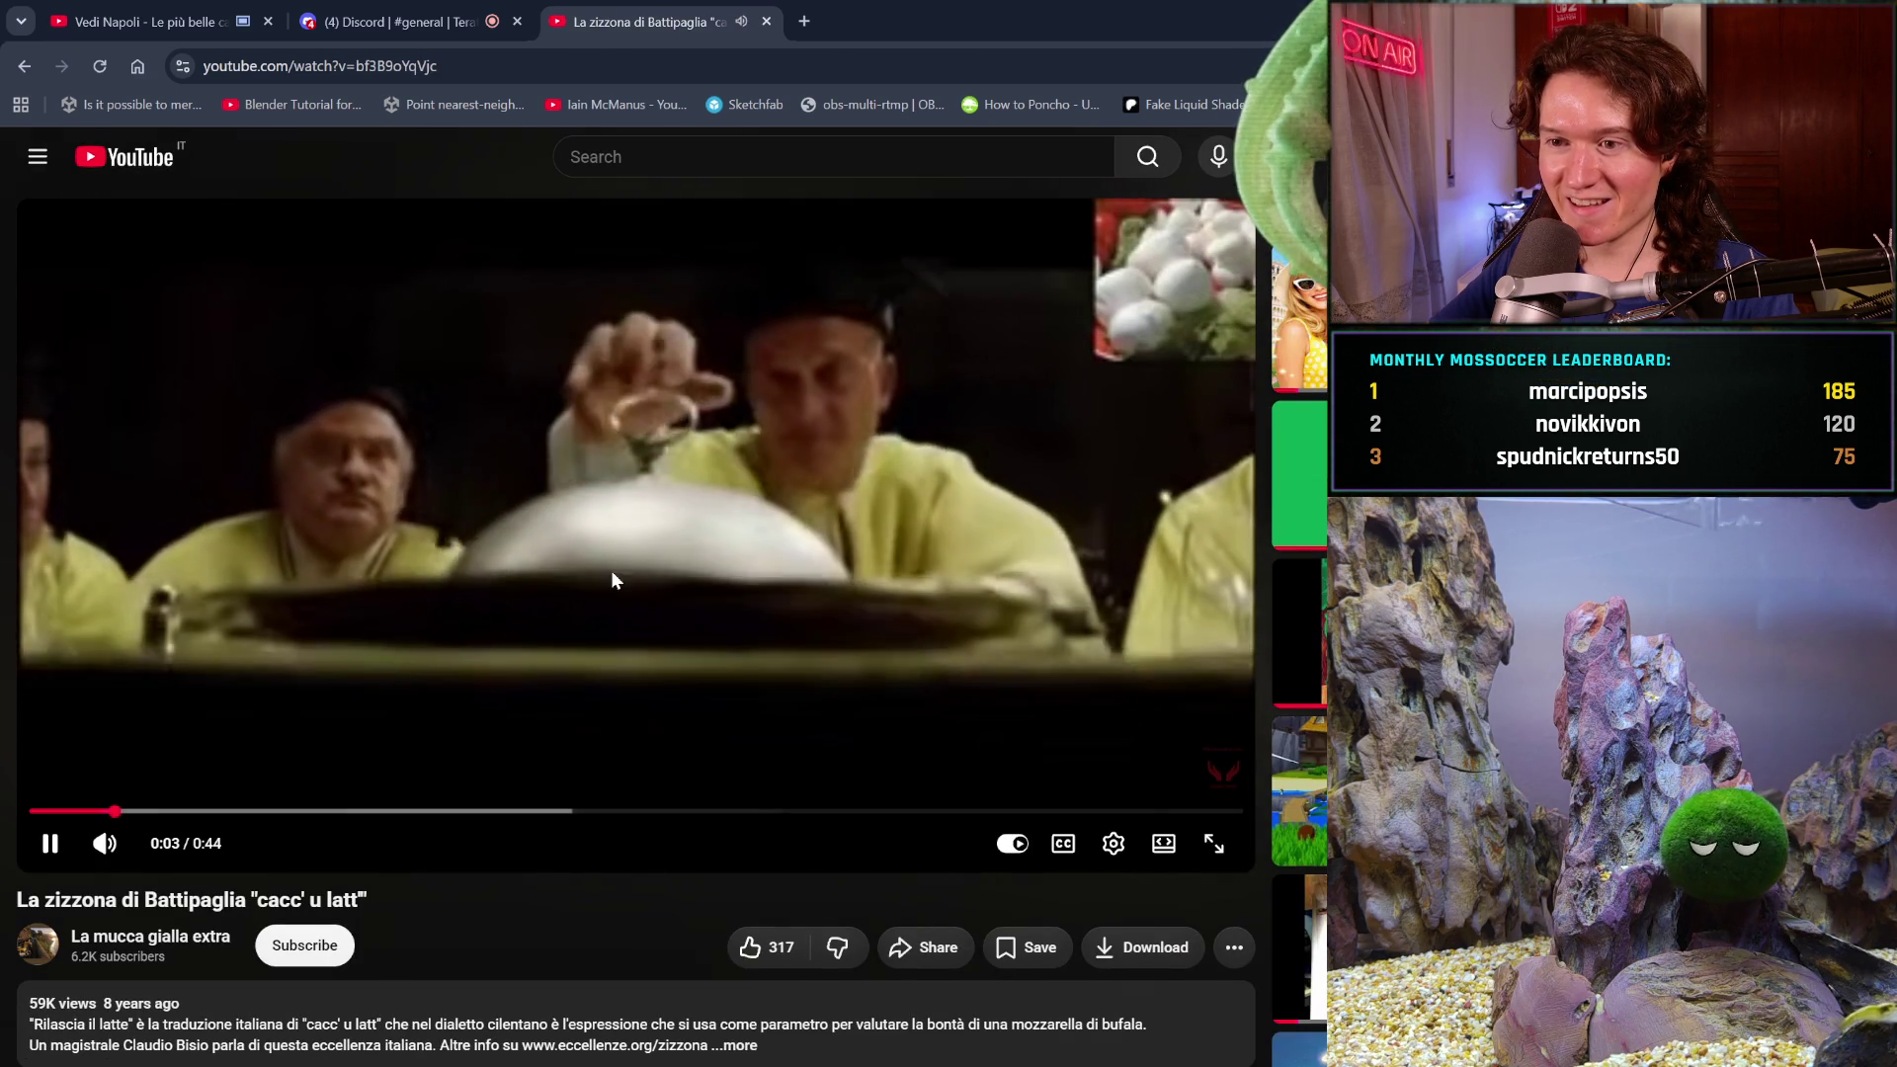
- Check the video quality options in the player settings, then keep watching to the end
left_click(1116, 852)
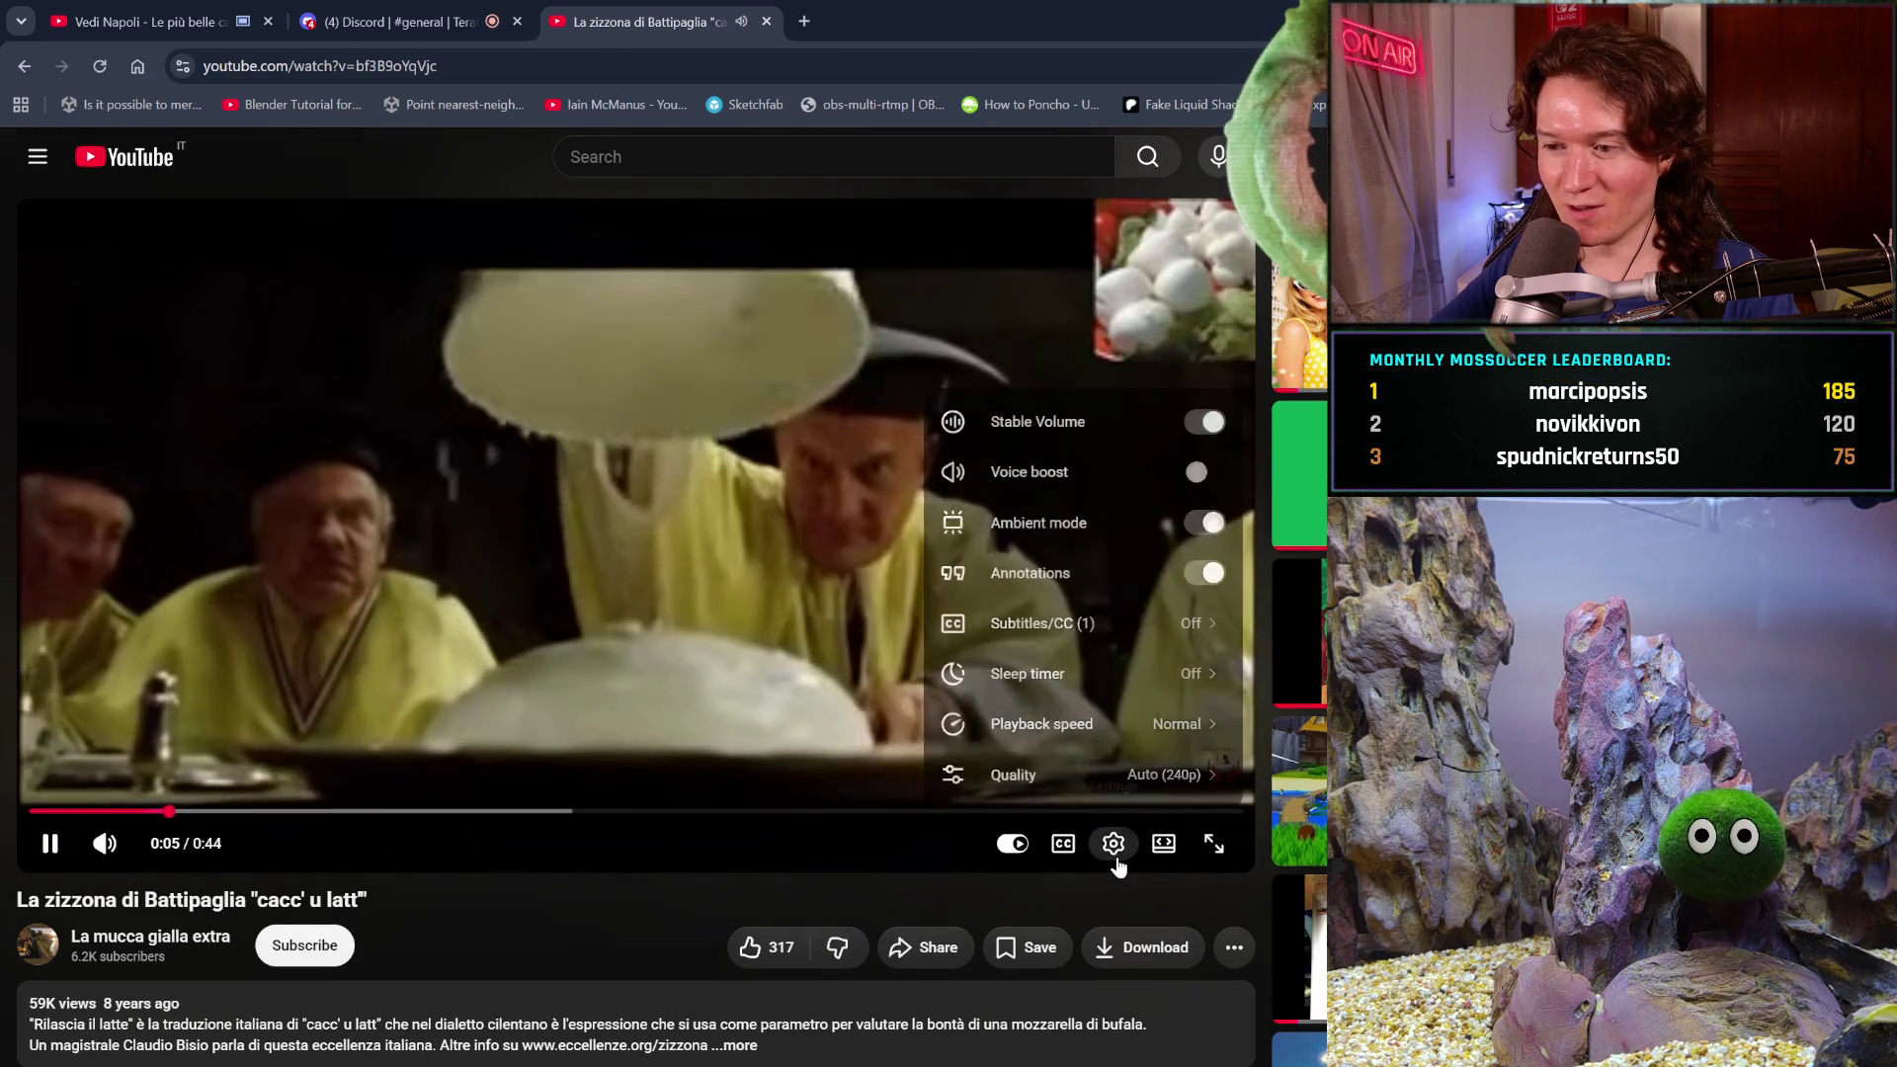
left_click(1138, 782)
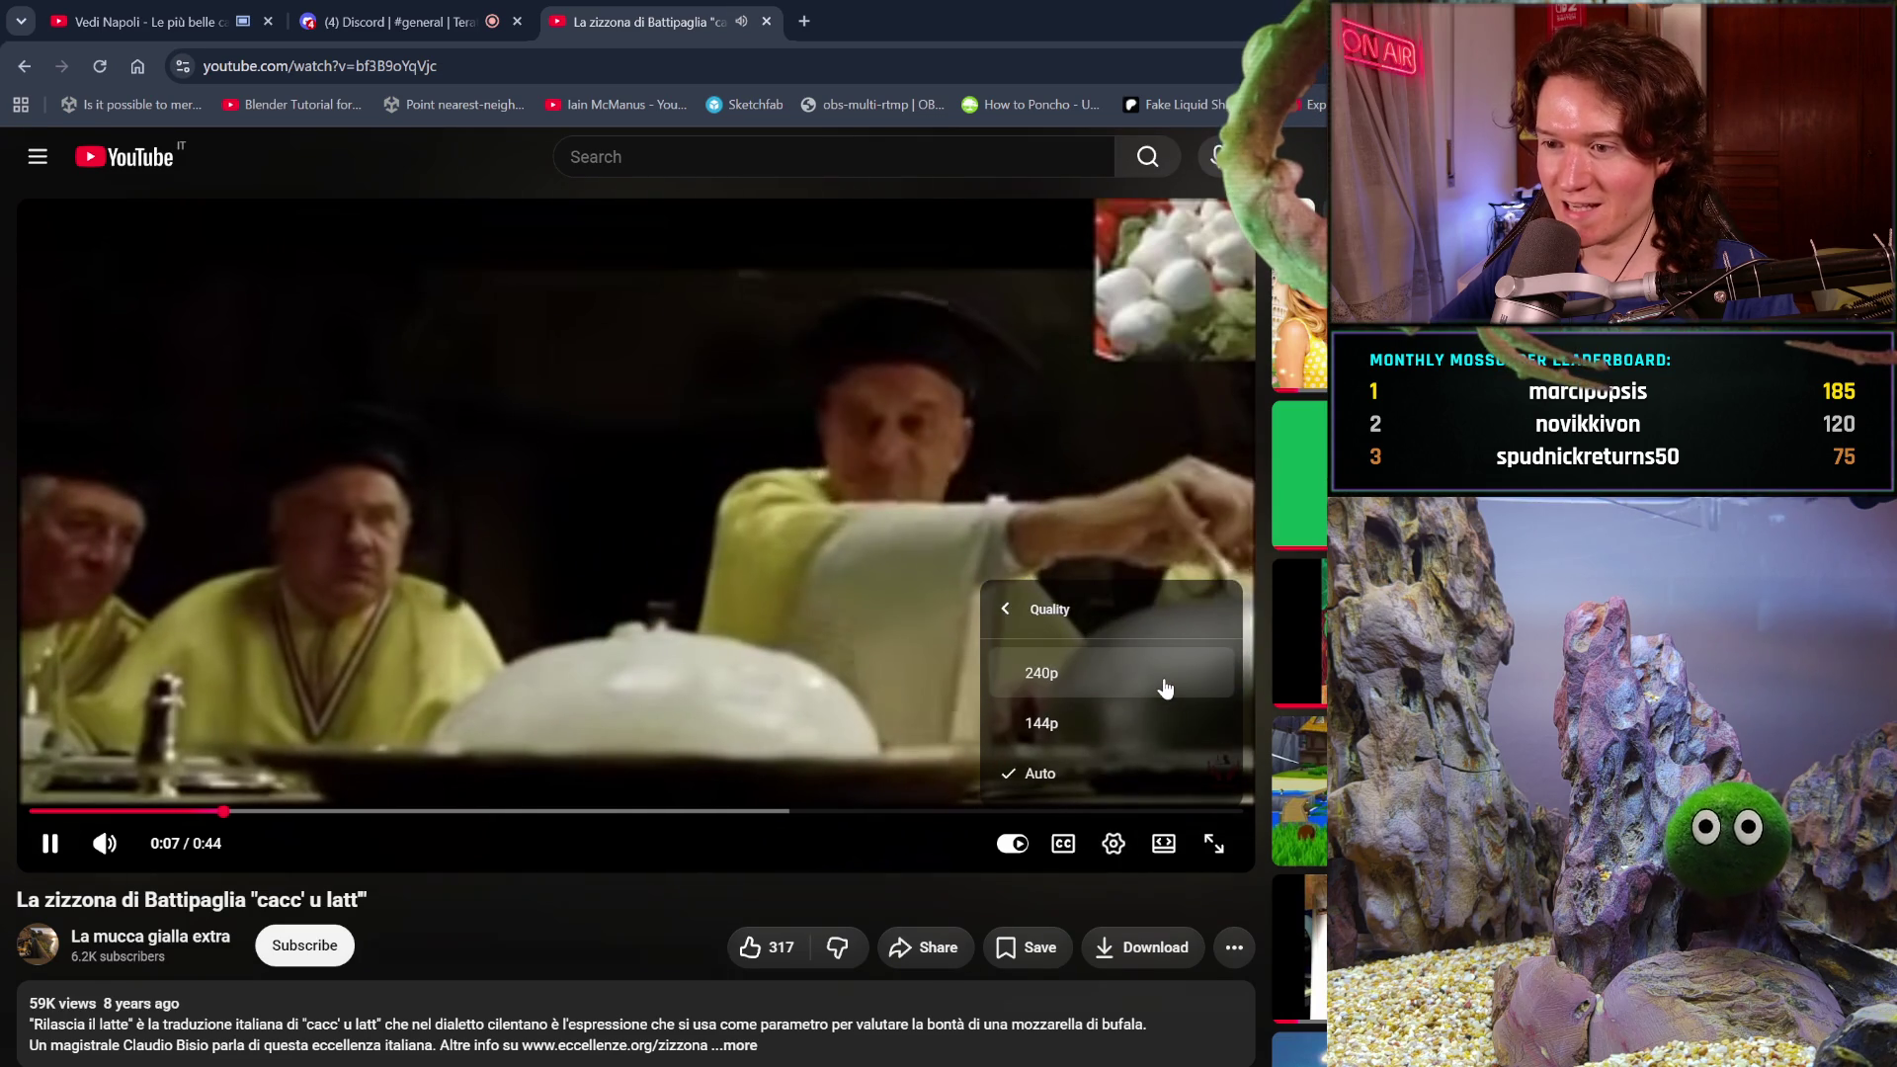
left_click(585, 999)
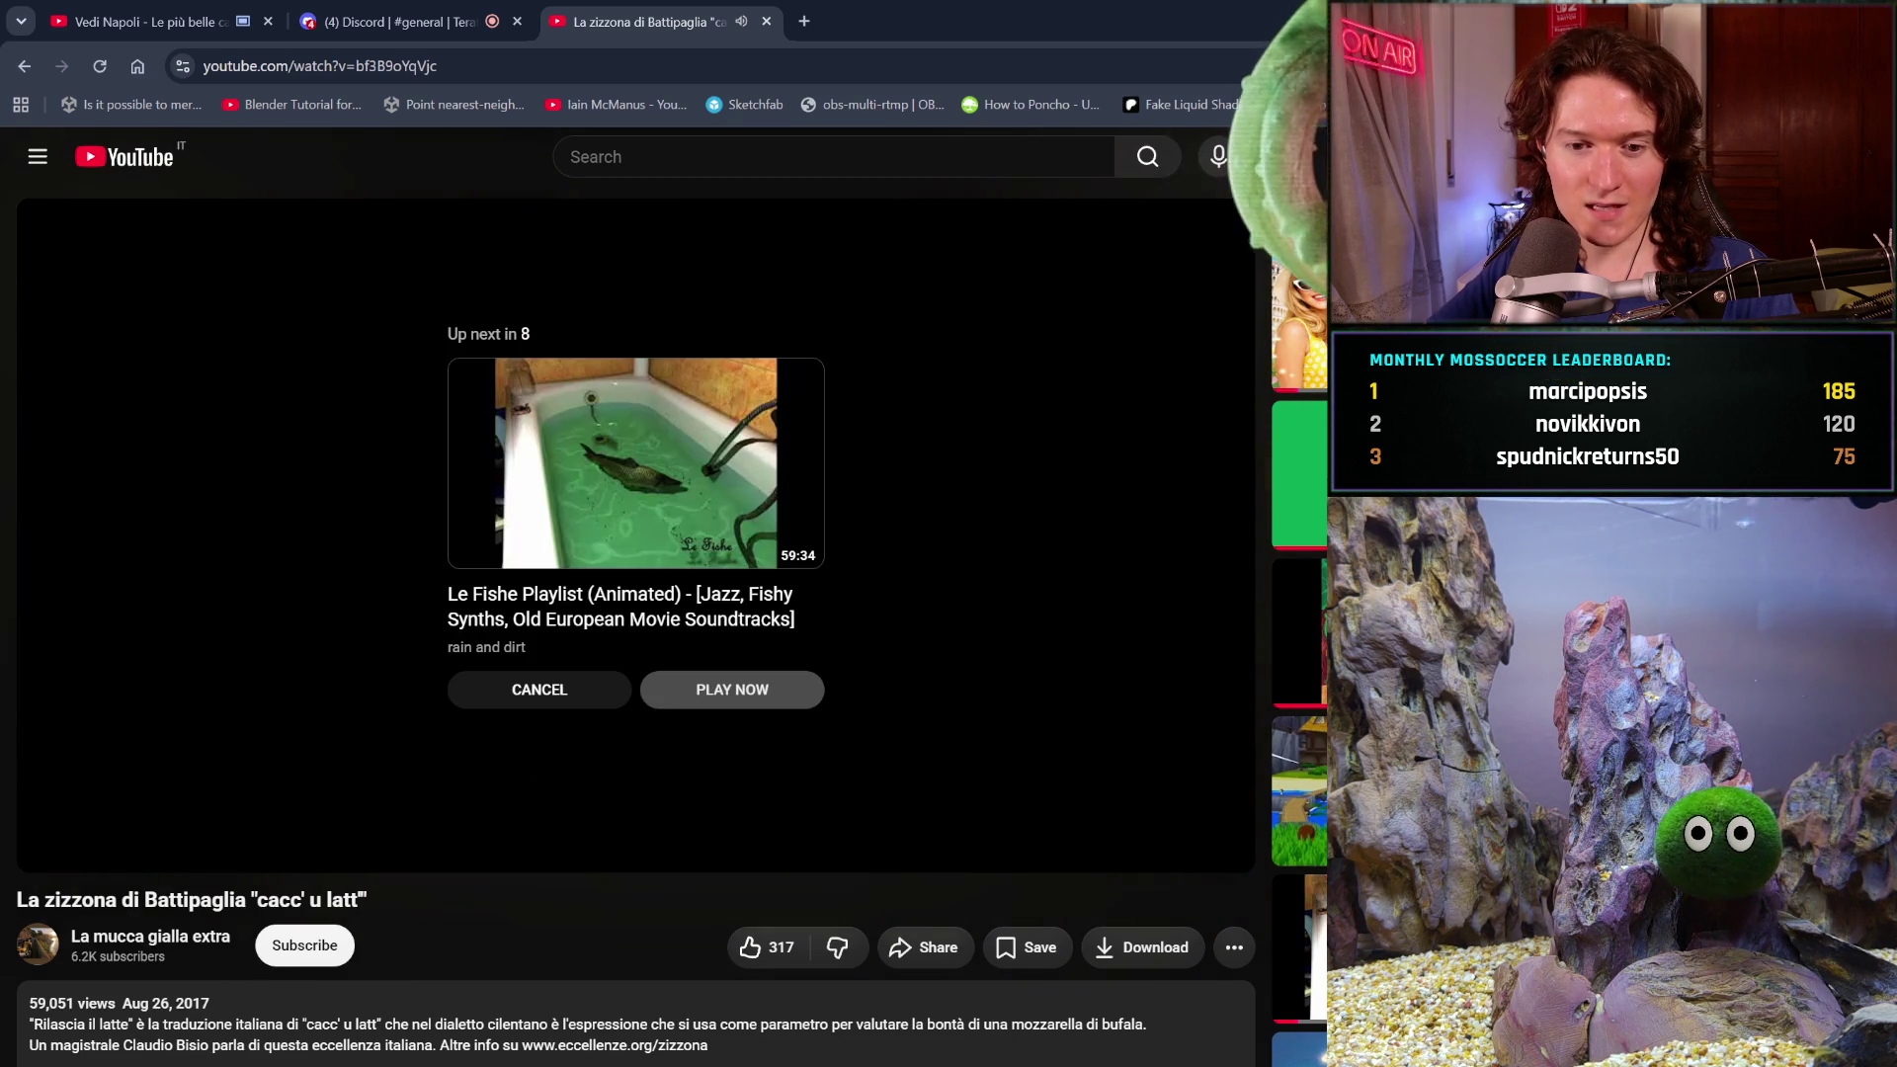
- Search Google for 'tette della monaca' from a blank page, then return to the Vedi Napoli video
left_click(123, 63)
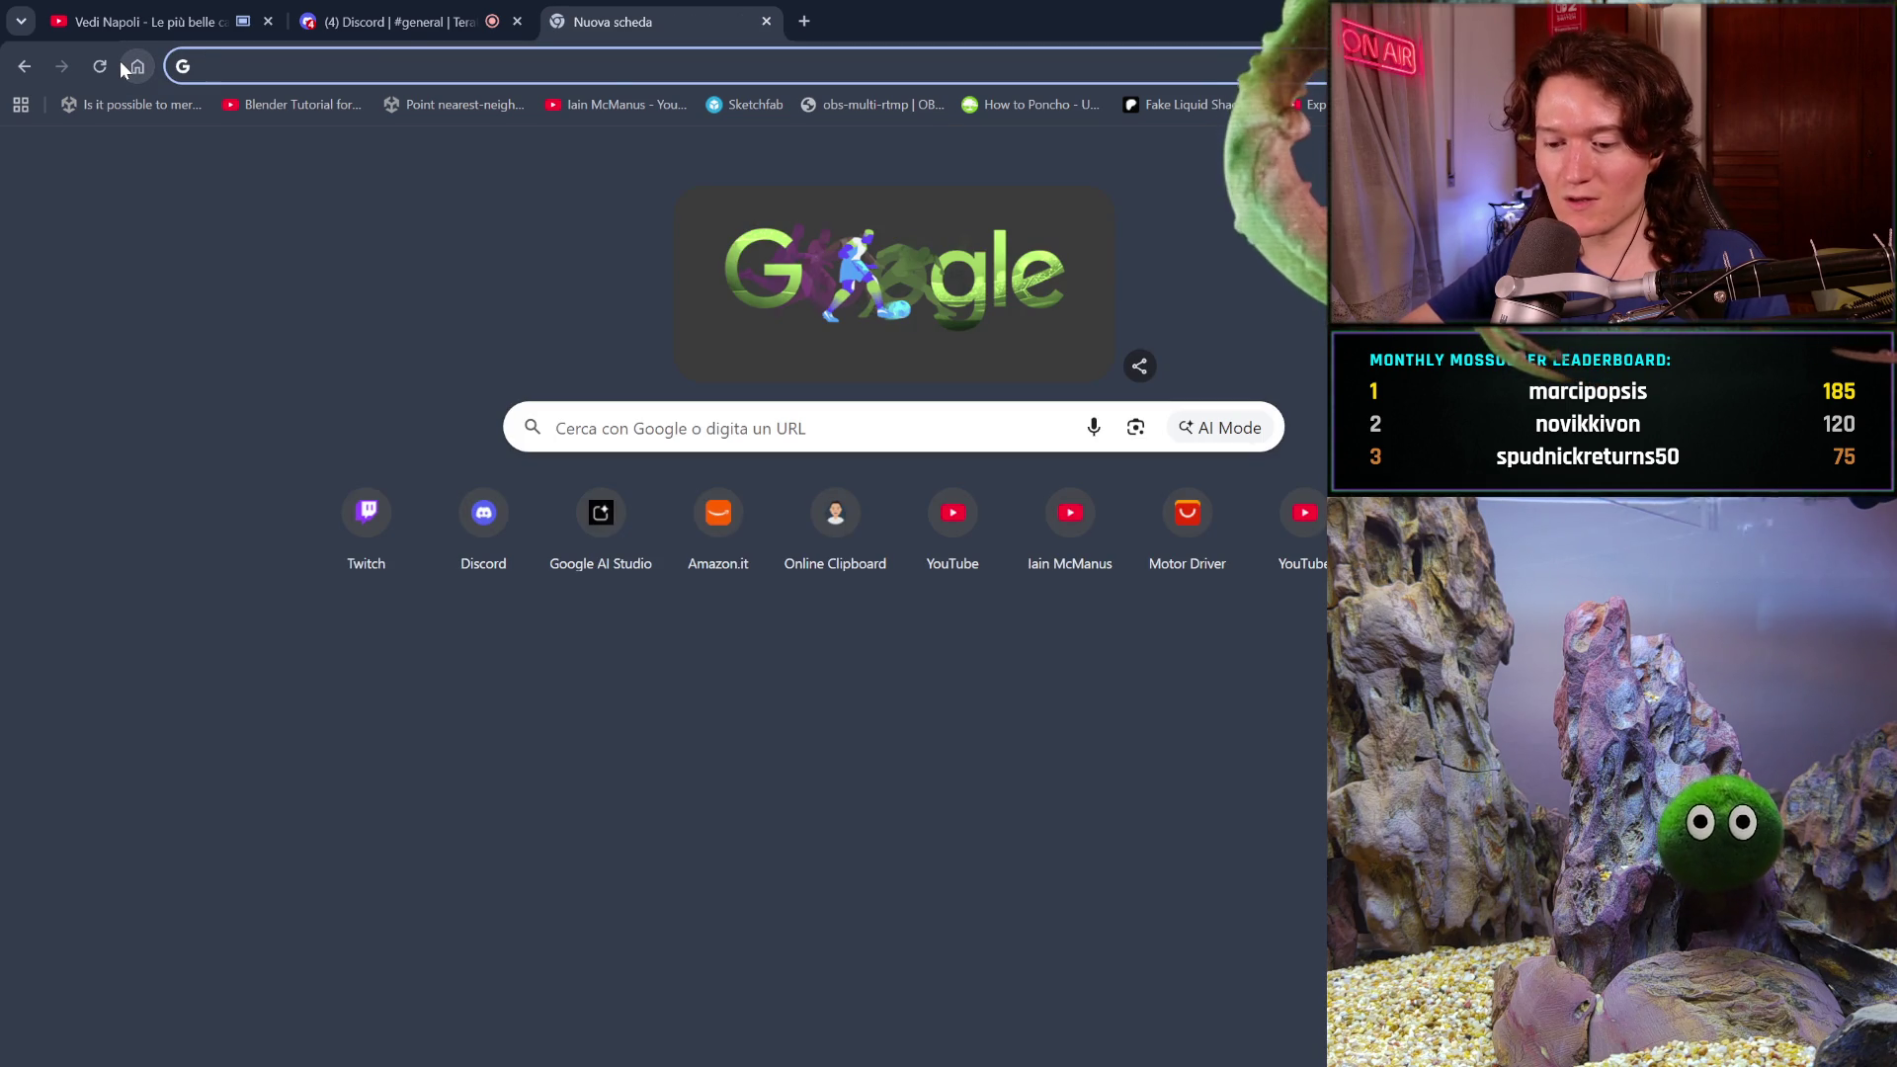
type("tette delle")
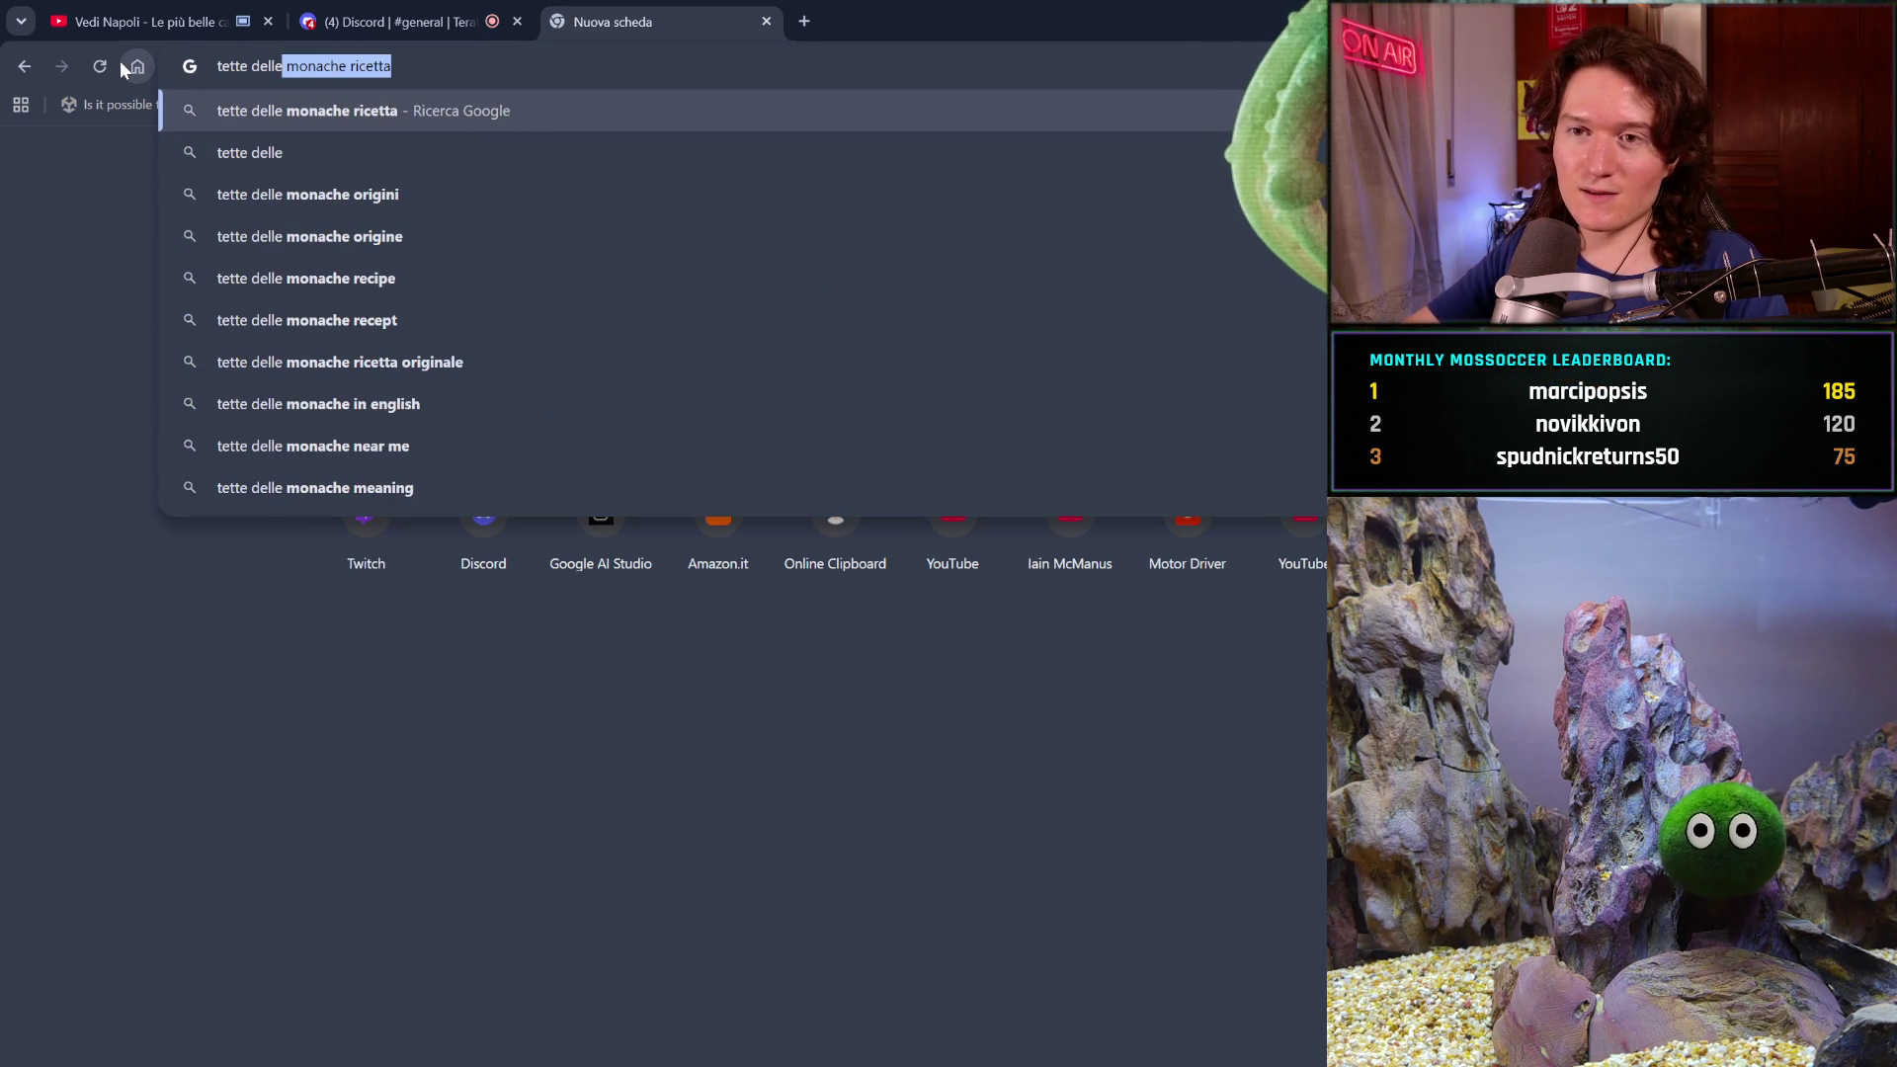
key("Return")
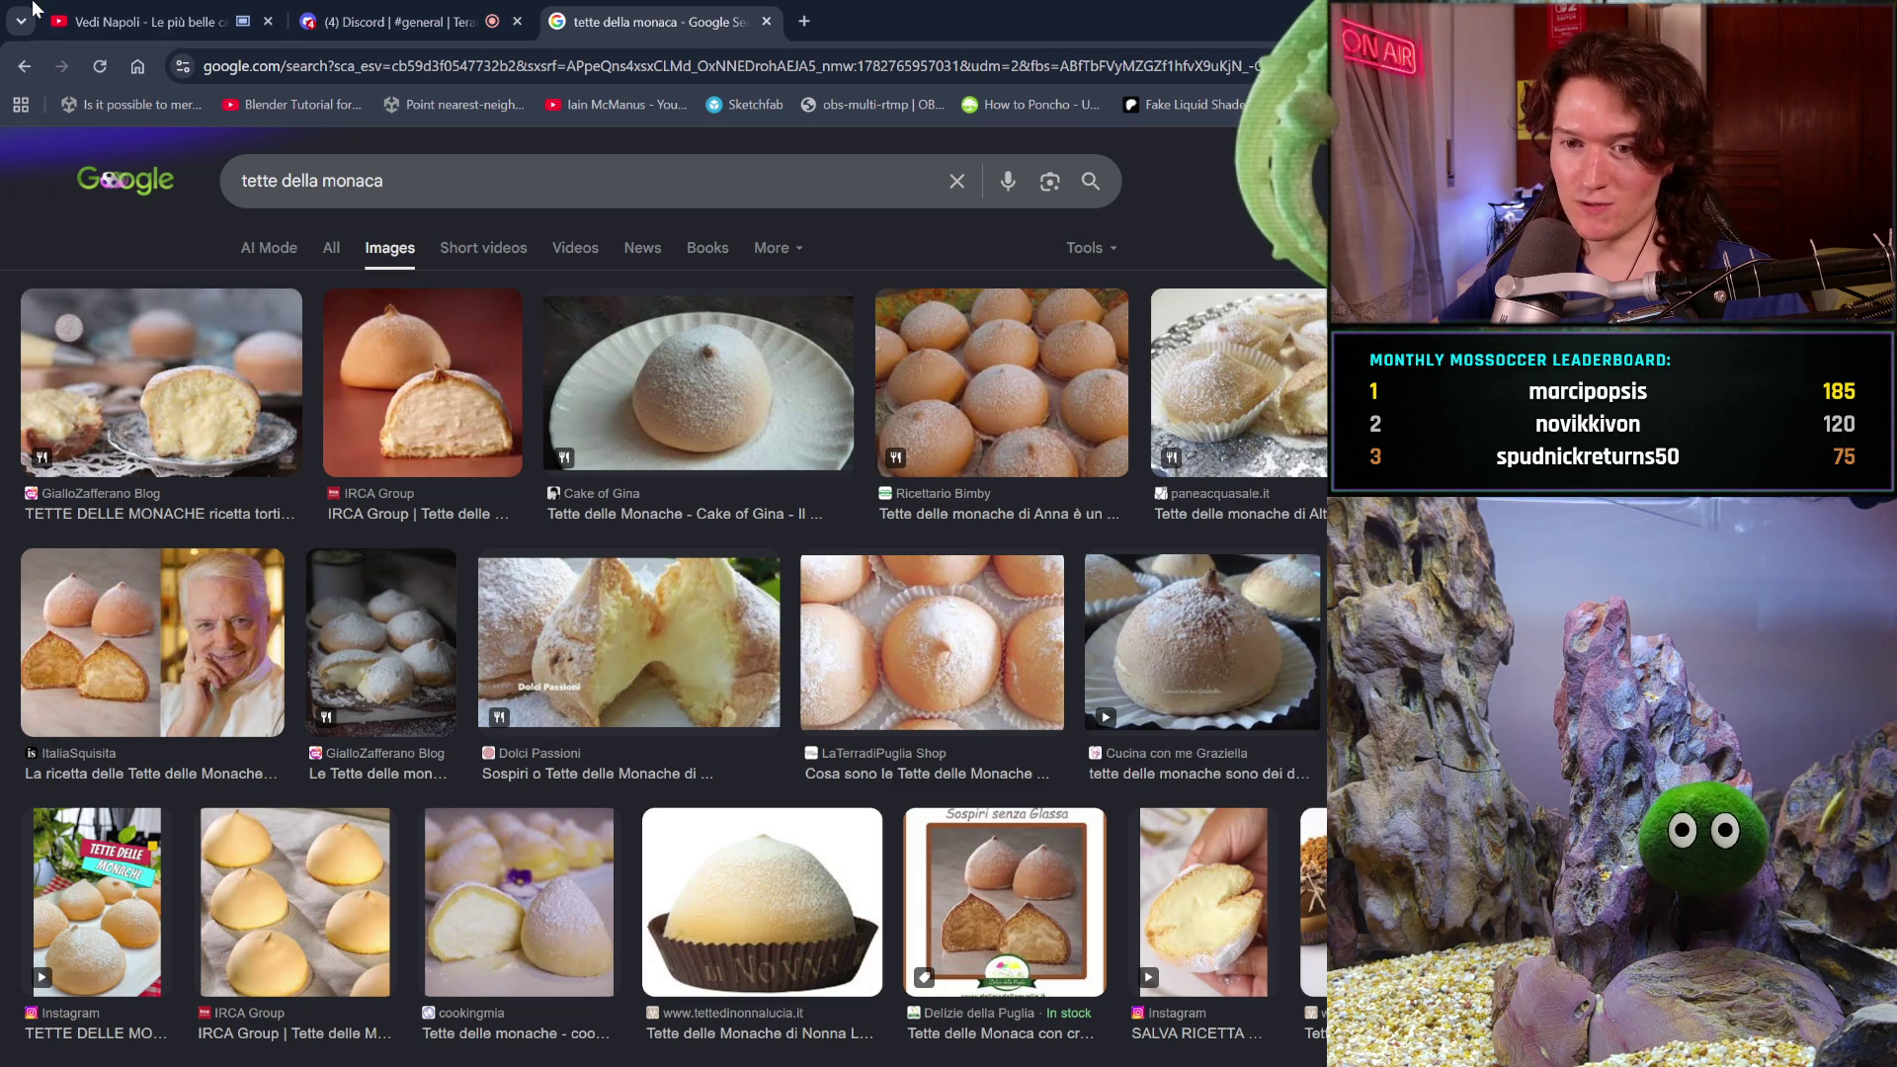
left_click(68, 20)
- Resume playing the Vedi Napoli music video and close the tette della monaca search tab
left_click(540, 361)
mouse_move(540, 371)
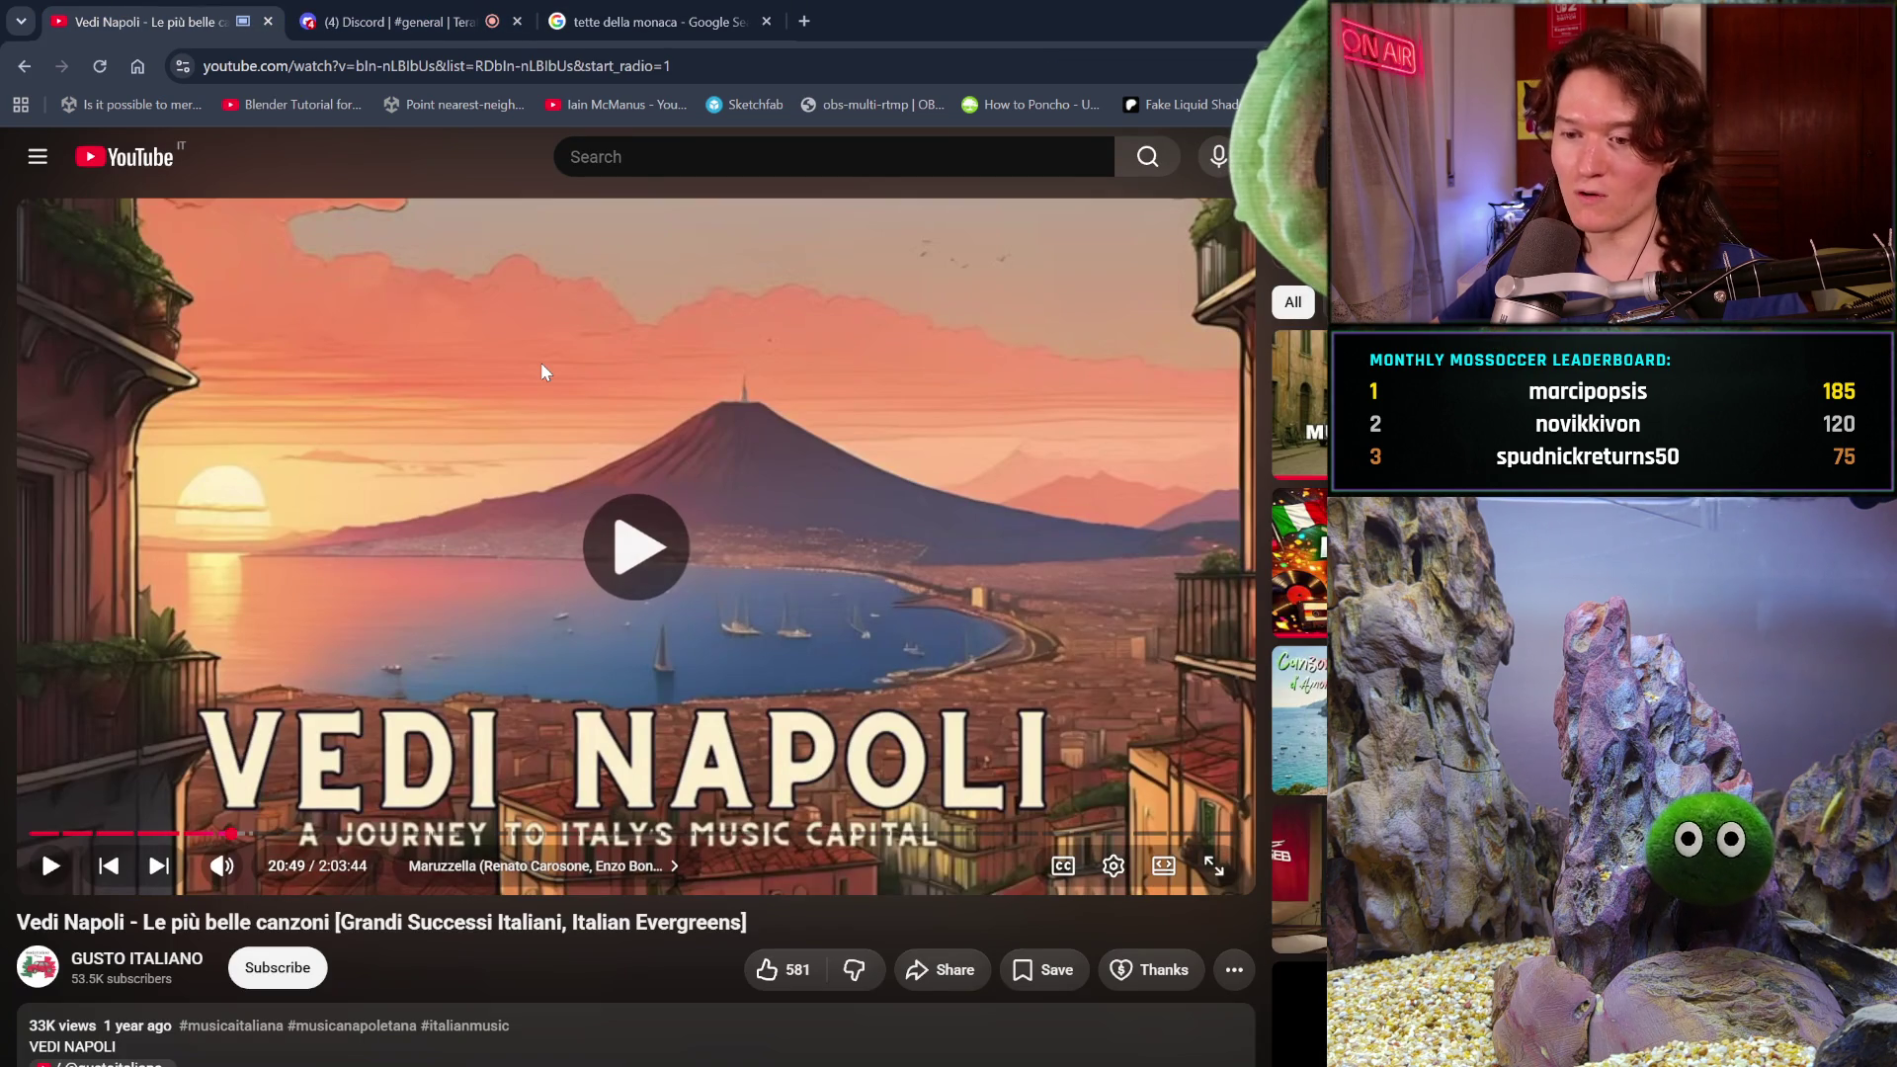
left_click(542, 363)
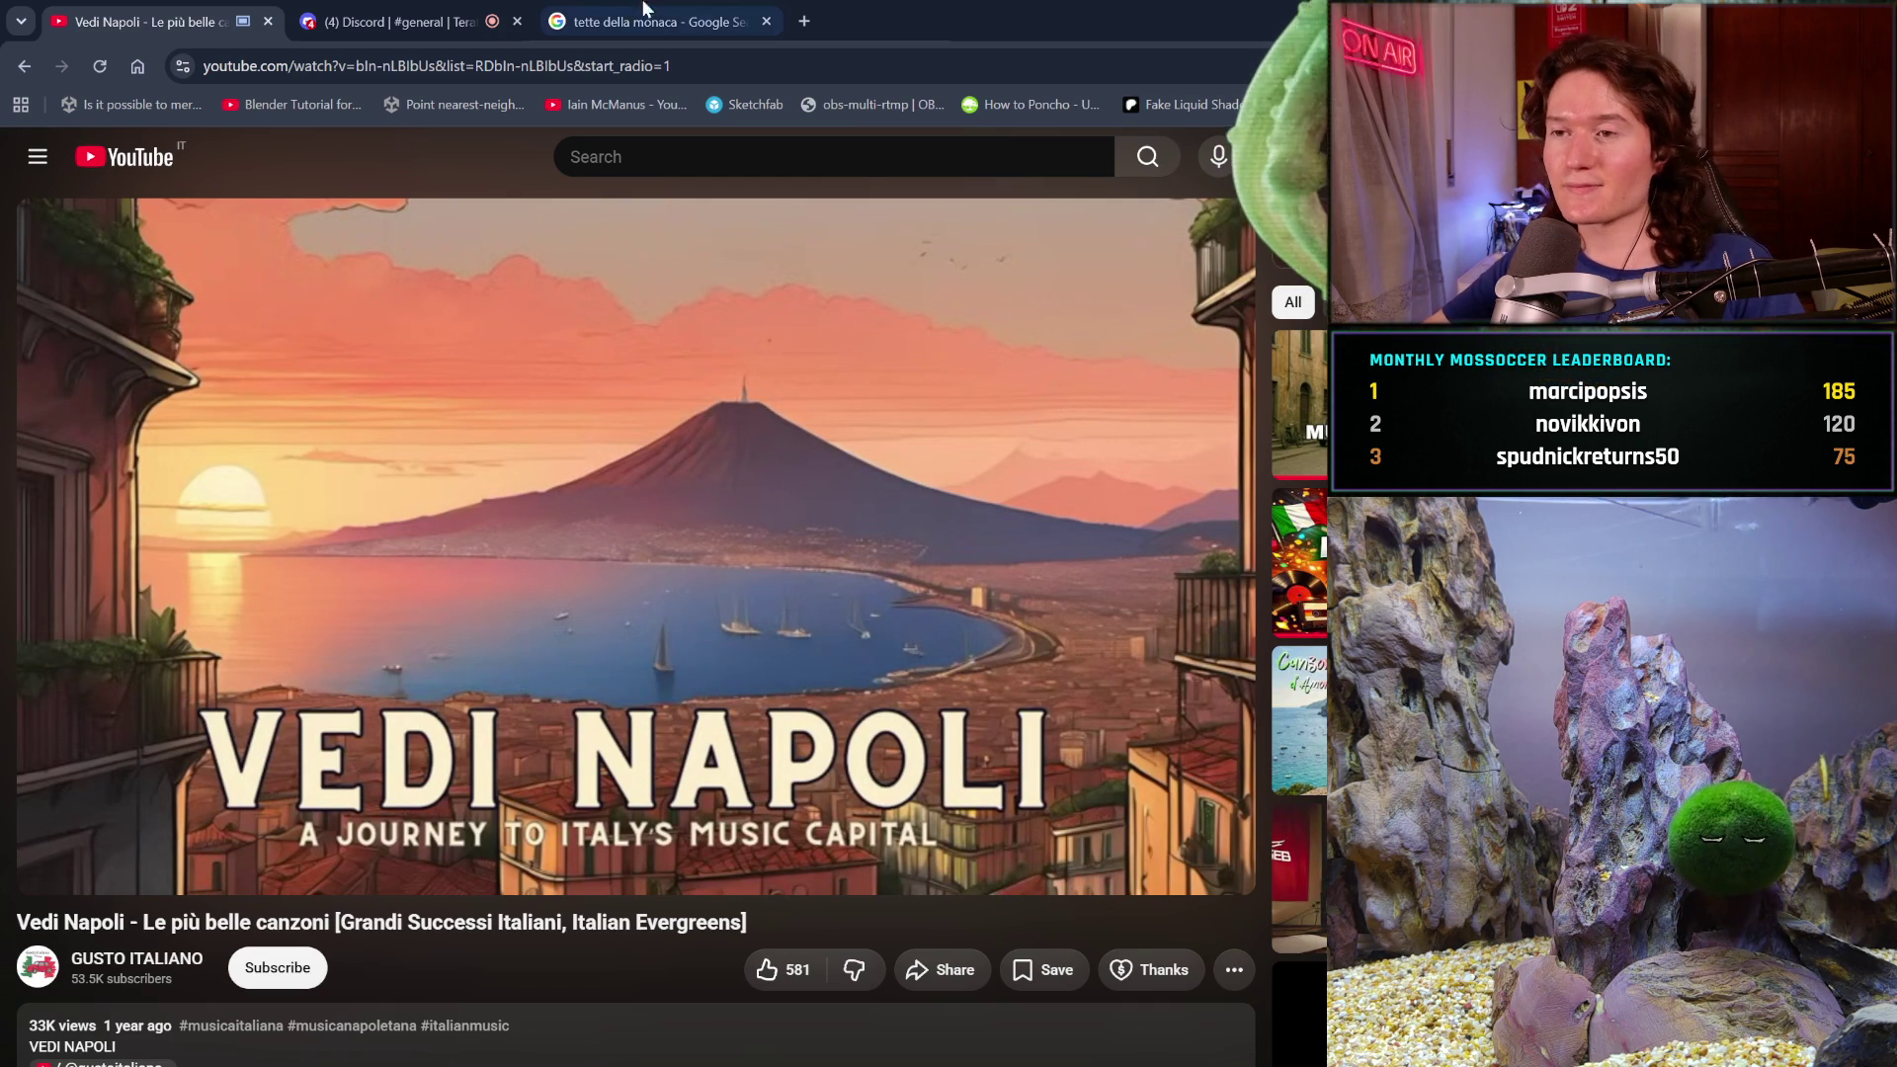
left_click(767, 21)
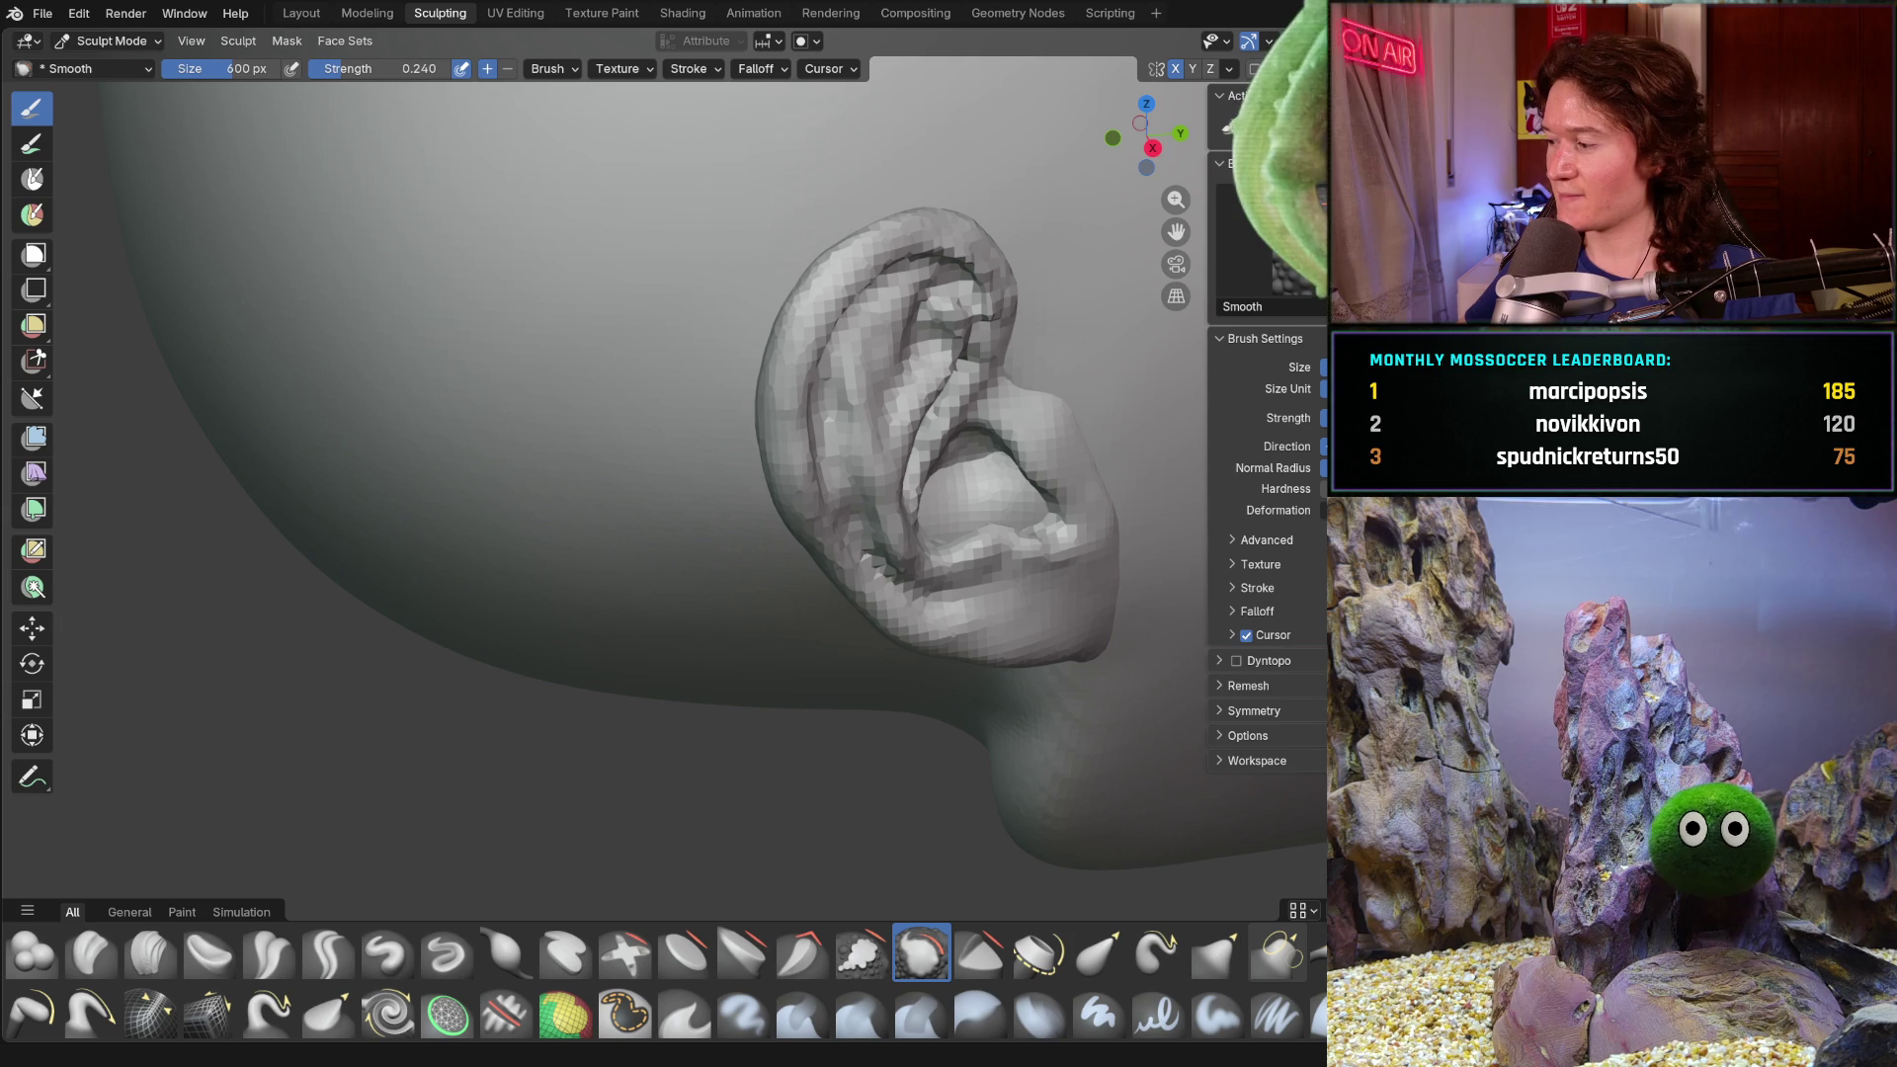
- Frame the ear from the side and set the Grab brush to 358 px
mouse_move(889, 593)
middle_mouse_down()
mouse_move(844, 638)
mouse_move(890, 593)
middle_mouse_up()
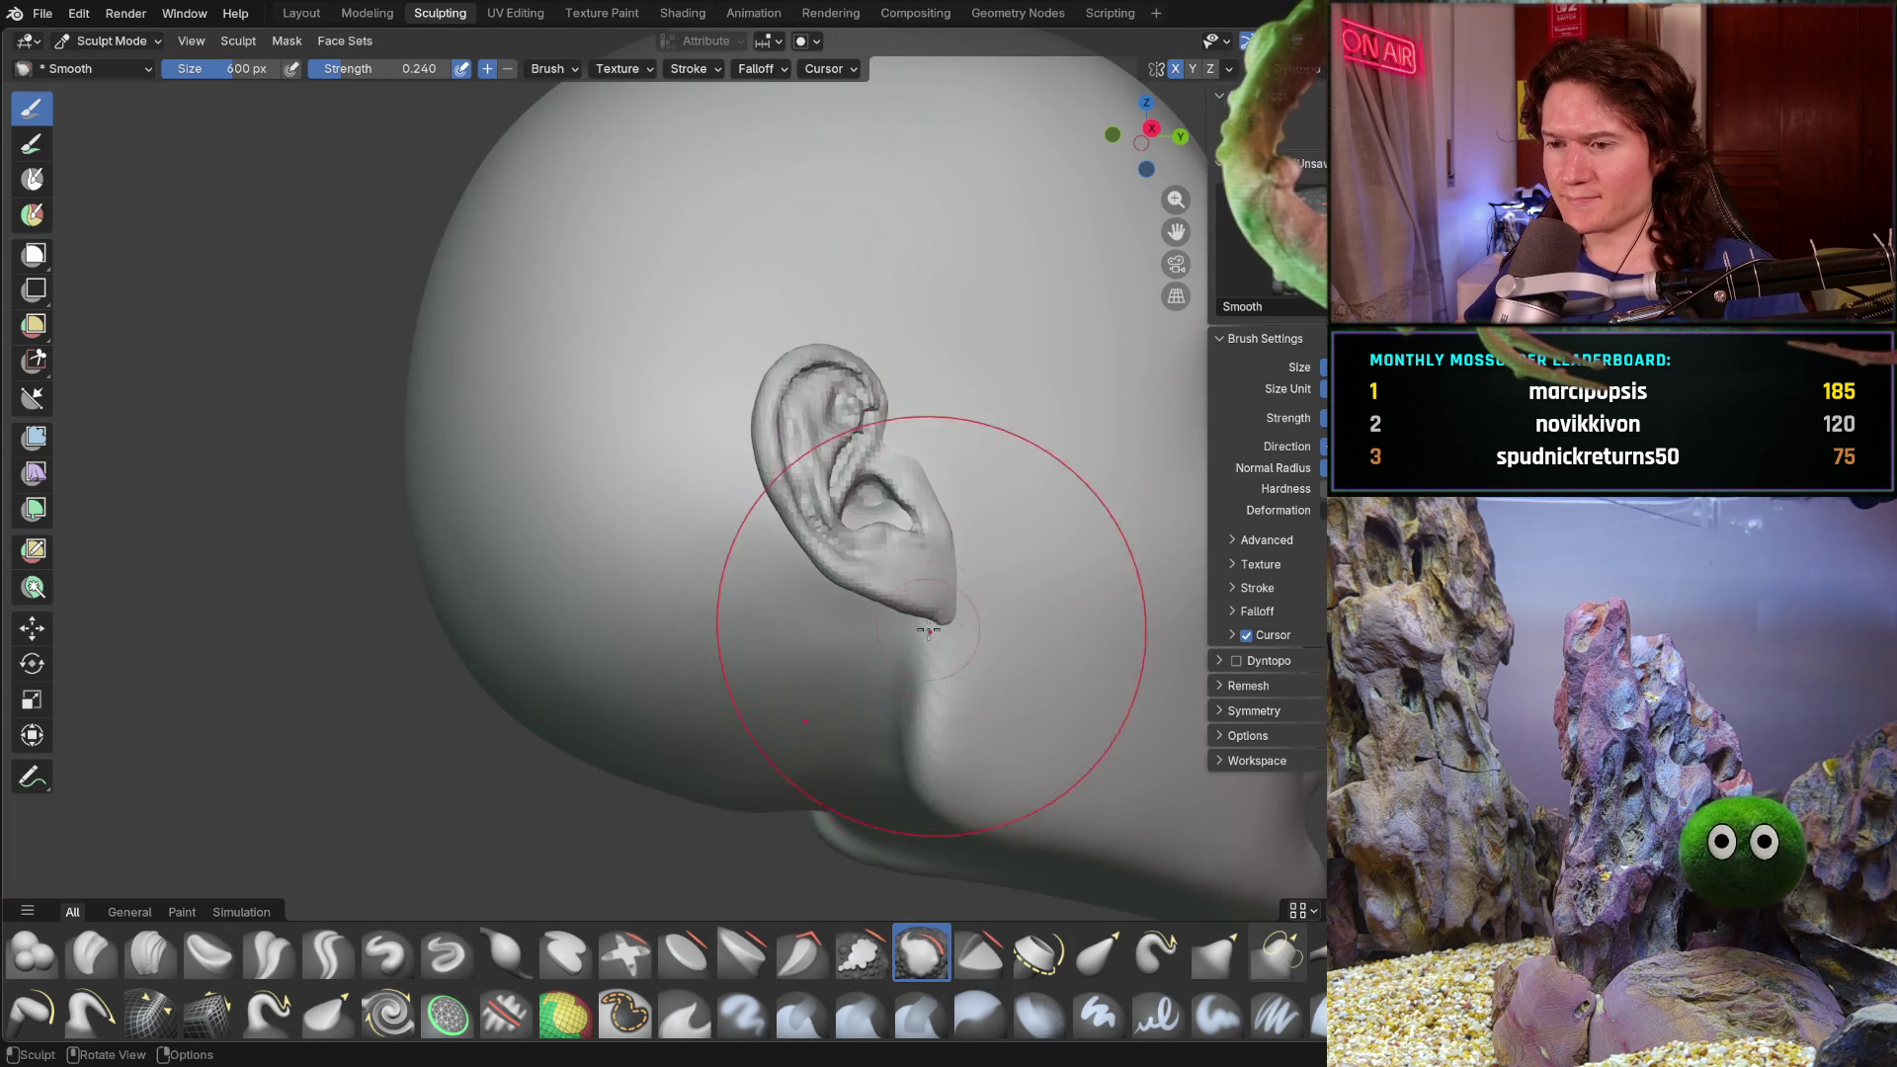
scroll(846, 573, "up", 2)
scroll(657, 677, "up", 2)
scroll(748, 674, "up", 3)
key("g")
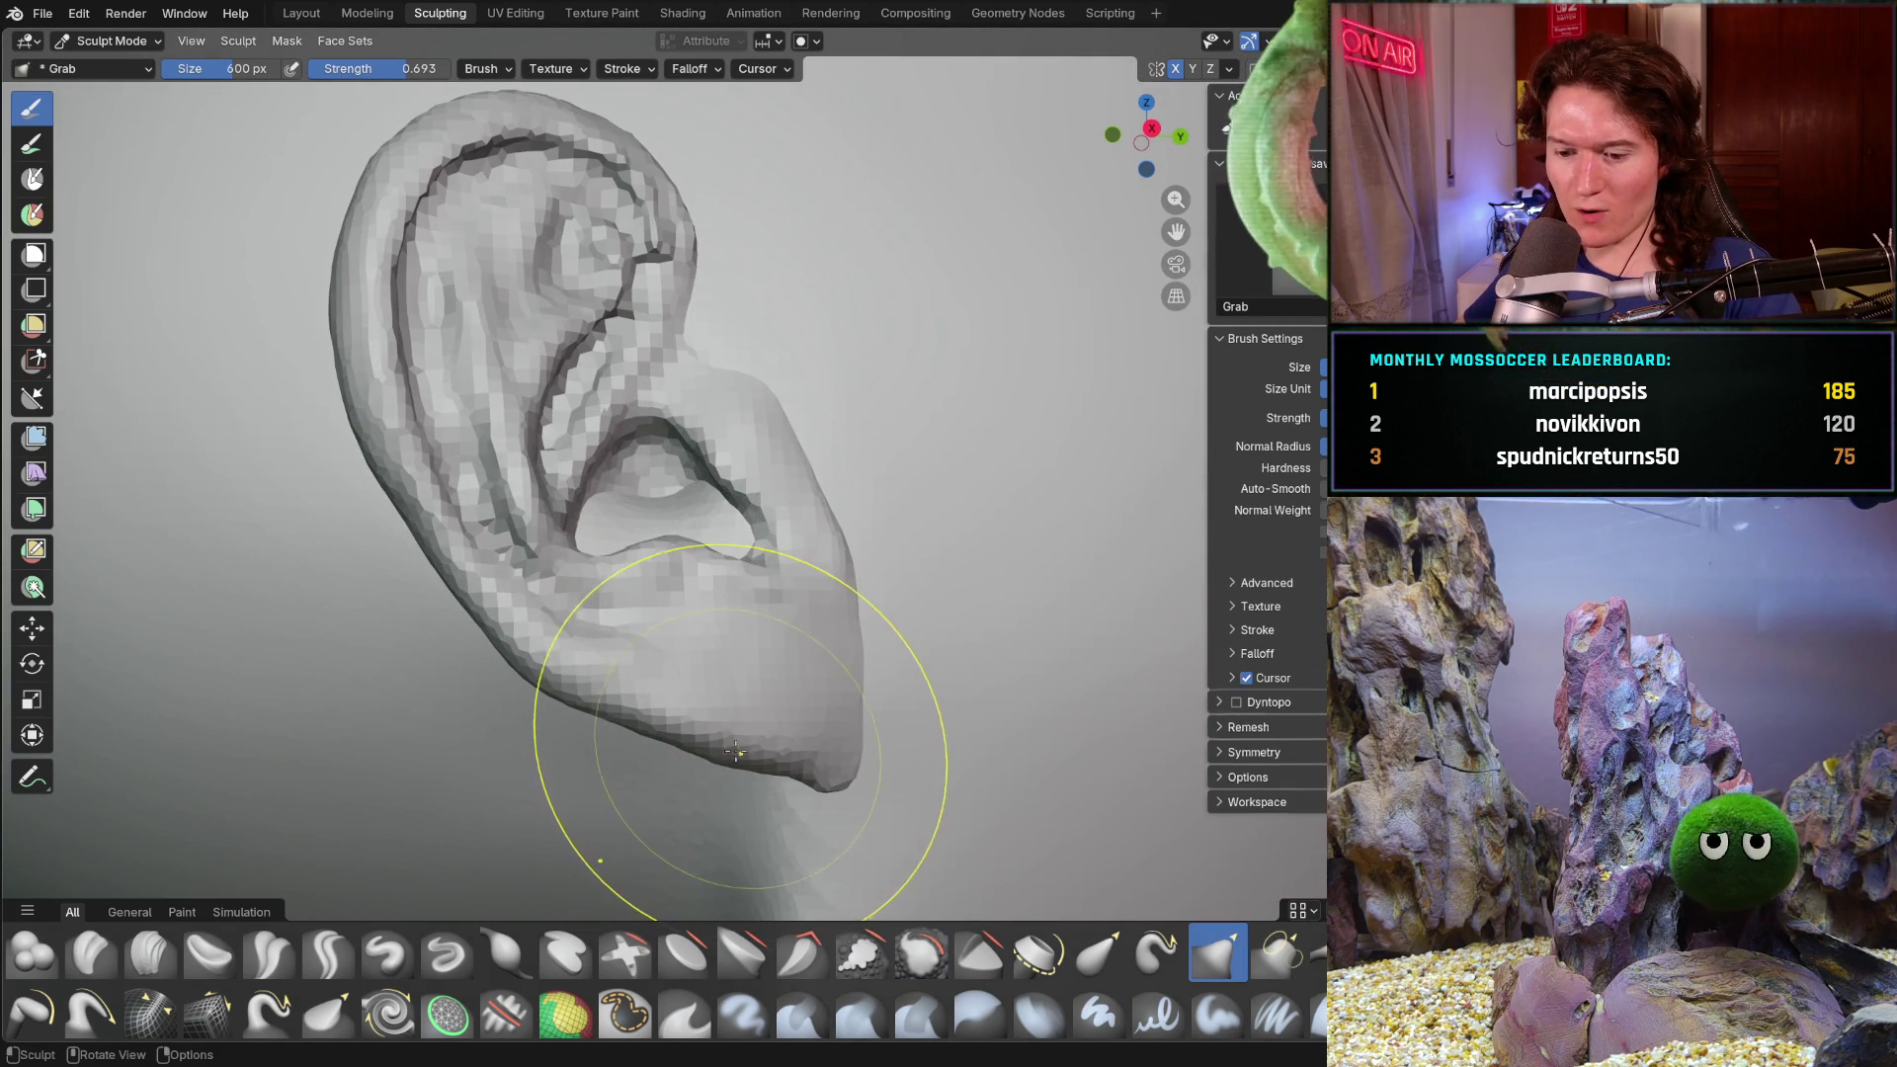
key("f")
left_click(697, 741)
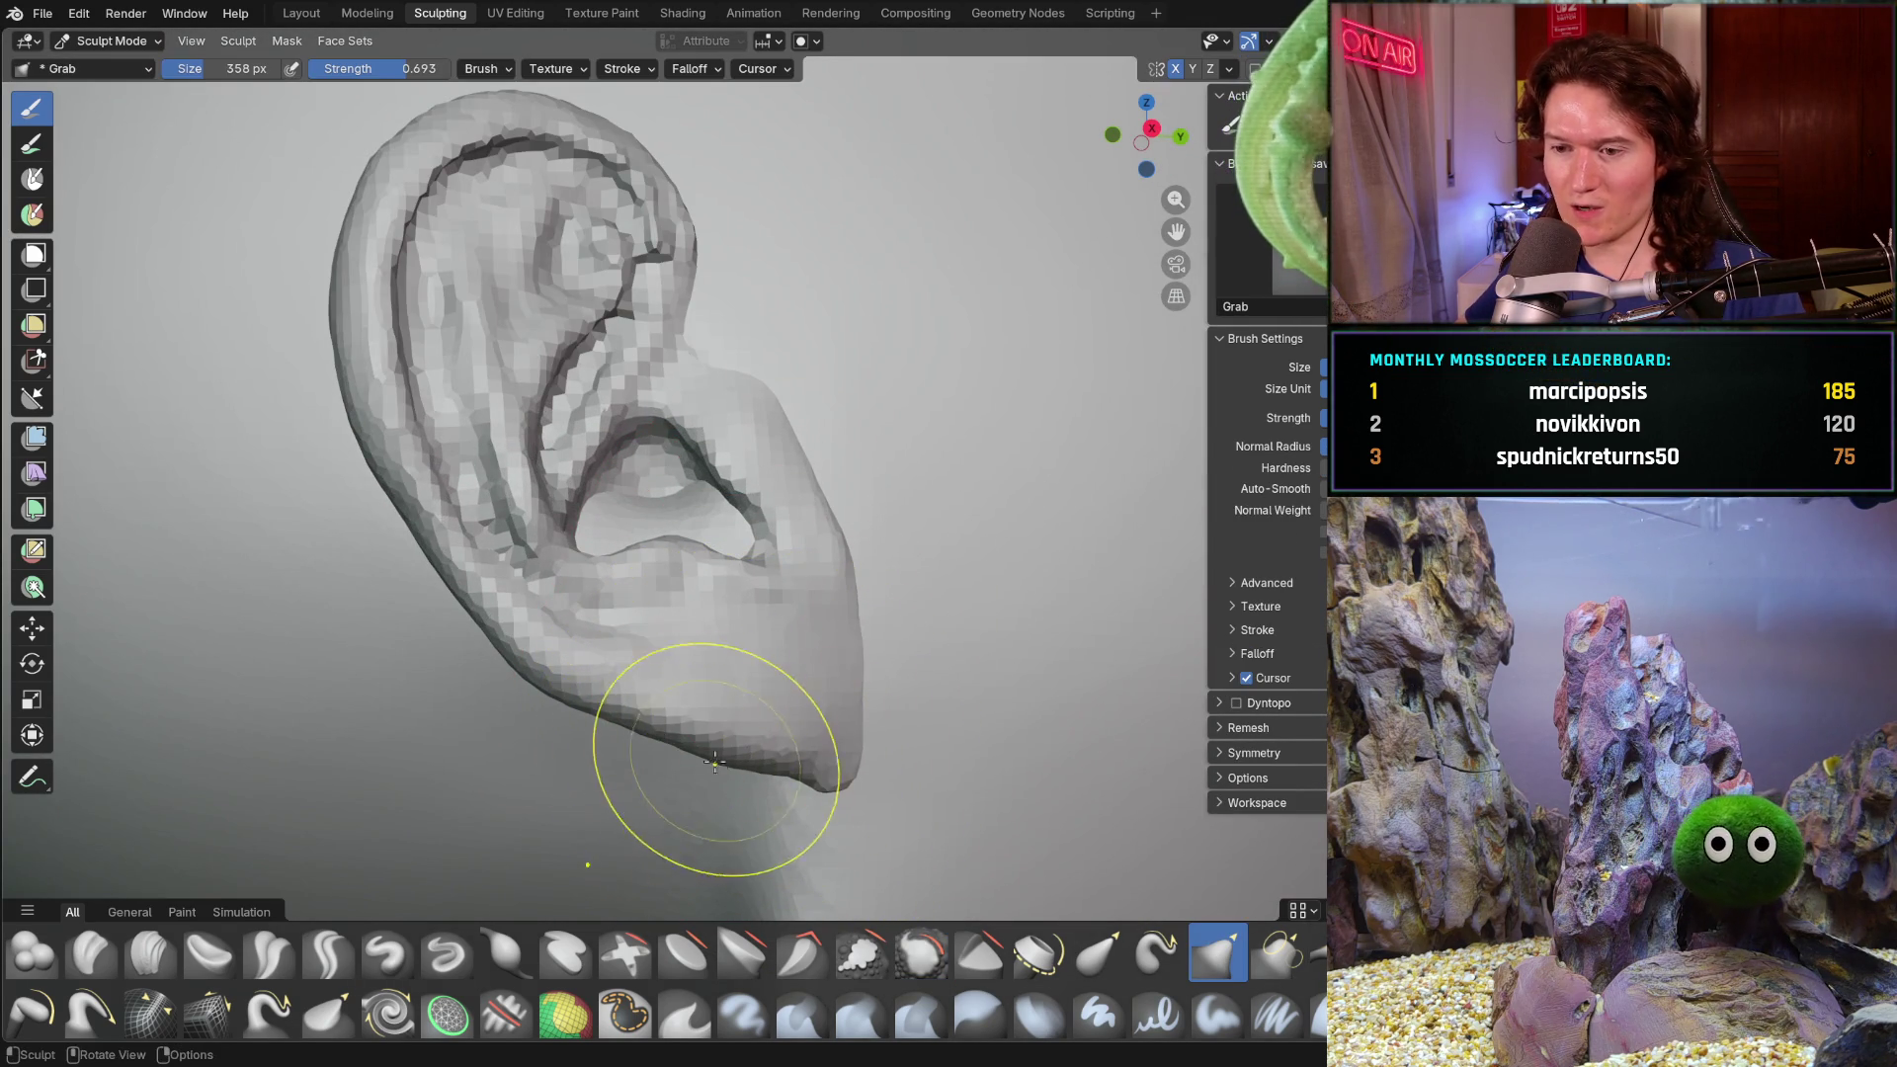
scroll(711, 727, "up", 2)
scroll(668, 657, "up", 2)
scroll(758, 588, "up", 2)
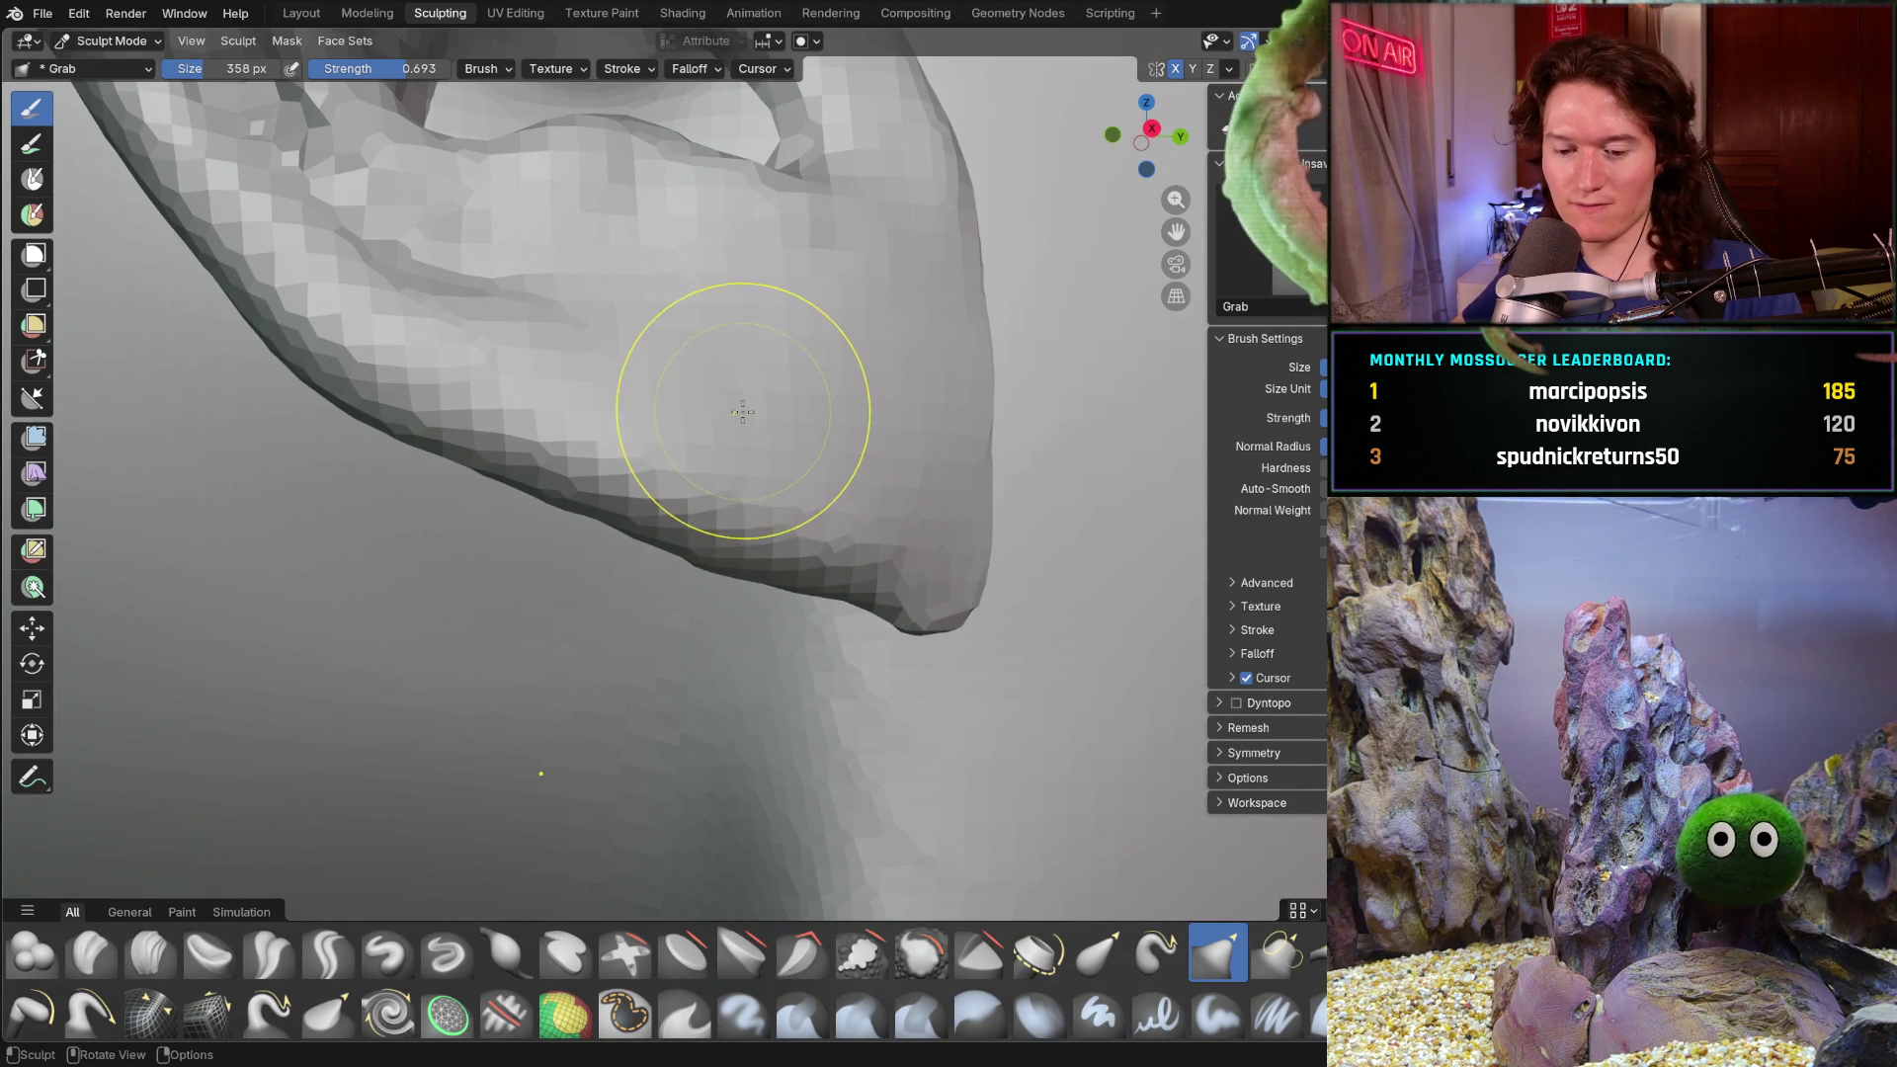
- Pull the earlobe's lower edge and underside into shape with Grab strokes, inspecting it from nearby angles
left_click_drag(746, 420, 819, 558)
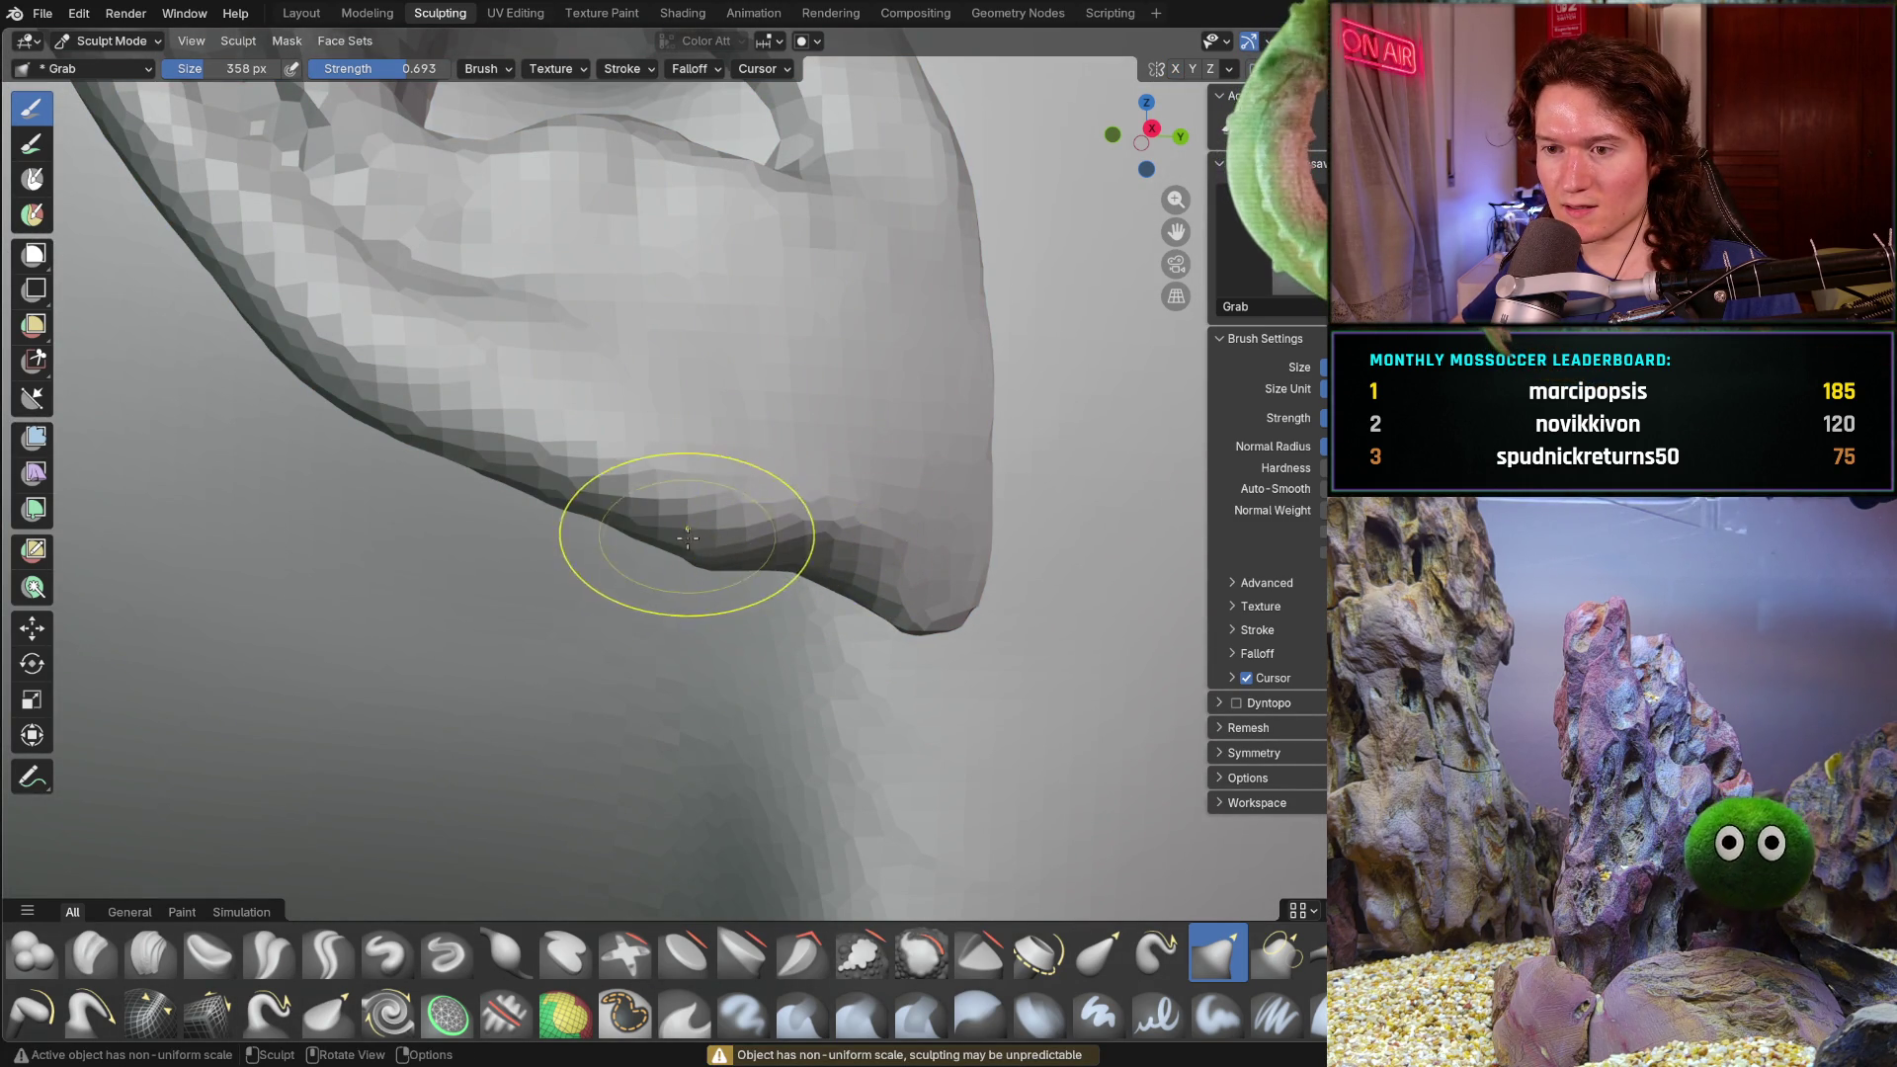
left_click_drag(551, 465, 539, 467)
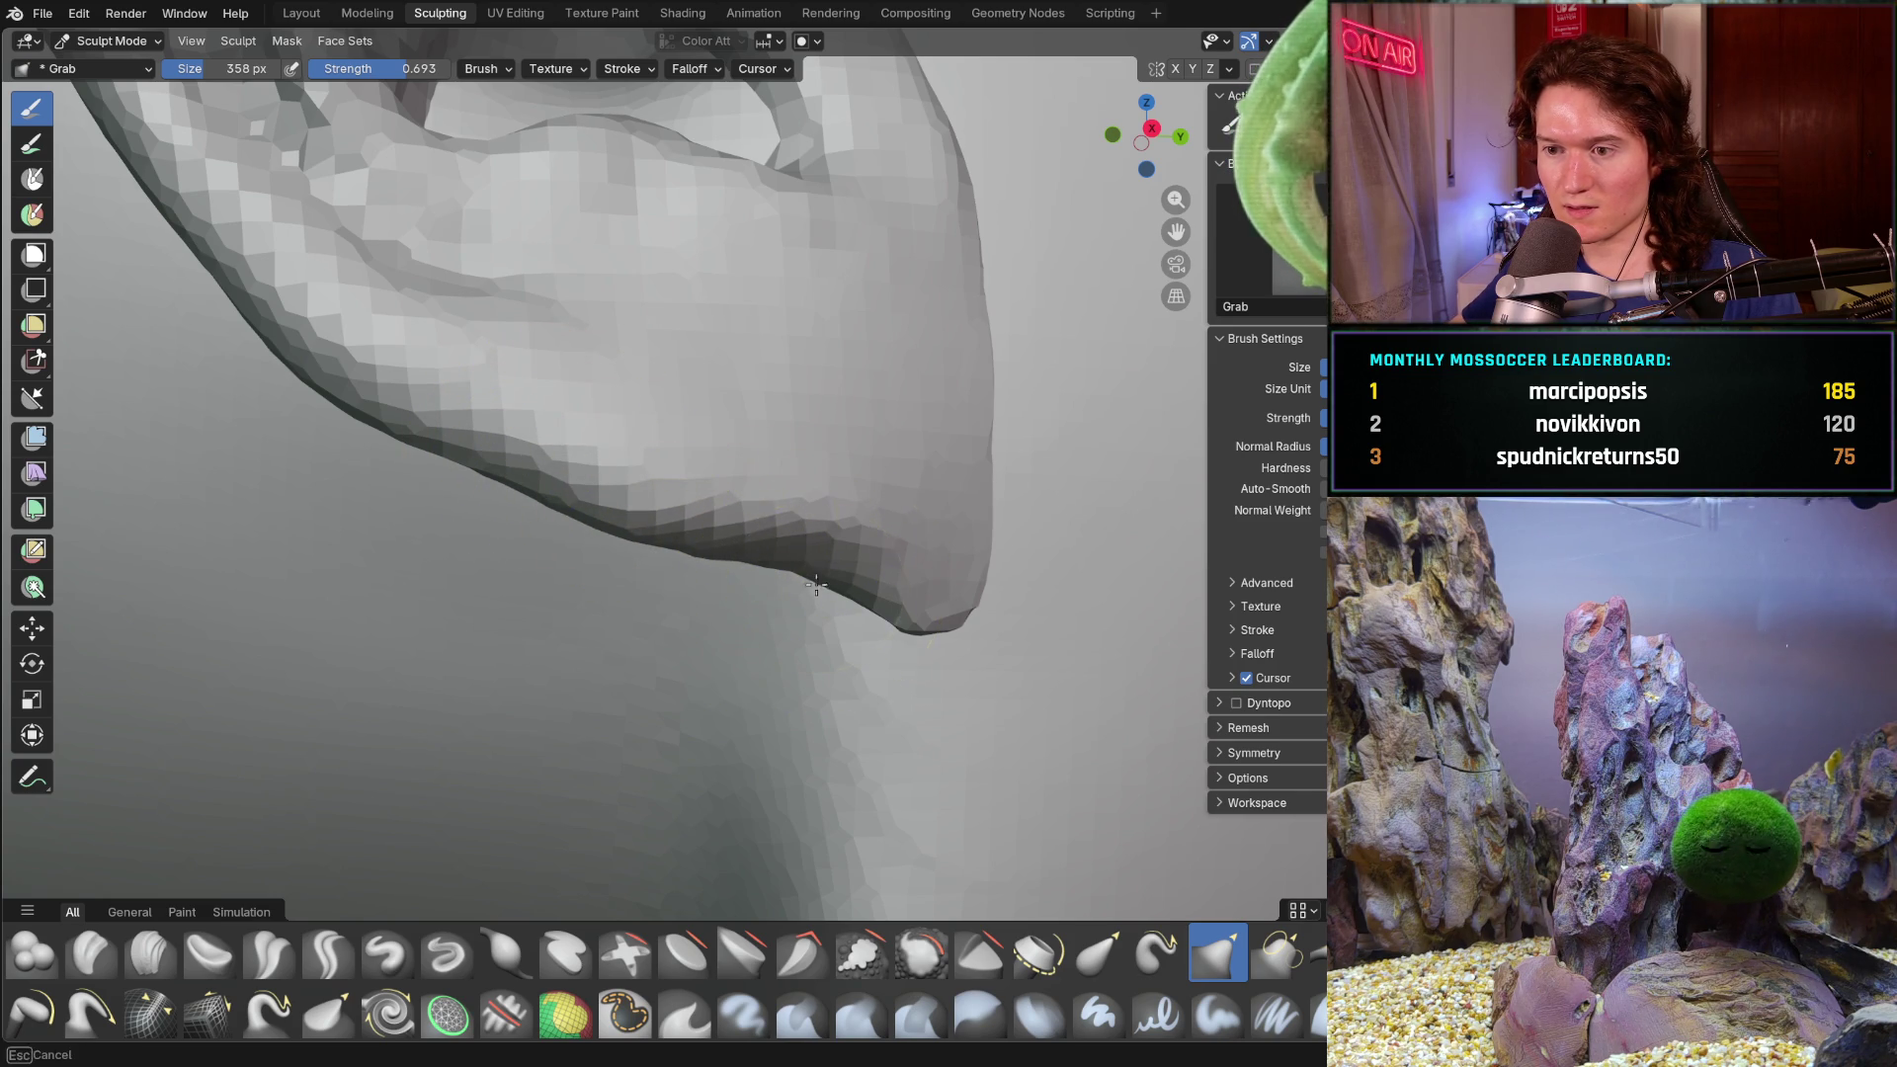
scroll(804, 444, "down", 3)
middle_click_drag(805, 445, 808, 556)
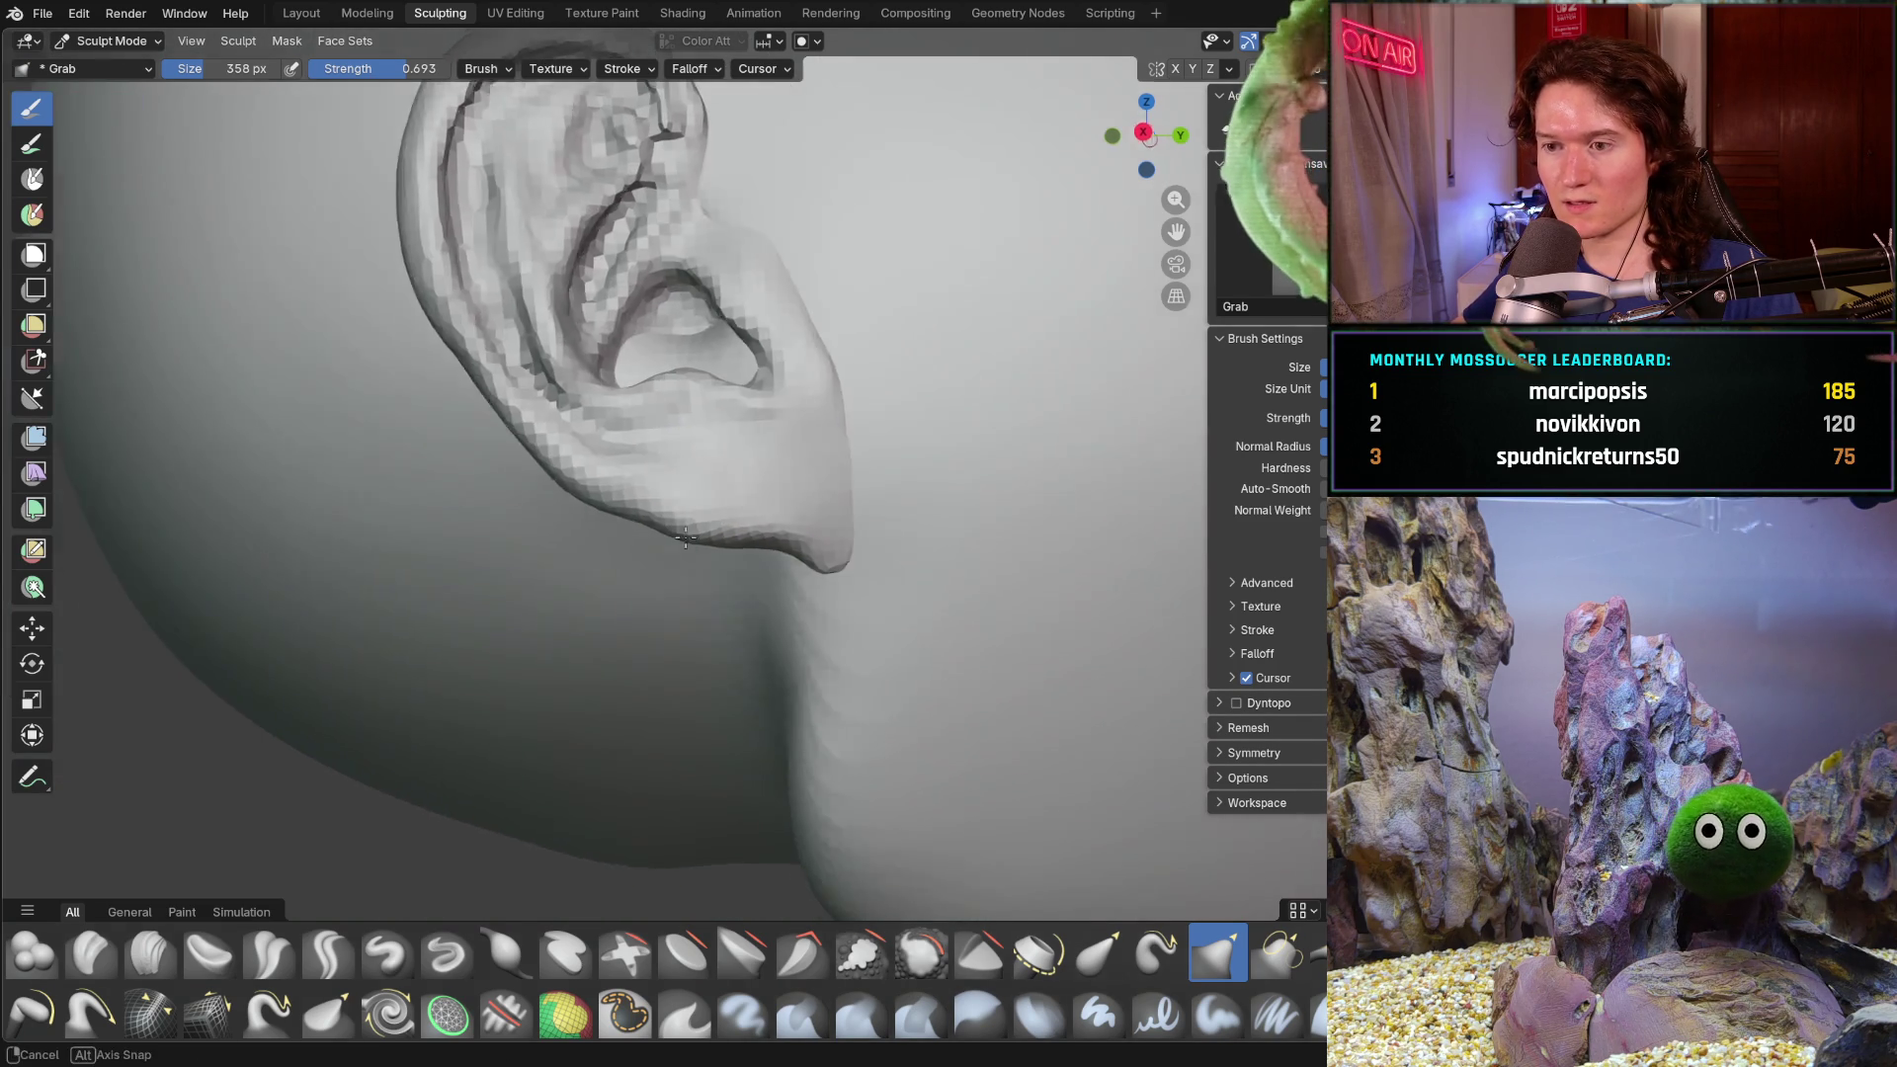
scroll(808, 556, "up", 2)
scroll(808, 555, "up", 2)
mouse_move(963, 584)
middle_mouse_down()
mouse_move(952, 573)
mouse_move(1045, 521)
middle_mouse_up()
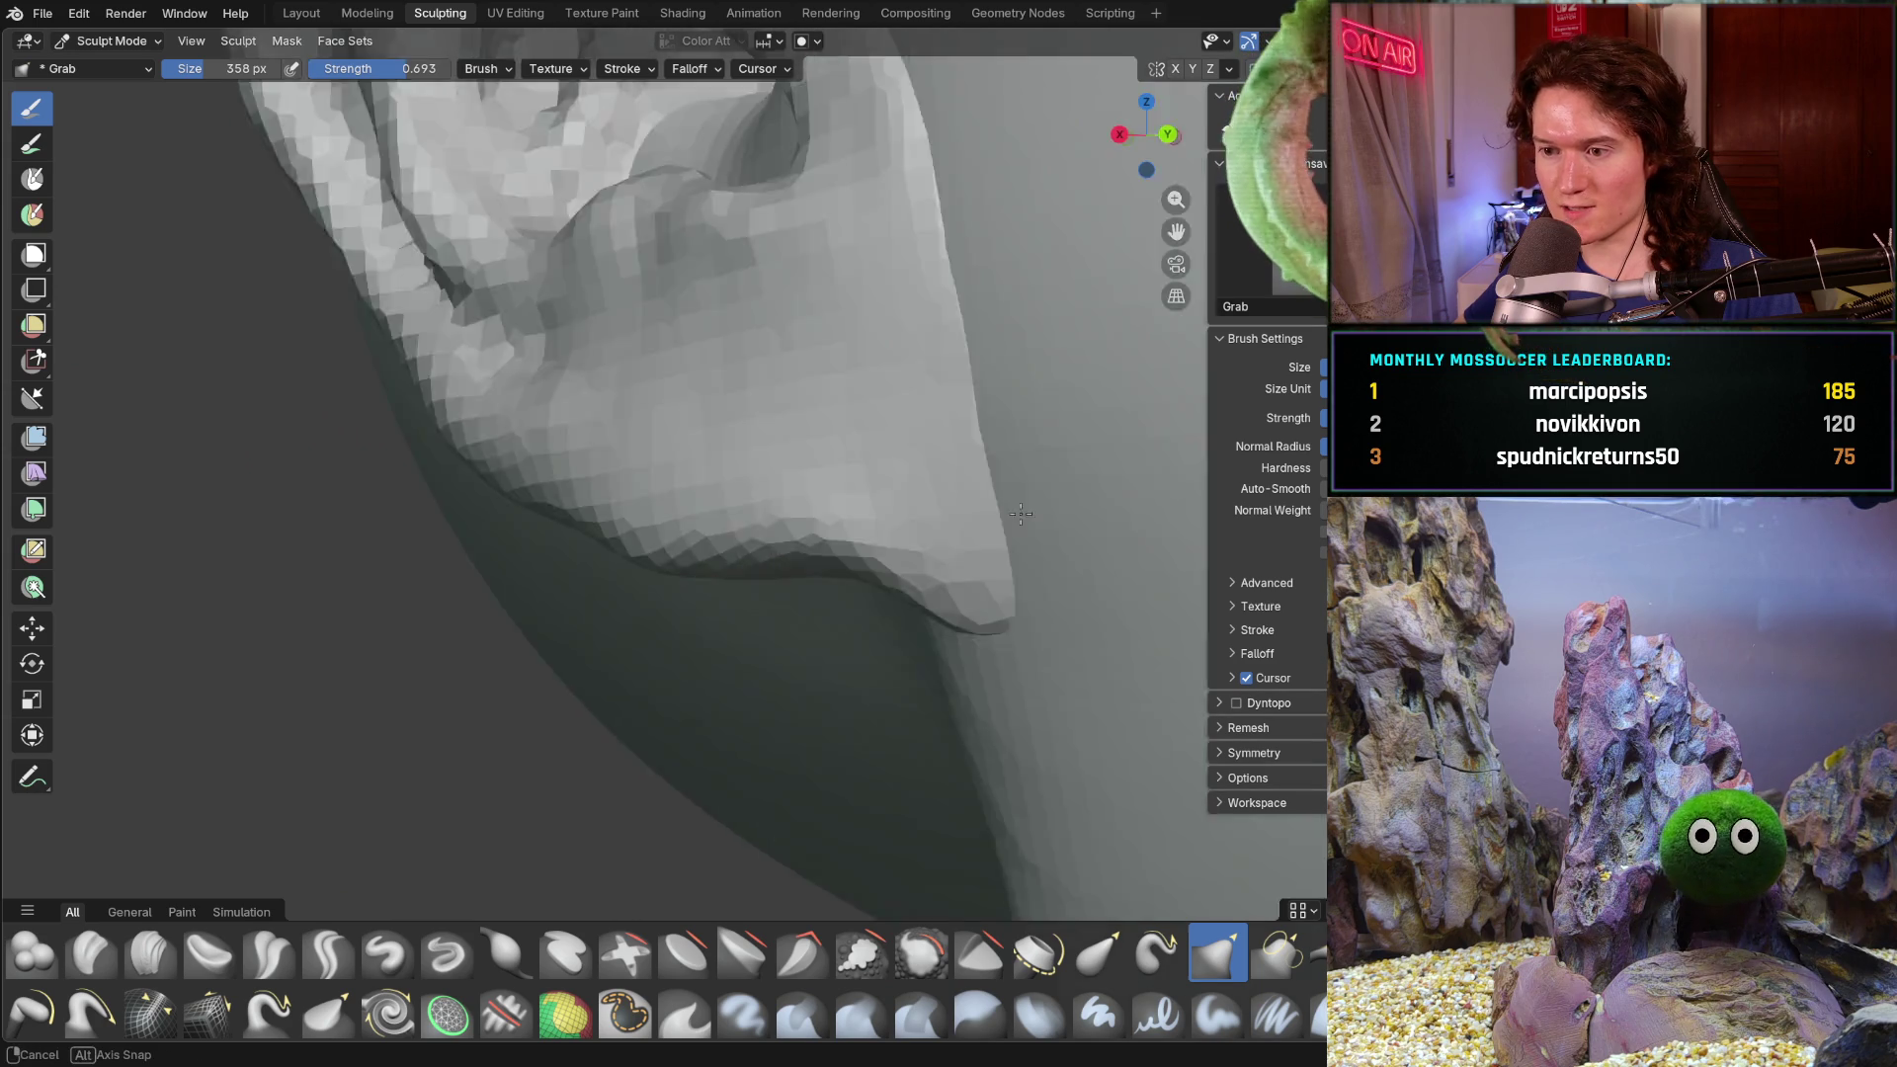
scroll(1044, 521, "down", 1)
scroll(784, 488, "up", 2)
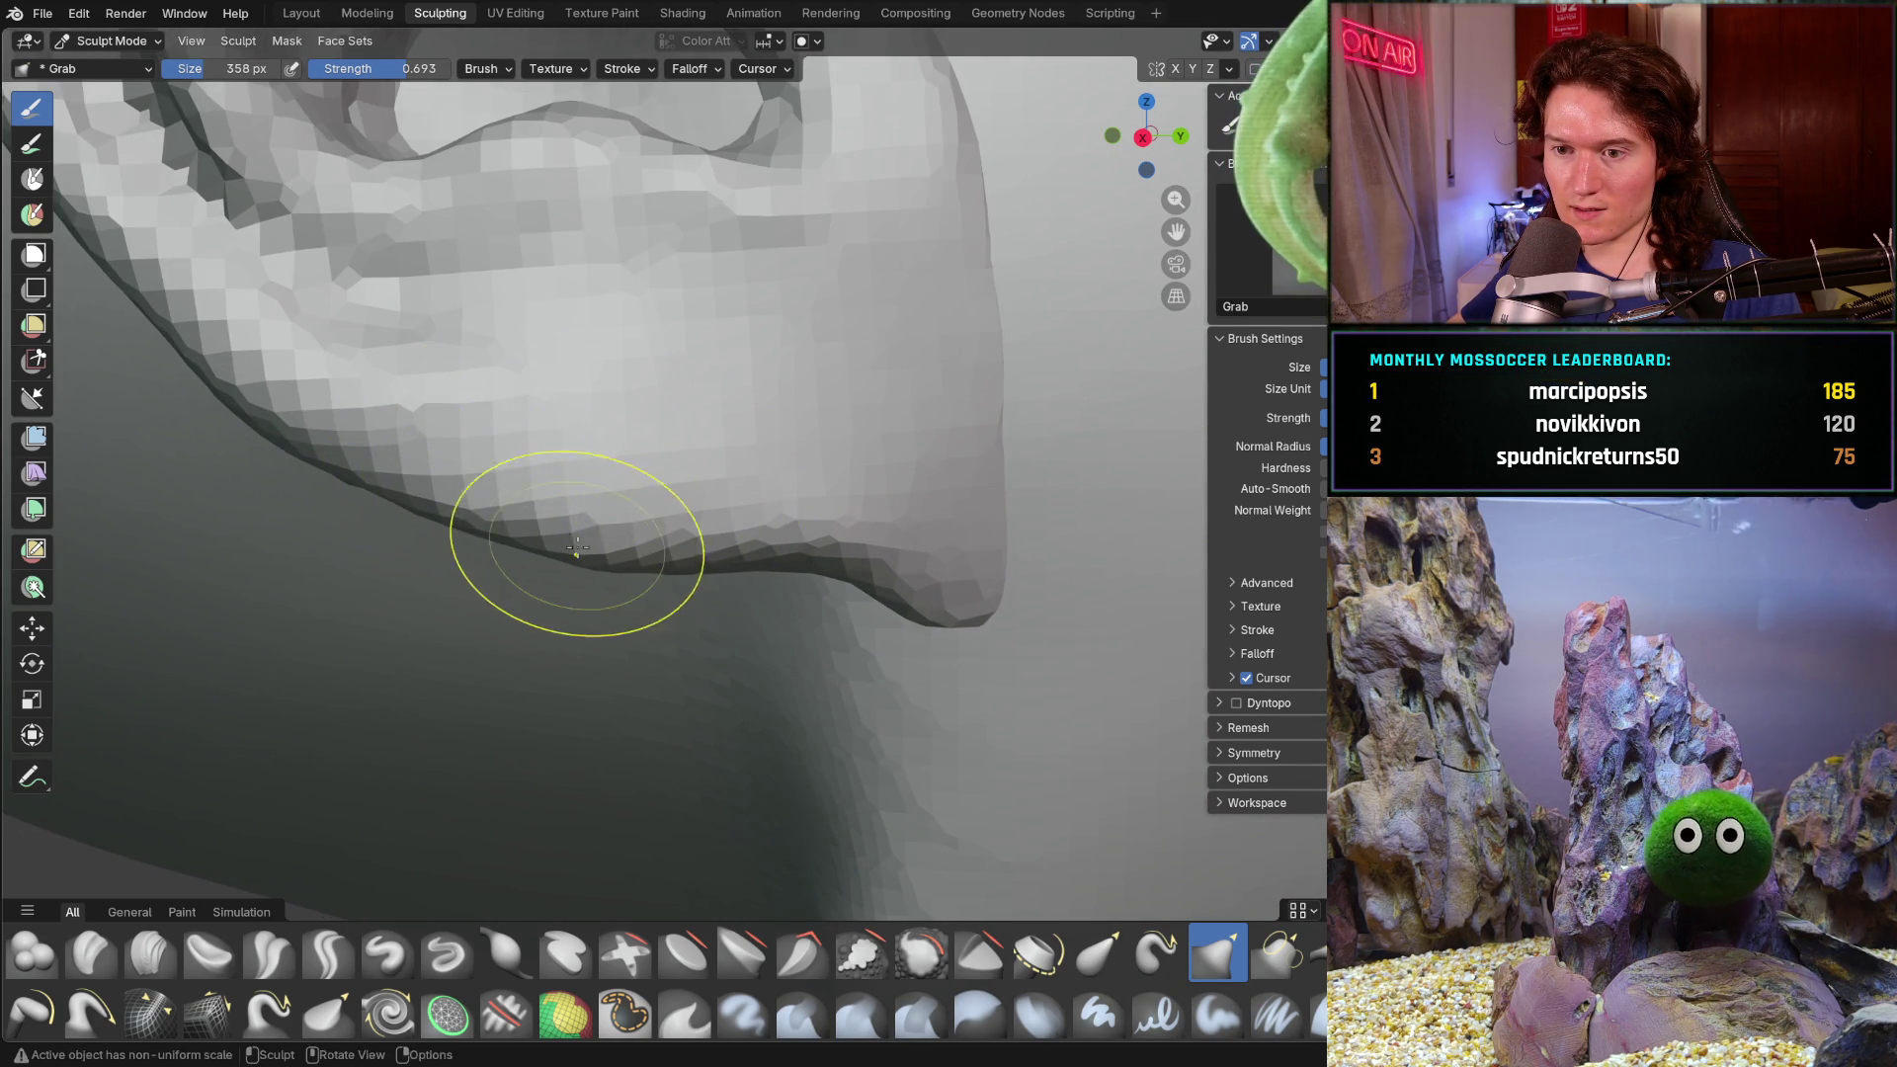
scroll(479, 614, "down", 3)
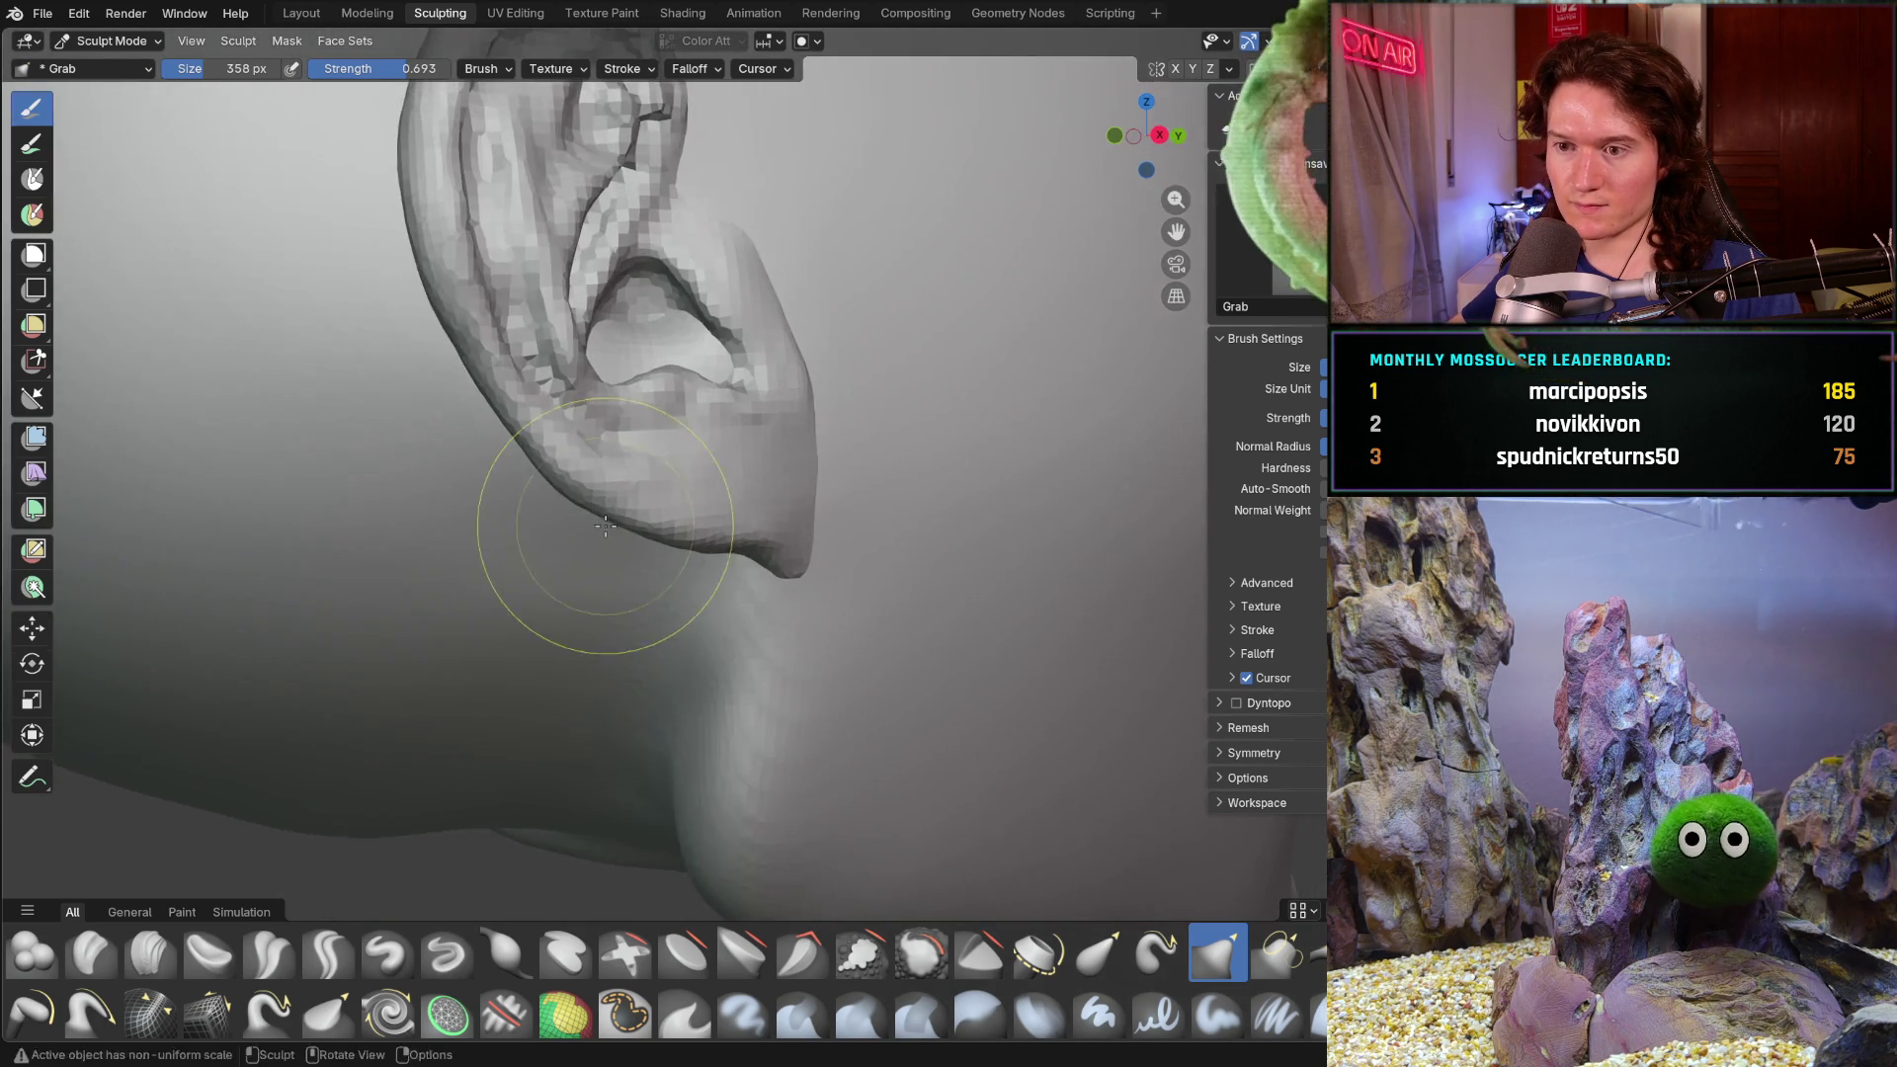
scroll(604, 500, "up", 1)
scroll(503, 479, "up", 1)
scroll(550, 530, "down", 2)
scroll(623, 370, "down", 3)
scroll(704, 241, "up", 1)
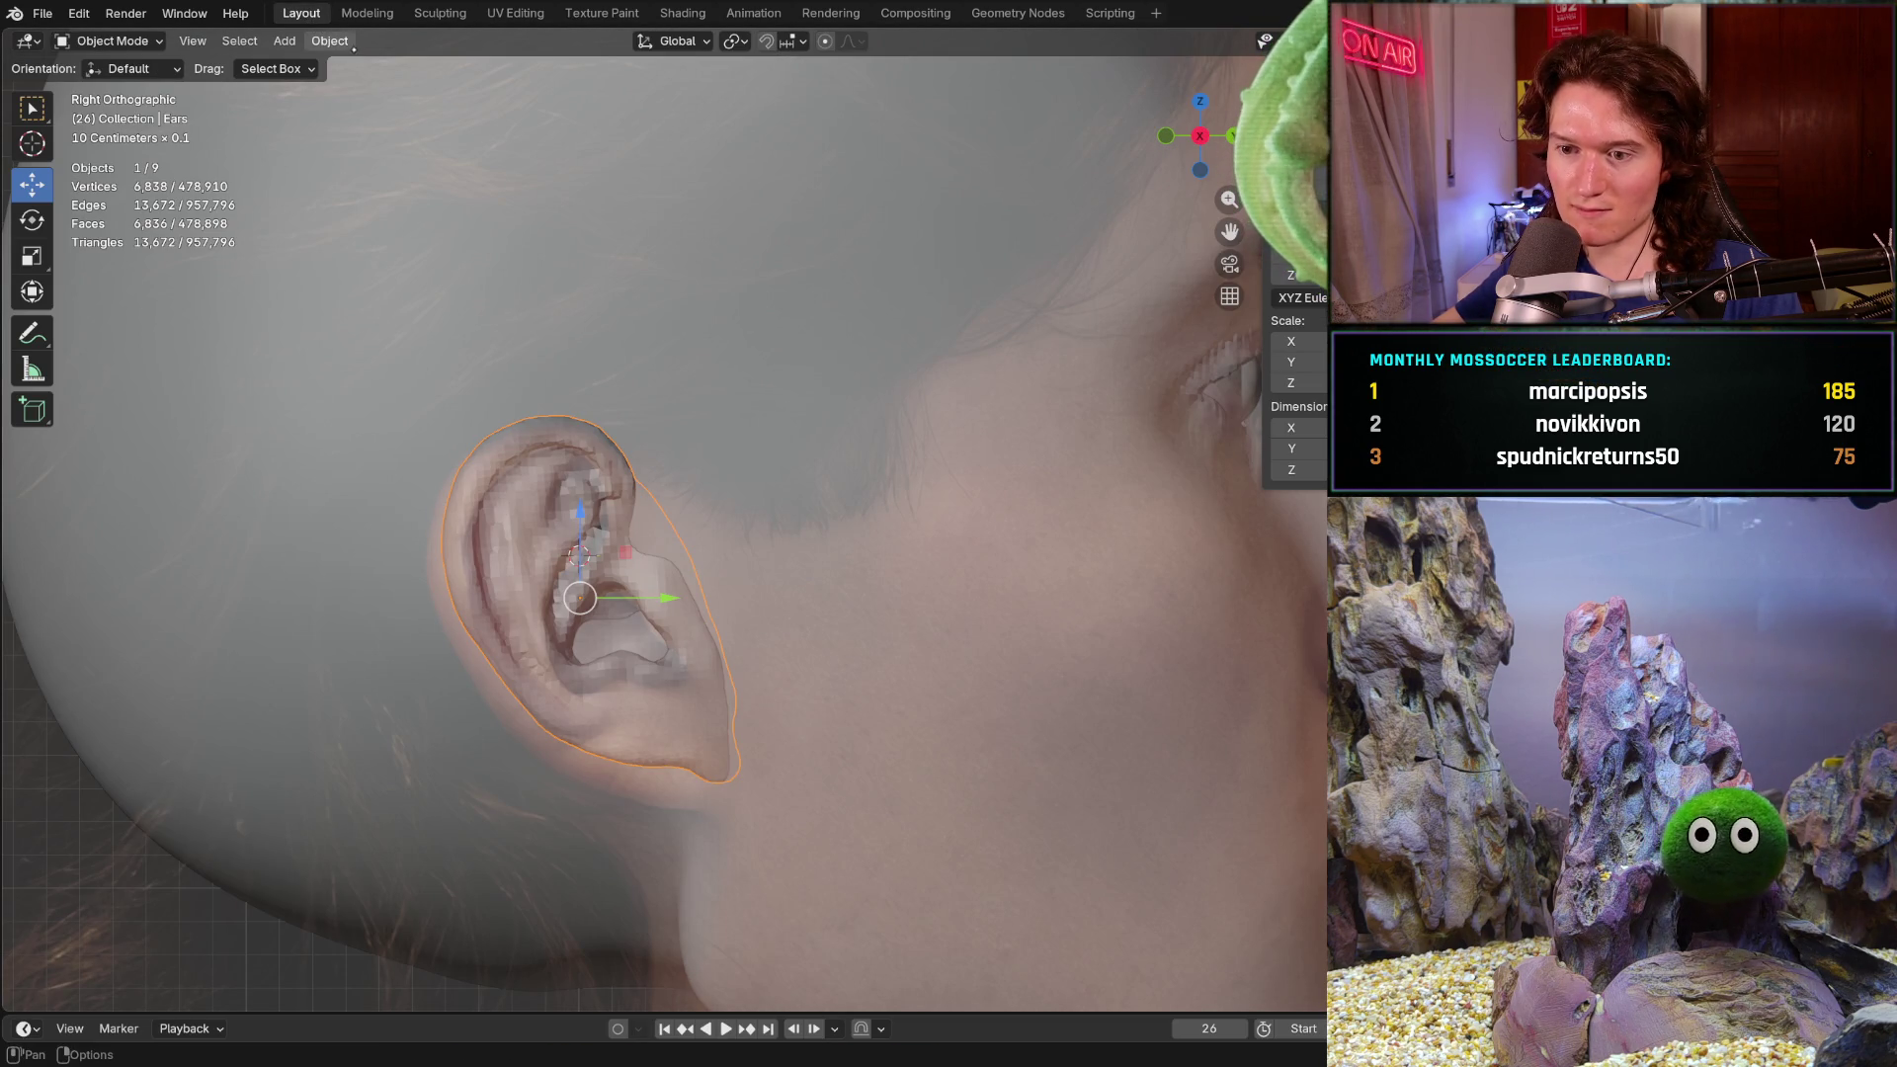
key("ctrl+Page_Down")
key("ctrl+Page_Down")
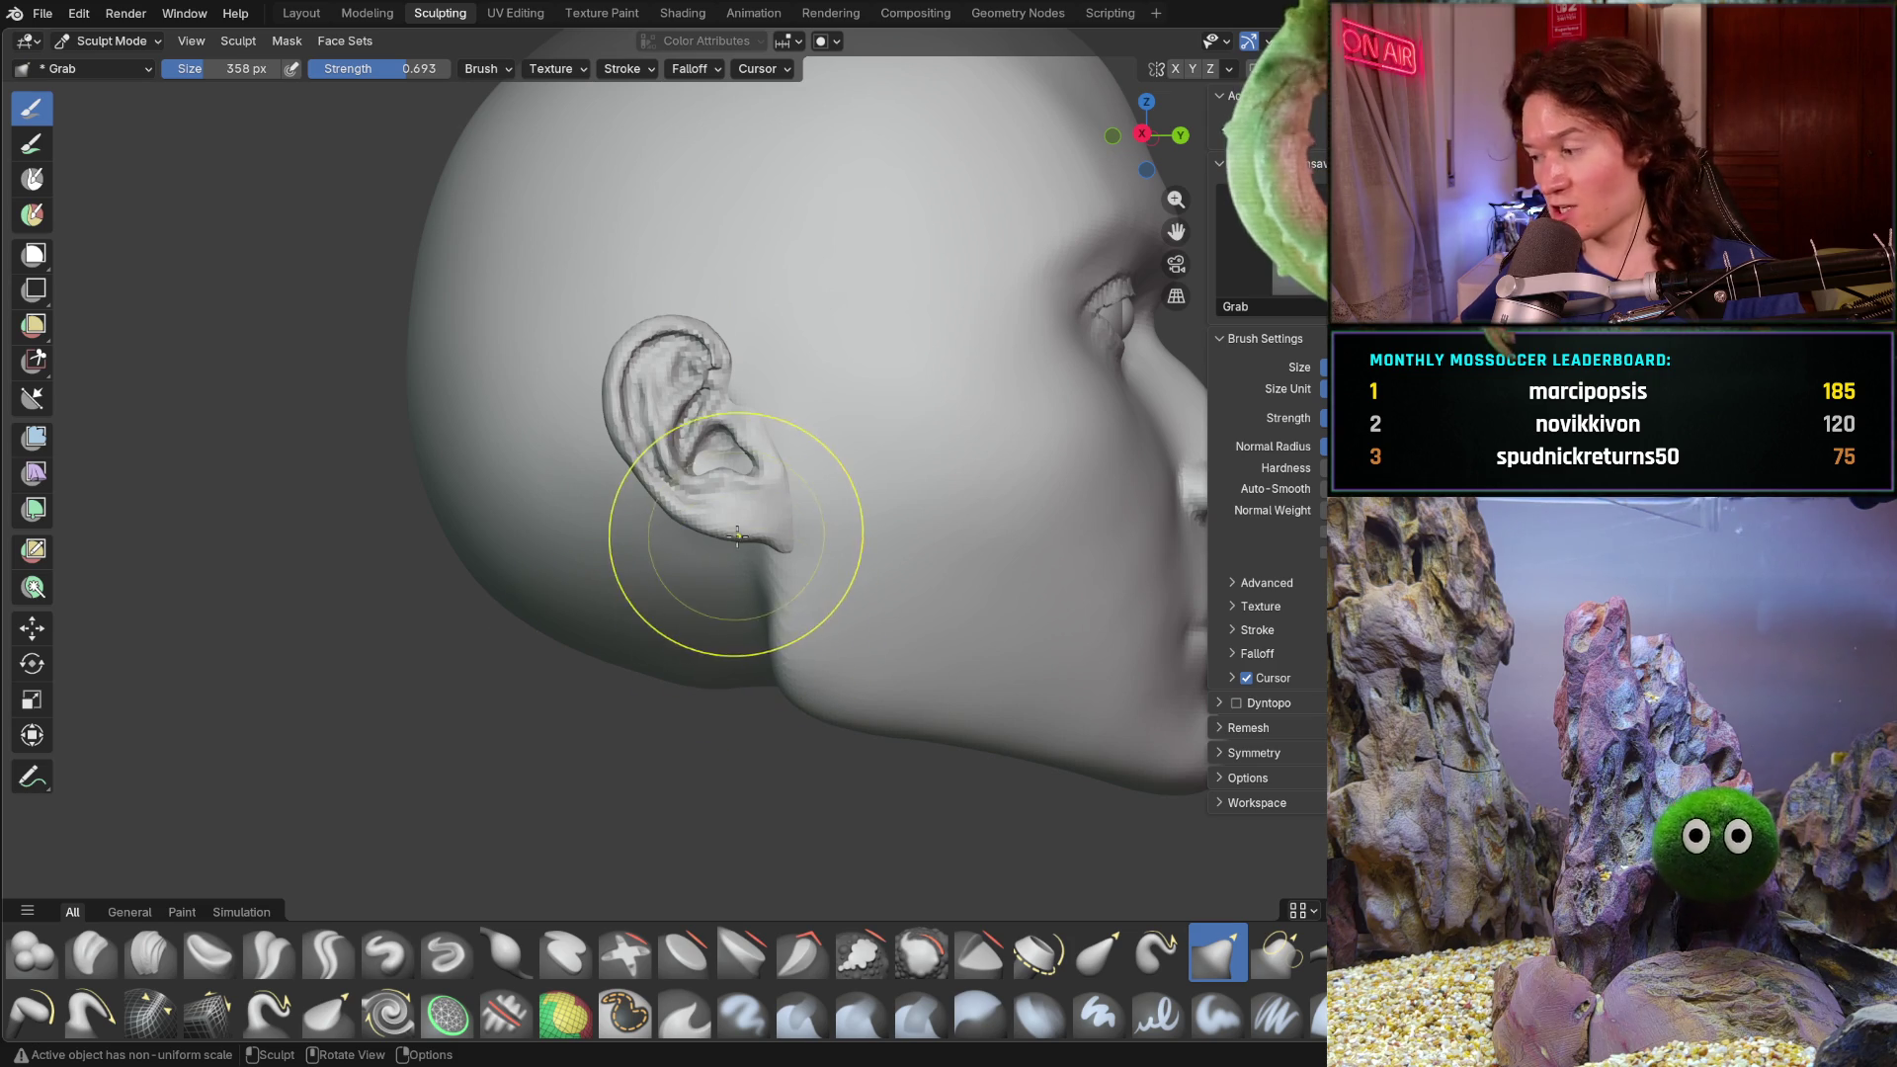
scroll(770, 519, "up", 2)
scroll(801, 475, "up", 3)
scroll(696, 563, "up", 2)
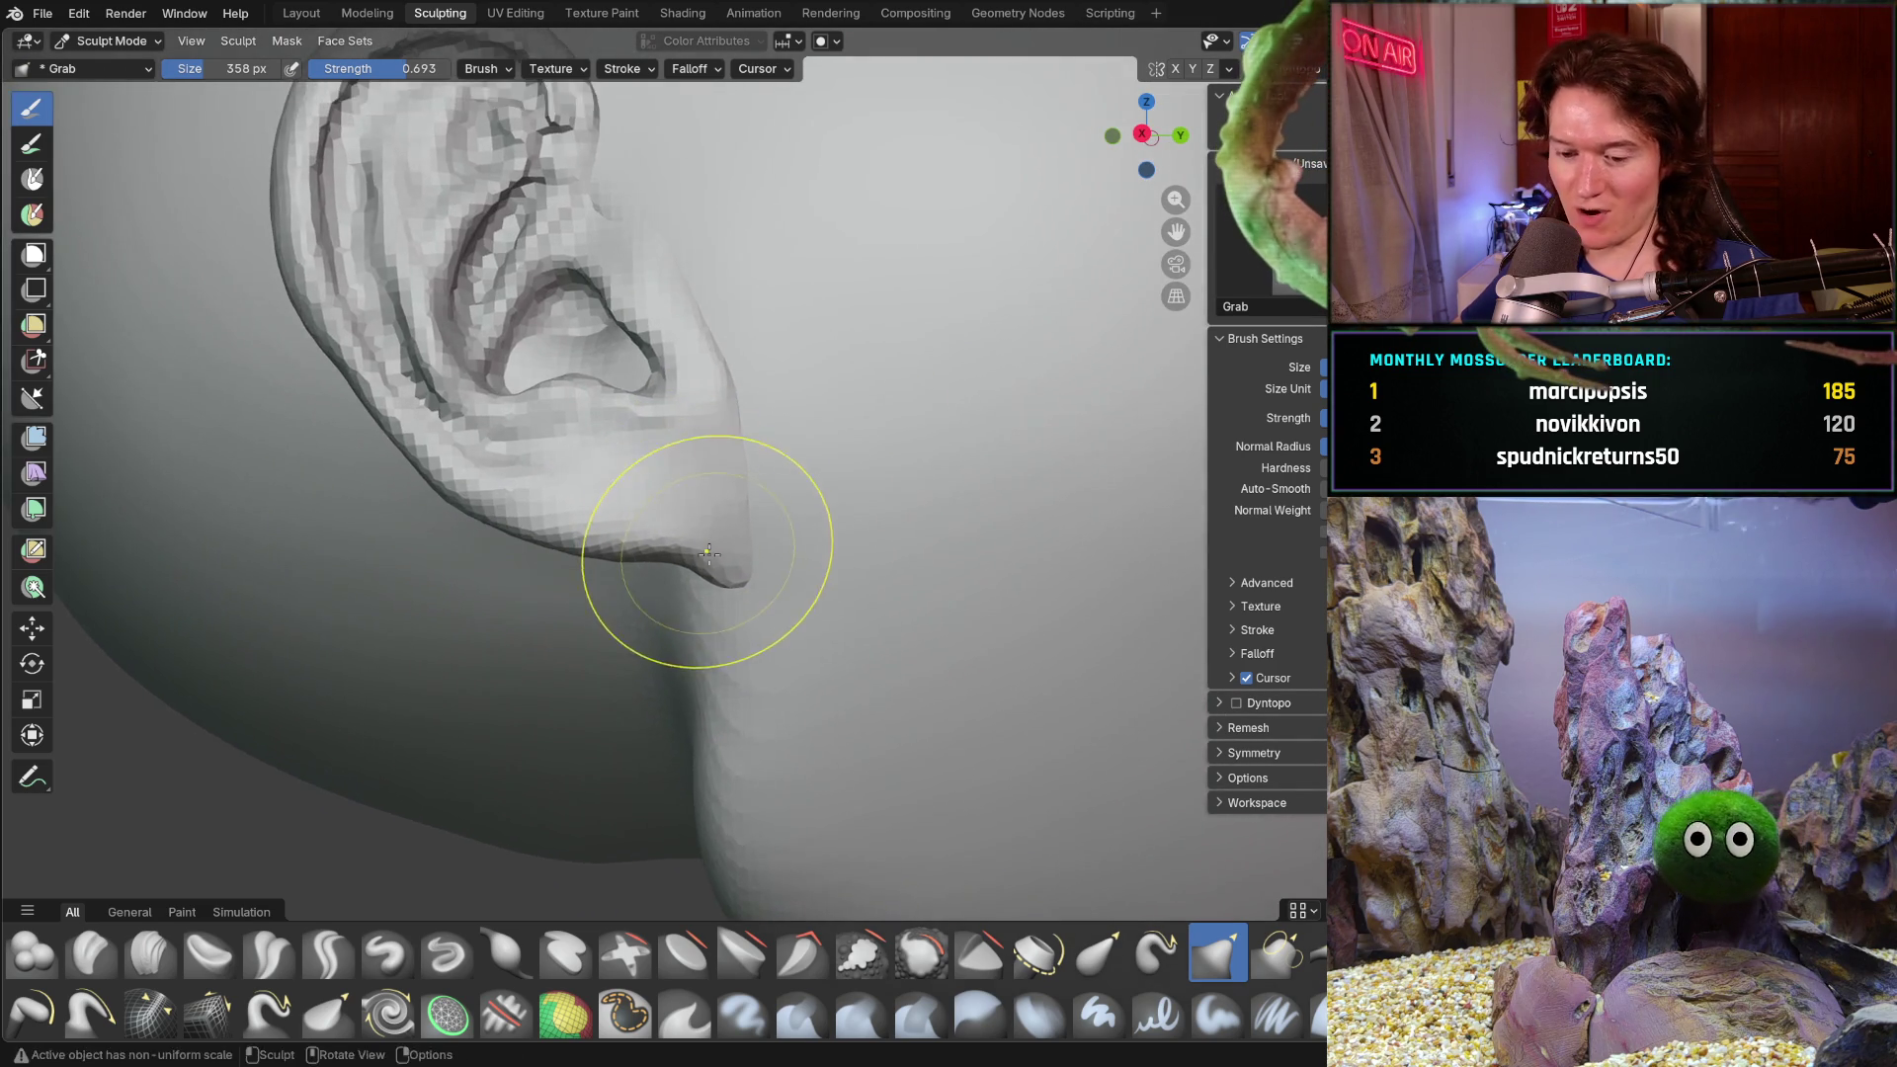
scroll(689, 566, "up", 1)
- With the Grab brush at 596 px pull the earlobe up and left, then reduce the brush size
key("f")
left_click(698, 586)
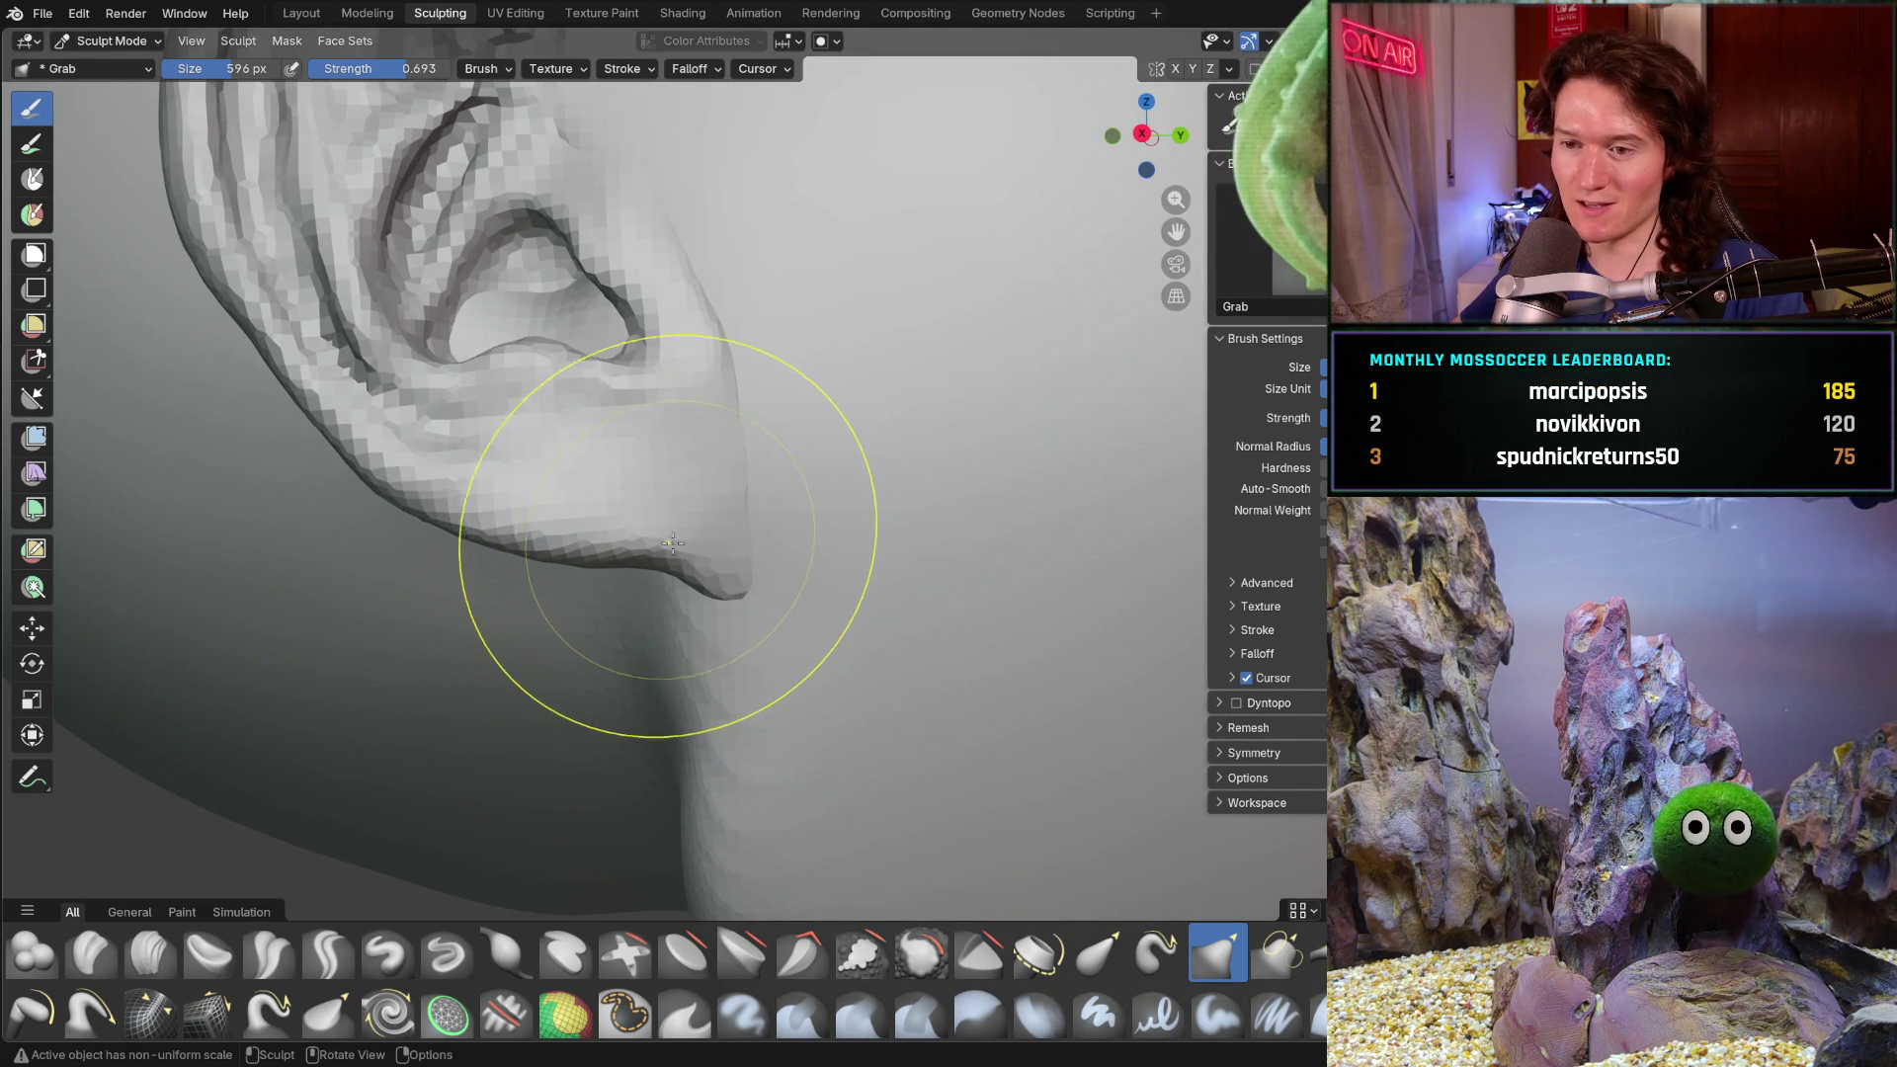
mouse_move(646, 581)
left_mouse_down()
mouse_move(597, 524)
mouse_move(607, 543)
left_mouse_up()
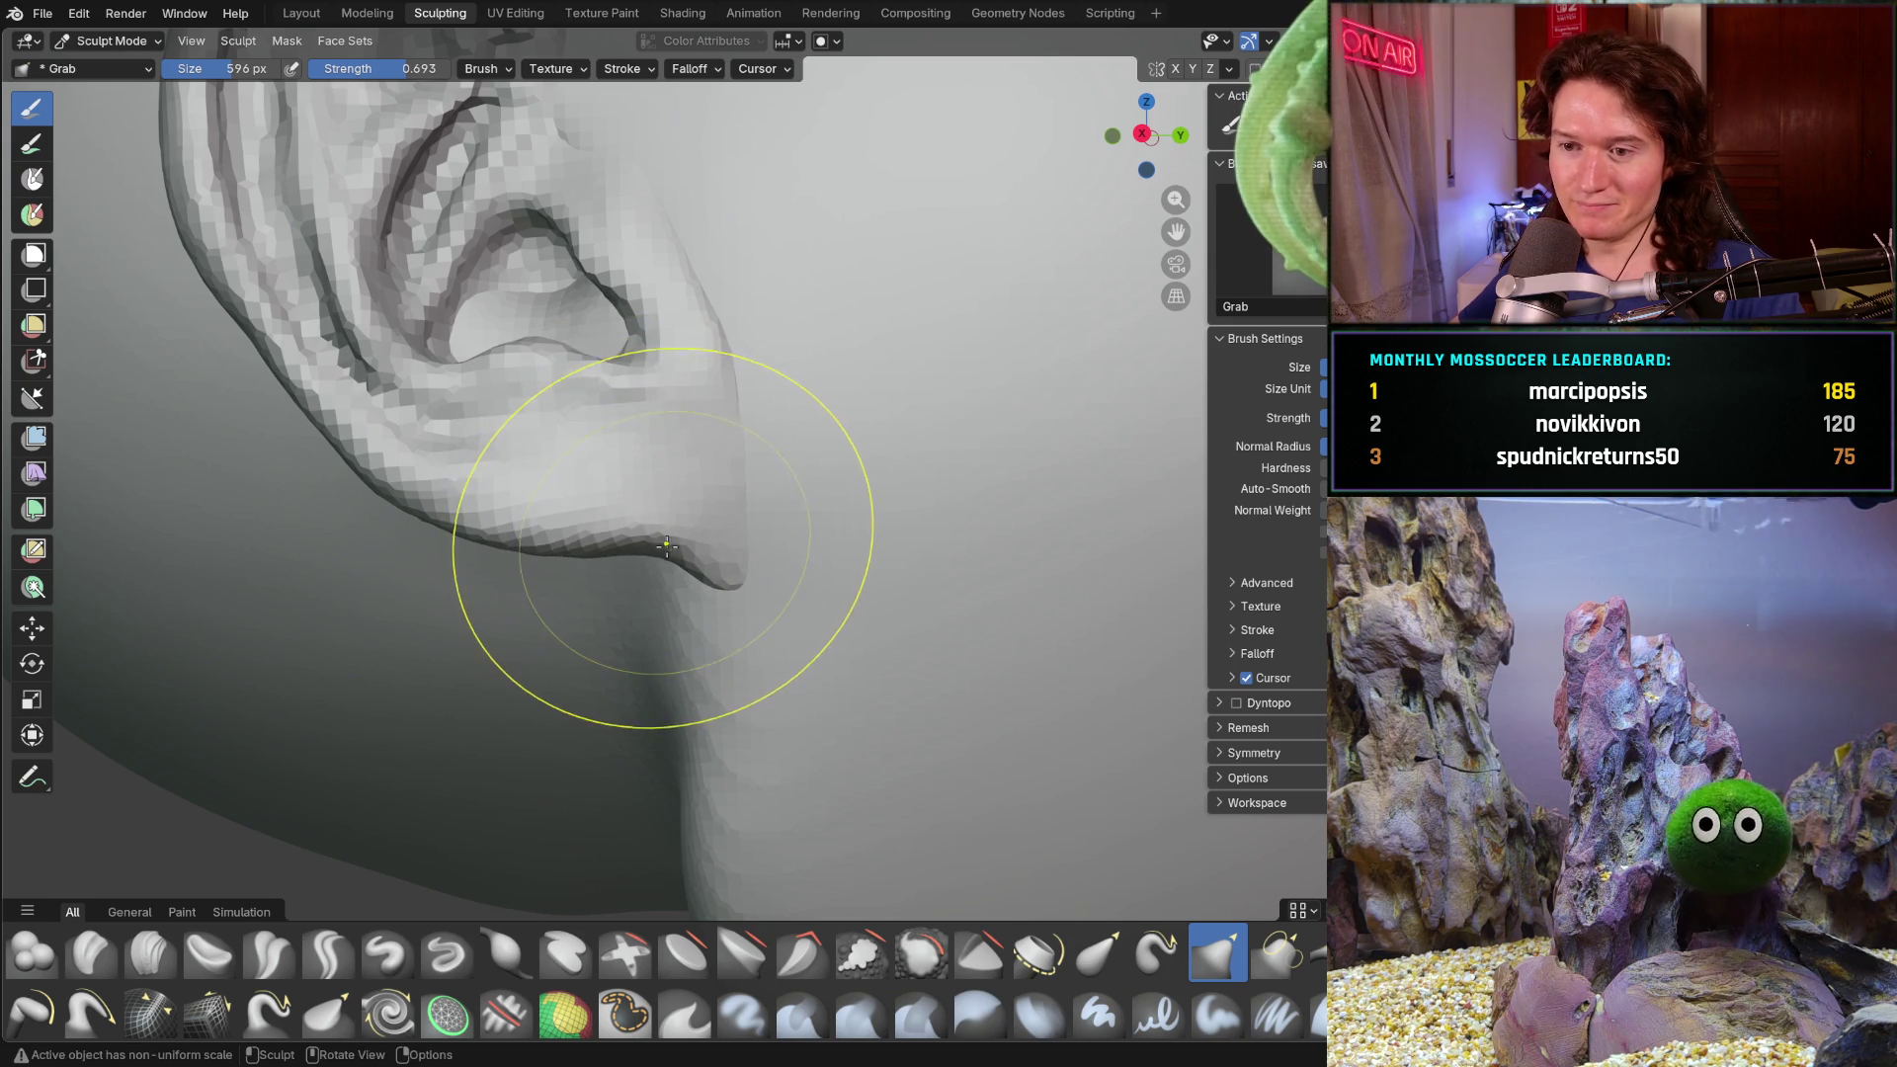
key("f")
left_click(774, 550)
scroll(502, 466, "up", 2)
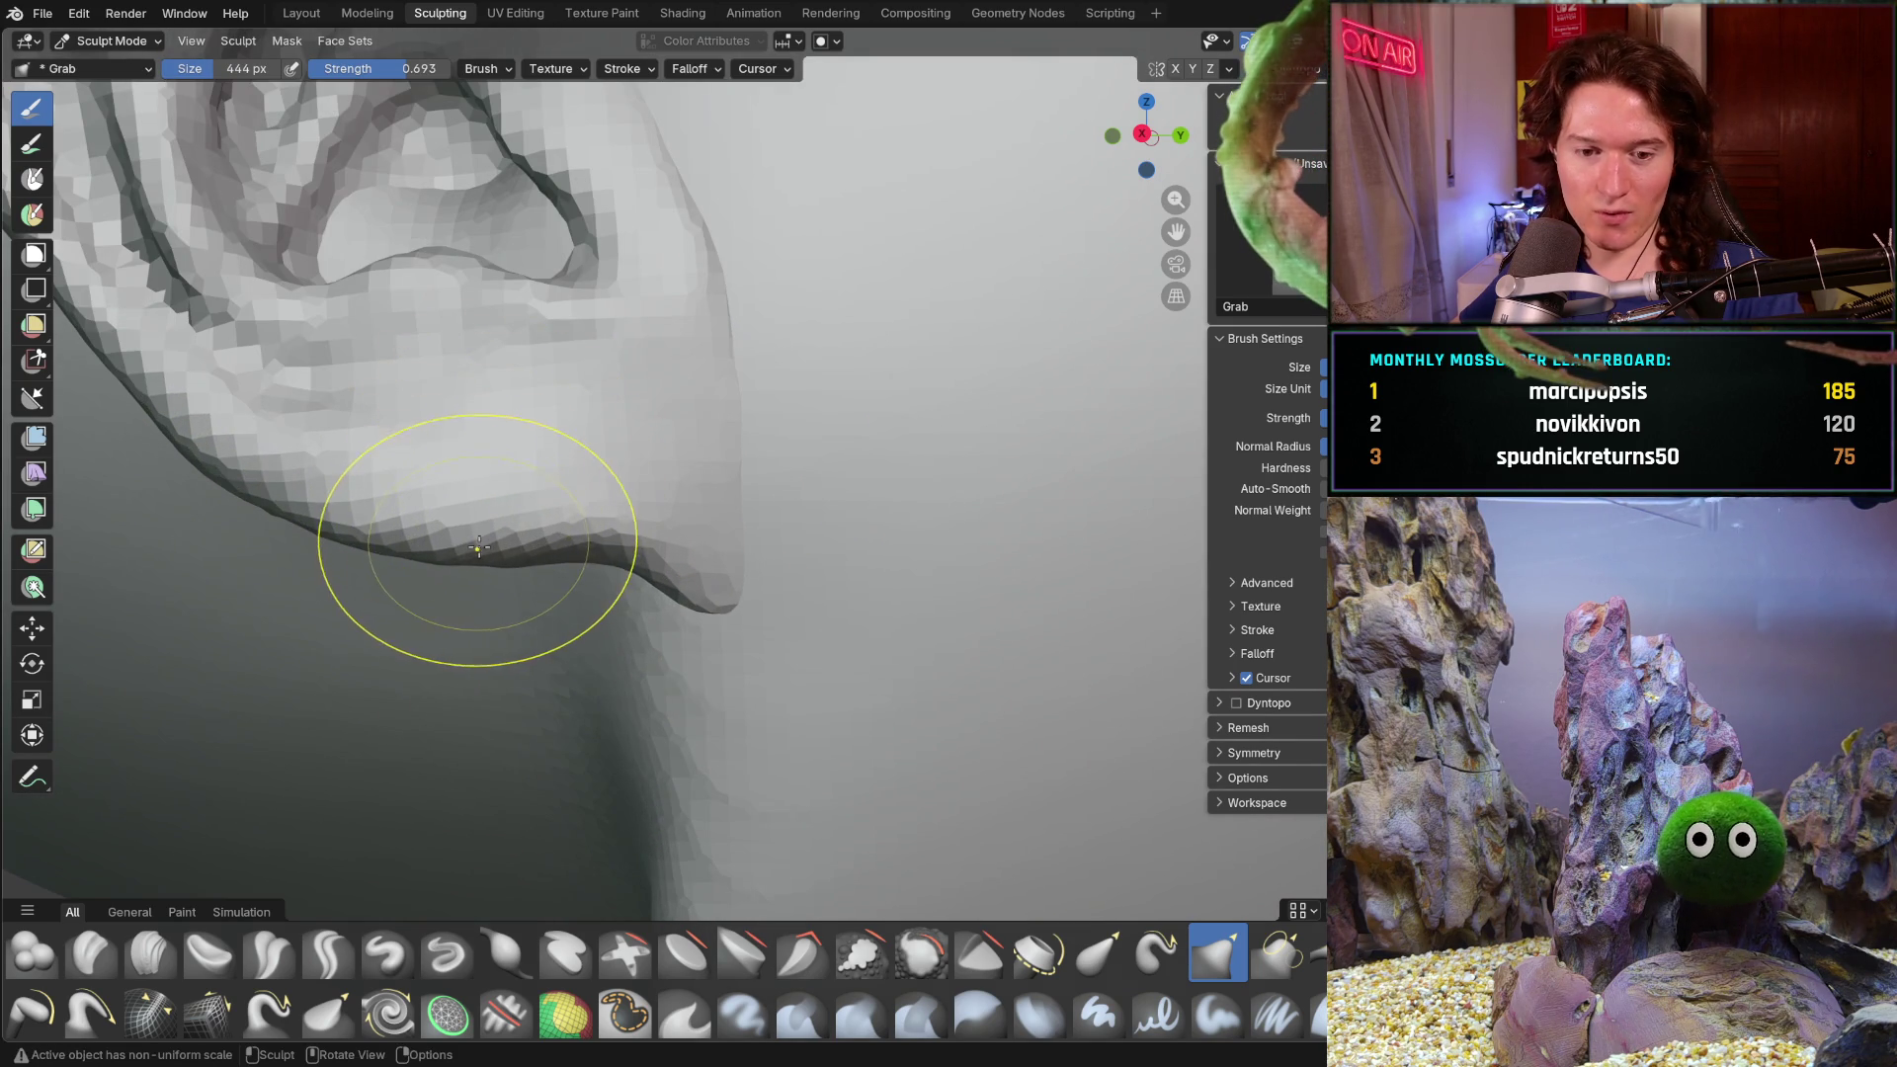
middle_click_drag(411, 529, 605, 539, "shift")
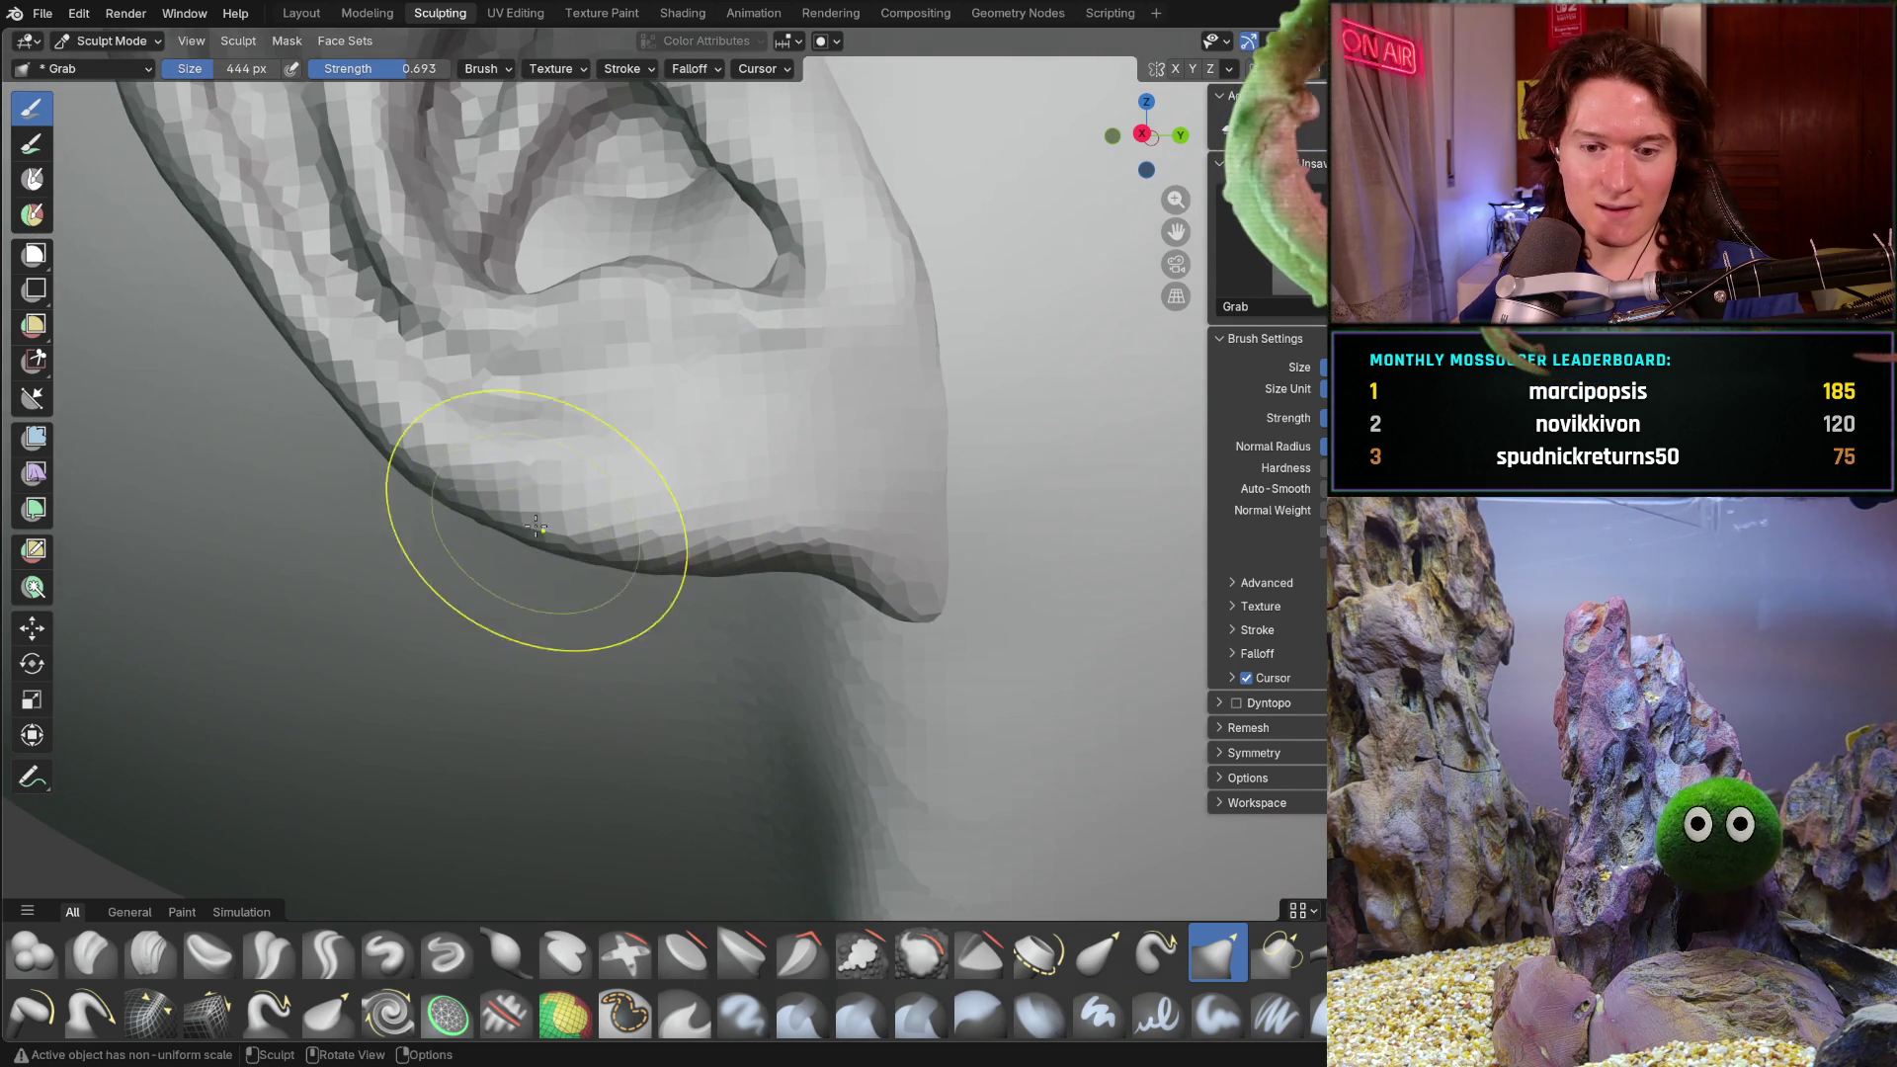
scroll(529, 528, "up", 2)
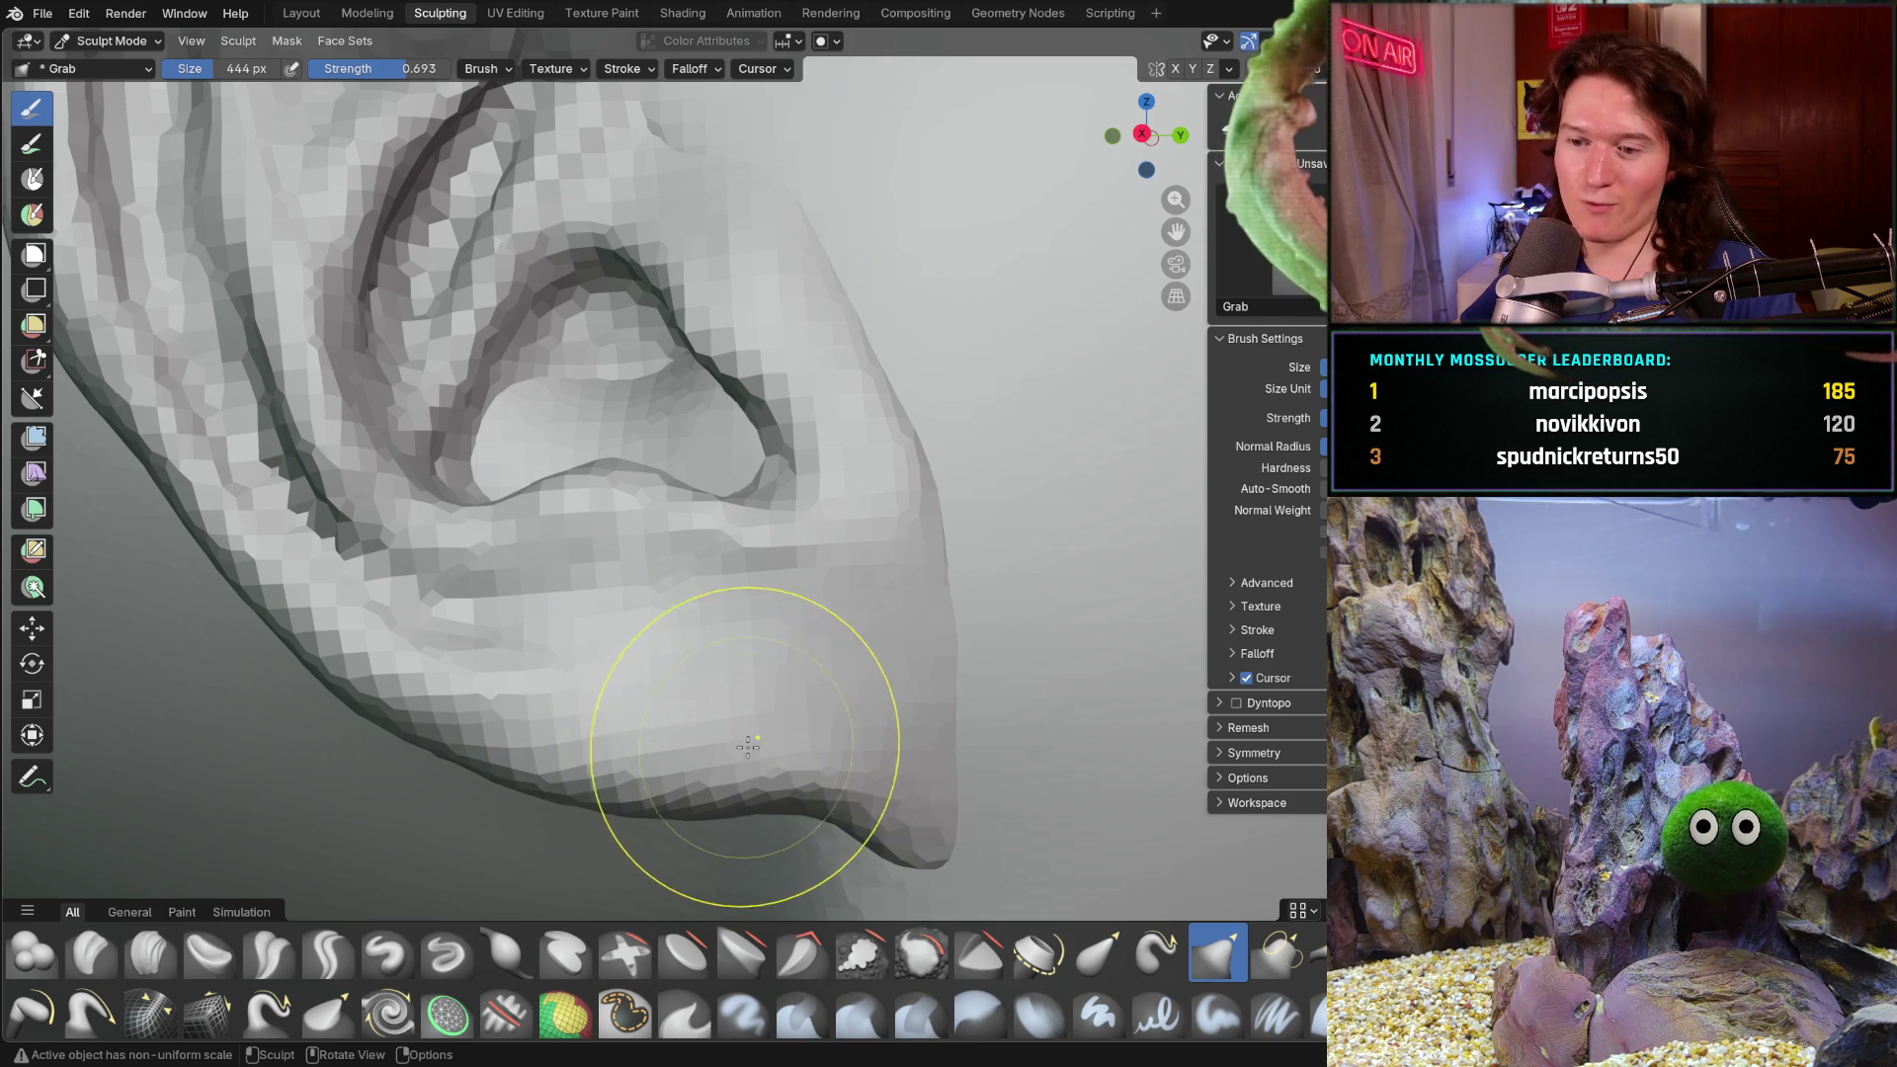
scroll(645, 593, "down", 1)
- Orbit around the ear's edge and underside to study the lobe from many angles
mouse_move(624, 605)
middle_mouse_down()
mouse_move(708, 555)
mouse_move(786, 666)
middle_mouse_up()
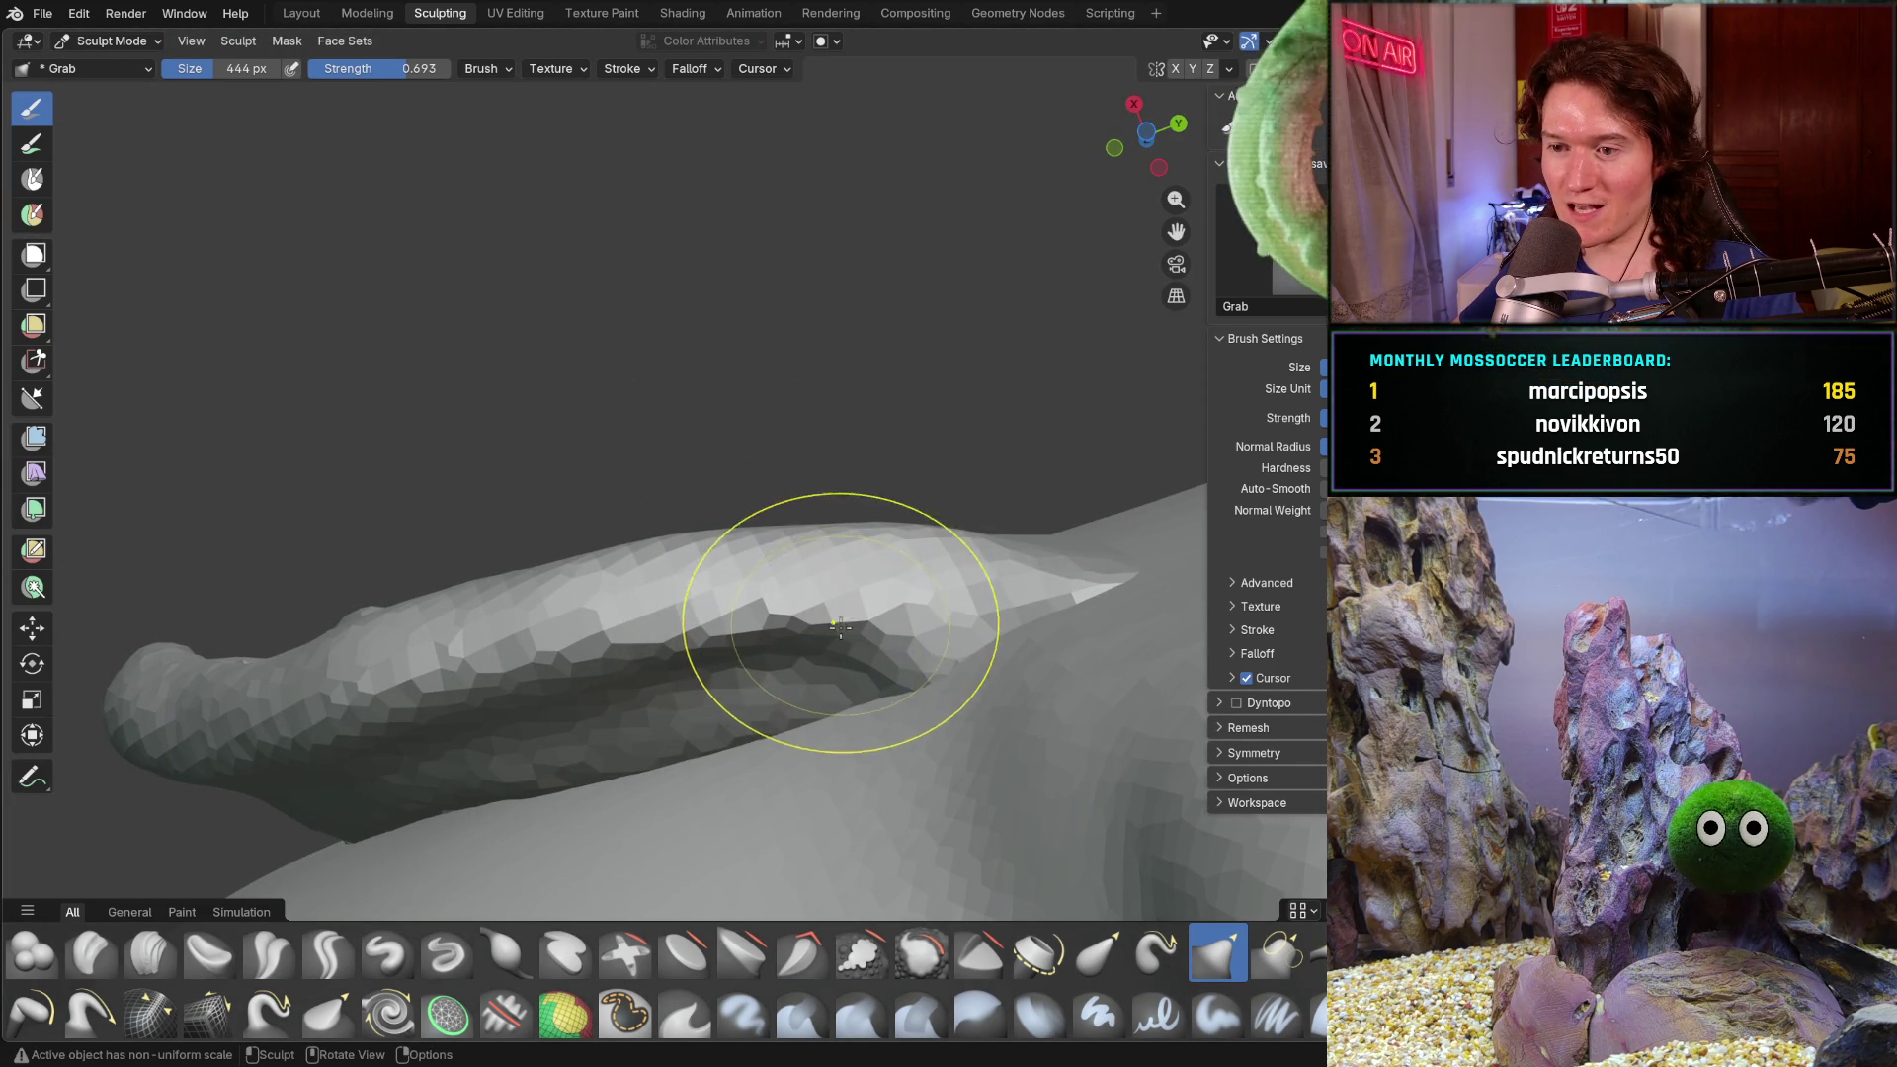
mouse_move(929, 598)
middle_mouse_down()
mouse_move(872, 531)
mouse_move(729, 588)
mouse_move(620, 576)
middle_mouse_up()
scroll(871, 530, "up", 2)
scroll(880, 508, "up", 2)
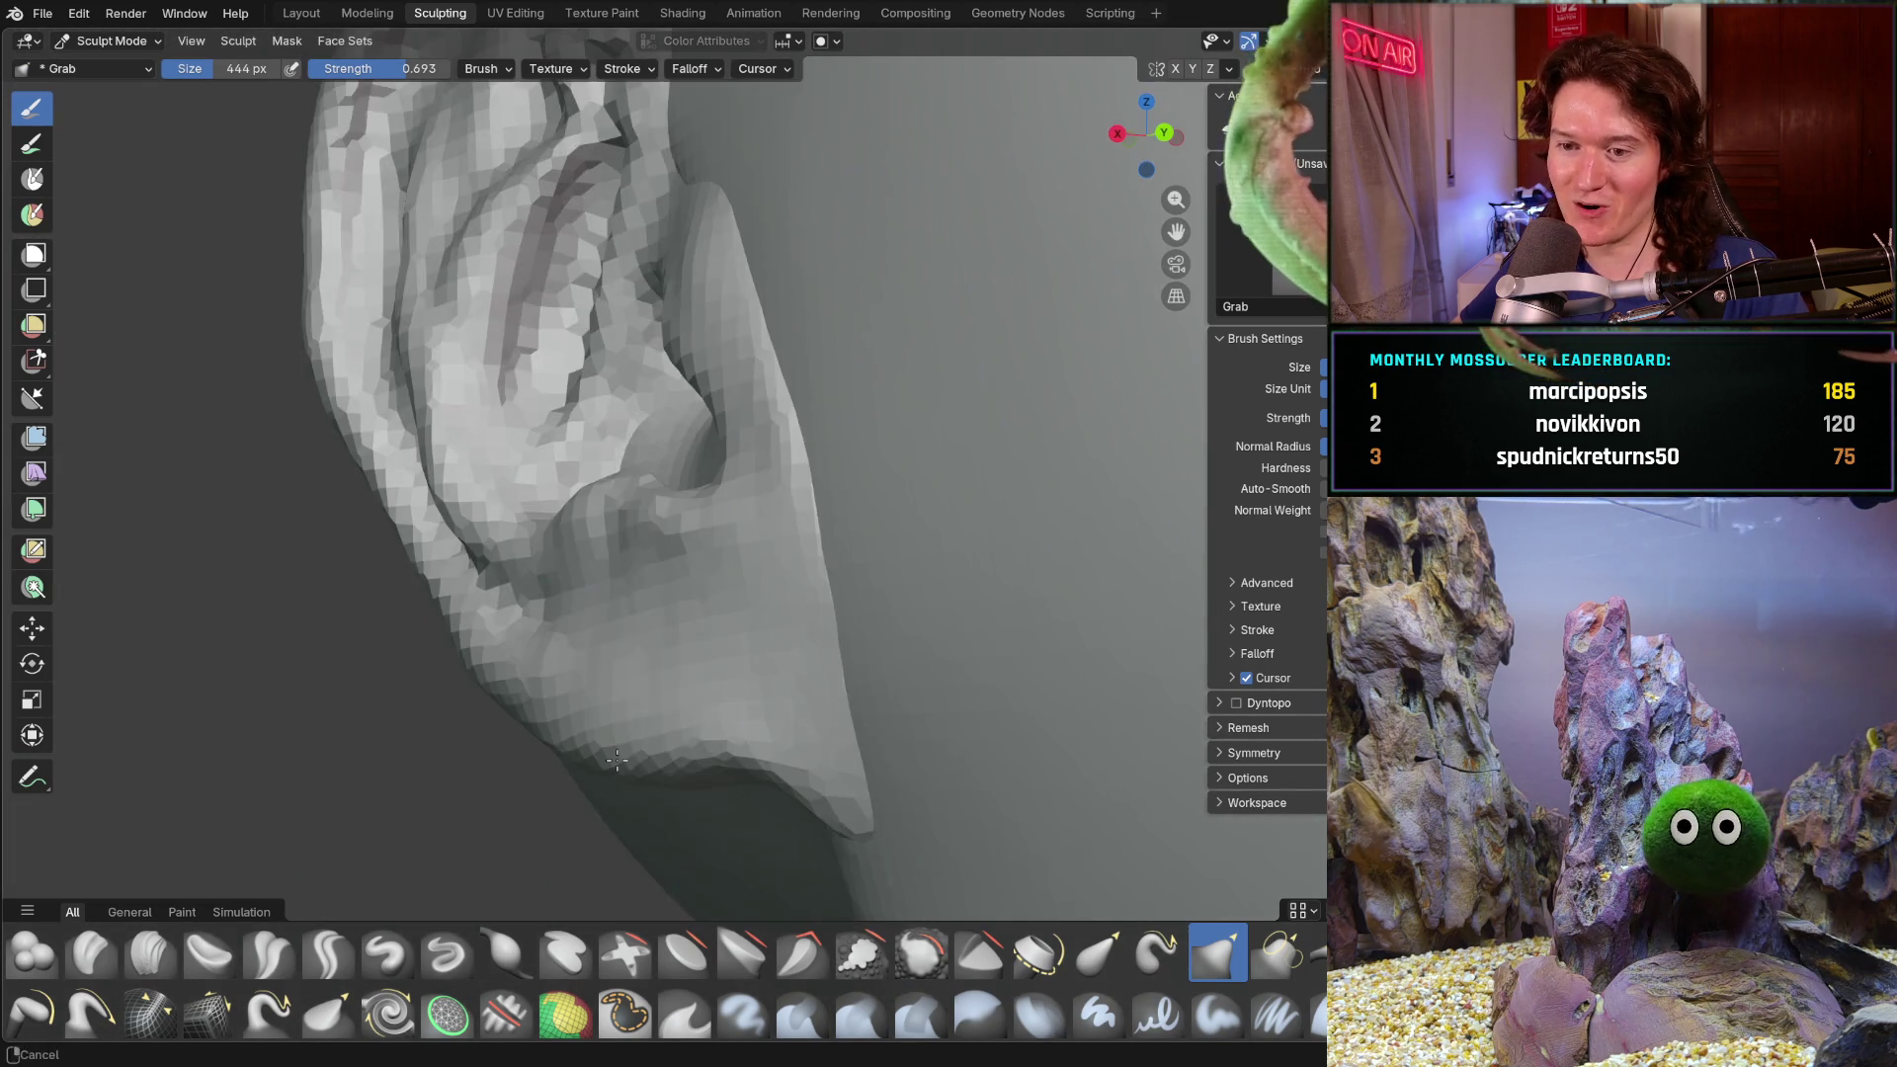
middle_click_drag(786, 522, 728, 561)
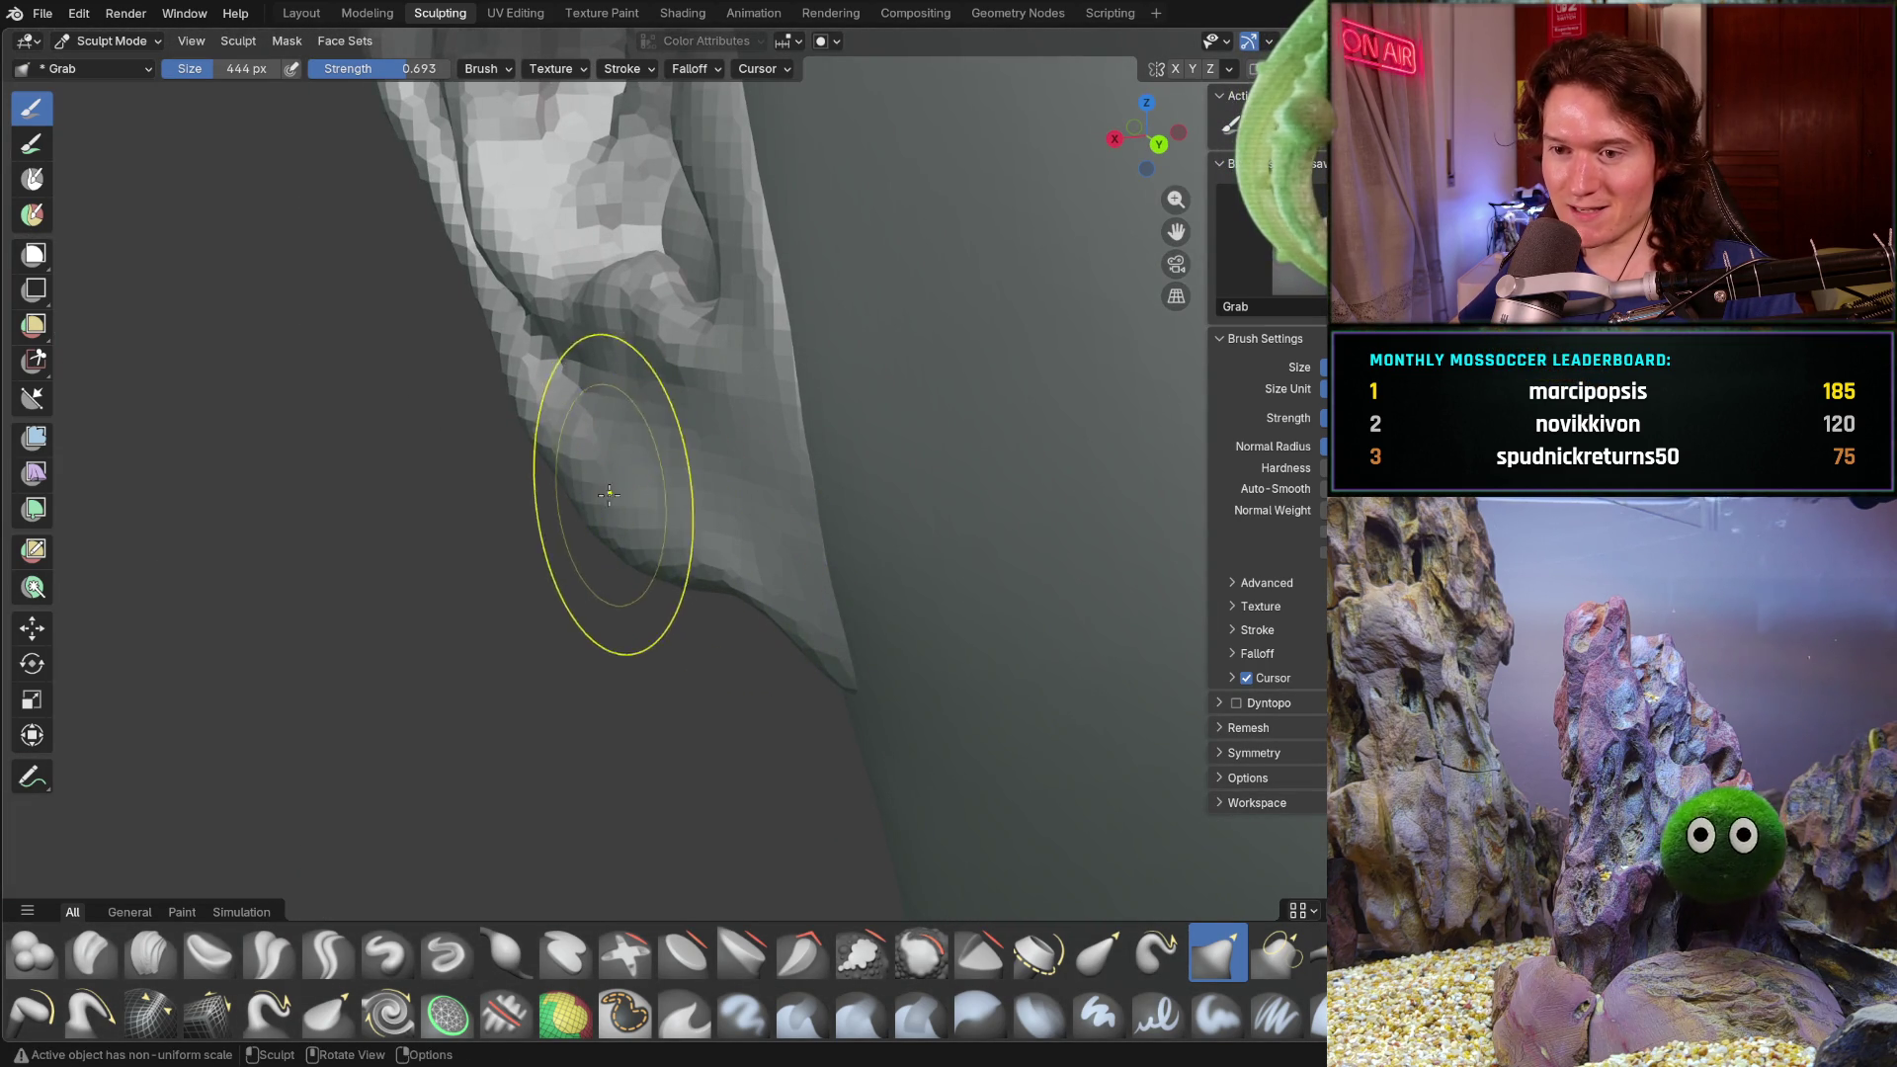
middle_click_drag(609, 484, 775, 395)
middle_click_drag(785, 509, 805, 453)
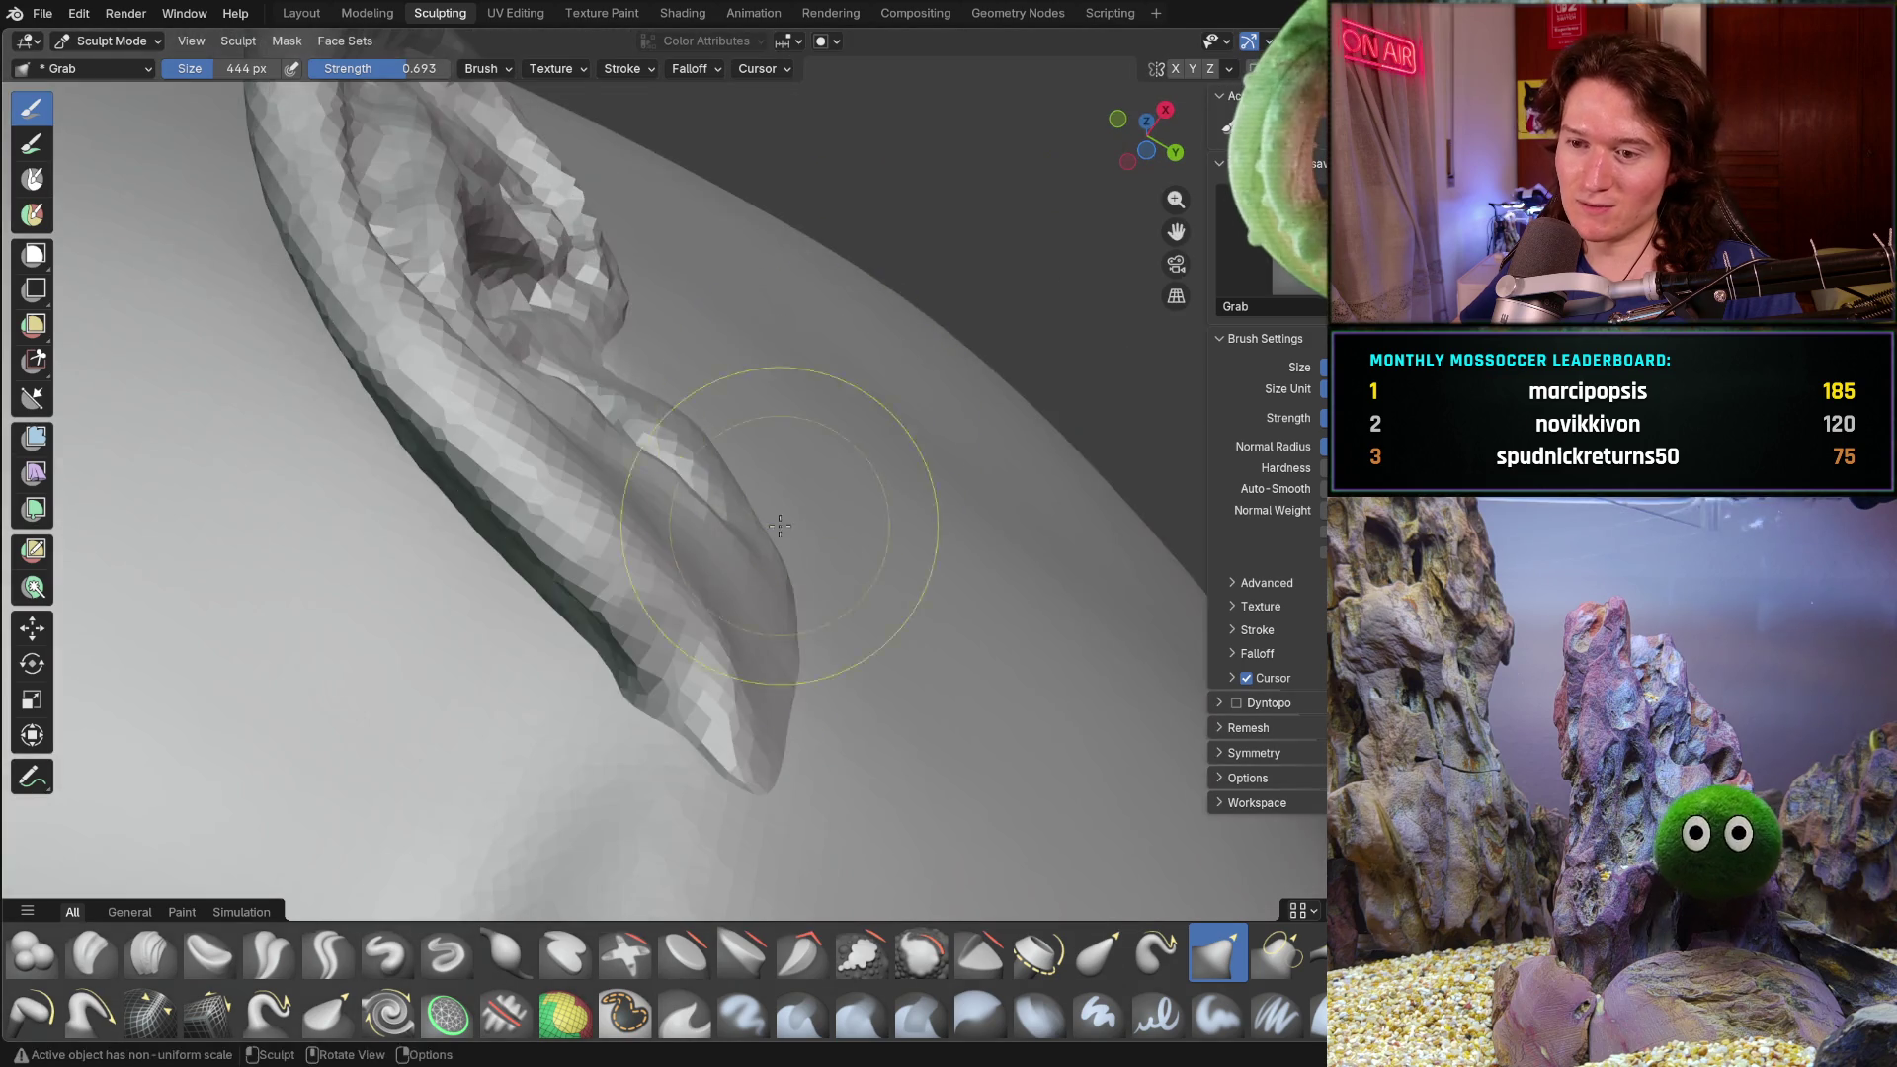
scroll(721, 550, "up", 2)
mouse_move(720, 550)
middle_mouse_down()
mouse_move(623, 666)
mouse_move(606, 645)
mouse_move(763, 494)
mouse_move(699, 550)
middle_mouse_up()
scroll(699, 550, "down", 3)
scroll(677, 593, "up", 3)
mouse_move(762, 466)
middle_mouse_down()
mouse_move(695, 561)
mouse_move(580, 626)
middle_mouse_up()
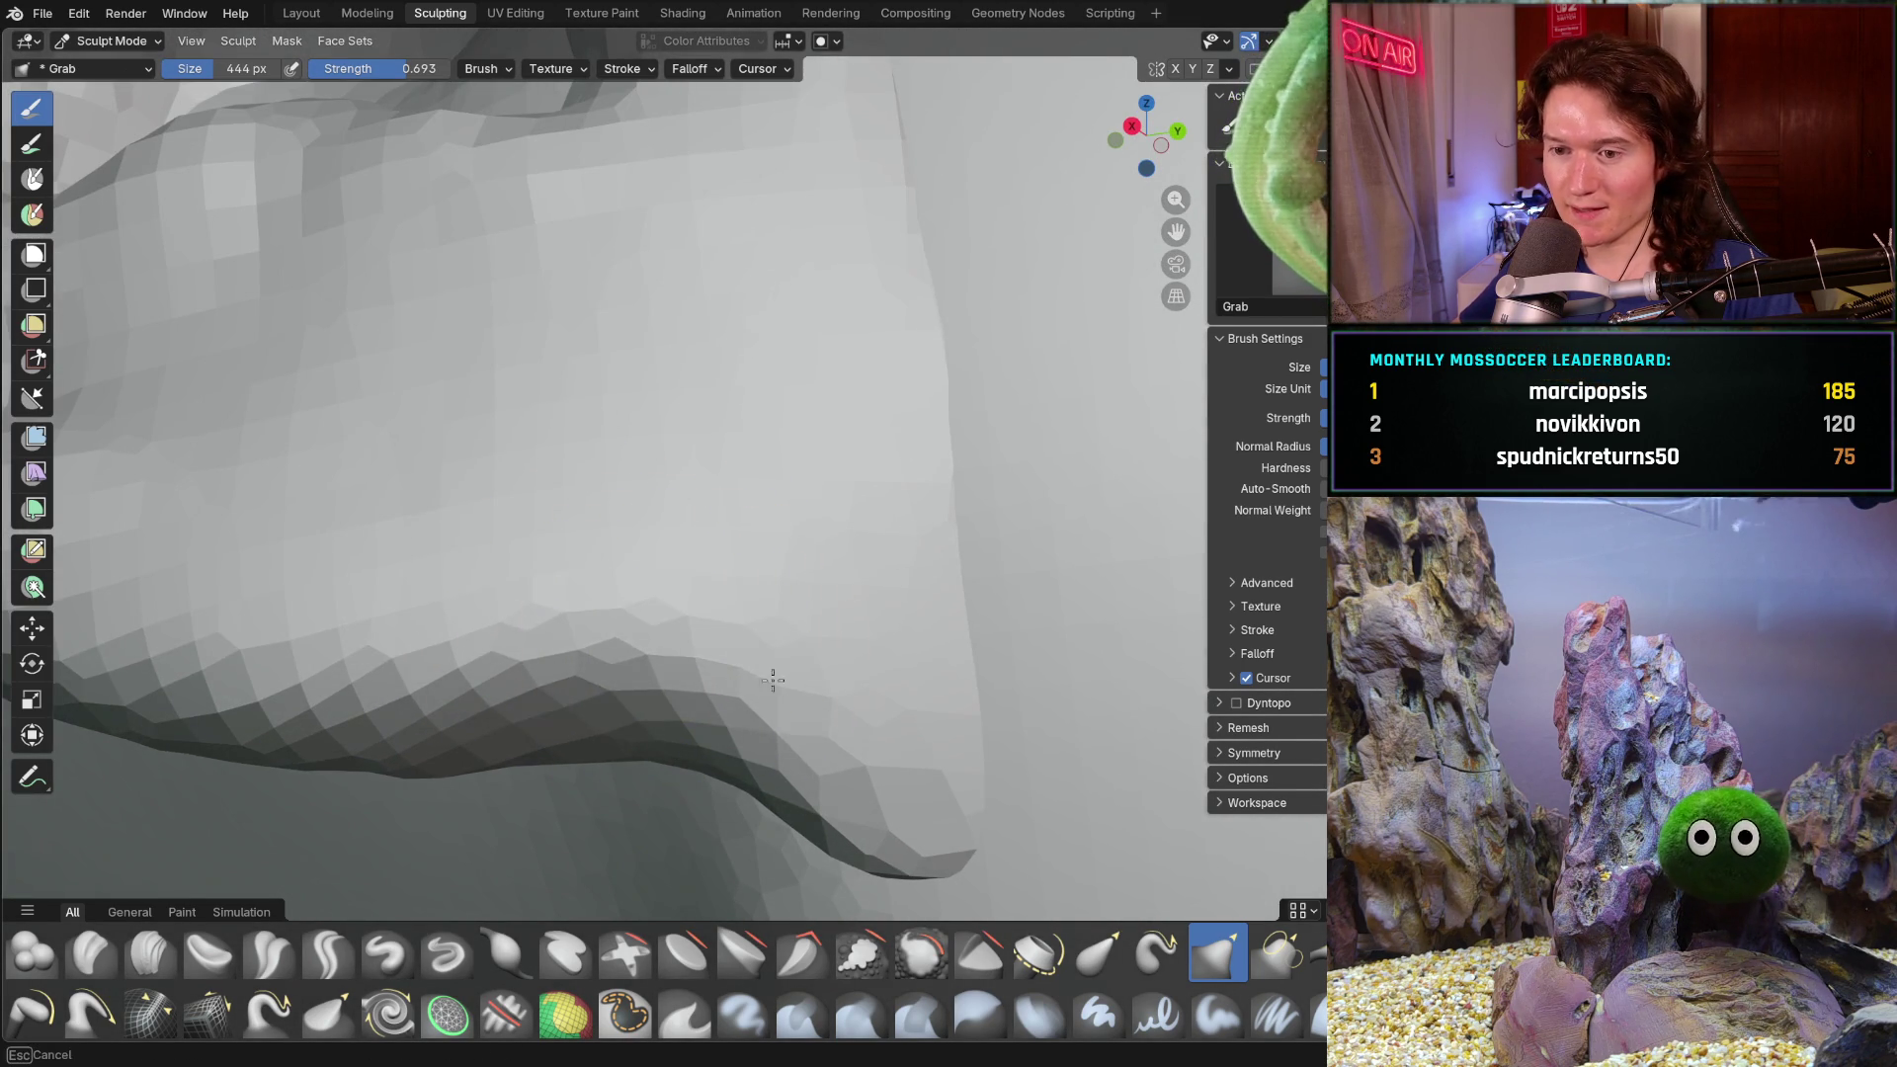
scroll(804, 694, "down", 3)
mouse_move(805, 694)
middle_mouse_down()
mouse_move(721, 657)
mouse_move(675, 574)
middle_mouse_up()
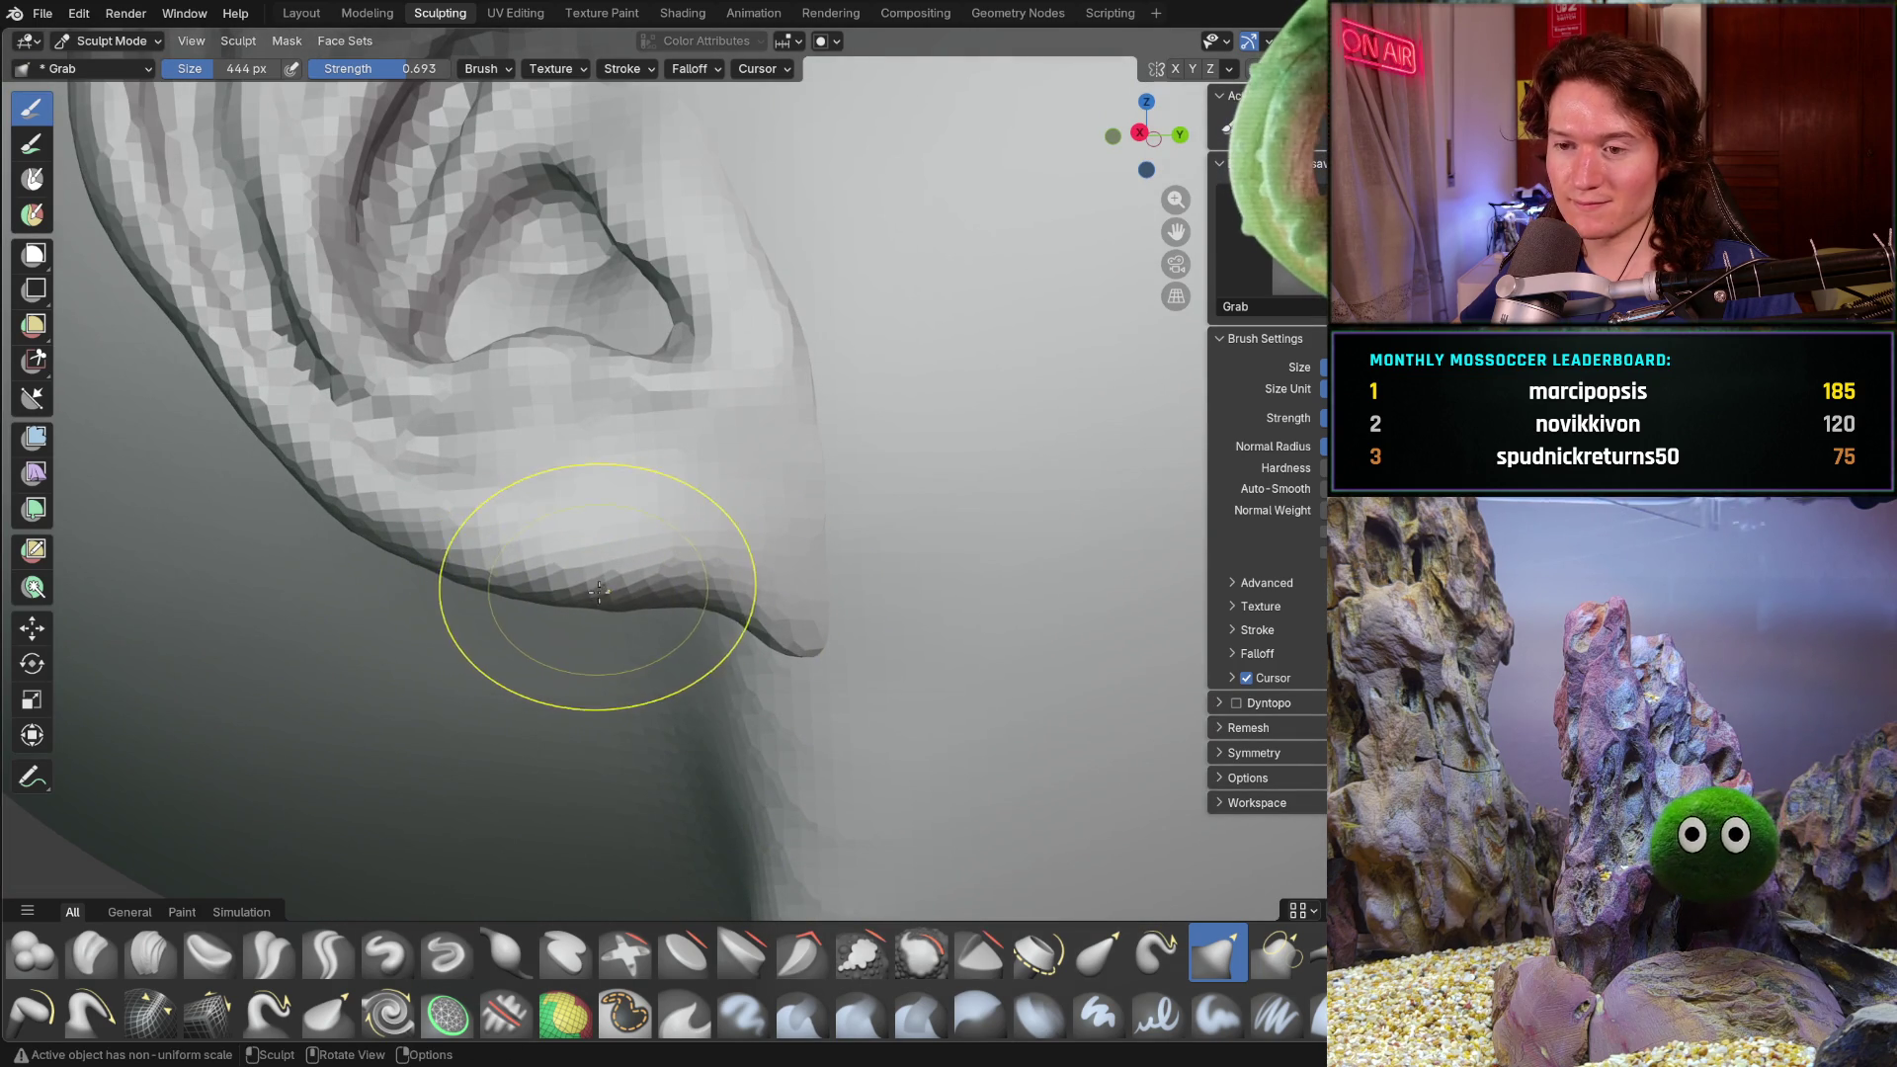
mouse_move(532, 583)
middle_mouse_down()
mouse_move(656, 488)
mouse_move(572, 594)
mouse_move(507, 509)
mouse_move(593, 465)
middle_mouse_up()
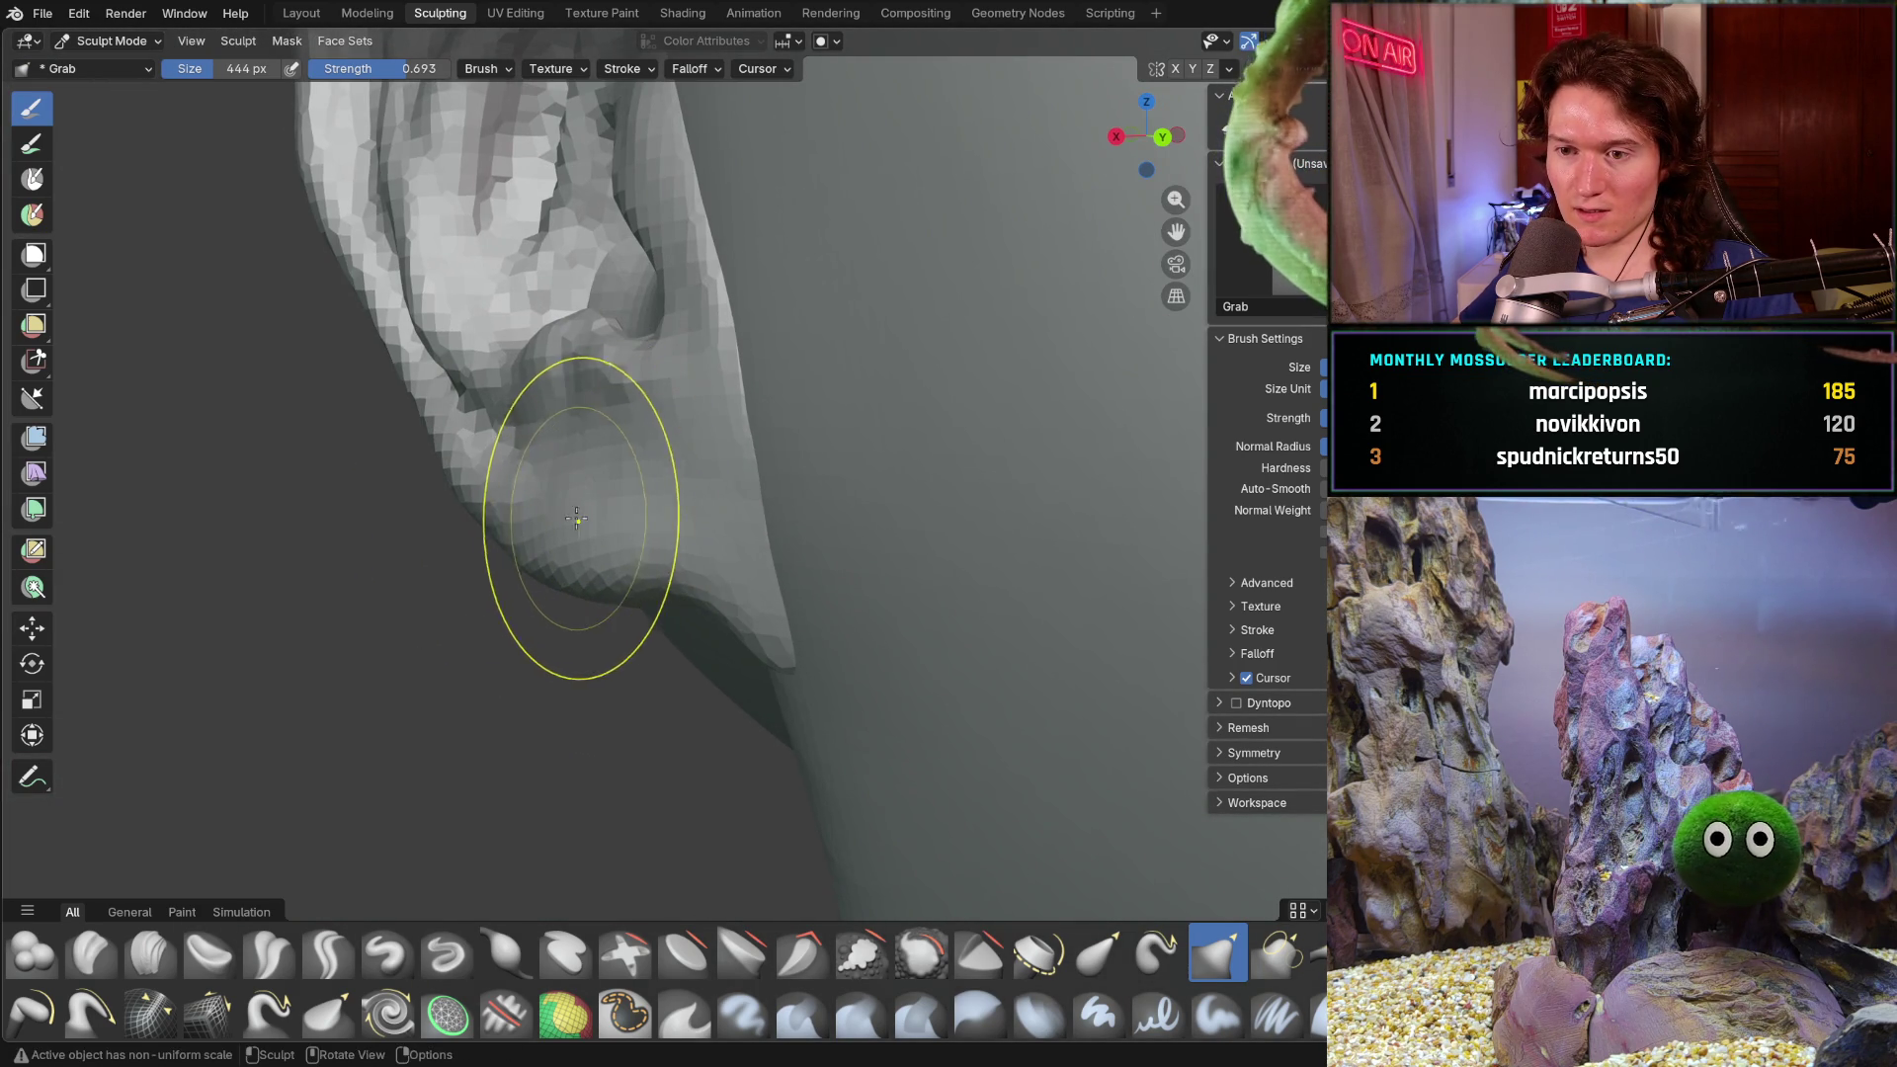
mouse_move(654, 535)
middle_mouse_down()
mouse_move(865, 454)
mouse_move(919, 388)
middle_mouse_up()
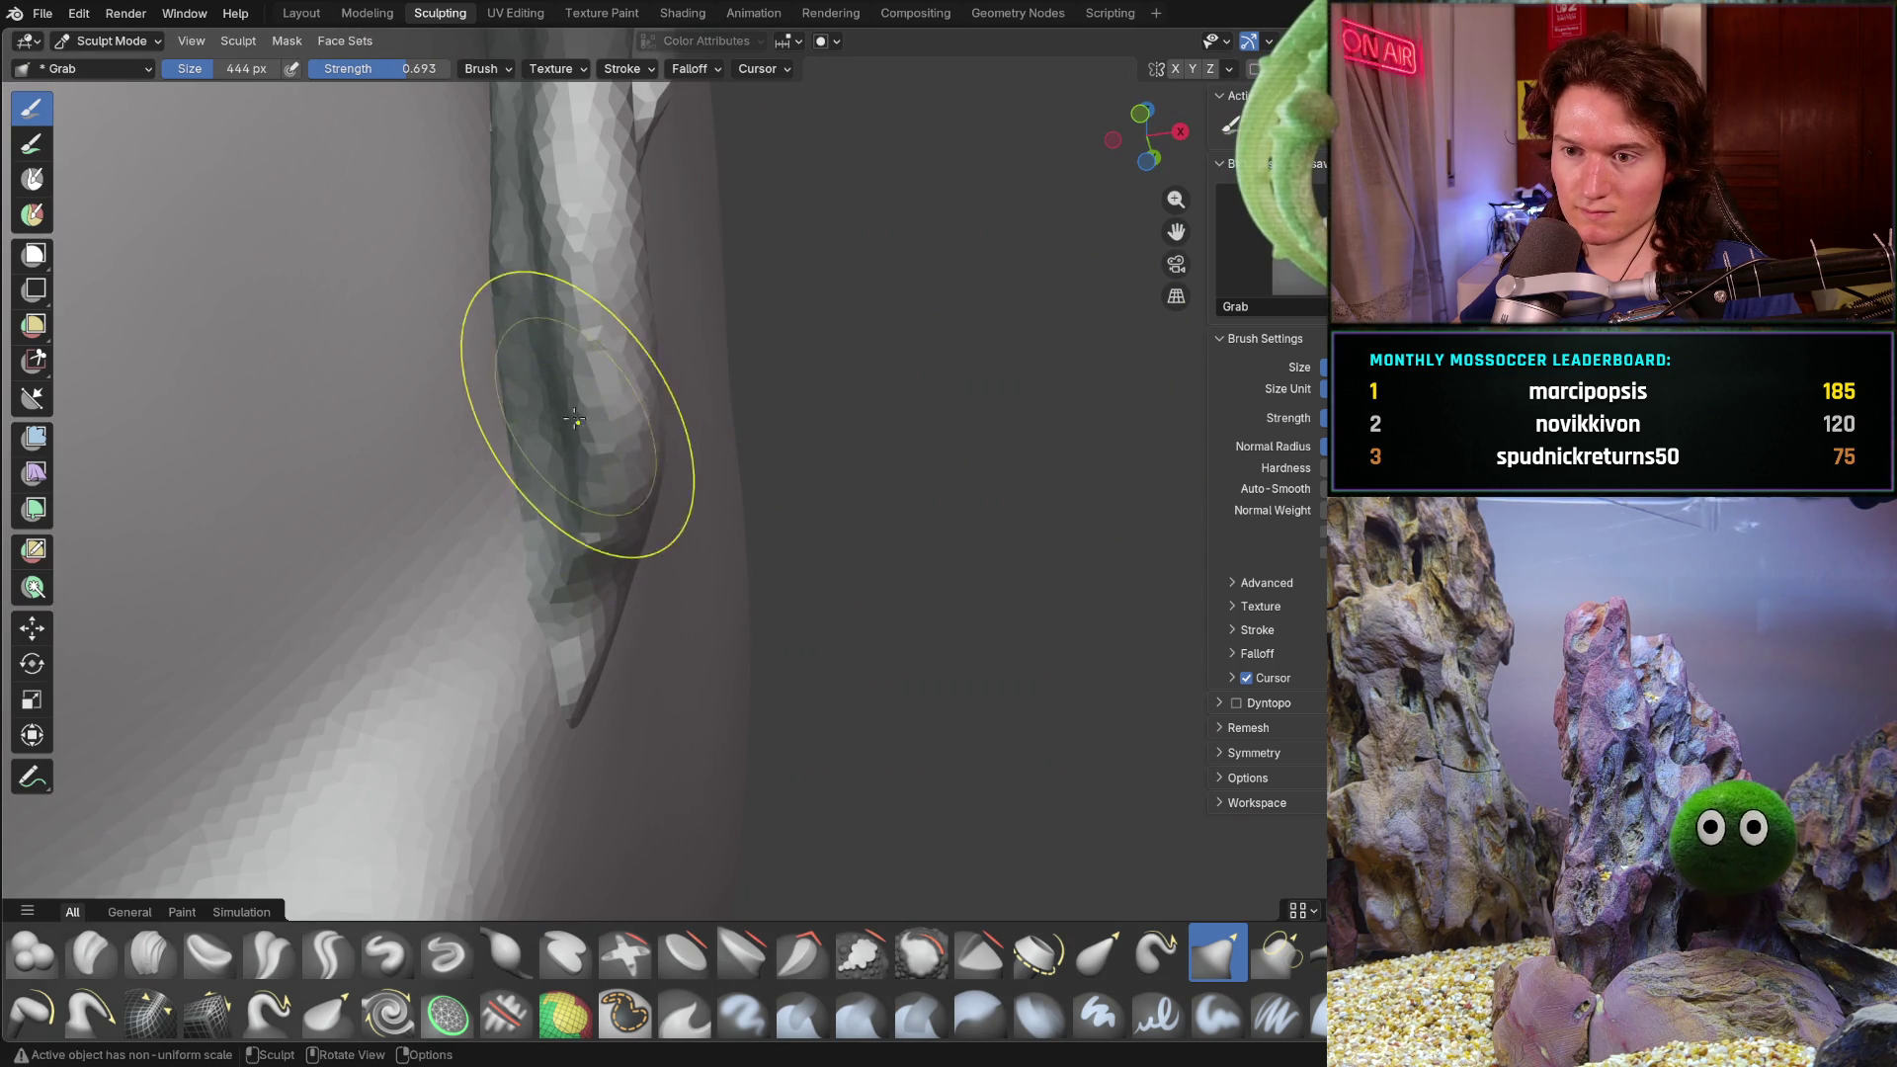
mouse_move(704, 419)
middle_mouse_down()
mouse_move(508, 425)
mouse_move(500, 488)
mouse_move(550, 529)
mouse_move(671, 447)
mouse_move(657, 318)
middle_mouse_up()
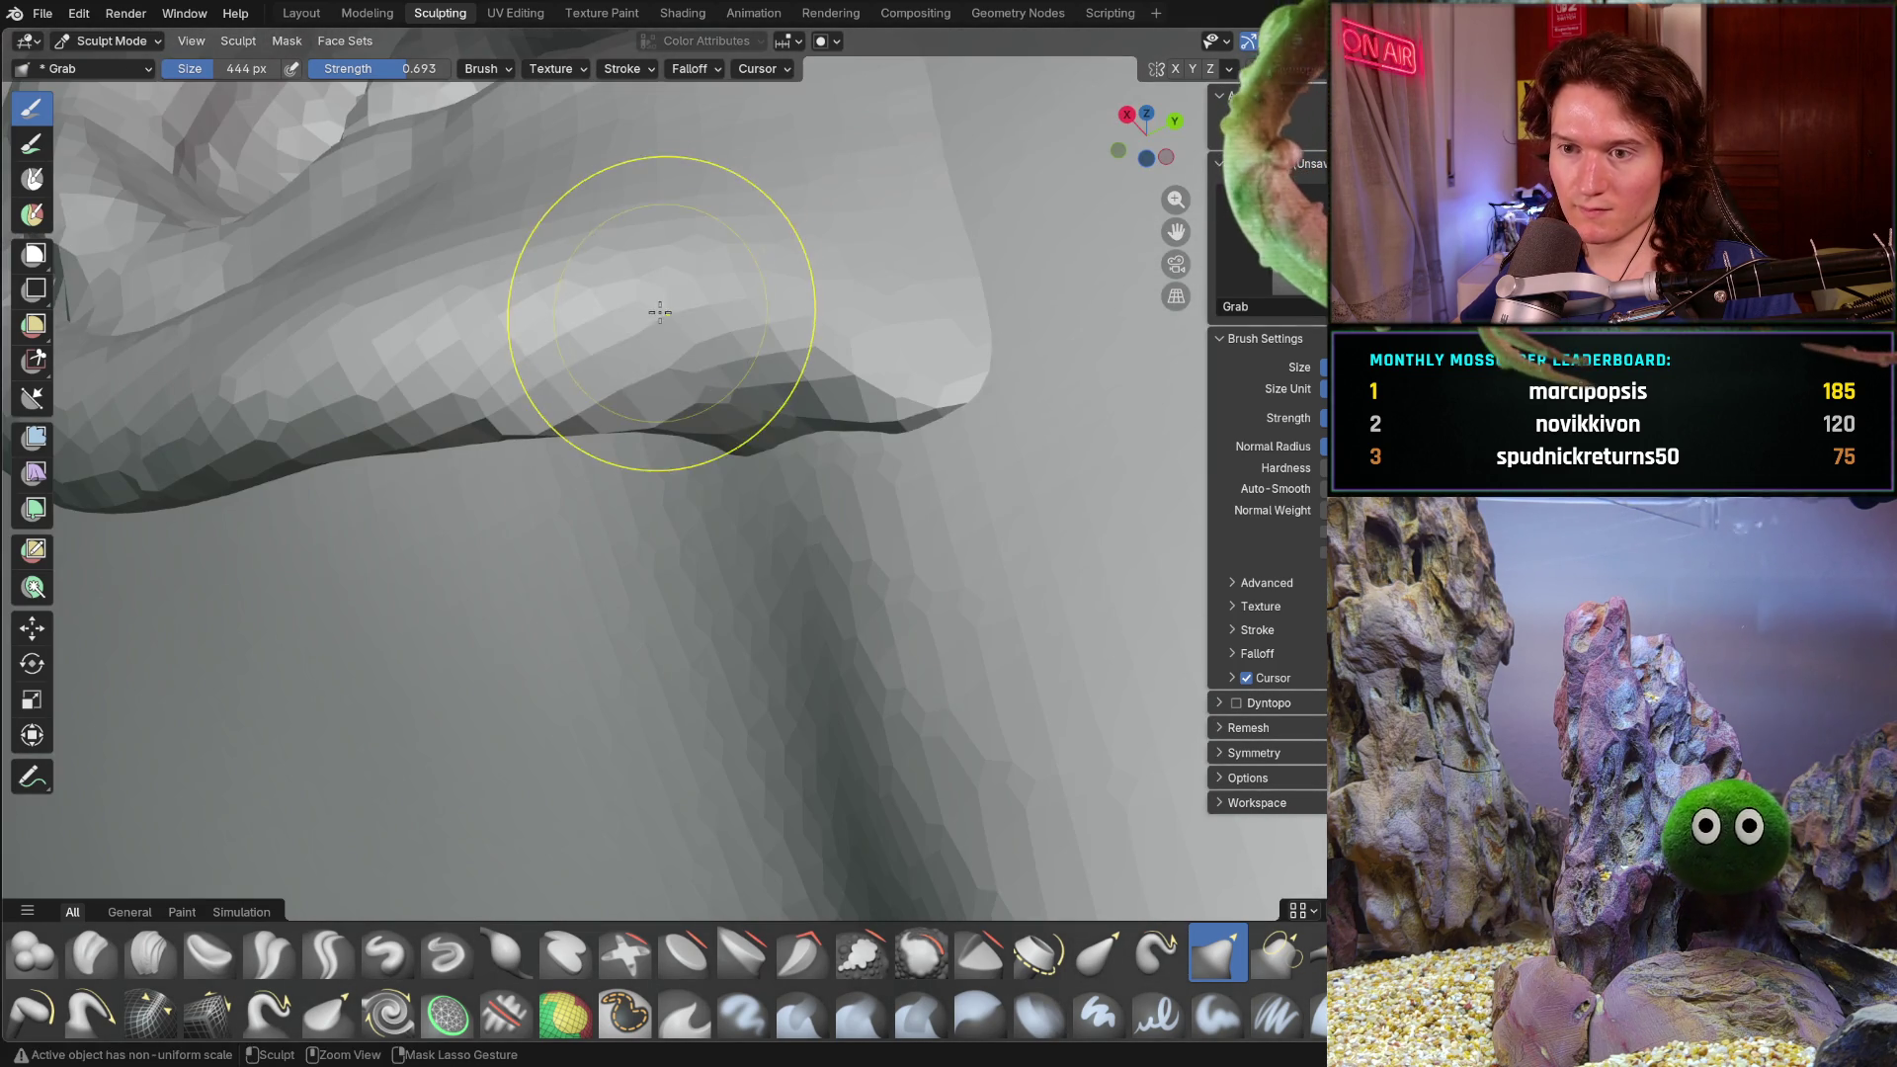
middle_click_drag(617, 458, 600, 496)
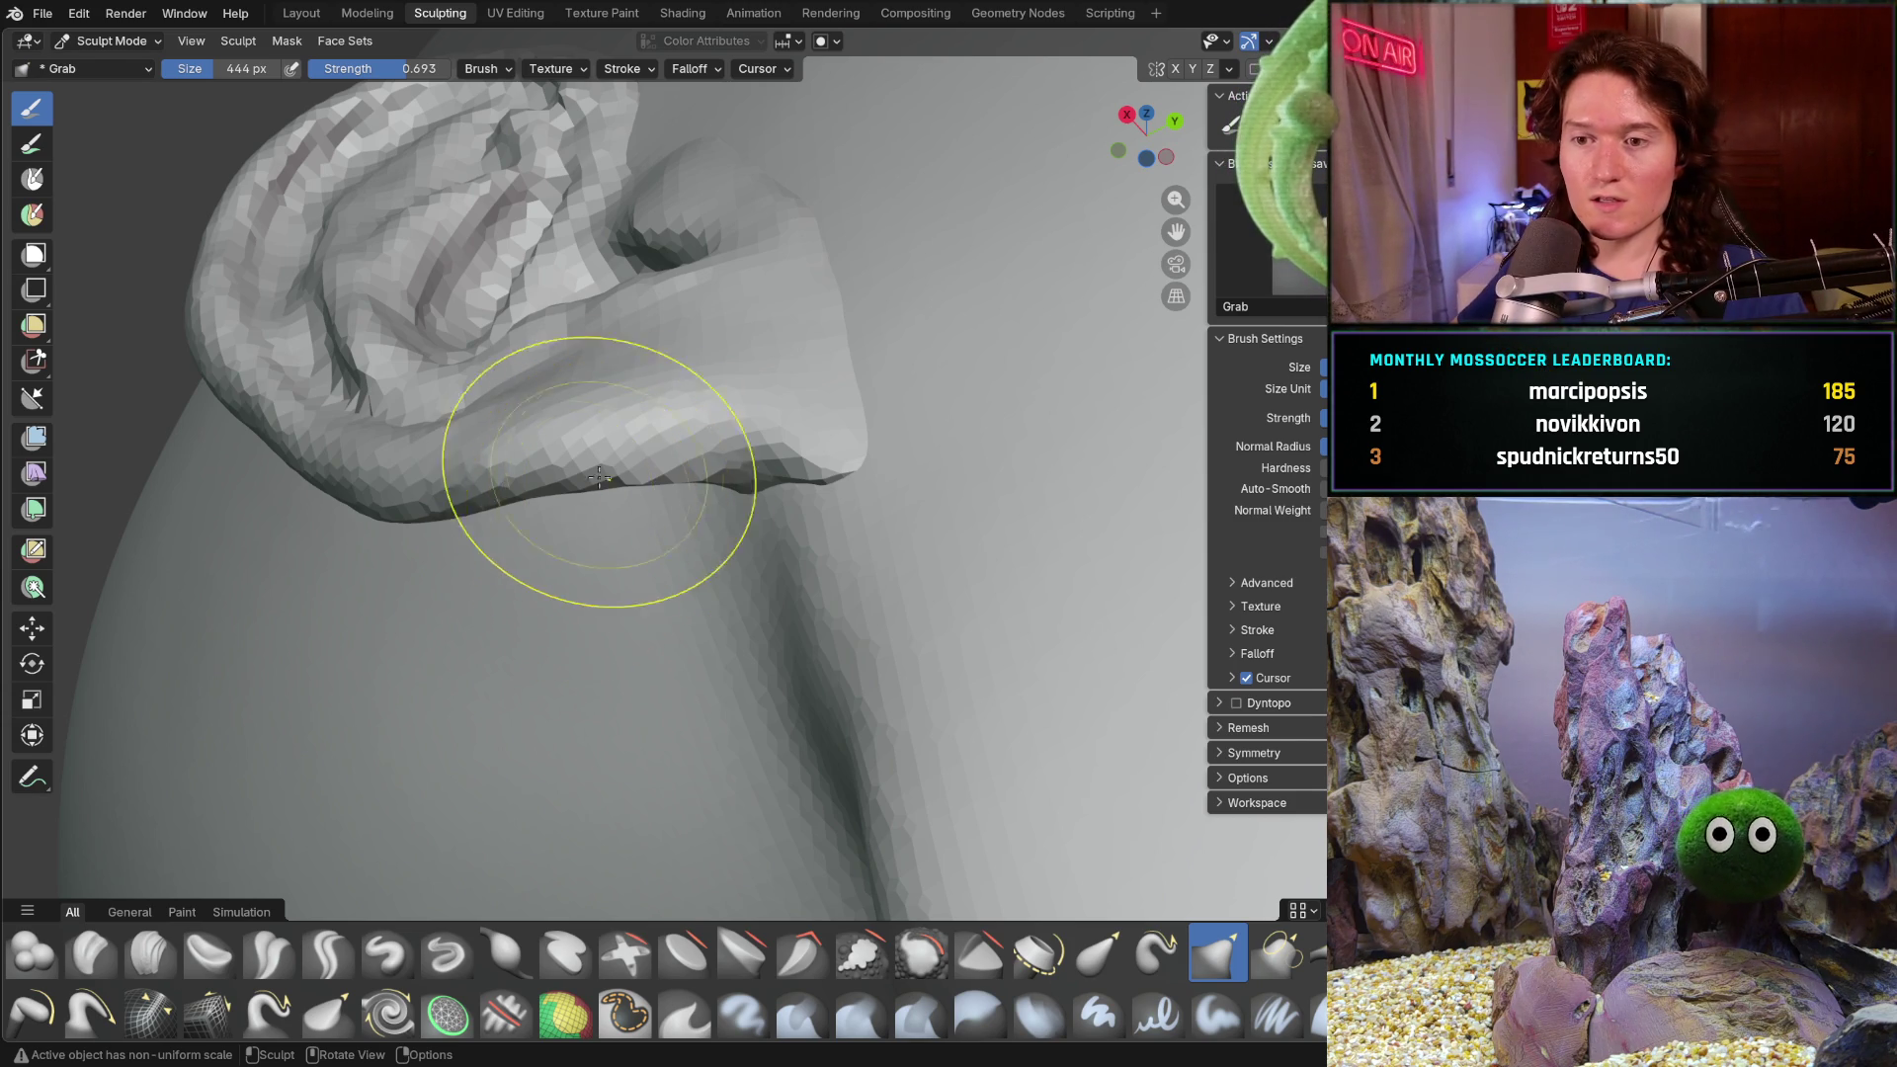
mouse_move(580, 488)
middle_mouse_down()
mouse_move(684, 361)
mouse_move(670, 339)
mouse_move(721, 367)
middle_mouse_up()
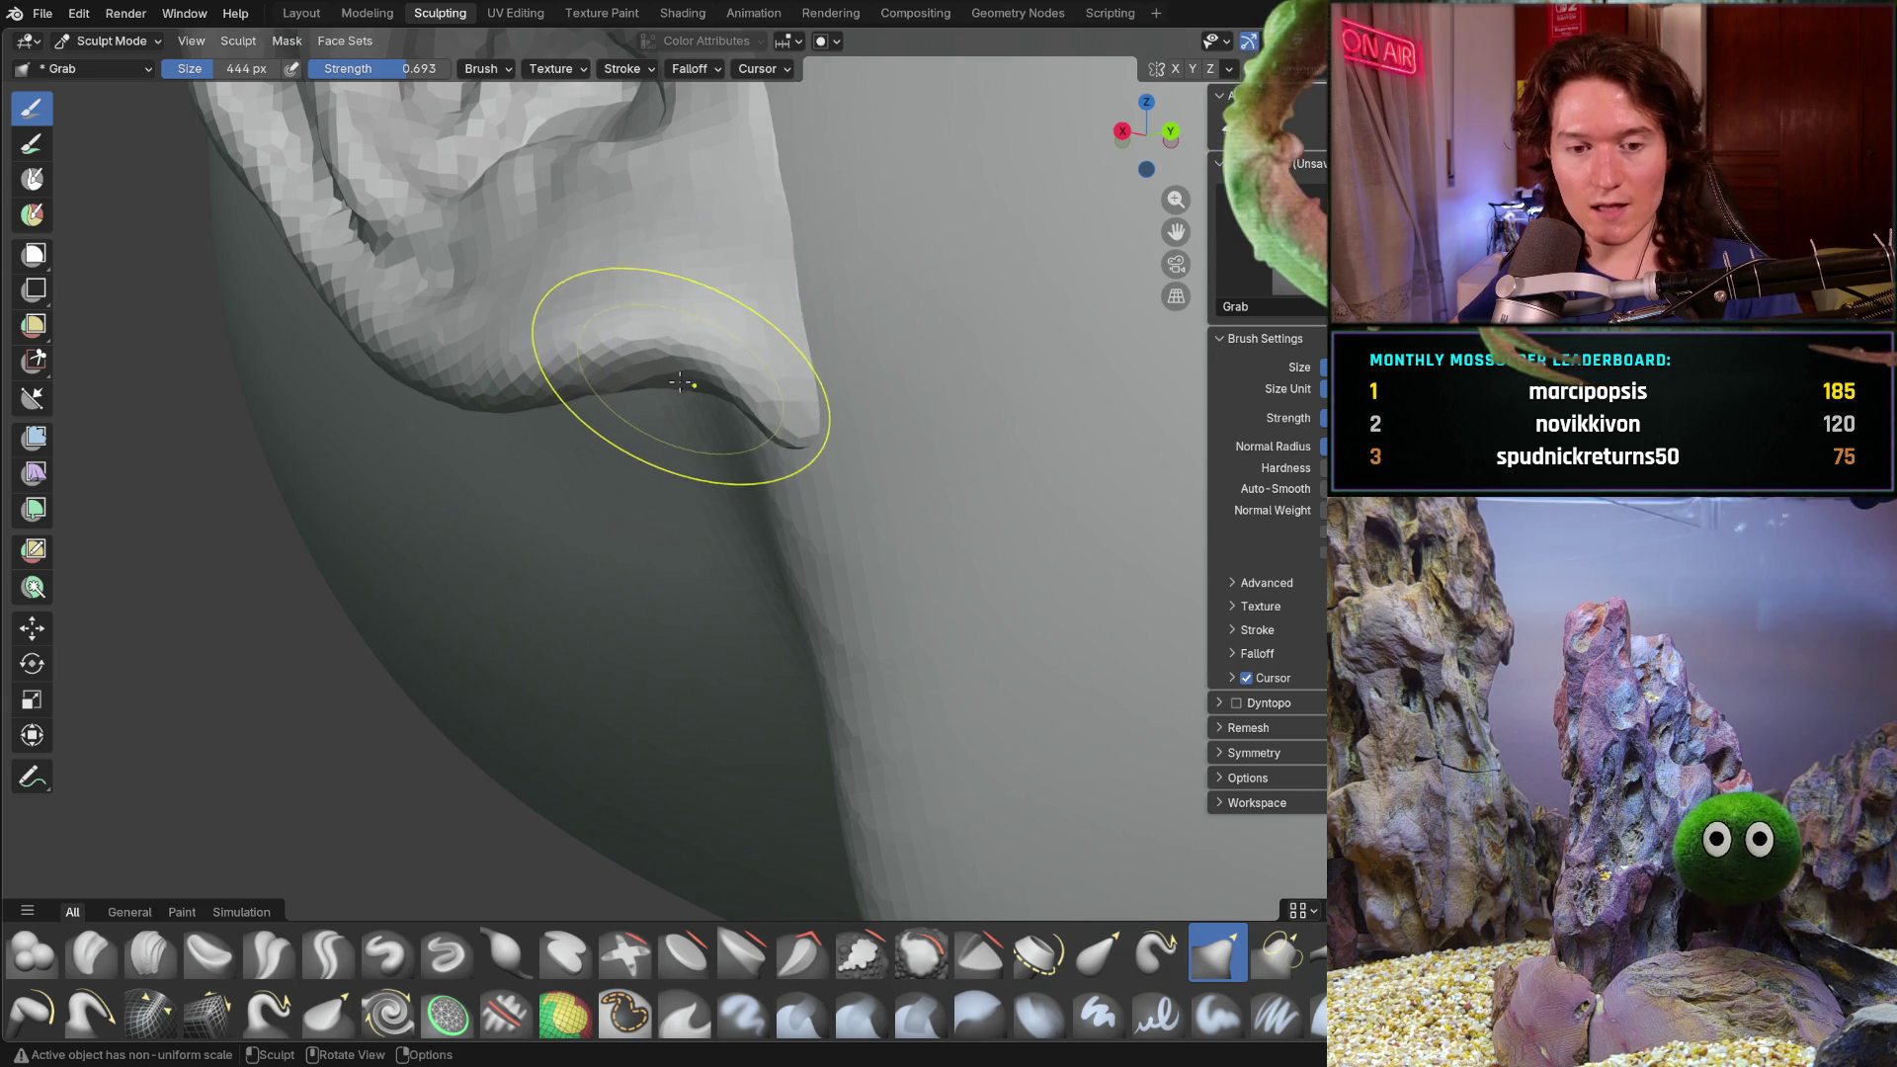
- Raise the lobe's lower edge into a bulge and check it from frontal views of the head
left_click_drag(660, 408, 656, 318)
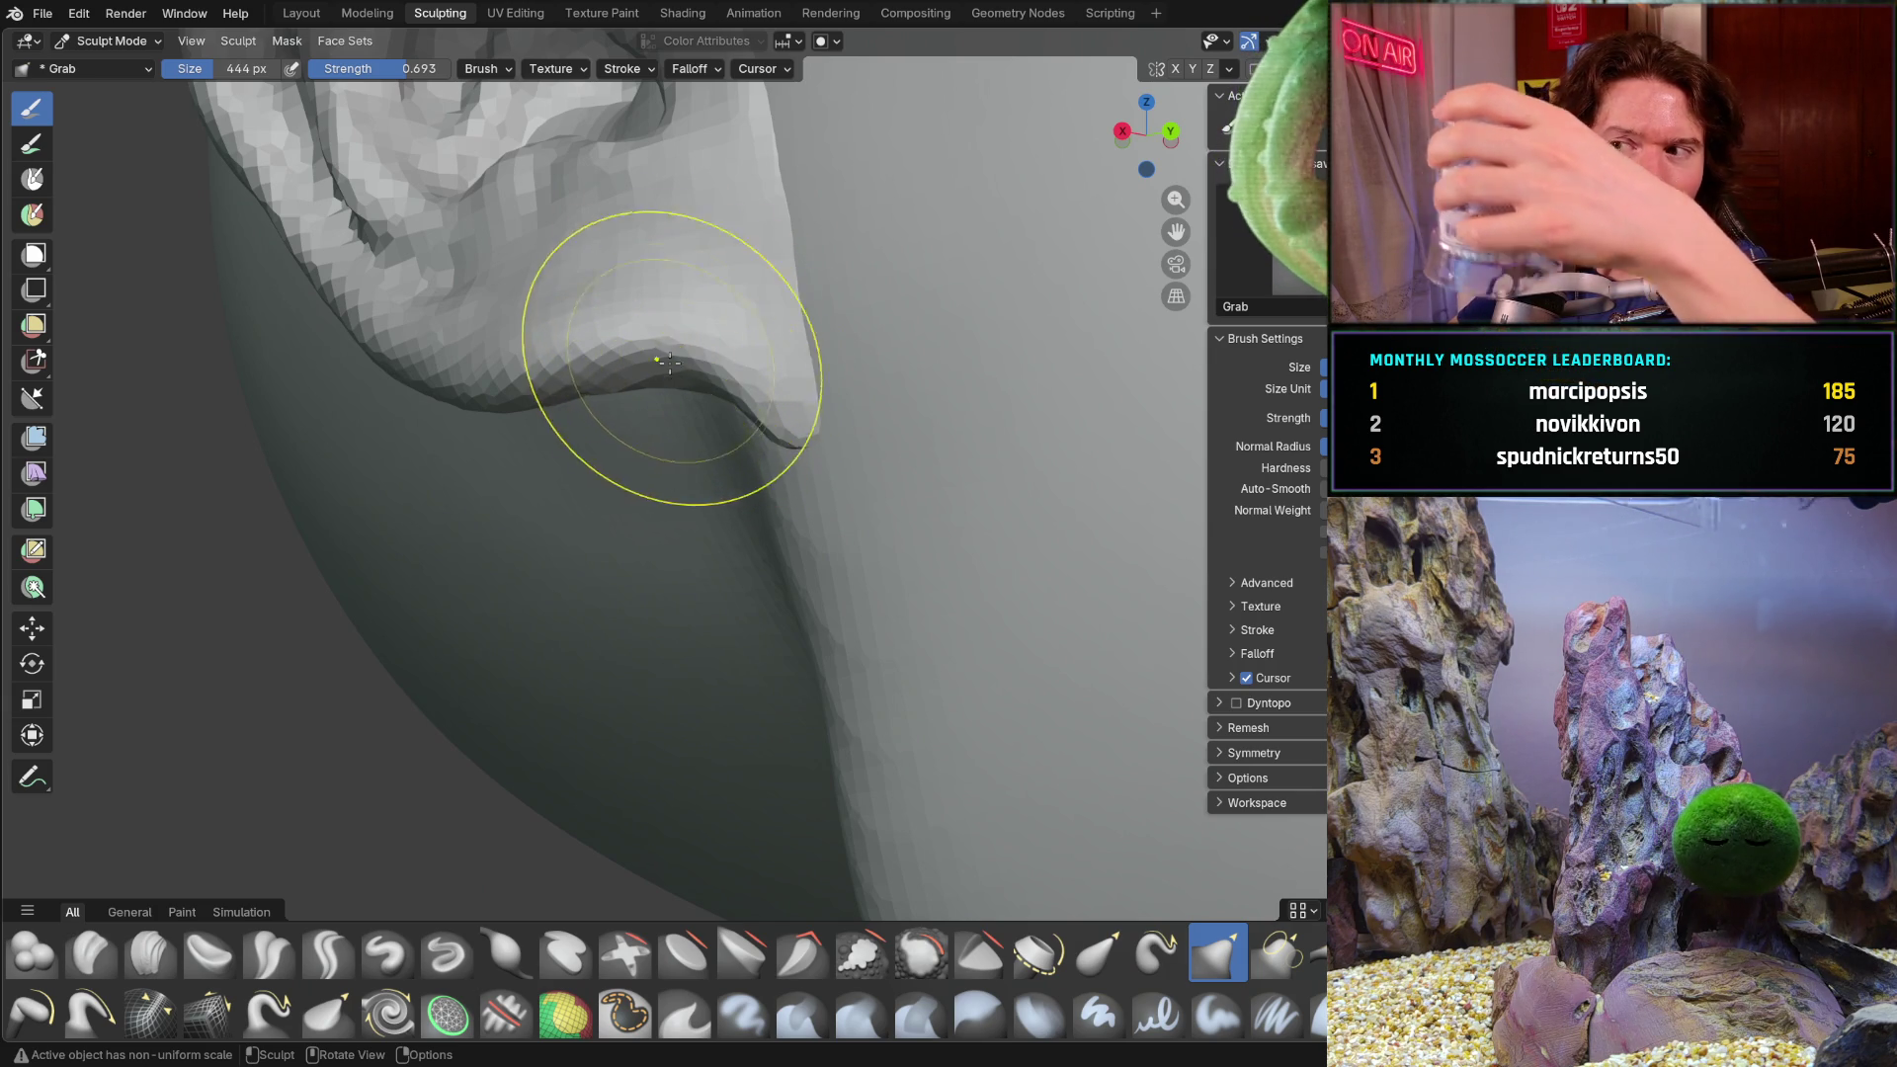
mouse_move(656, 317)
middle_mouse_down()
mouse_move(651, 282)
mouse_move(598, 318)
middle_mouse_up()
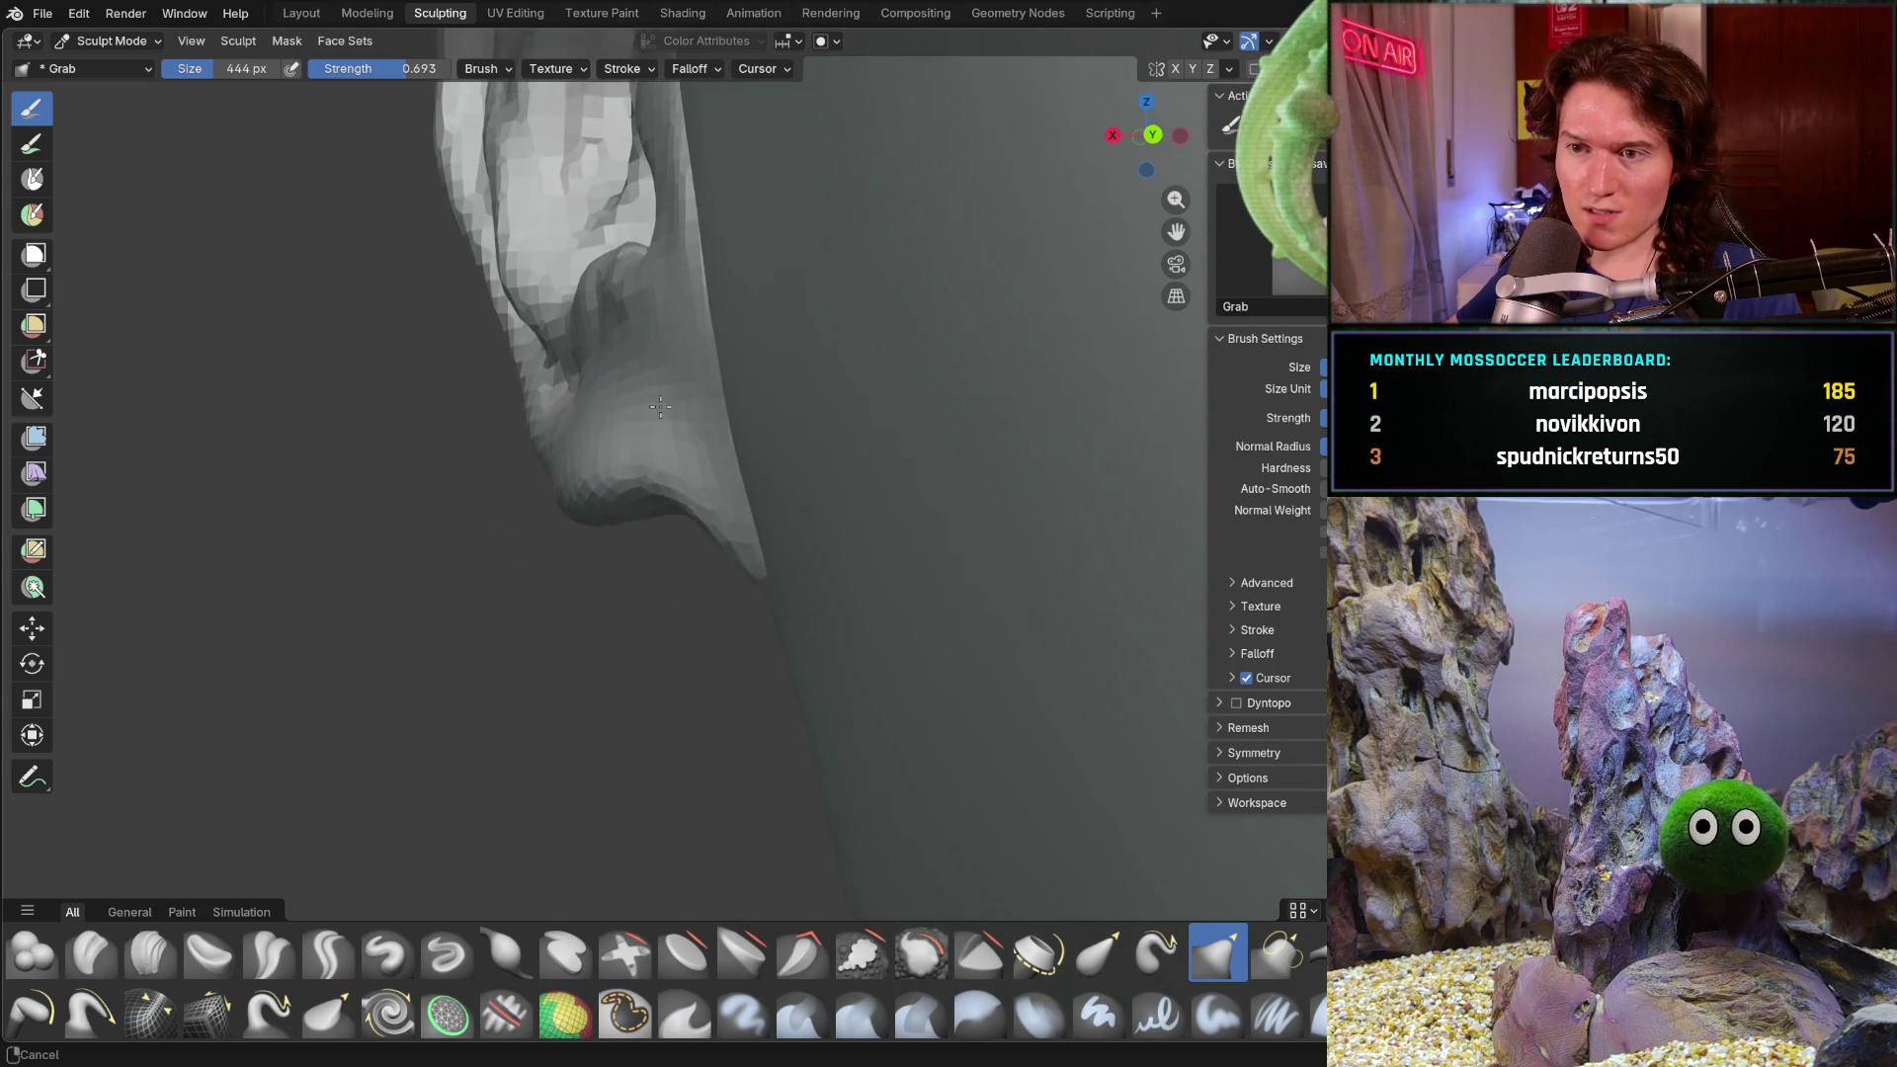
mouse_move(613, 254)
middle_mouse_down()
mouse_move(653, 474)
mouse_move(508, 401)
mouse_move(422, 460)
middle_mouse_up()
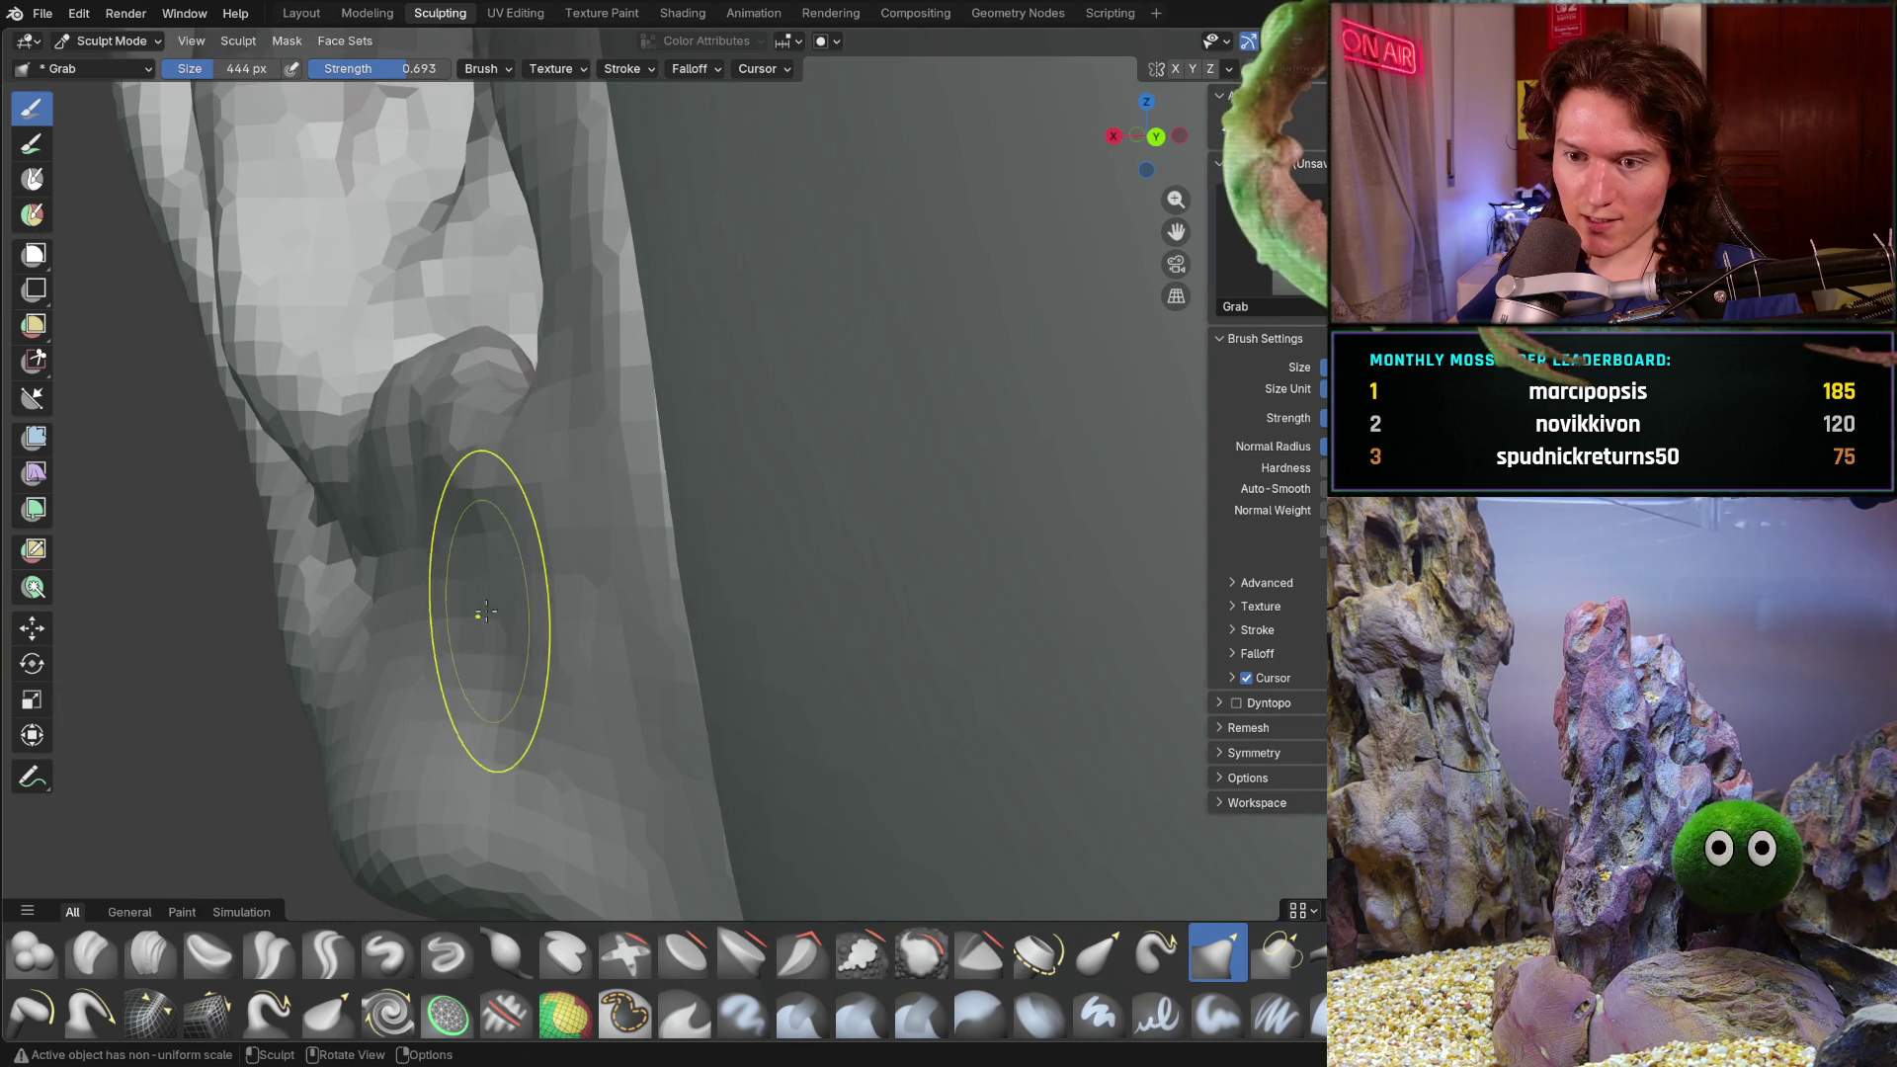
mouse_move(465, 615)
middle_mouse_down()
mouse_move(614, 628)
mouse_move(619, 702)
mouse_move(687, 660)
middle_mouse_up()
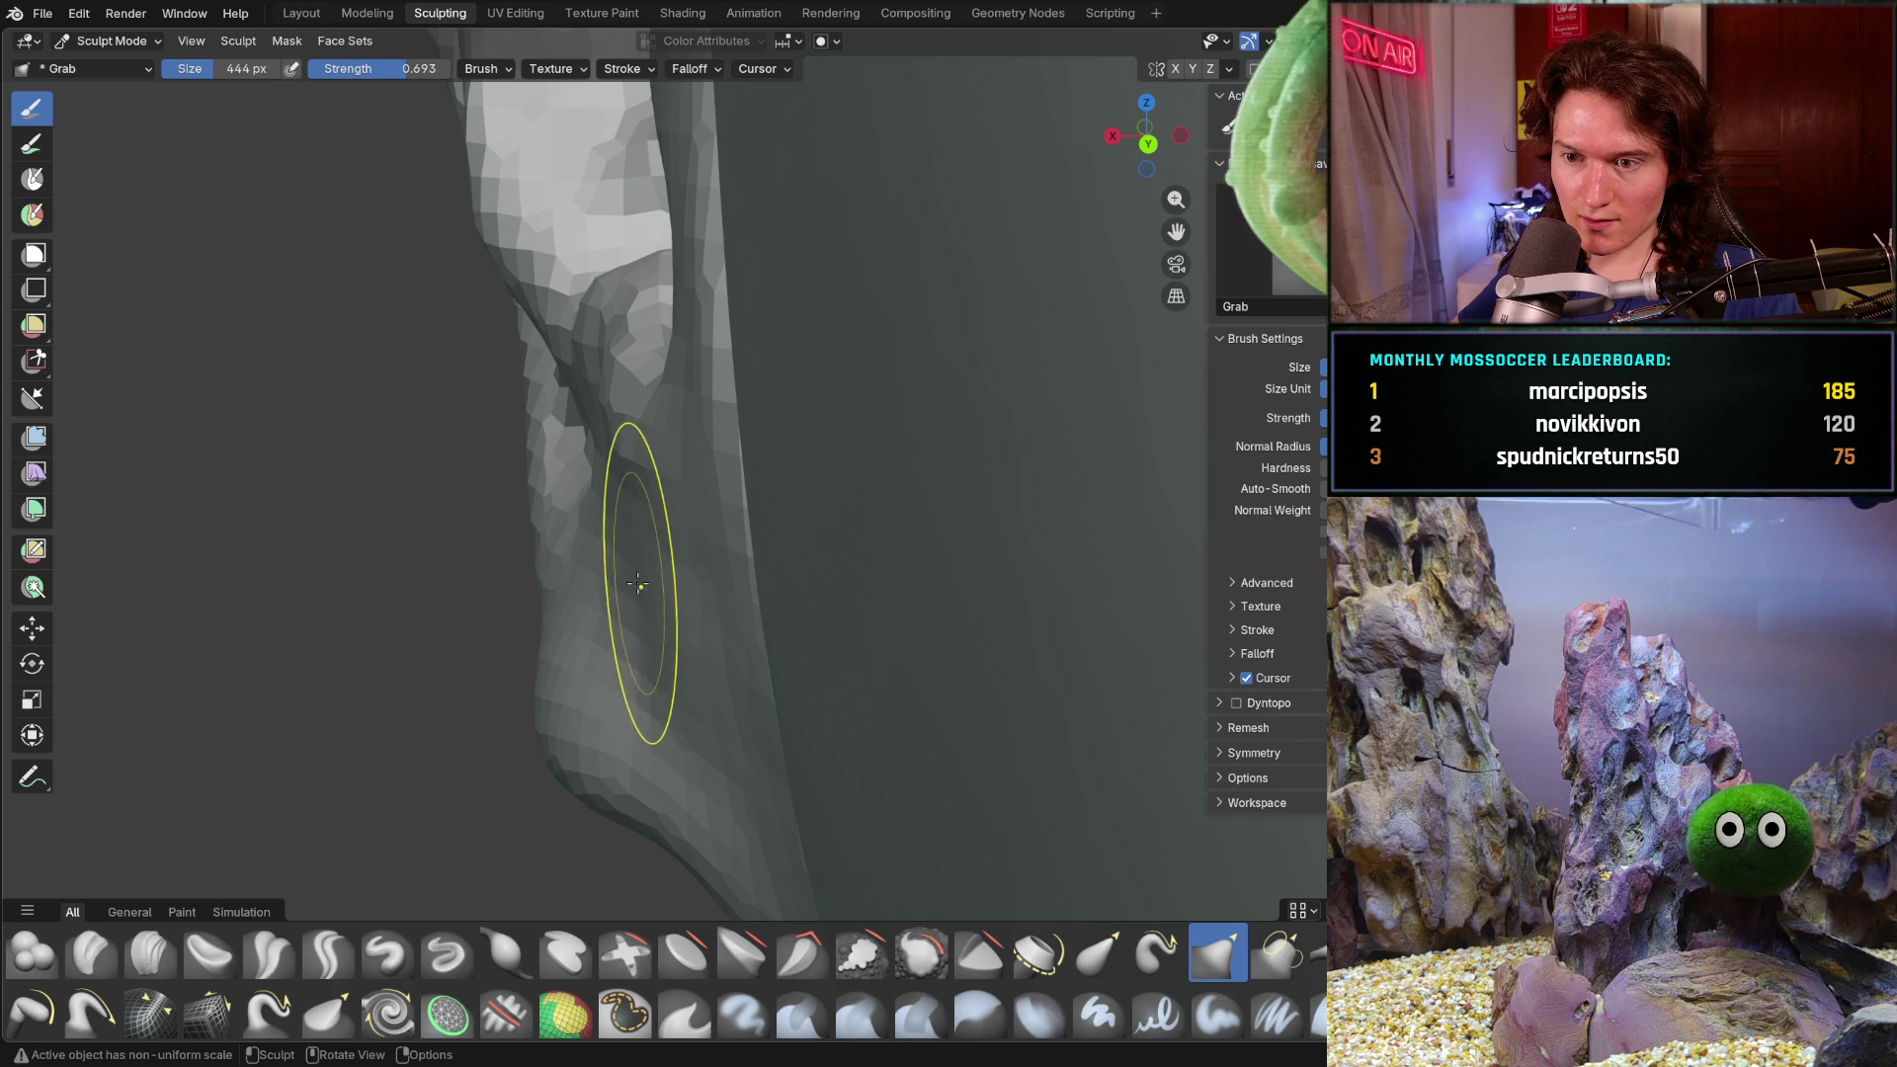
mouse_move(630, 593)
middle_mouse_down()
mouse_move(641, 560)
mouse_move(614, 549)
middle_mouse_up()
scroll(775, 465, "down", 6)
mouse_move(775, 466)
middle_mouse_down()
mouse_move(814, 598)
mouse_move(847, 572)
mouse_move(725, 593)
mouse_move(720, 564)
mouse_move(674, 542)
mouse_move(865, 504)
mouse_move(709, 565)
mouse_move(748, 554)
middle_mouse_up()
scroll(762, 593, "up", 5)
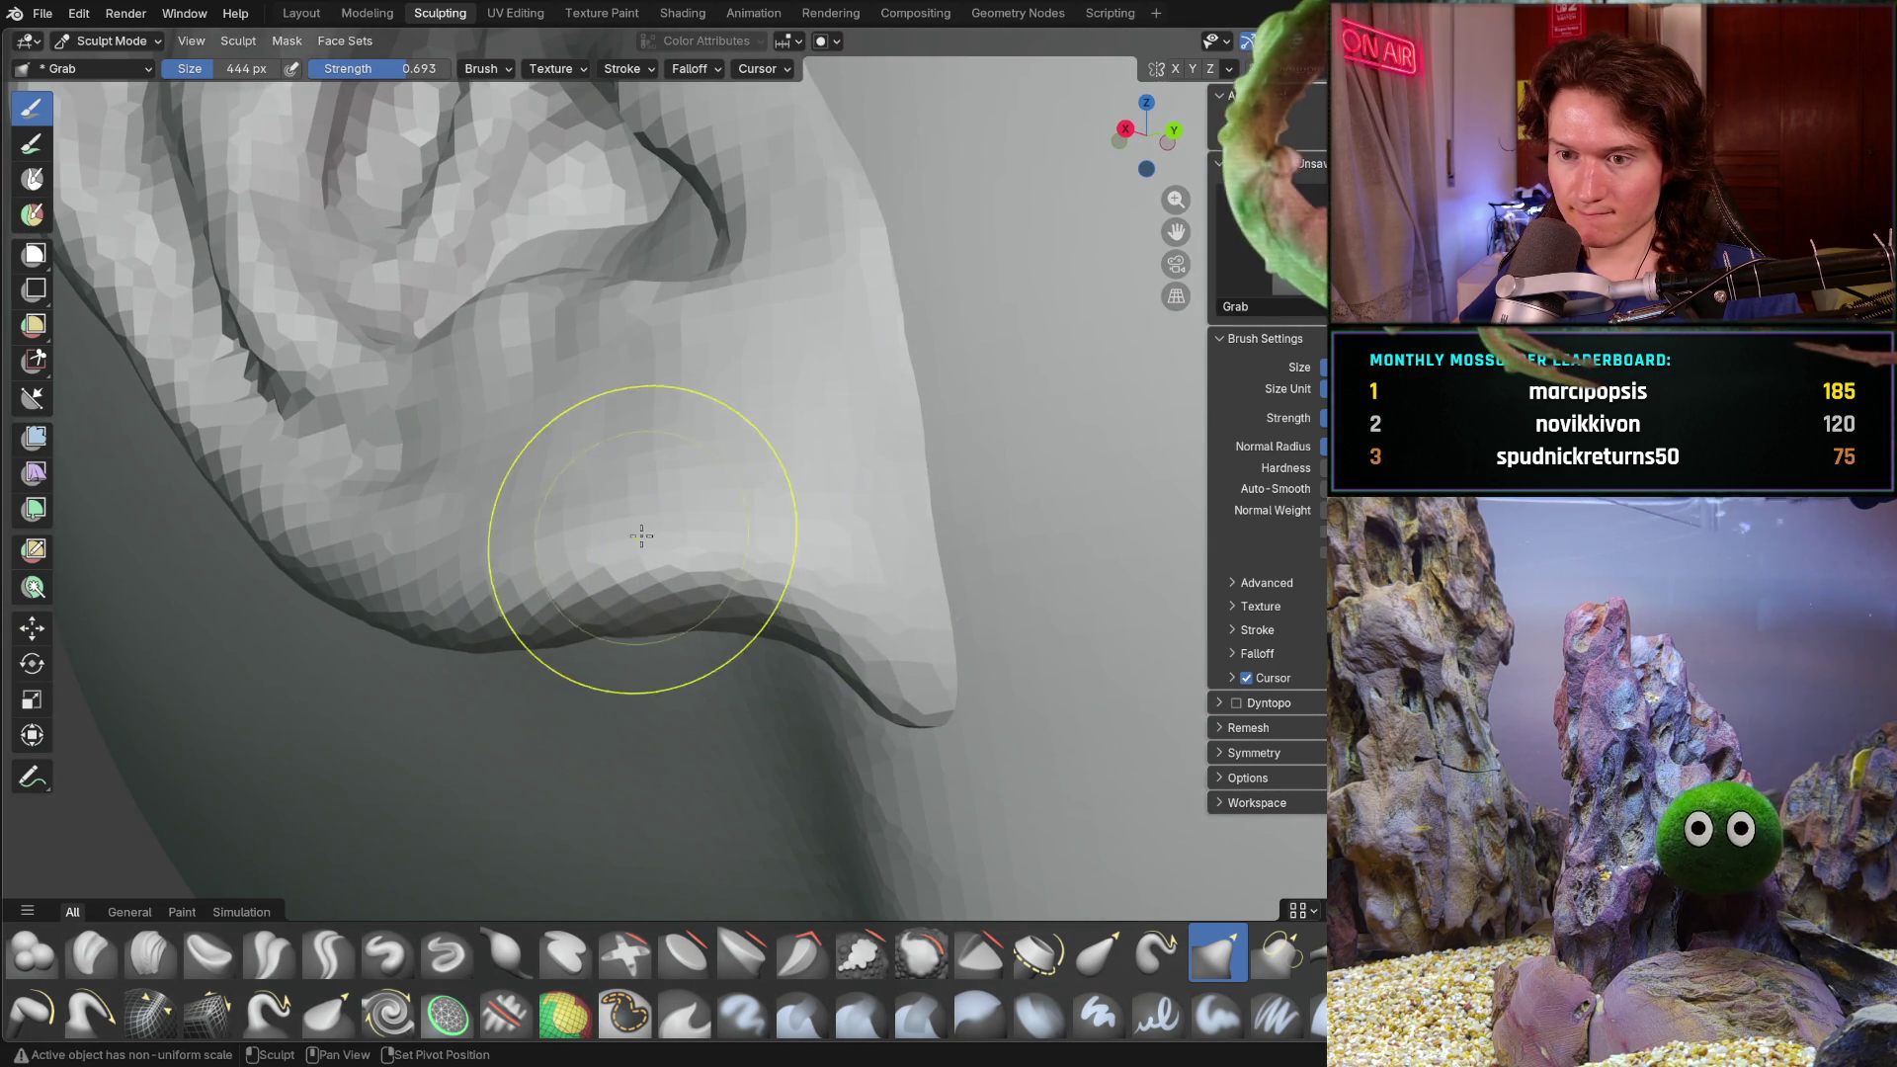
- Pull the earlobe down and to the right so it hangs below the ear
mouse_move(614, 614)
middle_mouse_down()
mouse_move(683, 586)
mouse_move(712, 634)
middle_mouse_up()
mouse_move(713, 637)
left_mouse_down()
mouse_move(802, 732)
mouse_move(817, 698)
mouse_move(593, 634)
left_mouse_up()
left_click_drag(411, 611, 593, 635)
scroll(594, 634, "down", 5)
middle_click_drag(592, 634, 573, 612)
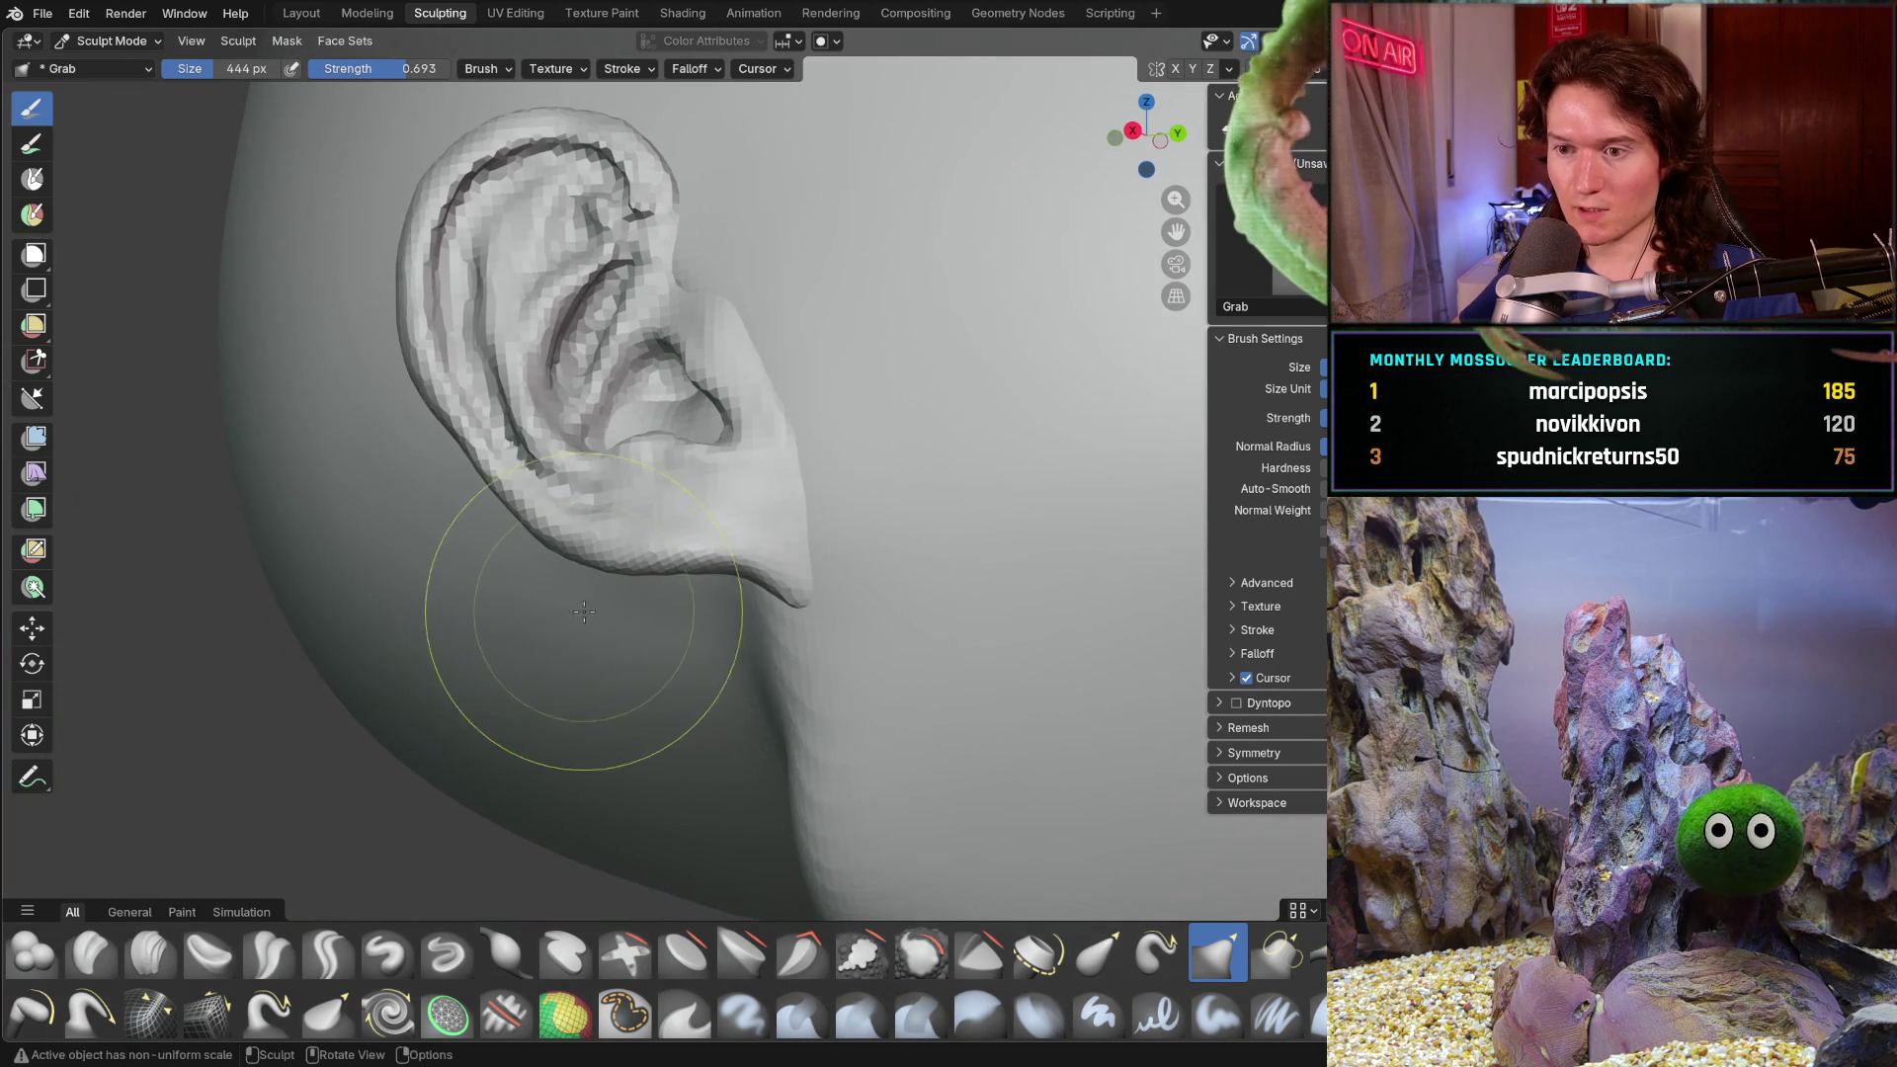
scroll(608, 519, "up", 2)
scroll(474, 548, "up", 1)
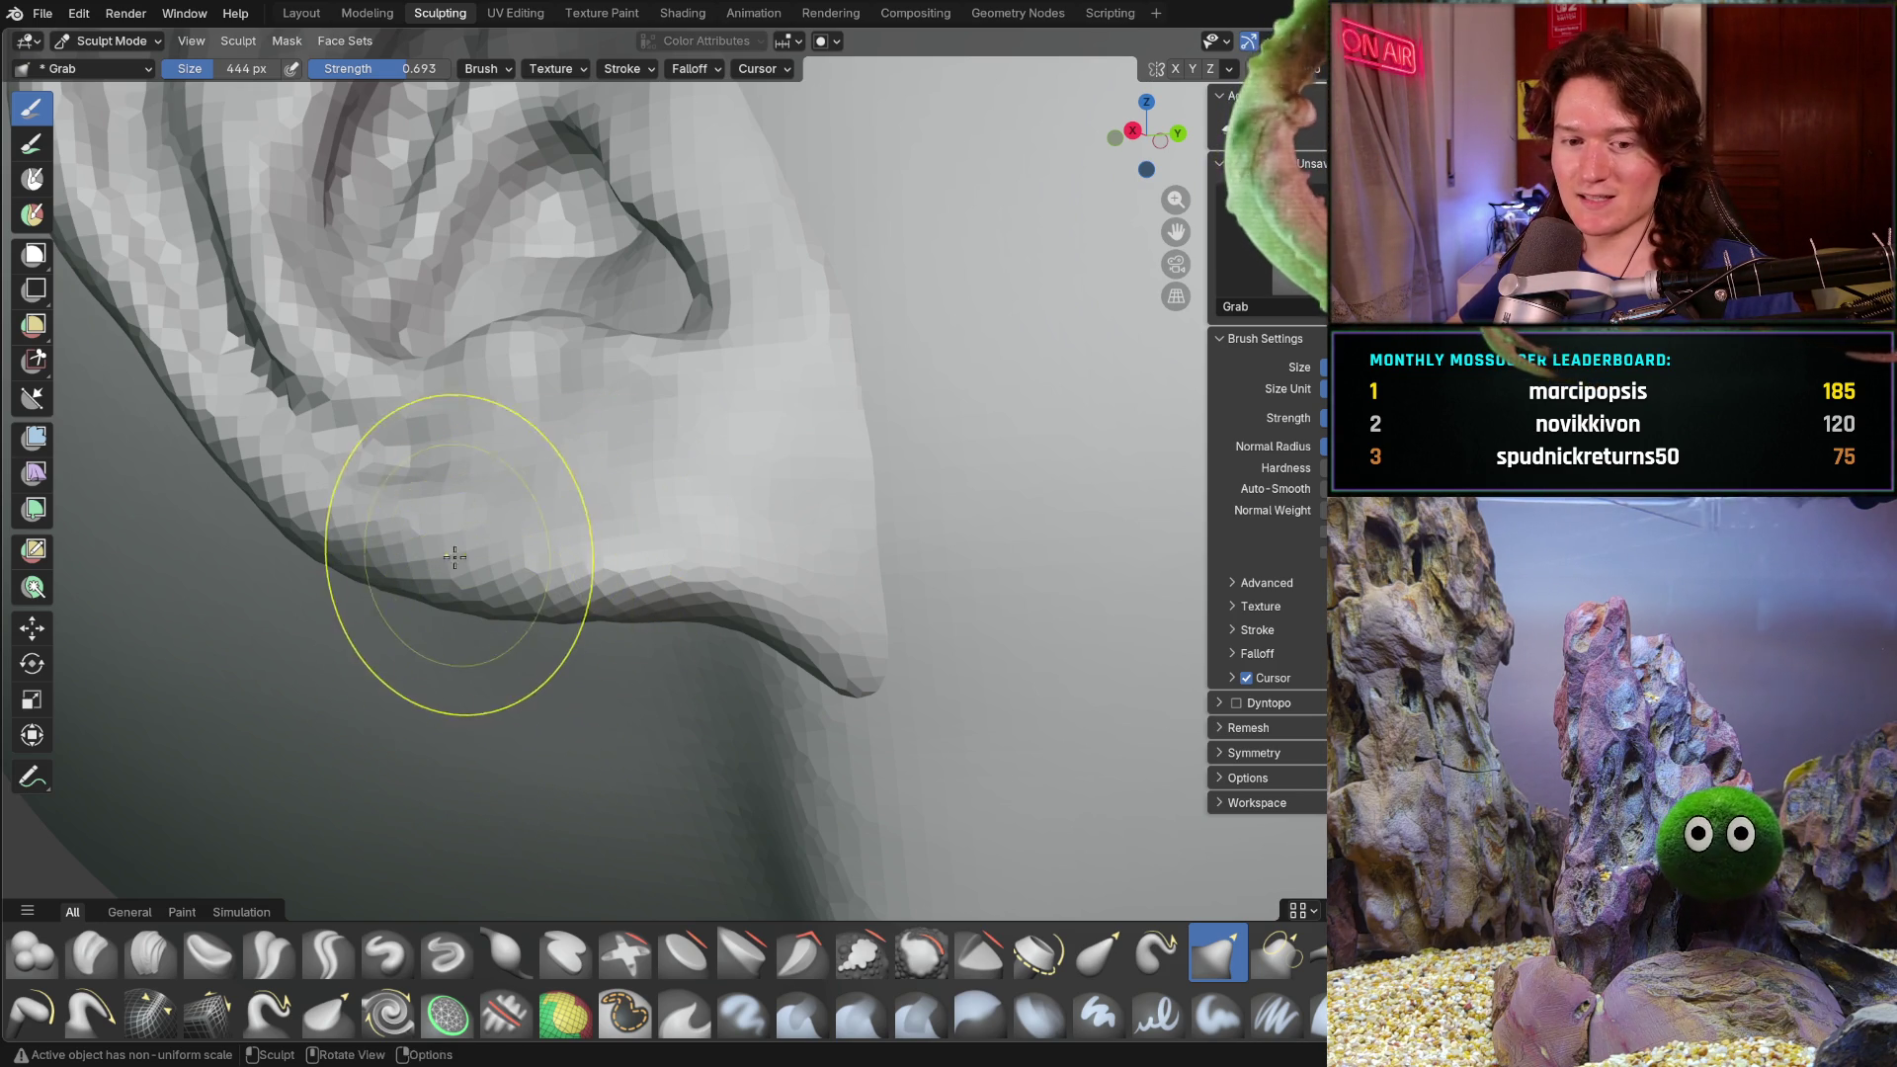
scroll(460, 549, "down", 2)
scroll(552, 558, "up", 1)
- Zoom in on the earlobe and inspect its lower tip from below and around
middle_click_drag(553, 559, 579, 570)
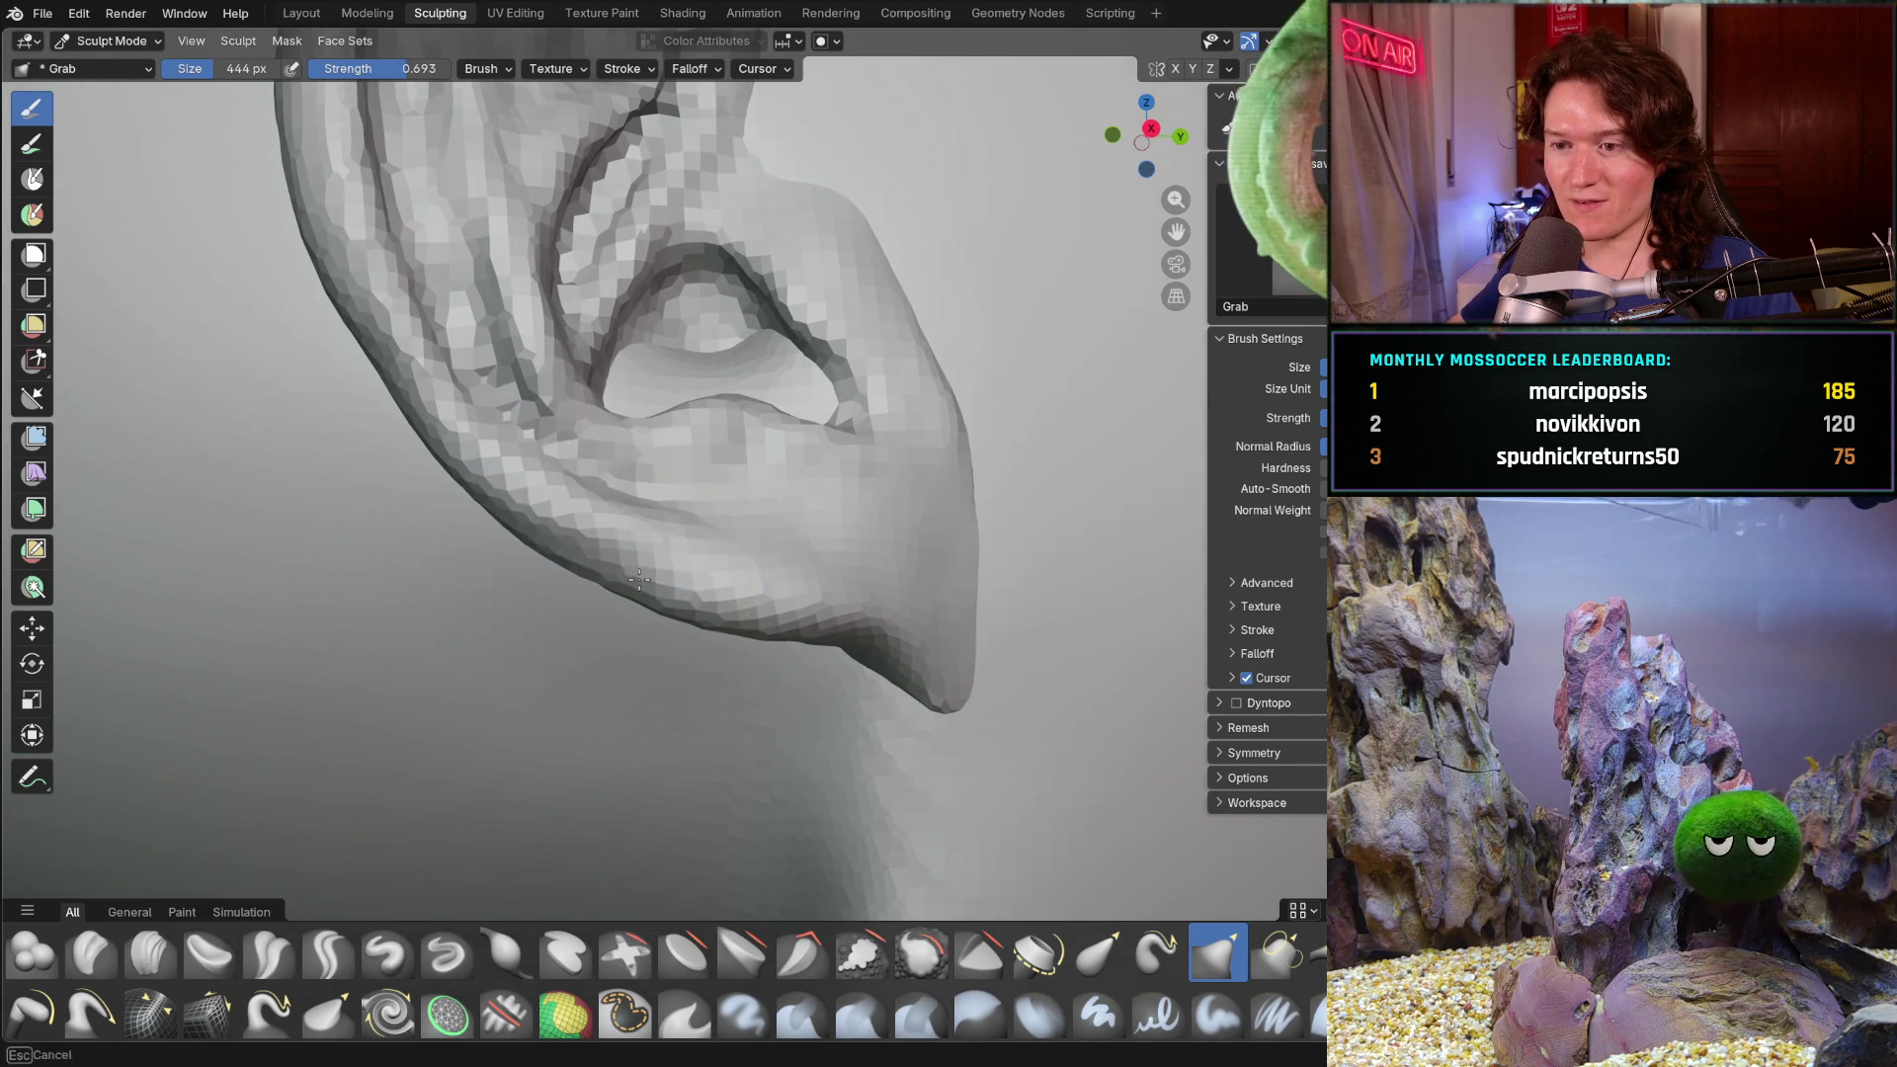
mouse_move(636, 572)
middle_mouse_down()
mouse_move(717, 613)
mouse_move(847, 594)
mouse_move(862, 498)
middle_mouse_up()
scroll(863, 498, "up", 3)
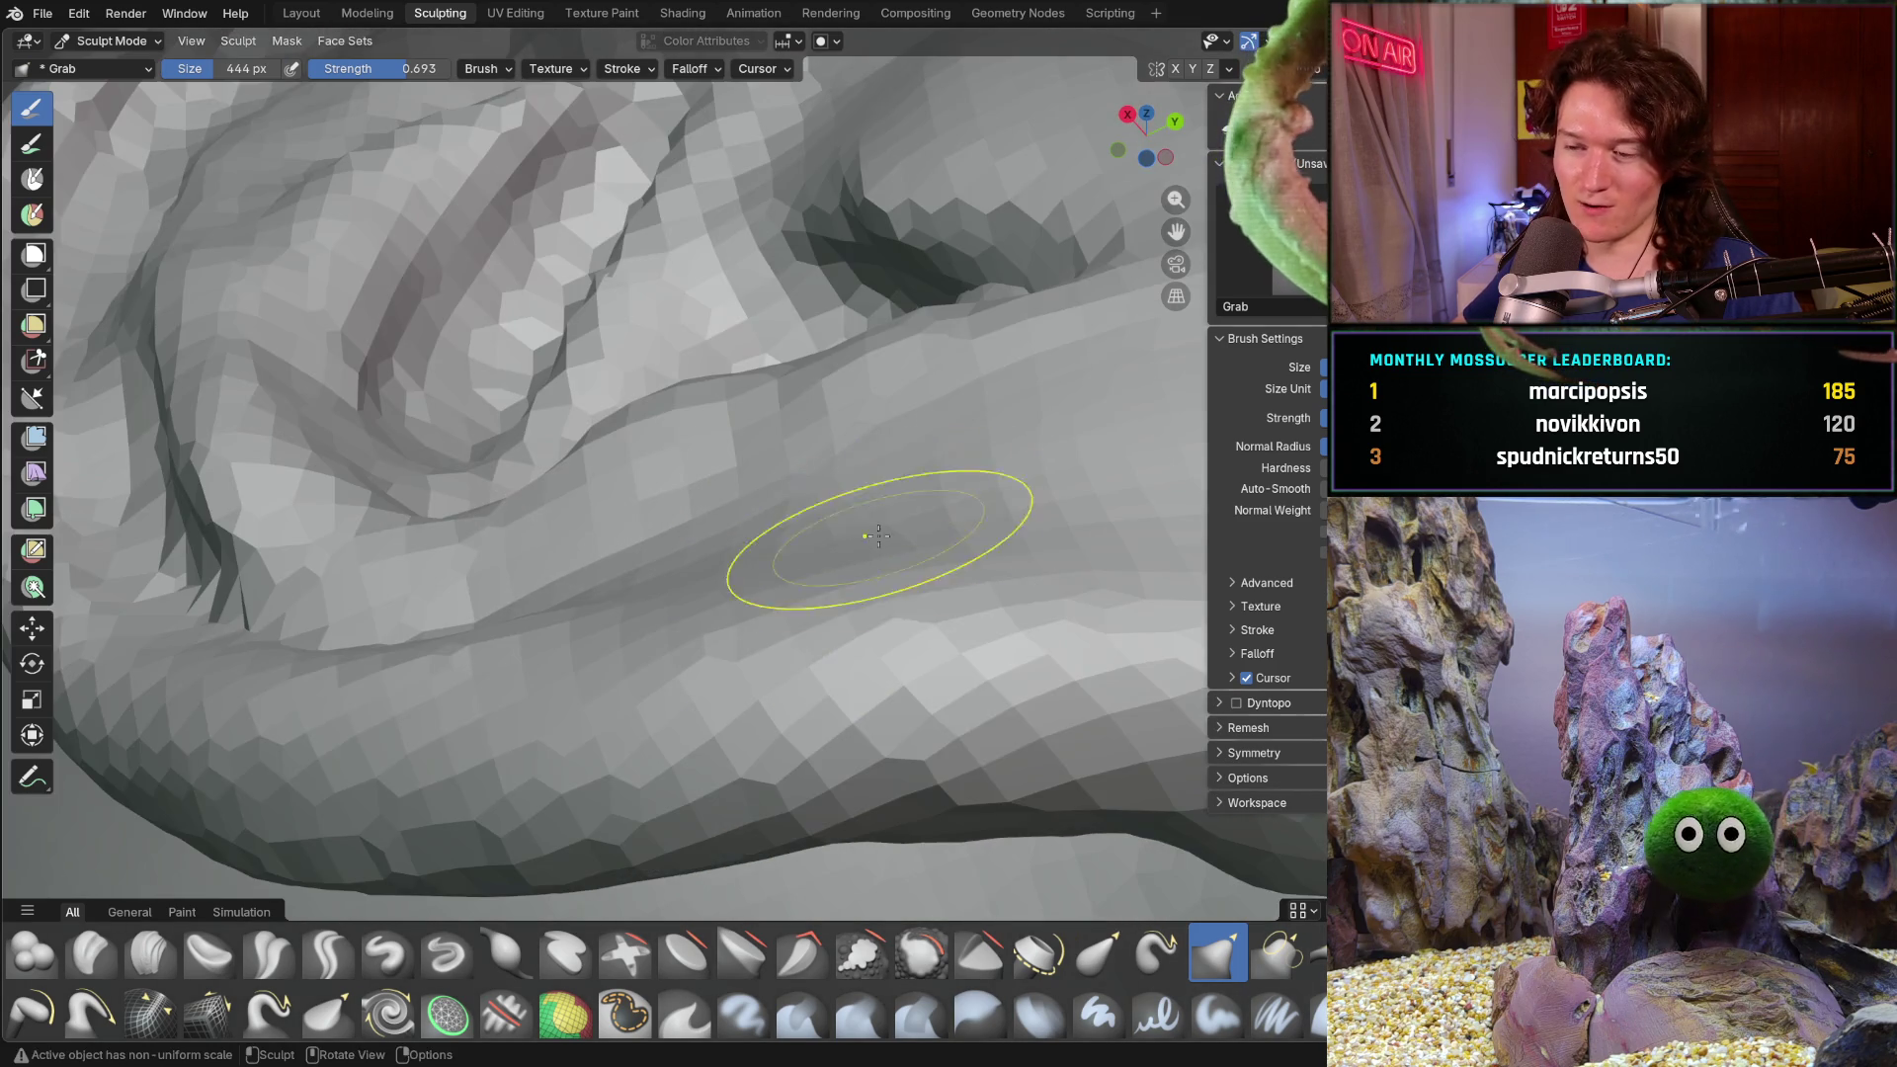
scroll(941, 613, "up", 3)
middle_click_drag(687, 549, 805, 549, "ctrl")
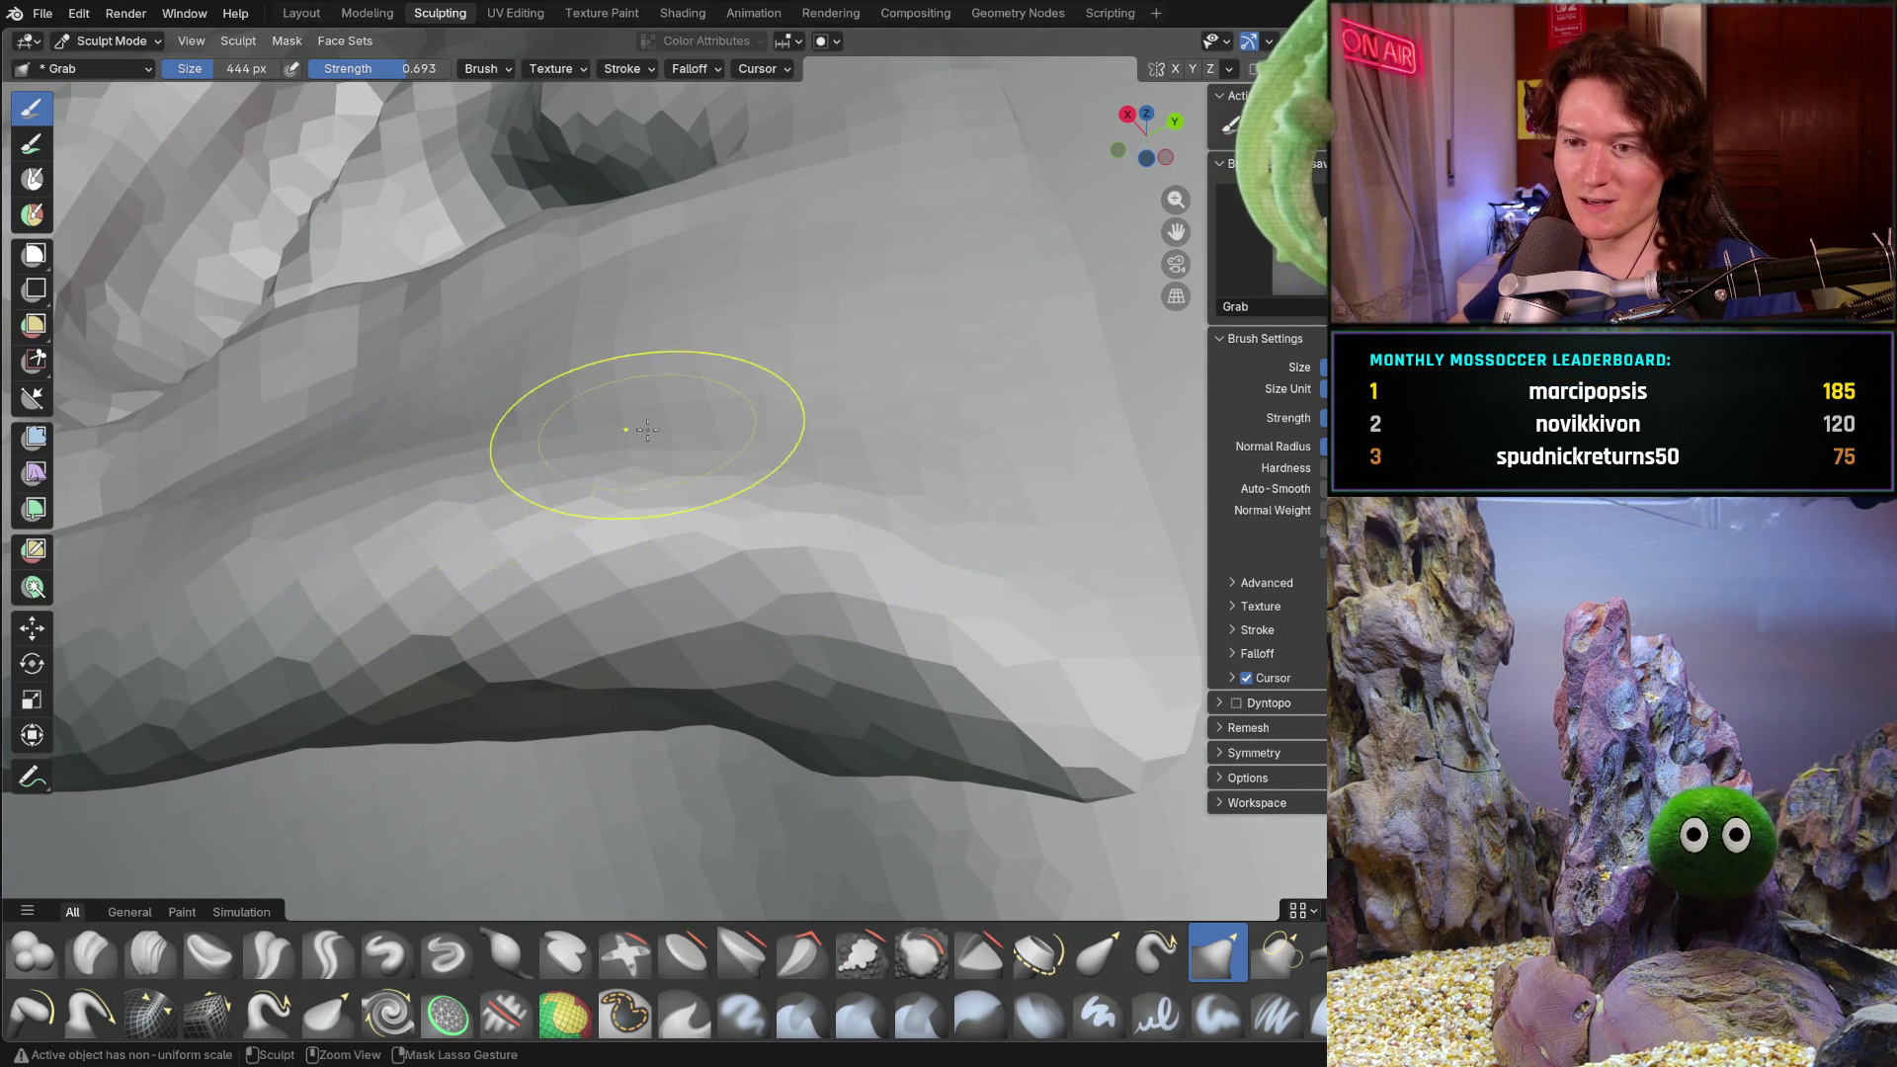
scroll(594, 614, "down", 5)
scroll(593, 614, "up", 4)
scroll(637, 556, "up", 1)
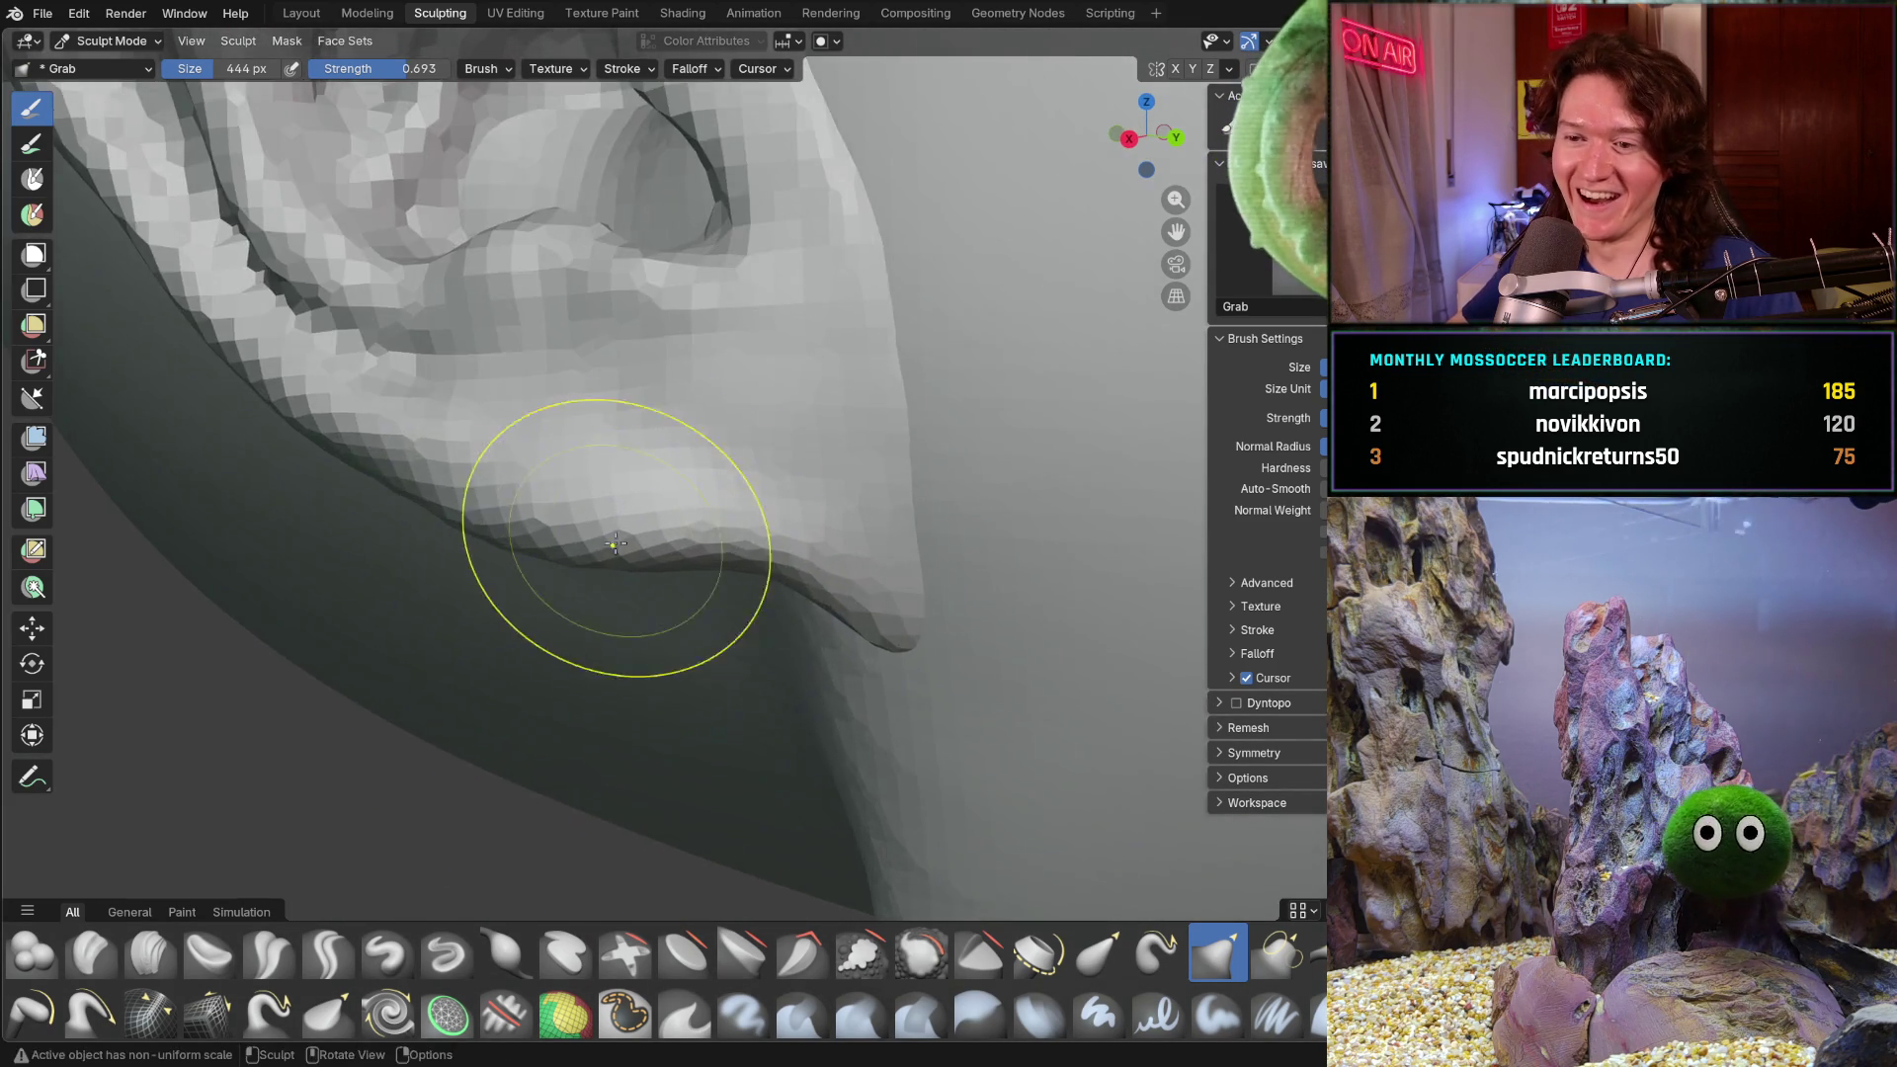
scroll(594, 530, "up", 1)
middle_click_drag(592, 529, 557, 541)
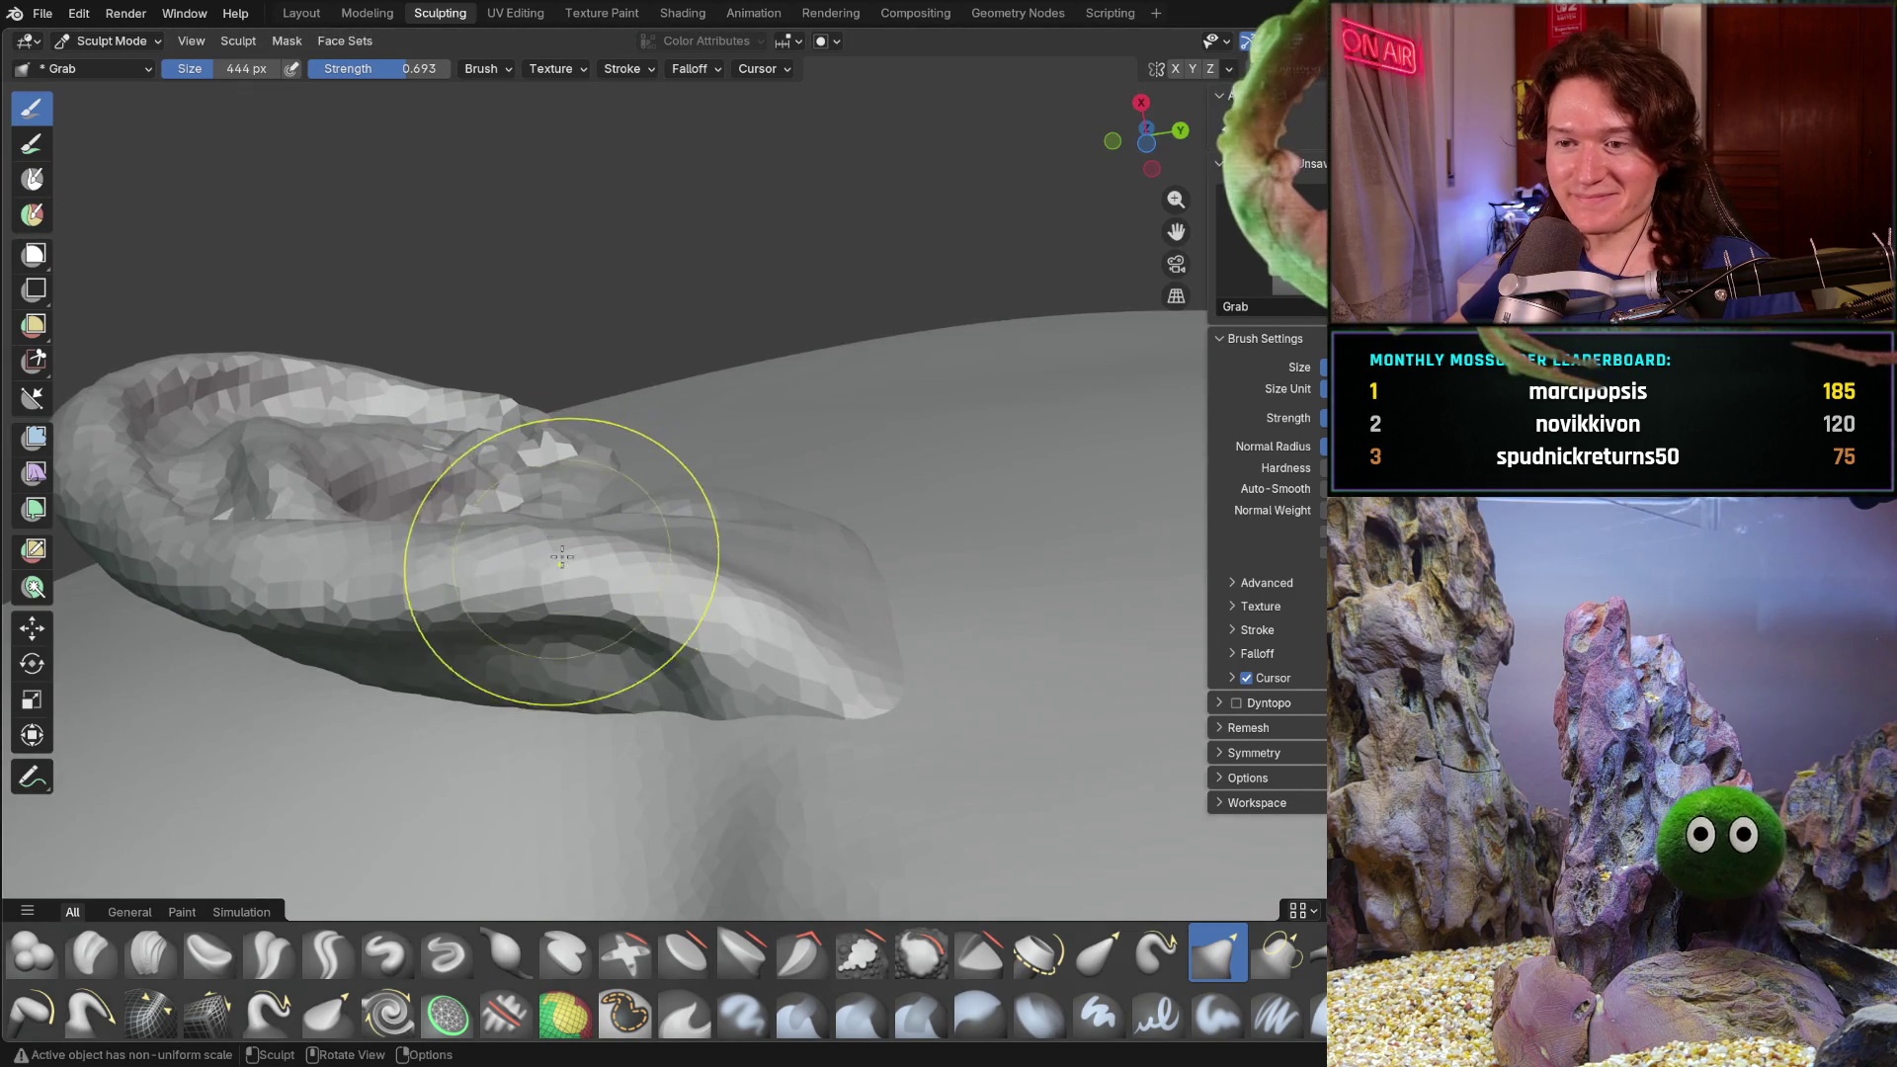
middle_click_drag(686, 579, 636, 467)
scroll(549, 594, "up", 2)
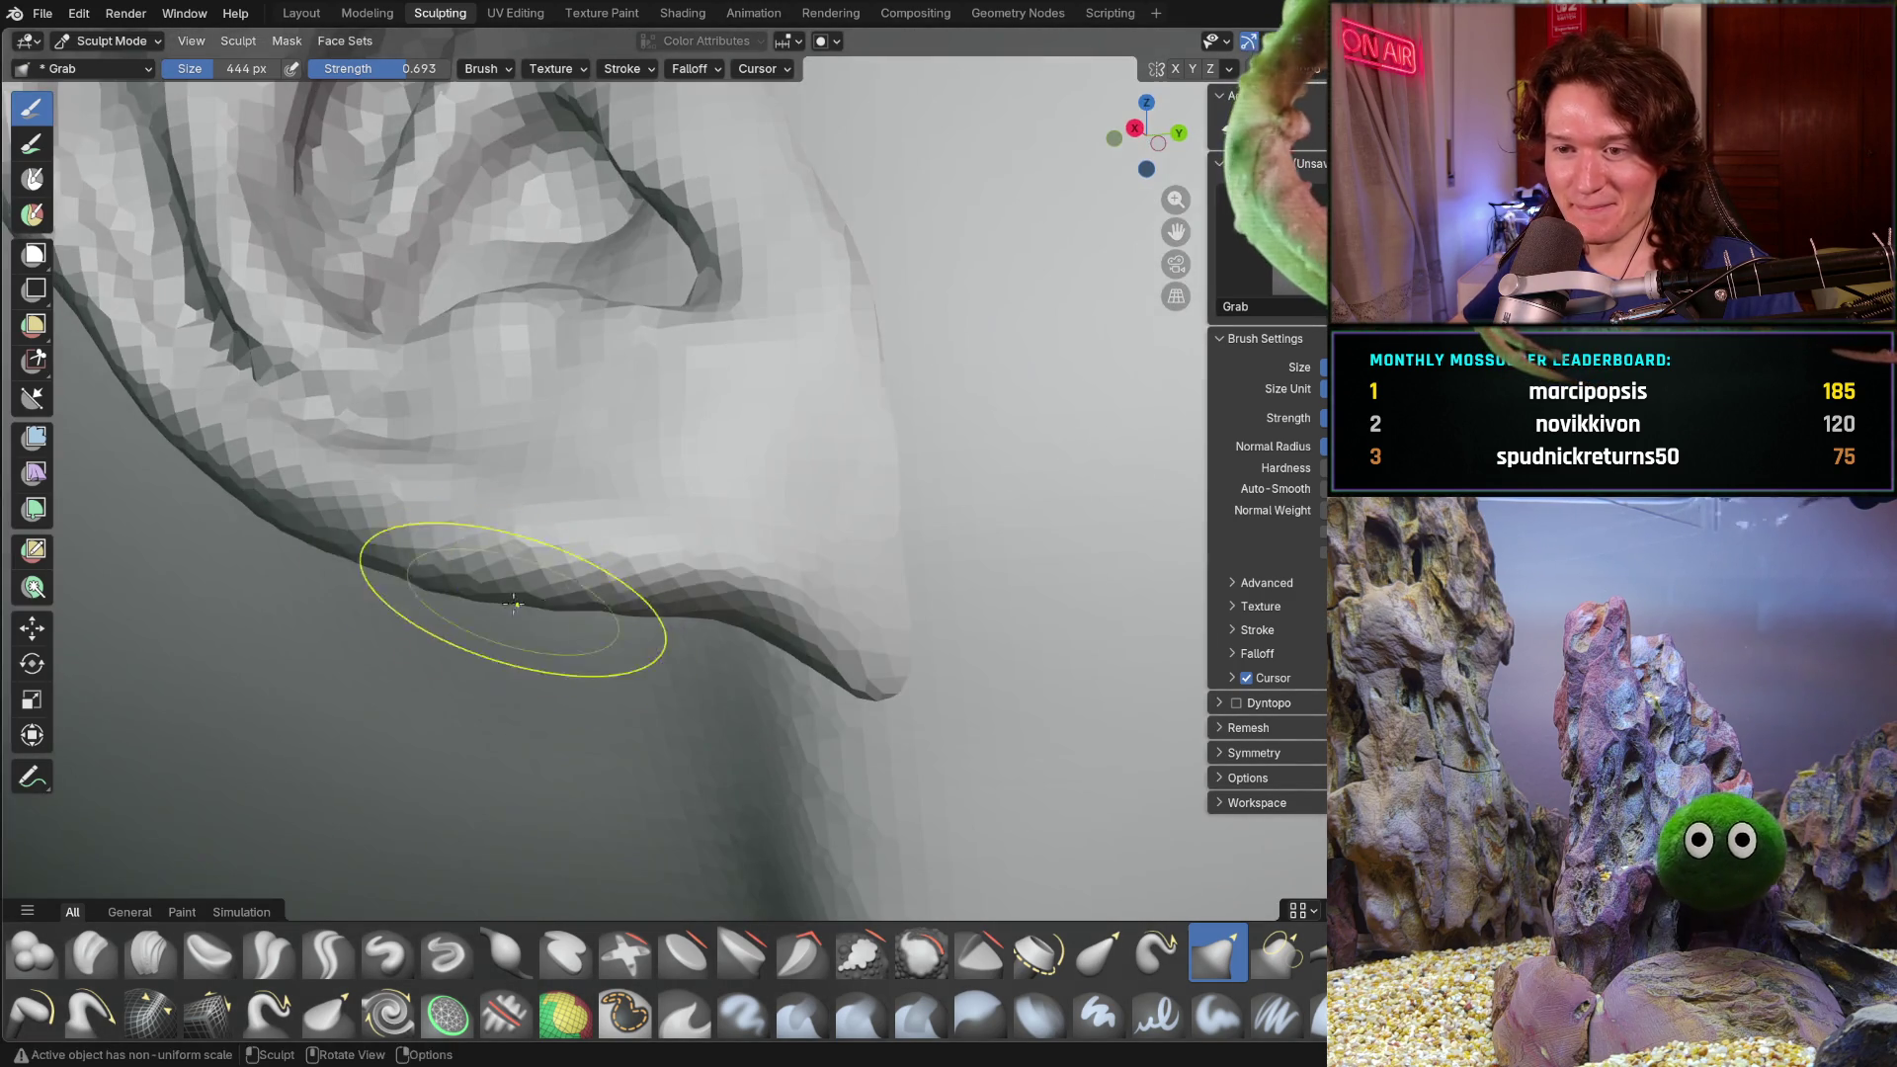
middle_click_drag(551, 593, 458, 535)
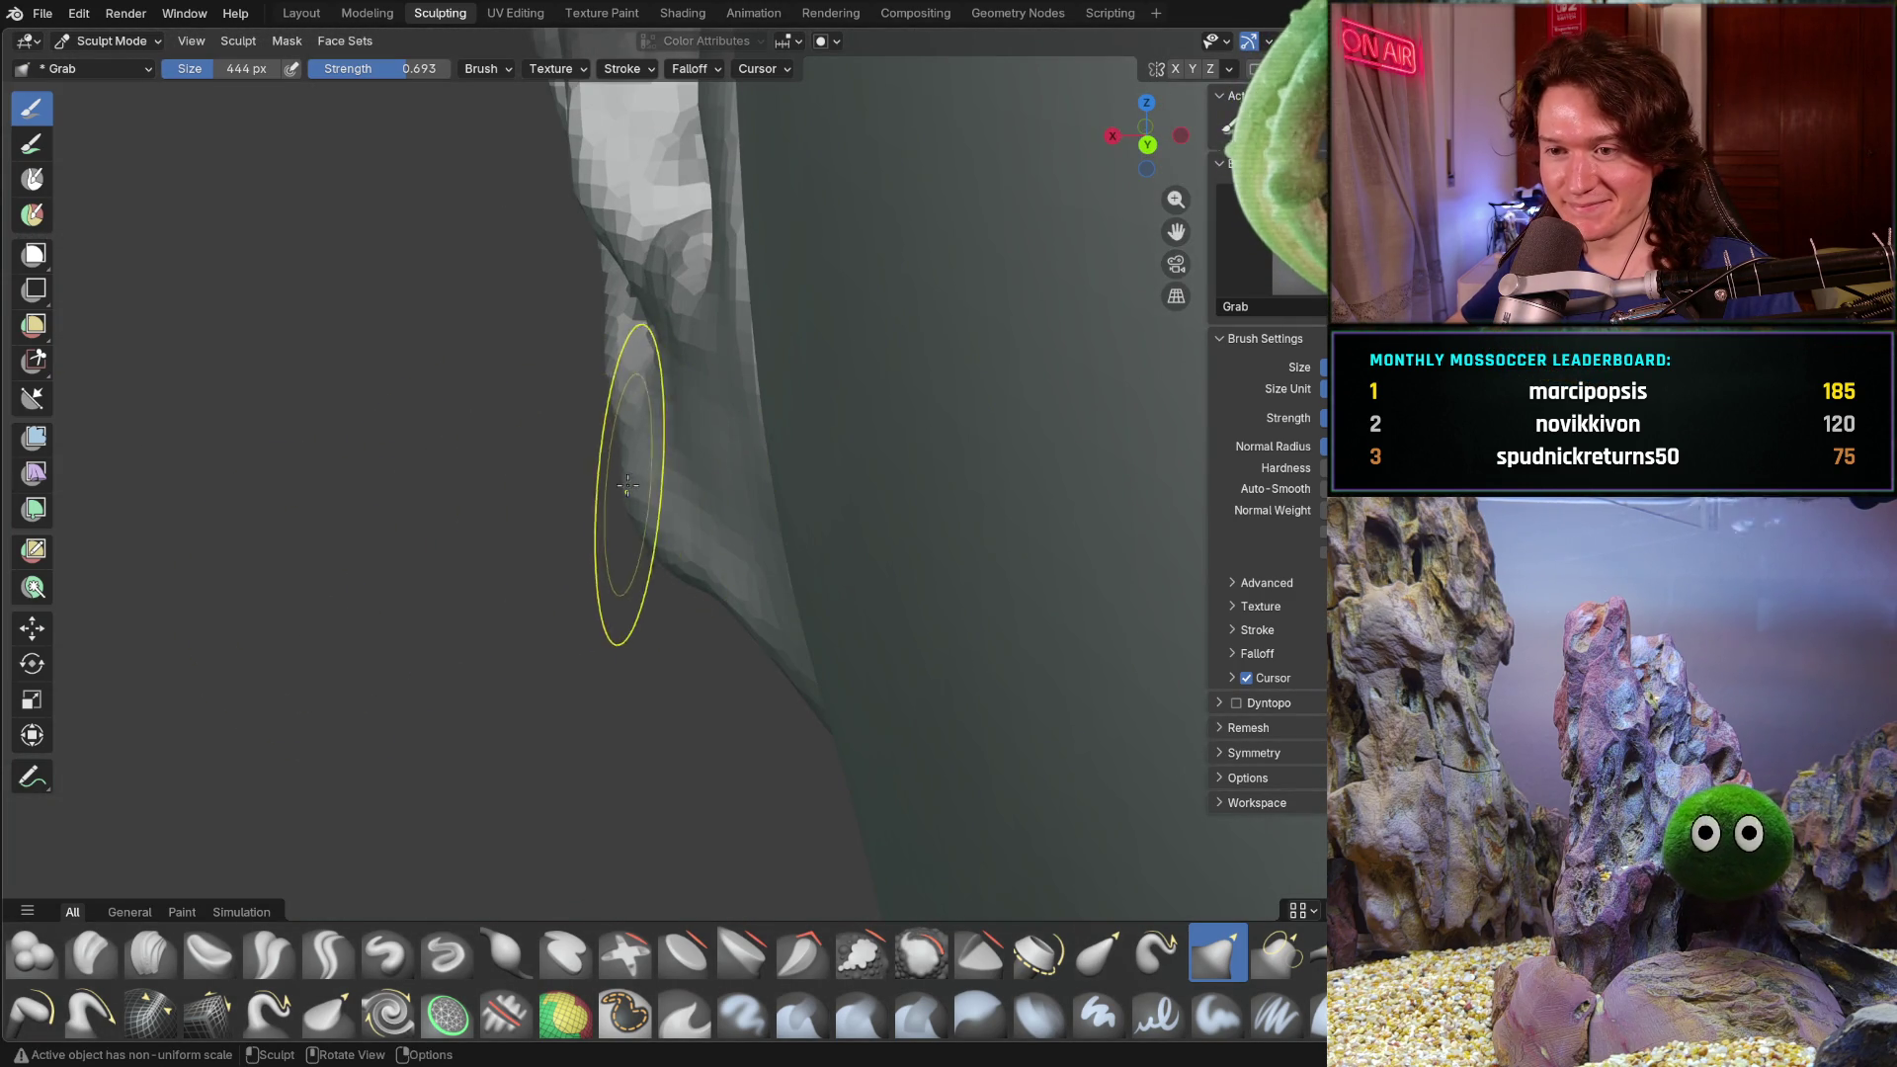
- Review the ear fold from side angles, then switch to the Clay Strips brush
middle_click_drag(681, 519, 869, 593)
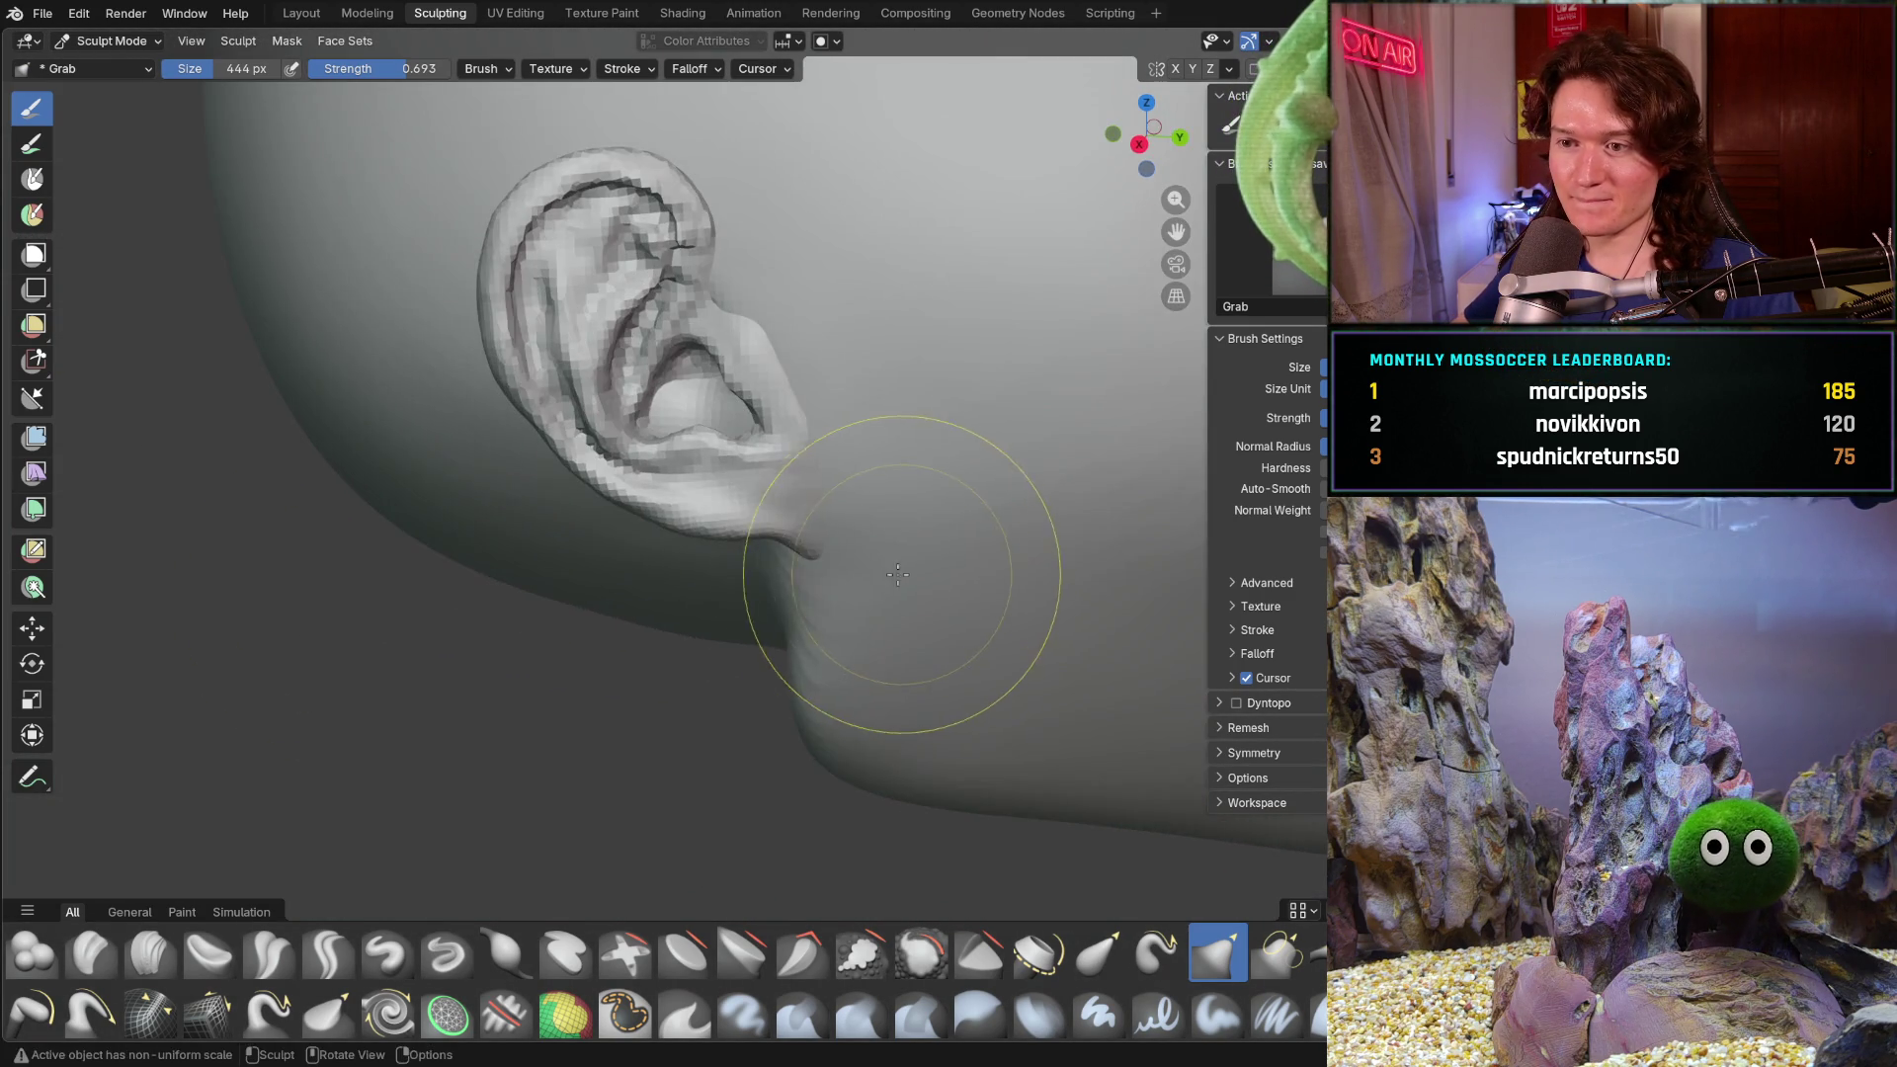
scroll(808, 464, "up", 3)
middle_click_drag(808, 465, 910, 549, "shift")
scroll(792, 411, "down", 2)
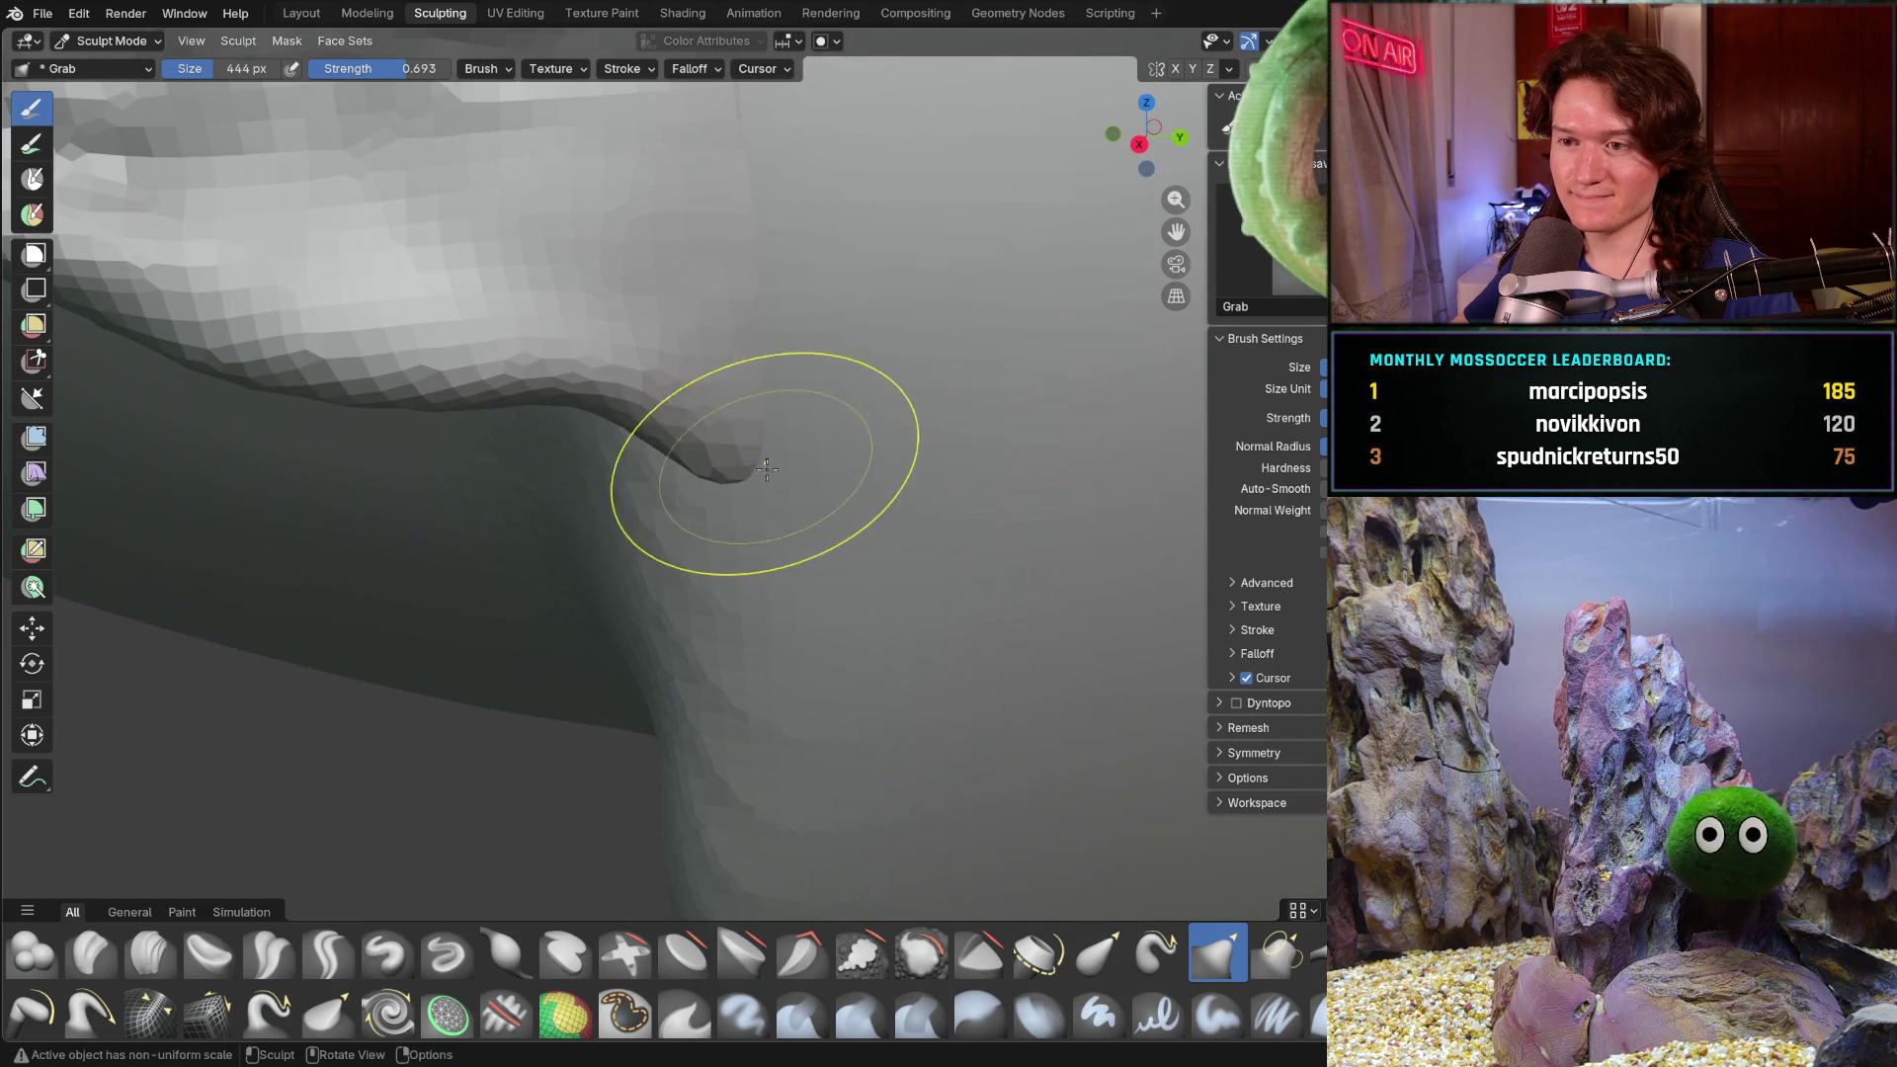
middle_click_drag(733, 451, 711, 446)
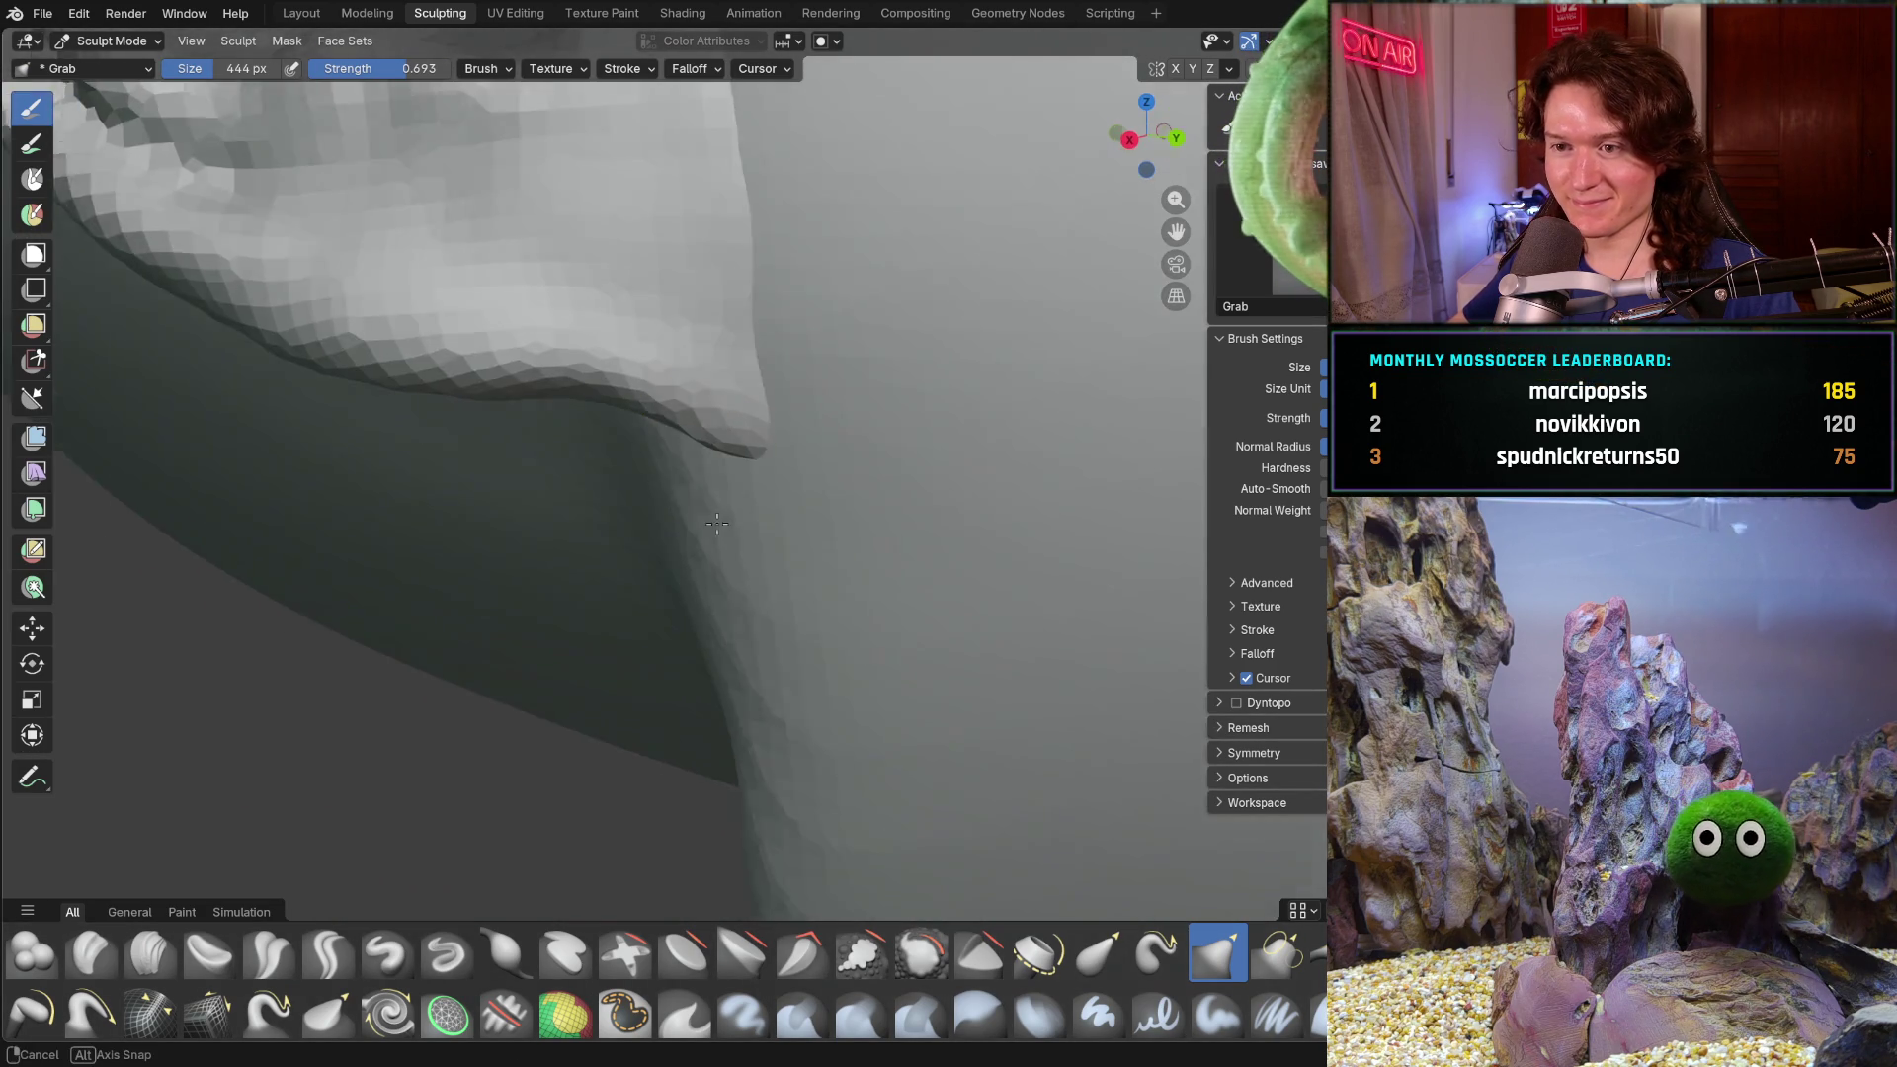
mouse_move(785, 377)
middle_mouse_down()
mouse_move(846, 500)
mouse_move(649, 517)
mouse_move(509, 380)
middle_mouse_up()
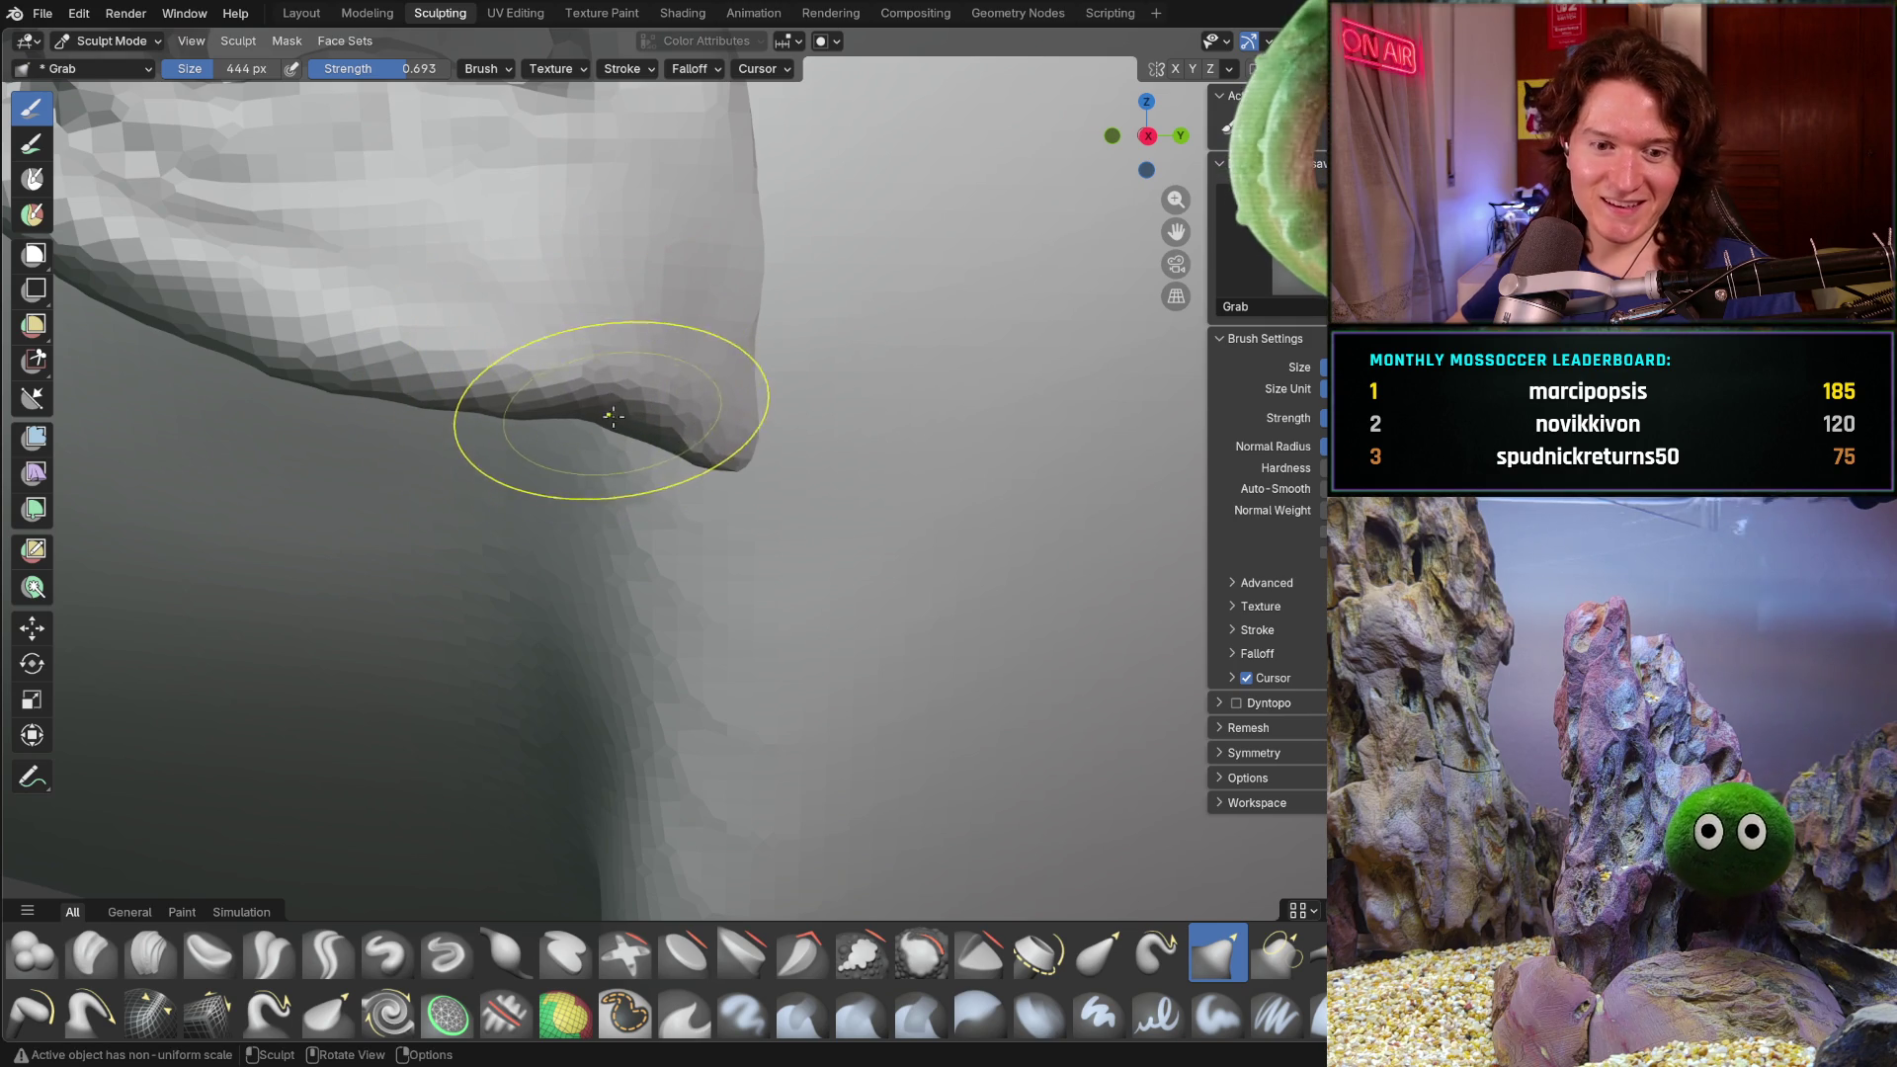
mouse_move(622, 457)
middle_mouse_down()
mouse_move(541, 486)
mouse_move(563, 593)
middle_mouse_up()
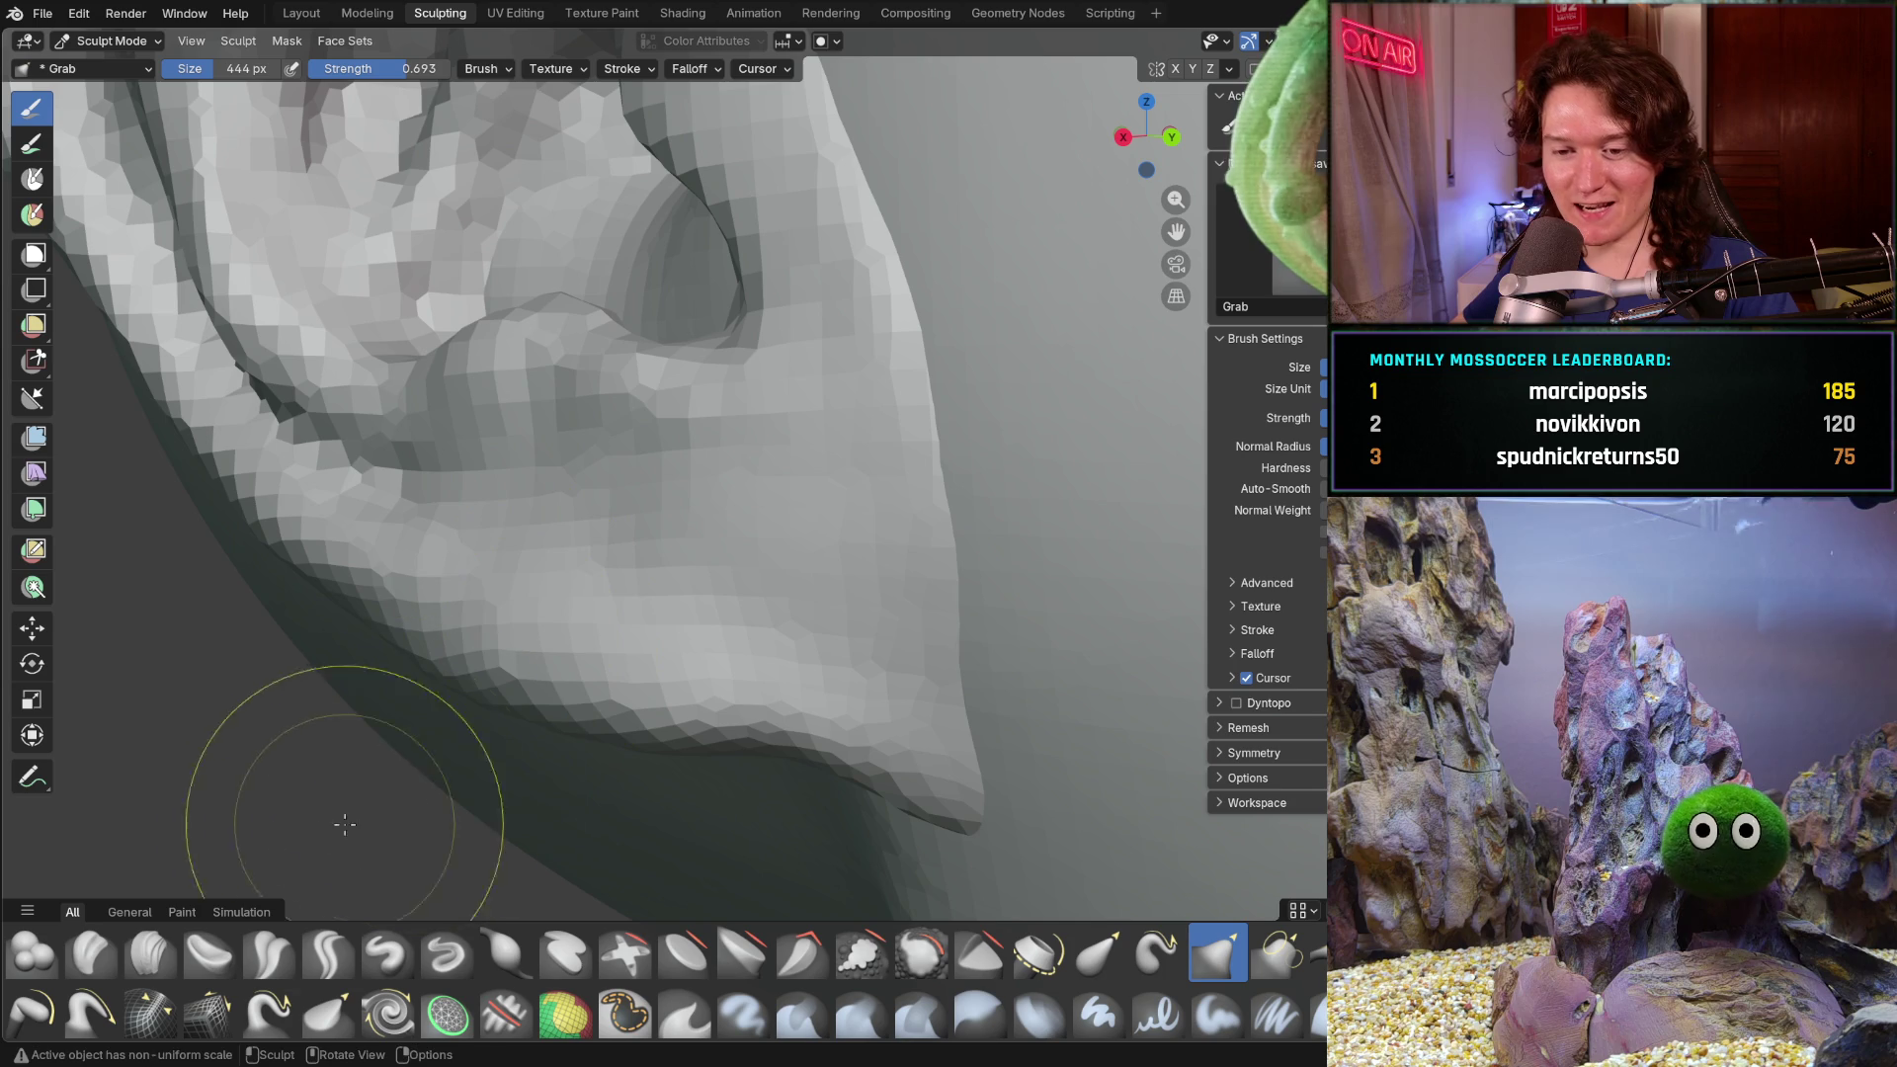
left_click(150, 949)
- Shrink the Clay Strips brush to 140 px and build up the earlobe while orbiting around it
key("f")
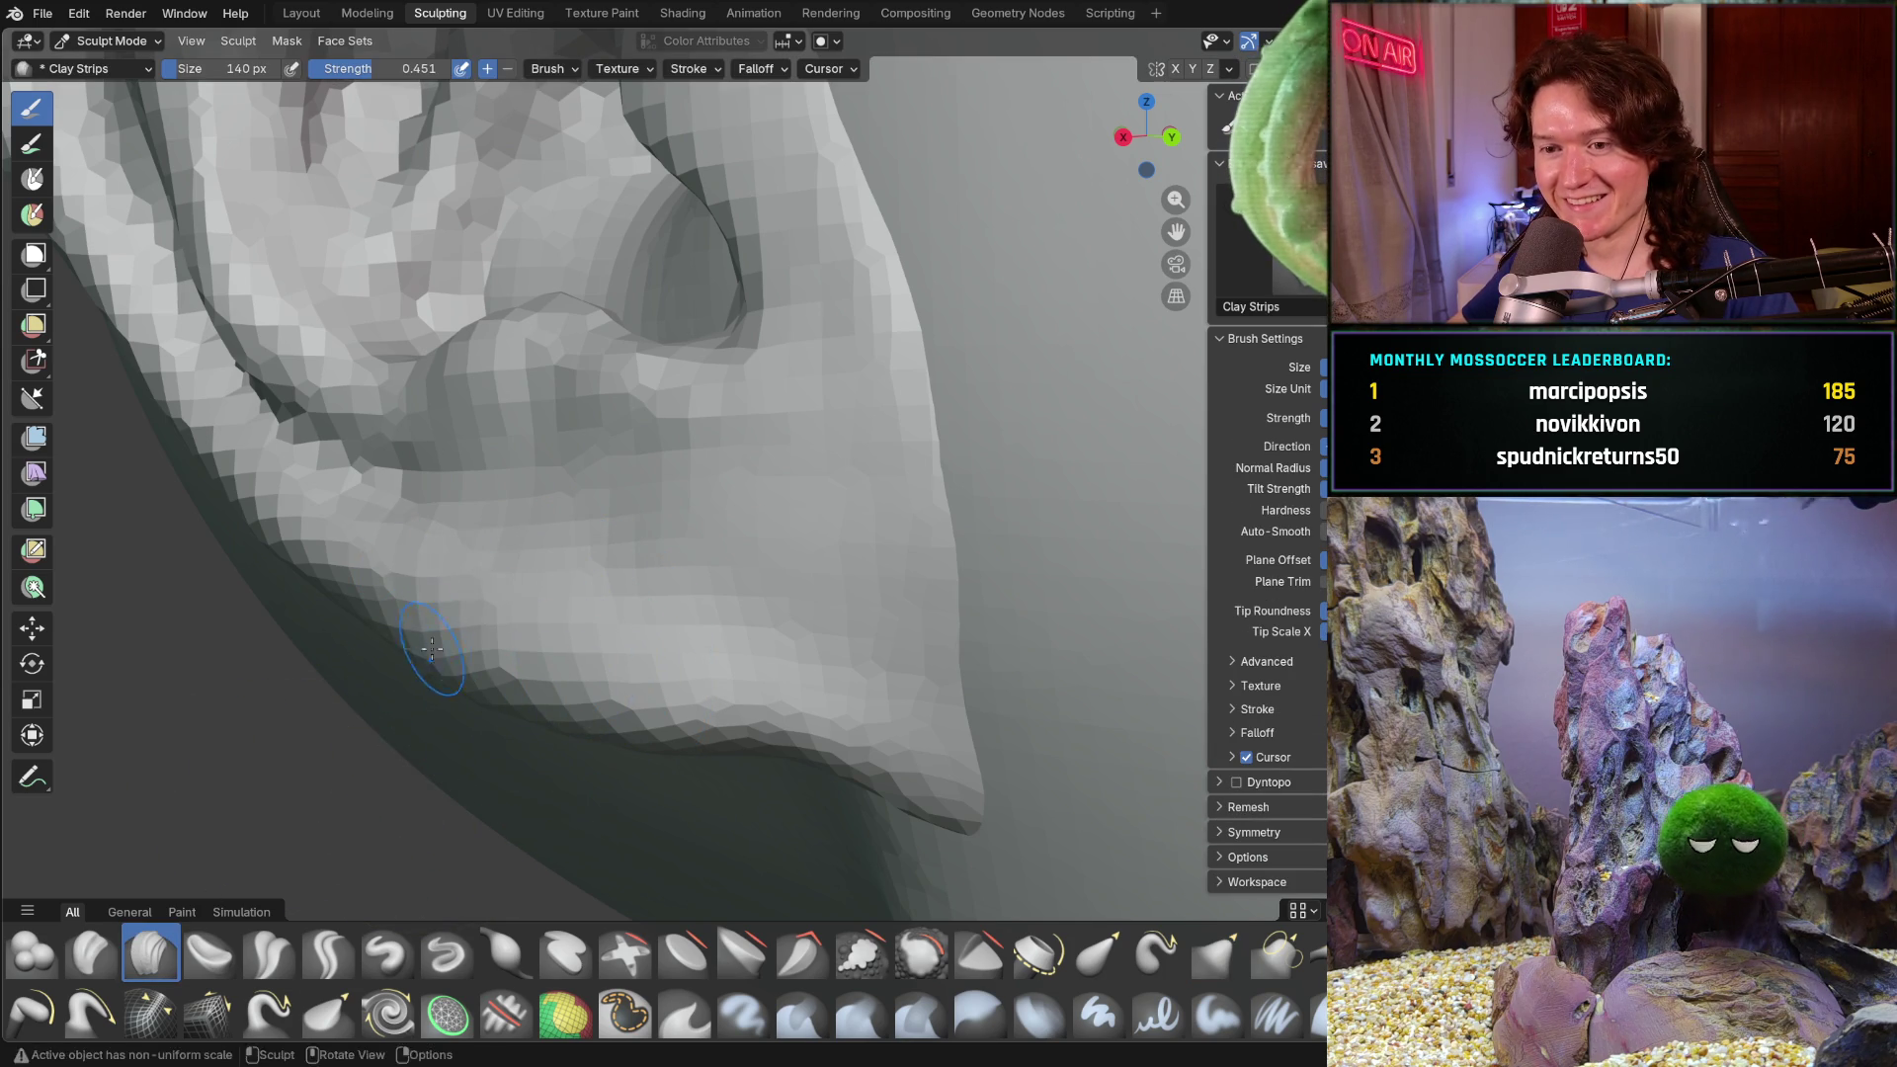
middle_click_drag(504, 616, 356, 634)
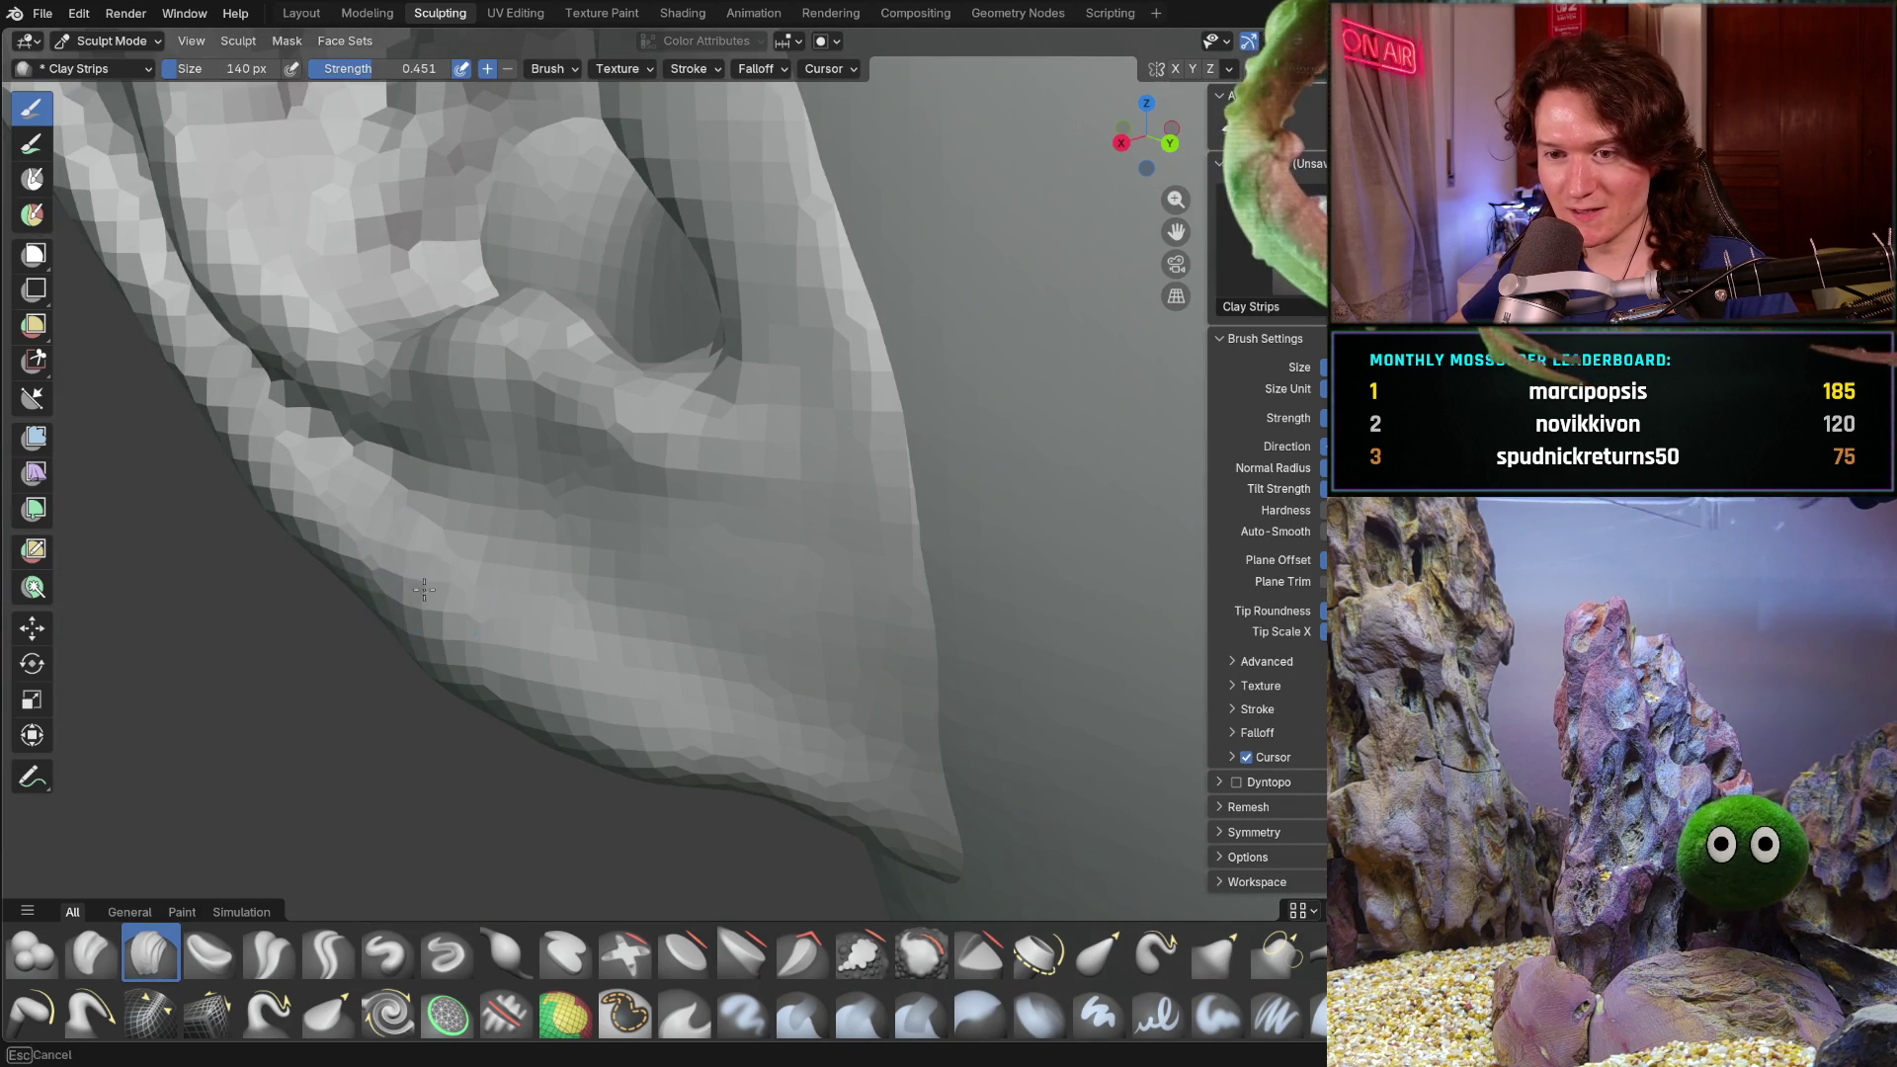
middle_click_drag(543, 619, 544, 620)
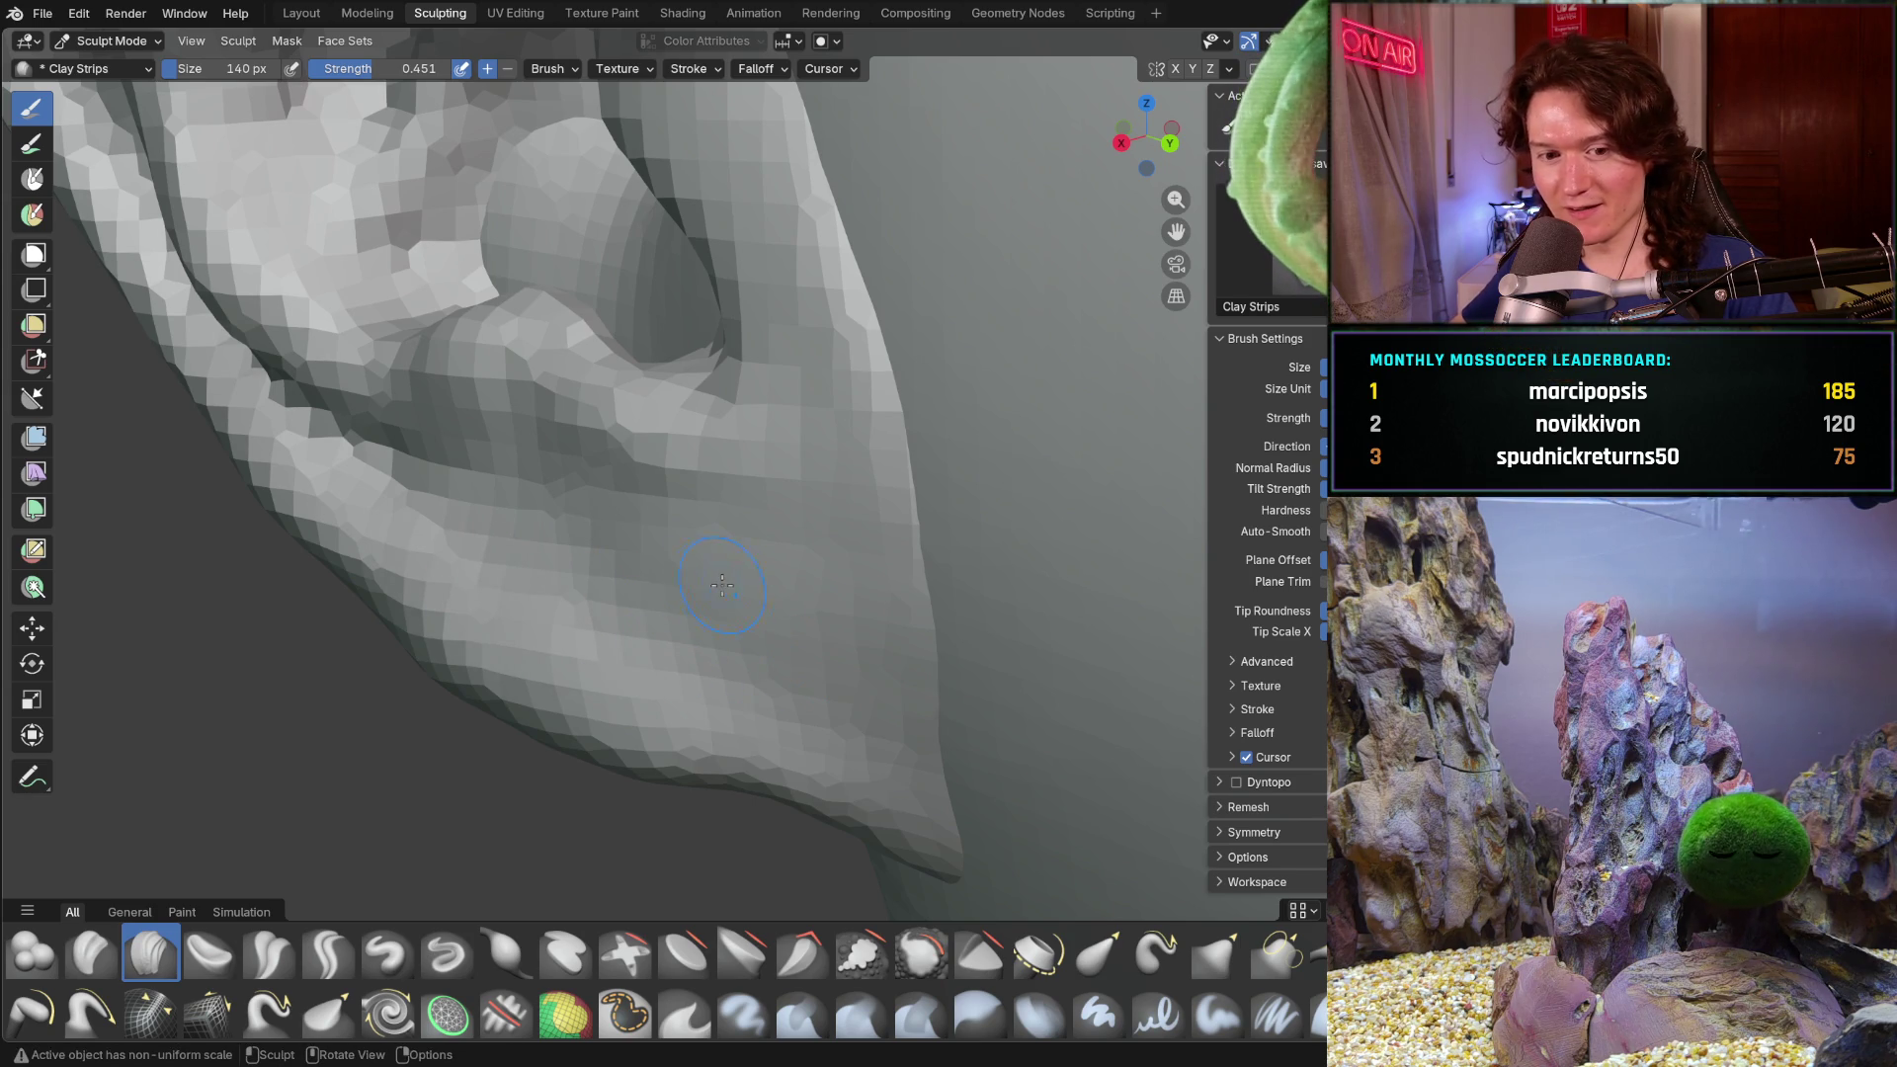
middle_click_drag(680, 605, 746, 635)
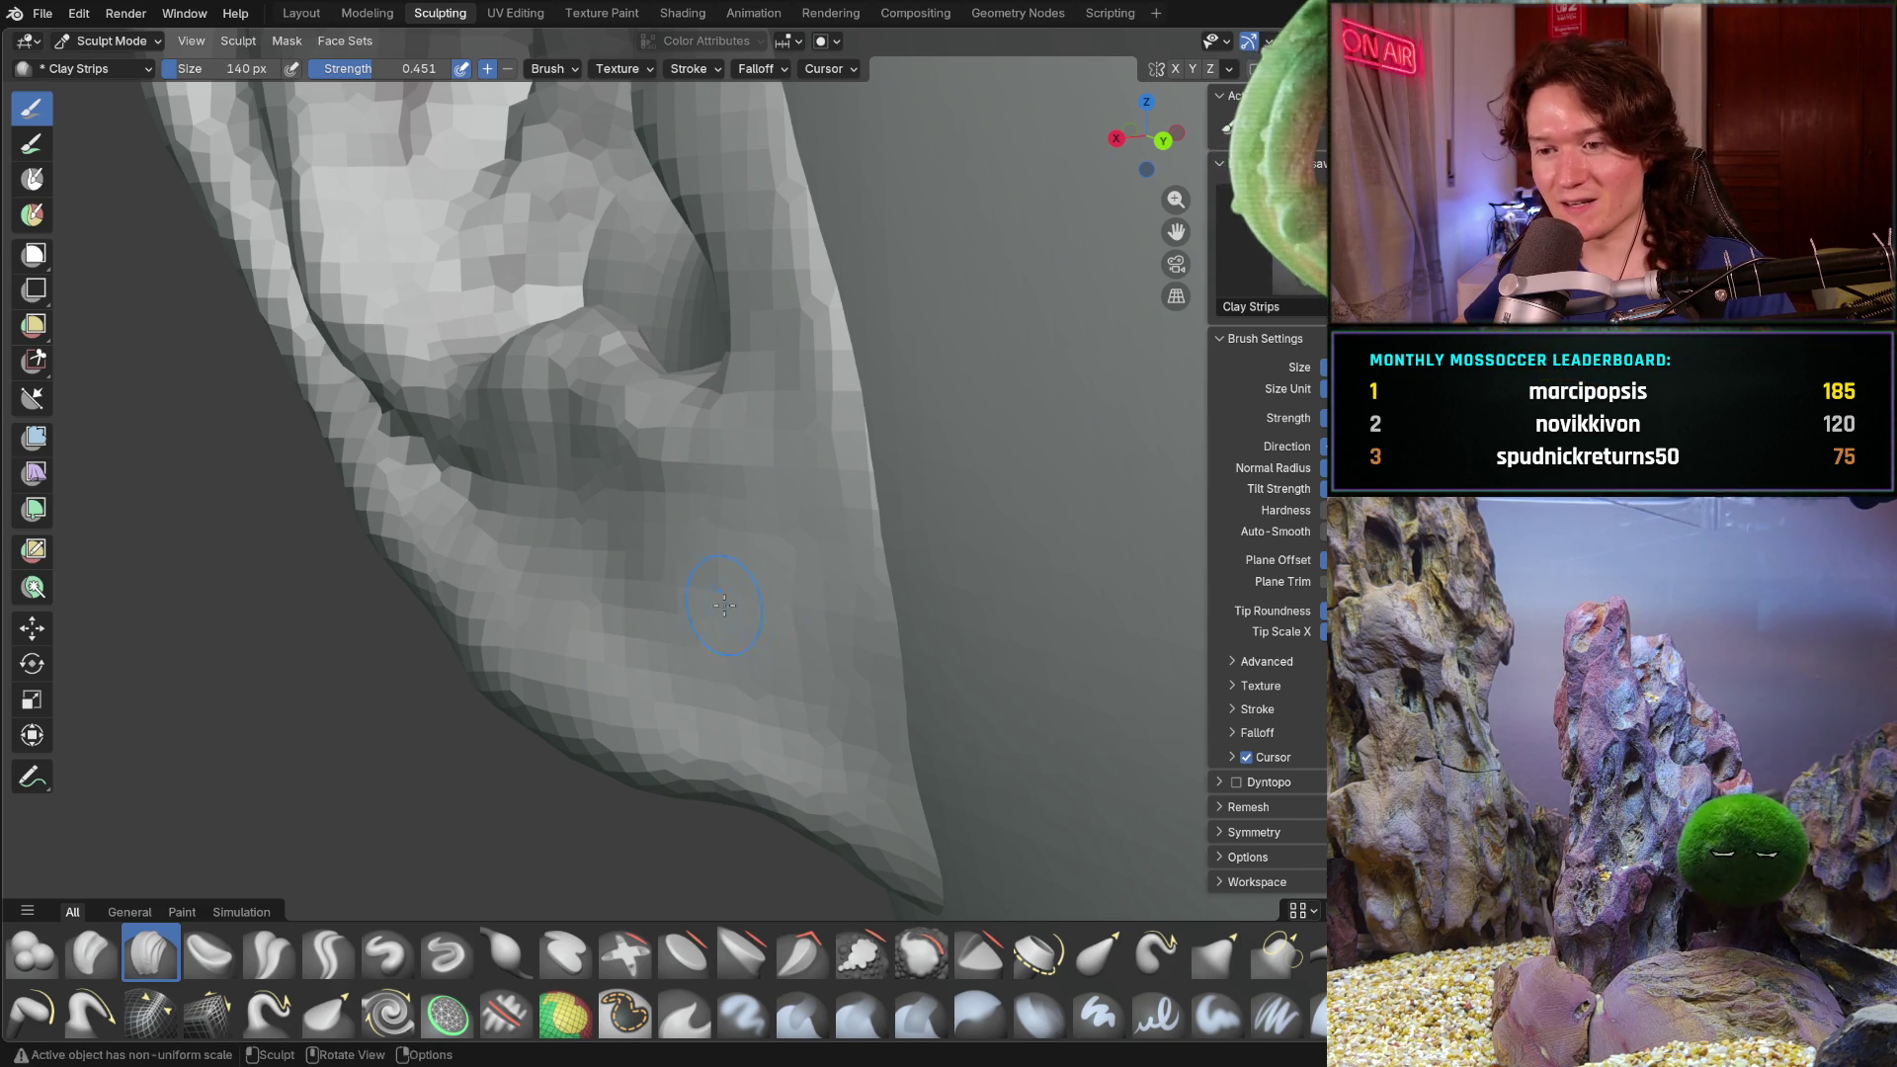
middle_click_drag(786, 640, 883, 623)
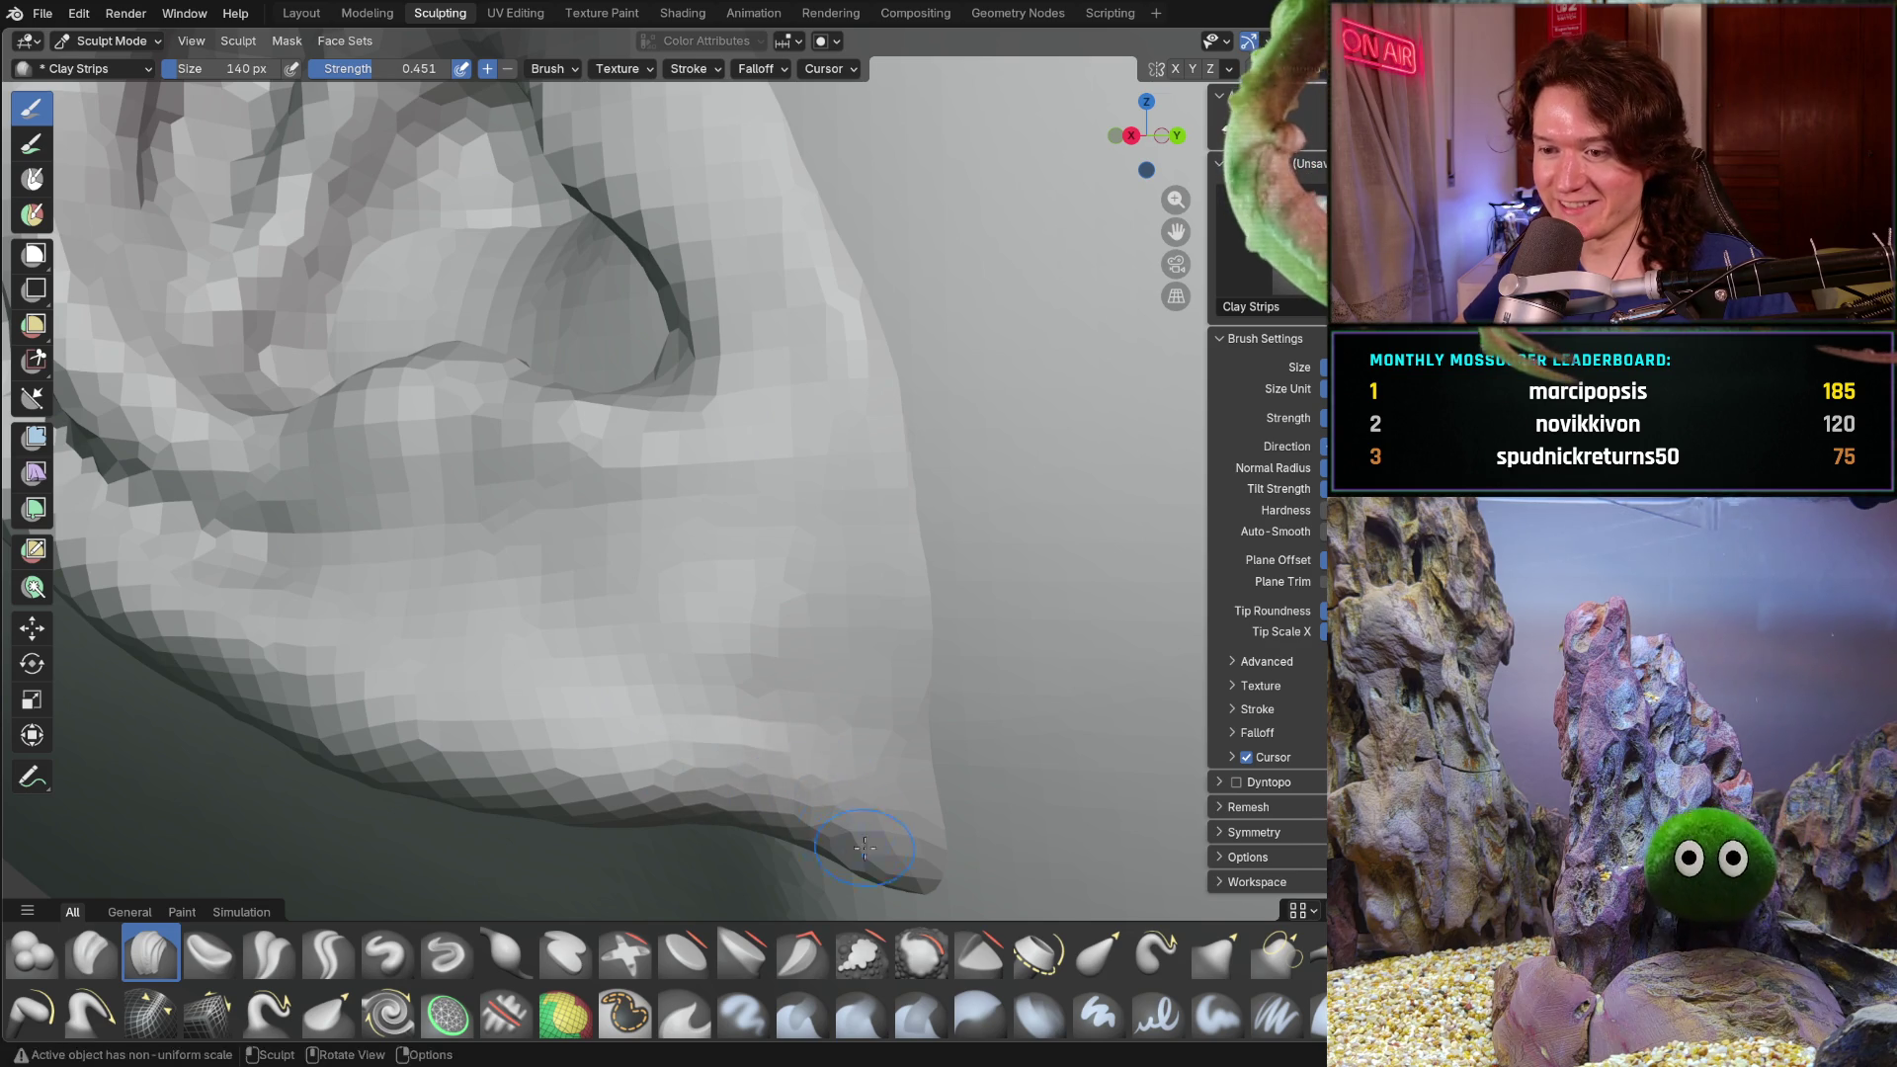
mouse_move(828, 706)
middle_mouse_down("shift")
mouse_move(741, 589)
mouse_move(794, 716)
mouse_move(707, 679)
middle_mouse_up("shift")
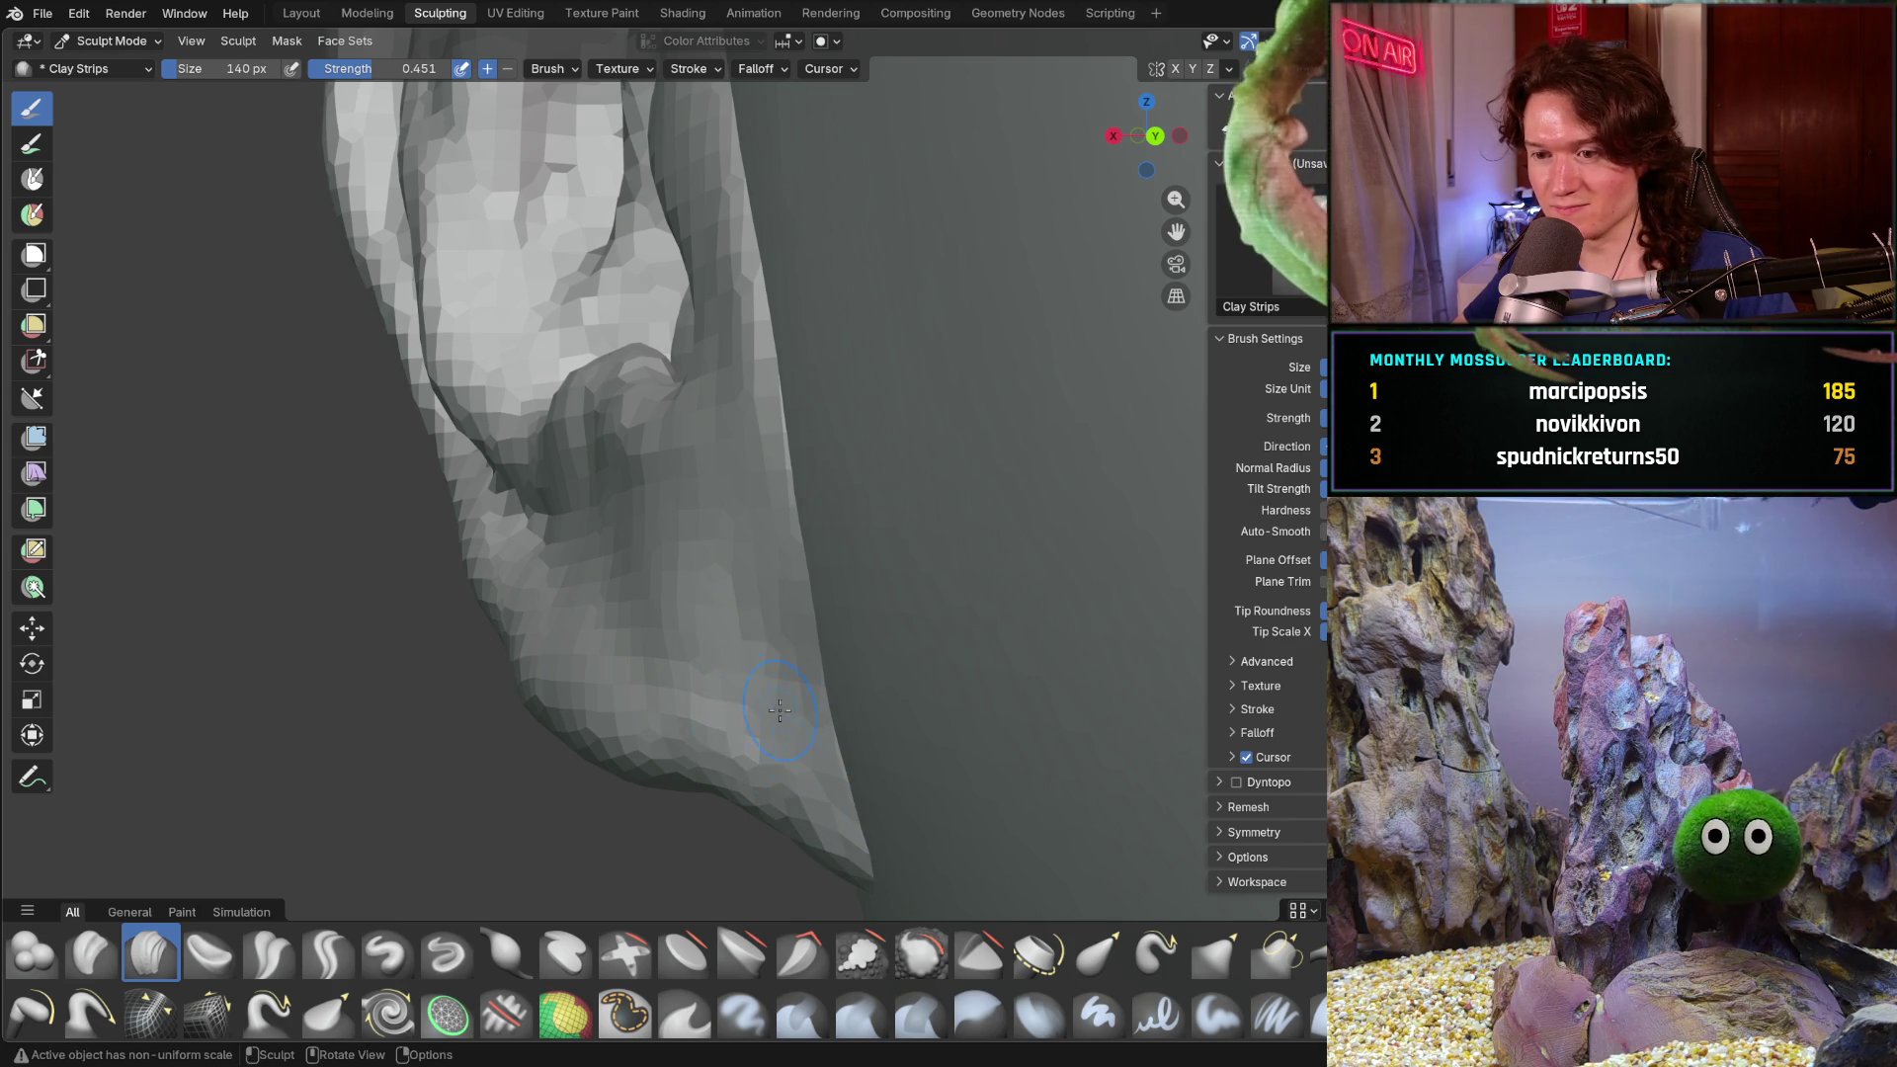
- Refine the ear's underside and its junction with the jaw, orbiting round toward the face
middle_click_drag(698, 694, 823, 684)
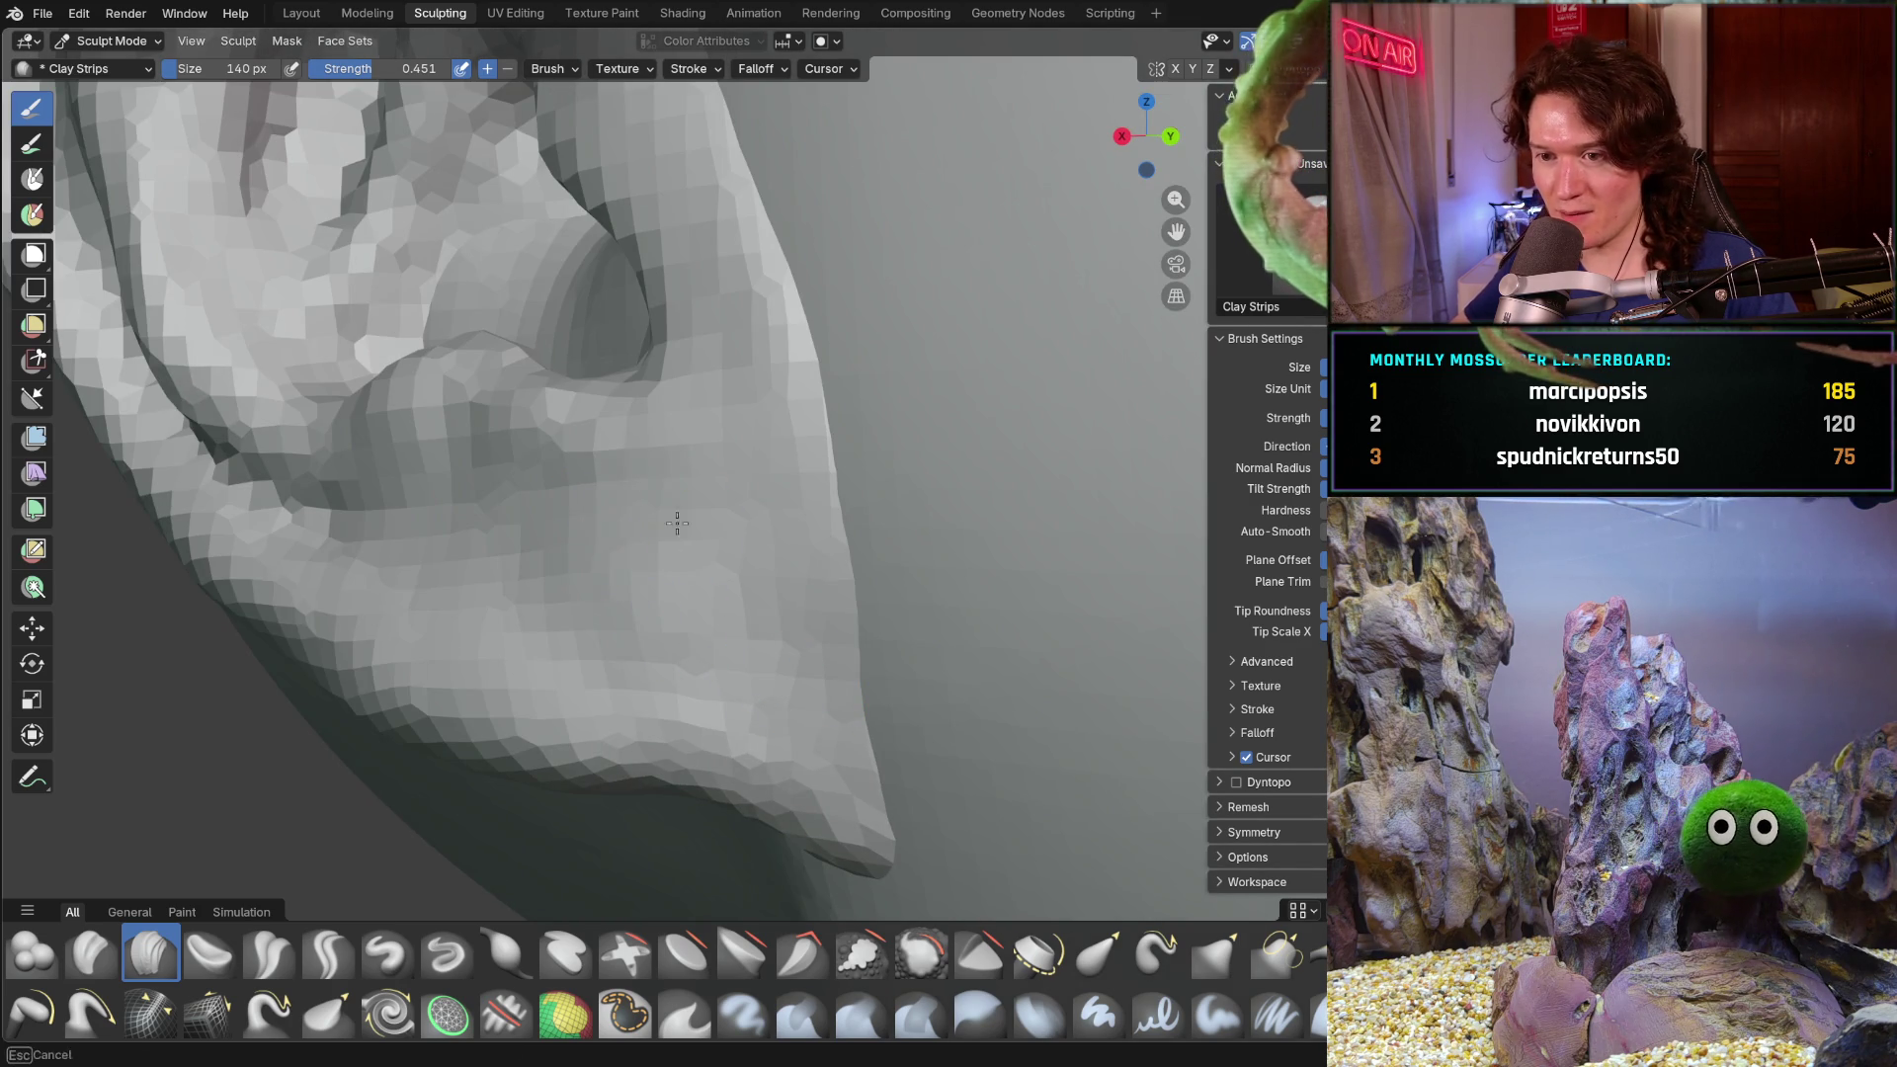
middle_click_drag(680, 527, 815, 561)
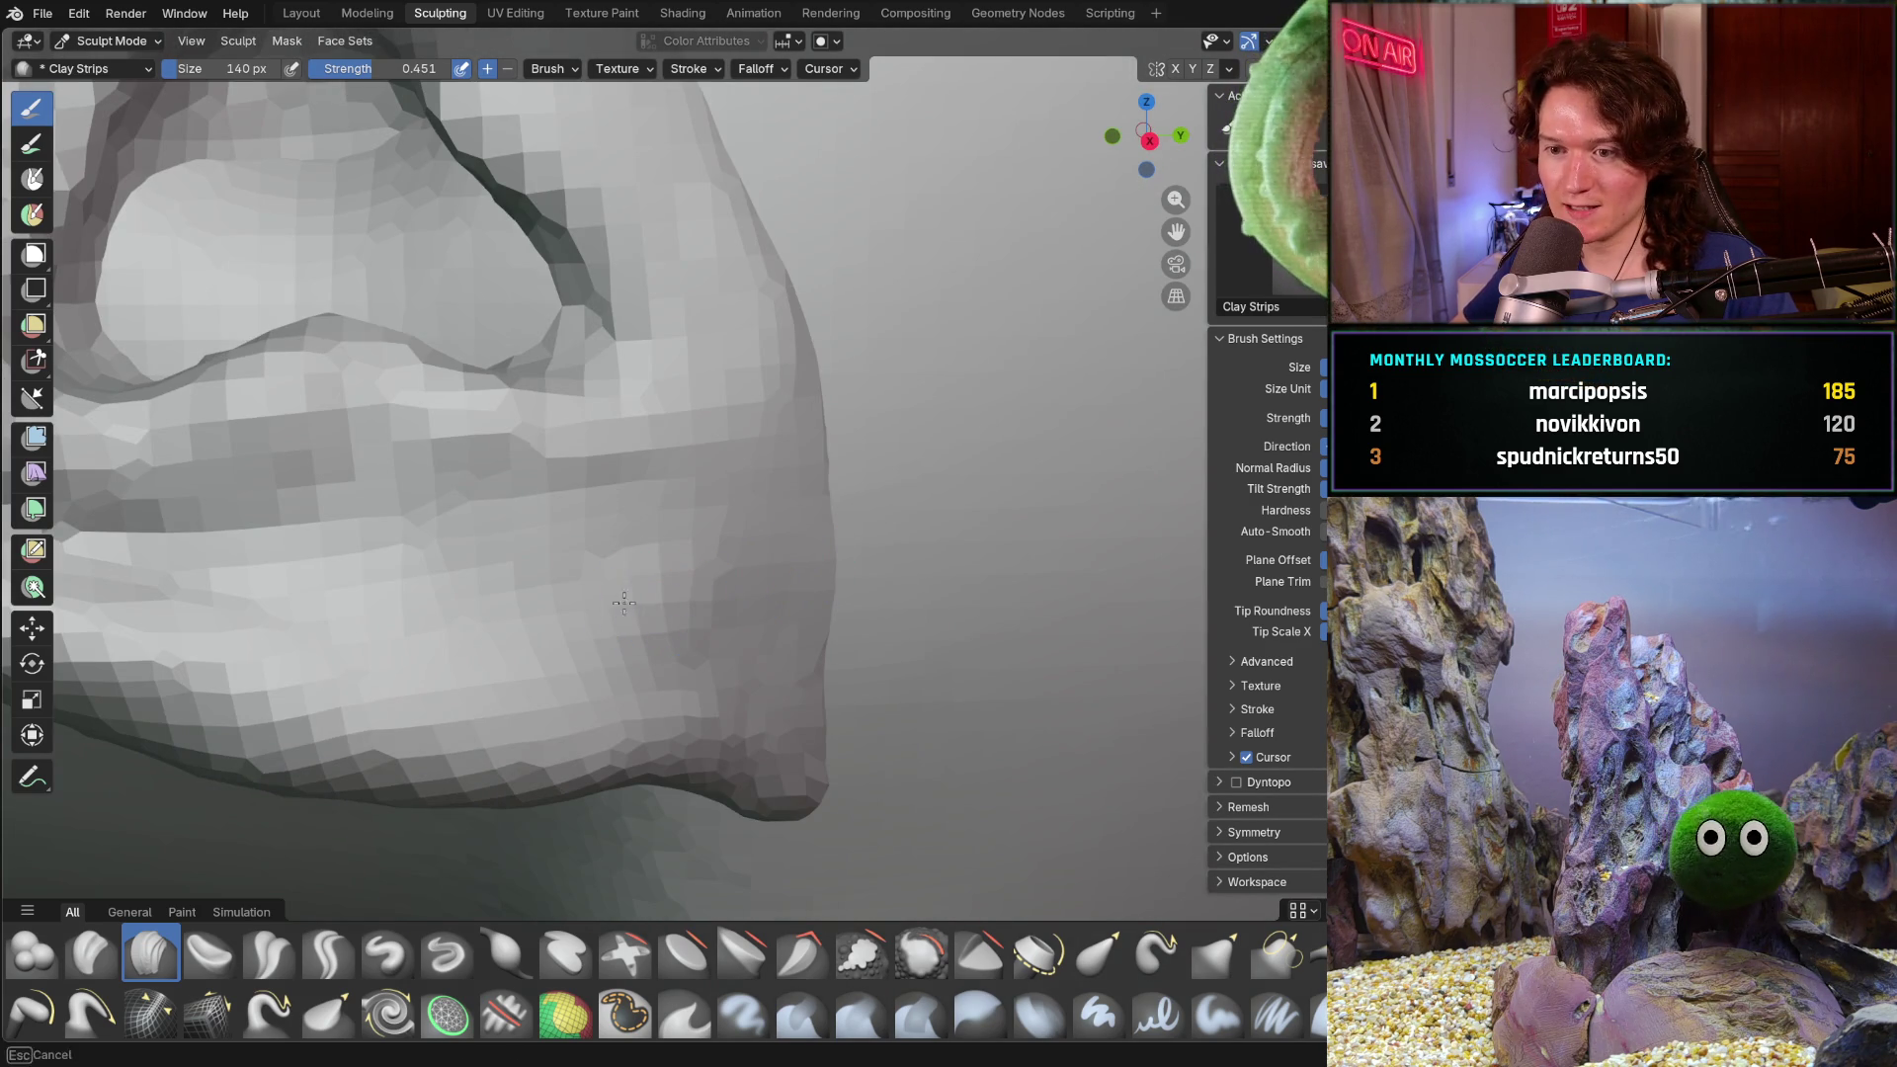
mouse_move(685, 617)
middle_mouse_down()
mouse_move(489, 589)
mouse_move(399, 615)
middle_mouse_up()
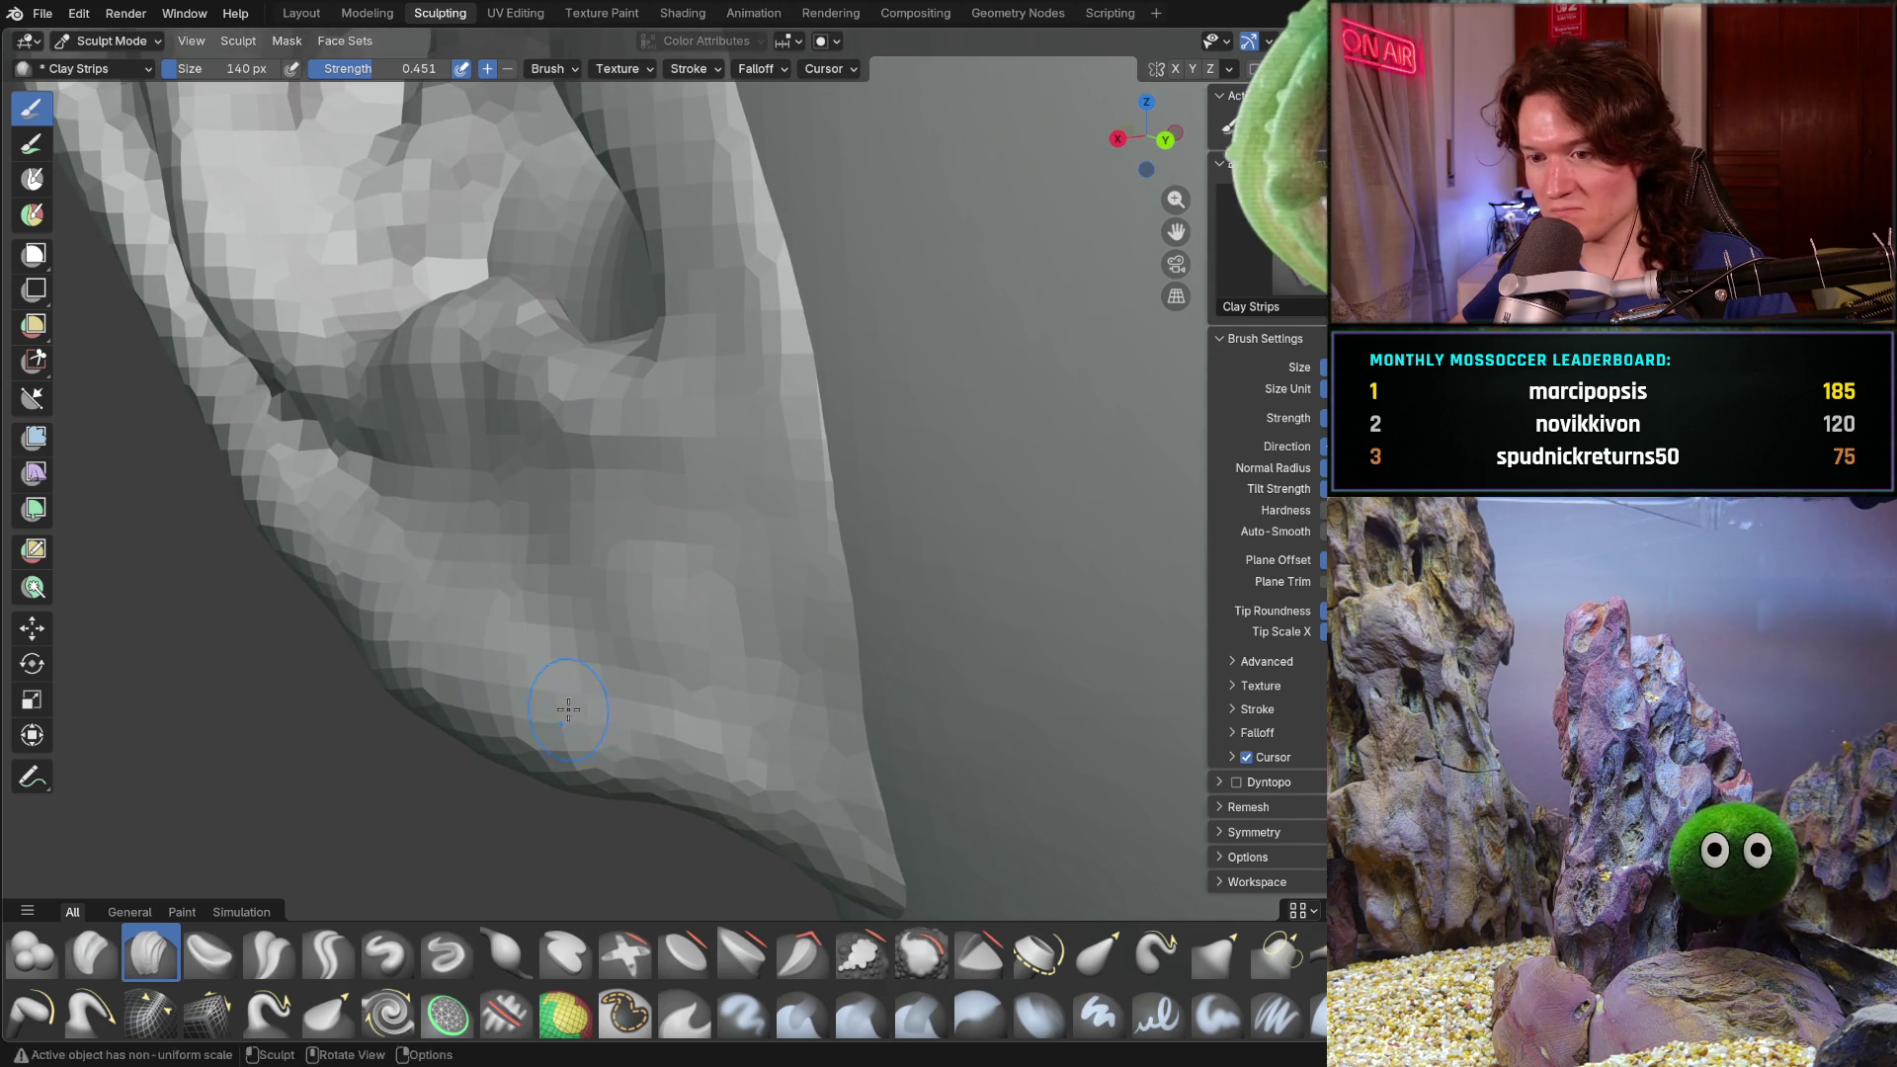
scroll(813, 731, "down", 4)
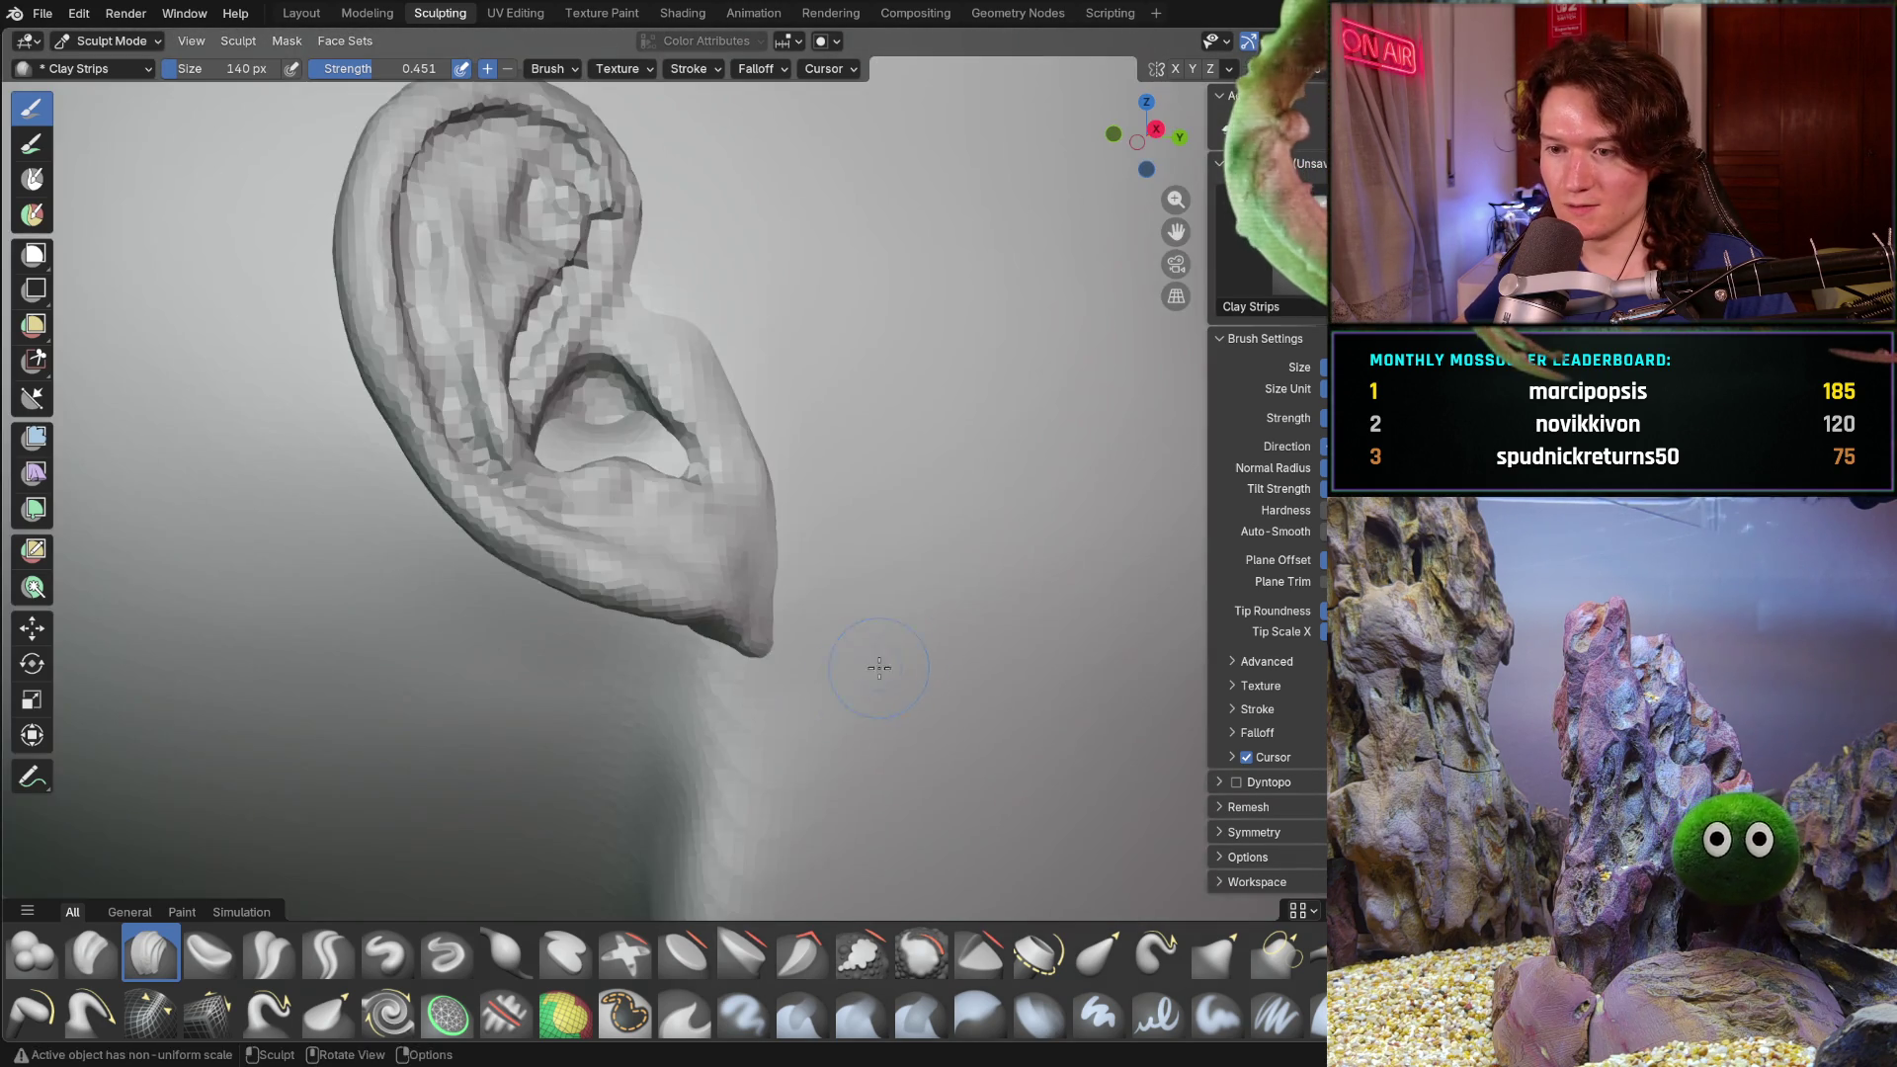
scroll(898, 656, "up", 5)
middle_click_drag(761, 573, 823, 853)
mouse_move(739, 791)
middle_mouse_down()
mouse_move(657, 699)
mouse_move(711, 726)
middle_mouse_up()
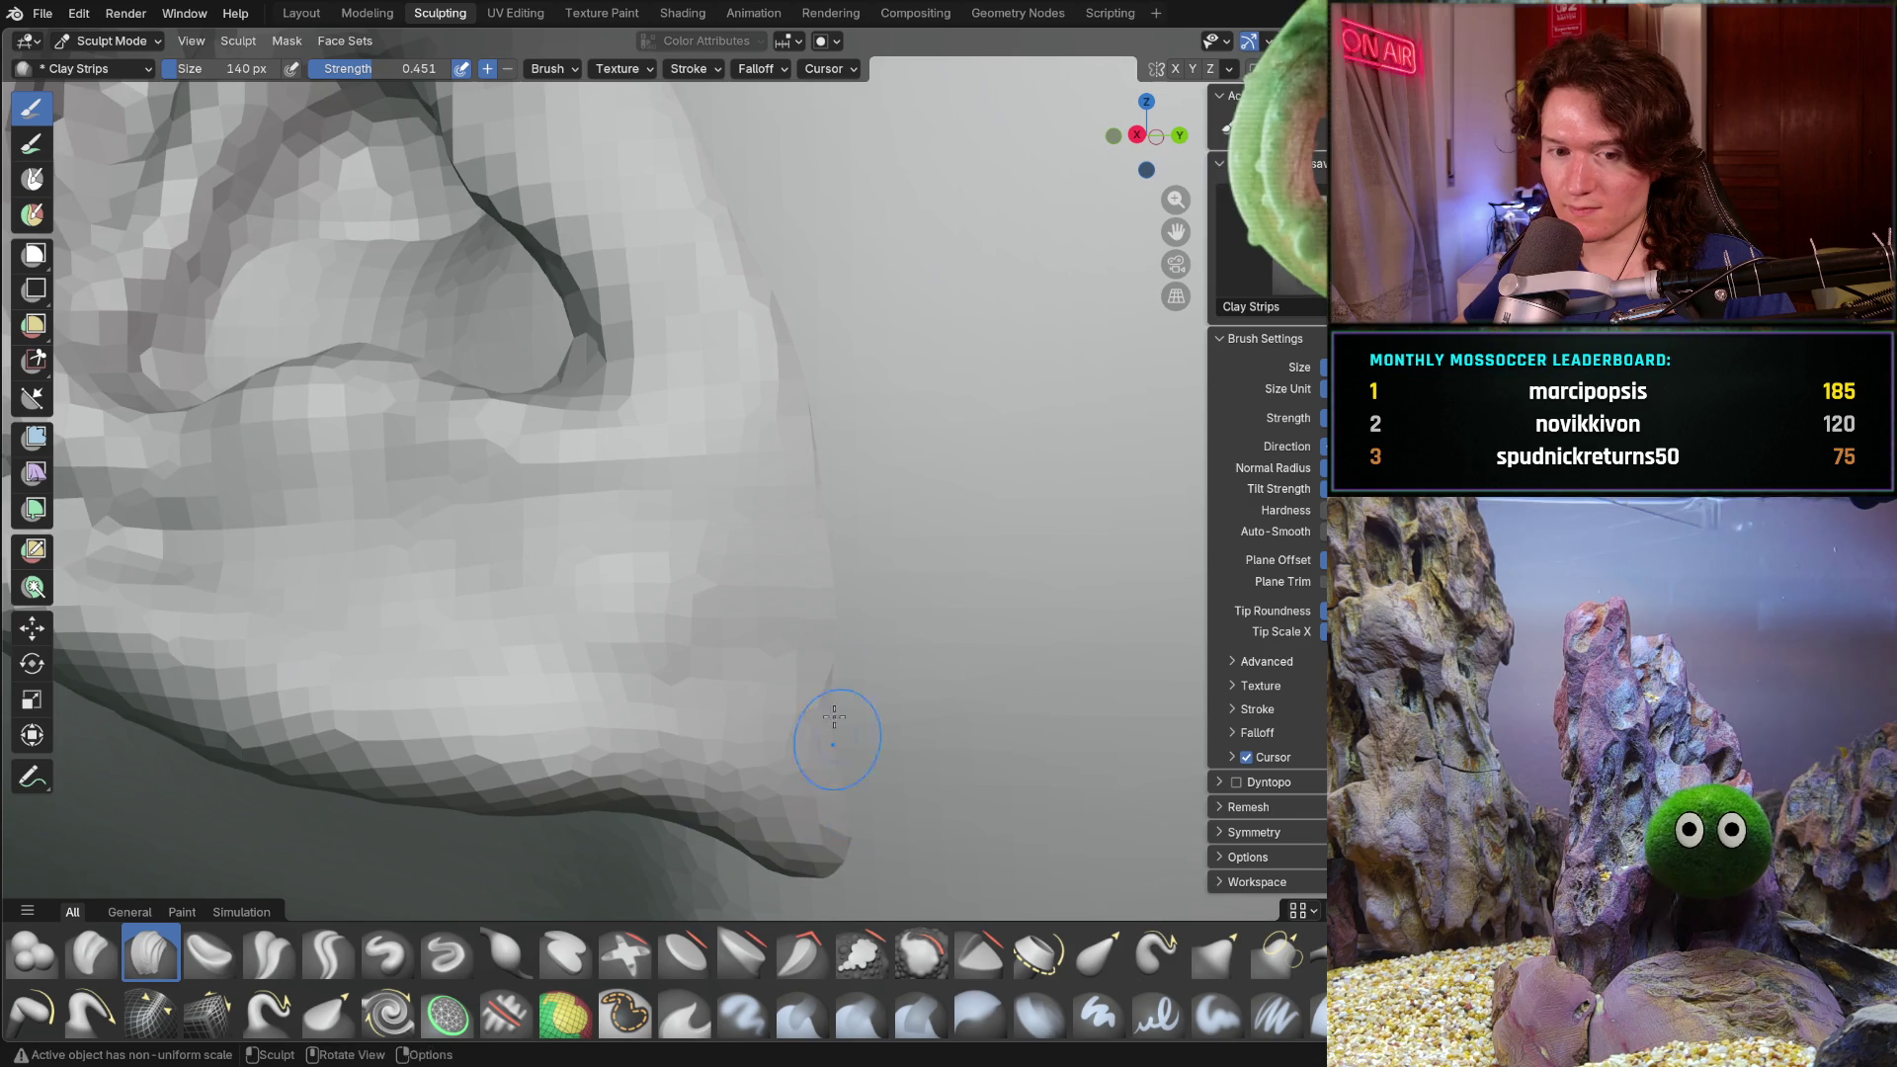
scroll(845, 782, "down", 5)
scroll(845, 782, "down", 3)
mouse_move(837, 741)
middle_mouse_down()
mouse_move(805, 634)
mouse_move(710, 726)
mouse_move(692, 678)
middle_mouse_up()
scroll(756, 677, "up", 5)
scroll(699, 678, "up", 3)
scroll(678, 697, "up", 4)
key("f")
left_click(570, 811)
middle_click_drag(382, 782, 560, 755)
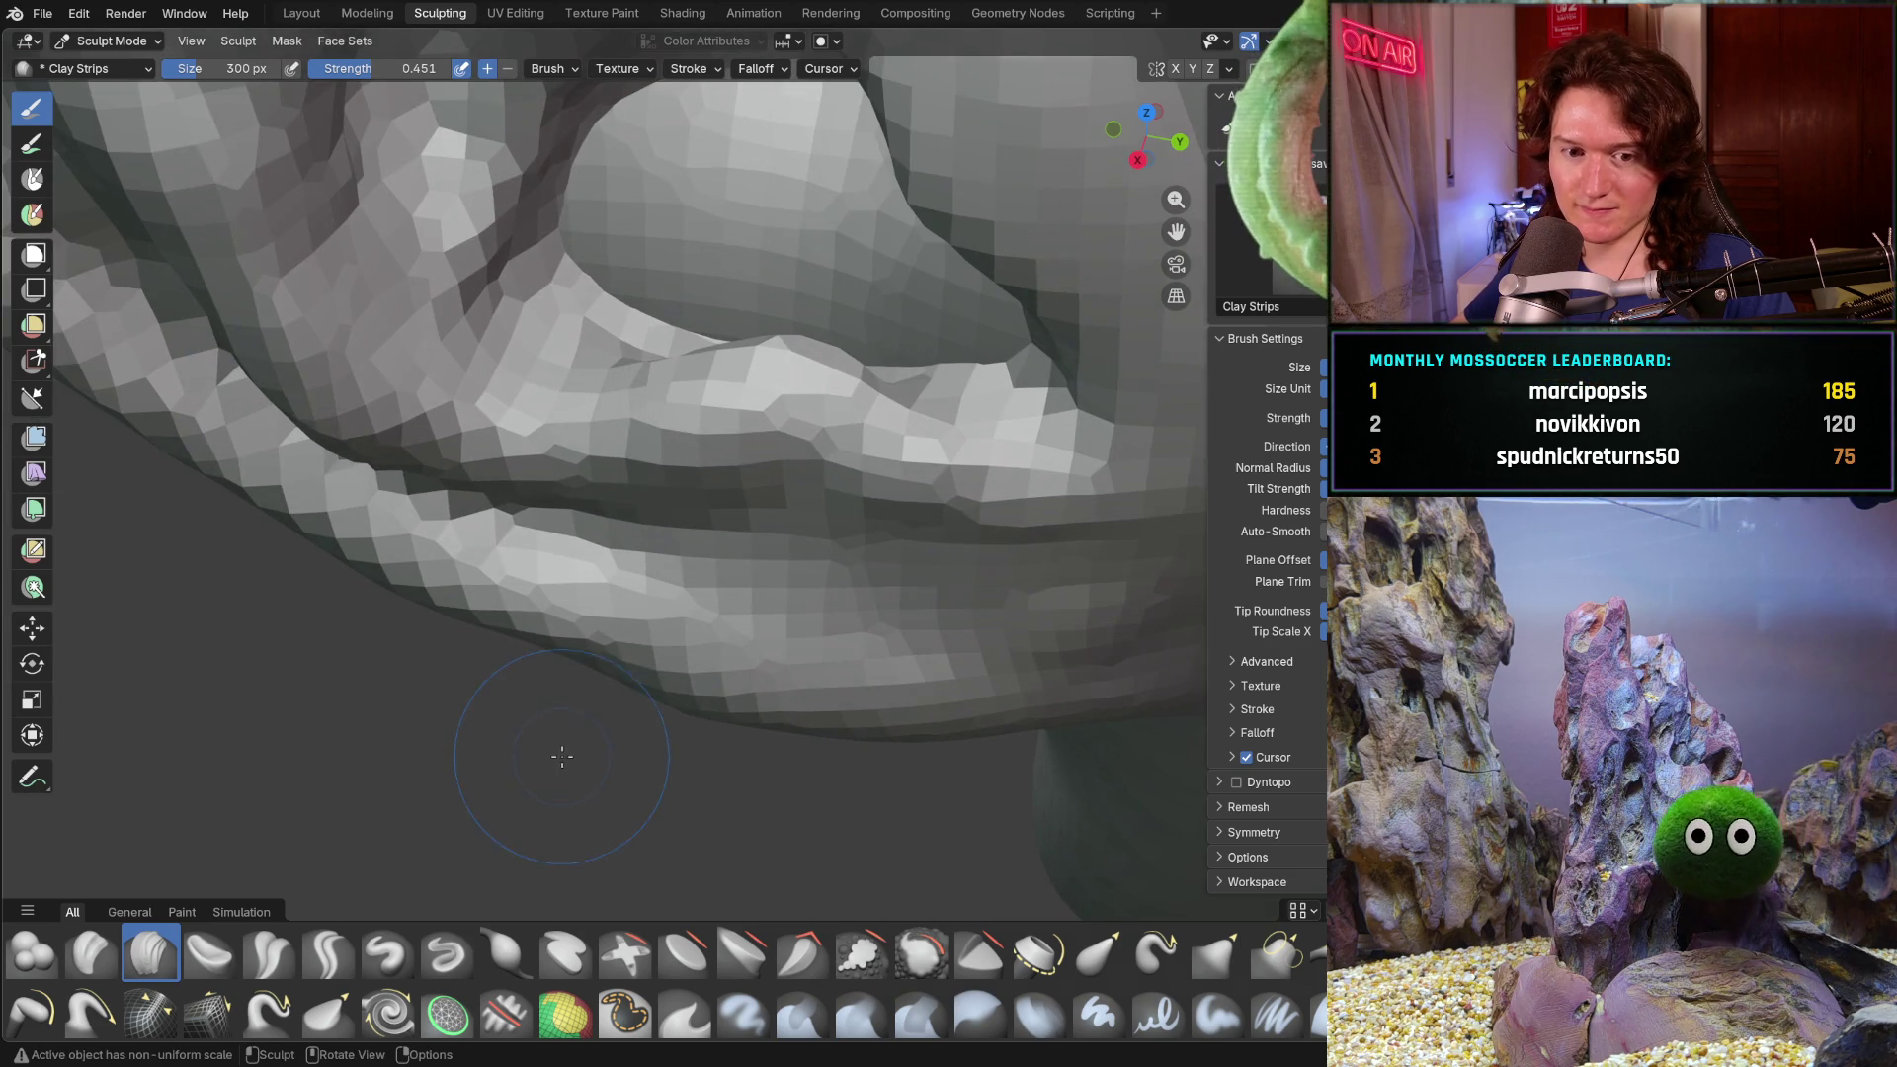
mouse_move(719, 742)
middle_mouse_down()
mouse_move(720, 762)
mouse_move(645, 719)
middle_mouse_up()
key("f")
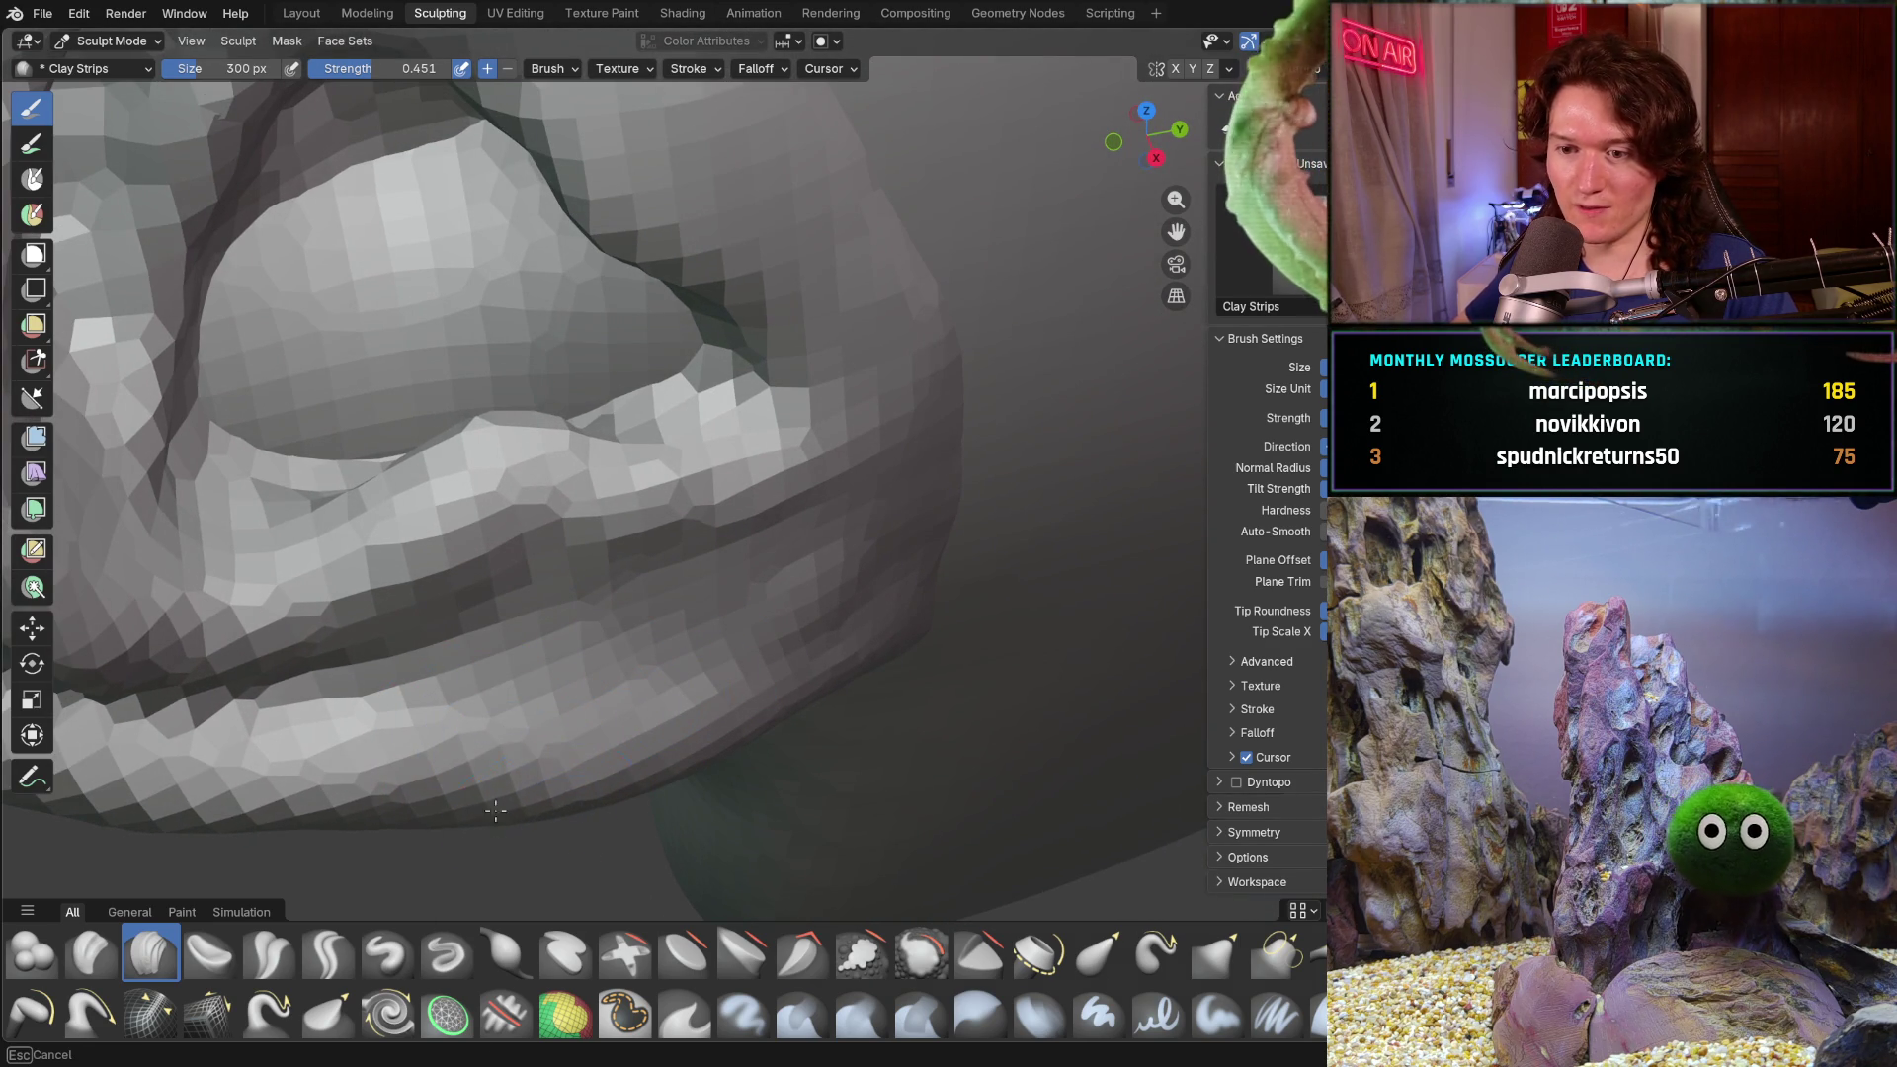
left_click(456, 814)
mouse_move(509, 825)
middle_mouse_down()
mouse_move(558, 802)
mouse_move(620, 551)
mouse_move(690, 547)
middle_mouse_up()
left_click_drag(579, 571, 535, 574)
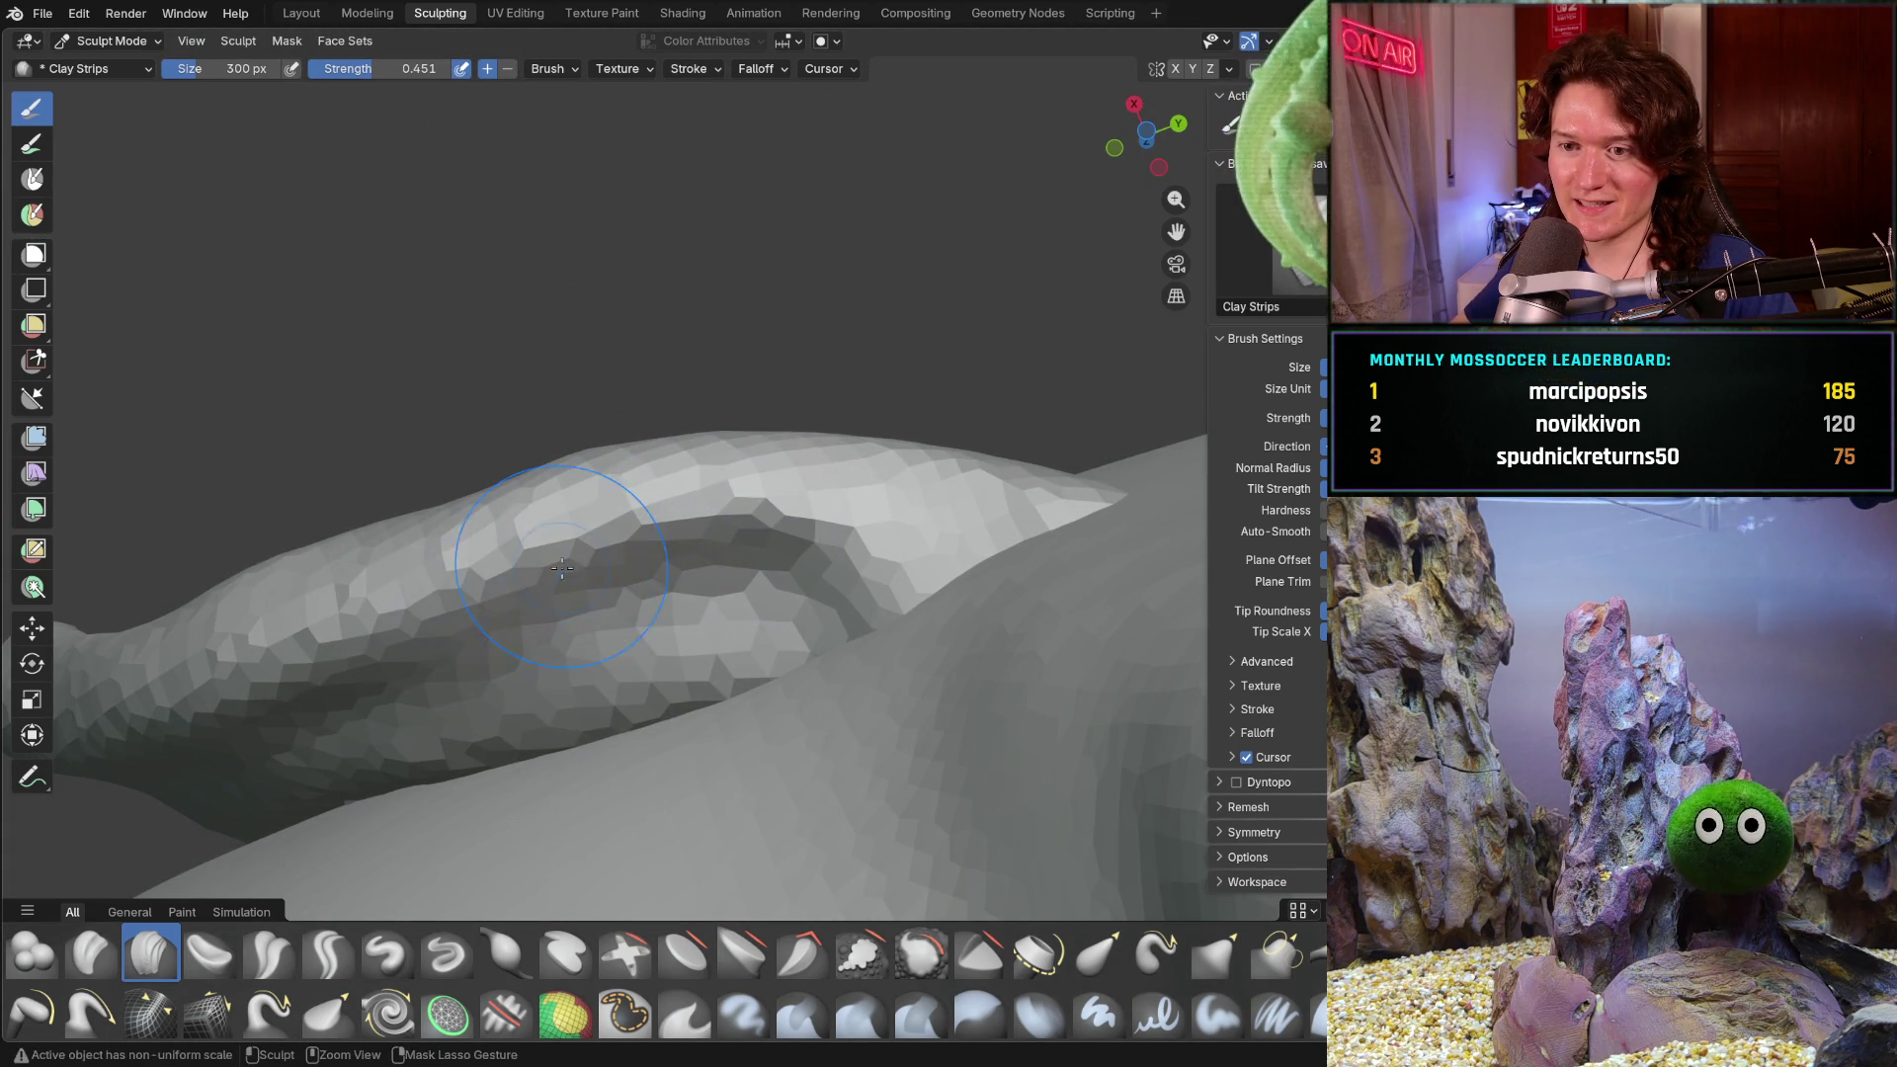
mouse_move(438, 637)
middle_mouse_down()
mouse_move(682, 639)
mouse_move(754, 528)
middle_mouse_up()
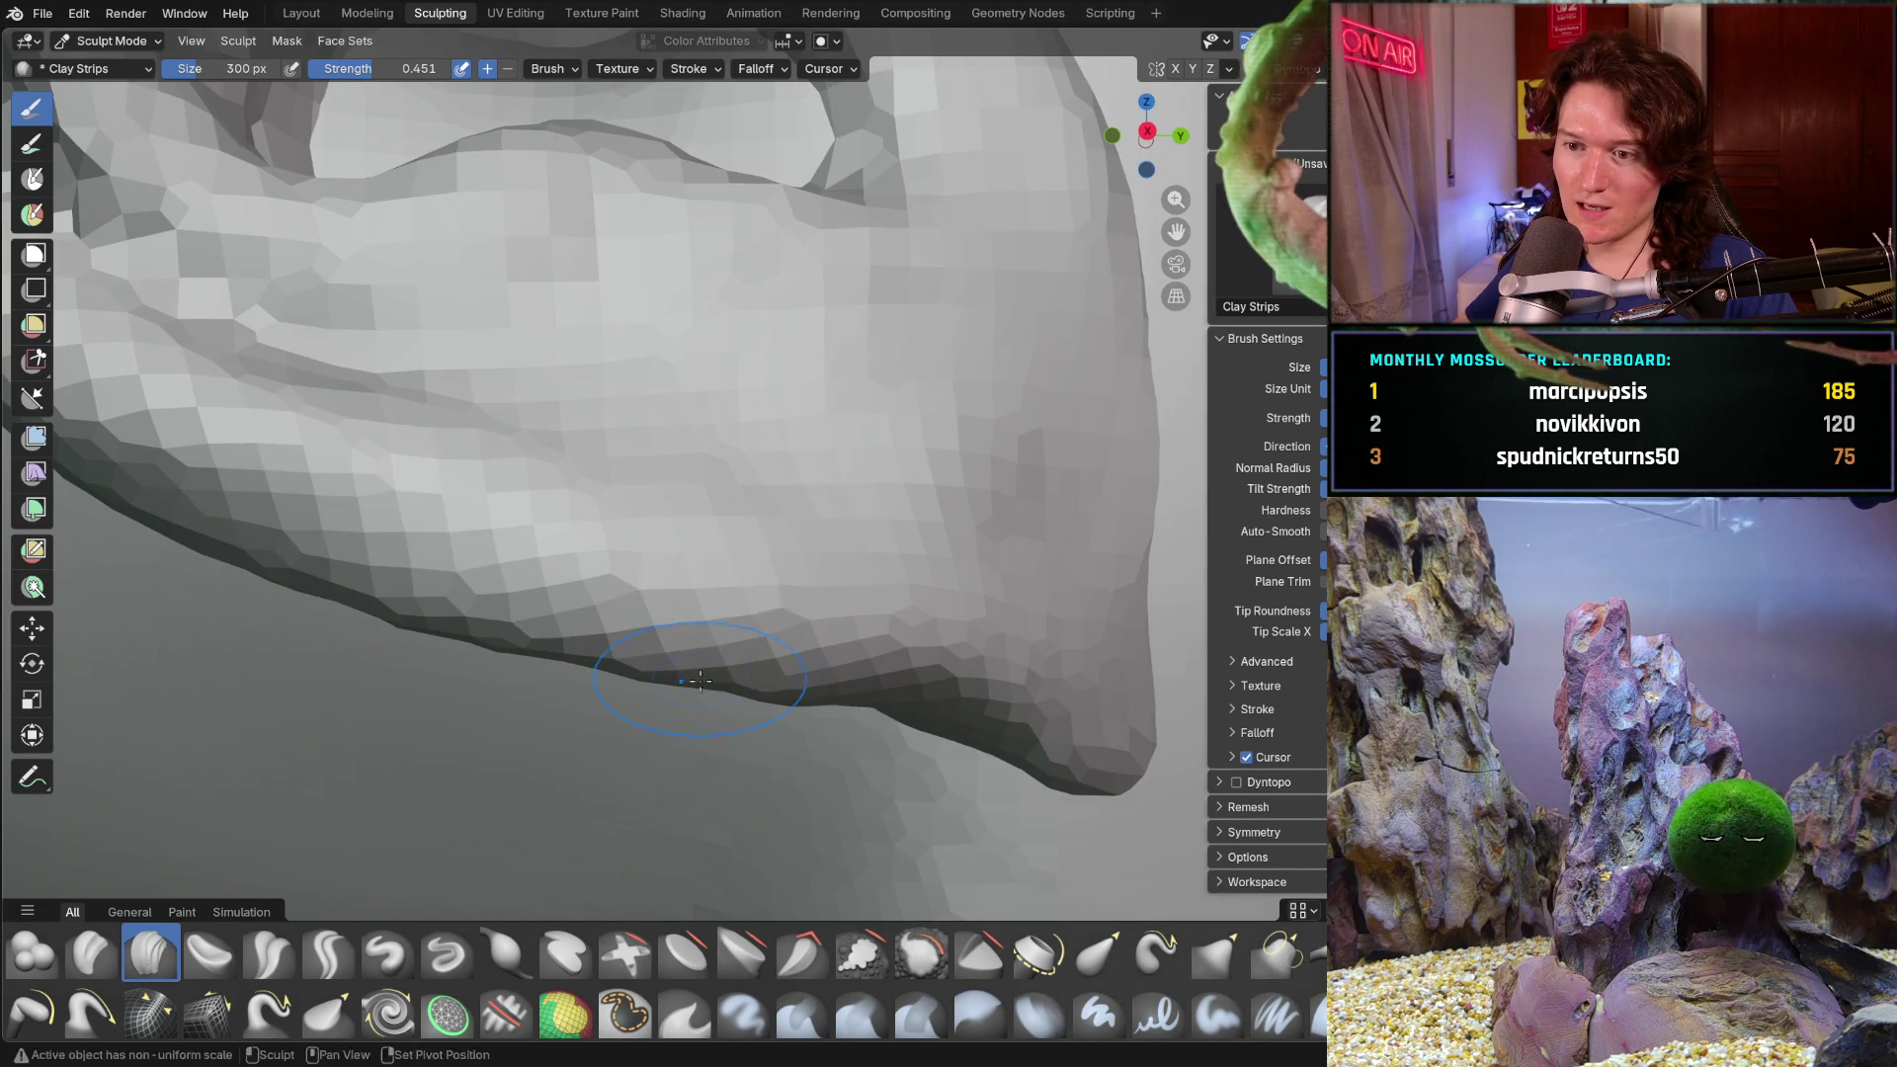
mouse_move(711, 681)
middle_mouse_down()
mouse_move(783, 542)
mouse_move(727, 604)
middle_mouse_up()
scroll(782, 543, "down", 4)
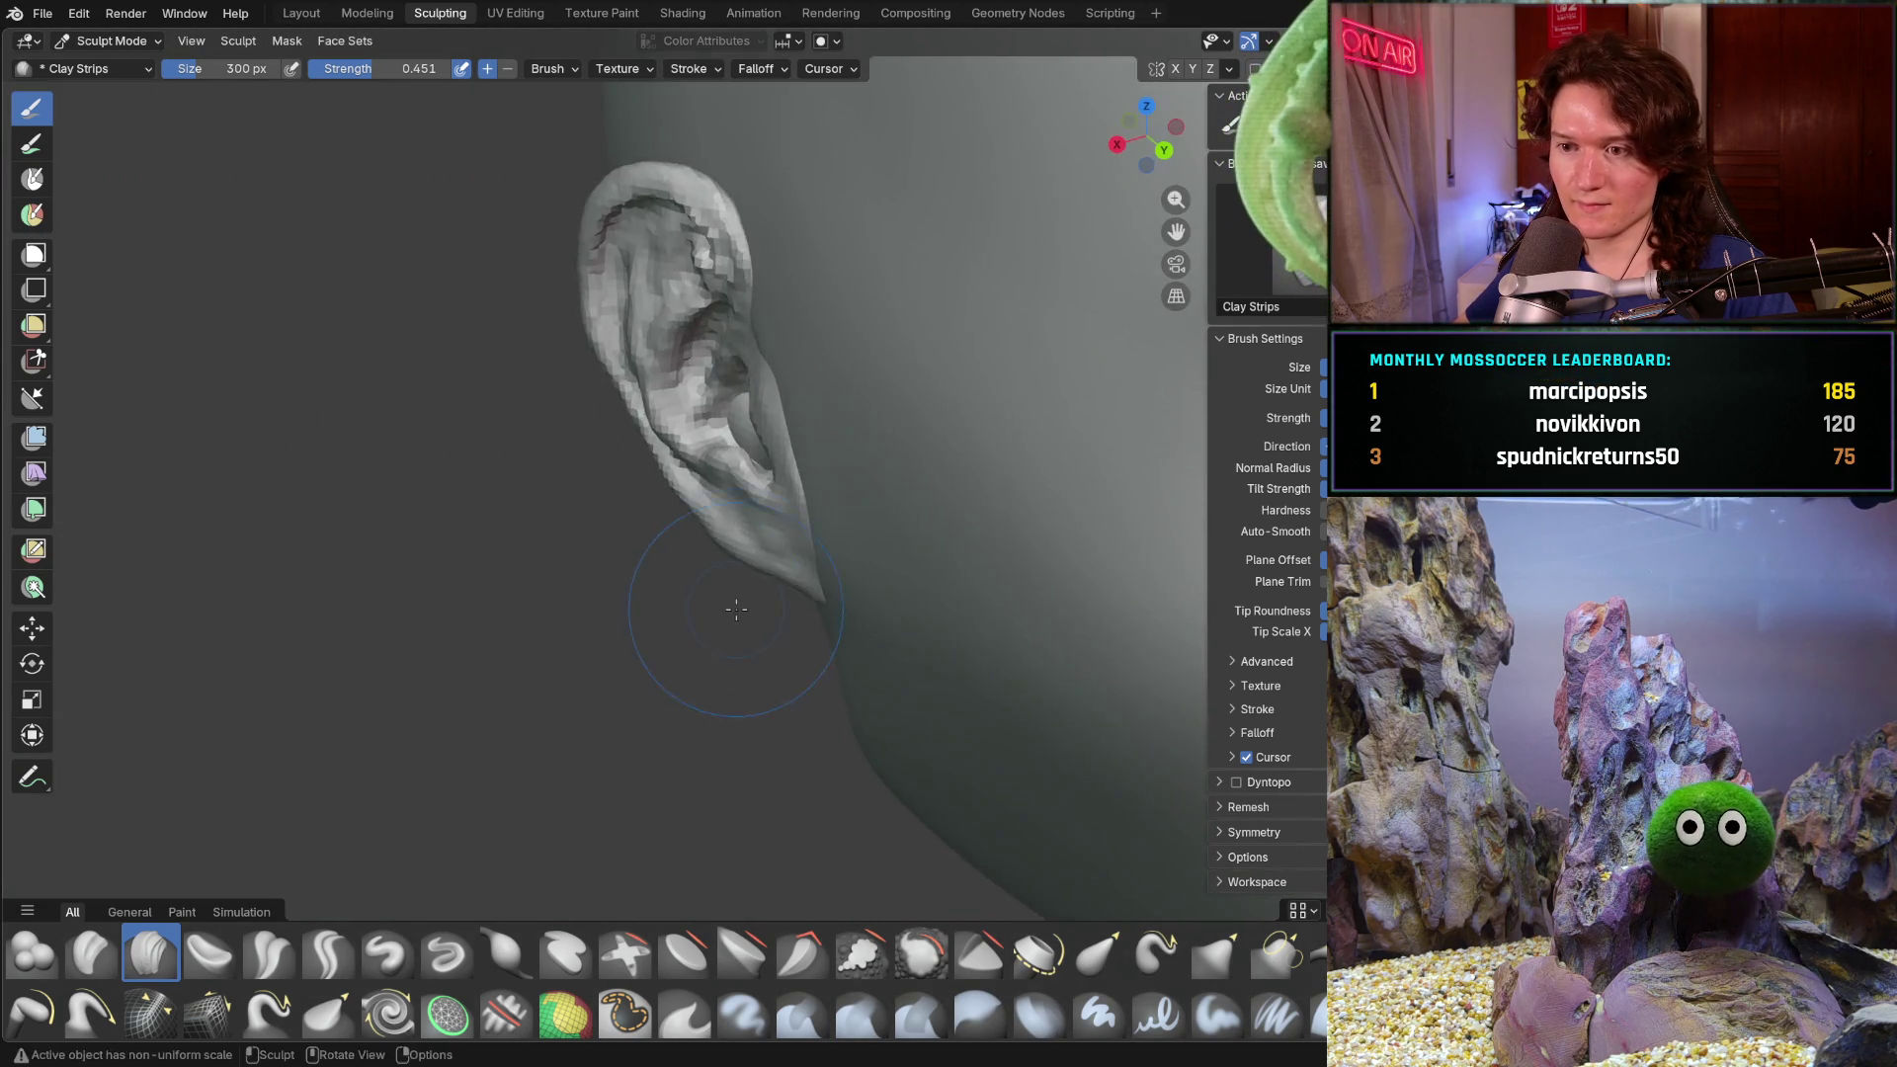
scroll(728, 605, "up", 5)
scroll(708, 600, "up", 3)
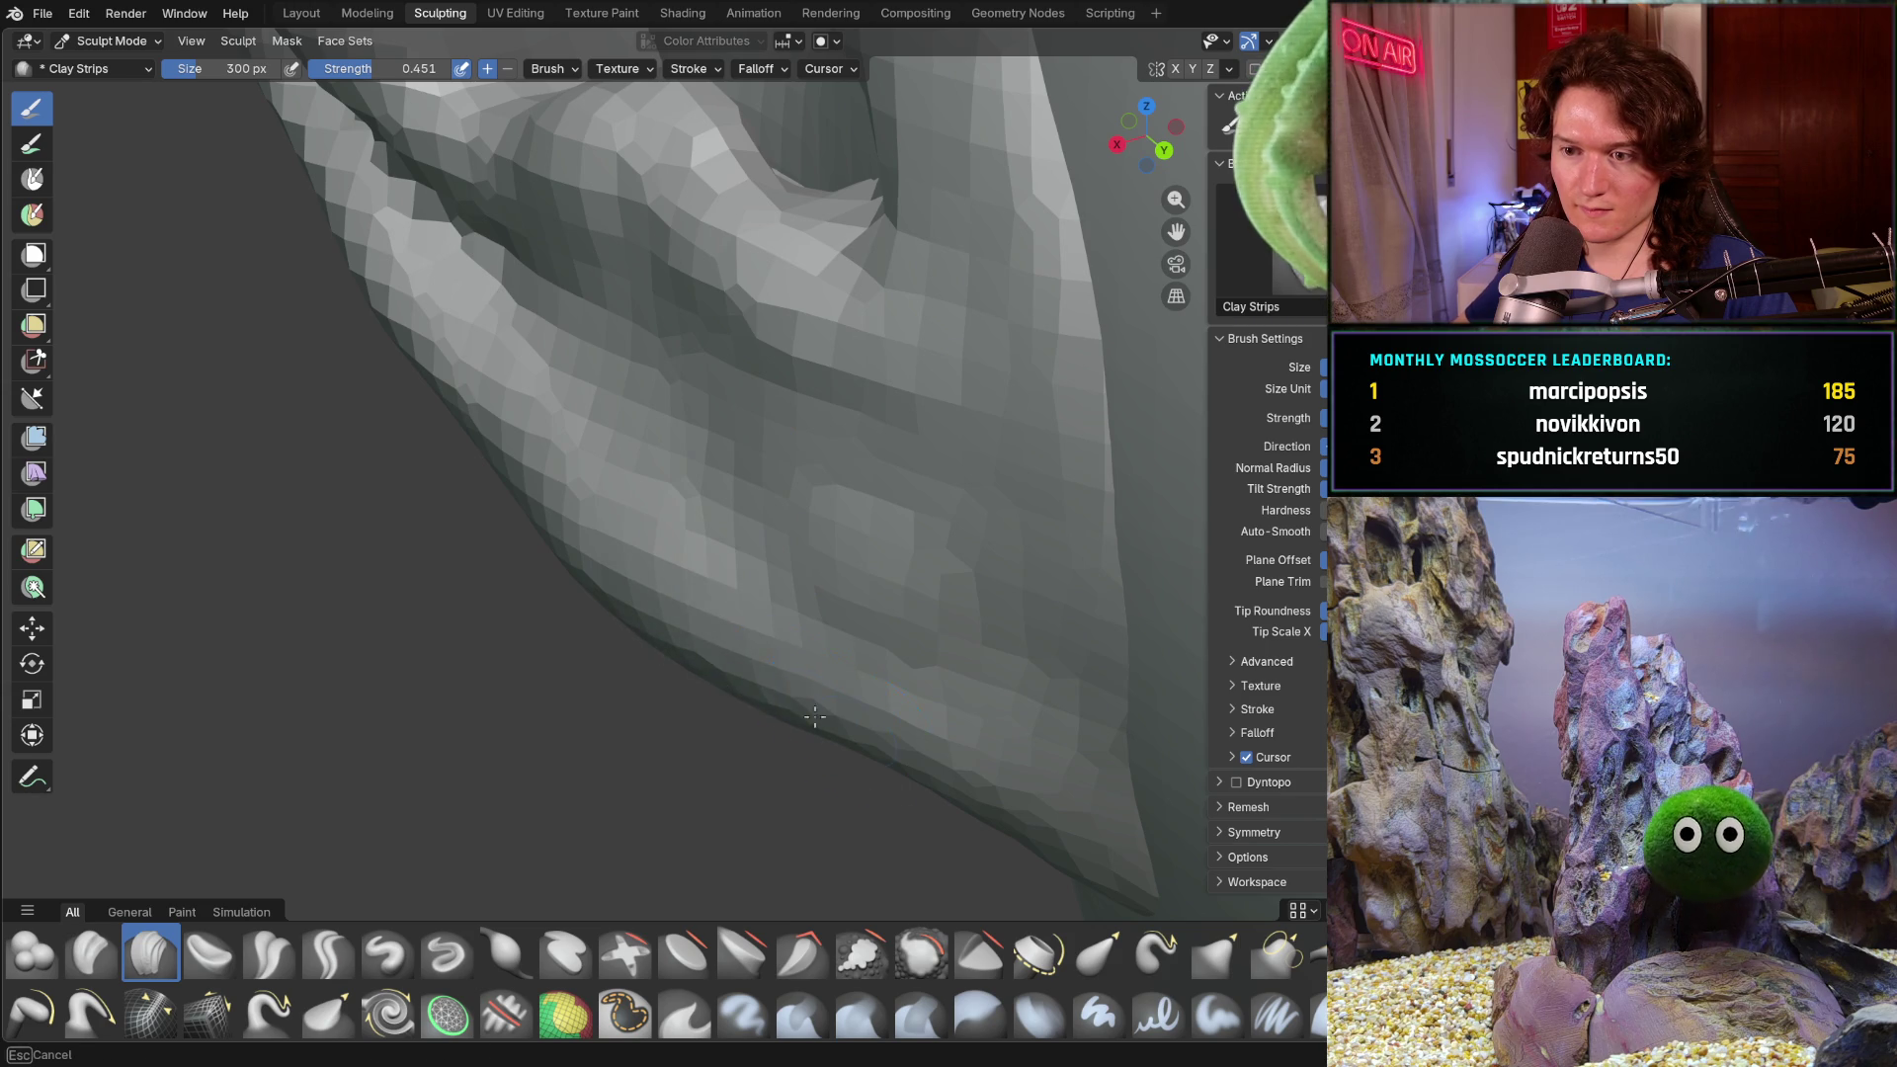
middle_click_drag(743, 671, 726, 707)
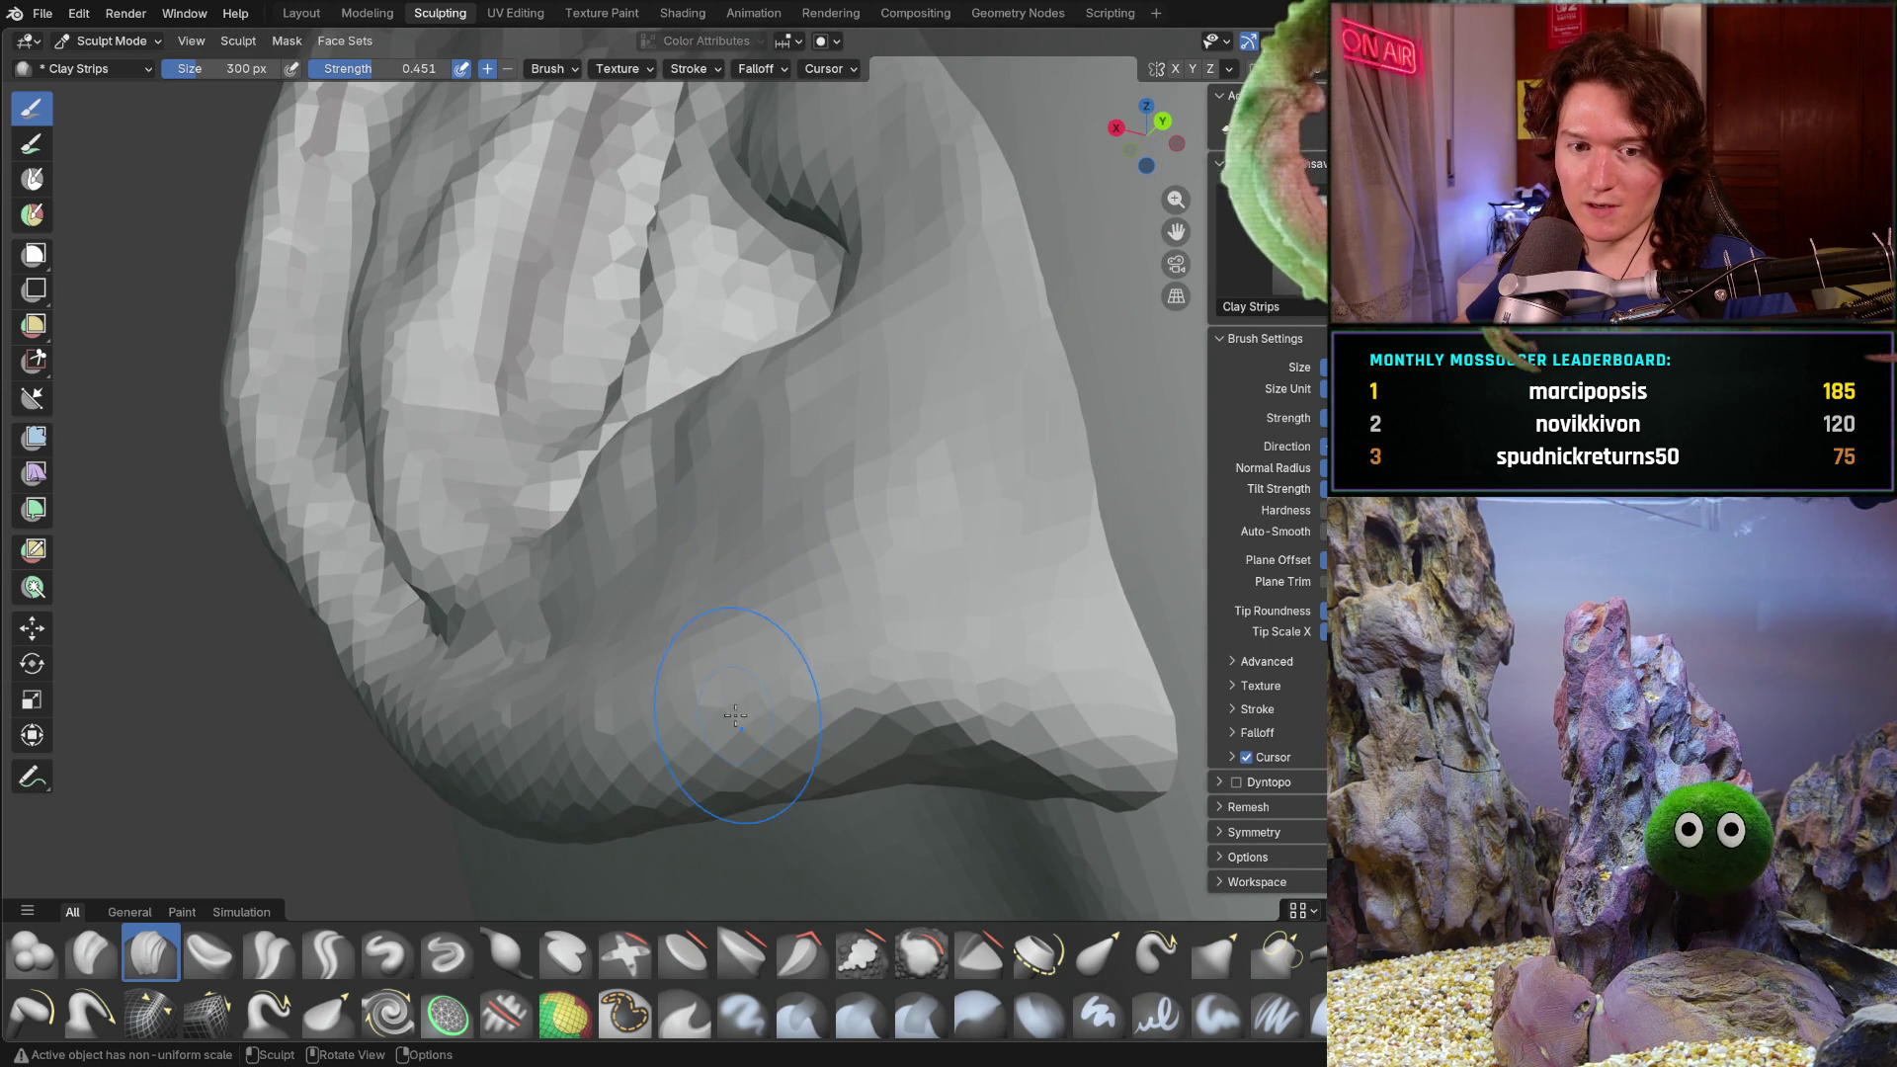
middle_click_drag(727, 707, 785, 730)
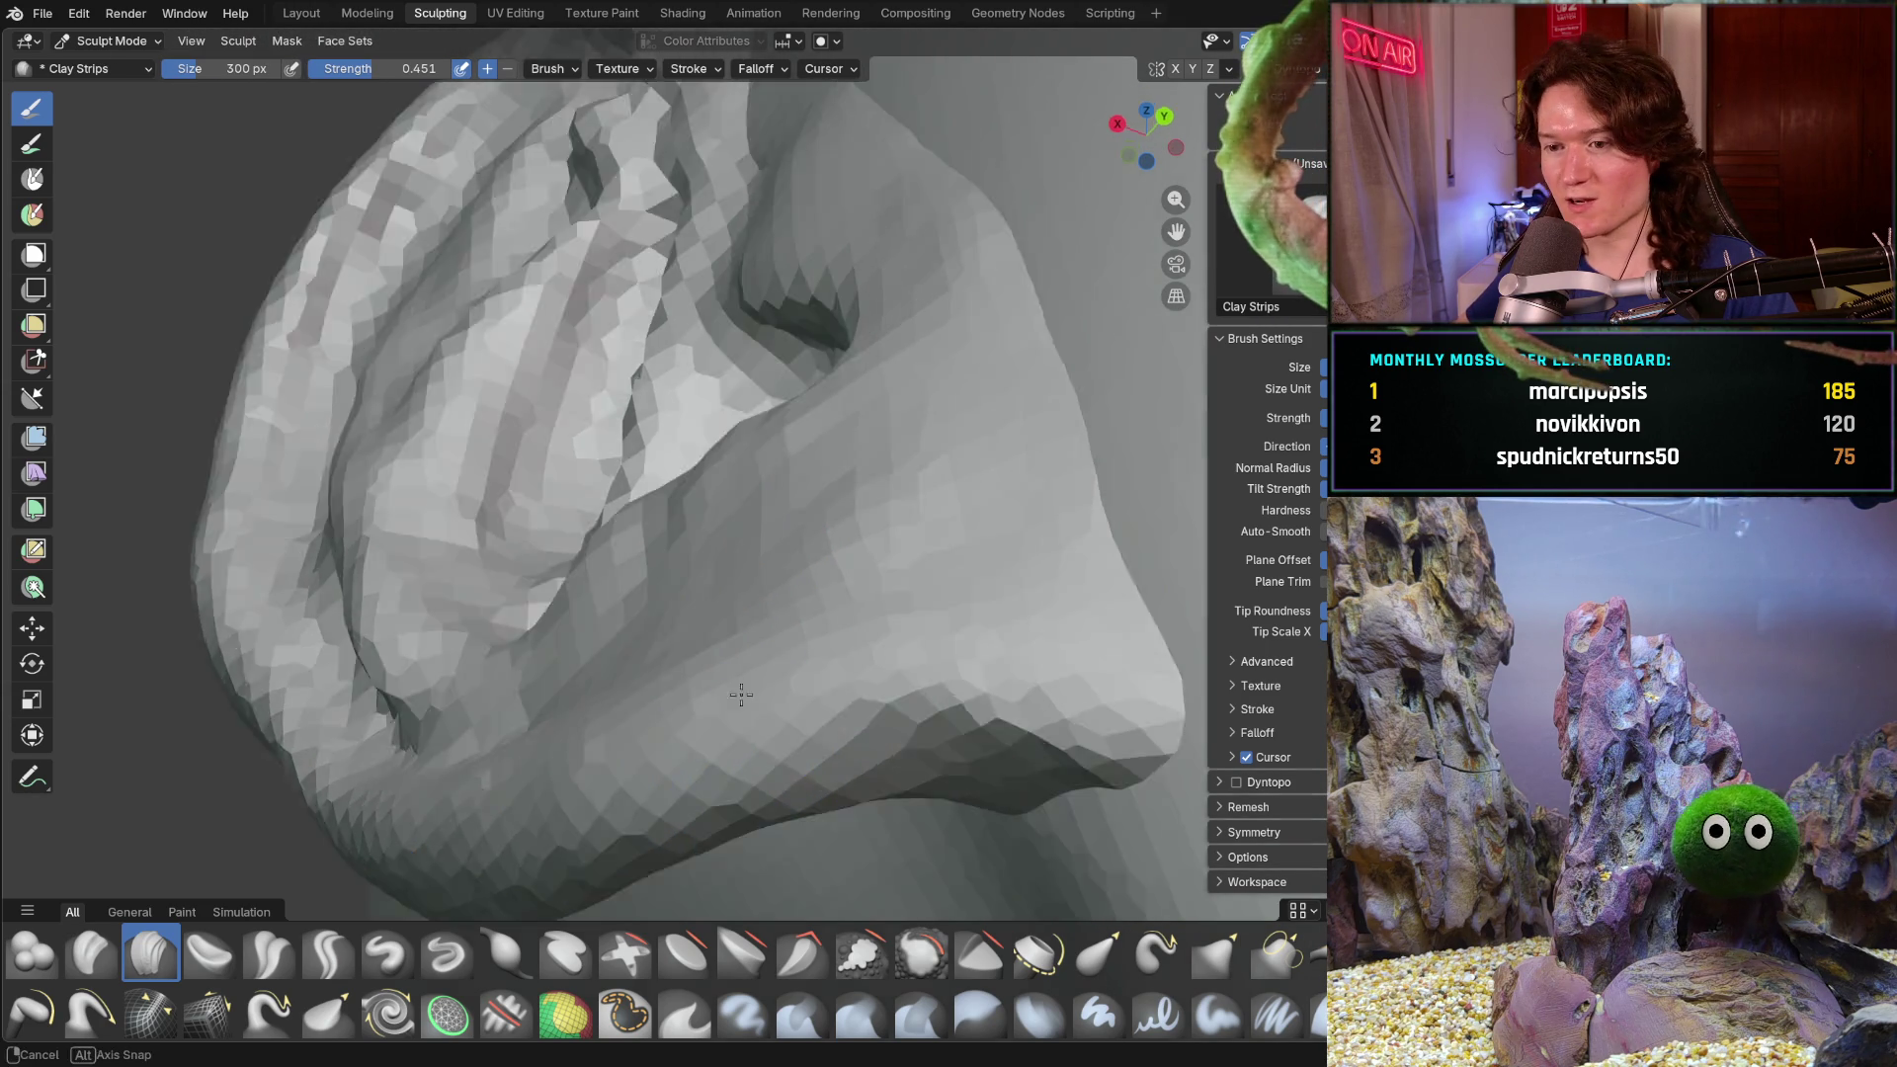
scroll(785, 730, "down", 3)
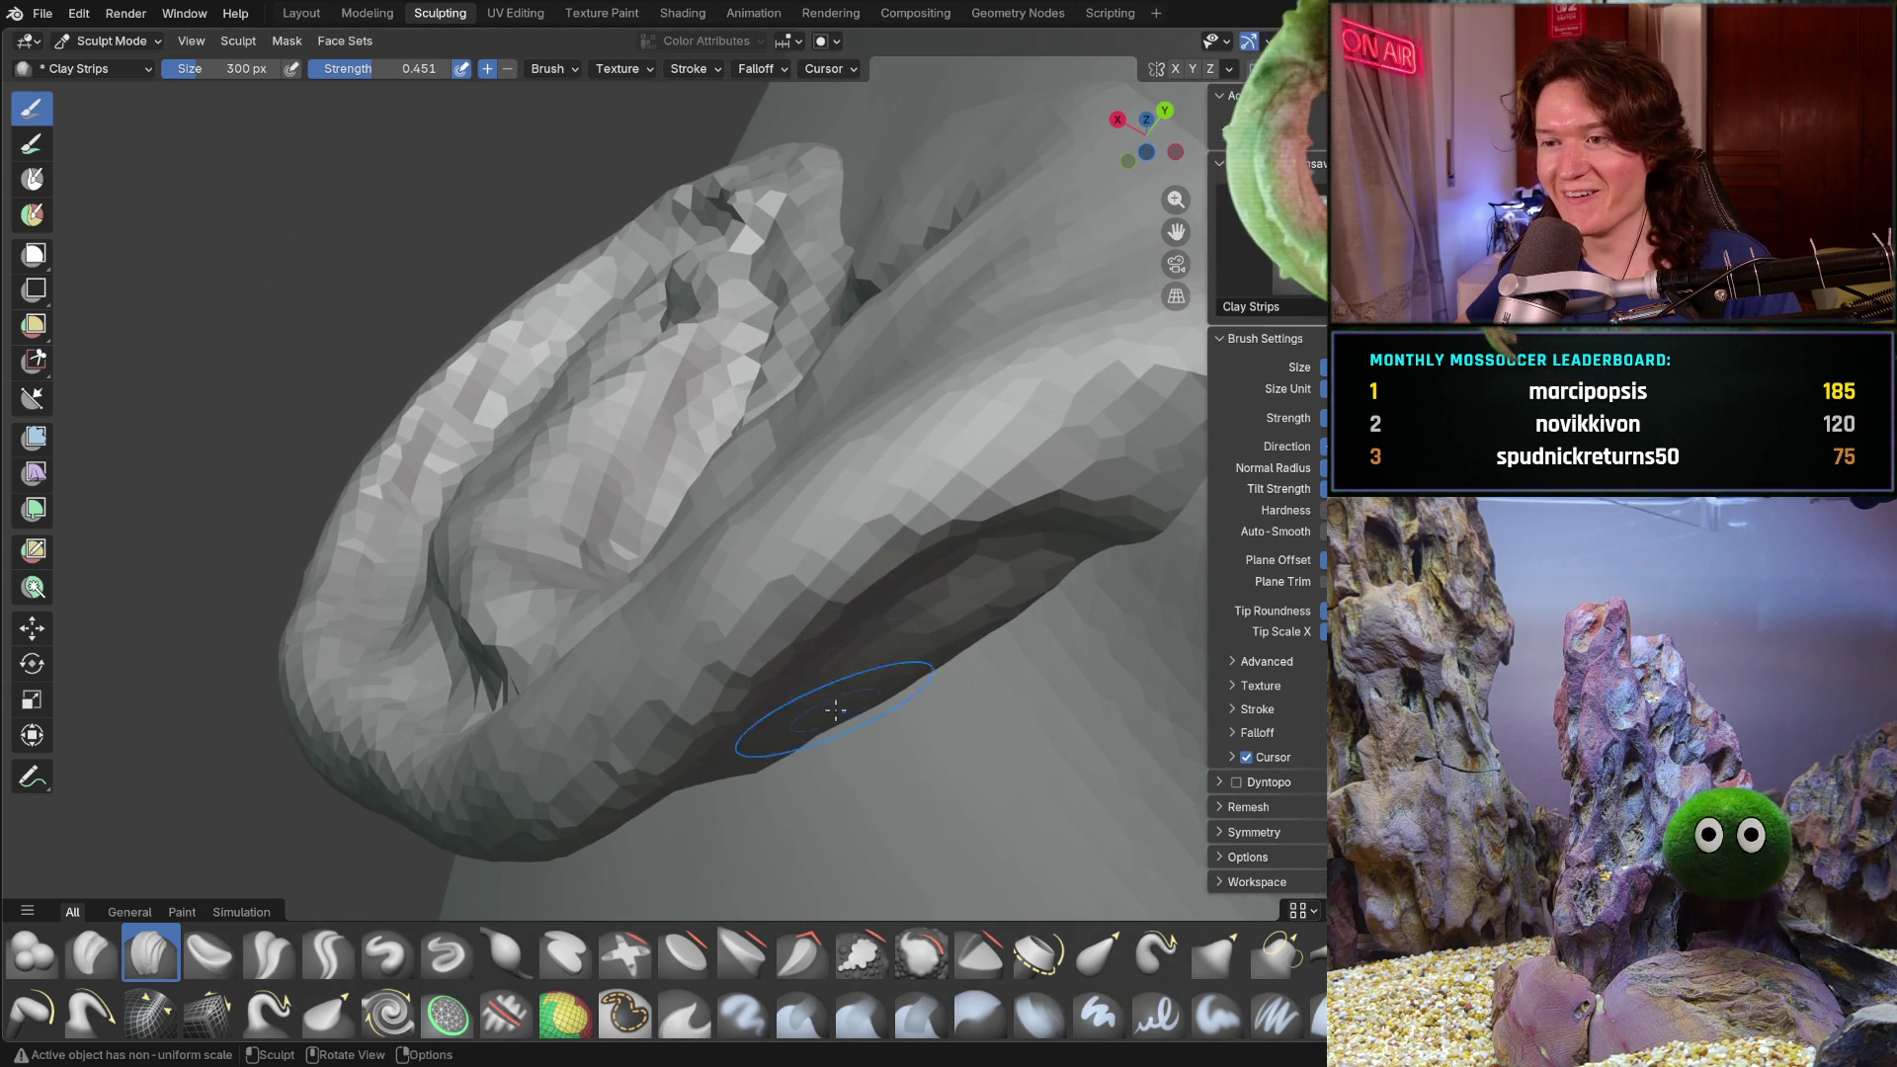
scroll(830, 687, "down", 3)
middle_click_drag(831, 686, 826, 678)
scroll(826, 677, "up", 5)
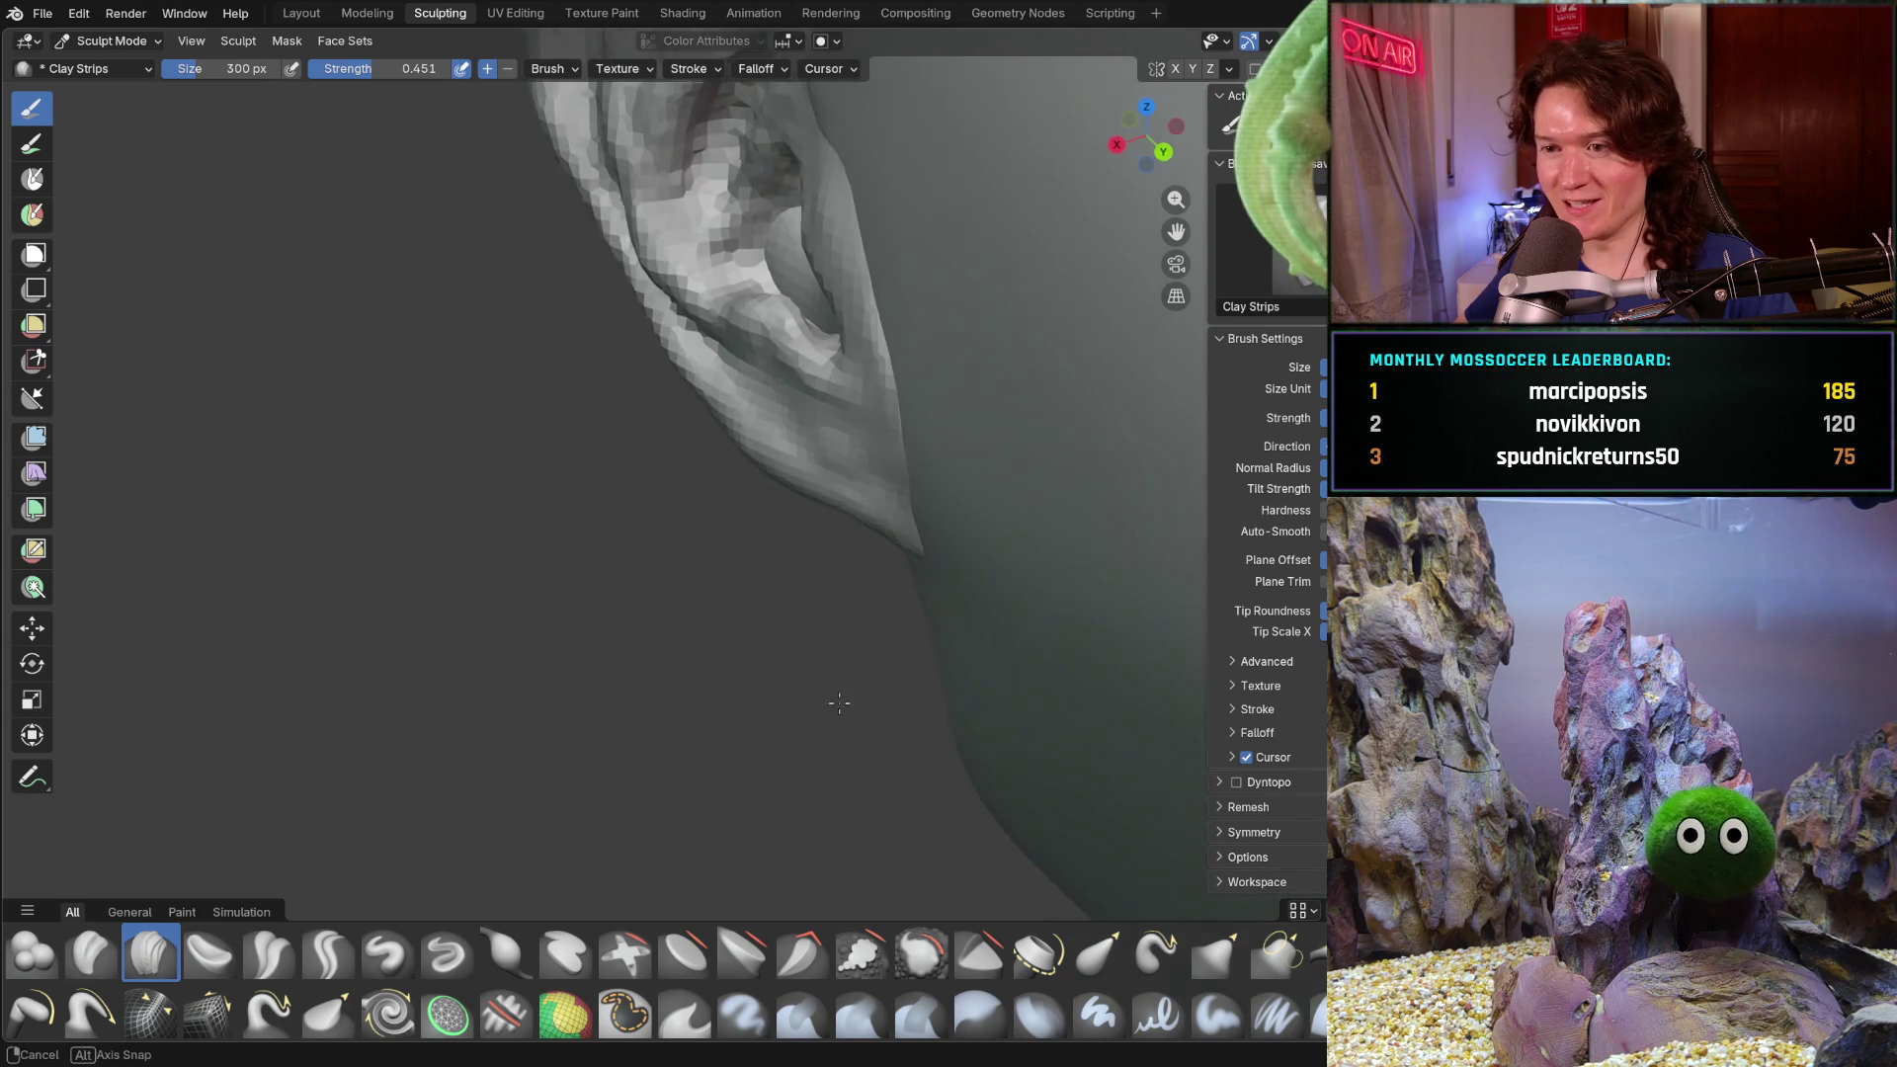
middle_click_drag(843, 600, 974, 528)
scroll(975, 530, "up", 2)
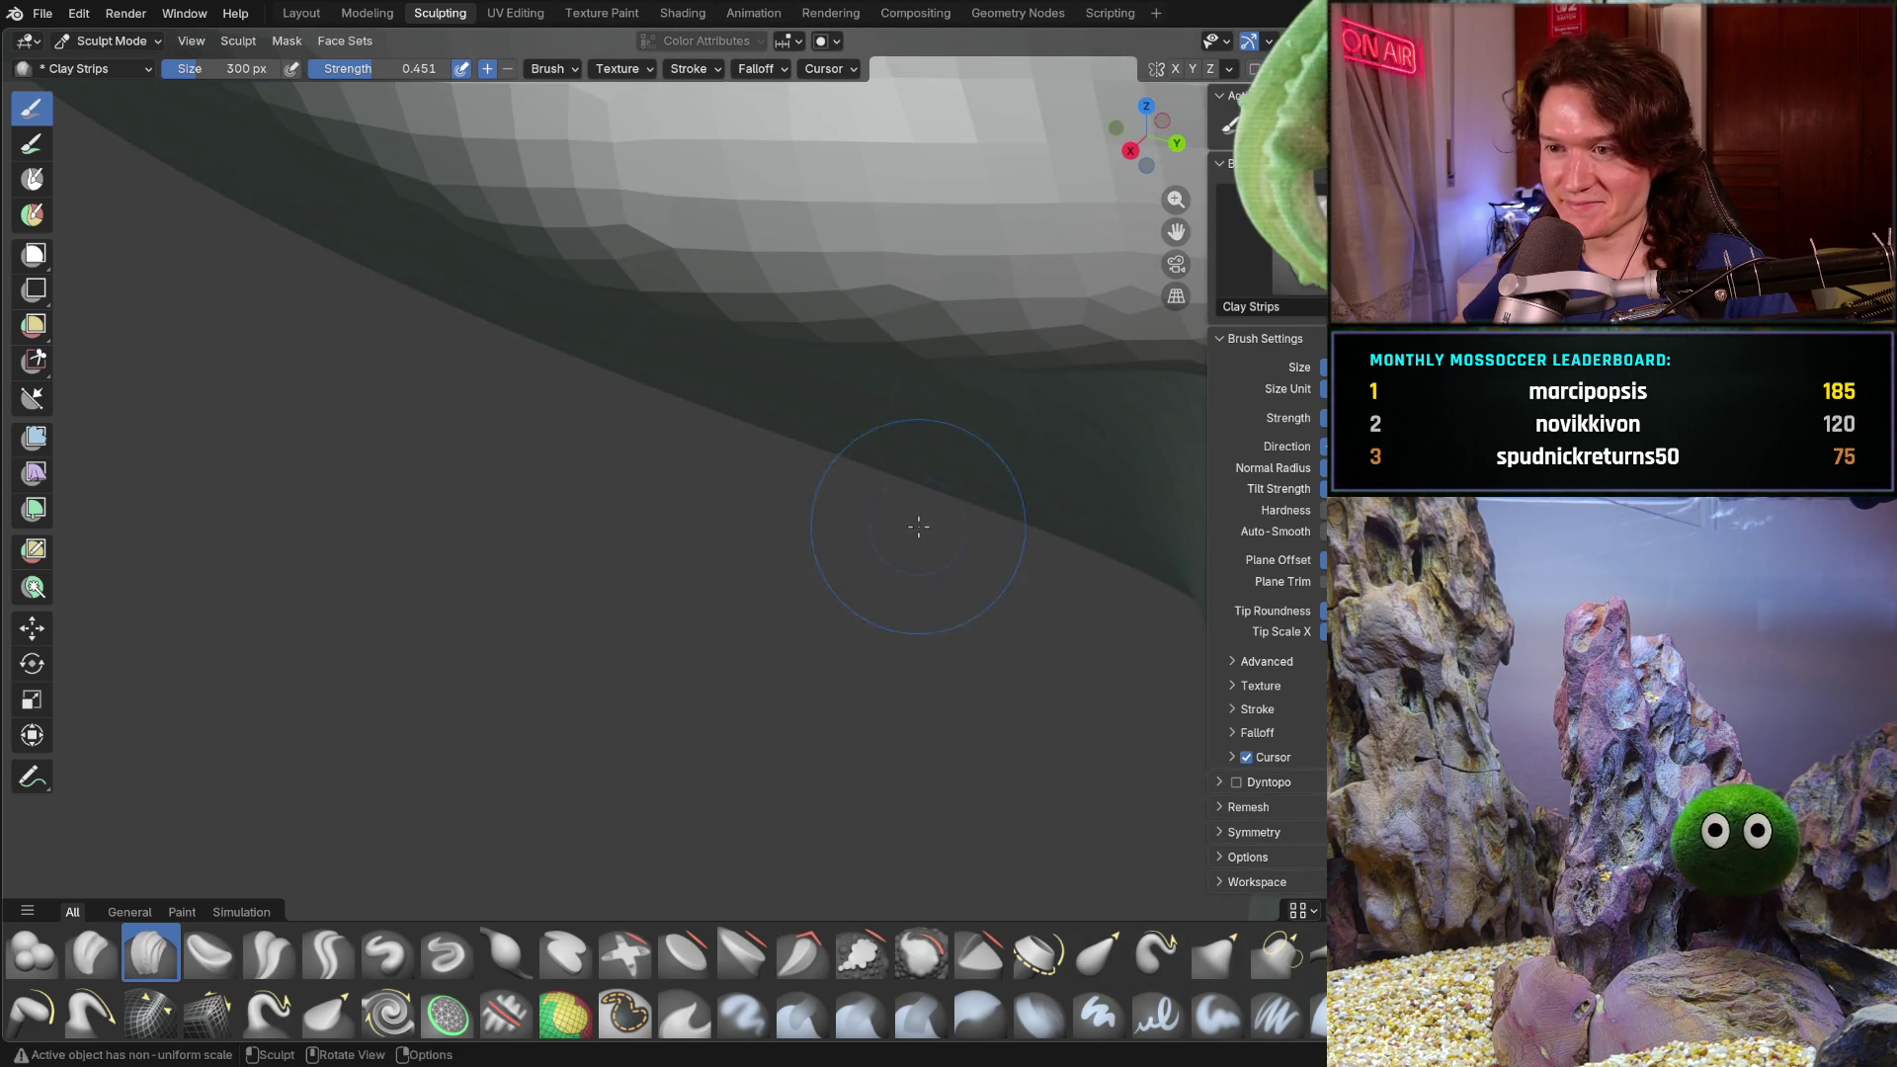
scroll(989, 403, "up", 3)
middle_click_drag(988, 403, 727, 593, "shift")
mouse_move(572, 657)
middle_mouse_down("shift")
mouse_move(635, 425)
mouse_move(742, 452)
middle_mouse_up("shift")
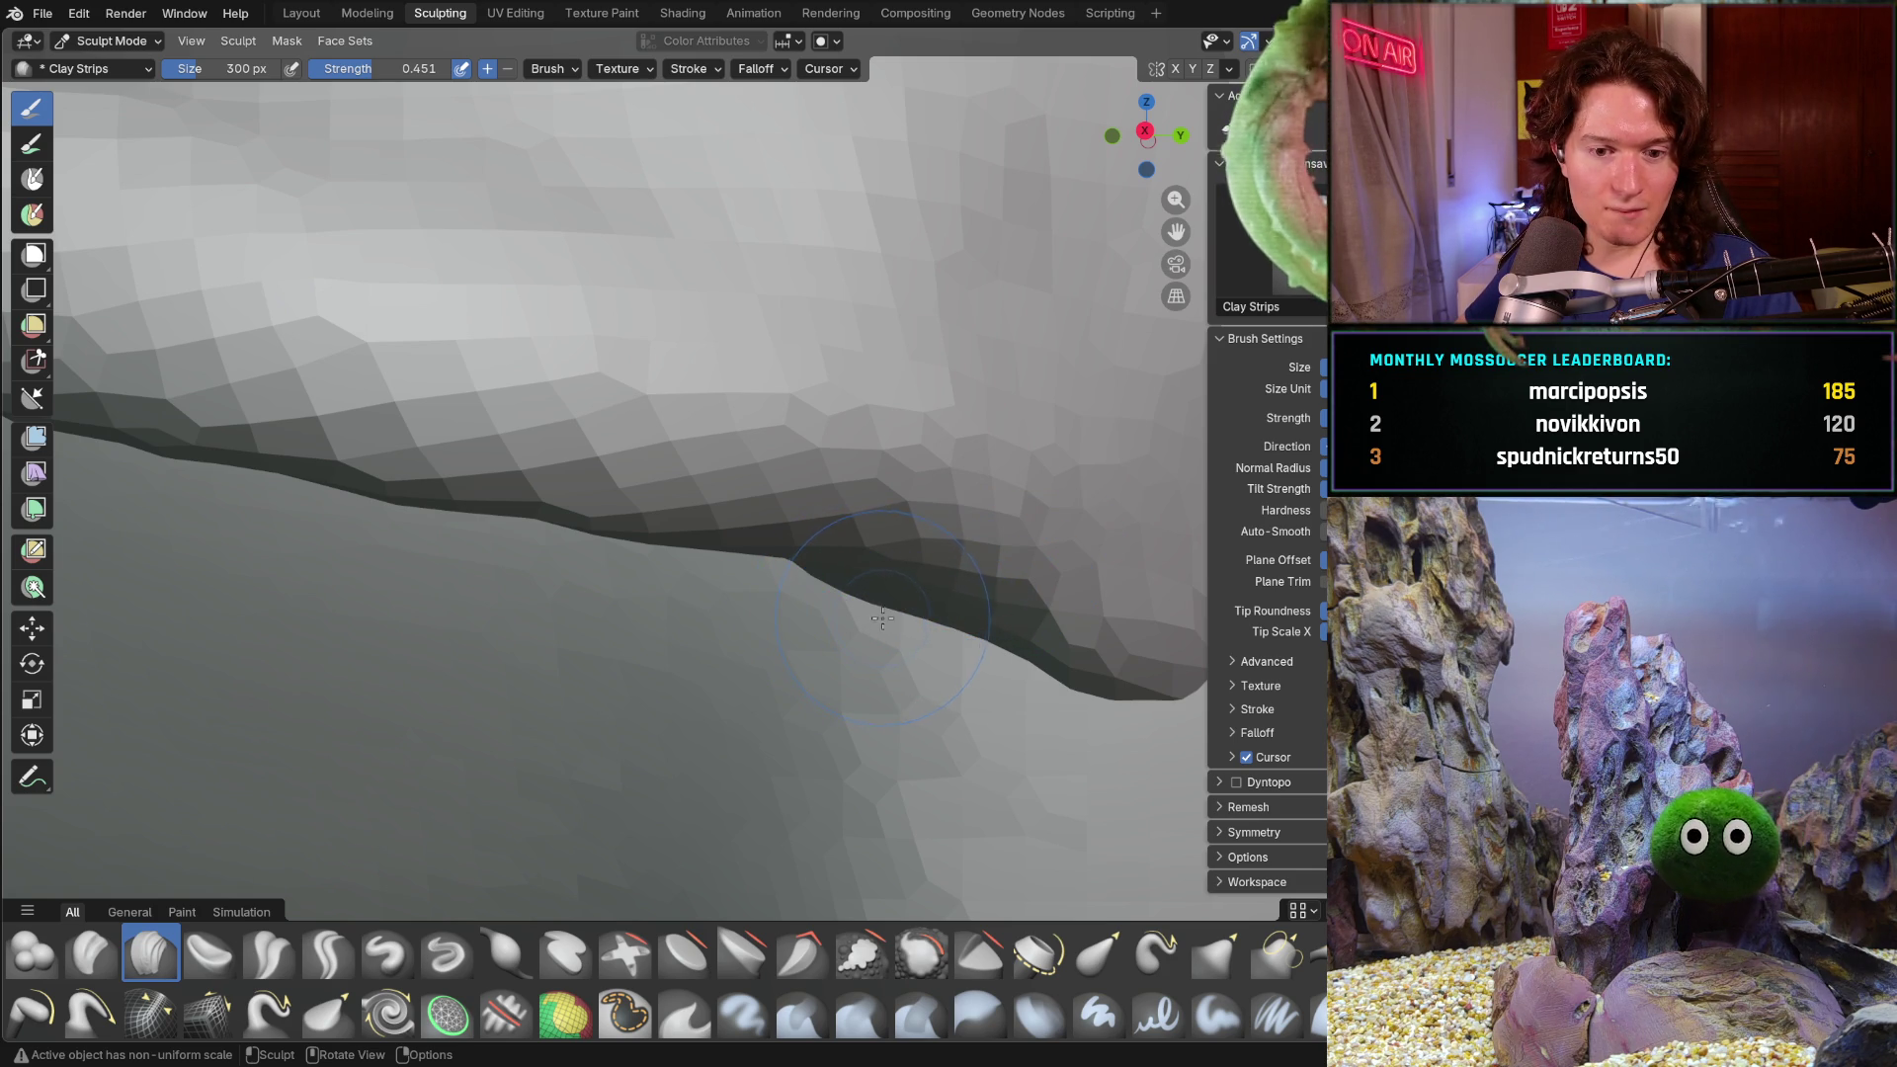
mouse_move(1003, 509)
middle_mouse_down("ctrl")
mouse_move(1037, 682)
mouse_move(854, 589)
mouse_move(846, 535)
middle_mouse_up("ctrl")
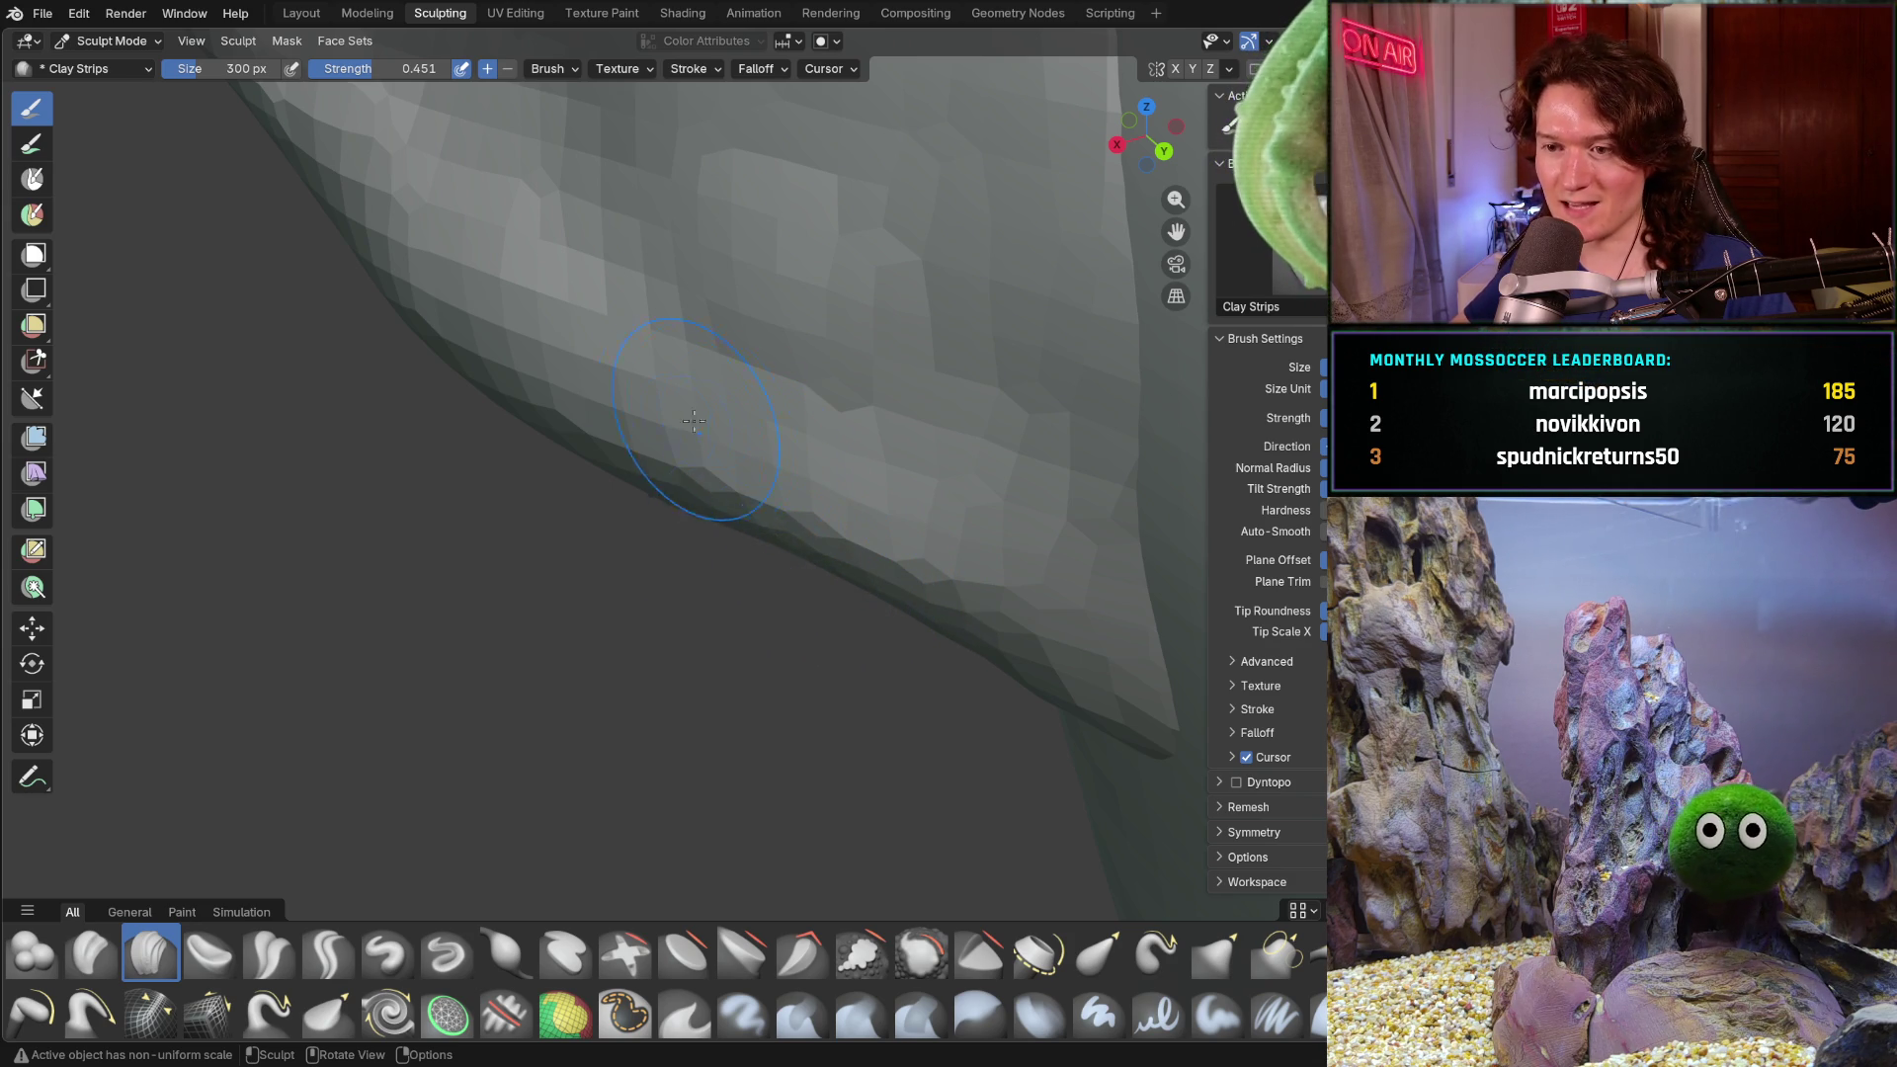
middle_click_drag(774, 542, 704, 505)
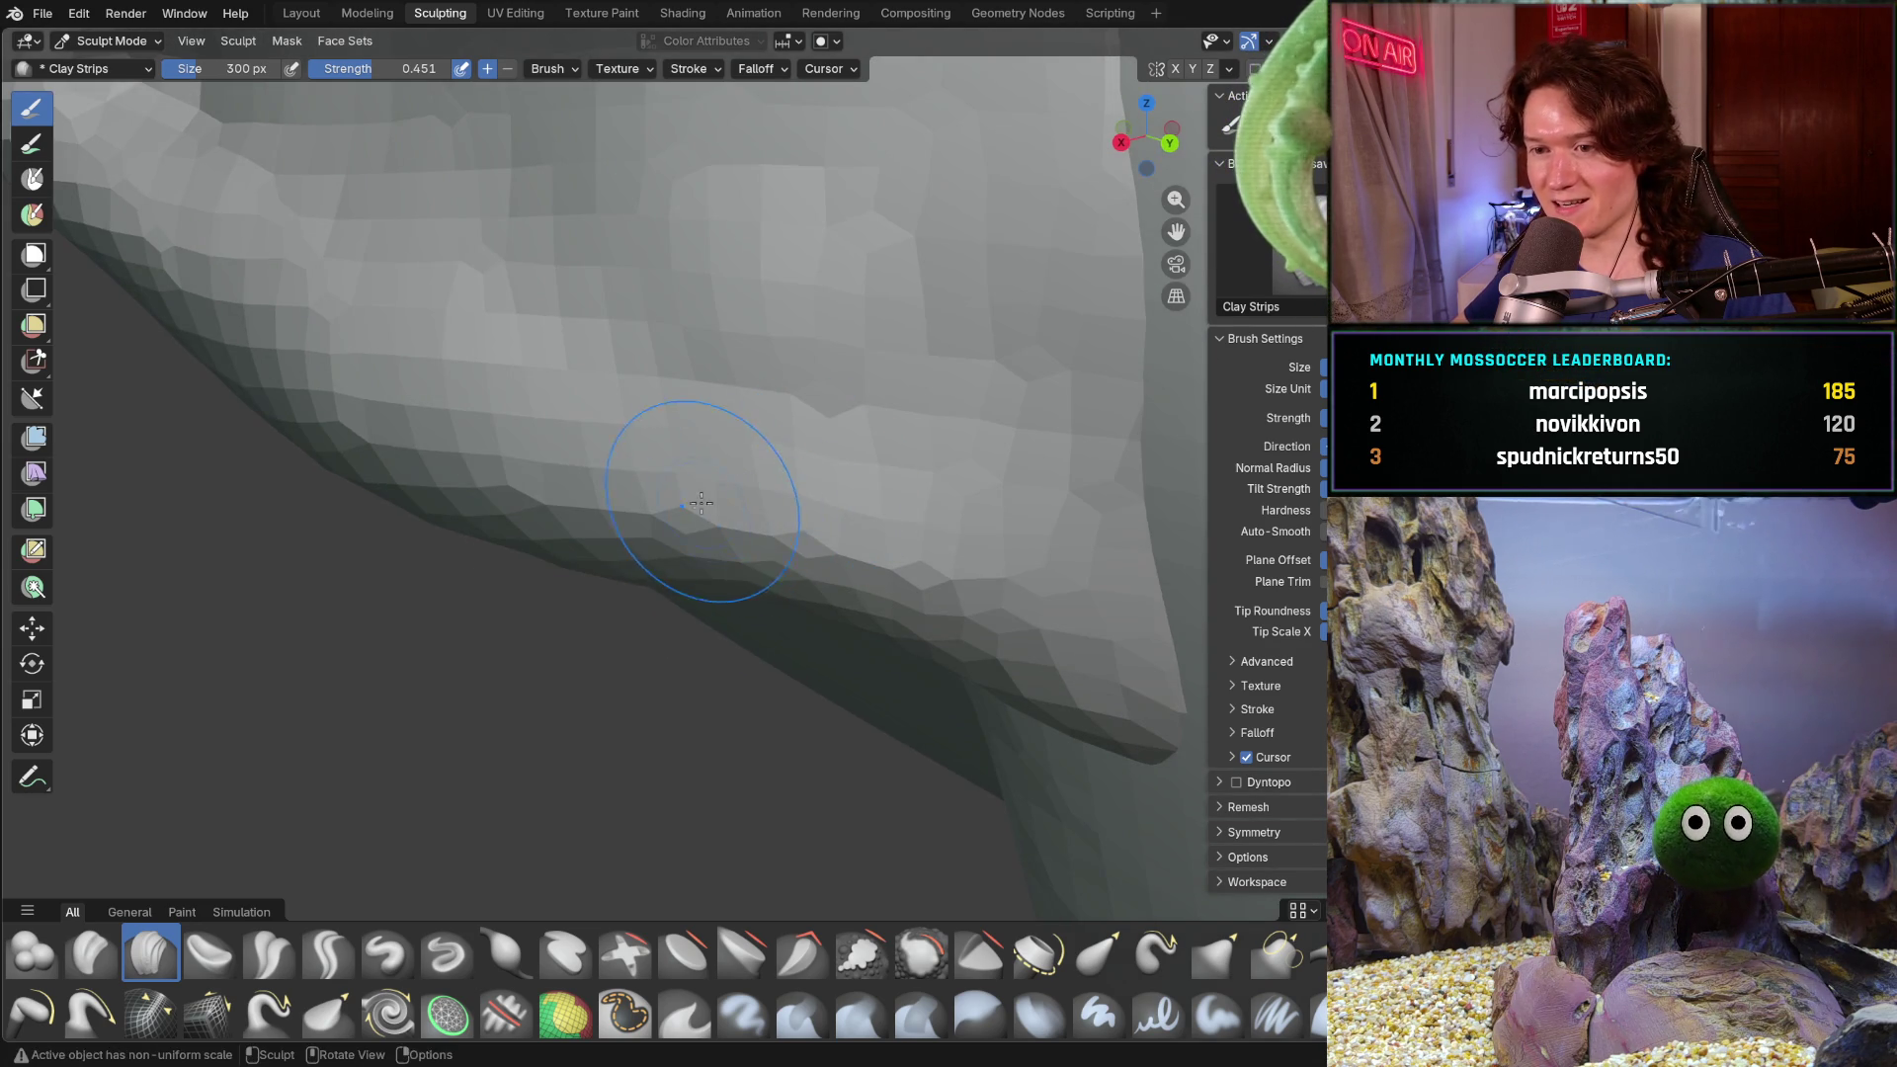
mouse_move(786, 575)
left_mouse_down()
mouse_move(891, 612)
mouse_move(1064, 613)
left_mouse_up()
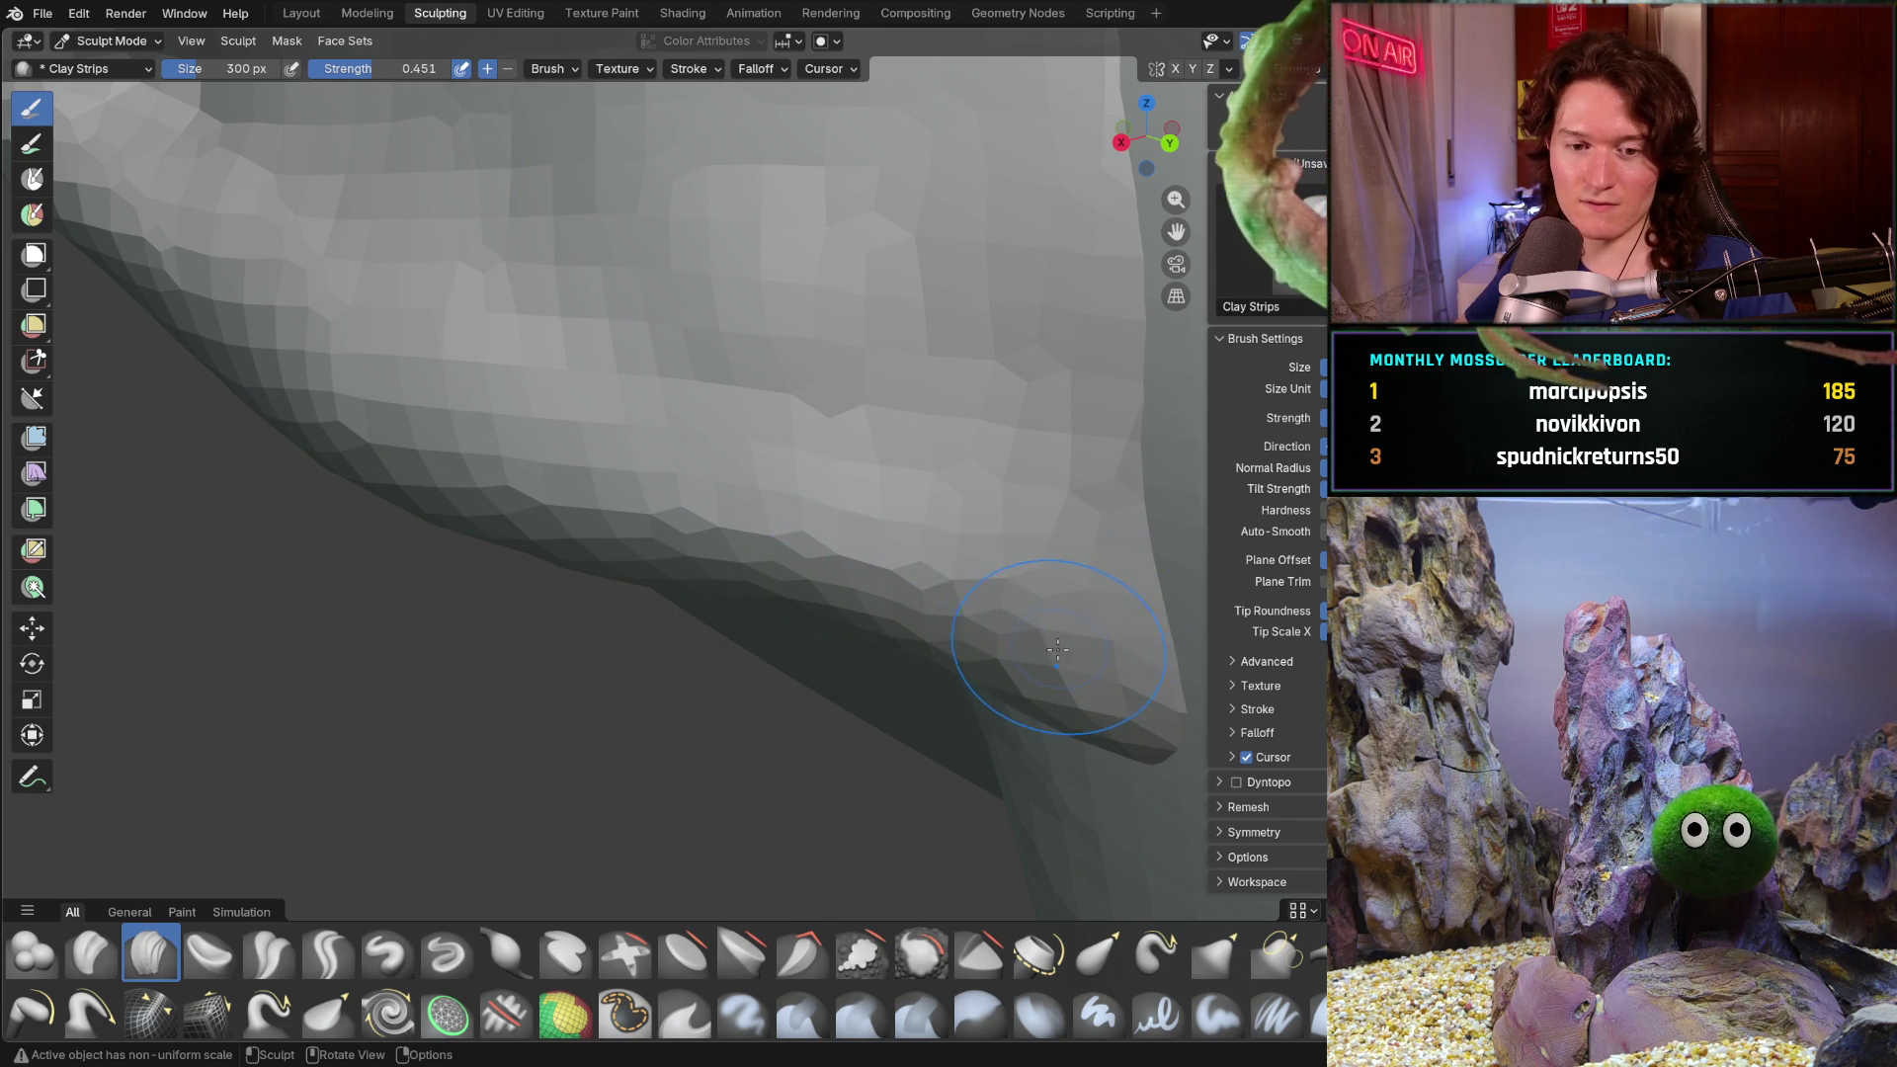
middle_click_drag(991, 630, 821, 573, "shift")
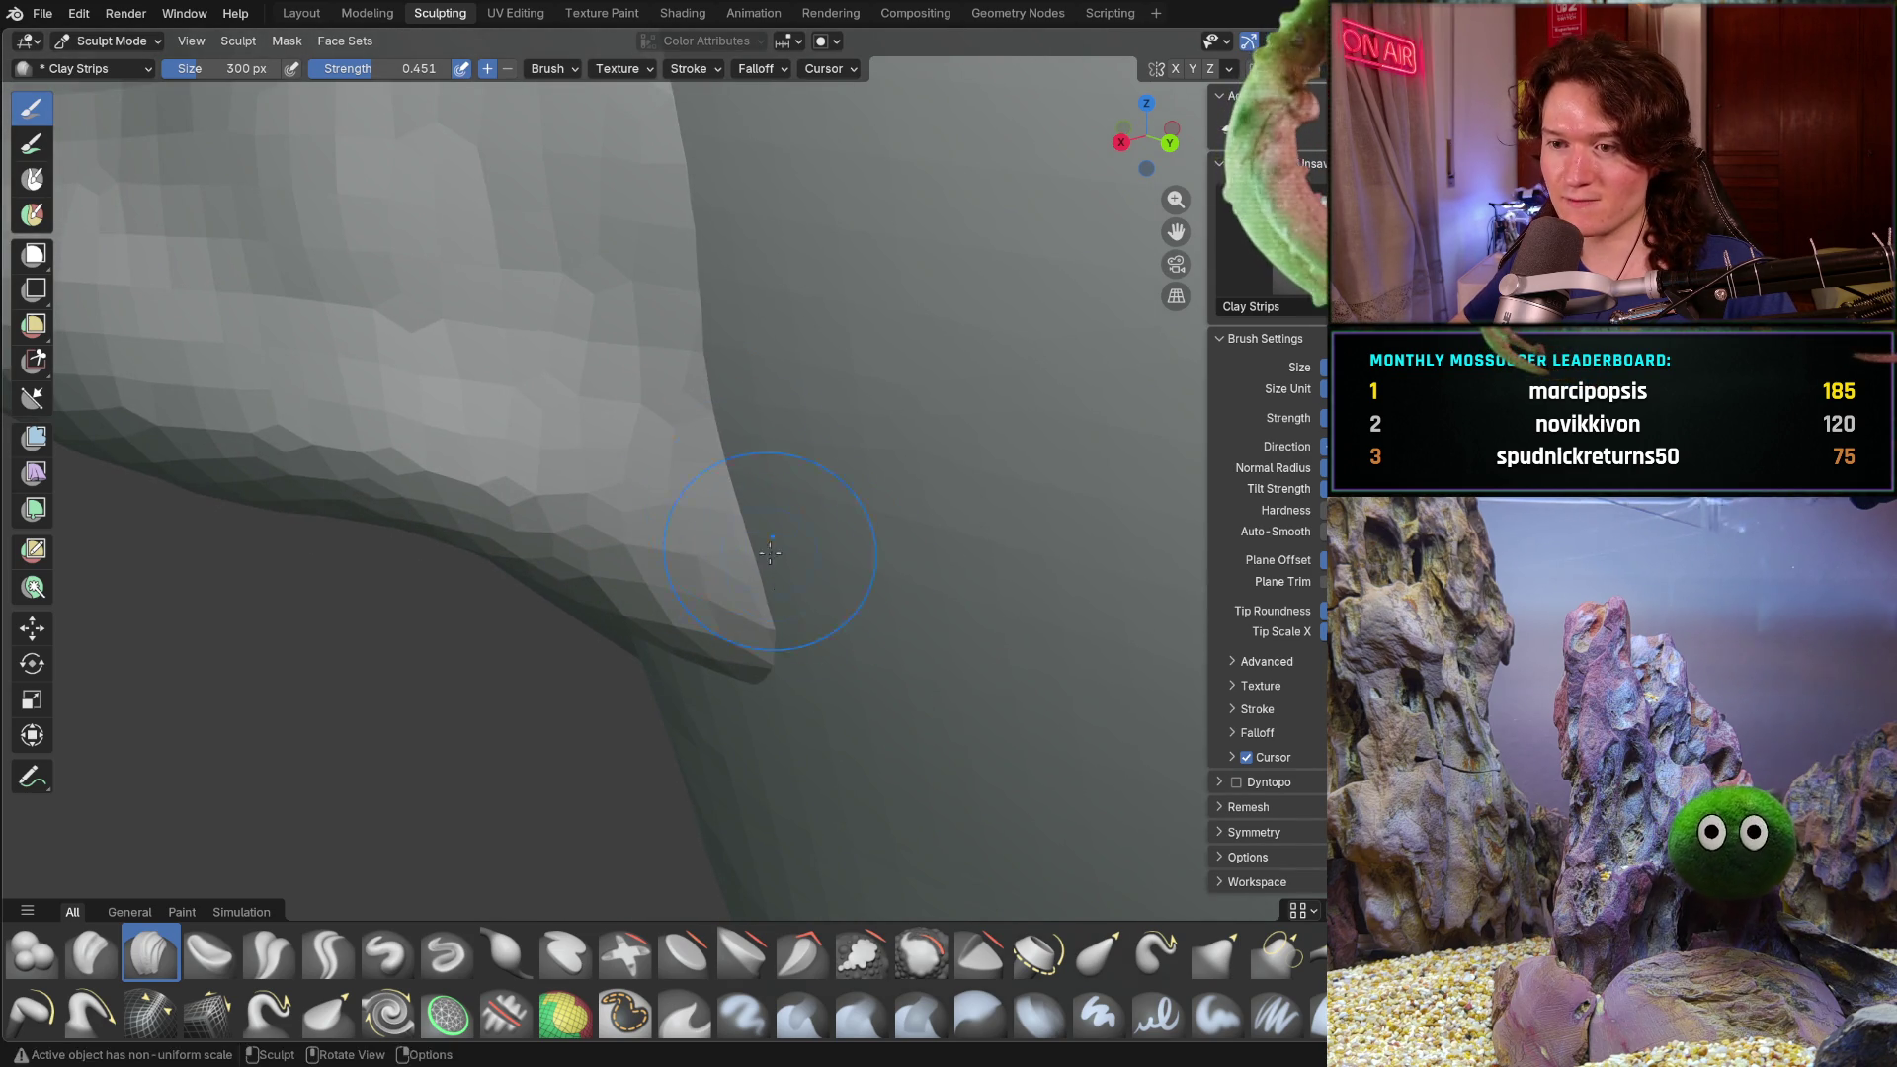
mouse_move(815, 656)
middle_mouse_down()
mouse_move(835, 558)
mouse_move(869, 550)
middle_mouse_up()
scroll(847, 593, "up", 2)
scroll(827, 599, "up", 2)
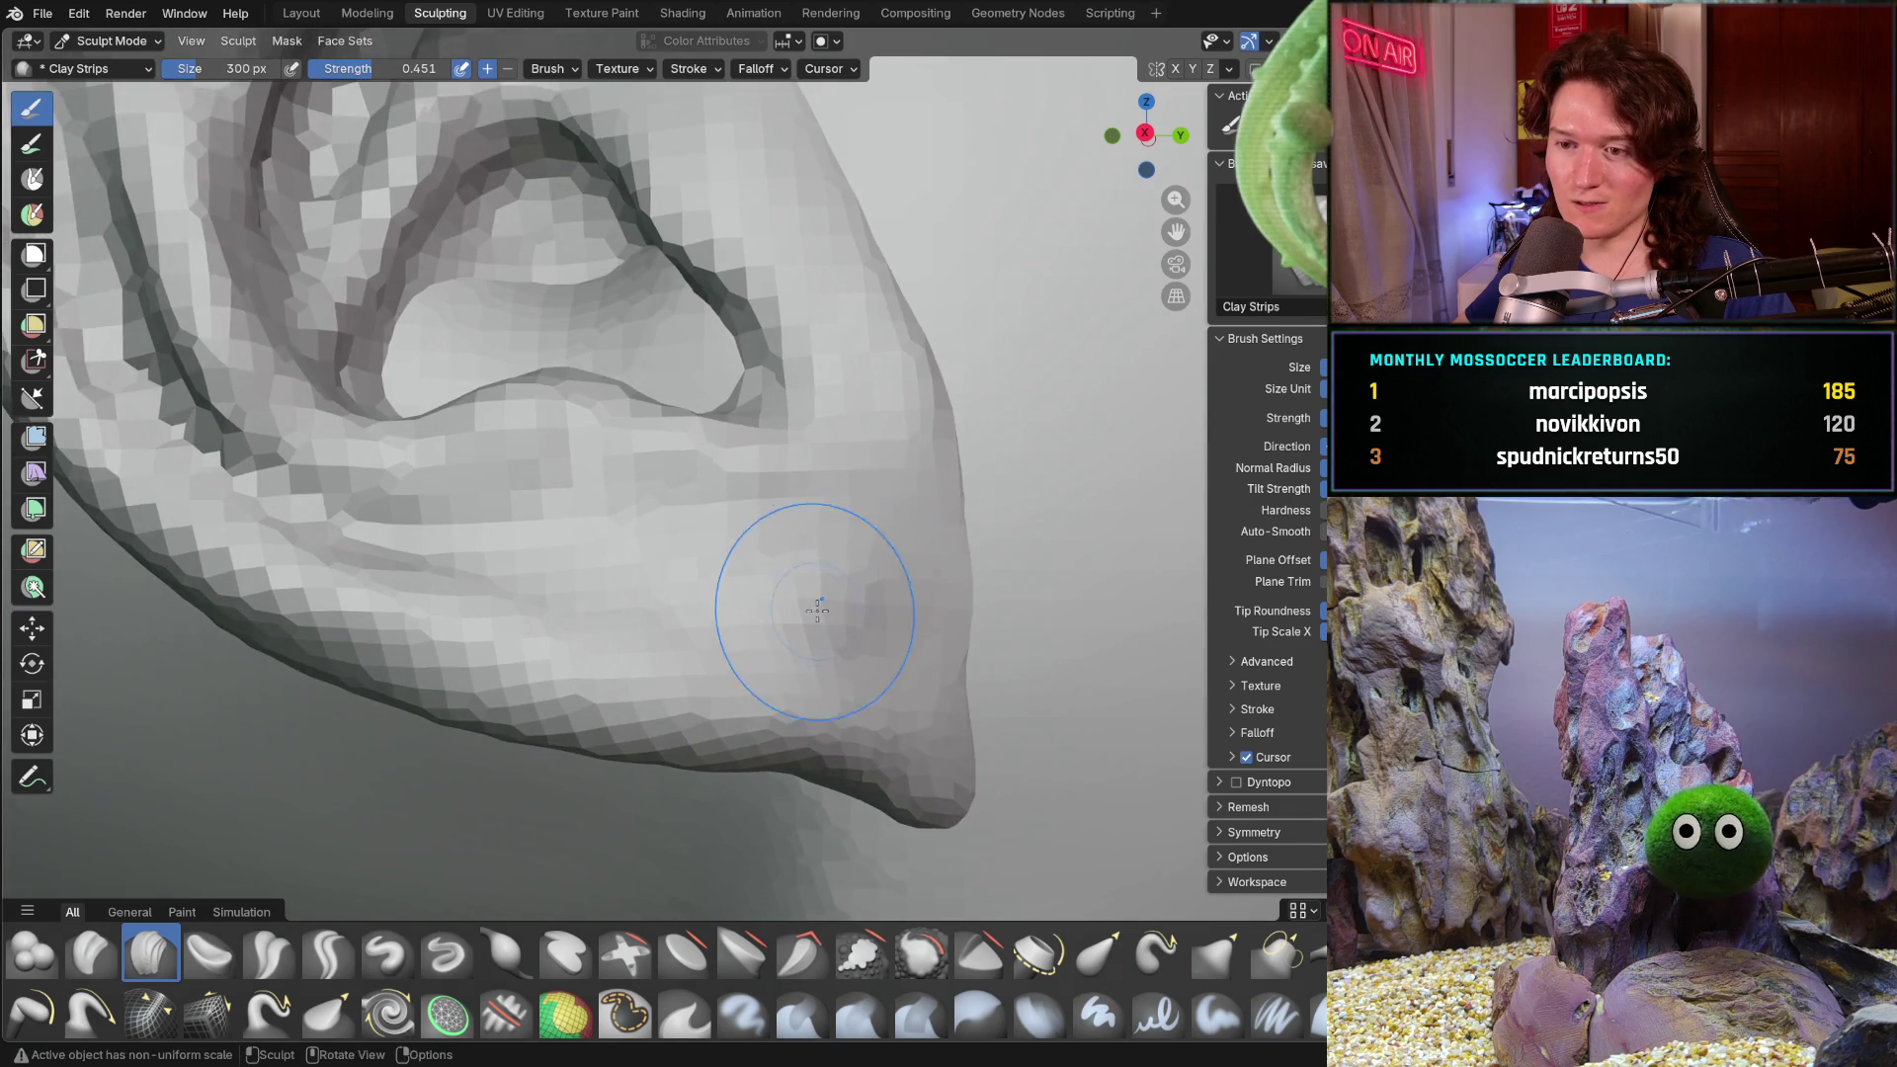
scroll(828, 599, "down", 2)
scroll(725, 594, "down", 2)
scroll(771, 578, "down", 2)
scroll(791, 589, "down", 2)
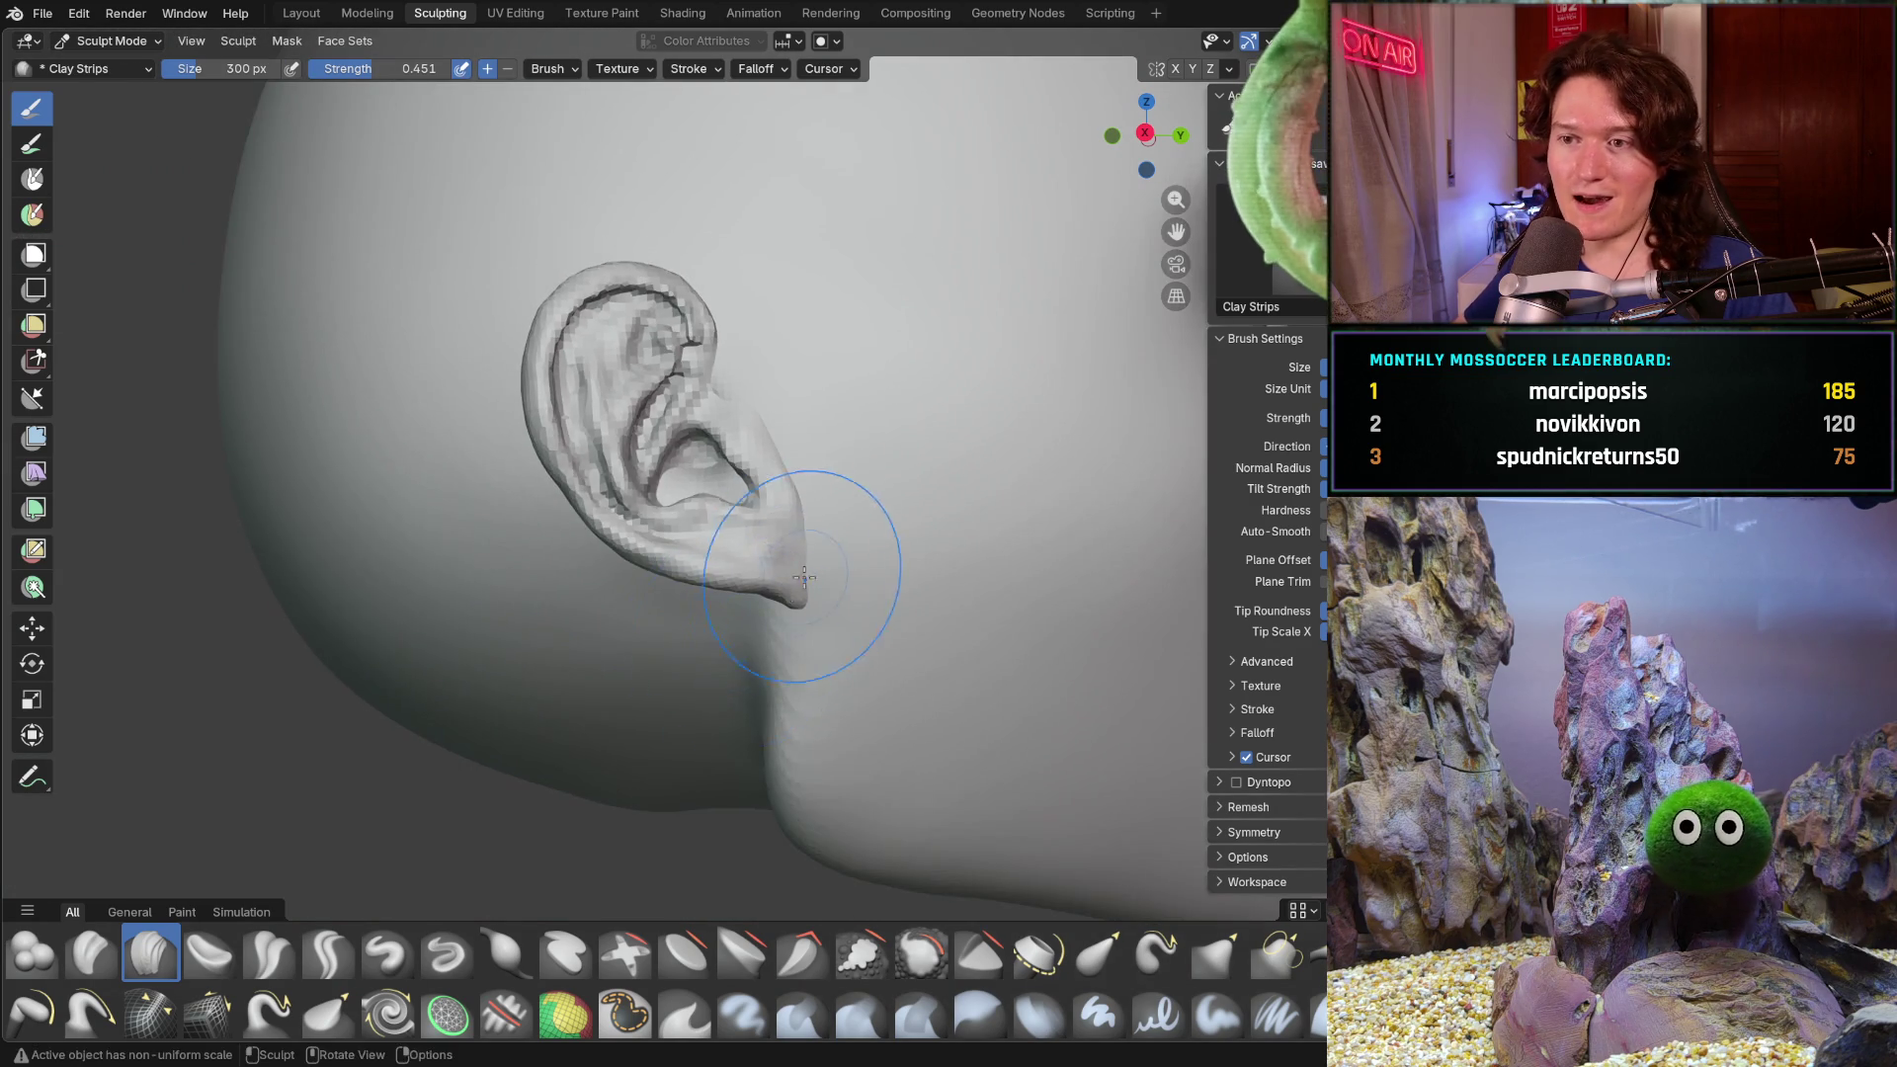
scroll(790, 593, "down", 2)
middle_click_drag(790, 593, 721, 631)
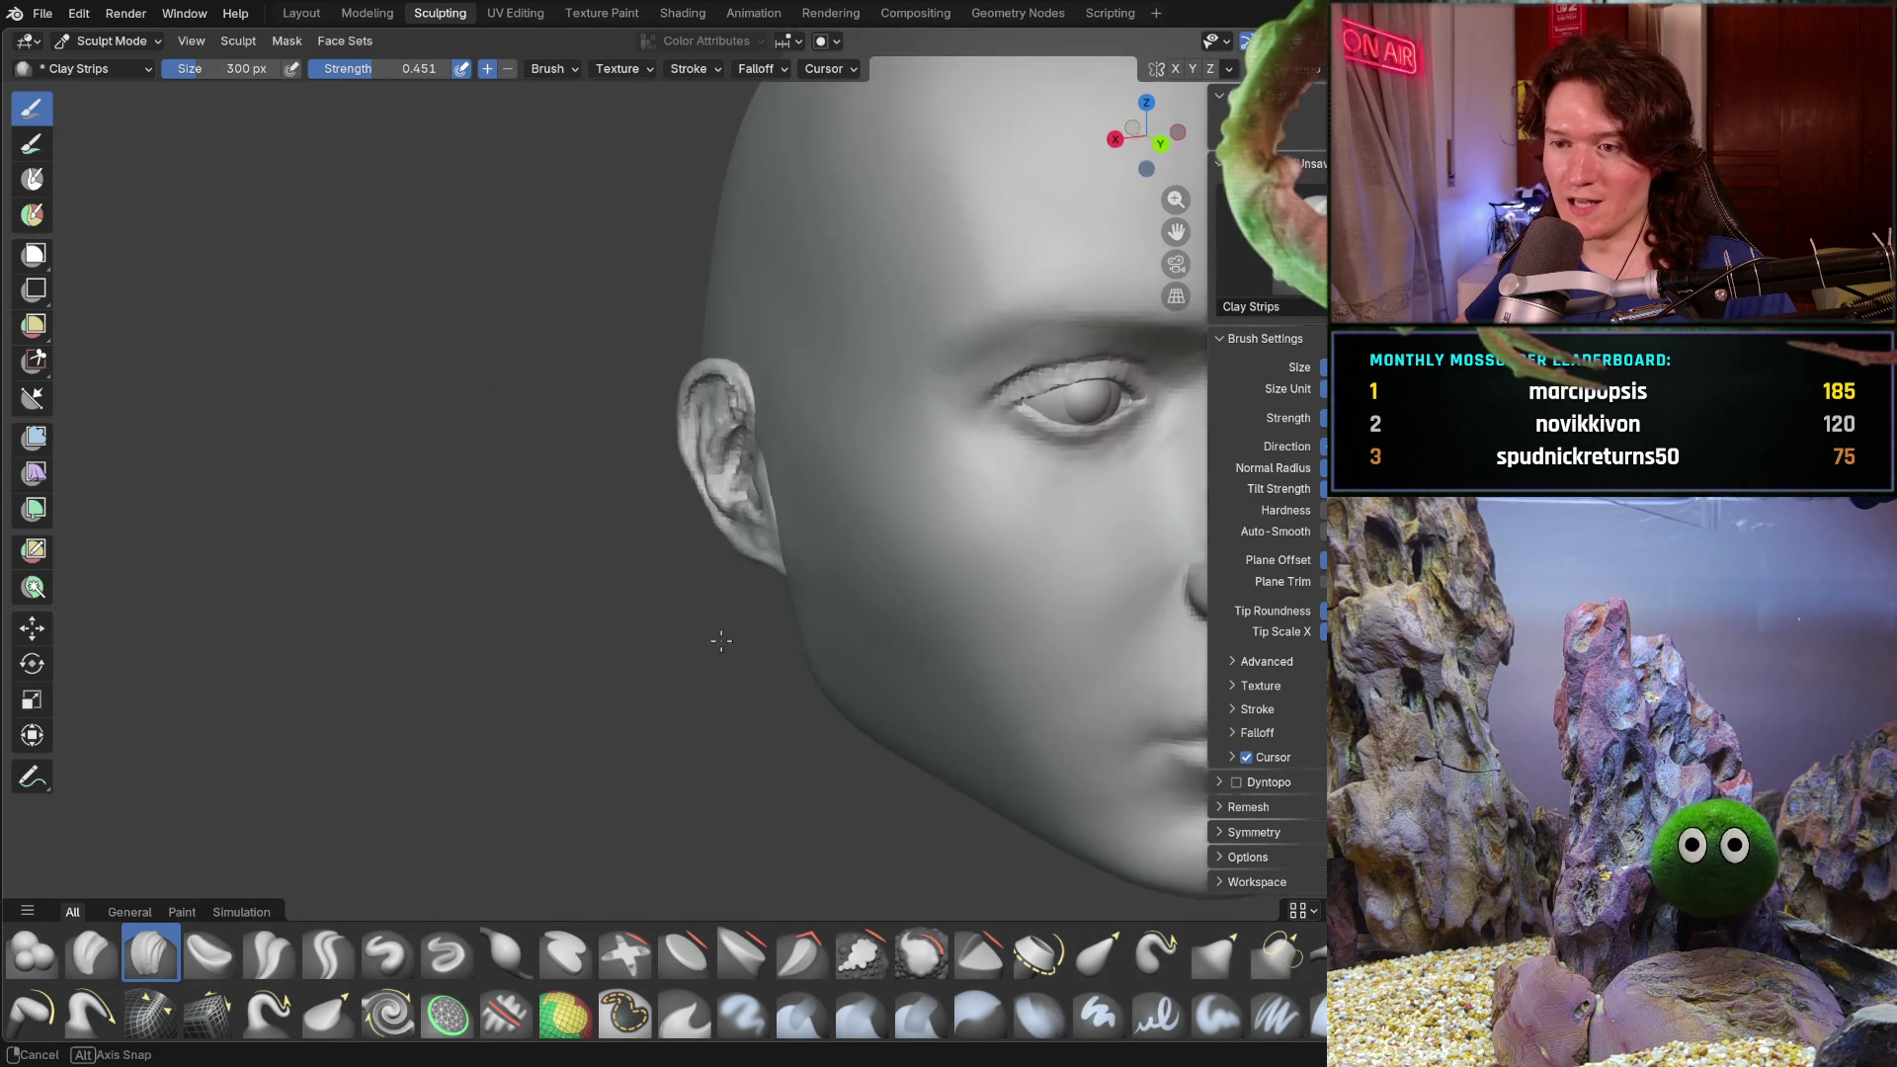
- Sculpt along the jaw and chin with Clay Strips, turning the head between profile and three-quarter views
mouse_move(722, 631)
middle_mouse_down()
mouse_move(684, 605)
mouse_move(742, 601)
middle_mouse_up()
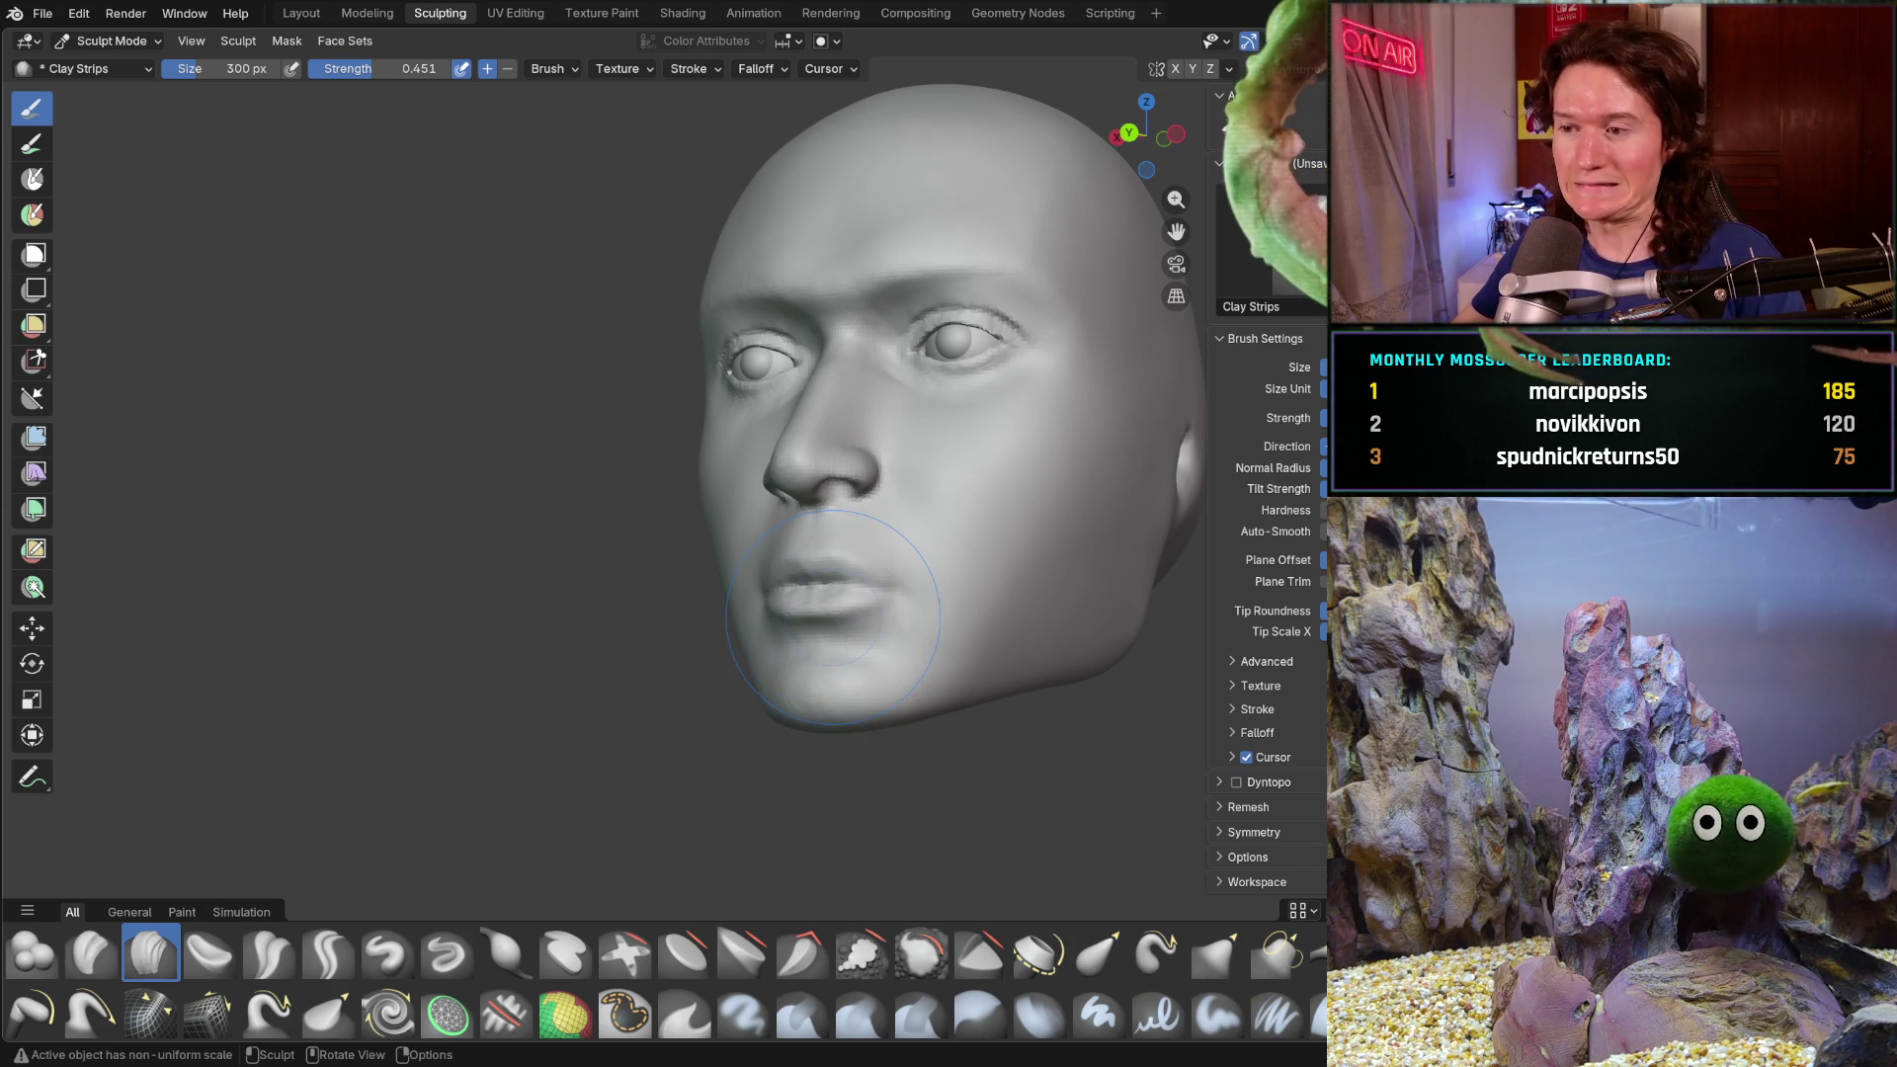
mouse_move(798, 648)
middle_mouse_down()
mouse_move(897, 579)
mouse_move(992, 578)
middle_mouse_up()
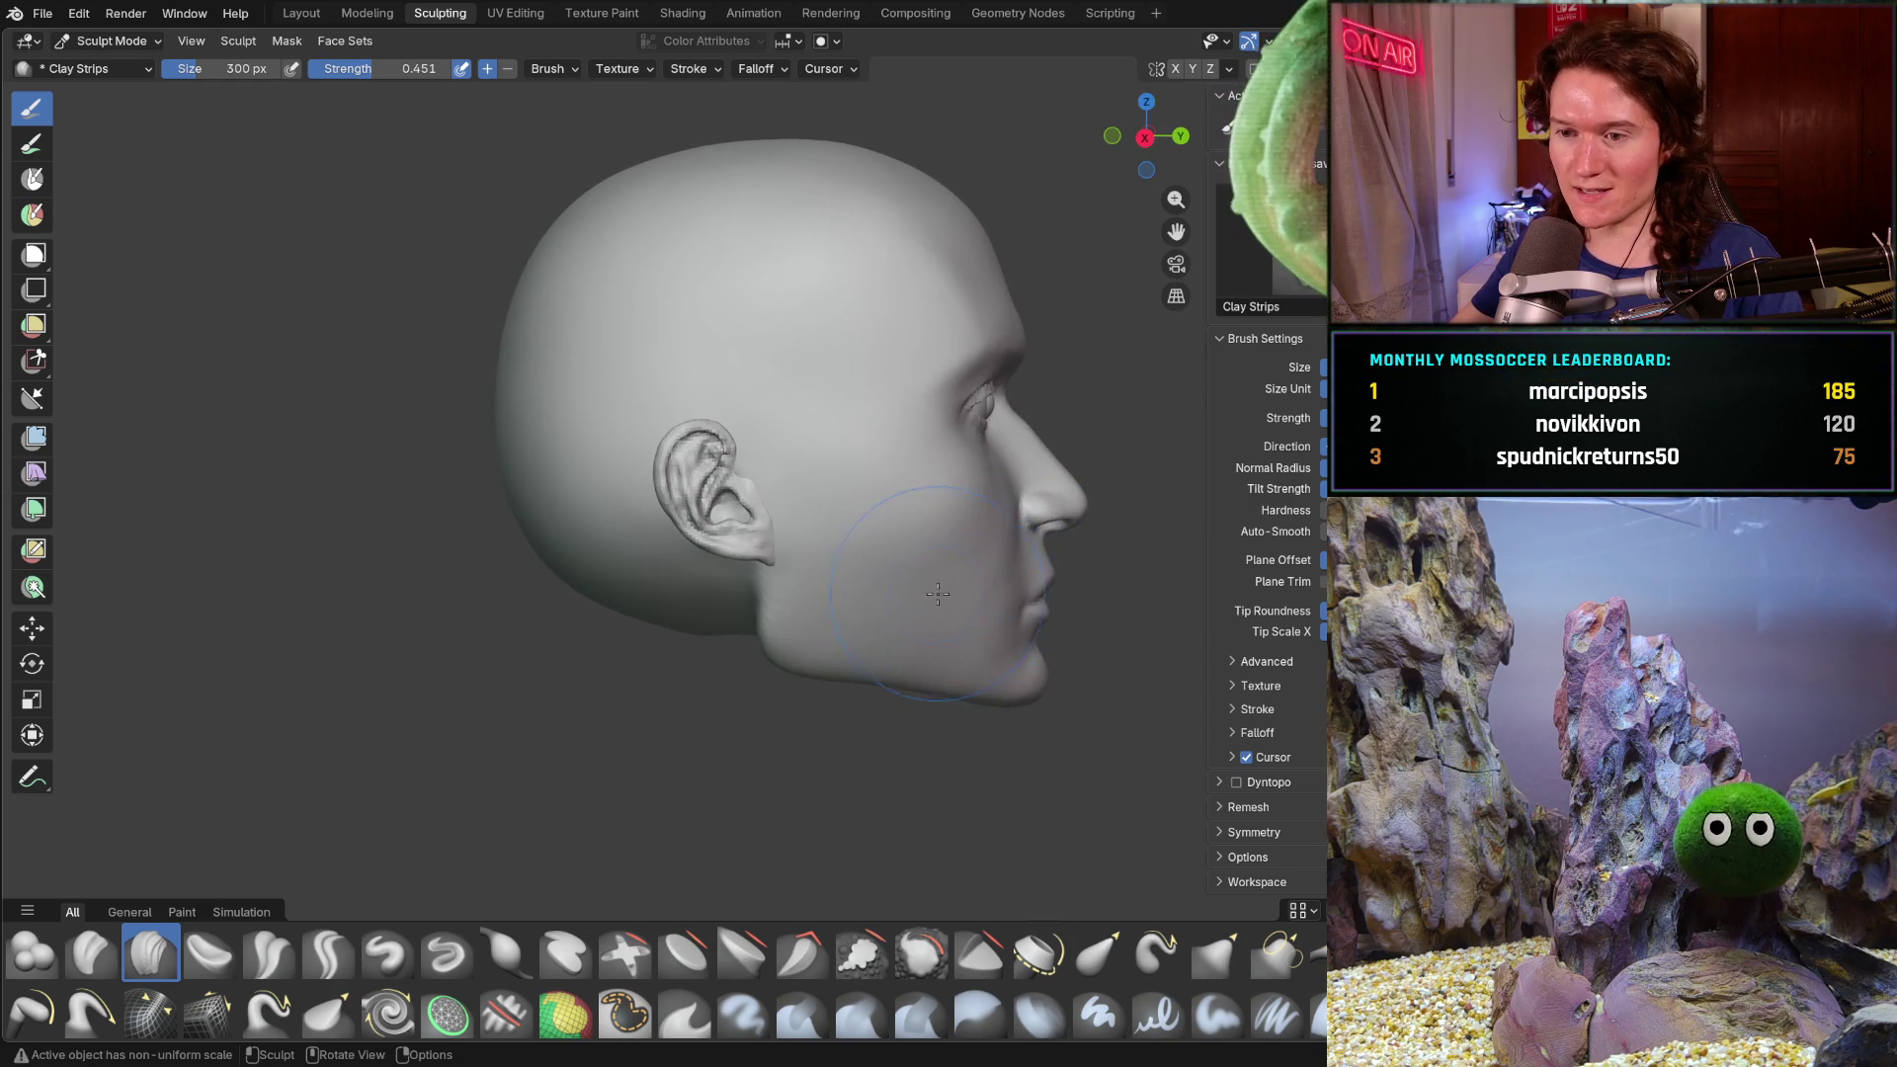
mouse_move(912, 530)
middle_mouse_down("shift")
mouse_move(882, 575)
mouse_move(733, 672)
mouse_move(710, 639)
middle_mouse_up("shift")
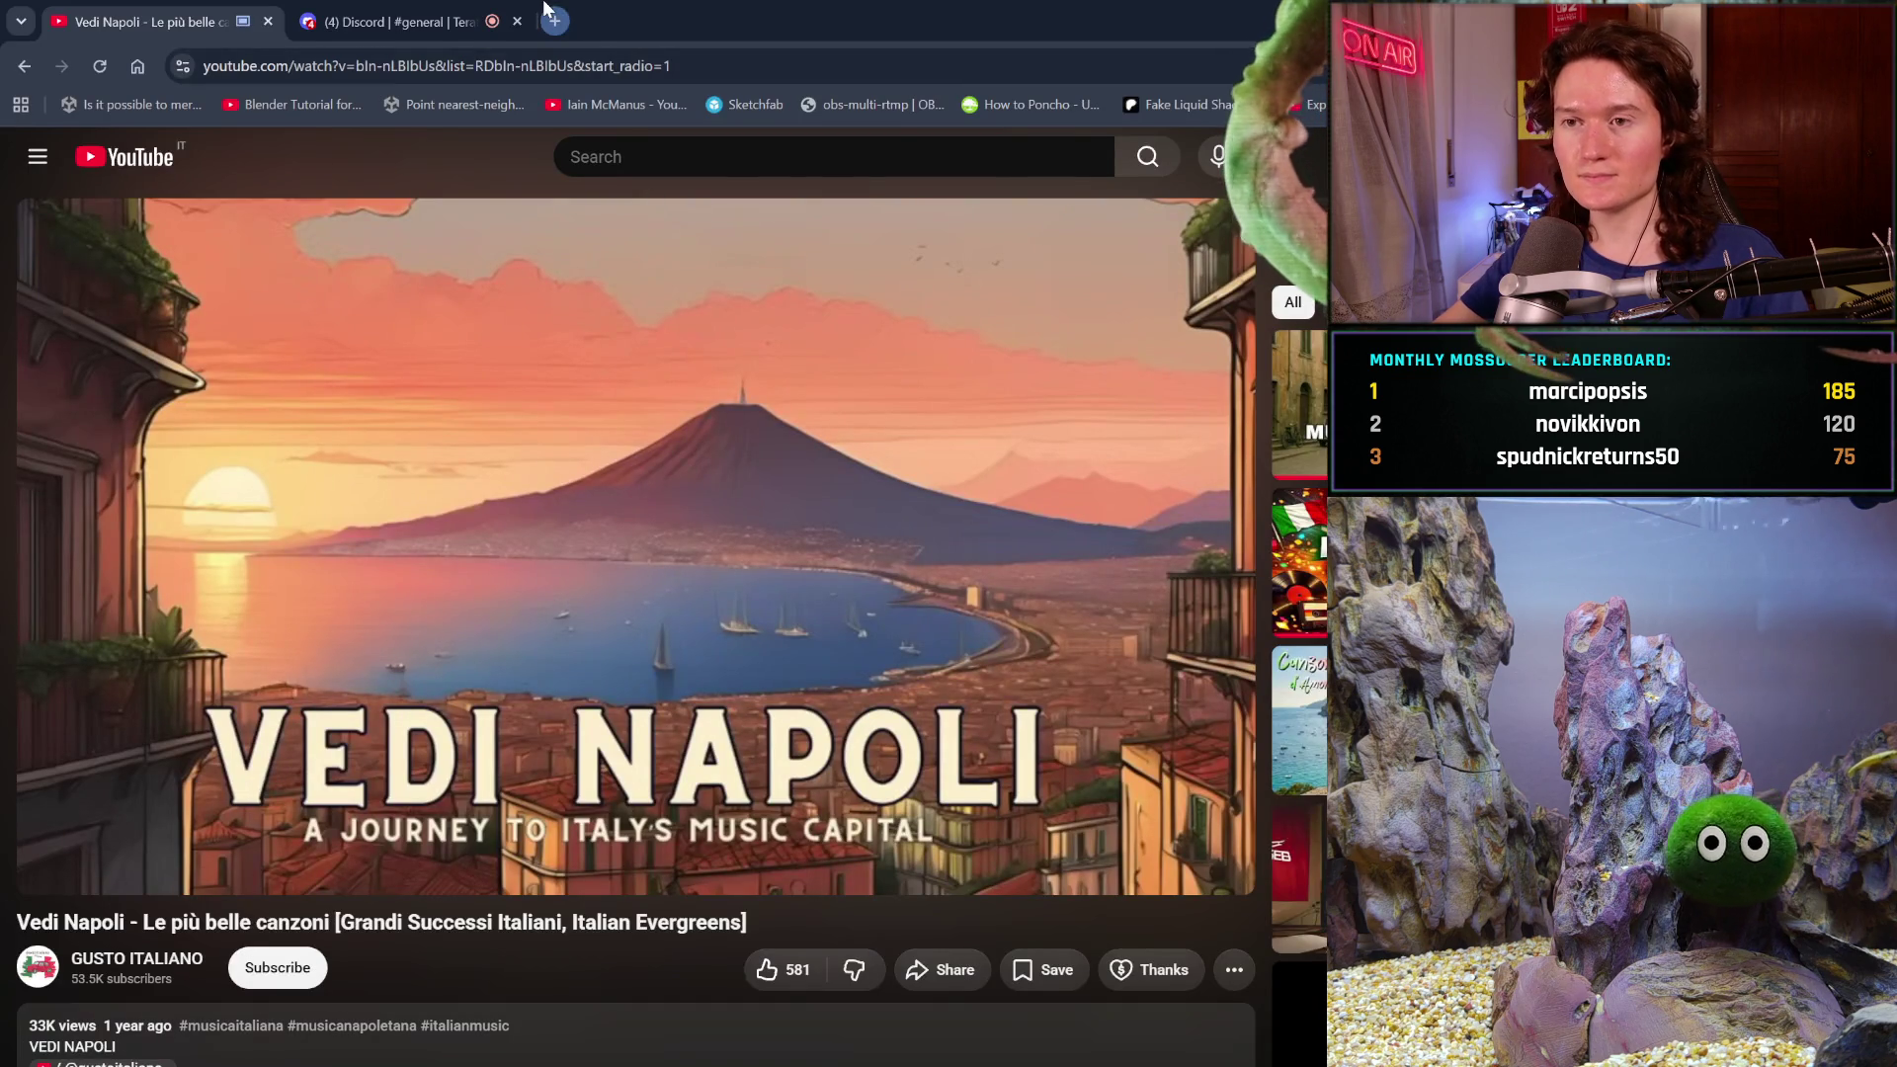
- In a new Chrome tab, search for an accent guesser and reach BoldVoice's Accent Oracle page
left_click(552, 20)
type("accent guesser")
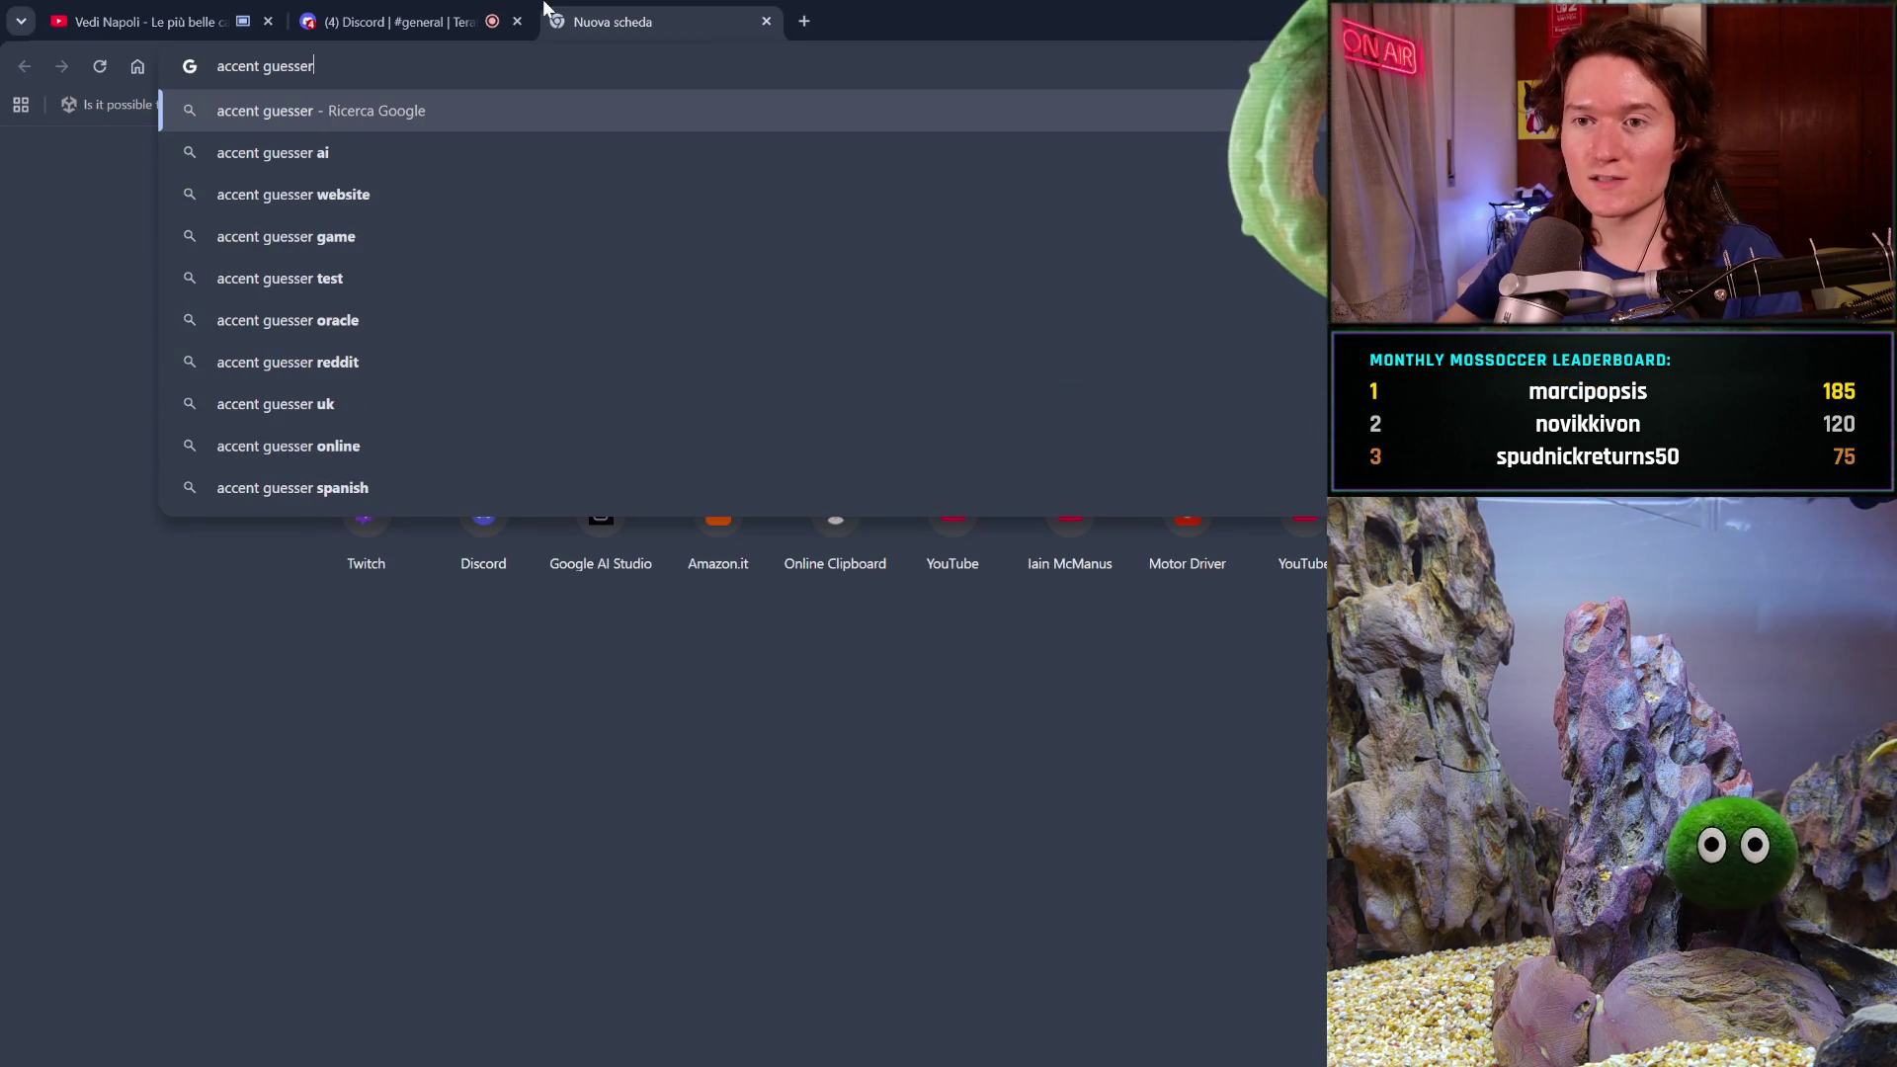
left_click(467, 145)
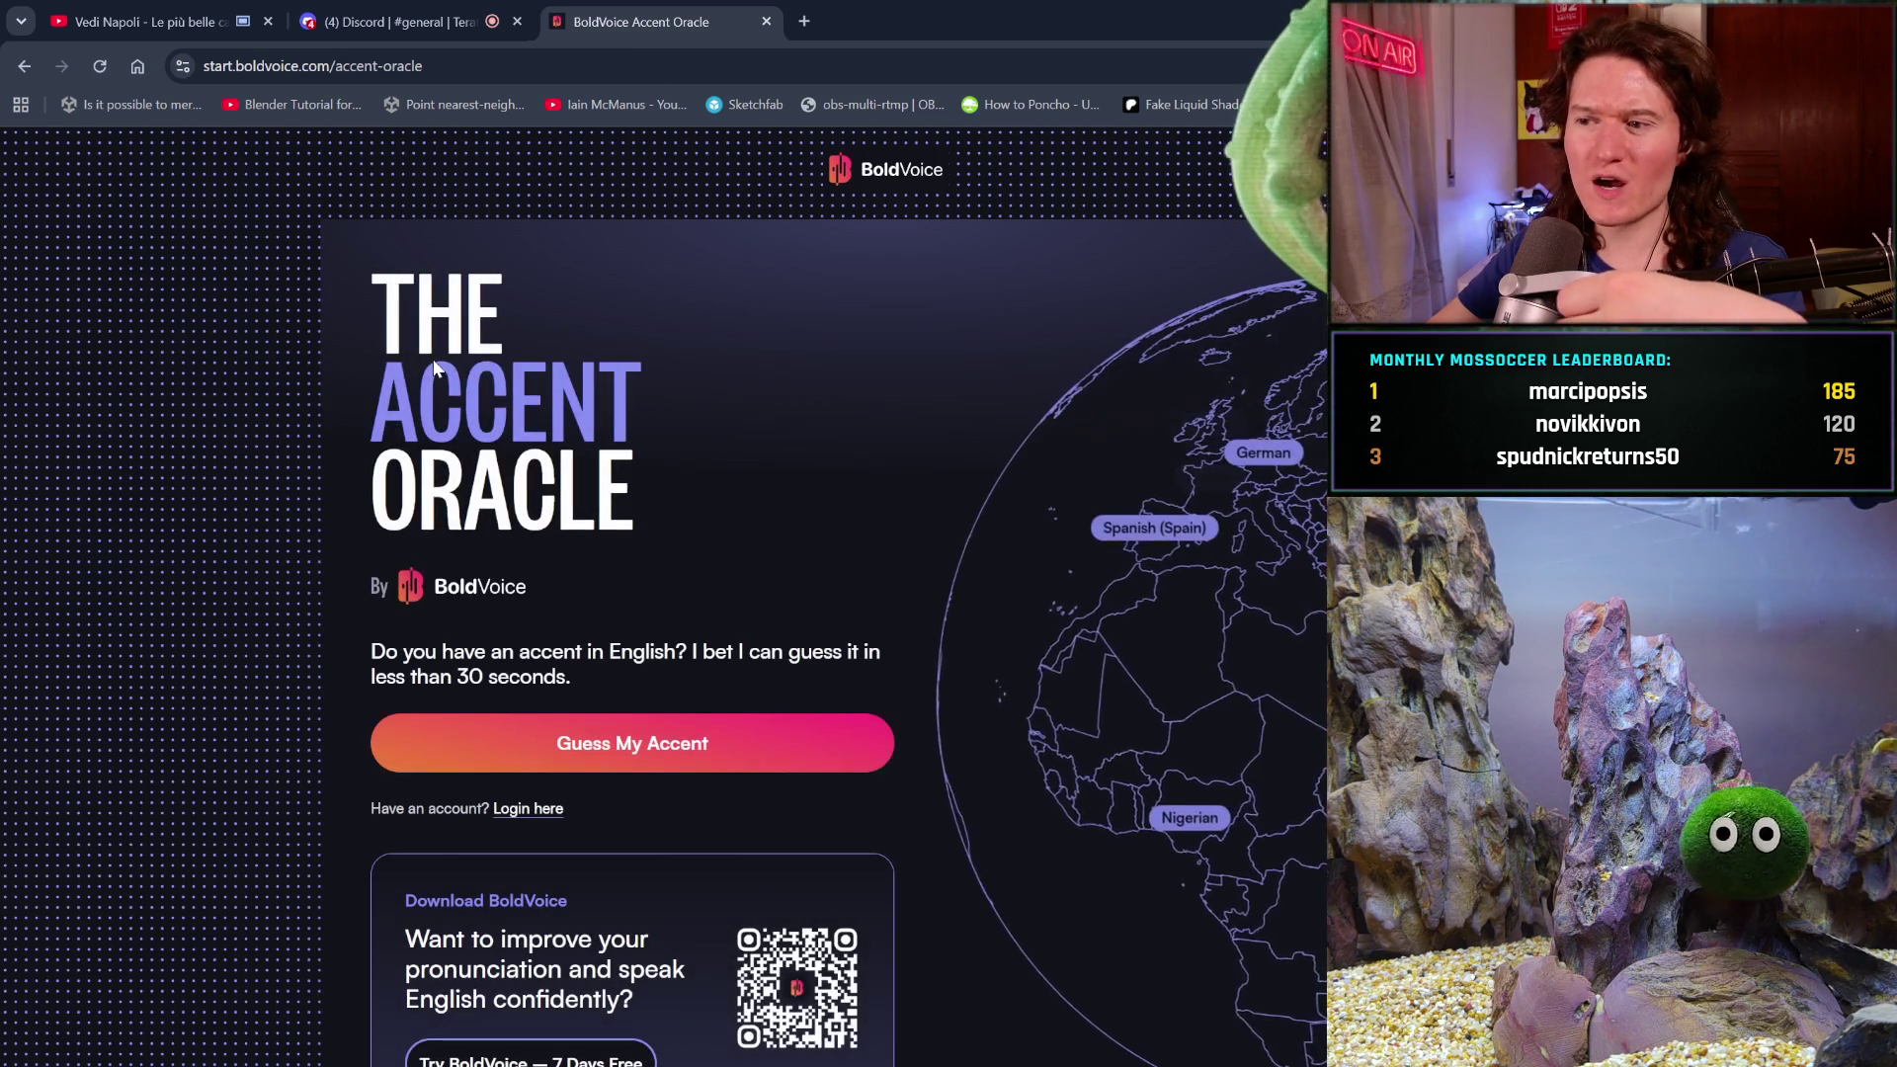
- Start the Guess My Accent test on the Accent Oracle page
left_click(172, 22)
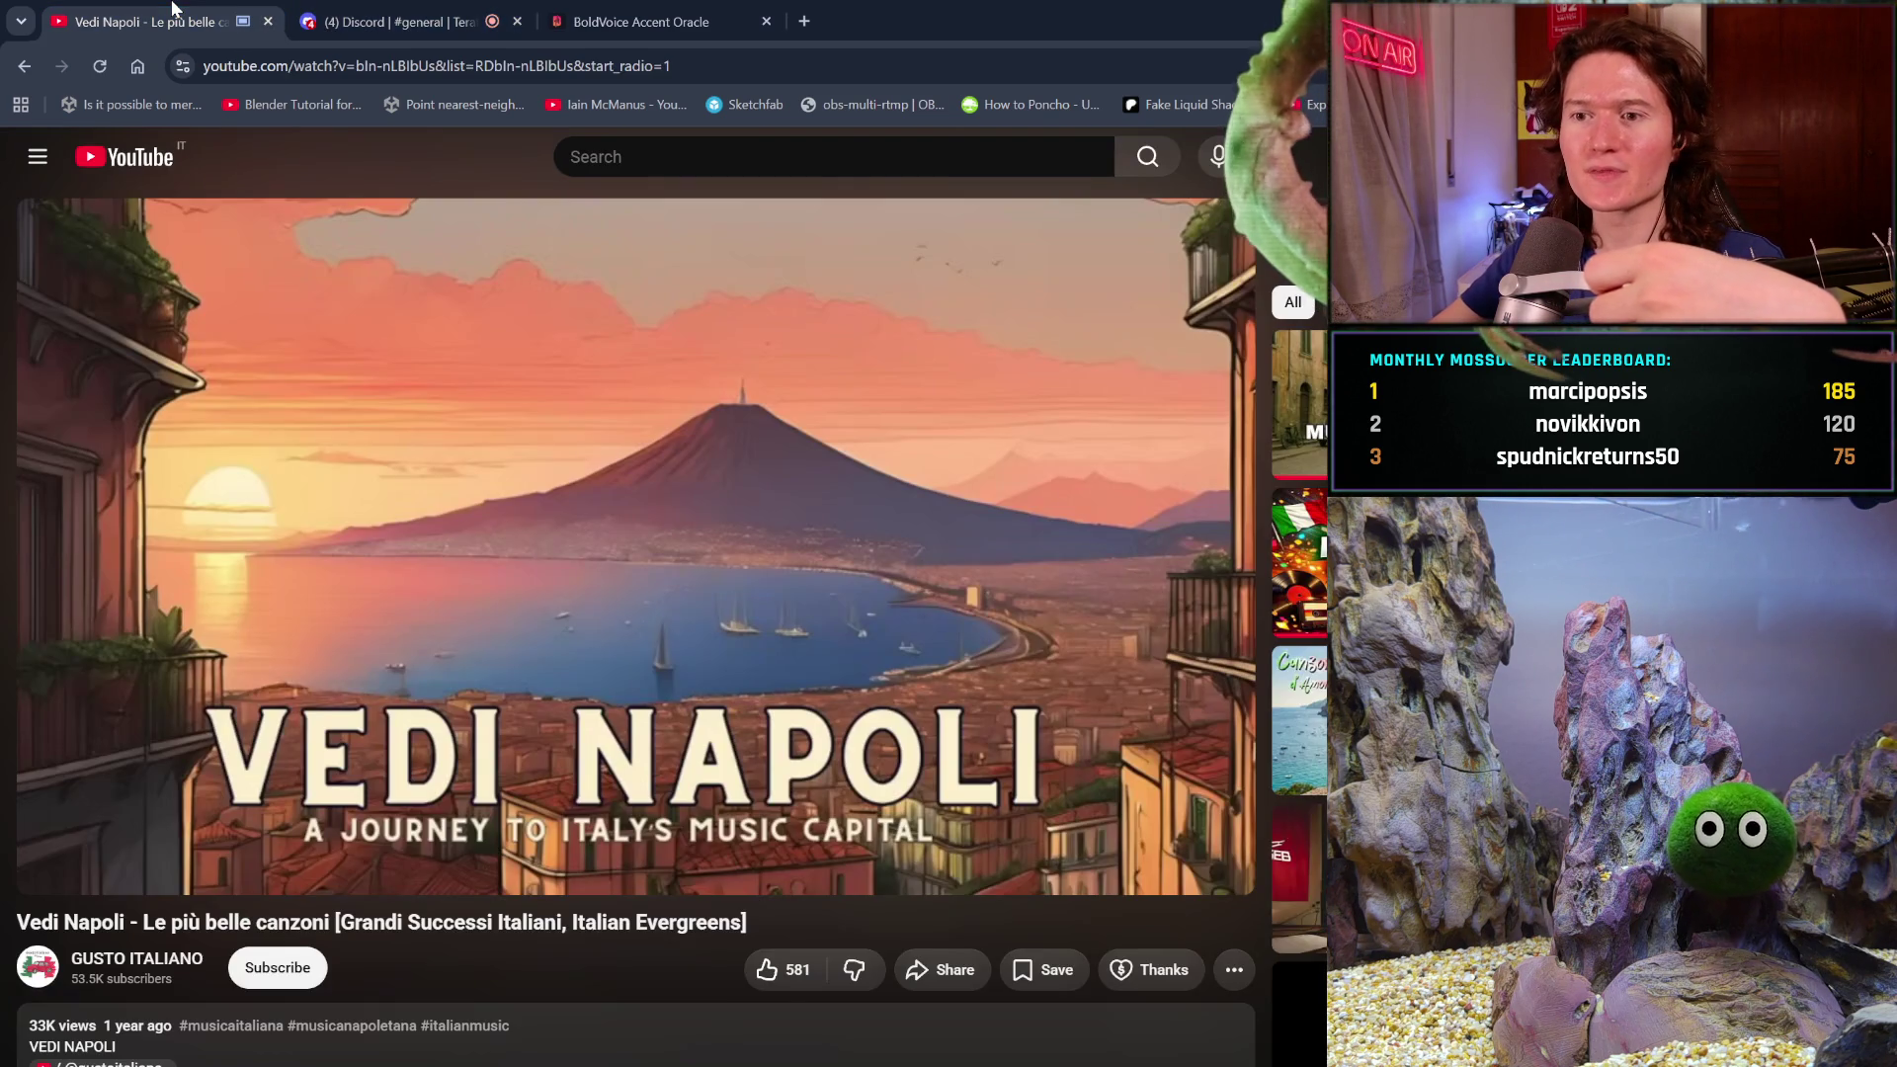
left_click(637, 21)
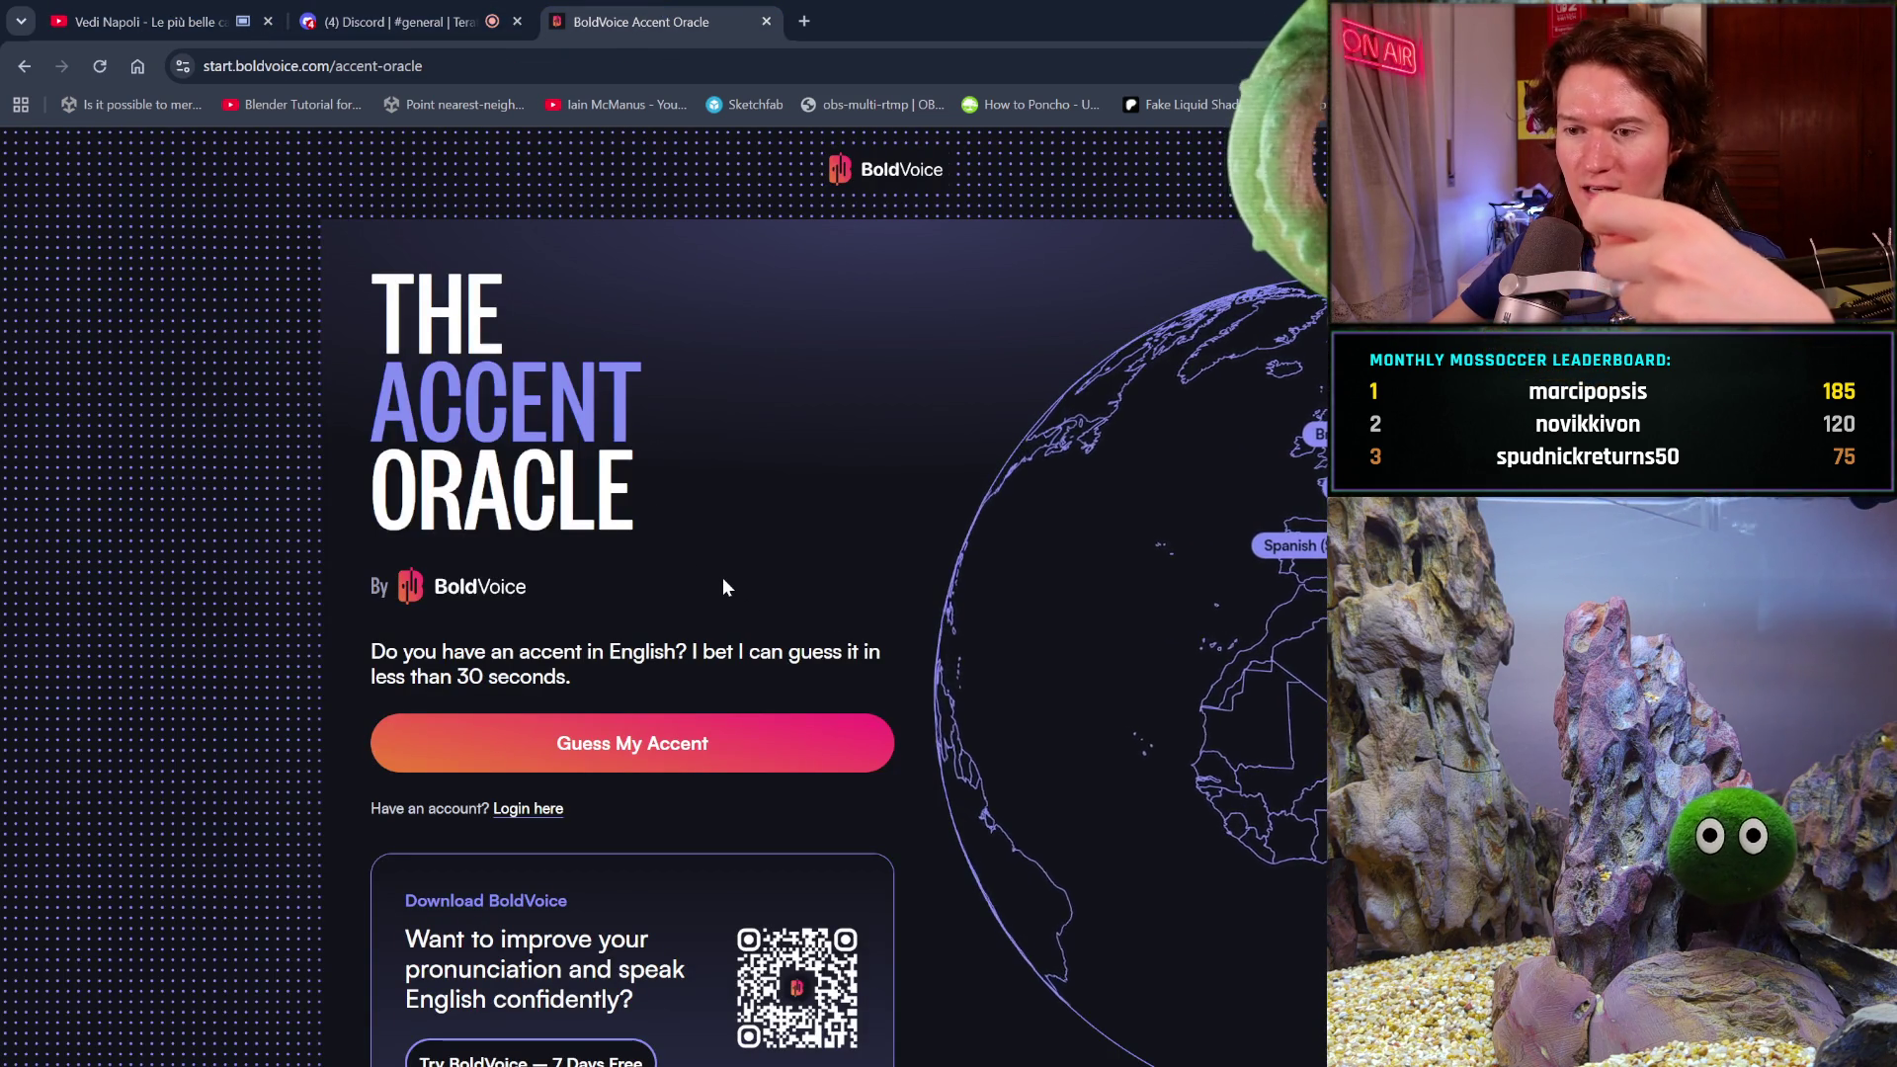
left_click(818, 753)
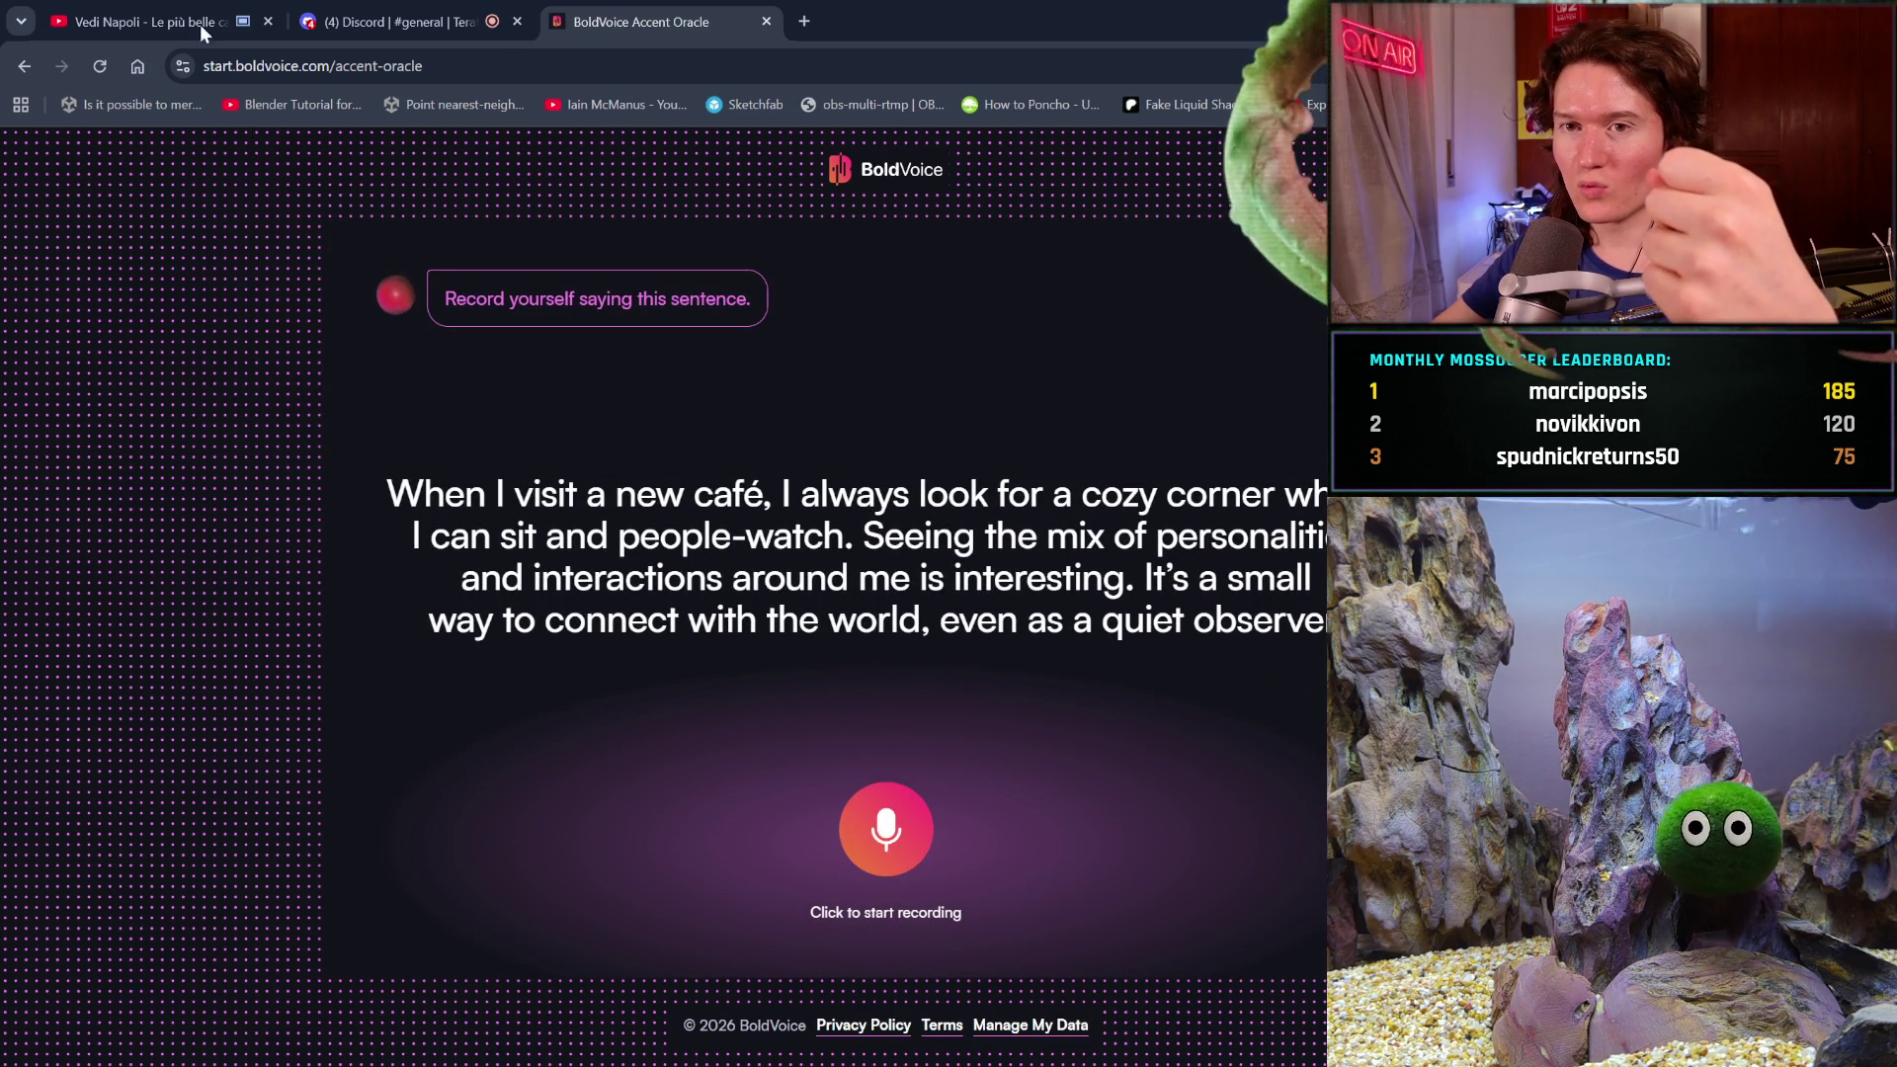
- Pause the YouTube music video and begin recording the first displayed sentence
left_click(156, 20)
left_click(643, 508)
left_click(593, 10)
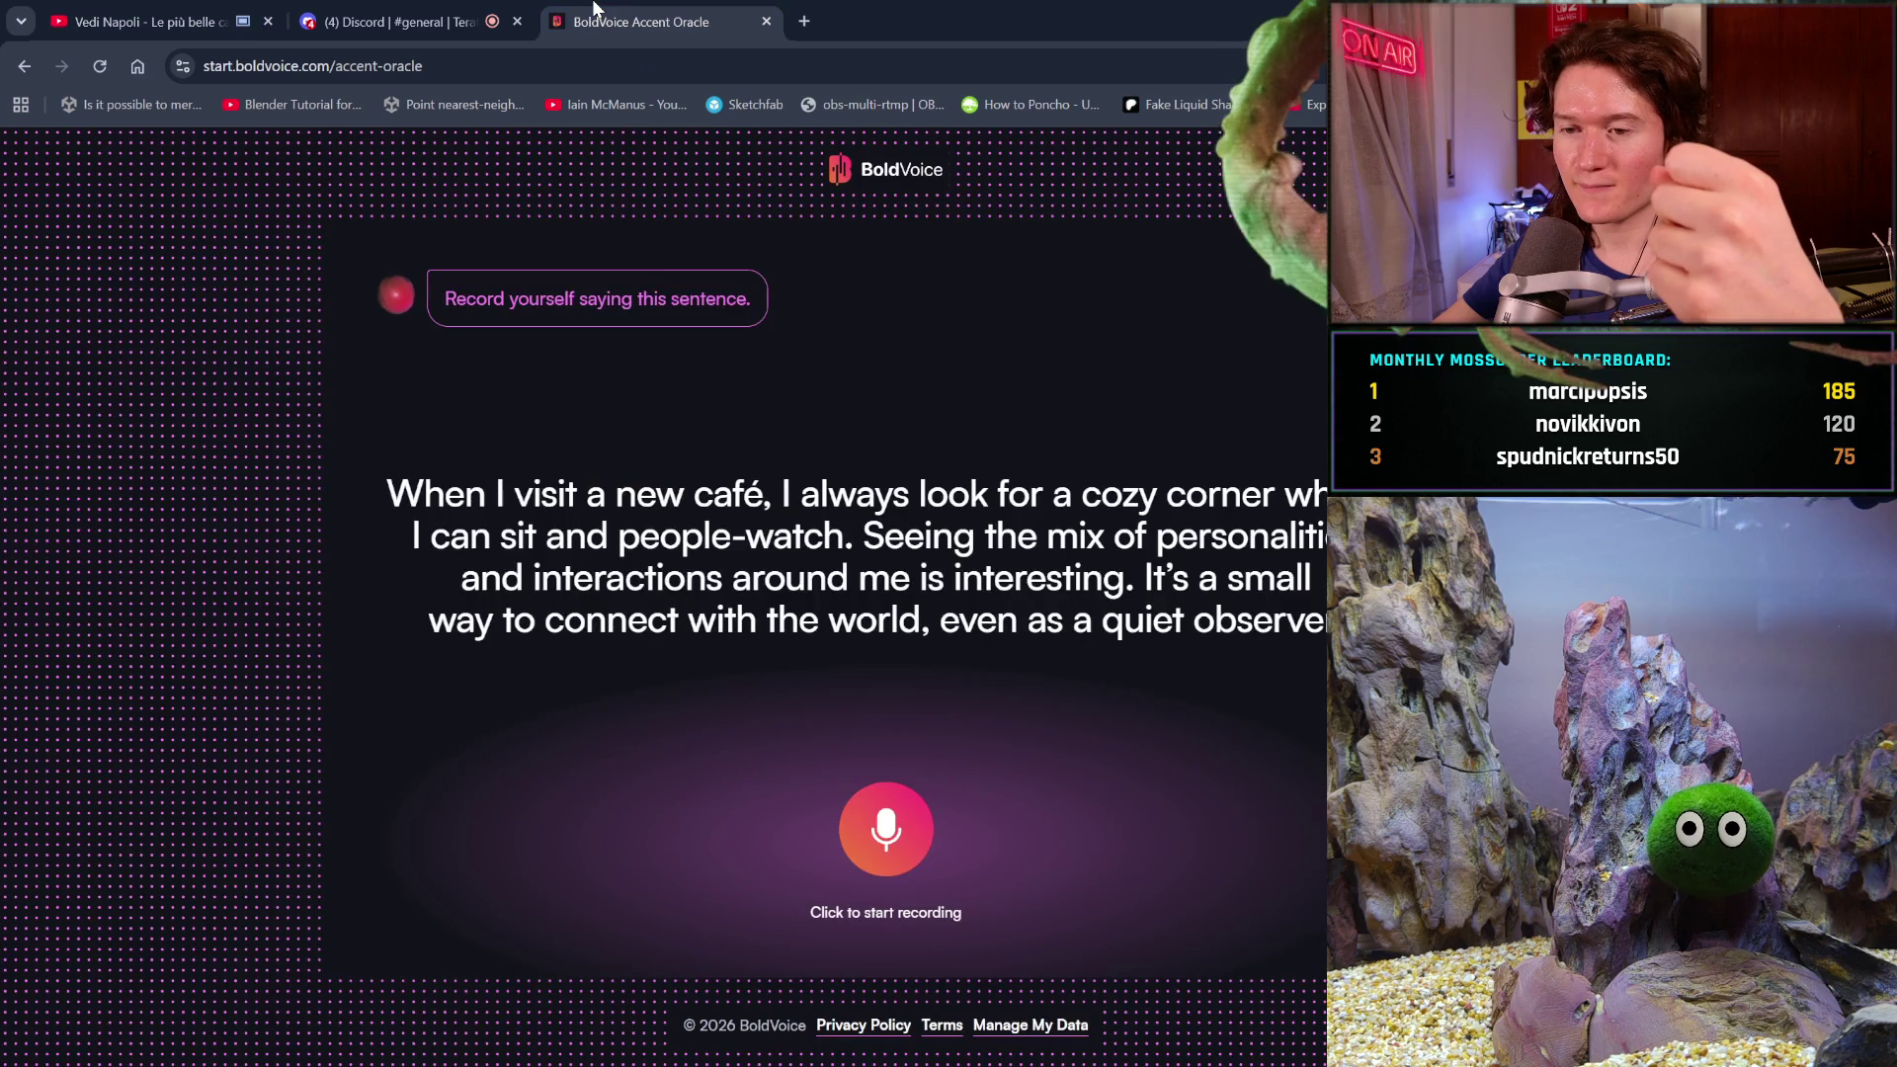
left_click(889, 862)
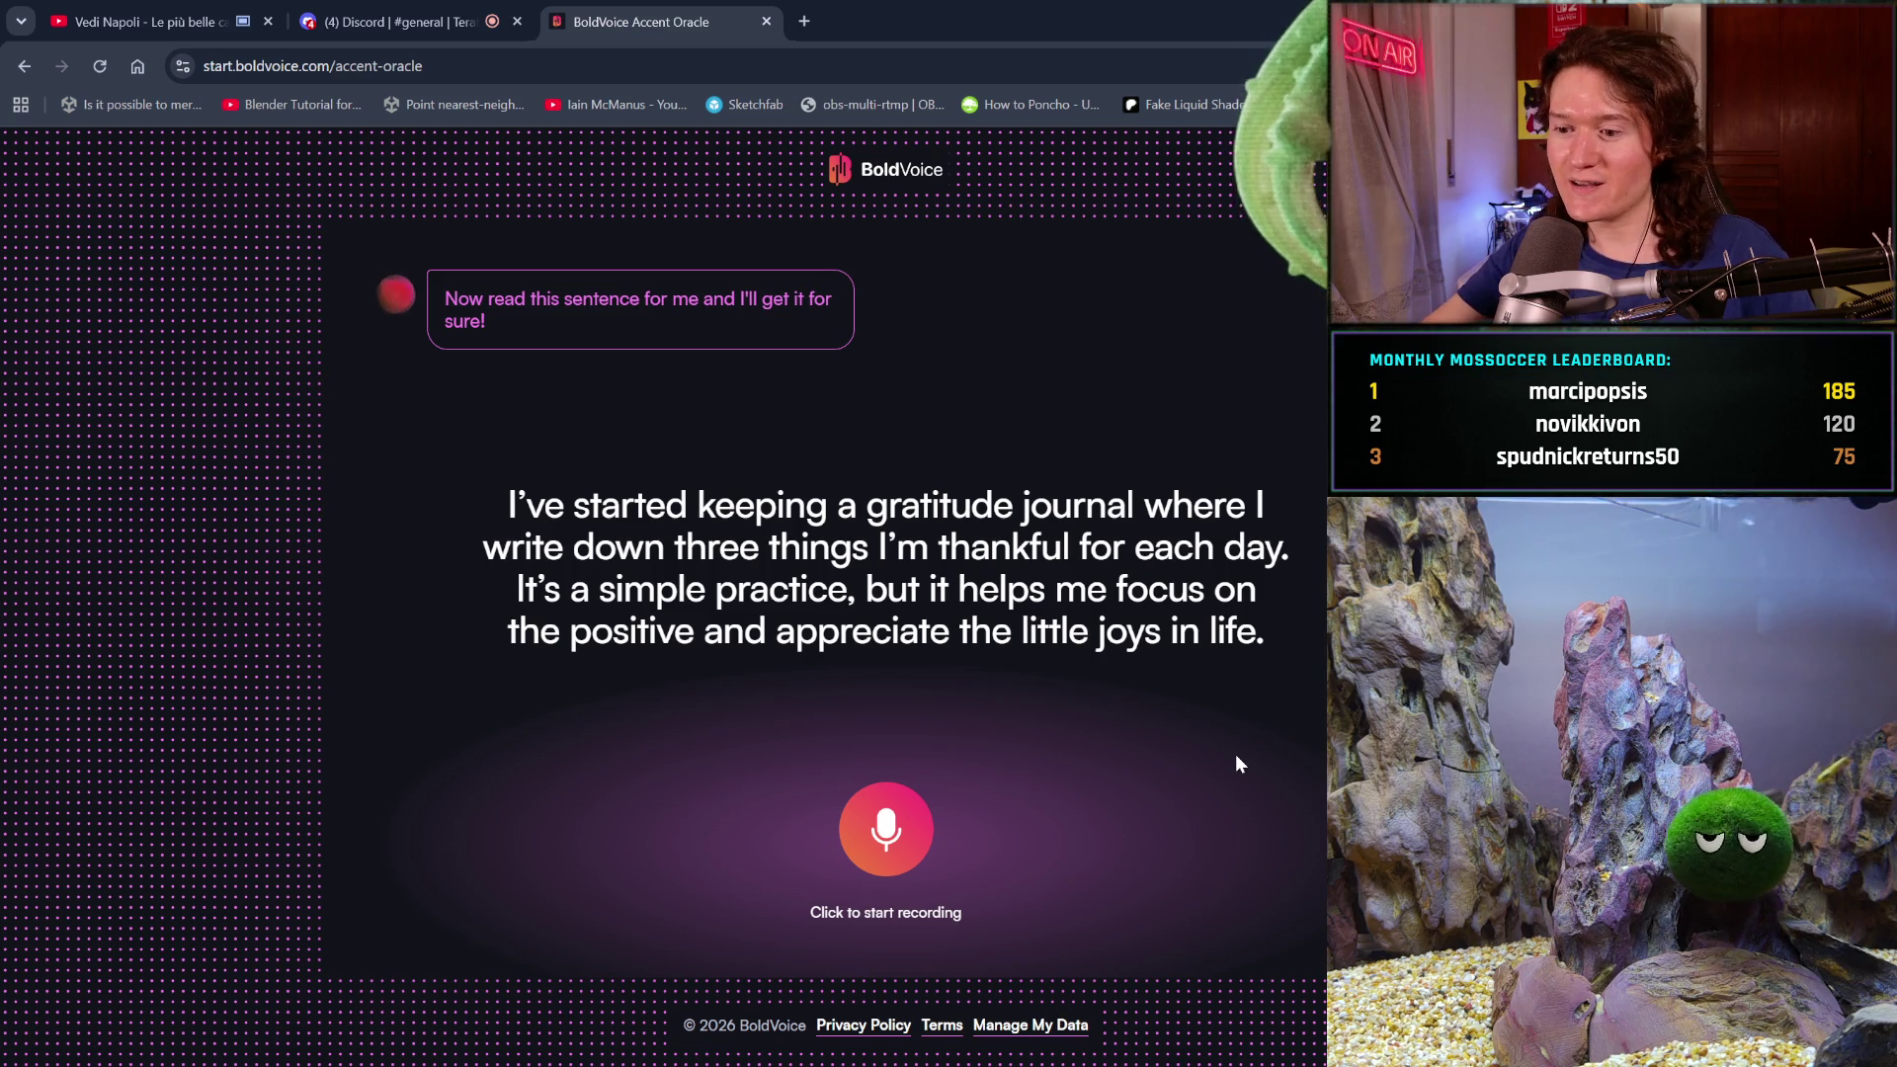
- Record the second sentence, get the Italian 78% prediction, and restart the test
left_click(890, 844)
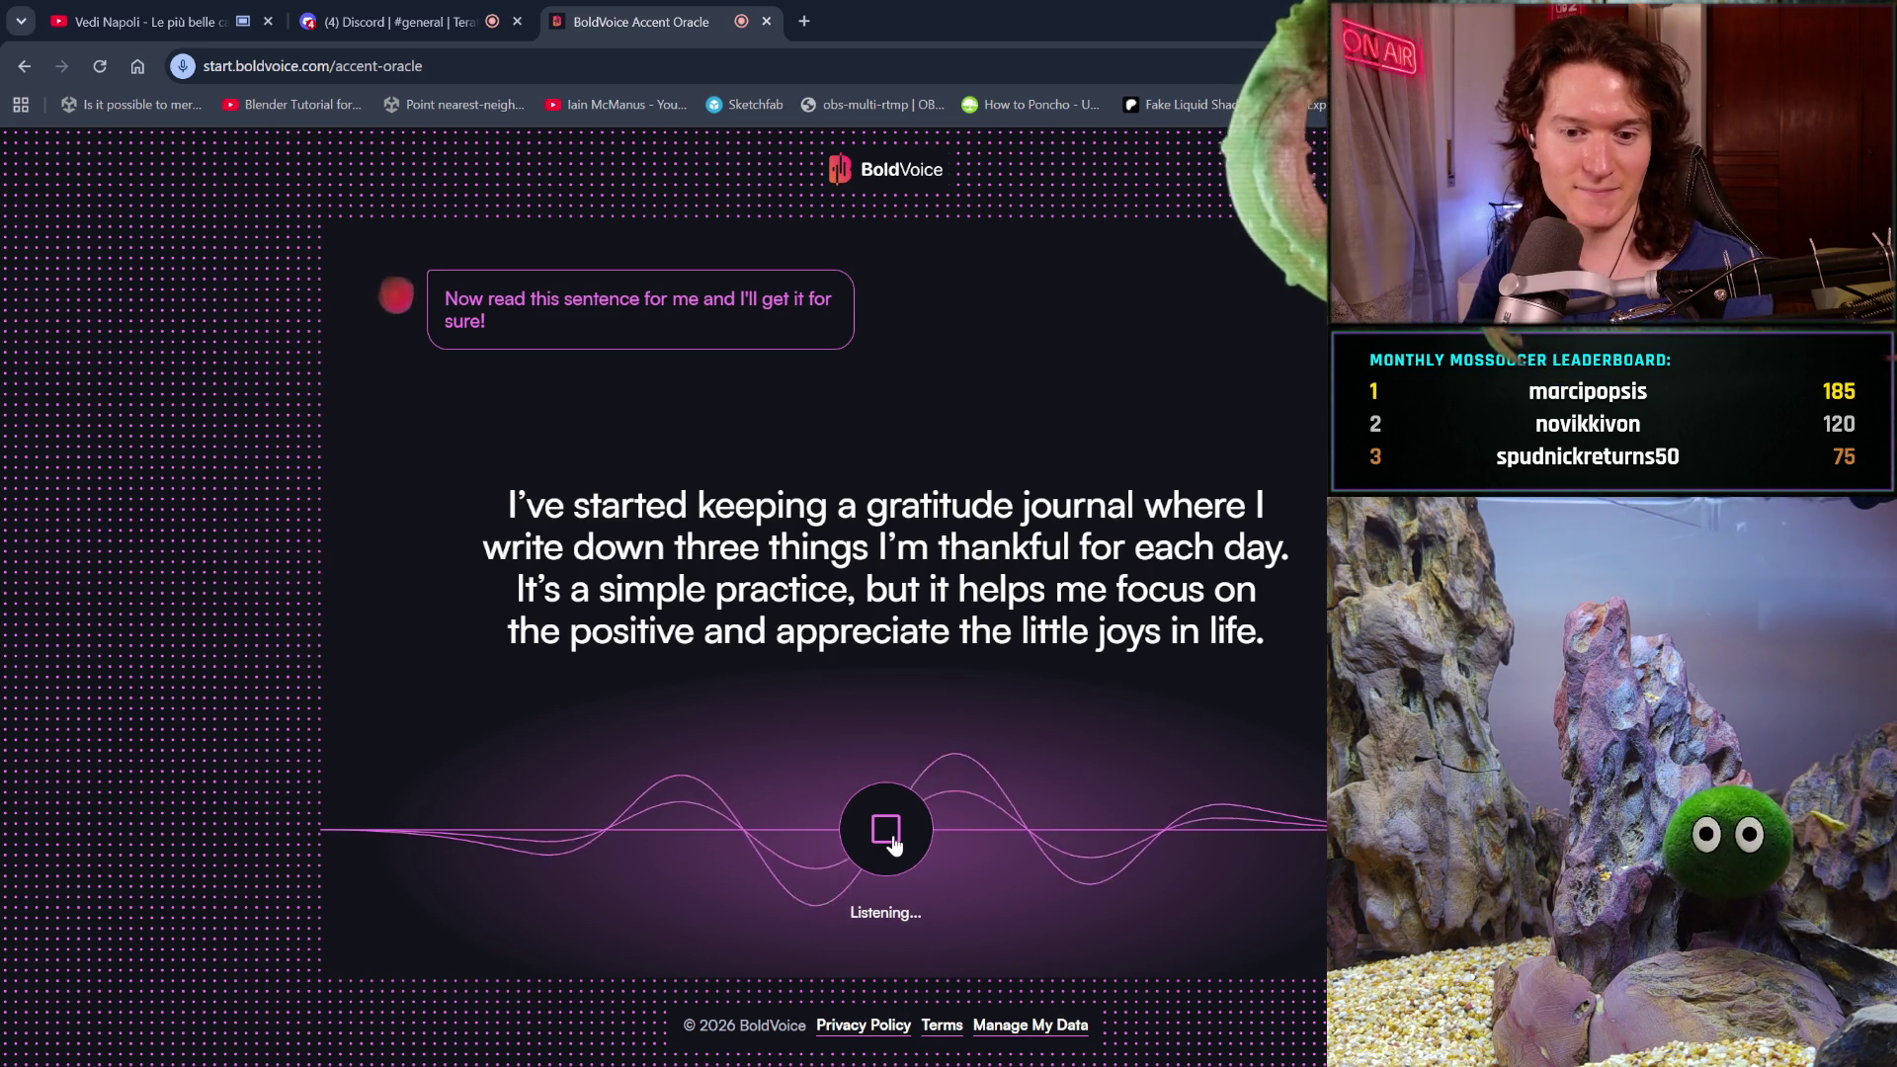
left_click(886, 833)
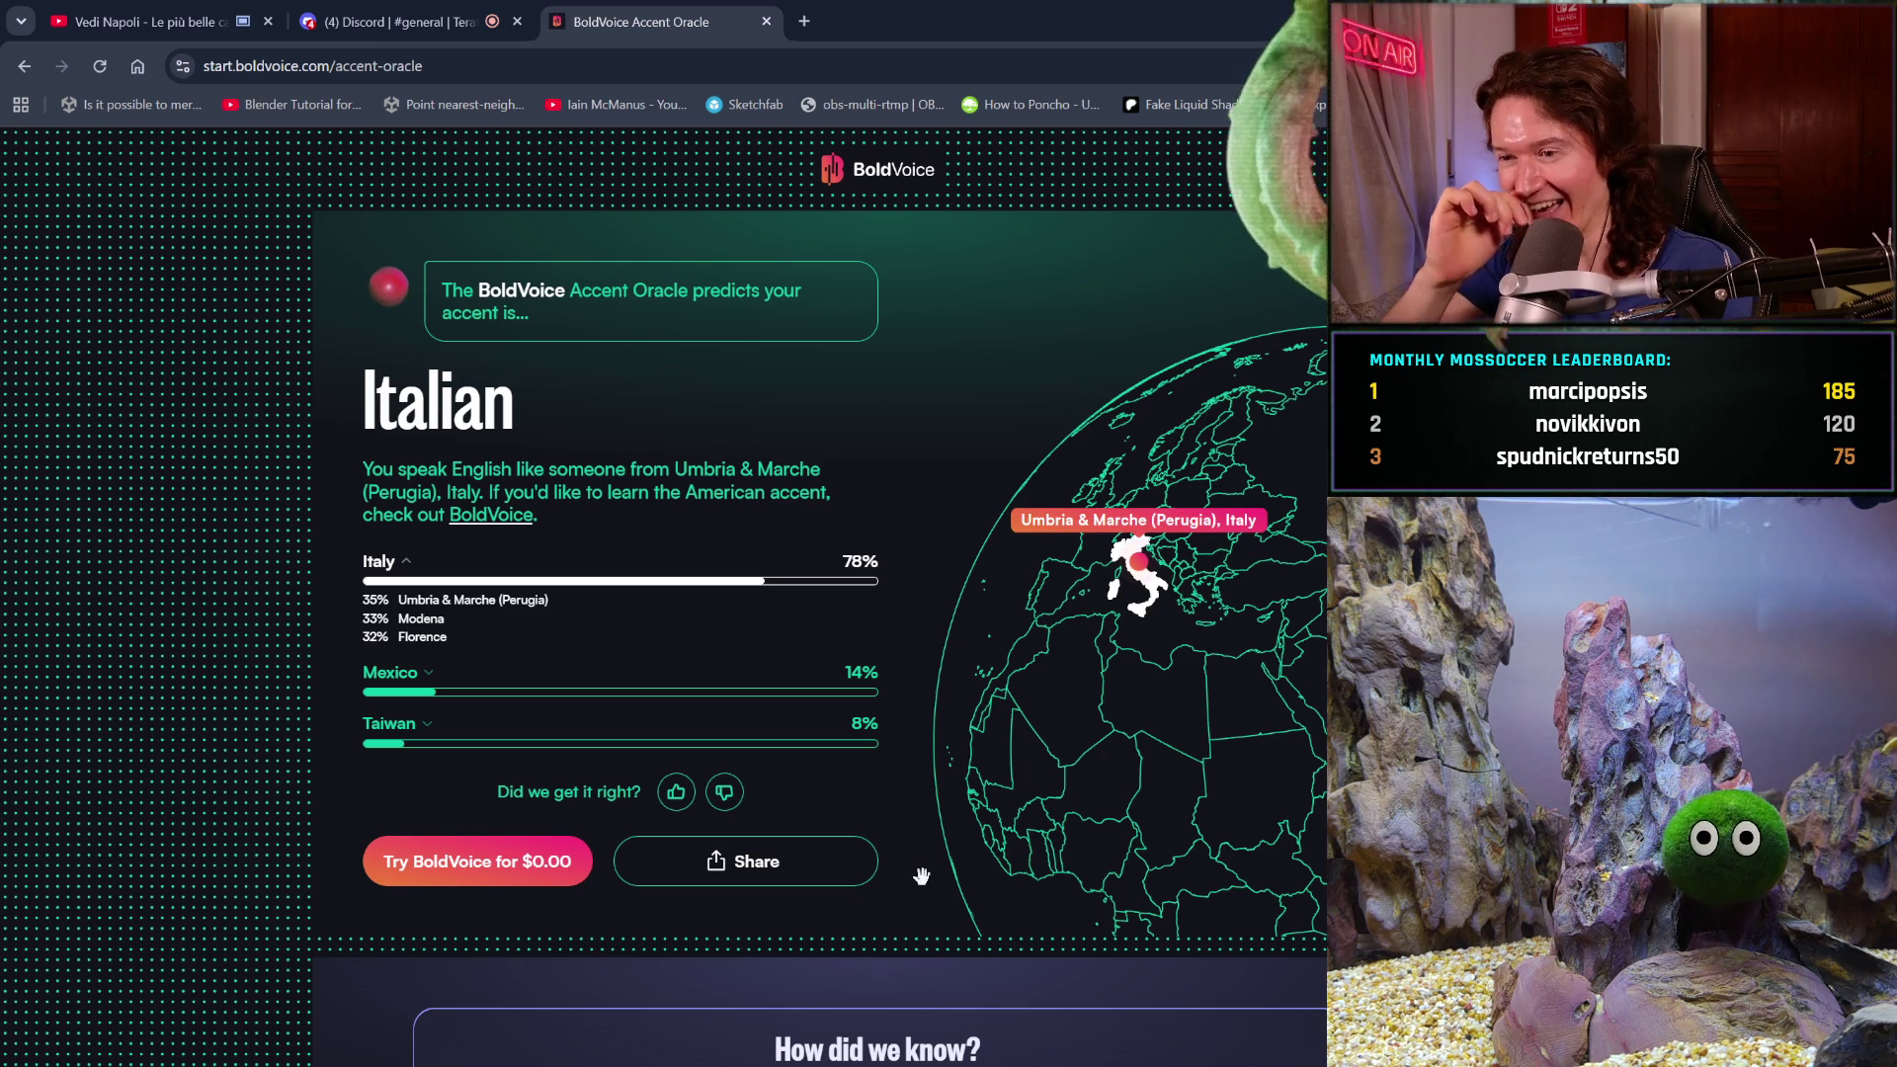
scroll(754, 858, "down", 3)
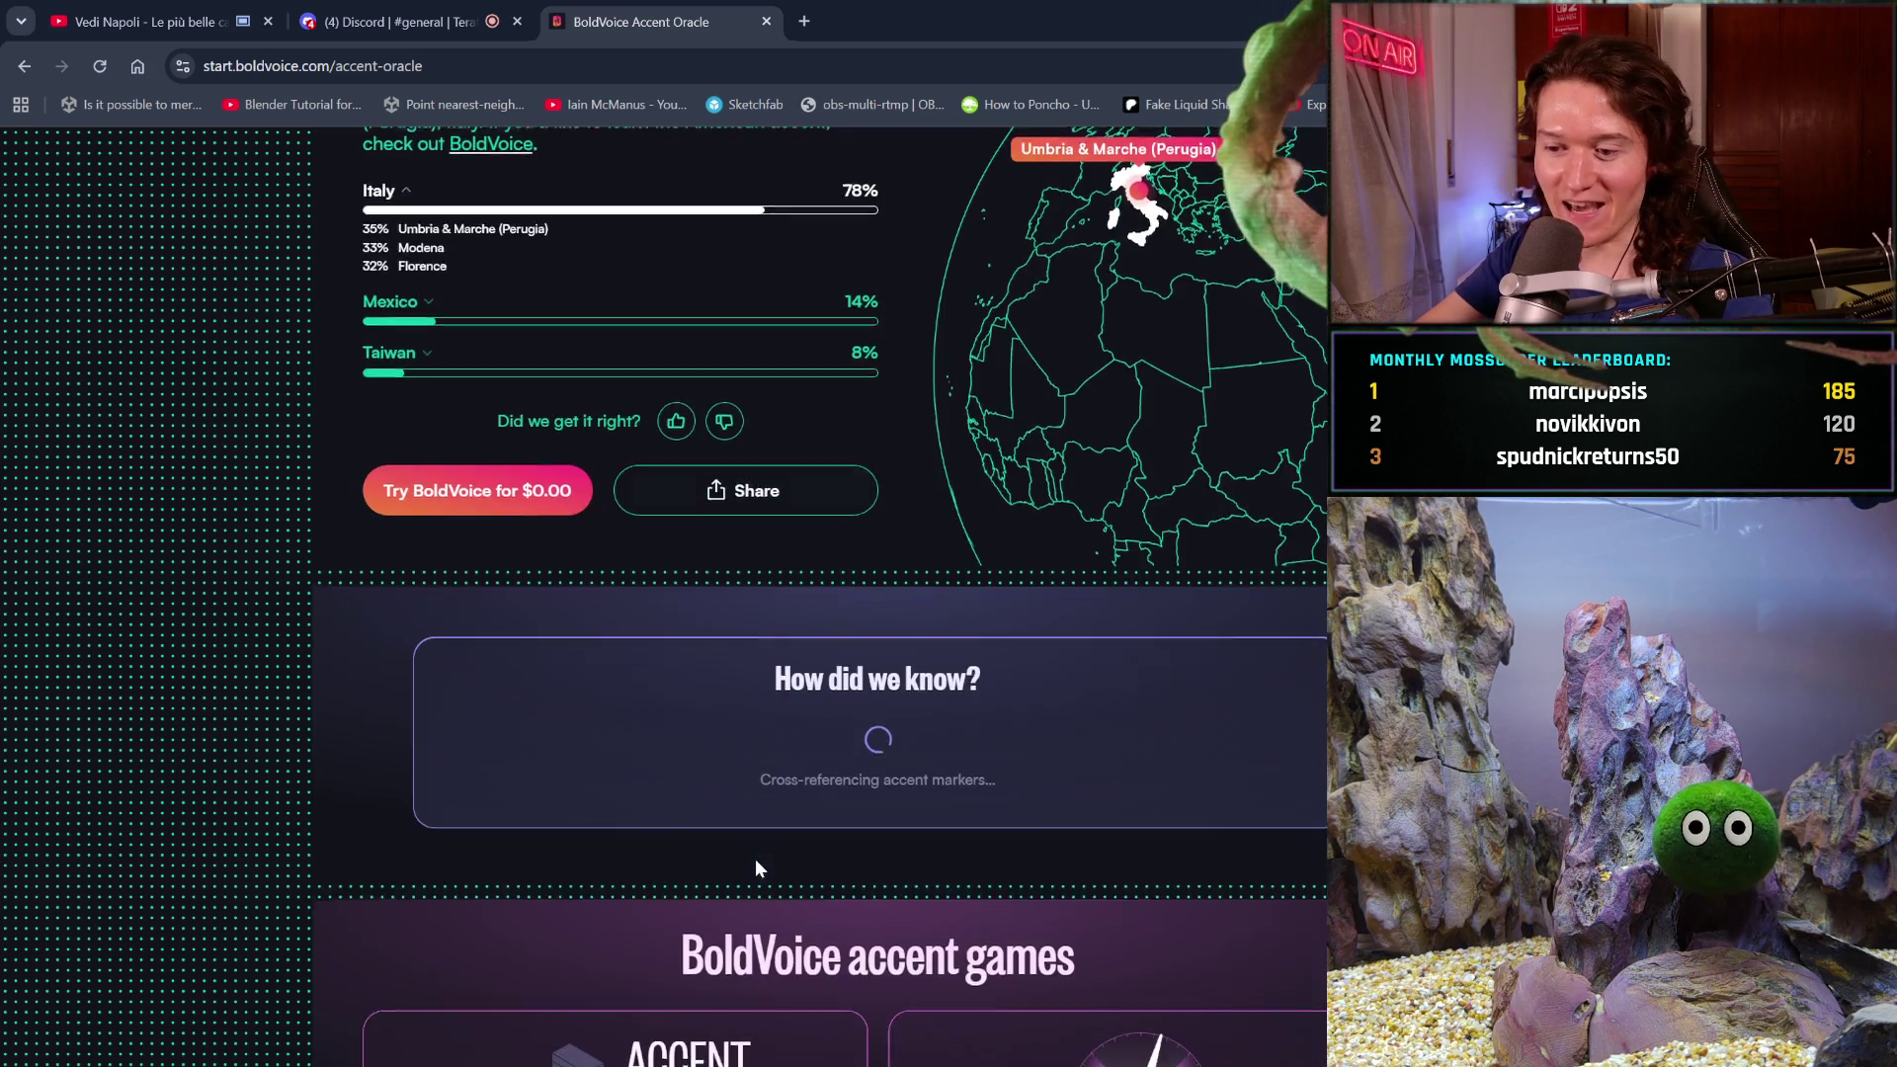
scroll(754, 858, "up", 1)
scroll(755, 859, "down", 2)
scroll(754, 858, "down", 1)
scroll(753, 858, "down", 1)
scroll(753, 859, "up", 4)
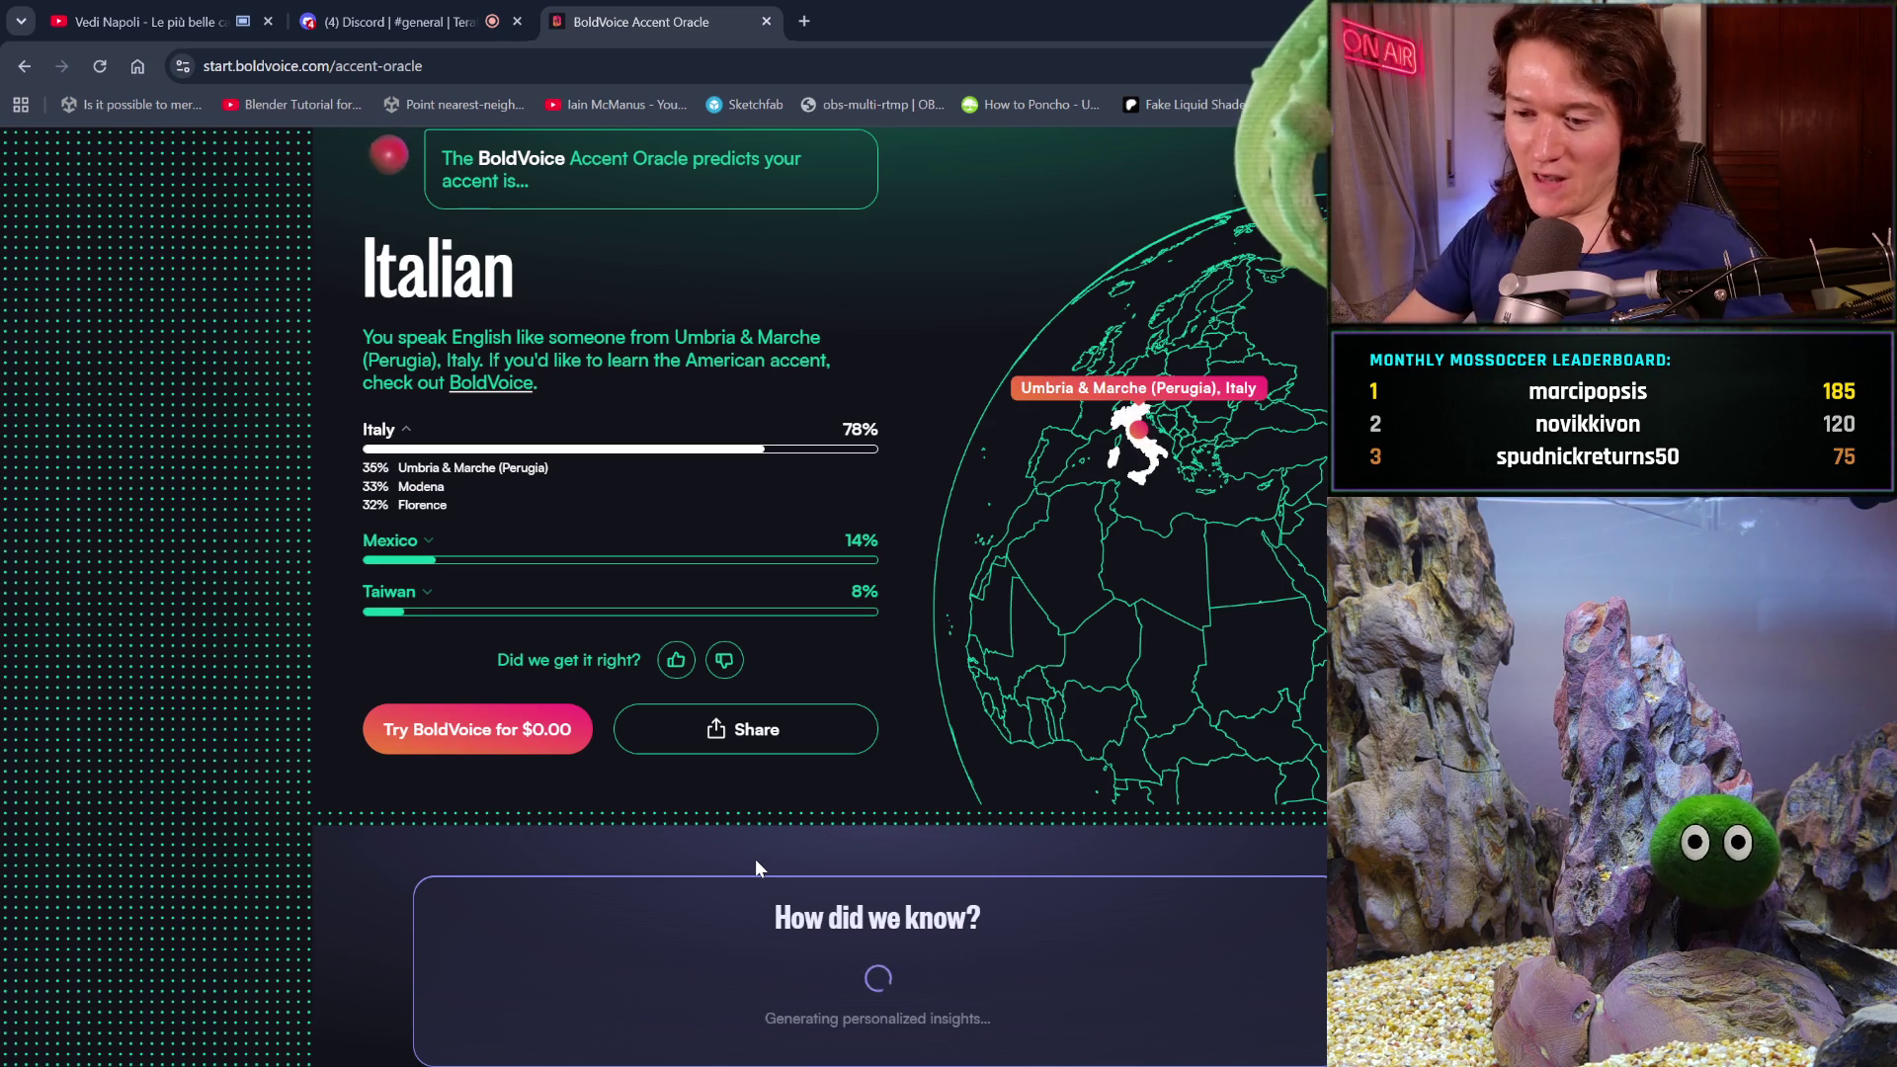
scroll(756, 860, "up", 1)
scroll(874, 877, "down", 5)
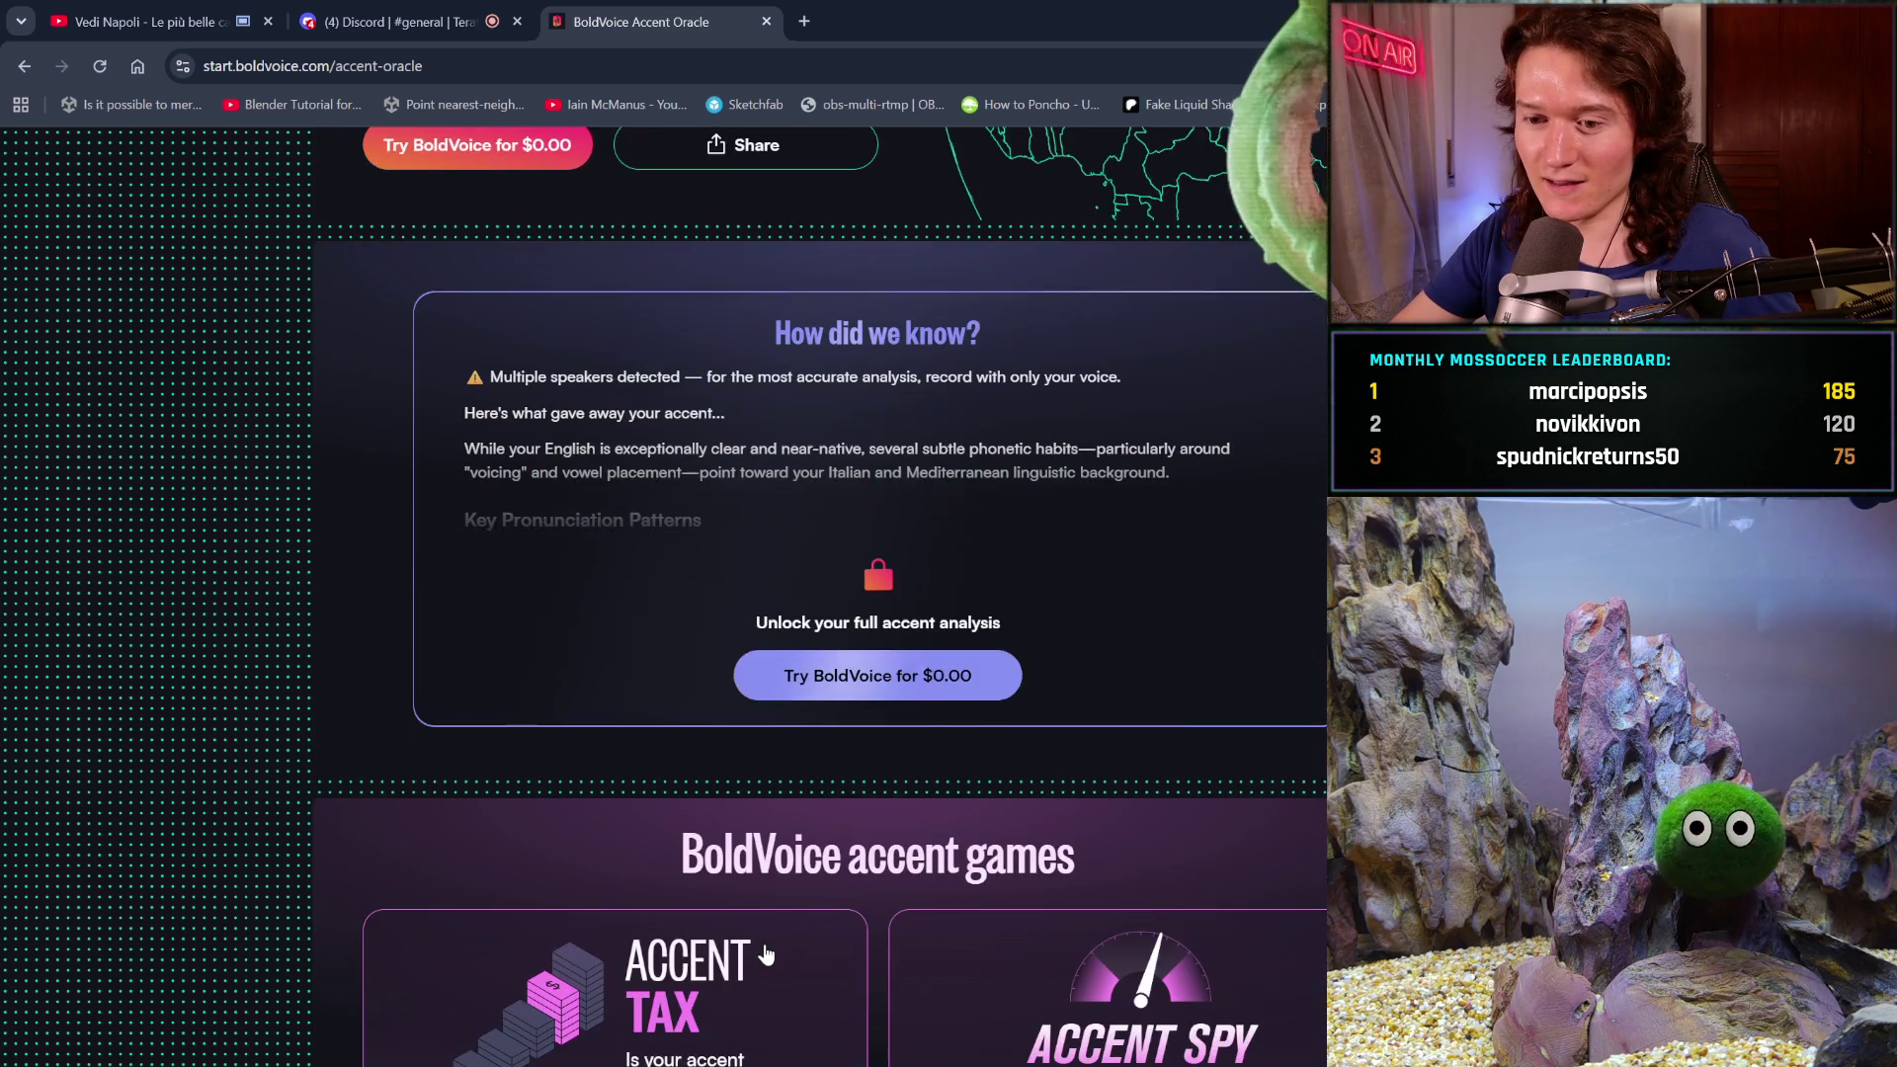
scroll(766, 954, "down", 1)
scroll(765, 956, "down", 2)
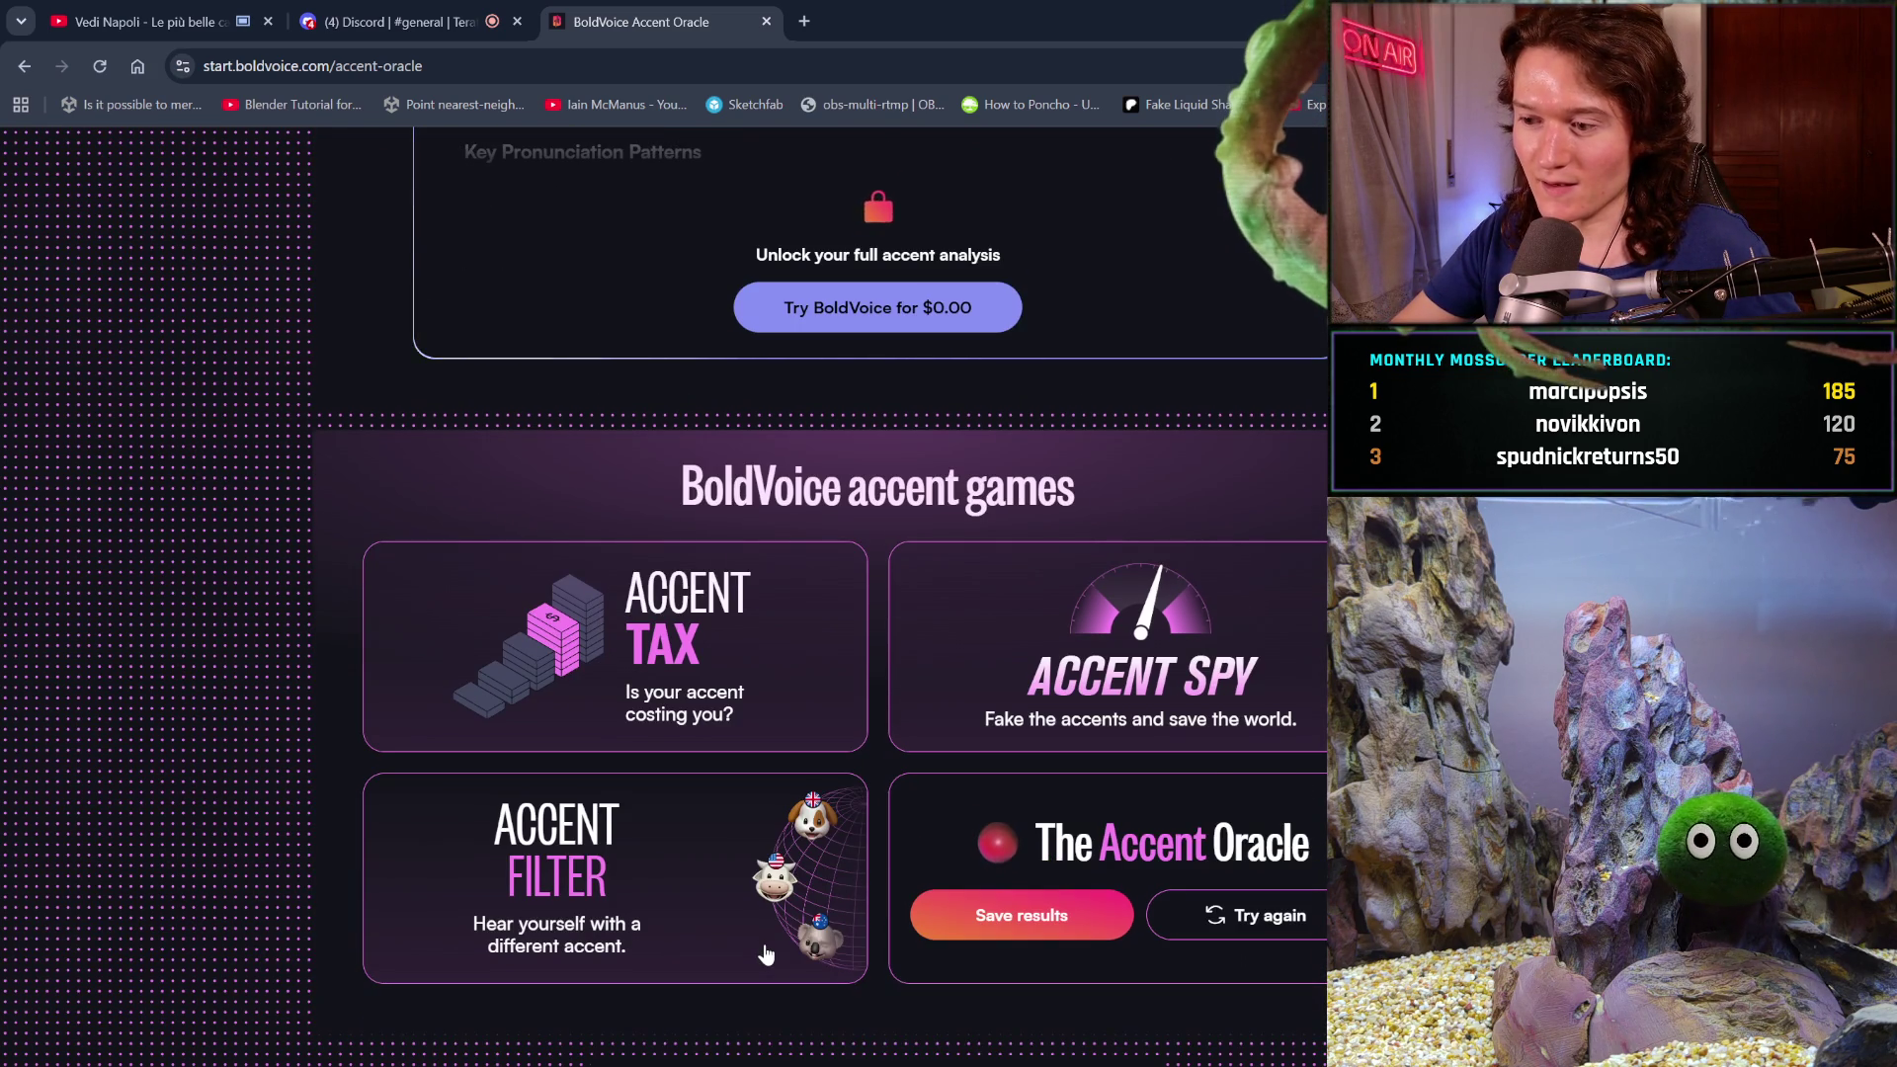
scroll(765, 955, "down", 1)
left_click(1224, 874)
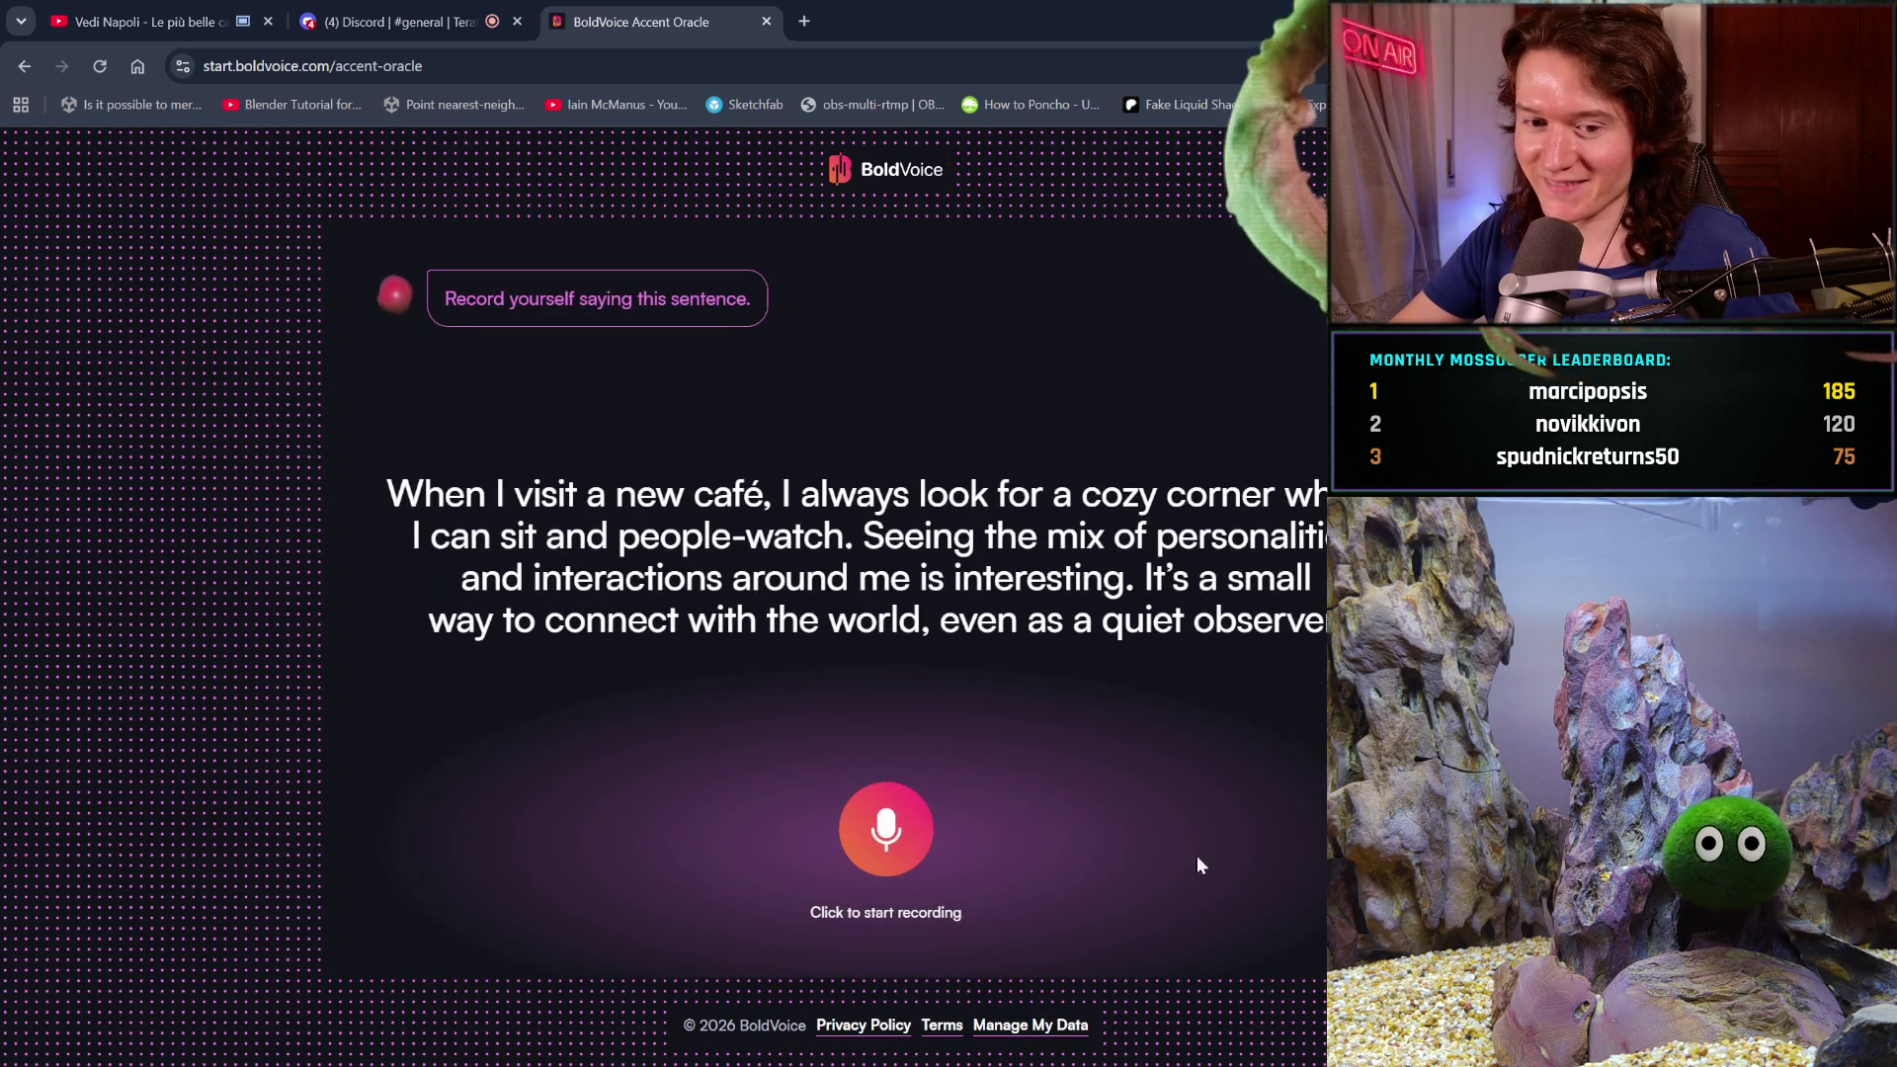
- Record the café sentence, get Italian 97% from Modena, and start another attempt
left_click(884, 840)
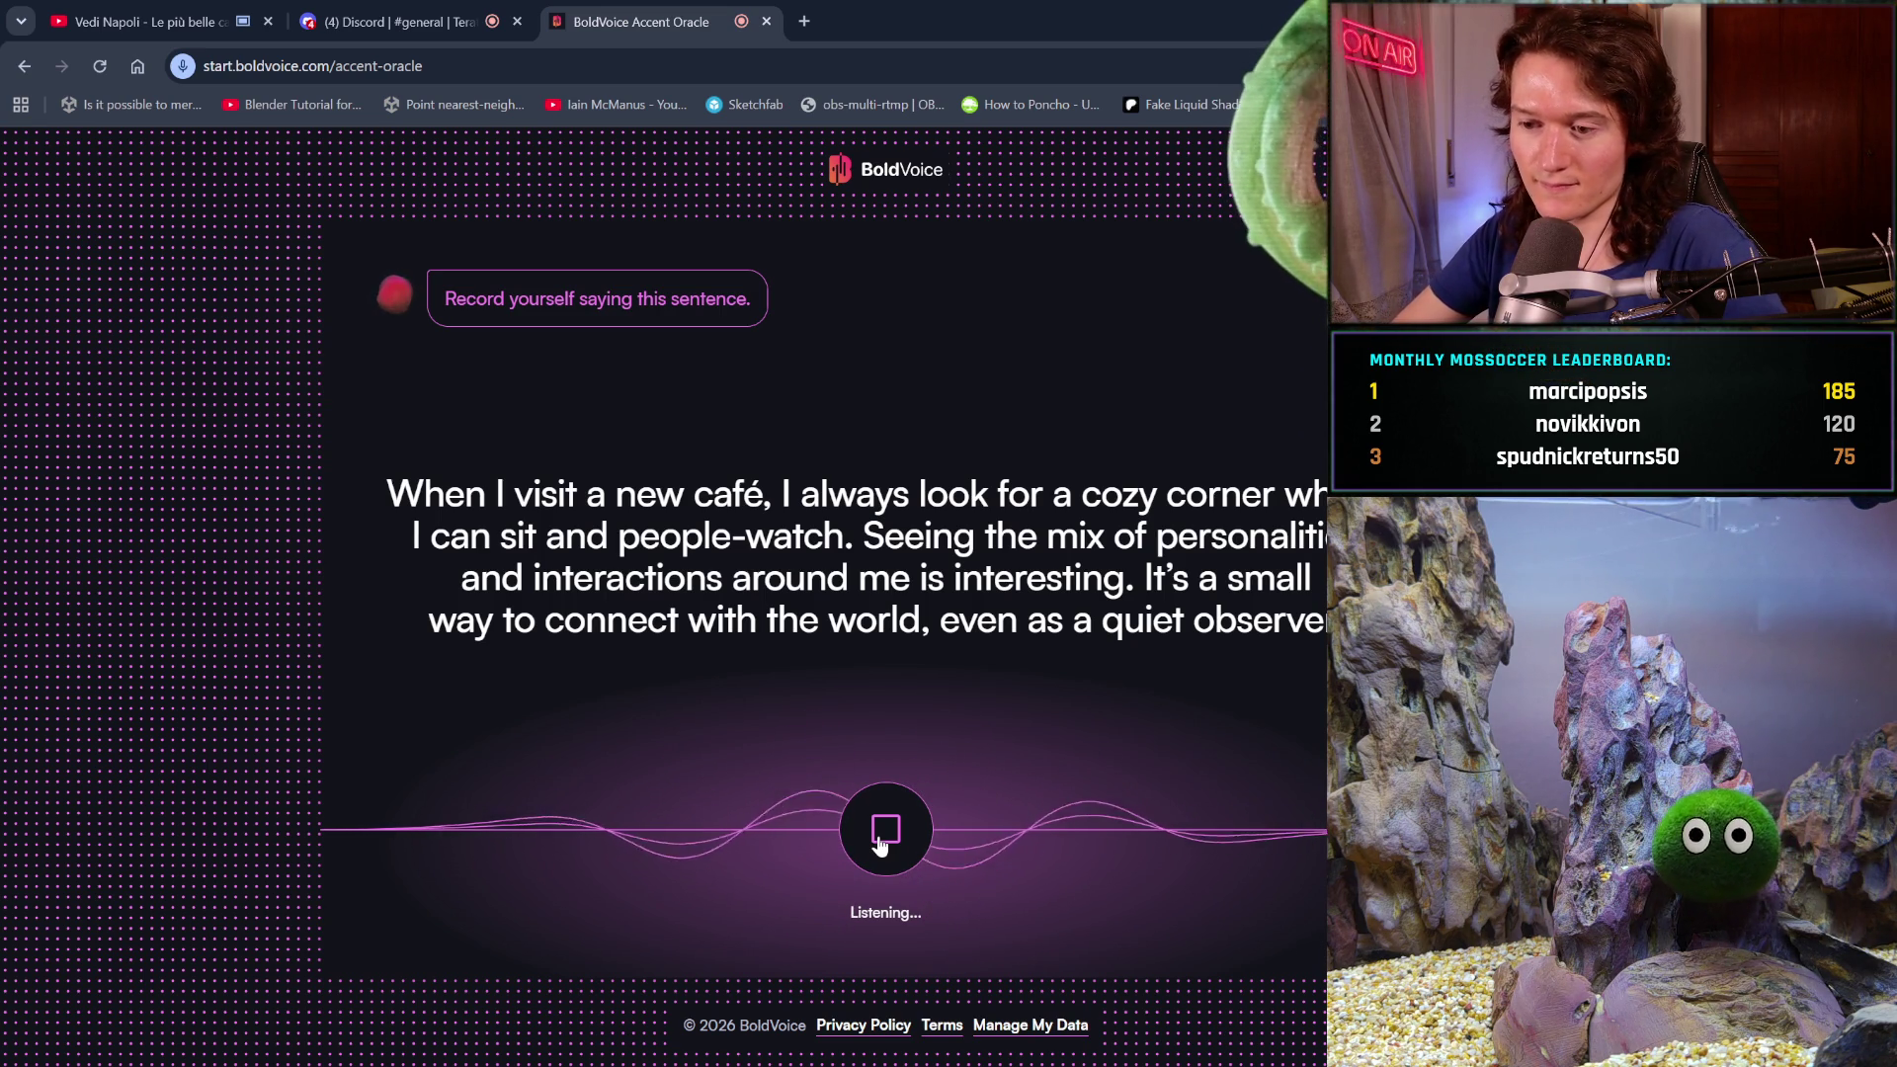
left_click(885, 831)
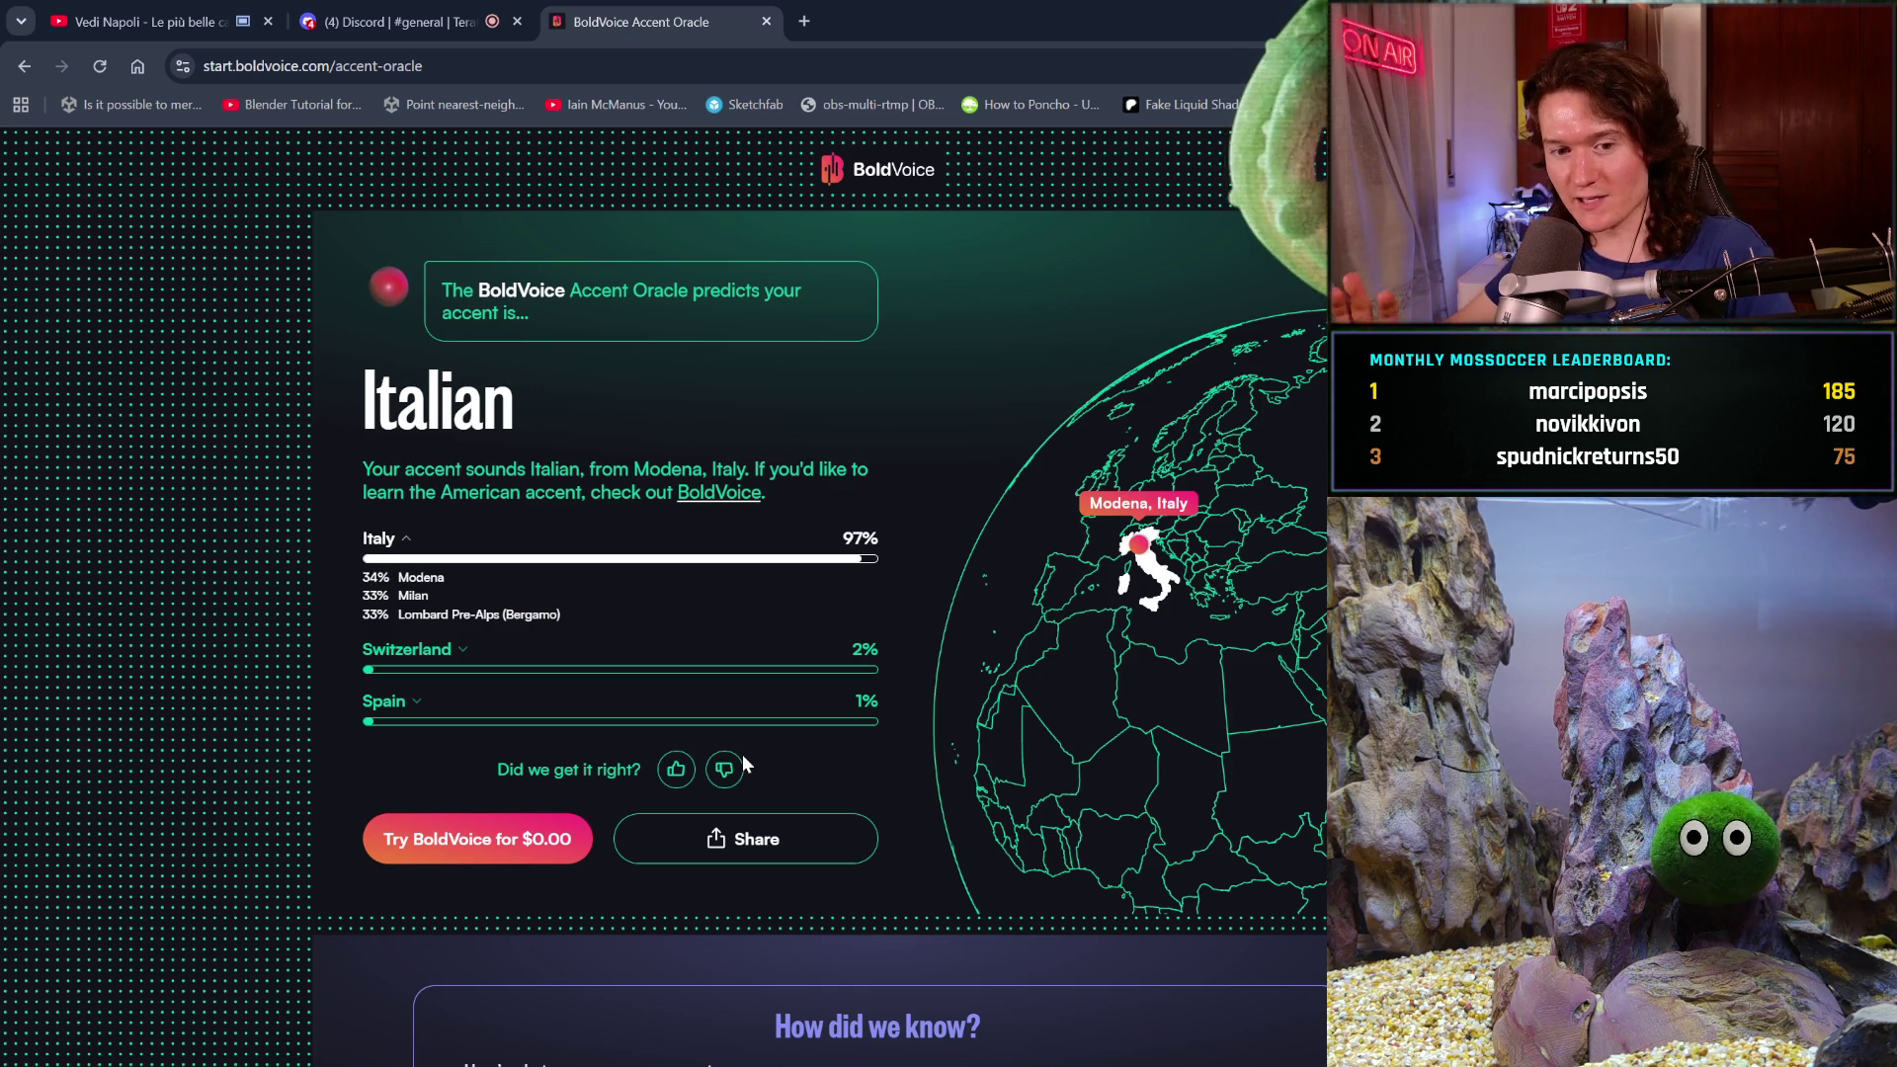
scroll(834, 919, "down", 4)
scroll(834, 919, "down", 1)
scroll(835, 919, "down", 4)
scroll(834, 919, "down", 1)
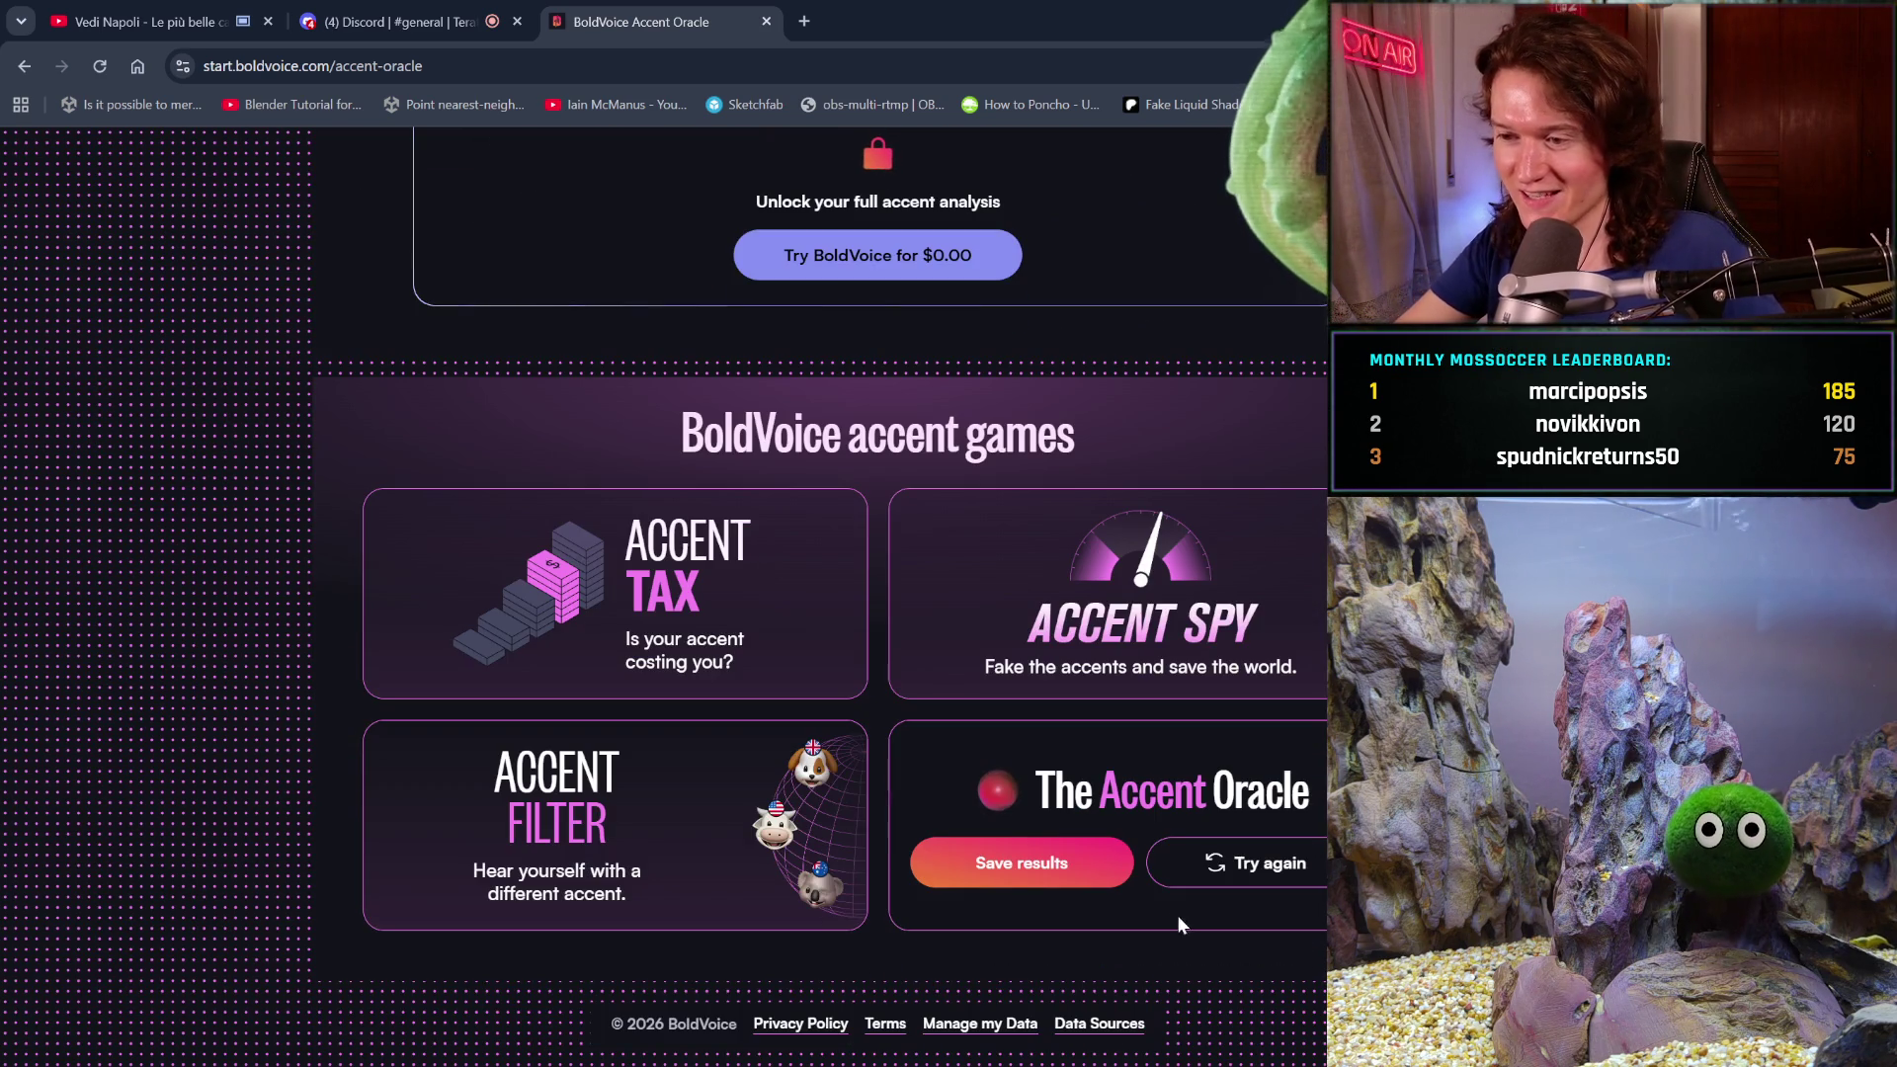
left_click(1294, 867)
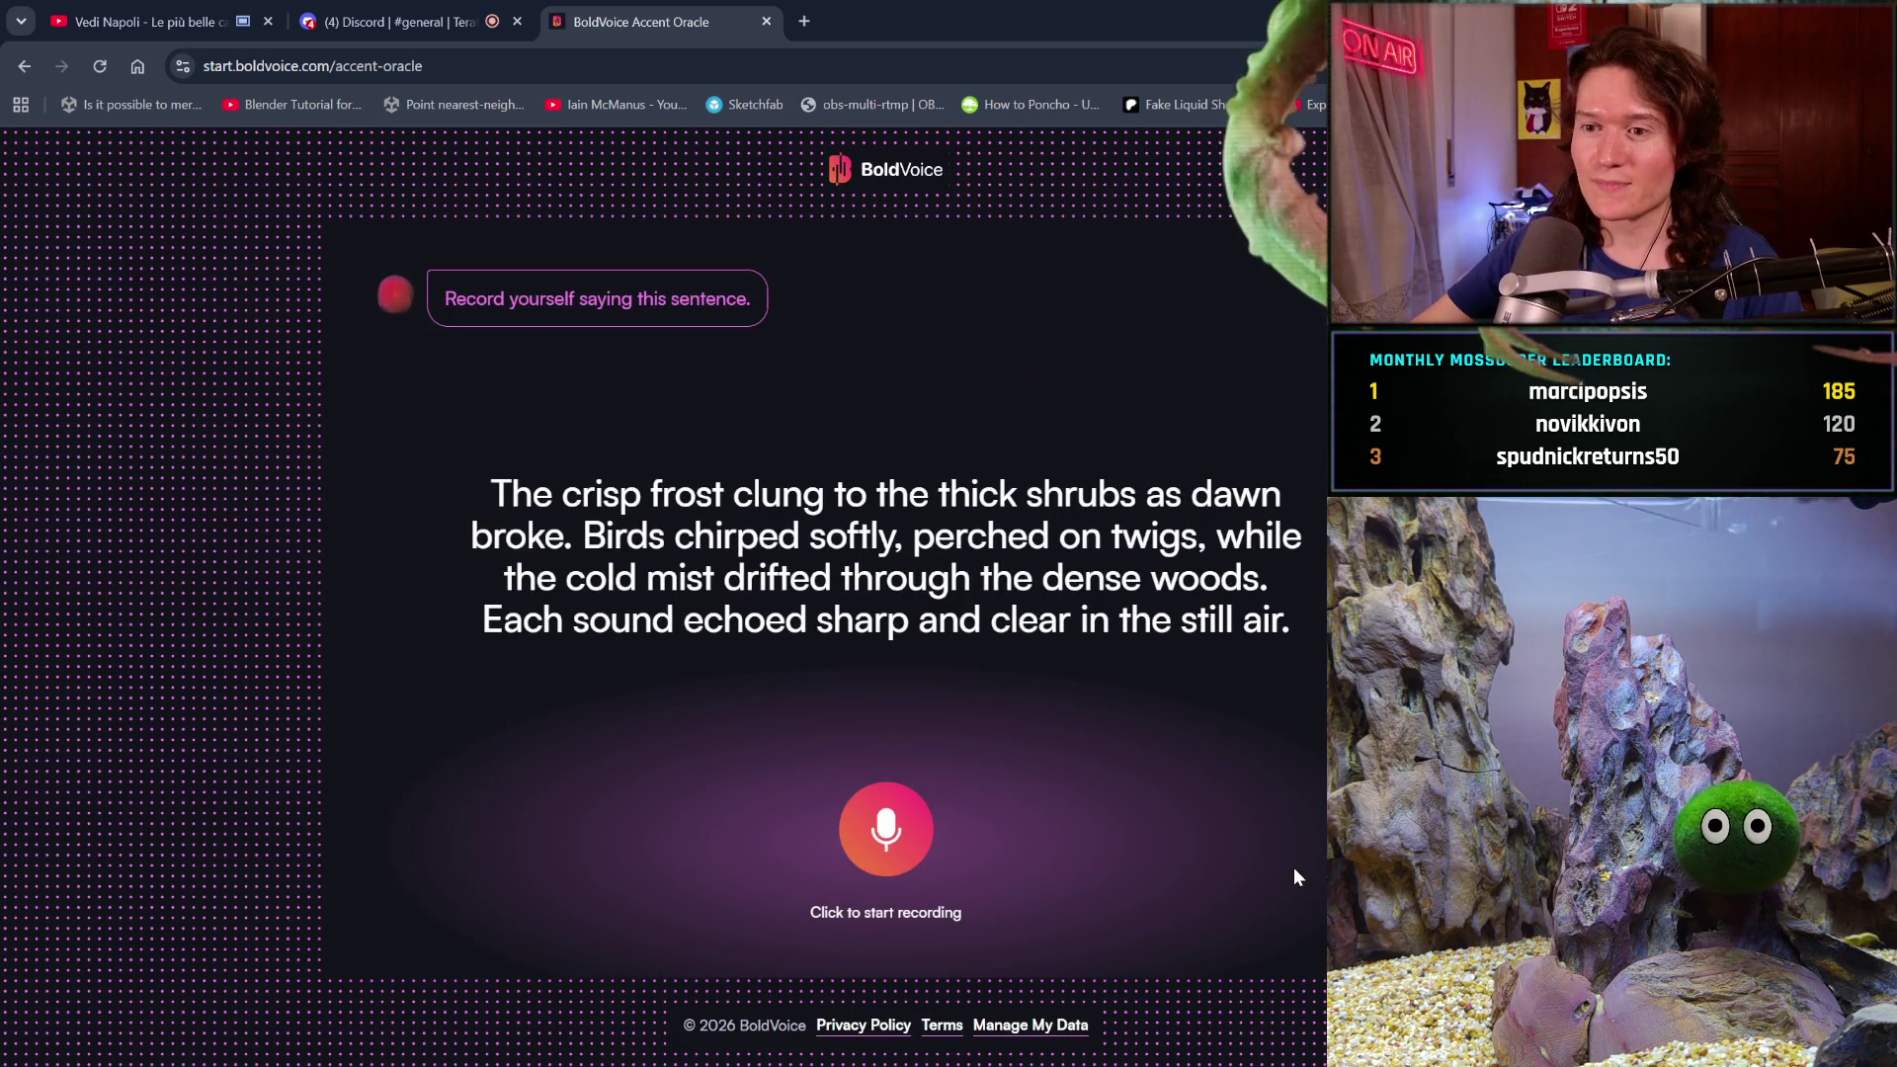
- Record the frost-and-birds sentence and submit it for the accent verdict
left_click(868, 828)
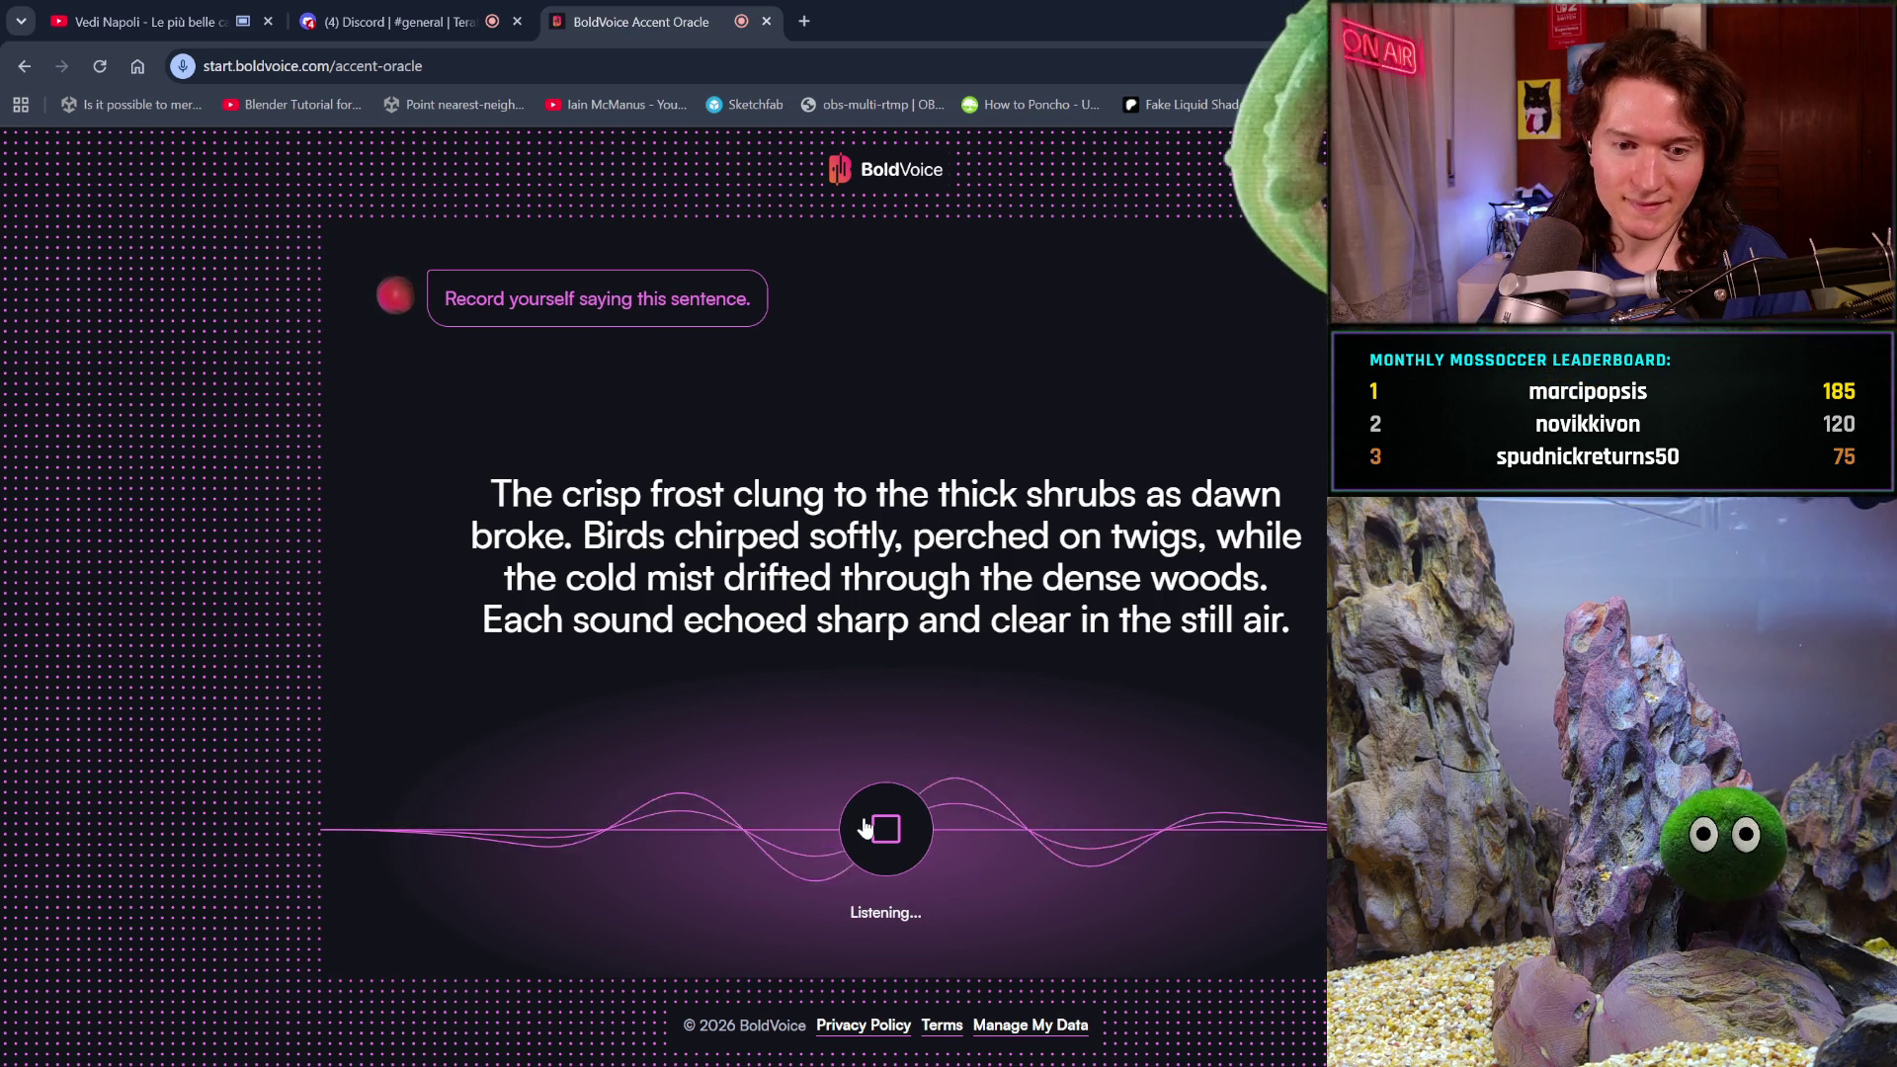
left_click(865, 826)
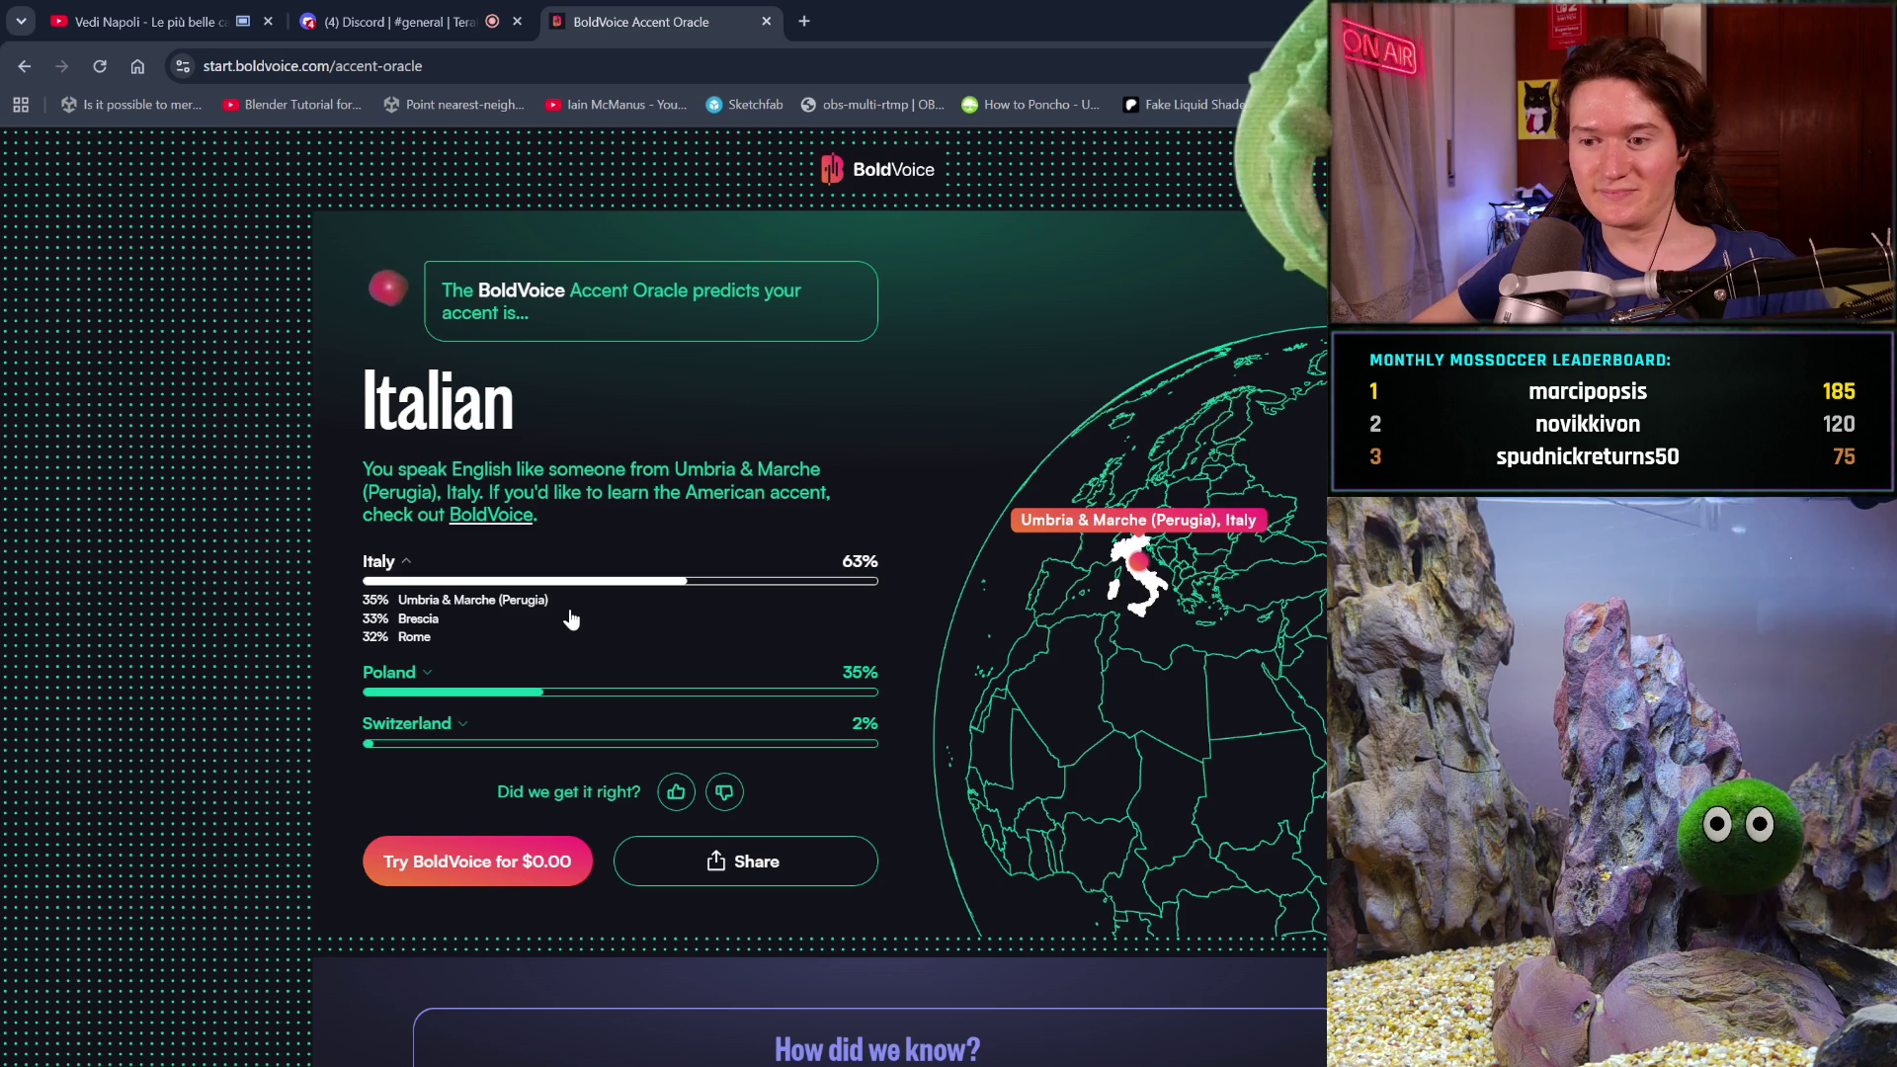
scroll(570, 619, "down", 2)
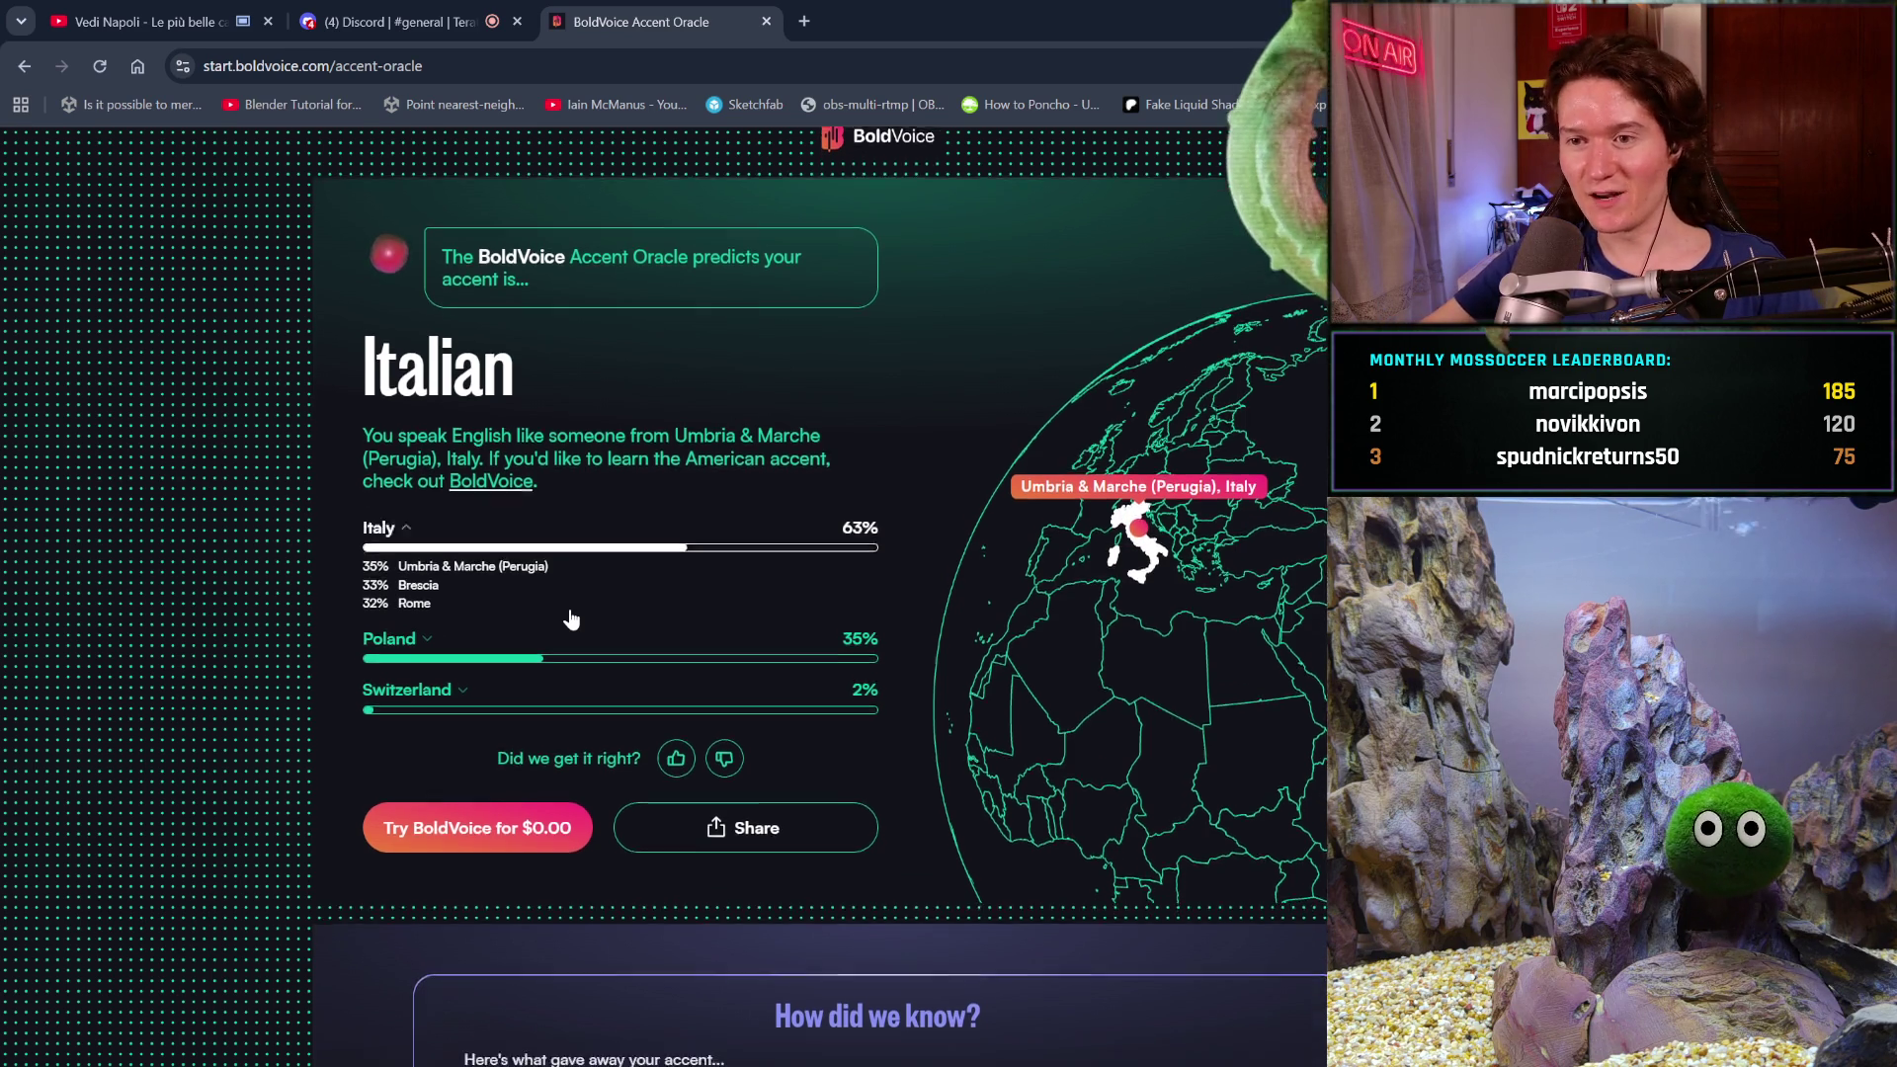
scroll(570, 618, "down", 3)
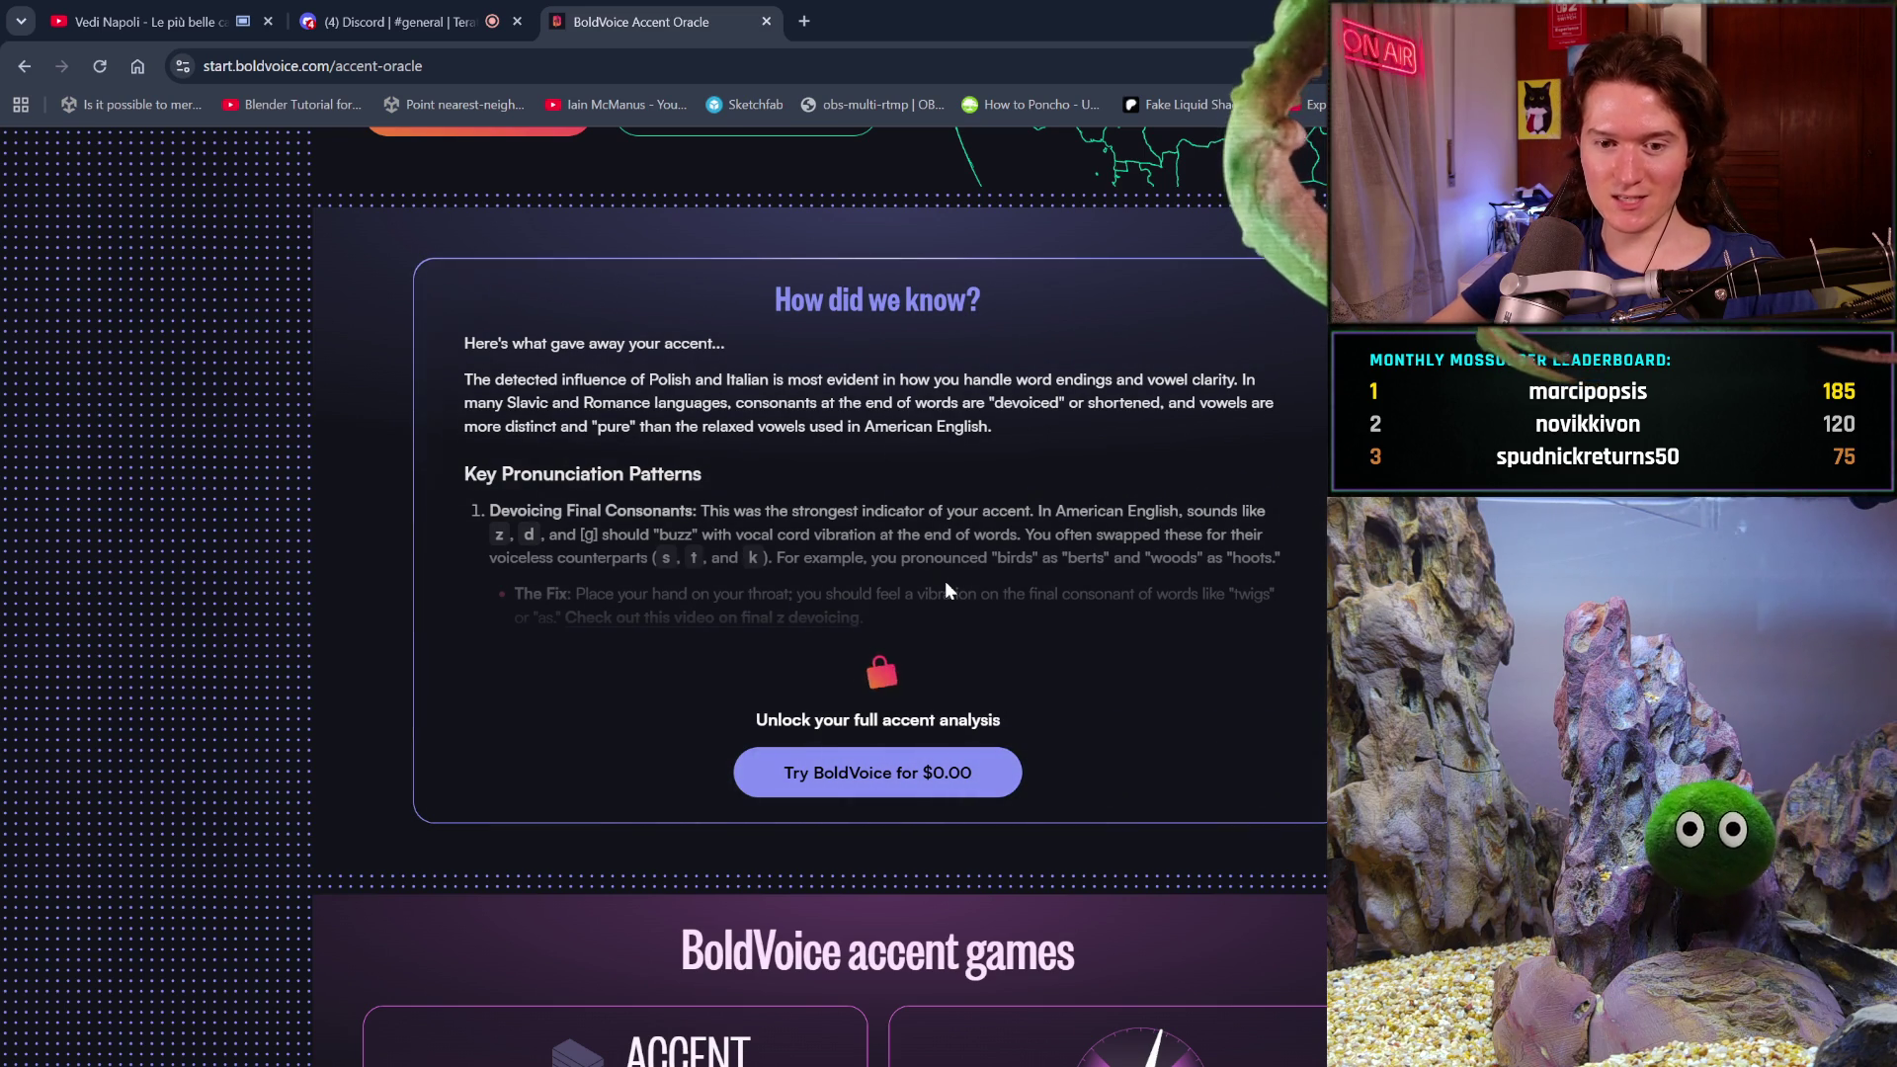
scroll(945, 585, "down", 1)
scroll(943, 590, "down", 2)
scroll(943, 594, "down", 1)
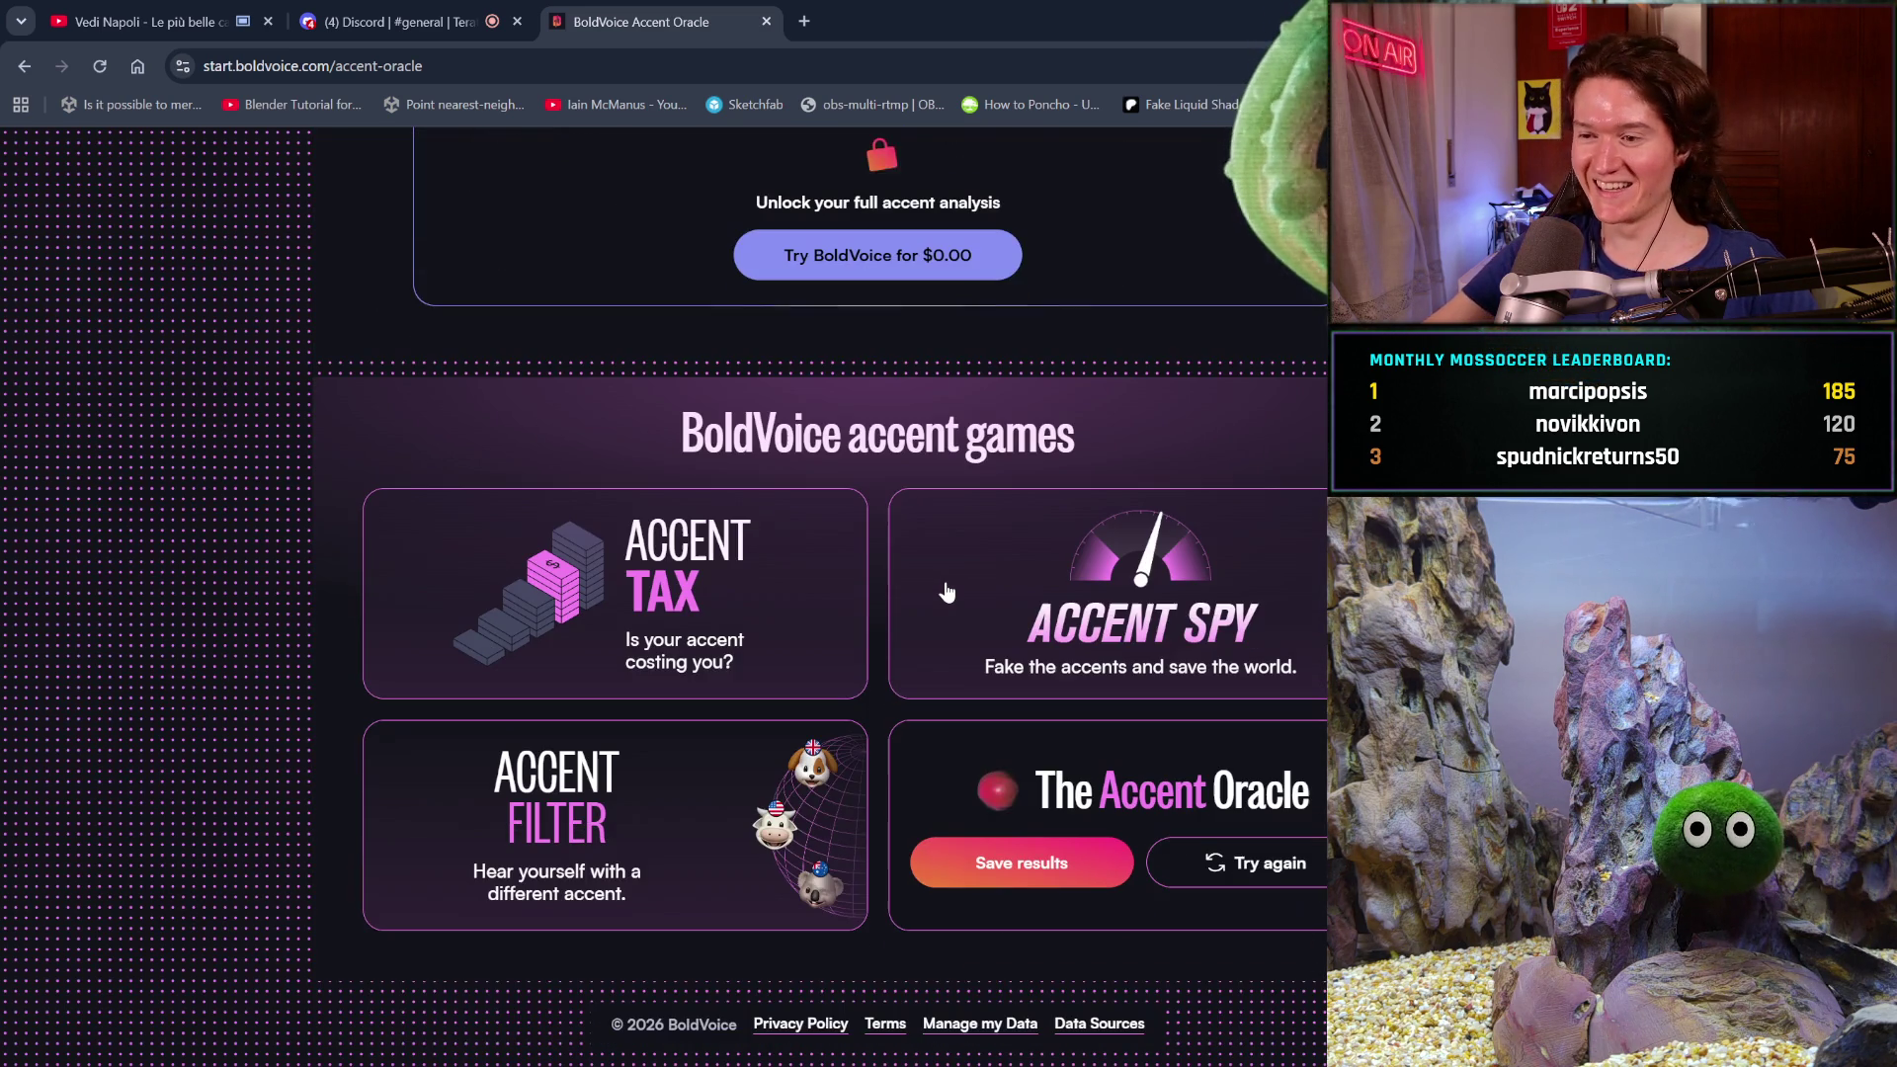
scroll(946, 592, "up", 4)
scroll(944, 580, "up", 2)
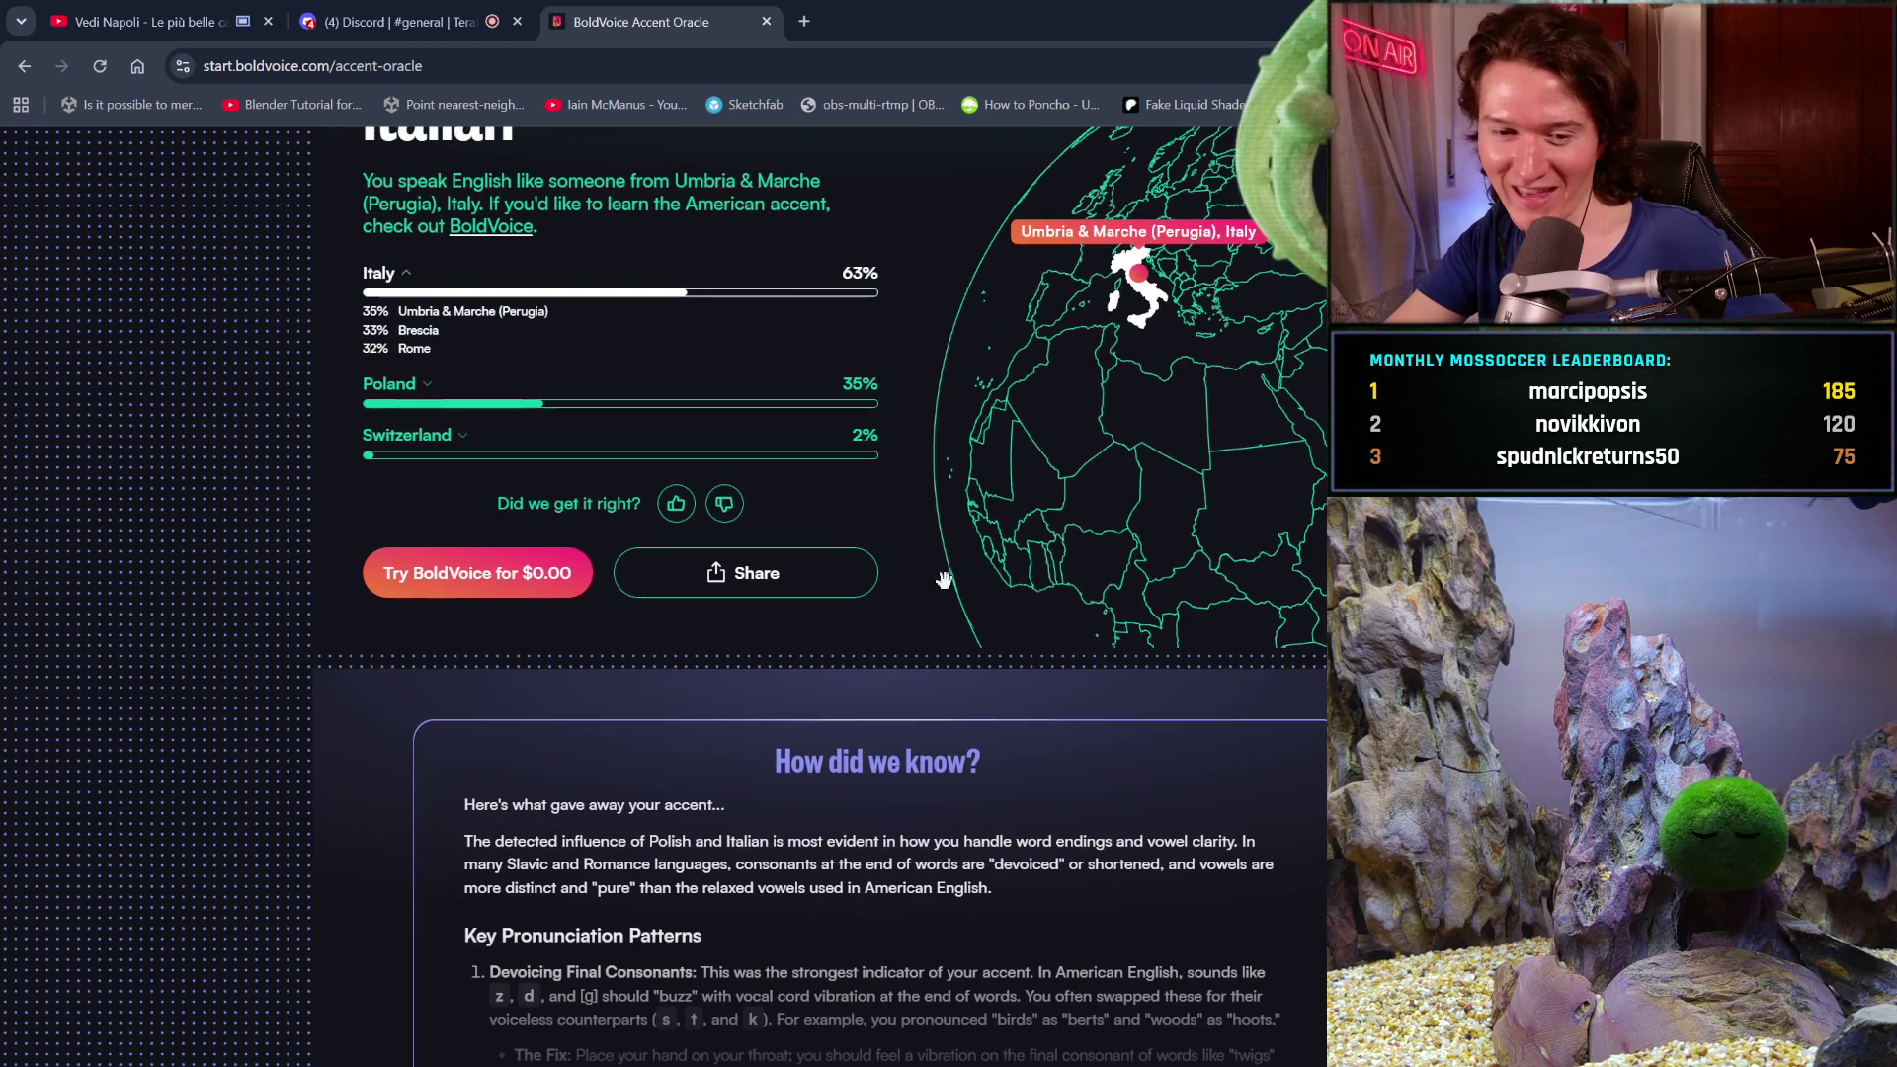
scroll(944, 580, "up", 2)
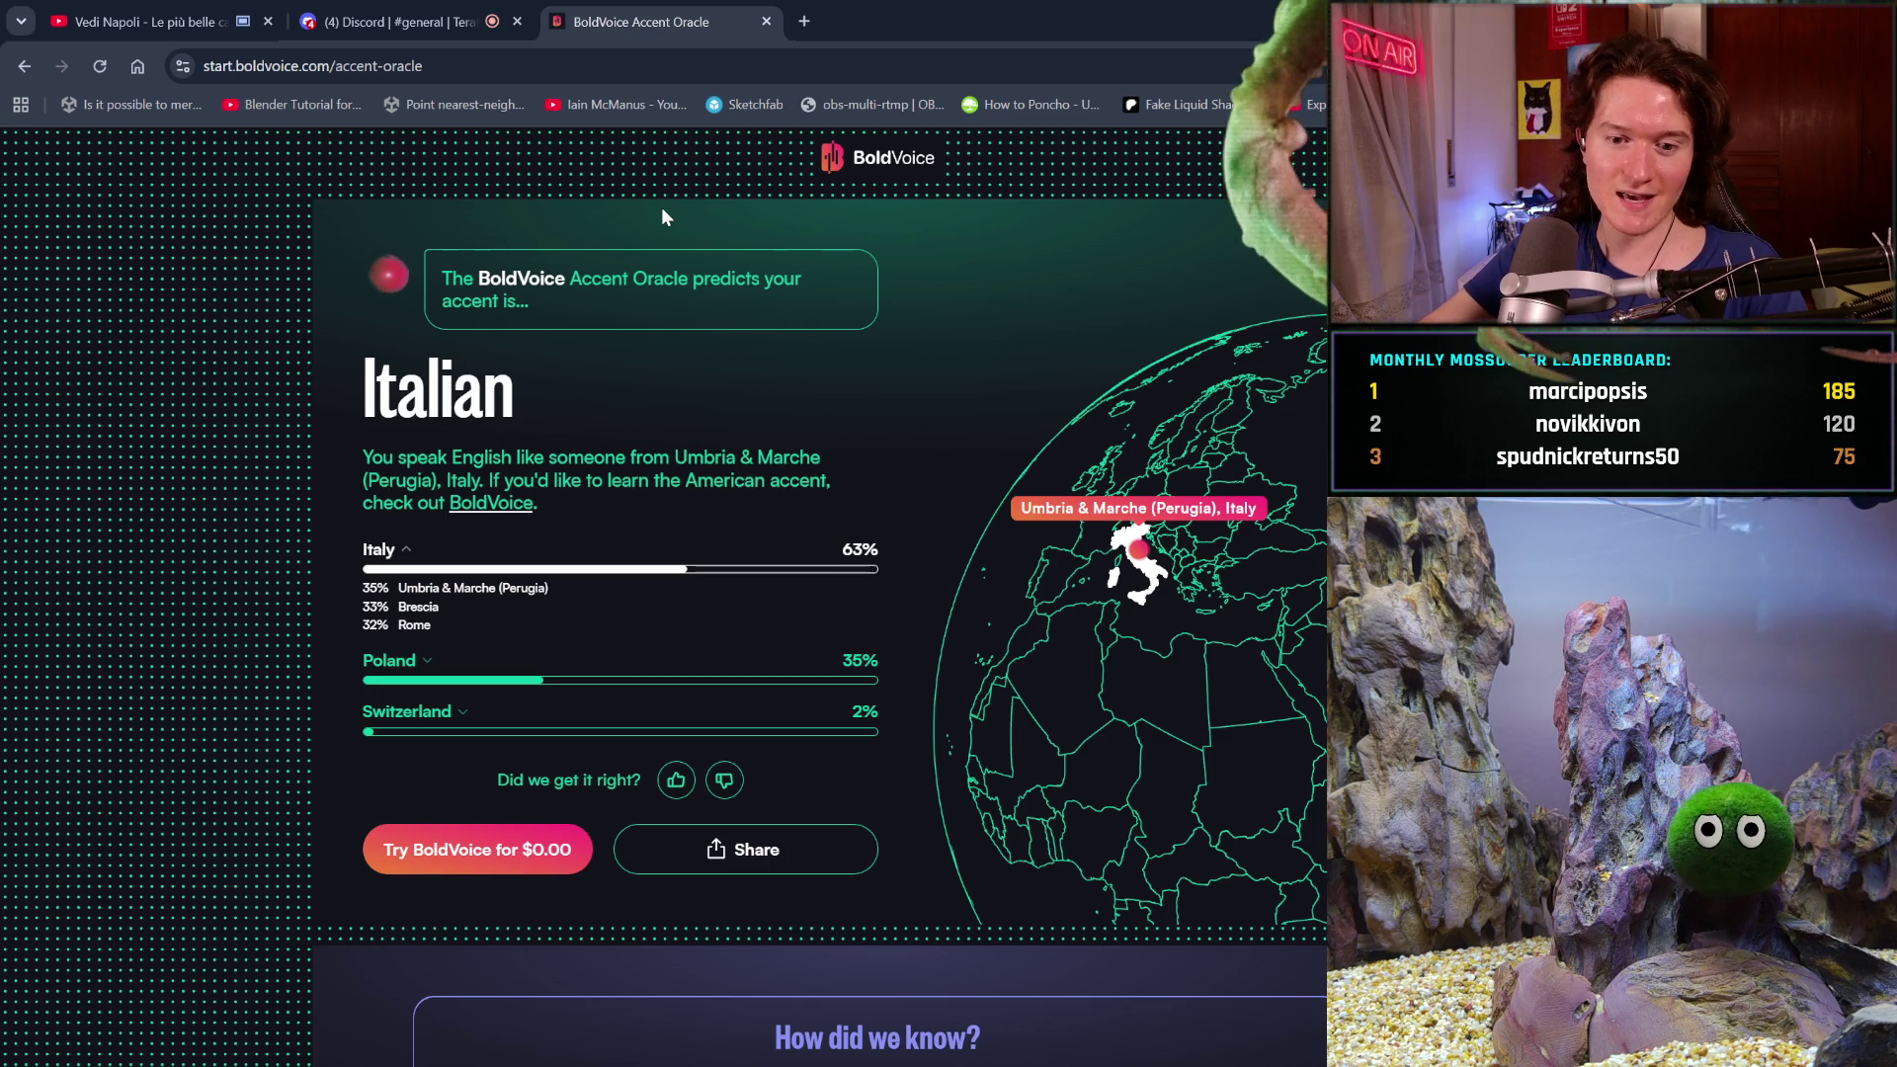
- Close the BoldVoice tab and play the Vedi Napoli Italian songs video
left_click(766, 22)
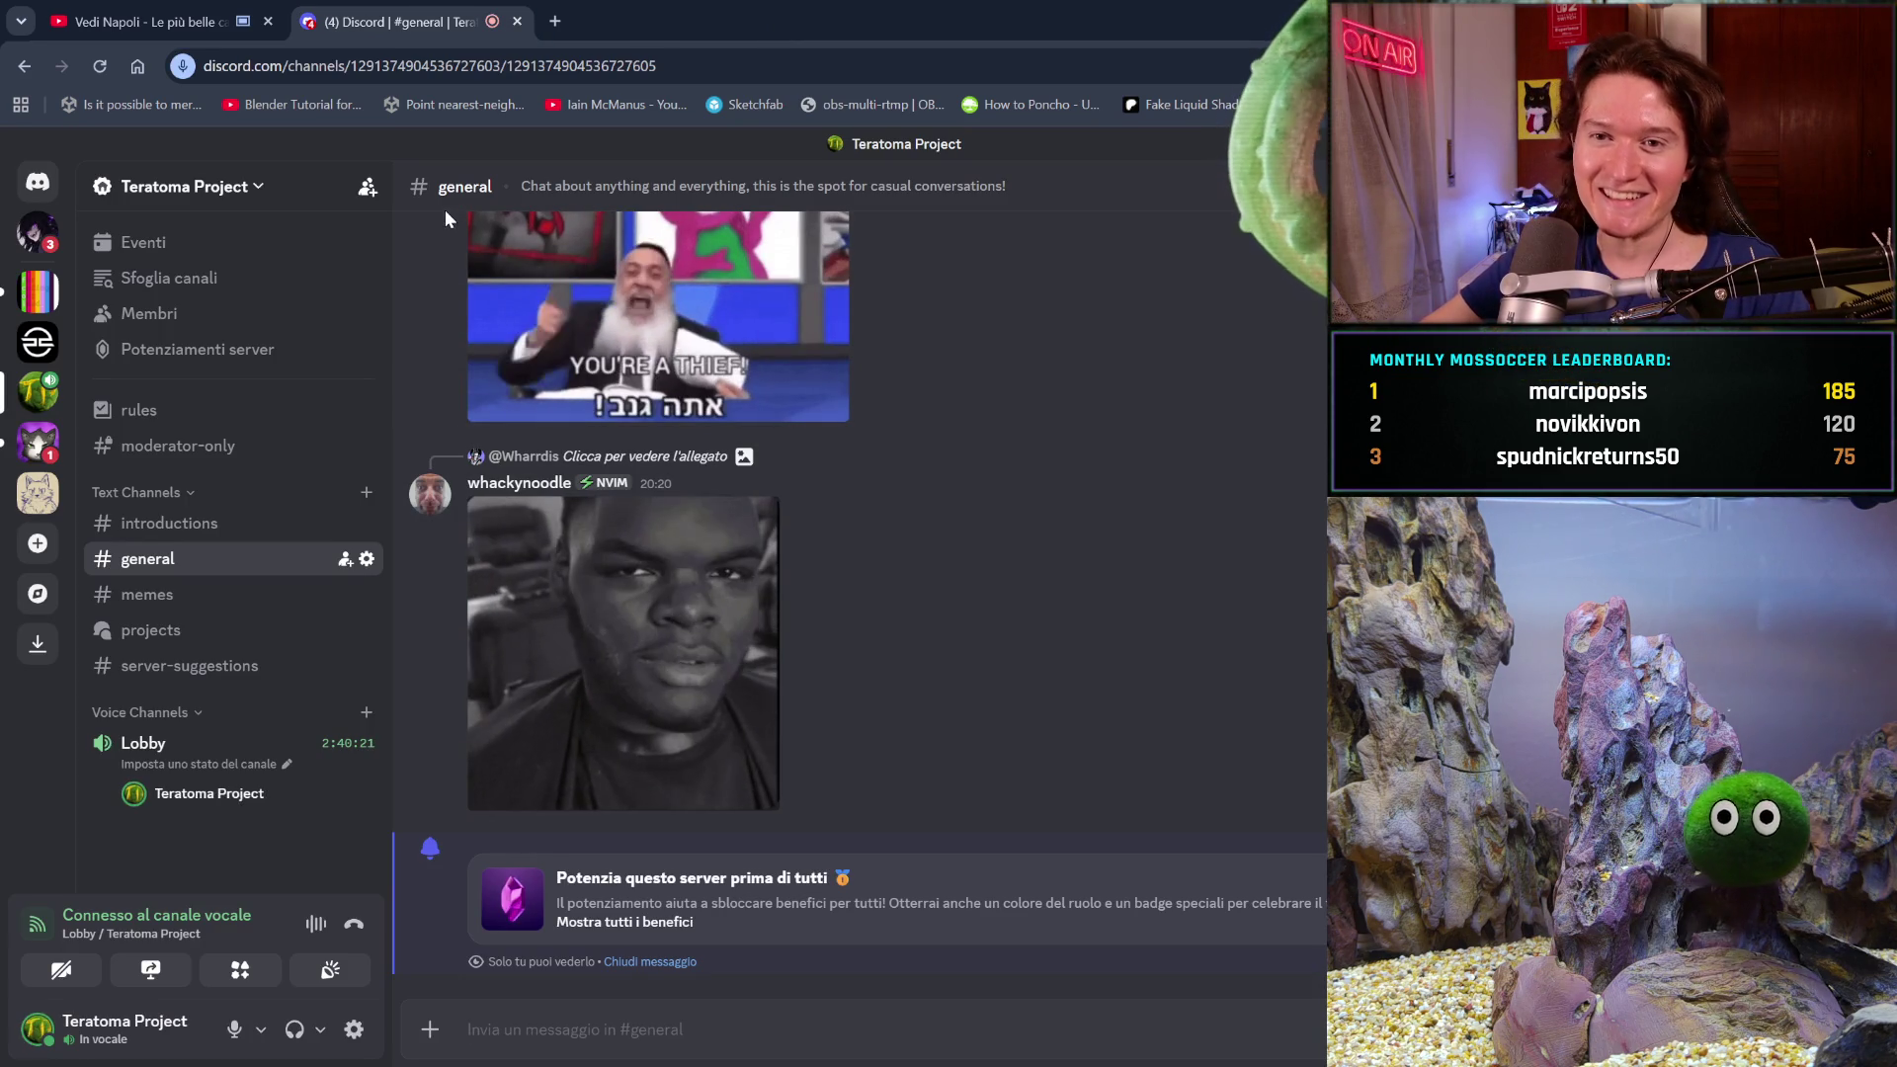
left_click(163, 21)
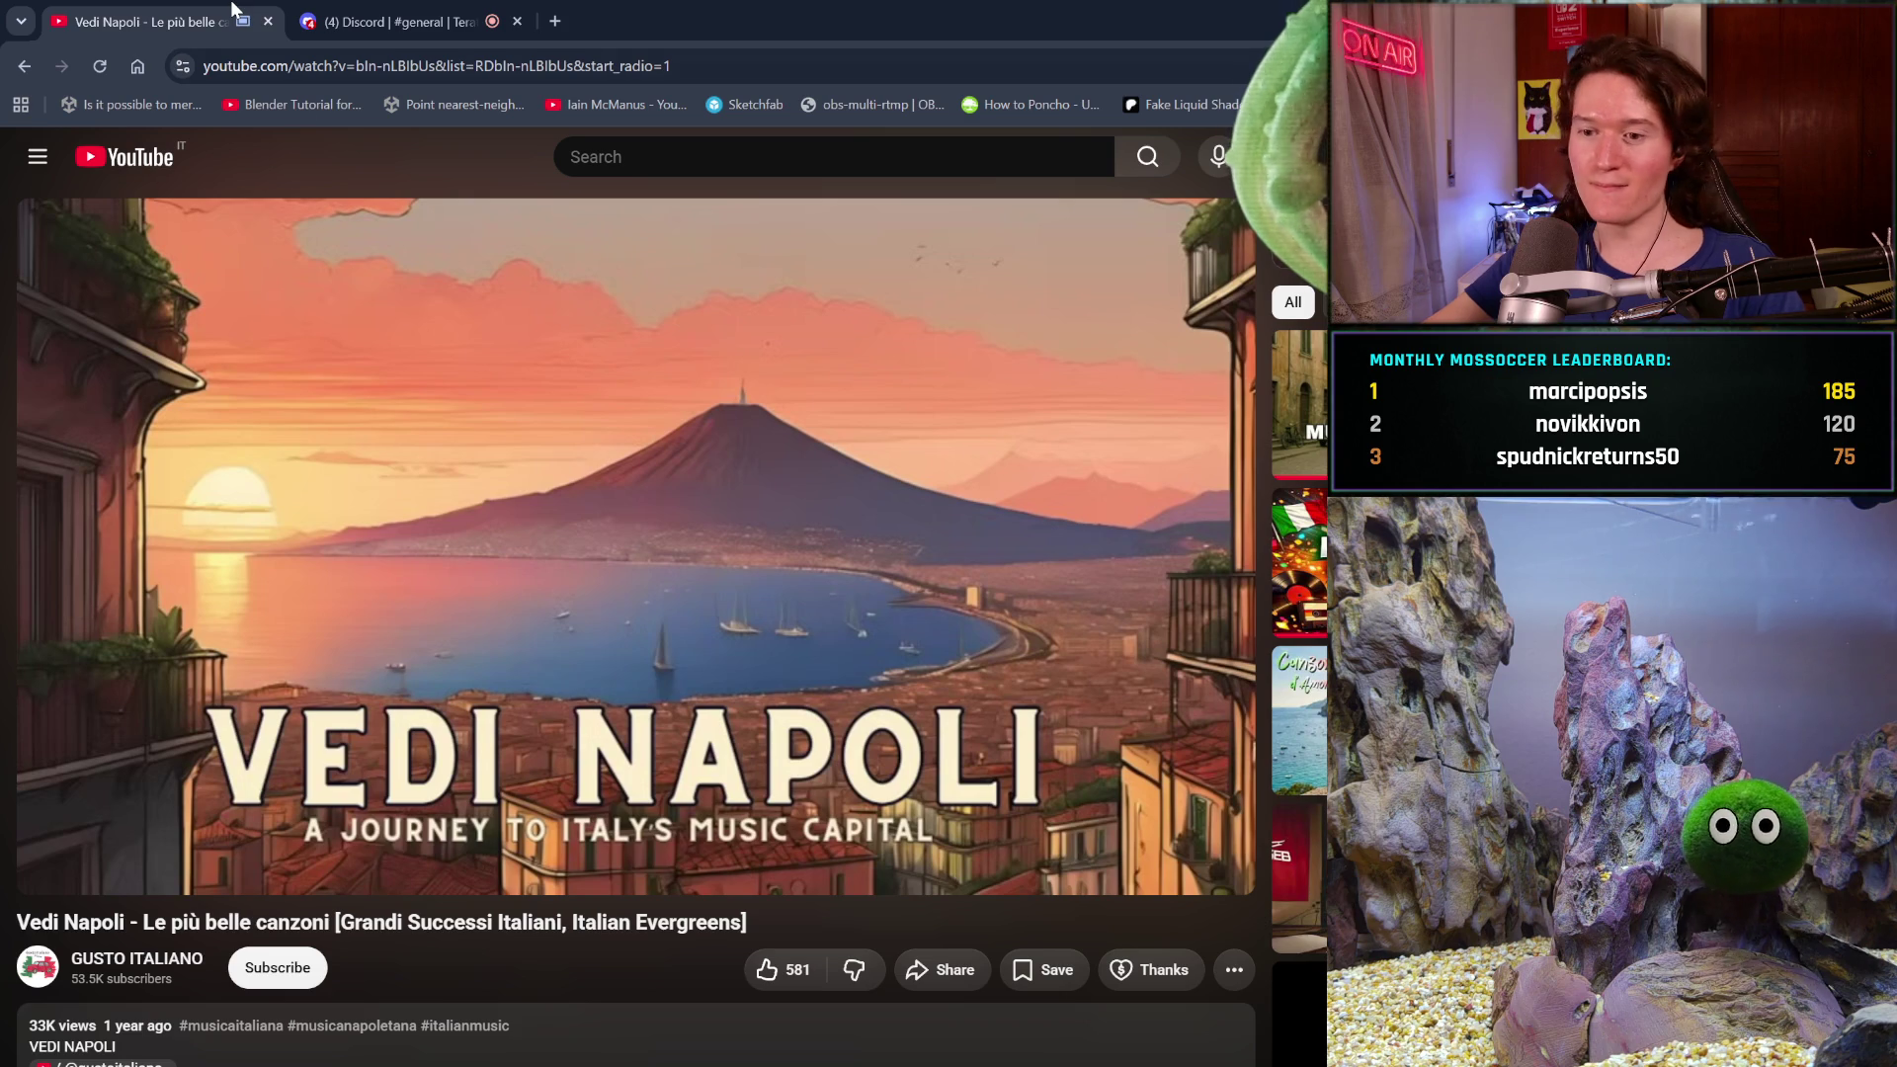
left_click(530, 419)
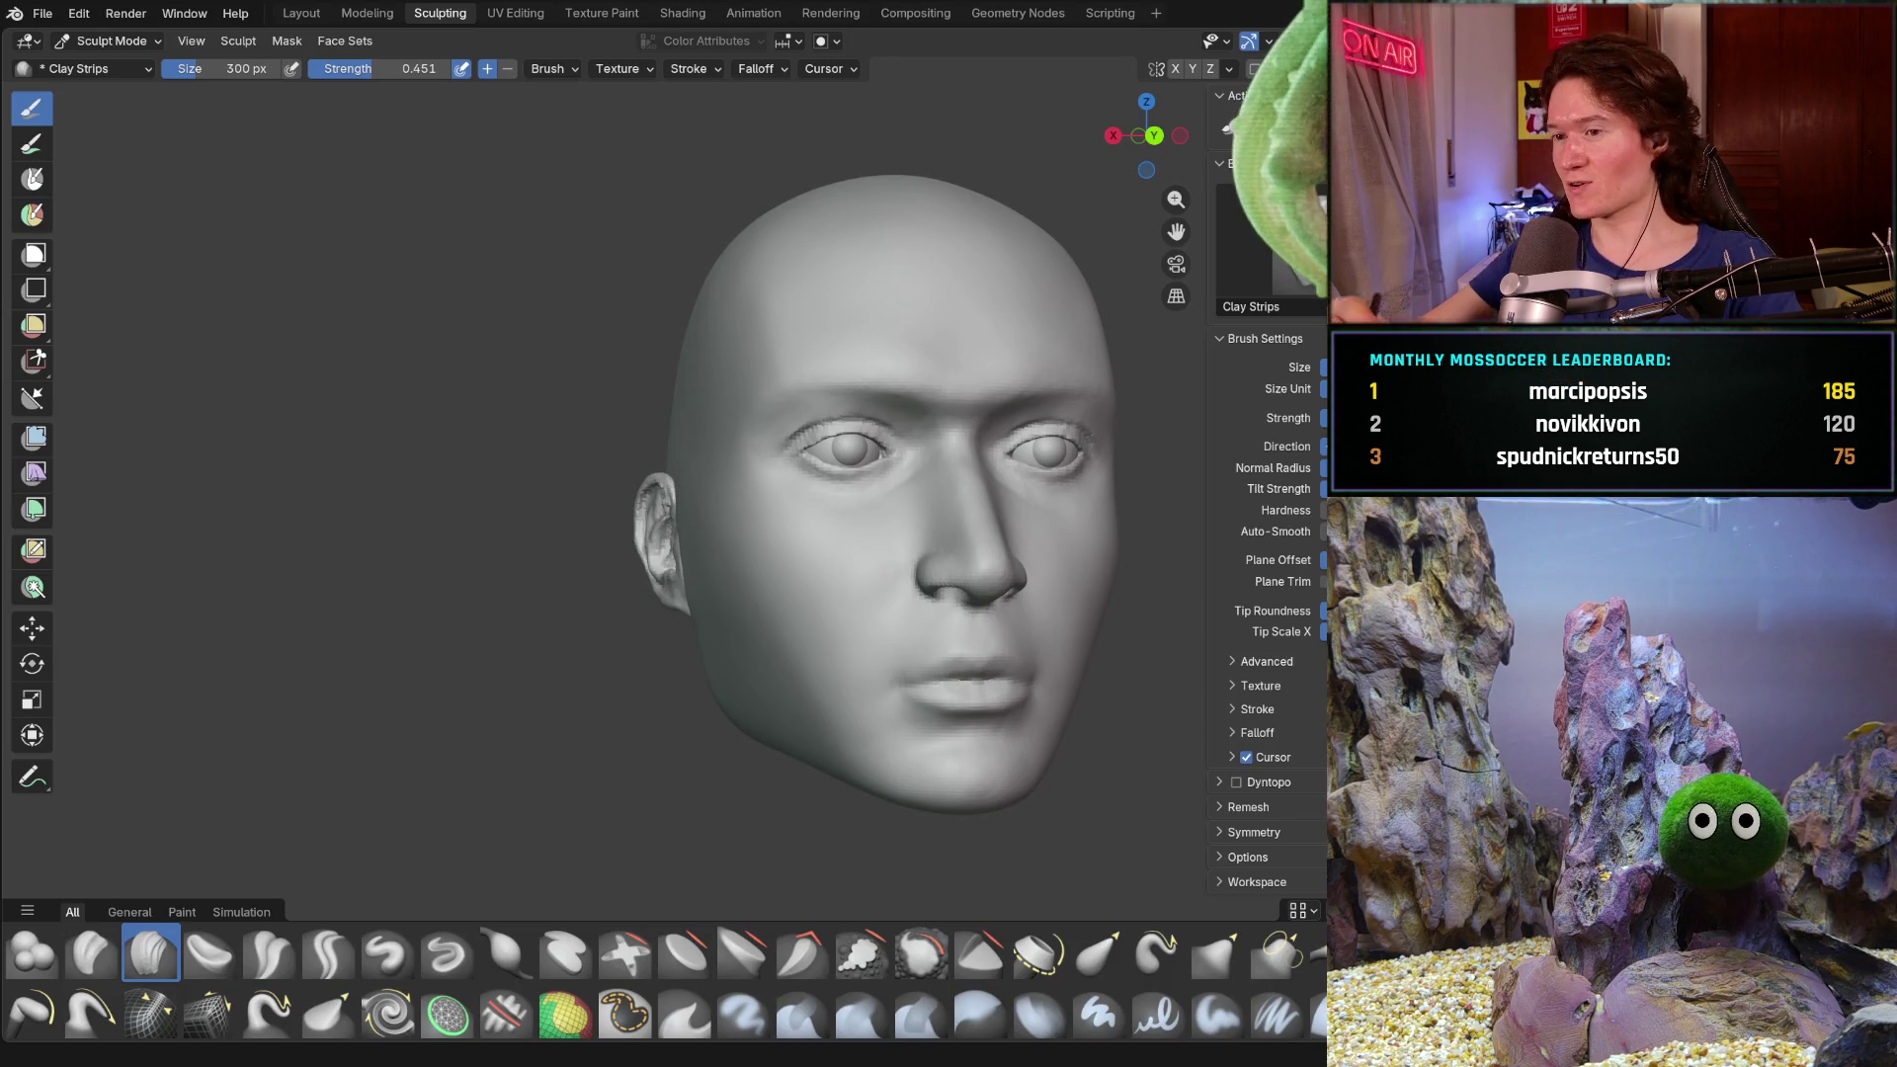
- Inspect the head sculpt from the front, right profile and back, then frame the ear and jaw
middle_click_drag(800, 640, 932, 666)
scroll(857, 641, "down", 4)
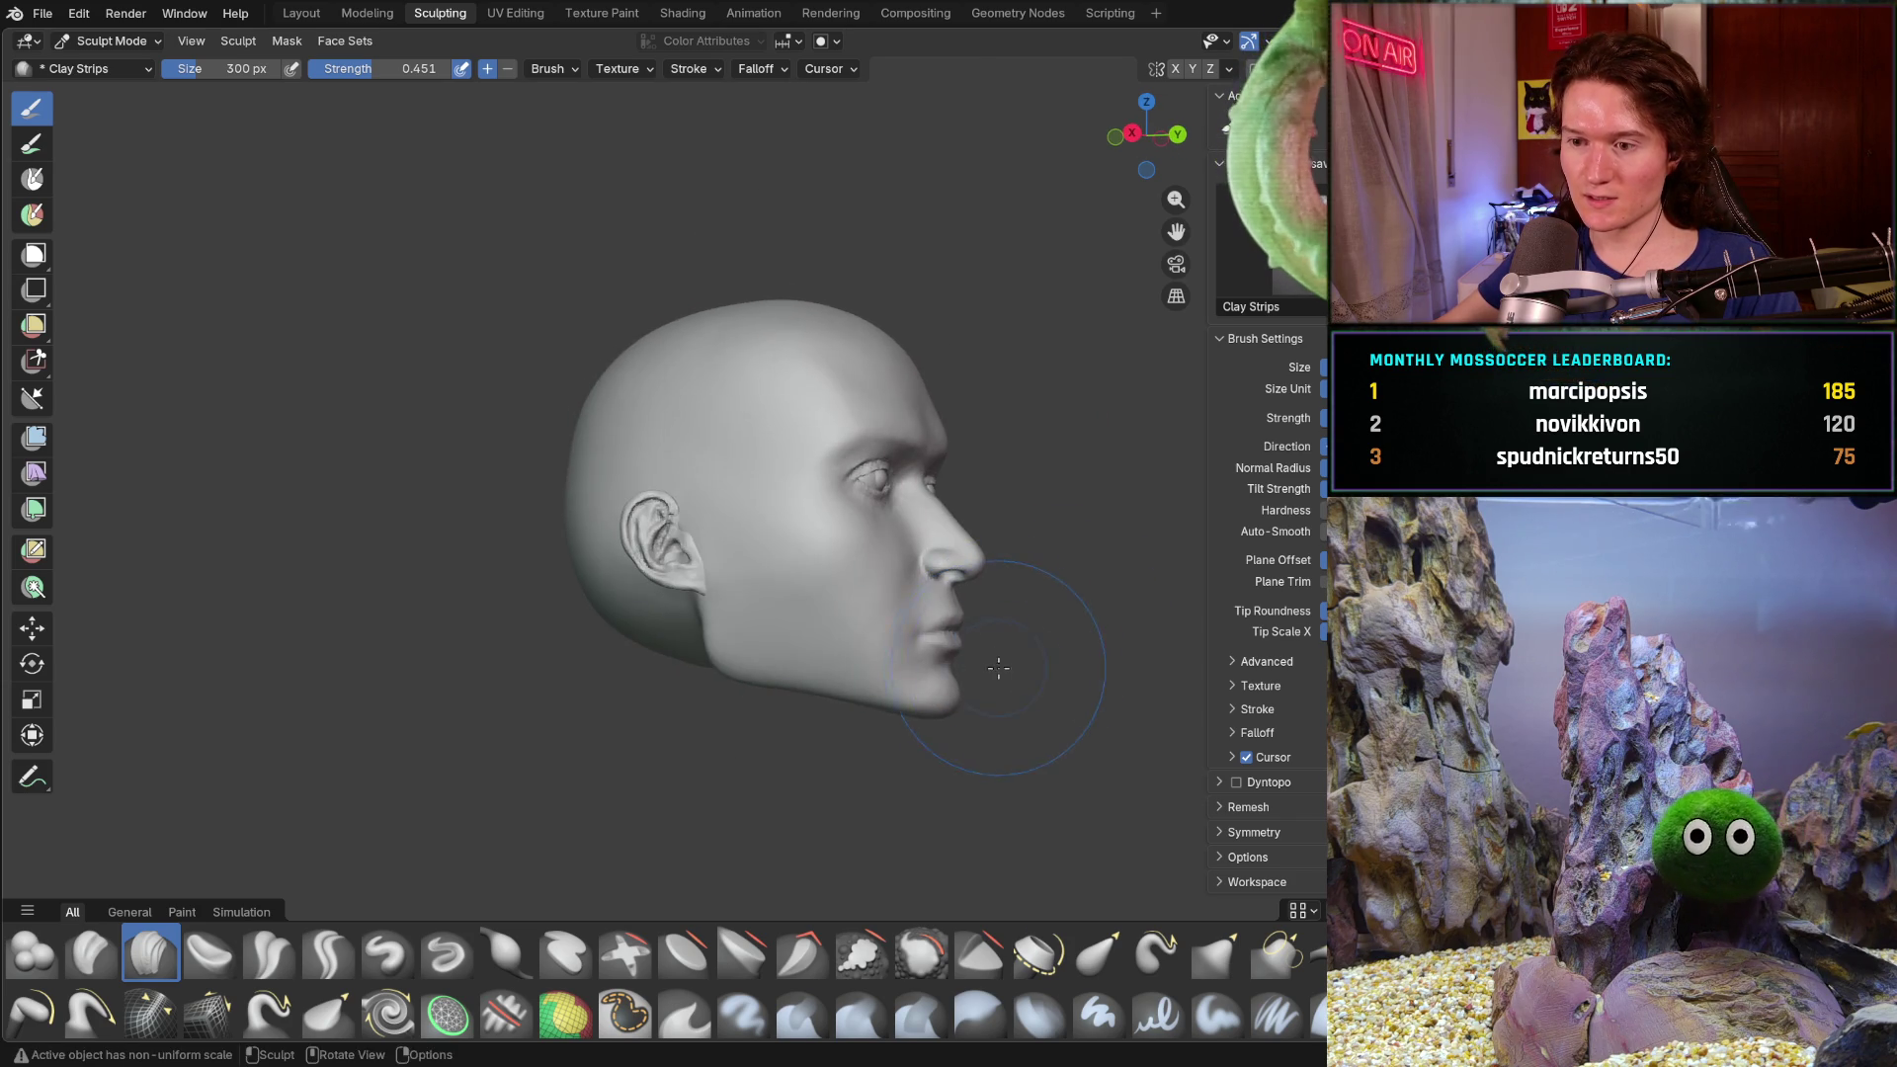
mouse_move(934, 665)
middle_mouse_down()
mouse_move(617, 750)
mouse_move(682, 667)
mouse_move(800, 637)
middle_mouse_up()
key("KP_1")
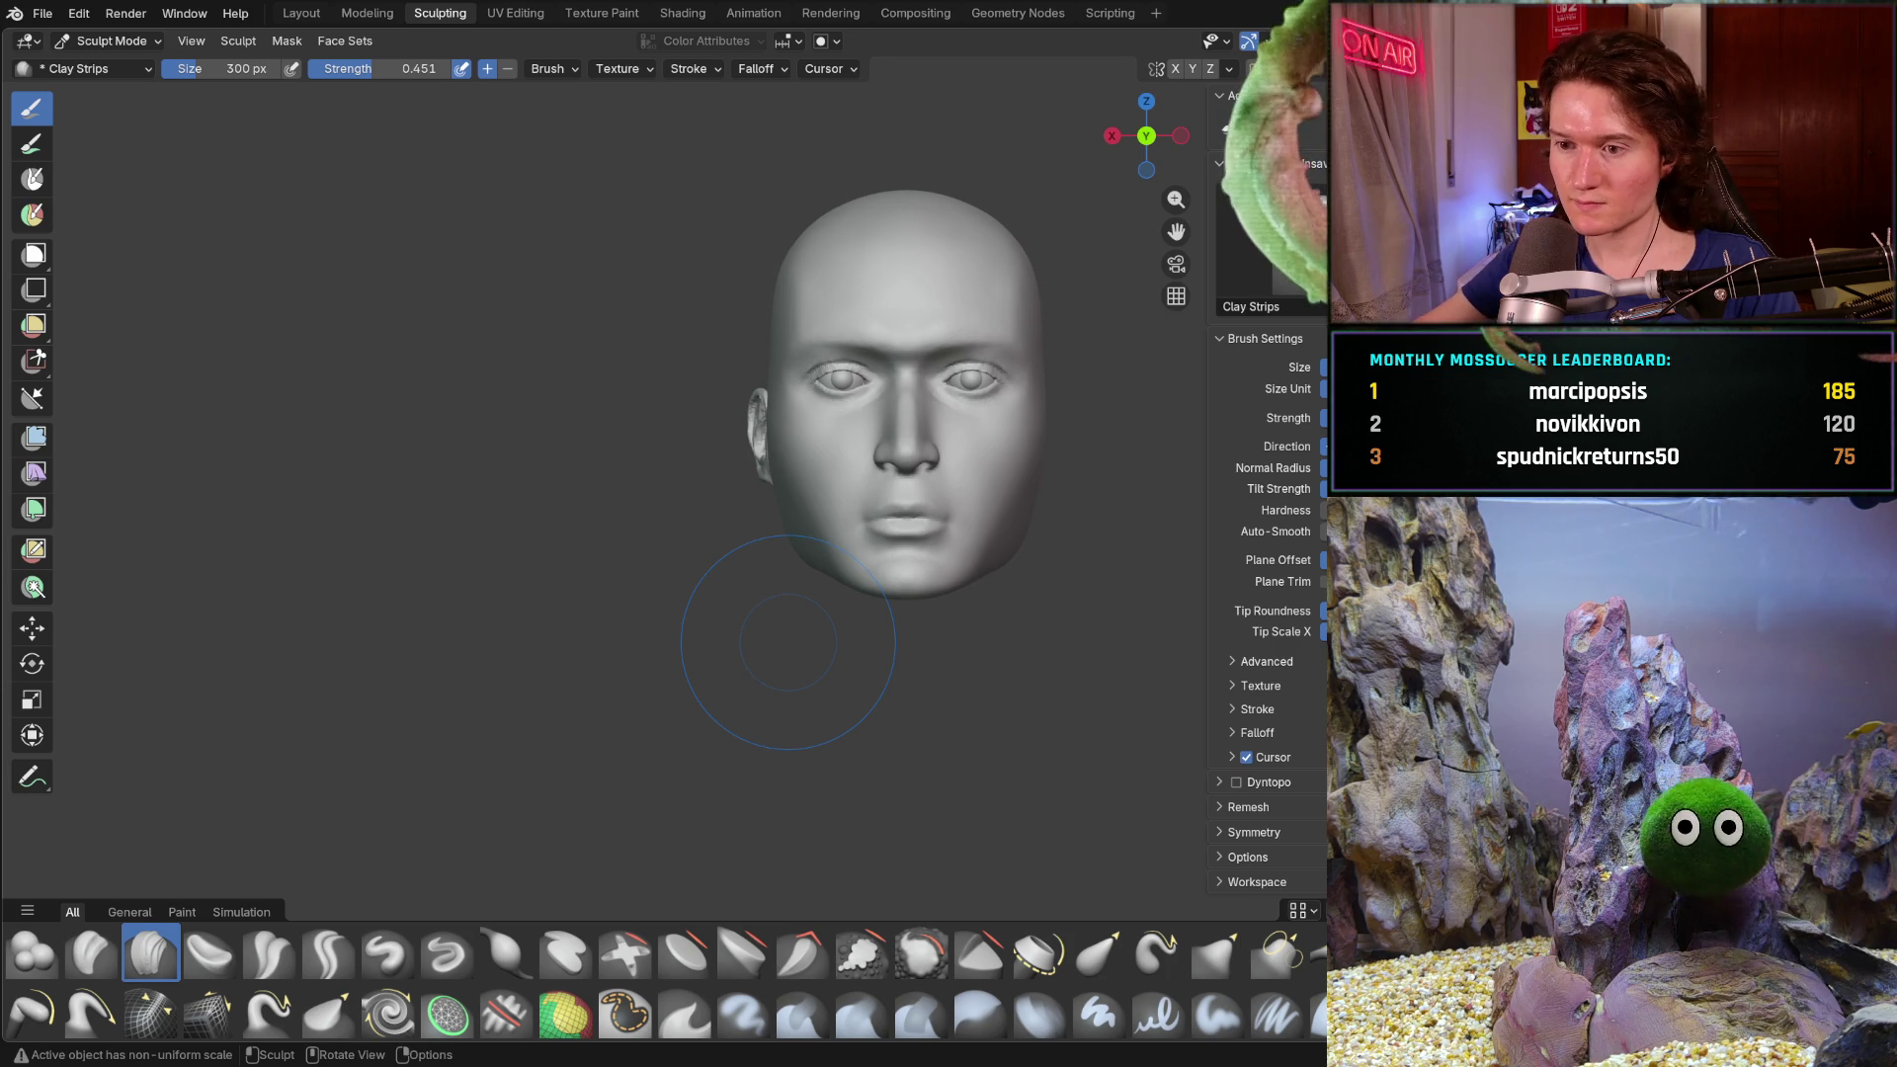
mouse_move(754, 584)
middle_mouse_down()
mouse_move(900, 642)
mouse_move(746, 591)
mouse_move(777, 576)
middle_mouse_up()
scroll(900, 642, "up", 4)
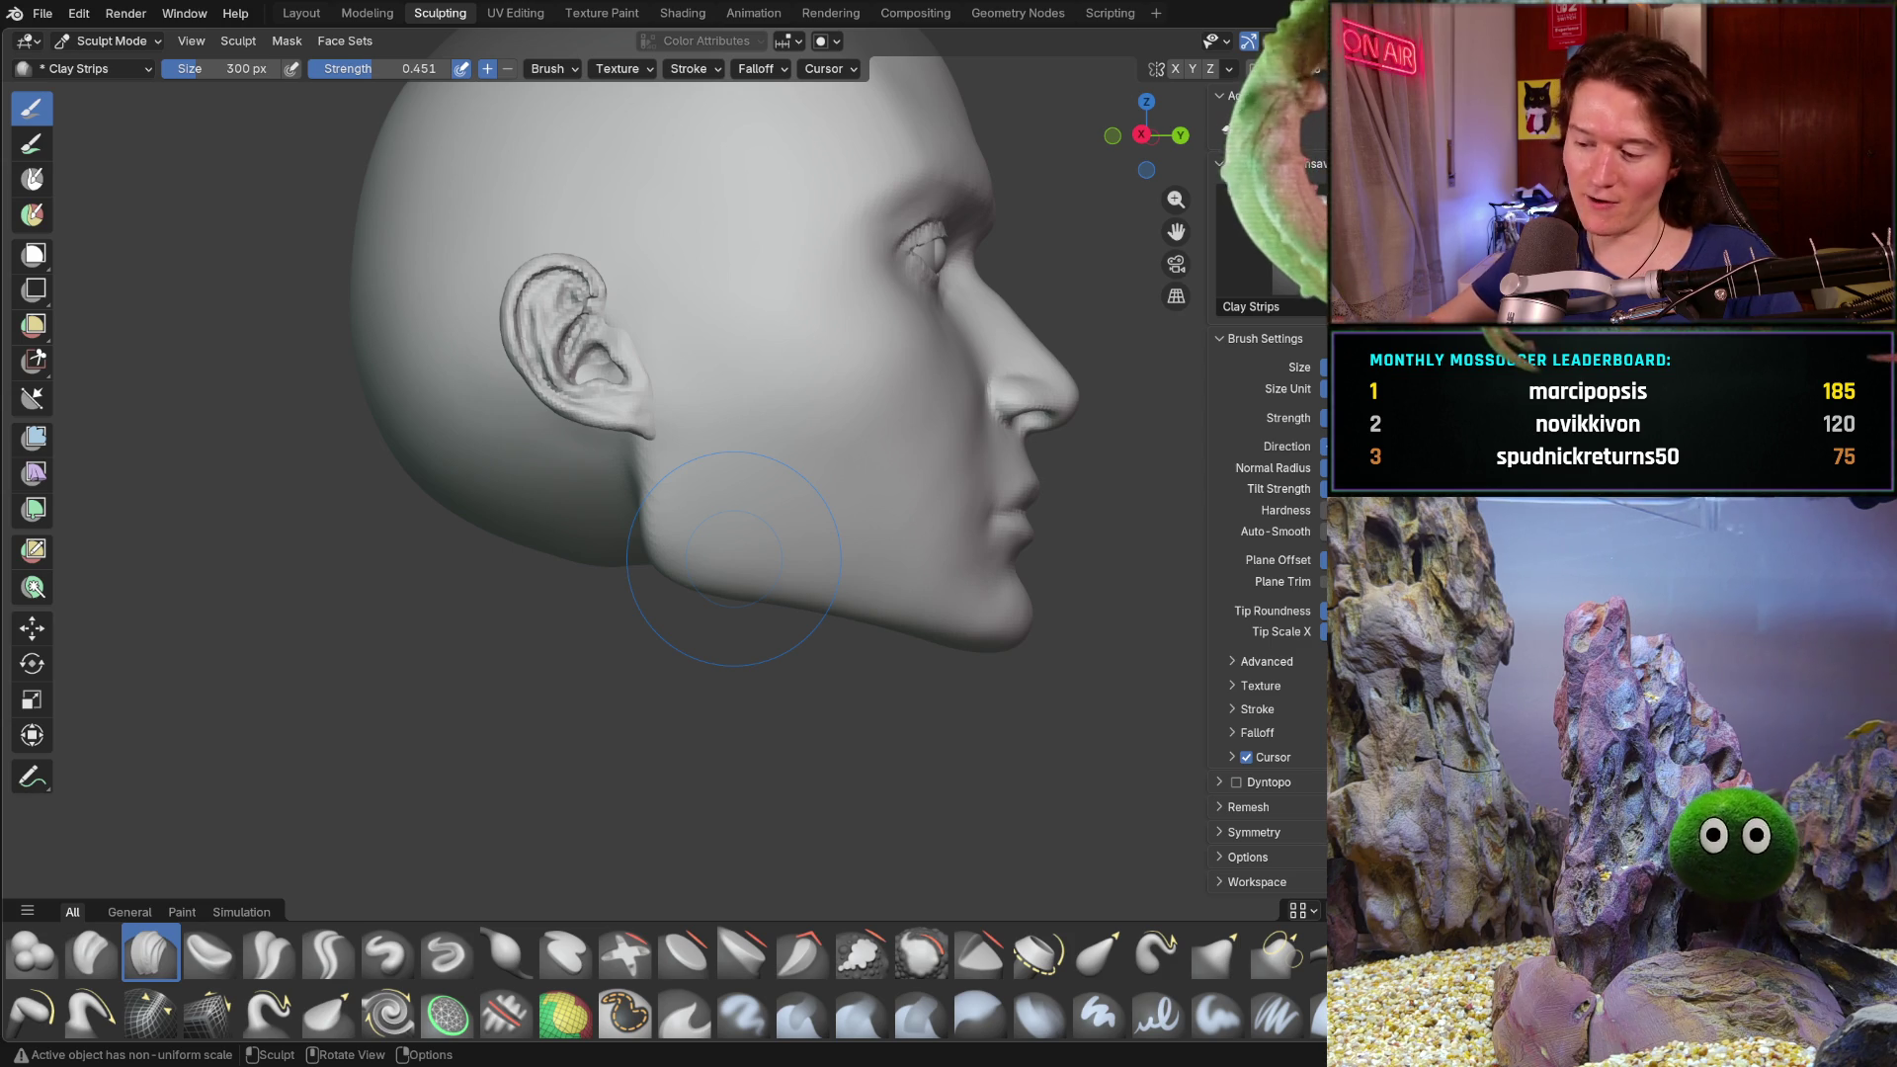
middle_click_drag(734, 559, 379, 560)
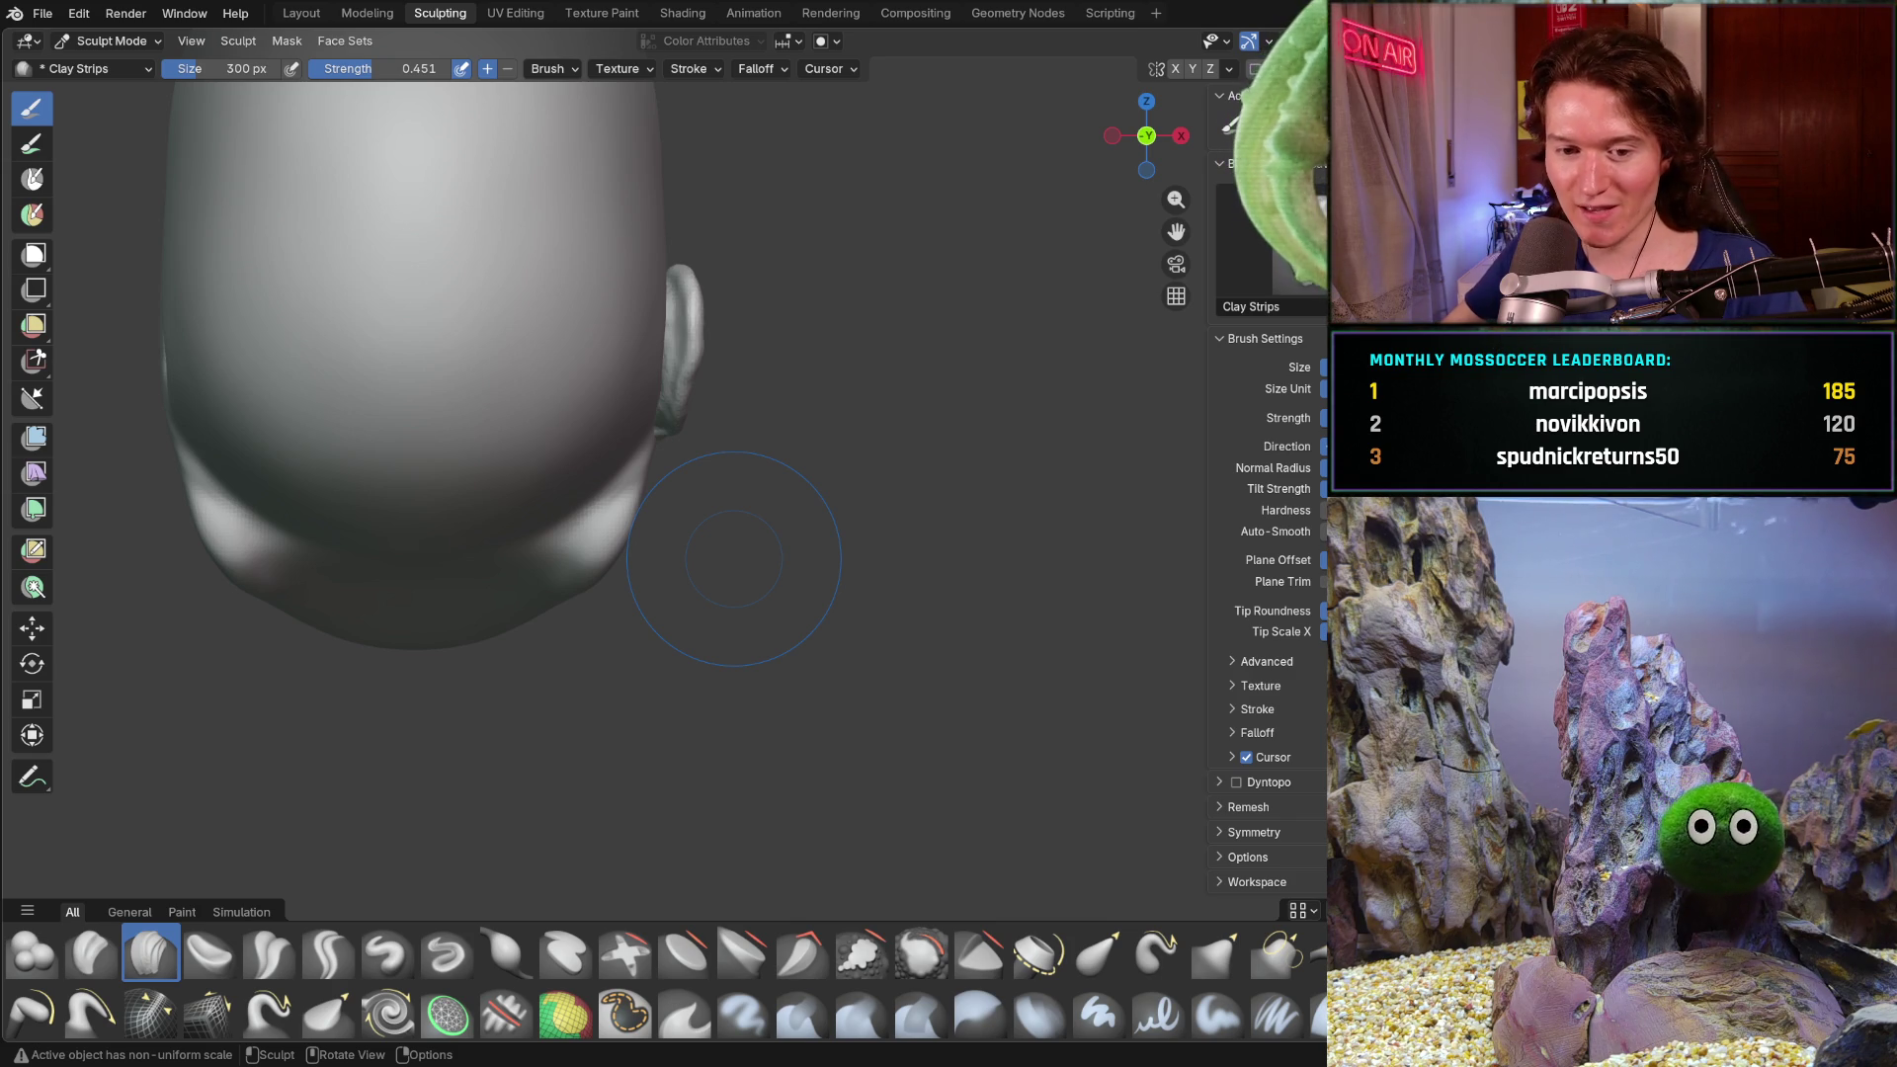
middle_click_drag(529, 691, 476, 600)
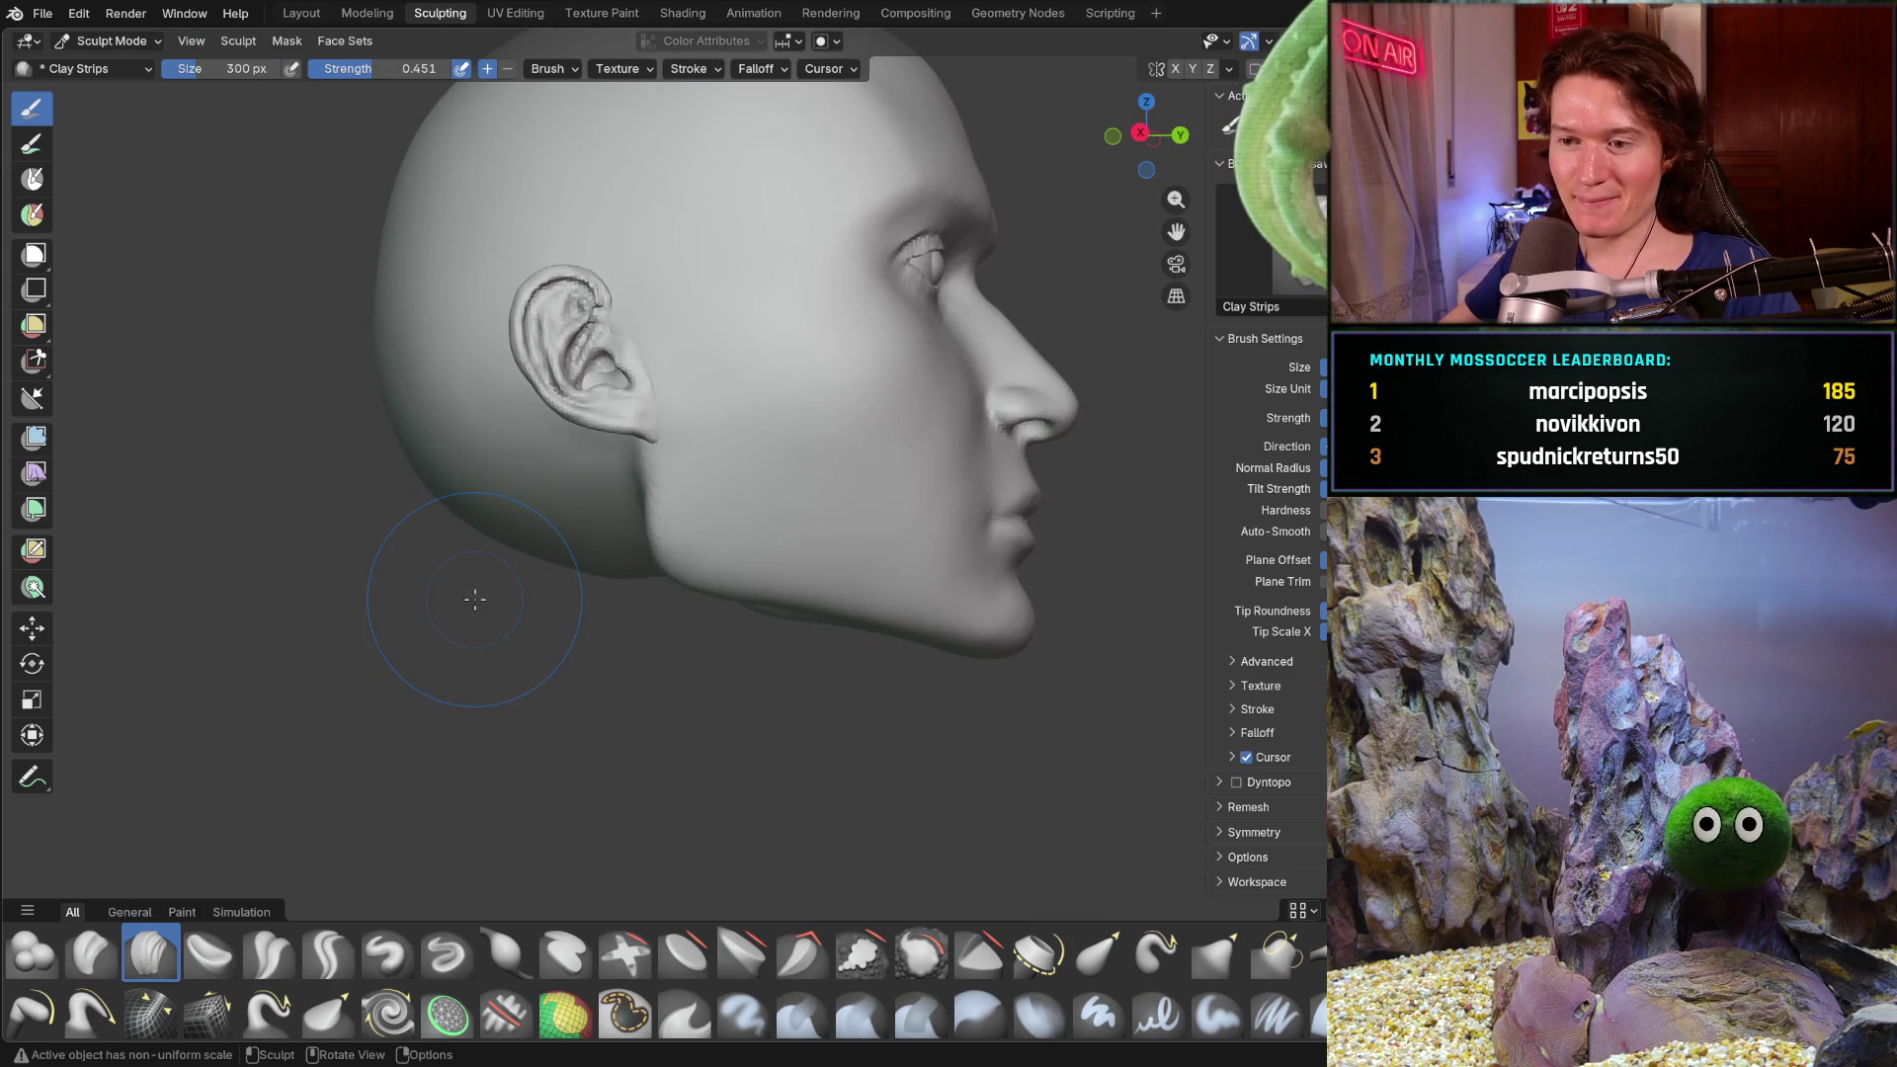
key("KP_1")
key("KP_3")
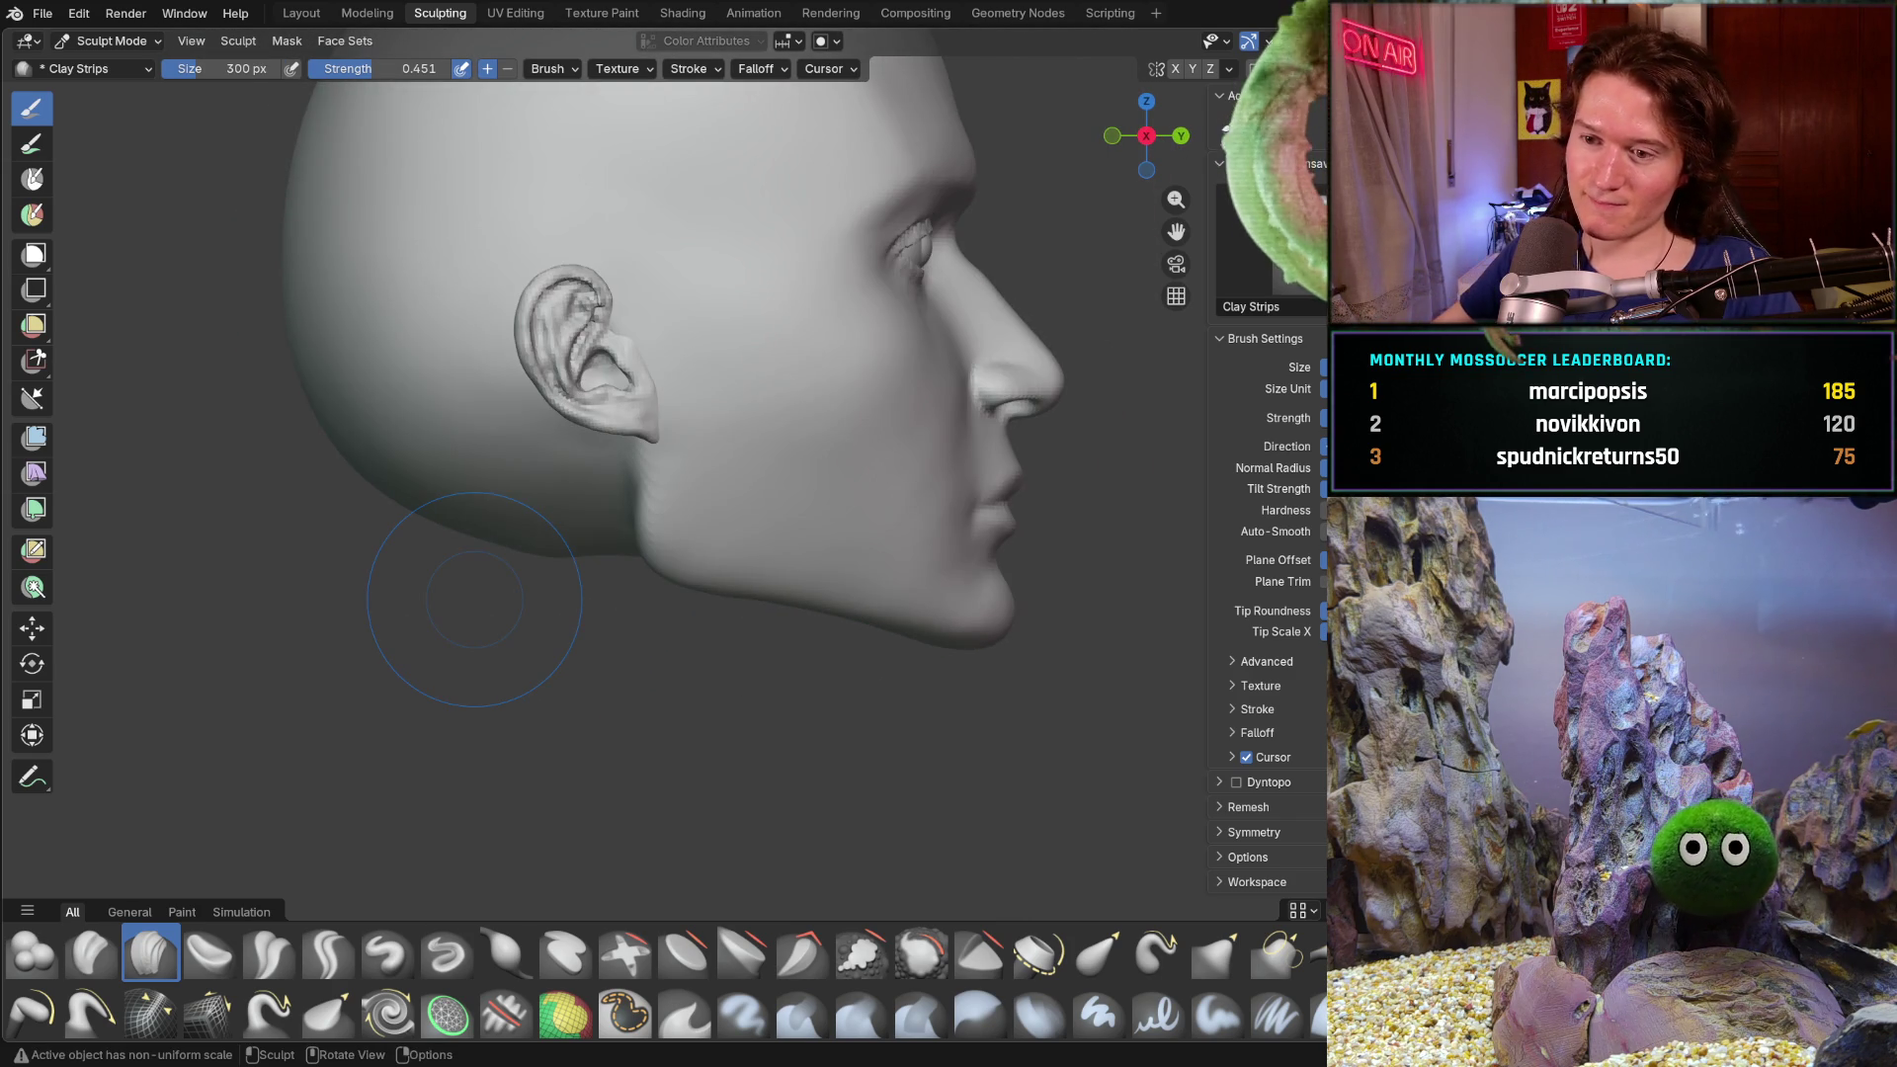
scroll(474, 599, "up", 2)
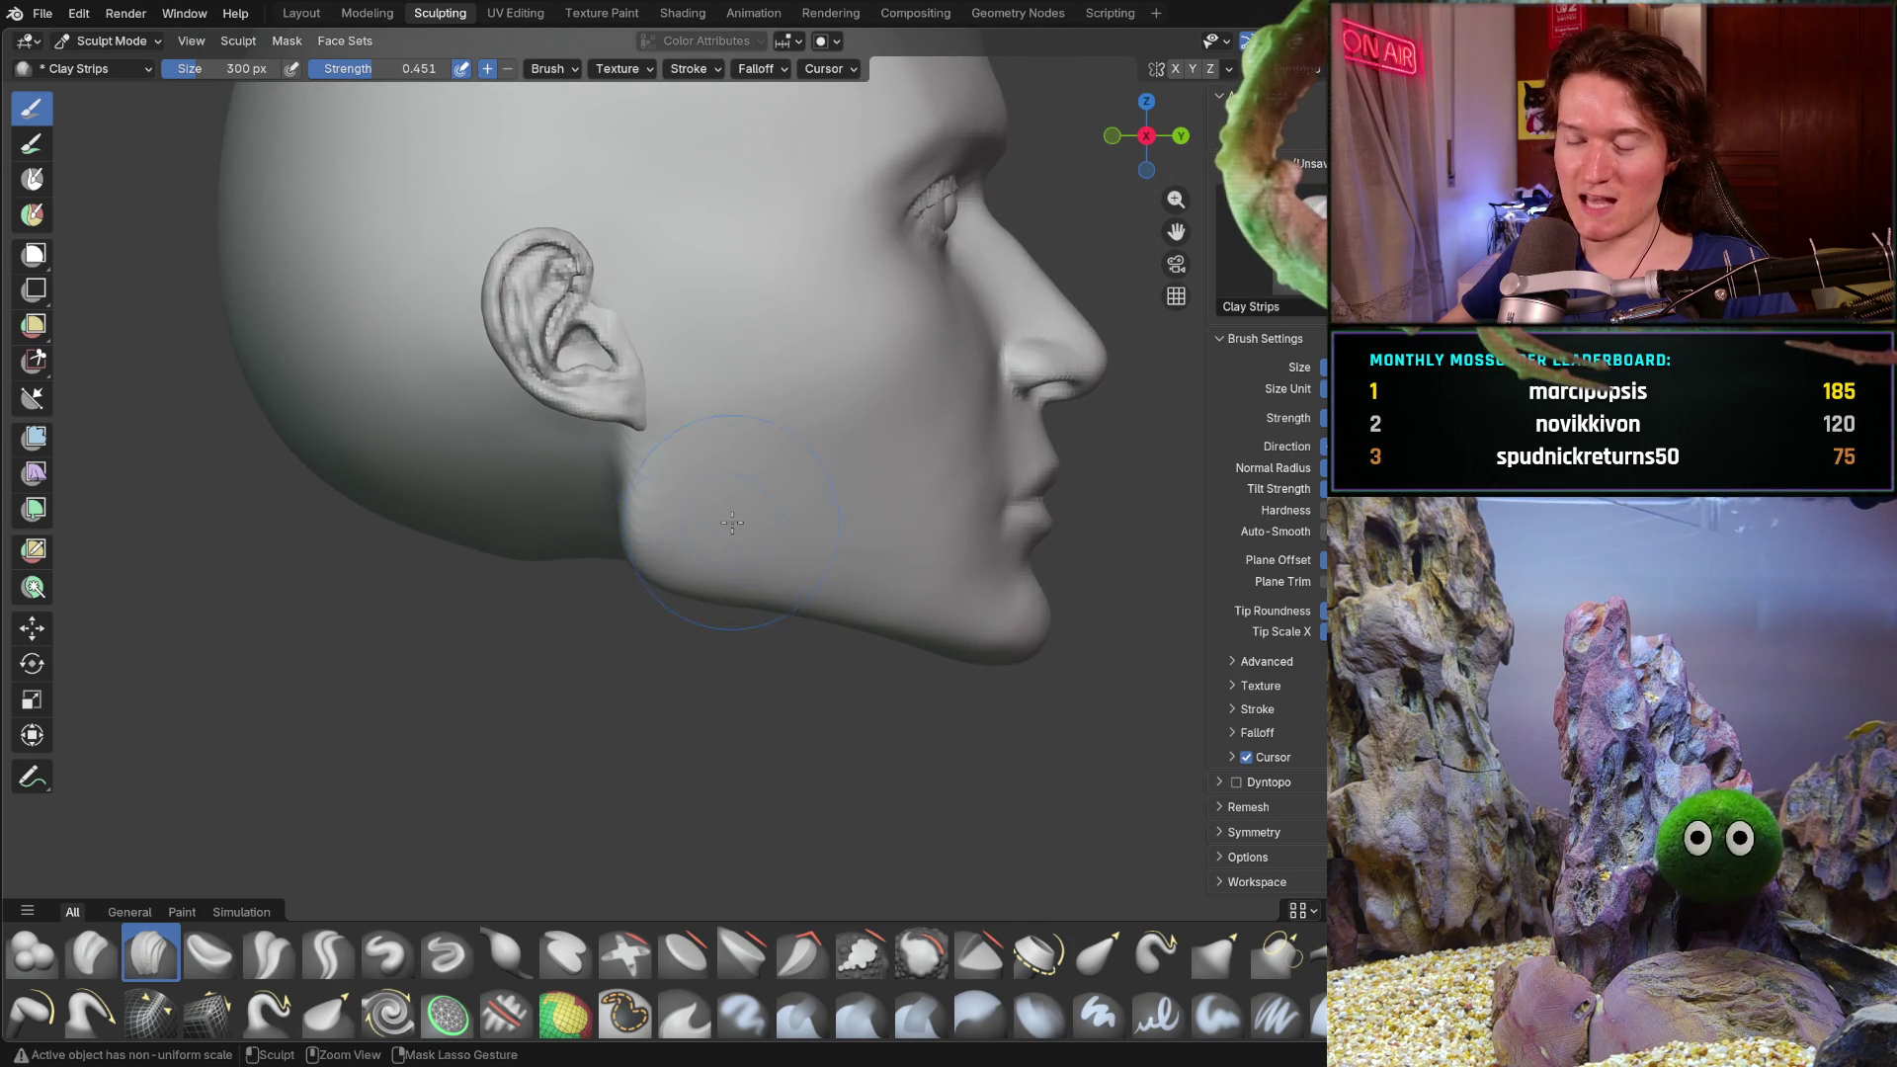
scroll(673, 578, "up", 2)
middle_click_drag(673, 578, 510, 482)
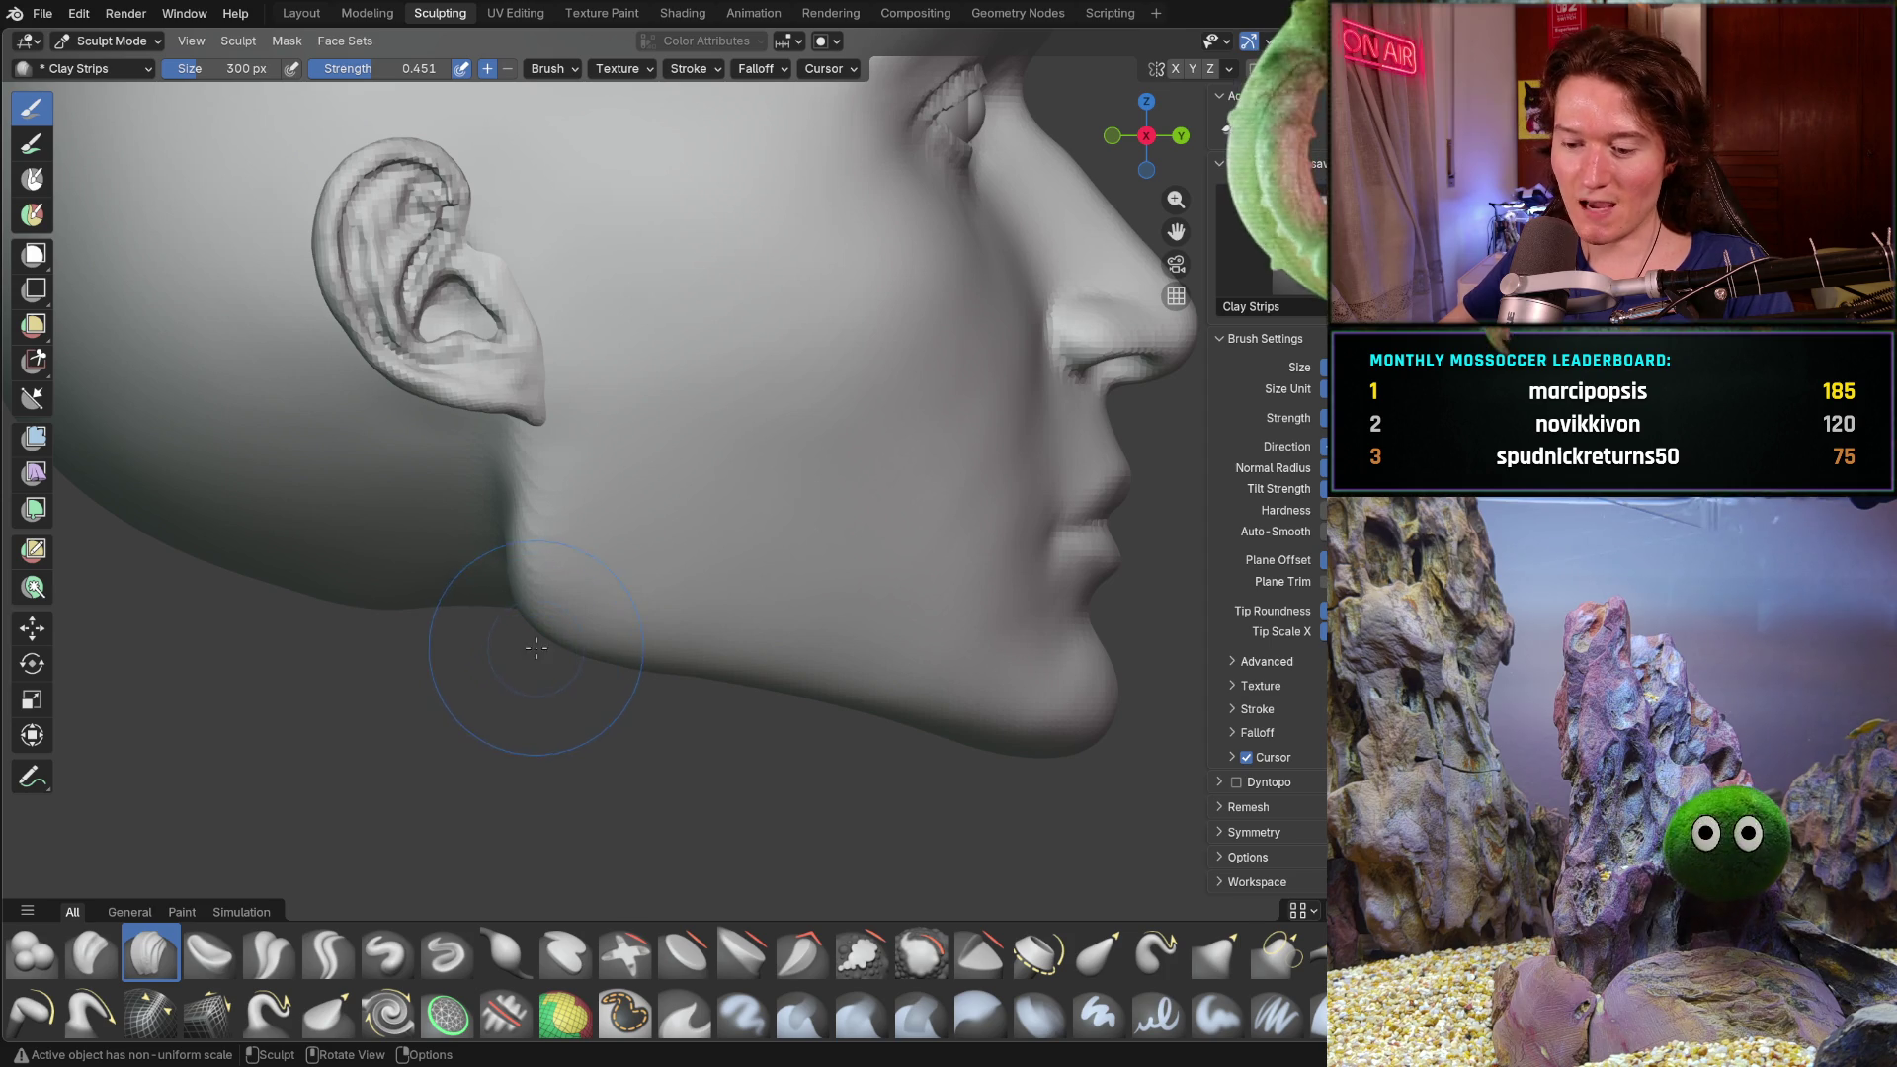
- Pull the jawline below the ear into a new contour with the Grab brush
key("g")
left_click_drag(534, 611, 559, 619)
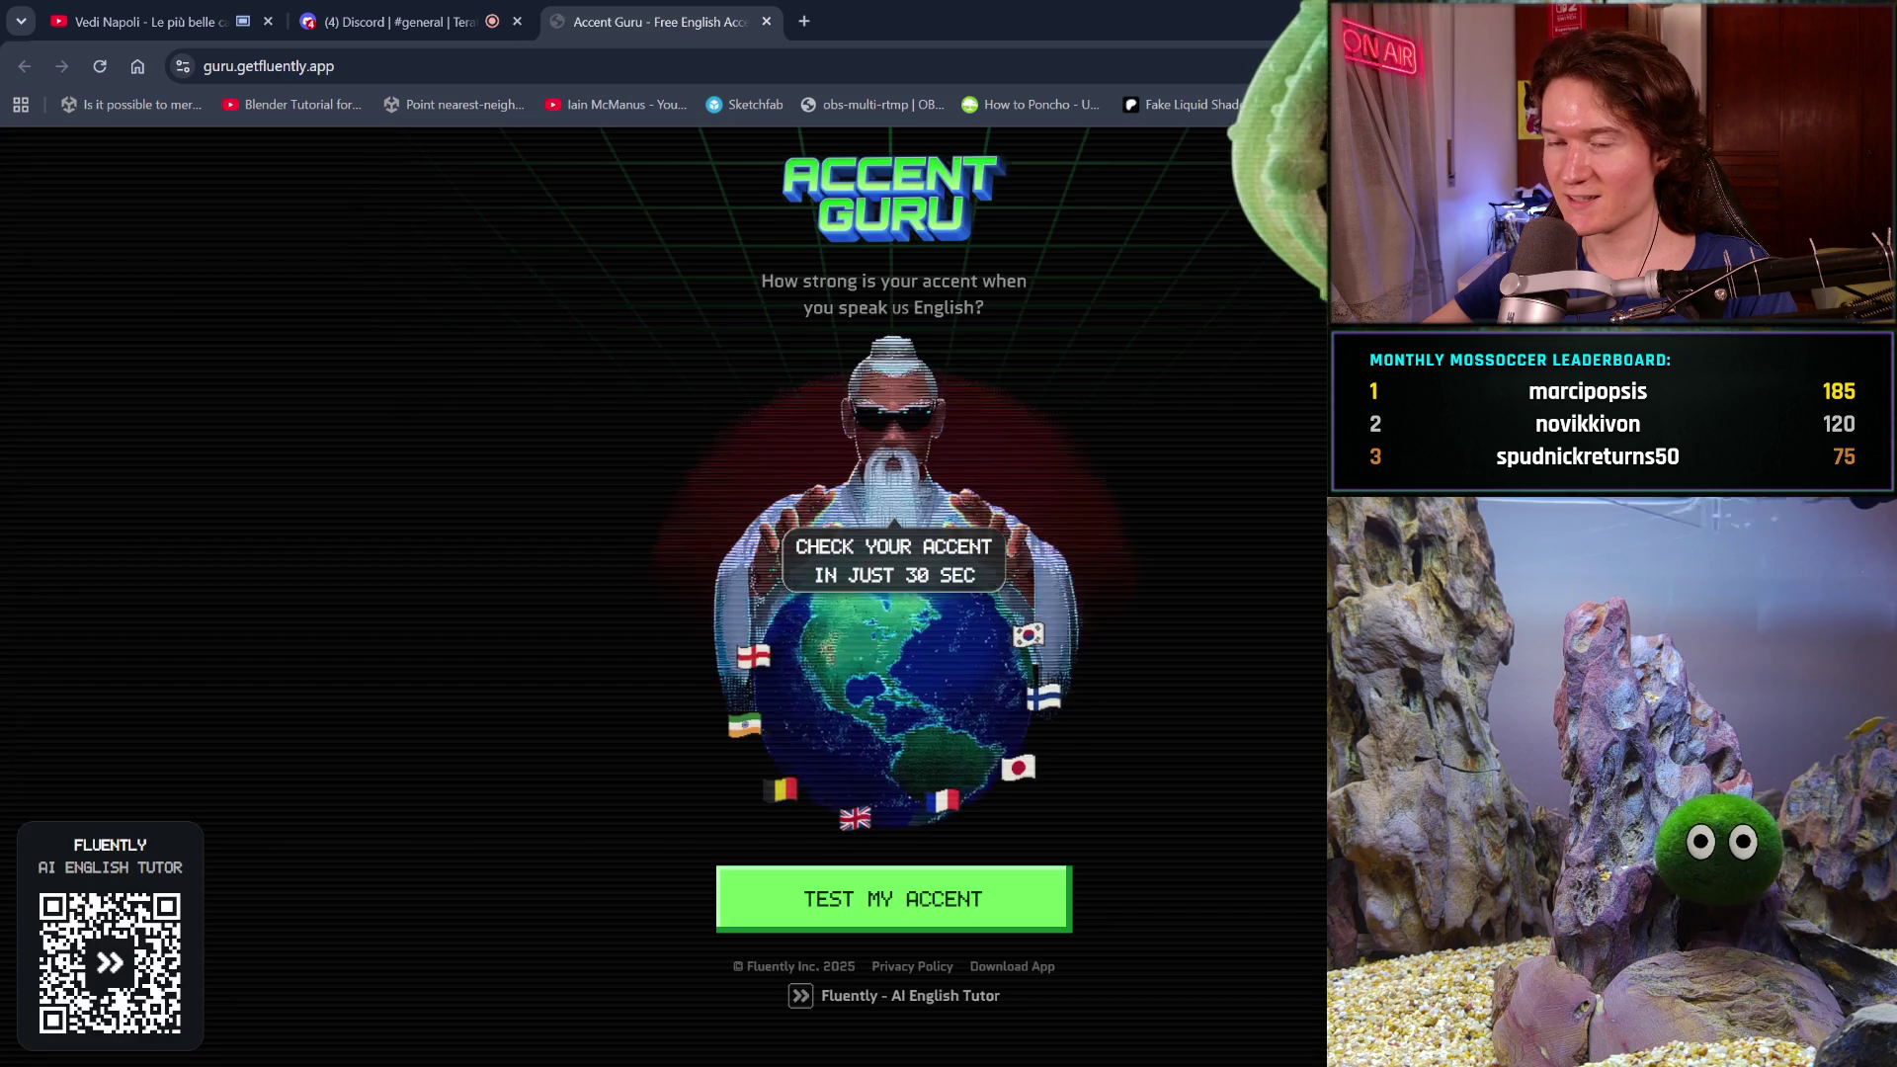
- Reopen the accidentally closed Vedi Napoli tab, move it back to first place, and return to Accent Guru
left_click(267, 21)
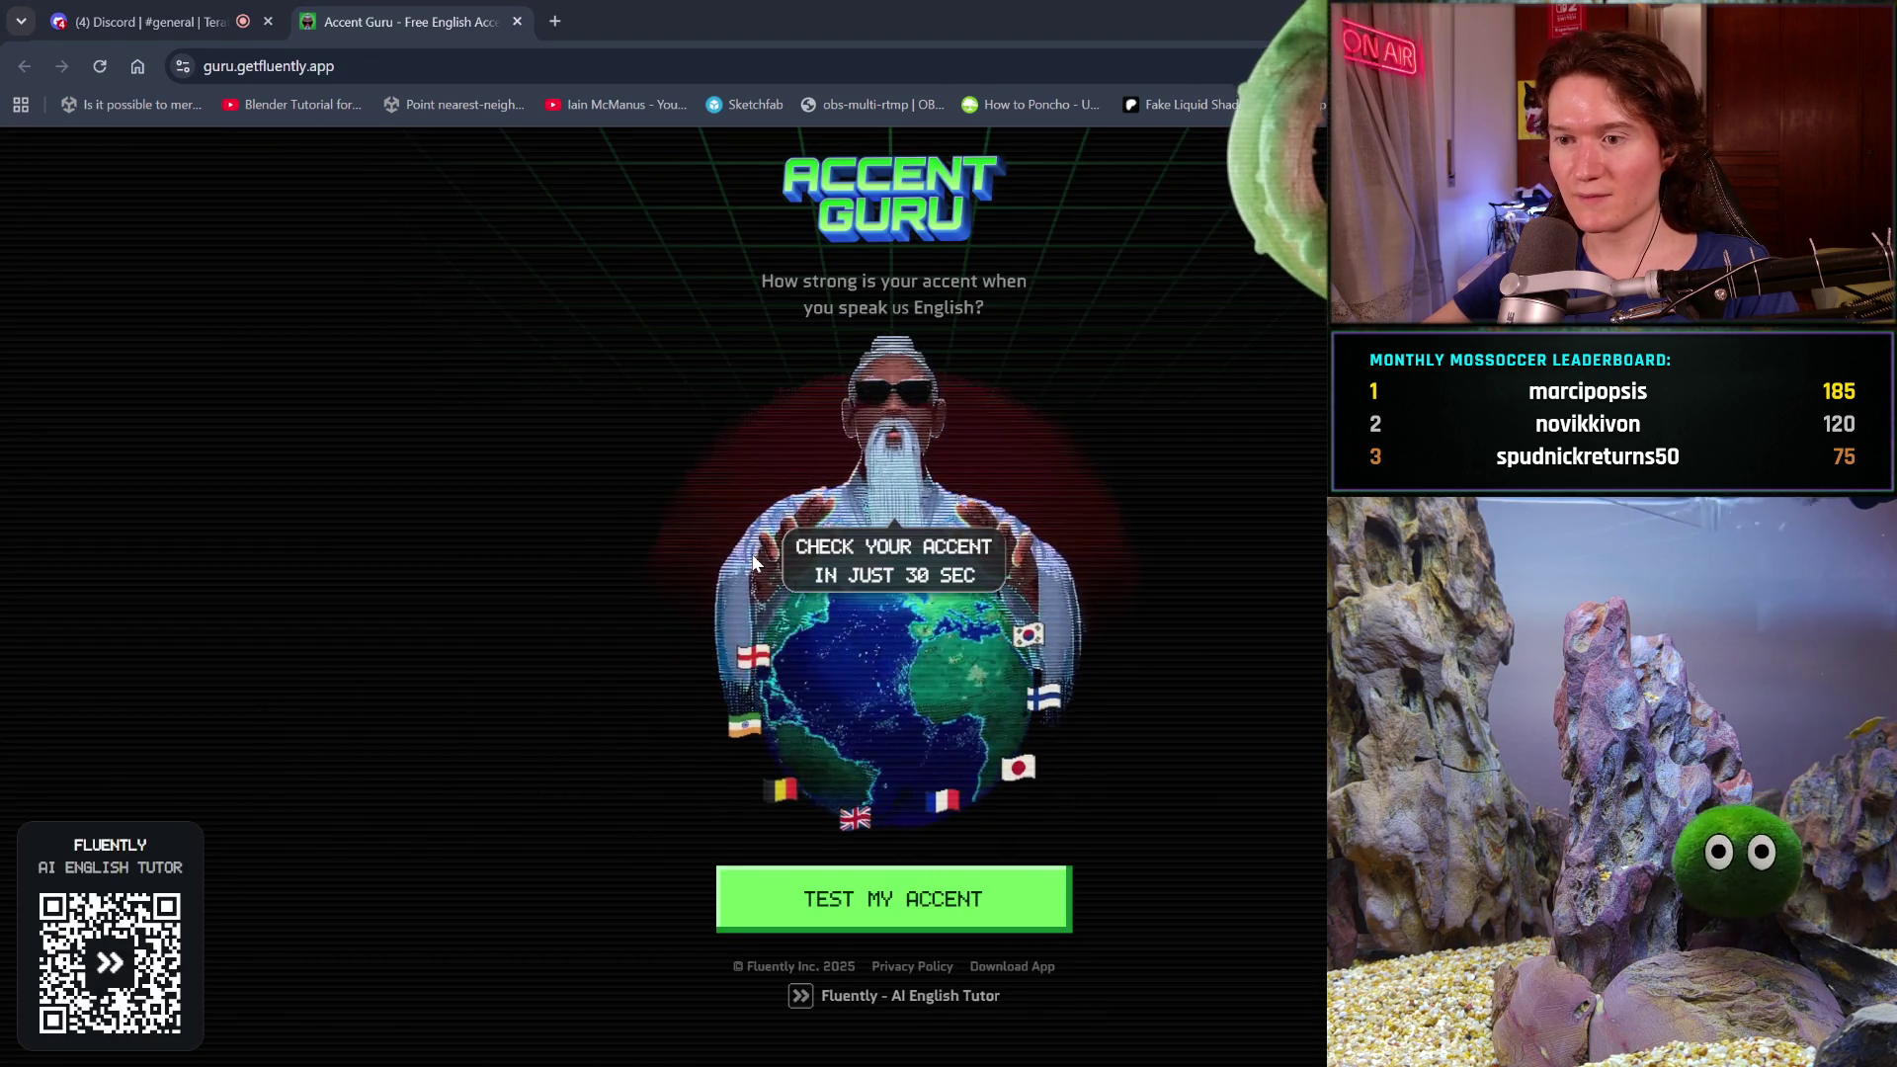
key("ctrl+shift+t")
left_click(511, 294)
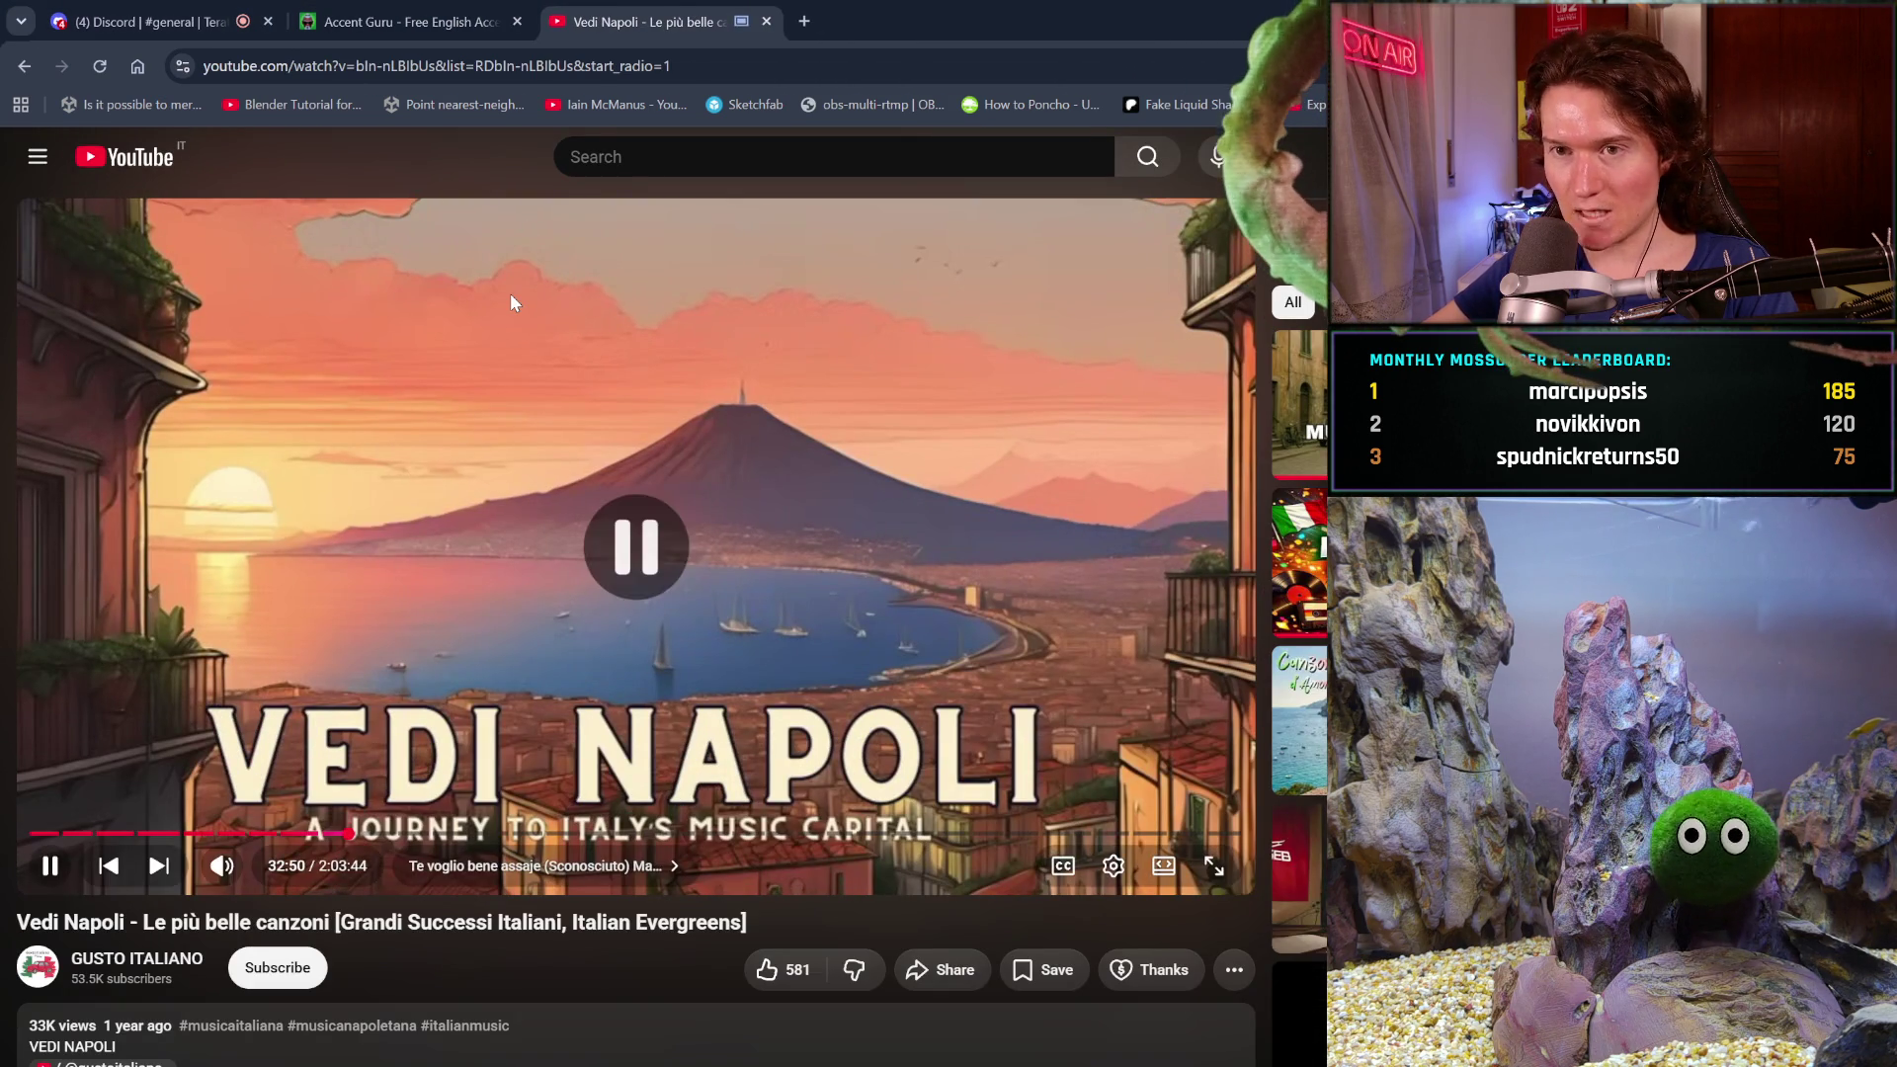
left_click_drag(653, 22, 278, 22)
left_click(660, 21)
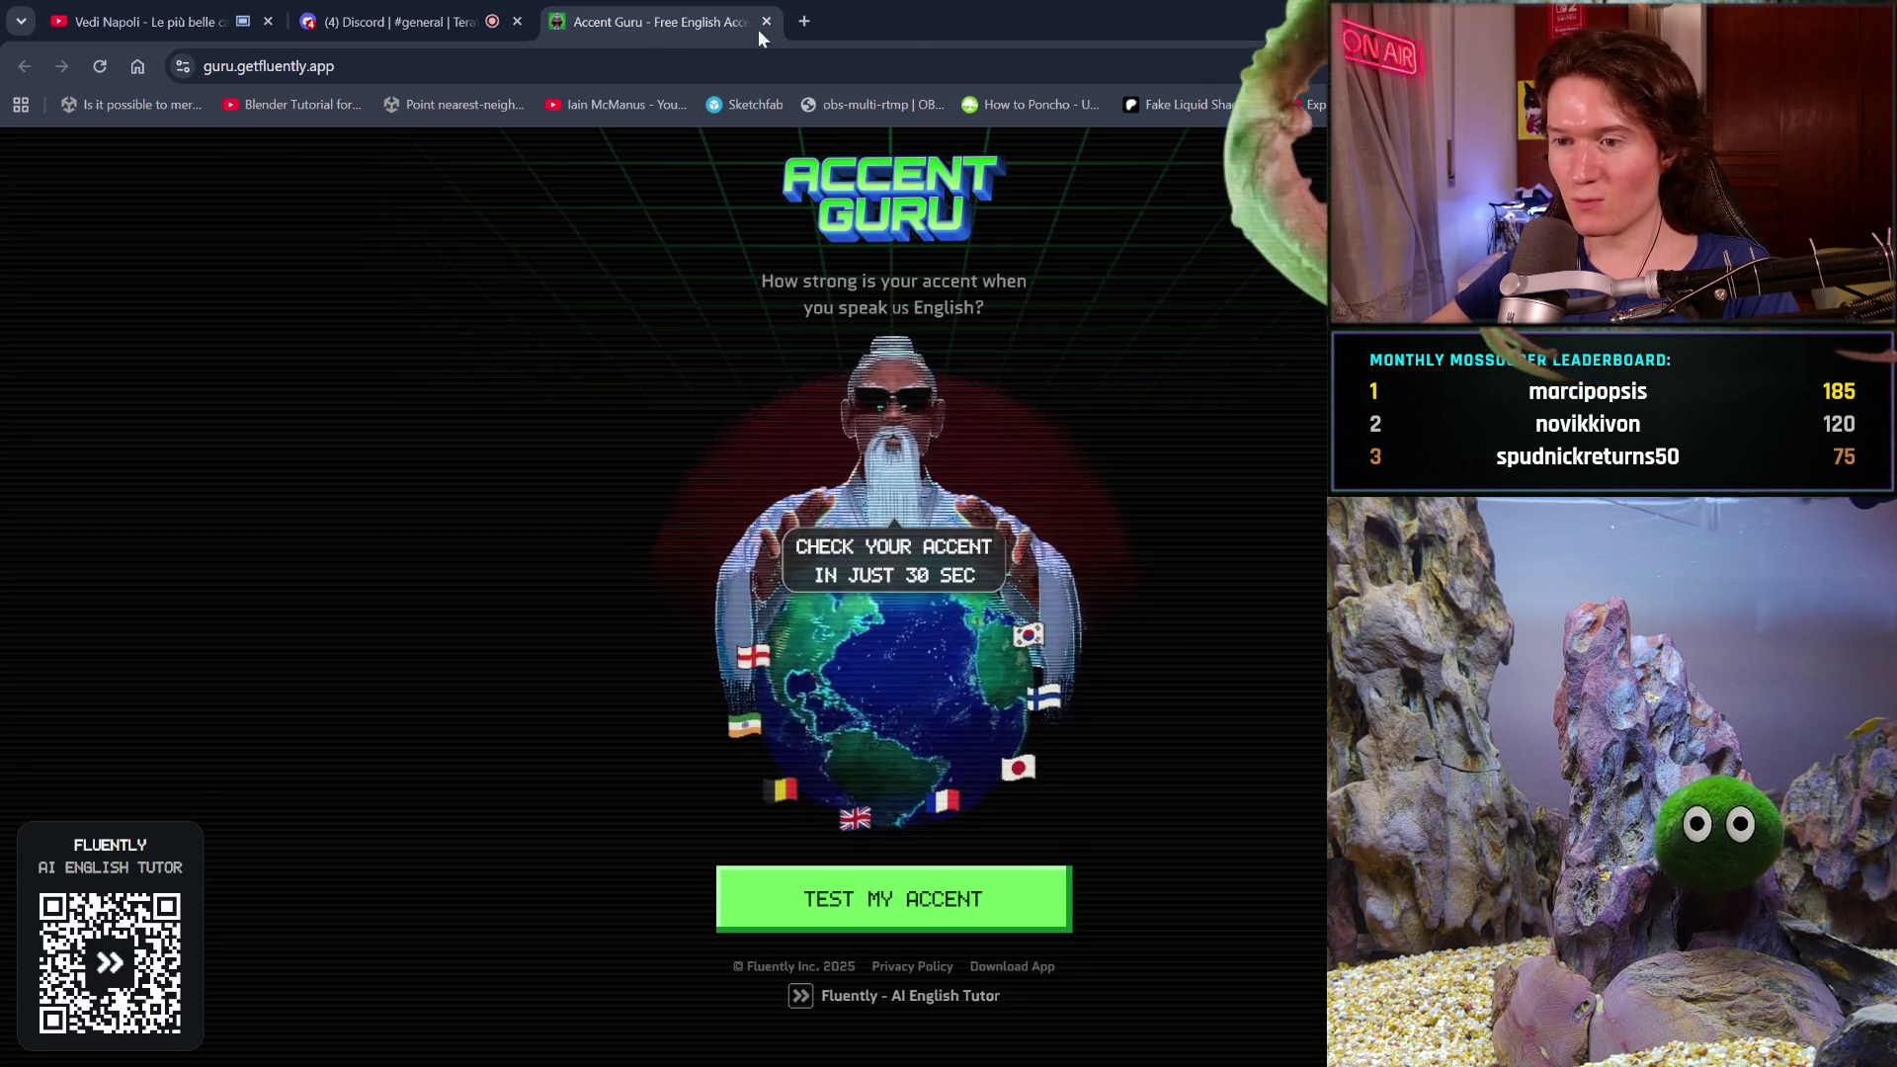
- Record the food passage, get the Polish 60% result, and retry the test
left_click(1056, 912)
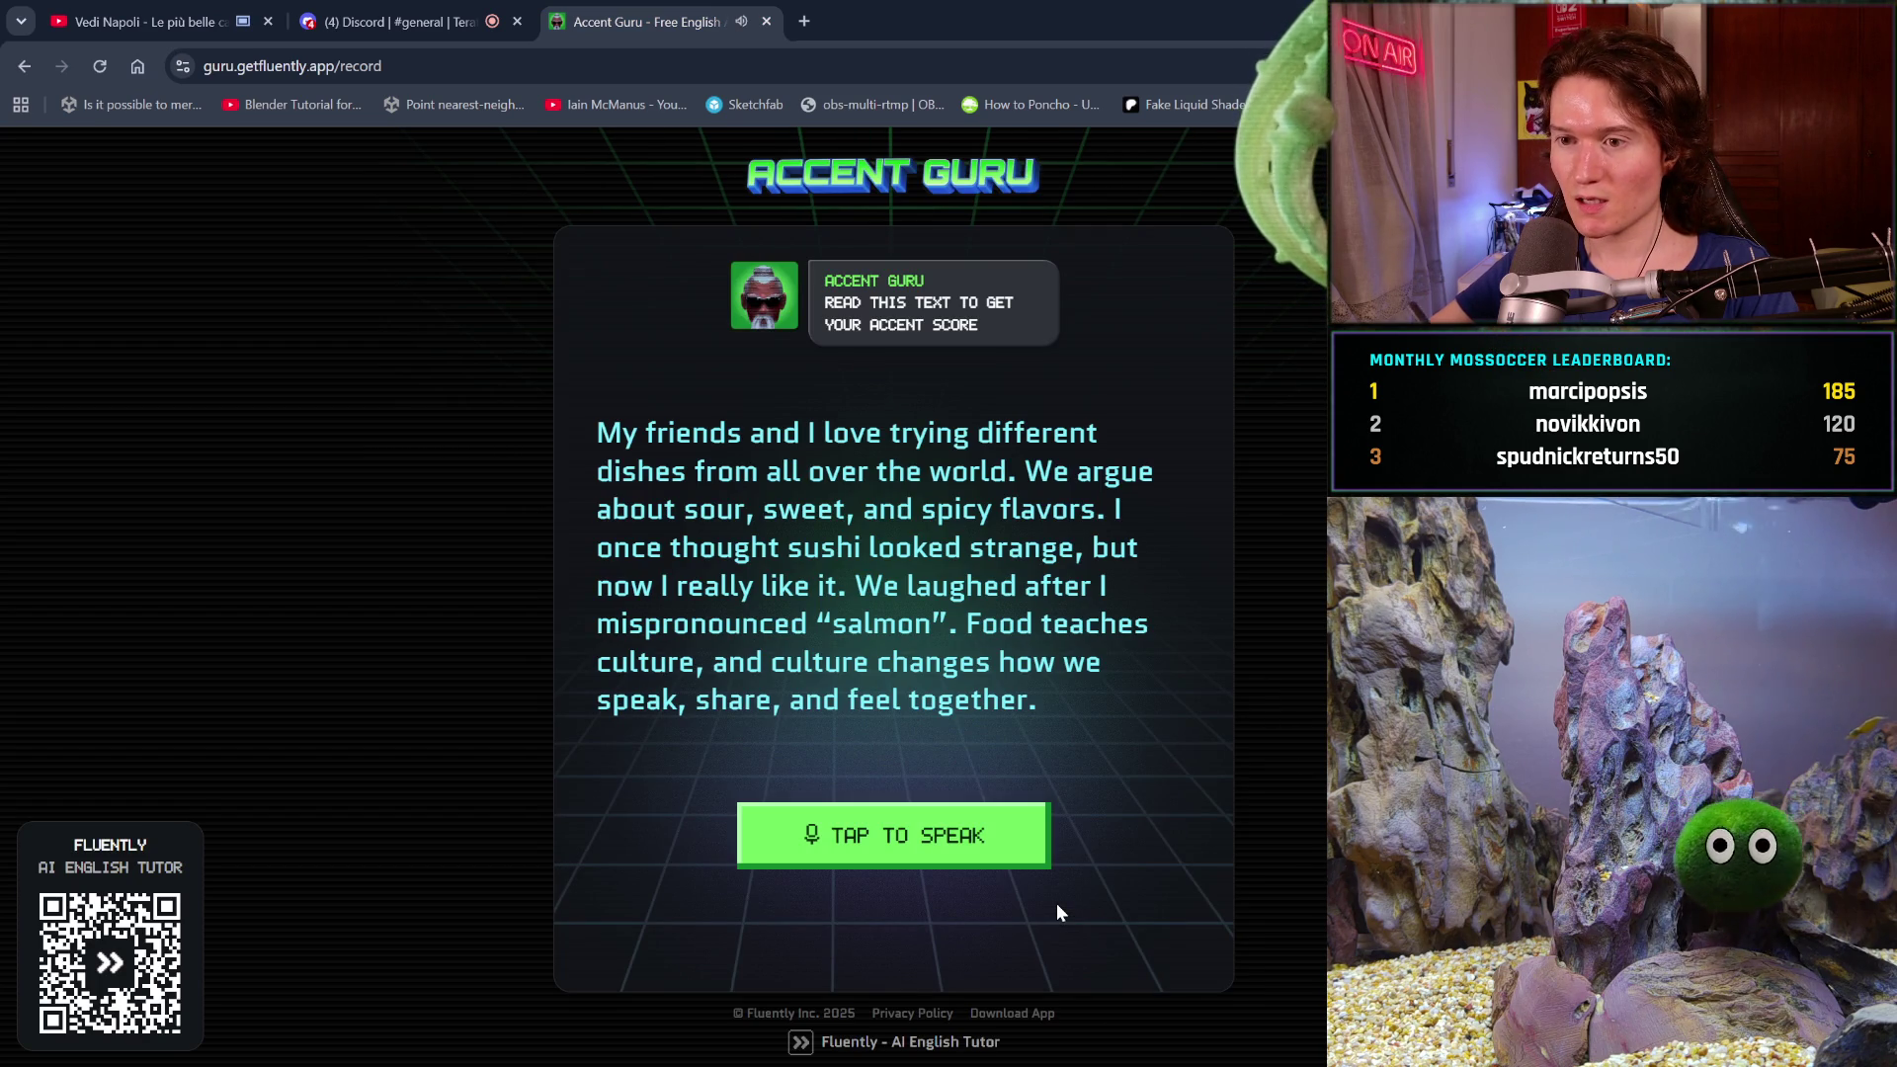
left_click(997, 876)
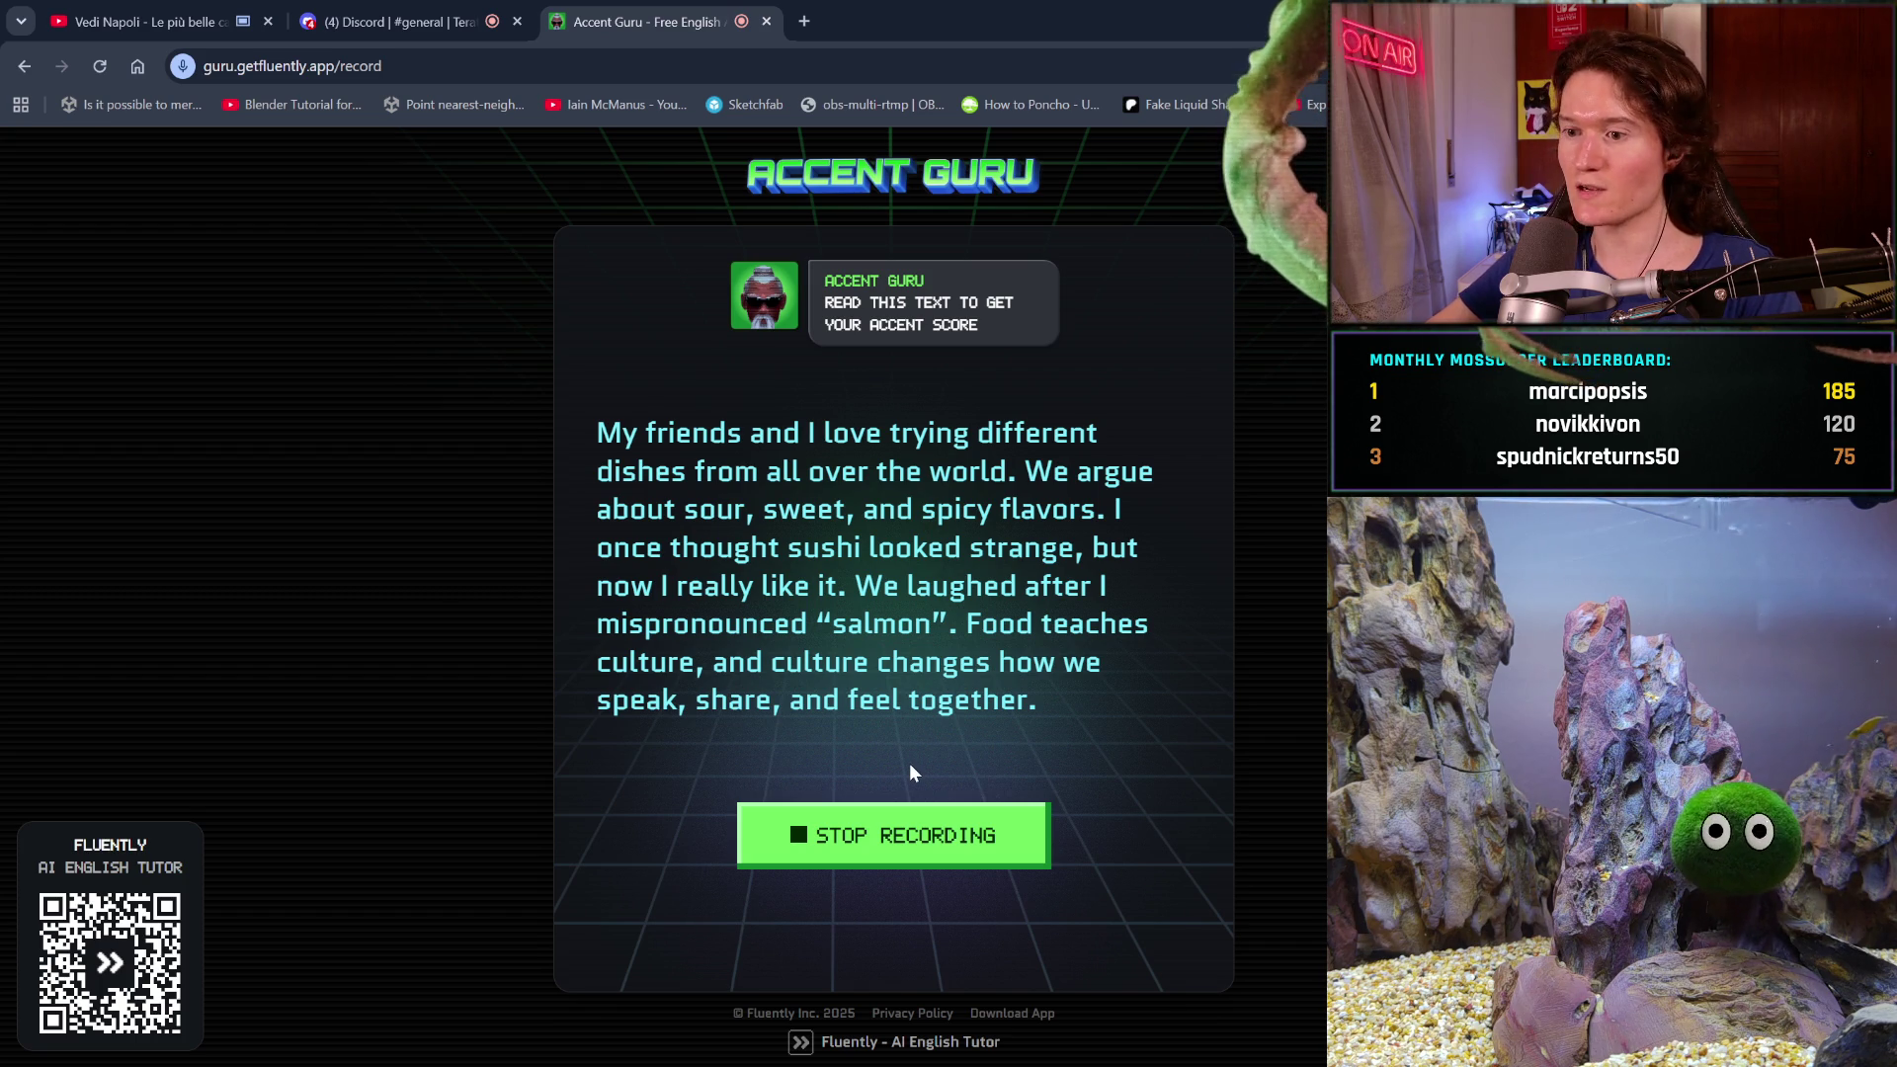
left_click(947, 824)
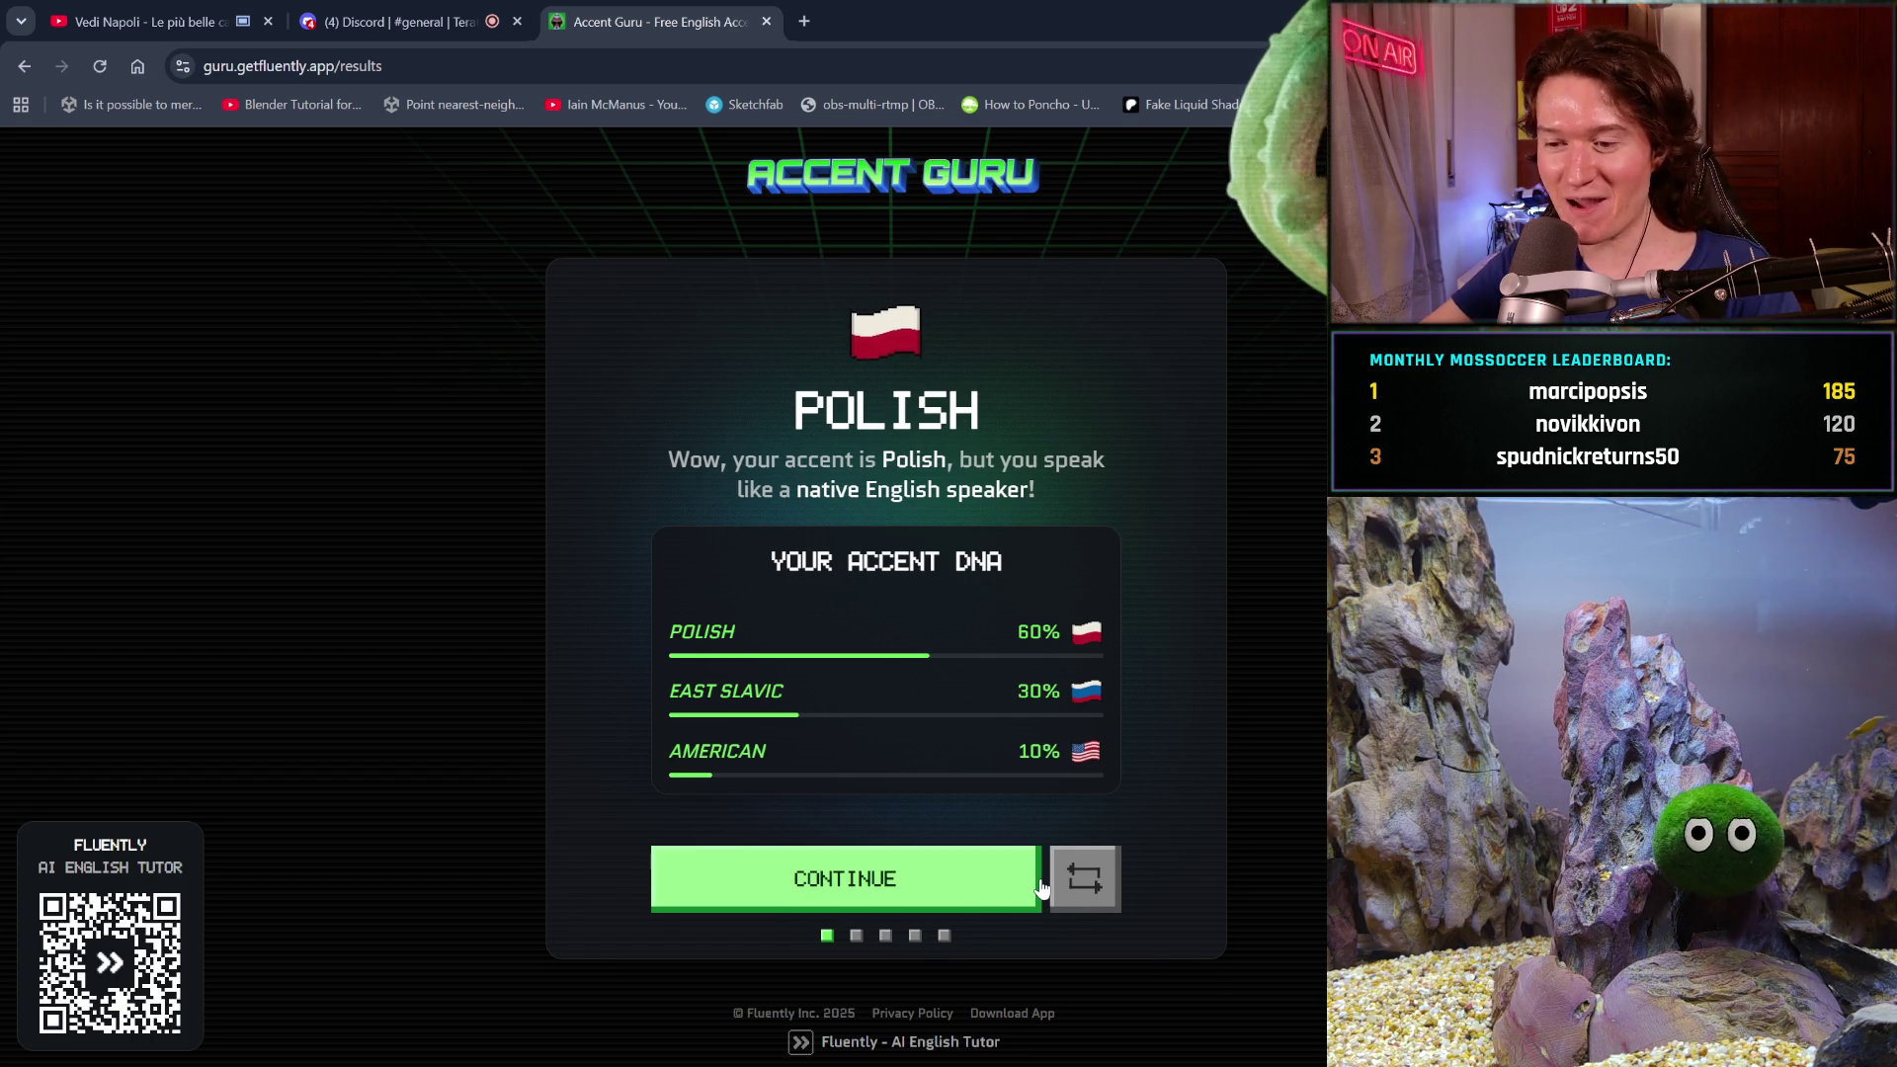
left_click(1083, 878)
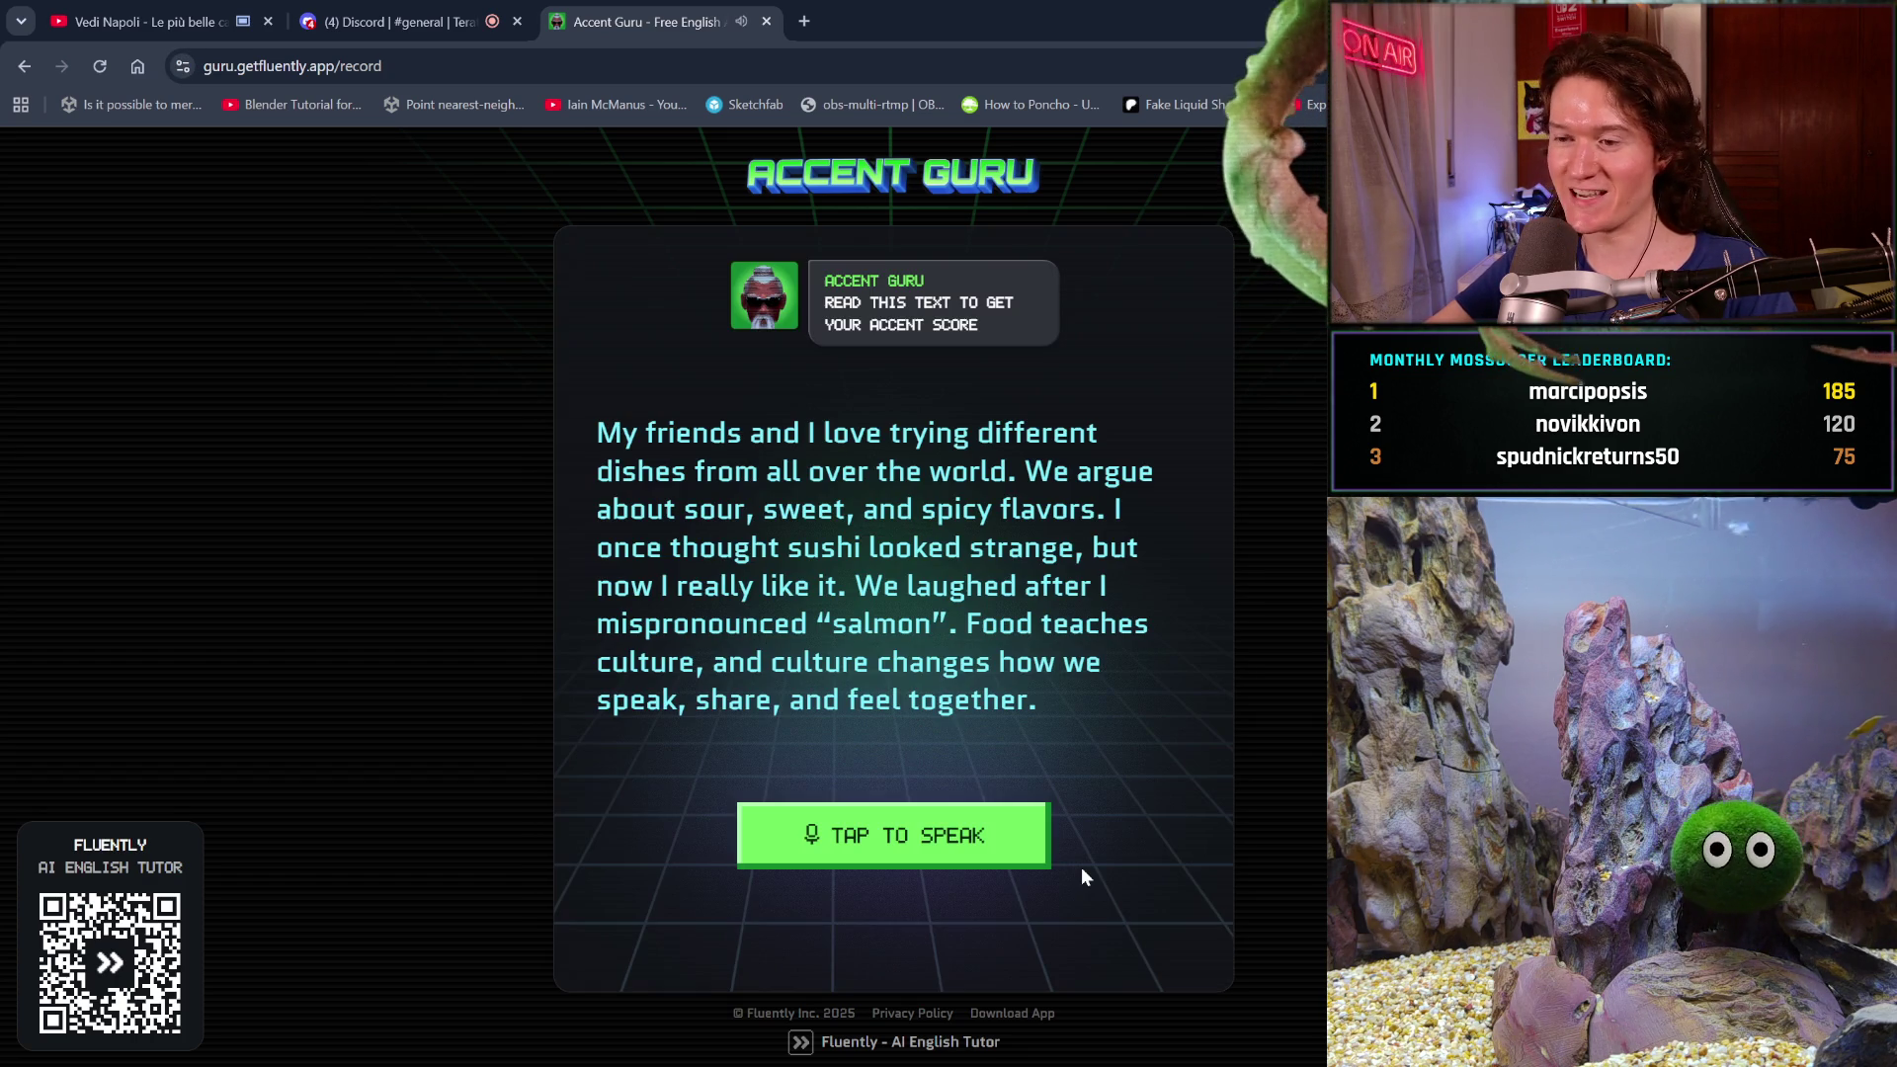
- Record the food passage again, get the 70% Japanese result, and retry
left_click(1008, 848)
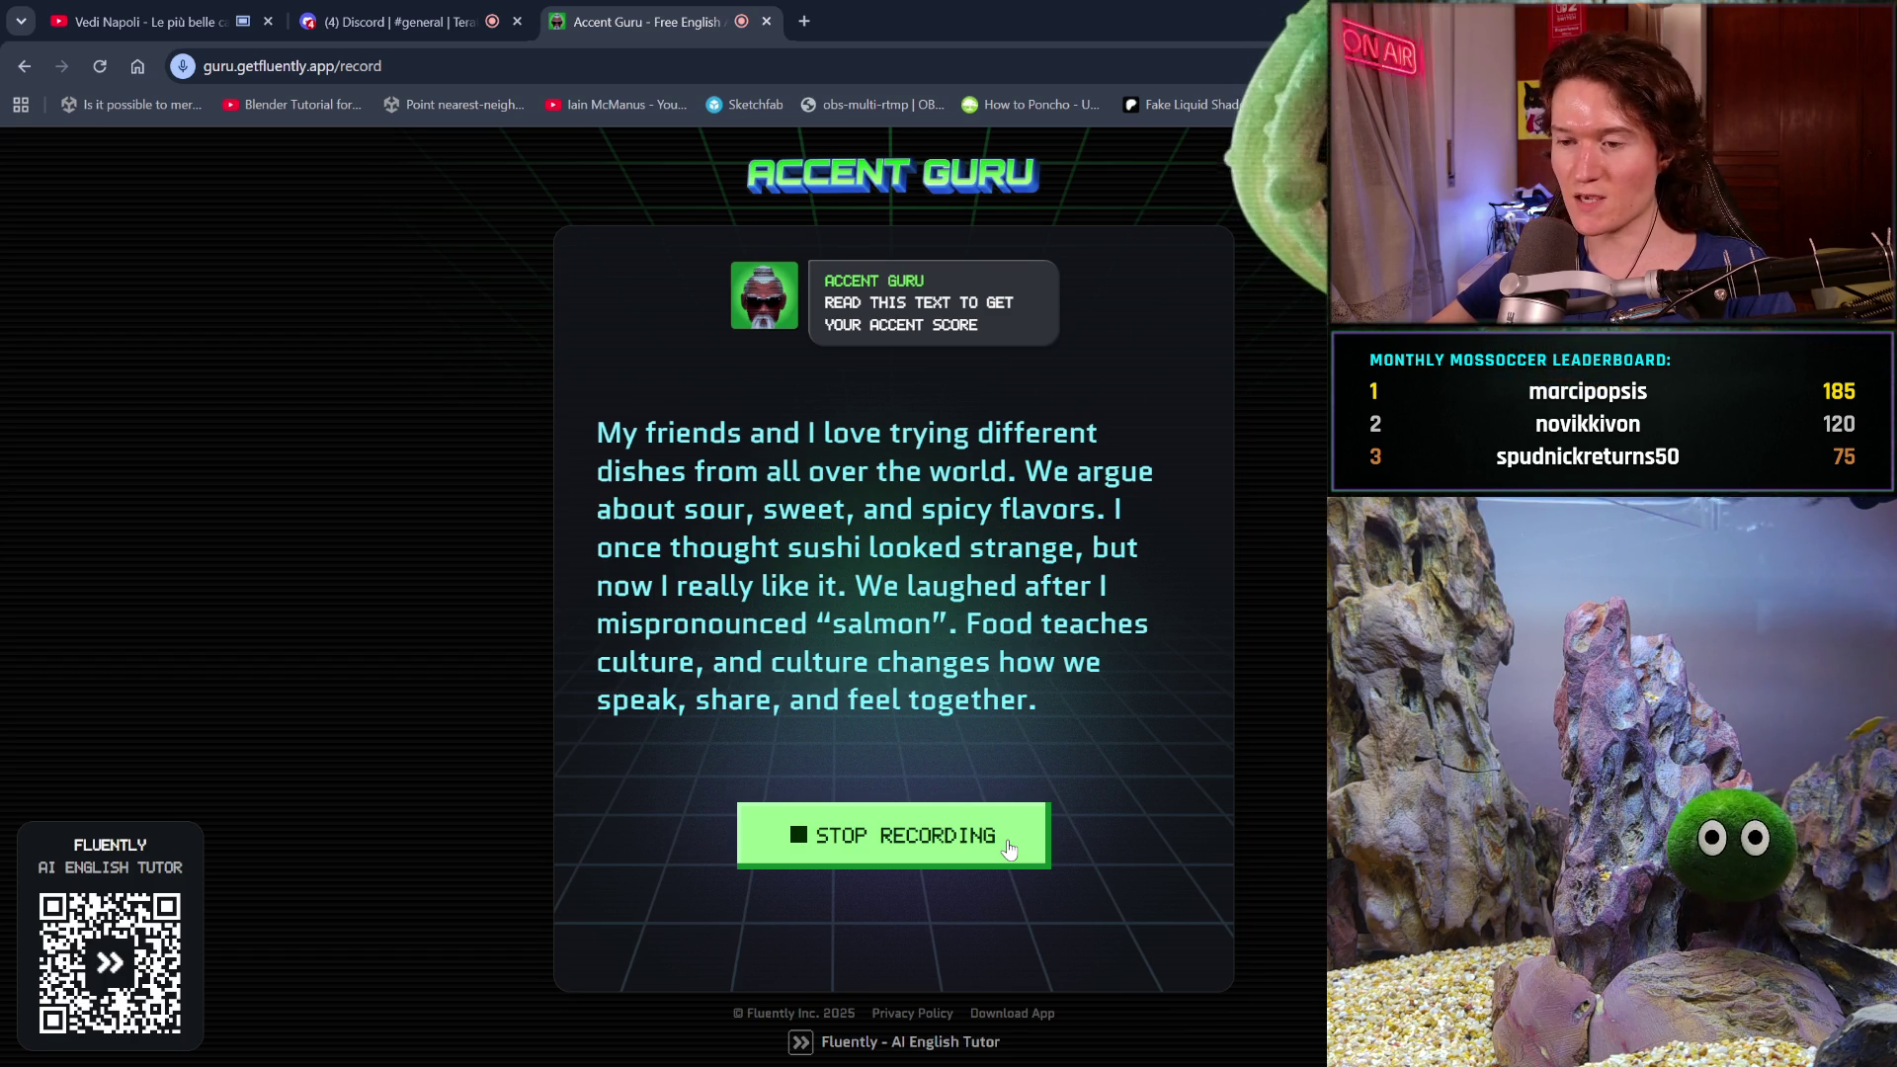
left_click(1009, 848)
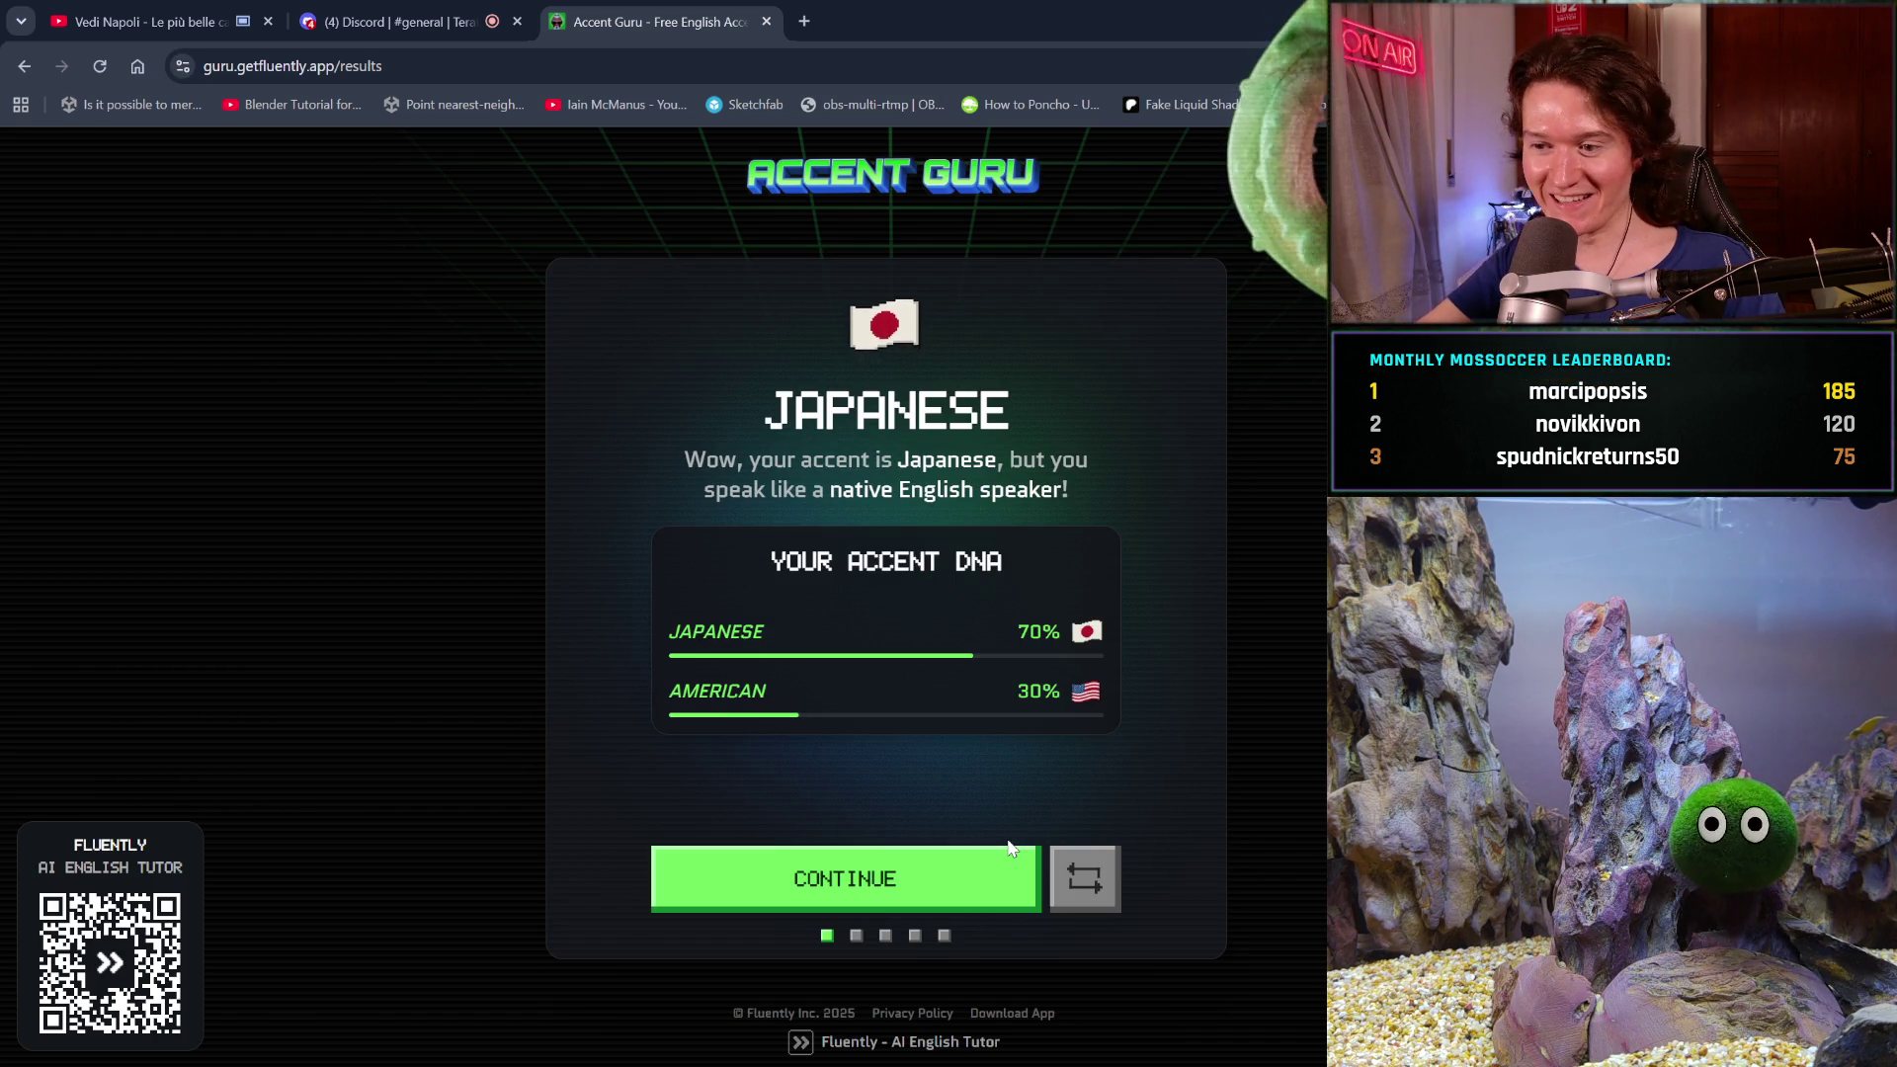
left_click(1086, 883)
- Record the office passage, get the 70% East Slavic result, and move to a new passage
left_click(984, 890)
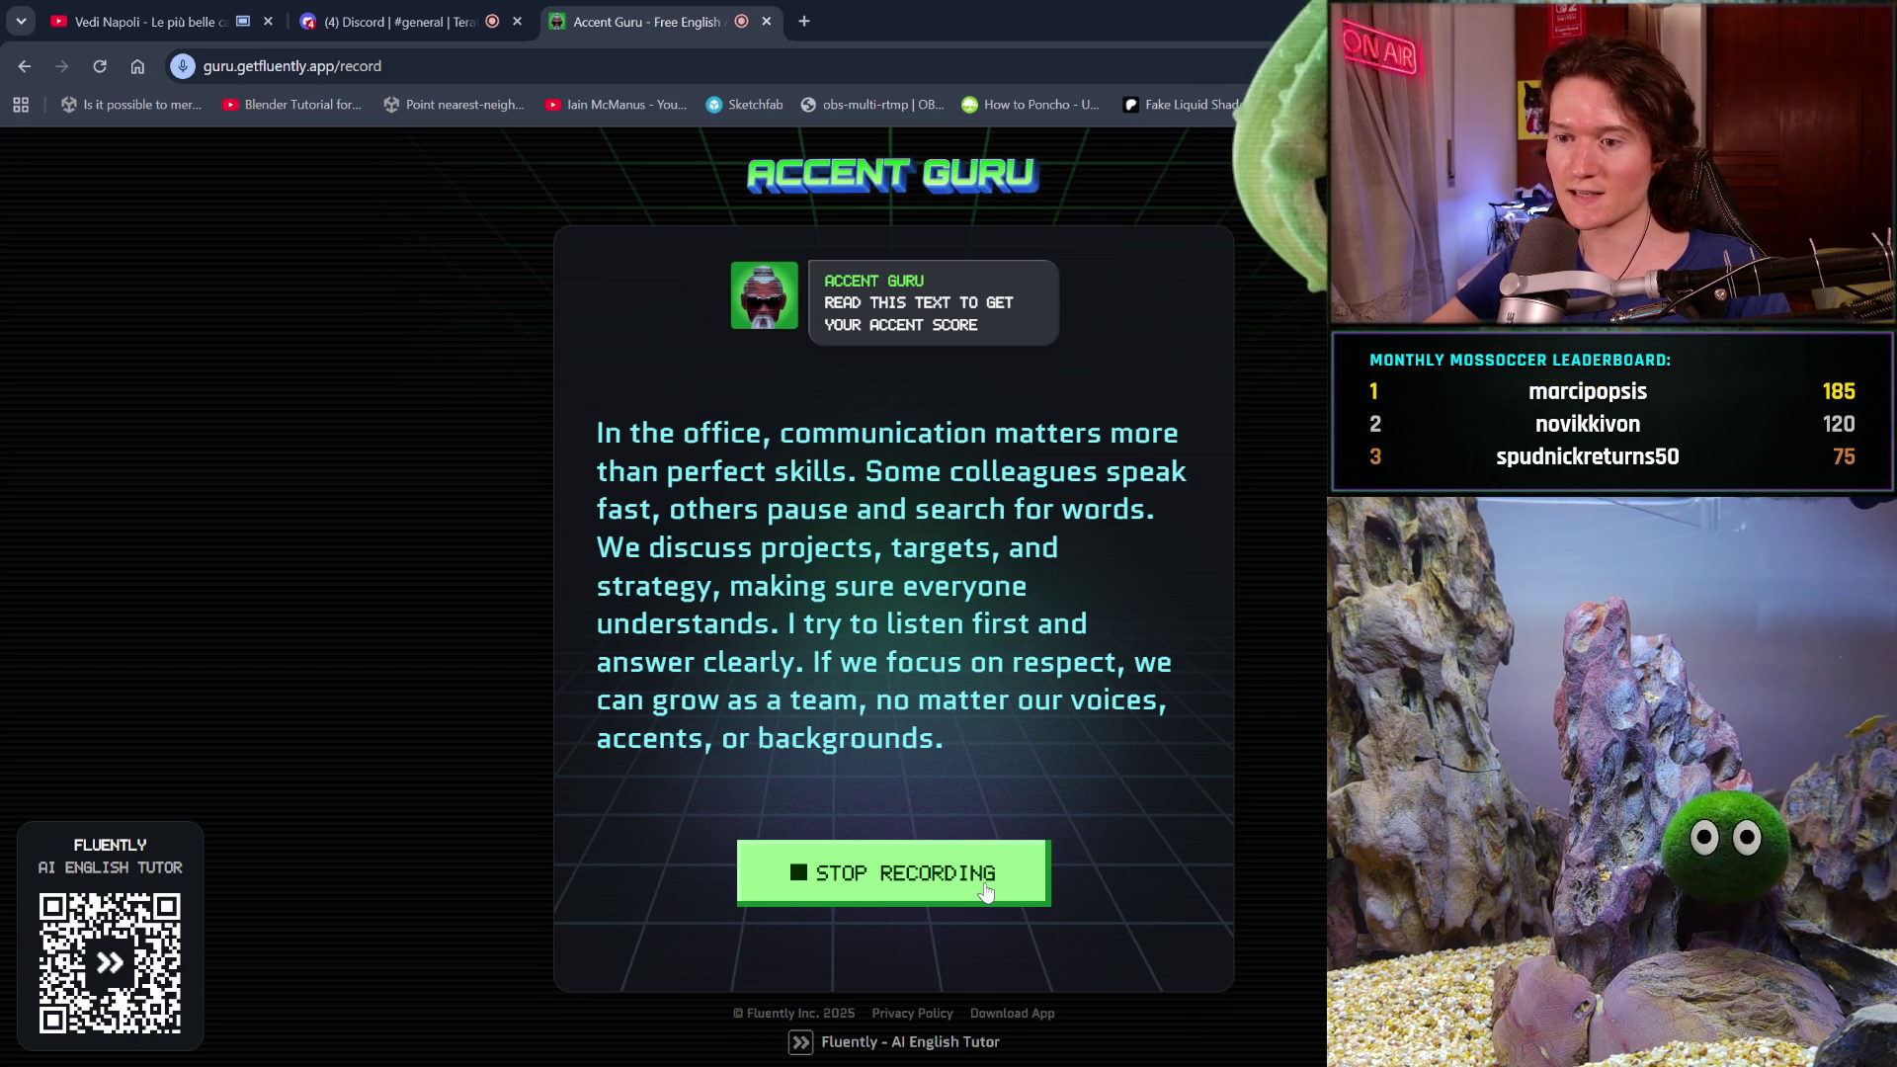
left_click(984, 884)
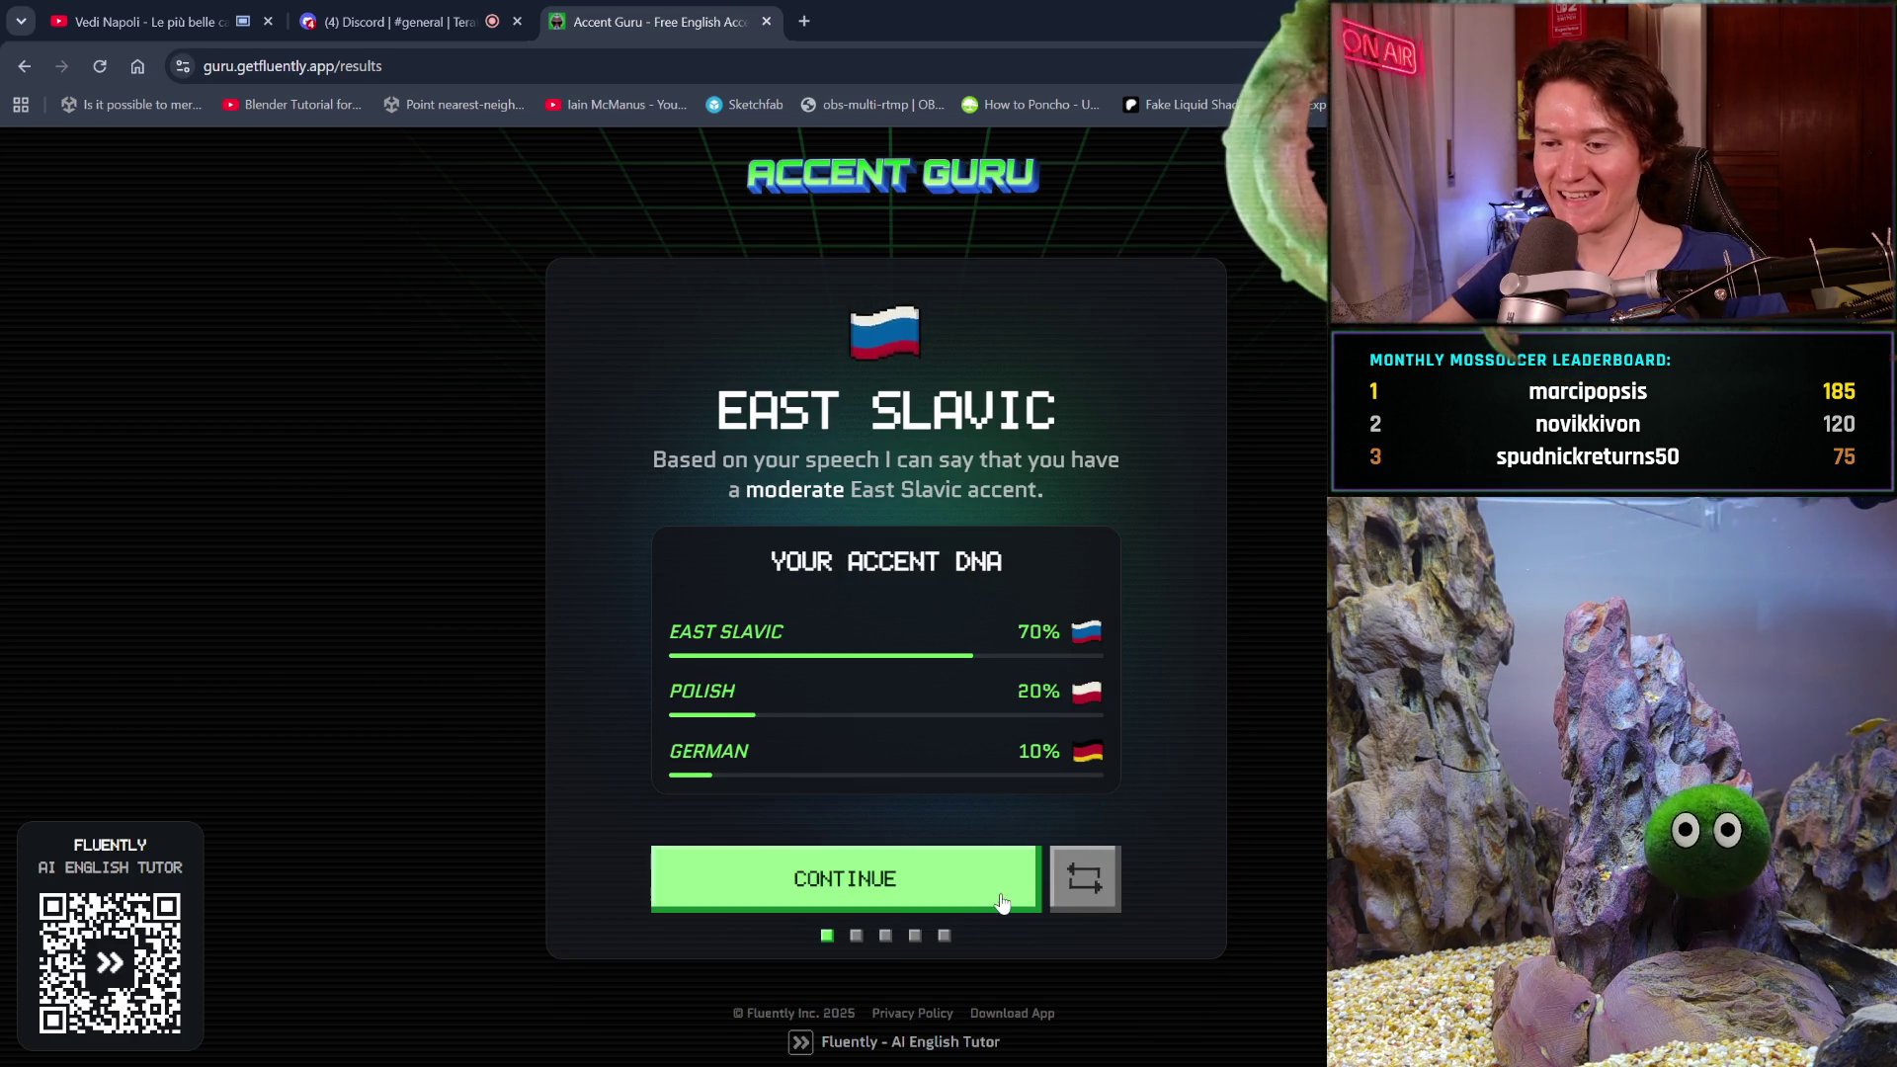
left_click(1103, 907)
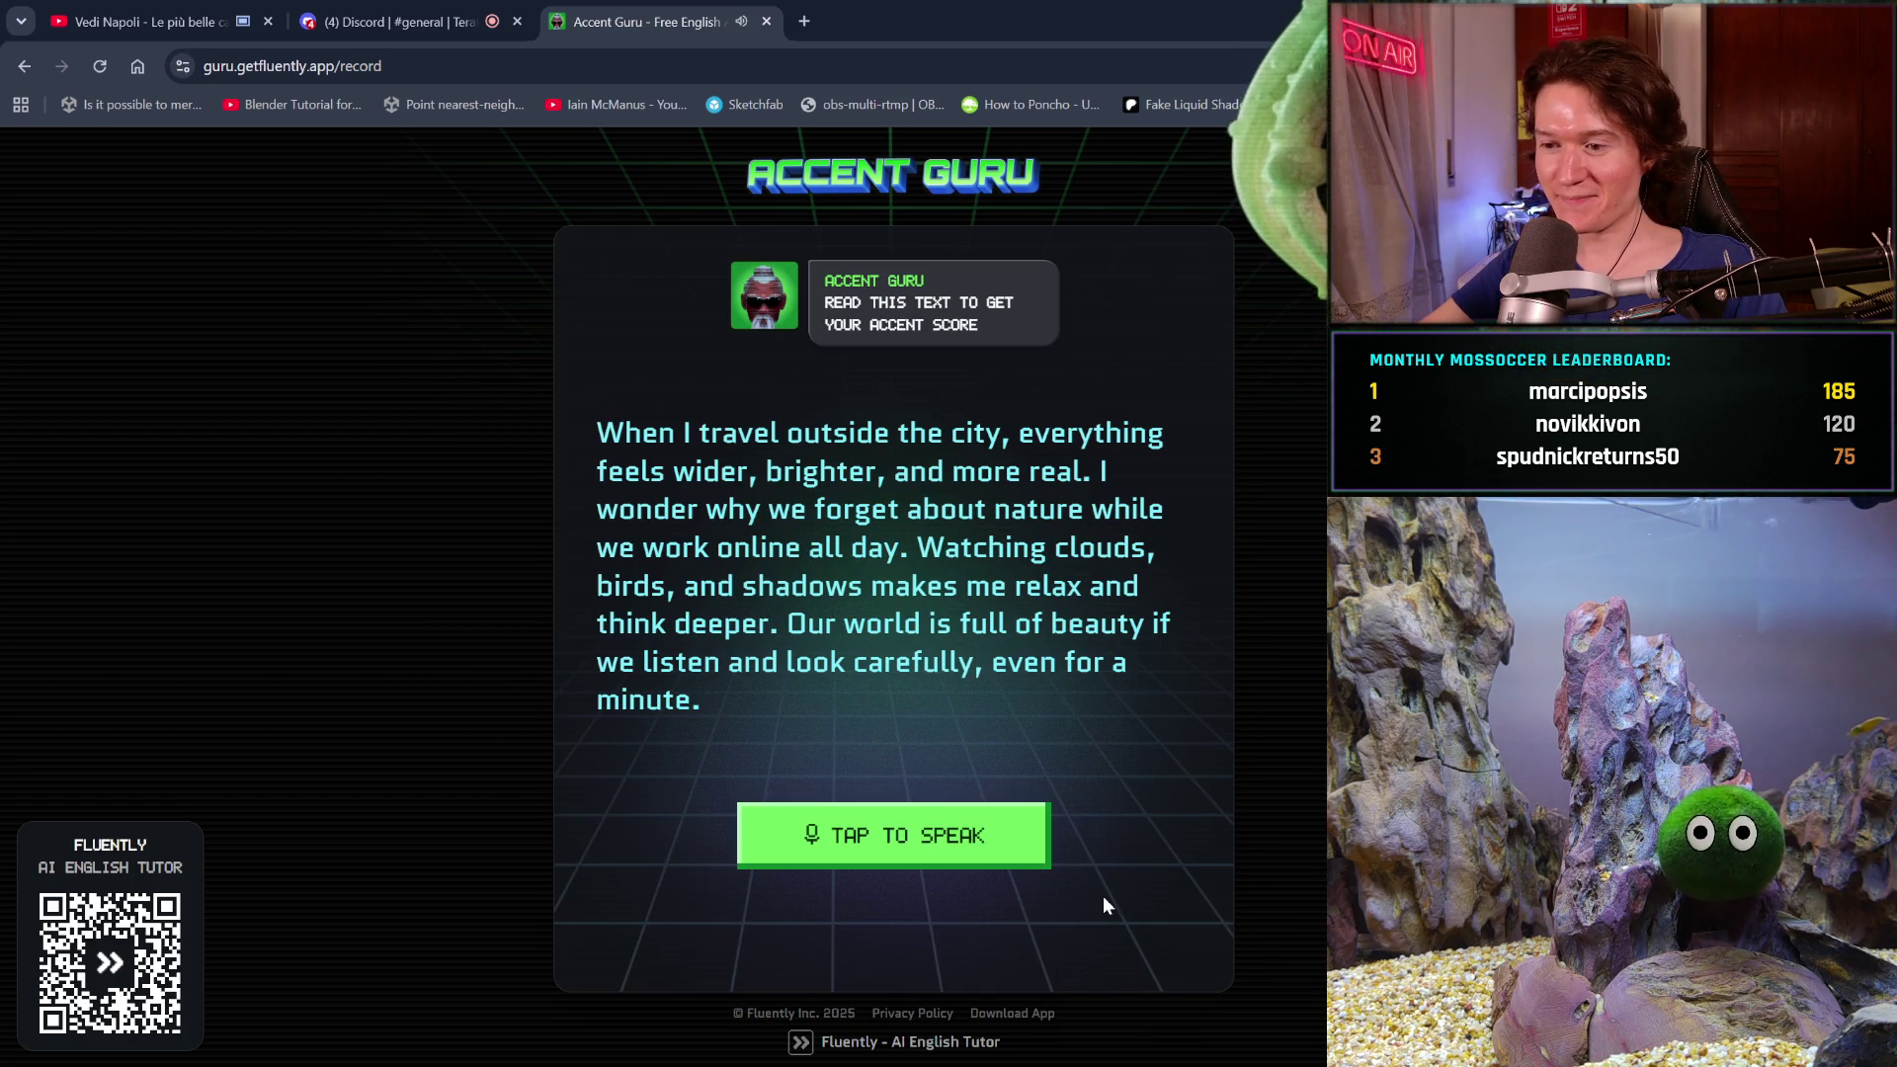
- Record the travel passage, get the American result, and close the Accent Guru tab
left_click(988, 855)
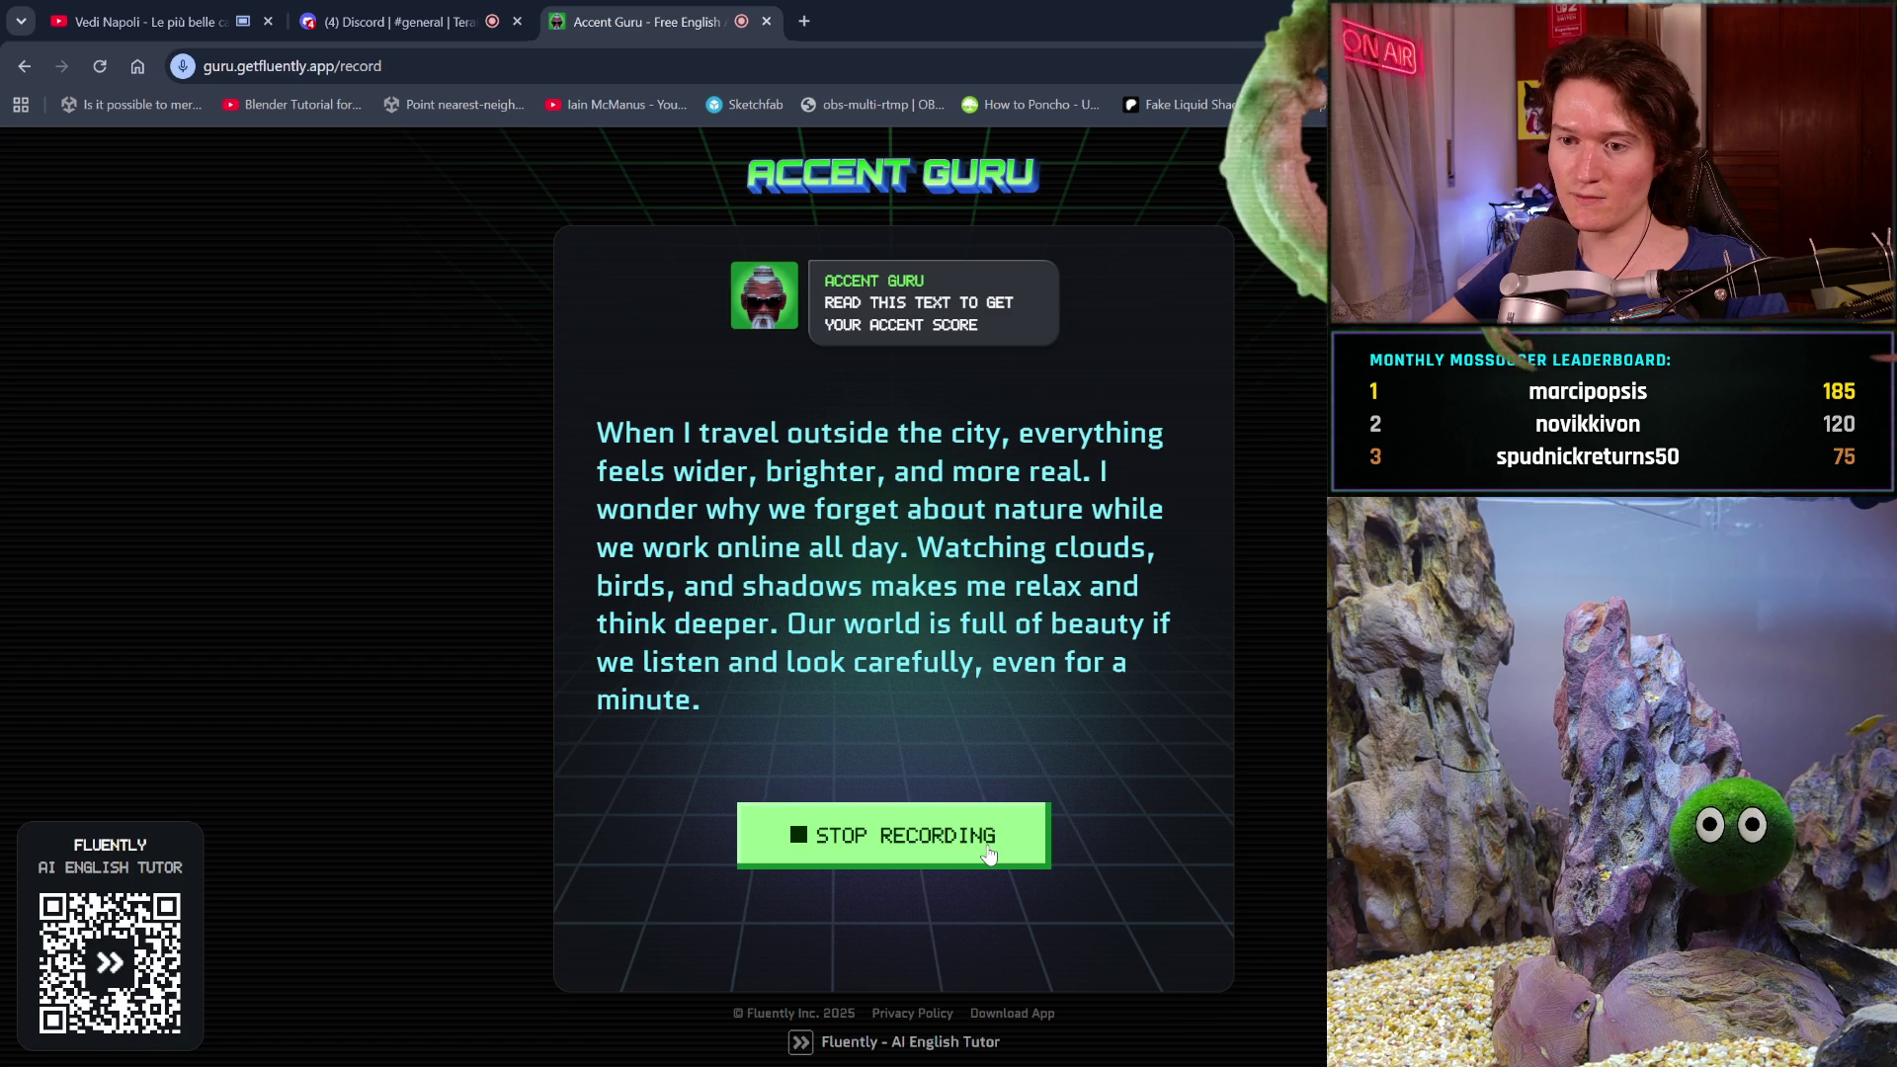
left_click(988, 855)
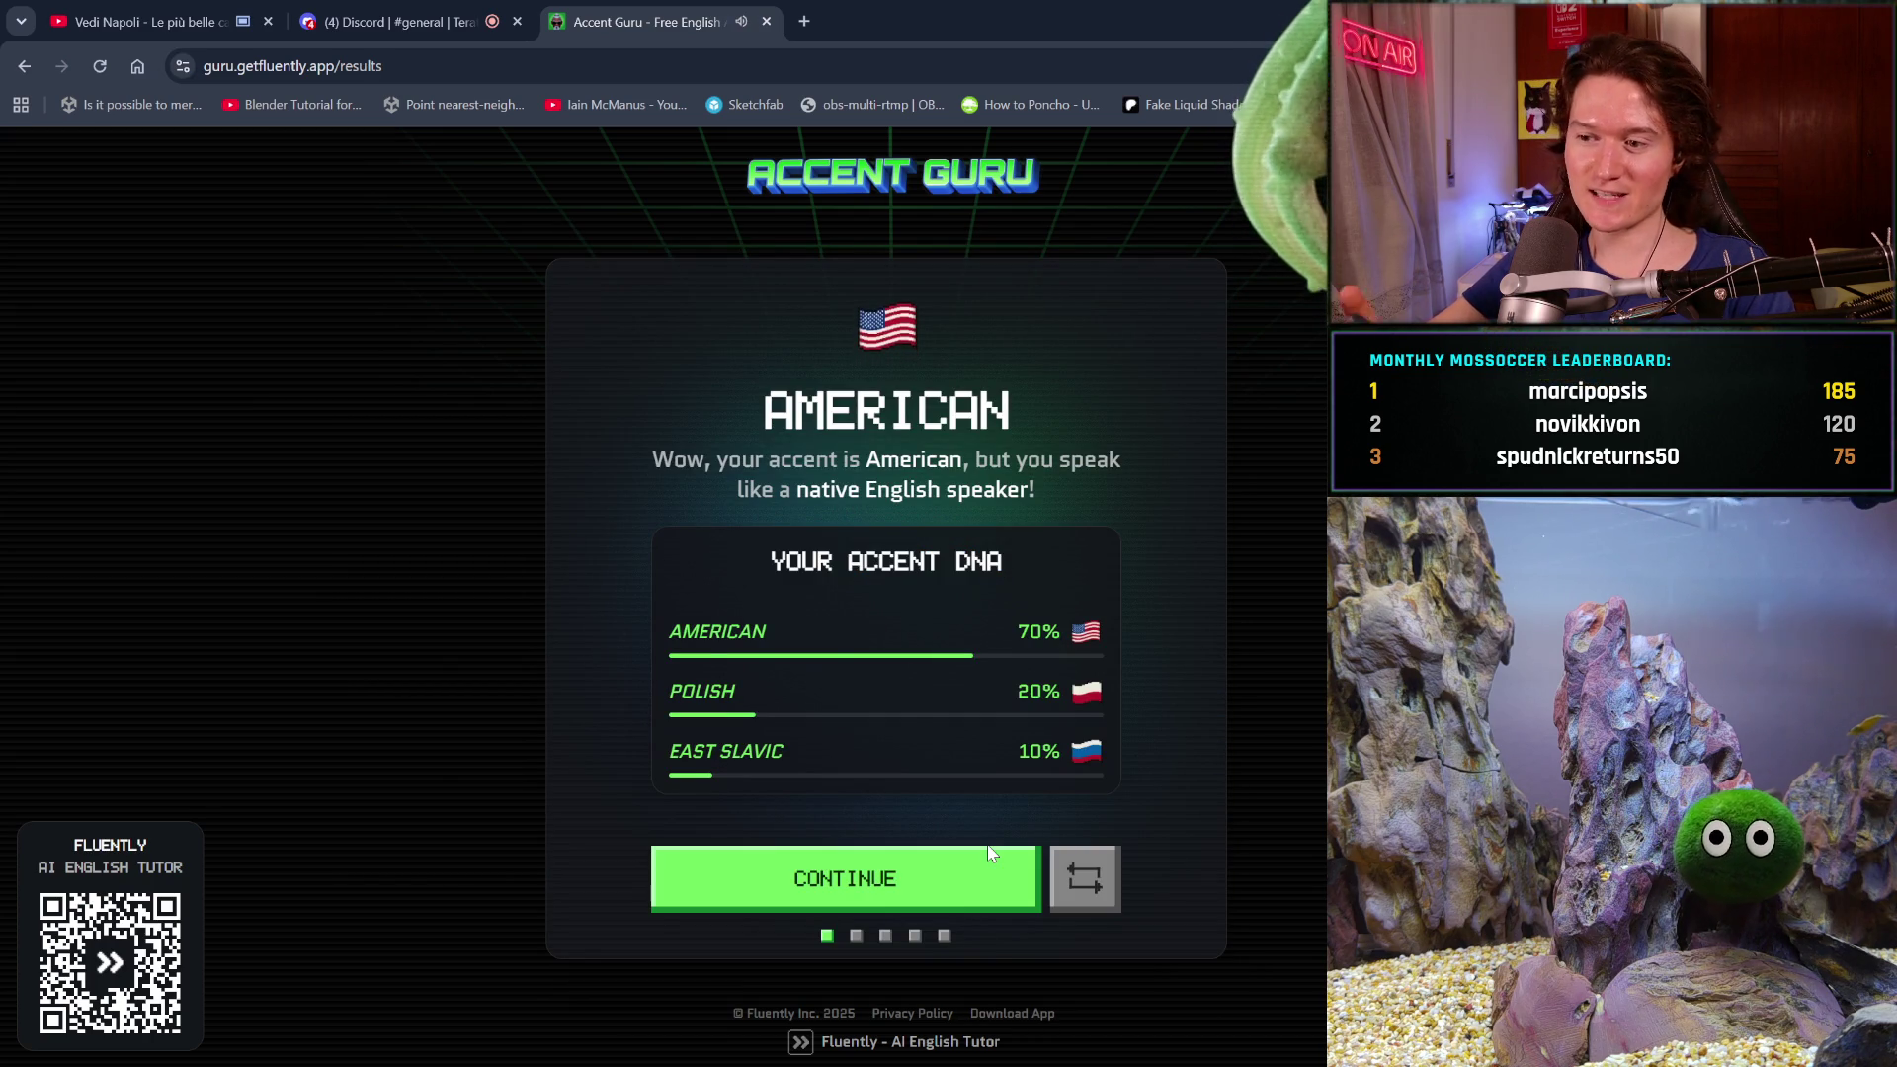
left_click(767, 20)
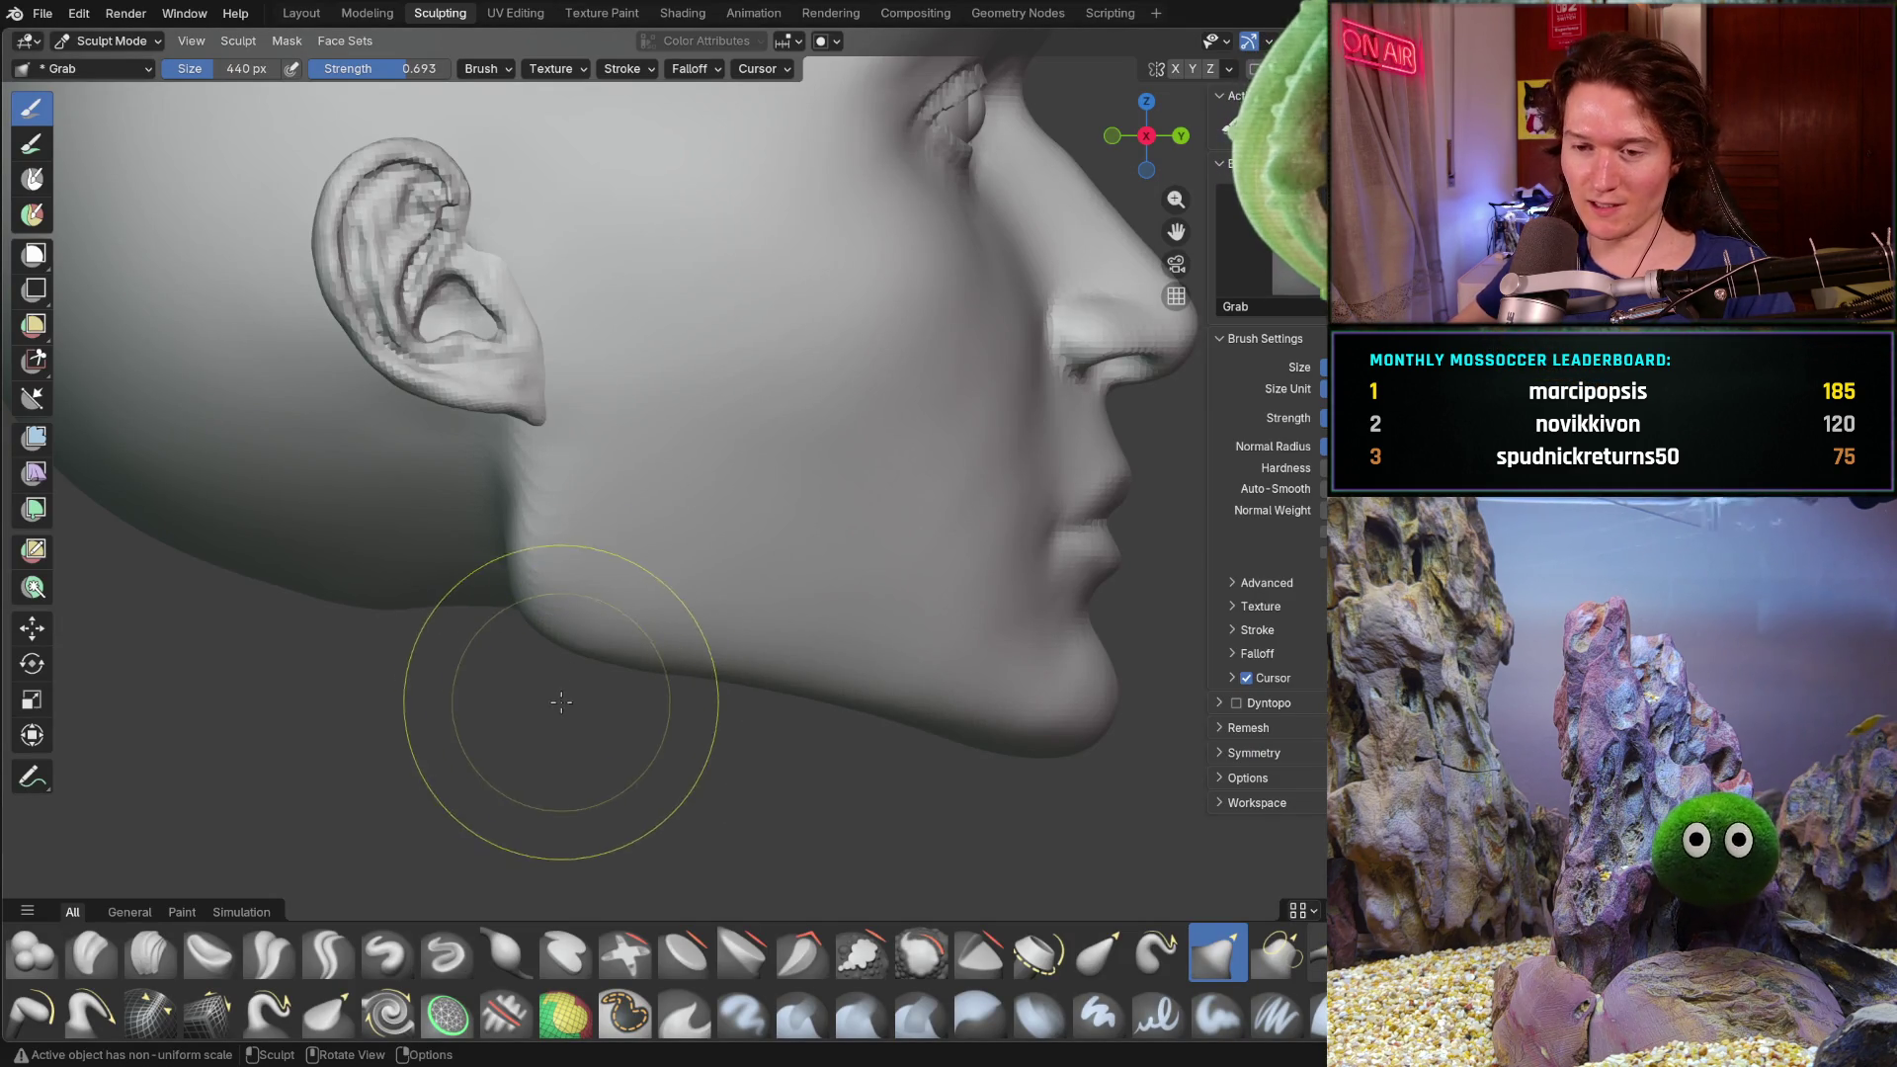
- Grab the jawline and chin underside and pull them into a cleaner lower jaw contour
key("alt+a")
left_click(635, 591)
left_click_drag(634, 591, 594, 592)
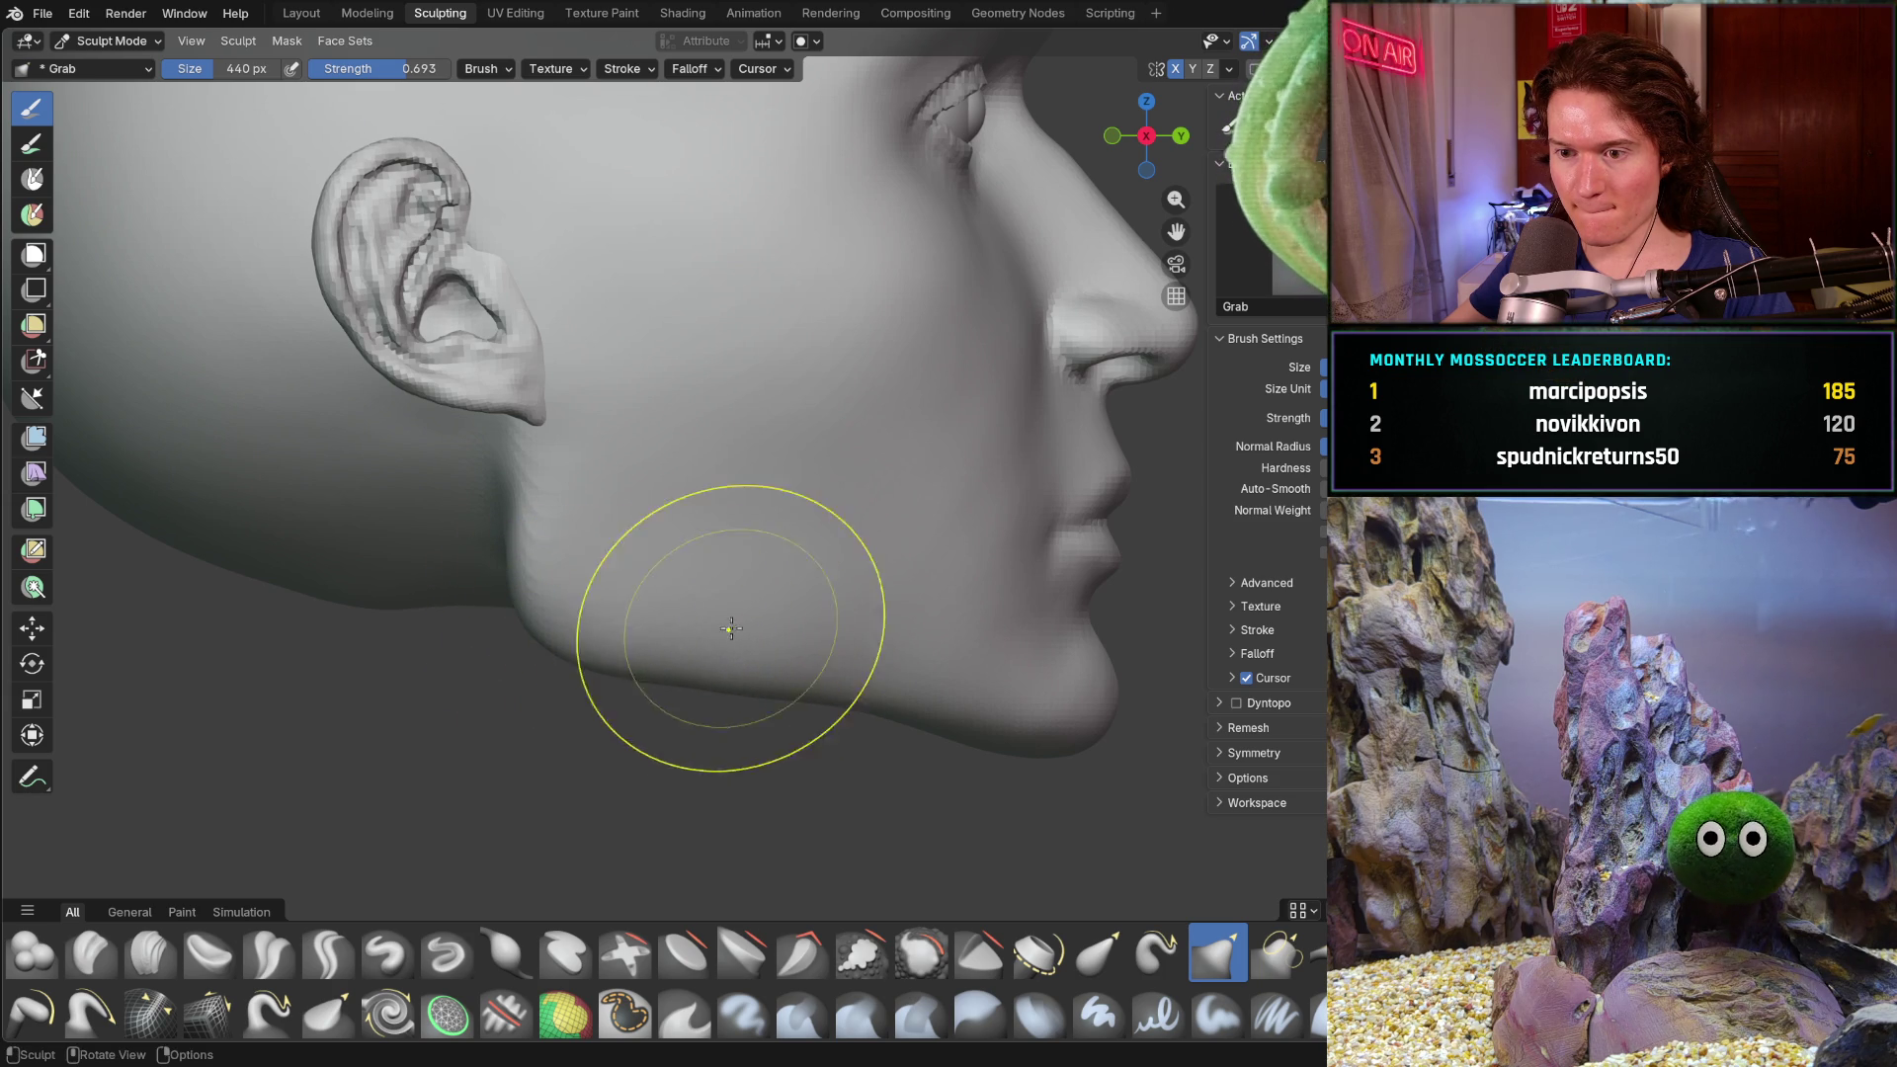
mouse_move(775, 643)
left_mouse_down()
mouse_move(851, 652)
mouse_move(897, 694)
mouse_move(936, 697)
left_mouse_up()
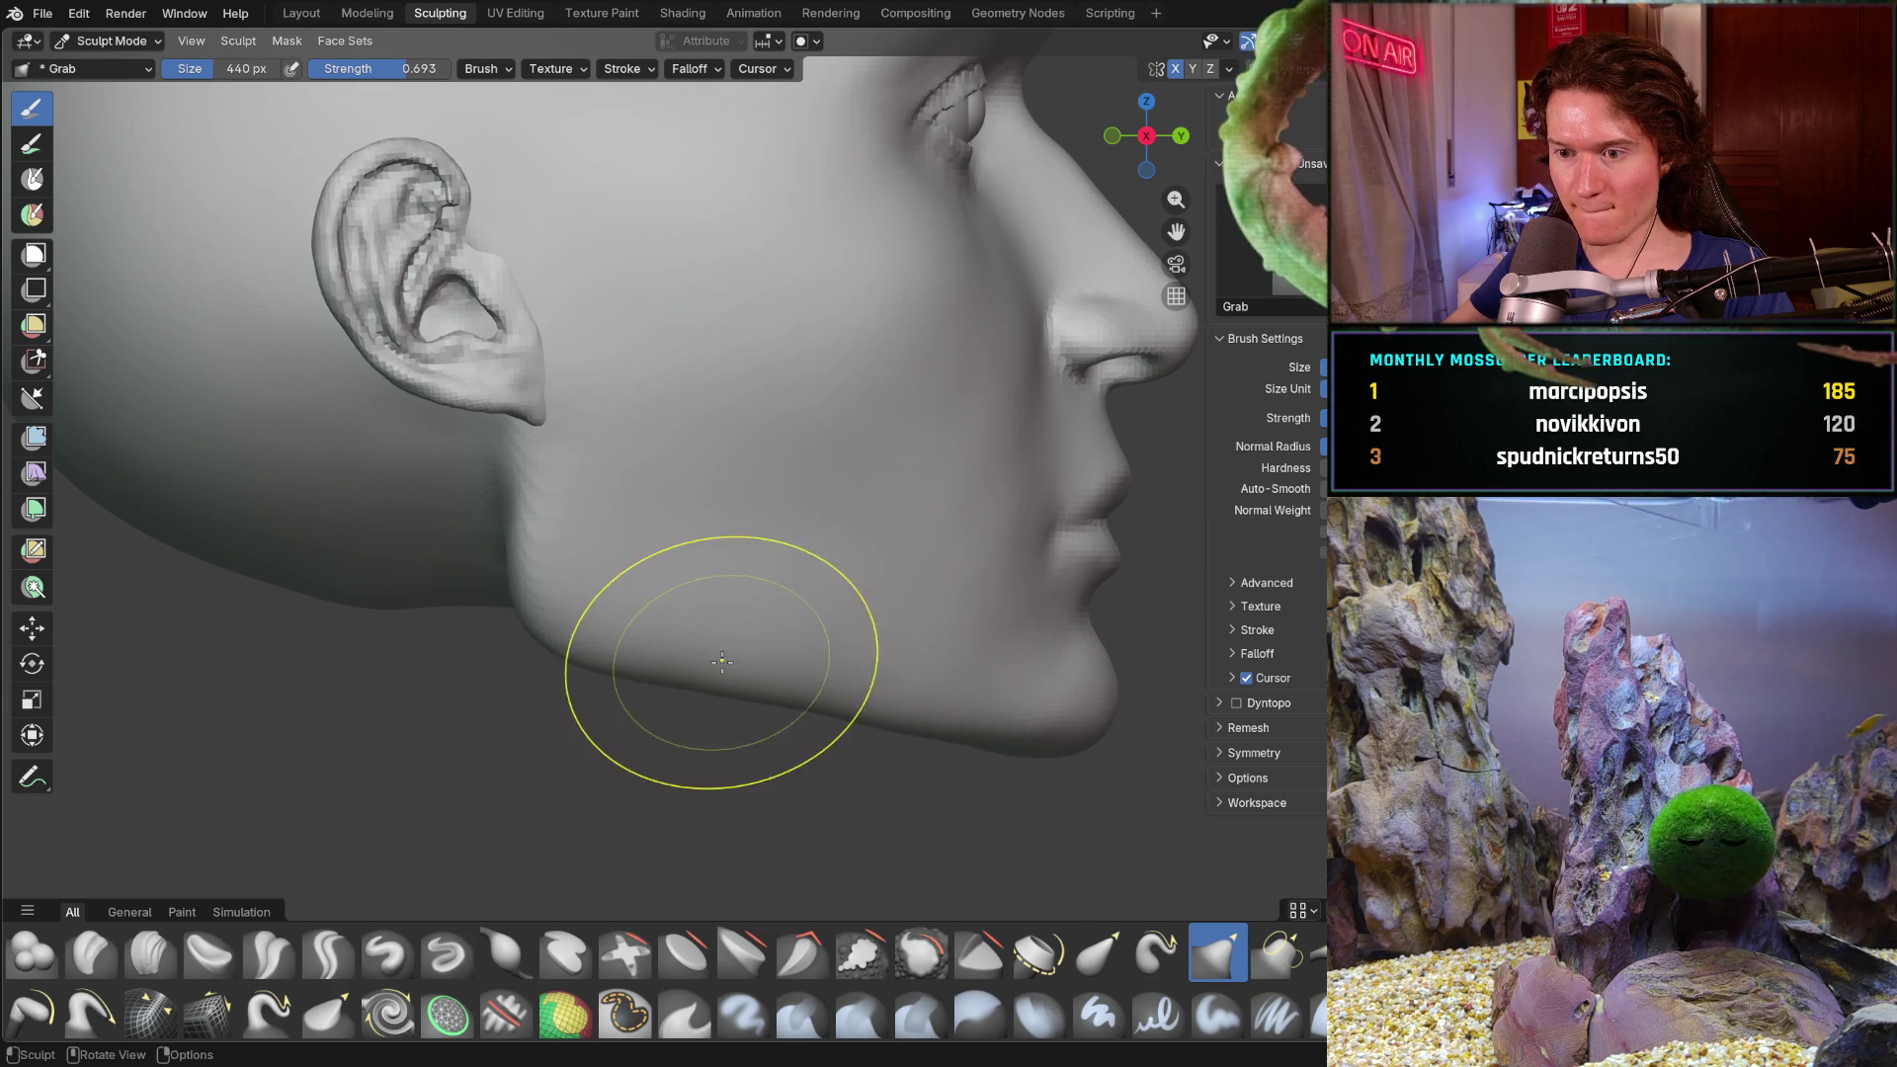
mouse_move(724, 680)
left_mouse_down()
mouse_move(720, 638)
mouse_move(703, 657)
mouse_move(847, 708)
left_mouse_up()
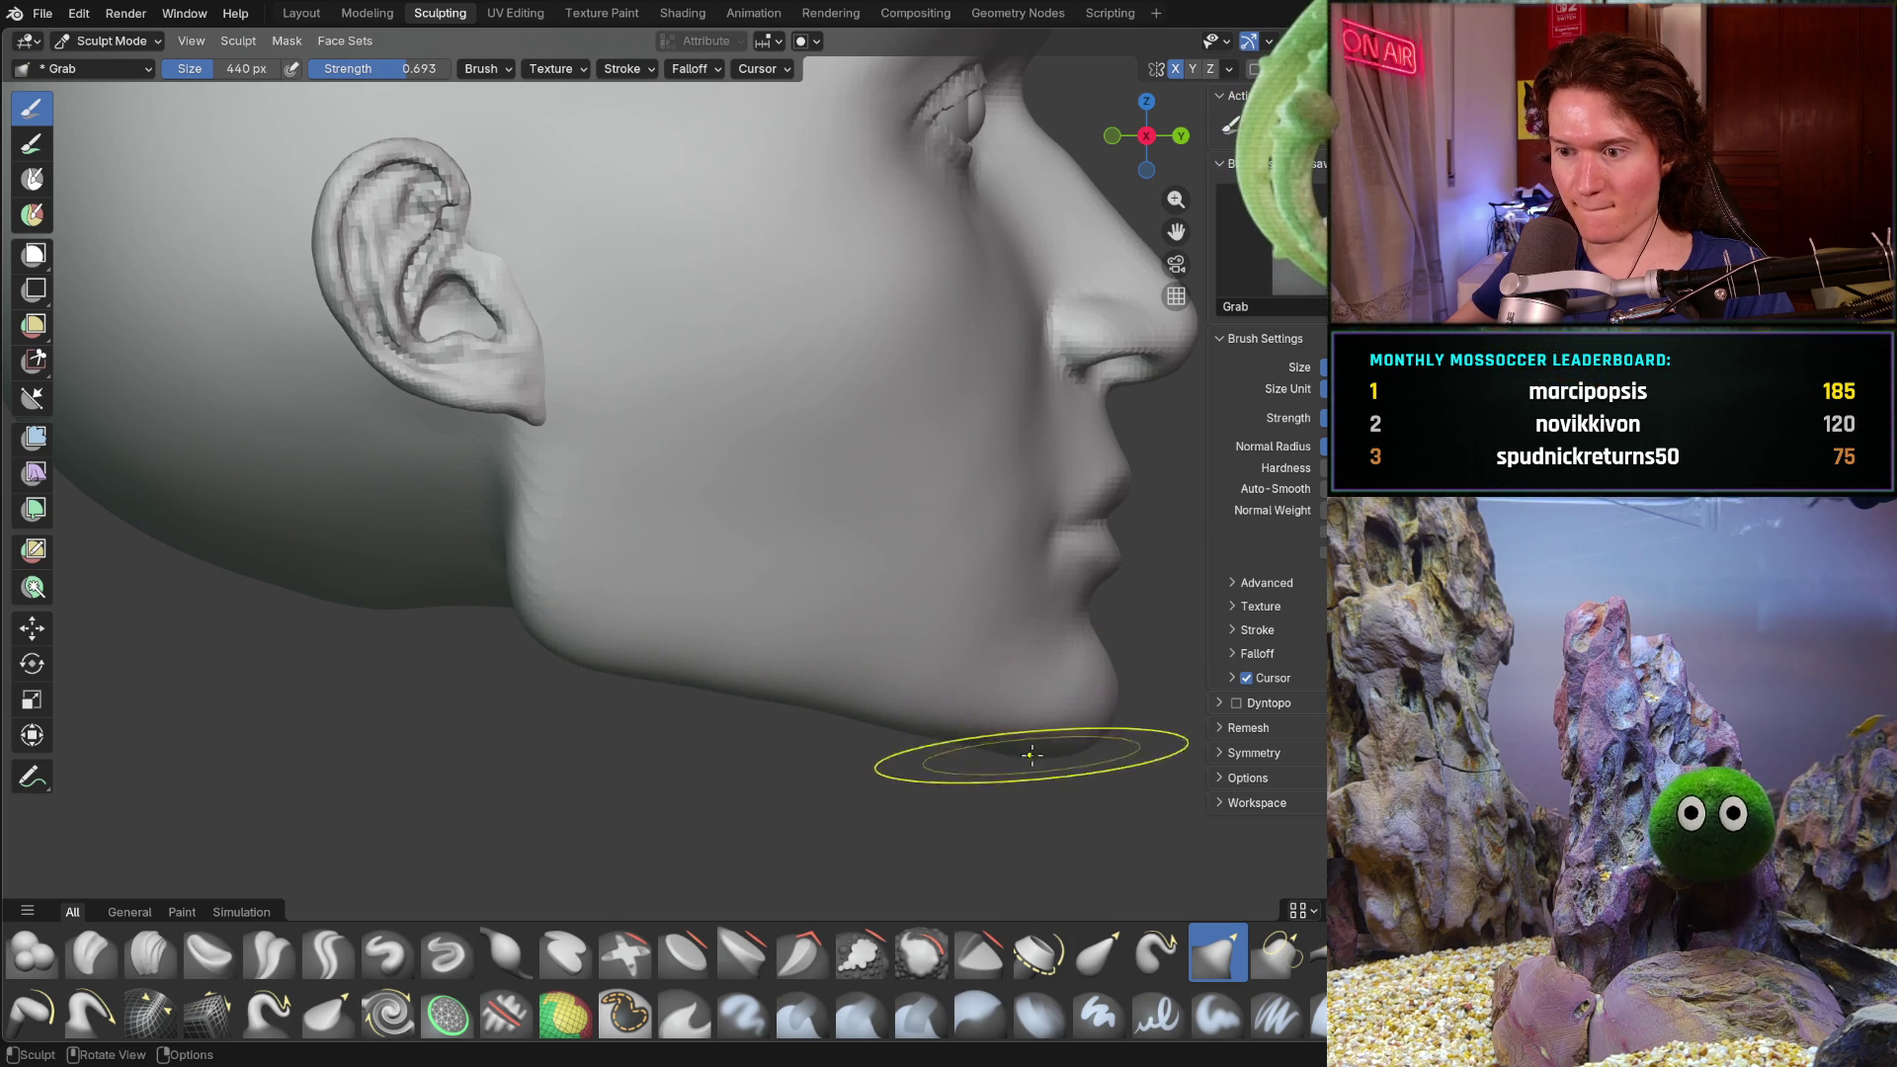
left_click_drag(1053, 752, 1030, 750)
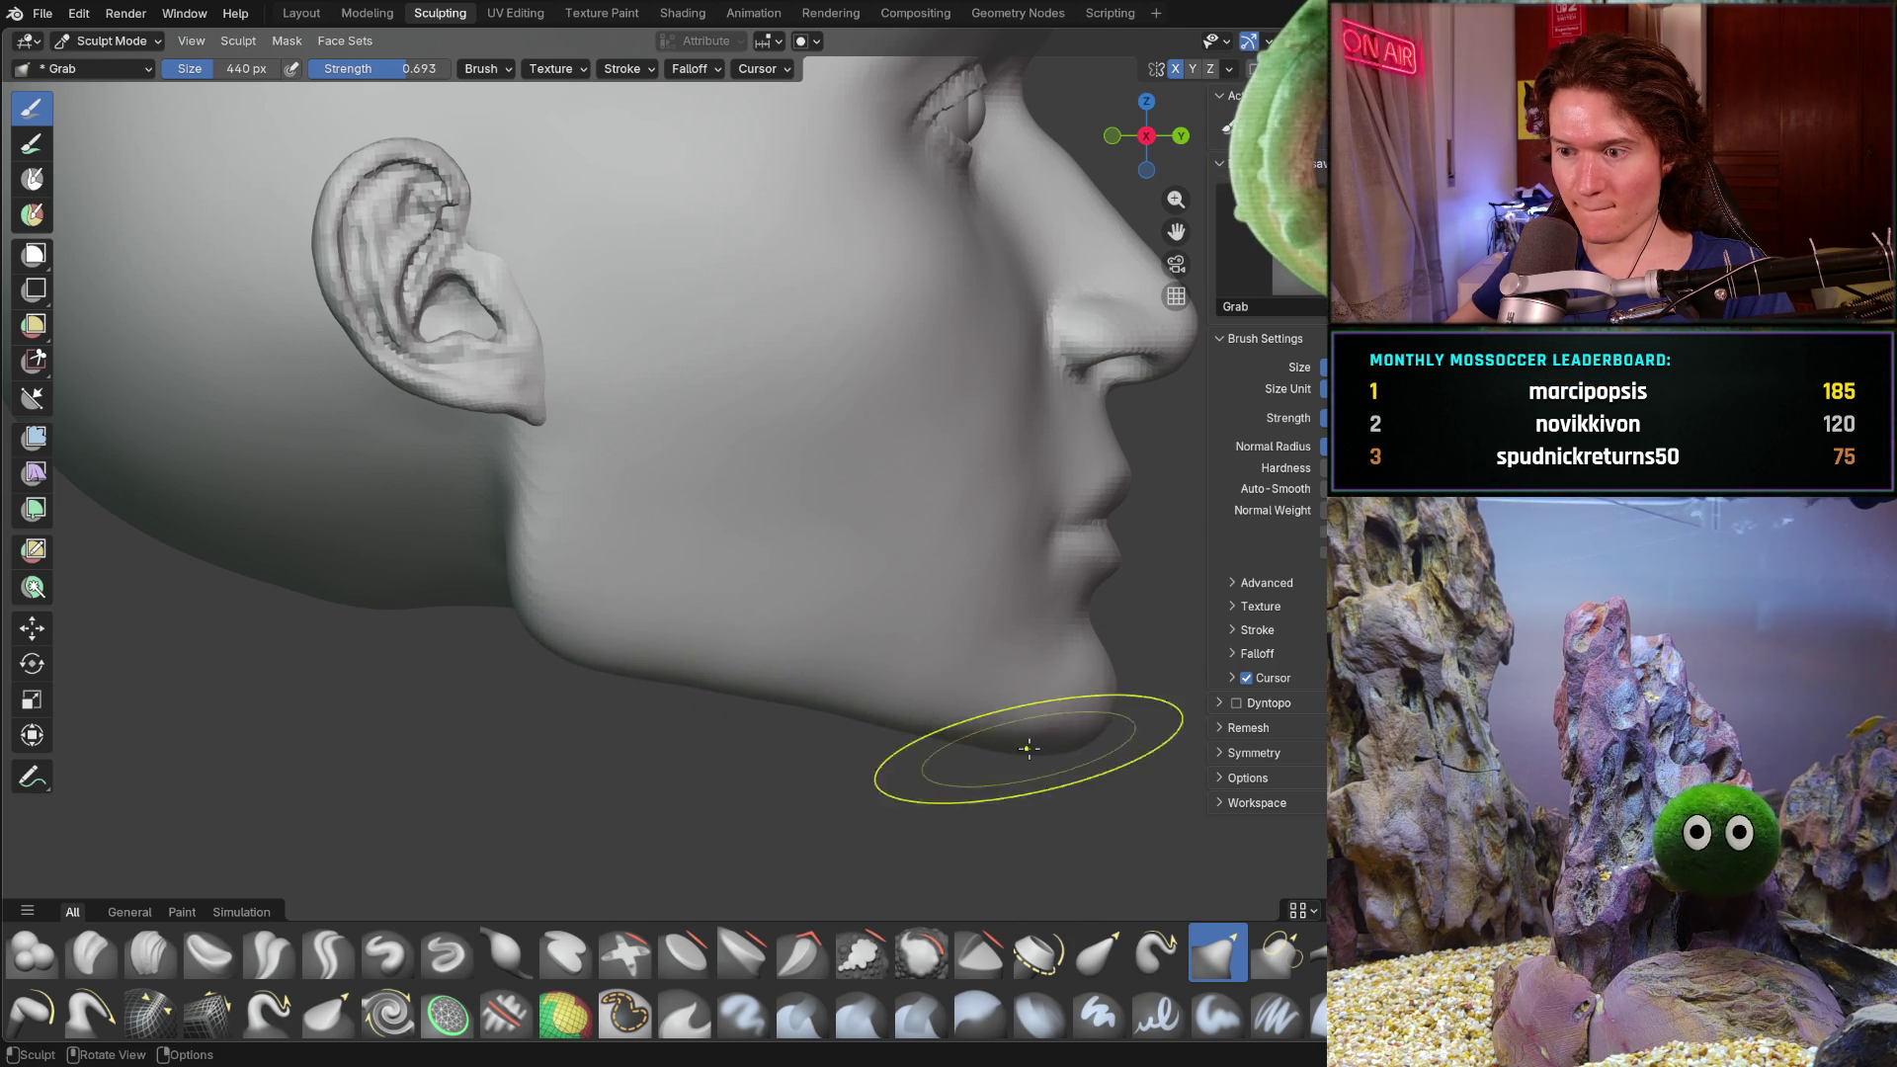
left_click_drag(593, 657, 761, 679)
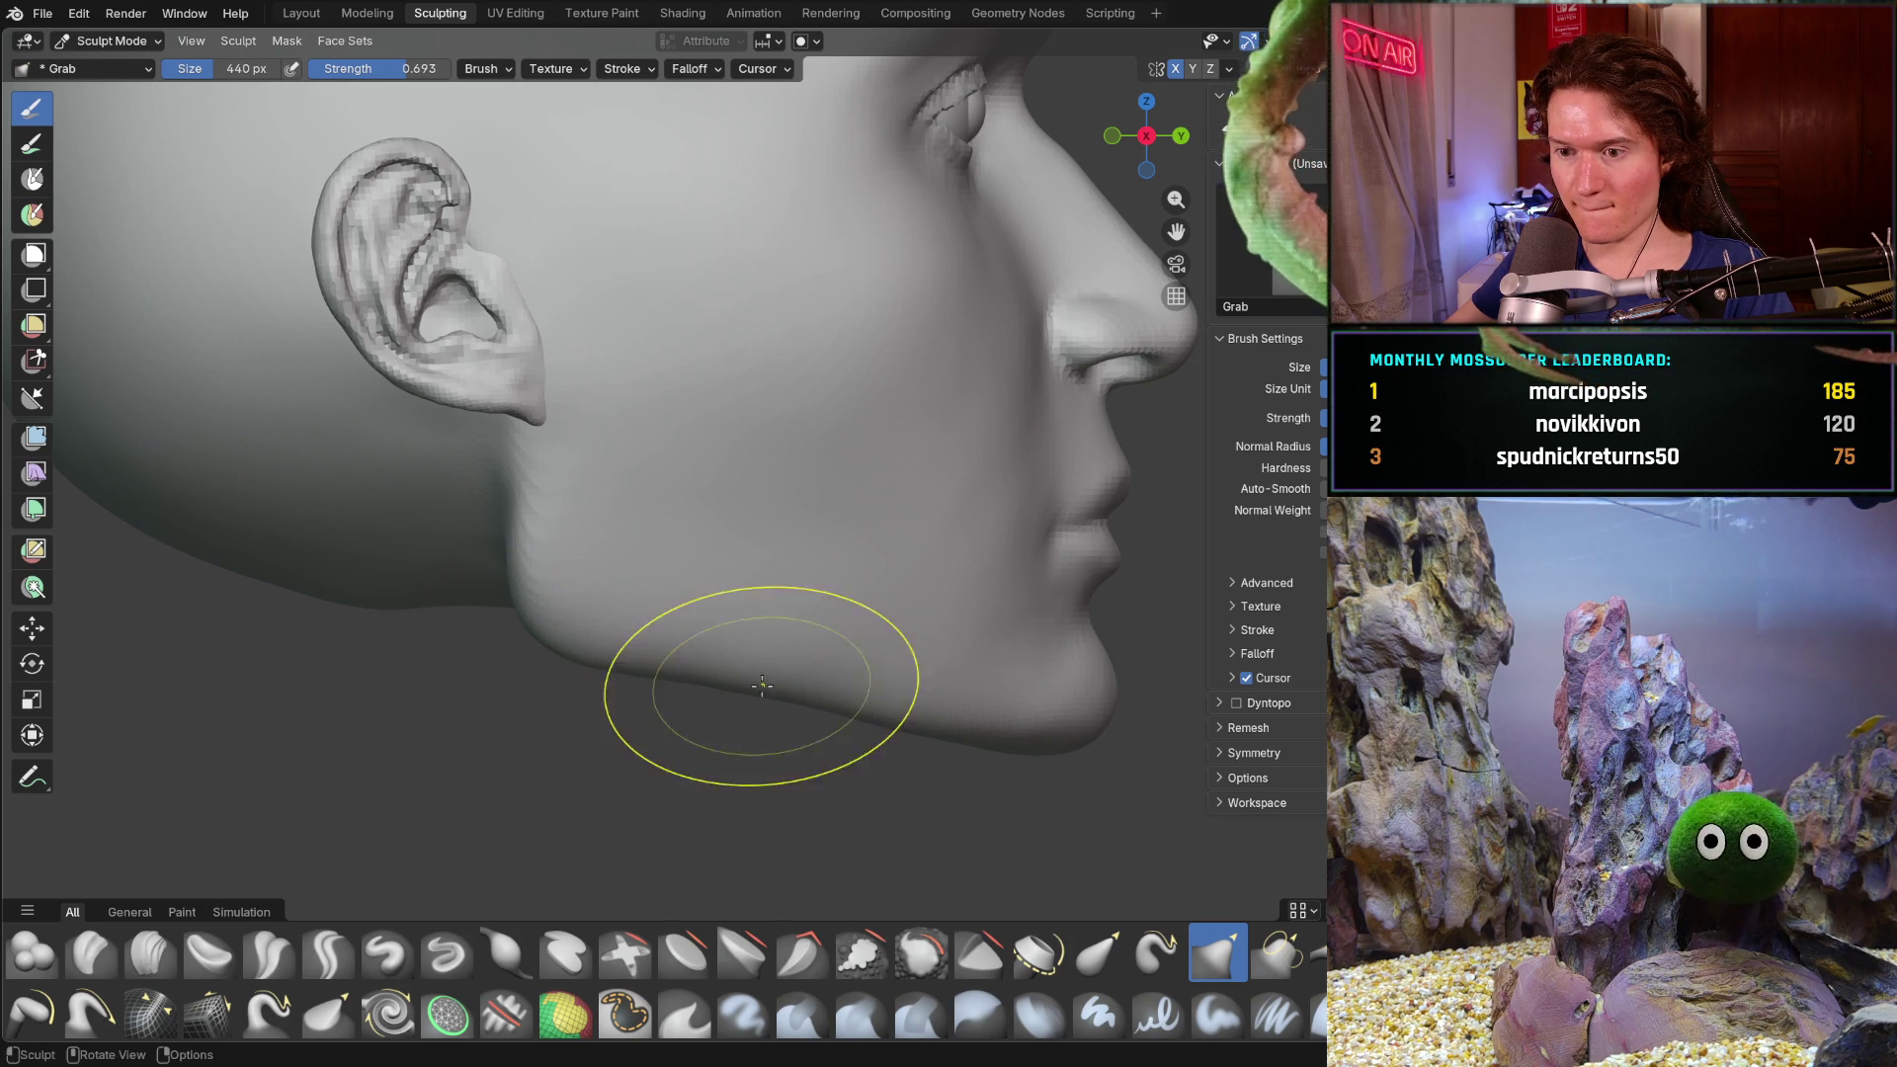
left_click_drag(1059, 761, 1058, 755)
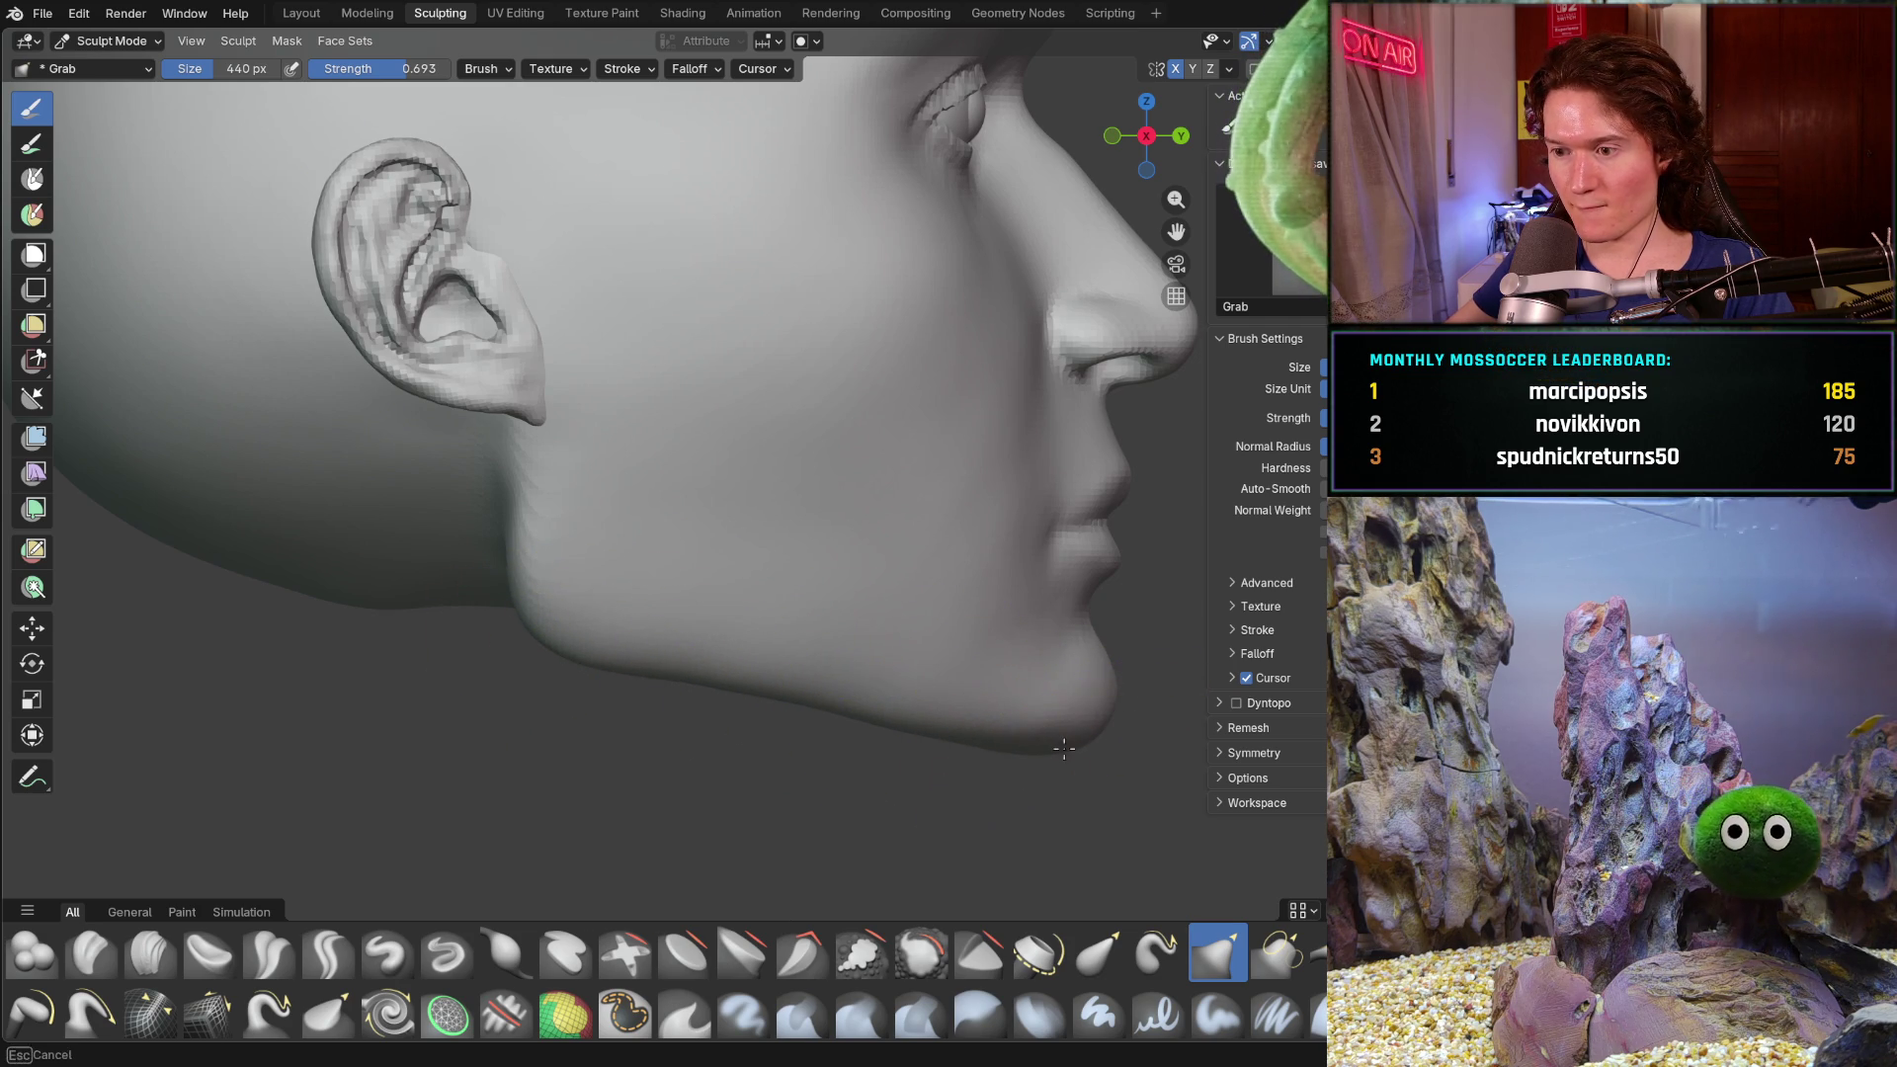
- Check the side profile, pull the jaw contour below the ear, and inspect from beneath
mouse_move(831, 563)
middle_mouse_down("ctrl")
mouse_move(904, 507)
mouse_move(869, 509)
mouse_move(871, 452)
middle_mouse_up("ctrl")
key("KP_3")
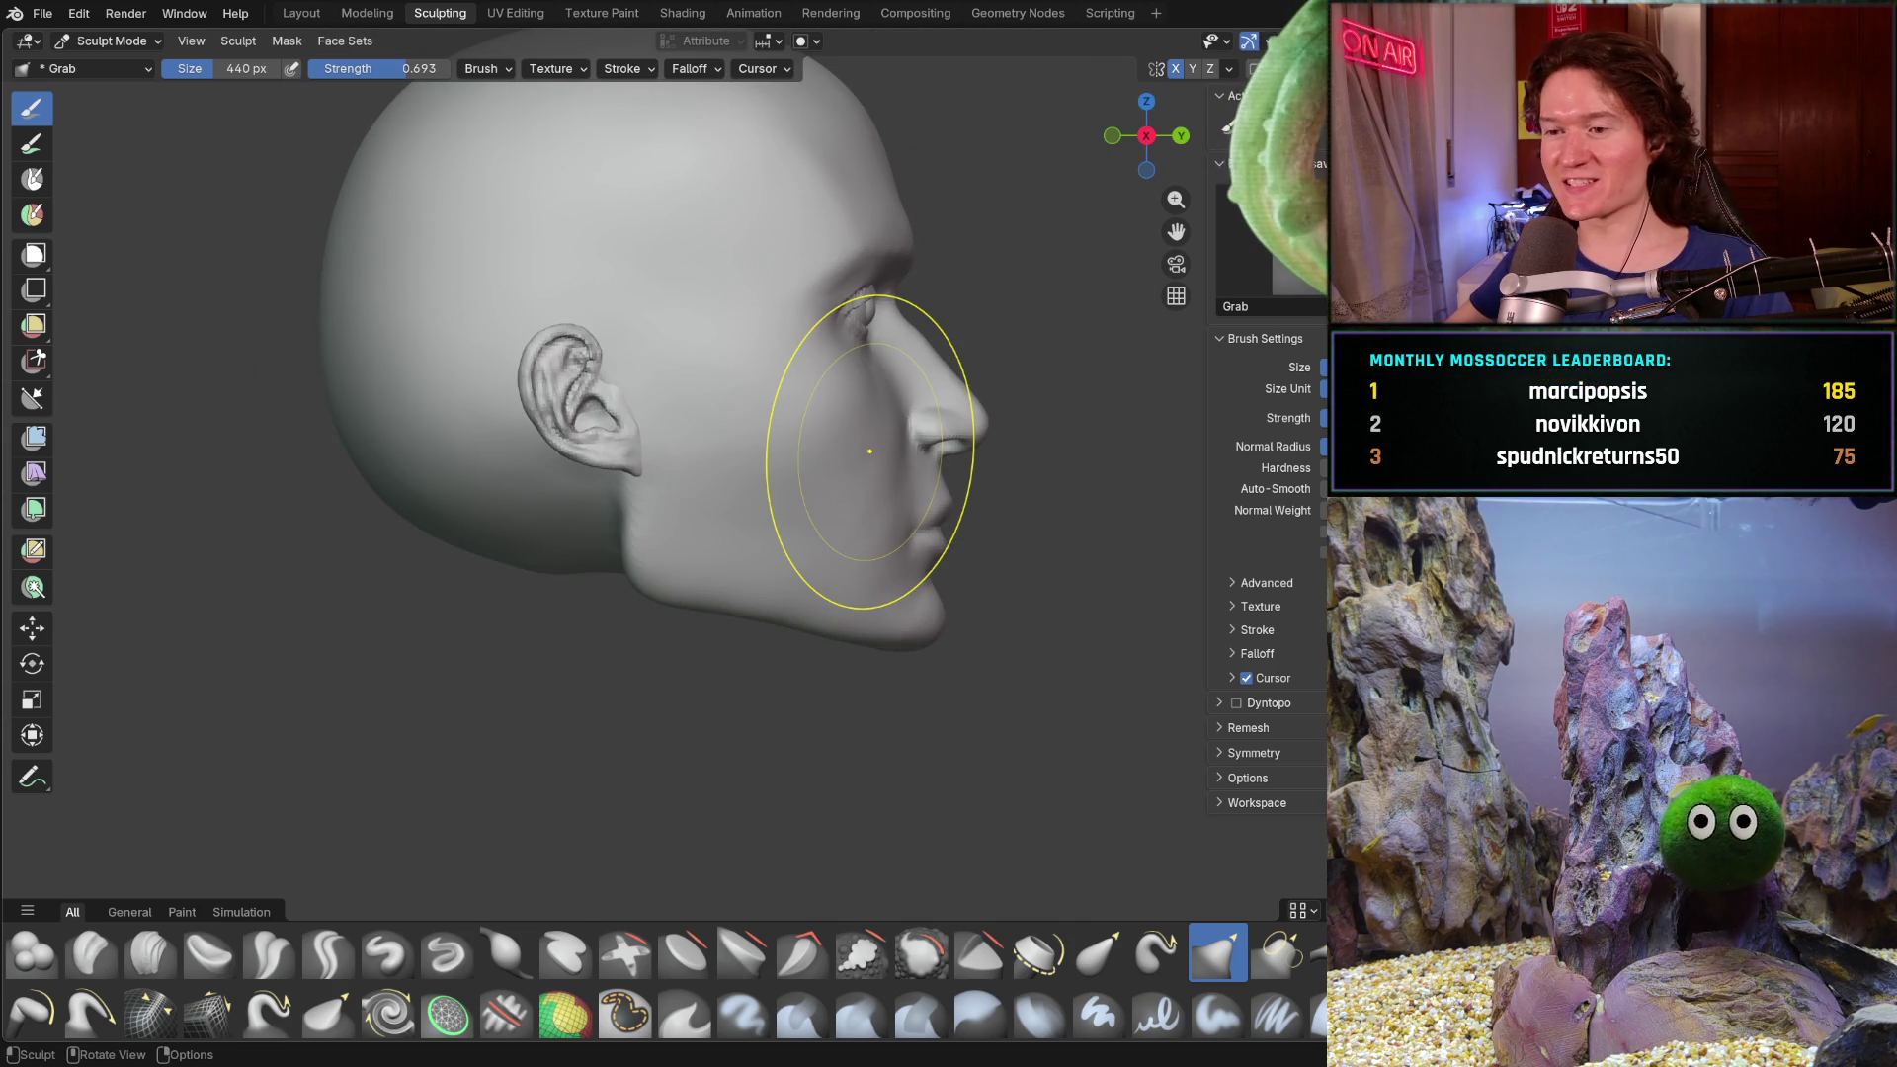
scroll(729, 579, "up", 3)
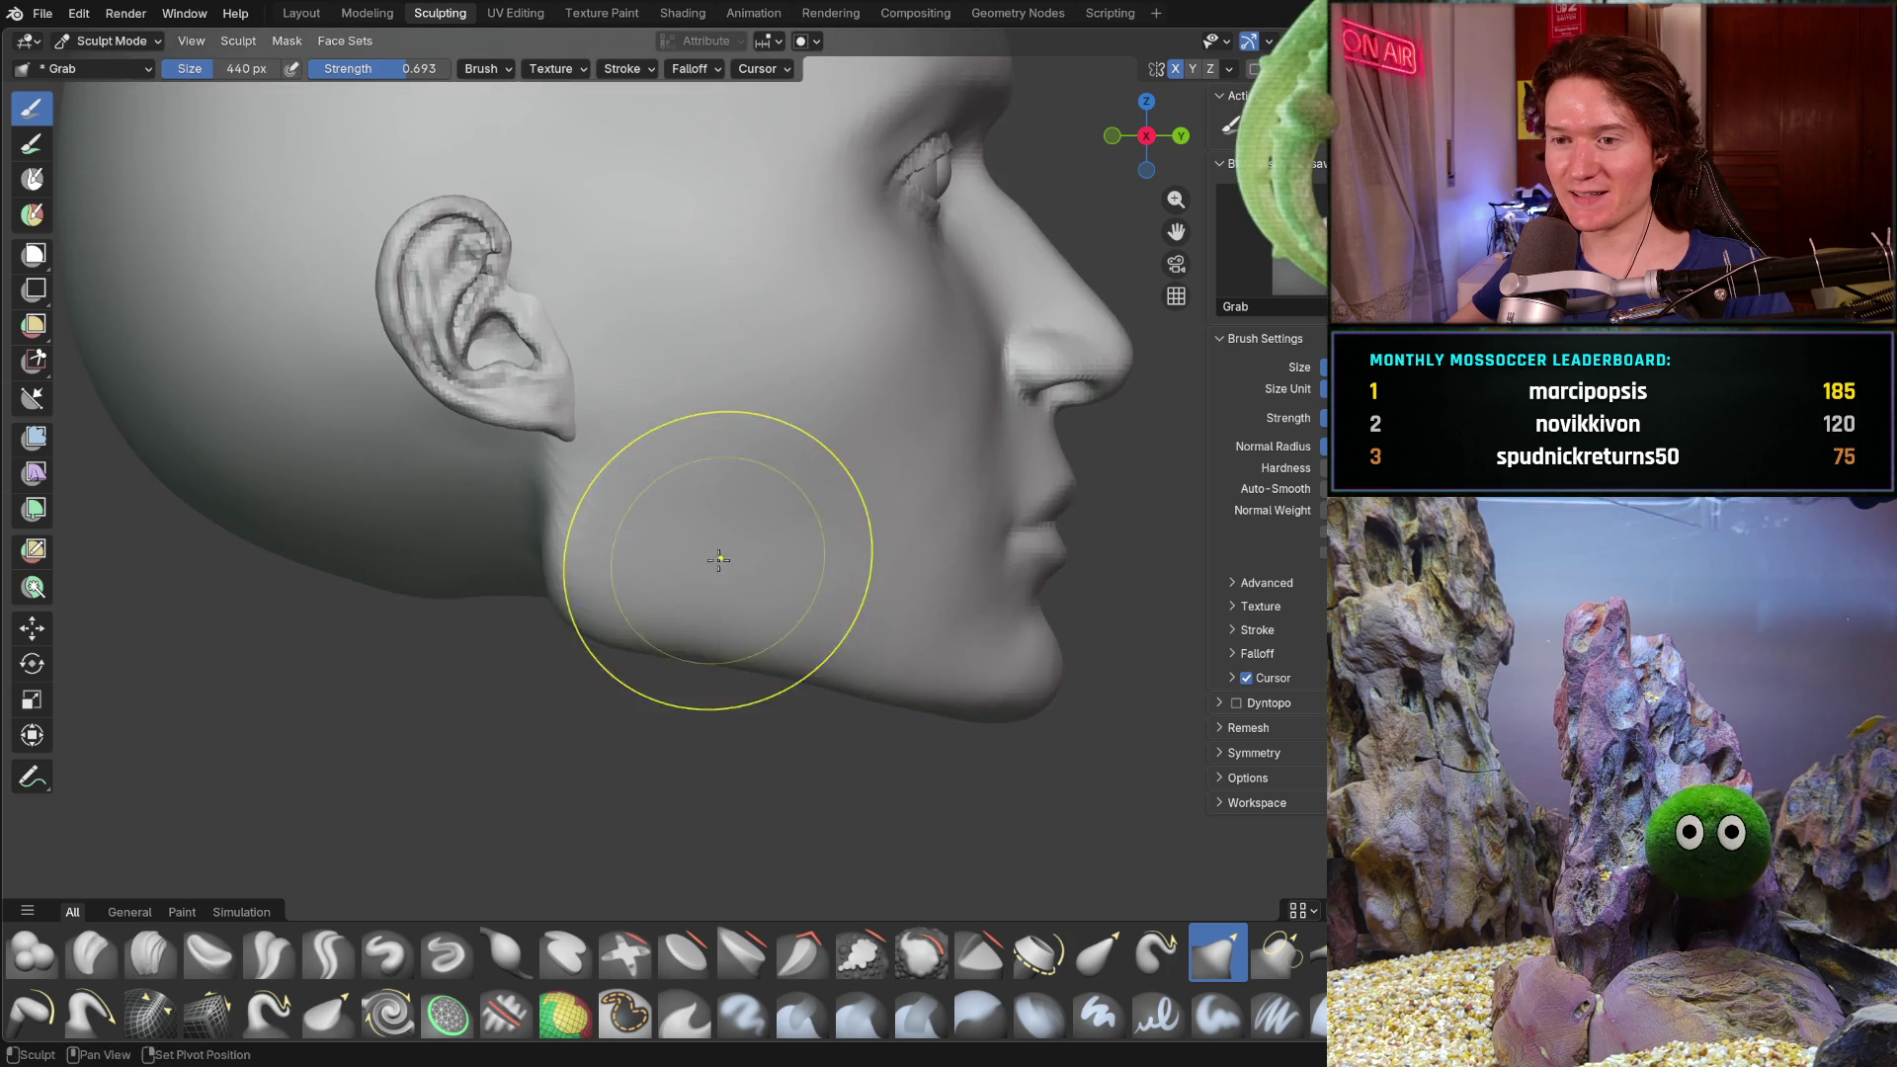
scroll(728, 554, "up", 2)
middle_click_drag(762, 593, 677, 613)
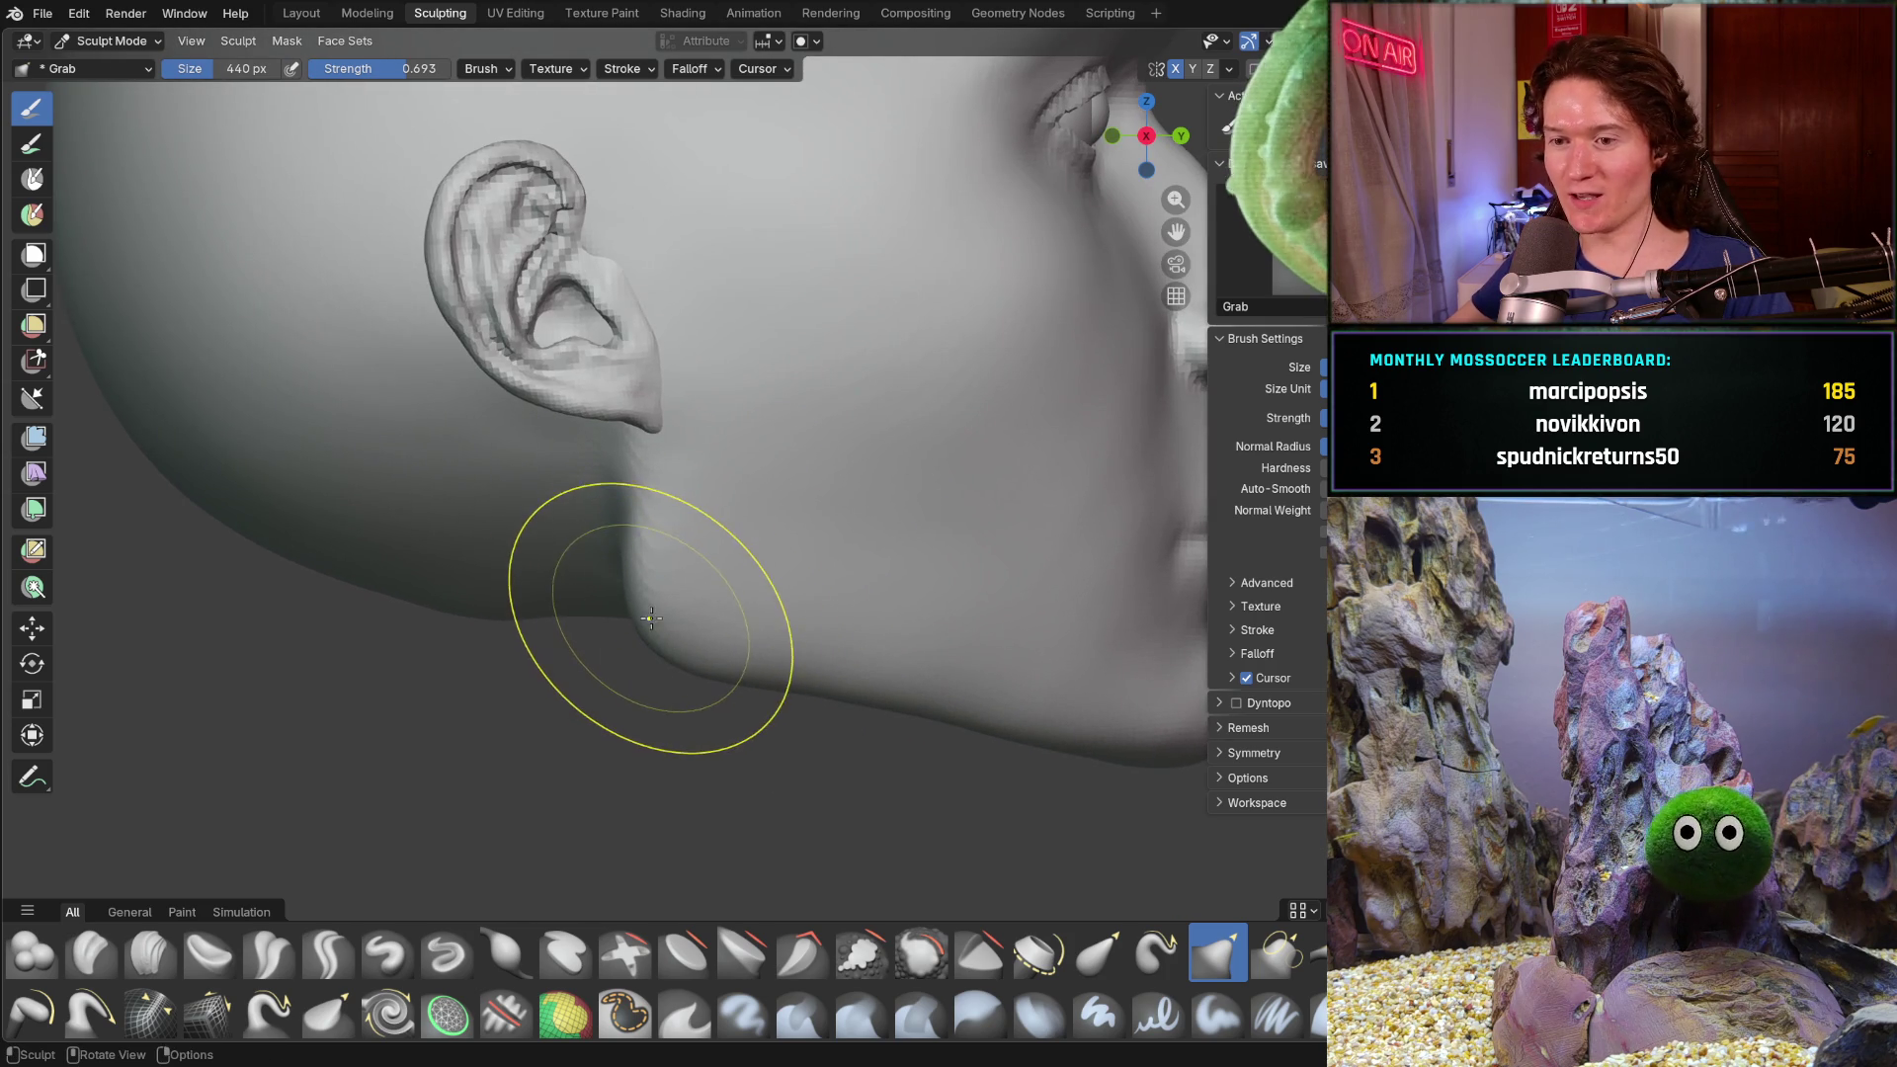
left_click_drag(692, 622, 751, 669)
middle_click_drag(752, 668, 805, 678)
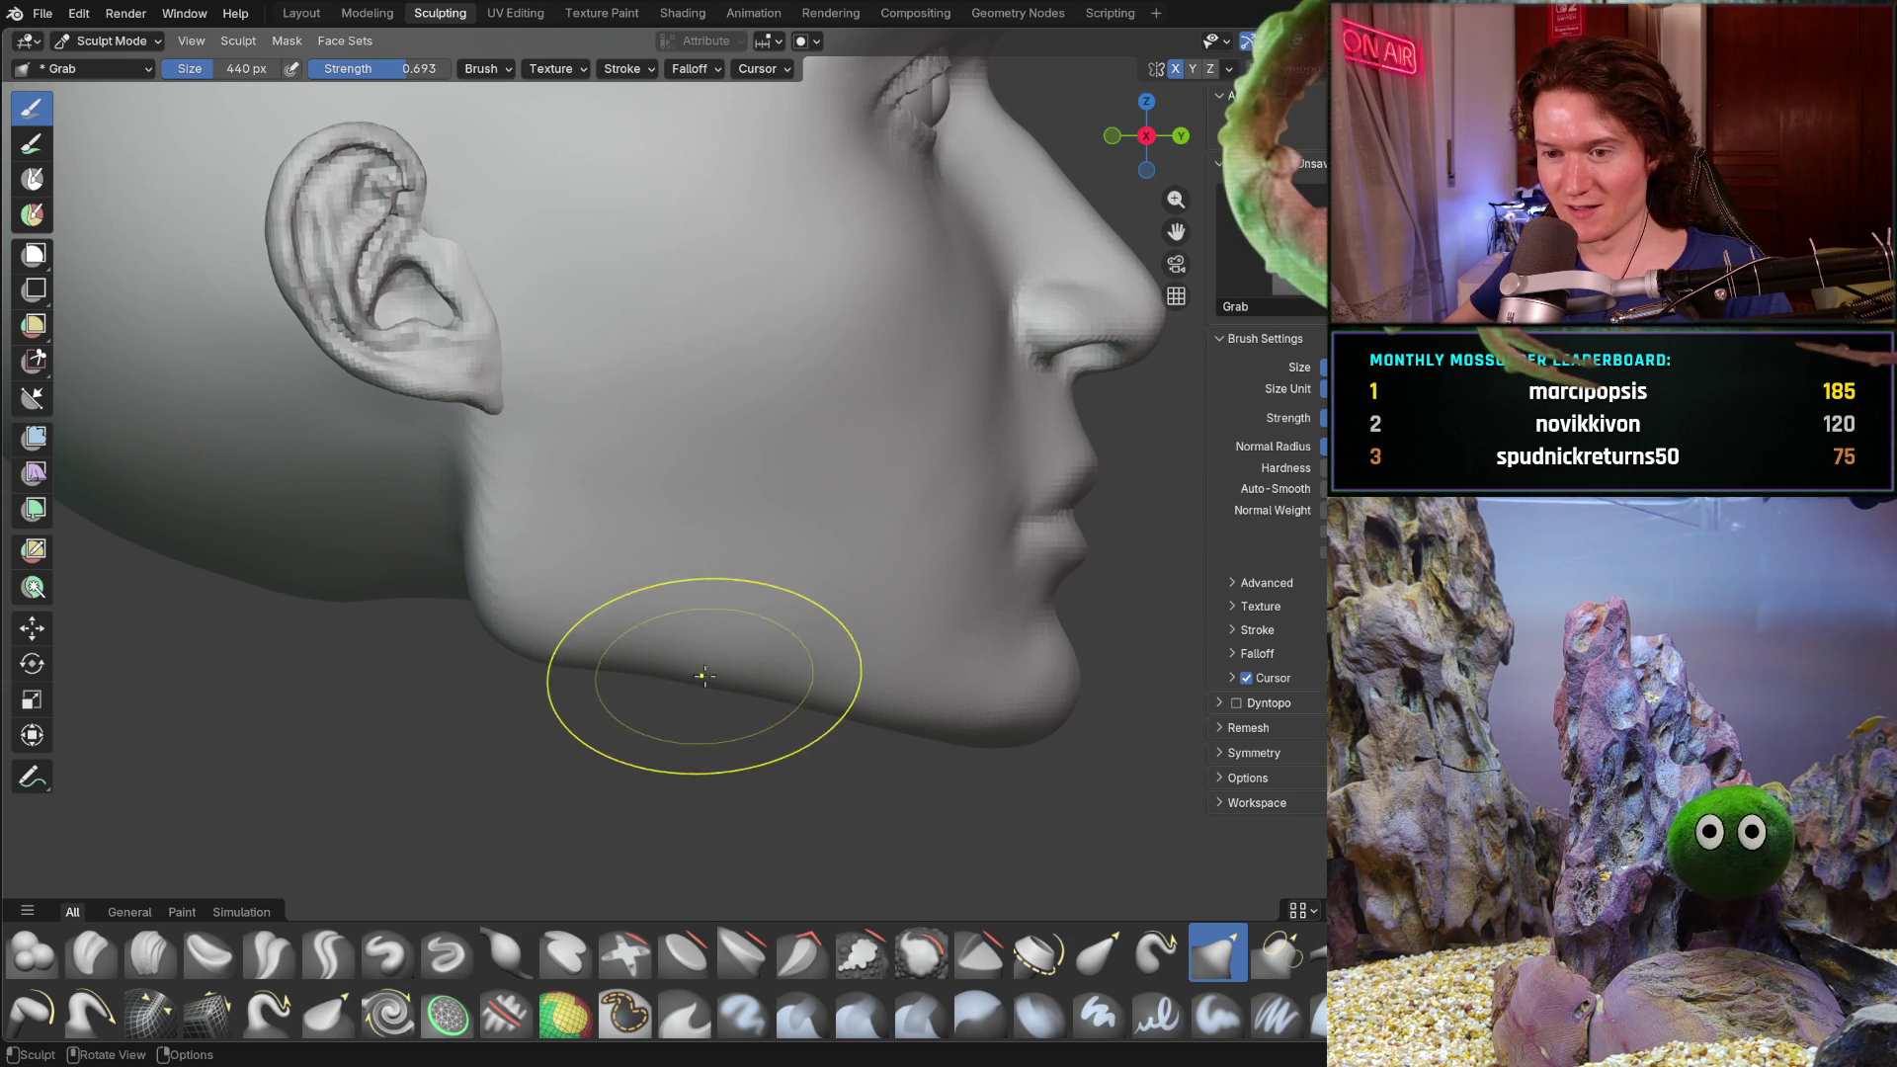
mouse_move(978, 696)
middle_mouse_down()
mouse_move(915, 669)
mouse_move(859, 808)
mouse_move(832, 772)
middle_mouse_up()
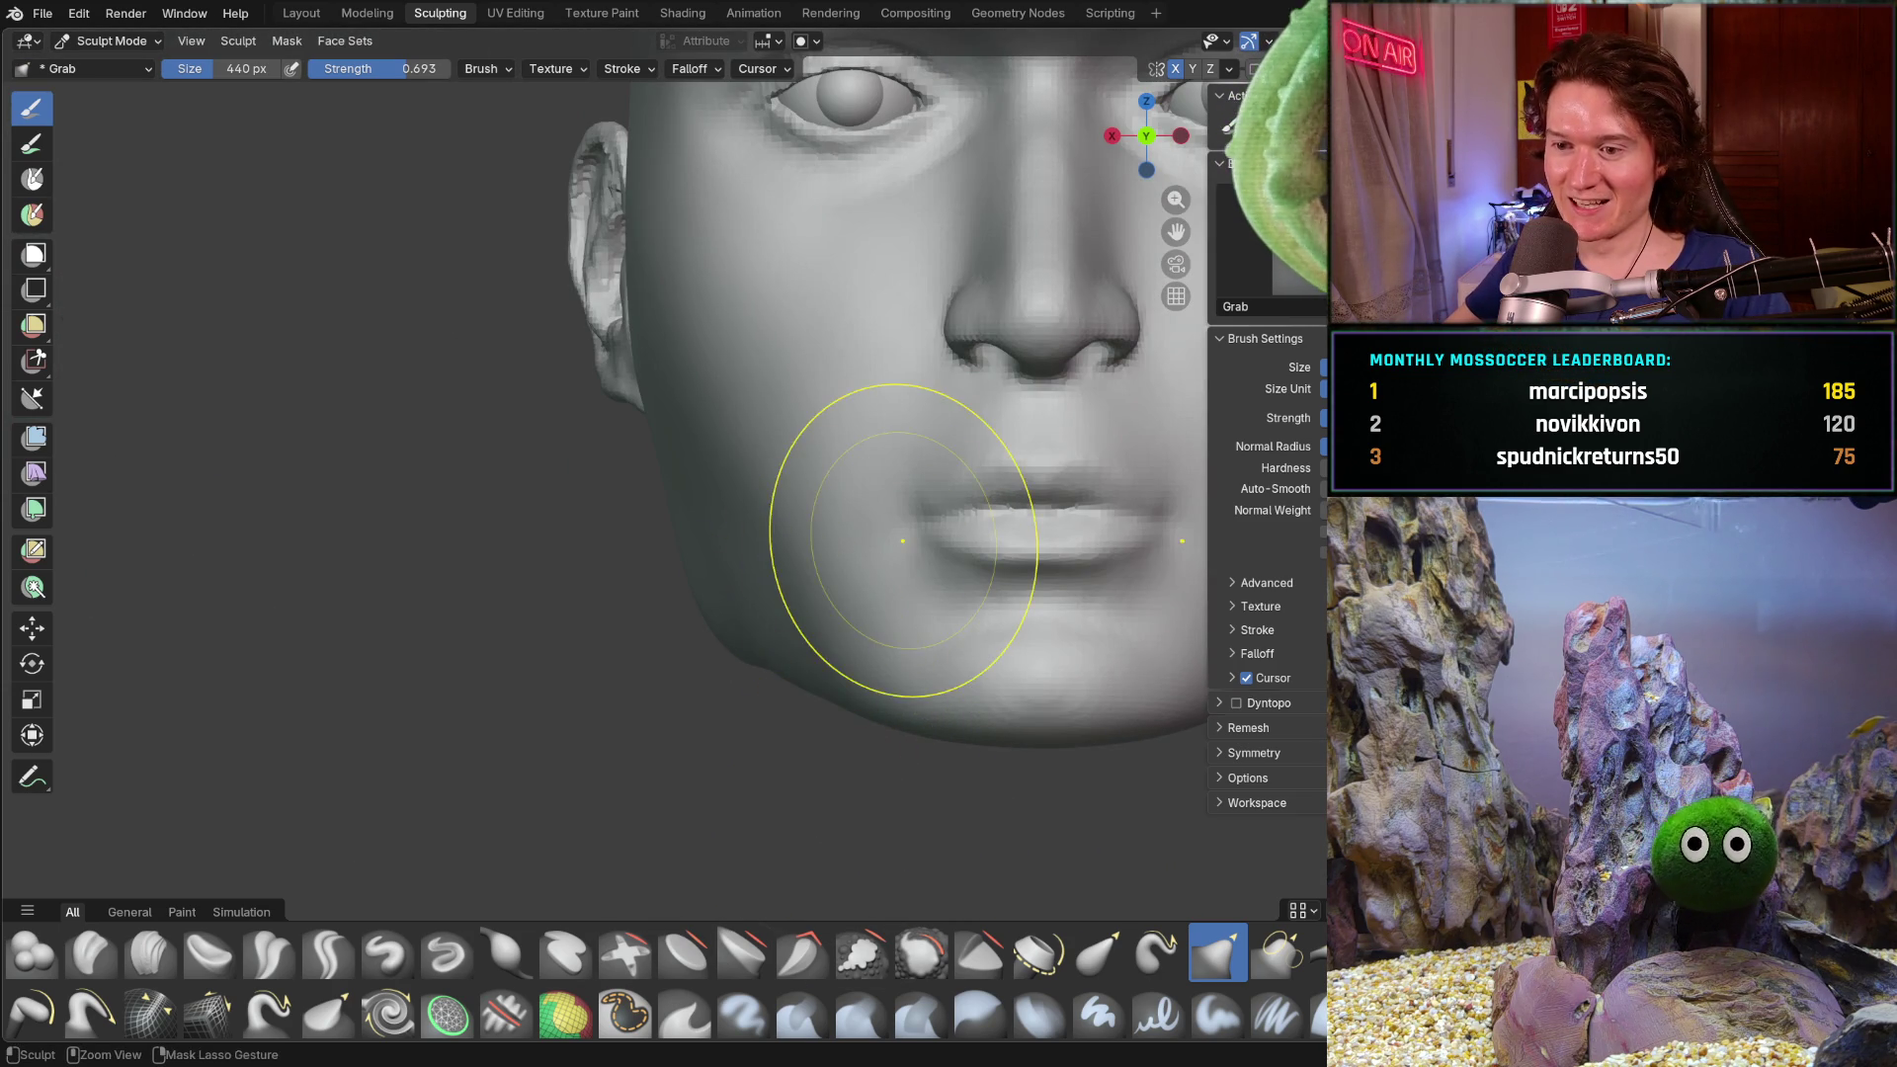
scroll(910, 572, "down", 3)
middle_click_drag(825, 666, 835, 704)
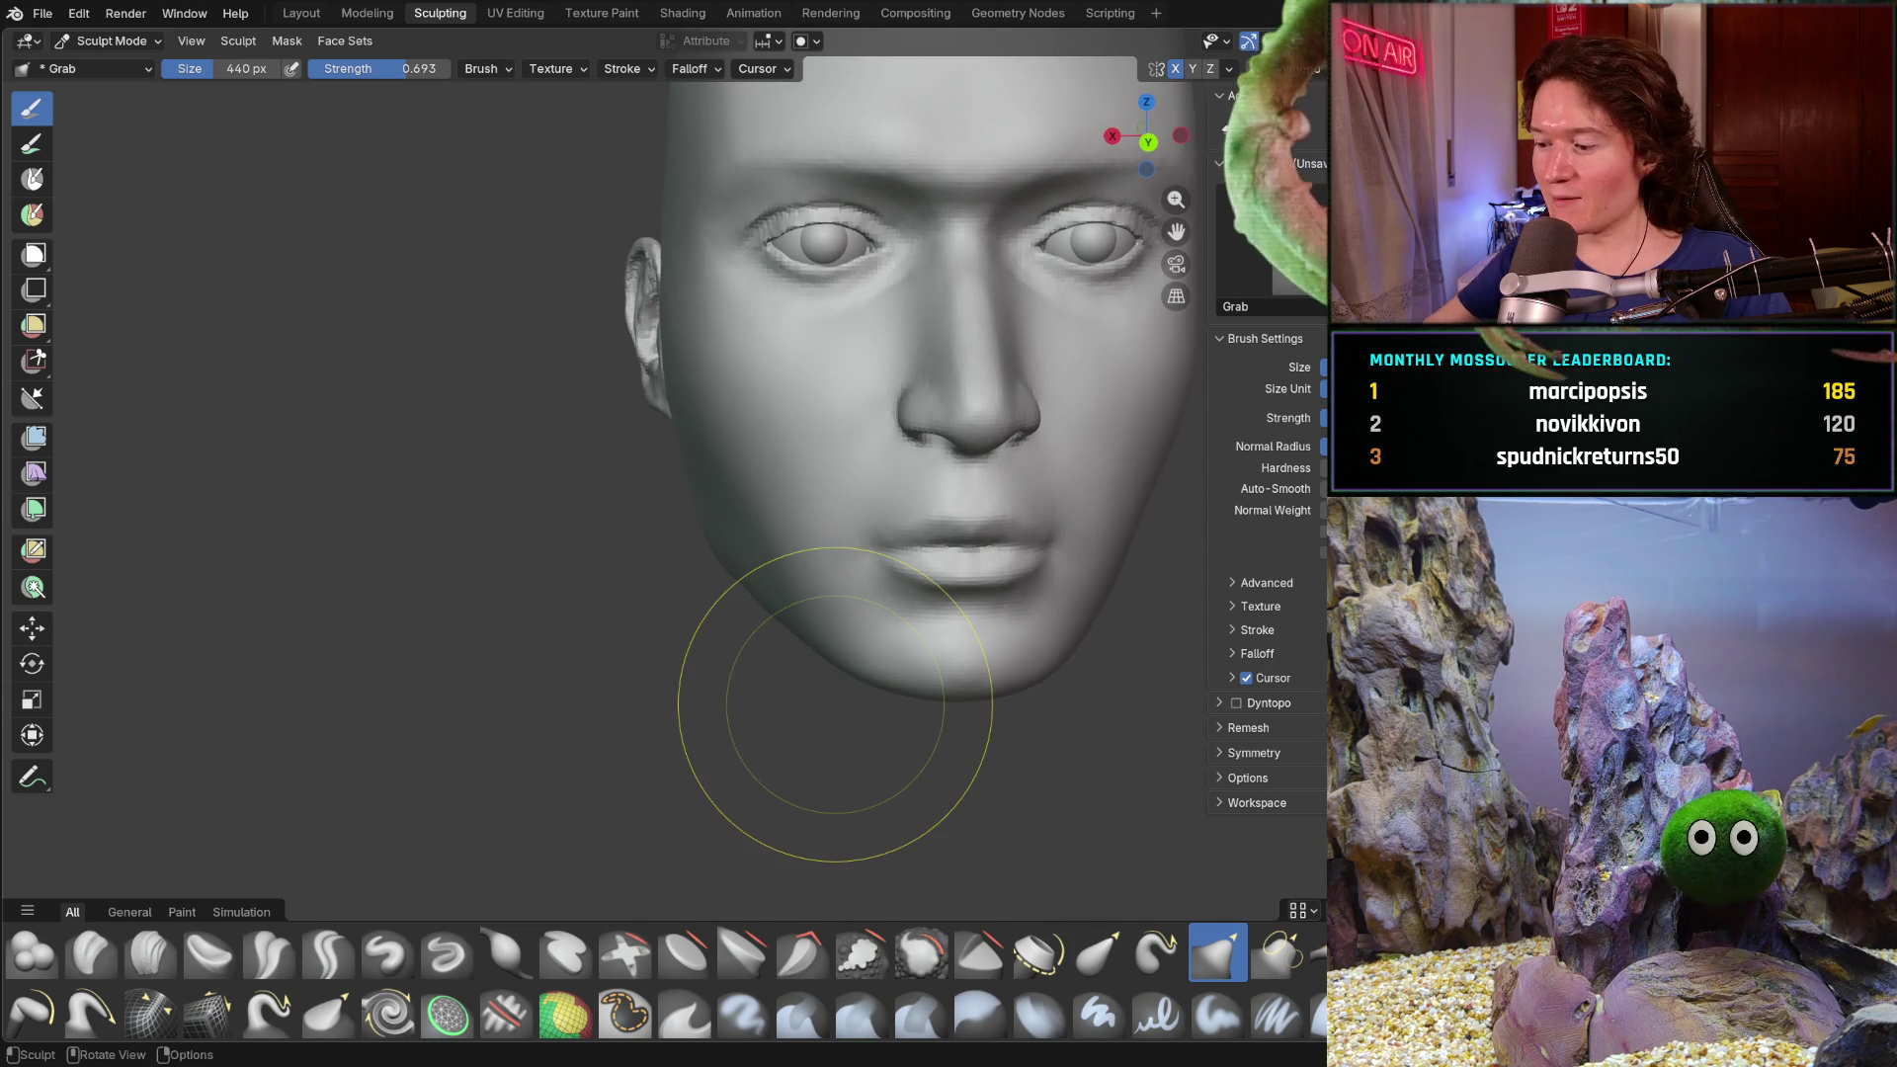
key("ctrl+KP_3")
key("KP_1")
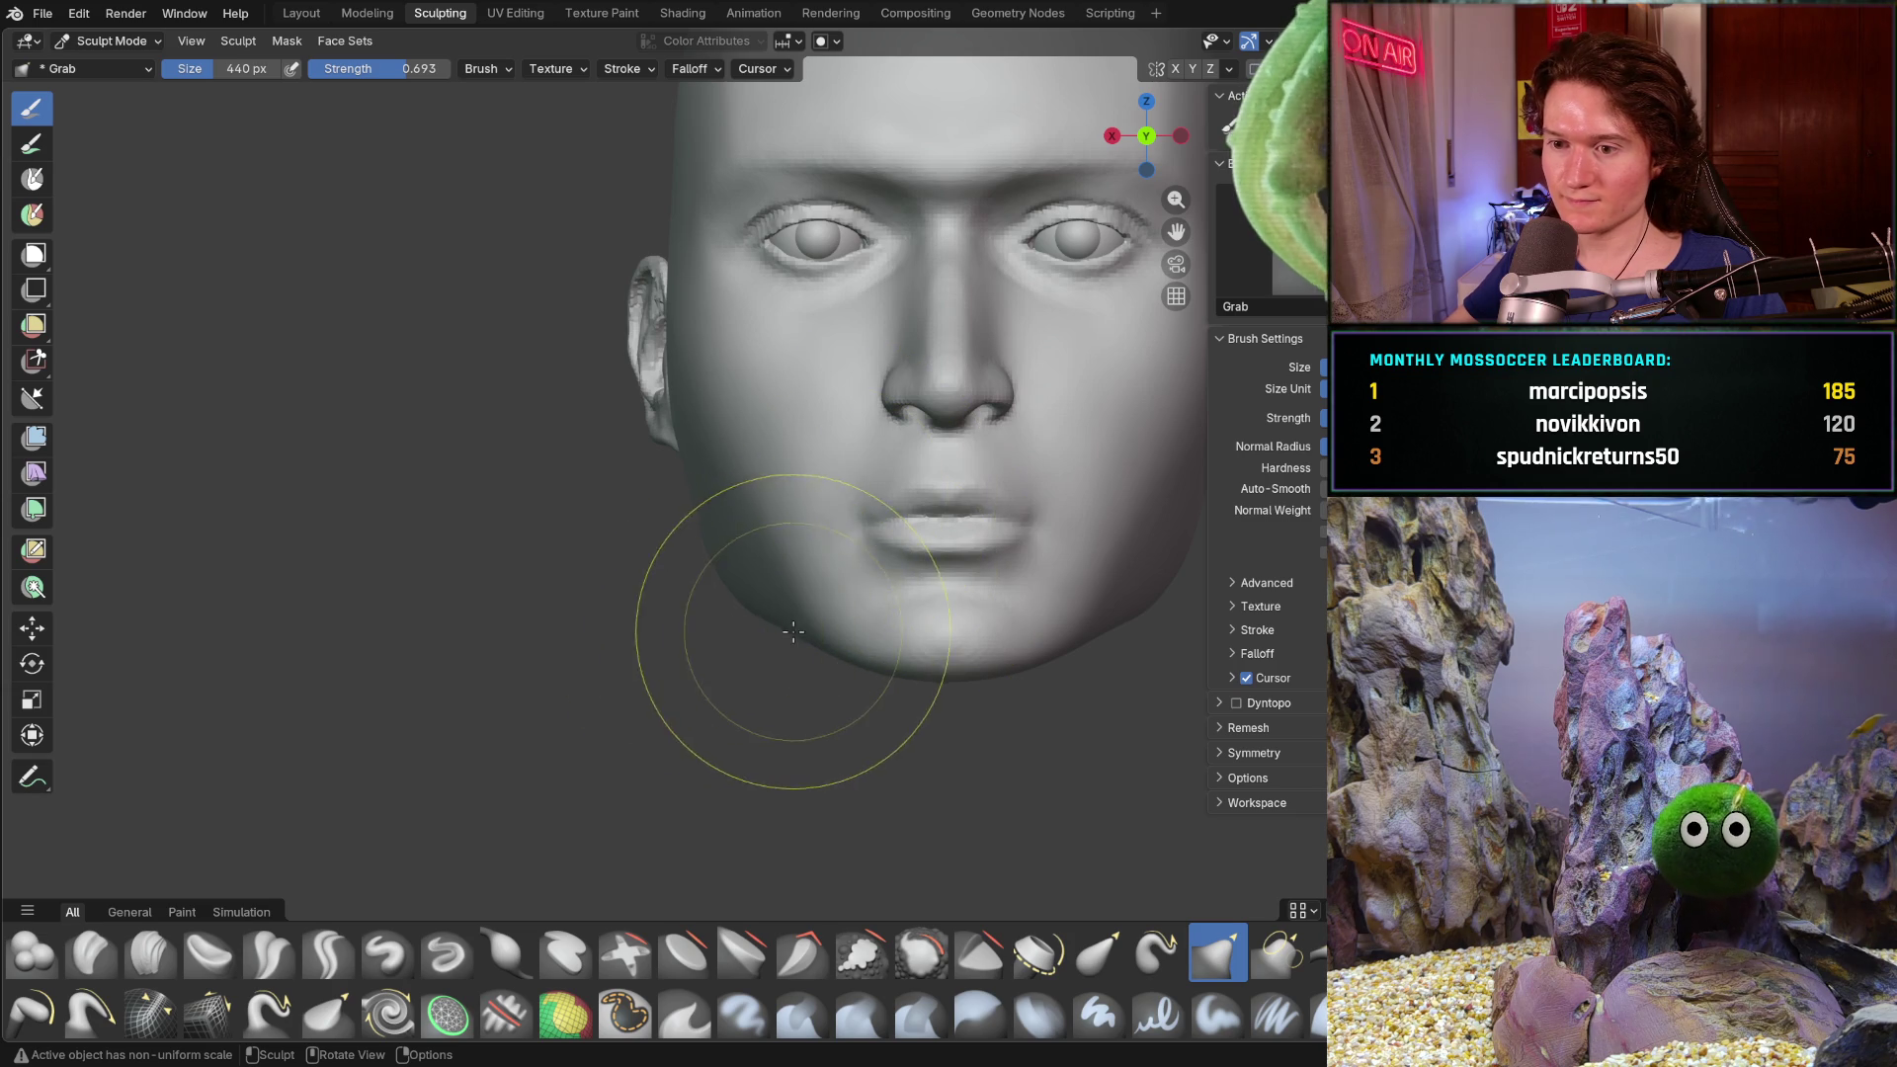
middle_click_drag(640, 684, 825, 706)
mouse_move(678, 698)
middle_mouse_down()
mouse_move(766, 703)
mouse_move(729, 721)
middle_mouse_up()
middle_click_drag(745, 786, 727, 762)
scroll(693, 667, "up", 2)
key("KP_1")
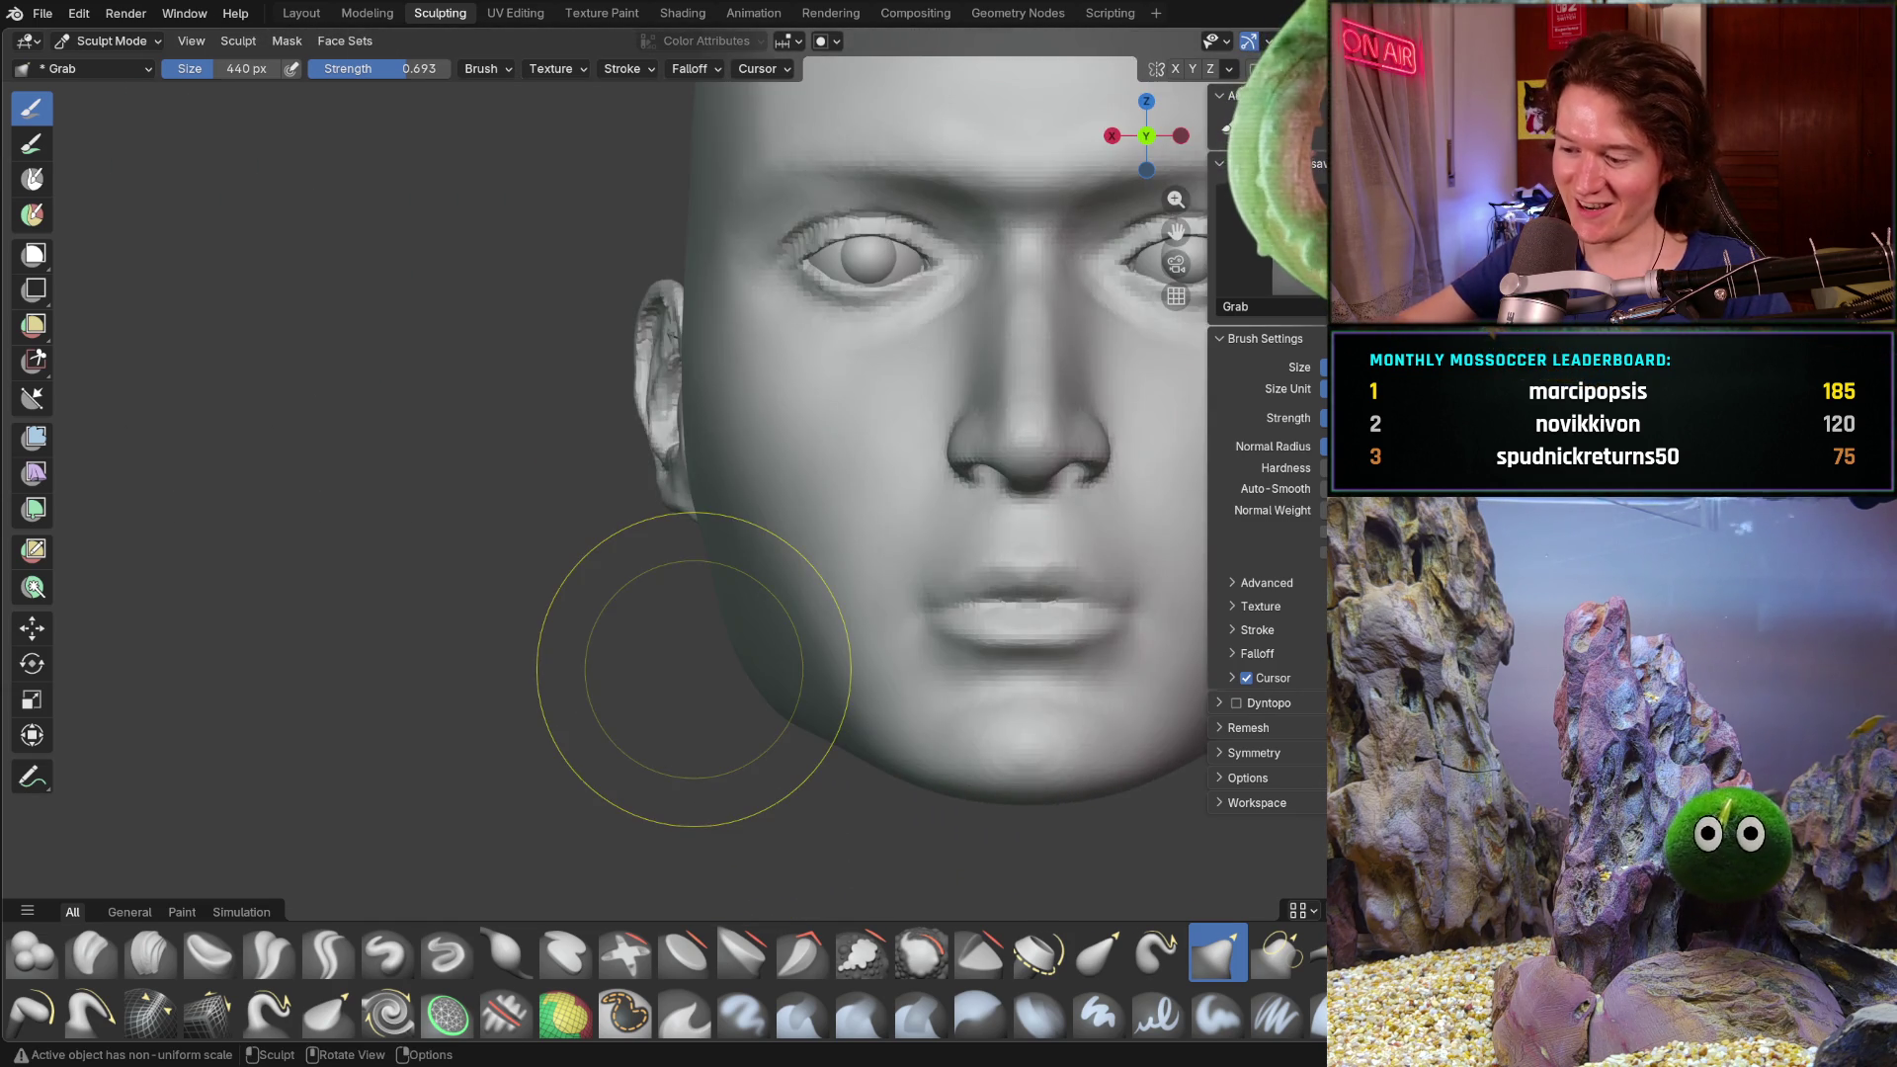
key("KP_3")
mouse_move(693, 667)
left_mouse_down()
mouse_move(1014, 809)
mouse_move(1009, 785)
left_mouse_up()
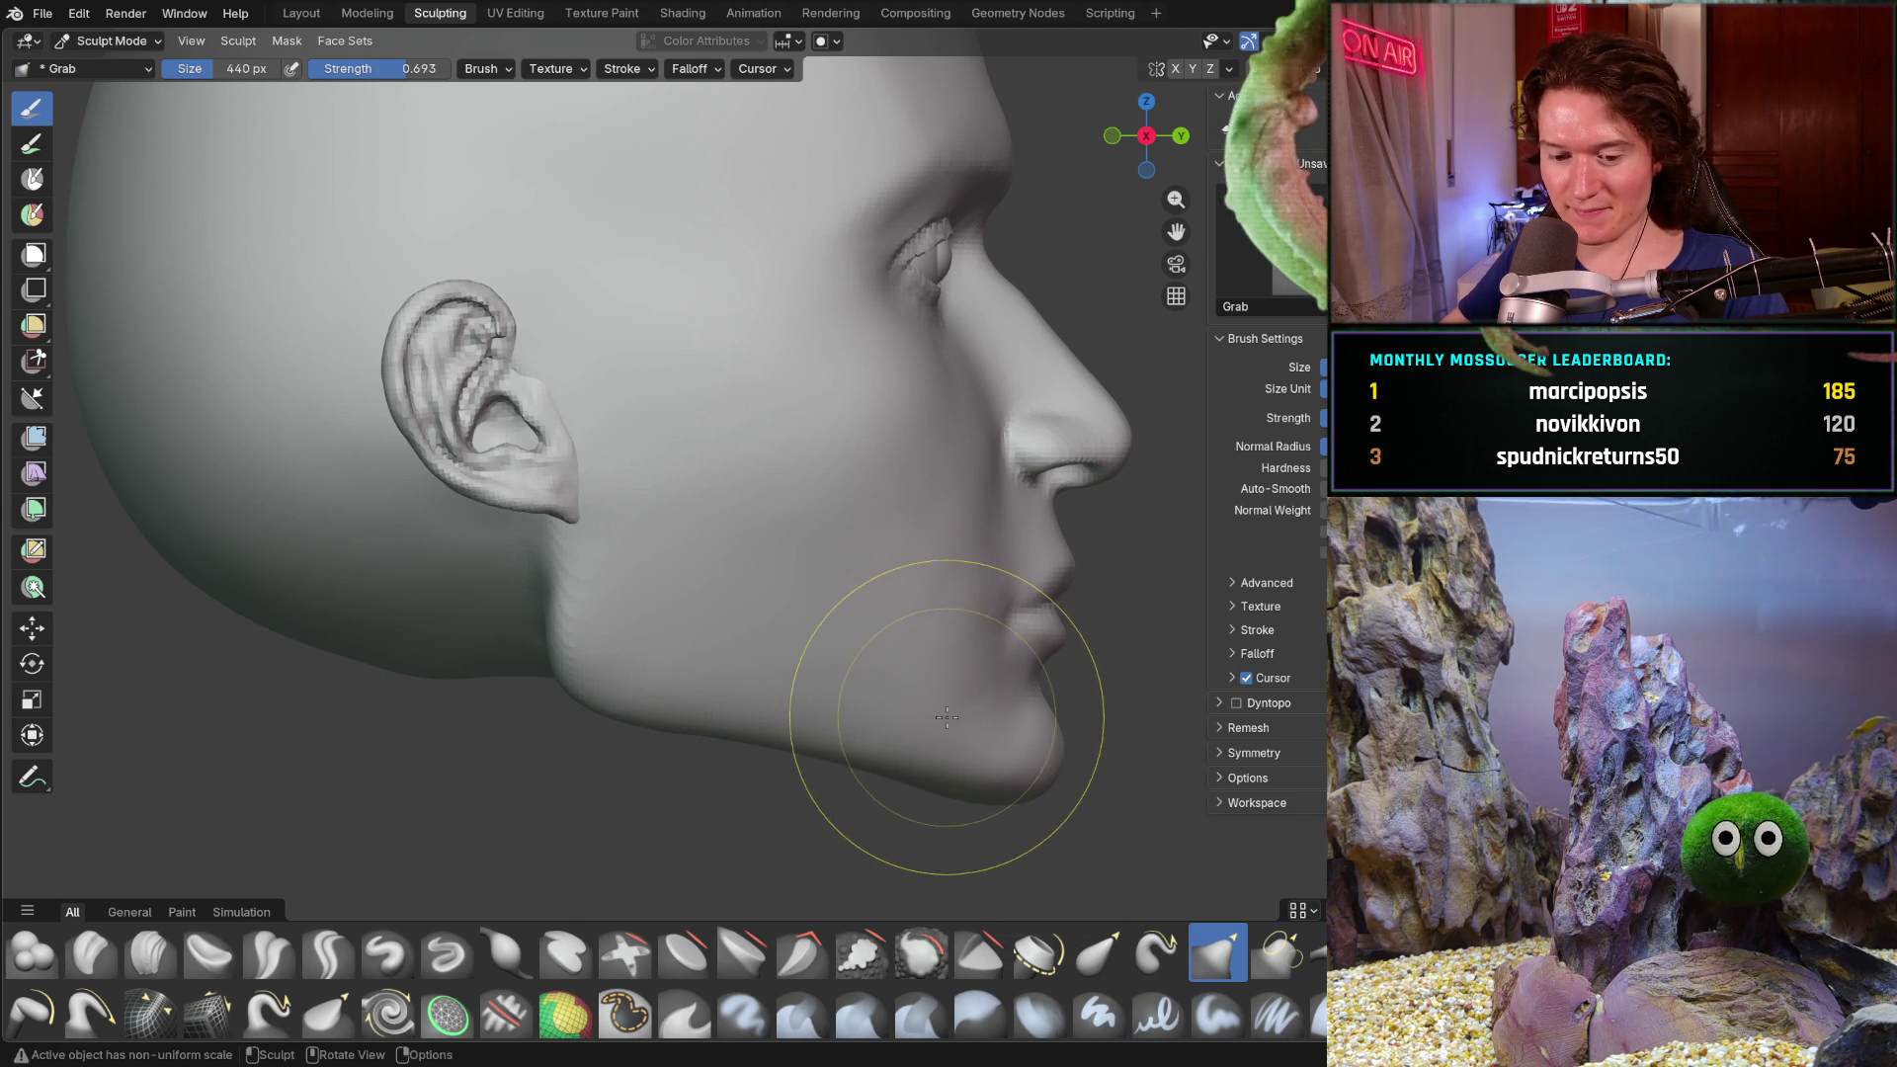
key("alt+a")
key("Escape")
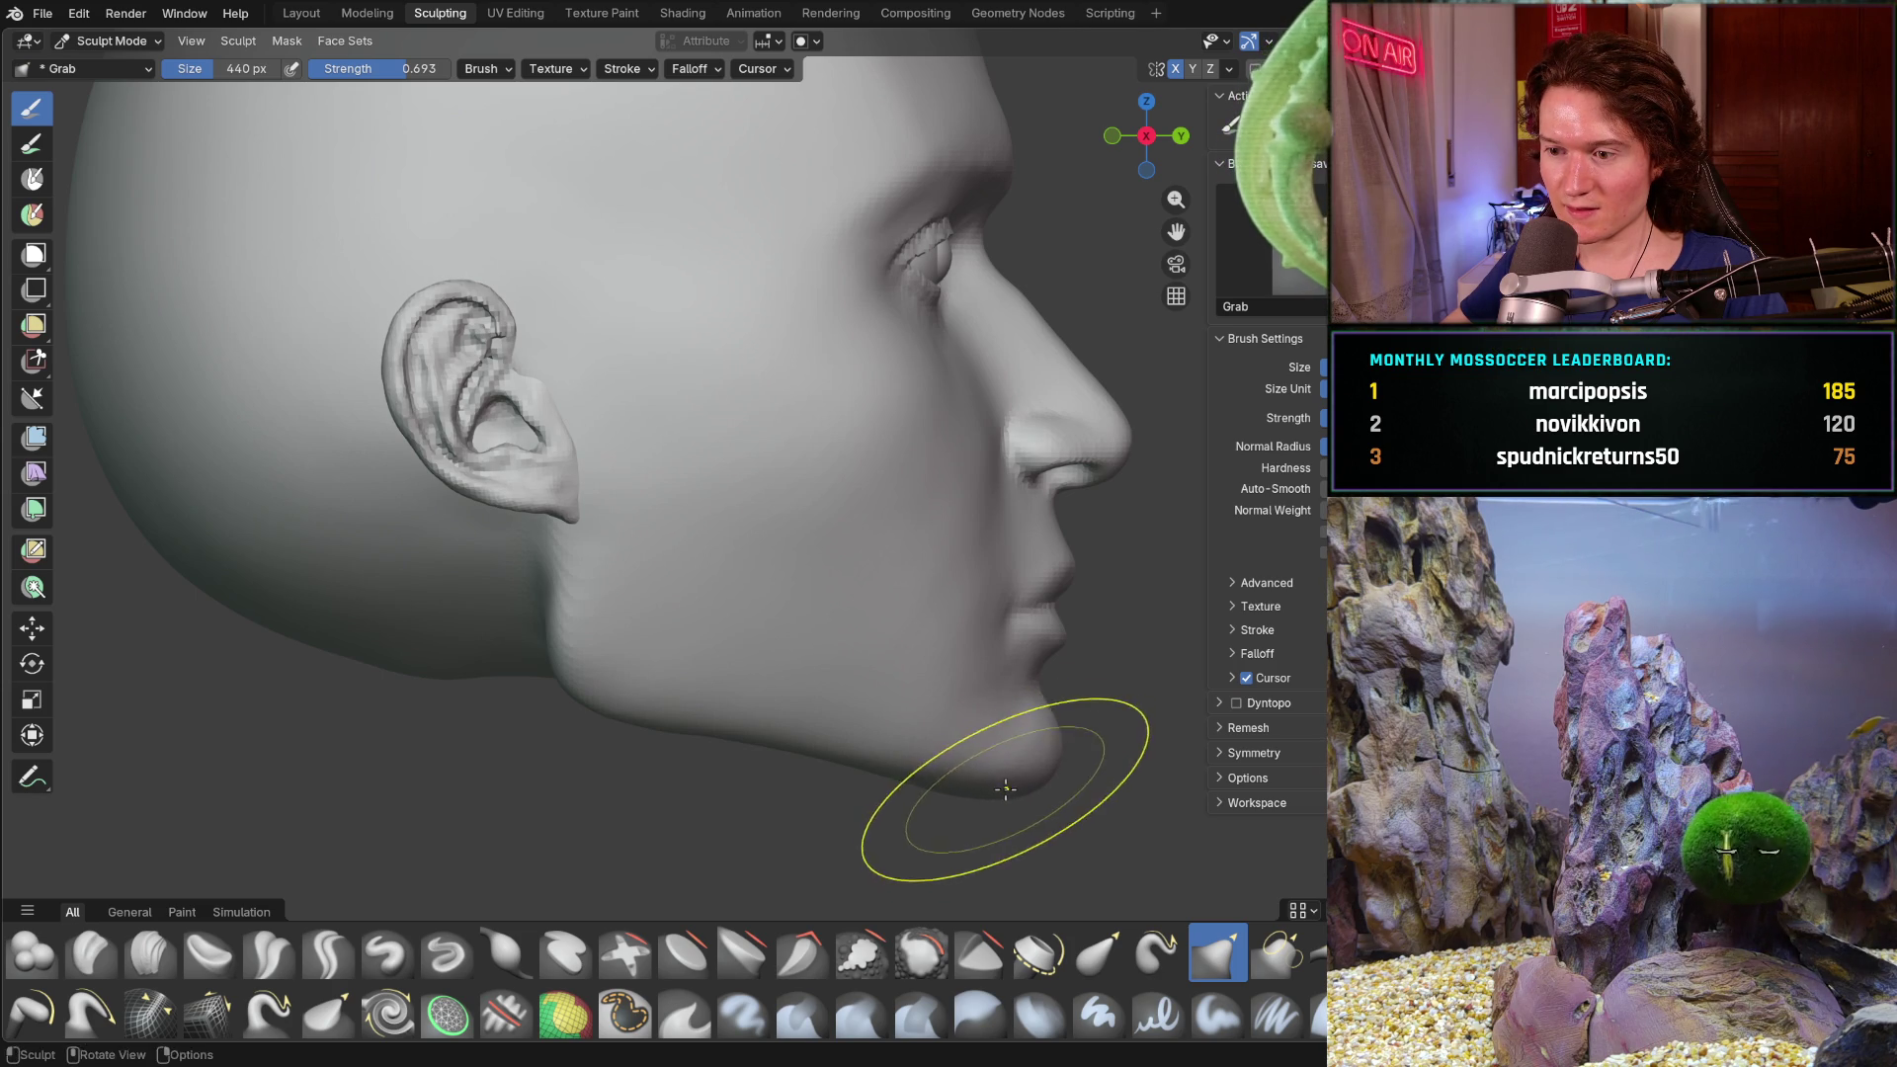
left_click_drag(998, 789, 994, 792)
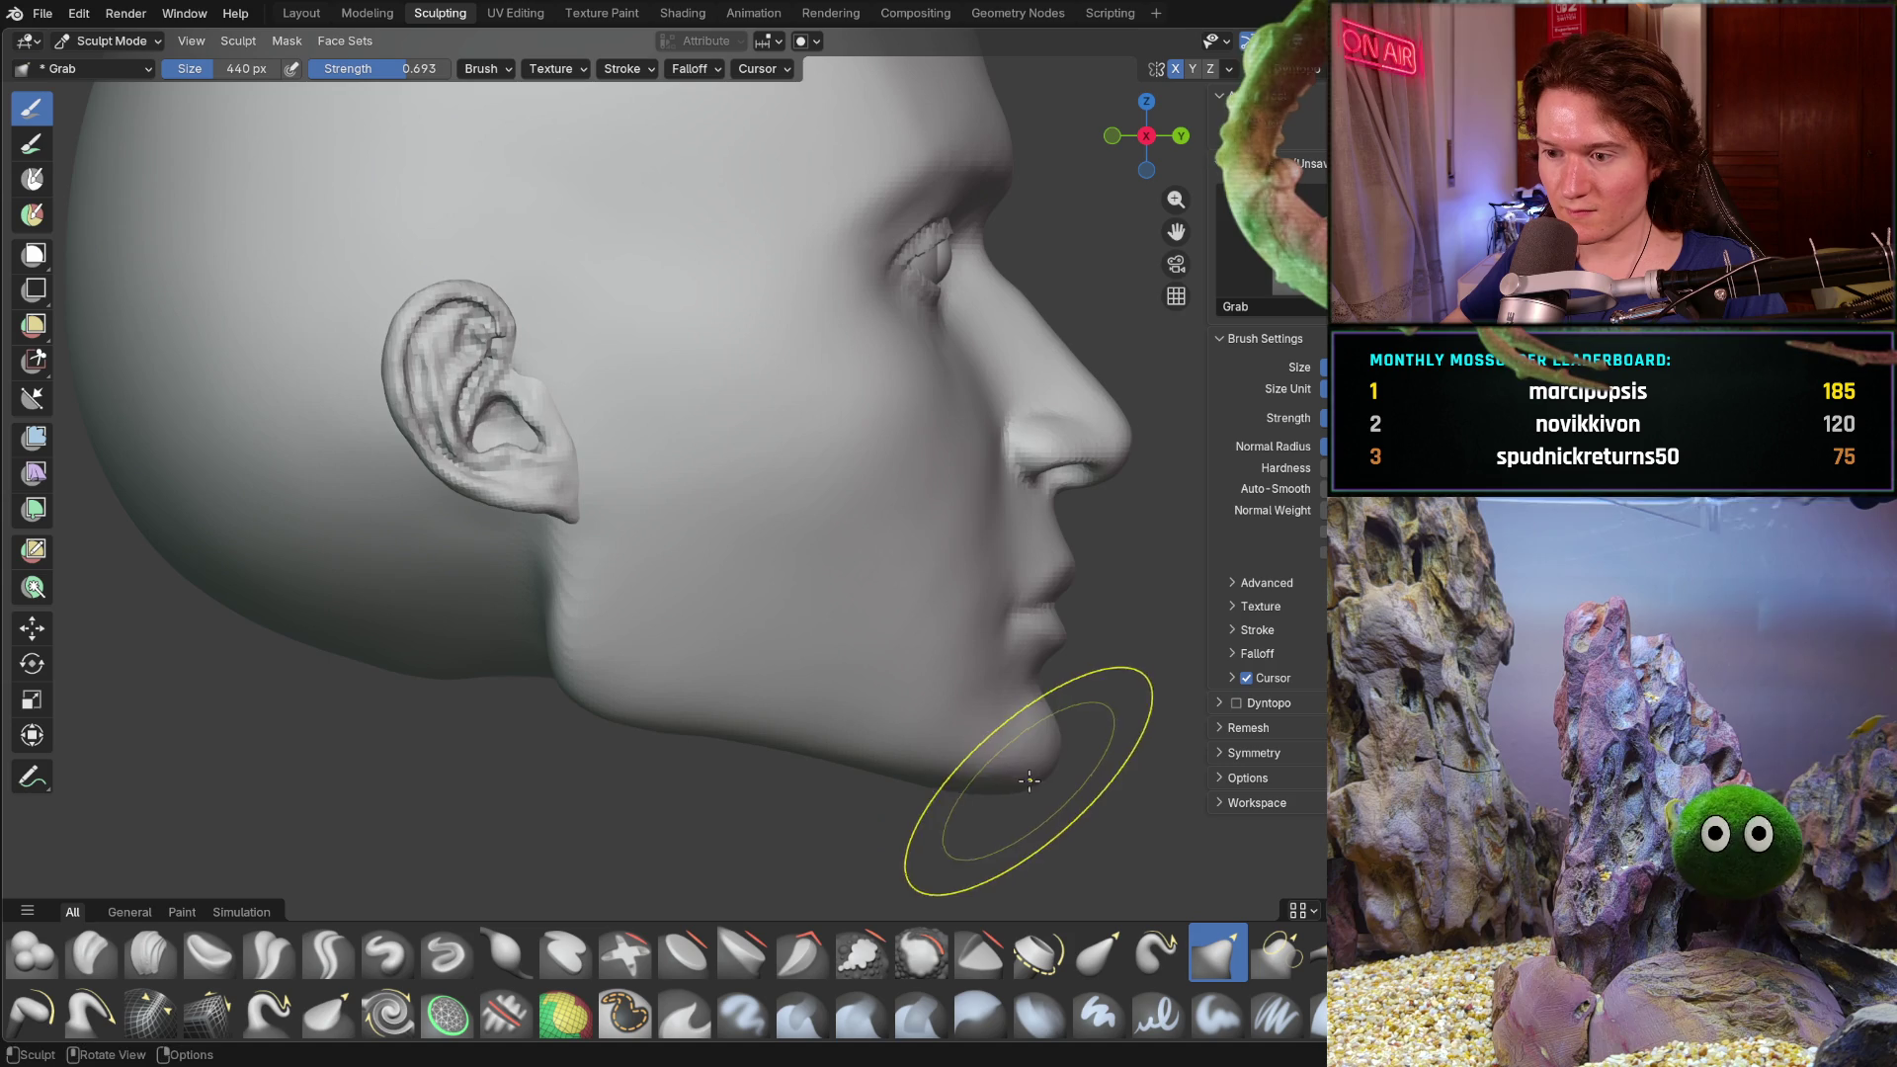
mouse_move(1017, 603)
middle_mouse_down()
mouse_move(879, 673)
mouse_move(1135, 626)
middle_mouse_up()
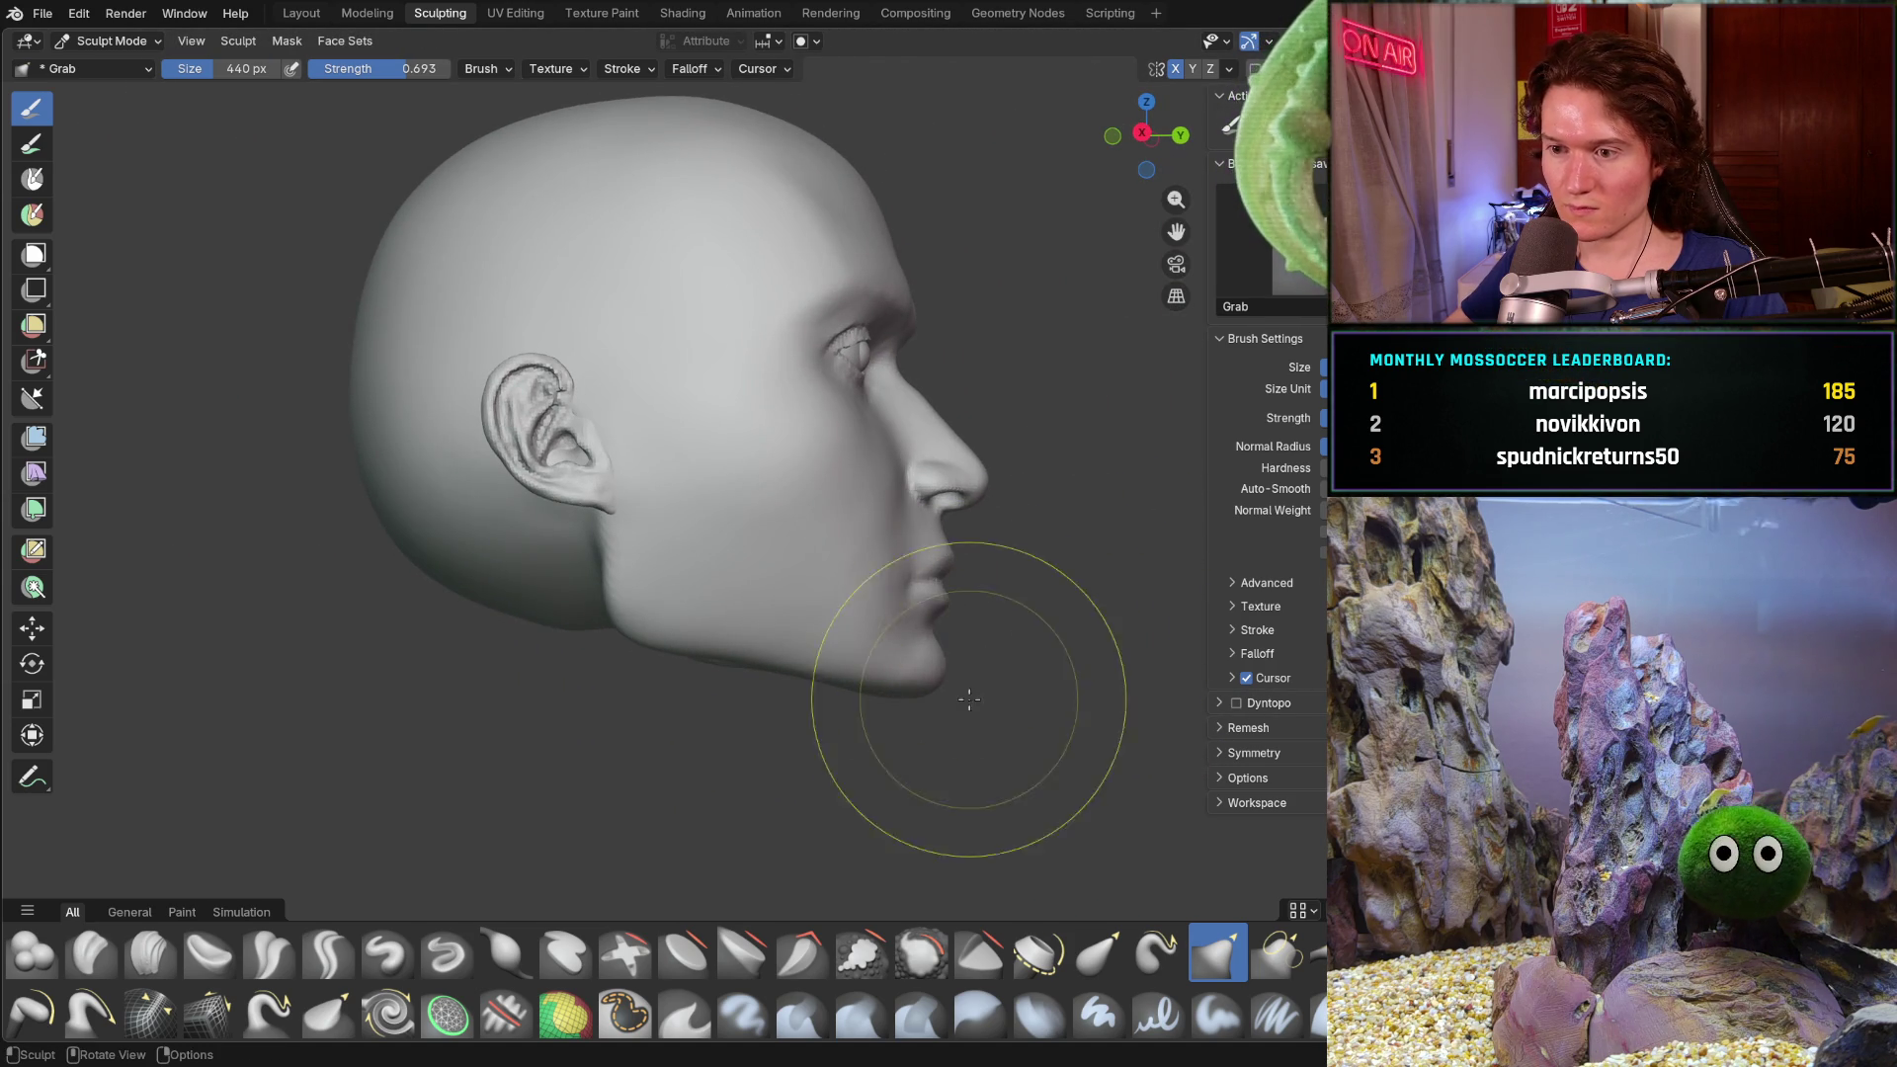
scroll(864, 749, "up", 3)
mouse_move(983, 593)
middle_mouse_down()
mouse_move(769, 702)
mouse_move(786, 458)
middle_mouse_up()
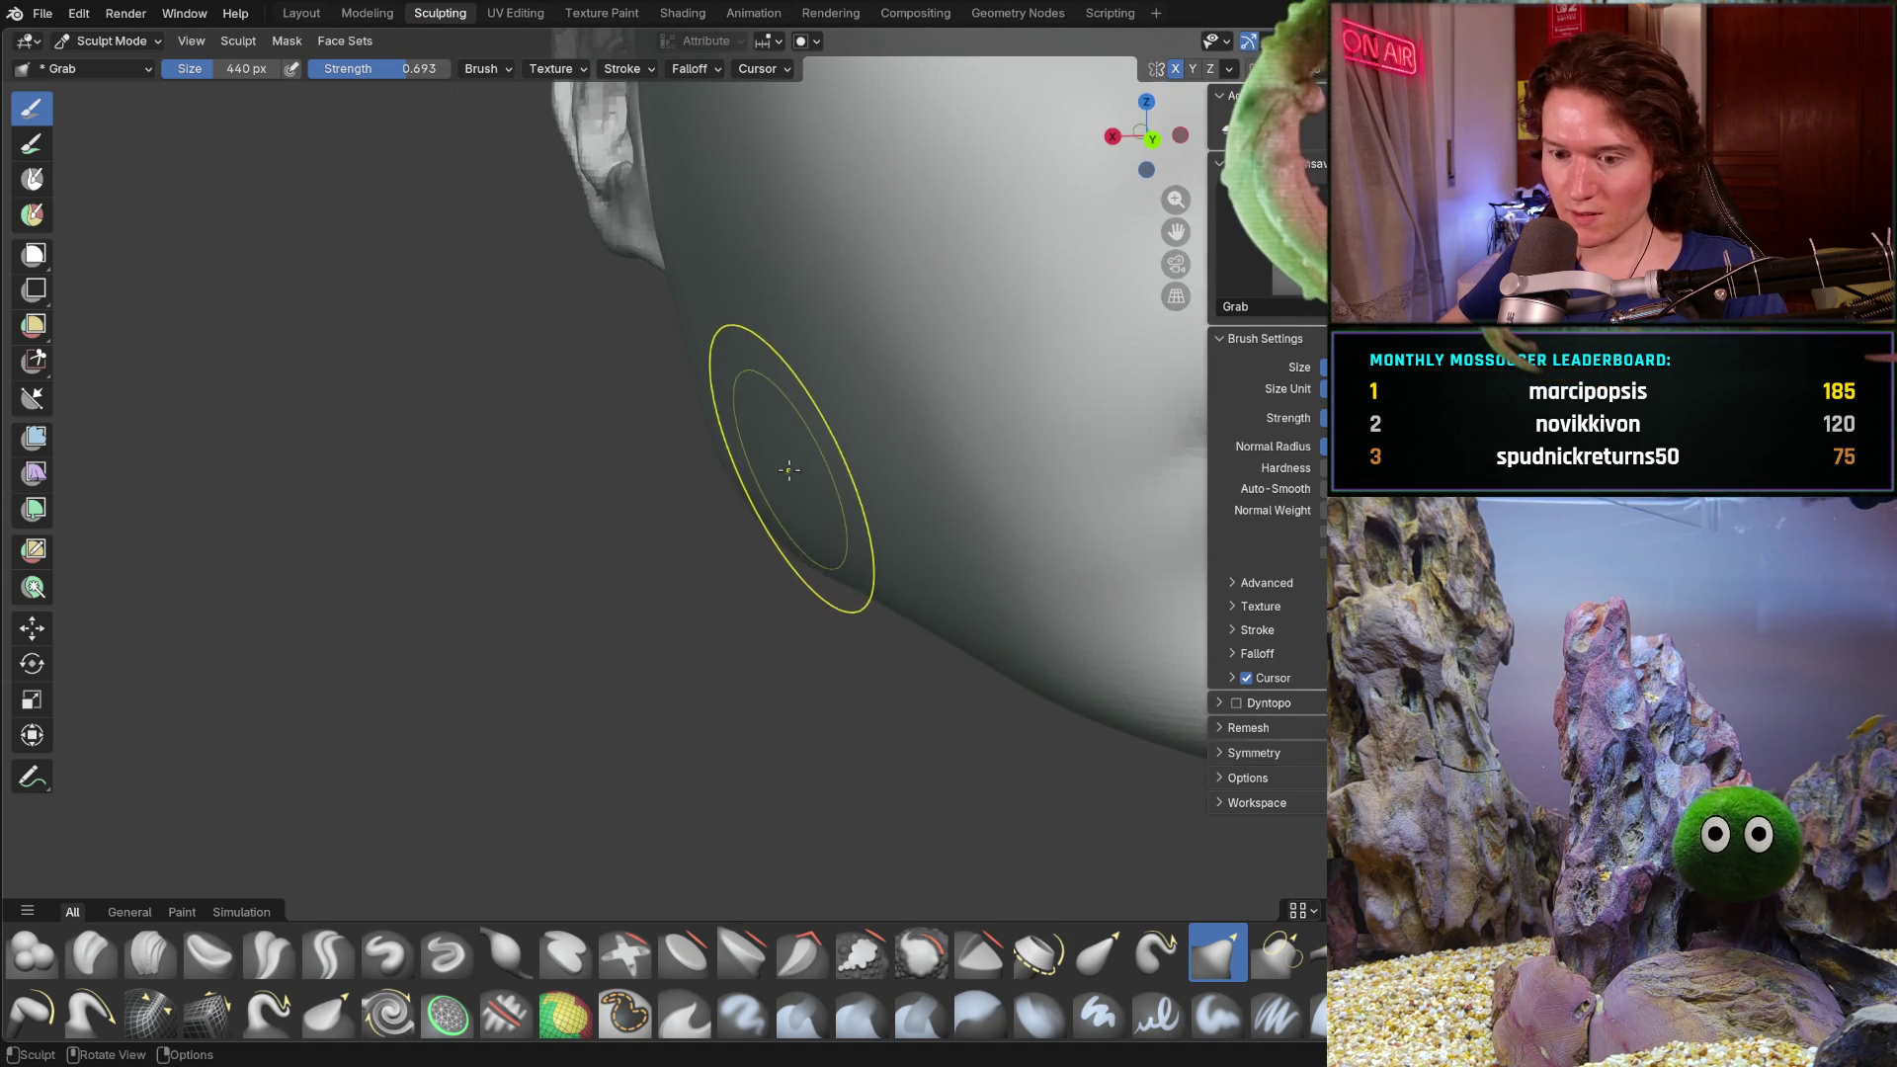
- Switch to the Smooth brush and adjust its strength while viewing the cheek and lips
key("shift+s")
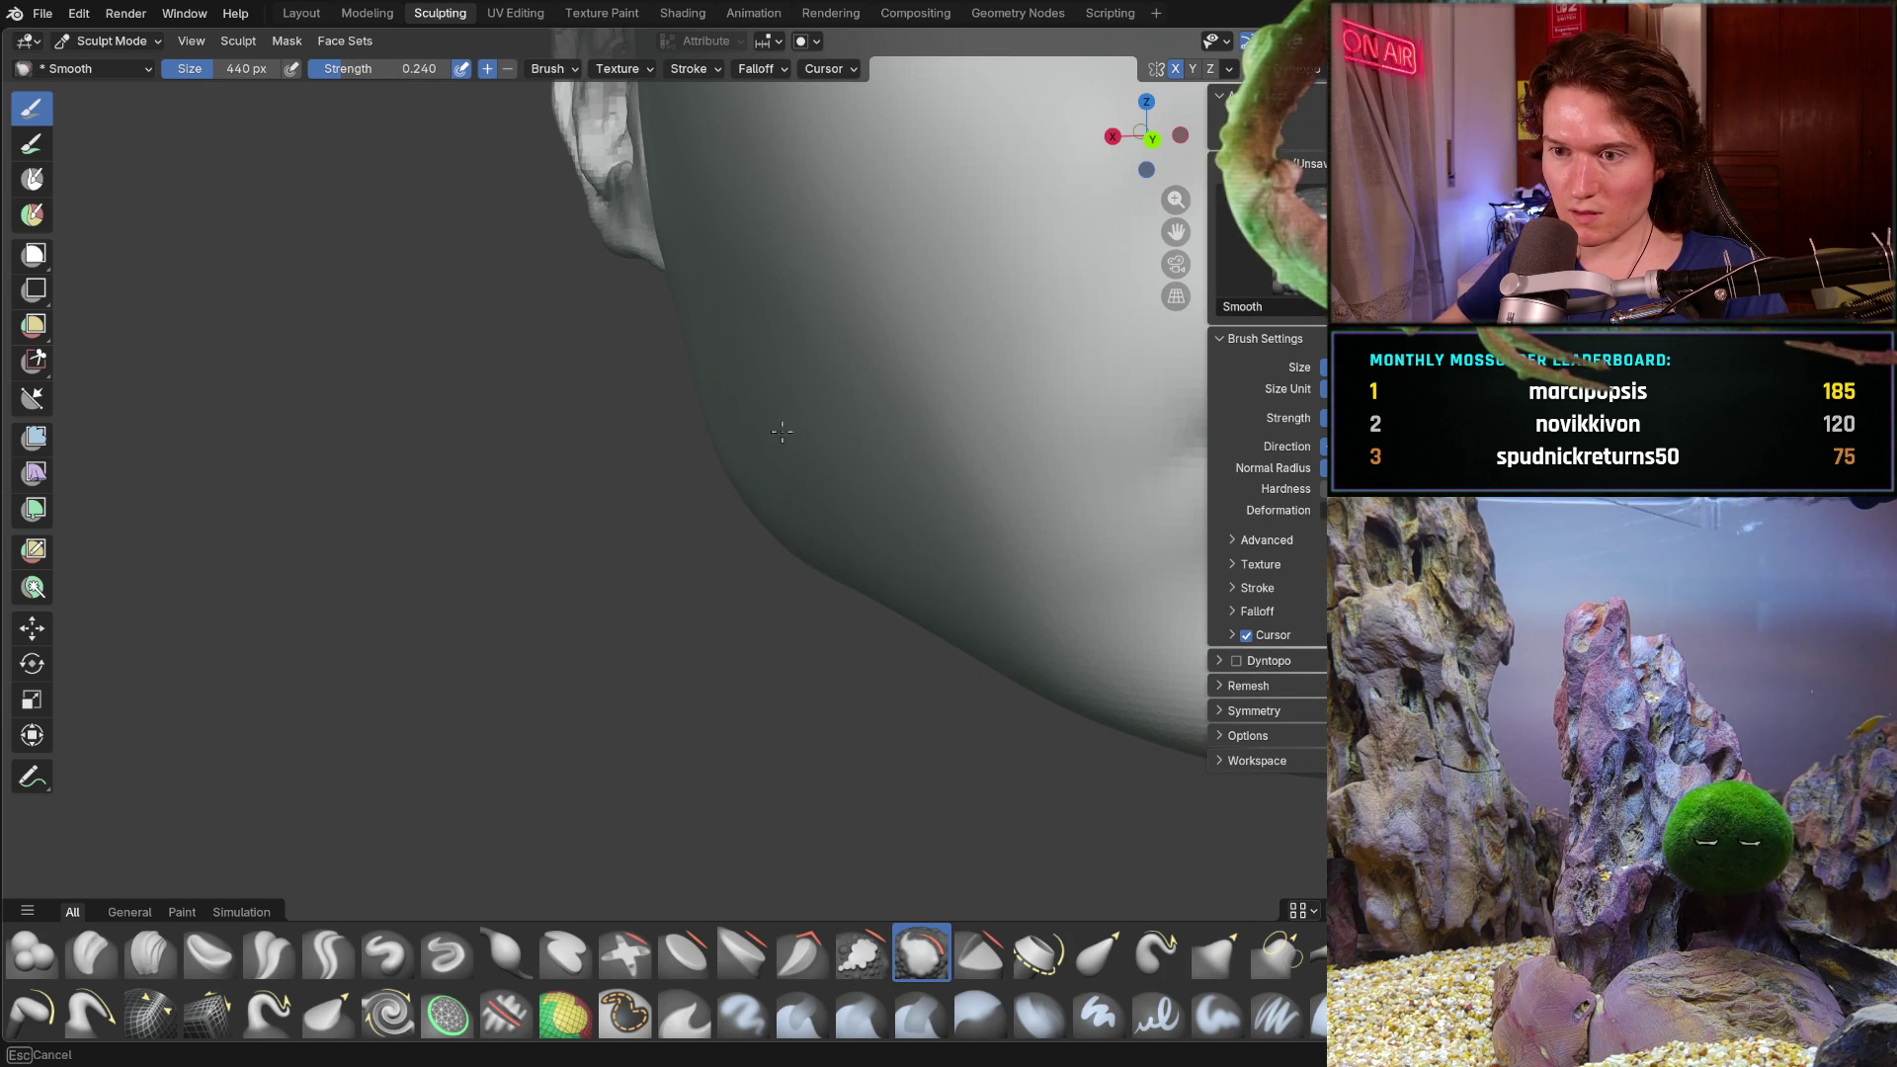
mouse_move(875, 543)
middle_mouse_down()
mouse_move(945, 474)
mouse_move(733, 571)
middle_mouse_up()
mouse_move(980, 658)
middle_mouse_down()
mouse_move(776, 656)
mouse_move(699, 627)
mouse_move(815, 647)
middle_mouse_up()
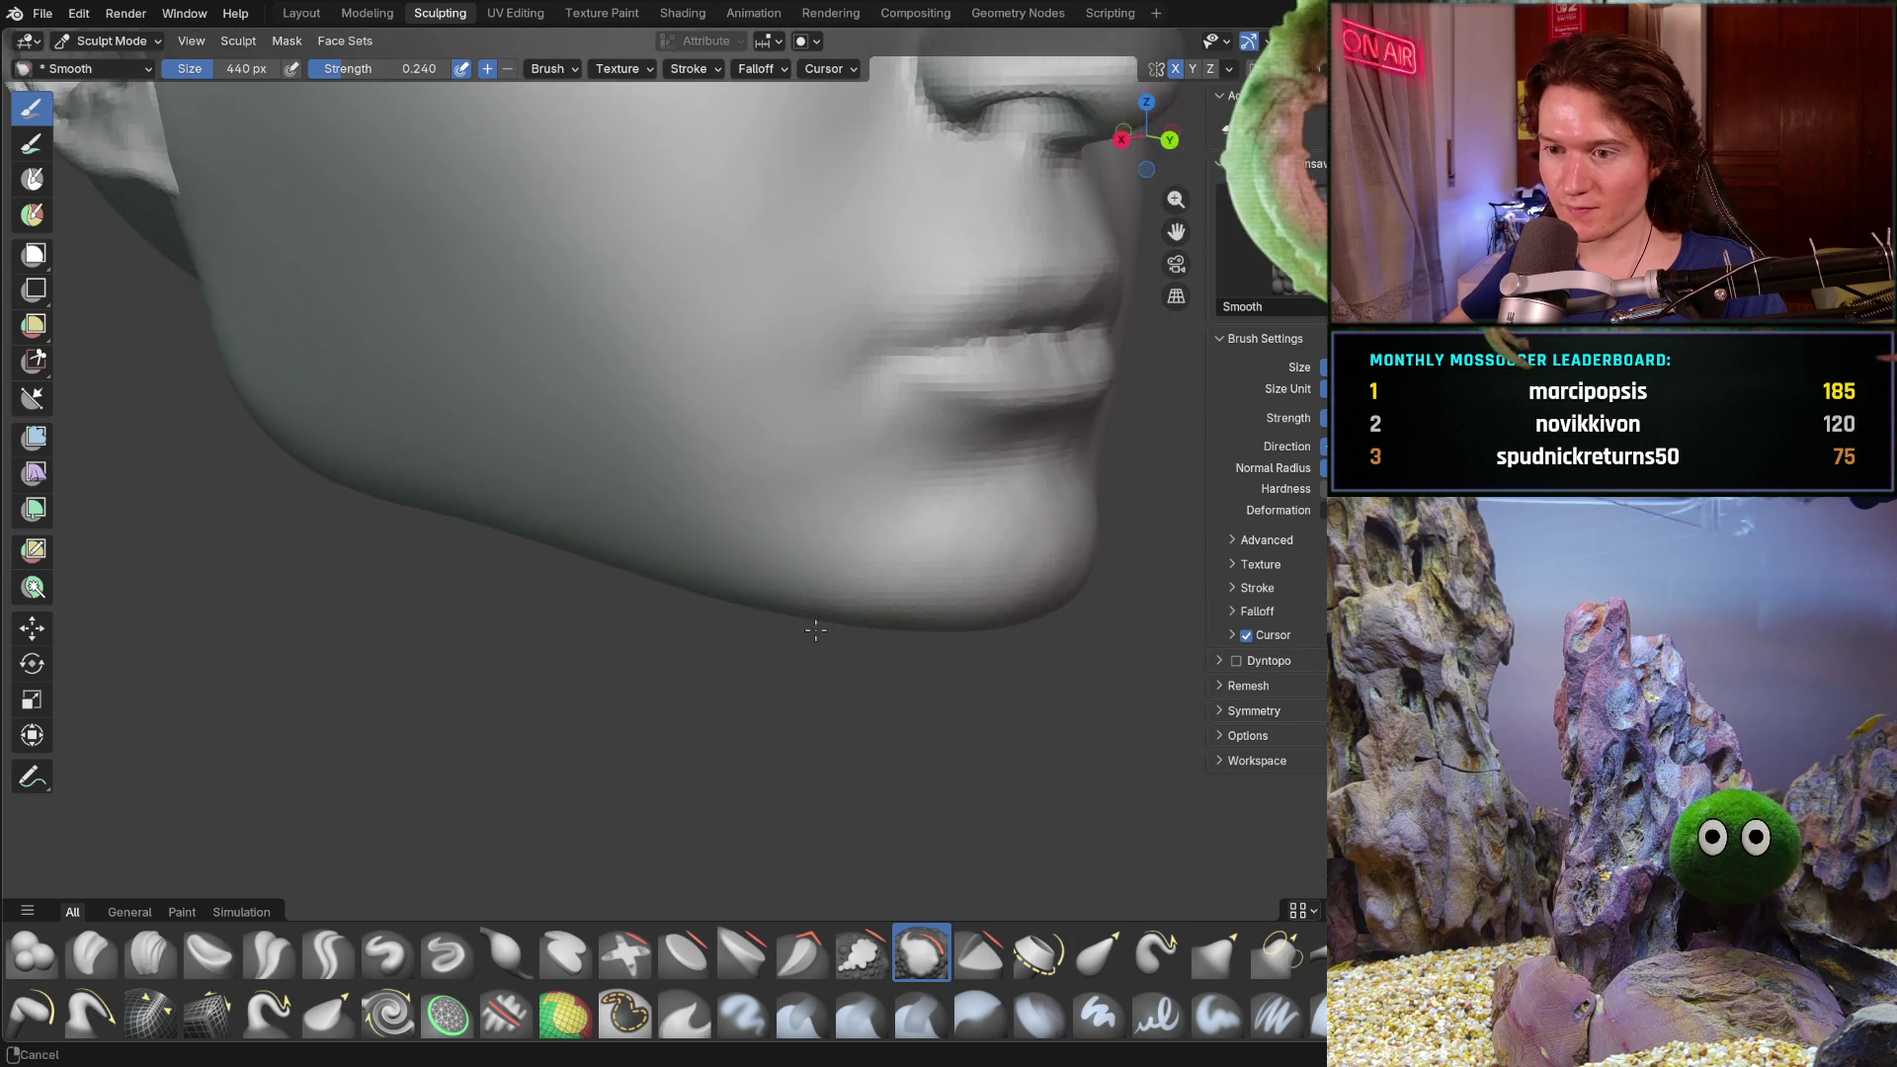
scroll(816, 647, "up", 2)
scroll(752, 590, "up", 2)
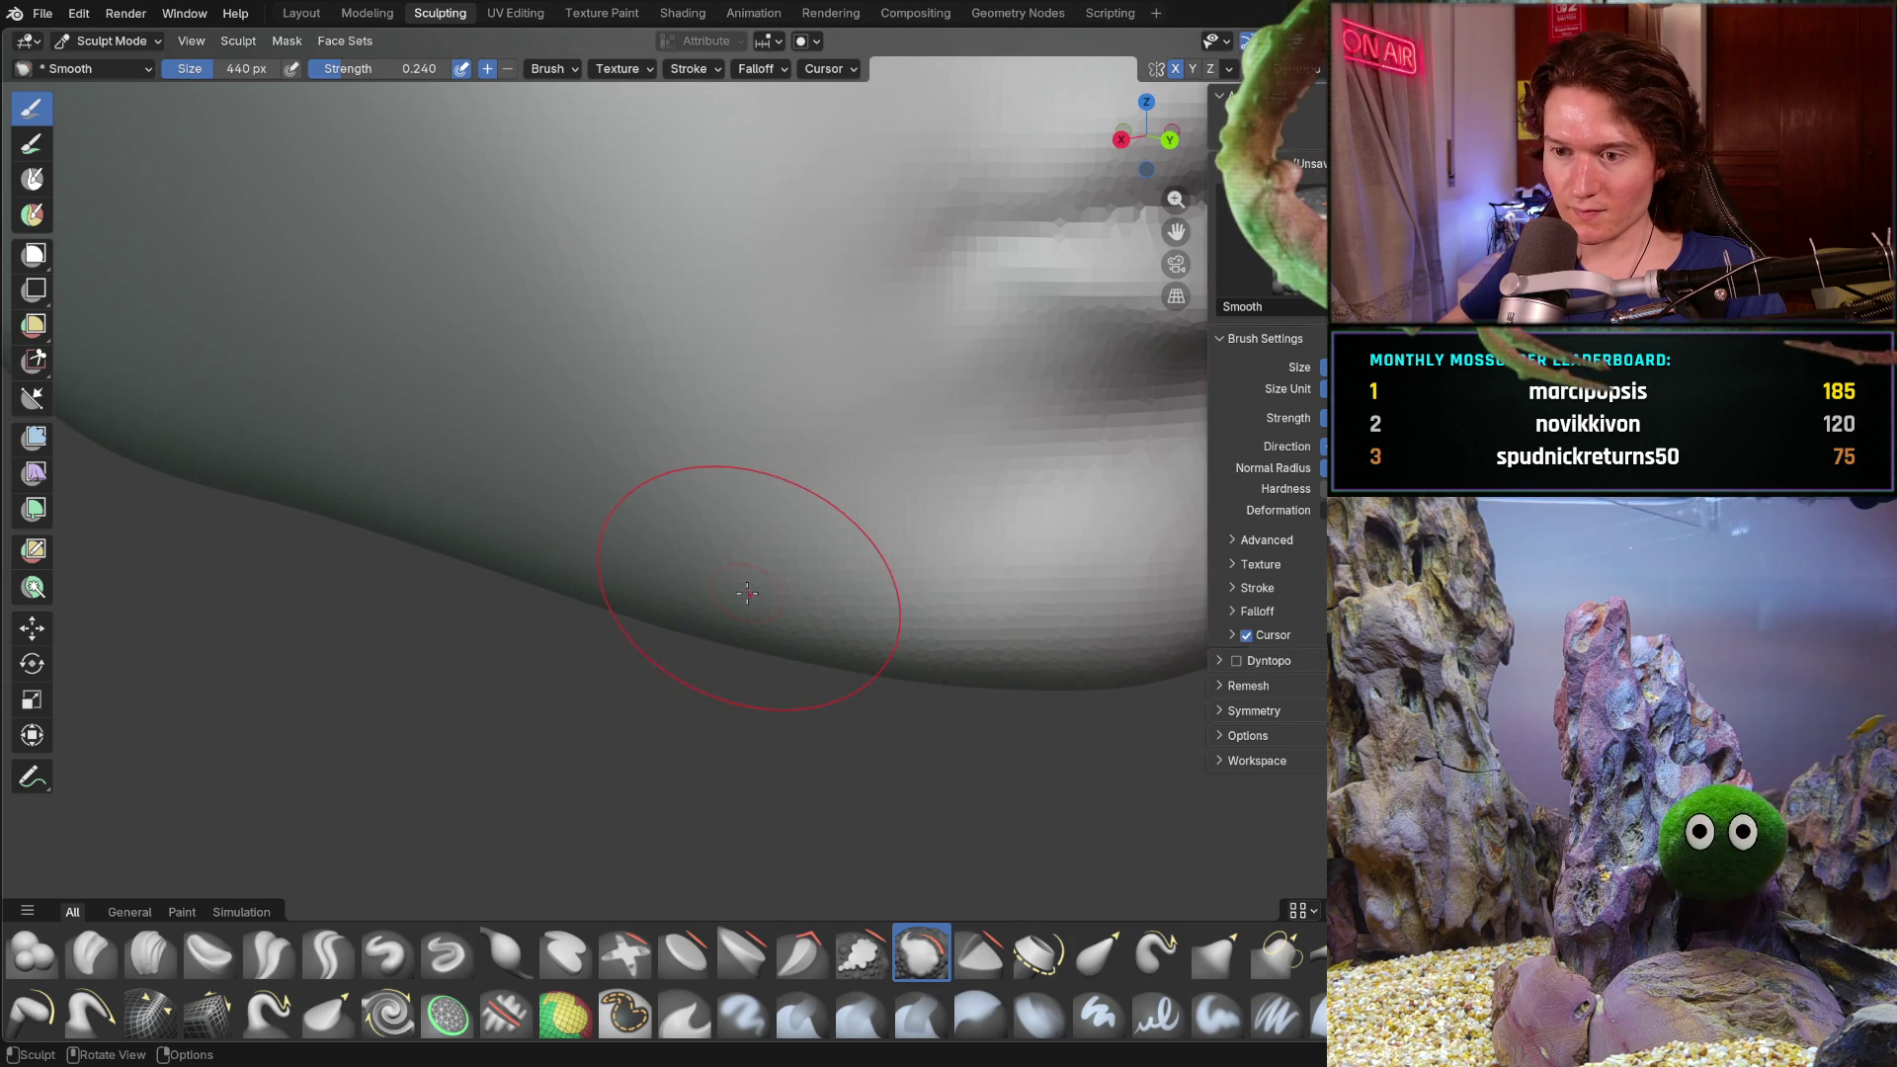
key("shift+f")
left_click(708, 616)
- Orbit around and under the jaw to inspect the chin underside for smoothing
middle_click_drag(721, 613, 738, 647)
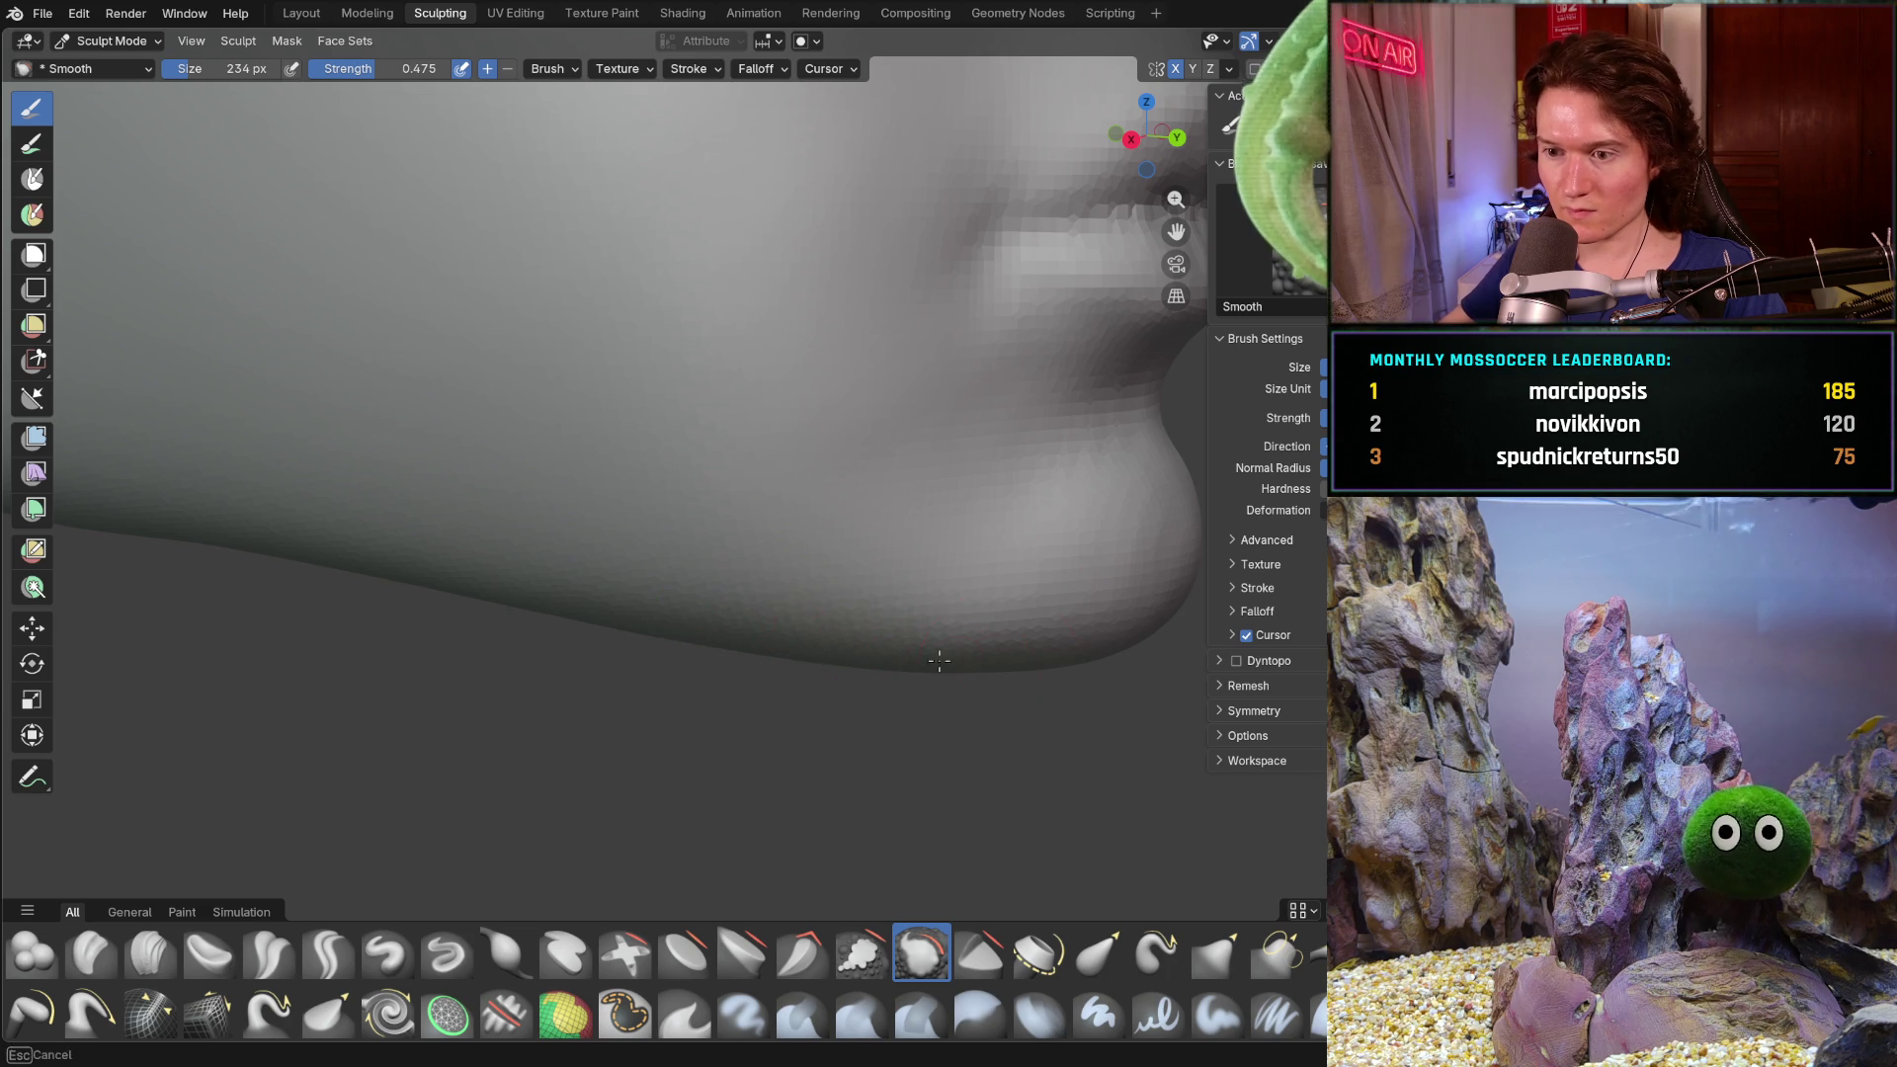
middle_click_drag(868, 652, 712, 554)
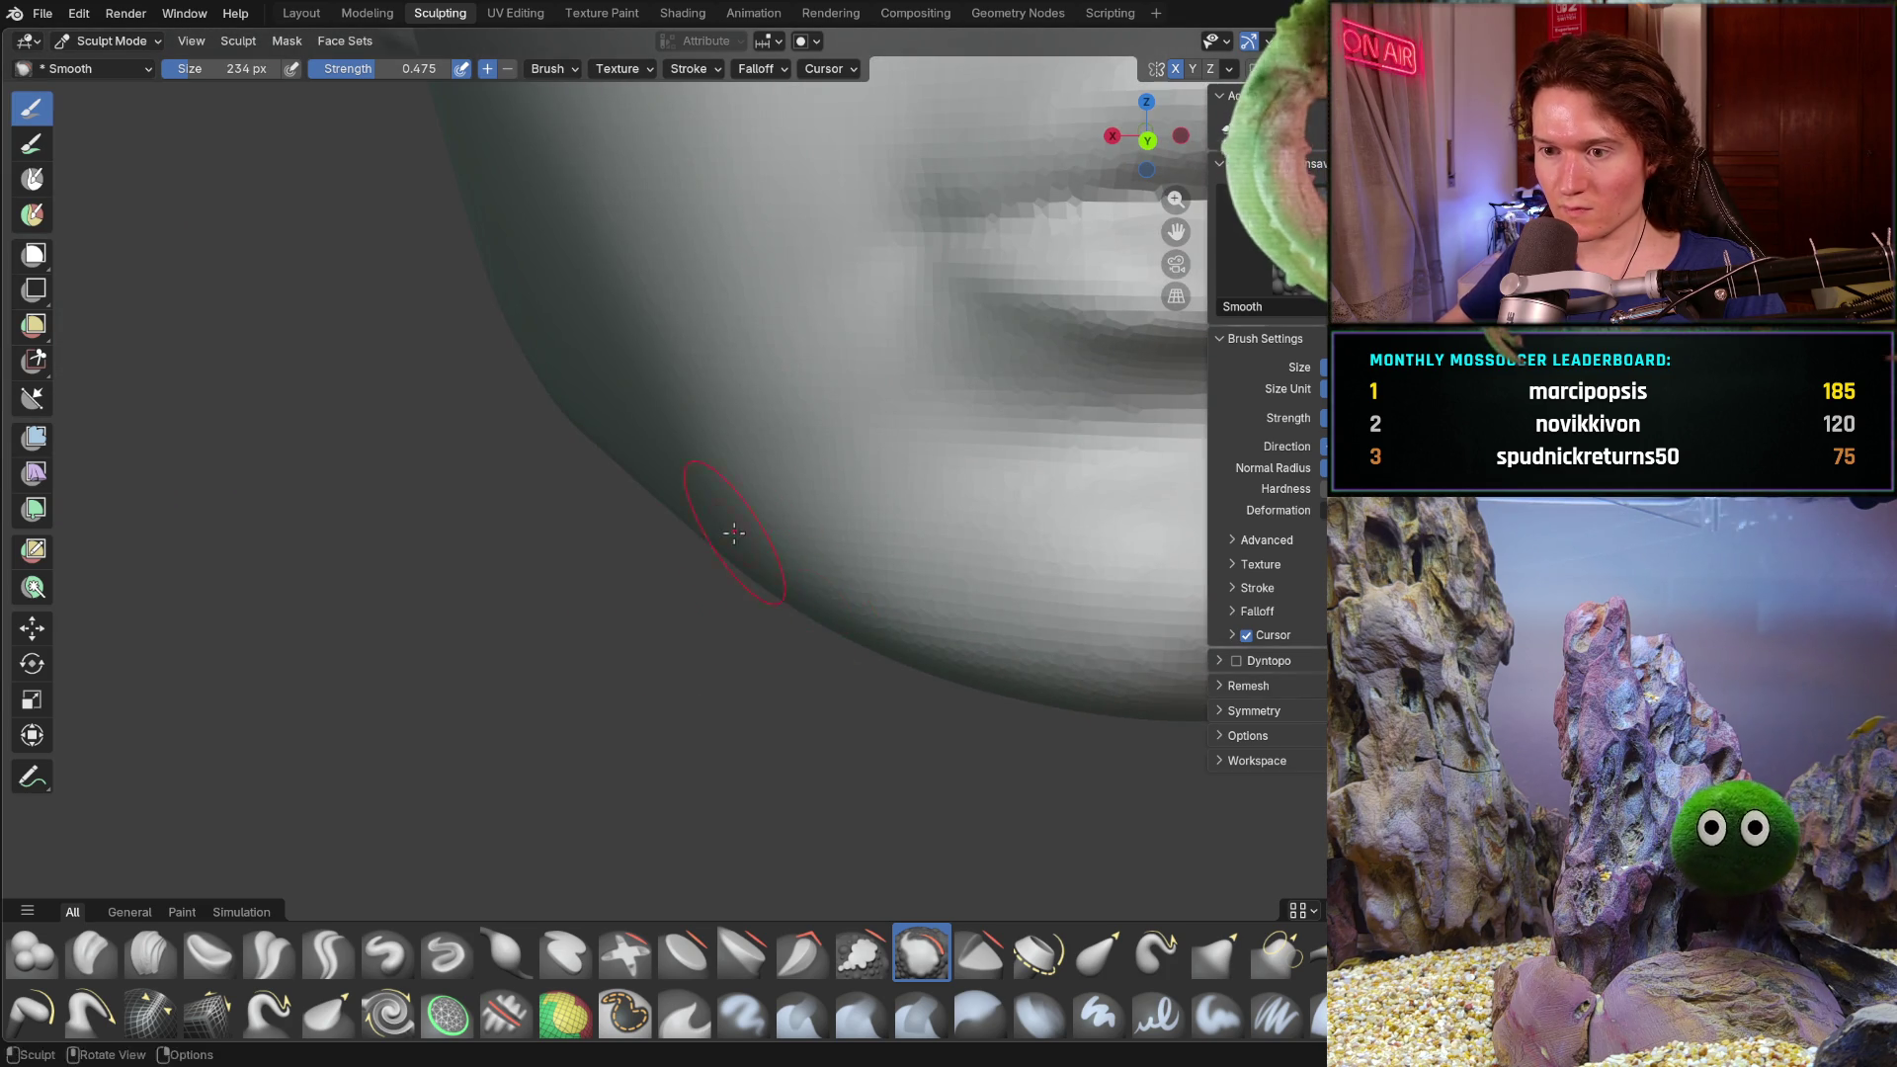
middle_click_drag(790, 563, 786, 511)
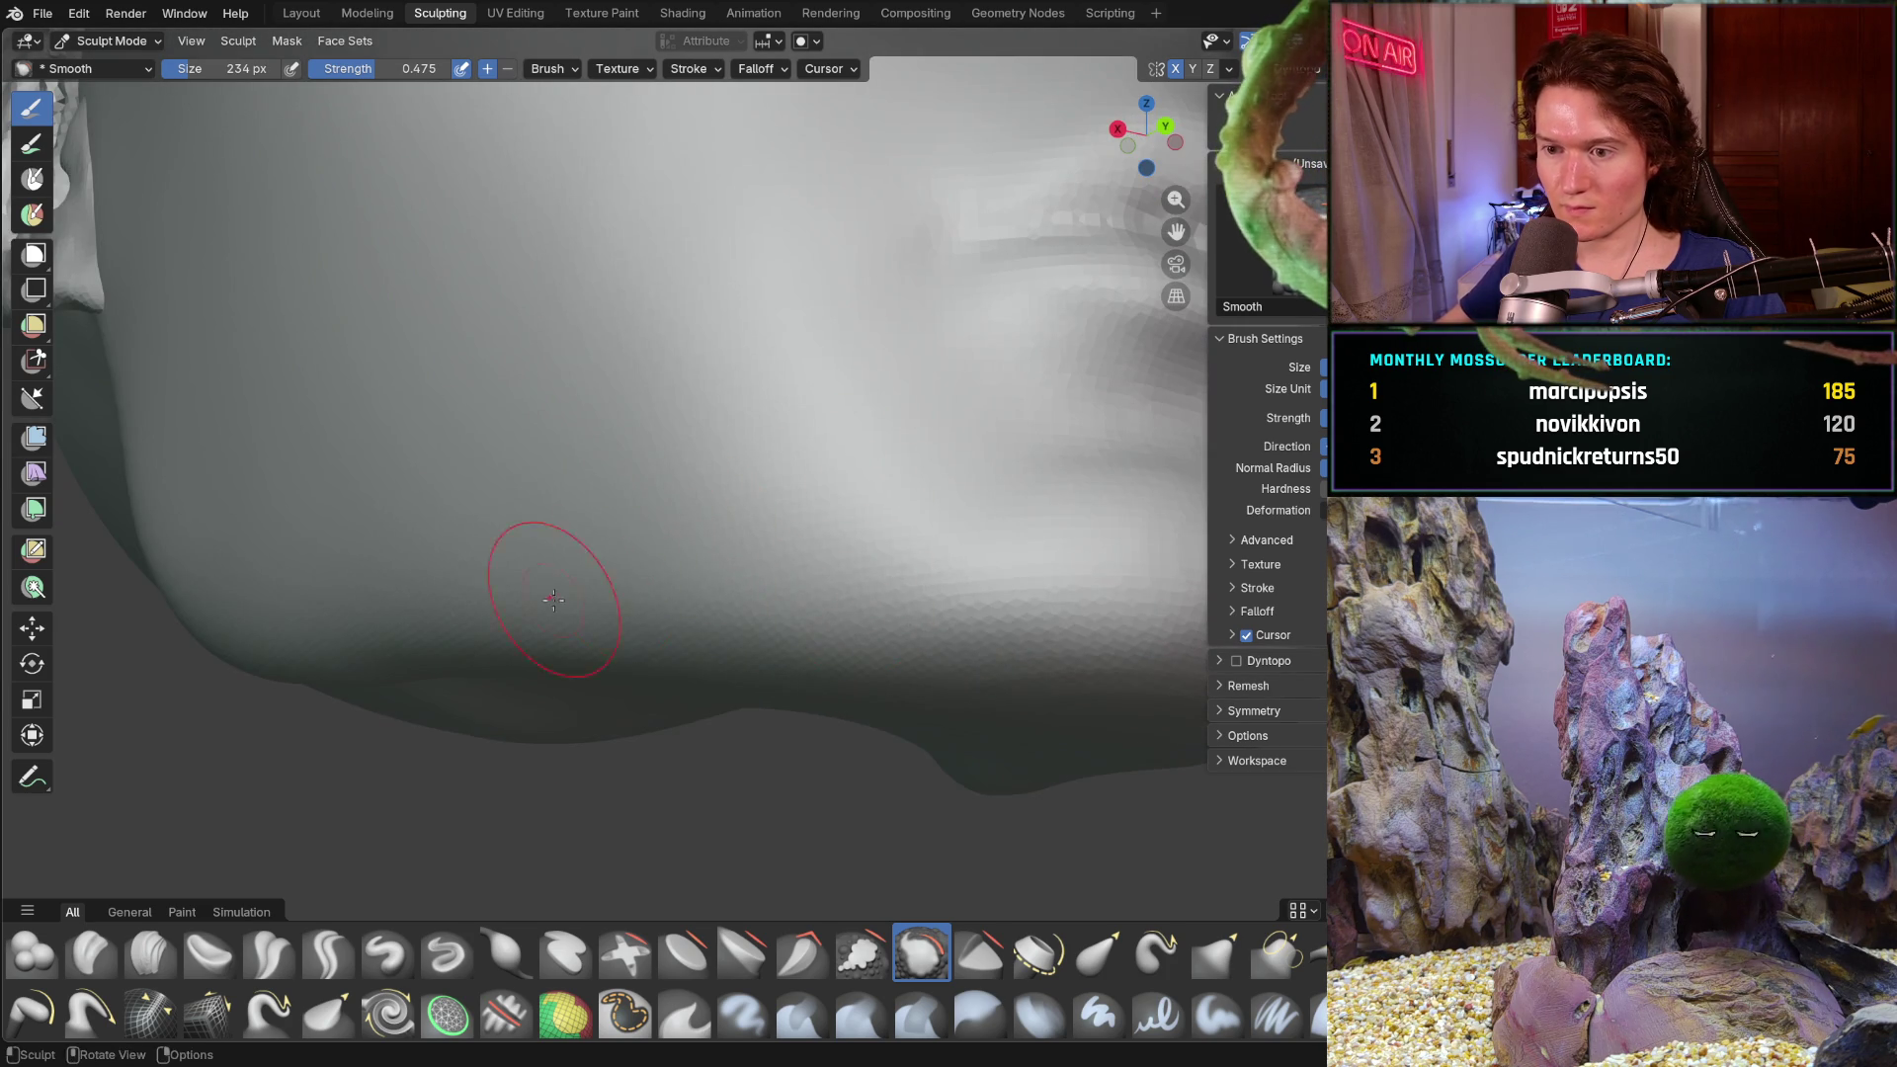
middle_click_drag(858, 665, 745, 551)
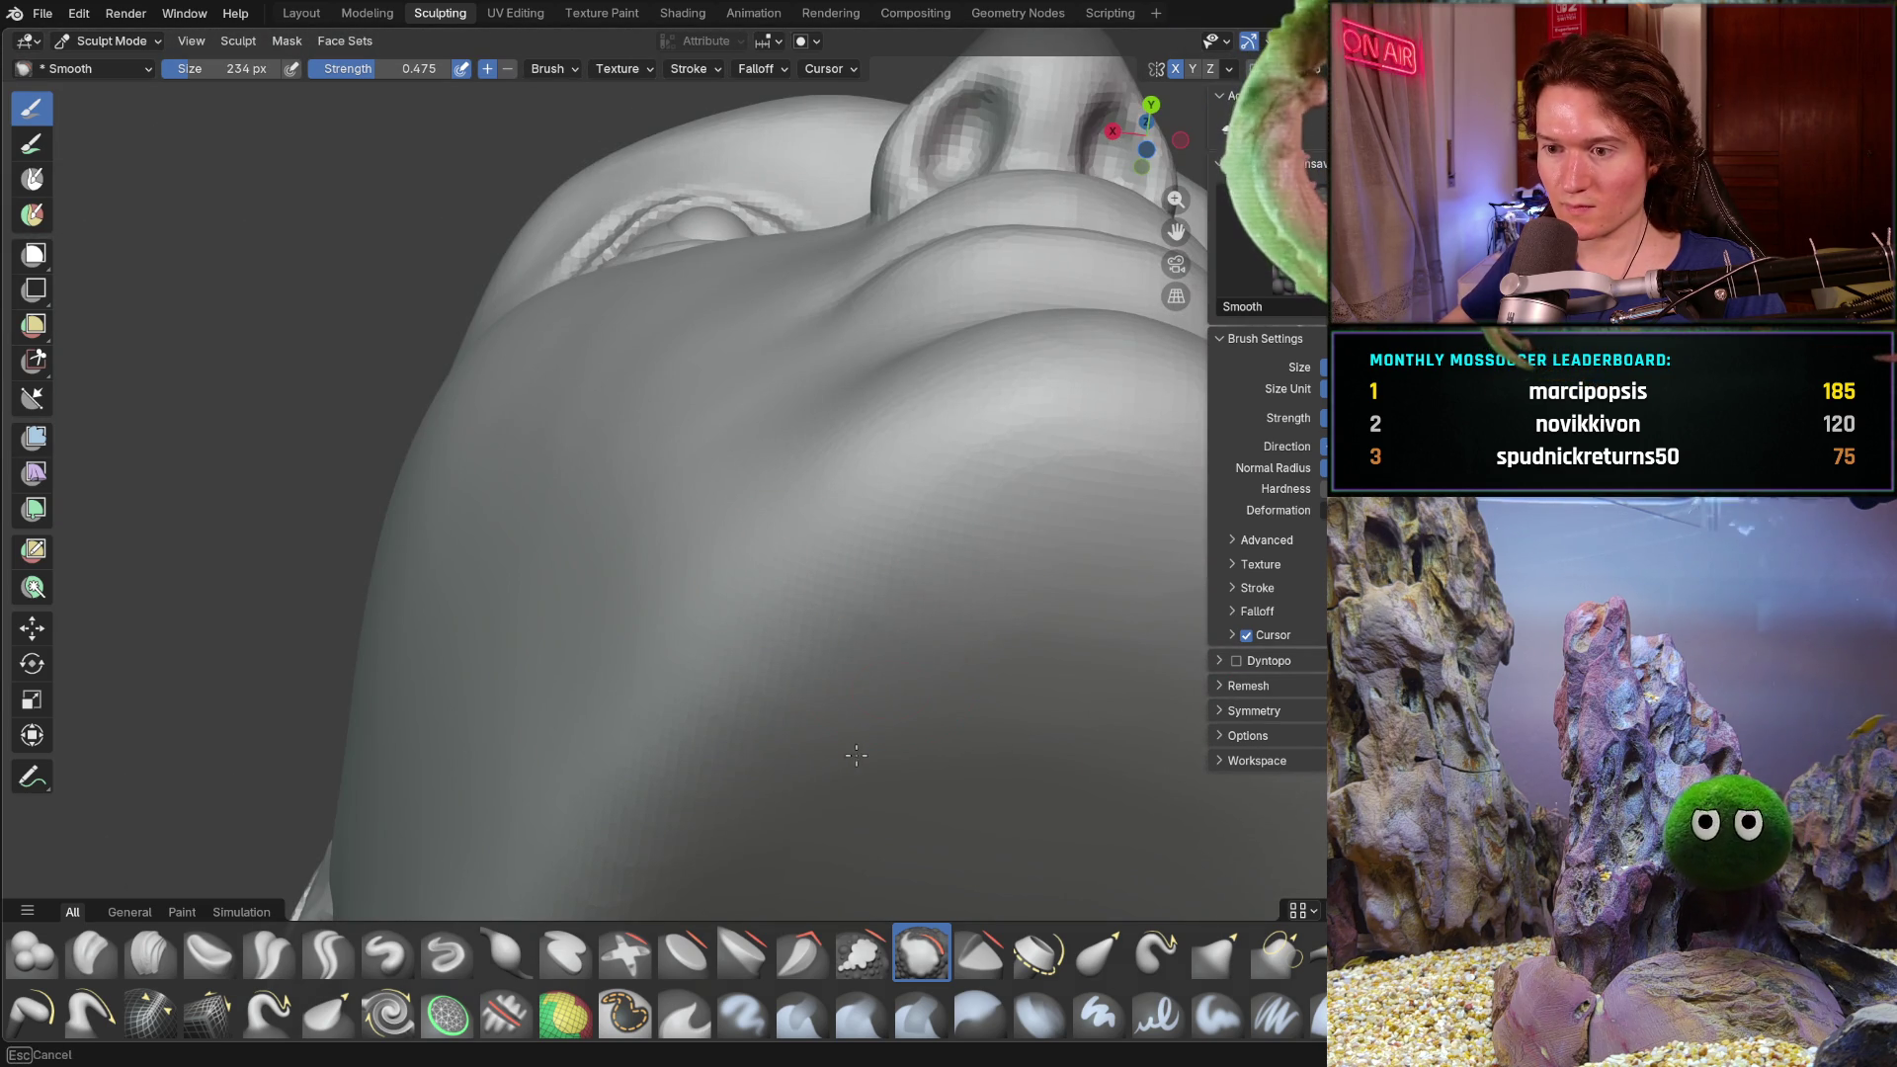
middle_click_drag(907, 685, 830, 644, "shift")
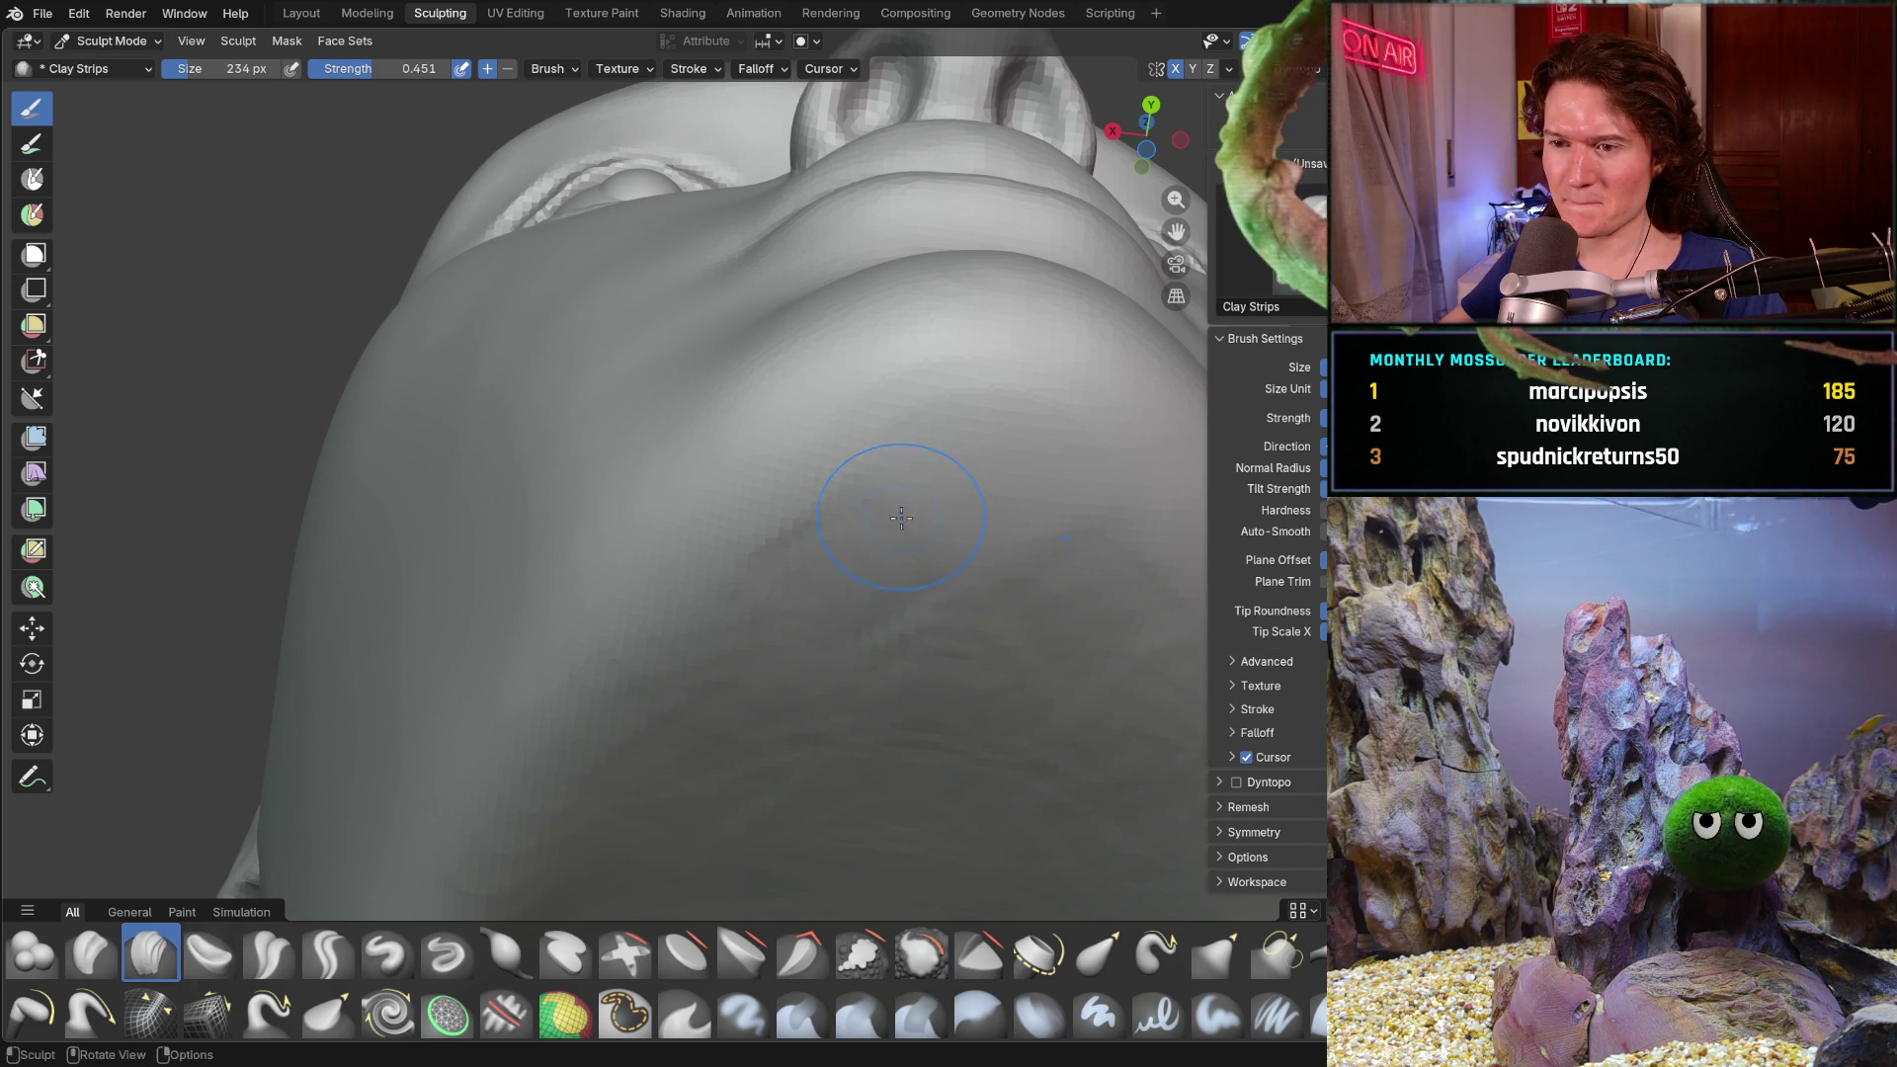
- Snap to a straight side profile showing ear, nose and chin, with the Grab brush ready
middle_click_drag(908, 518, 912, 640)
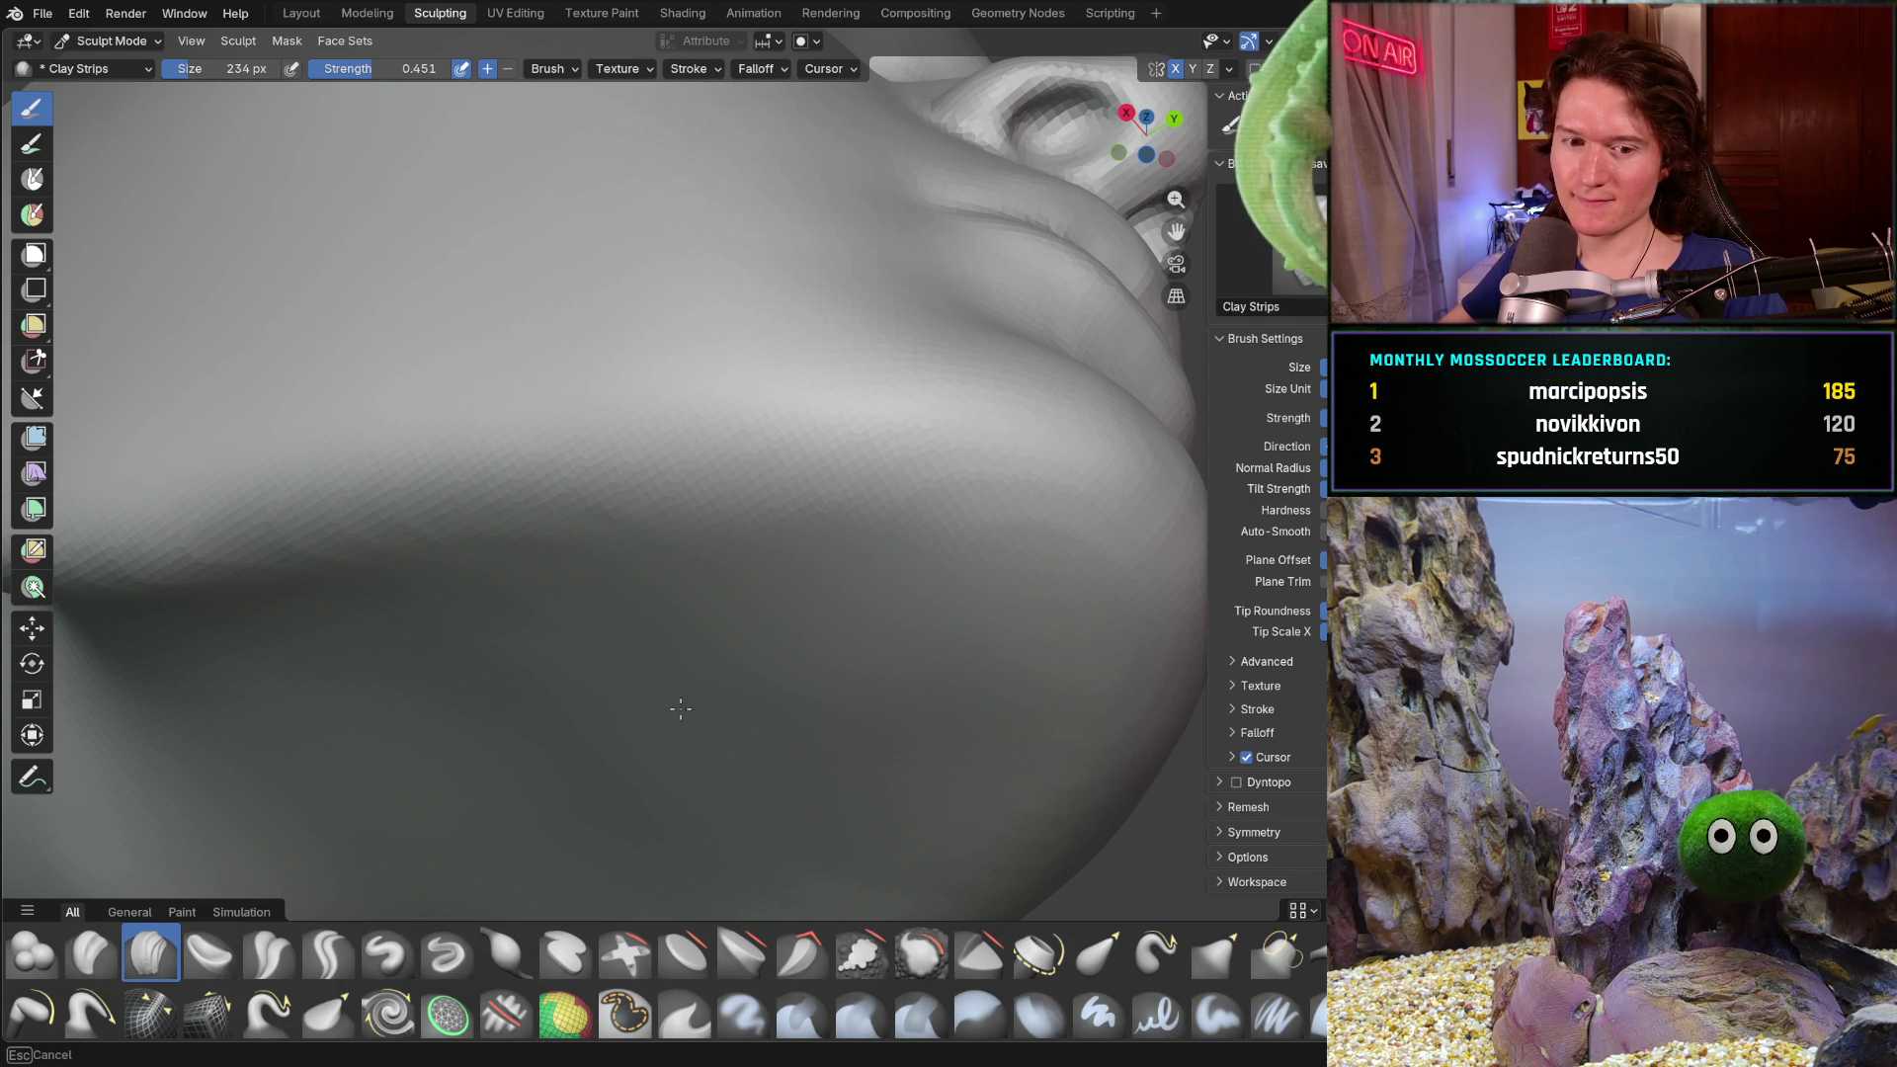
mouse_move(672, 623)
middle_mouse_down()
mouse_move(622, 762)
mouse_move(826, 665)
mouse_move(775, 754)
mouse_move(811, 656)
mouse_move(713, 530)
middle_mouse_up()
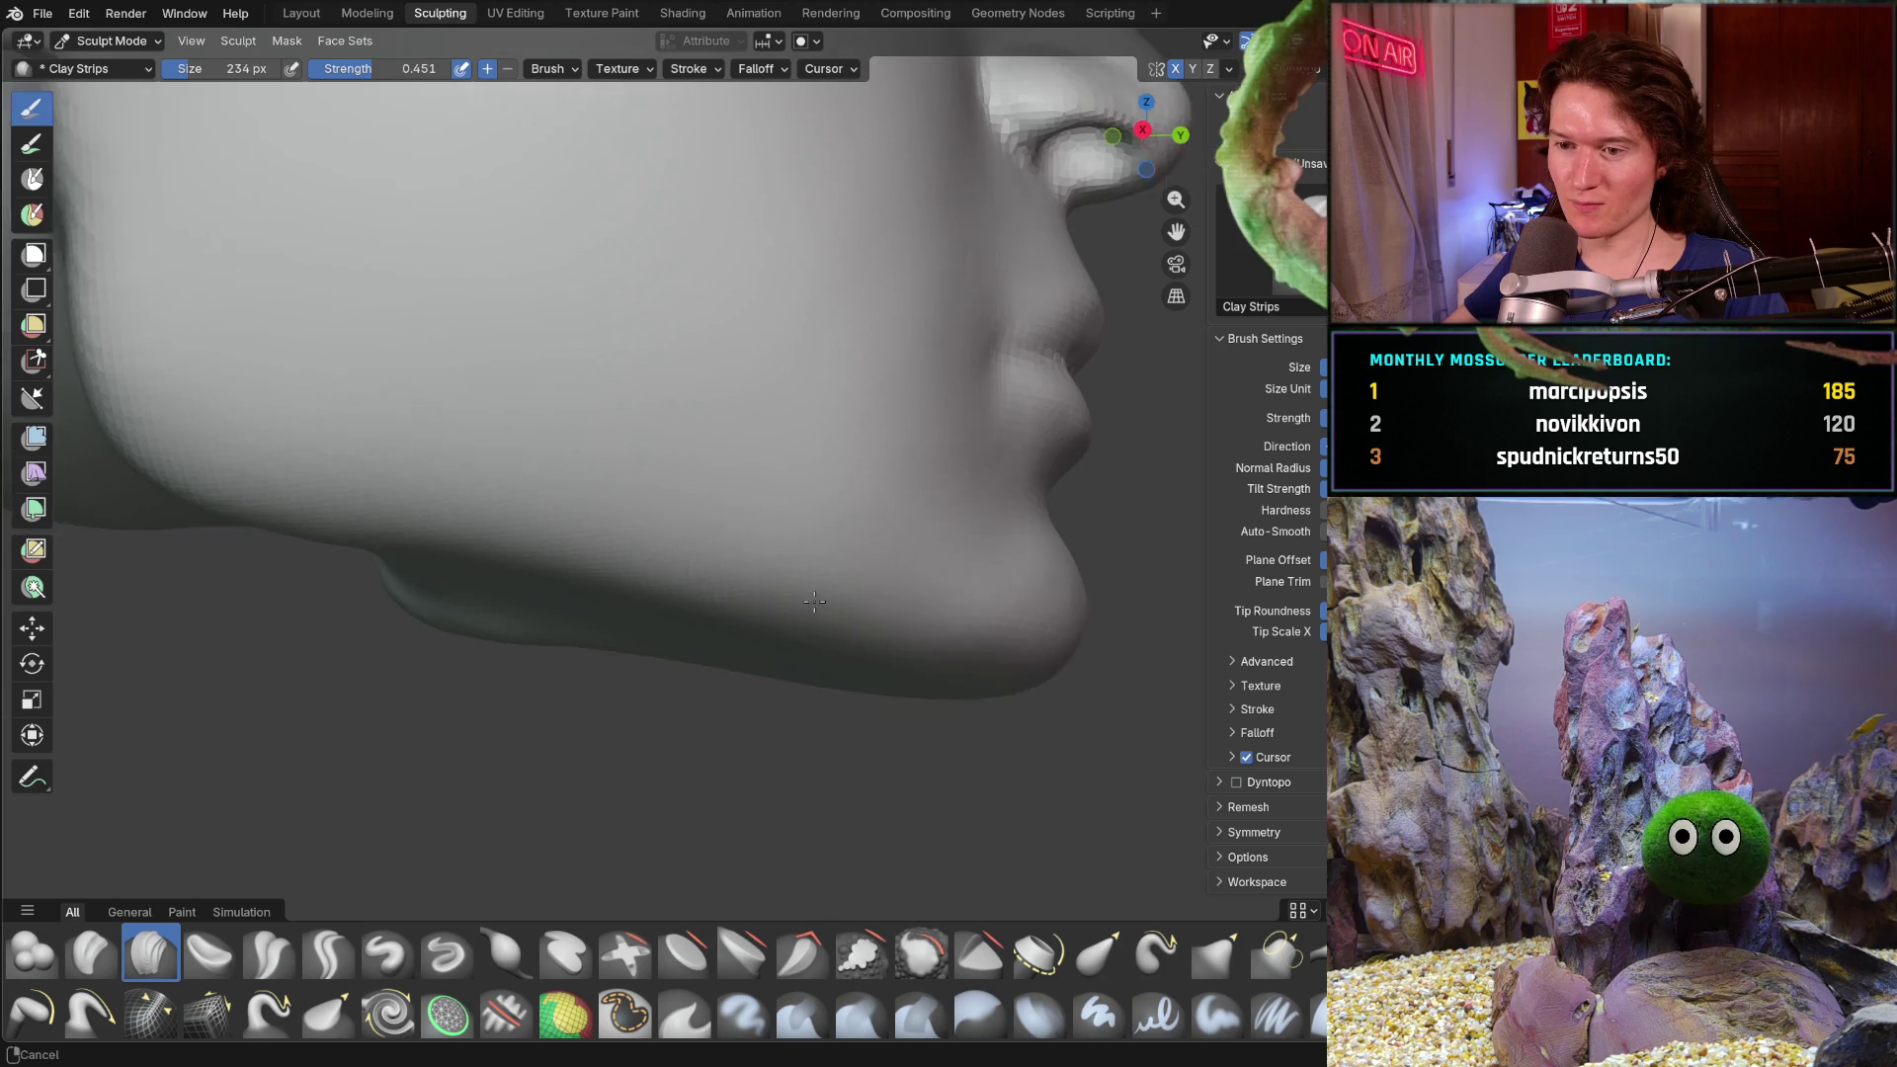
key("KP_3")
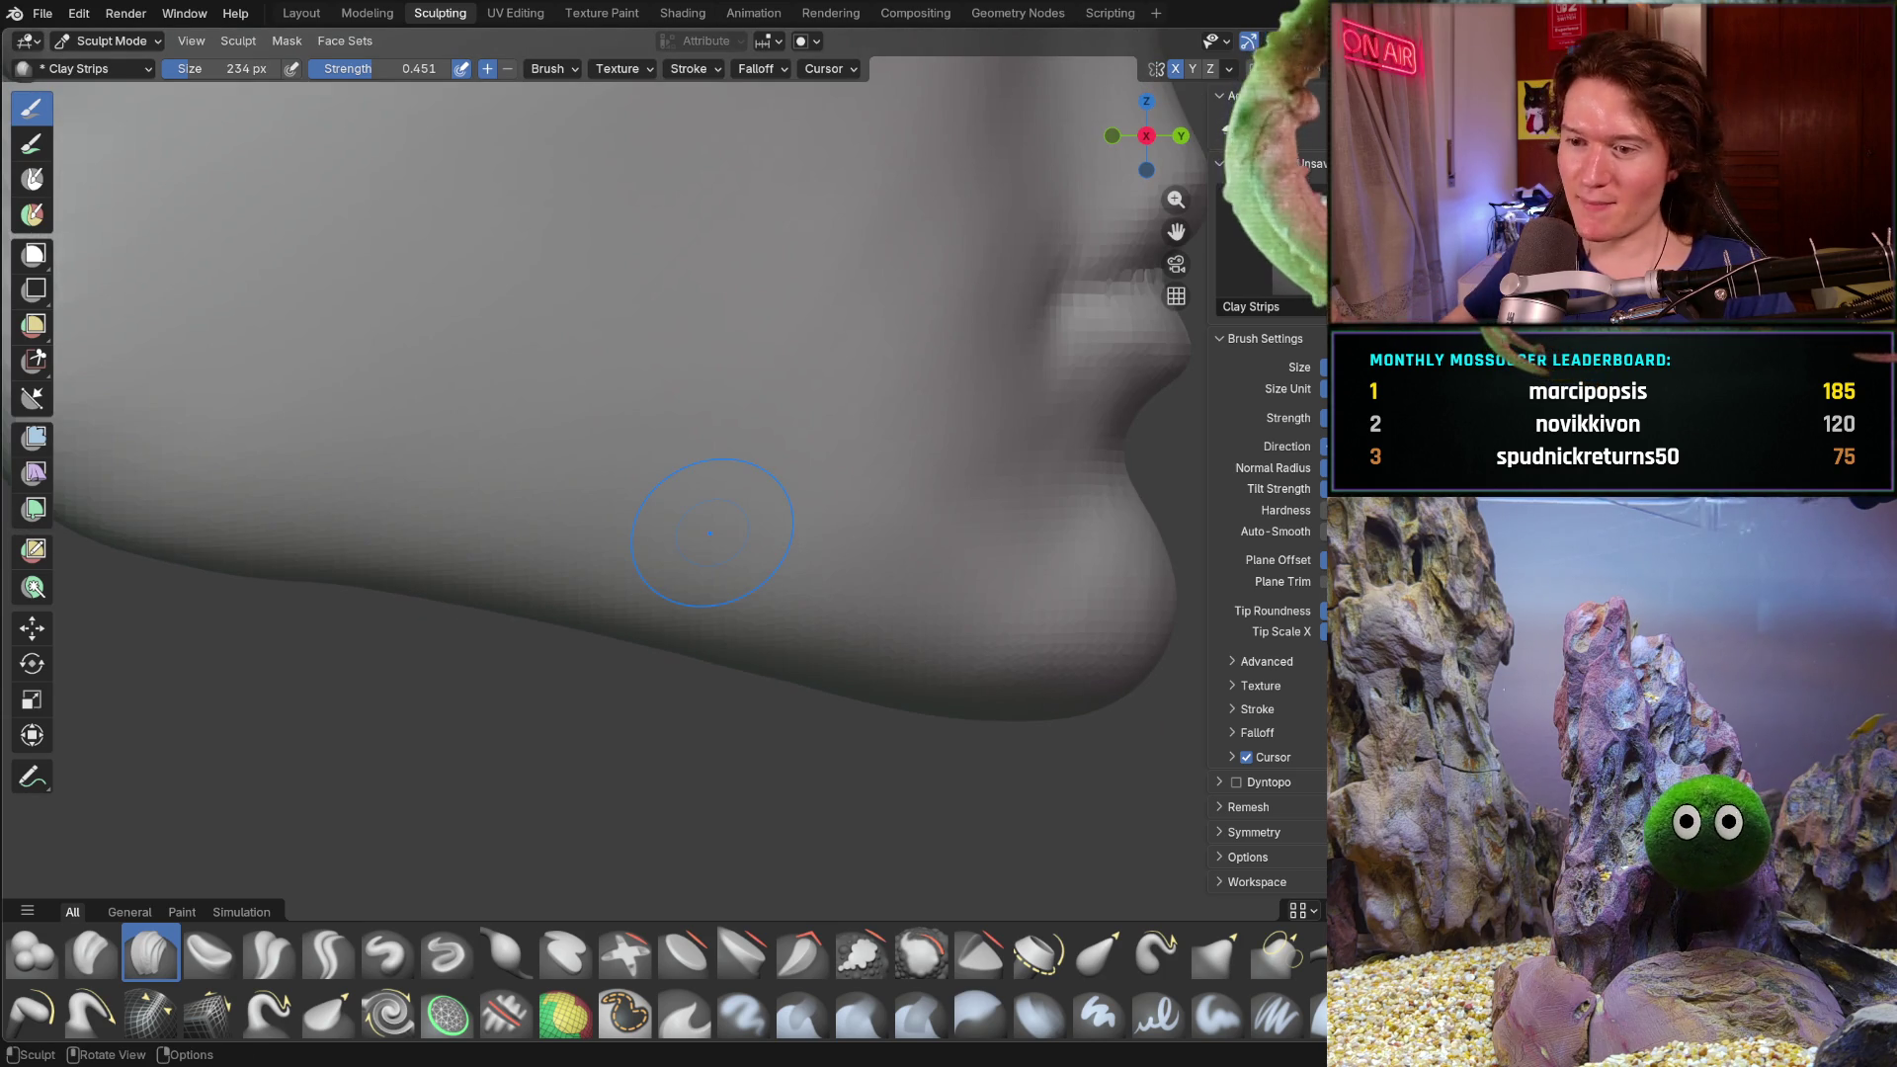
mouse_move(745, 623)
middle_mouse_down("ctrl")
mouse_move(863, 522)
mouse_move(828, 596)
middle_mouse_up("ctrl")
key("g")
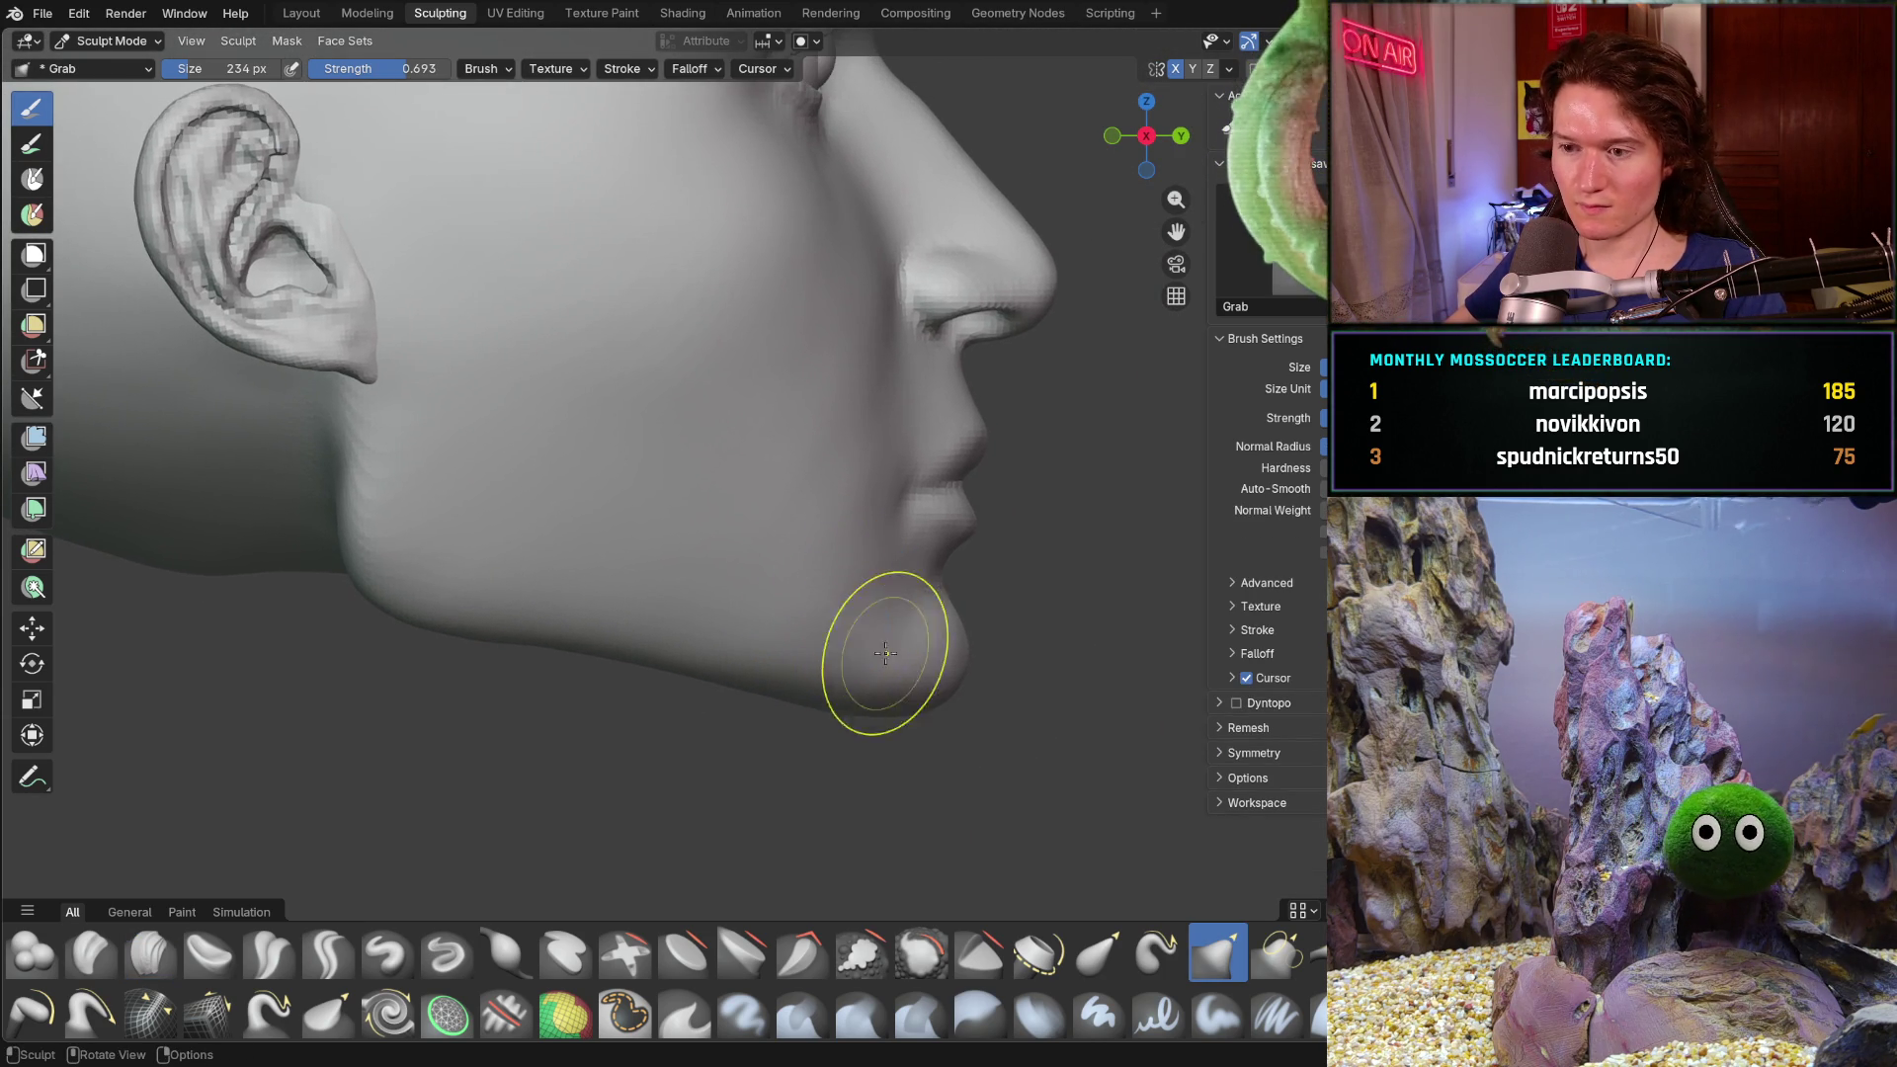
- Enlarge the Grab brush to 426 px and pull the chin and jaw underside downward
key("f")
left_click(1002, 689)
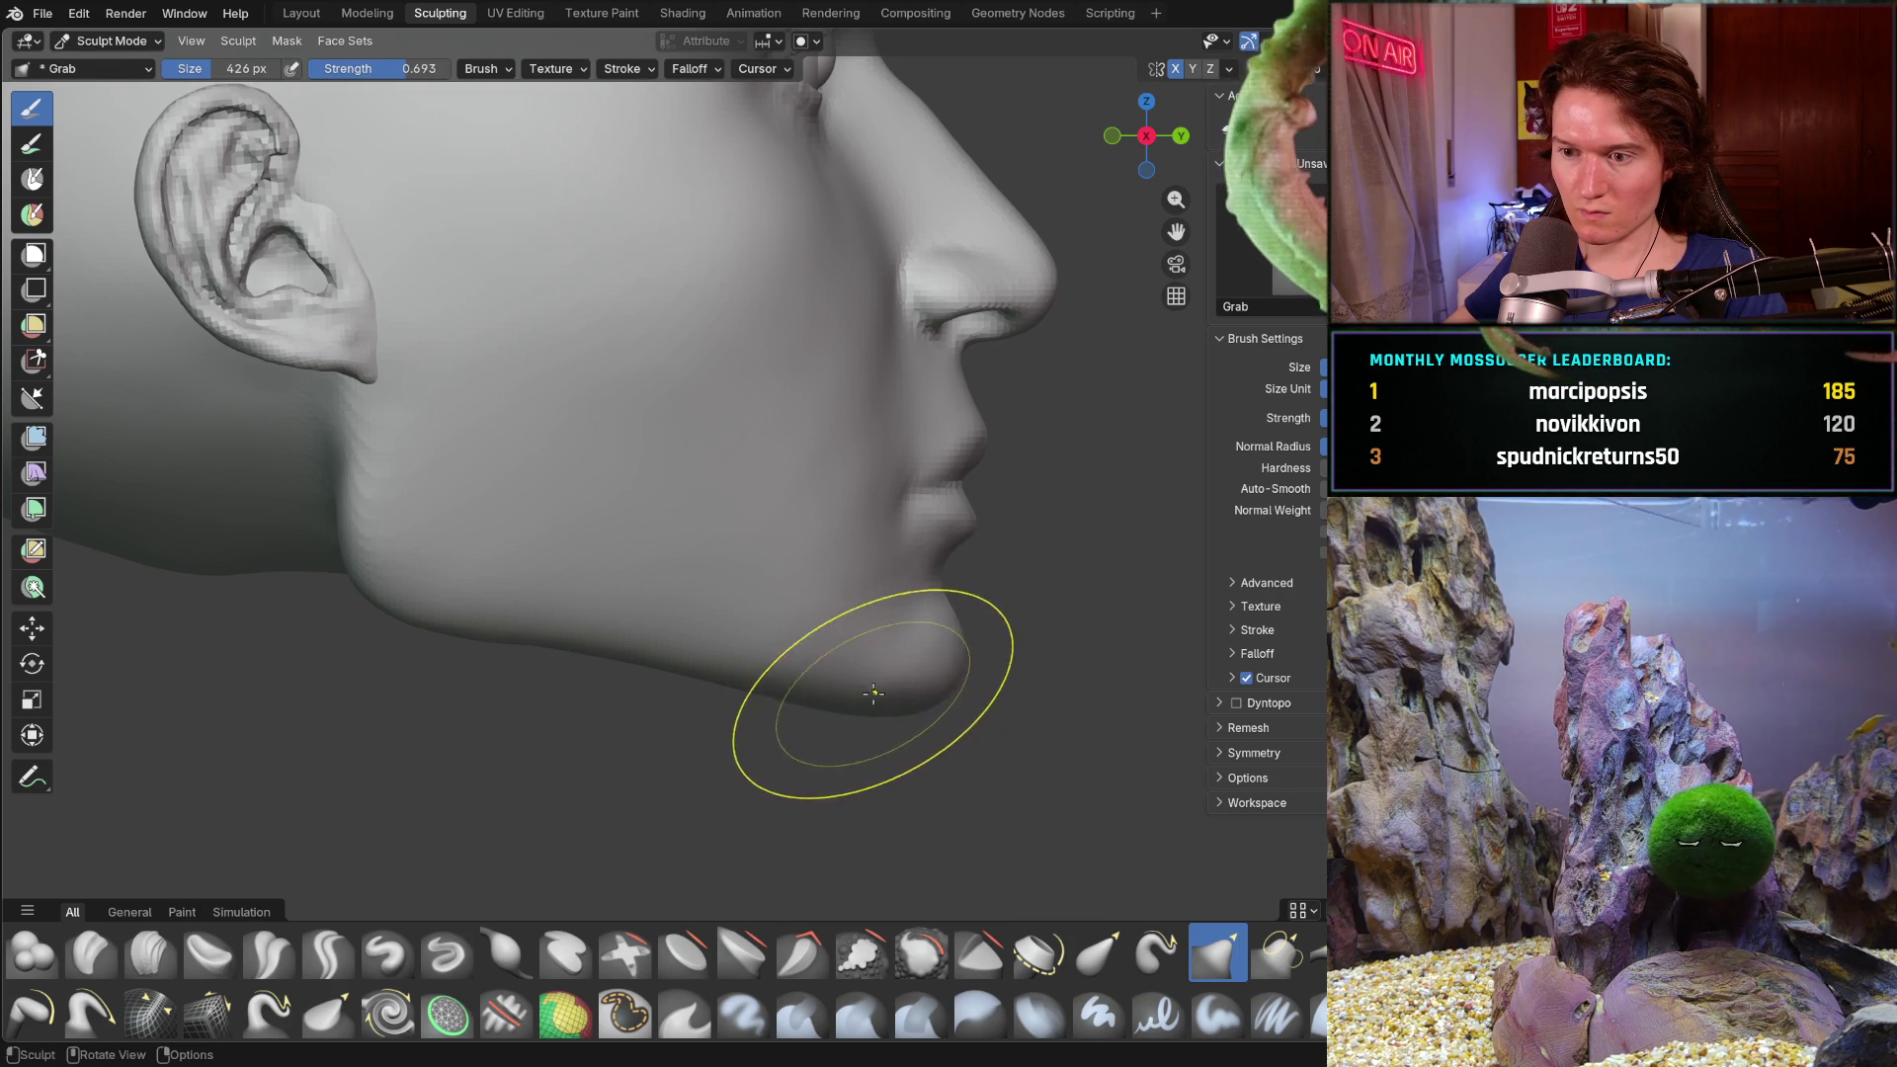
left_click_drag(763, 698, 726, 730)
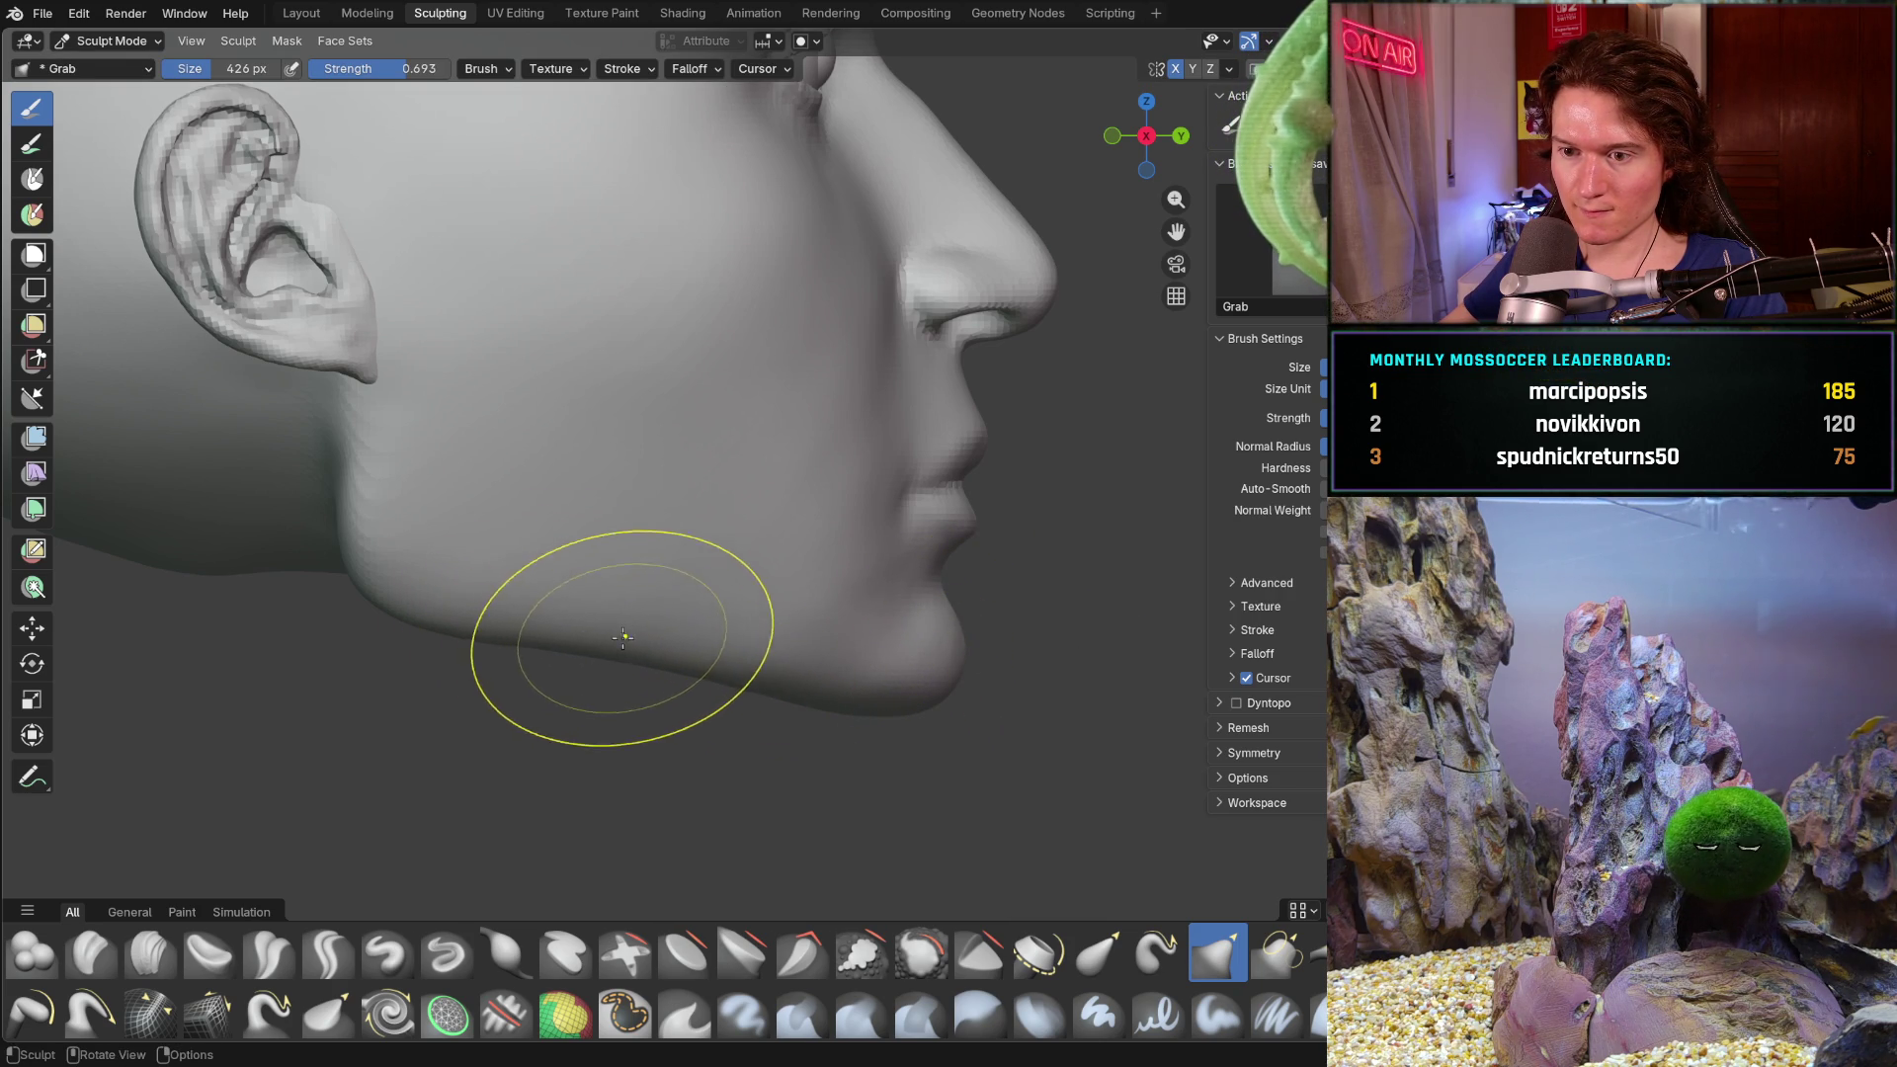
mouse_move(821, 701)
left_mouse_down()
mouse_move(861, 705)
mouse_move(841, 711)
left_mouse_up()
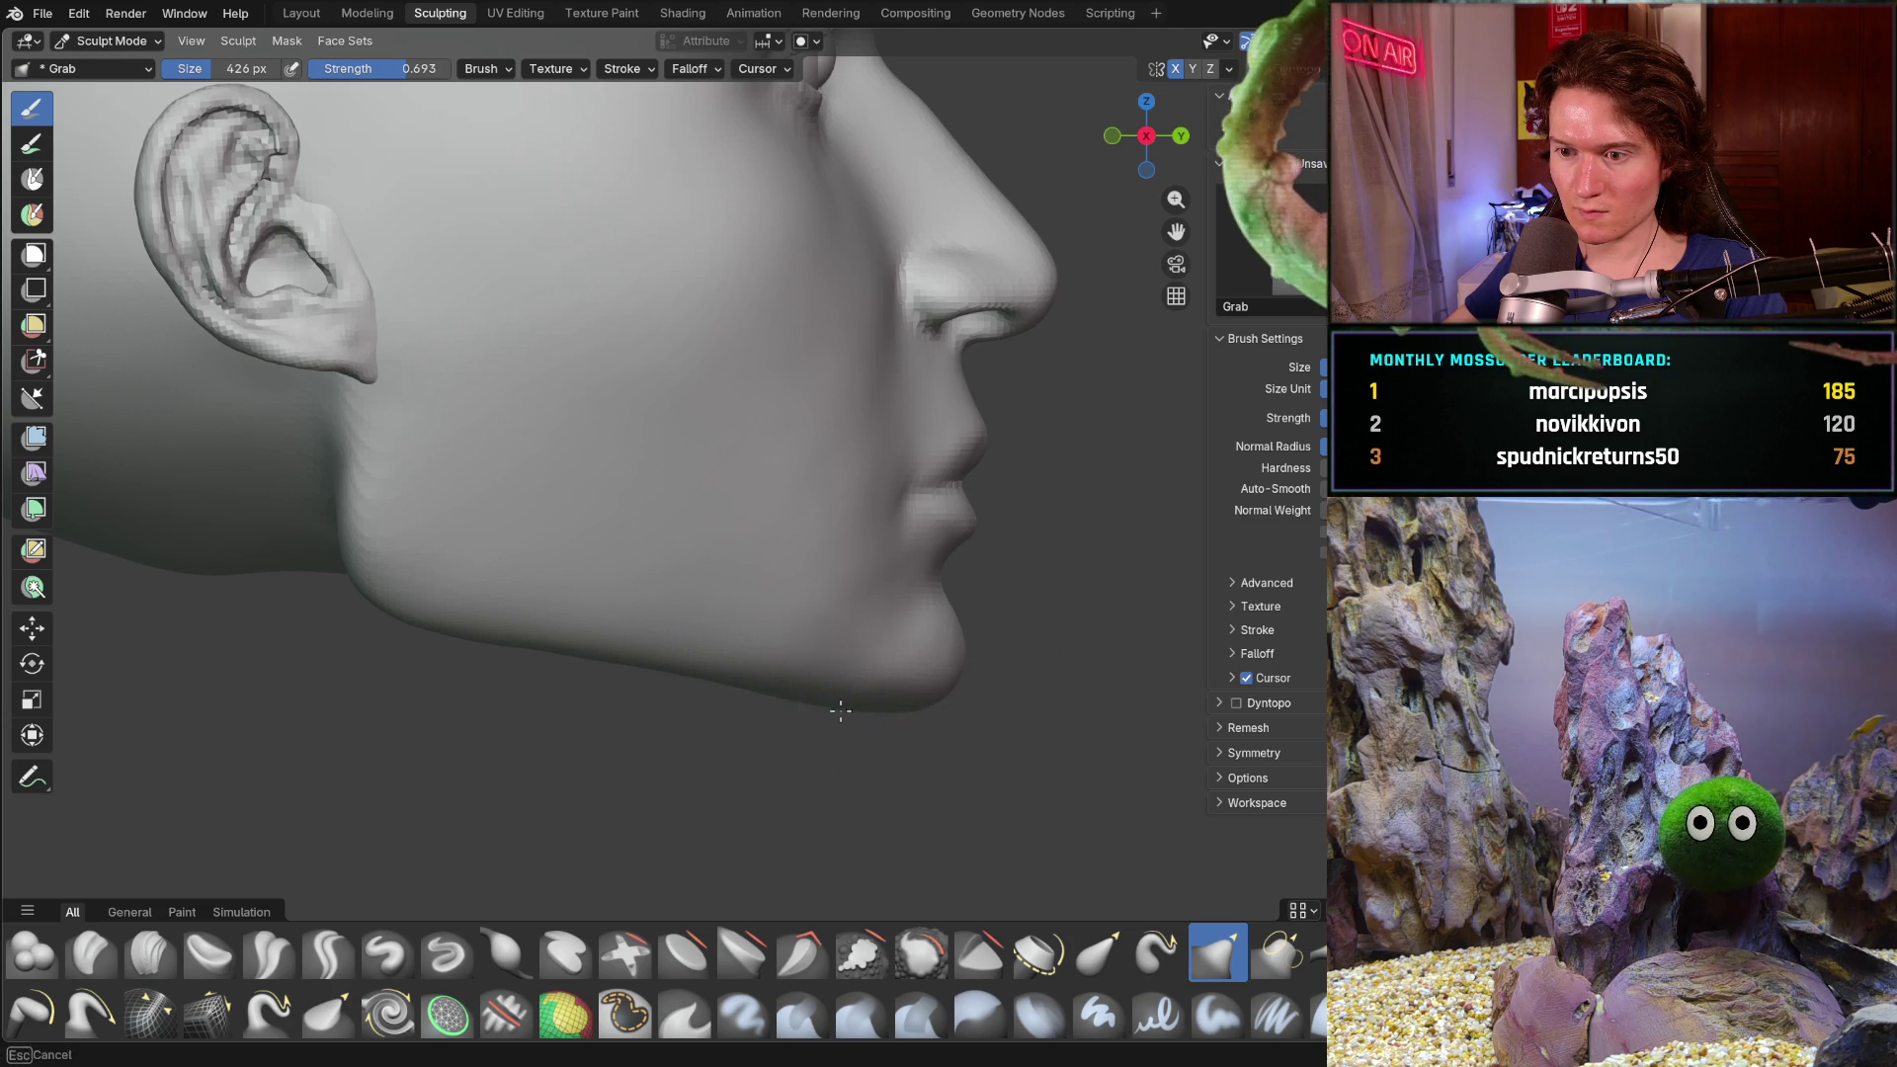
- Orbit through front, three-quarter and side views to check the lowered jawline
mouse_move(1050, 634)
middle_mouse_down()
mouse_move(790, 617)
mouse_move(703, 708)
mouse_move(1009, 818)
mouse_move(762, 490)
middle_mouse_up()
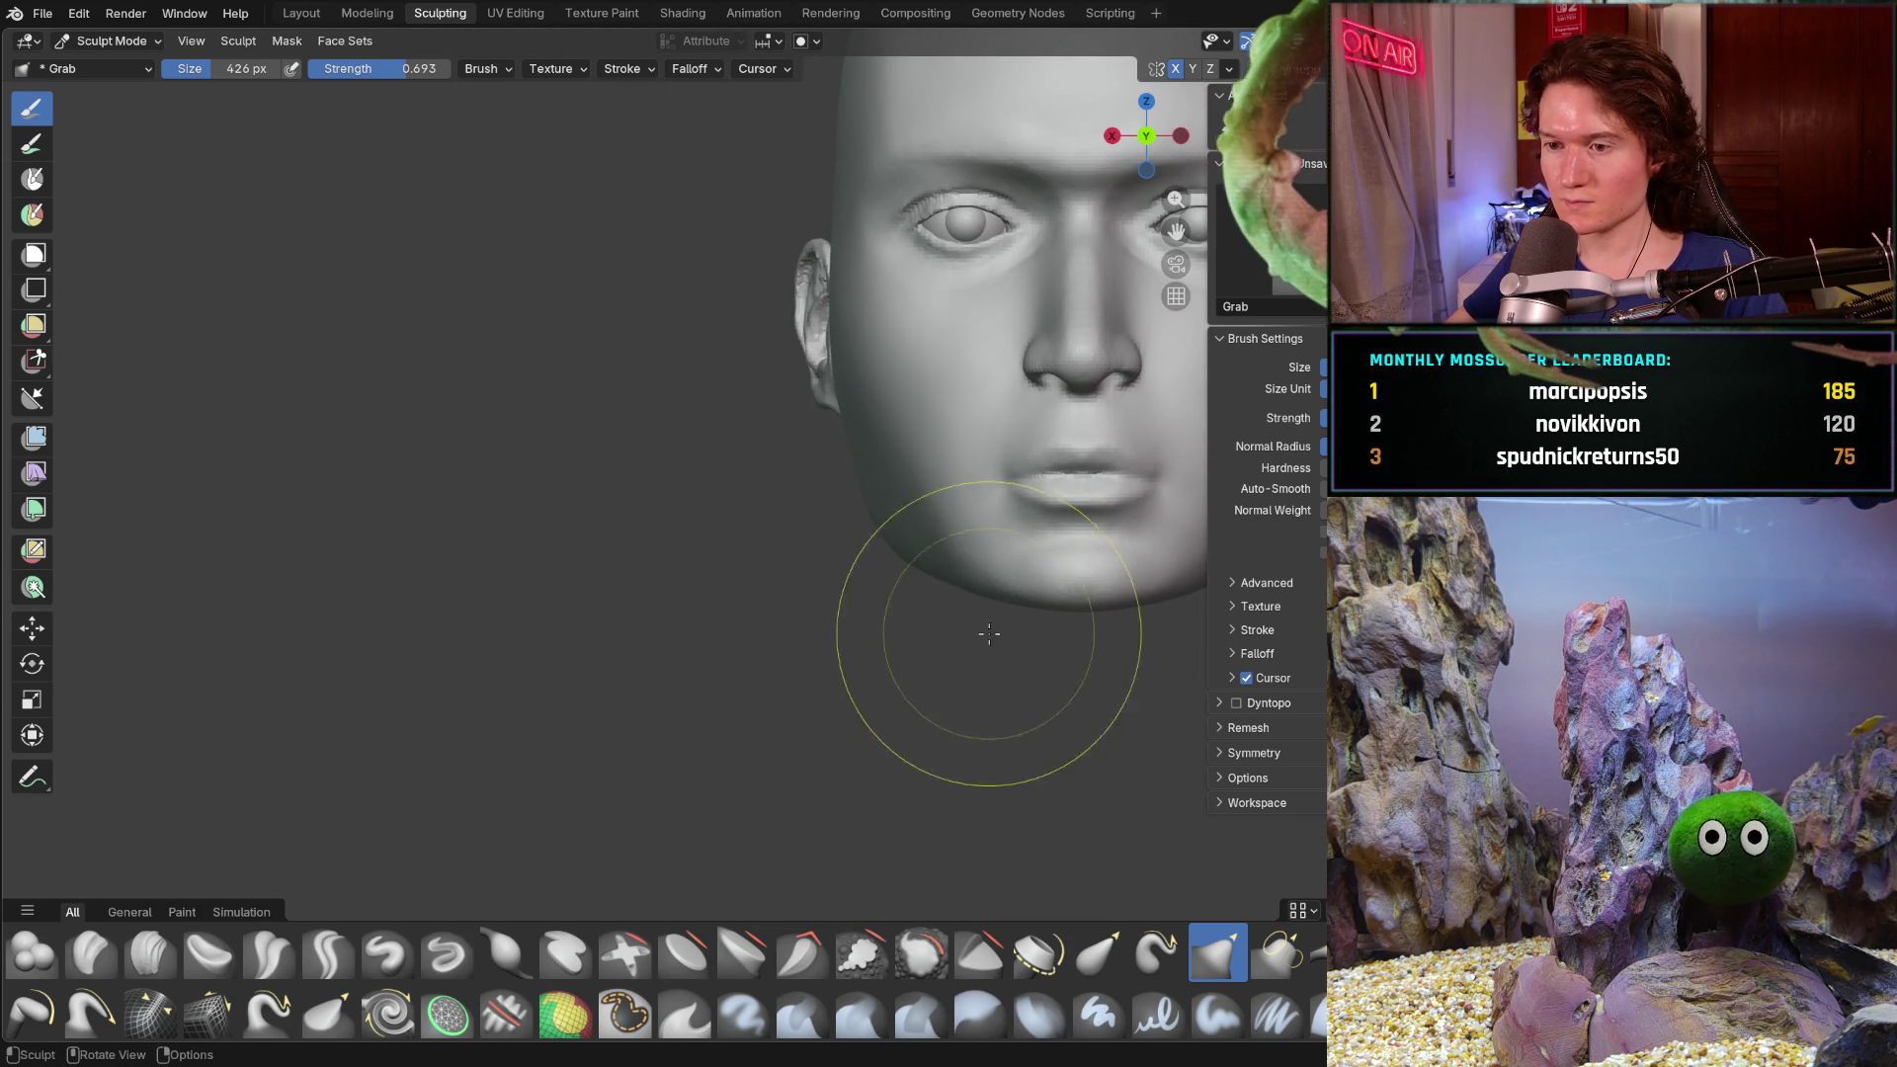
middle_click_drag(898, 597, 805, 488, "ctrl")
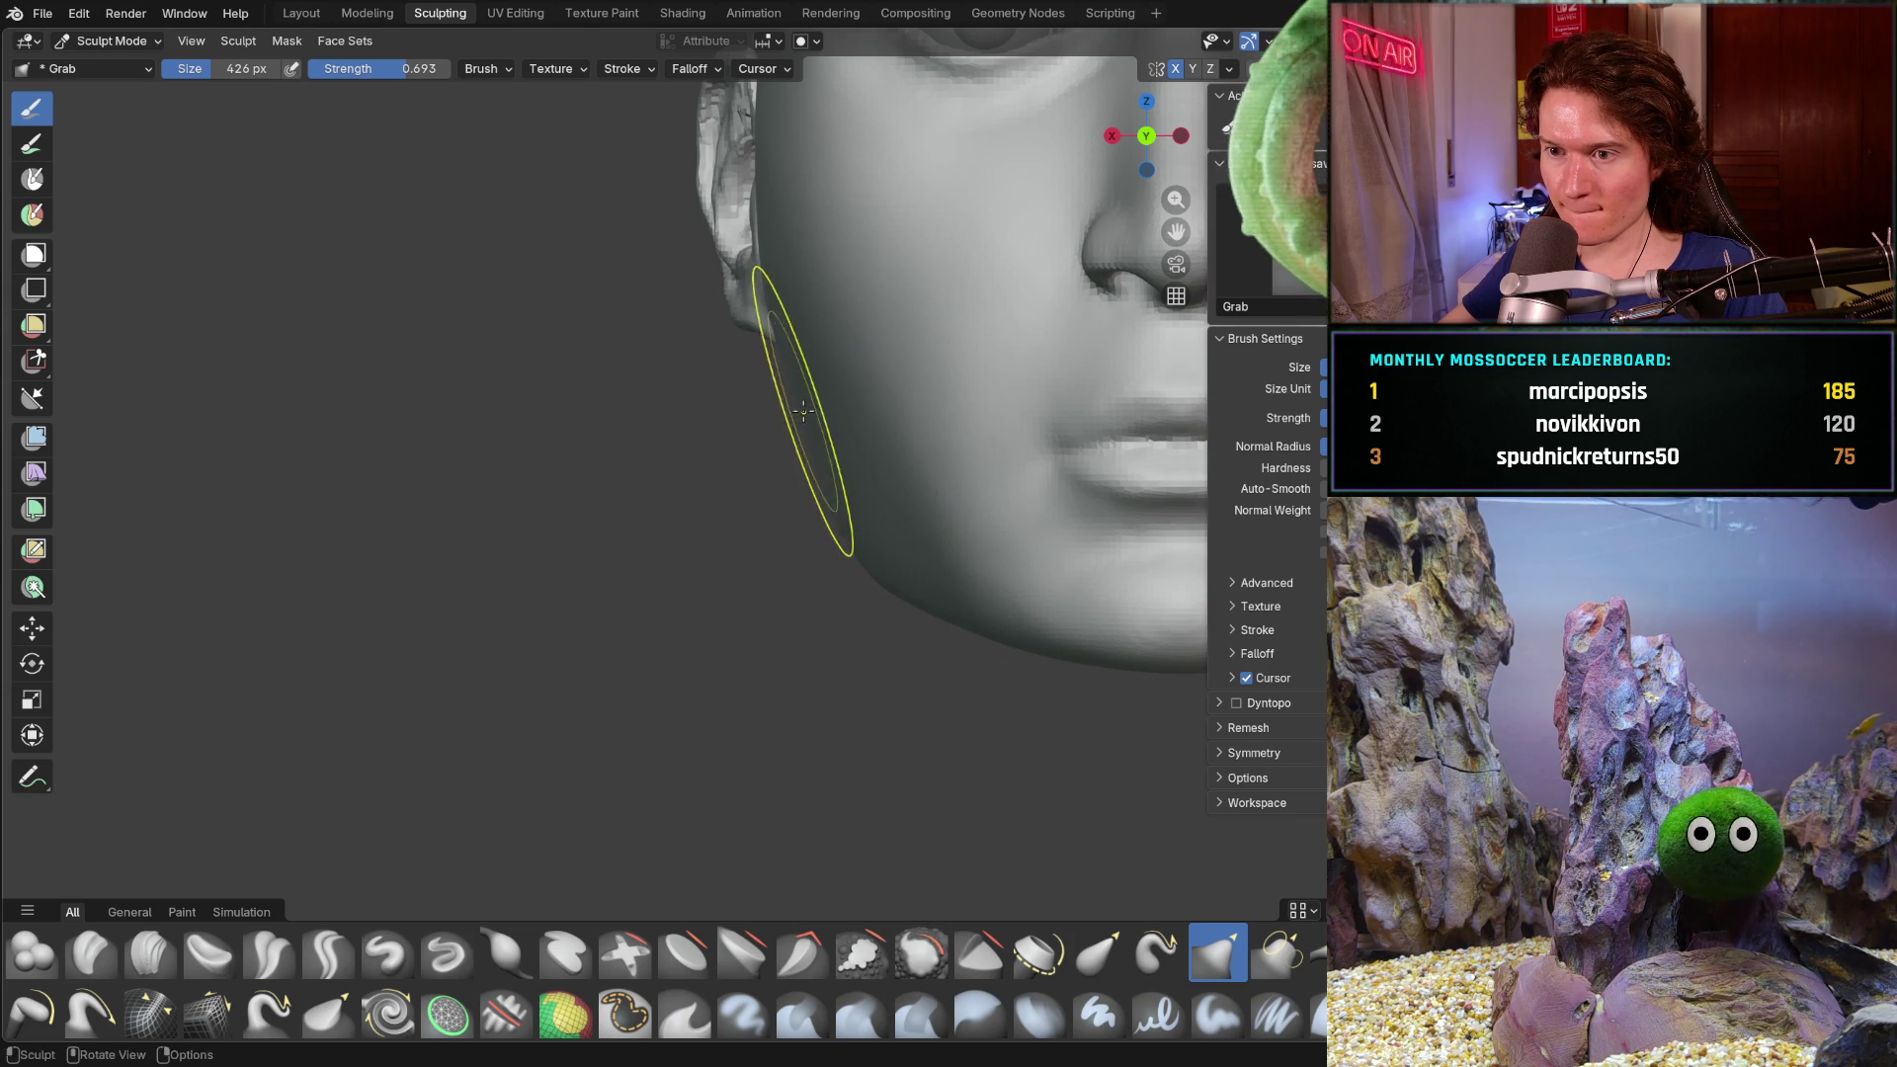
mouse_move(885, 550)
middle_mouse_down()
mouse_move(1003, 572)
mouse_move(957, 539)
middle_mouse_up()
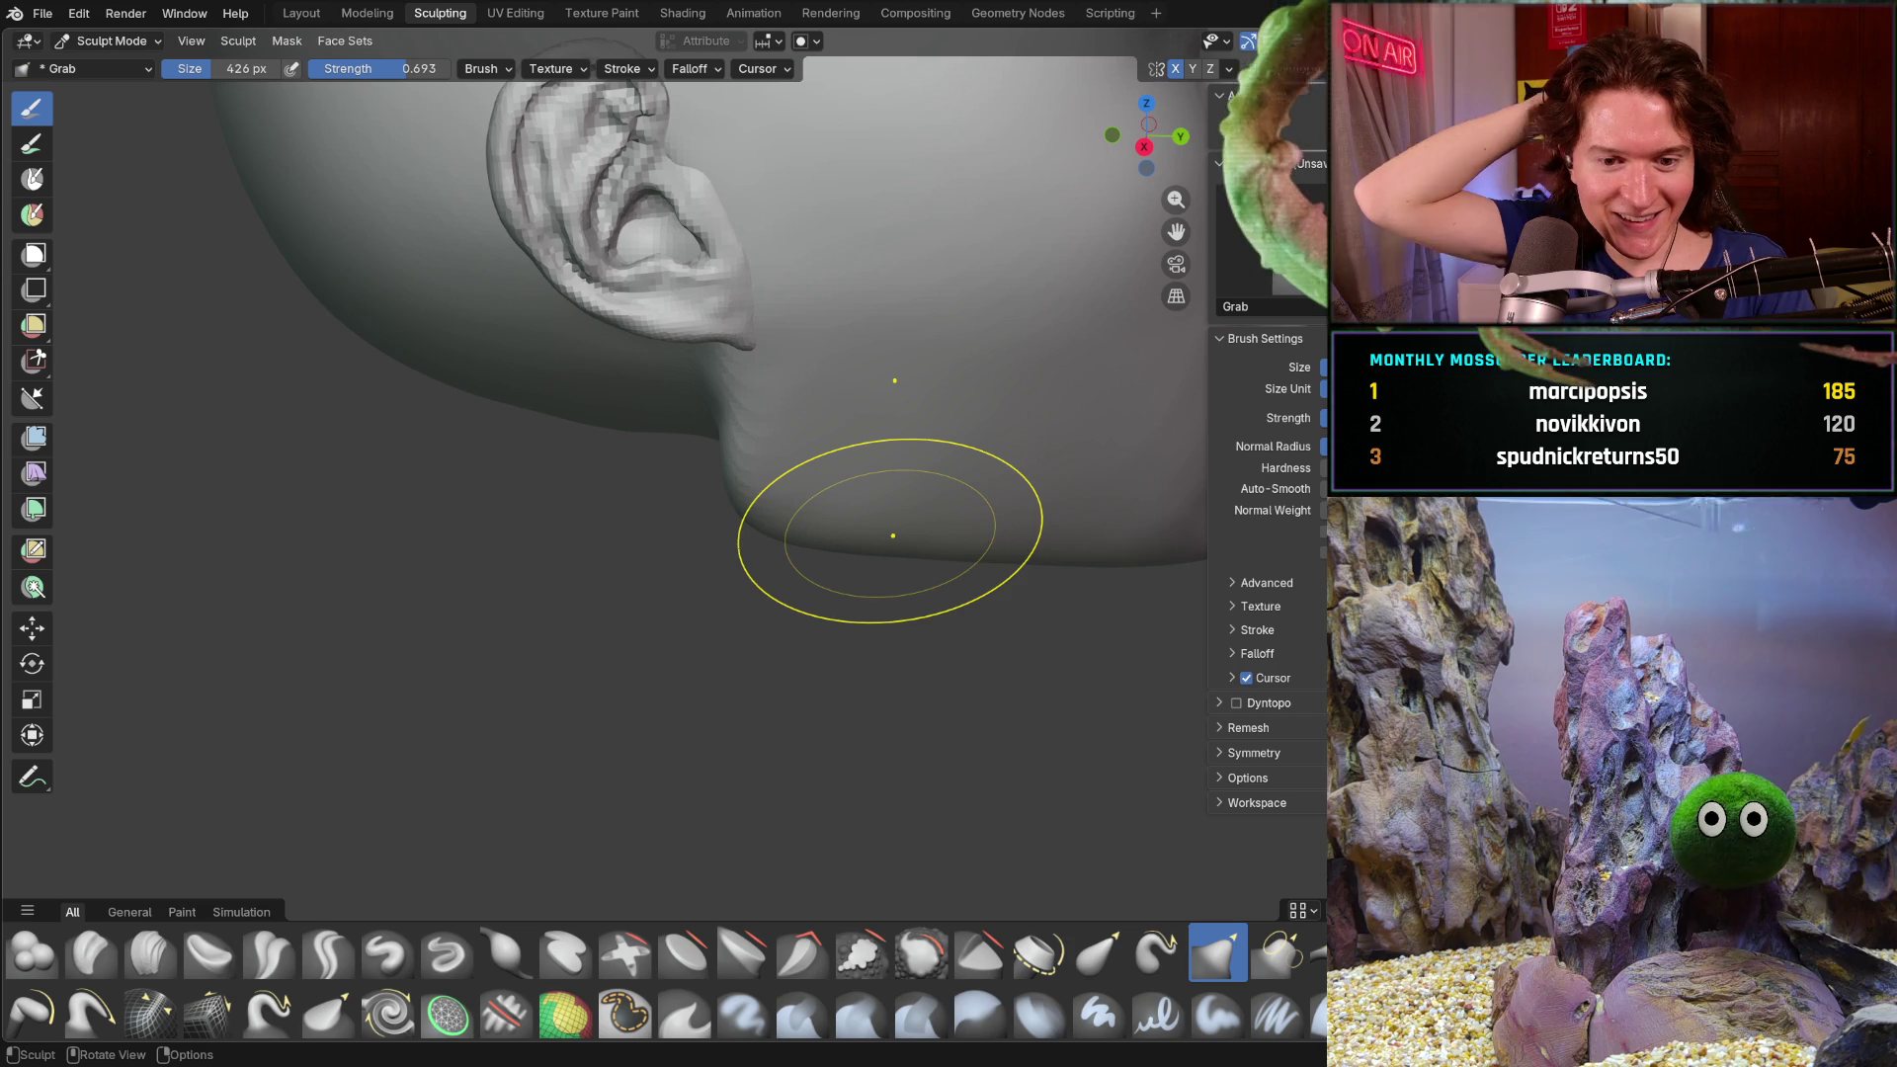
mouse_move(784, 594)
middle_mouse_down()
mouse_move(669, 572)
mouse_move(529, 592)
mouse_move(587, 656)
mouse_move(504, 652)
mouse_move(504, 616)
middle_mouse_up()
key("c")
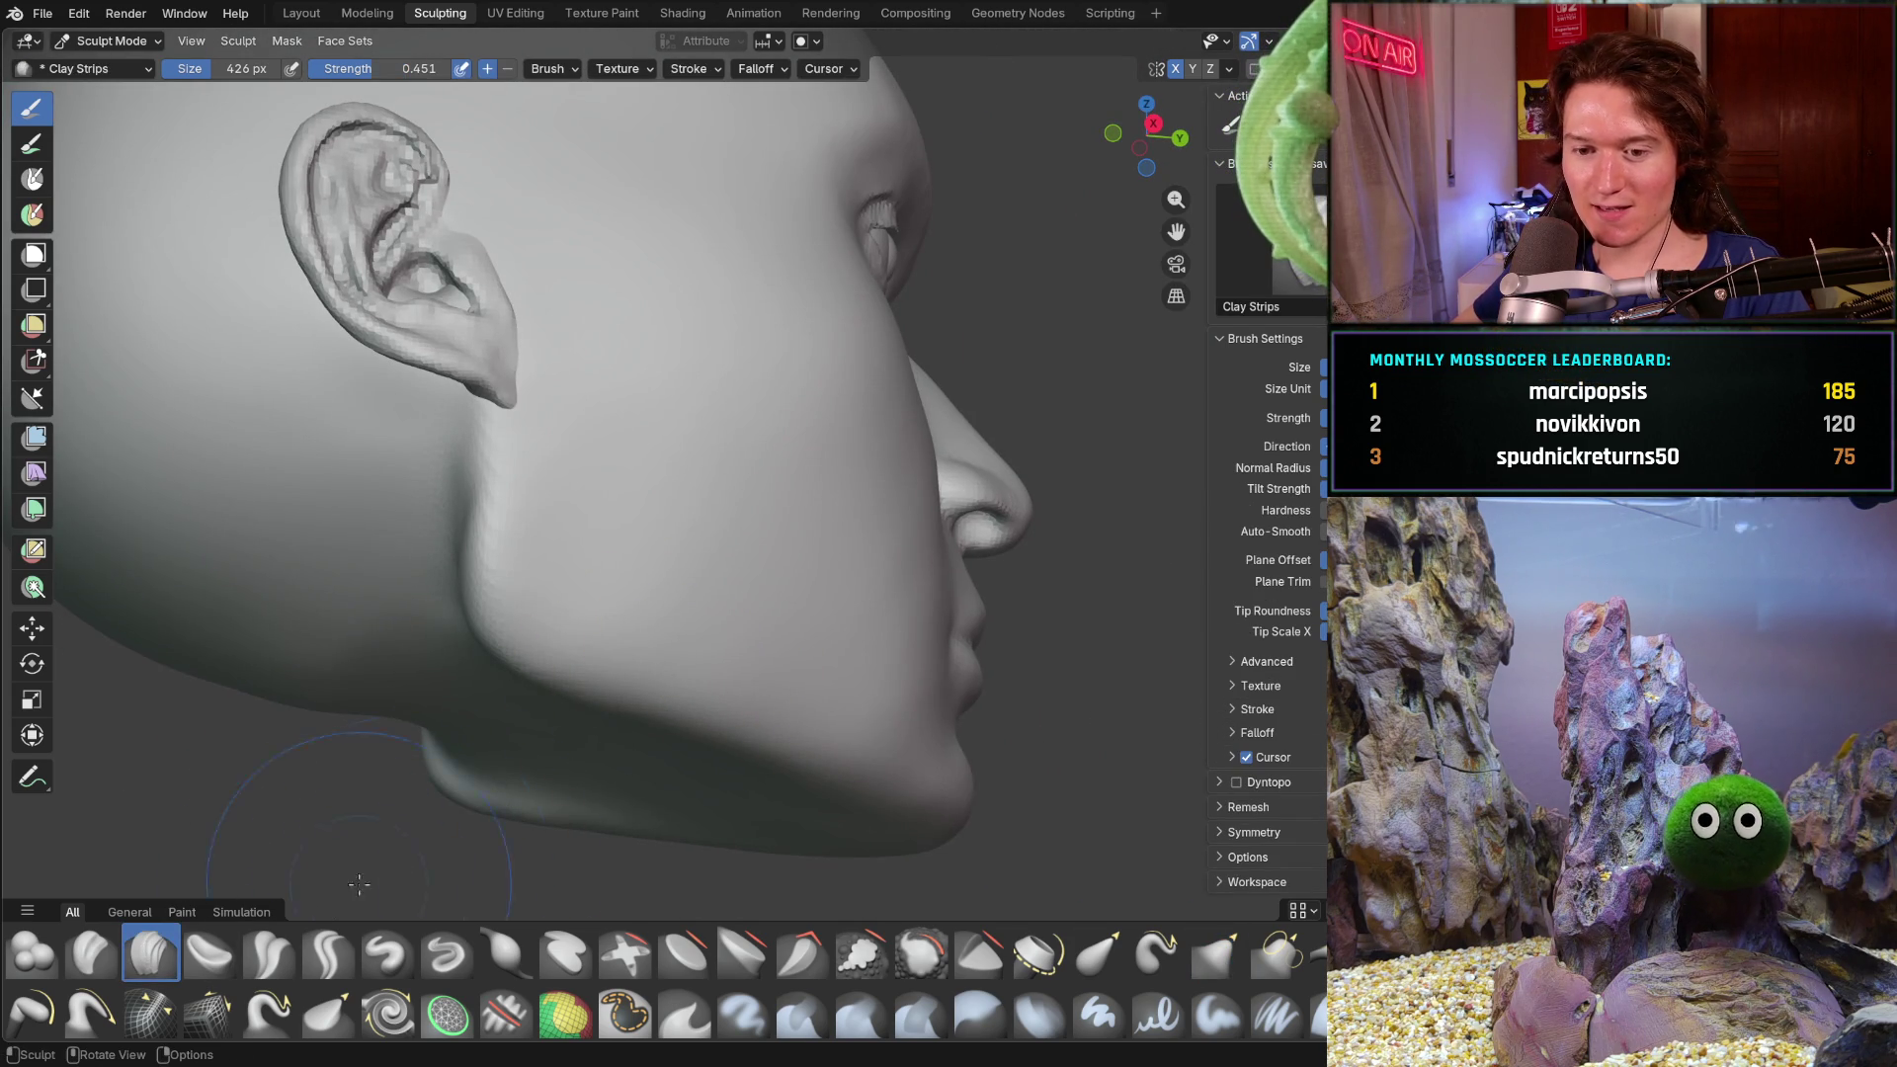
- Switch to the Smooth brush at 278 px and orbit to the jaw area below the ear
key("shift+s")
middle_click_drag(544, 886, 632, 628)
key("f")
left_click(634, 615)
mouse_move(634, 544)
middle_mouse_down()
mouse_move(644, 644)
mouse_move(541, 540)
middle_mouse_up()
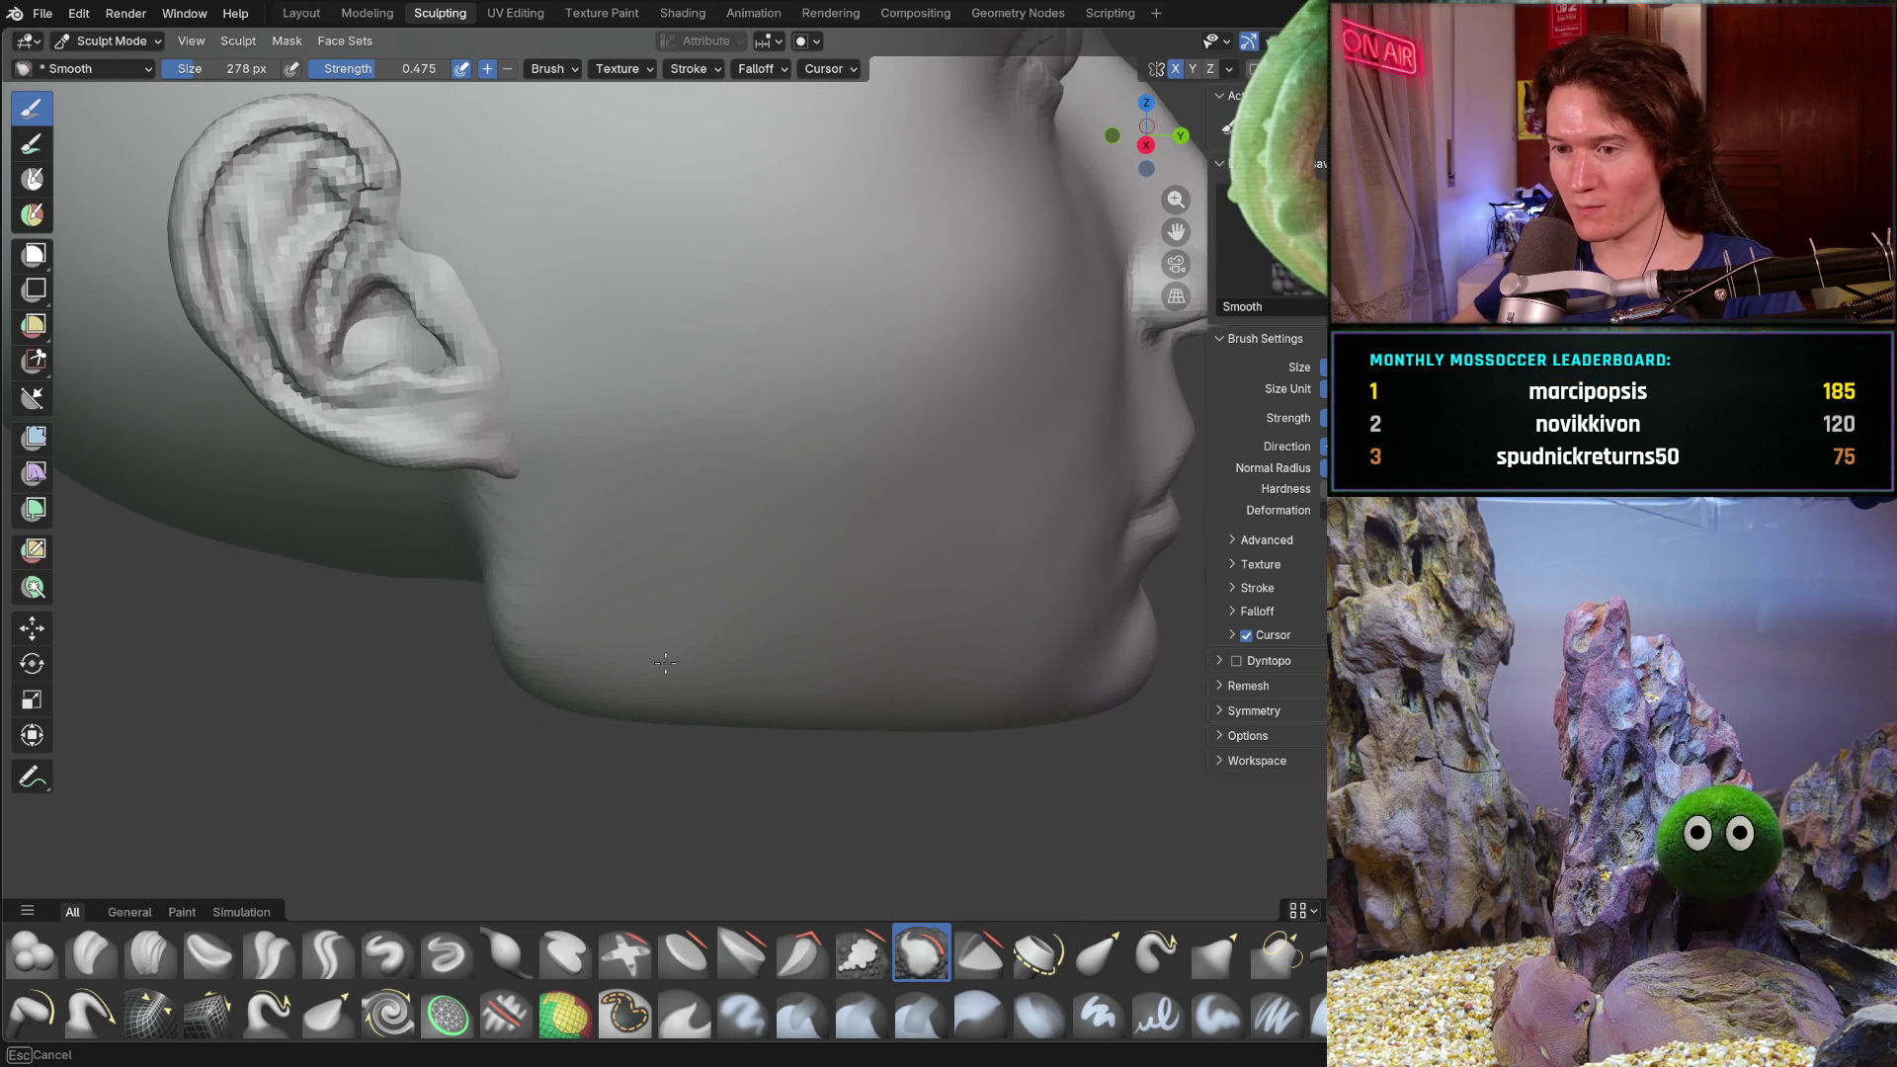
mouse_move(914, 535)
middle_mouse_down()
mouse_move(587, 560)
mouse_move(530, 529)
mouse_move(645, 471)
middle_mouse_up()
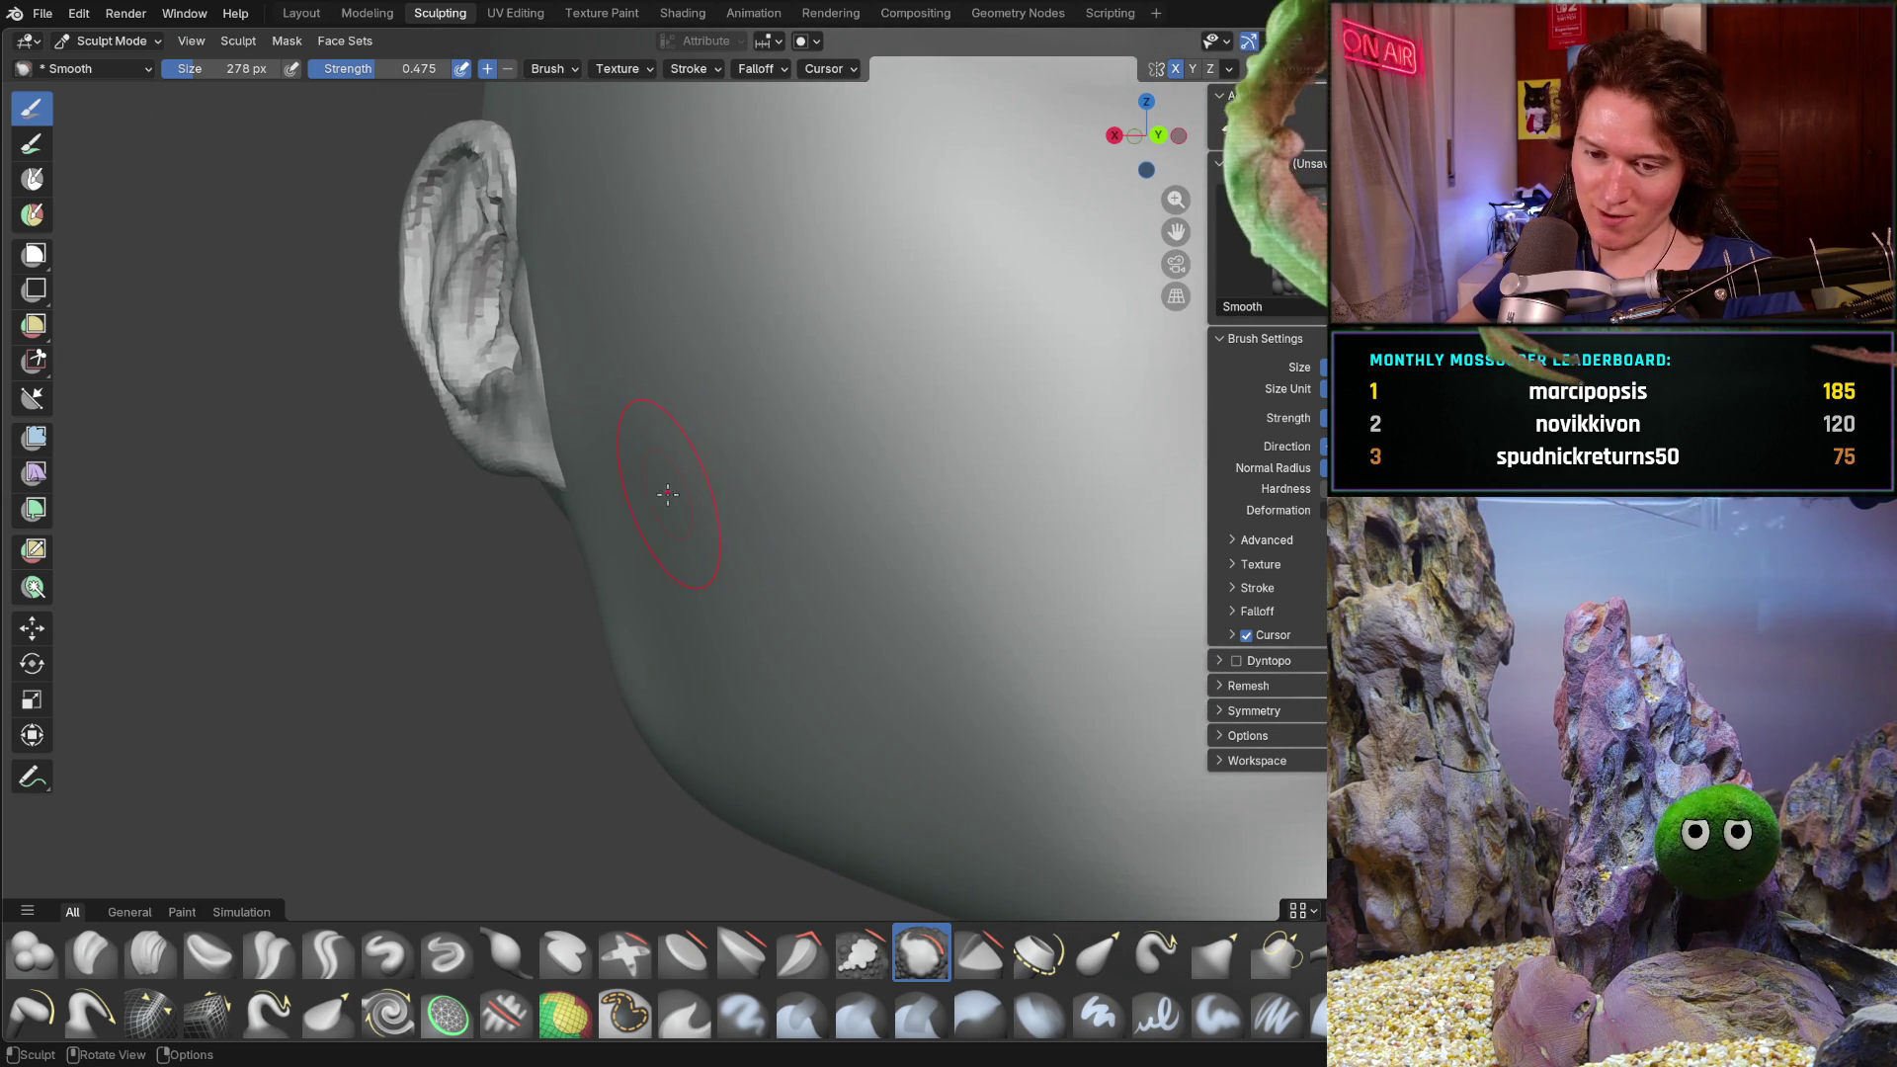
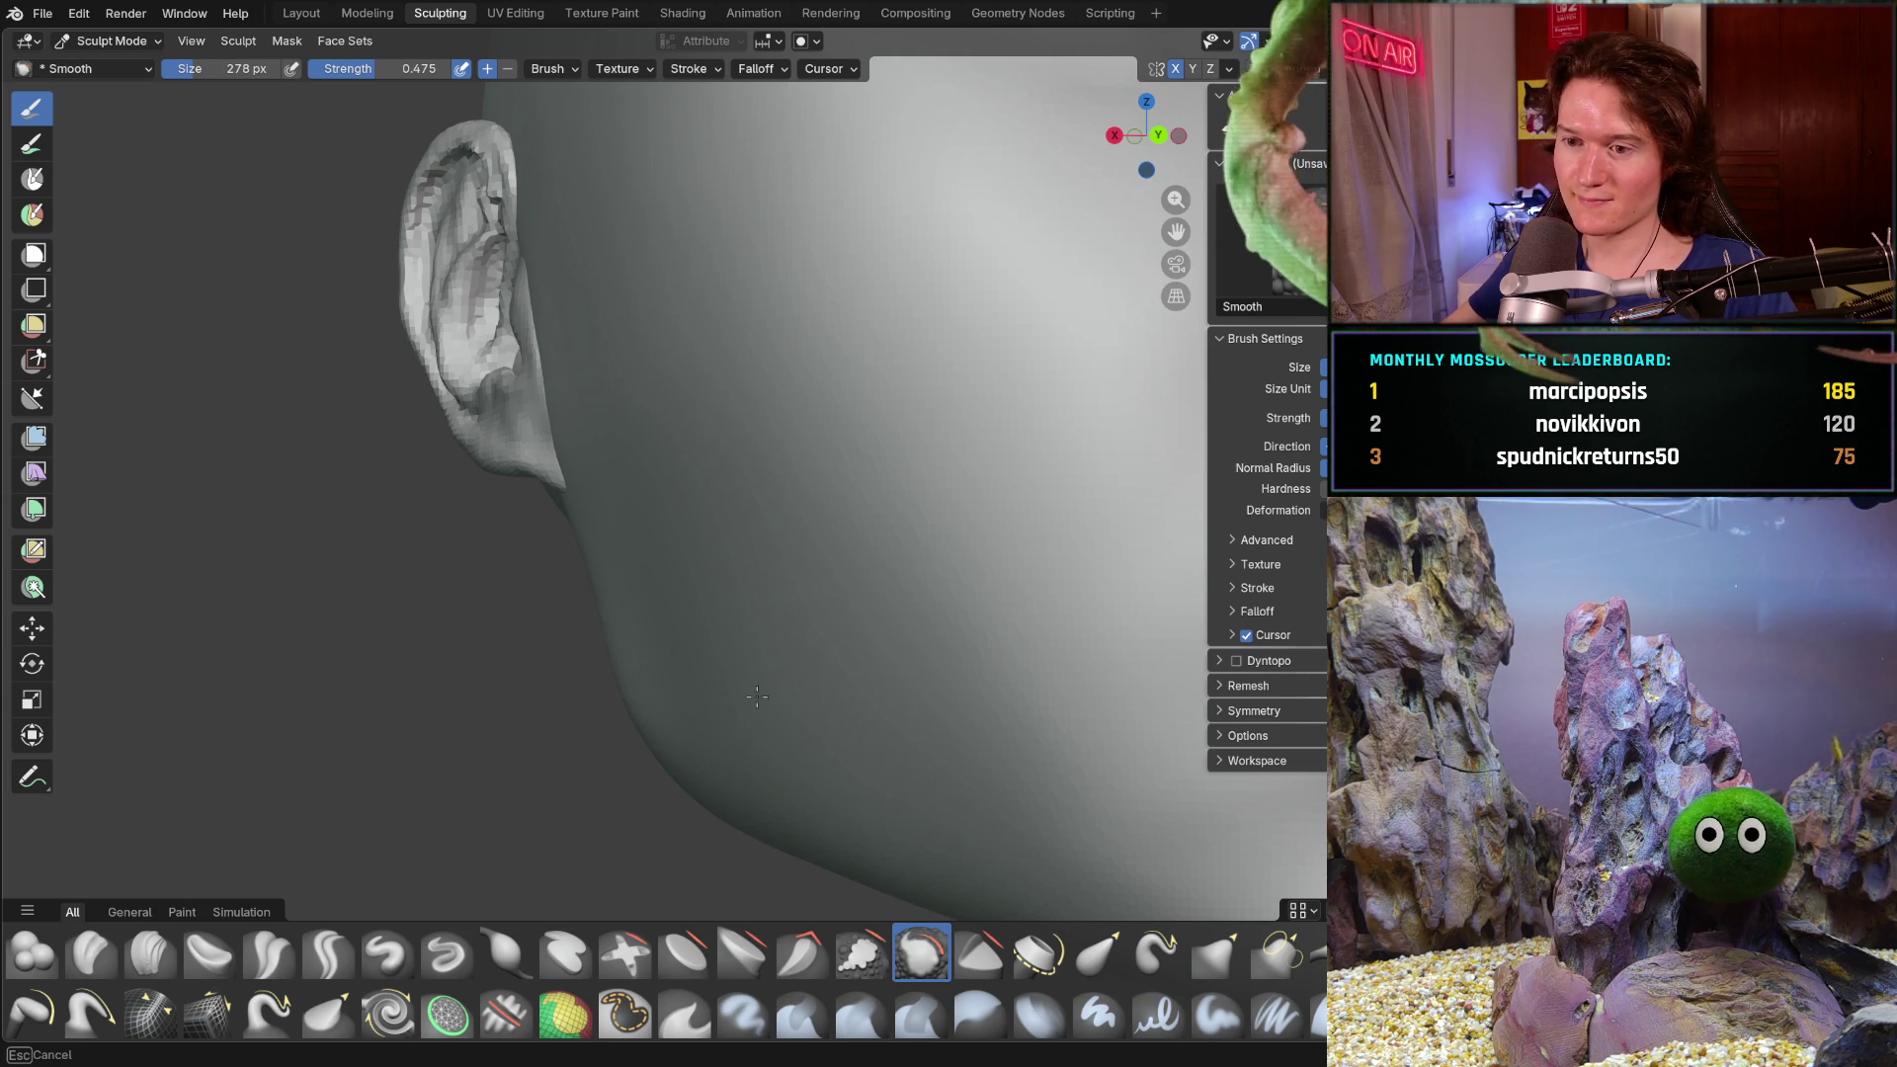
- Orbit around the head to inspect the ear and jaw from the front, side and below
mouse_move(675, 647)
middle_mouse_down()
mouse_move(898, 712)
mouse_move(649, 607)
middle_mouse_up()
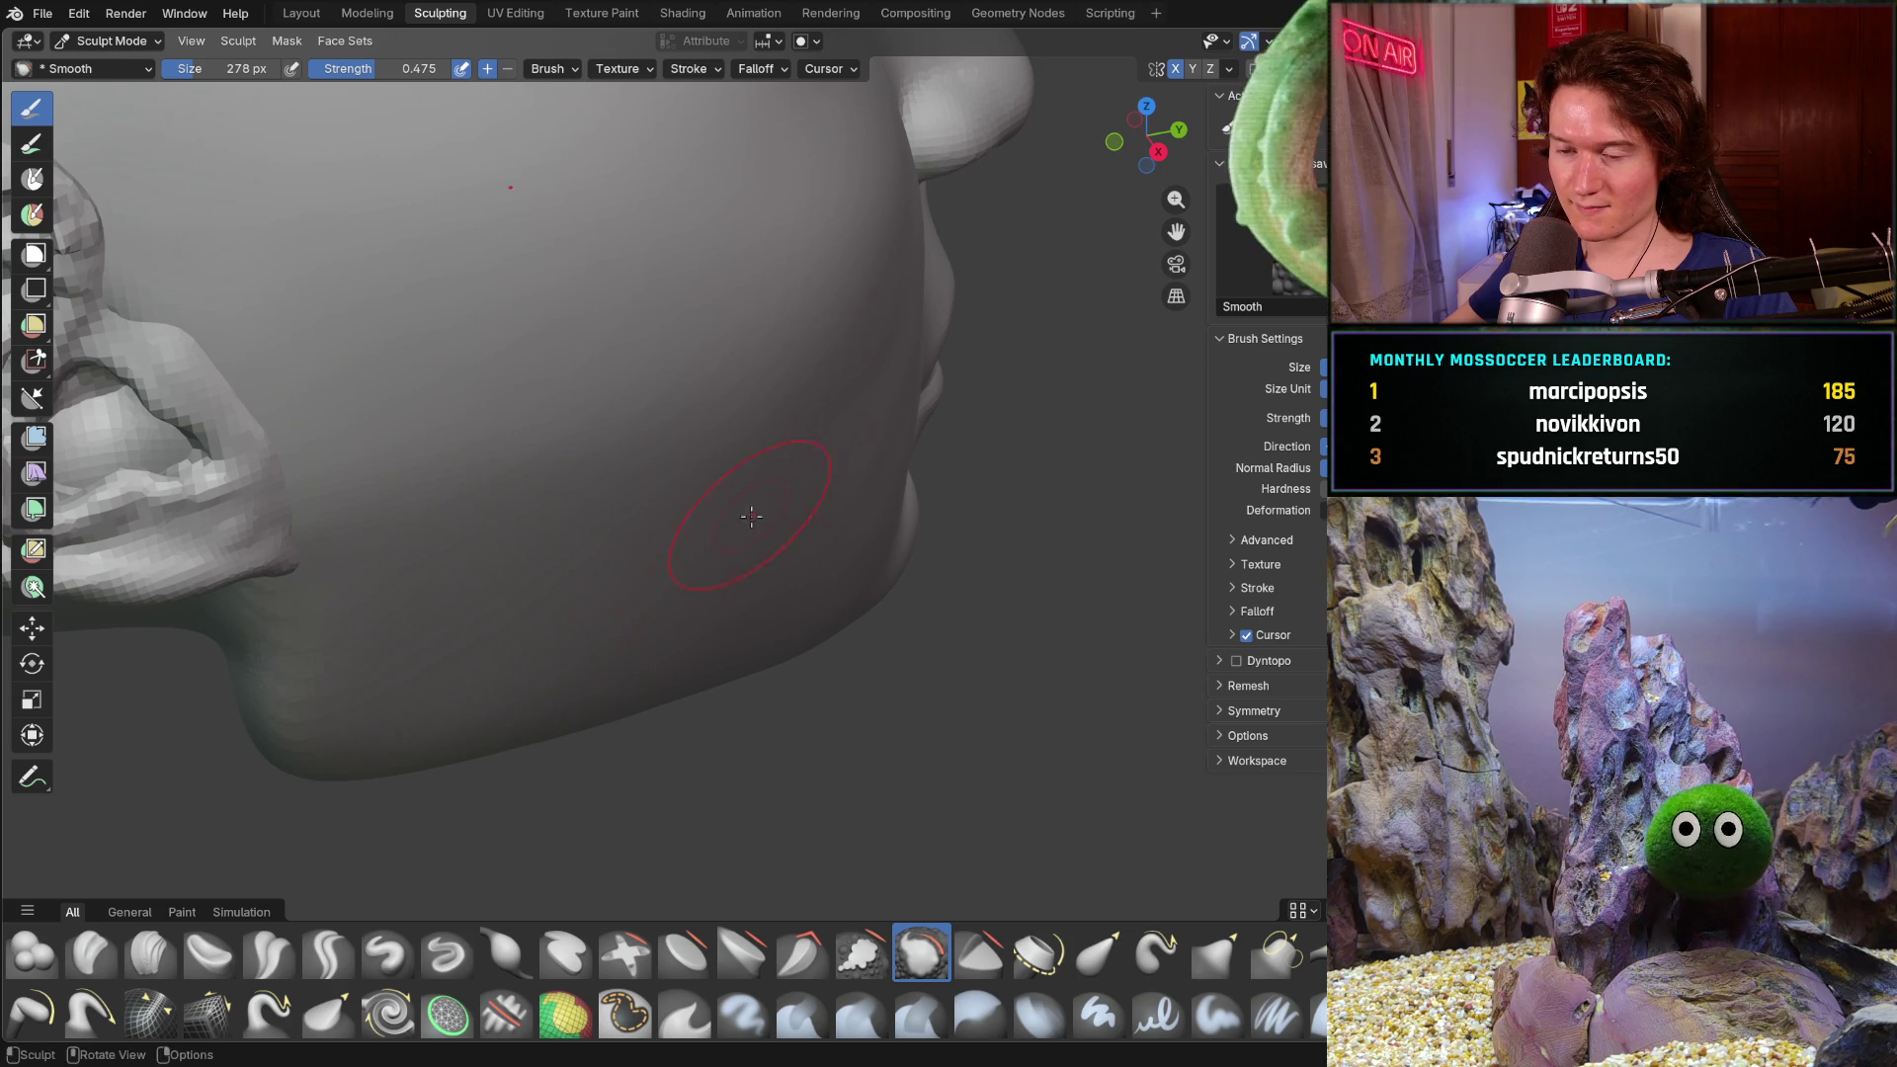
mouse_move(606, 683)
middle_mouse_down()
mouse_move(501, 632)
mouse_move(626, 628)
middle_mouse_up()
scroll(564, 652, "down", 4)
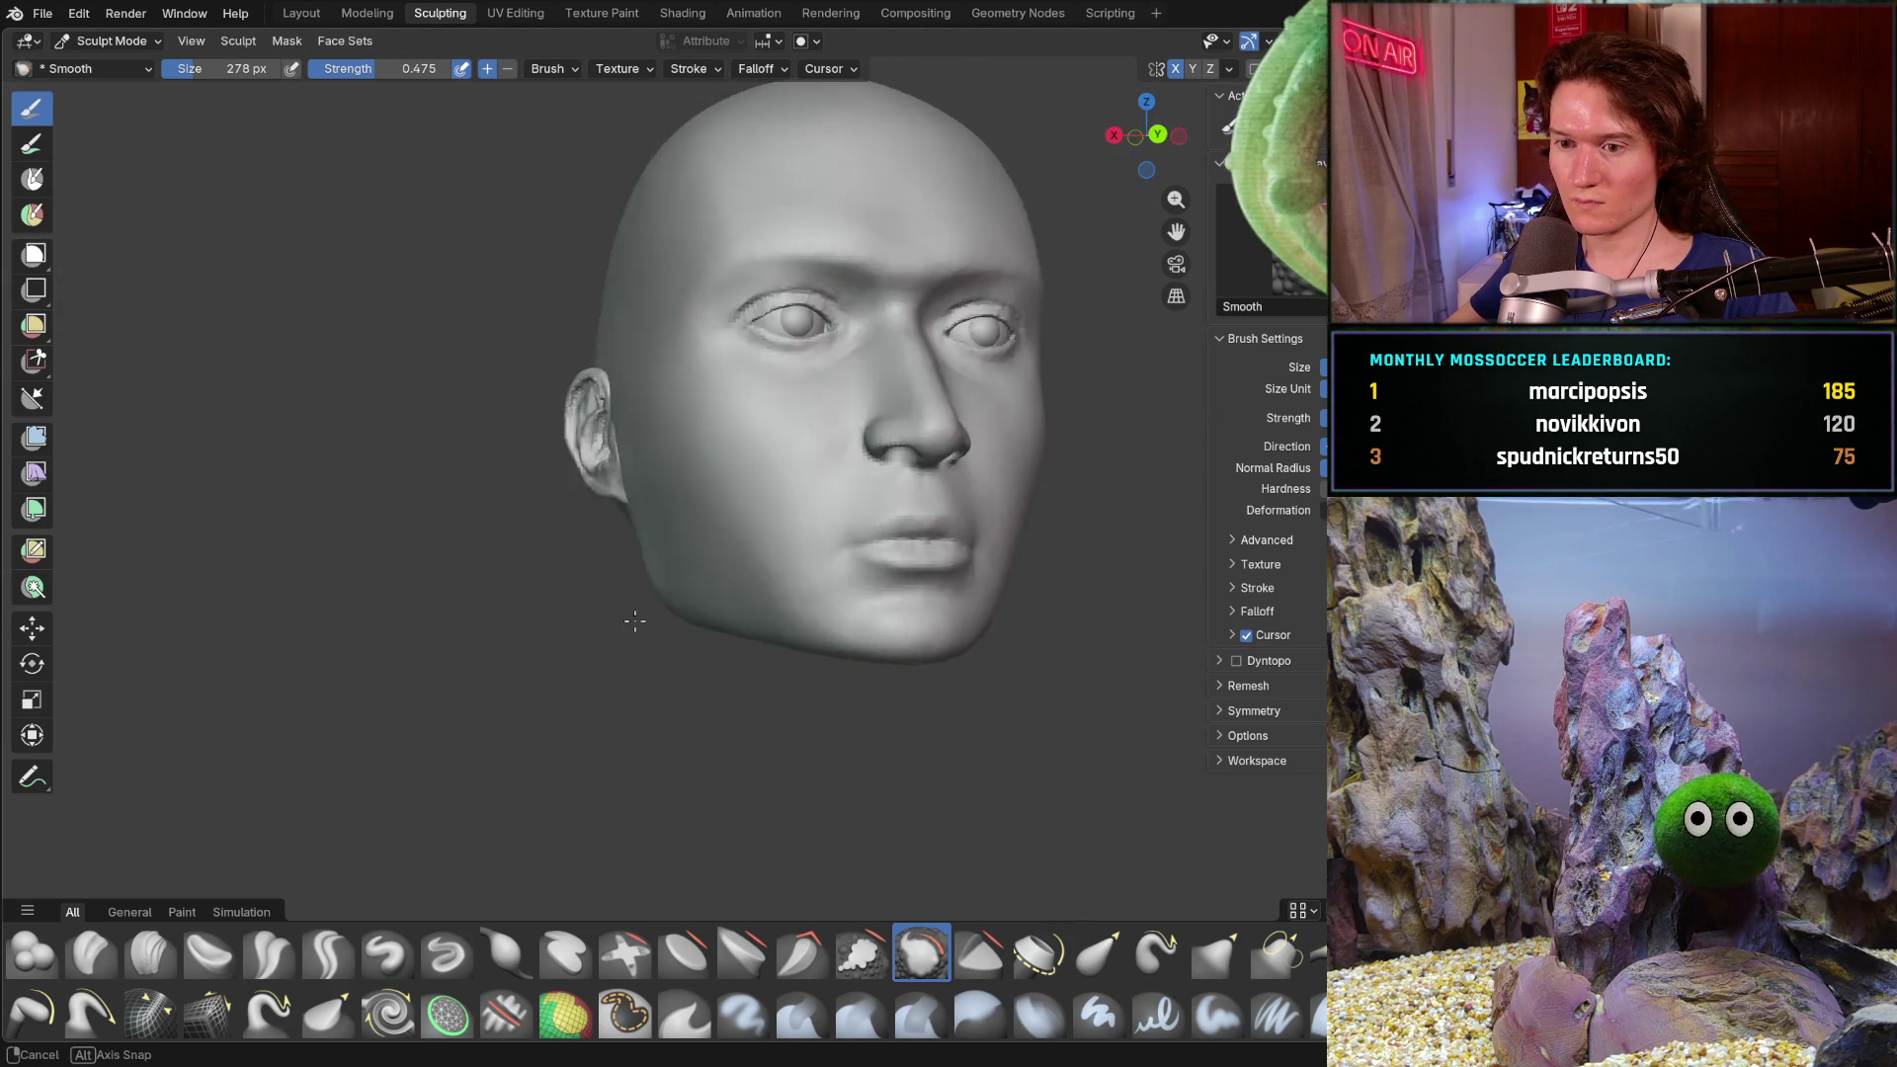
scroll(595, 596, "up", 3)
scroll(594, 596, "up", 2)
scroll(593, 564, "up", 2)
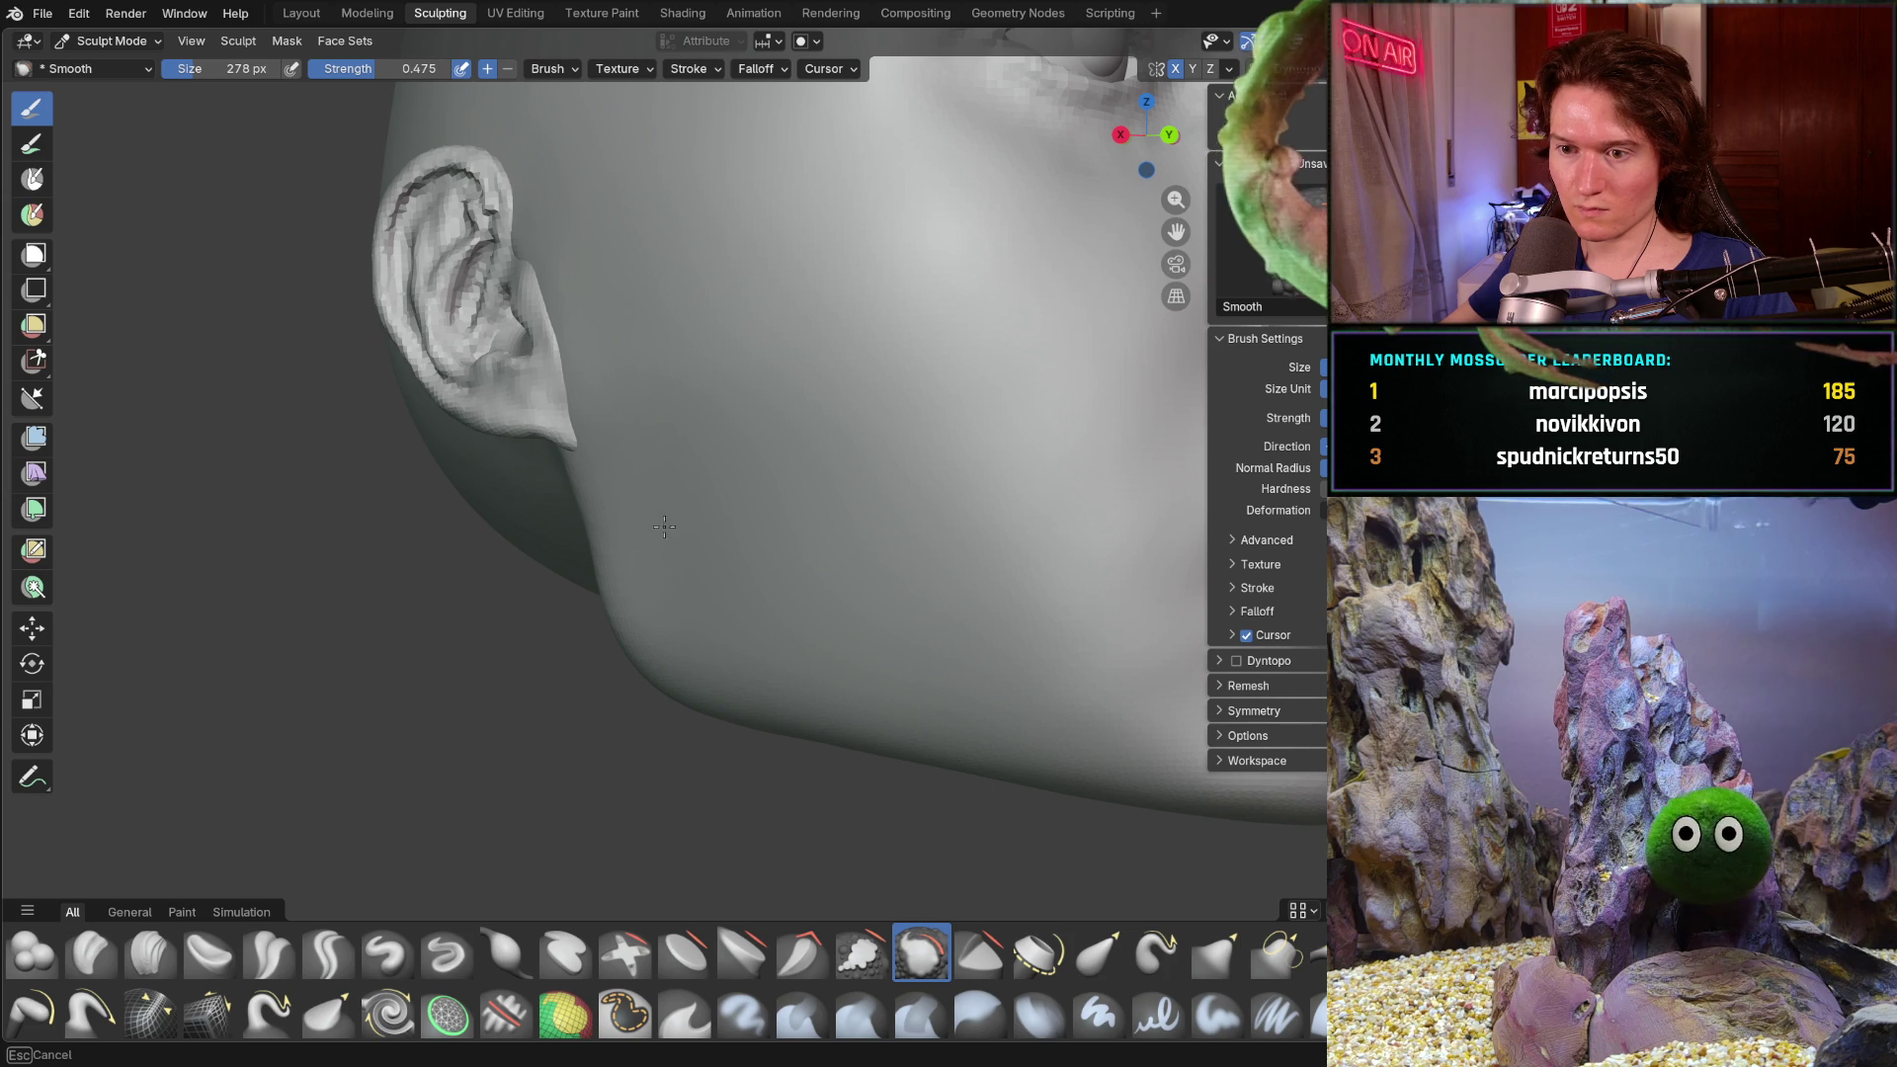
middle_click_drag(788, 535, 737, 559)
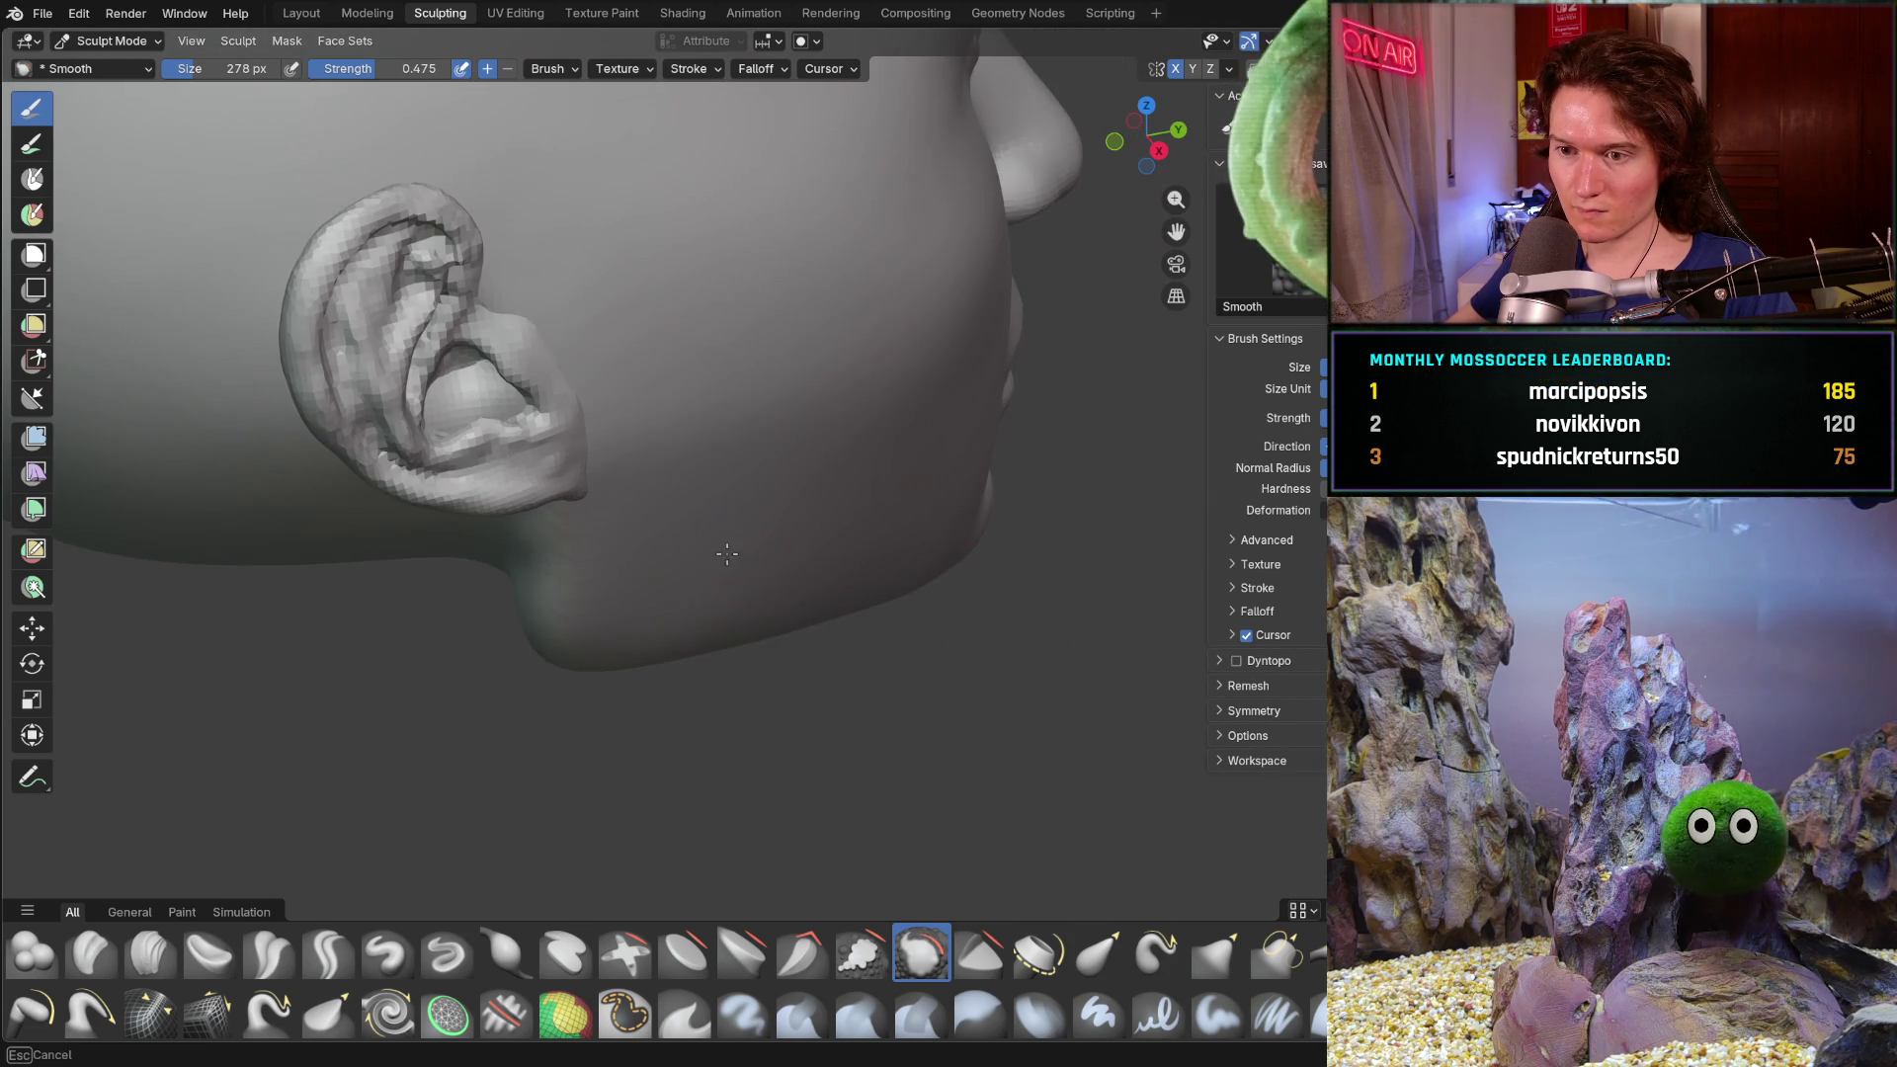
mouse_move(799, 592)
middle_mouse_down()
mouse_move(630, 504)
mouse_move(633, 419)
middle_mouse_up()
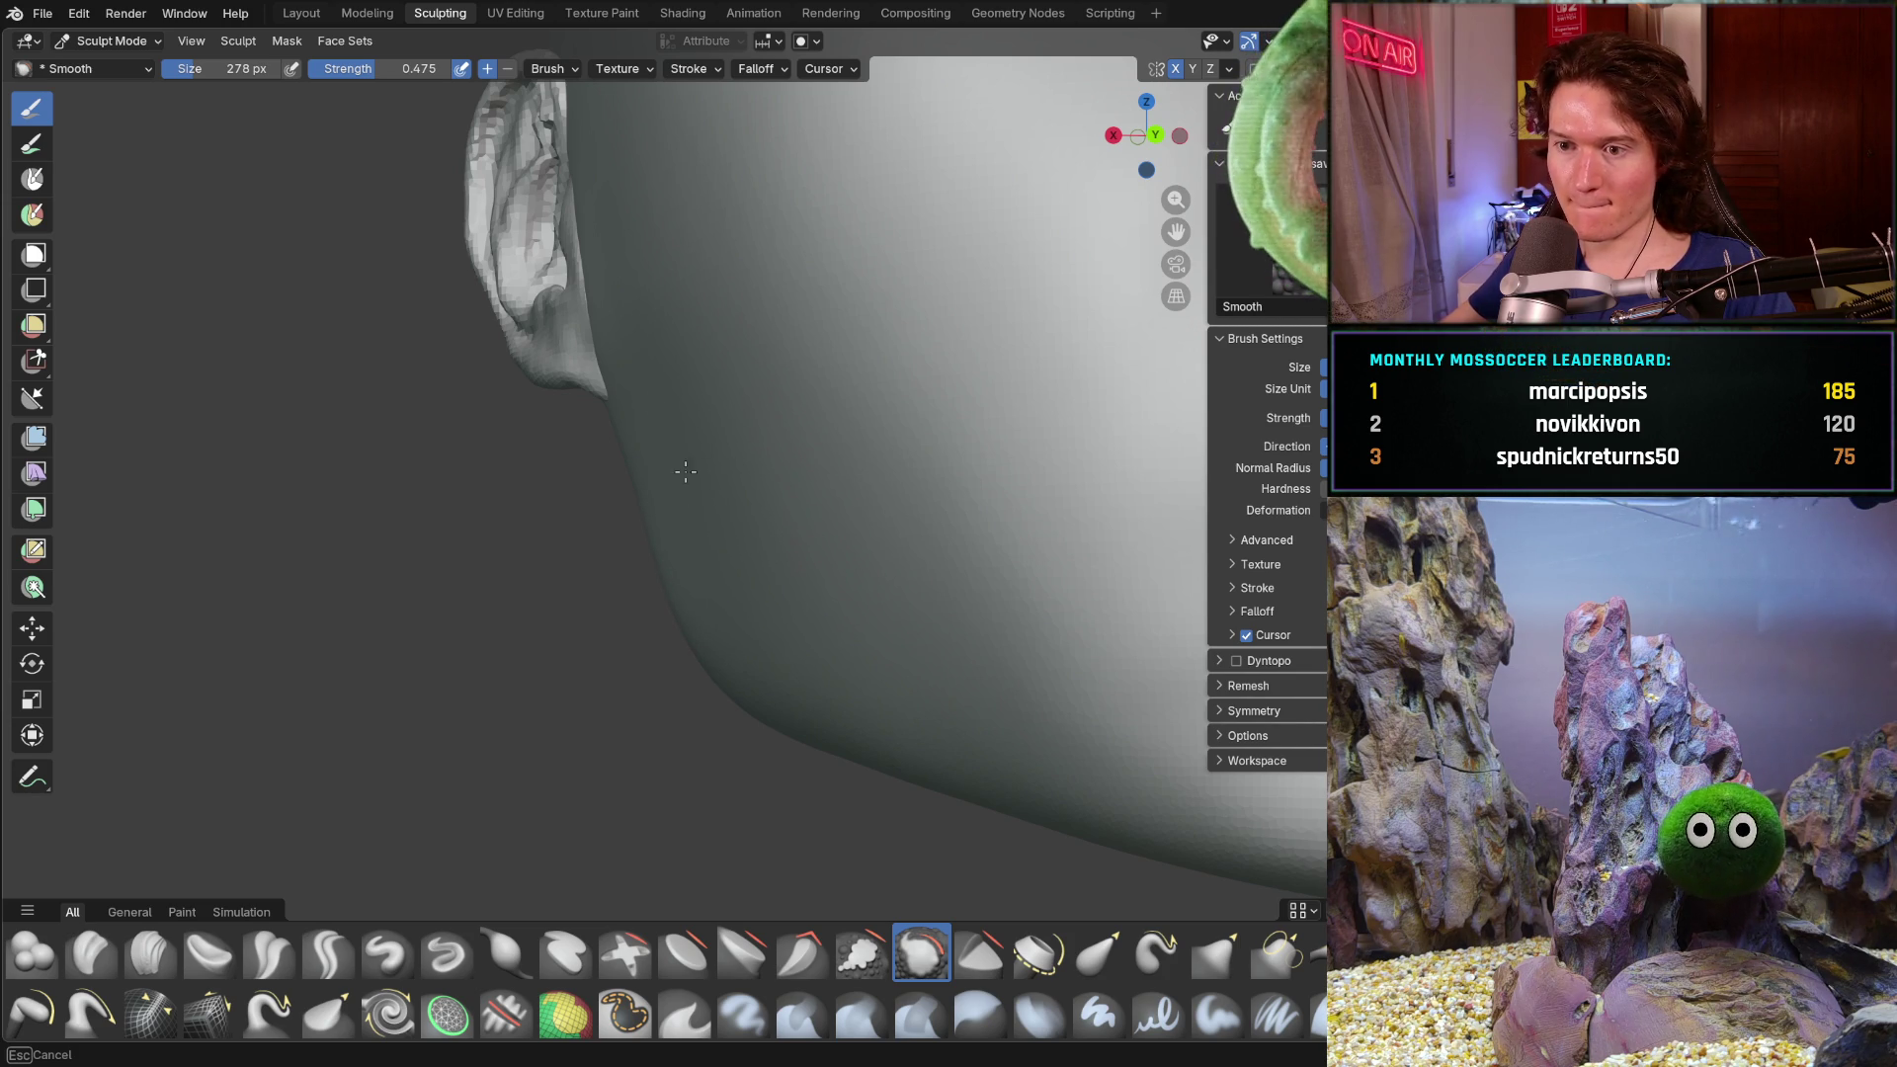
mouse_move(690, 477)
middle_mouse_down()
mouse_move(1030, 544)
mouse_move(679, 501)
middle_mouse_up()
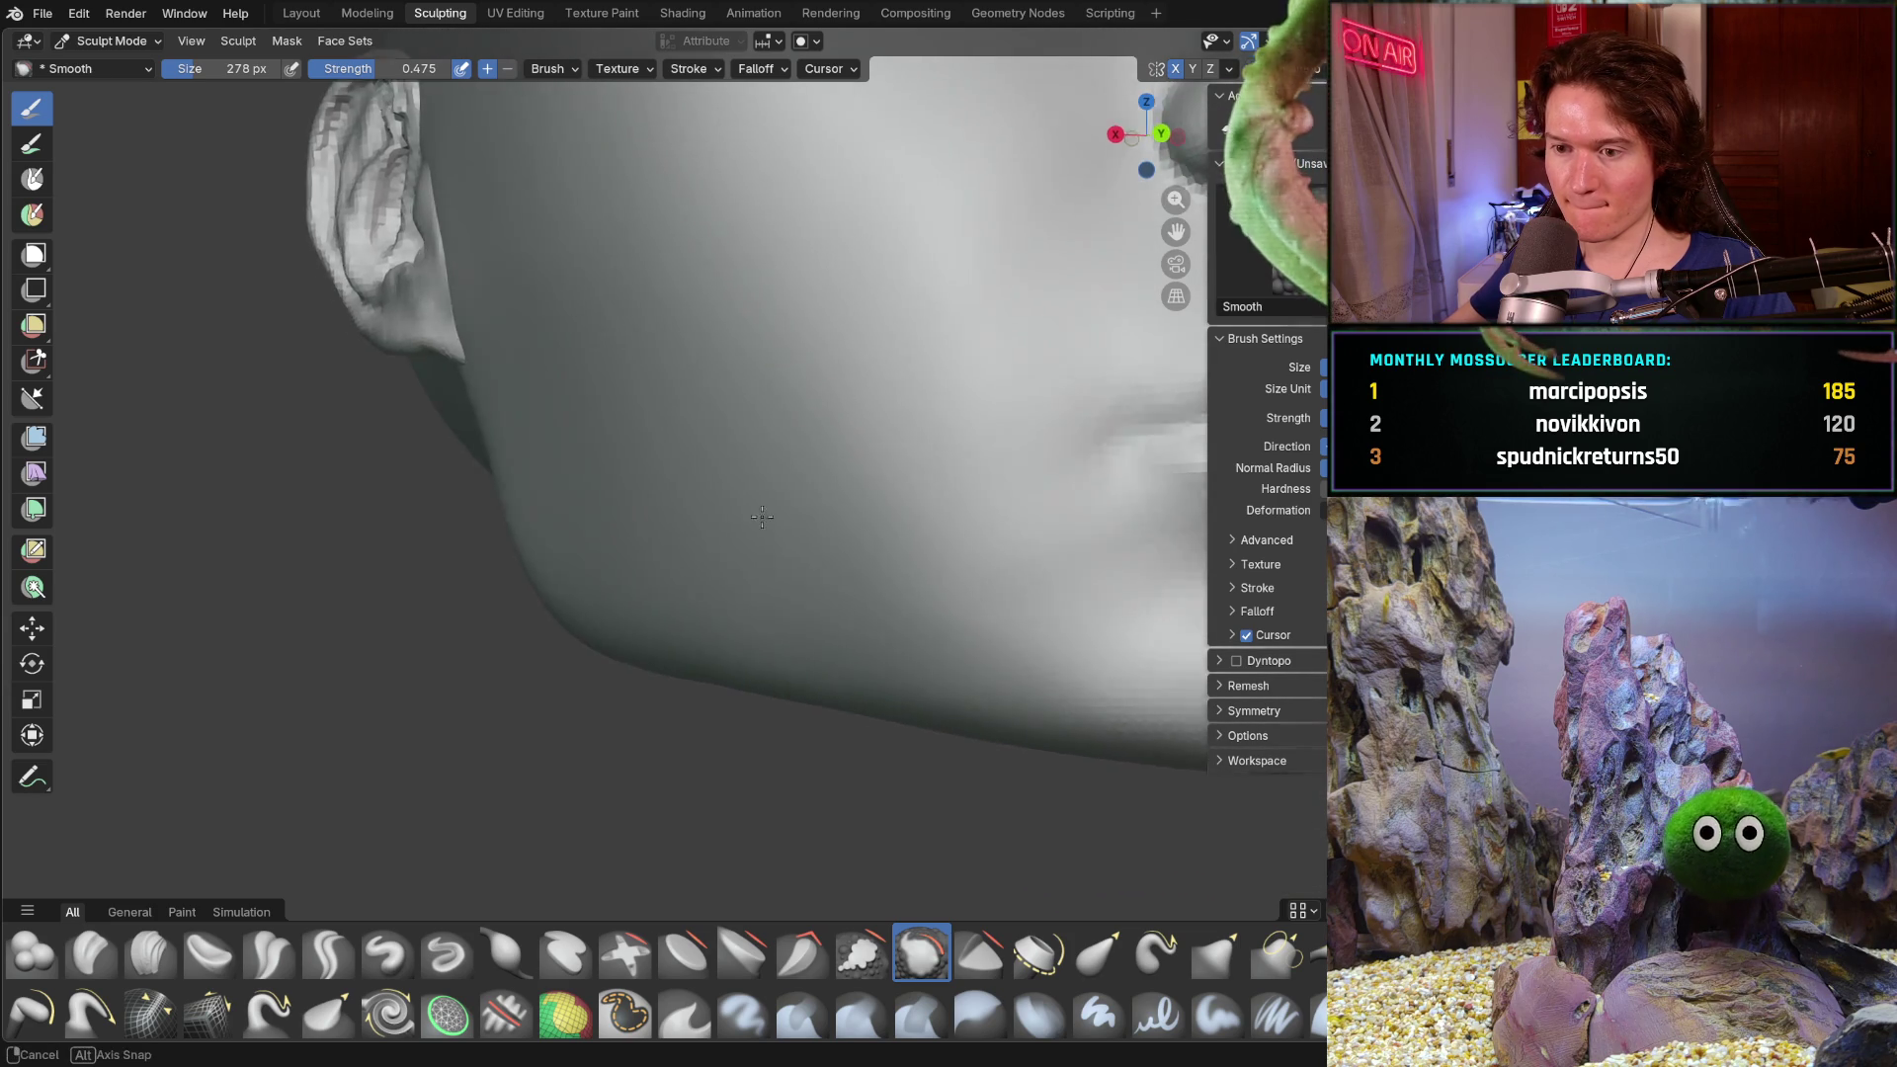
middle_click_drag(678, 501, 774, 667)
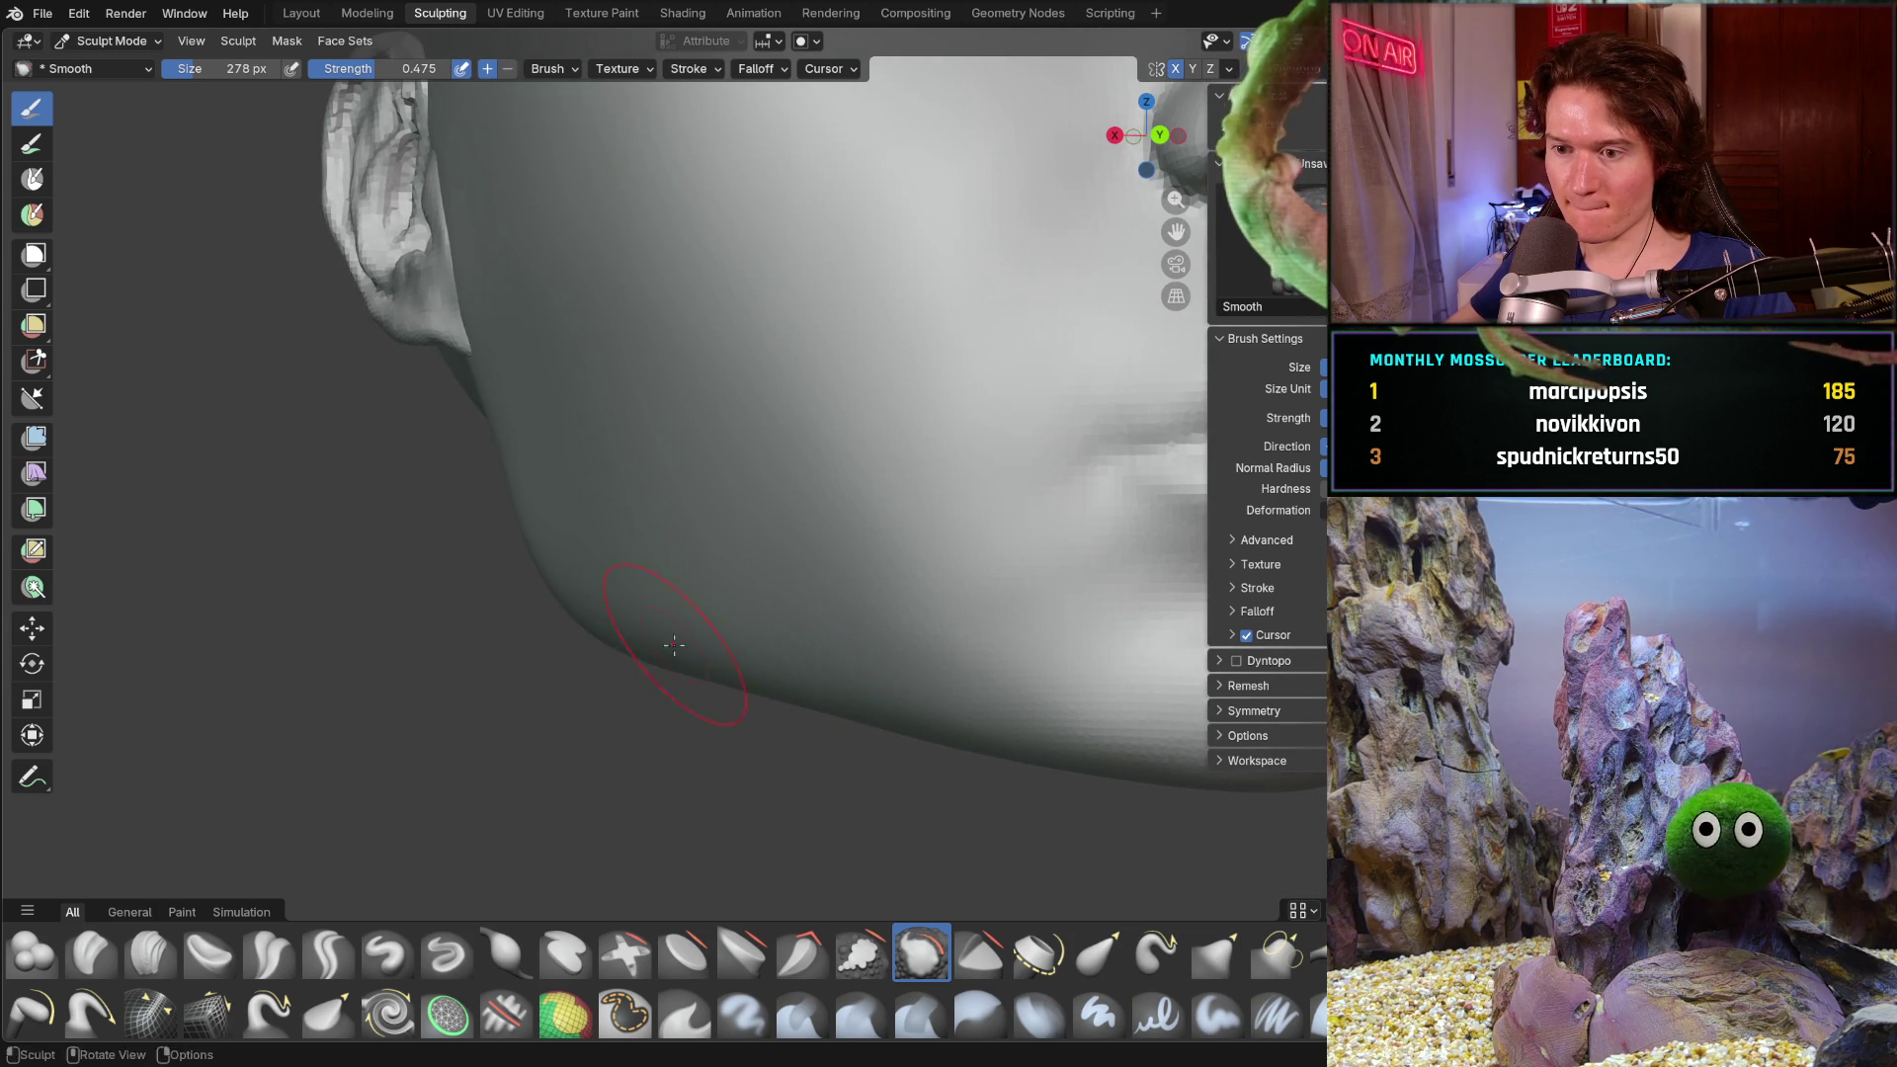
mouse_move(978, 722)
middle_mouse_down()
mouse_move(1096, 331)
mouse_move(865, 669)
mouse_move(853, 571)
mouse_move(554, 707)
mouse_move(321, 699)
mouse_move(584, 657)
mouse_move(909, 644)
mouse_move(983, 698)
mouse_move(934, 715)
middle_mouse_up()
scroll(924, 666, "up", 3)
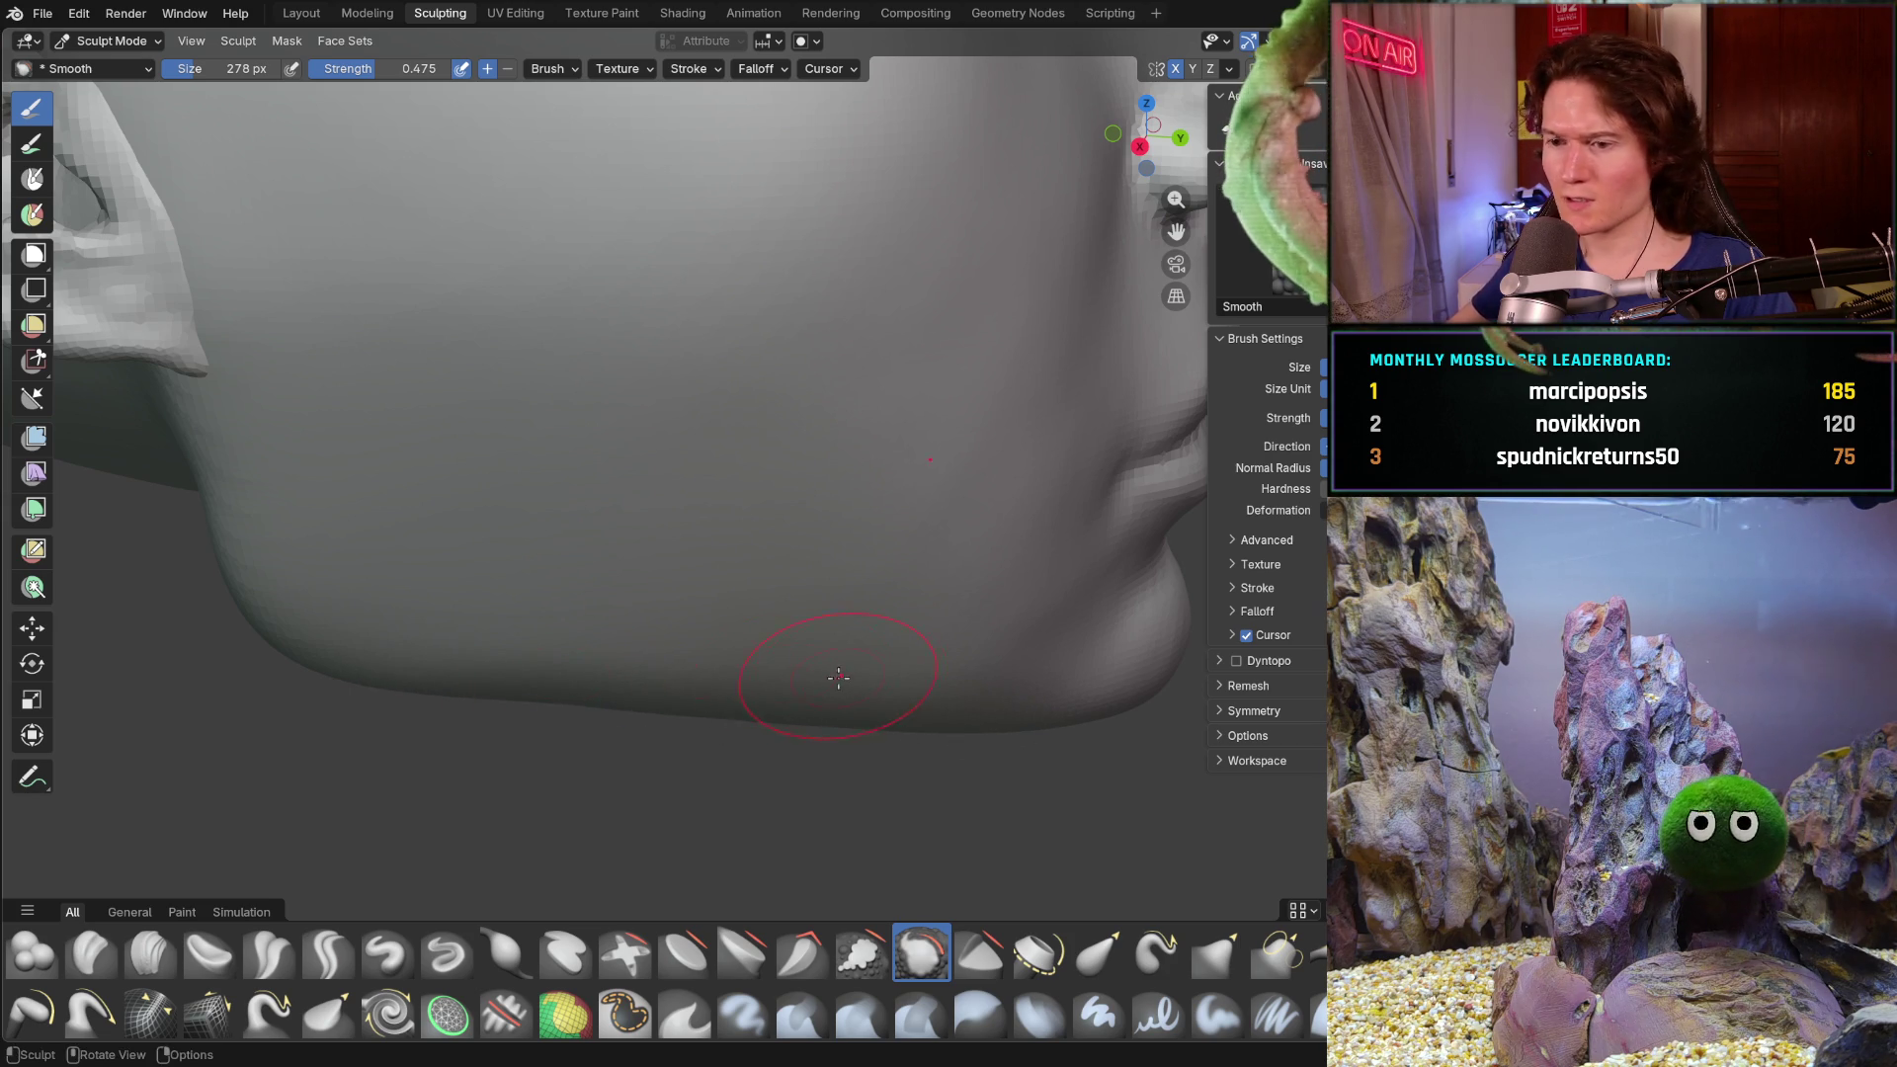
- Orbit and zoom out to review the lower face and the full right-side profile
middle_click_drag(819, 677, 898, 634)
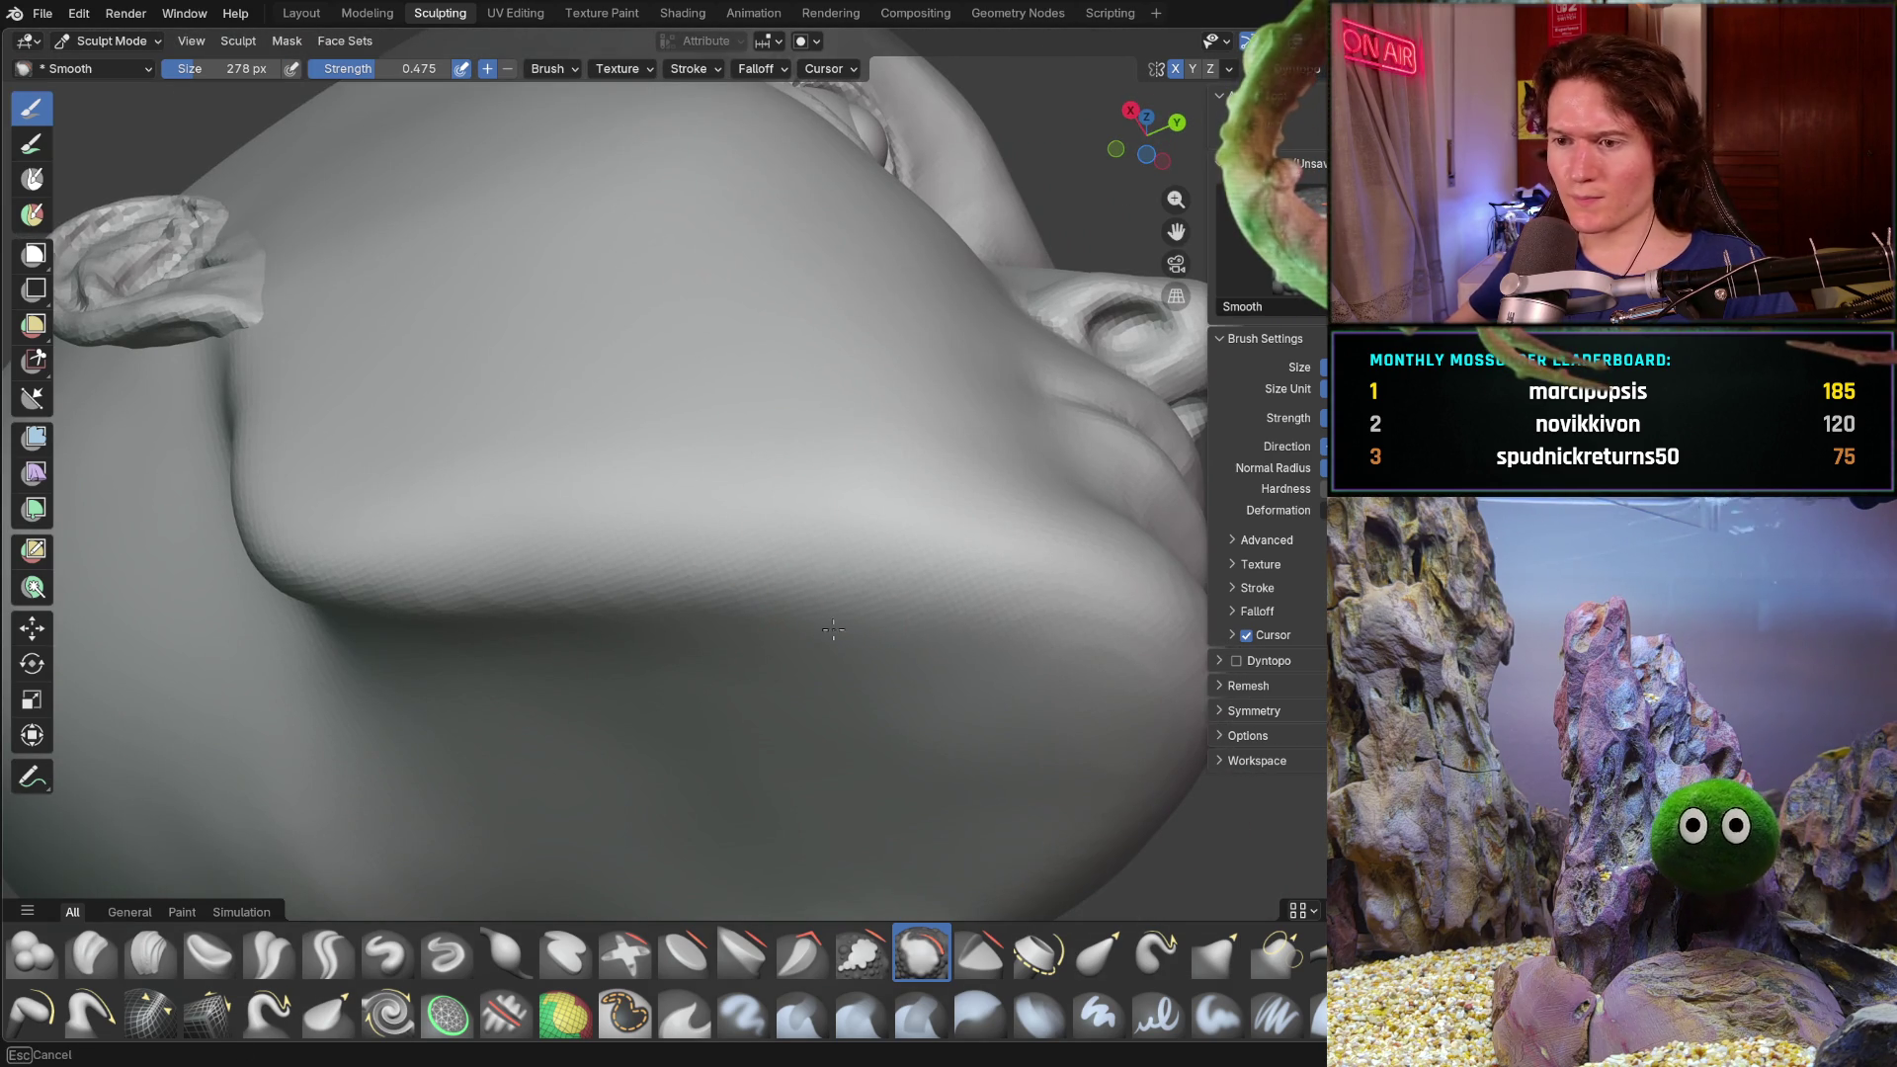
mouse_move(805, 488)
middle_mouse_down()
mouse_move(874, 620)
mouse_move(783, 714)
mouse_move(867, 490)
middle_mouse_up()
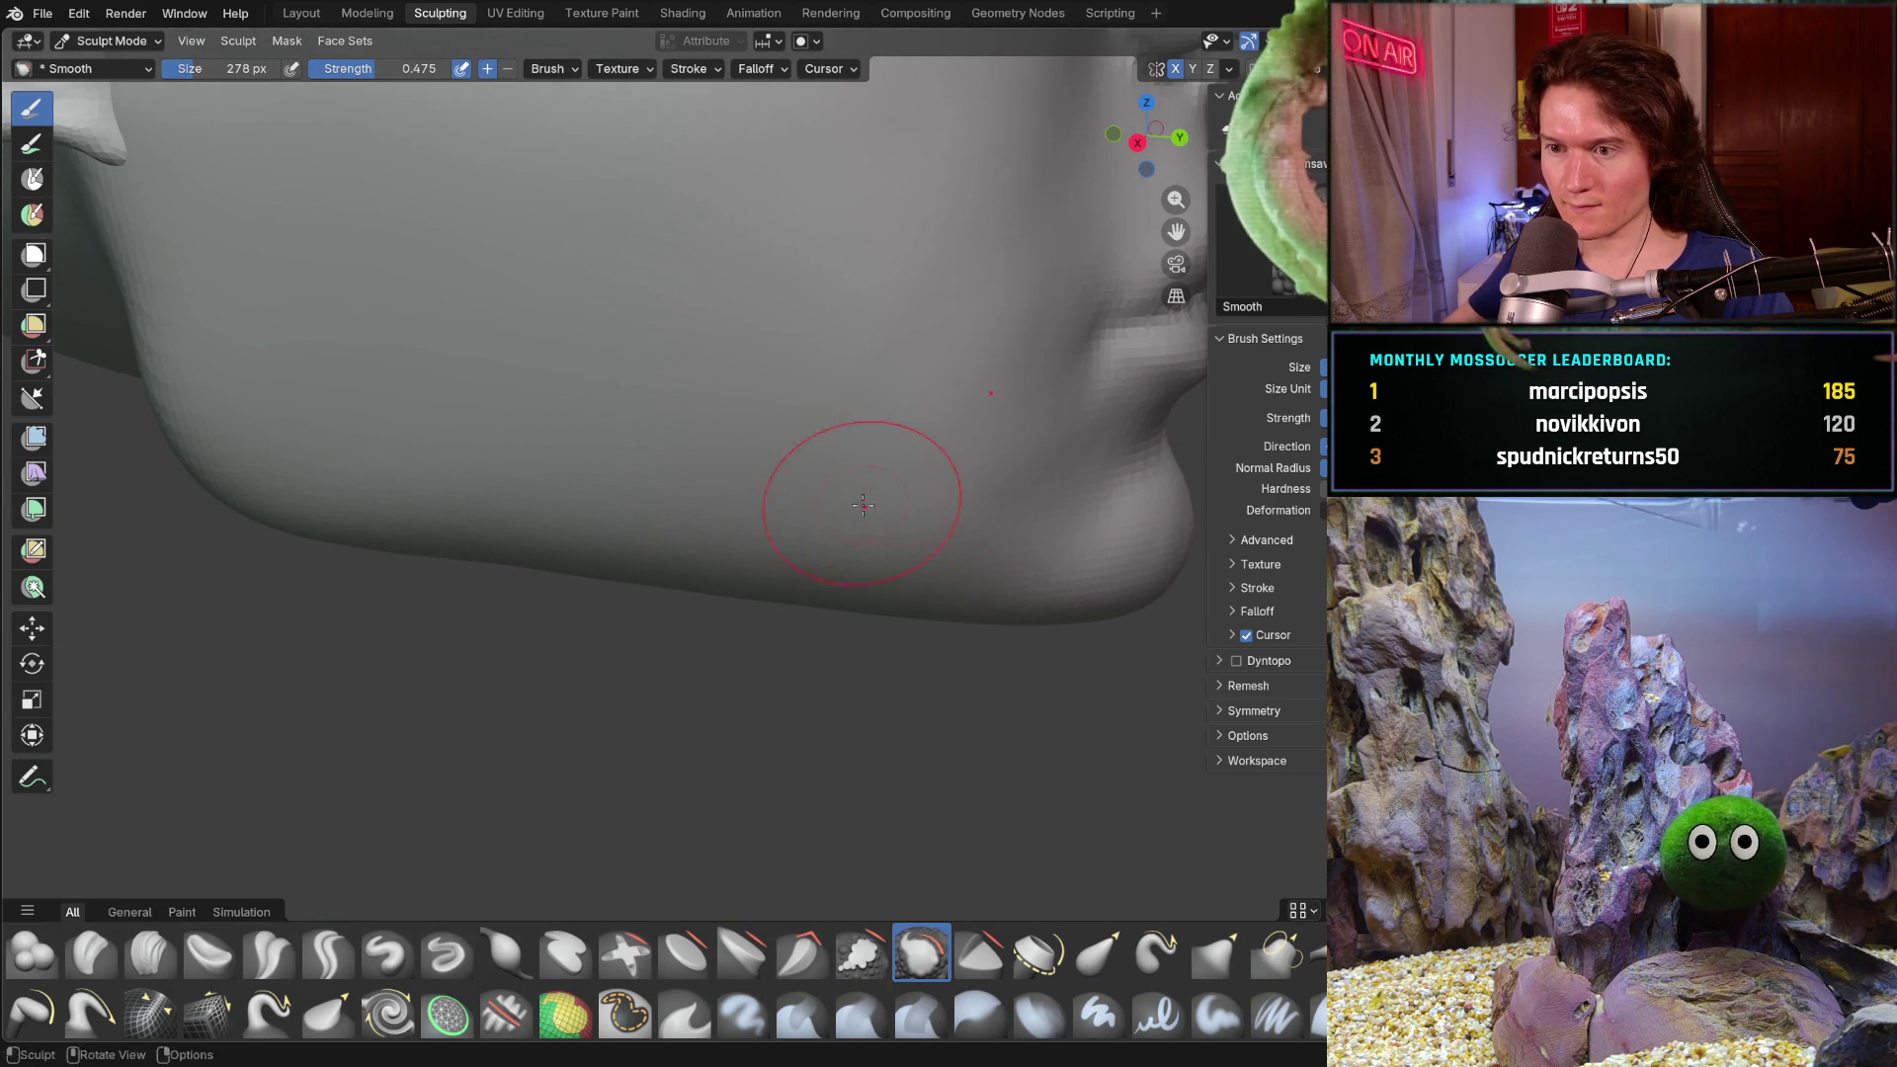
mouse_move(1022, 610)
middle_mouse_down()
mouse_move(937, 657)
mouse_move(1109, 499)
middle_mouse_up()
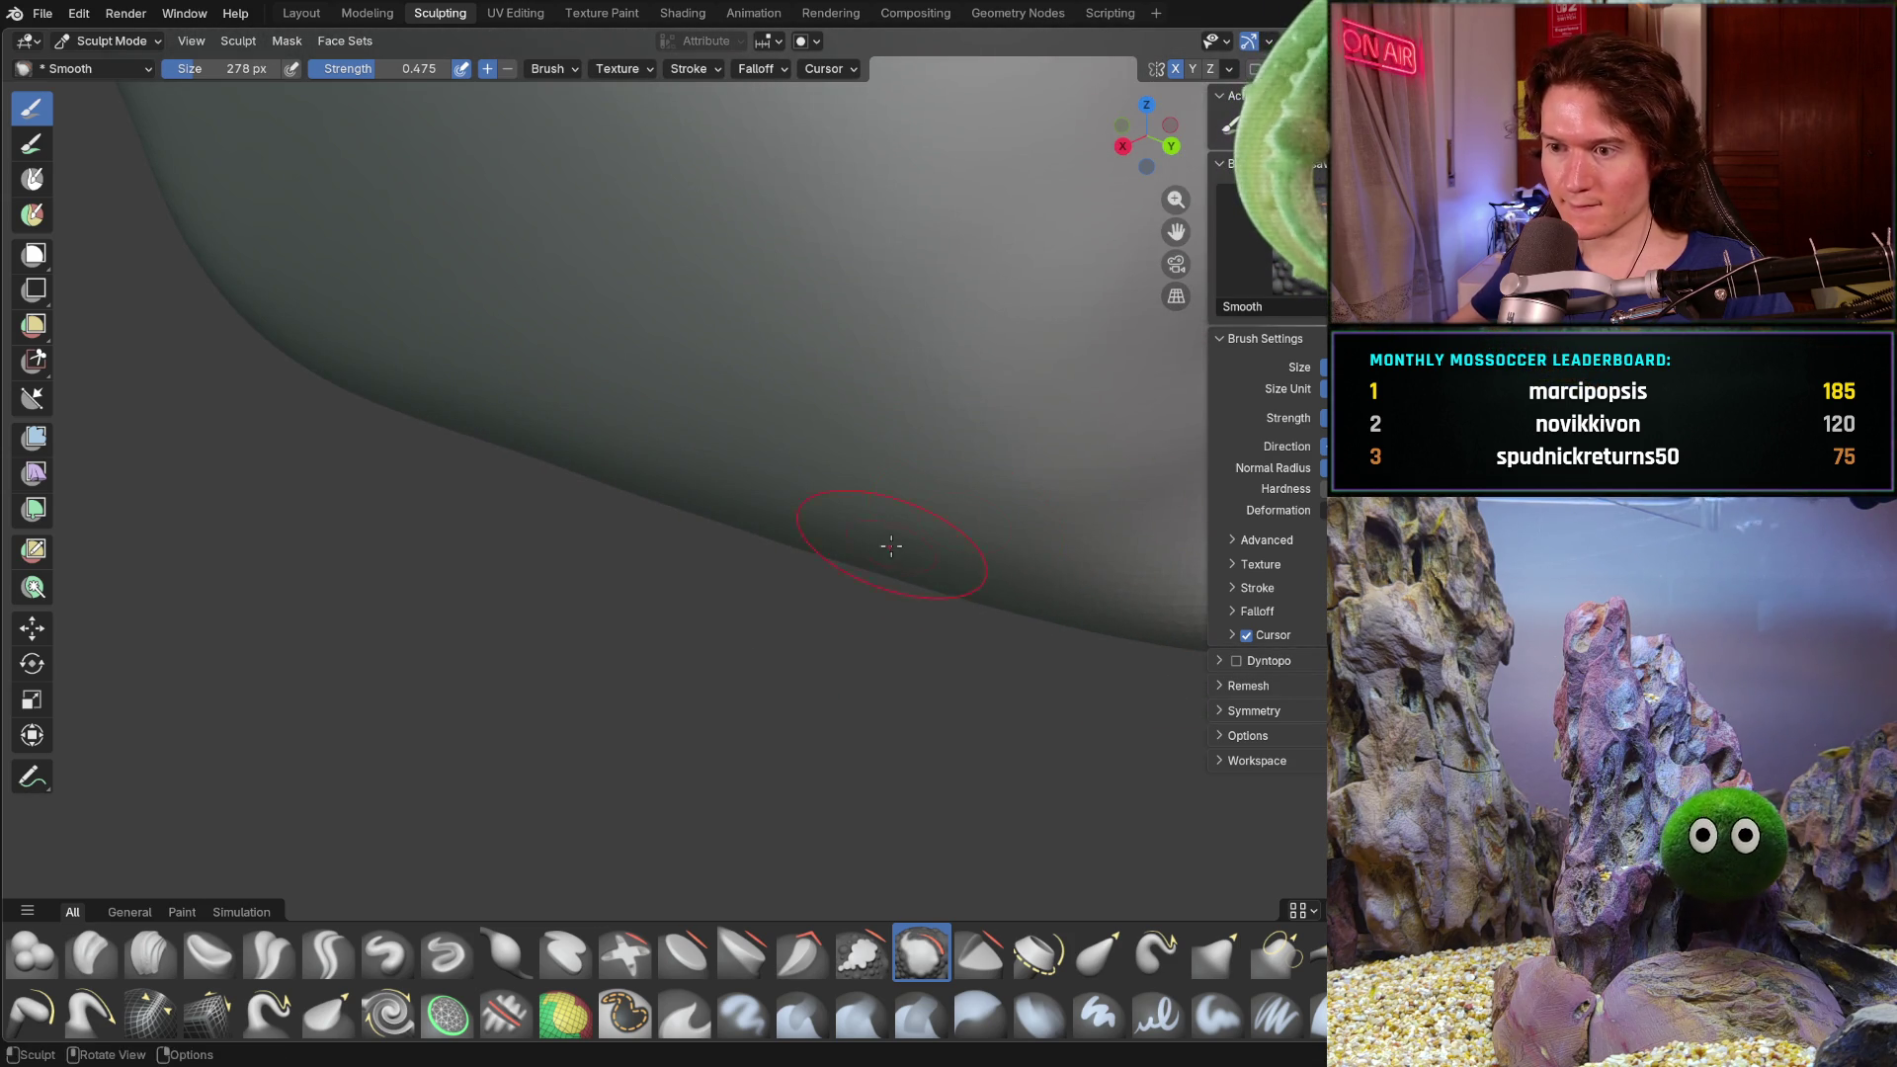
mouse_move(1119, 477)
middle_mouse_down()
mouse_move(829, 564)
mouse_move(742, 529)
mouse_move(1166, 533)
mouse_move(845, 615)
middle_mouse_up()
scroll(845, 615, "up", 5)
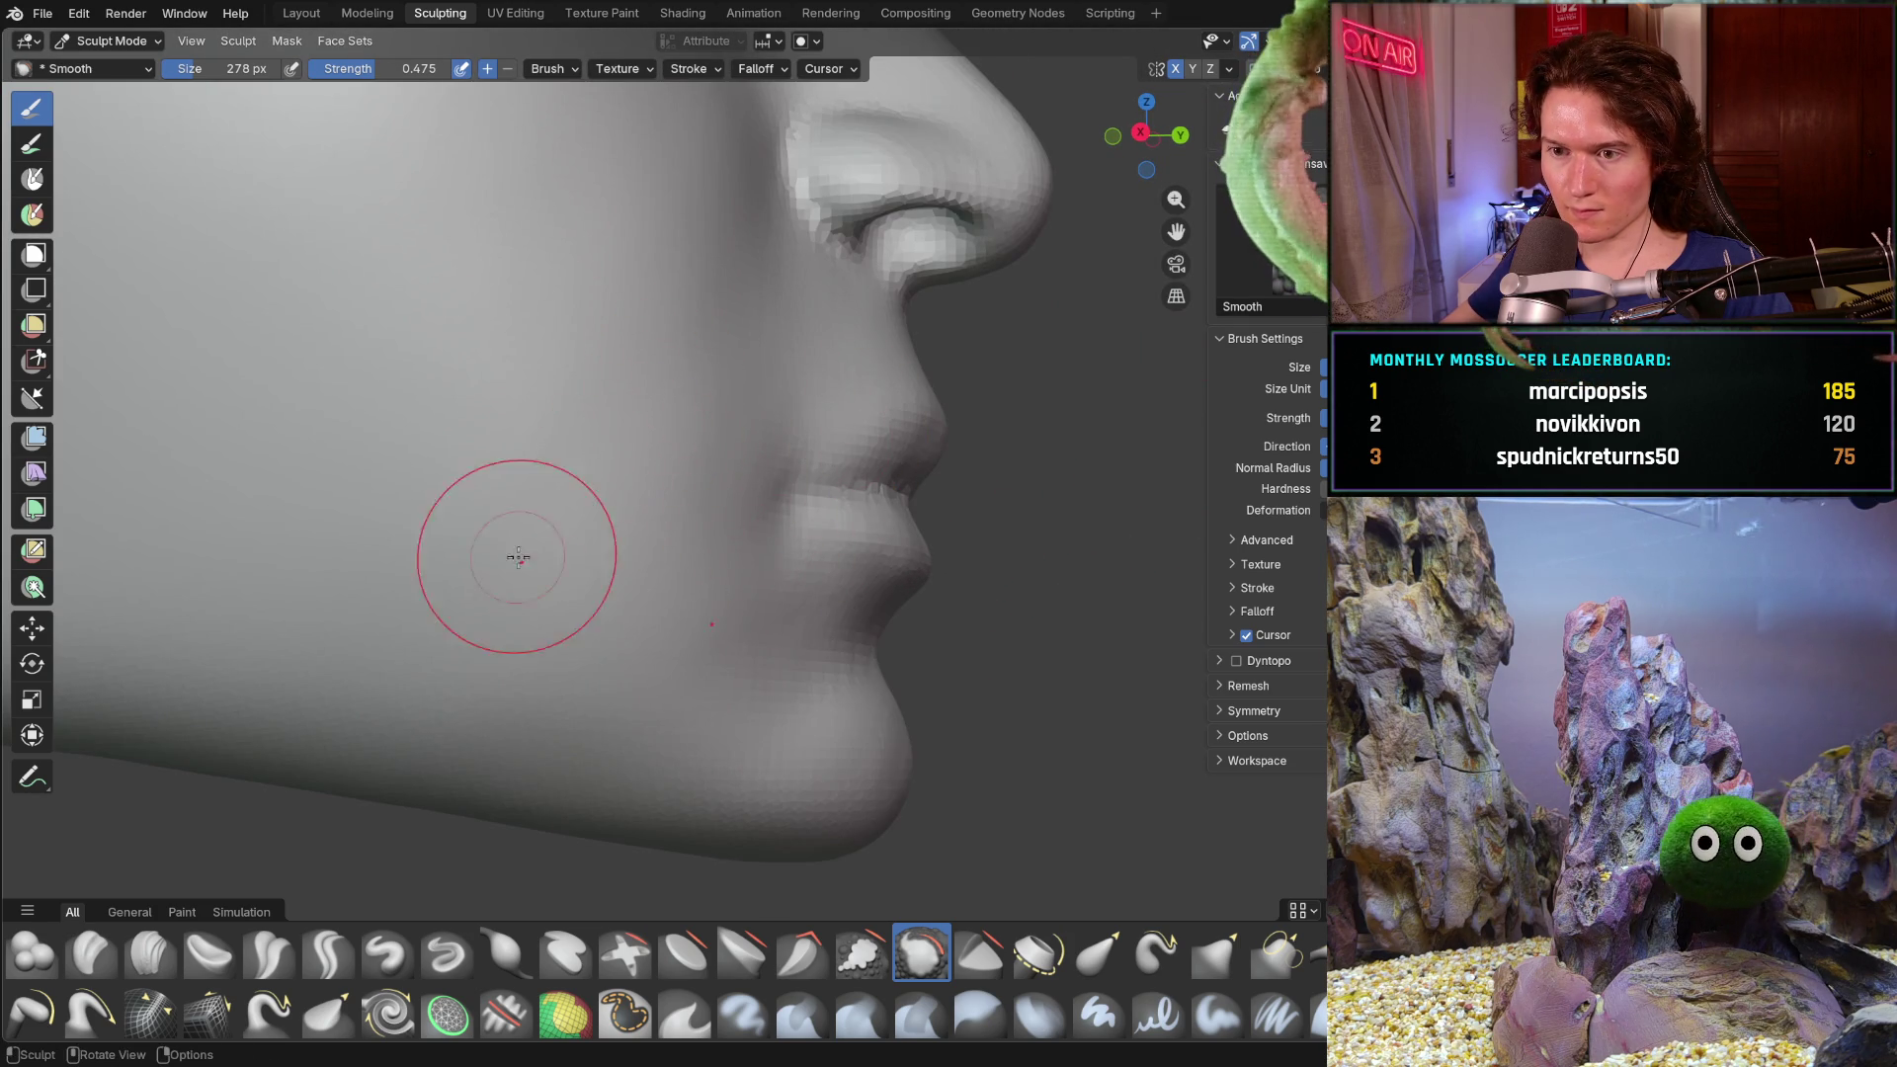
middle_click_drag(527, 564, 681, 573)
mouse_move(910, 721)
middle_mouse_down()
mouse_move(734, 633)
mouse_move(736, 544)
mouse_move(702, 526)
middle_mouse_up()
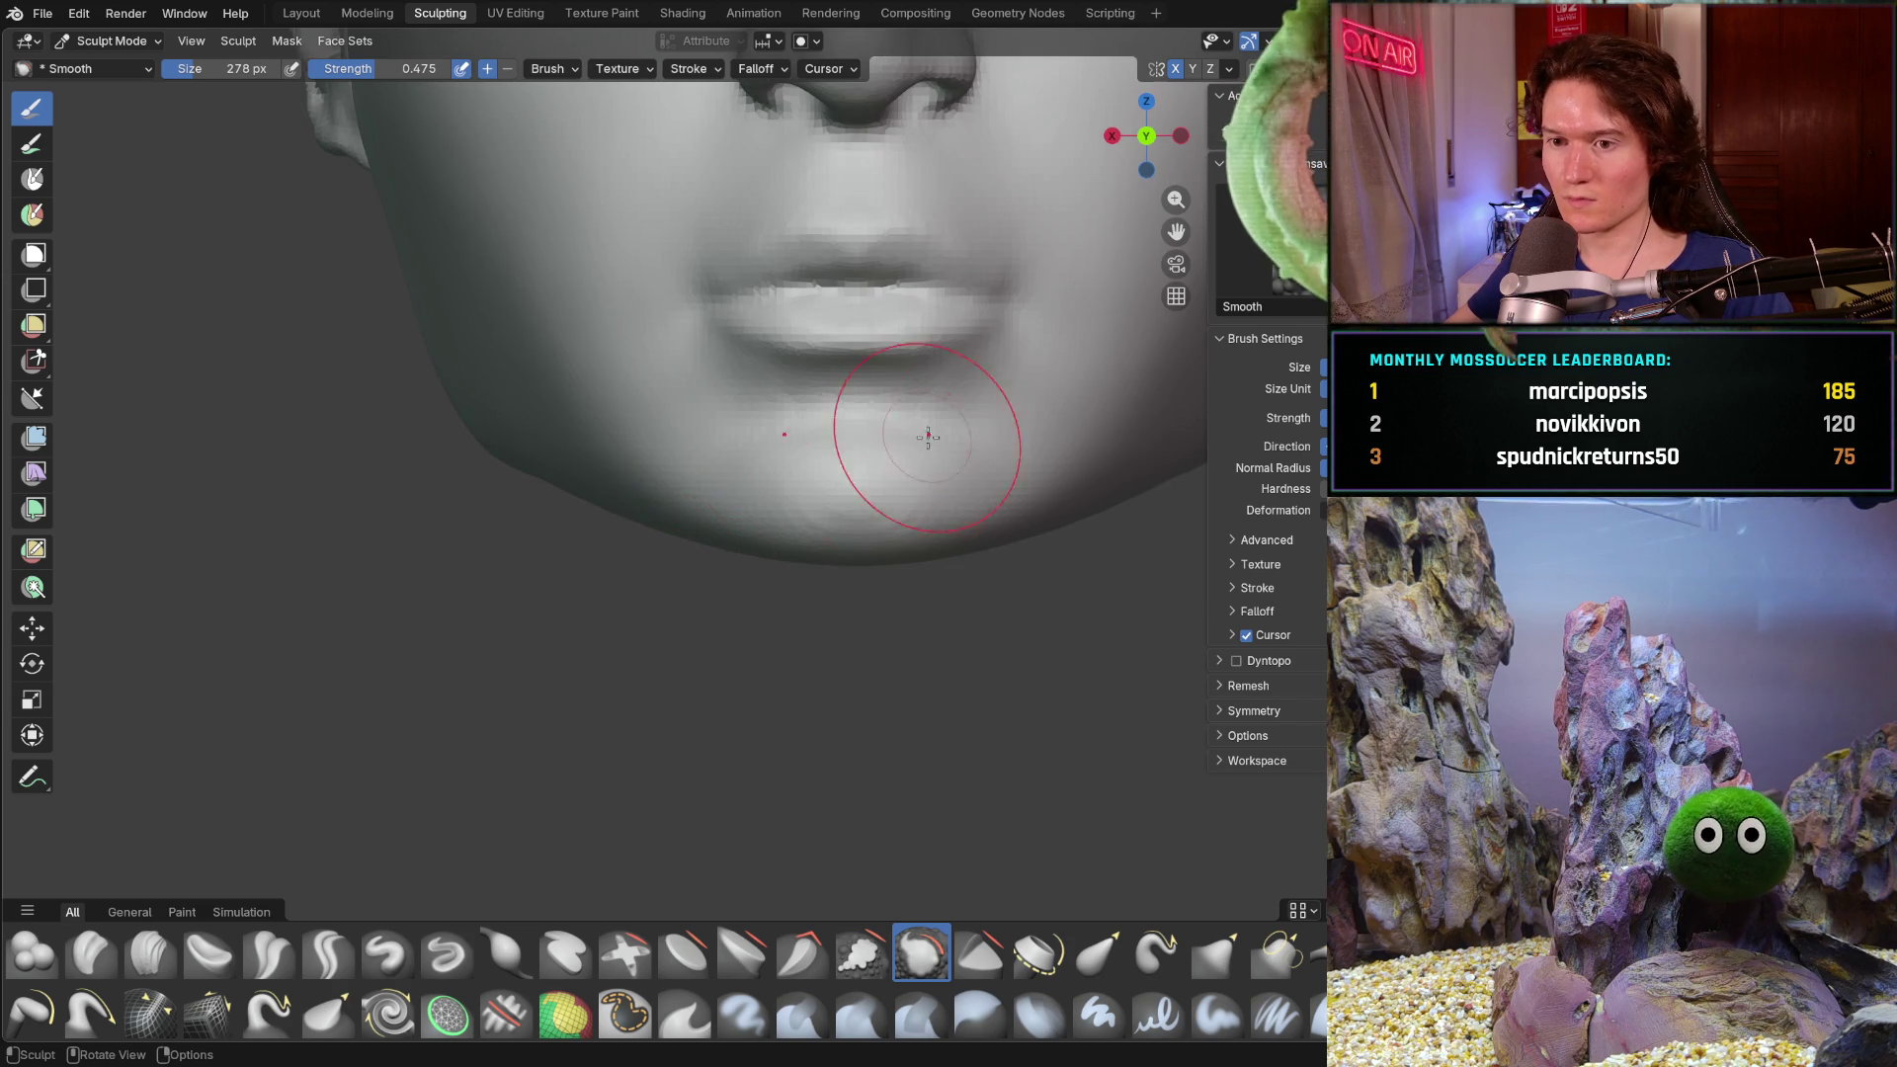
scroll(910, 459, "down", 5)
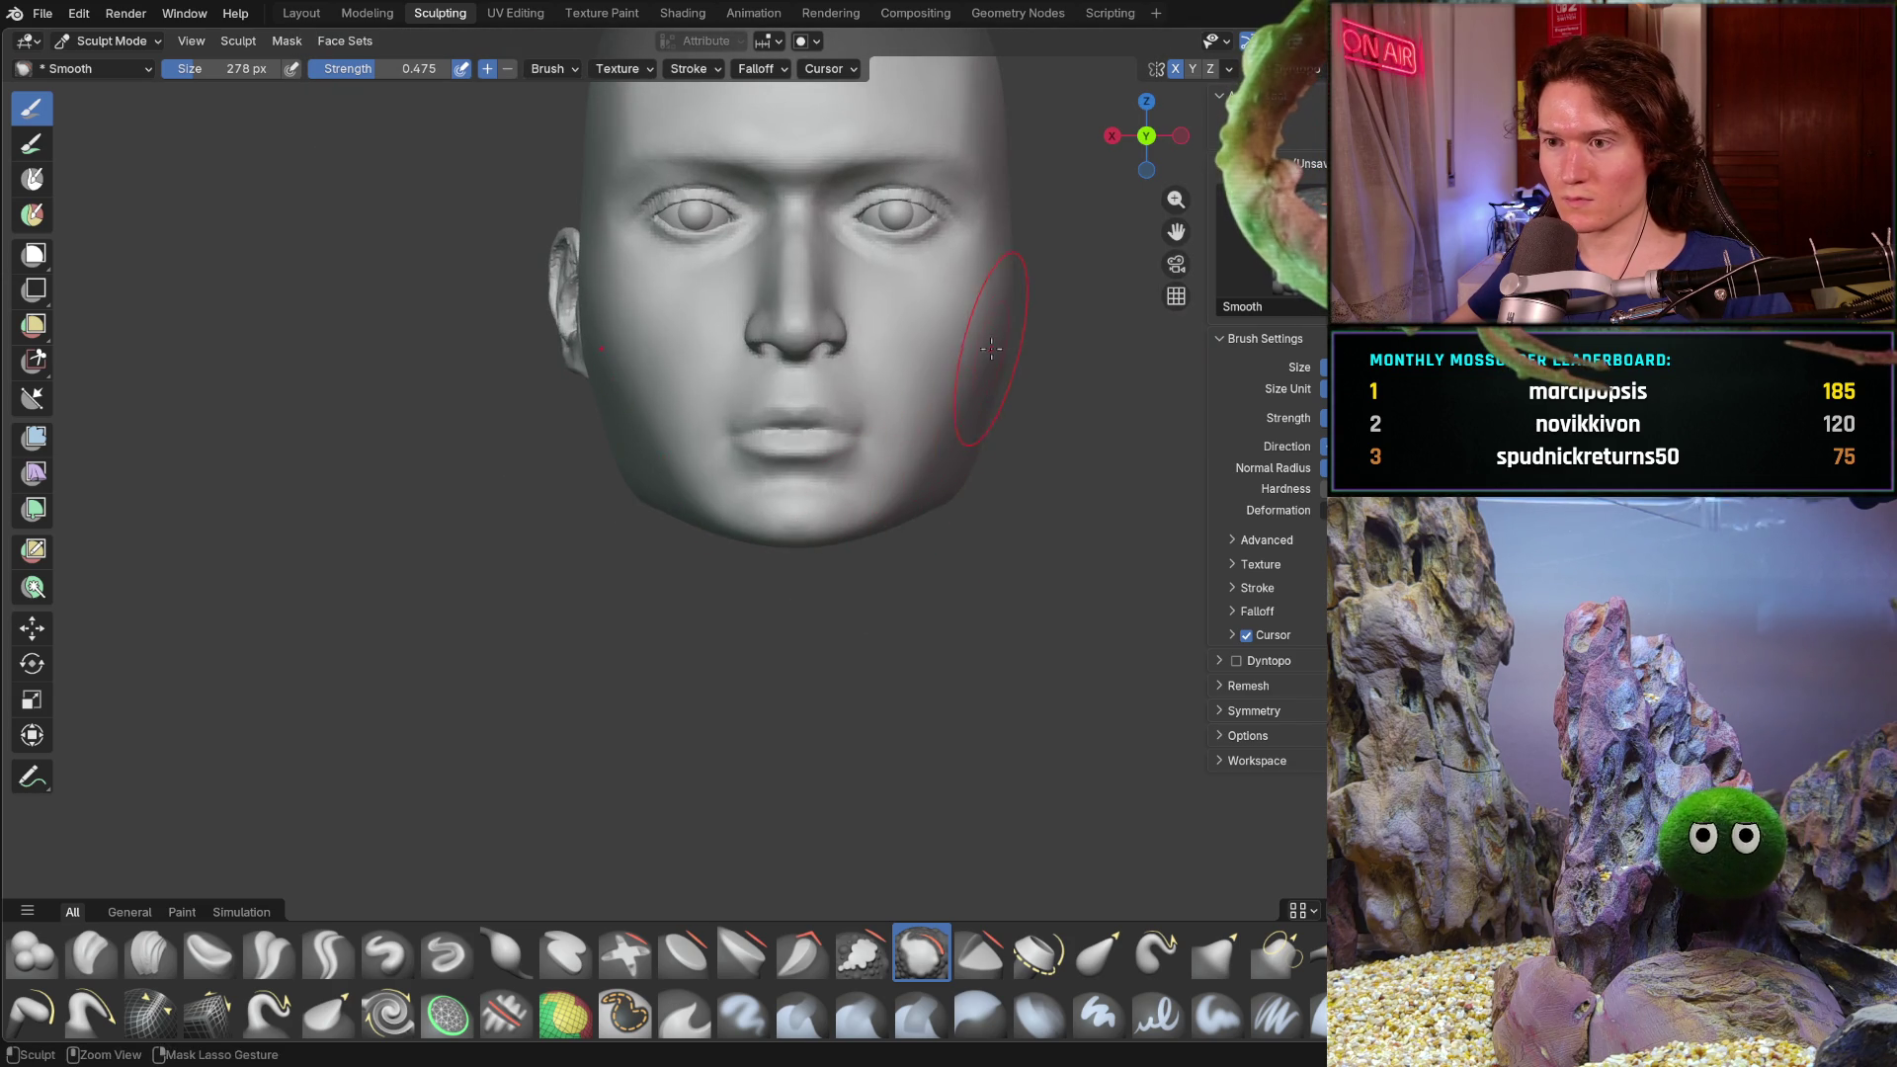
middle_click_drag(987, 362, 907, 521, "ctrl")
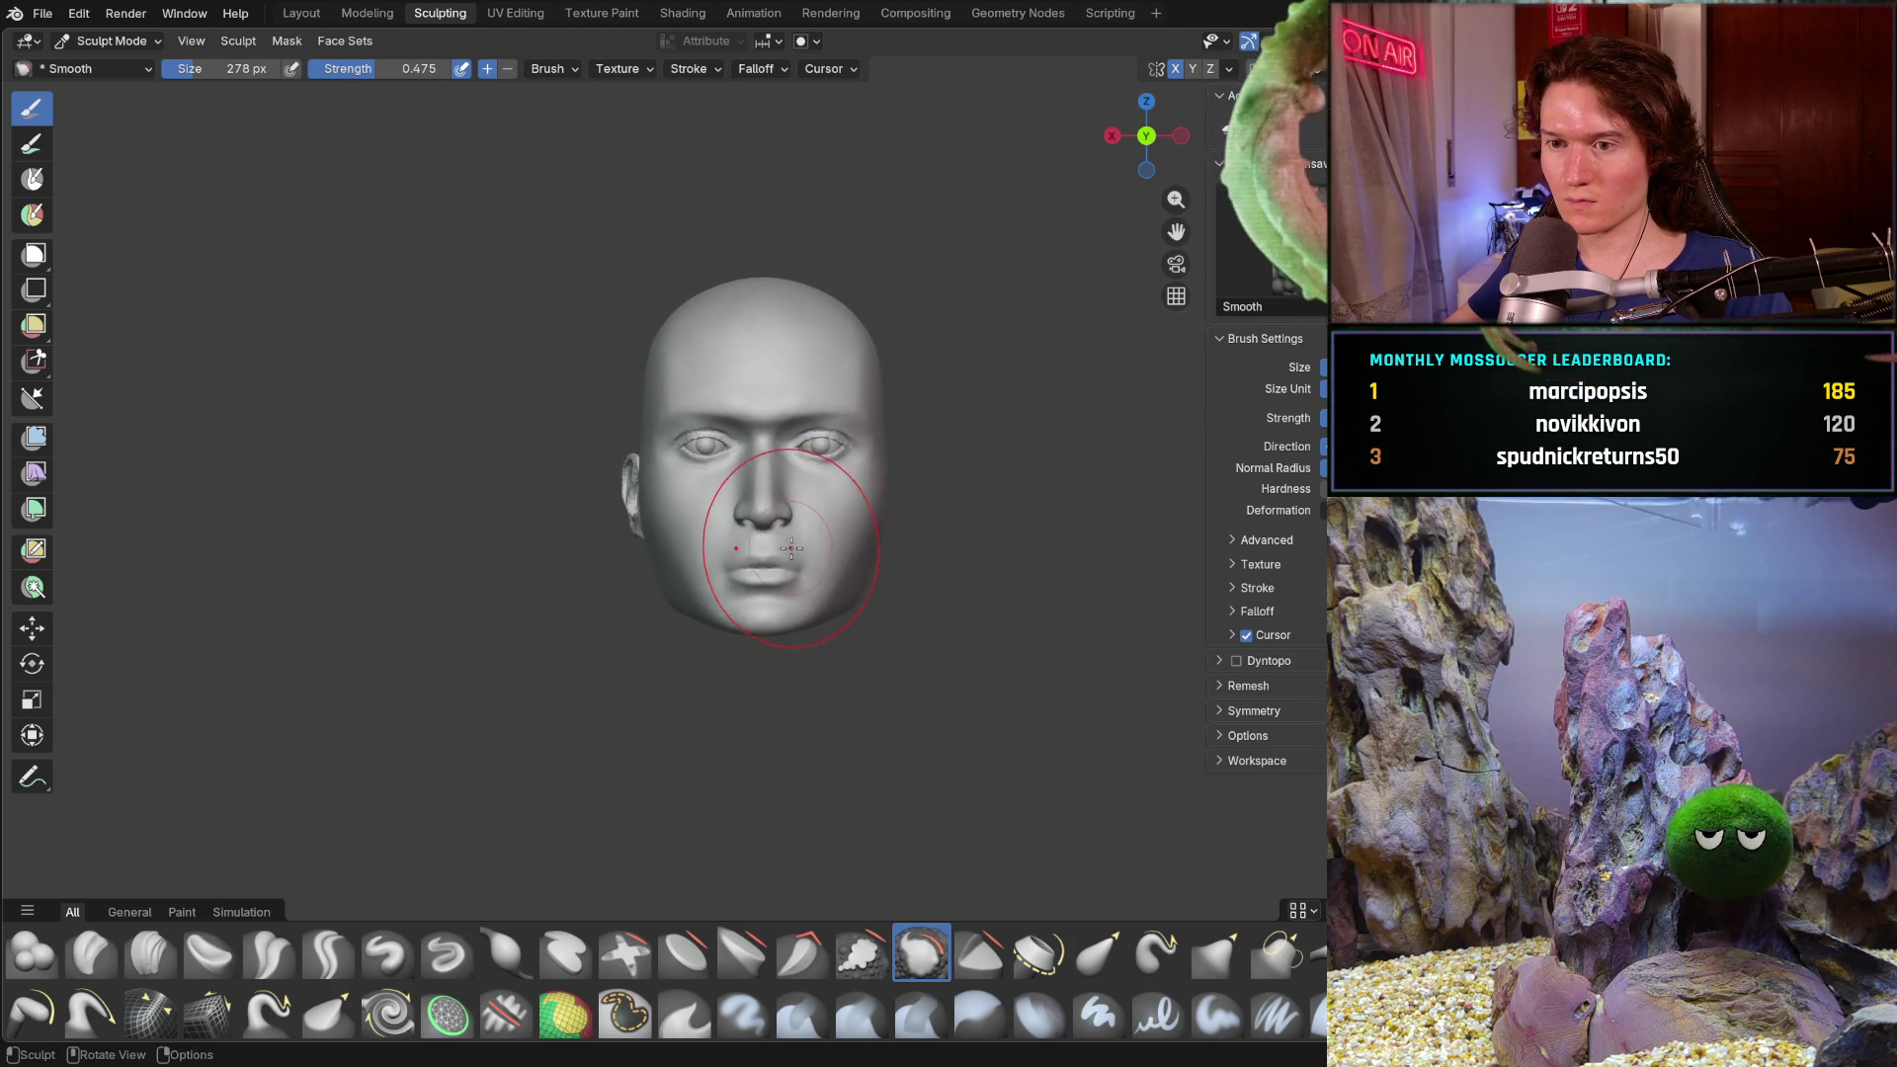
middle_click_drag(789, 545, 1008, 551)
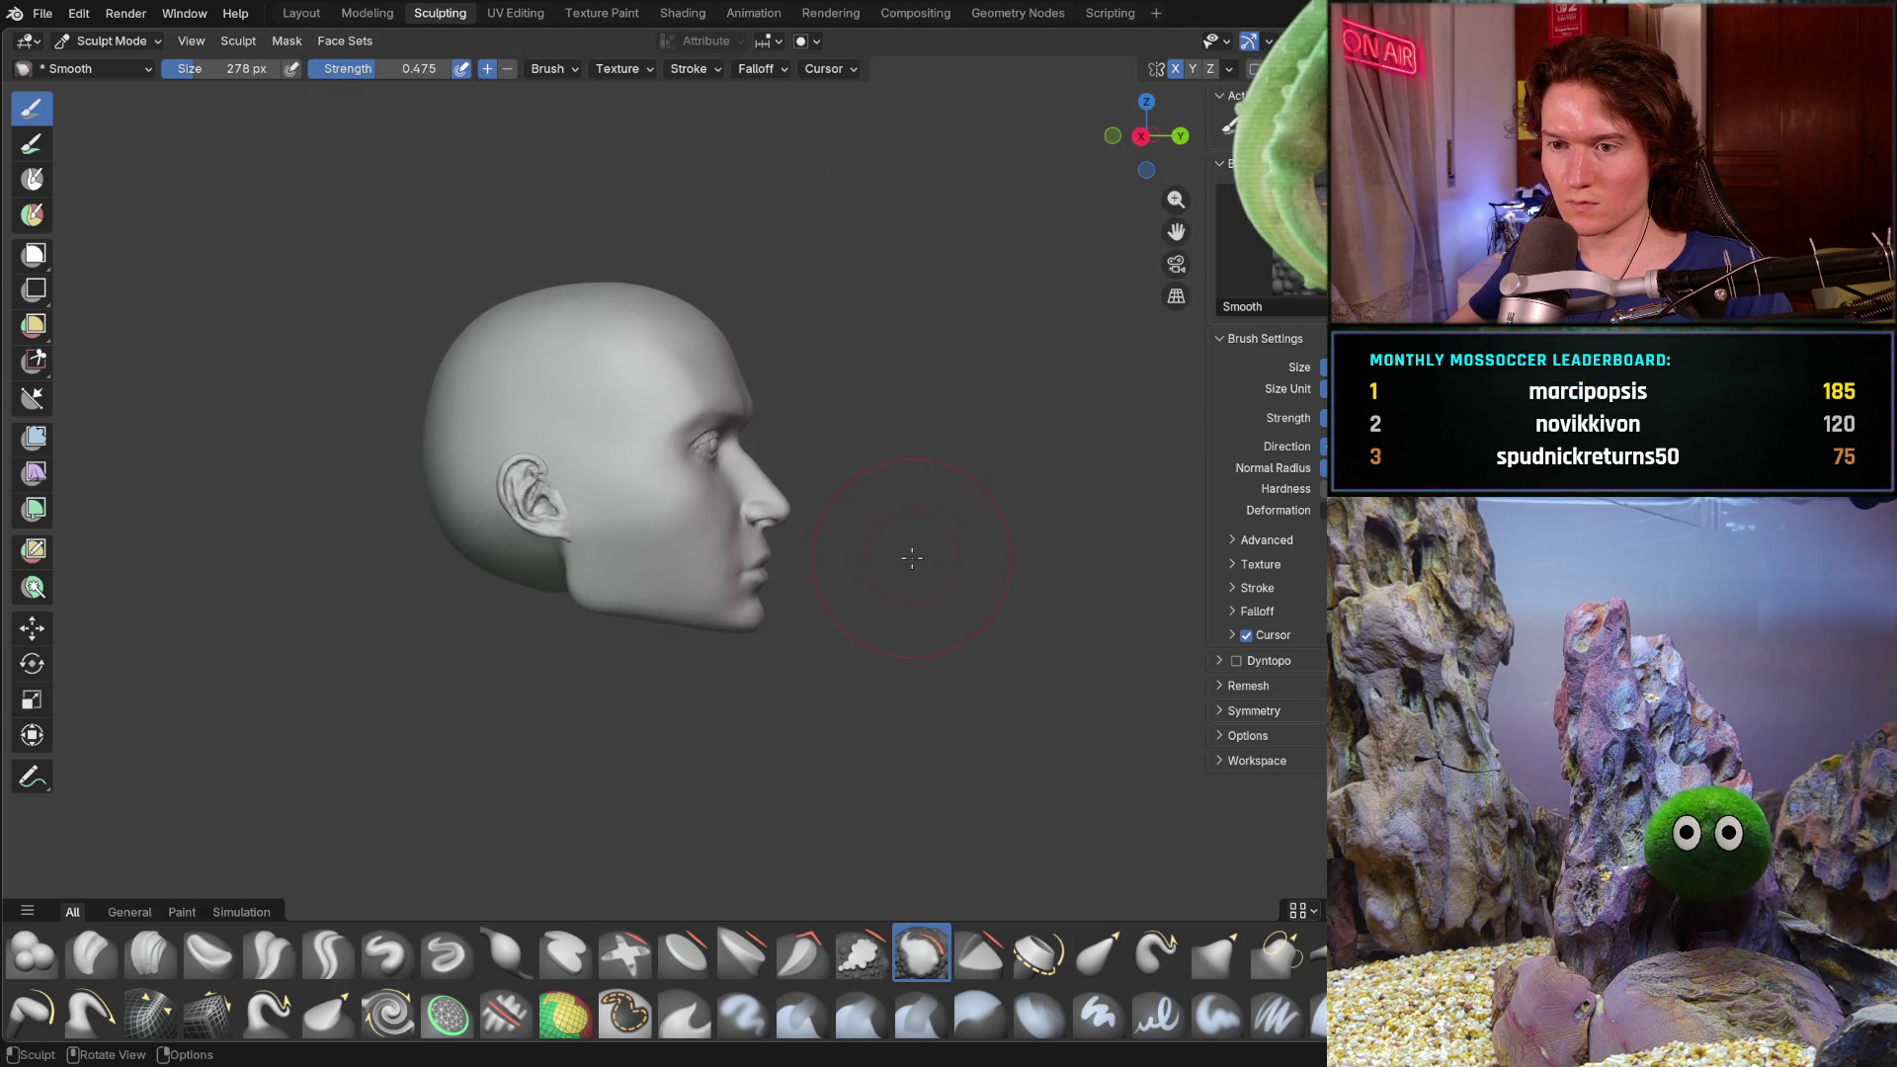
- Check the head over the reference photo in the Layout workspace, then return to Sculpting
left_click(369, 12)
left_click(303, 12)
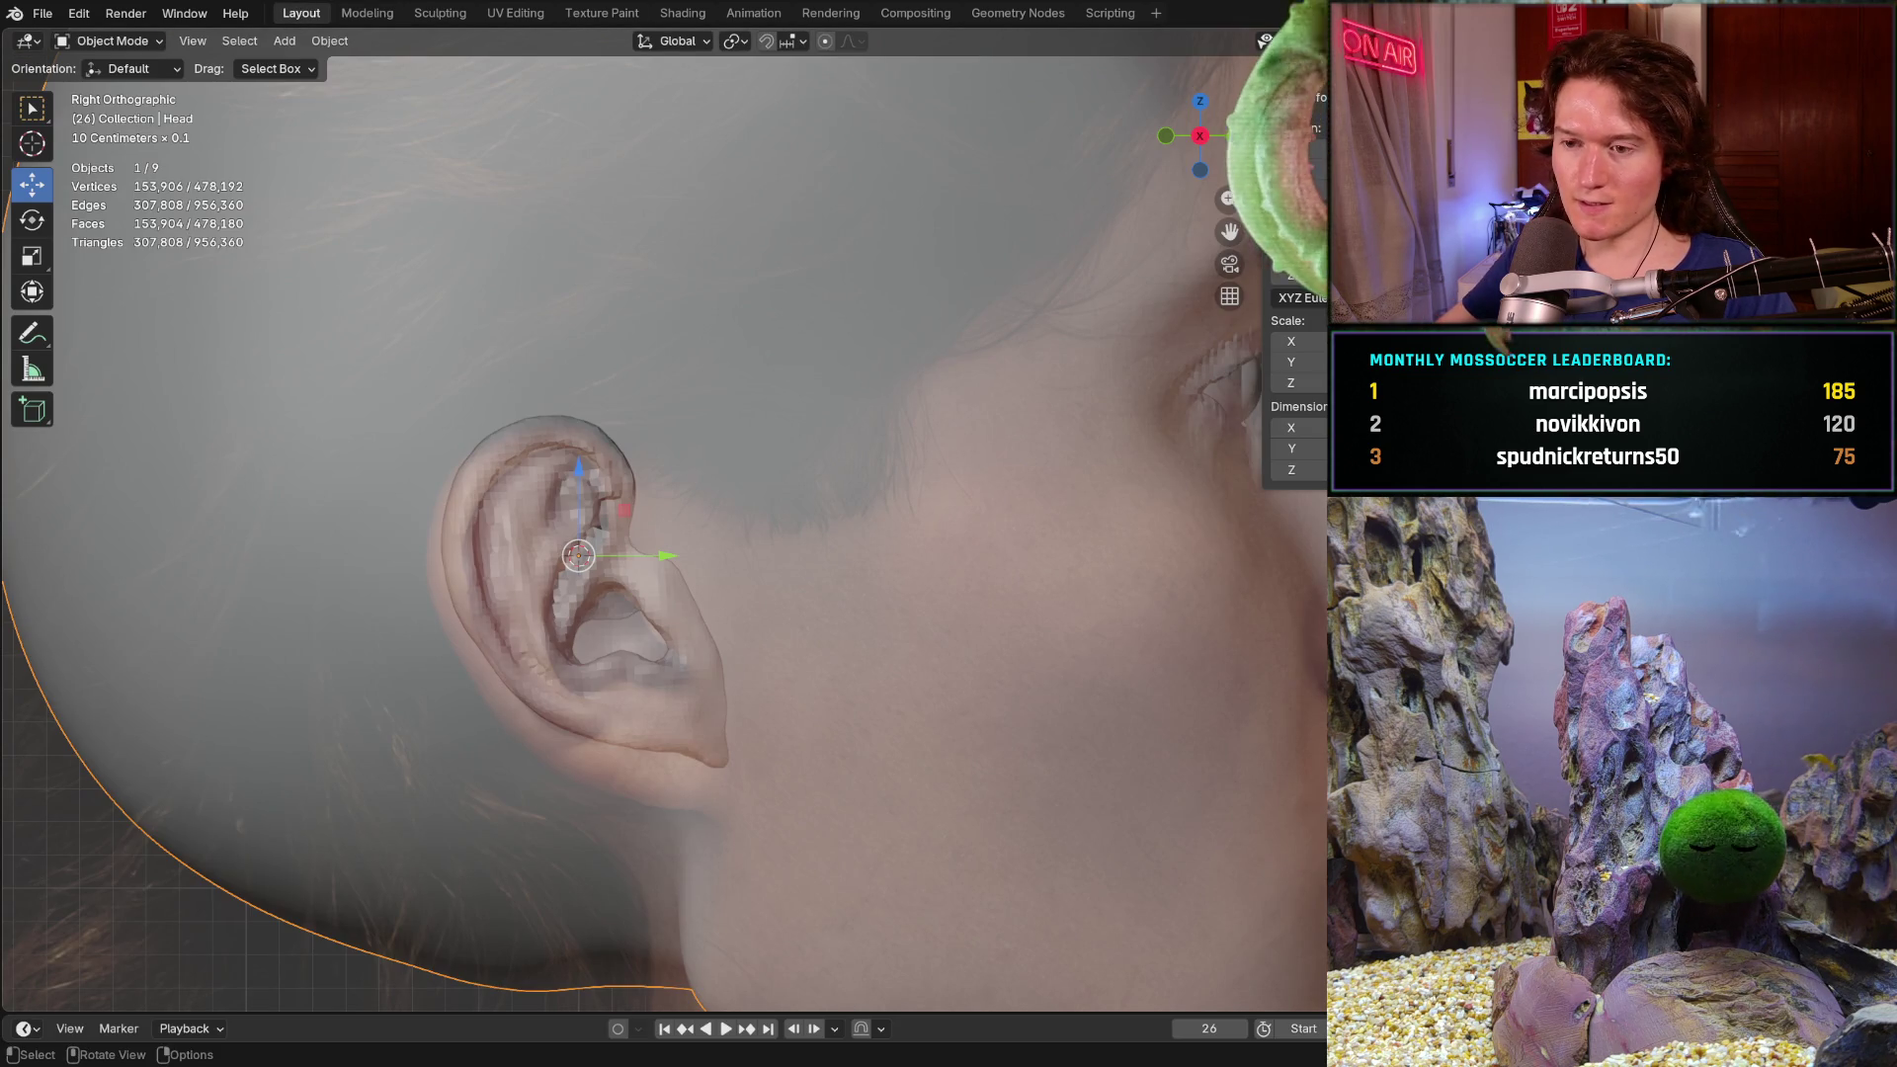
scroll(918, 528, "down", 4)
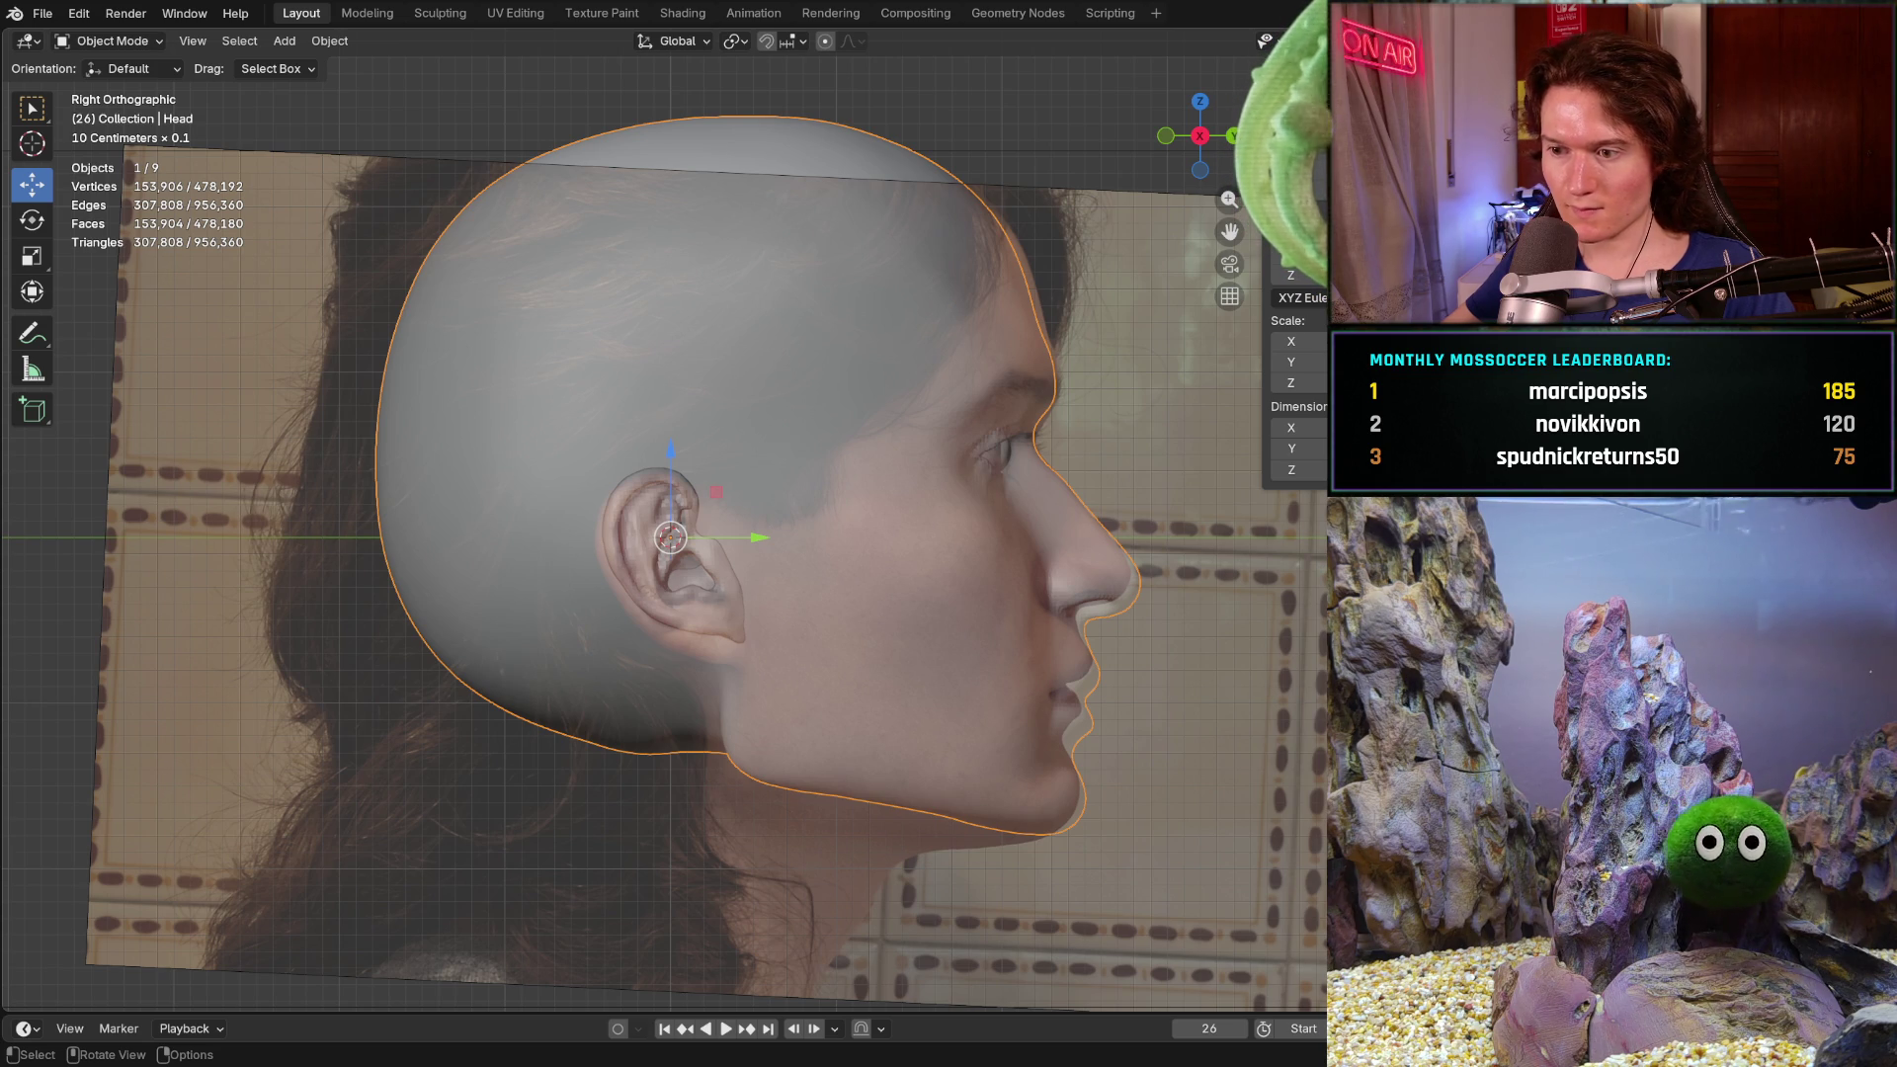
left_click(441, 14)
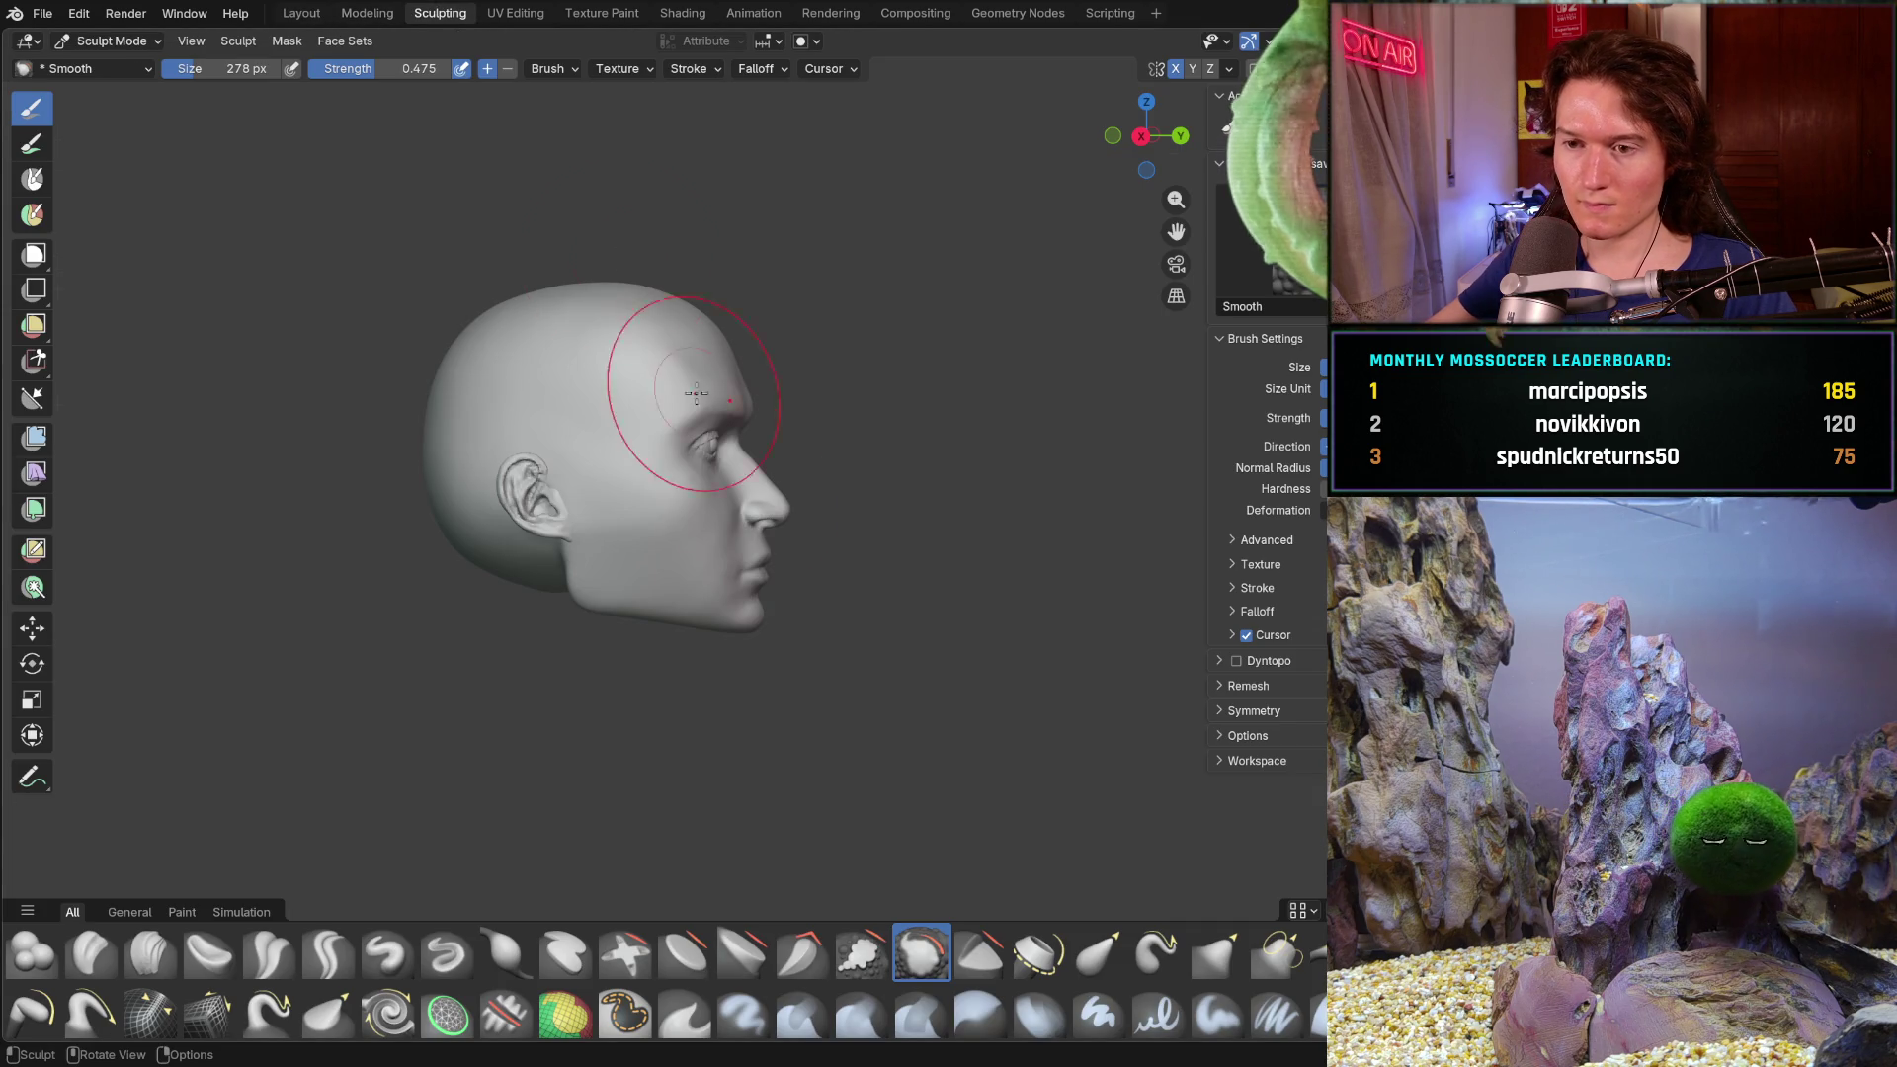
- Smooth the jawline in profile, look under the chin and pick the Clay Strips brush
middle_click_drag(756, 530, 475, 609)
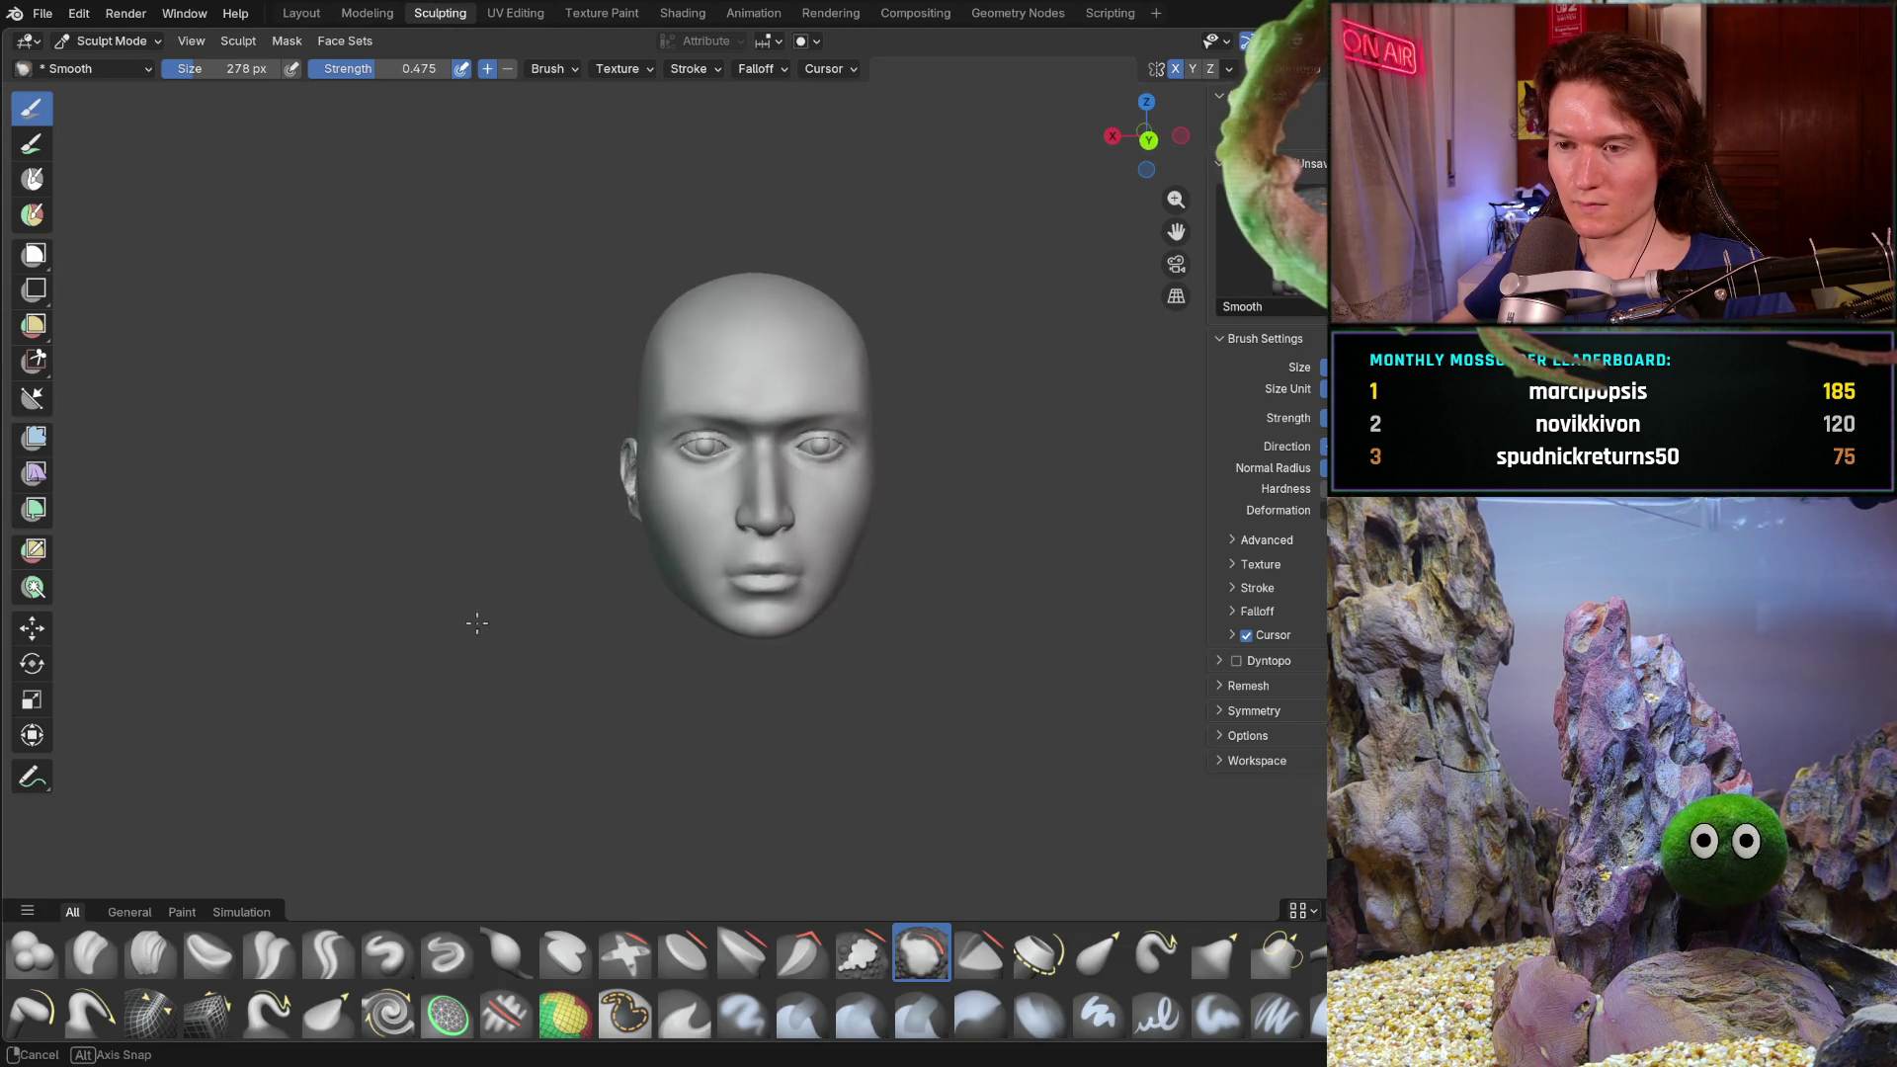
mouse_move(475, 609)
middle_mouse_down()
mouse_move(798, 629)
mouse_move(716, 633)
mouse_move(724, 700)
mouse_move(550, 620)
middle_mouse_up()
scroll(720, 697, "up", 4)
scroll(721, 698, "up", 2)
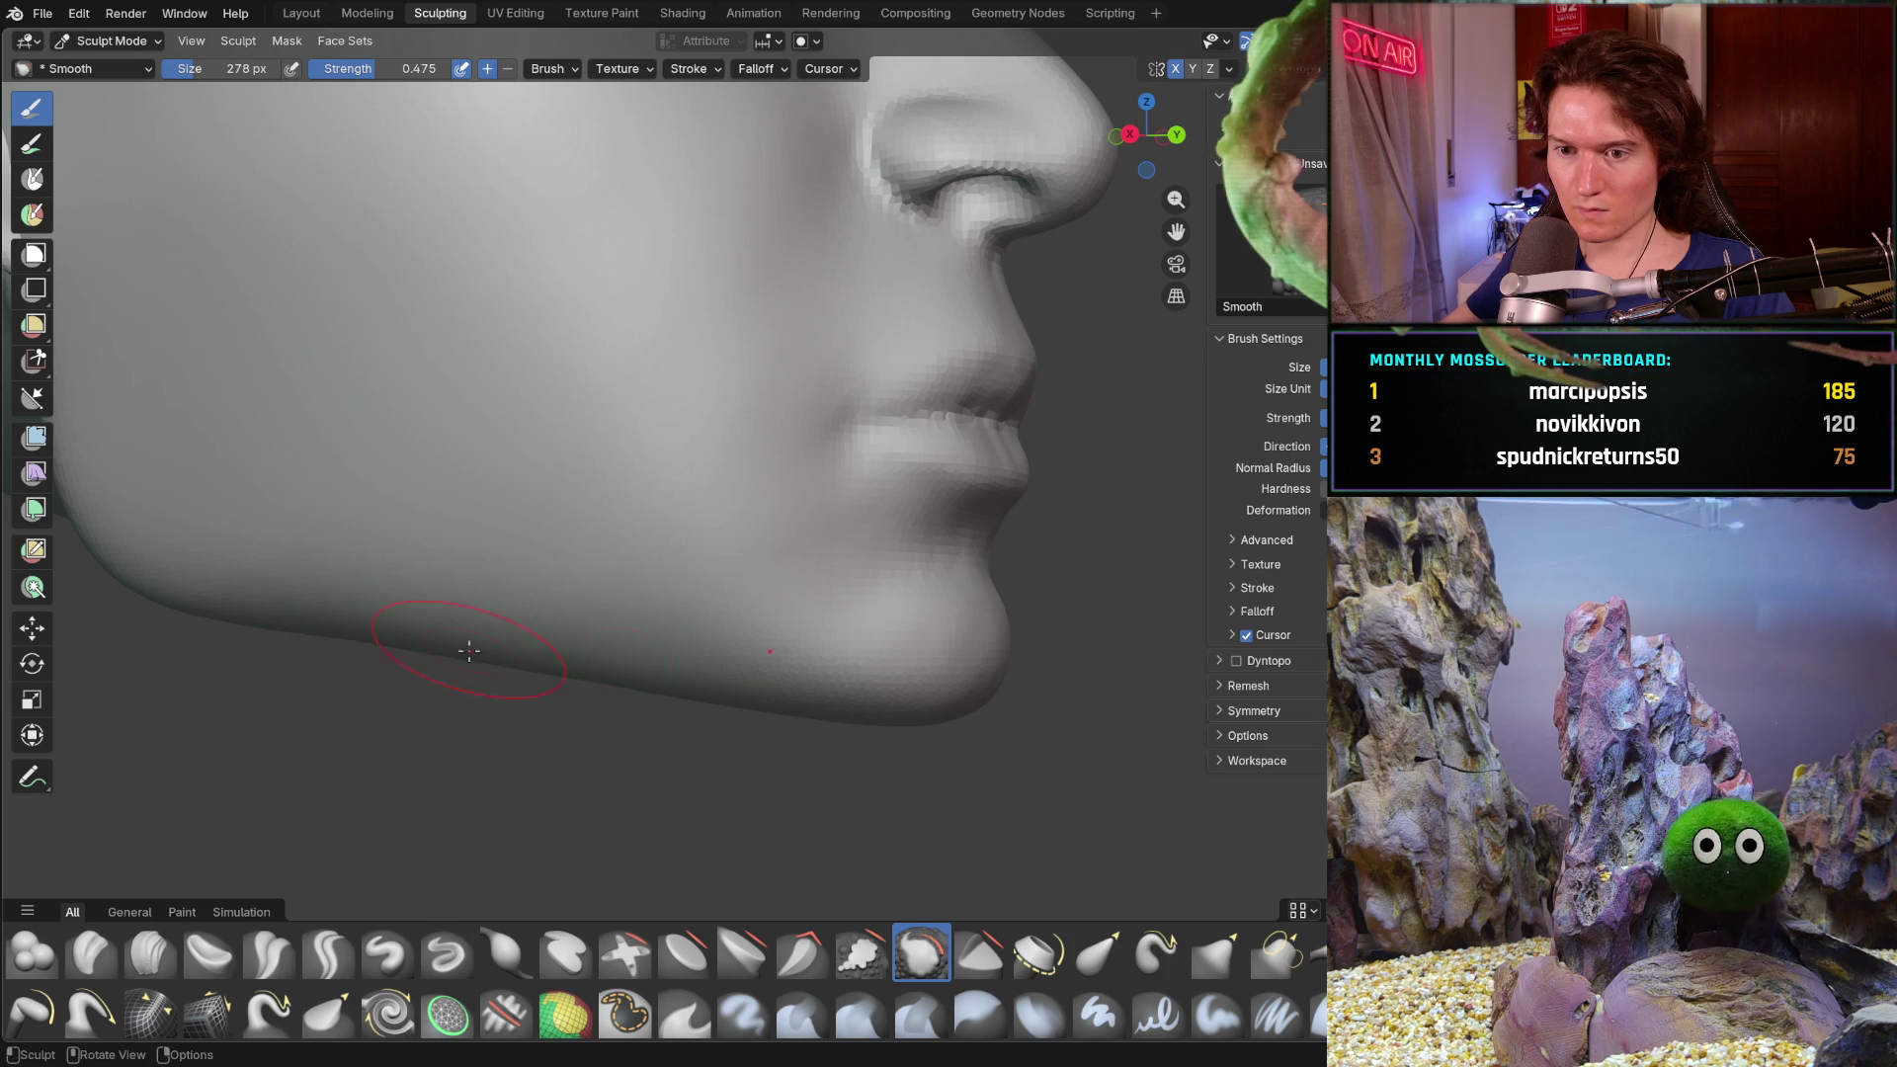
left_click_drag(435, 581, 360, 562)
middle_click_drag(631, 597, 793, 507)
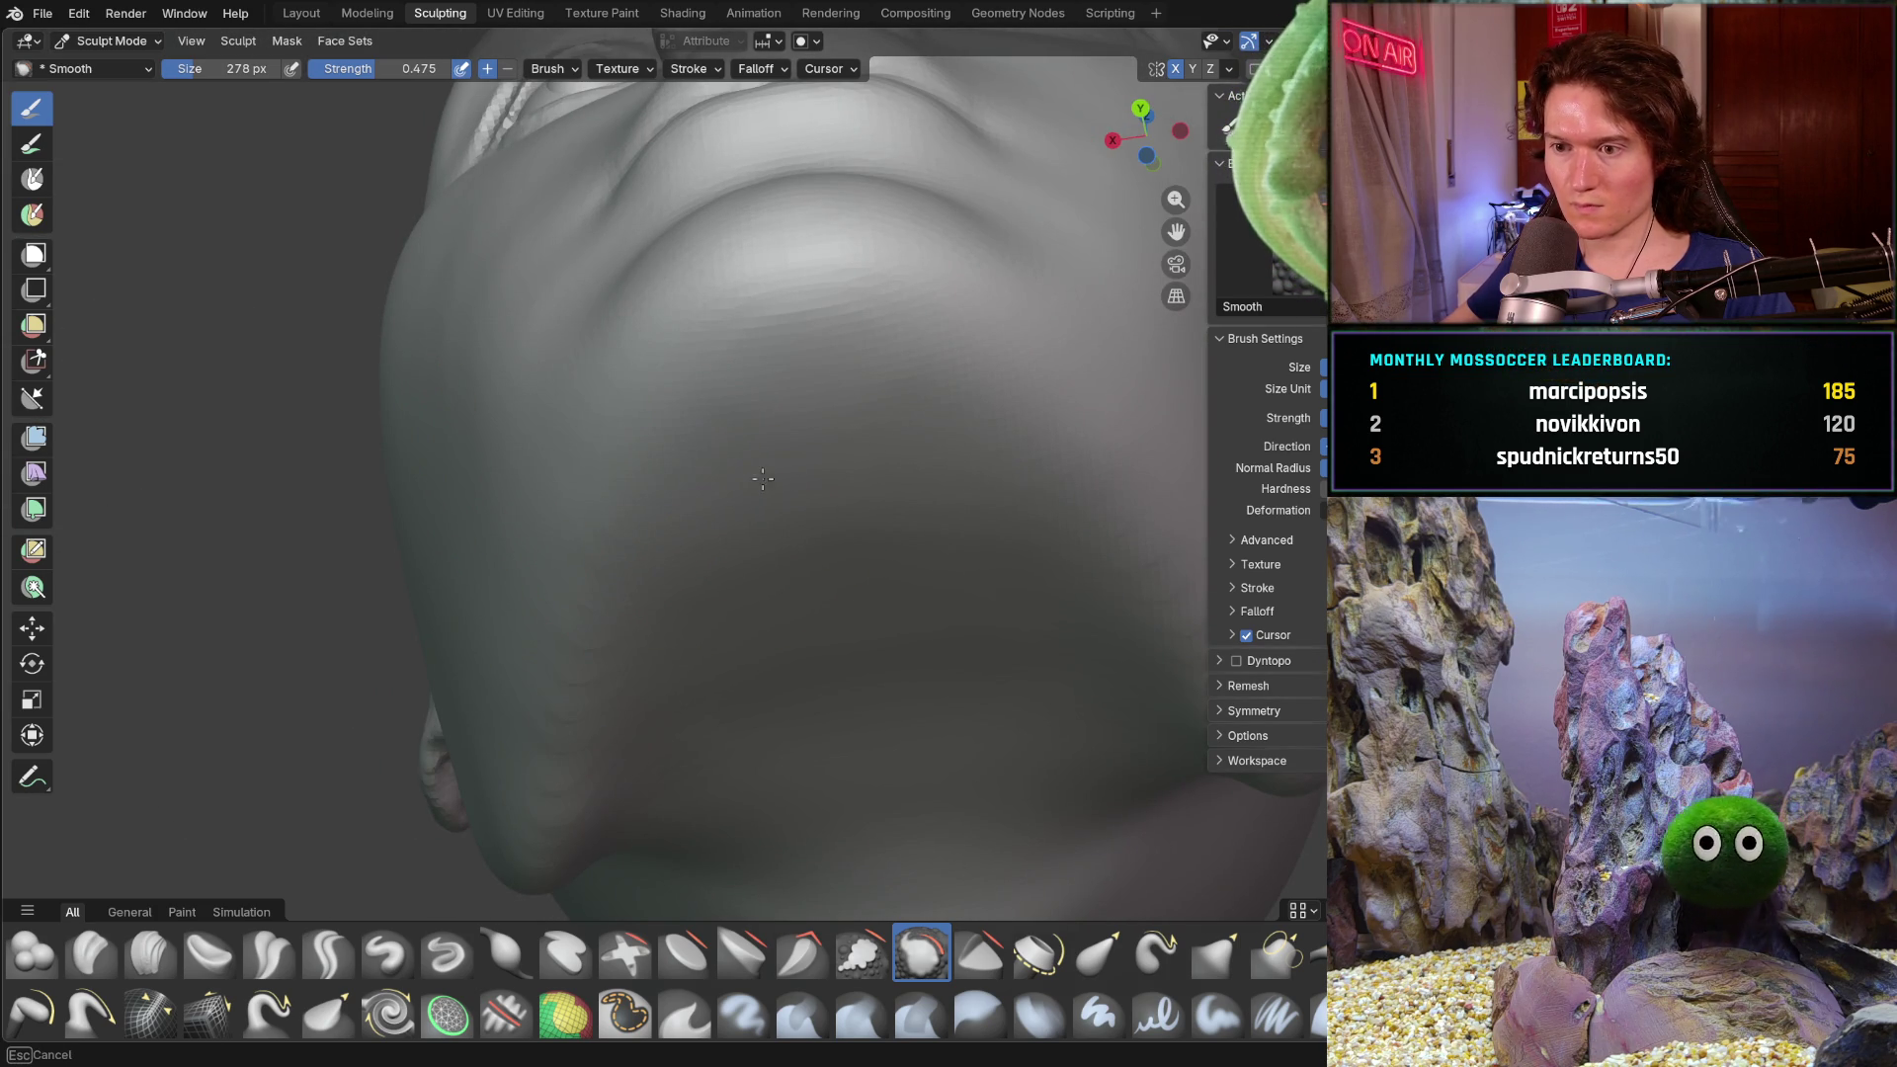
left_click(150, 953)
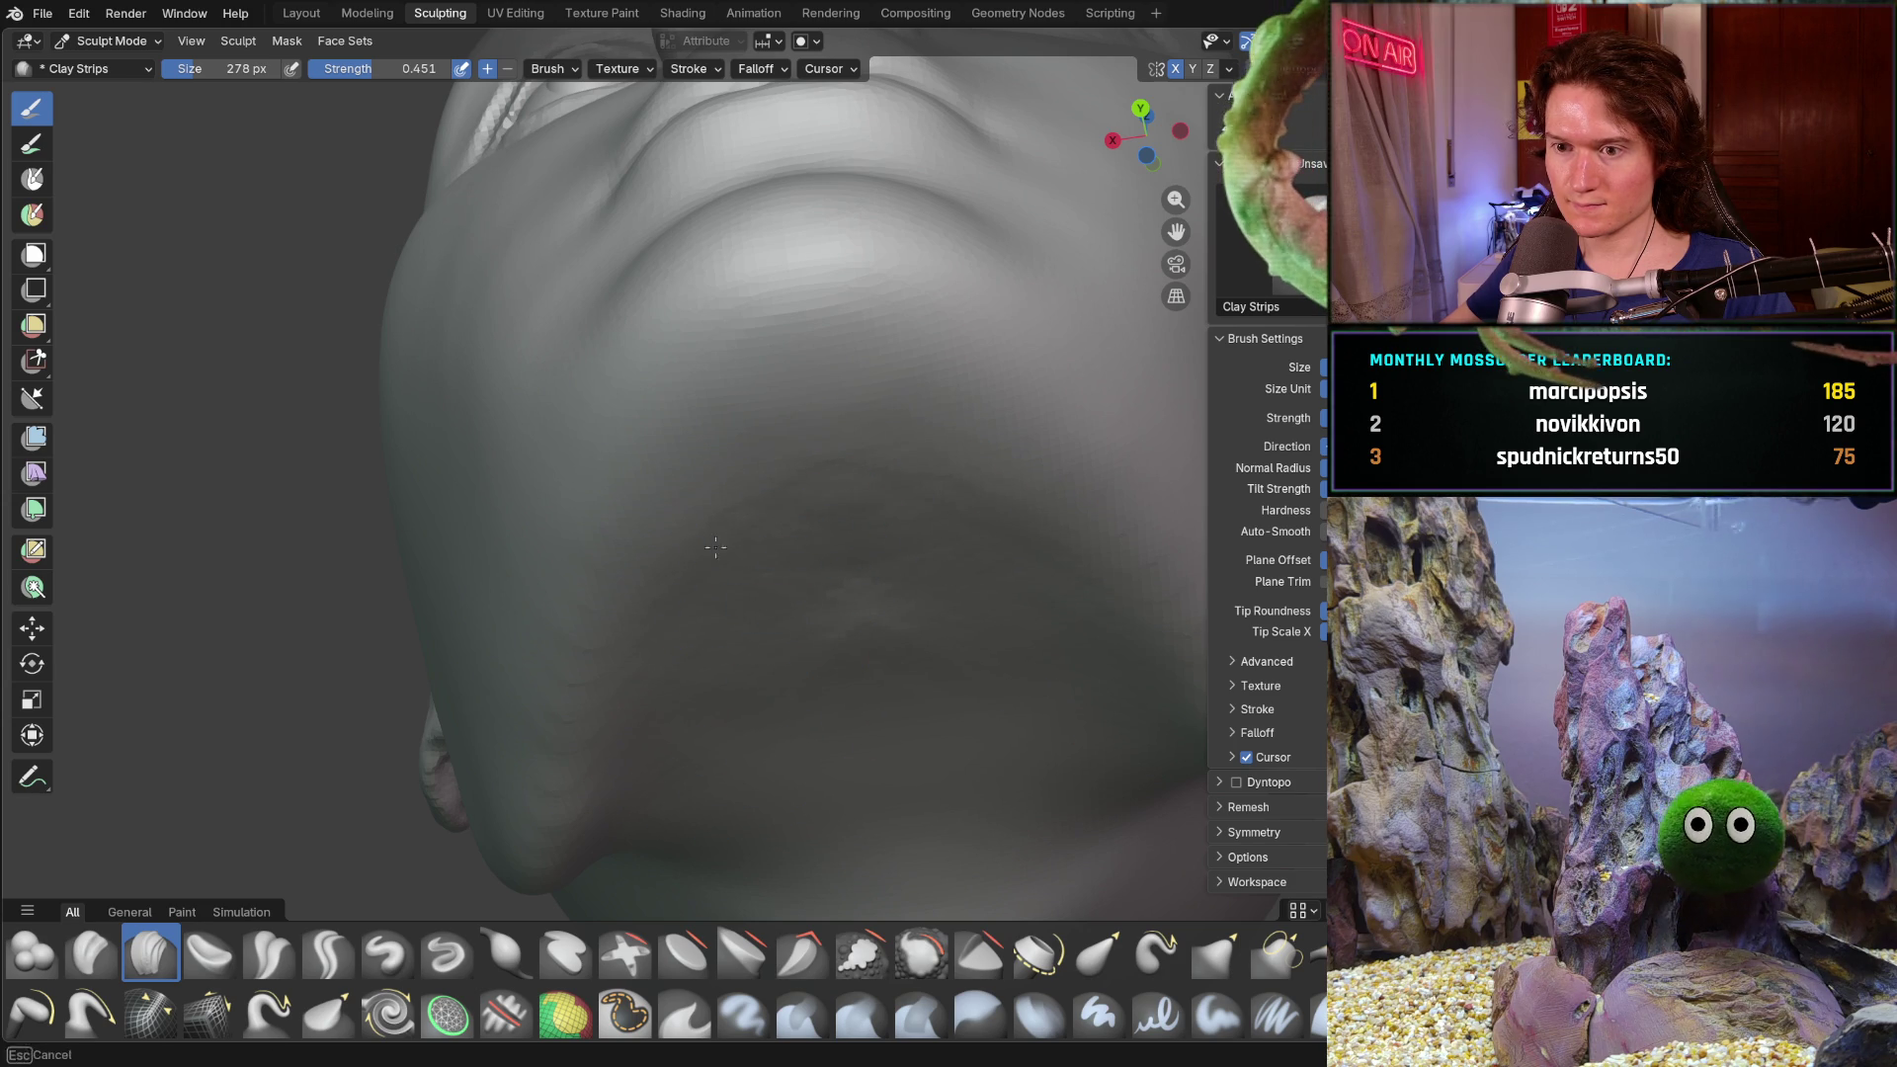
- Orbit, pan and zoom around the cheek and ear to look them over
middle_click_drag(766, 490, 768, 511)
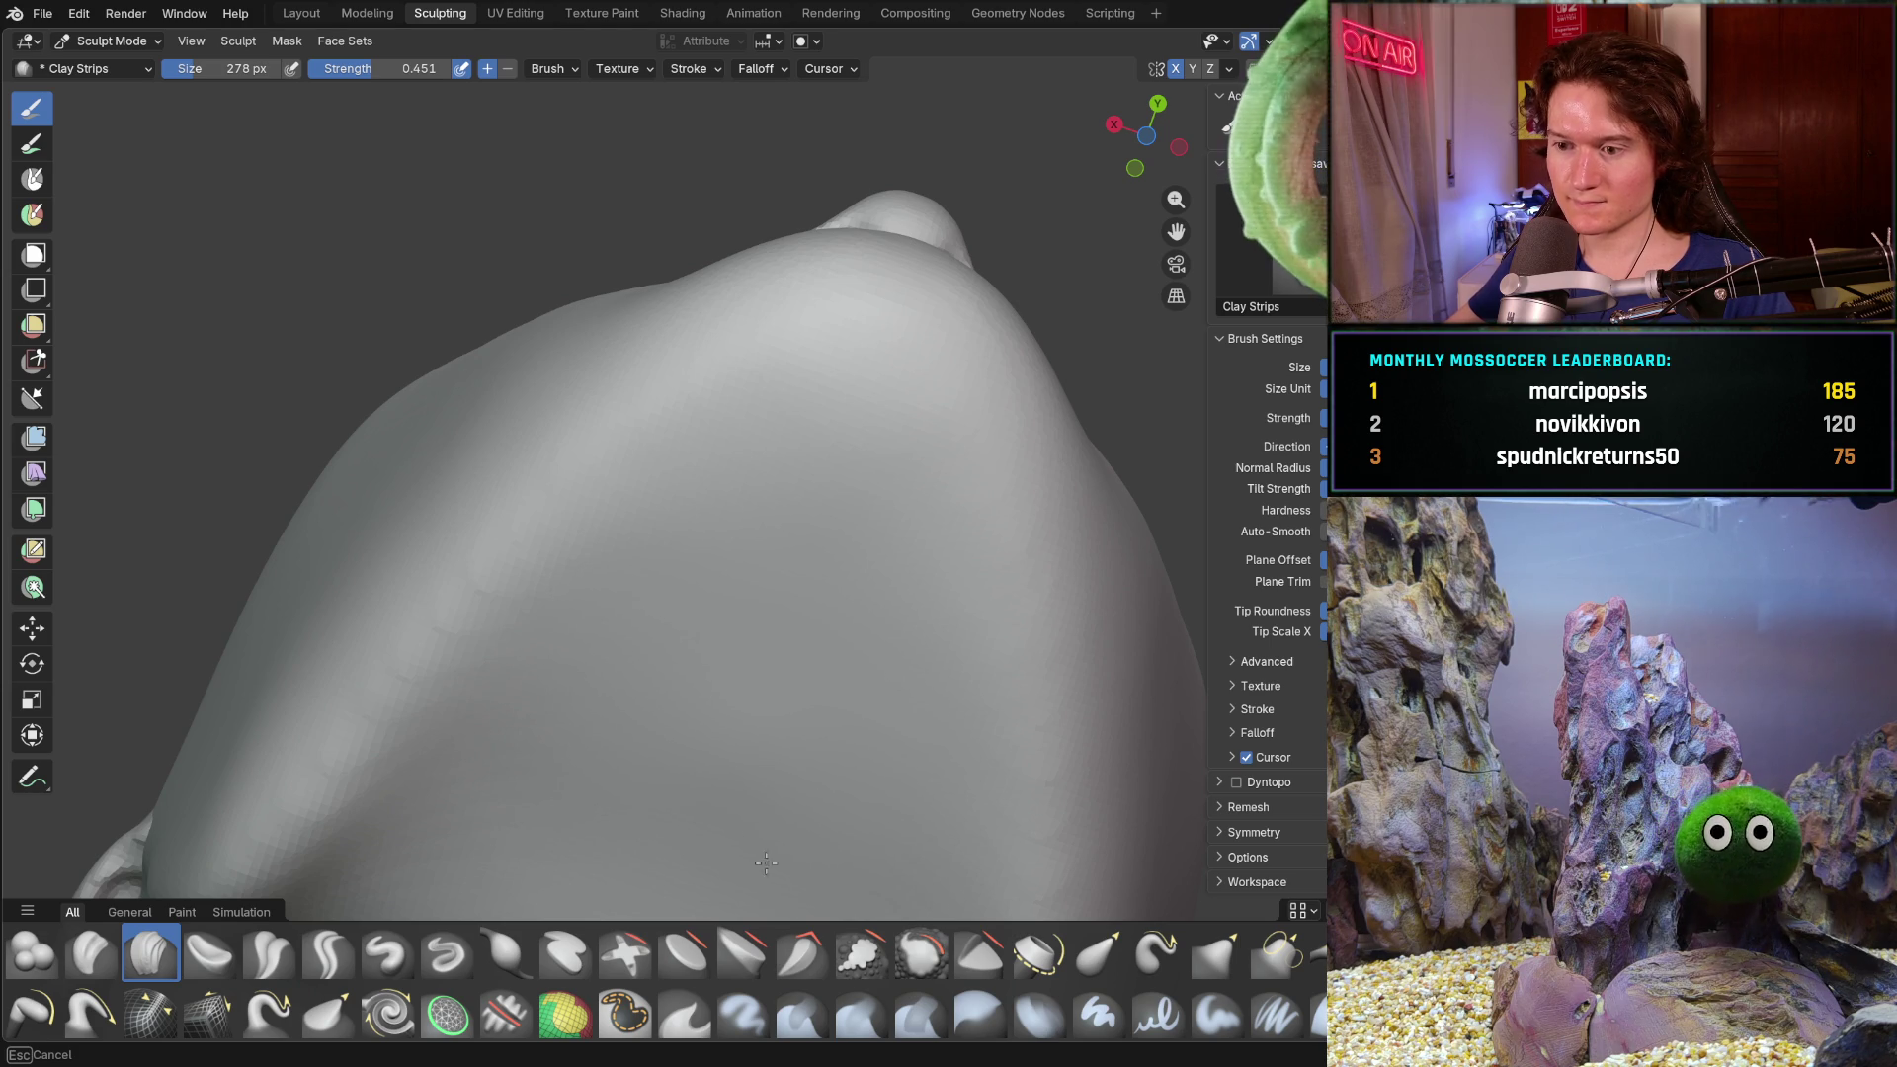
mouse_move(568, 815)
middle_mouse_down()
mouse_move(663, 705)
mouse_move(937, 634)
mouse_move(876, 653)
middle_mouse_up()
scroll(738, 571, "down", 4)
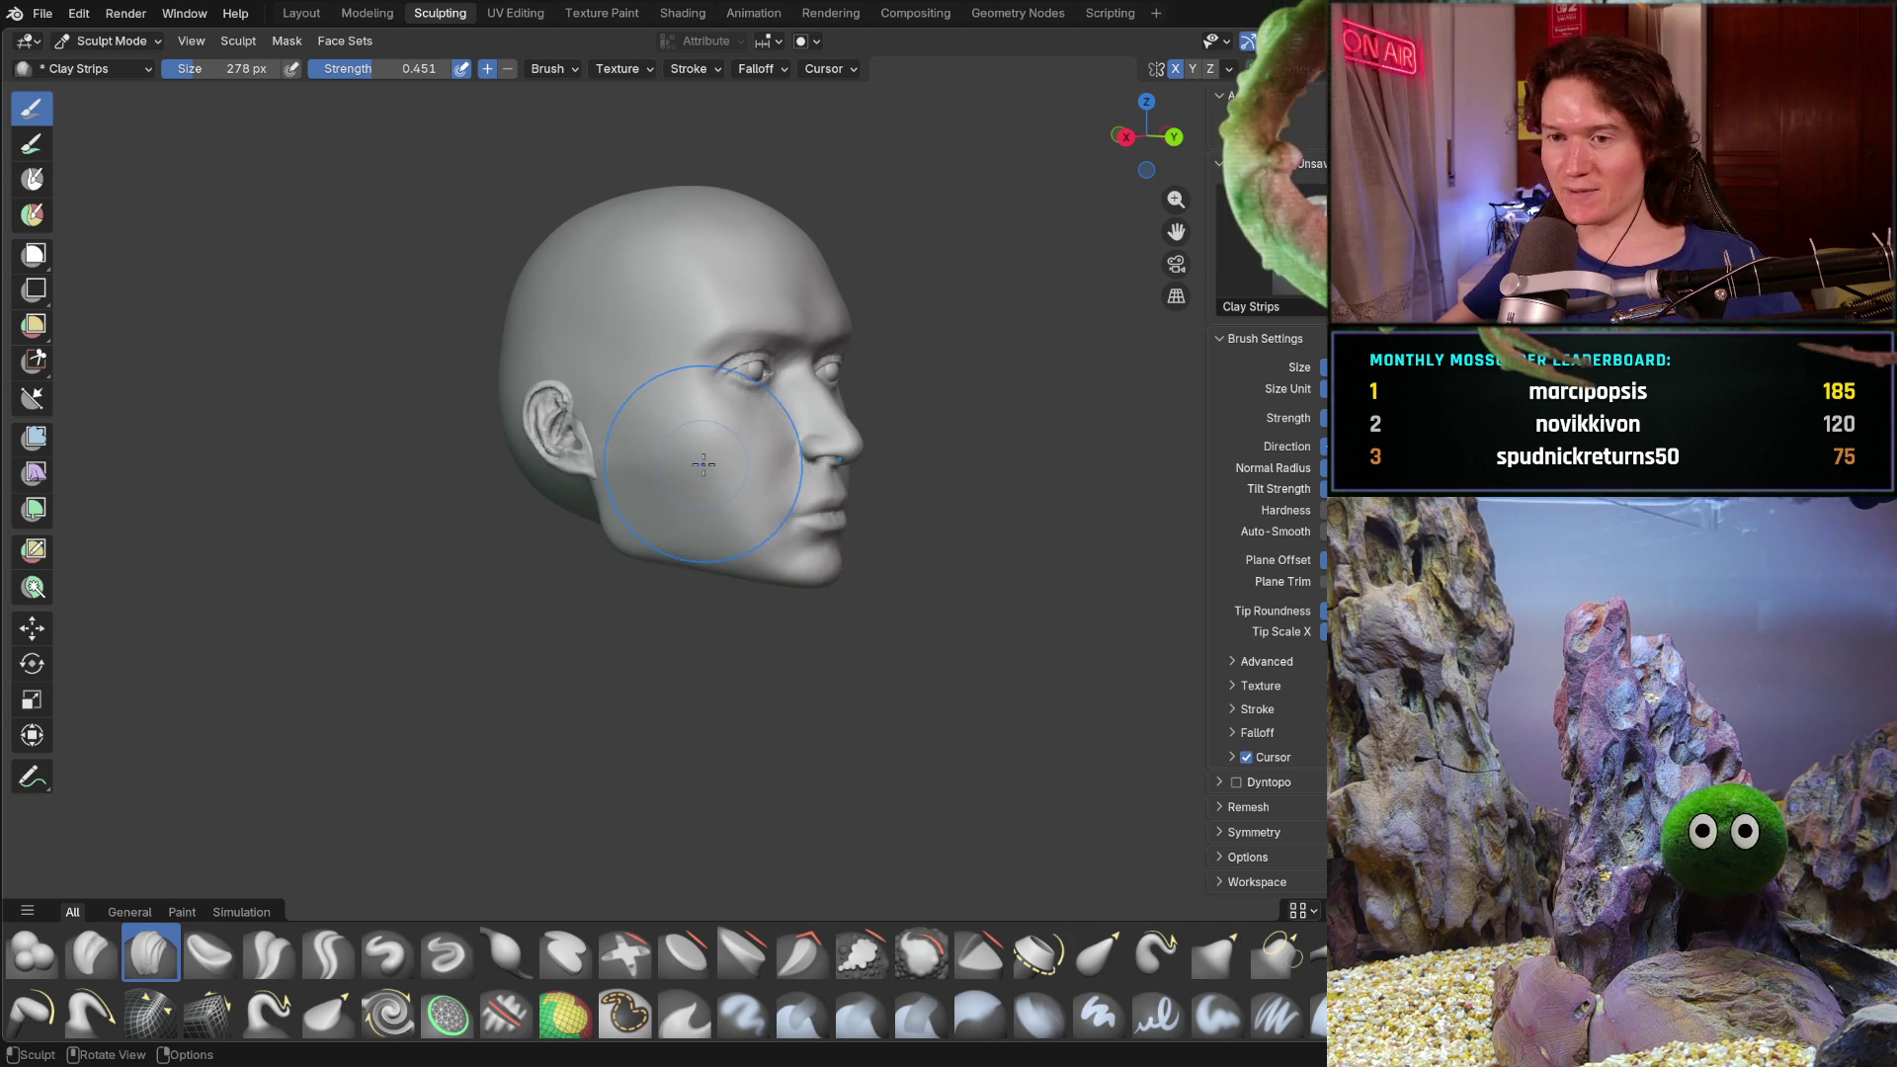
middle_click_drag(704, 465, 762, 509)
scroll(795, 400, "up", 5)
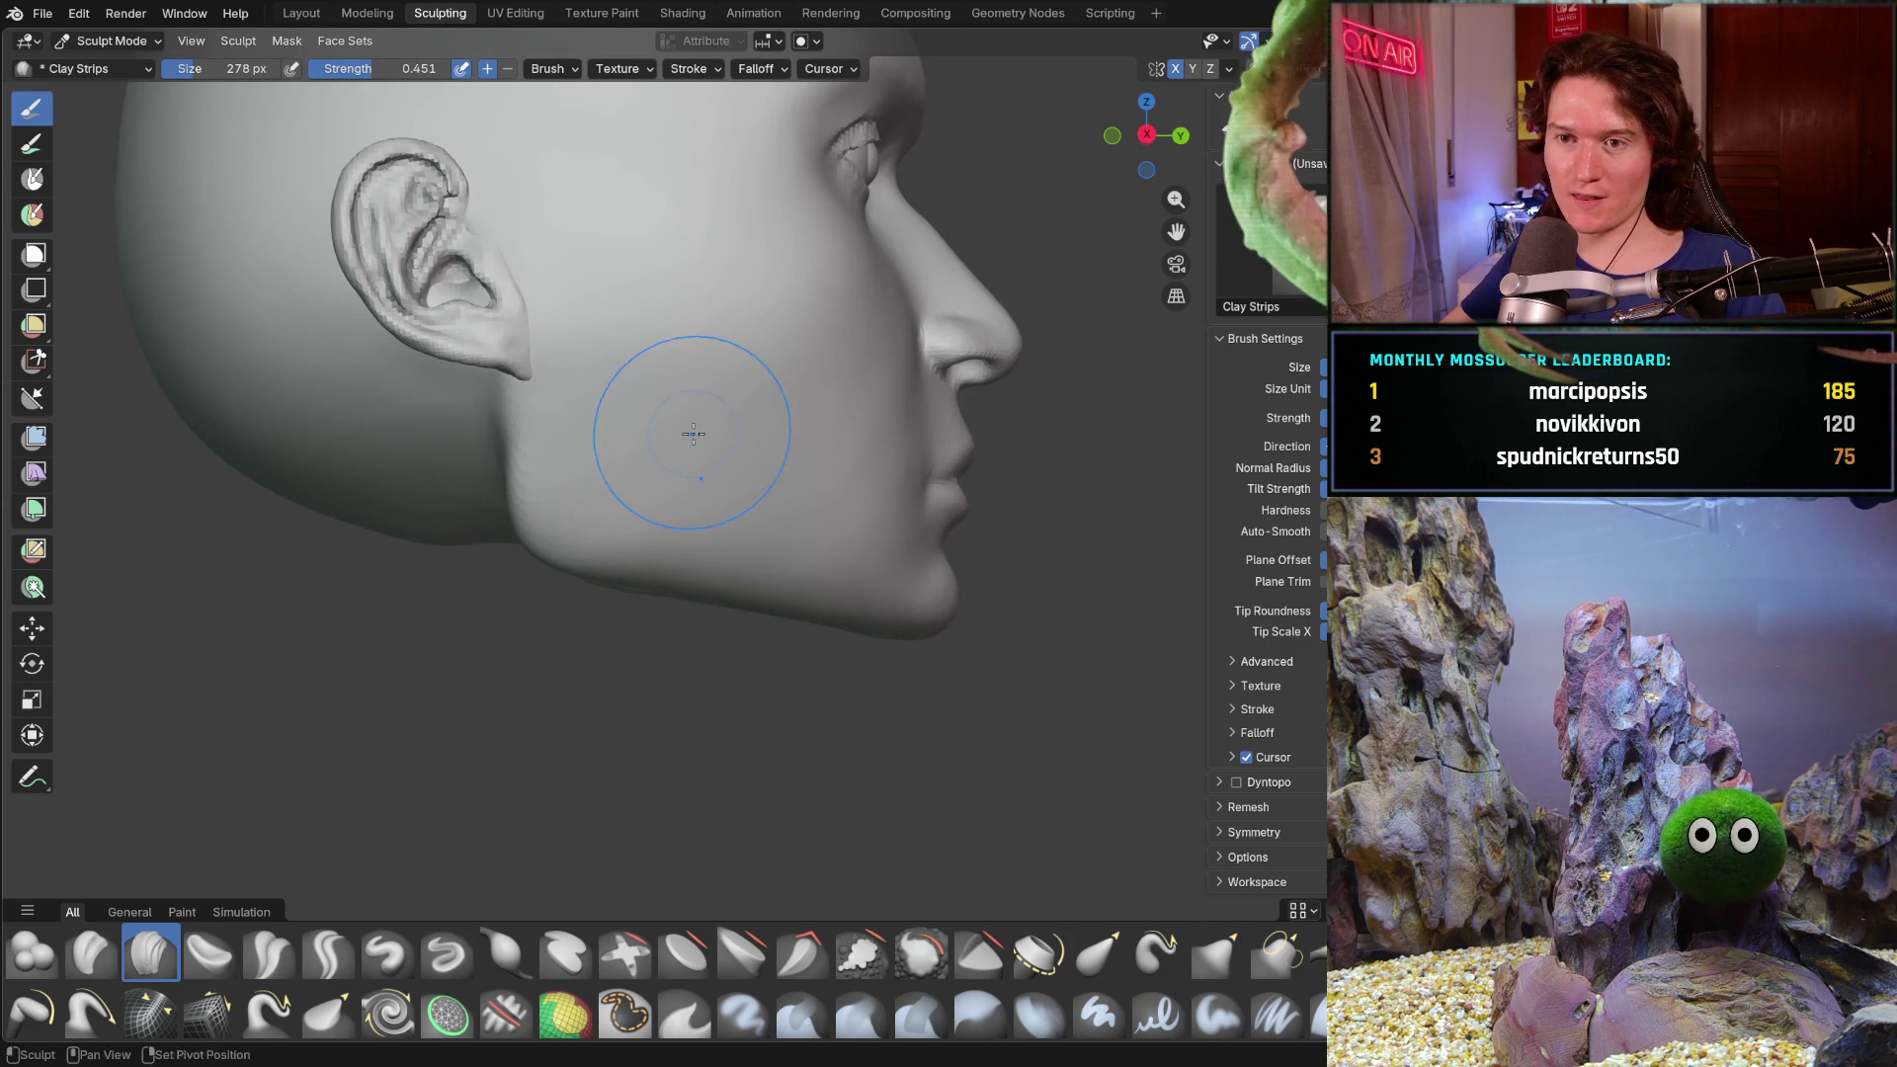
middle_click_drag(691, 429, 697, 647, "shift")
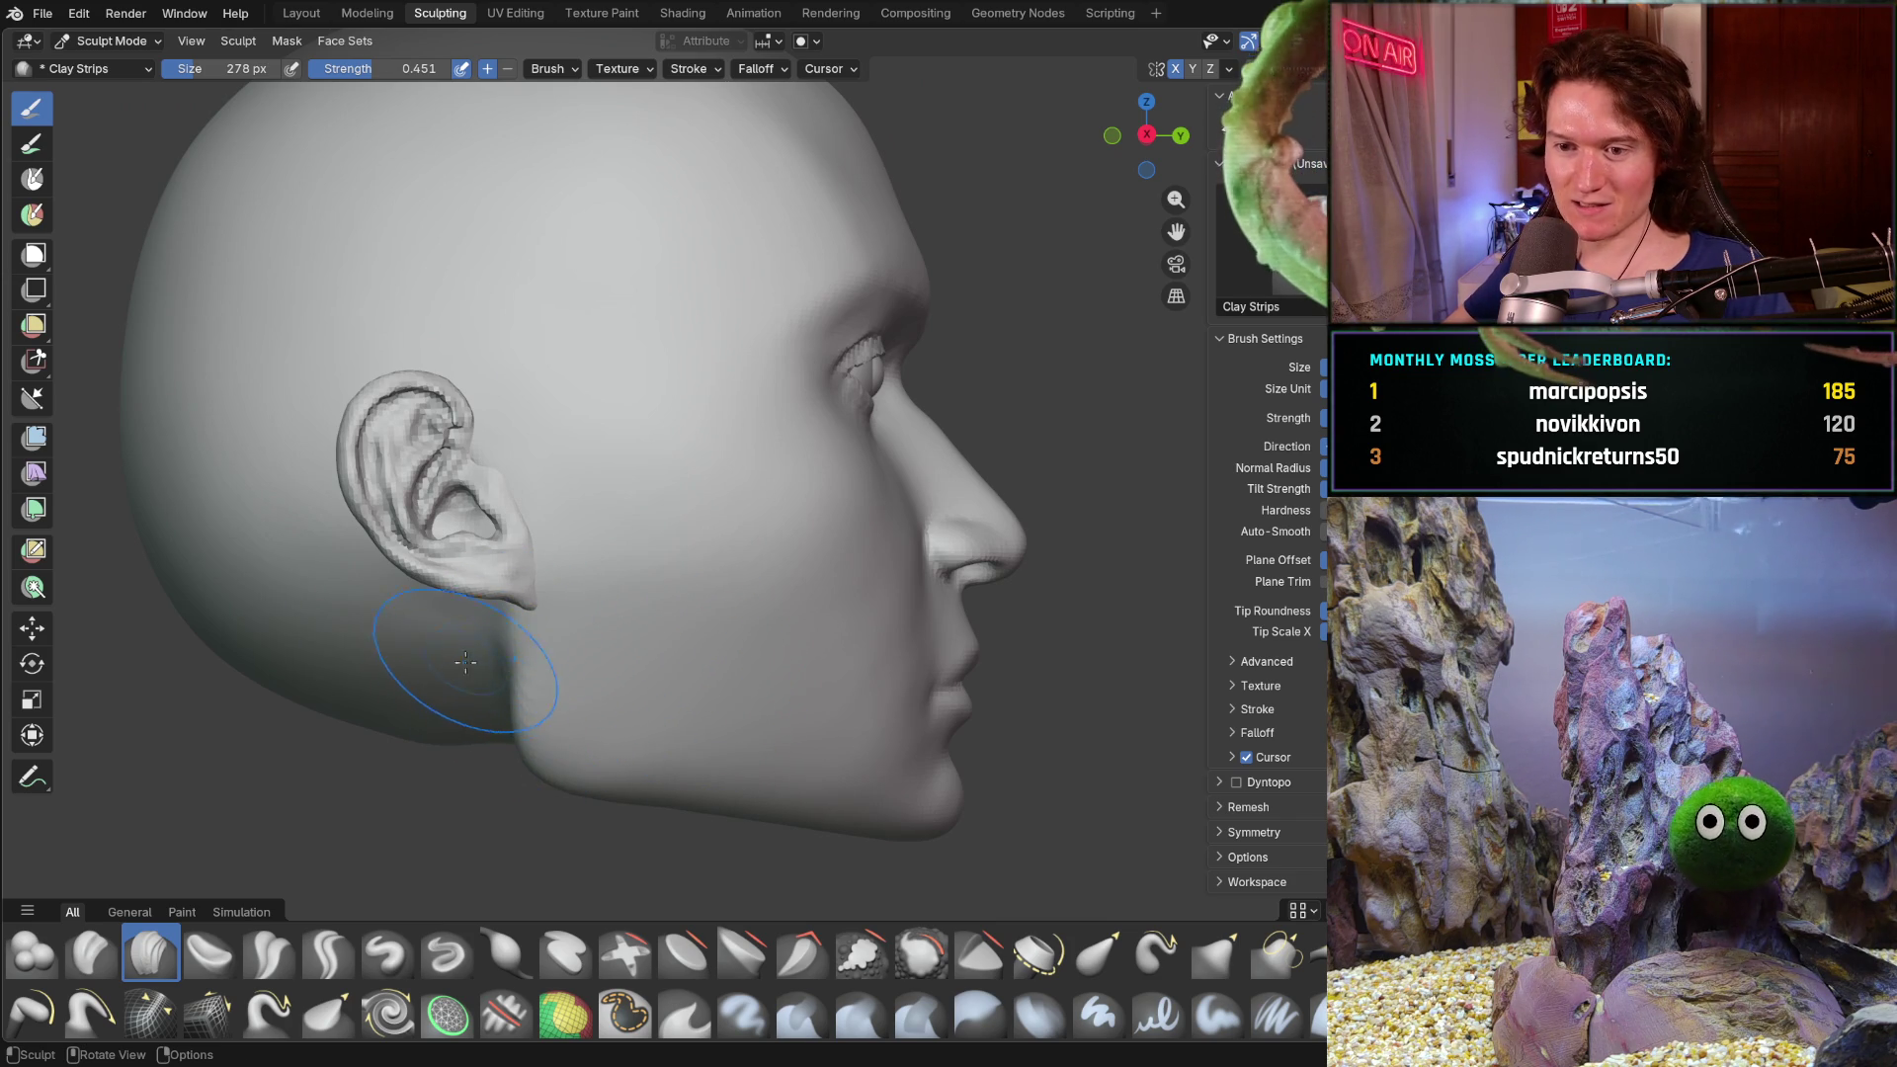
scroll(461, 669, "up", 1)
scroll(490, 623, "up", 3)
middle_click_drag(518, 584, 508, 657, "ctrl")
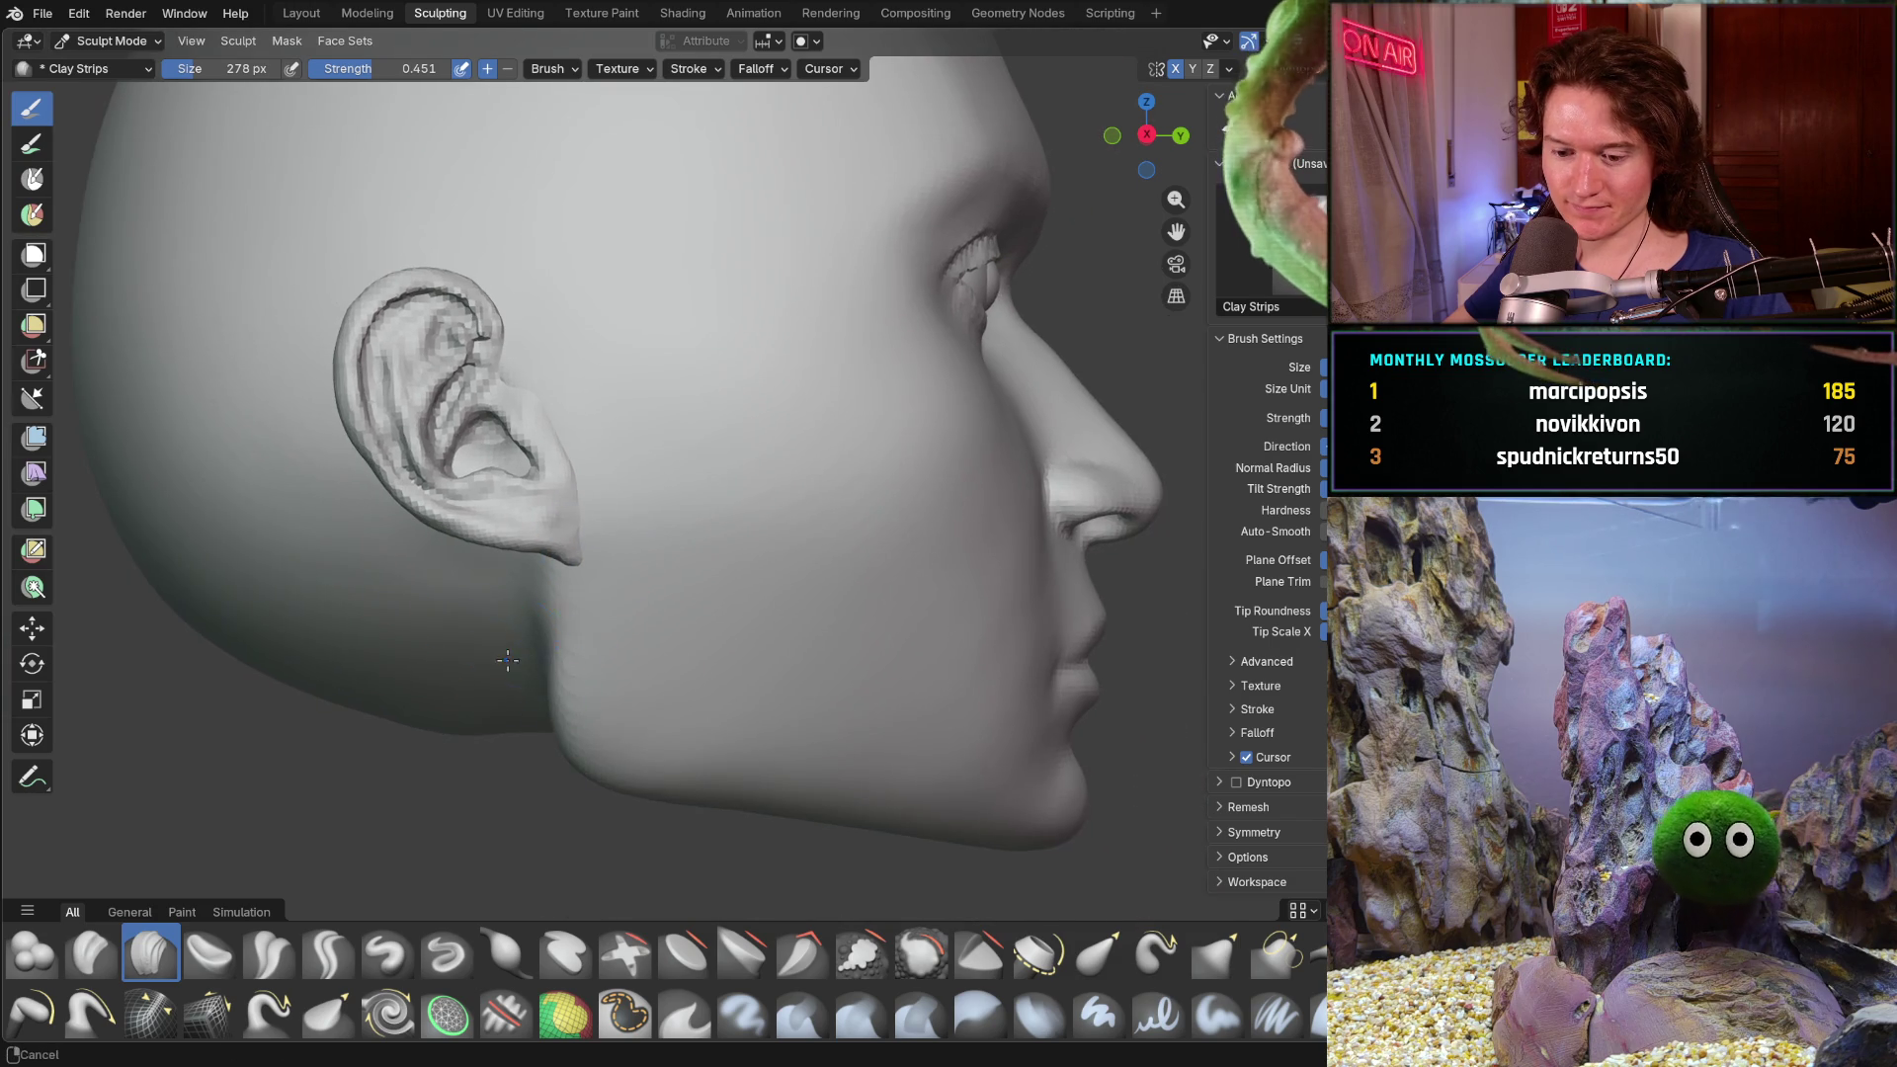
- Switch to the Grab brush with G and enlarge its radius
key("g")
key("f")
left_click(541, 627)
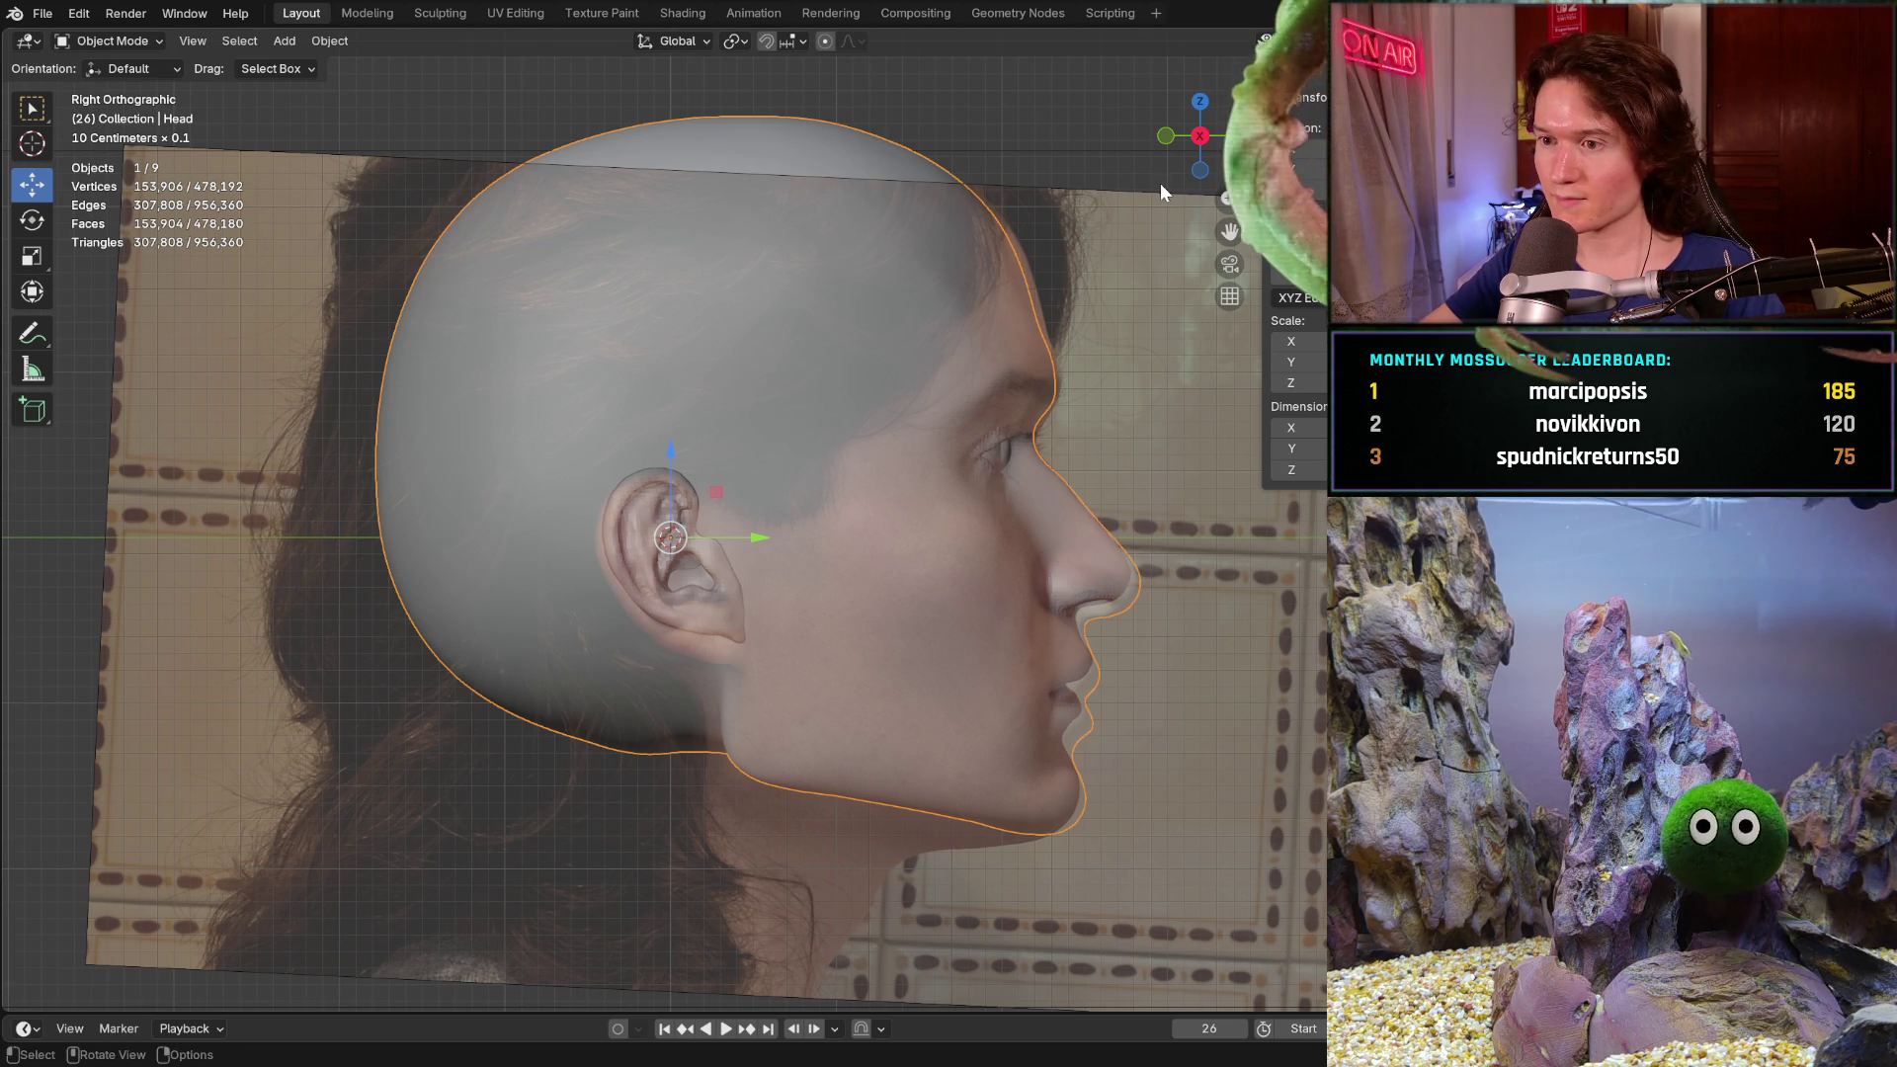
- Return from the Layout reference view to the Sculpting workspace
left_click(444, 13)
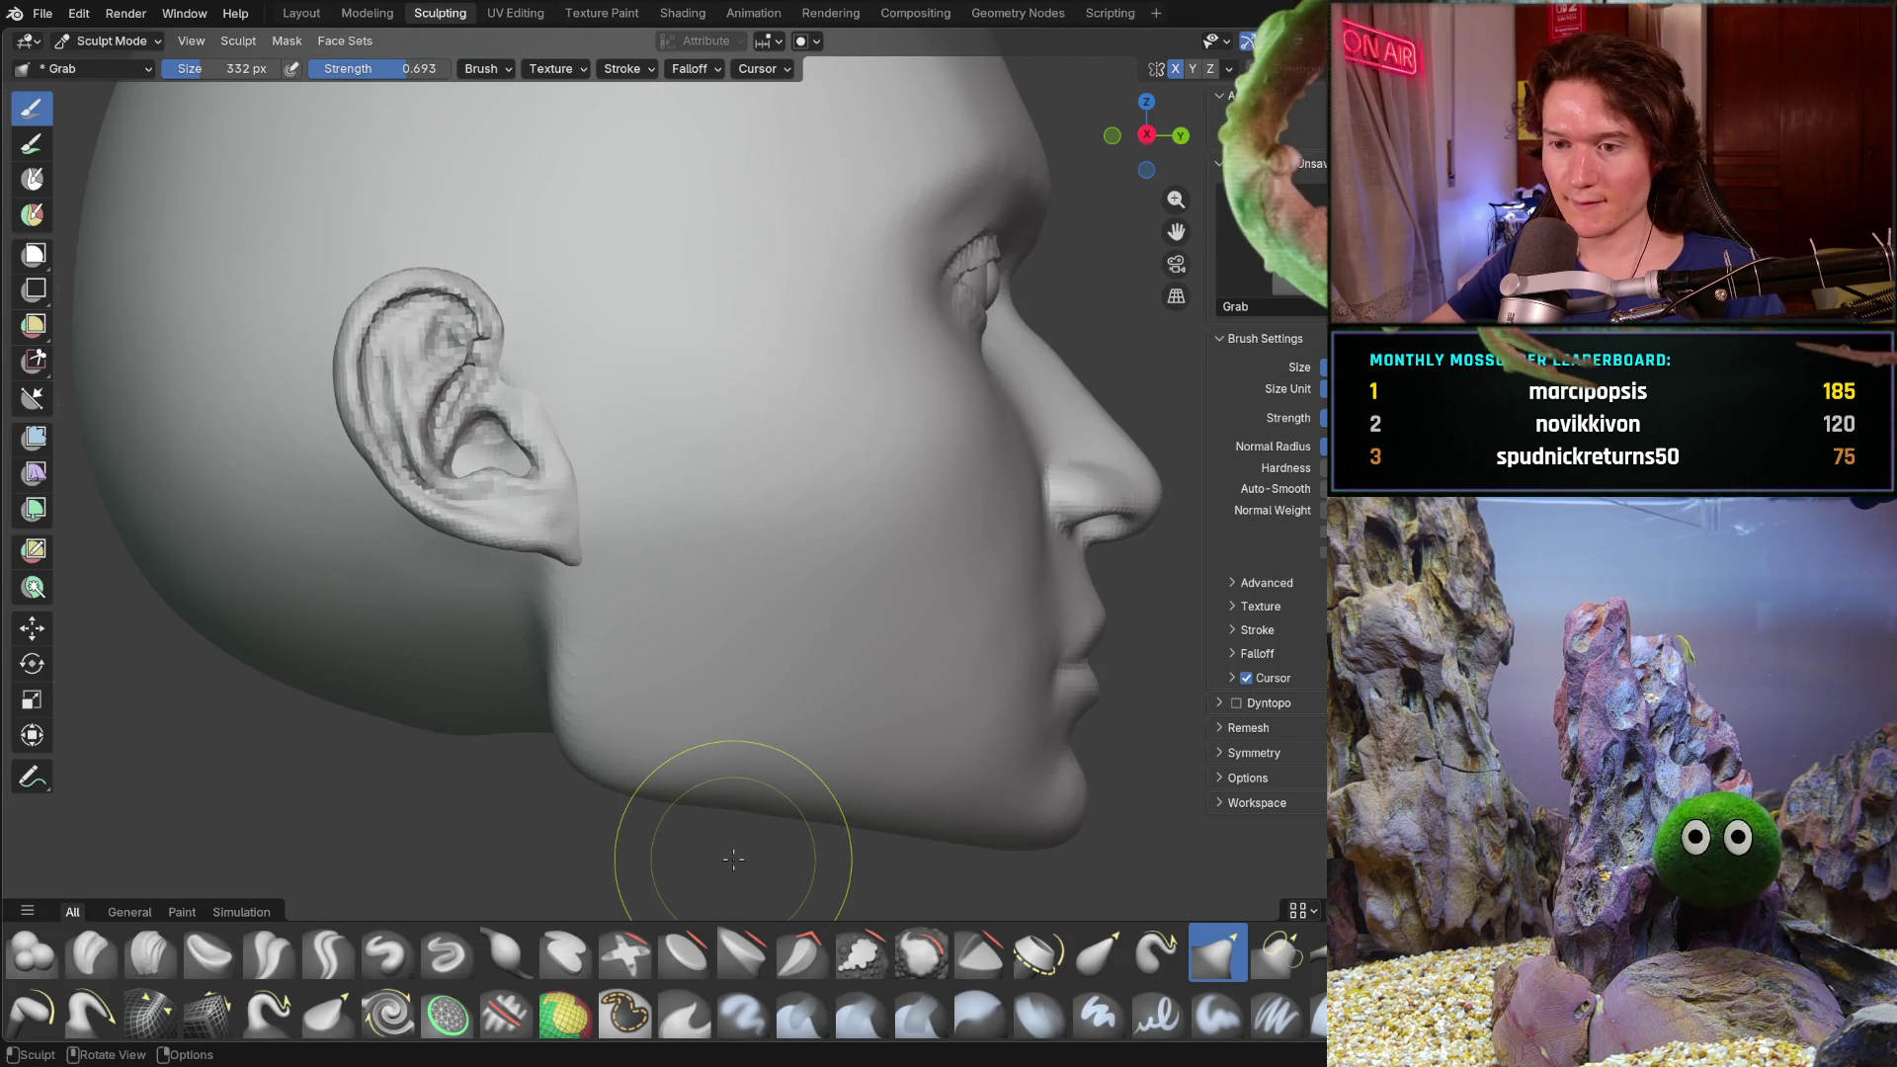
- Pull the jaw and neck downward with an enlarged Grab brush and check it against the reference photo
middle_click_drag(543, 677, 512, 678)
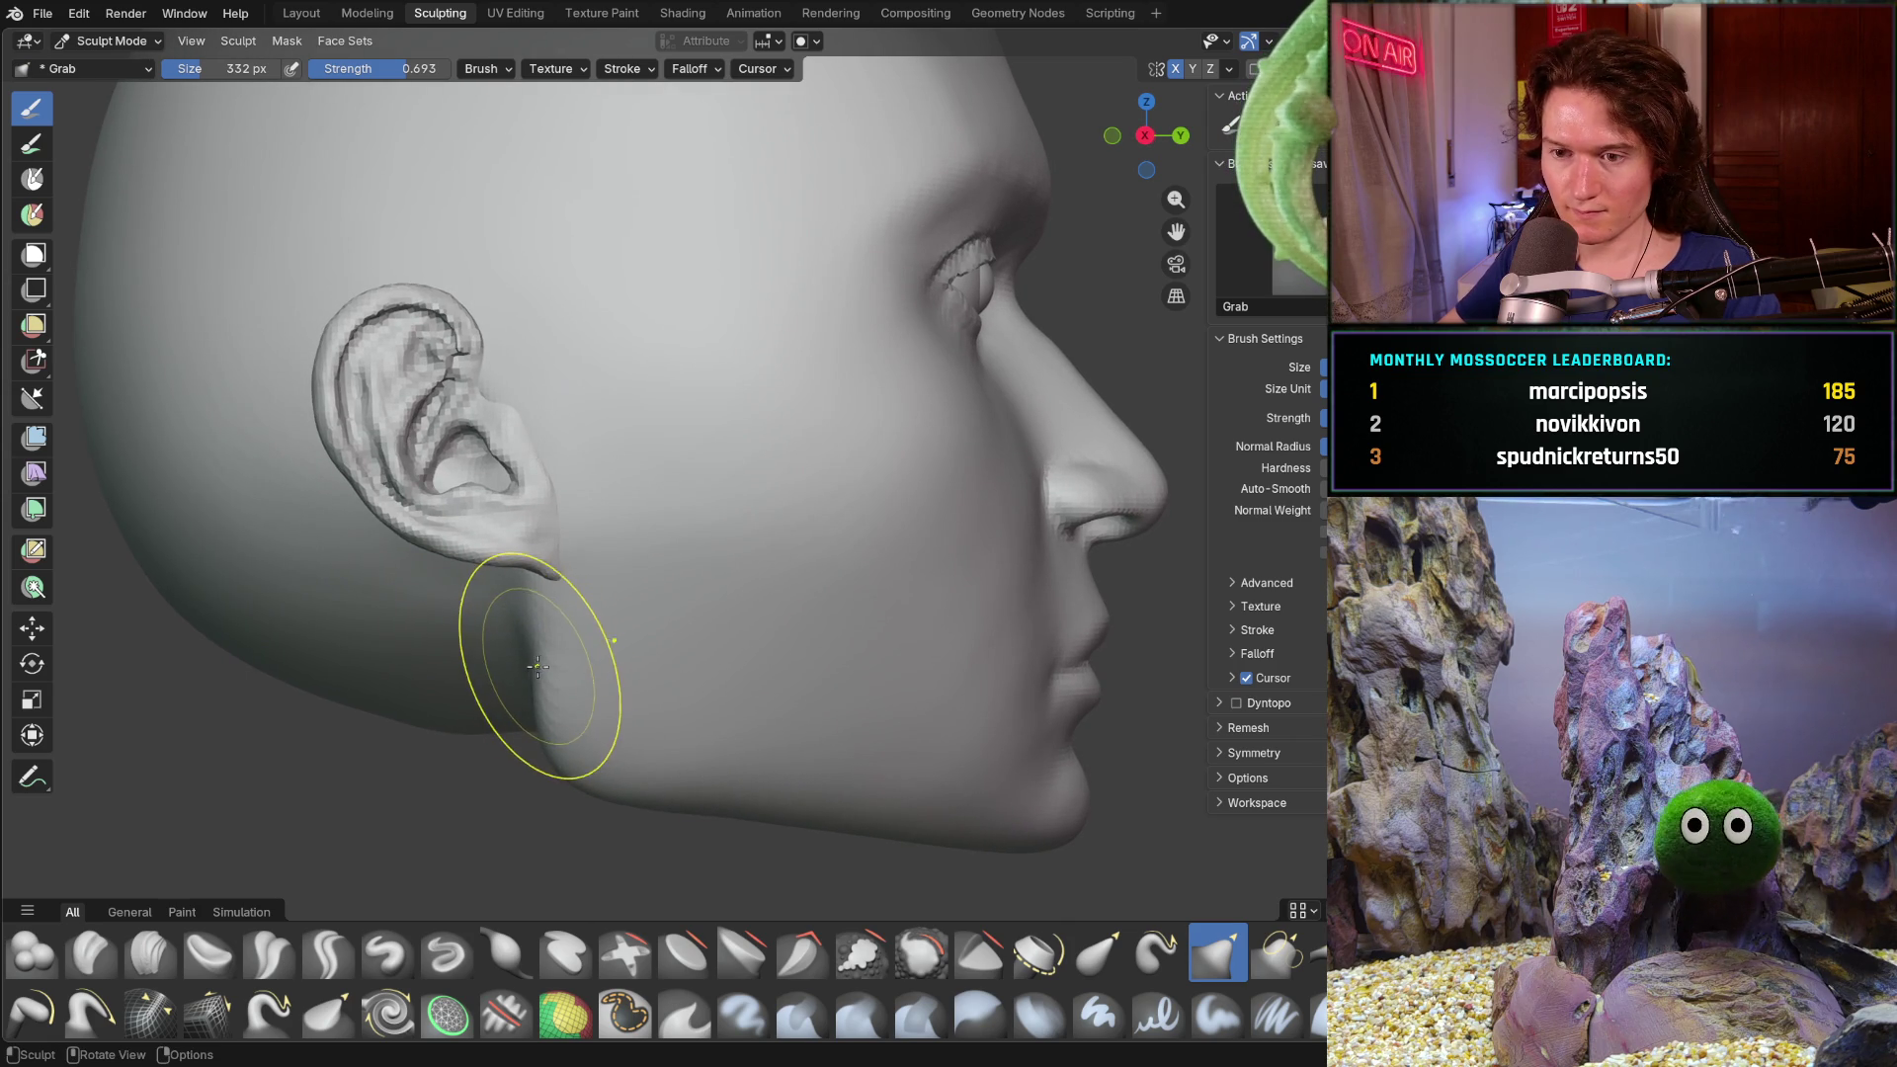
key("f")
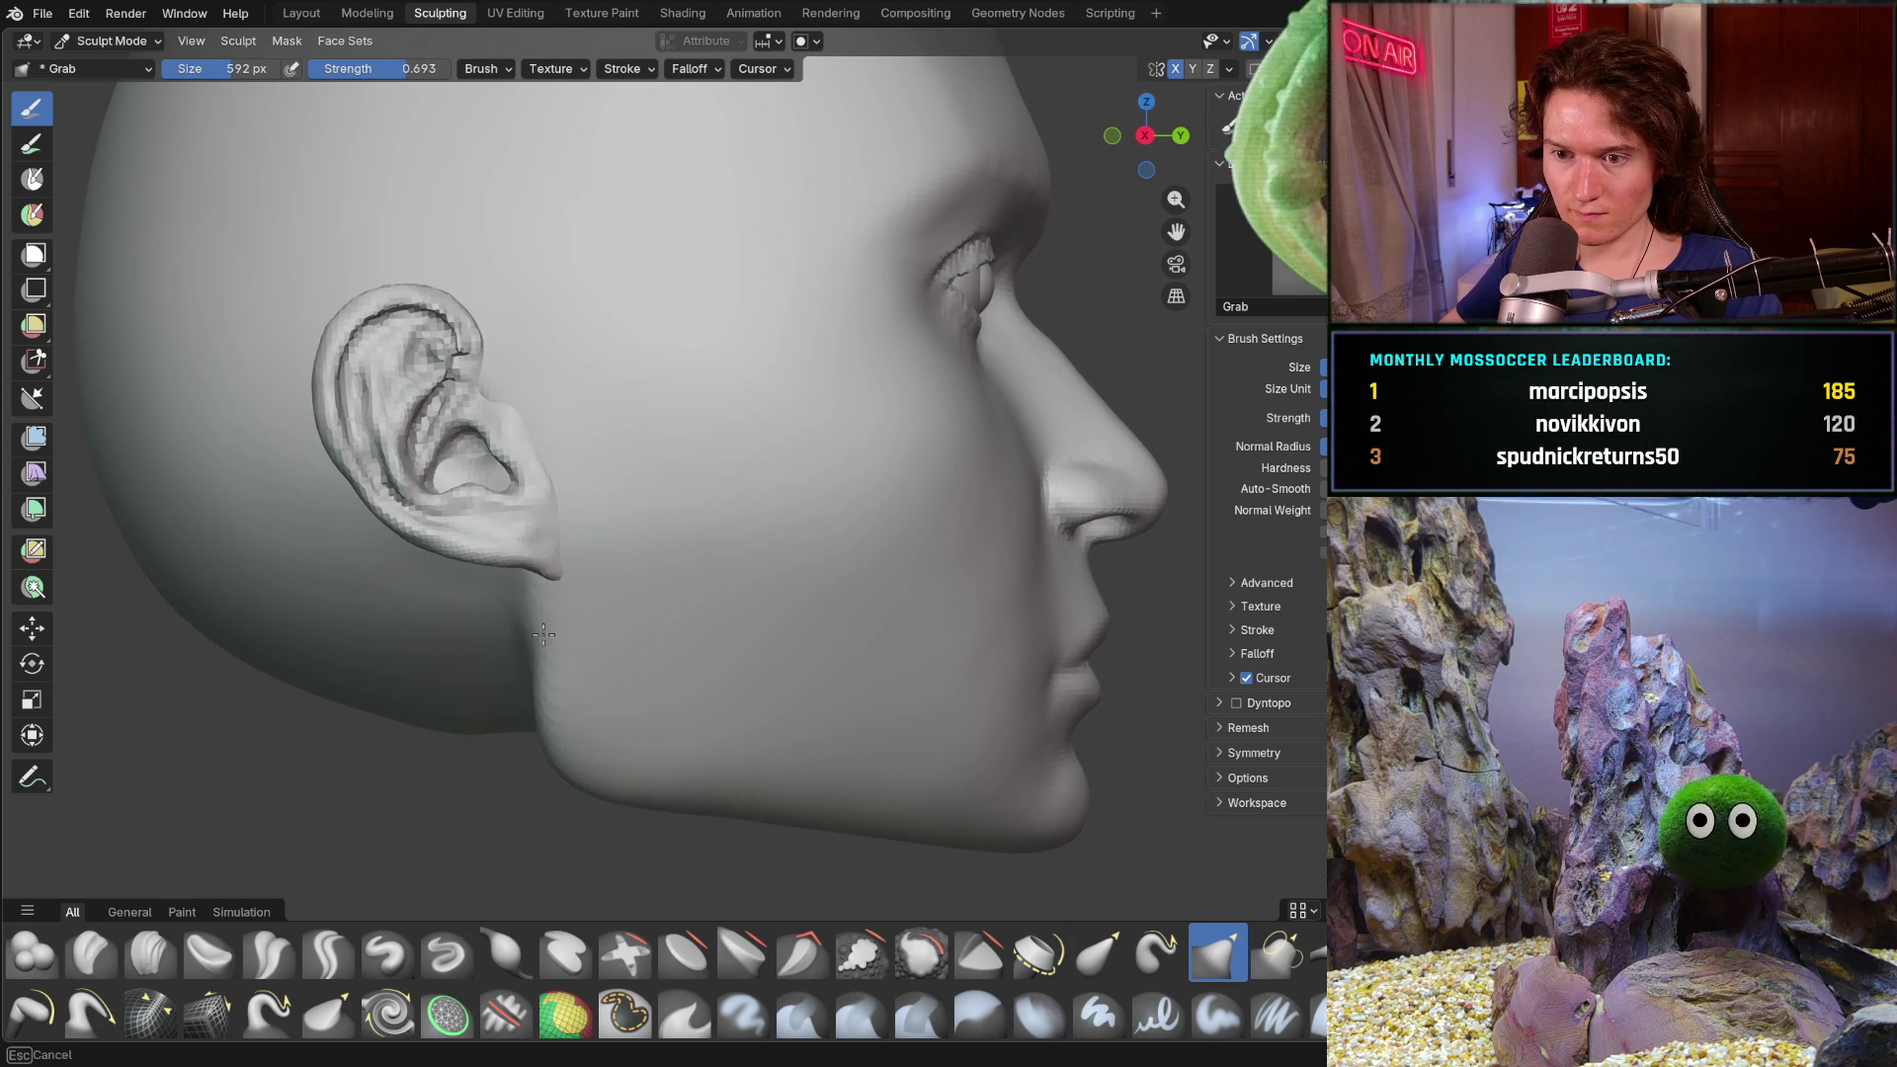
left_click(545, 627)
left_click_drag(543, 628, 559, 738)
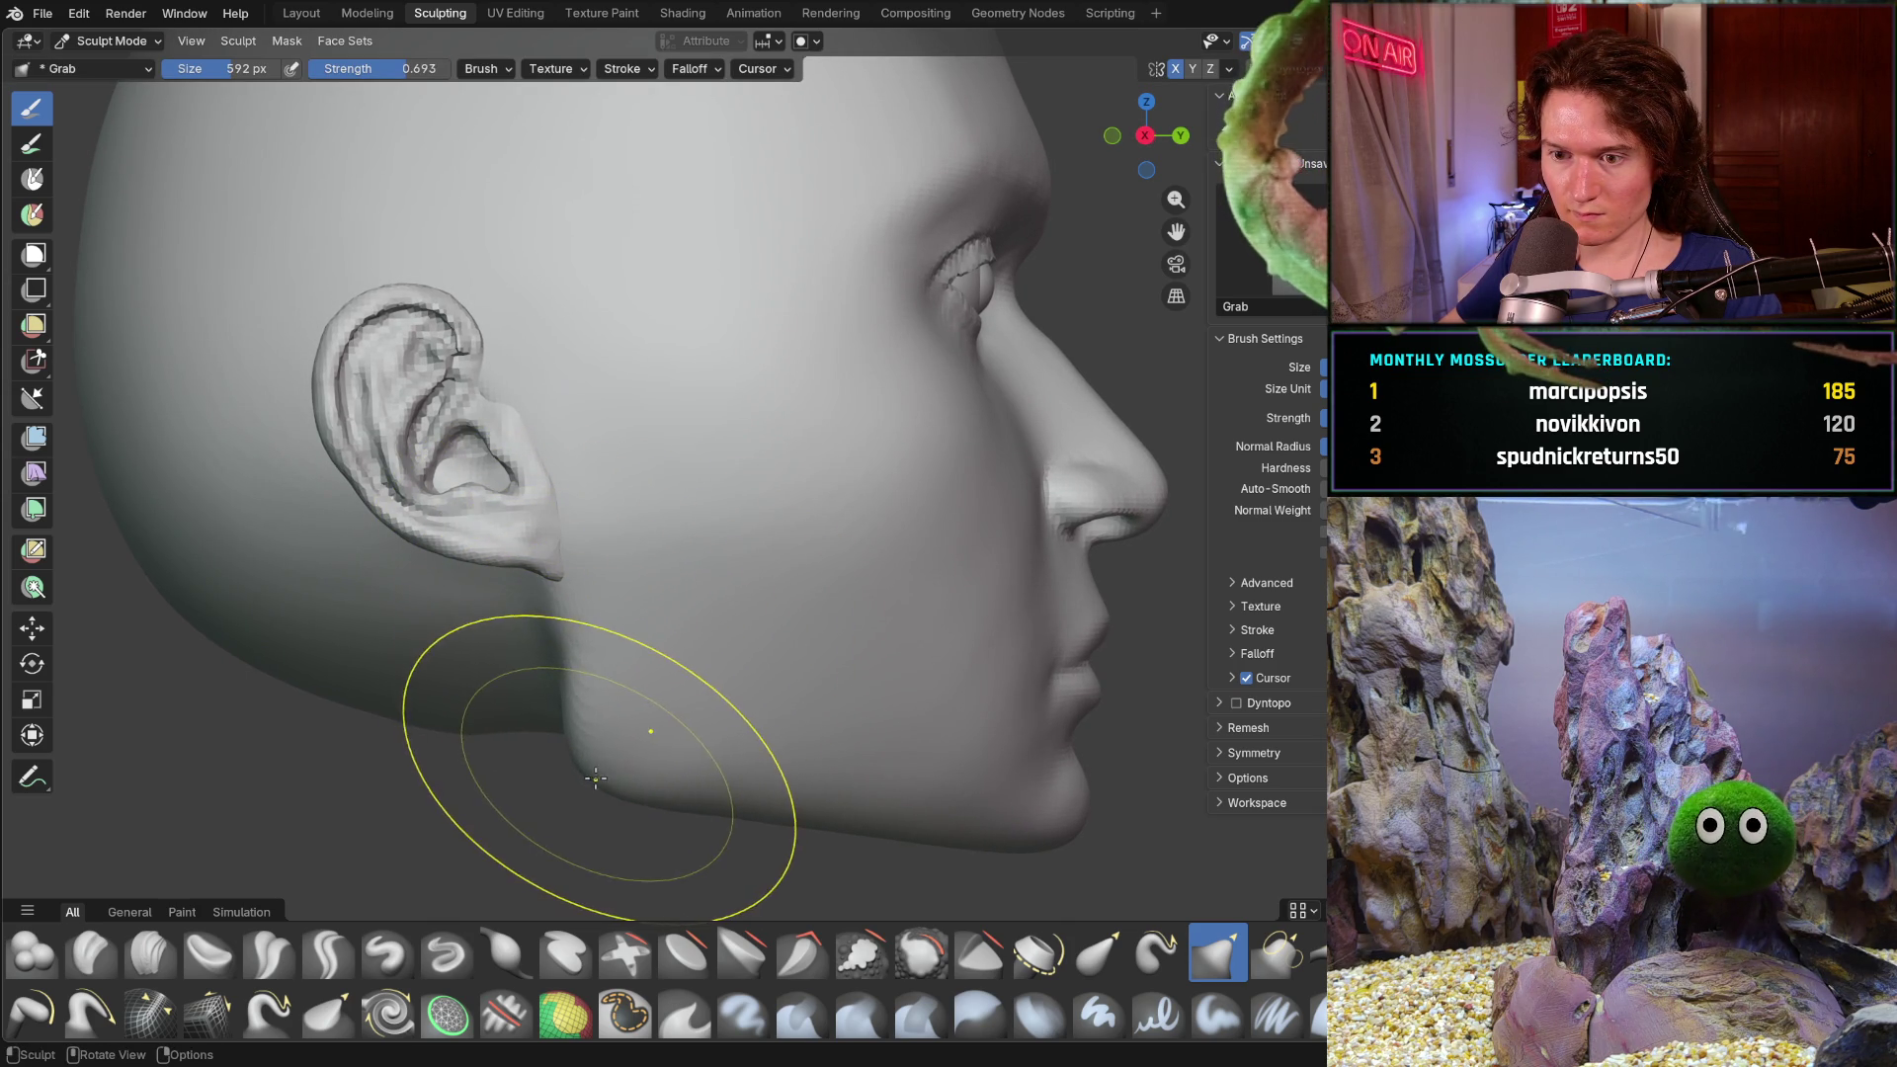
scroll(696, 667, "down", 2)
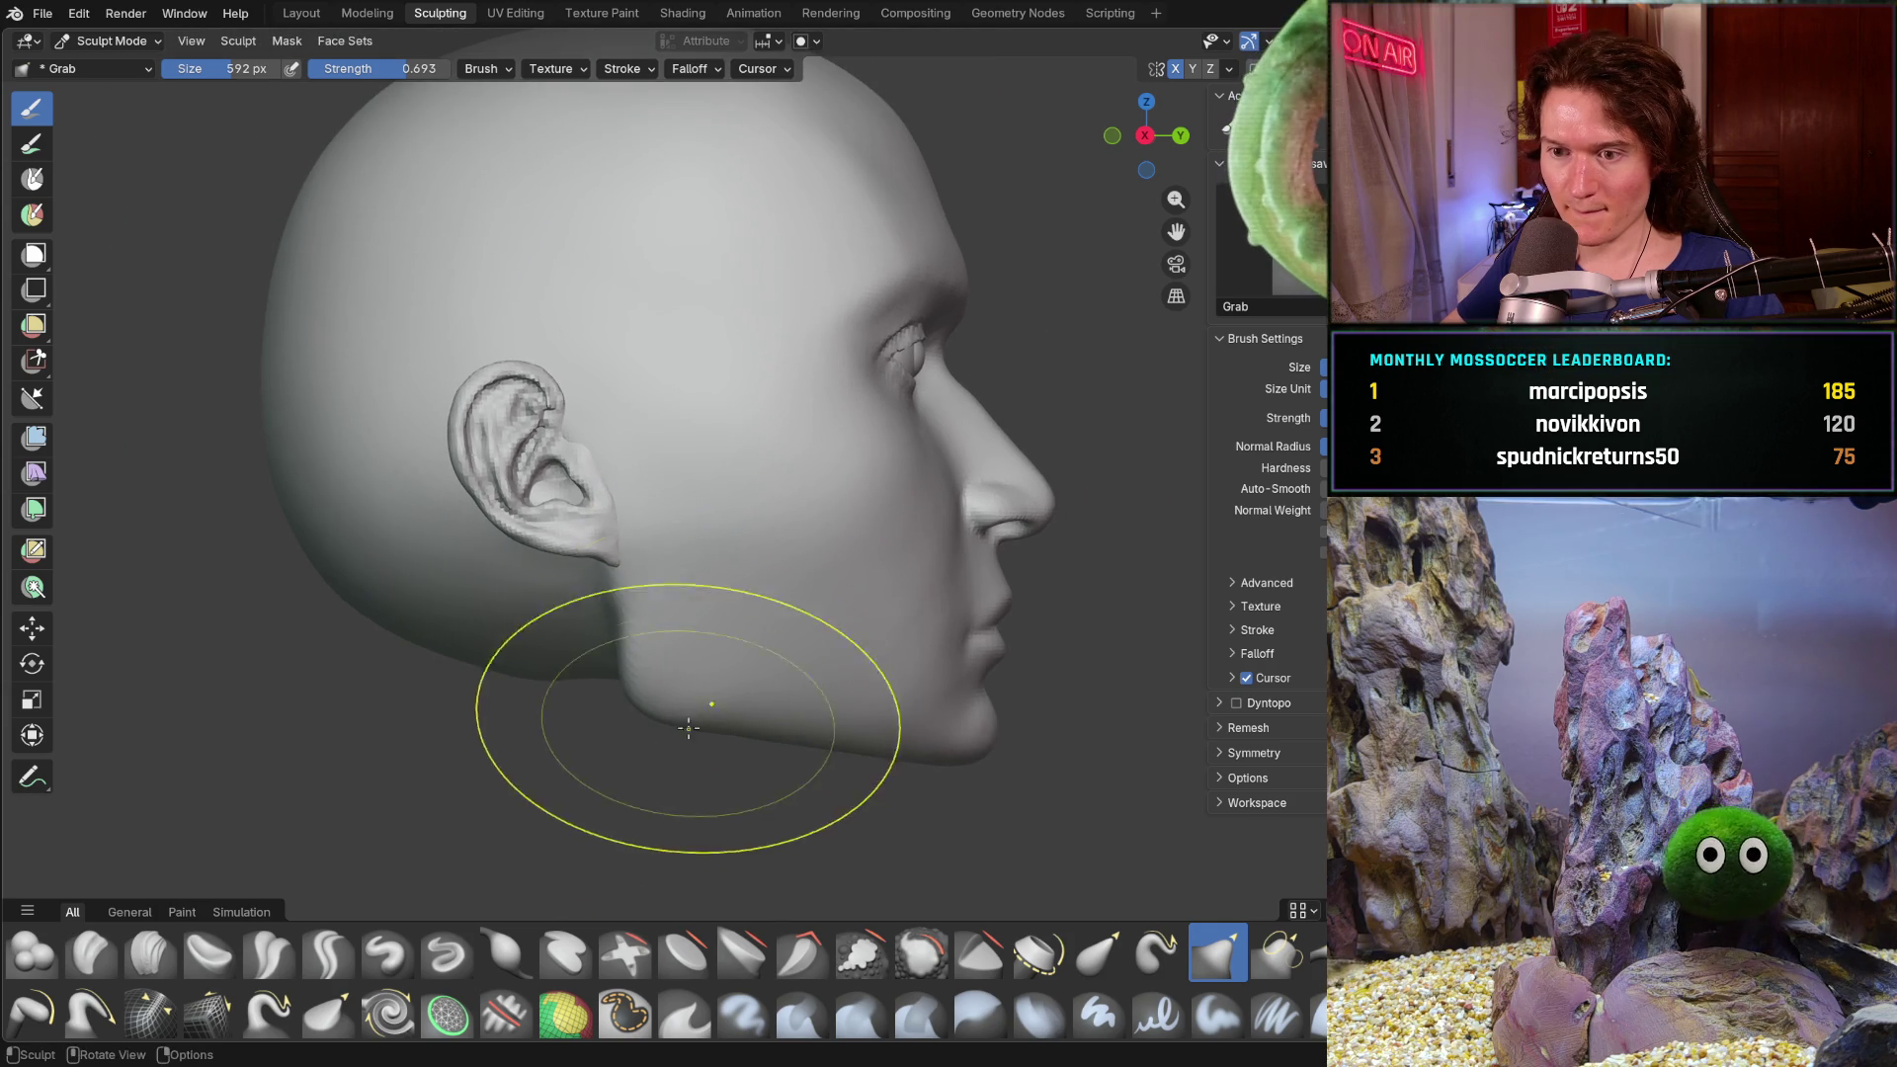
scroll(680, 744, "up", 1)
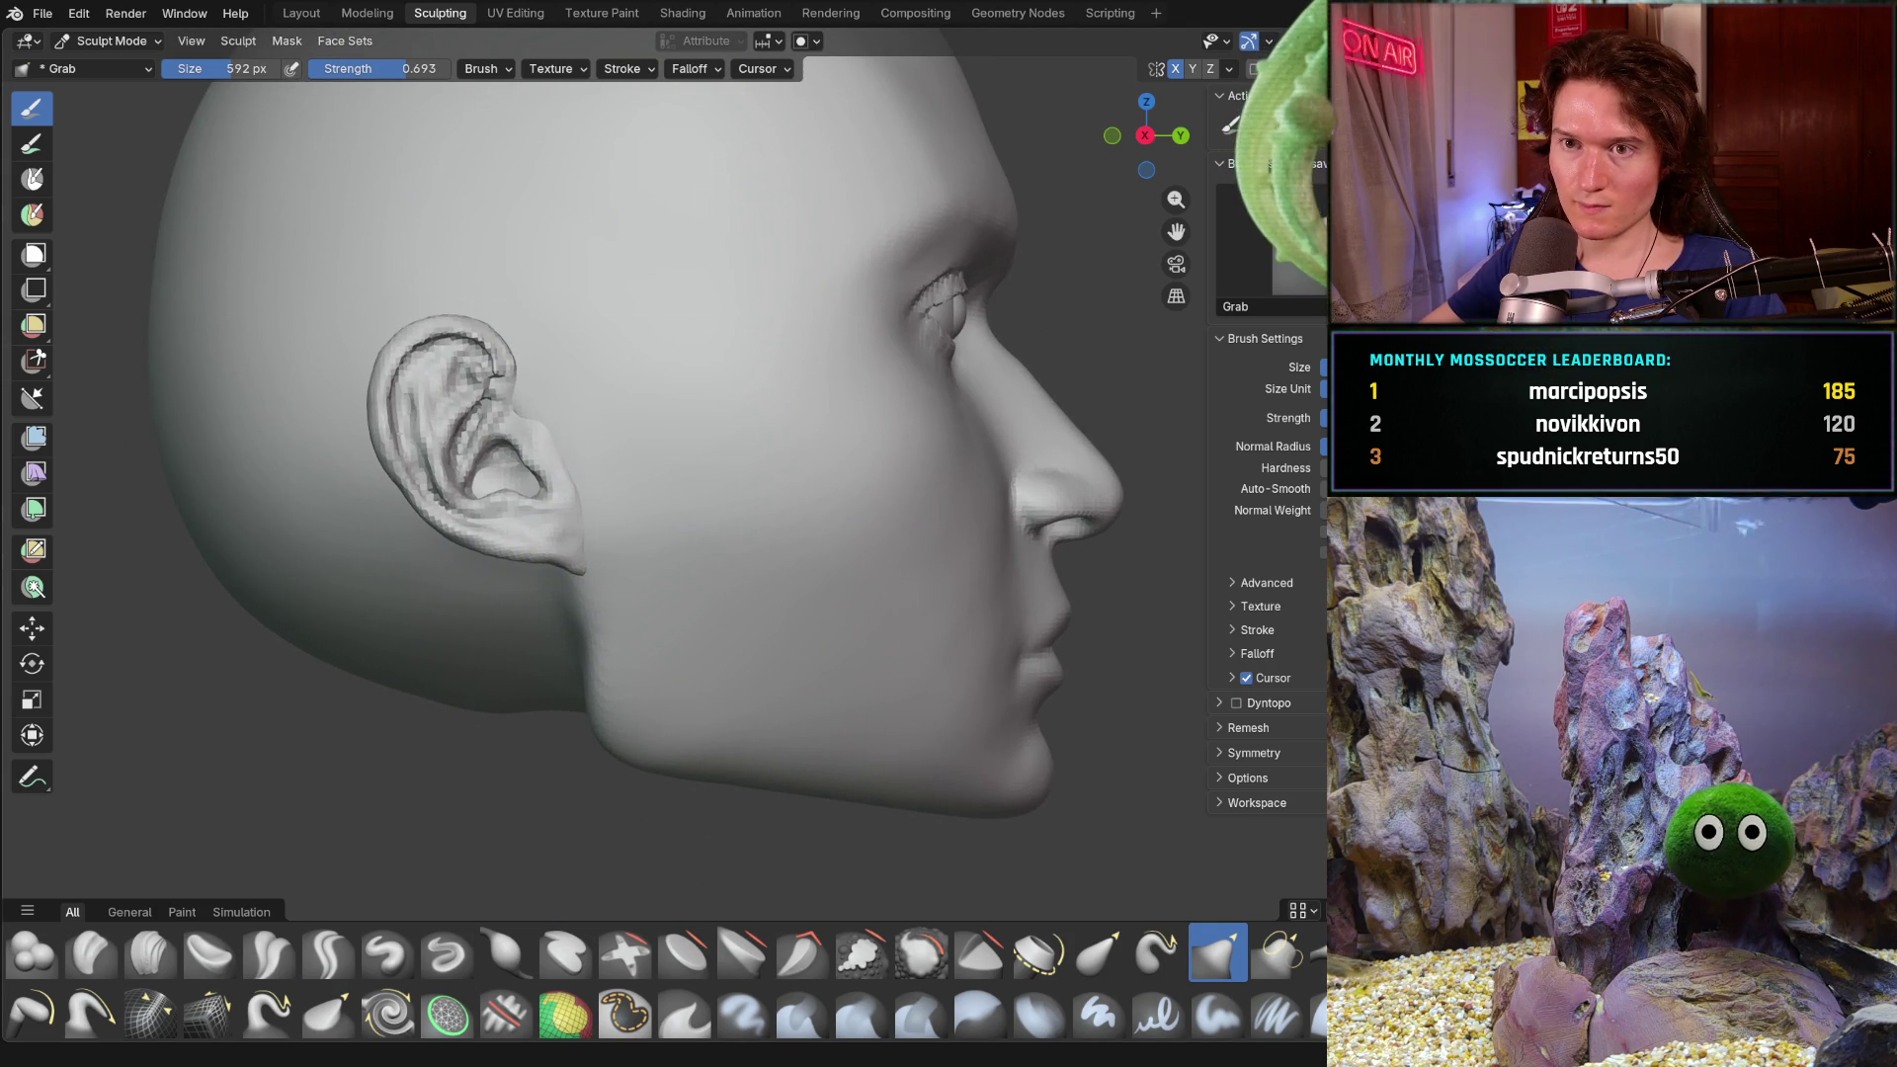
left_click(301, 13)
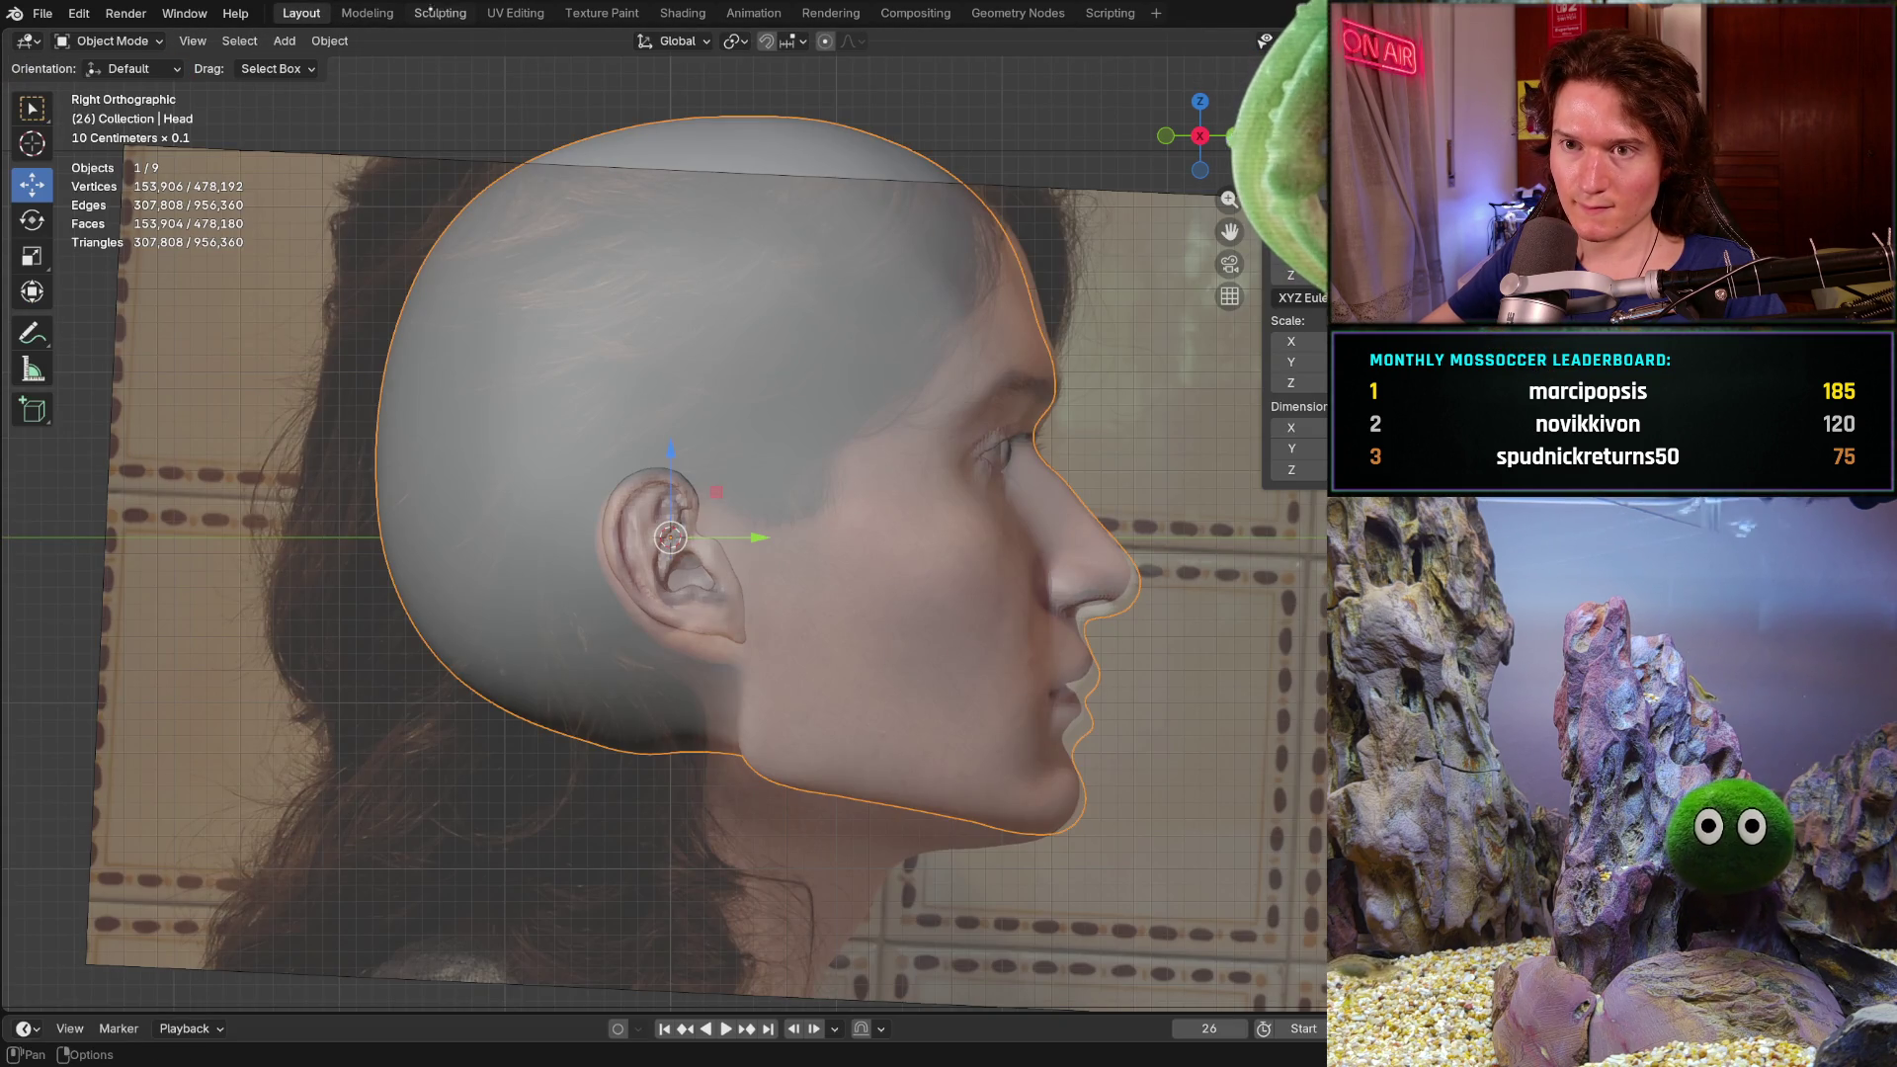
left_click(441, 12)
- Orbit around the face and adjust the jawline contour with a grab stroke
middle_click_drag(622, 762, 628, 573)
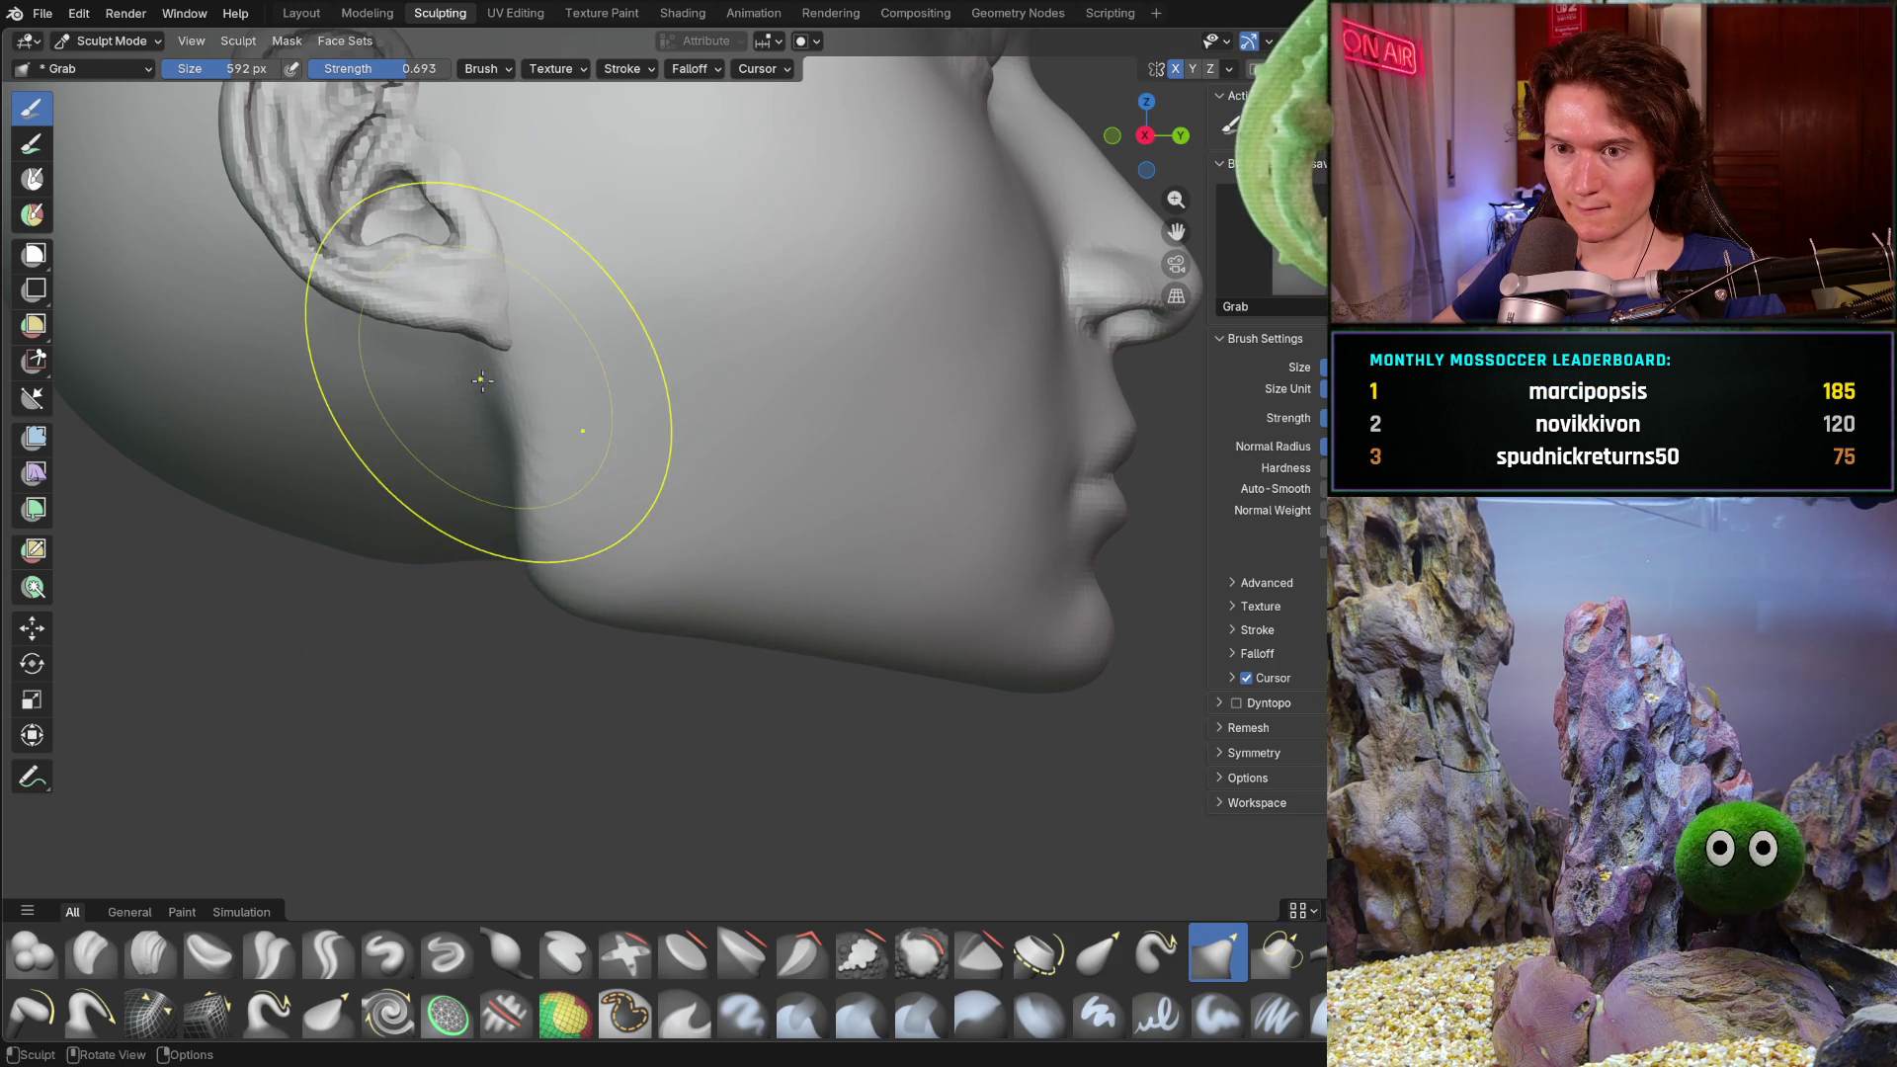
scroll(614, 390, "down", 5)
mouse_move(698, 607)
middle_mouse_down()
mouse_move(401, 603)
mouse_move(652, 608)
middle_mouse_up()
scroll(652, 608, "down", 2)
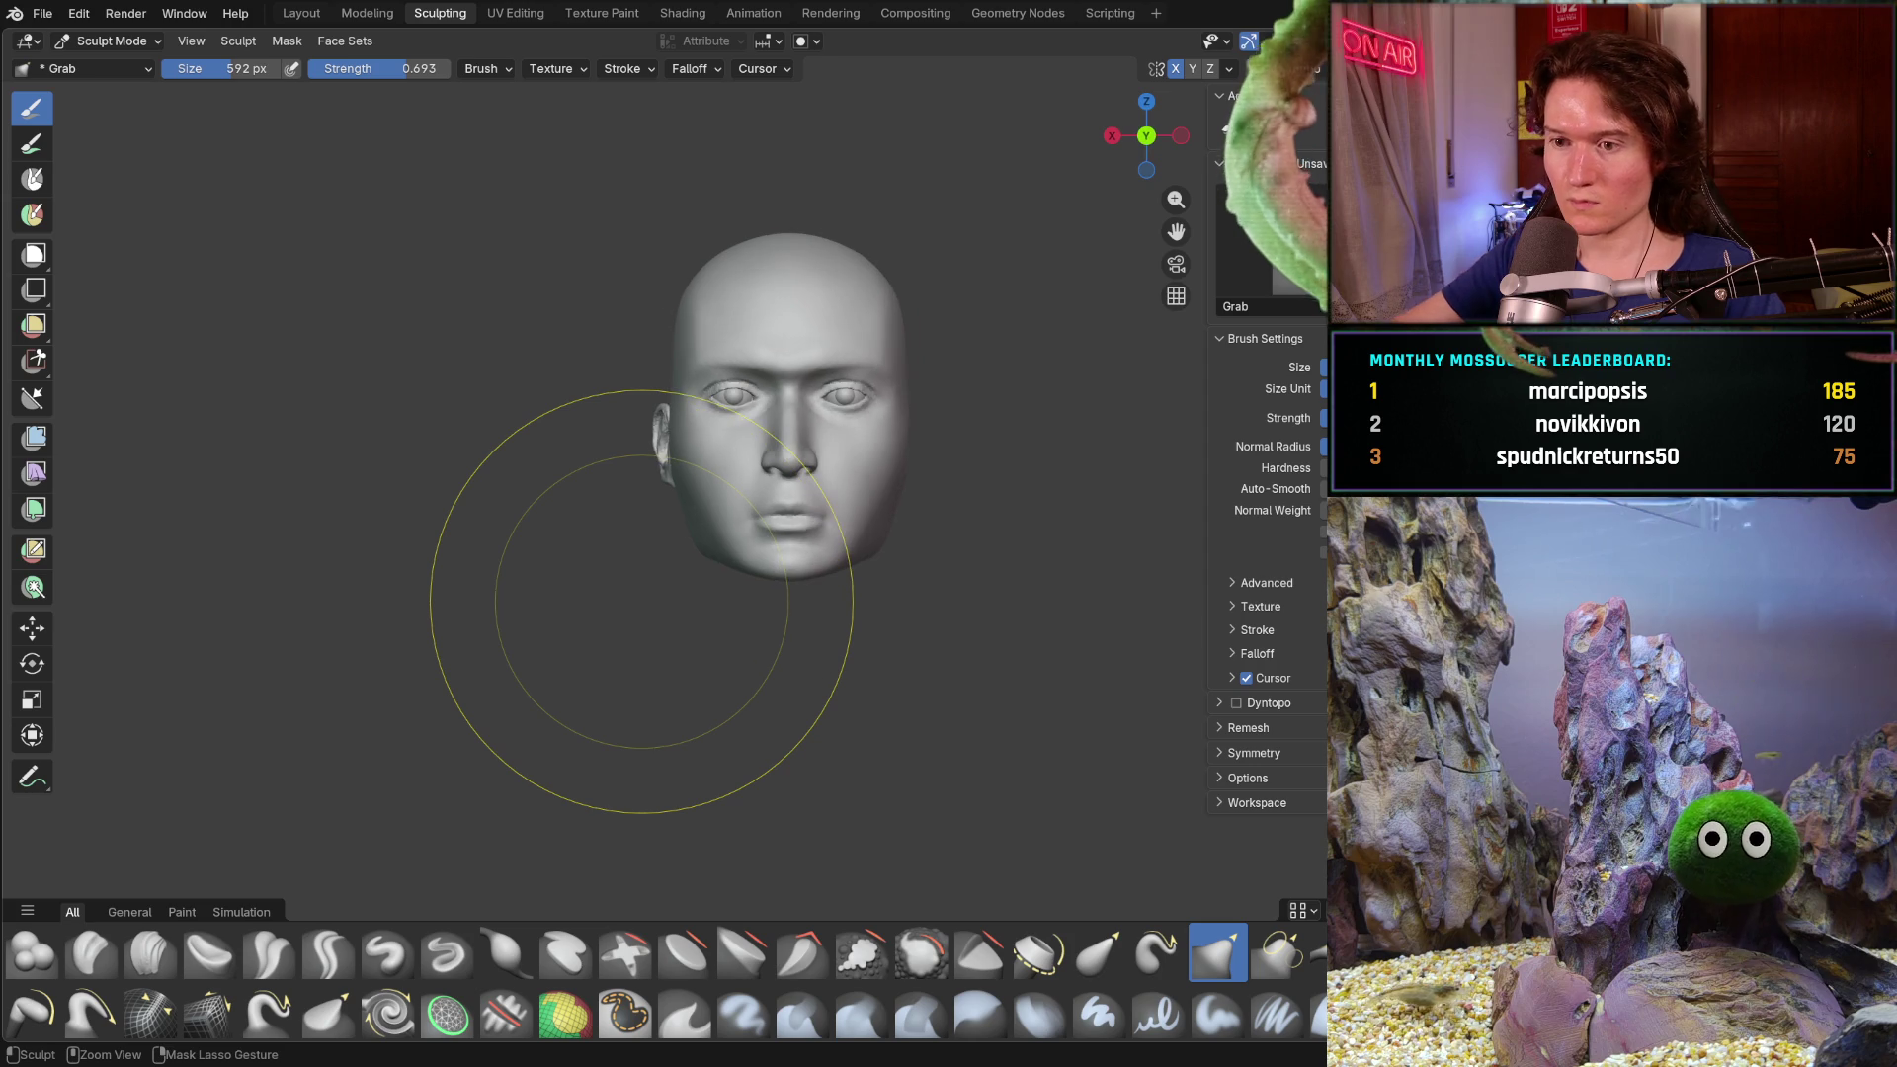
scroll(848, 519, "up", 2)
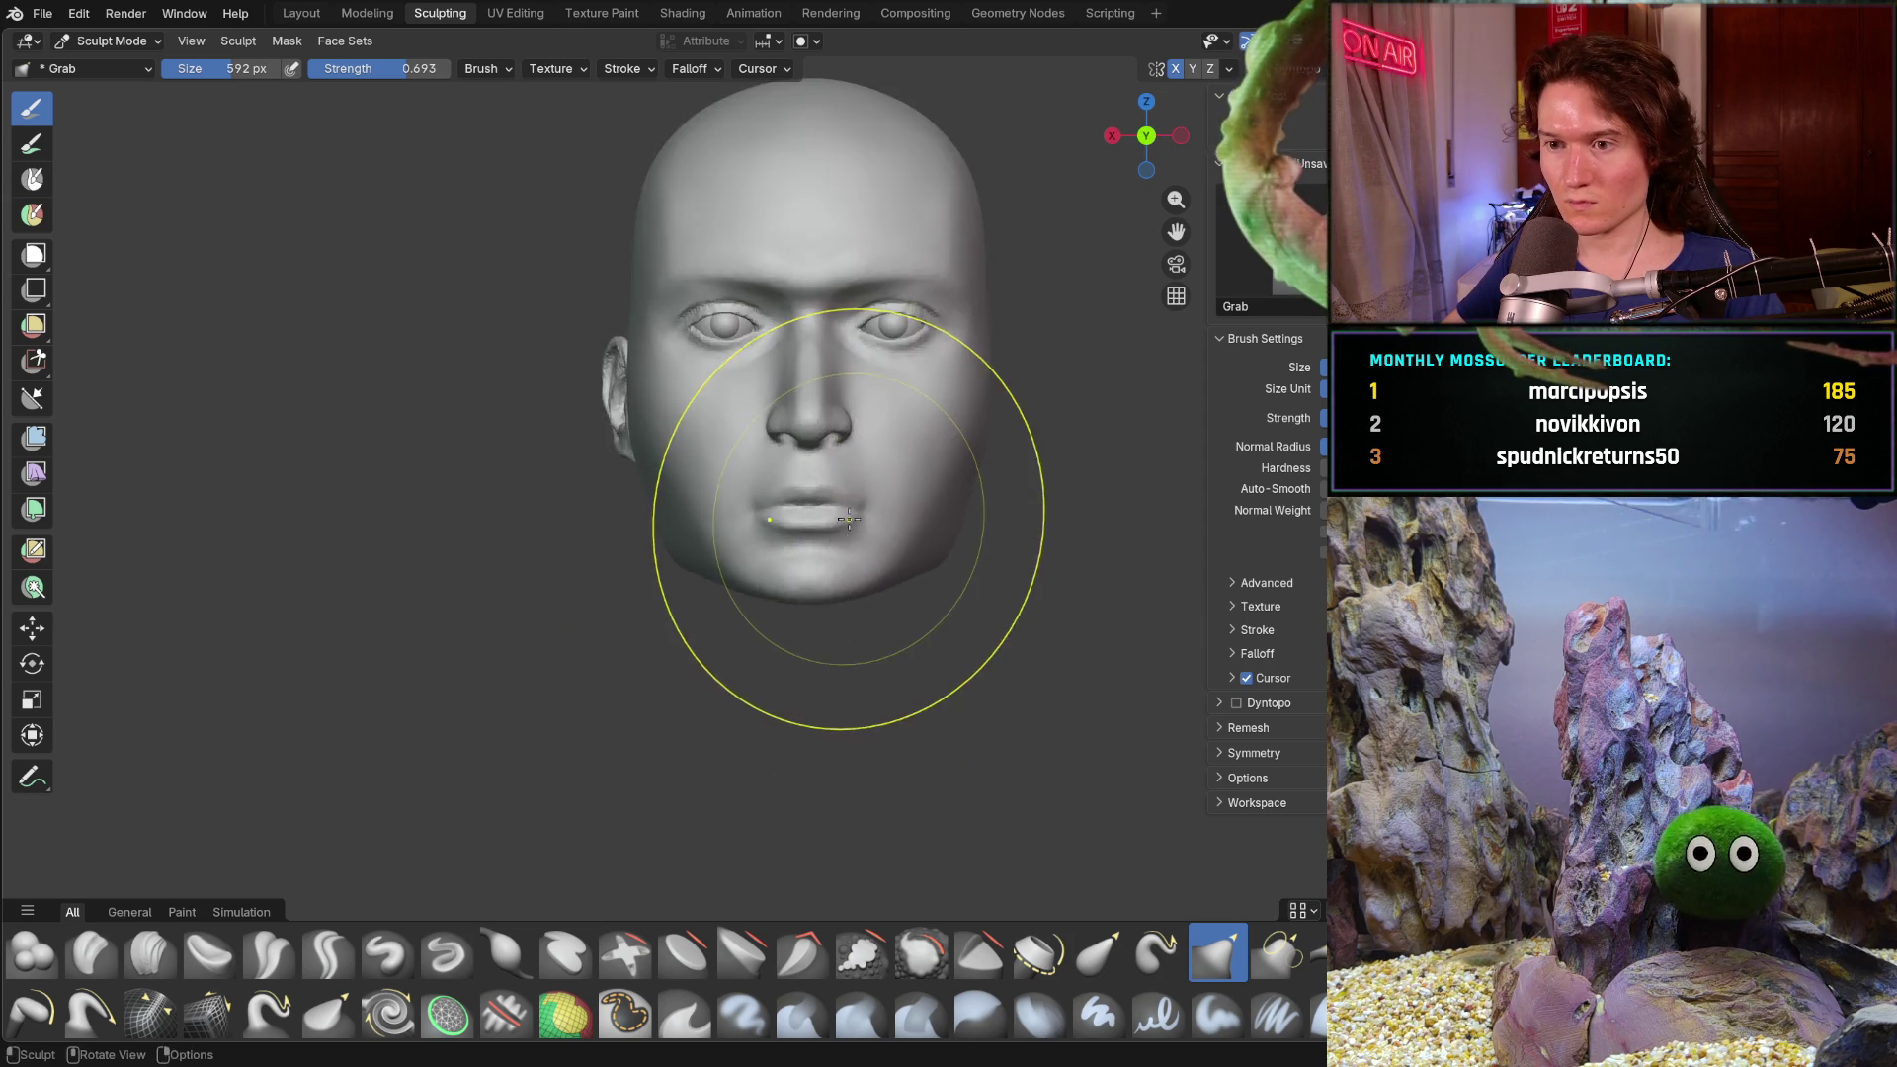
scroll(849, 520, "up", 1)
scroll(810, 489, "down", 3)
mouse_move(775, 593)
middle_mouse_down()
mouse_move(1001, 610)
mouse_move(830, 641)
mouse_move(1041, 619)
mouse_move(817, 627)
middle_mouse_up()
scroll(816, 628, "up", 4)
scroll(815, 598, "up", 2)
scroll(831, 526, "up", 4)
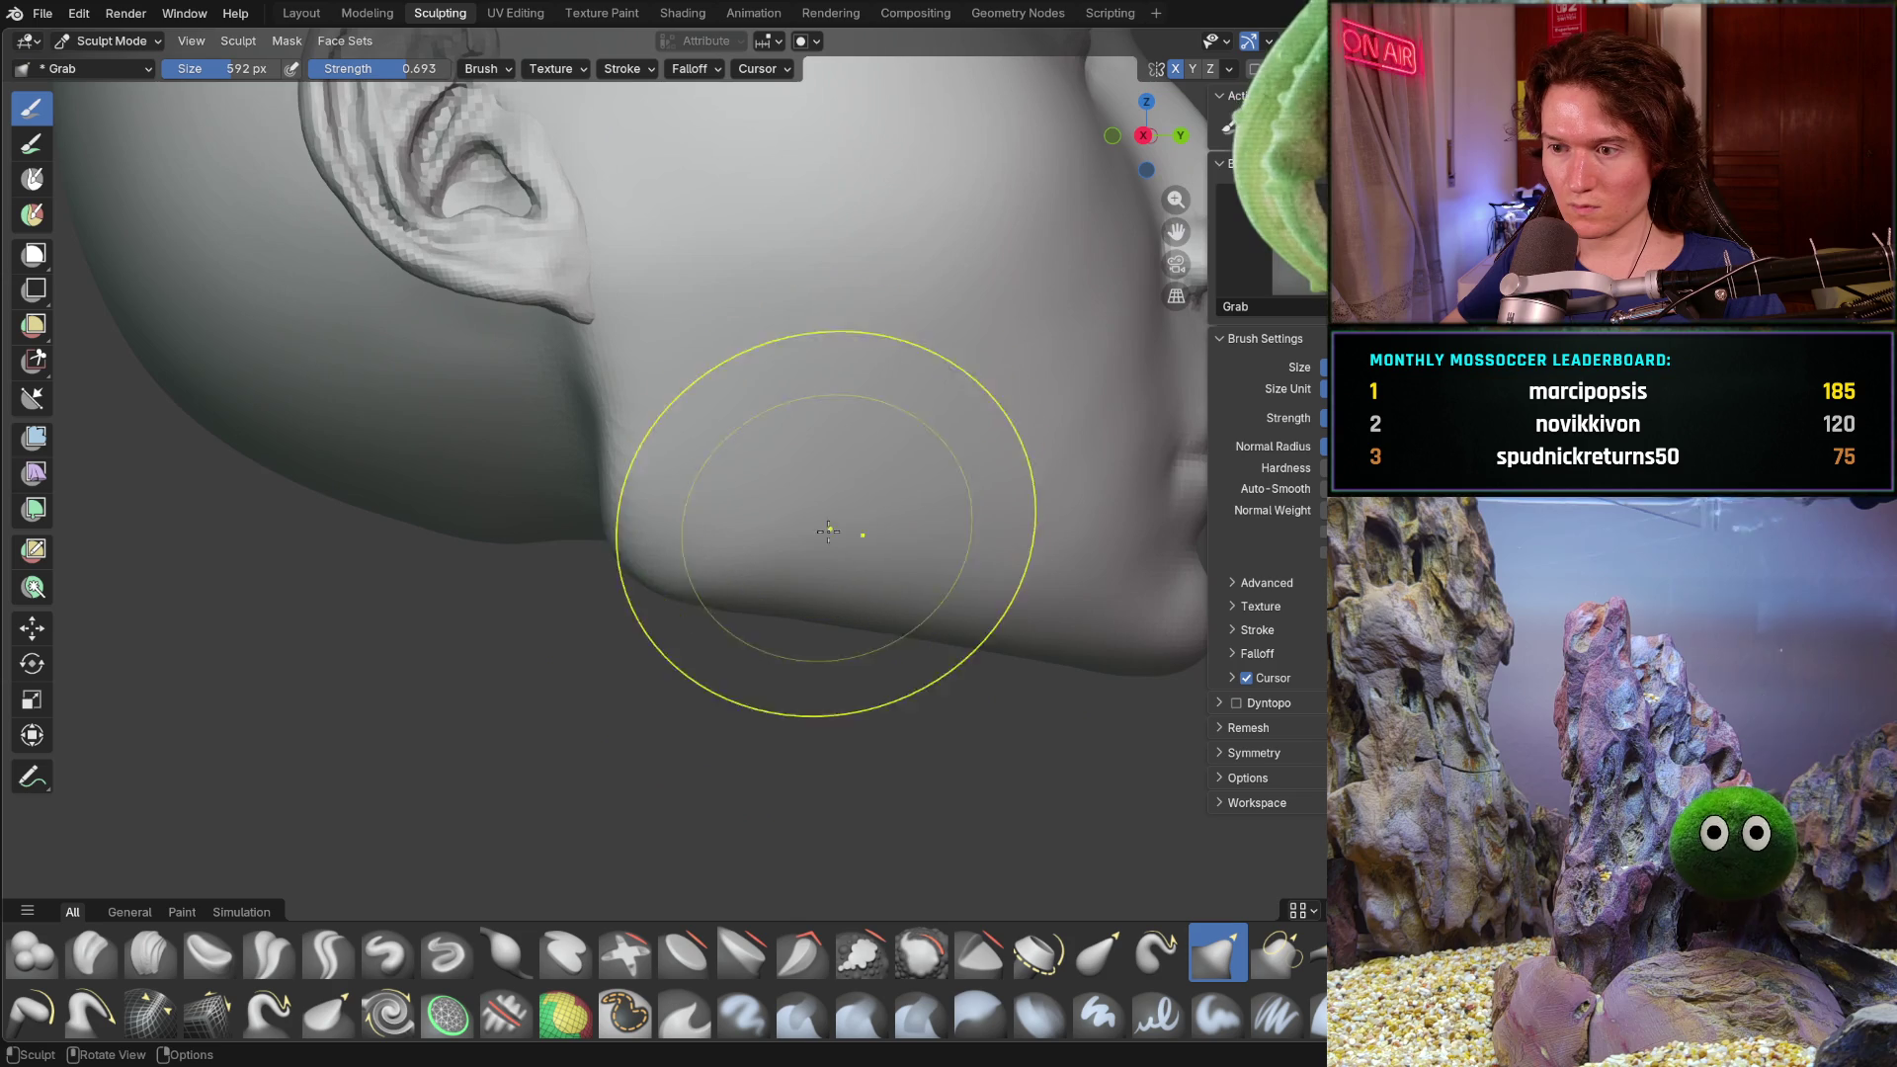
mouse_move(831, 525)
middle_mouse_down()
mouse_move(657, 542)
mouse_move(679, 560)
middle_mouse_up()
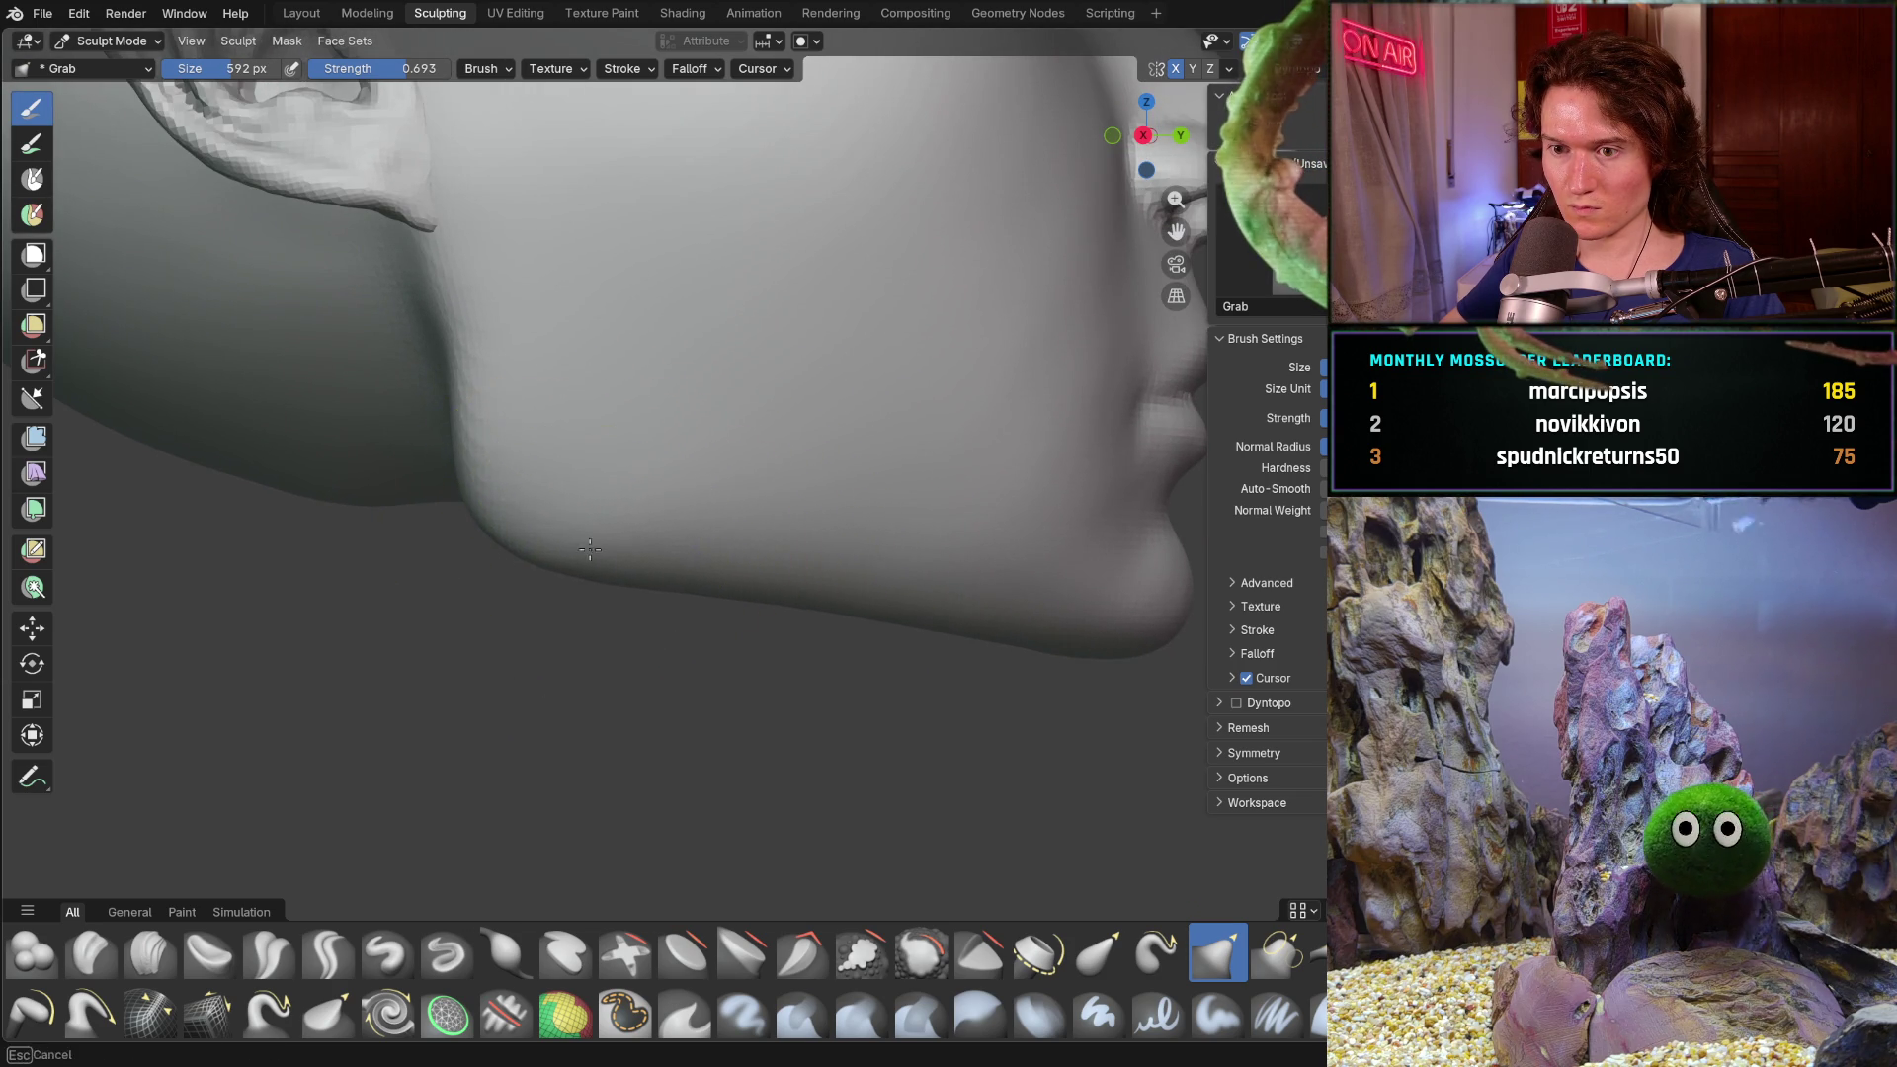
left_click_drag(613, 550, 987, 593)
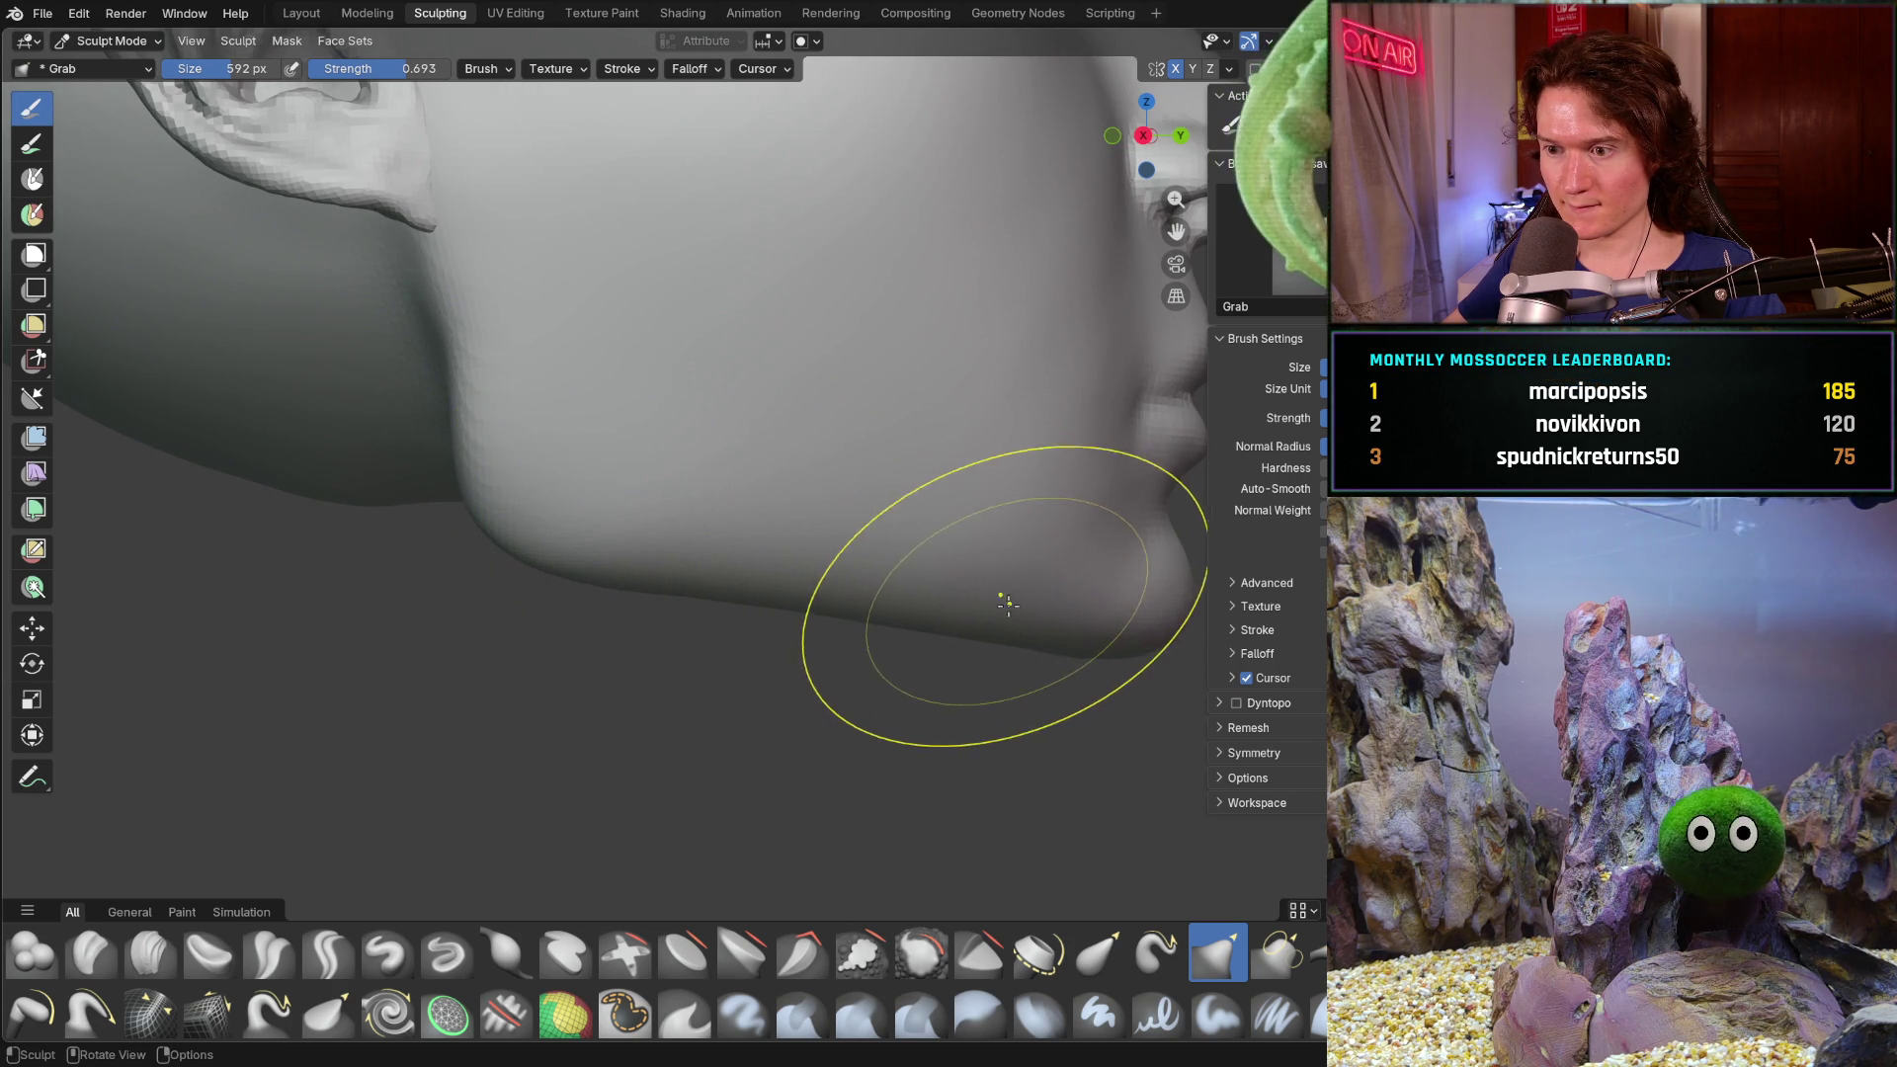
scroll(987, 550, "down", 5)
scroll(988, 550, "down", 2)
- Inspect the head in profile, resize the brush and switch to the Clay Strips brush
middle_click_drag(988, 549, 698, 534)
scroll(703, 518, "up", 1)
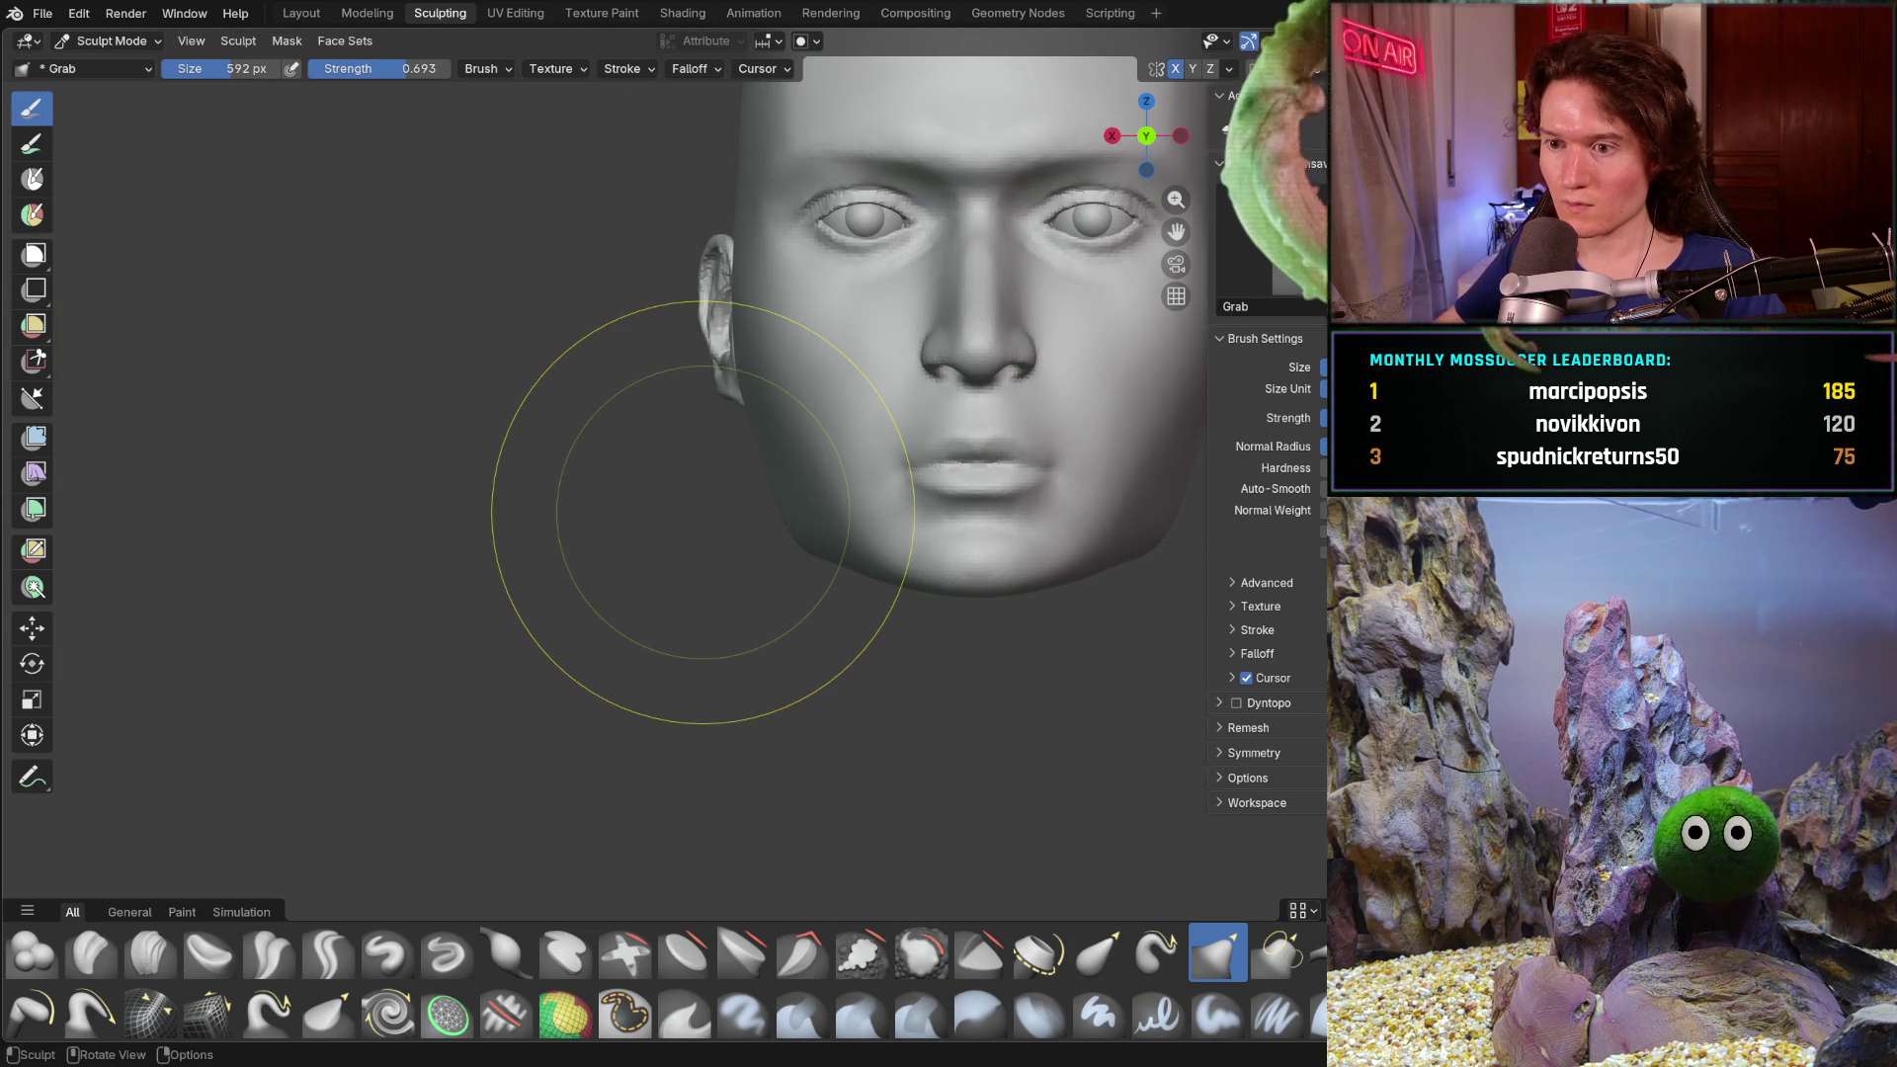
middle_click_drag(1037, 634, 827, 555)
scroll(828, 556, "up", 2)
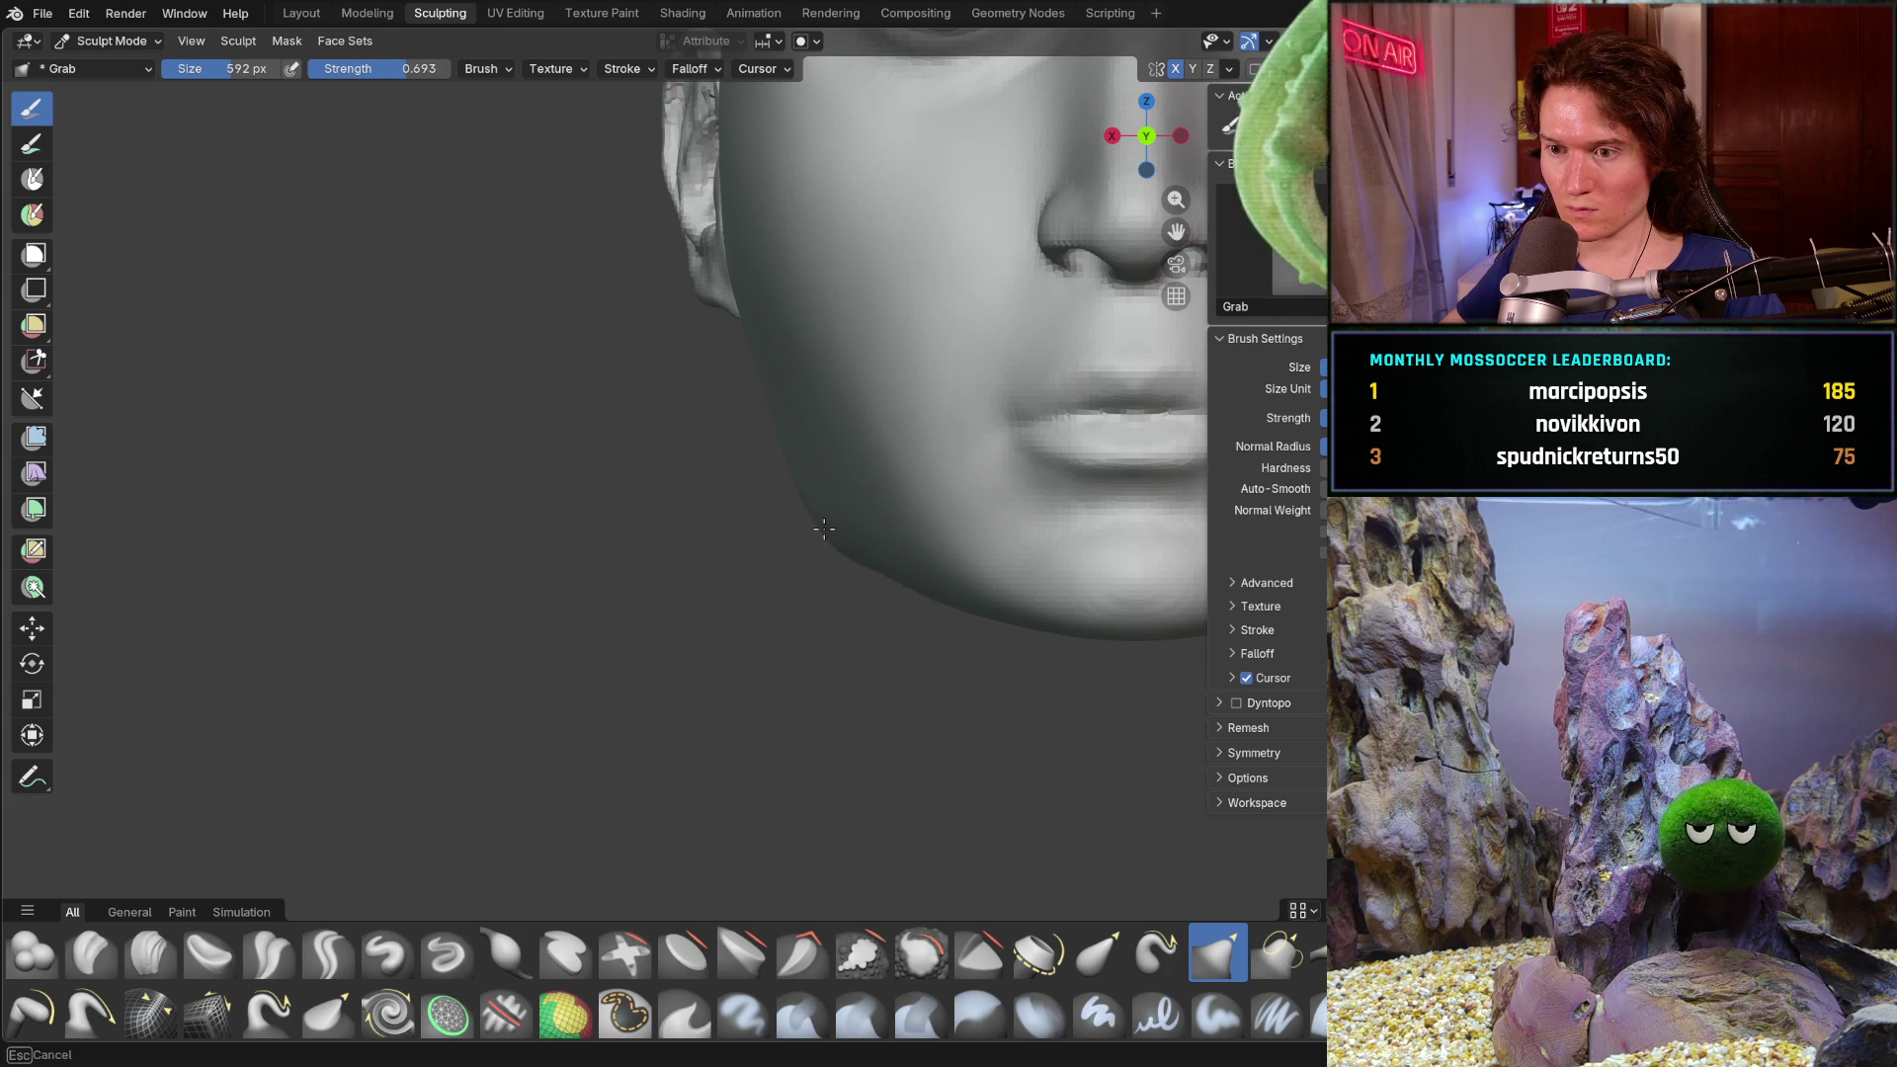
middle_click_drag(831, 510, 861, 642)
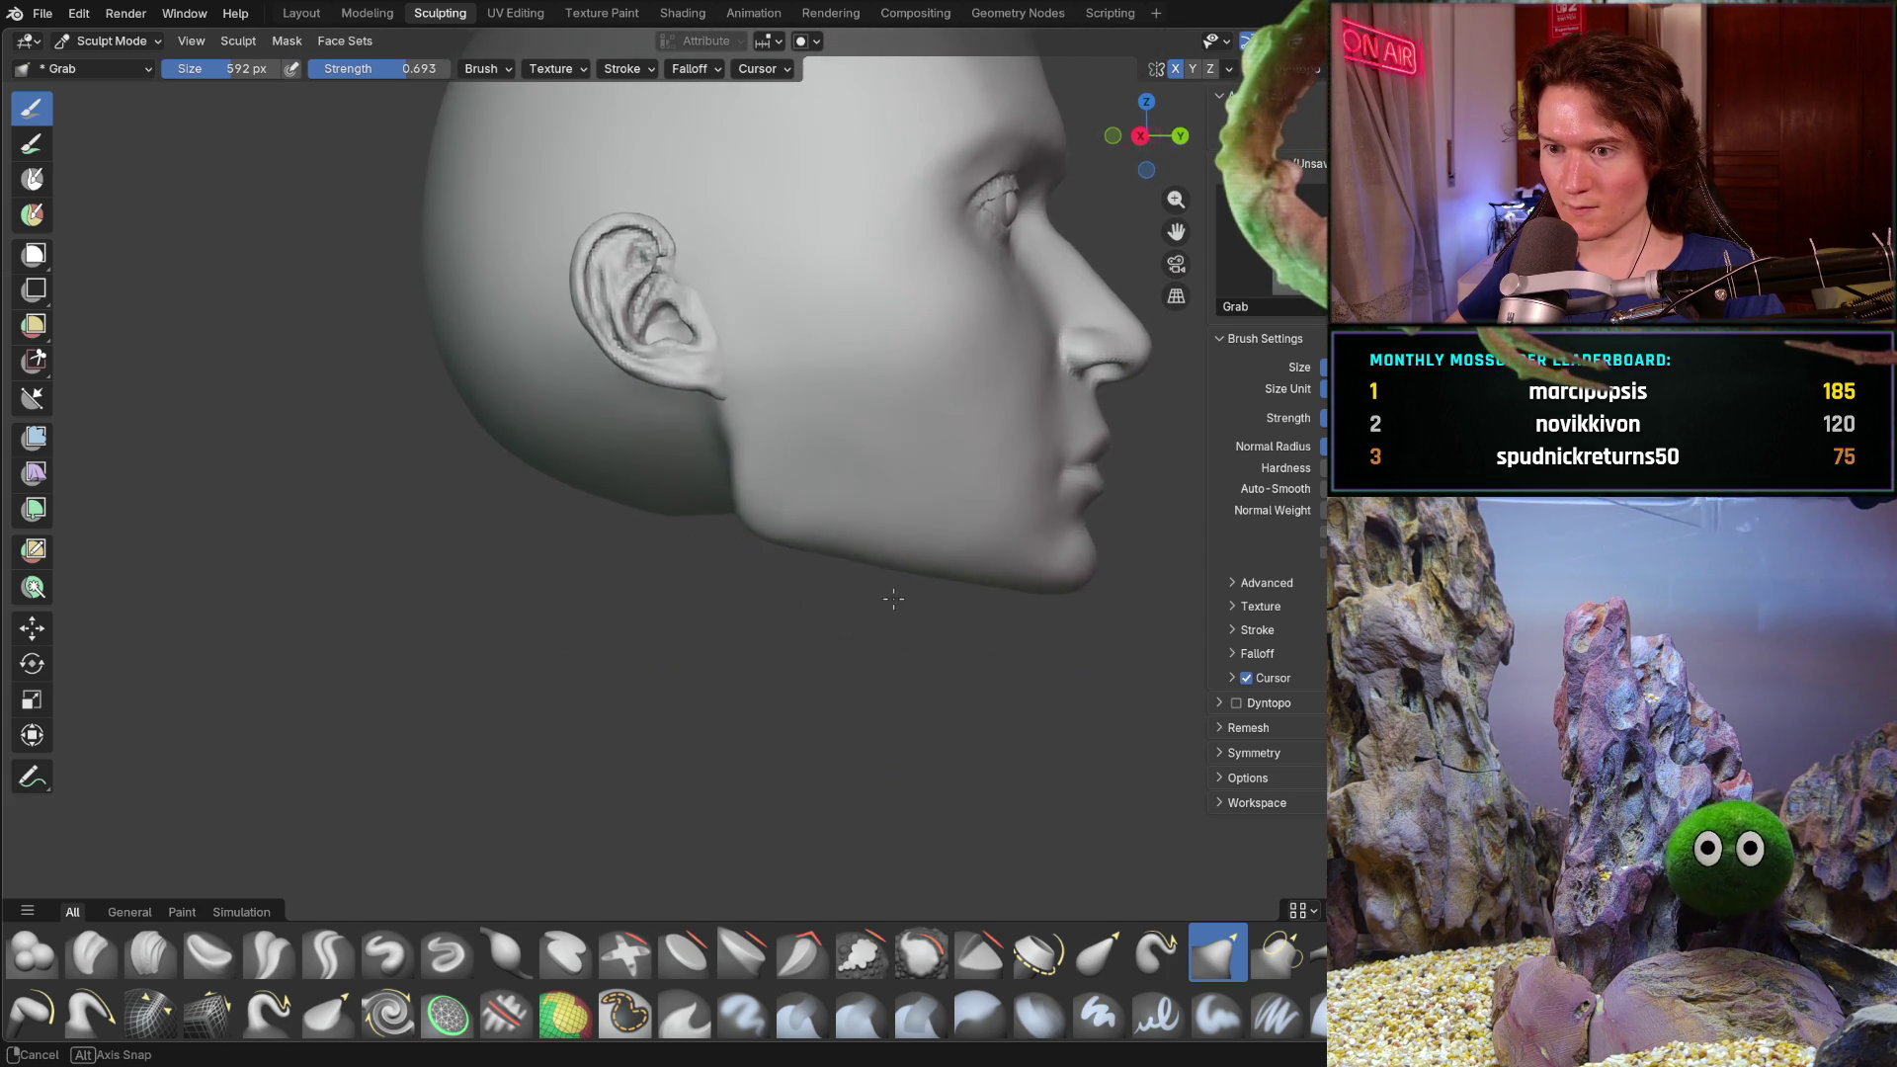
mouse_move(860, 642)
middle_mouse_down()
mouse_move(768, 607)
mouse_move(508, 573)
mouse_move(638, 593)
mouse_move(525, 582)
middle_mouse_up()
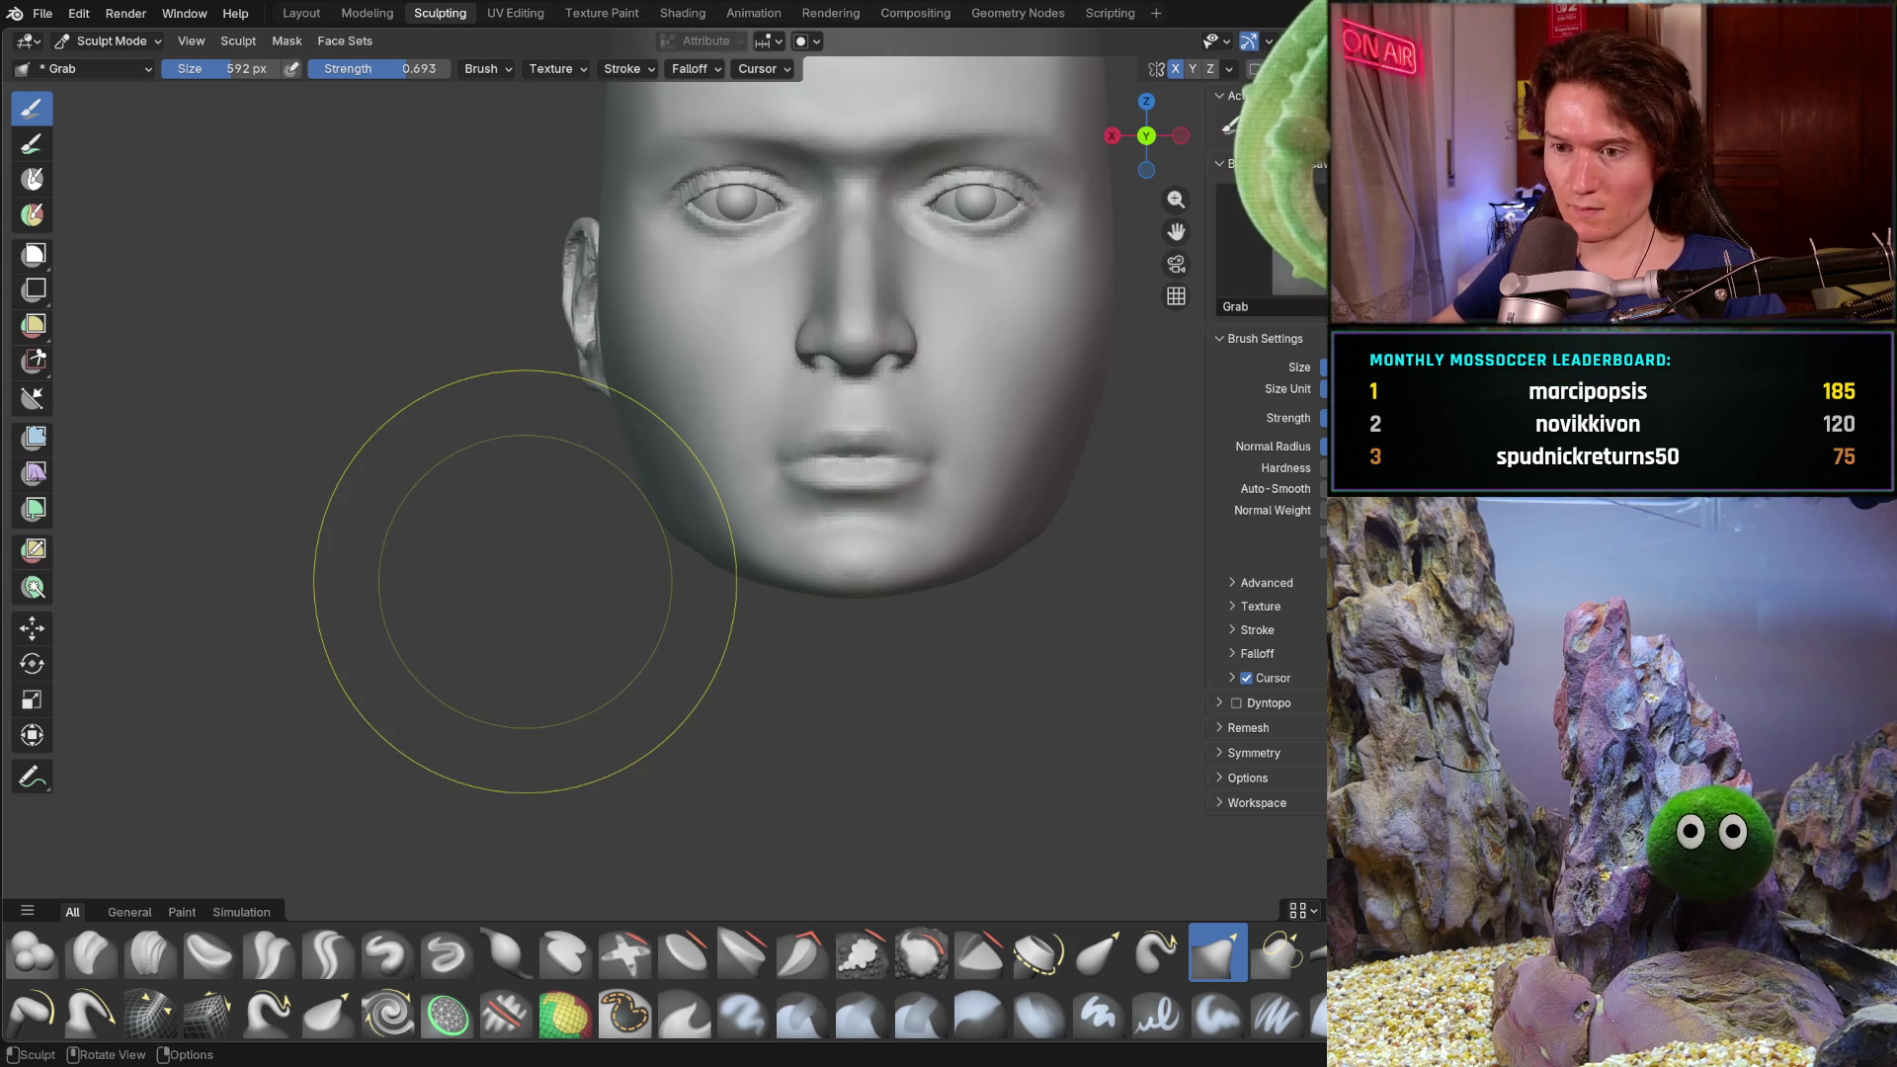
mouse_move(910, 466)
middle_mouse_down()
mouse_move(770, 519)
mouse_move(853, 567)
mouse_move(808, 625)
middle_mouse_up()
scroll(807, 624, "up", 4)
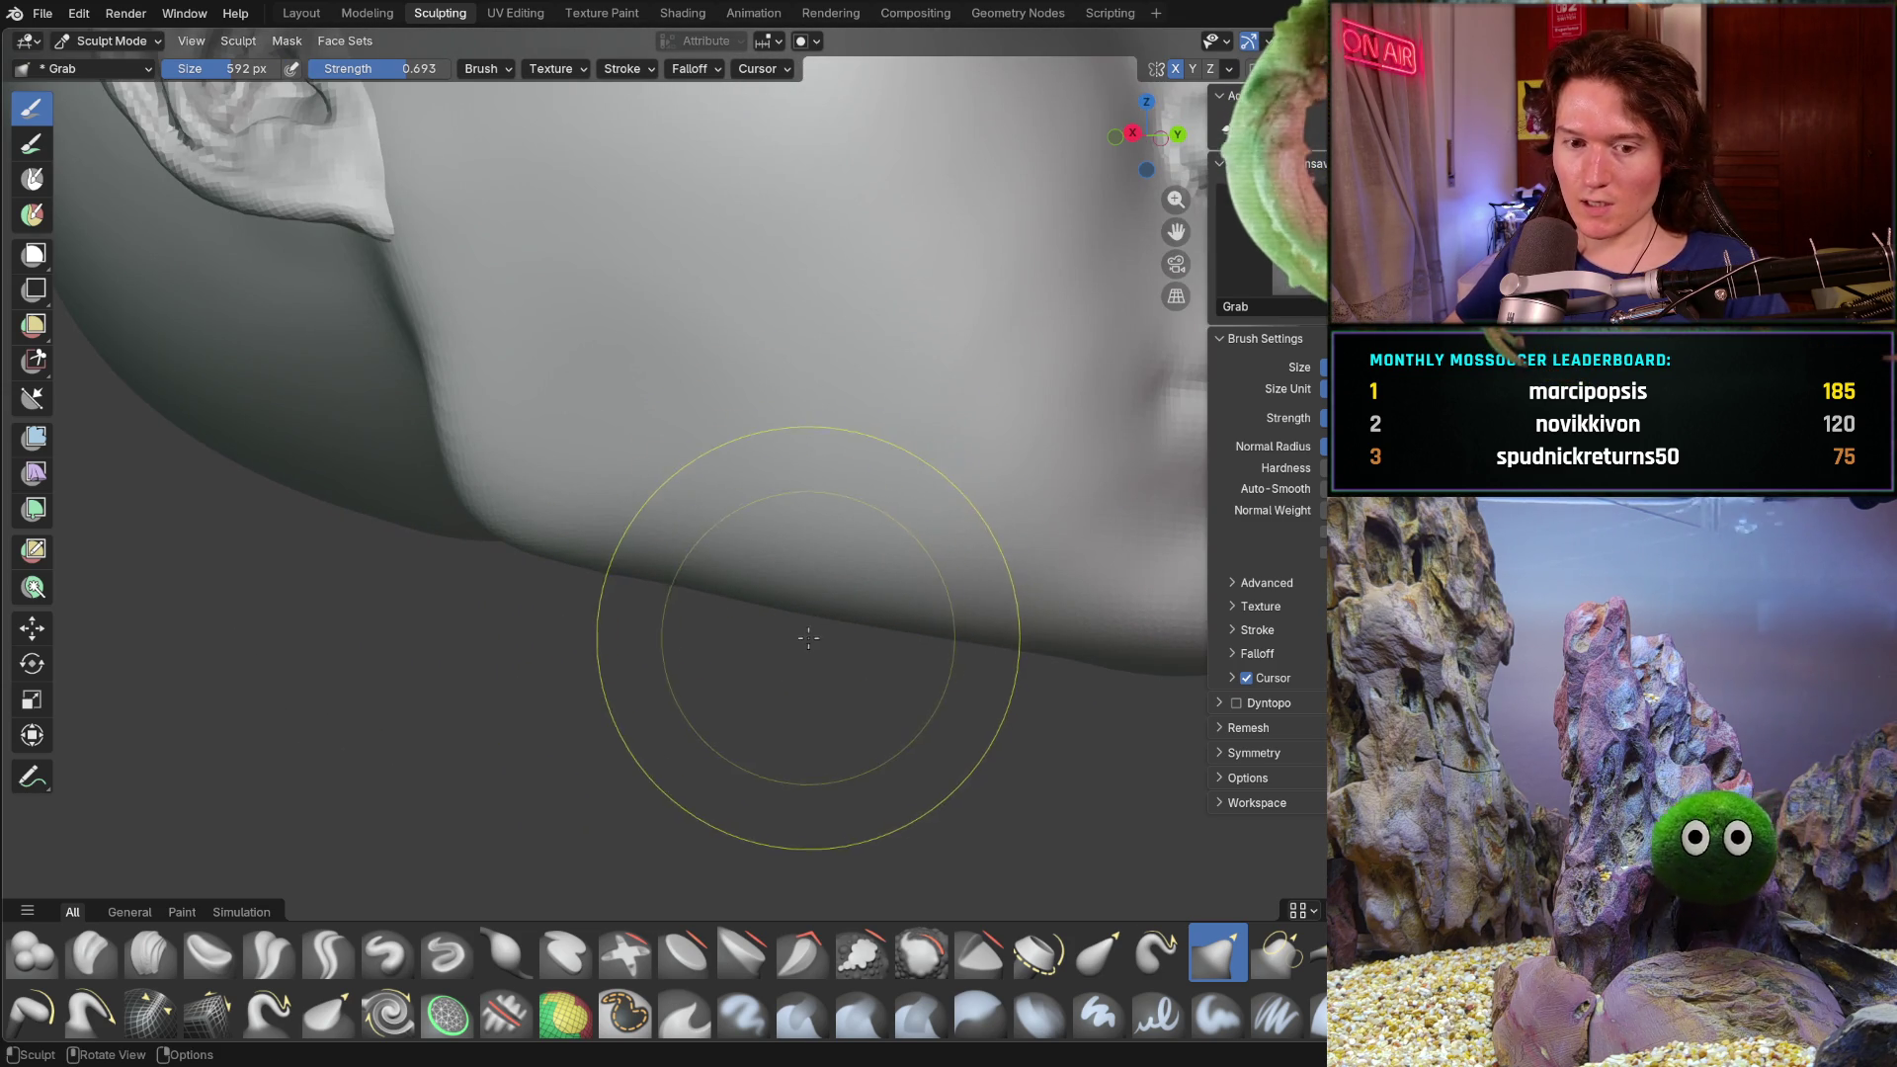
key("f")
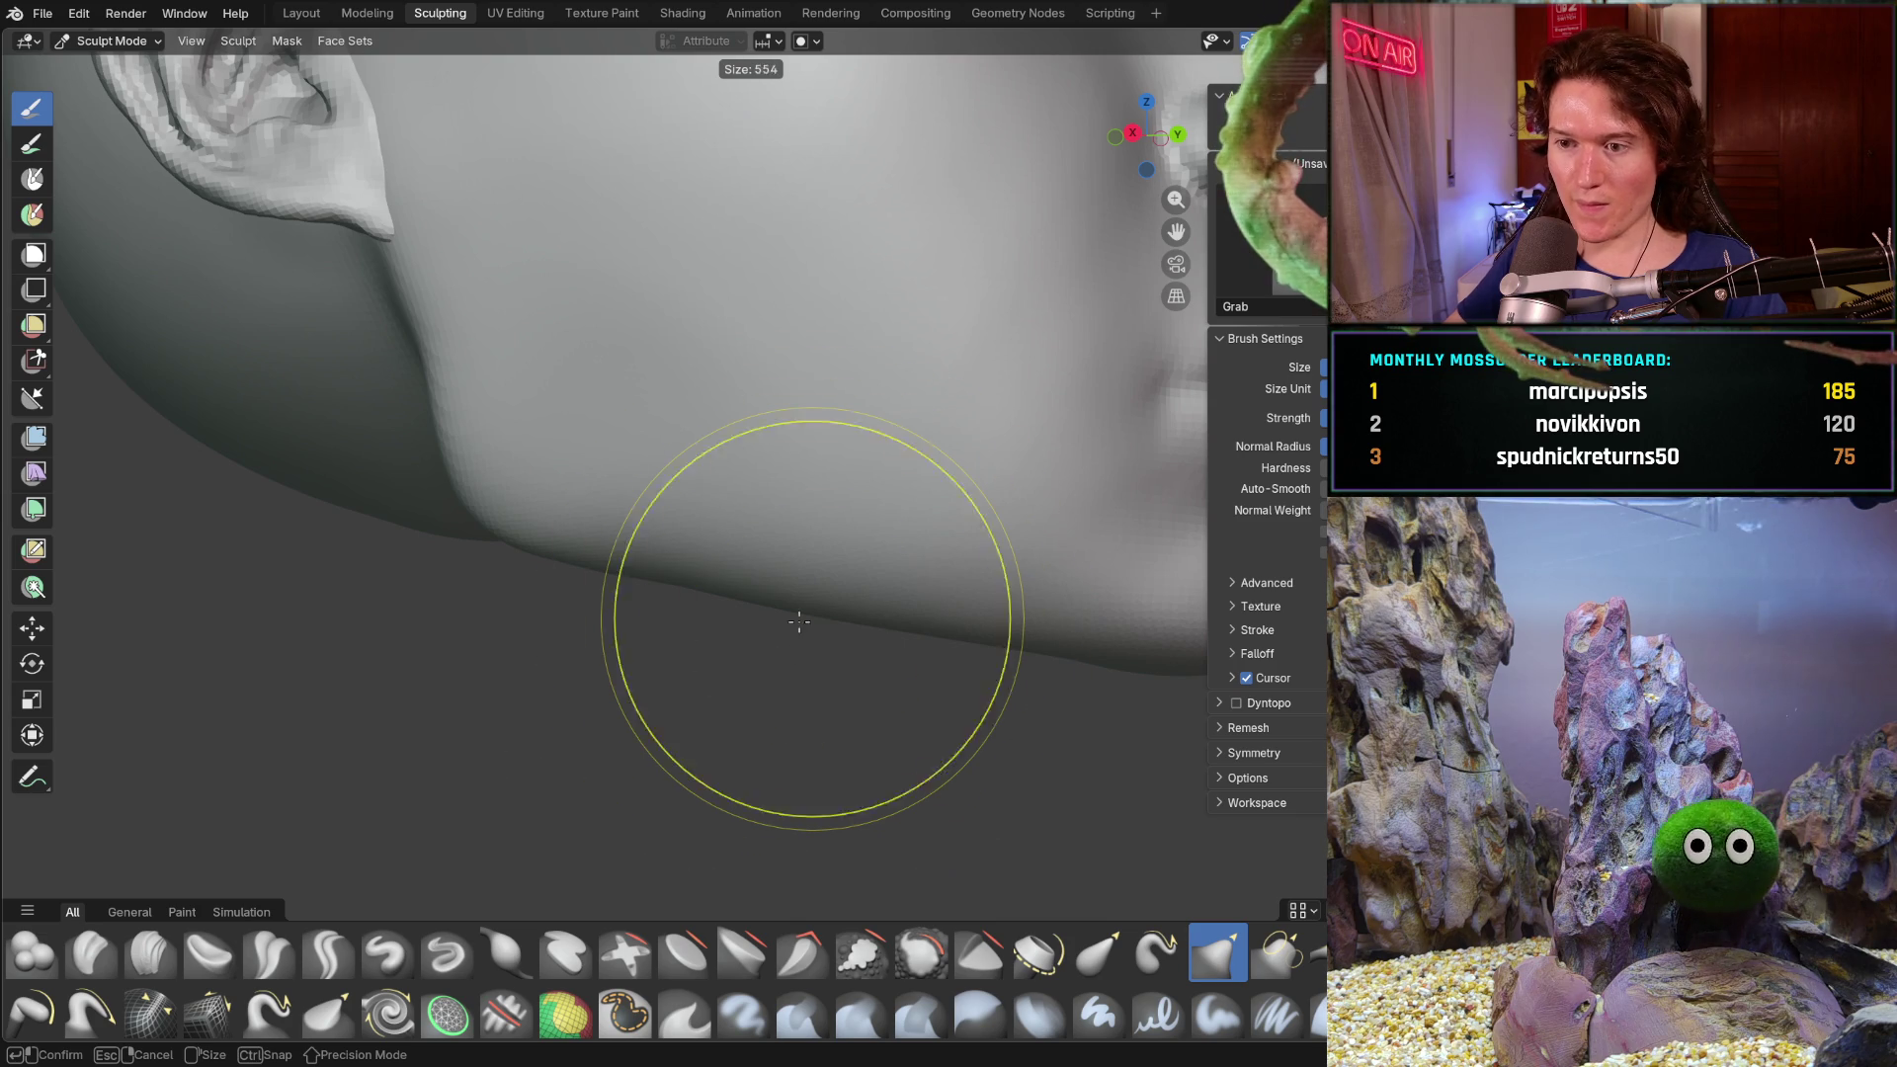
left_click(620, 709)
left_click(150, 952)
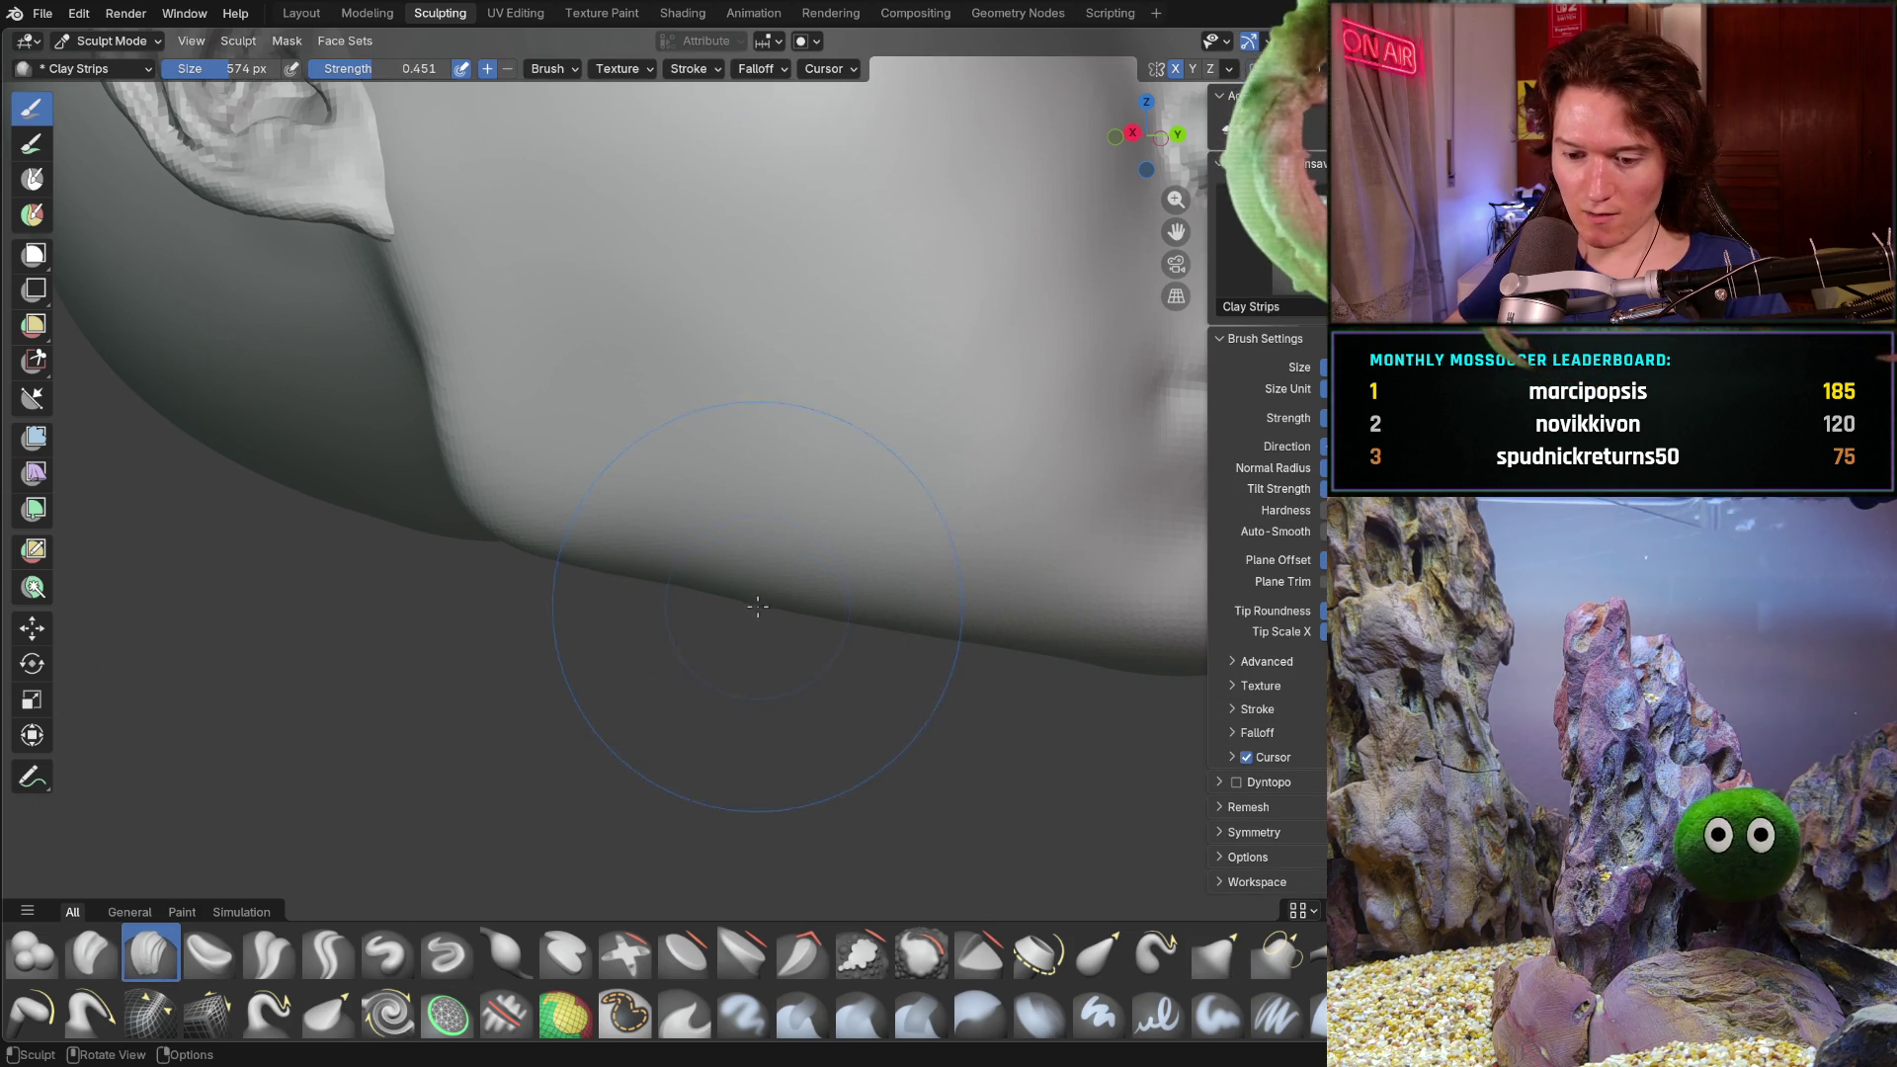
- Shrink the Clay Strips brush in stages and build up clay along the cheek
key("f")
left_click(865, 614)
mouse_move(866, 615)
middle_mouse_down()
mouse_move(727, 499)
mouse_move(797, 644)
mouse_move(868, 725)
mouse_move(767, 670)
mouse_move(781, 641)
middle_mouse_up()
key("f")
left_click(762, 635)
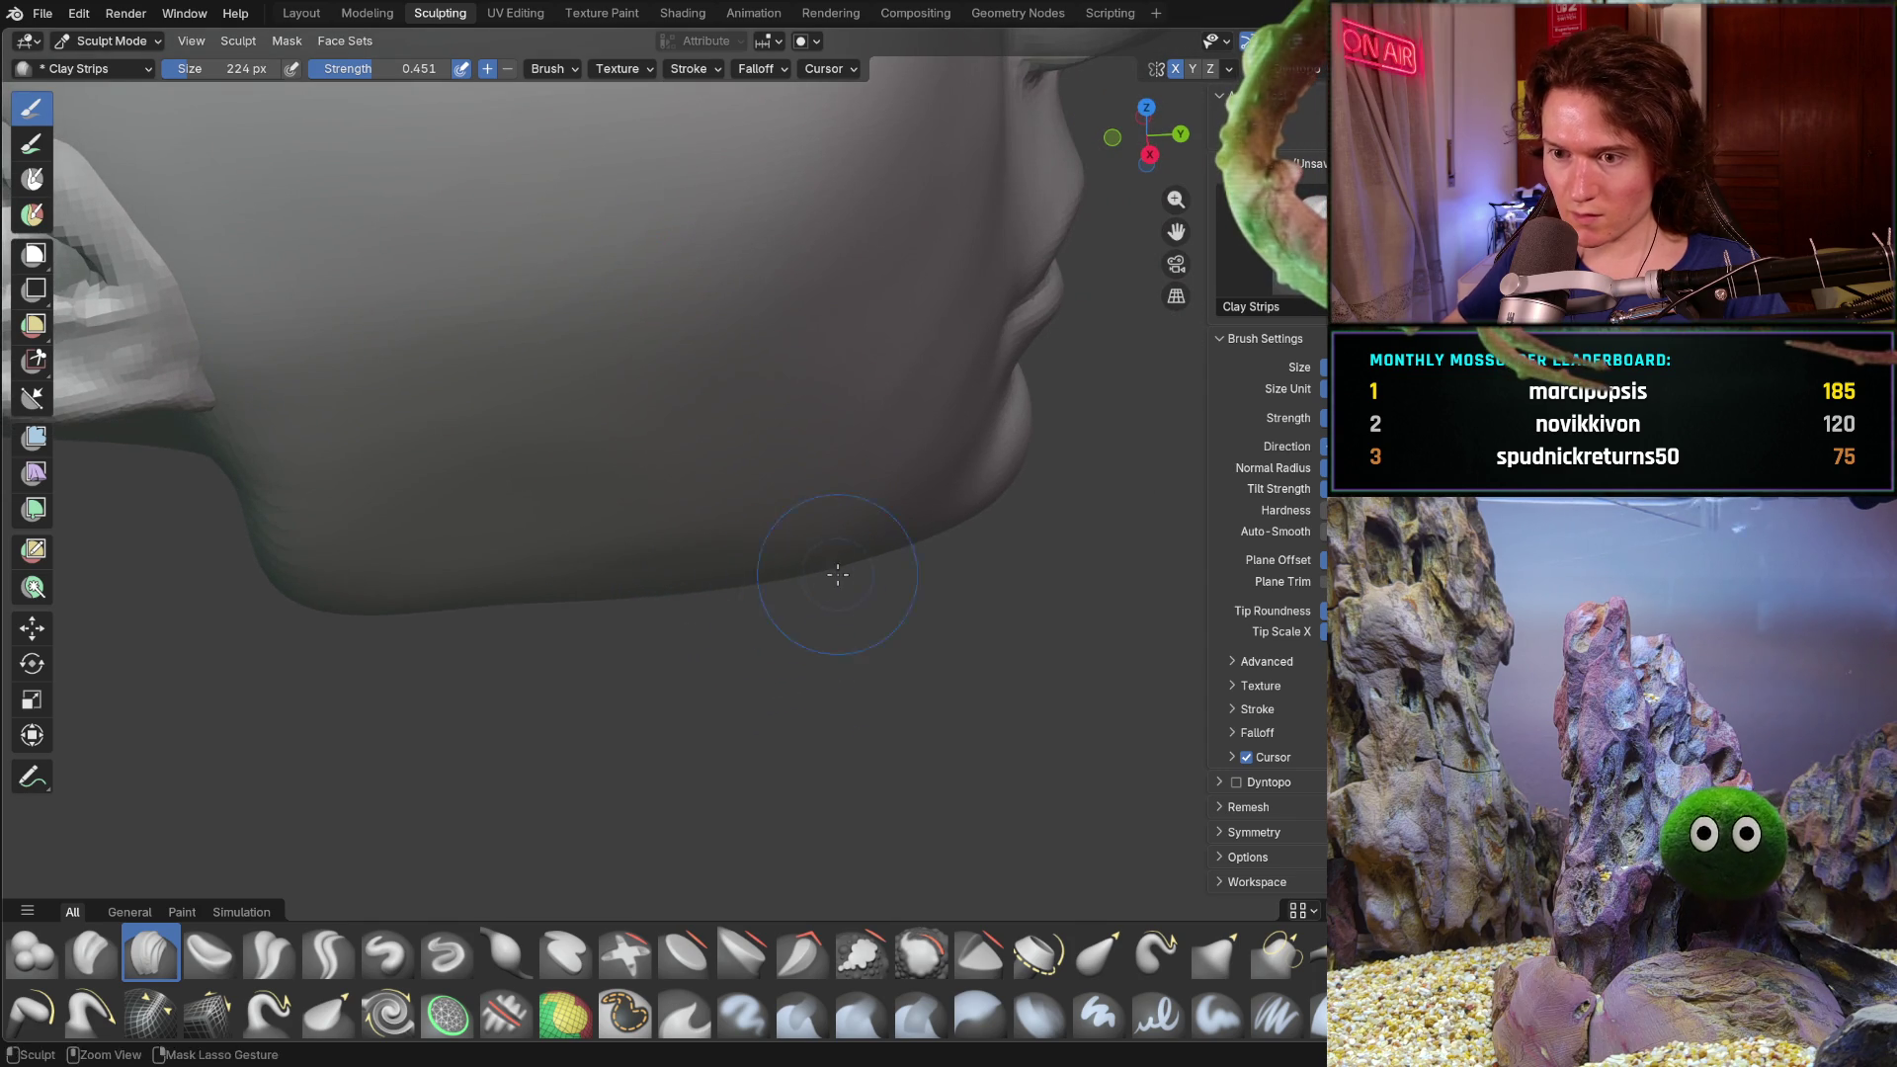
middle_click_drag(833, 574, 614, 432)
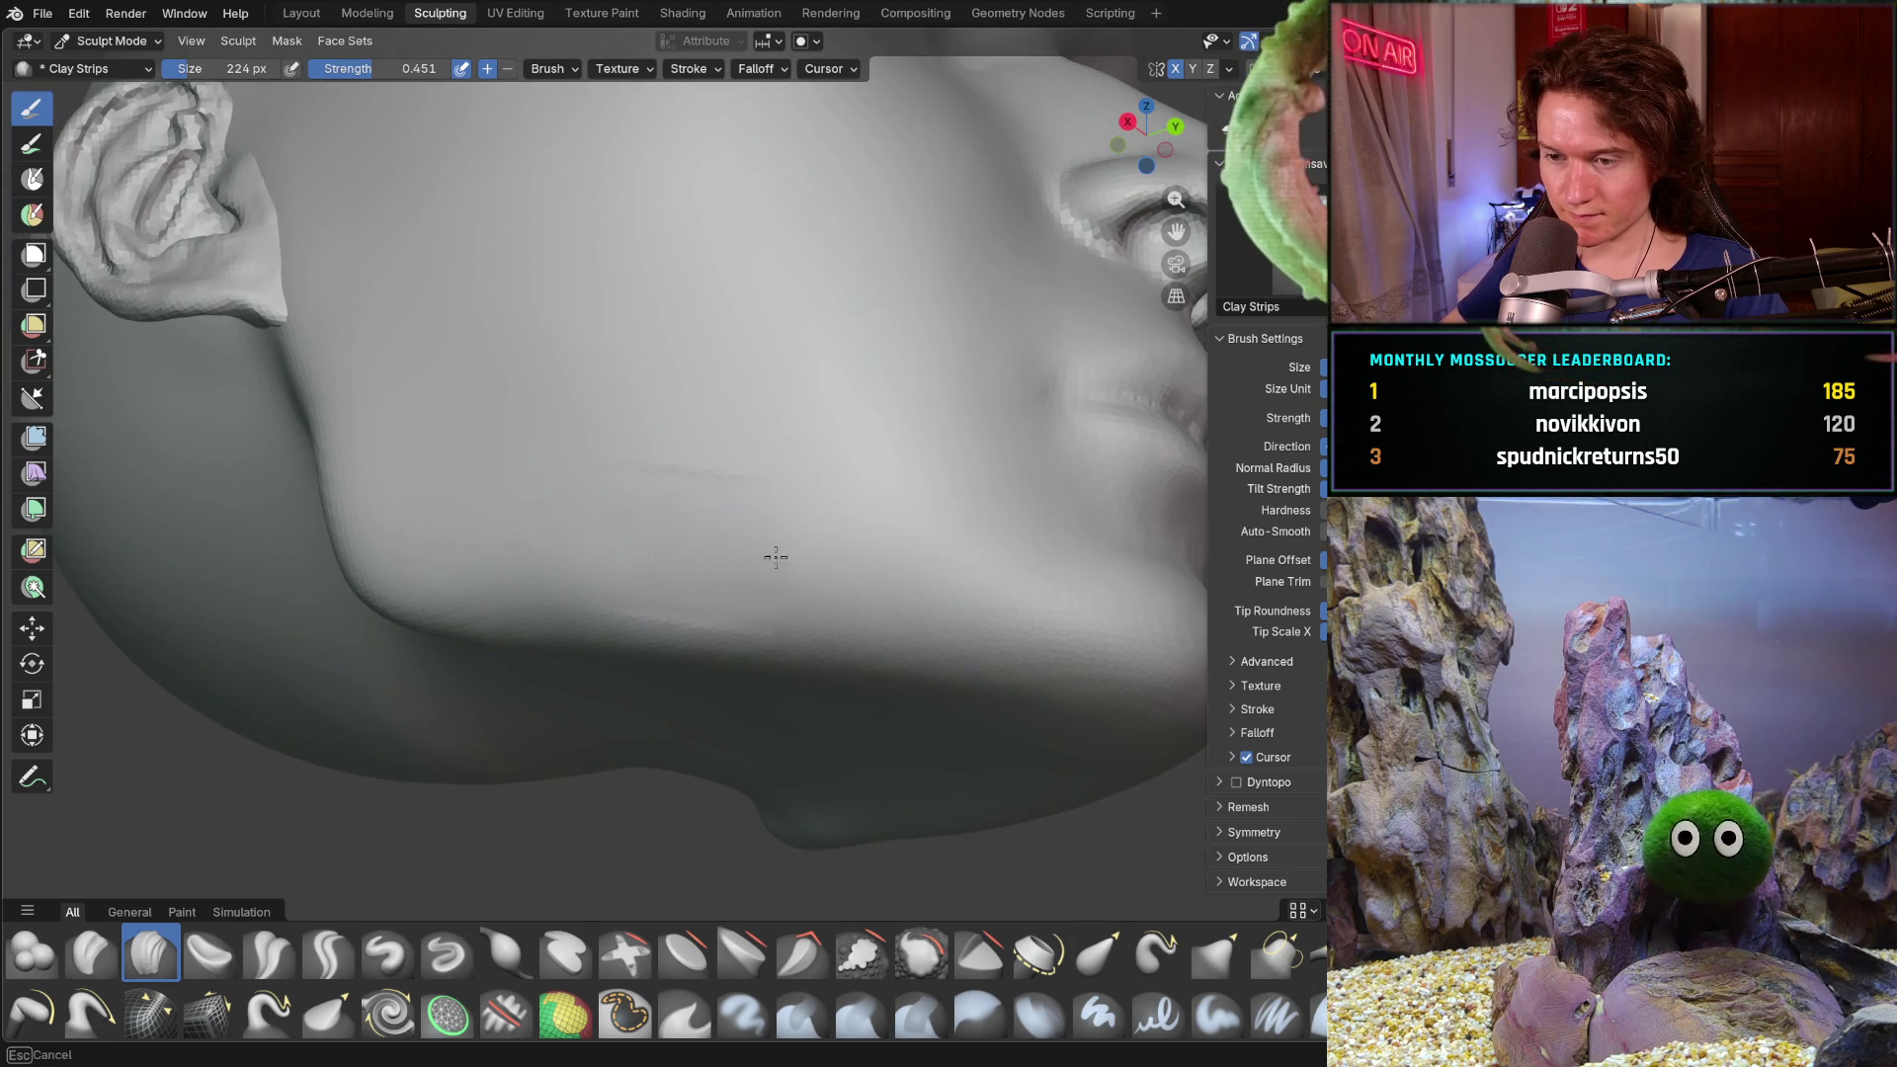
left_click_drag(728, 551, 911, 567)
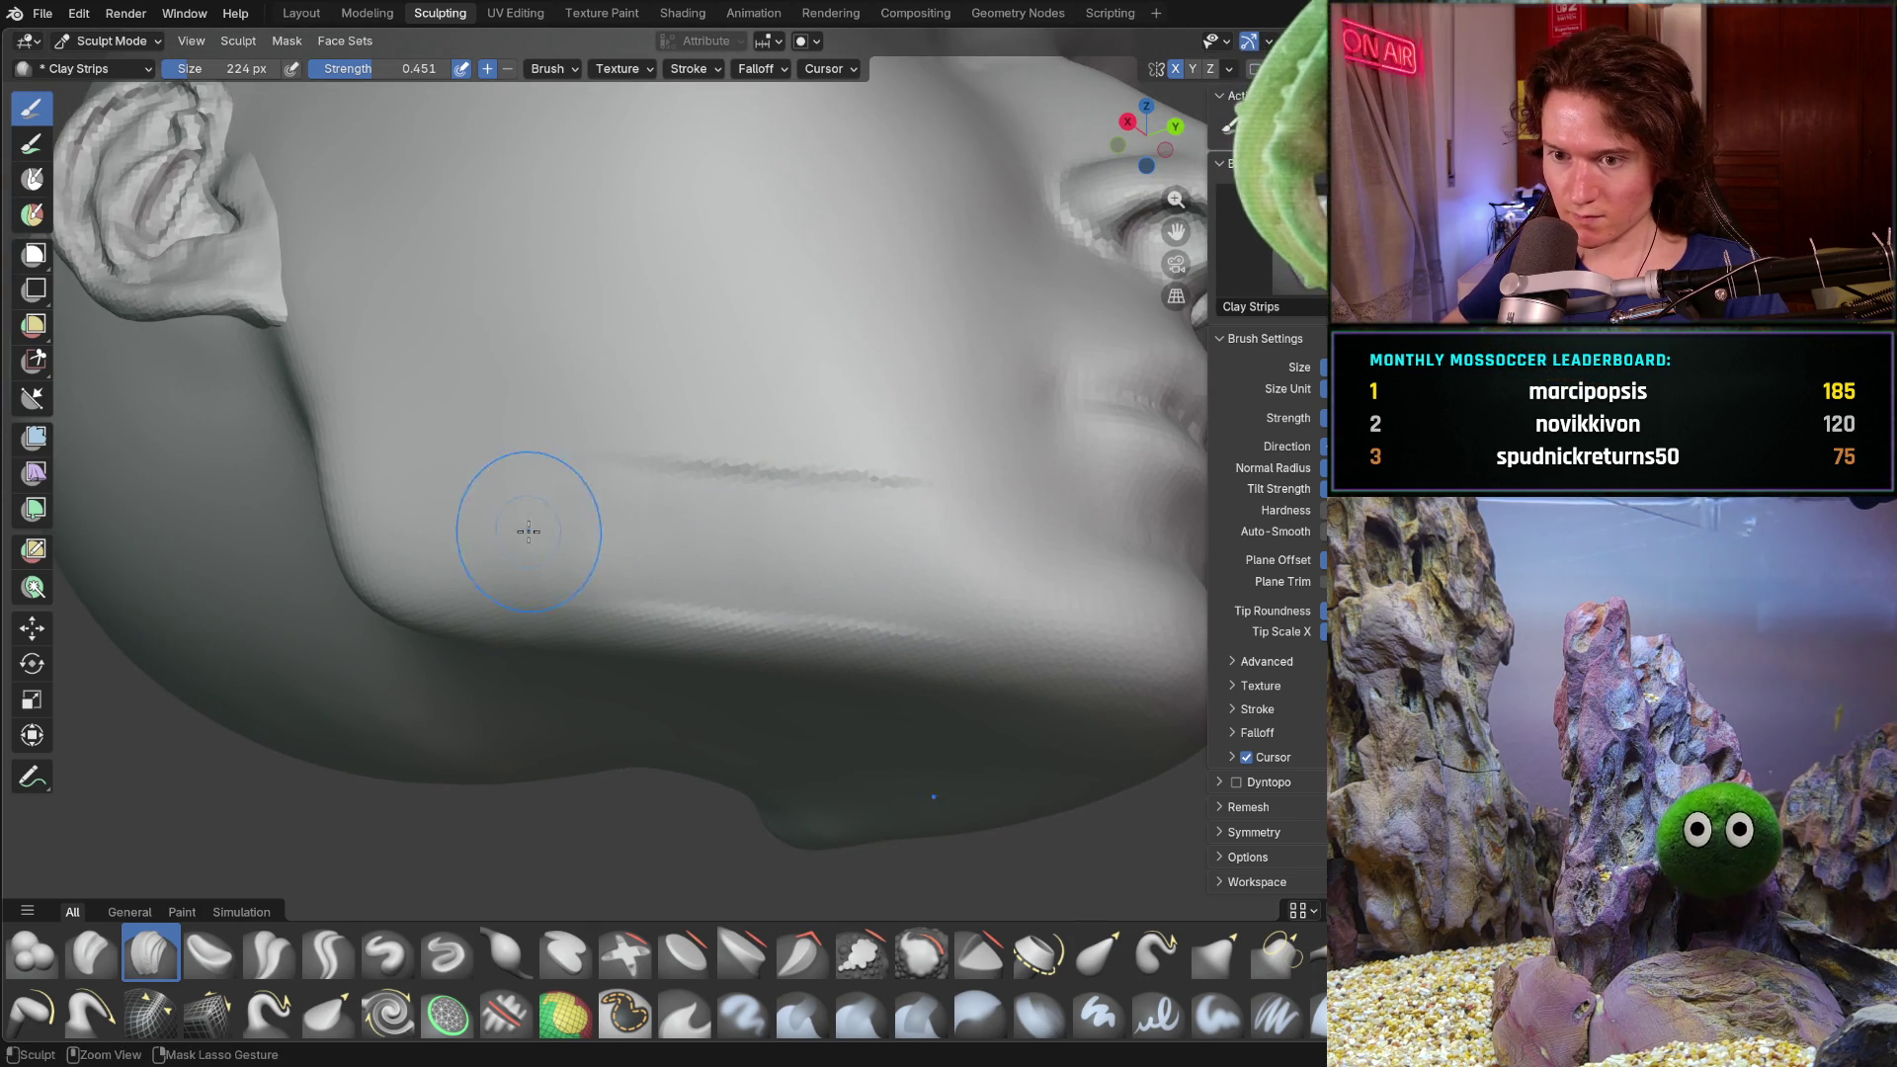
key("f")
left_click(584, 534)
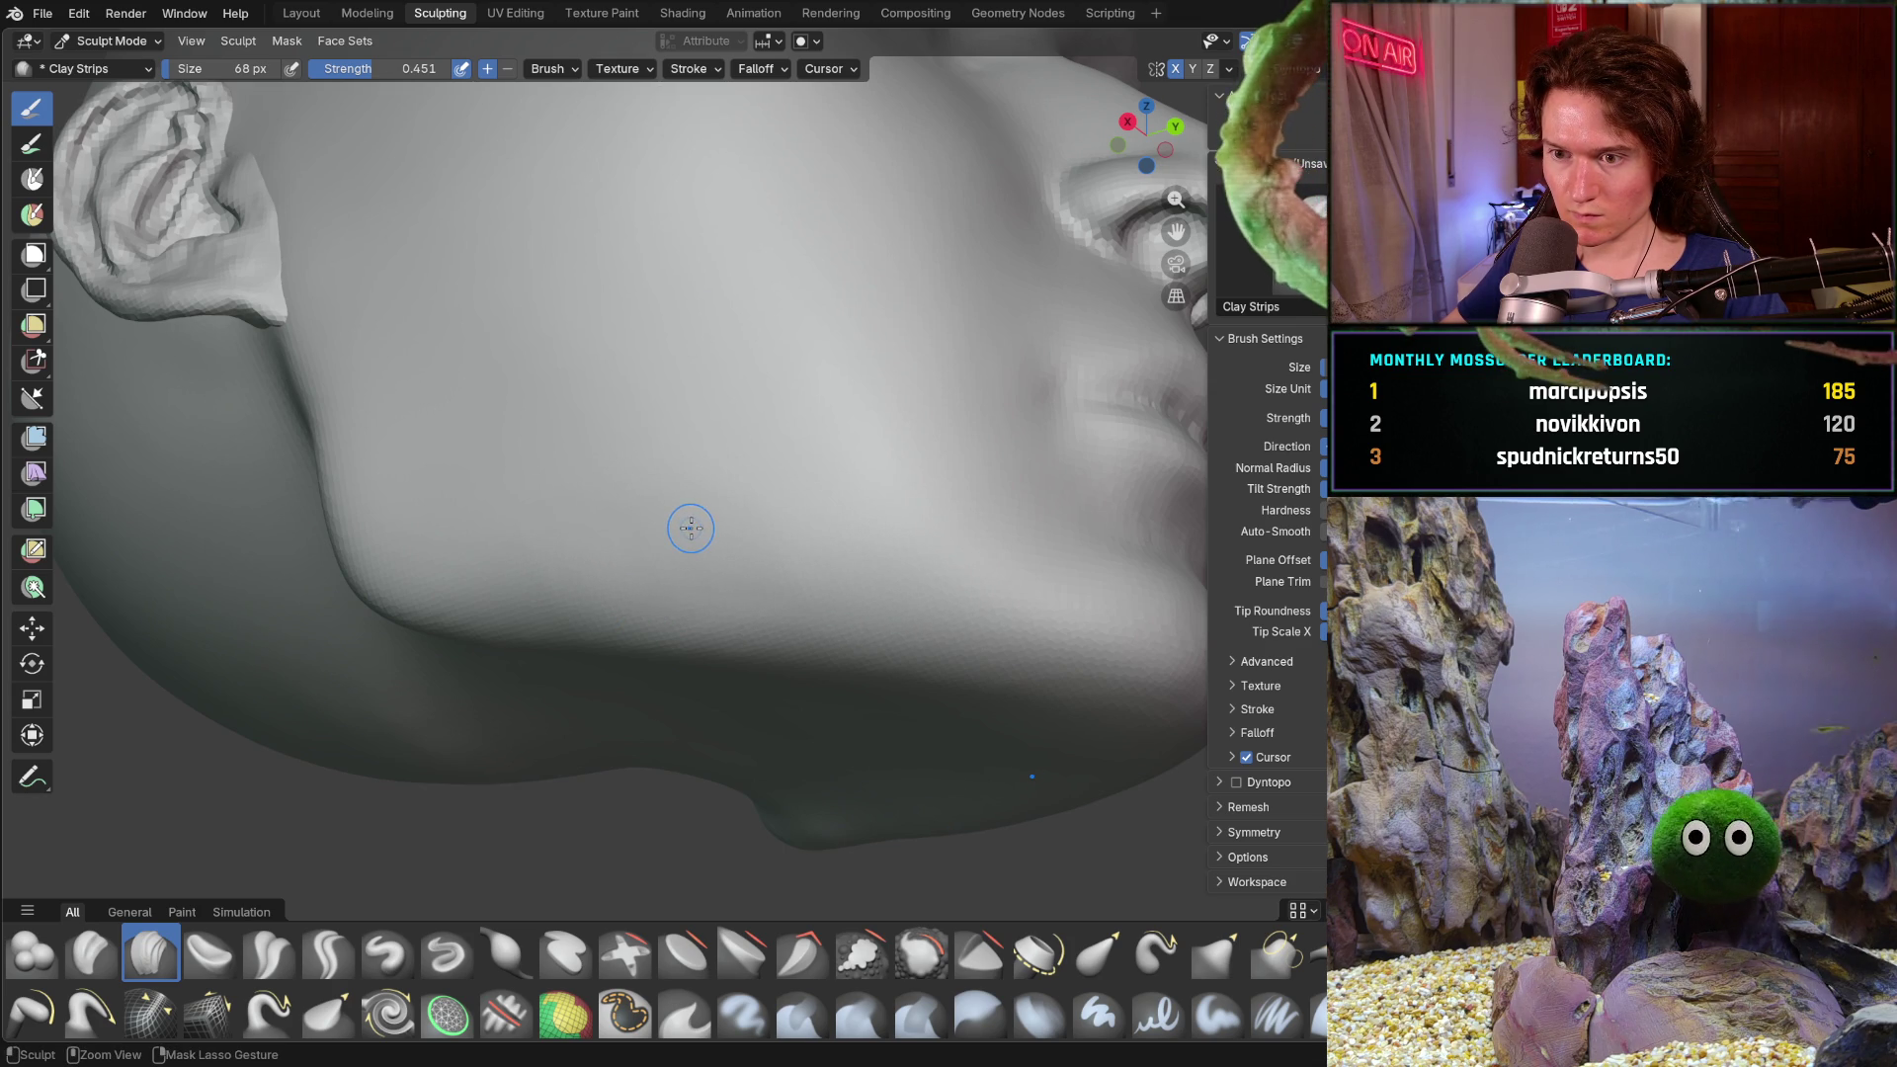
- Orbit around the underside of the jaw, chin and ear to inspect the surface
middle_click_drag(690, 530, 723, 551)
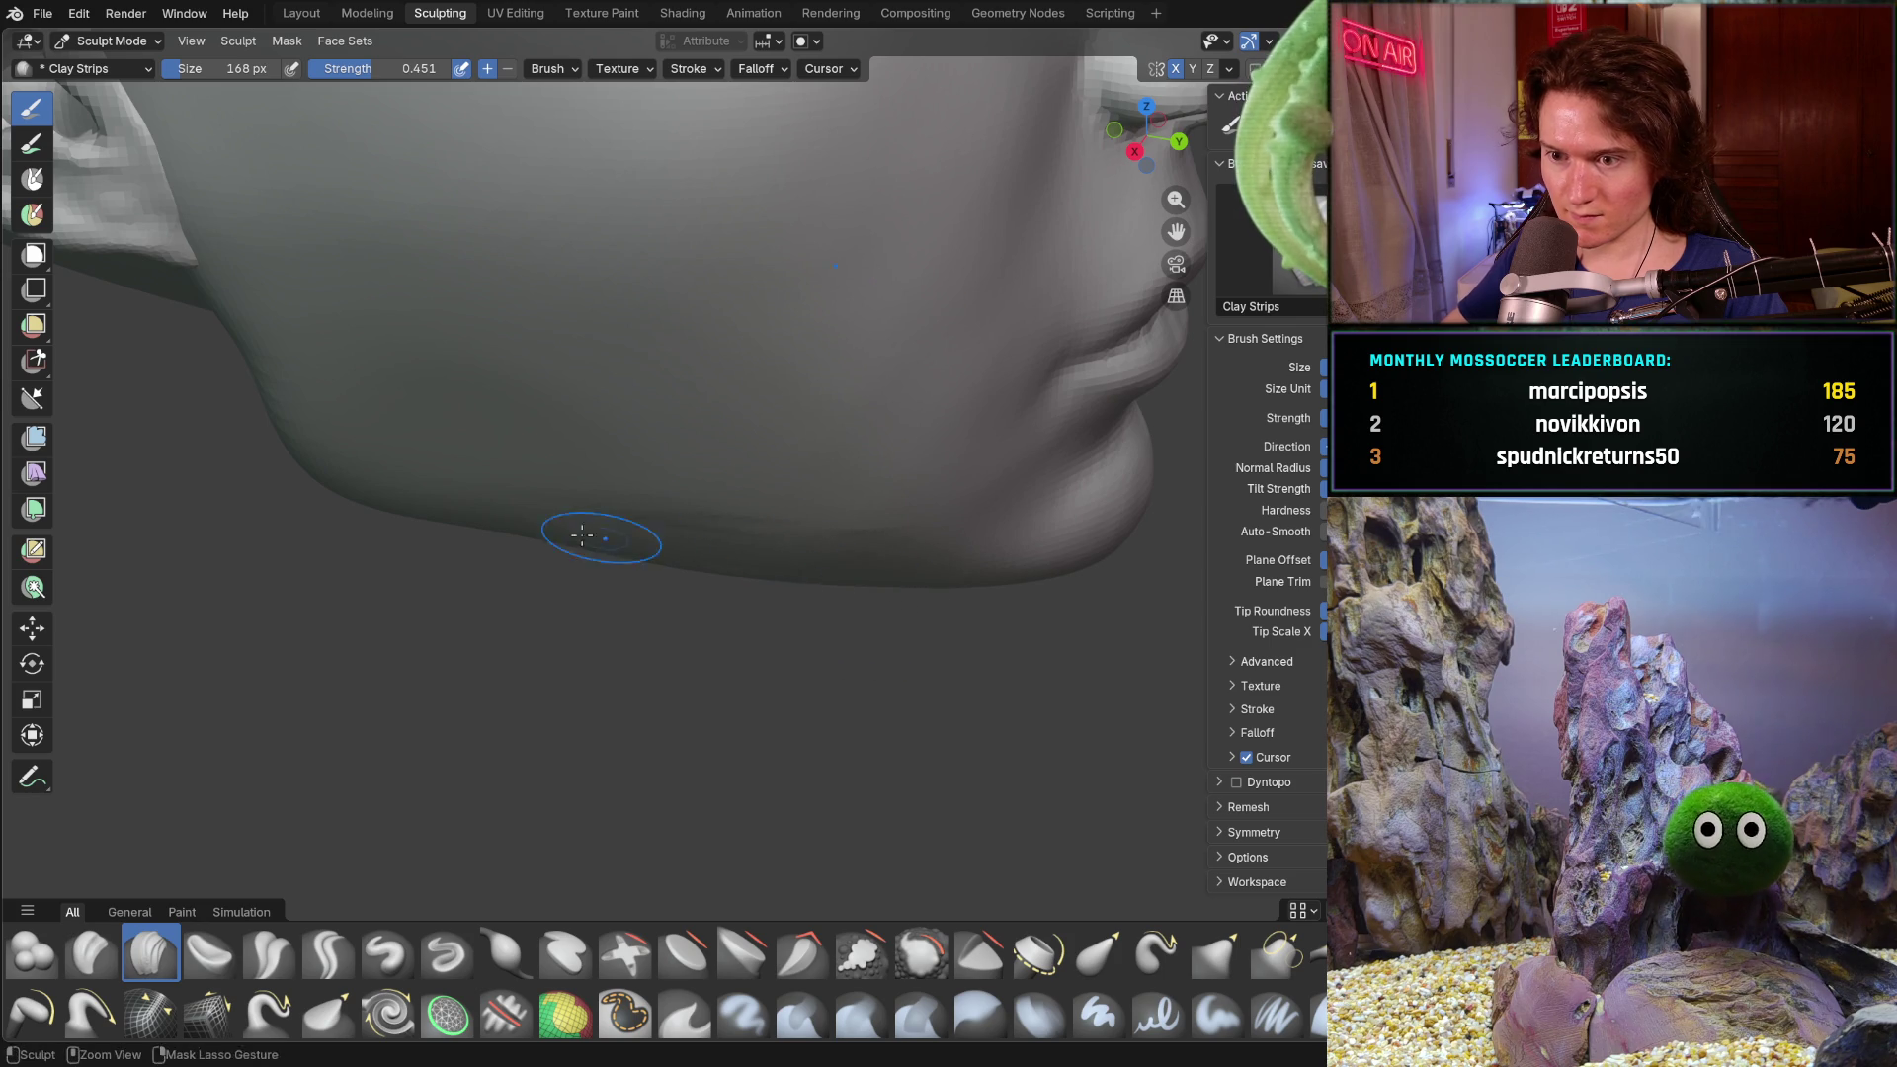
middle_click_drag(668, 560, 755, 460)
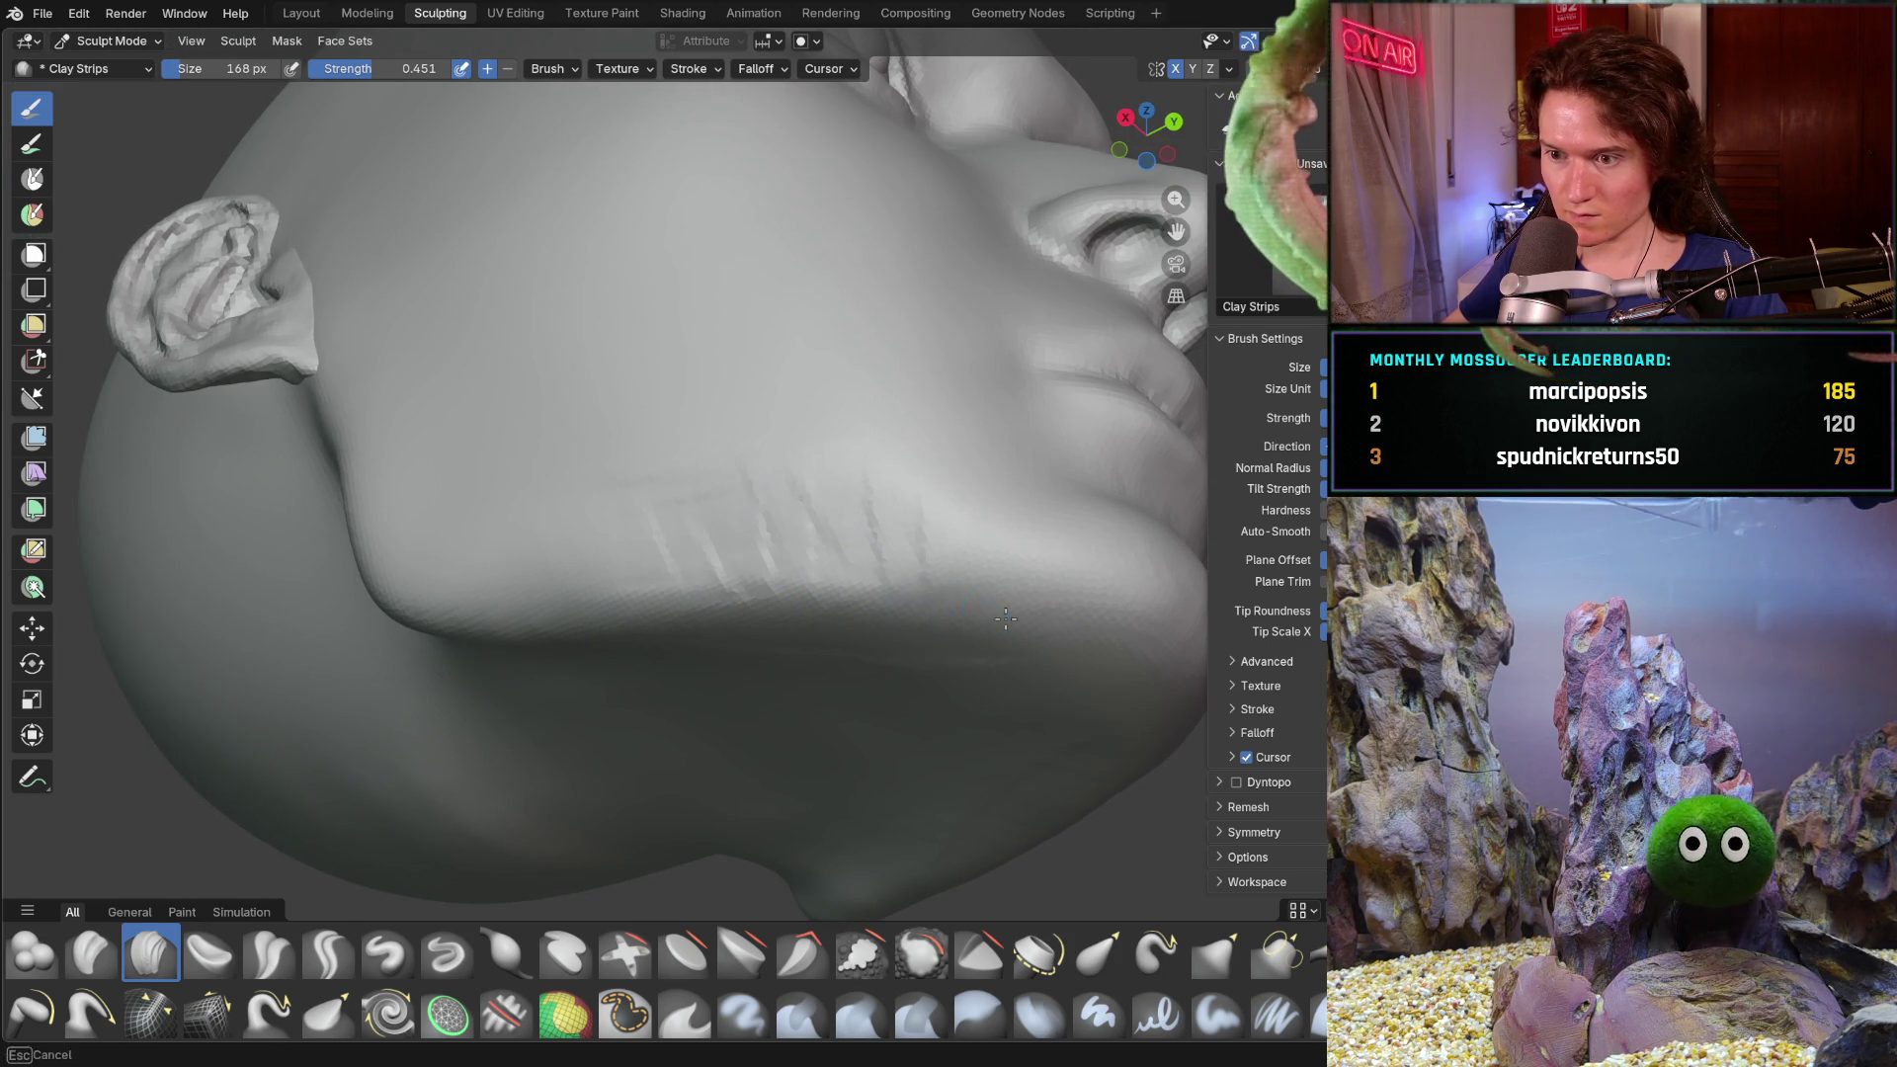
mouse_move(834, 583)
middle_mouse_down()
mouse_move(890, 652)
mouse_move(890, 603)
mouse_move(680, 663)
middle_mouse_up()
key("ctrl+KP_1")
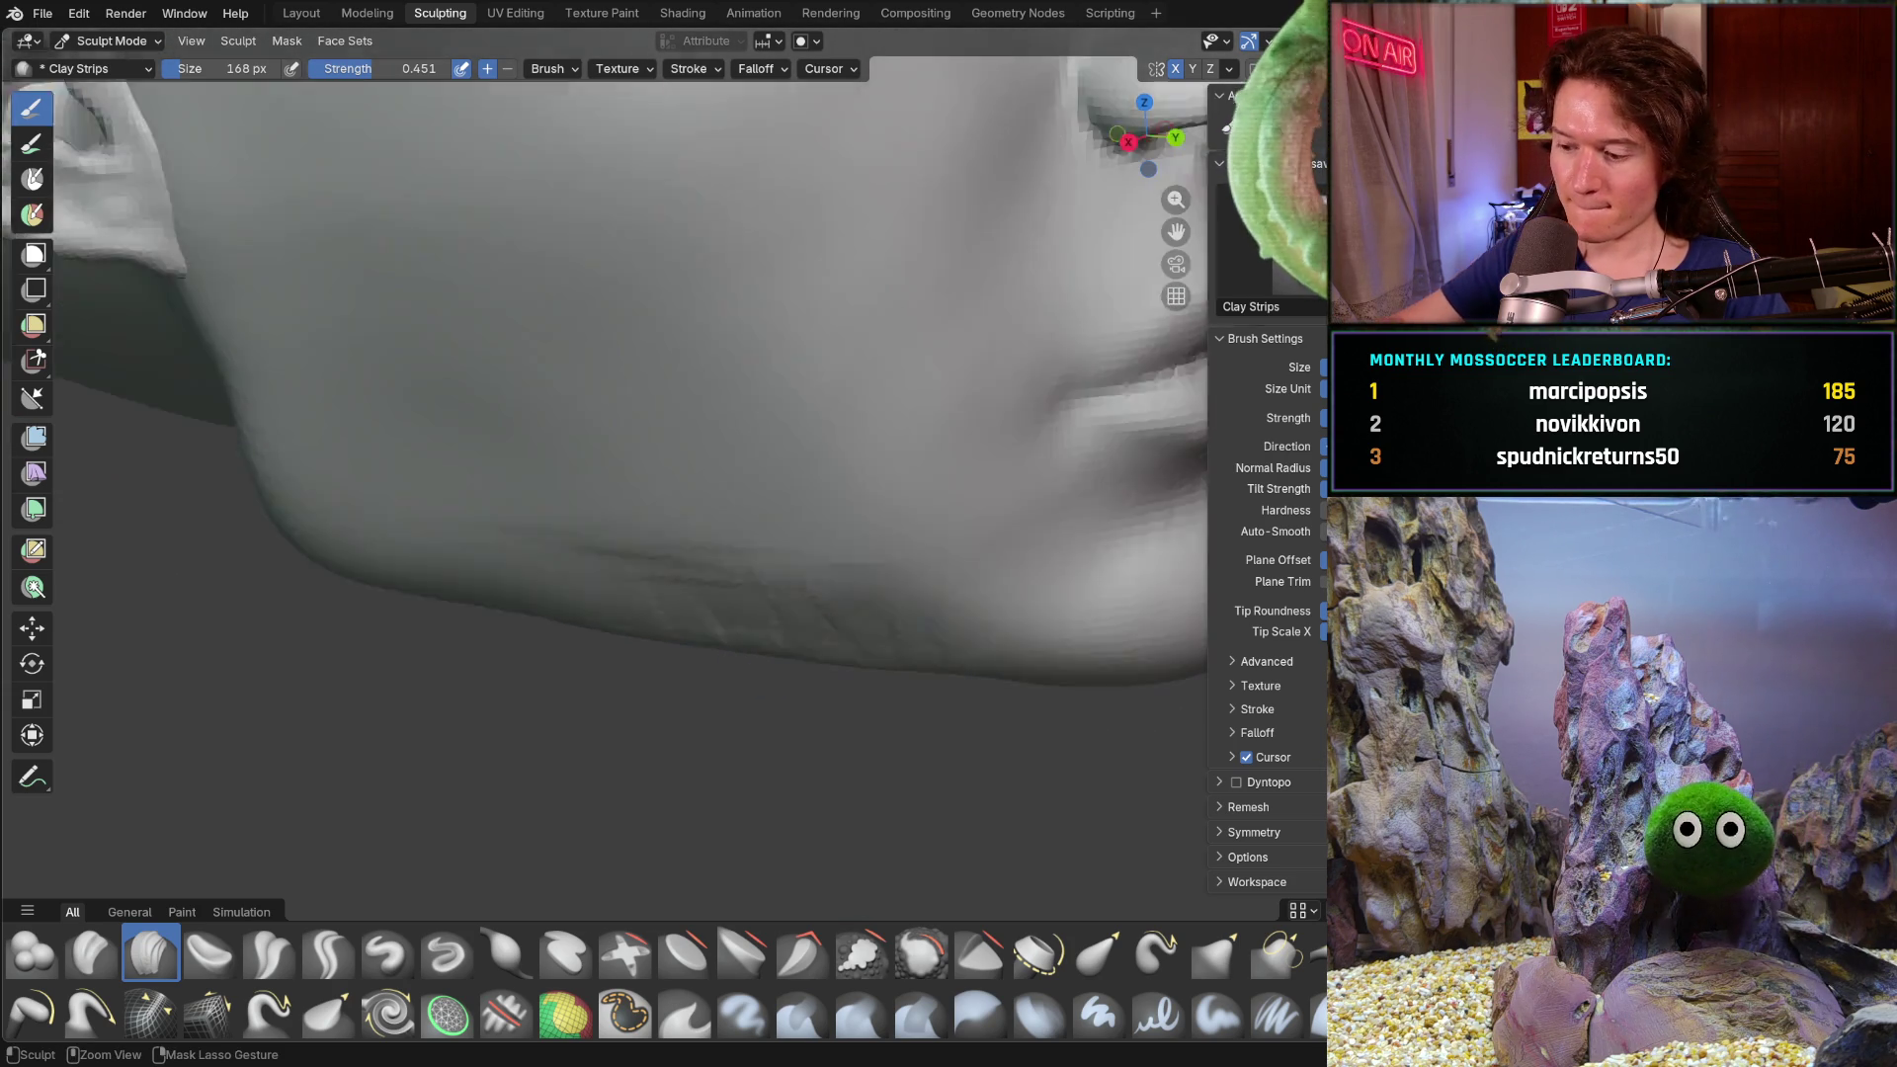
mouse_move(781, 681)
middle_mouse_down()
mouse_move(933, 530)
mouse_move(886, 598)
middle_mouse_up()
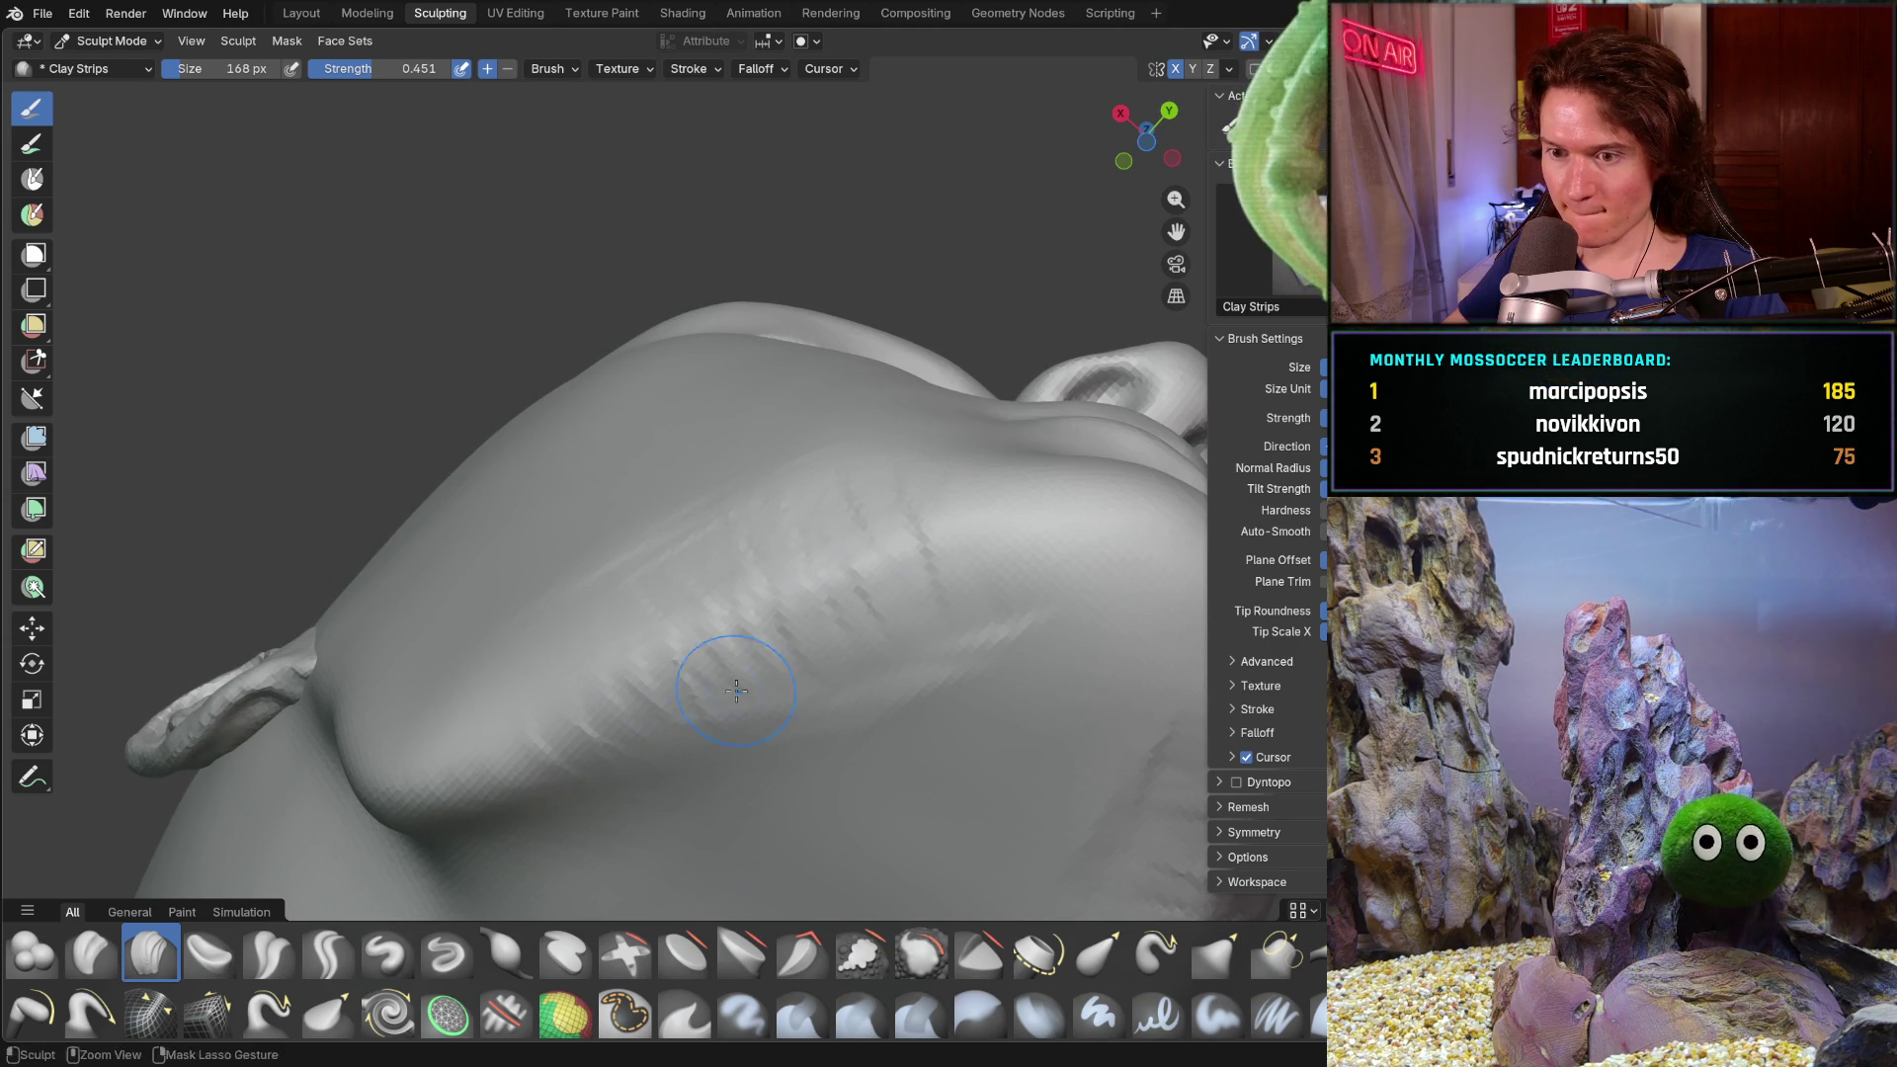
mouse_move(991, 586)
middle_mouse_down()
mouse_move(818, 518)
mouse_move(761, 550)
mouse_move(889, 639)
mouse_move(750, 656)
mouse_move(677, 568)
middle_mouse_up()
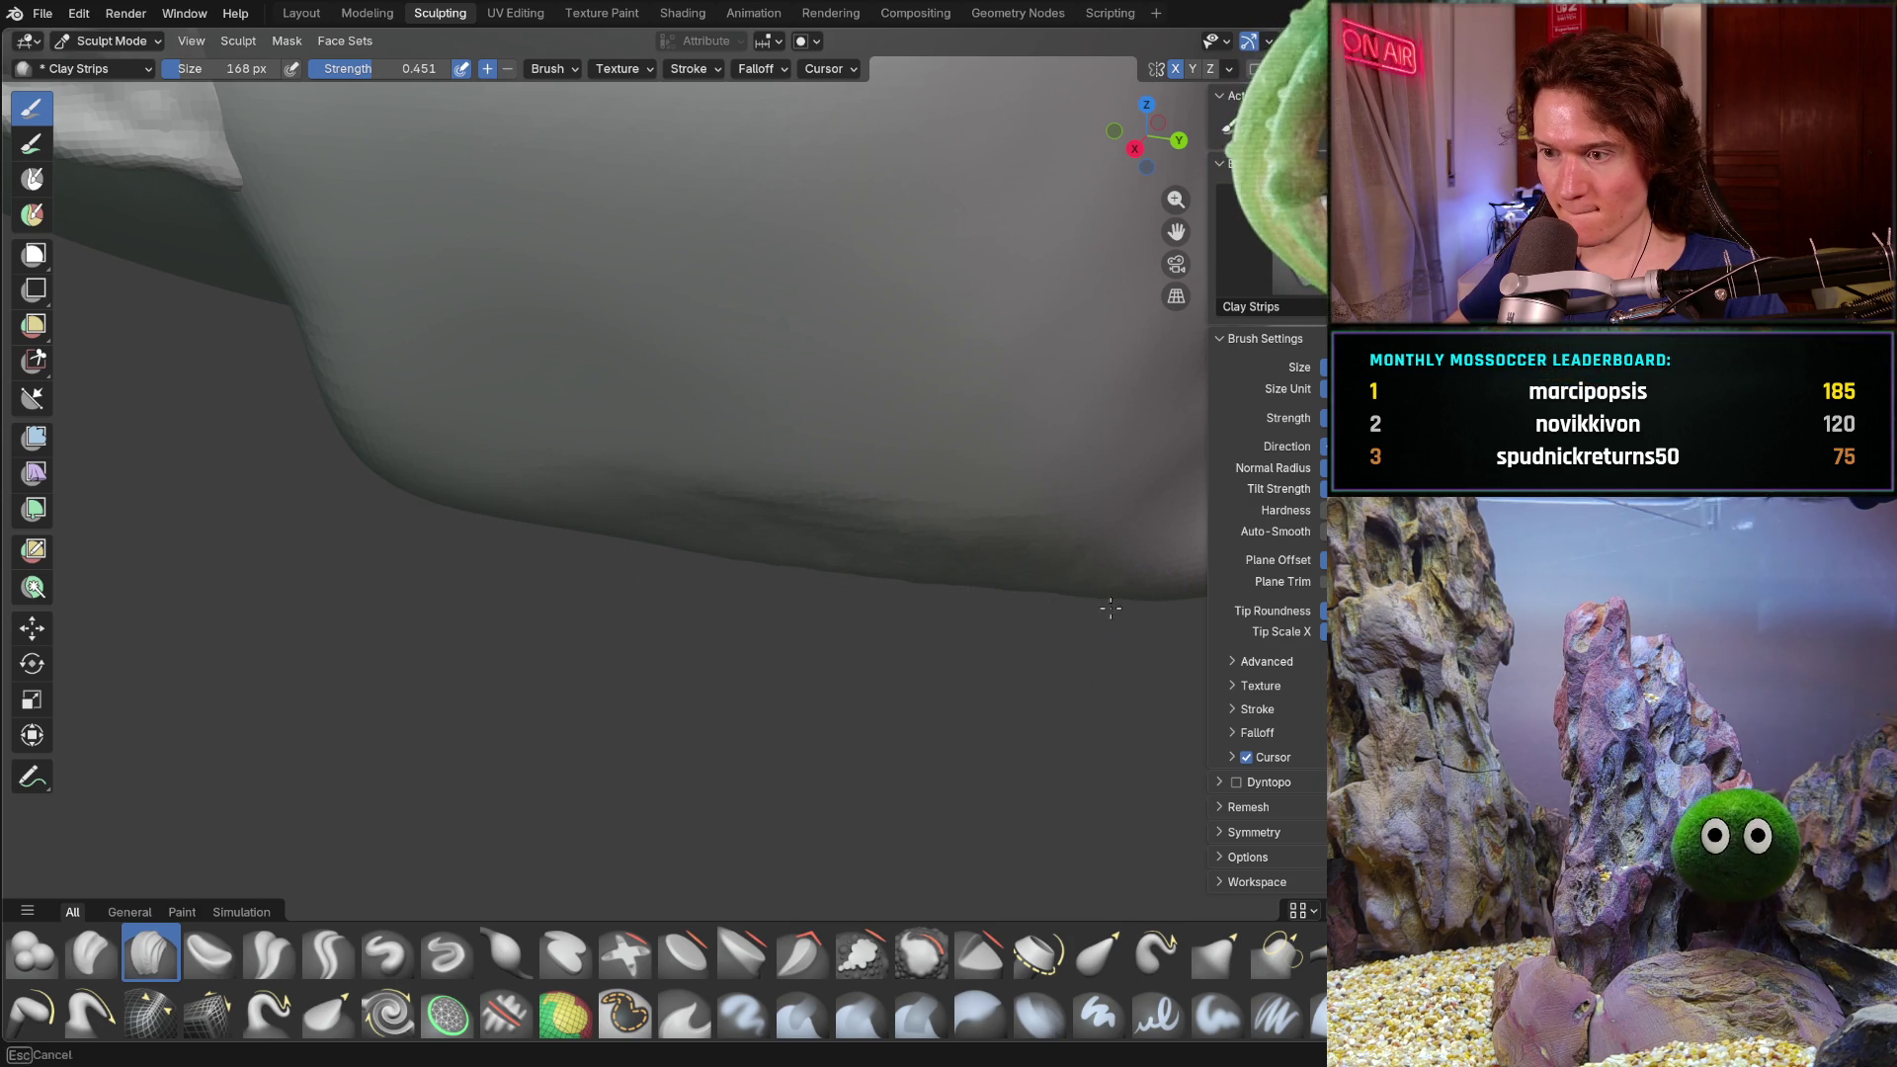
middle_click_drag(1014, 519, 841, 501, "shift")
middle_click_drag(735, 579, 681, 583)
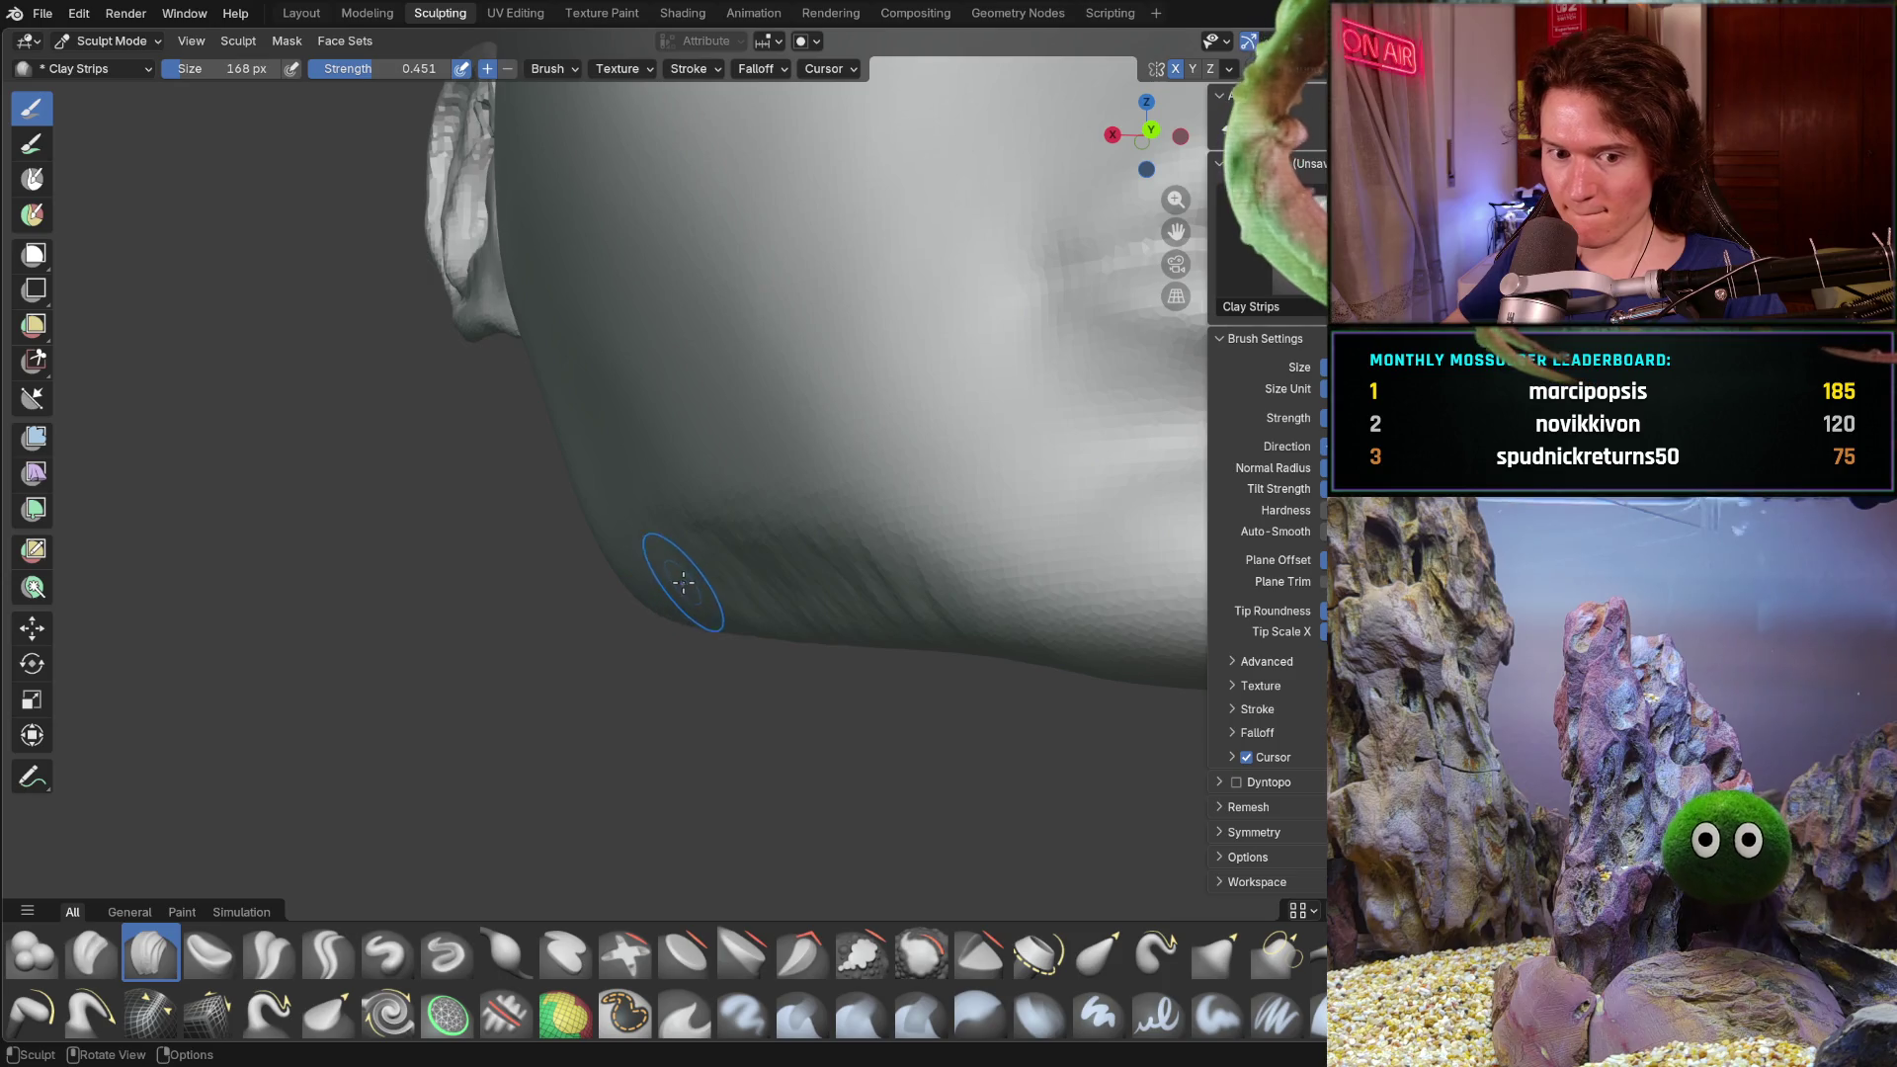
- Set the brush size to 294 px and switch to the Smooth brush
key("f")
left_click(751, 584)
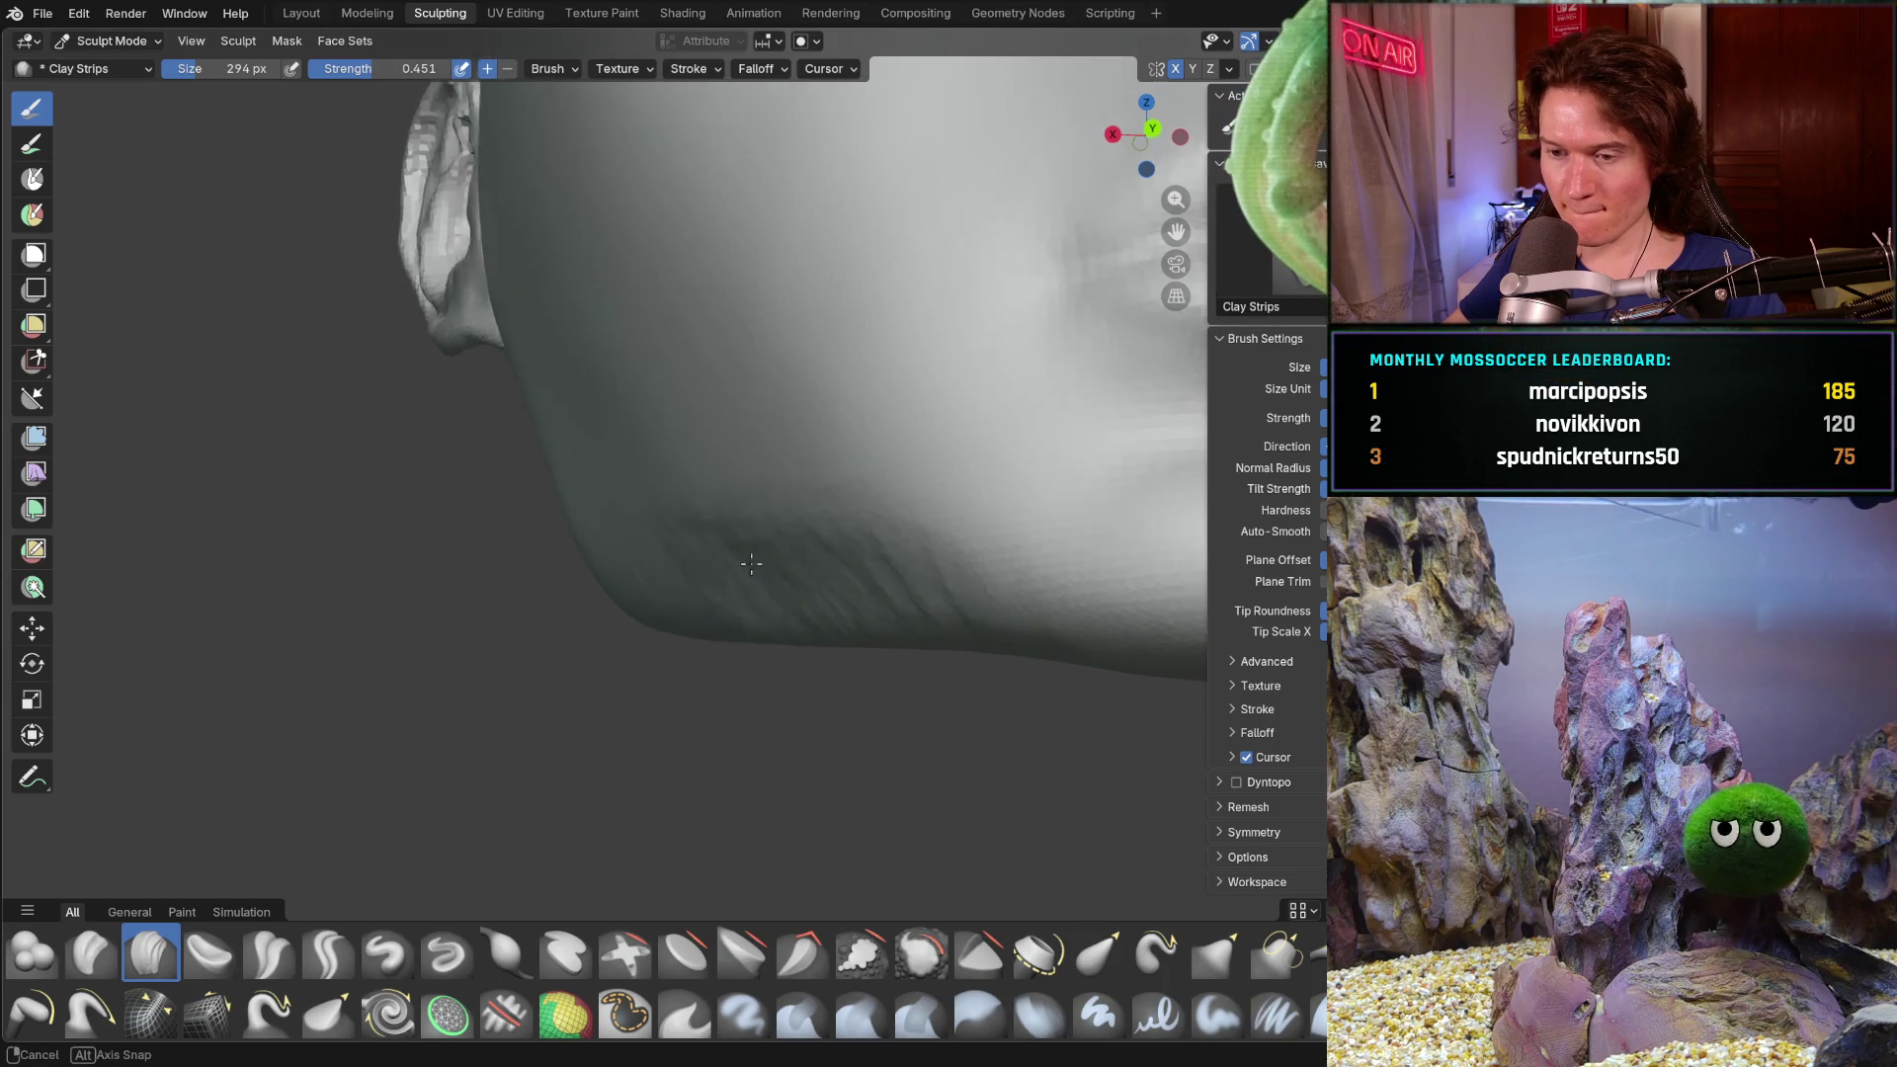
scroll(752, 579, "up", 2)
key("shift")
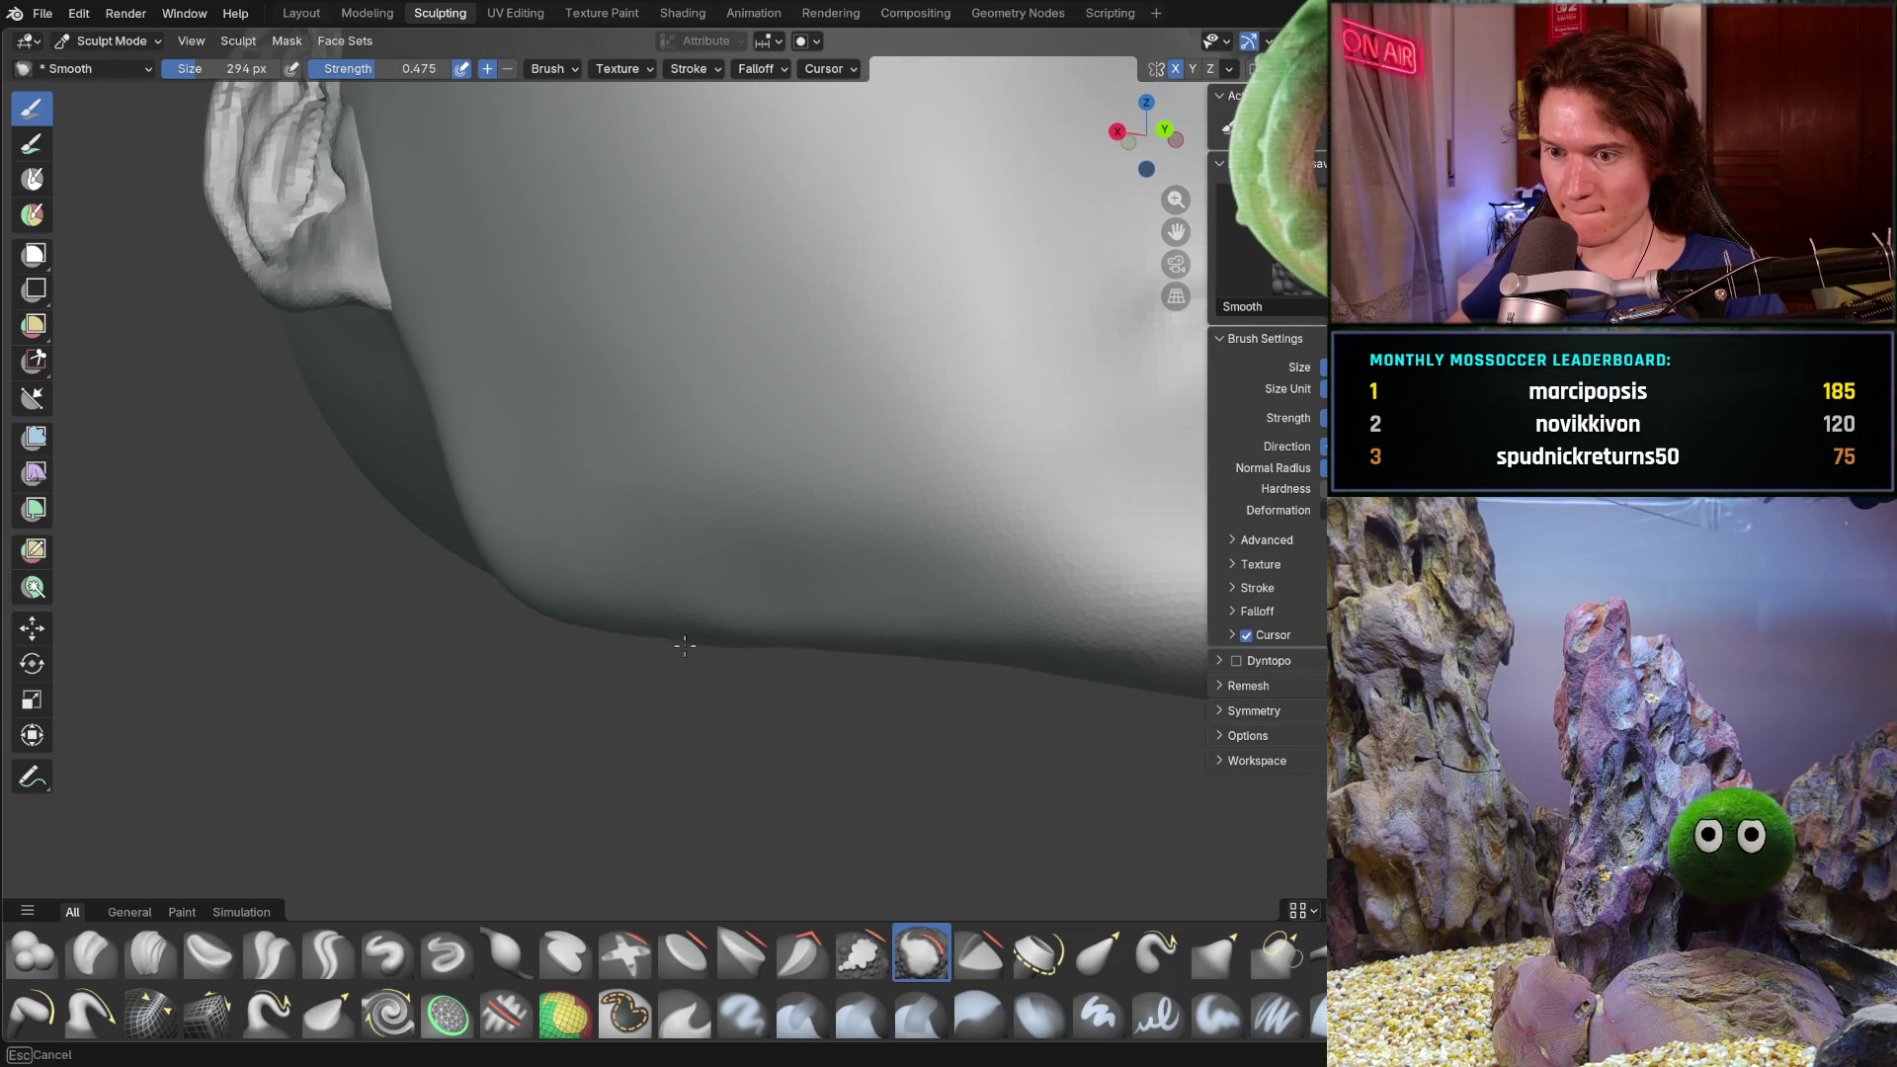
- Smooth away the rough streaks on the cheek and jaw
mouse_move(958, 636)
middle_mouse_down()
mouse_move(974, 649)
mouse_move(942, 645)
middle_mouse_up()
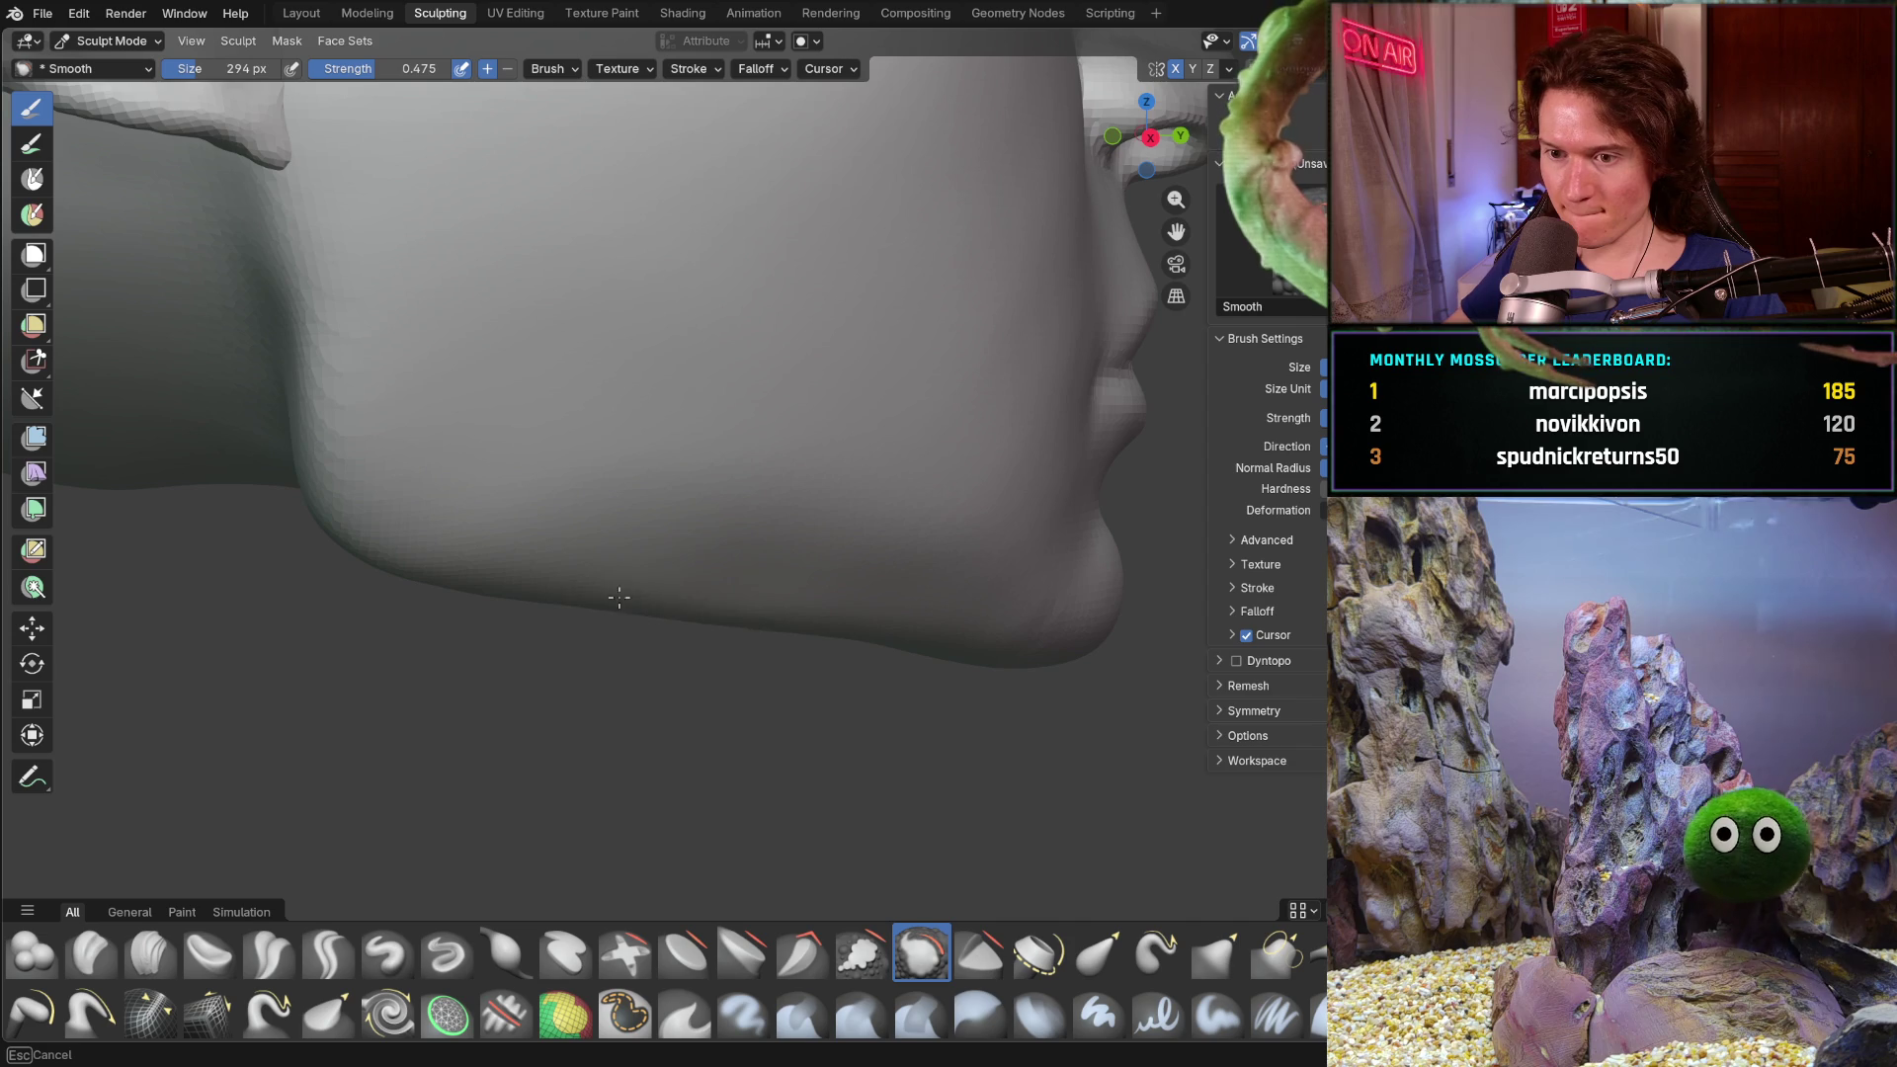
middle_click_drag(850, 602, 684, 517)
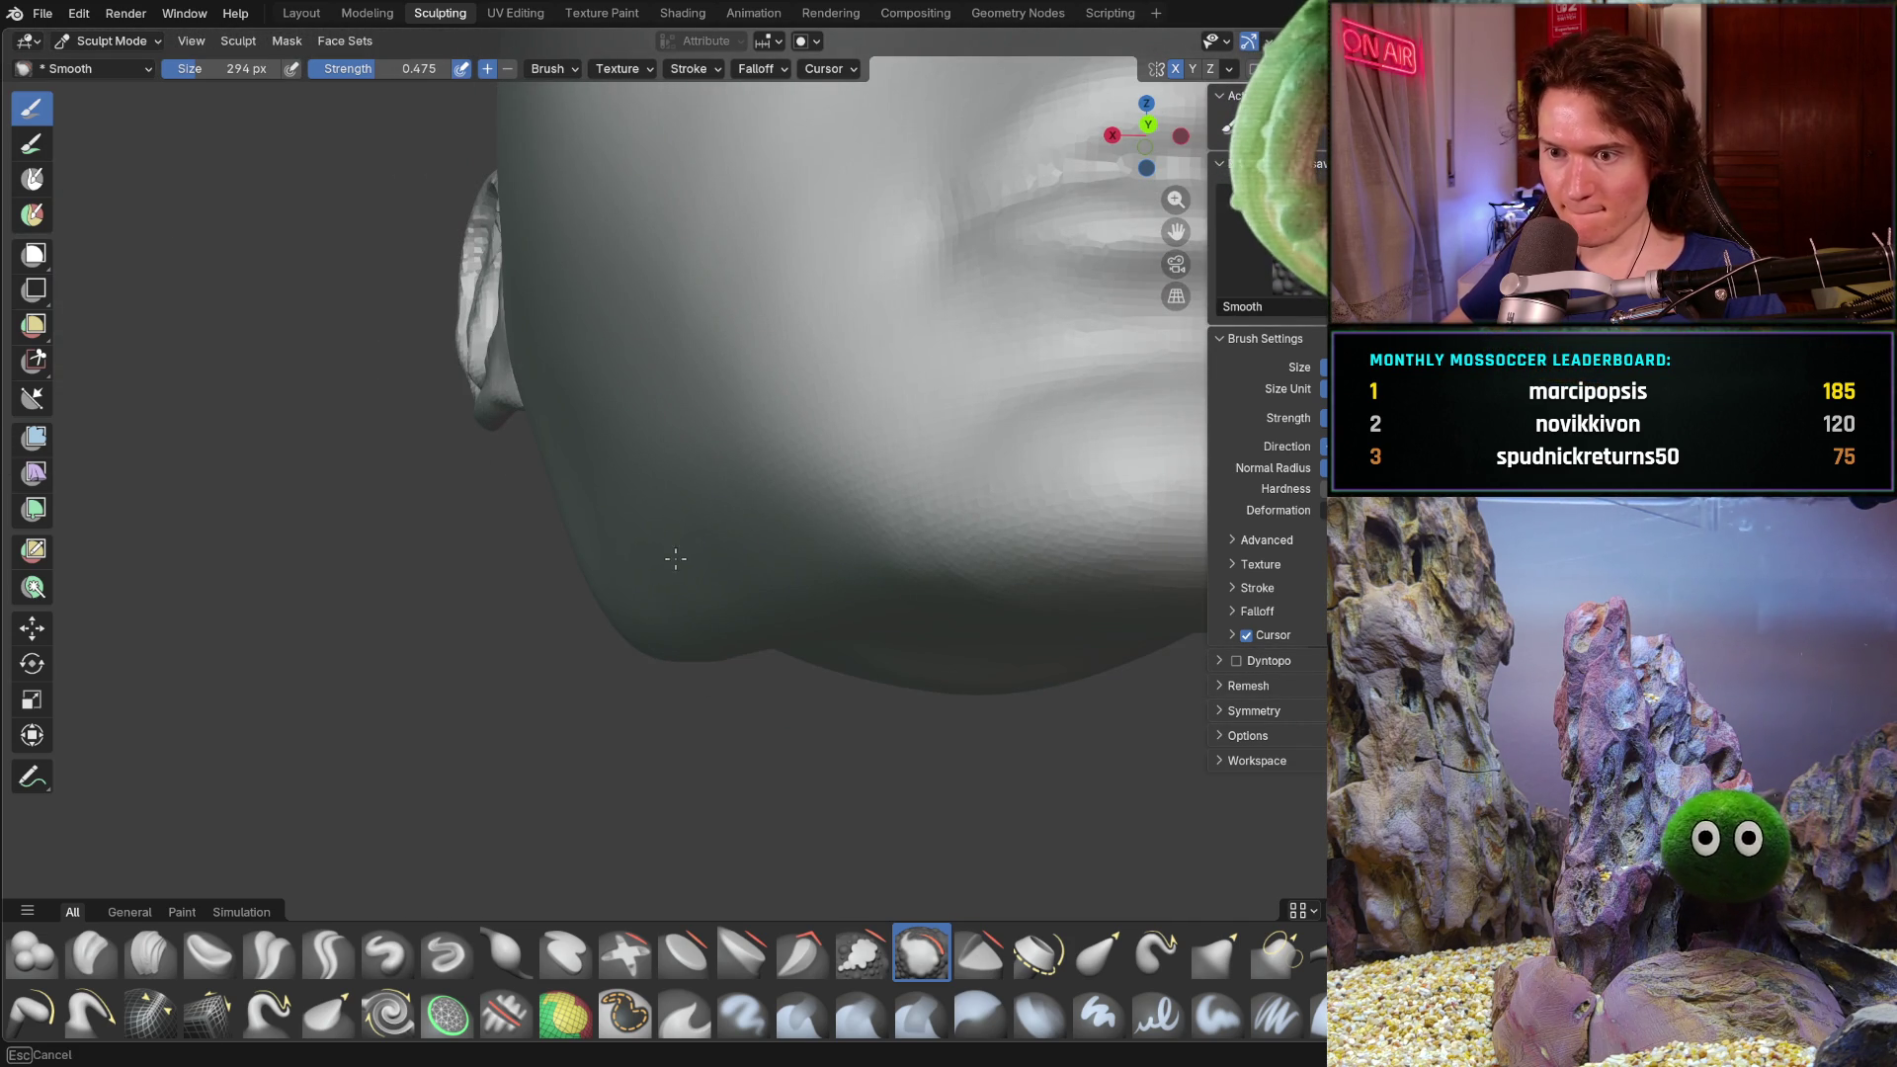
middle_click_drag(712, 566, 664, 470)
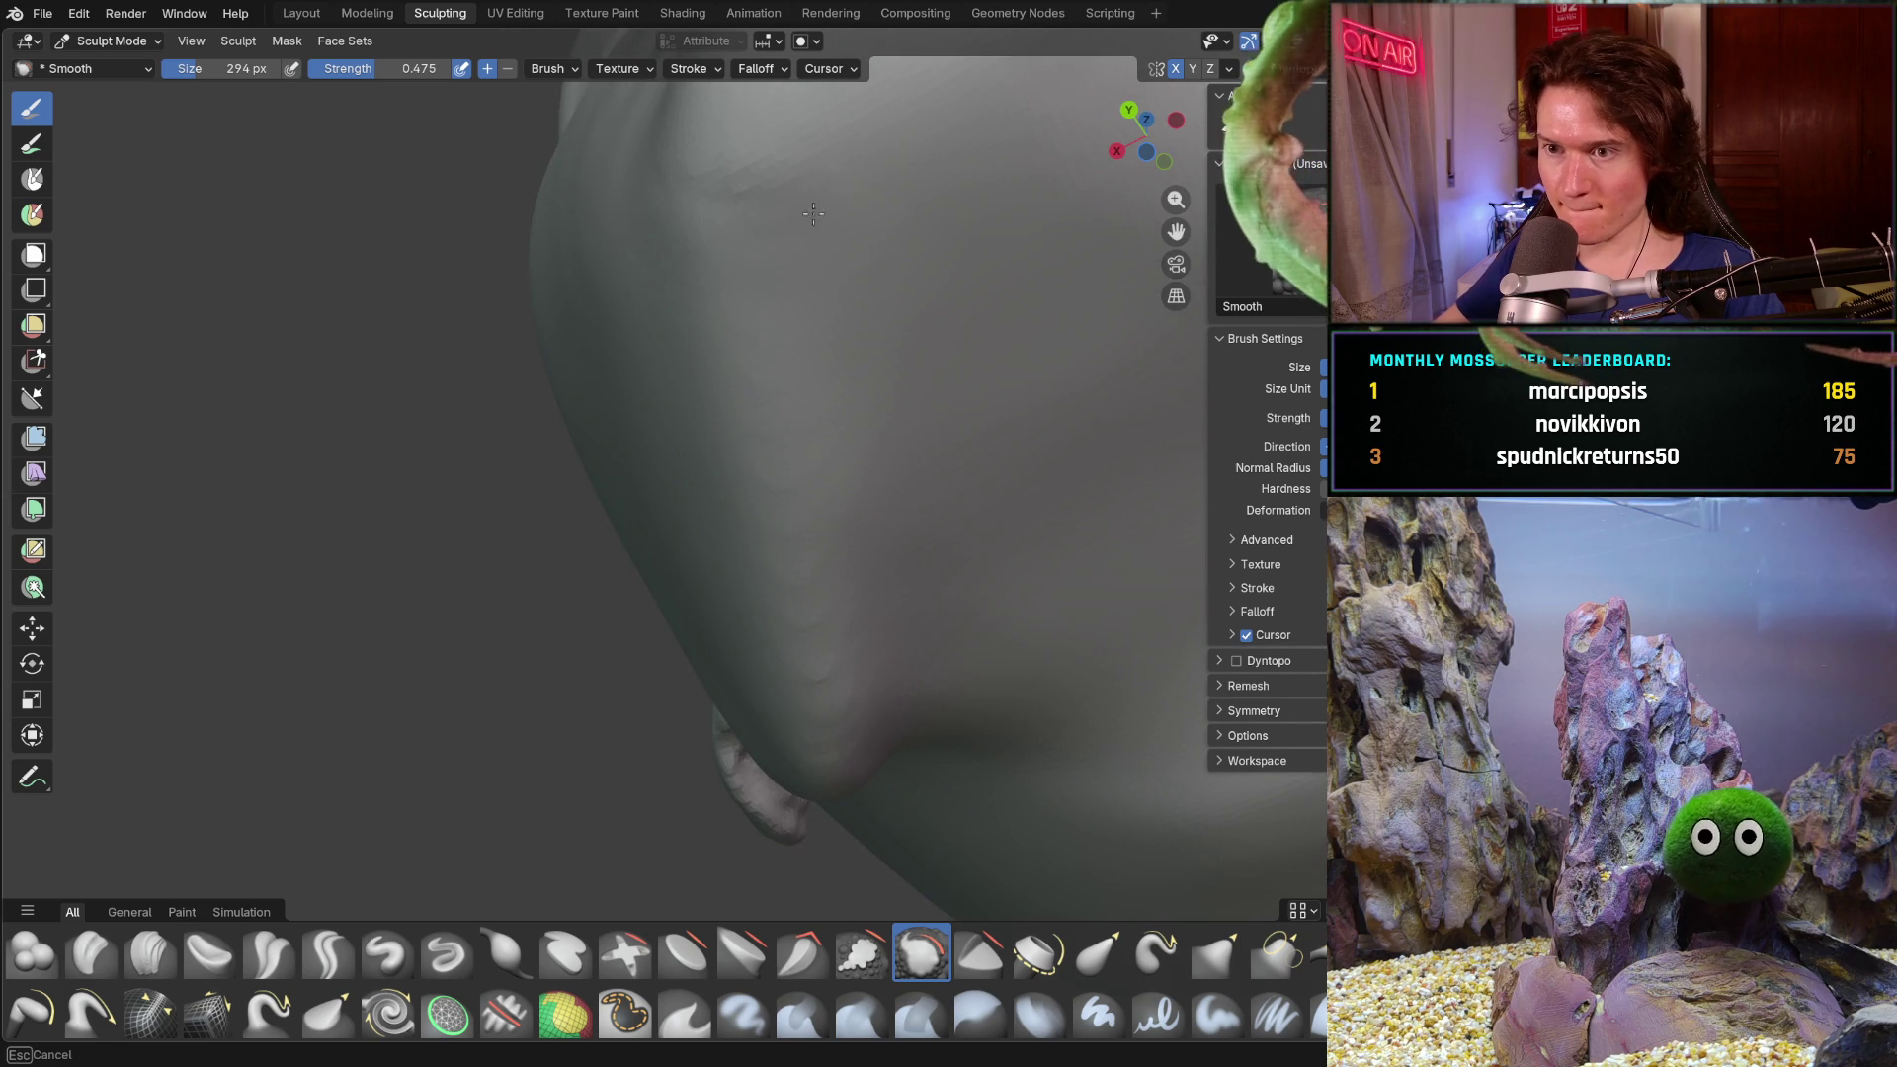
mouse_move(840, 286)
middle_mouse_down()
mouse_move(901, 508)
mouse_move(698, 728)
mouse_move(490, 592)
mouse_move(593, 664)
mouse_move(708, 631)
mouse_move(645, 444)
middle_mouse_up()
scroll(564, 729, "down", 5)
scroll(709, 631, "up", 5)
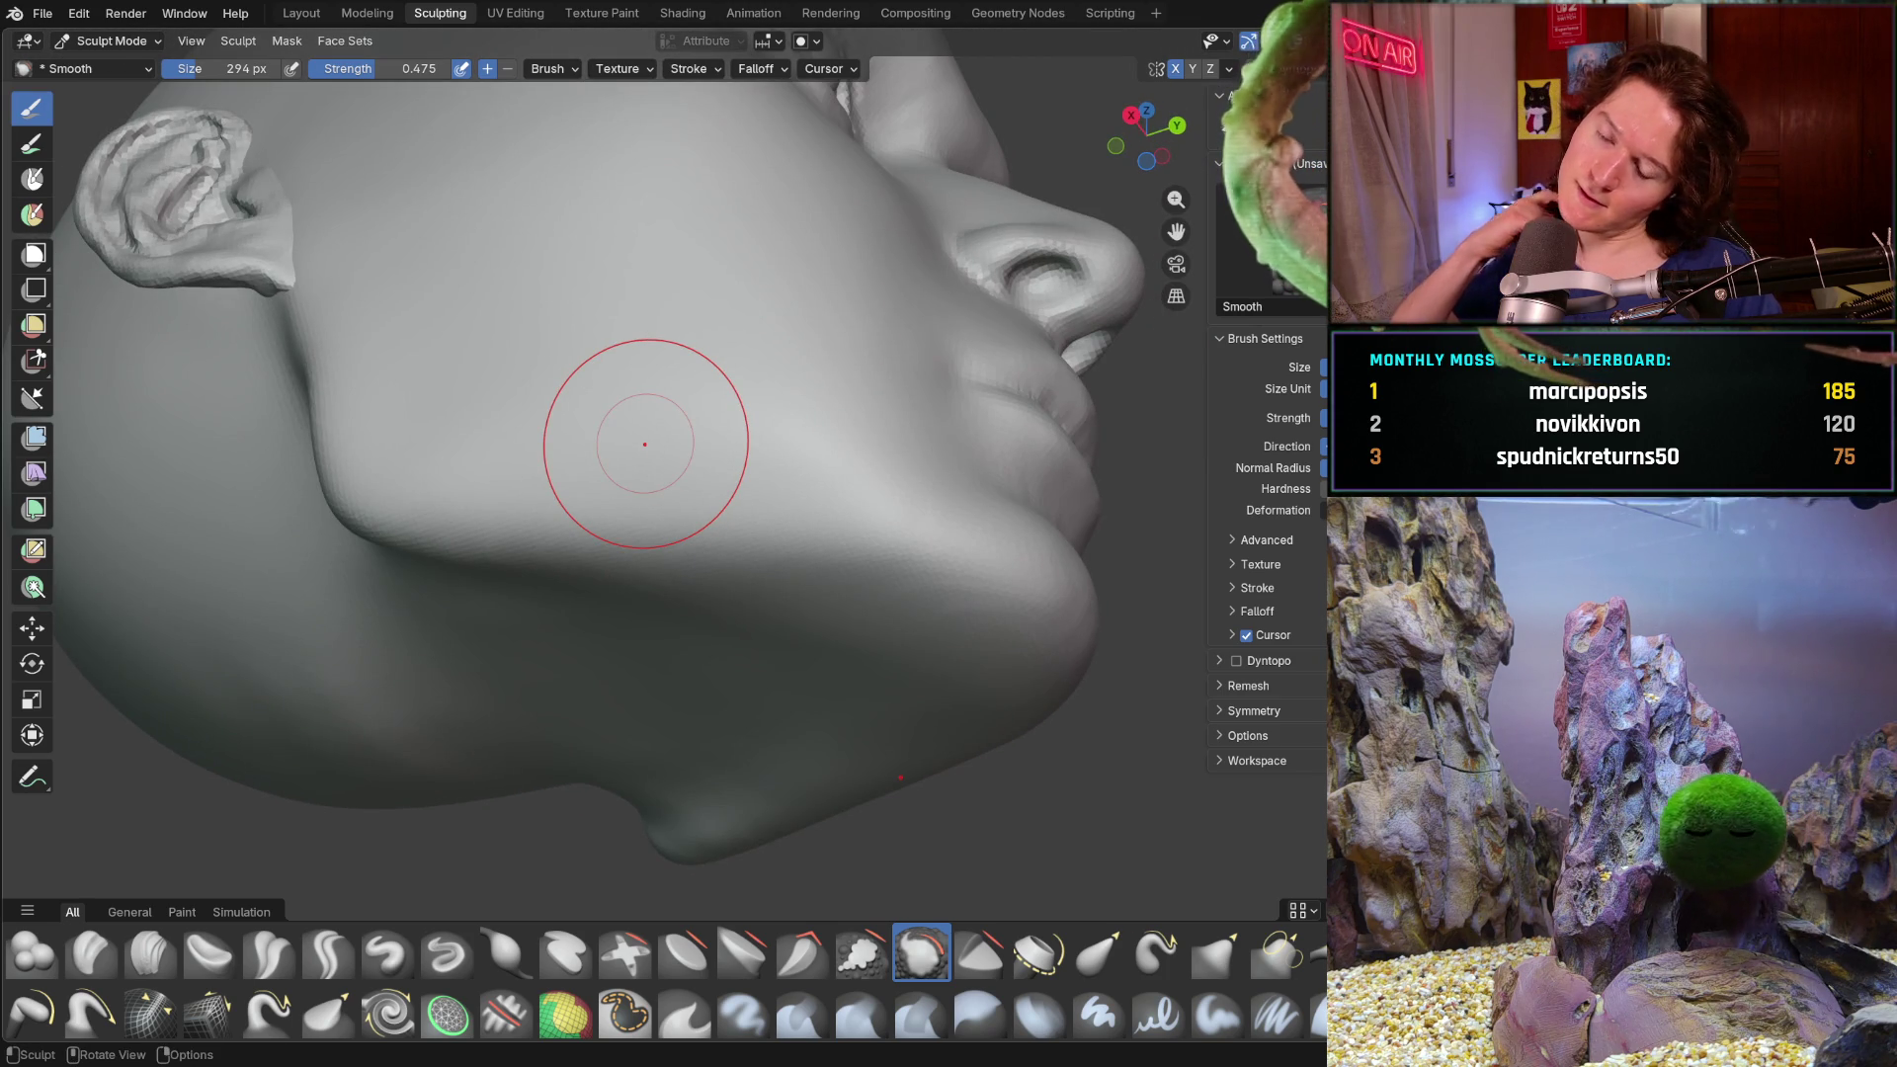
left_click(645, 444, "ctrl")
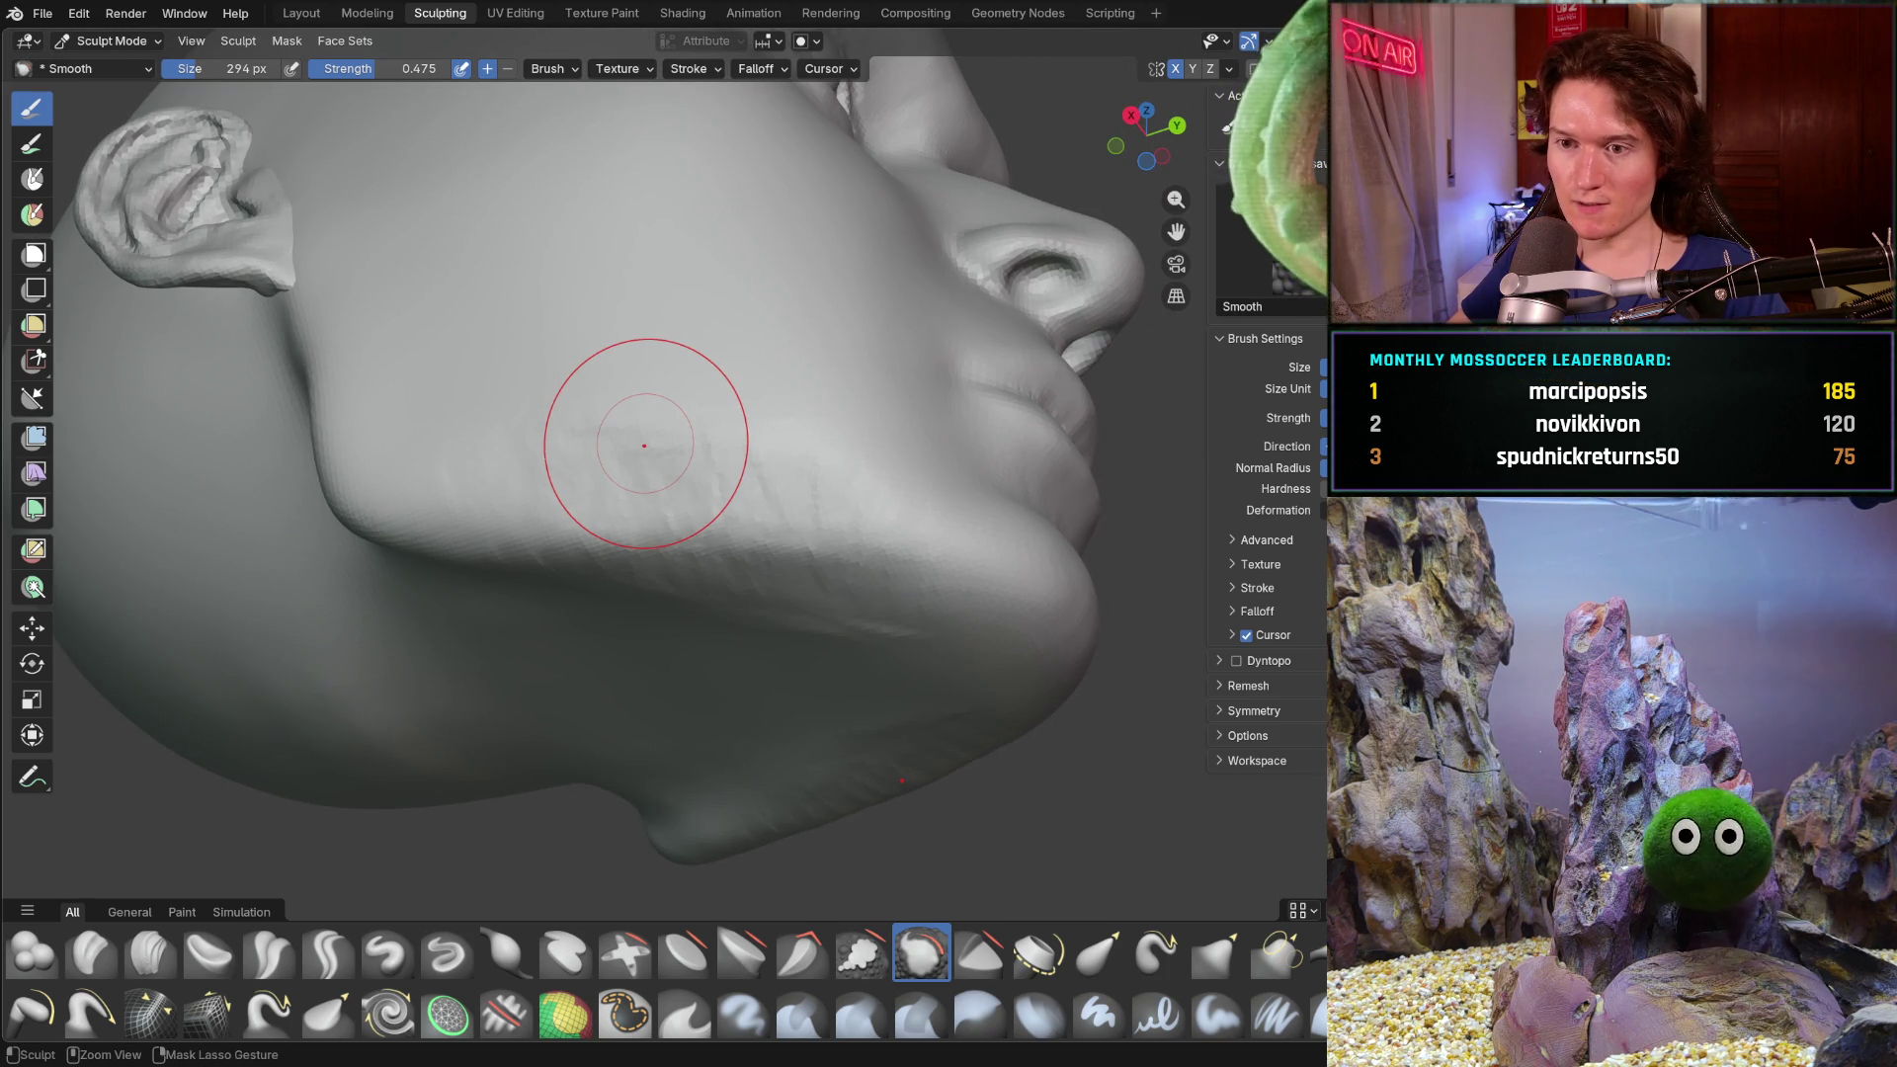
left_click_drag(643, 444, 643, 444)
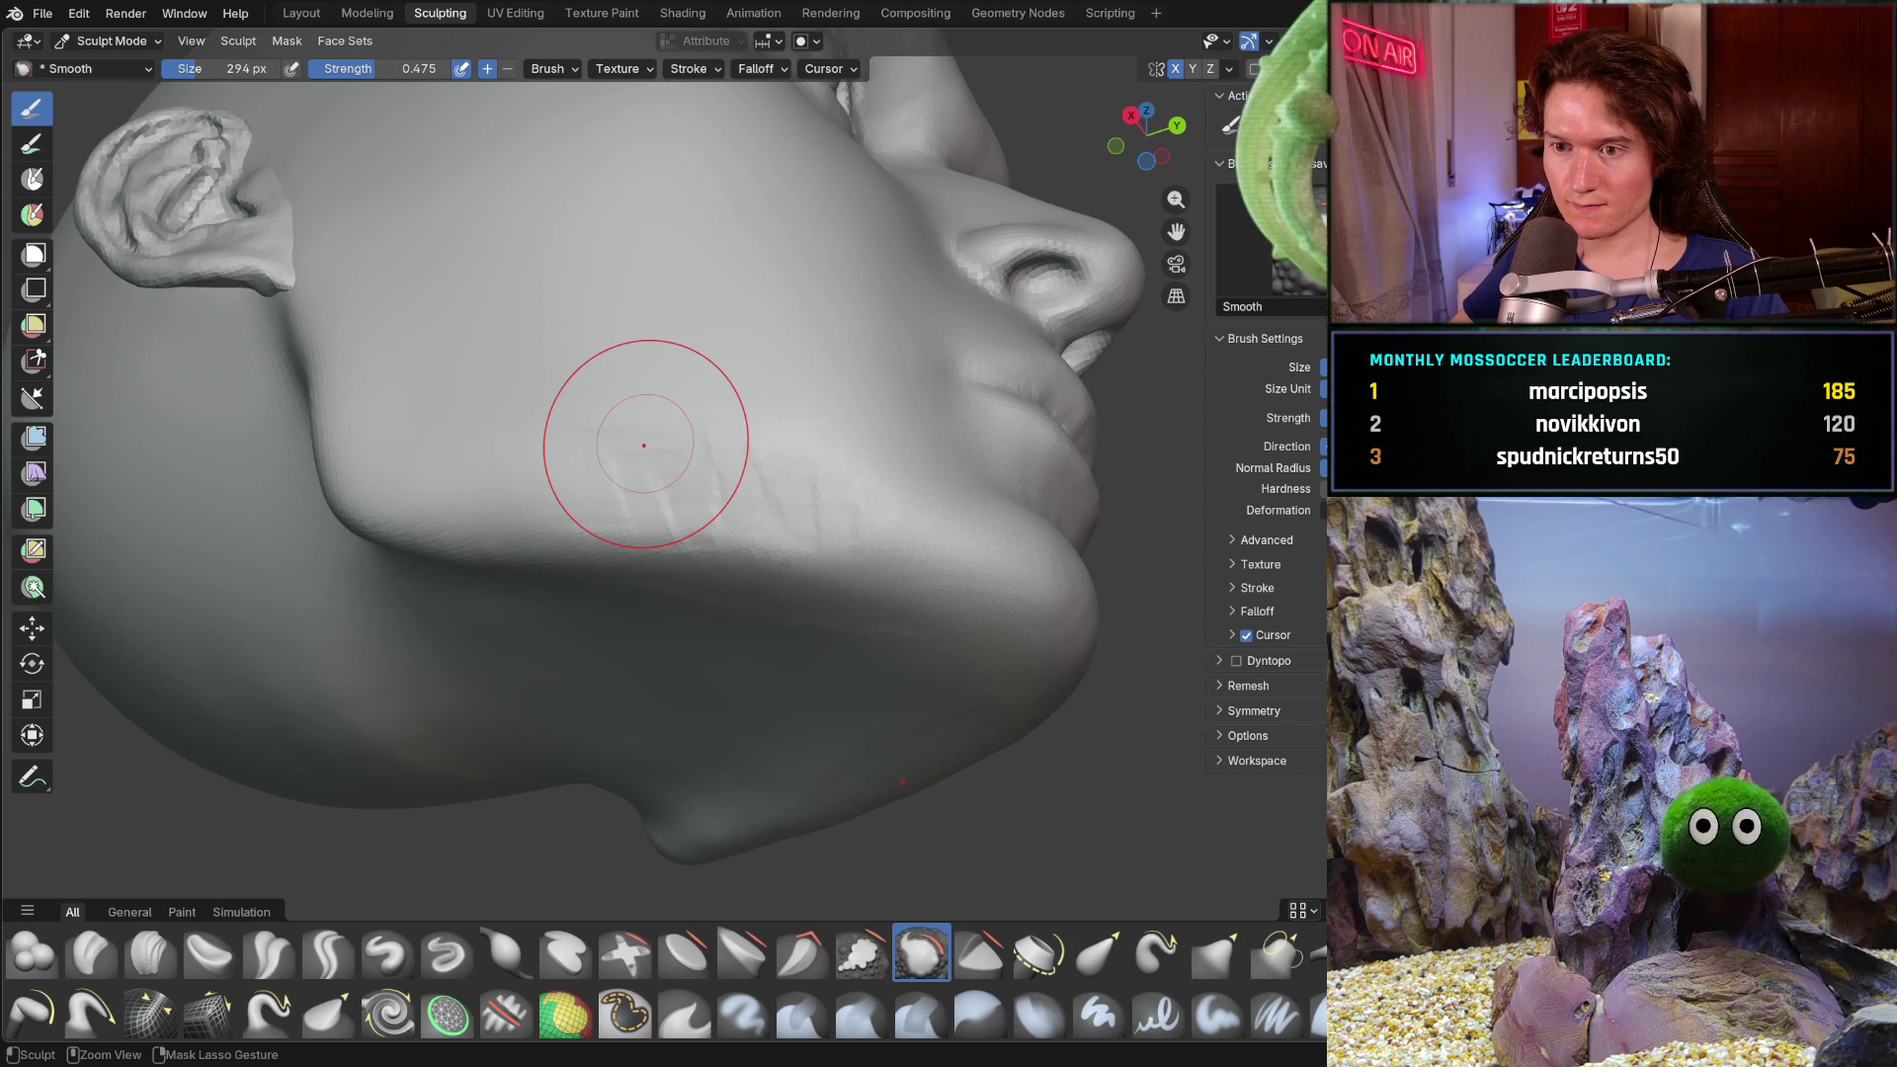
- Centre the ear, switch to a 440 px Grab brush and pull the earlobe down into a point
middle_click_drag(826, 529, 708, 629)
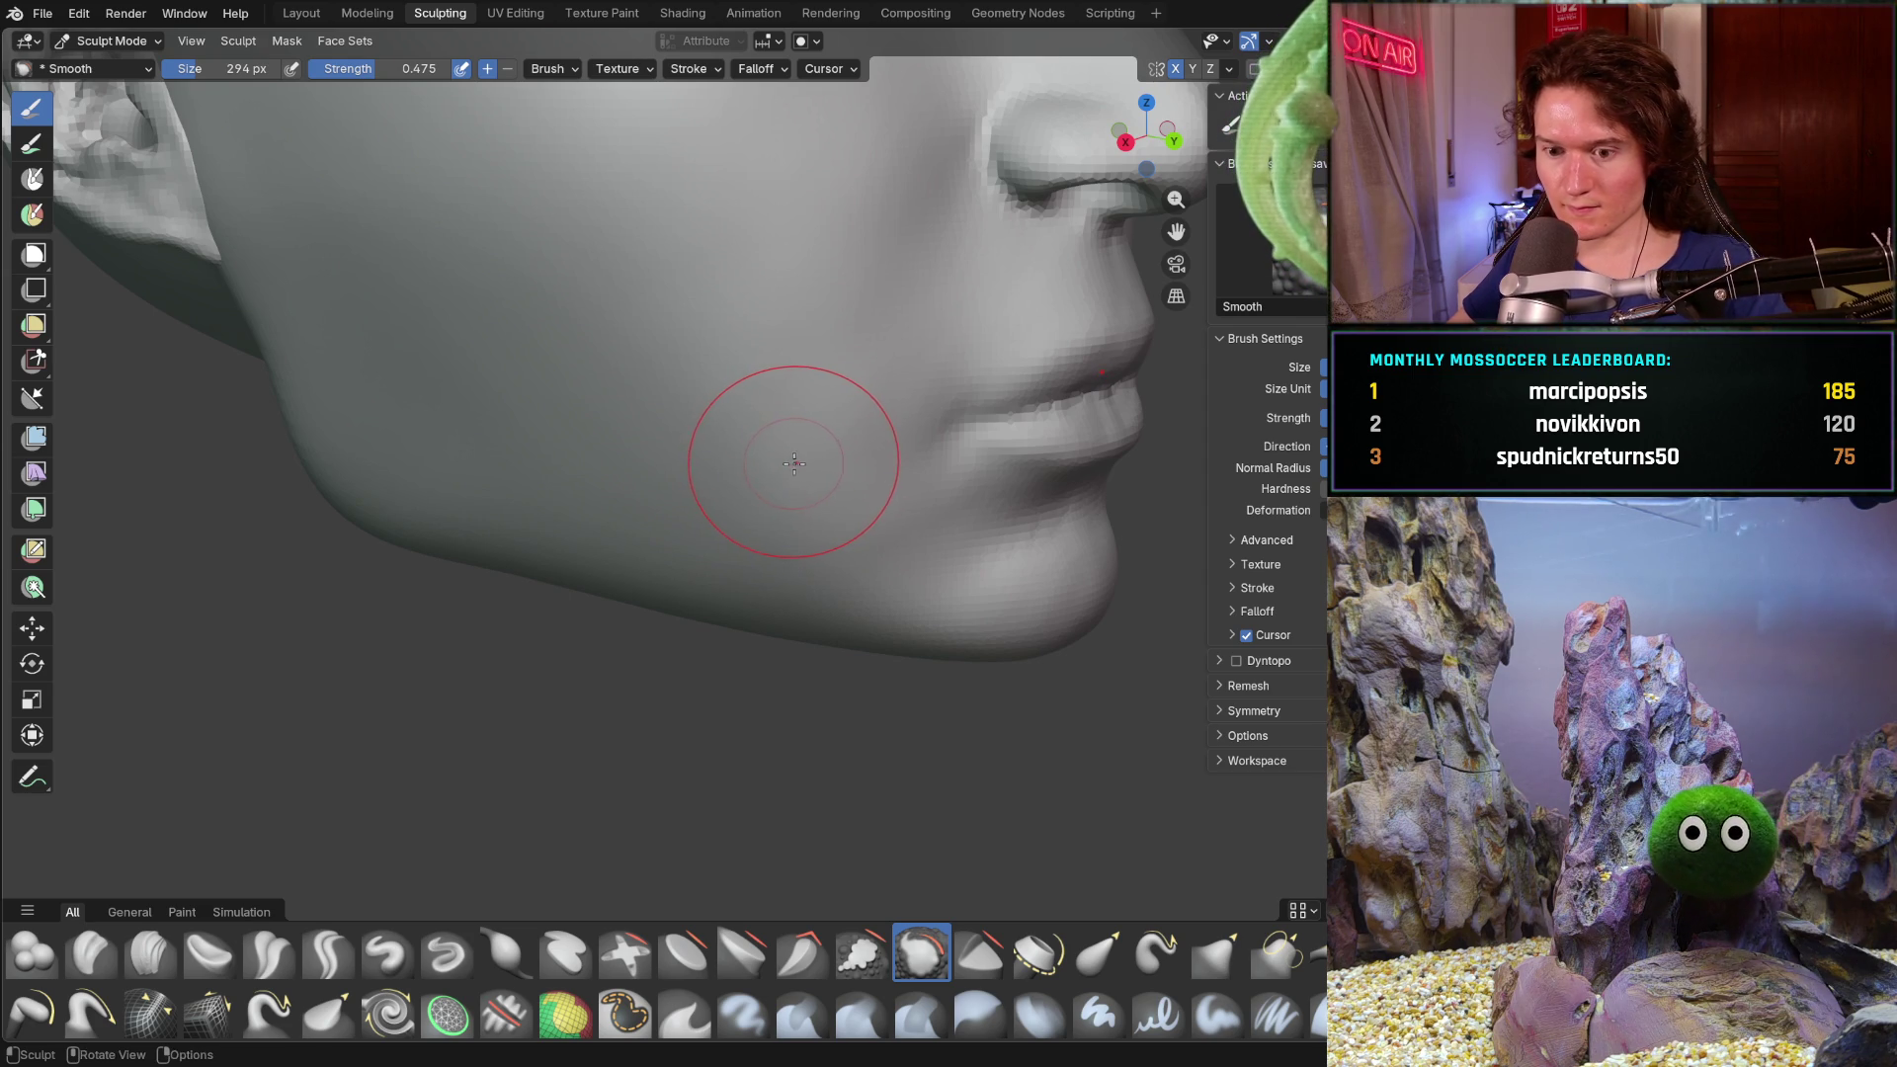
middle_click_drag(562, 600, 568, 485)
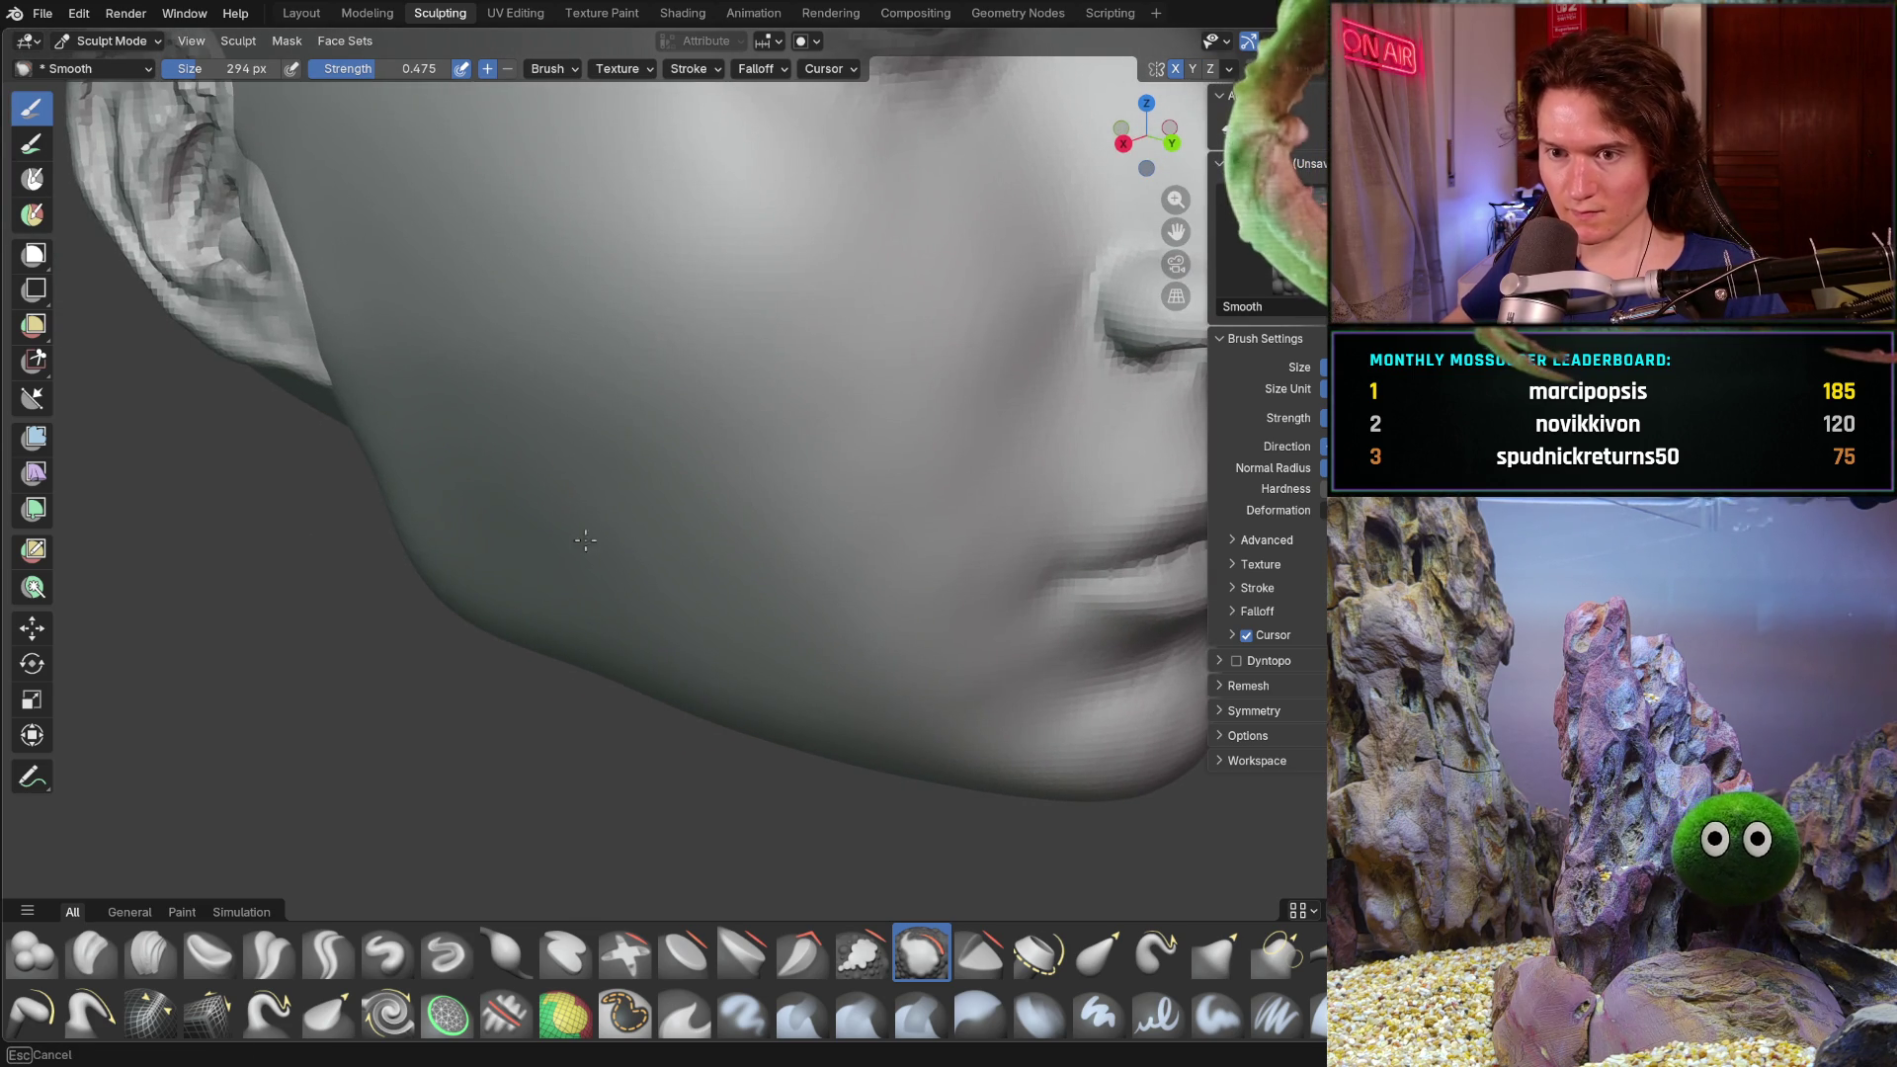
middle_click_drag(539, 504, 596, 460)
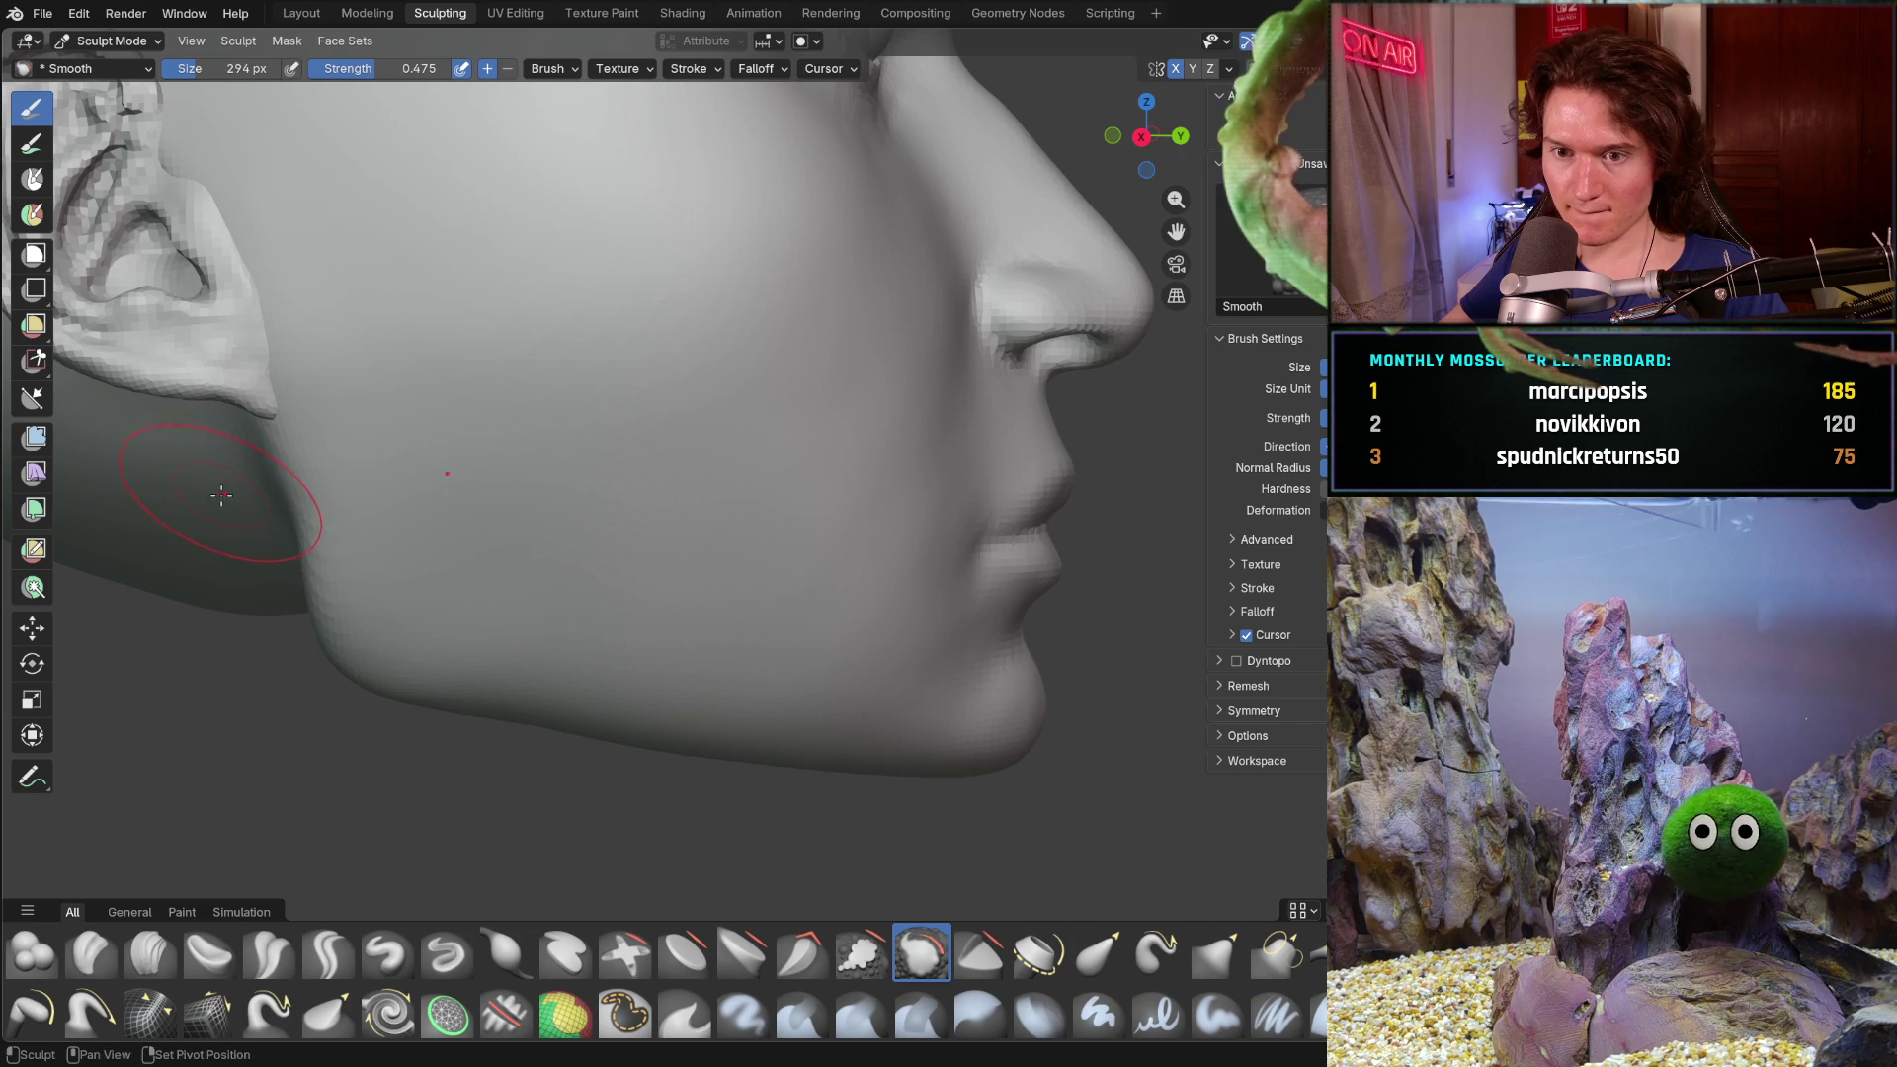
middle_click_drag(221, 496, 426, 462, "shift")
key("g")
key("f")
left_click_drag(487, 478, 495, 467)
scroll(504, 471, "down", 4)
- Close in on the earlobe and orbit to check the head from the front
mouse_move(532, 464)
middle_mouse_down()
mouse_move(548, 400)
mouse_move(550, 465)
middle_mouse_up()
scroll(530, 401, "up", 4)
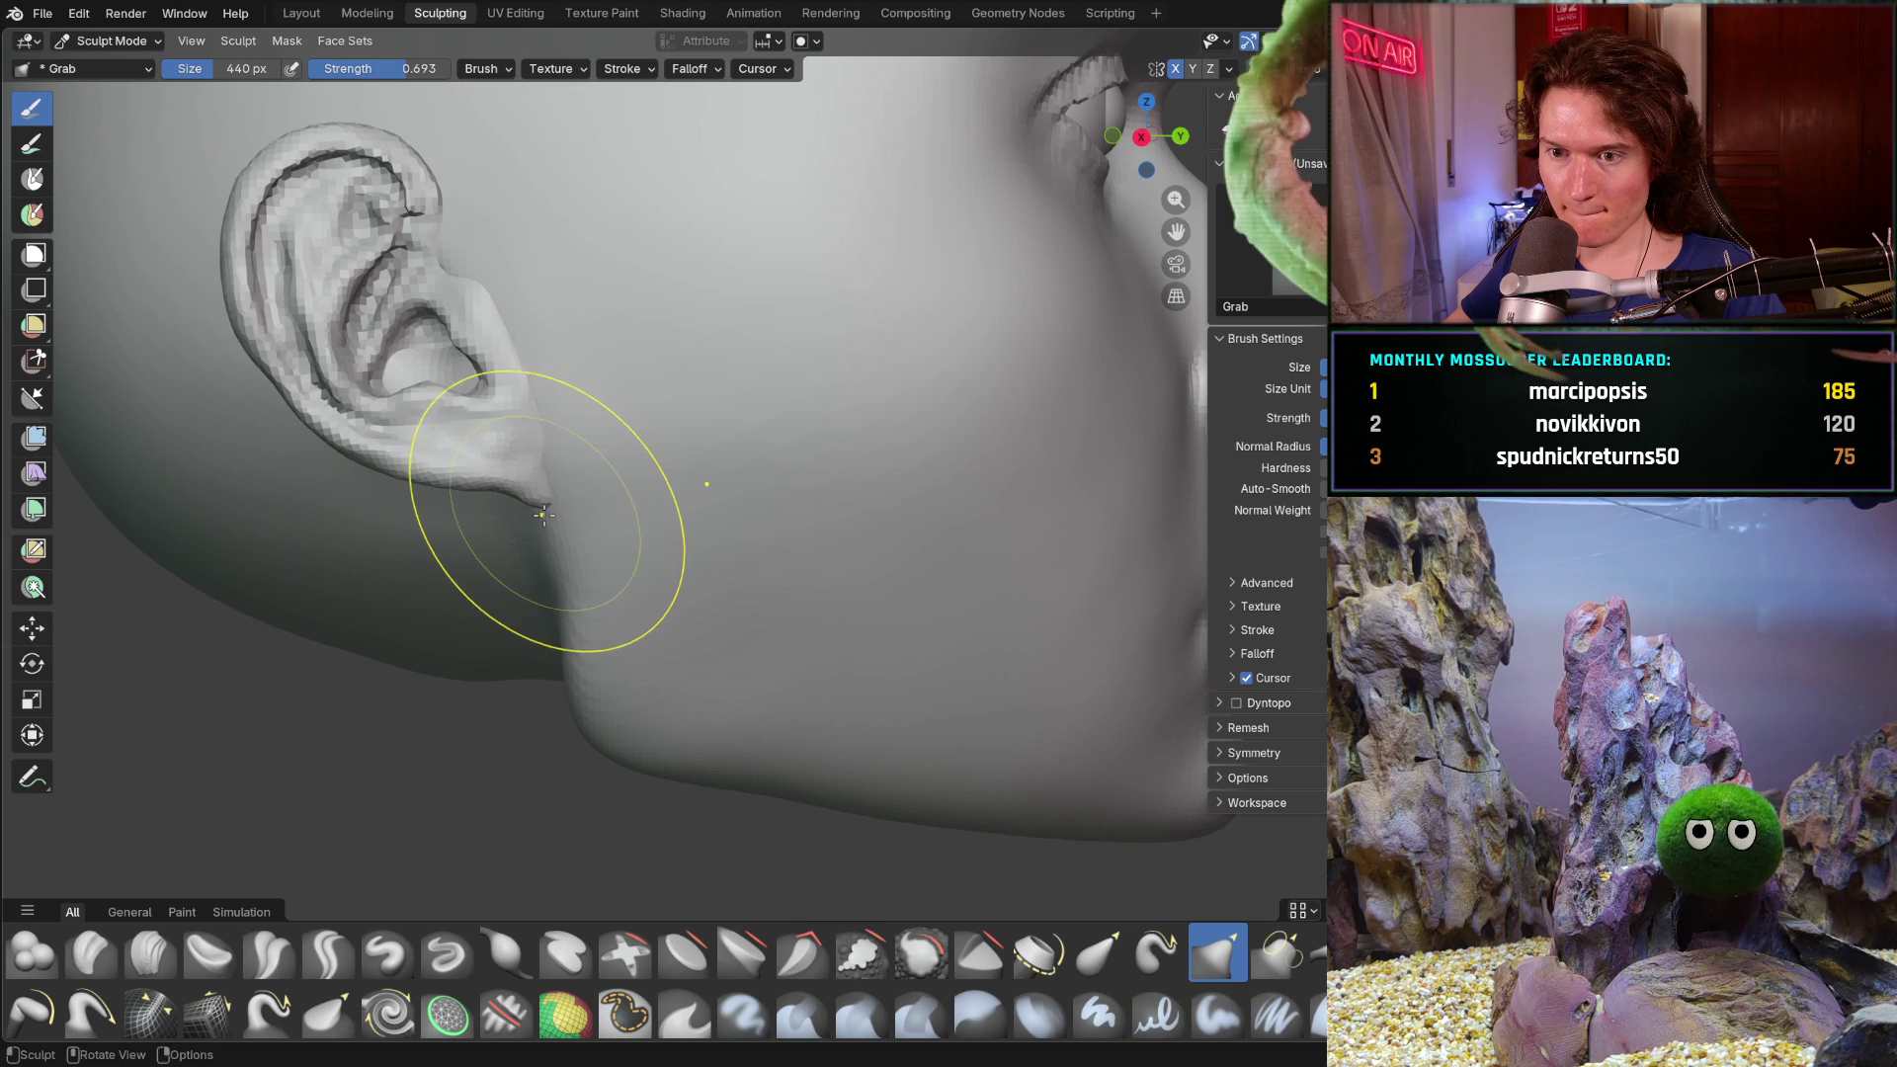
scroll(639, 545, "down", 4)
mouse_move(639, 547)
middle_mouse_down()
mouse_move(681, 525)
mouse_move(395, 253)
middle_mouse_up()
- Nudge the ear object slightly along Y in Layout against the reference, then return to Sculpting
left_click(312, 14)
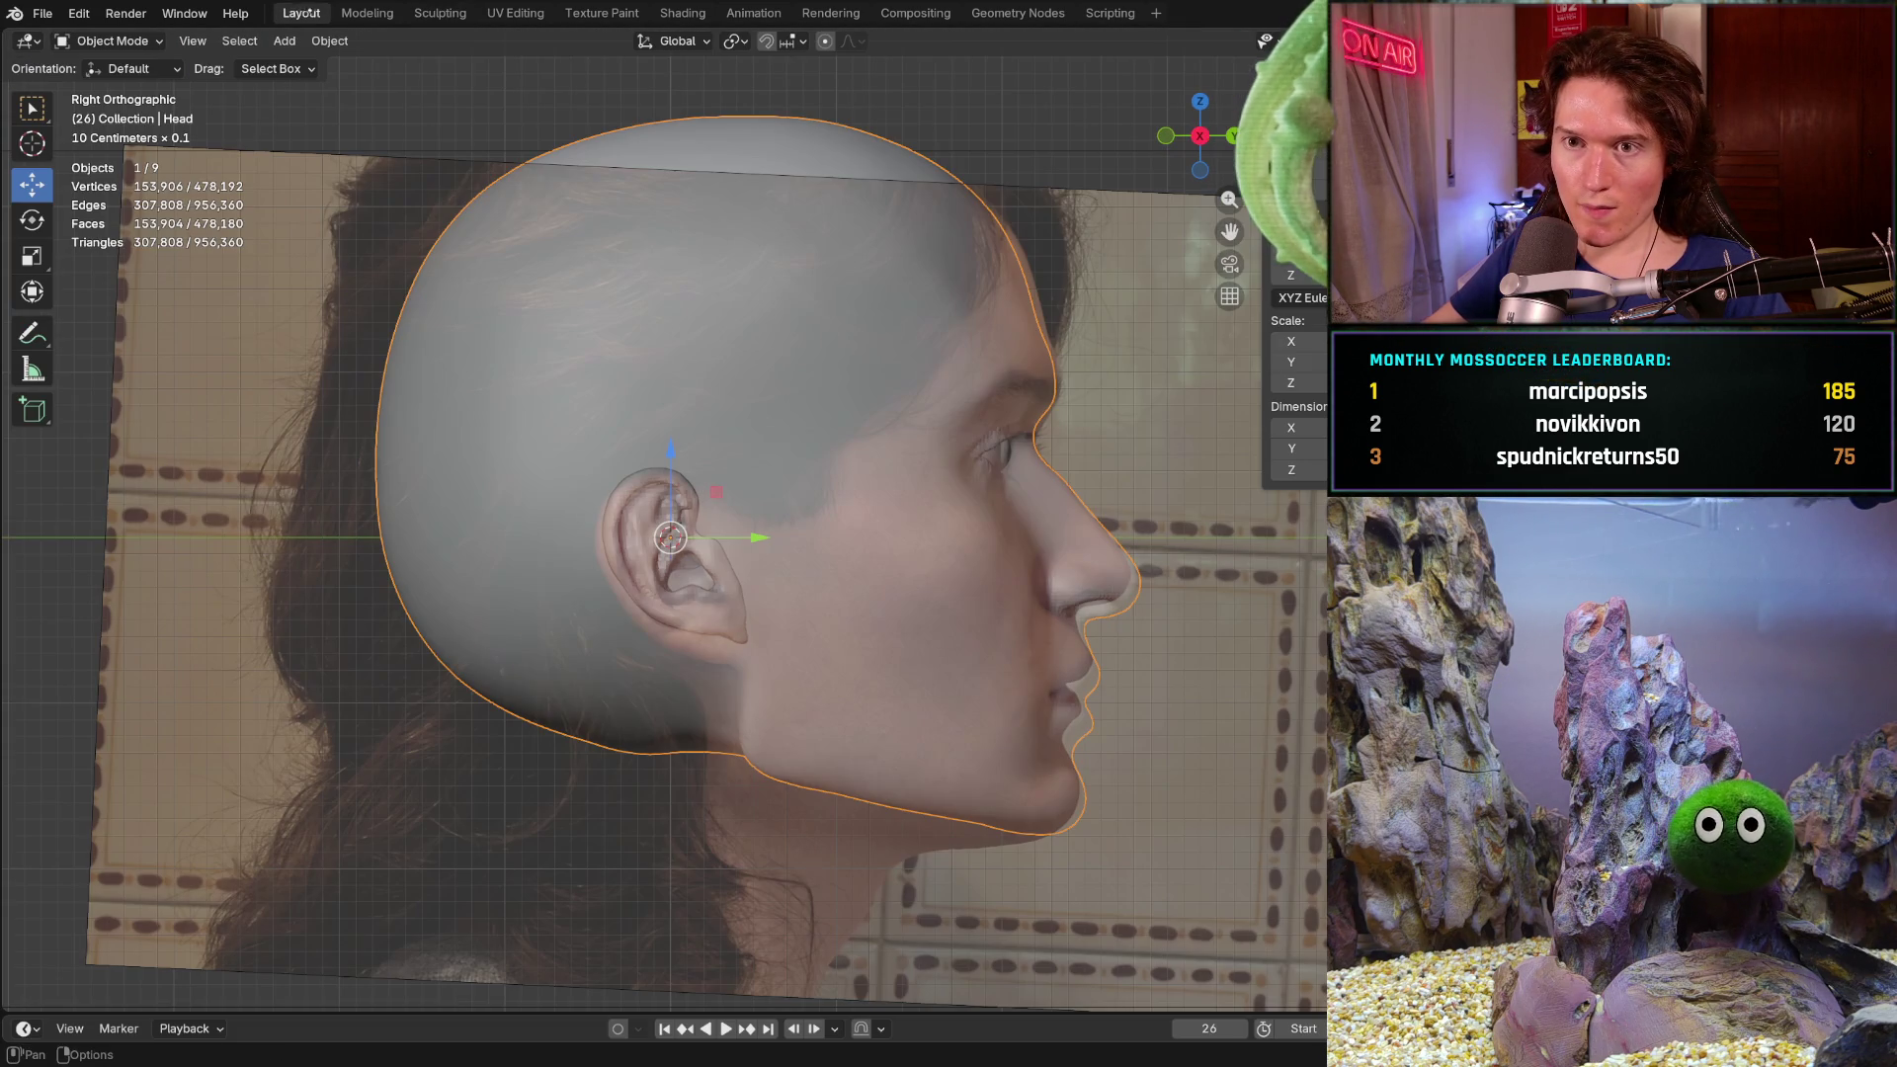
scroll(553, 458, "up", 2)
scroll(667, 508, "up", 2)
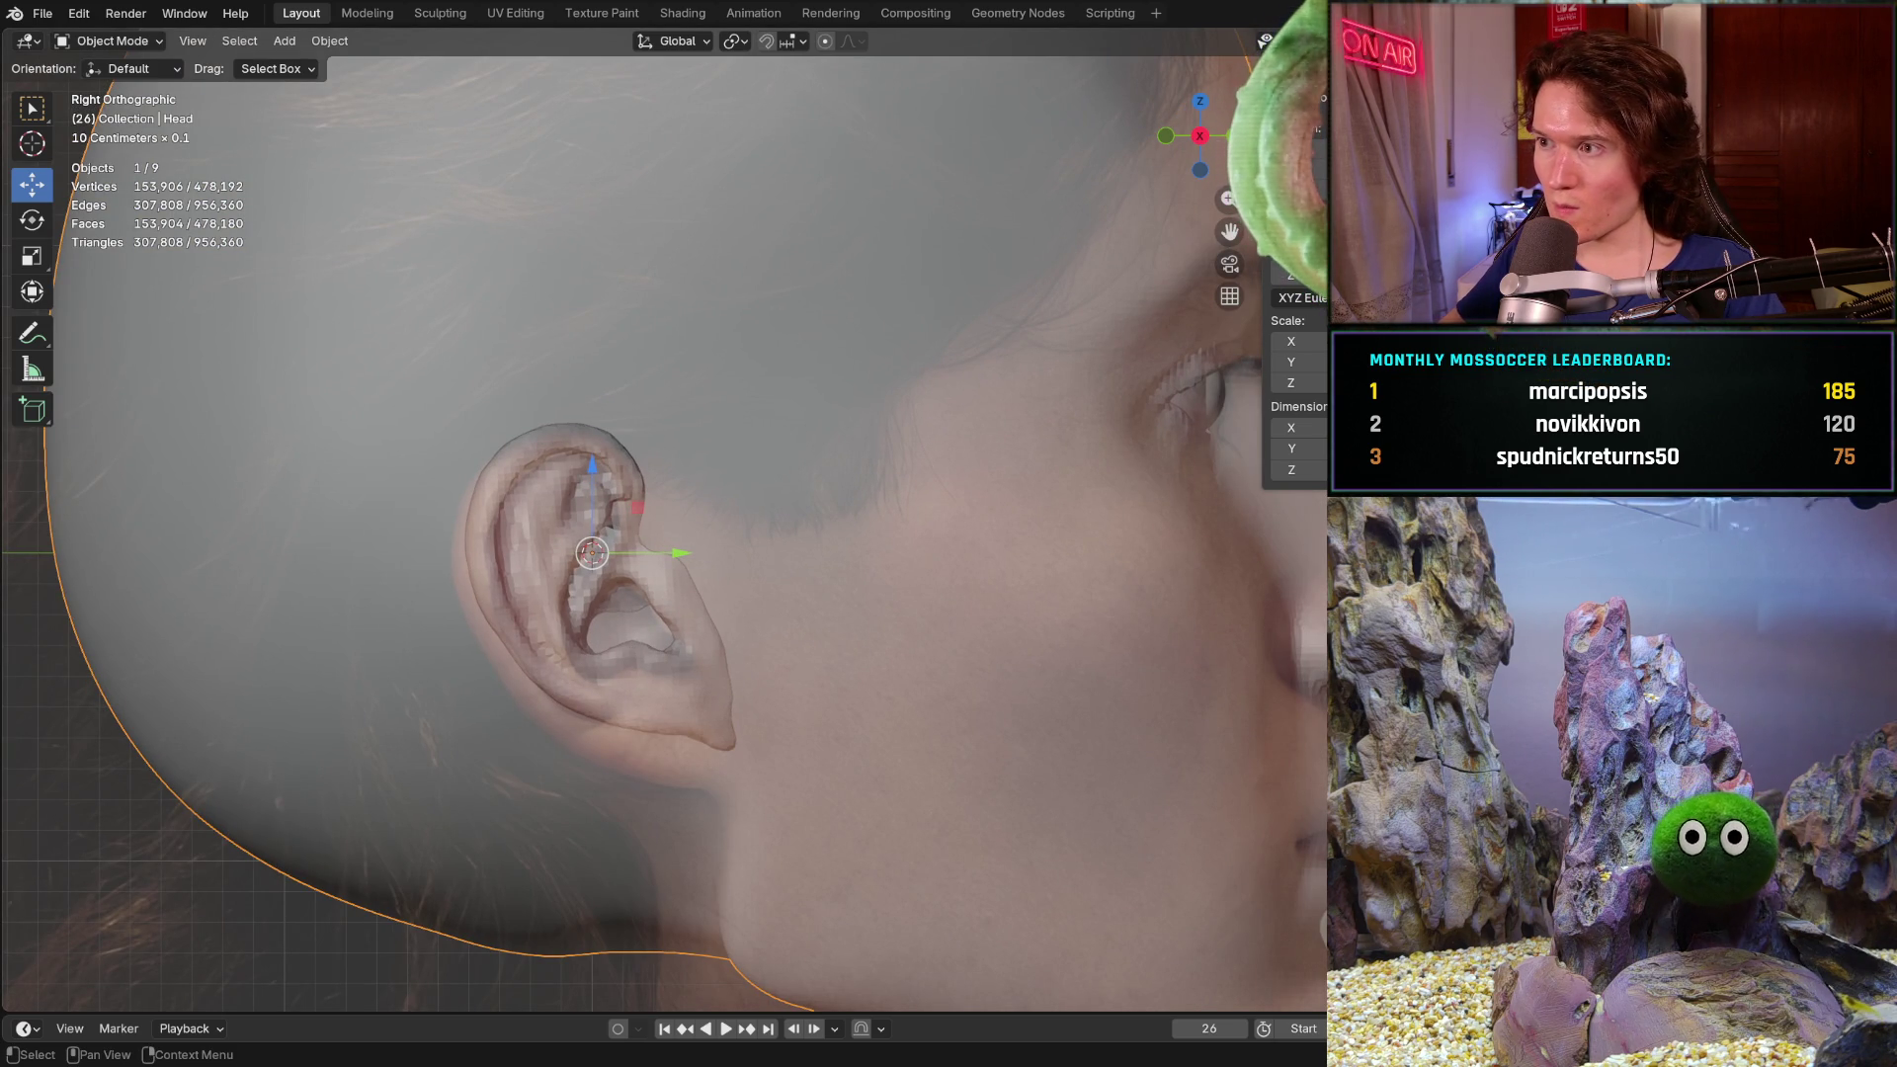
left_click(622, 638)
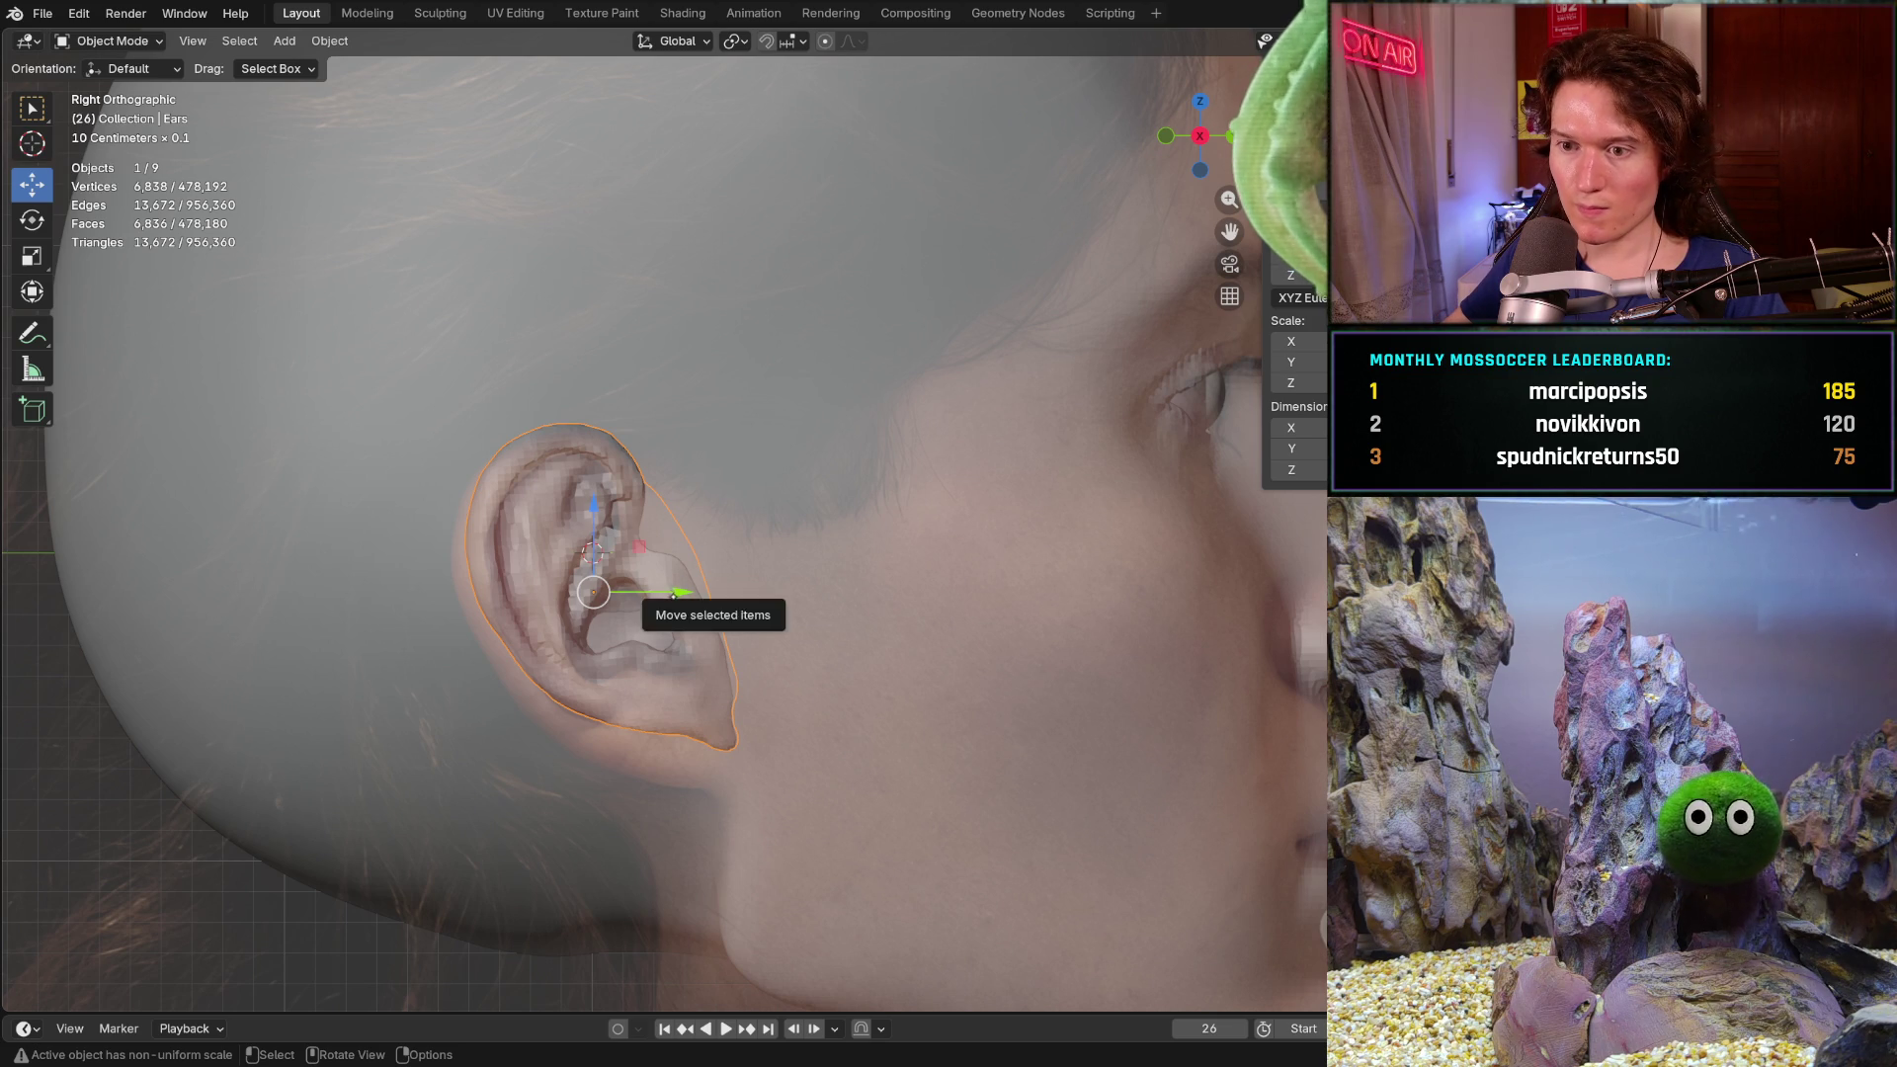
left_click_drag(679, 593, 693, 593)
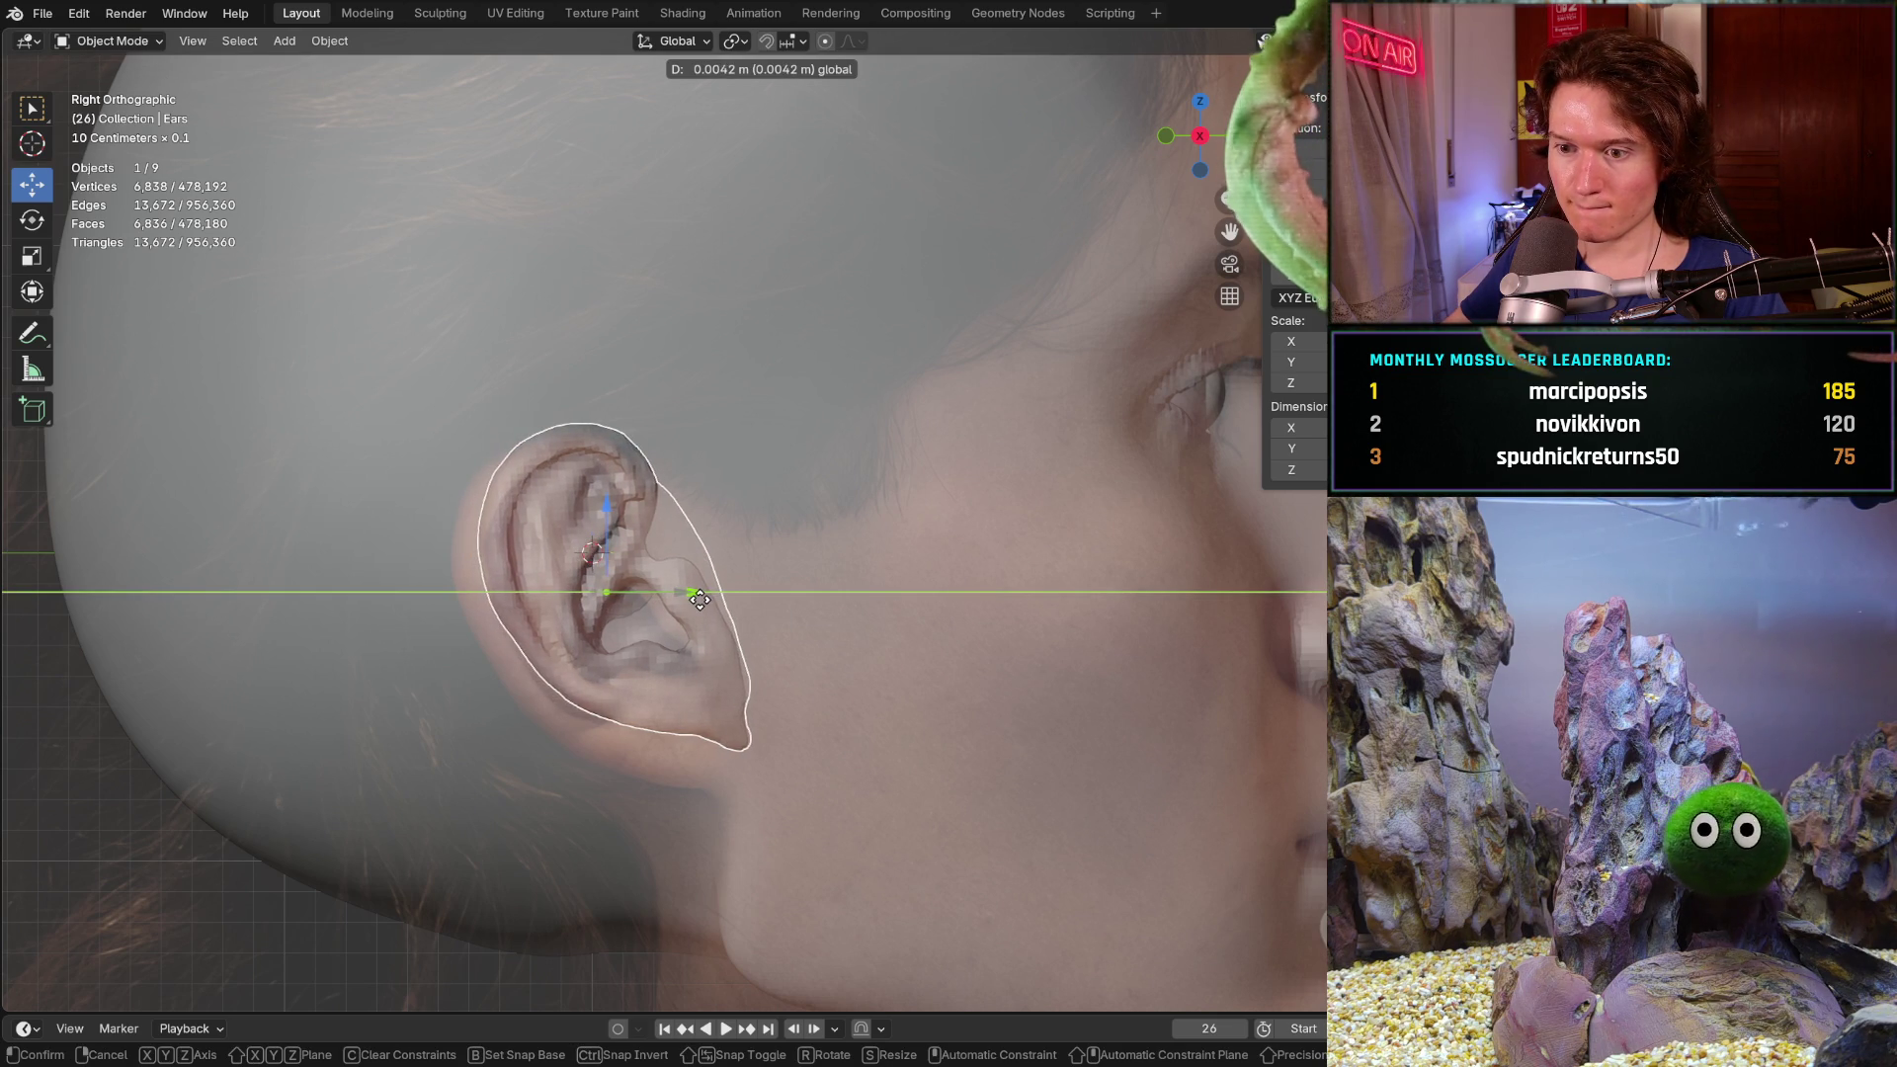
left_click(441, 13)
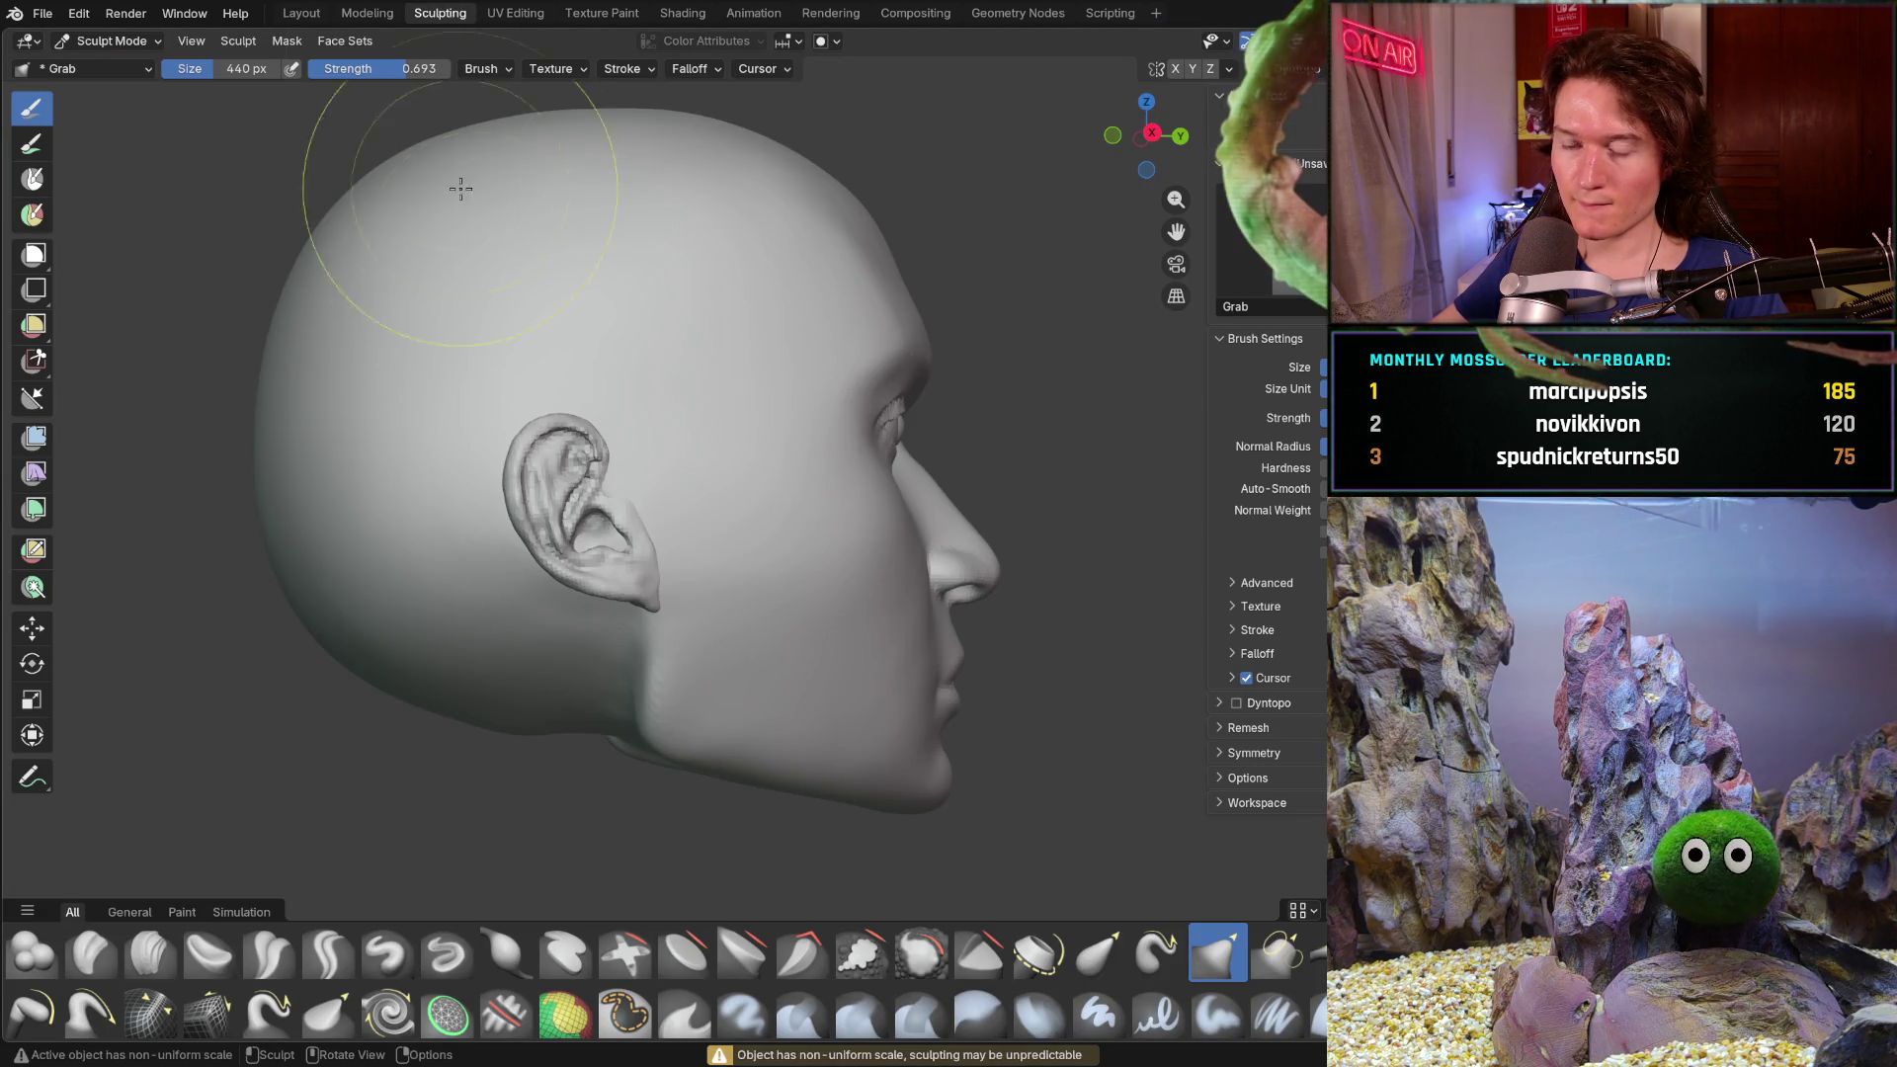
- Dismiss the Automasking pie menu unchanged and activate the Move tool on the ear in Sculpt Mode
mouse_move(563, 716)
middle_mouse_down()
mouse_move(594, 721)
mouse_move(629, 671)
middle_mouse_up()
scroll(630, 672, "down", 4)
mouse_move(643, 742)
middle_mouse_down()
mouse_move(518, 623)
mouse_move(361, 627)
mouse_move(614, 626)
middle_mouse_up()
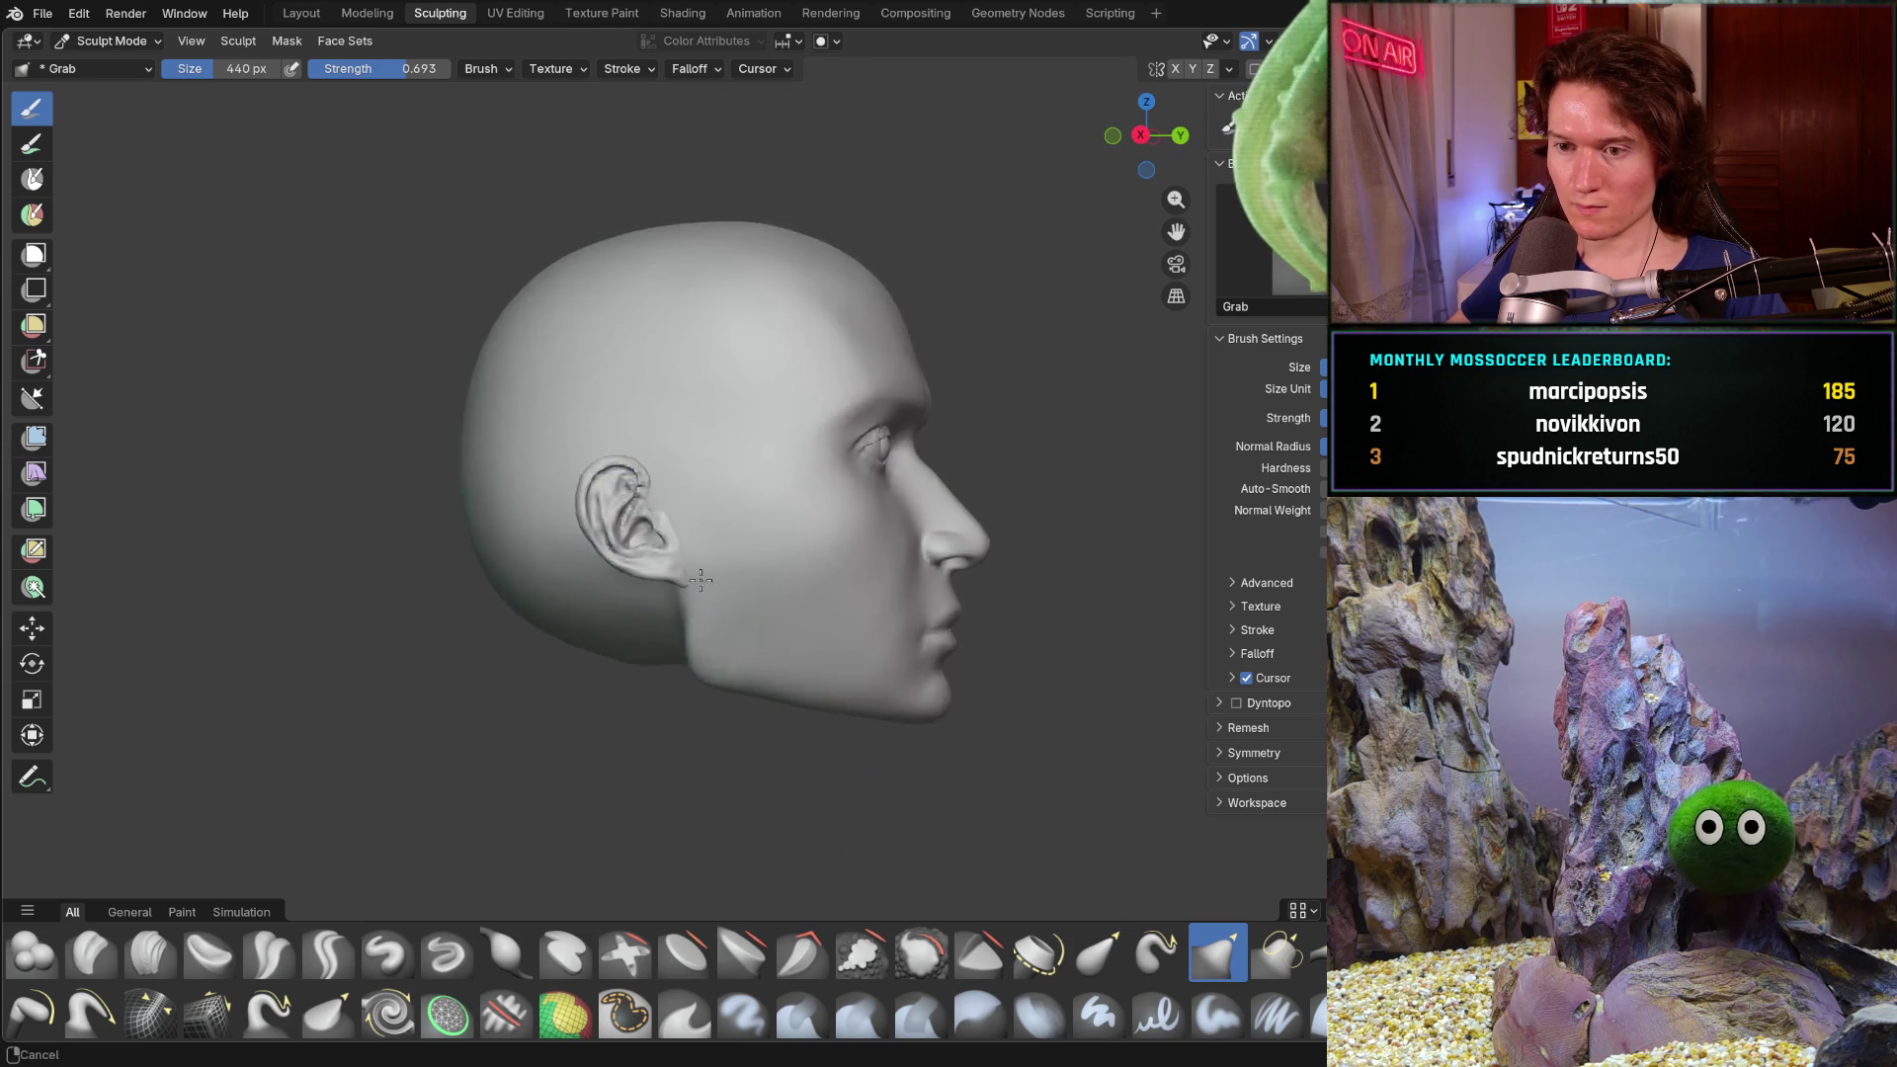
scroll(613, 627, "up", 3)
scroll(649, 612, "up", 2)
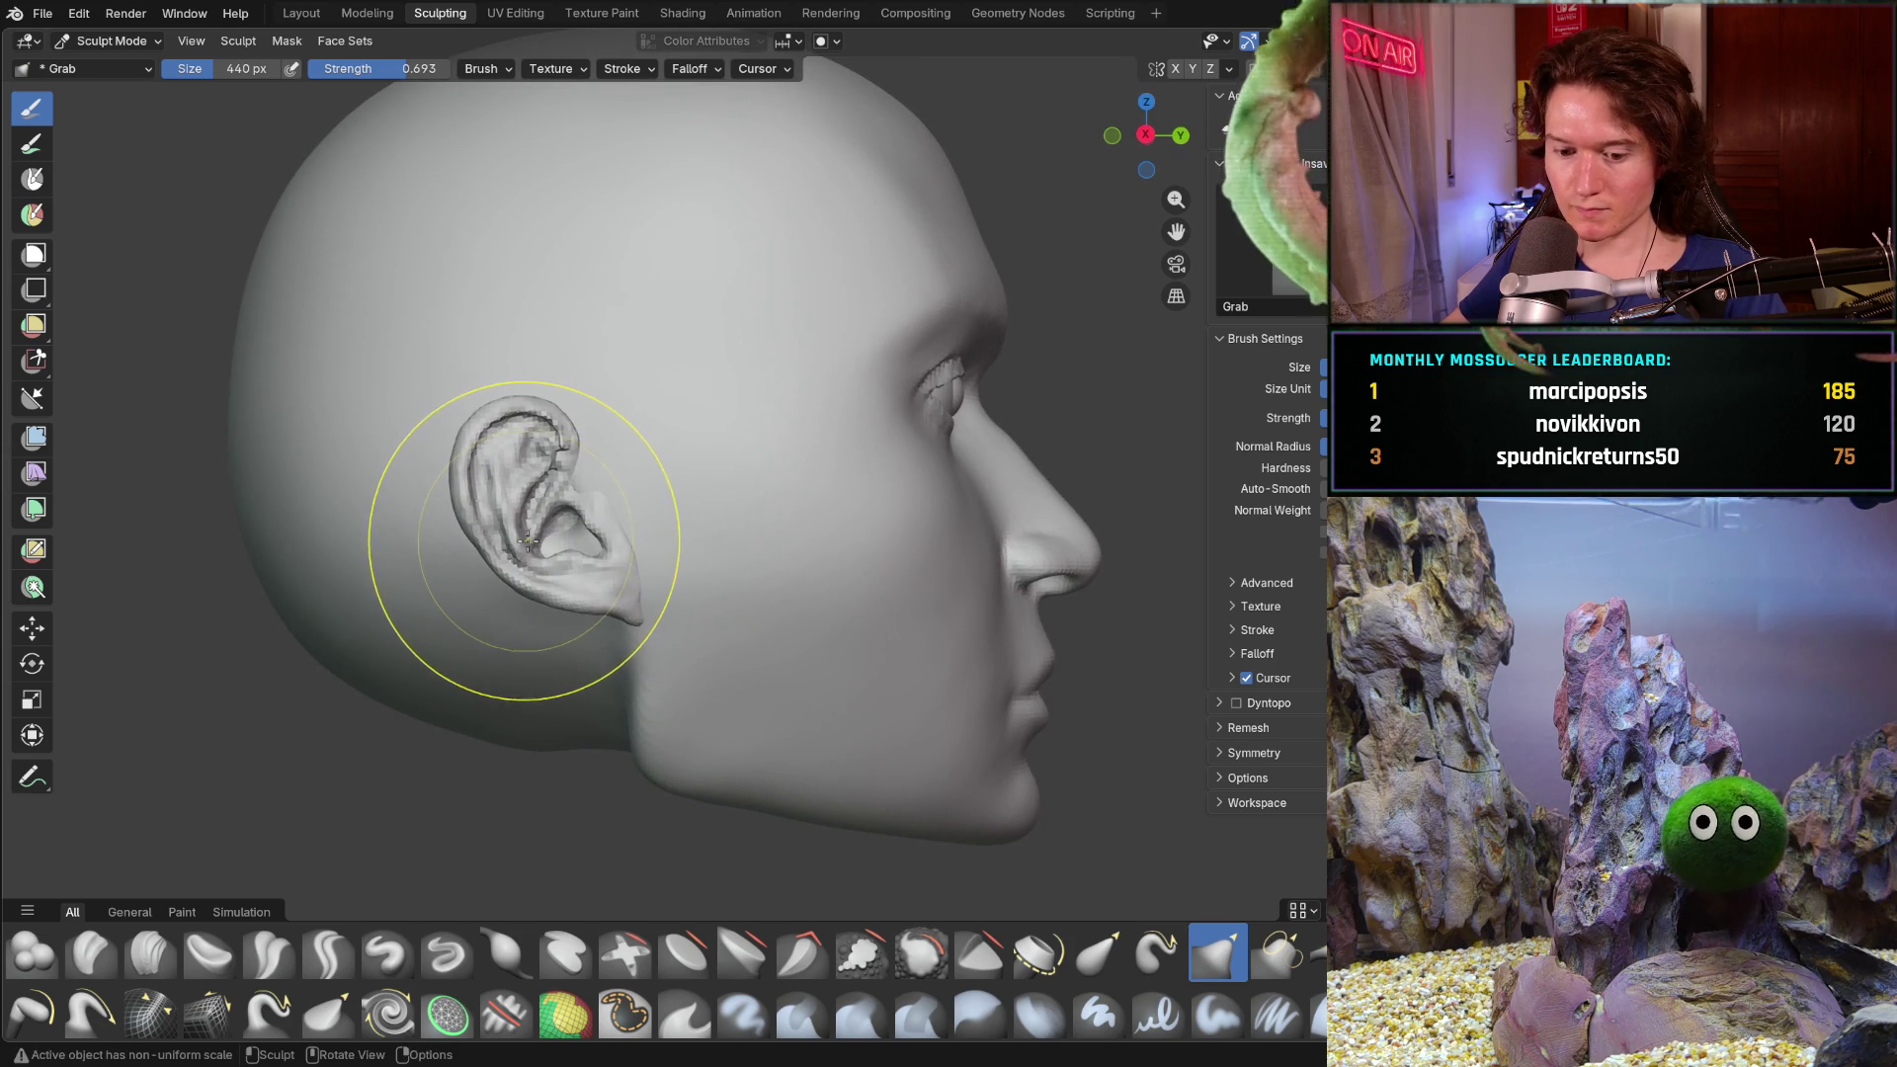
key("alt+a")
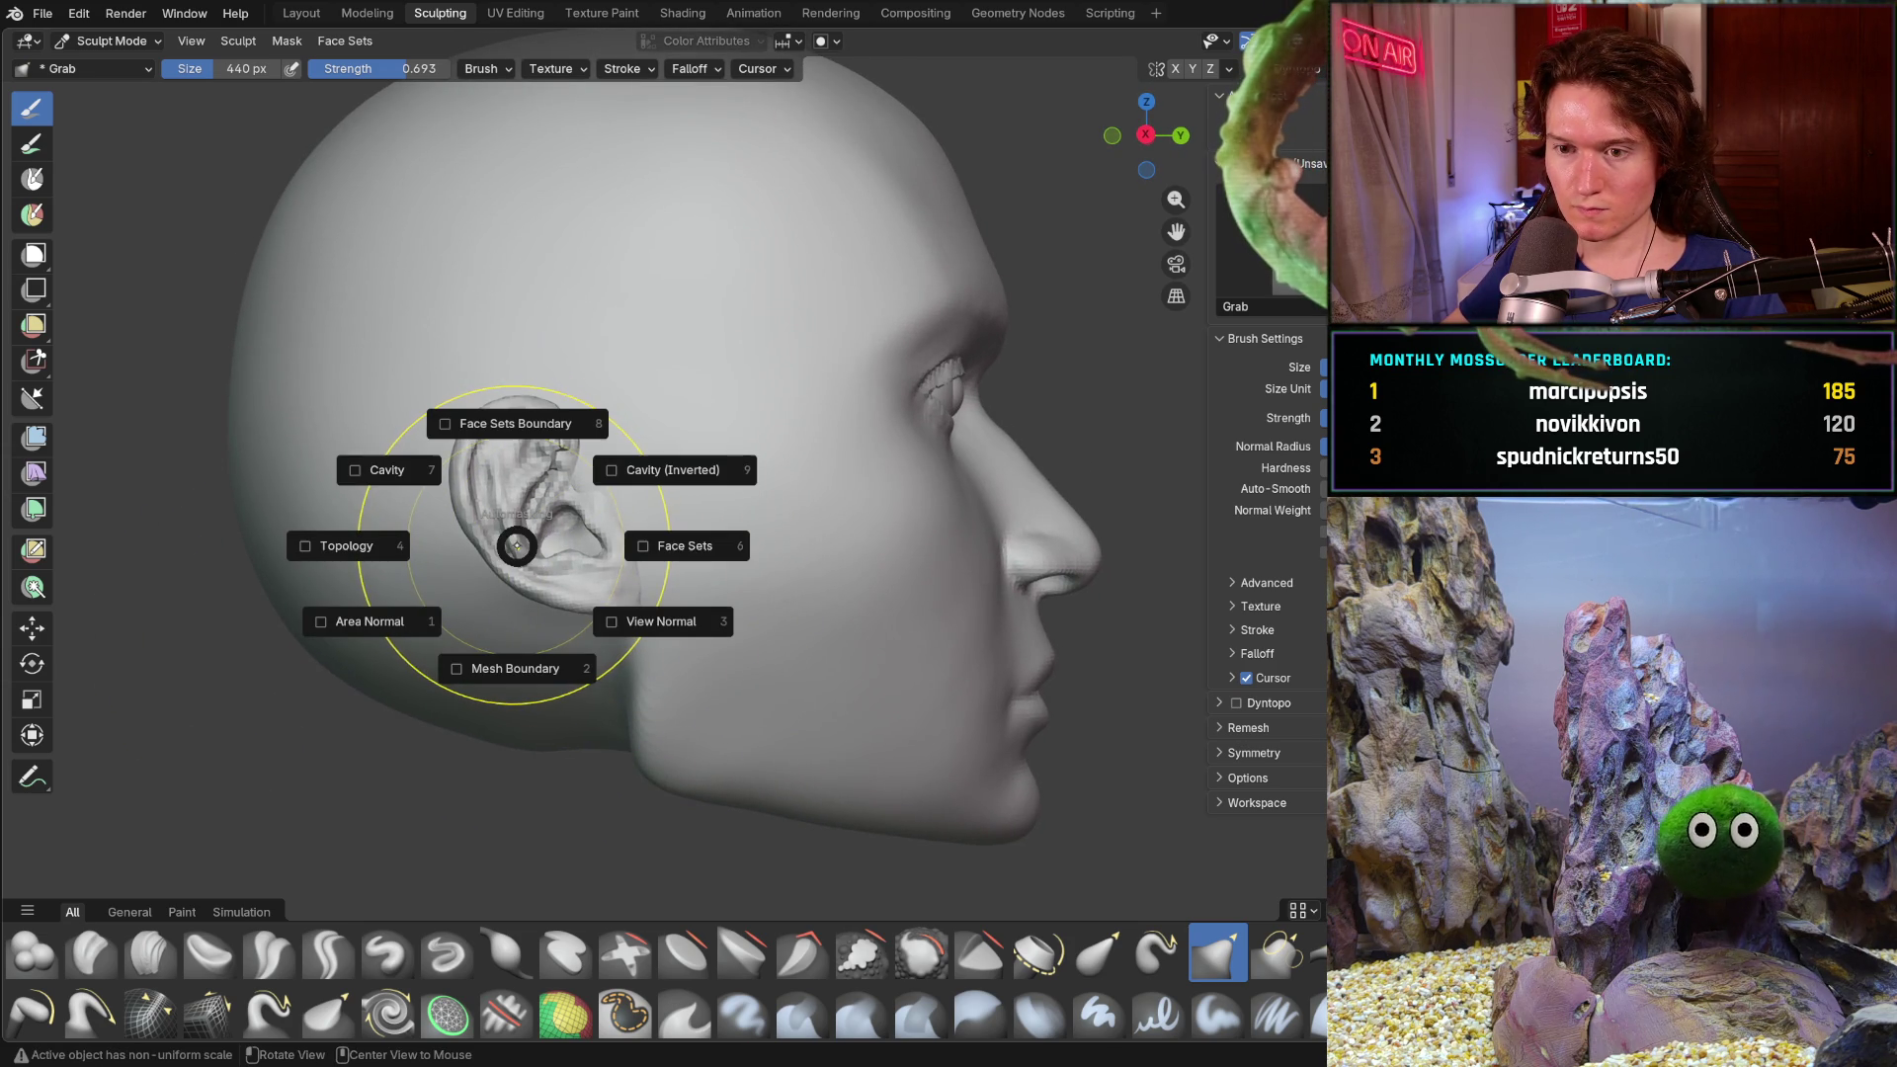
key("Escape")
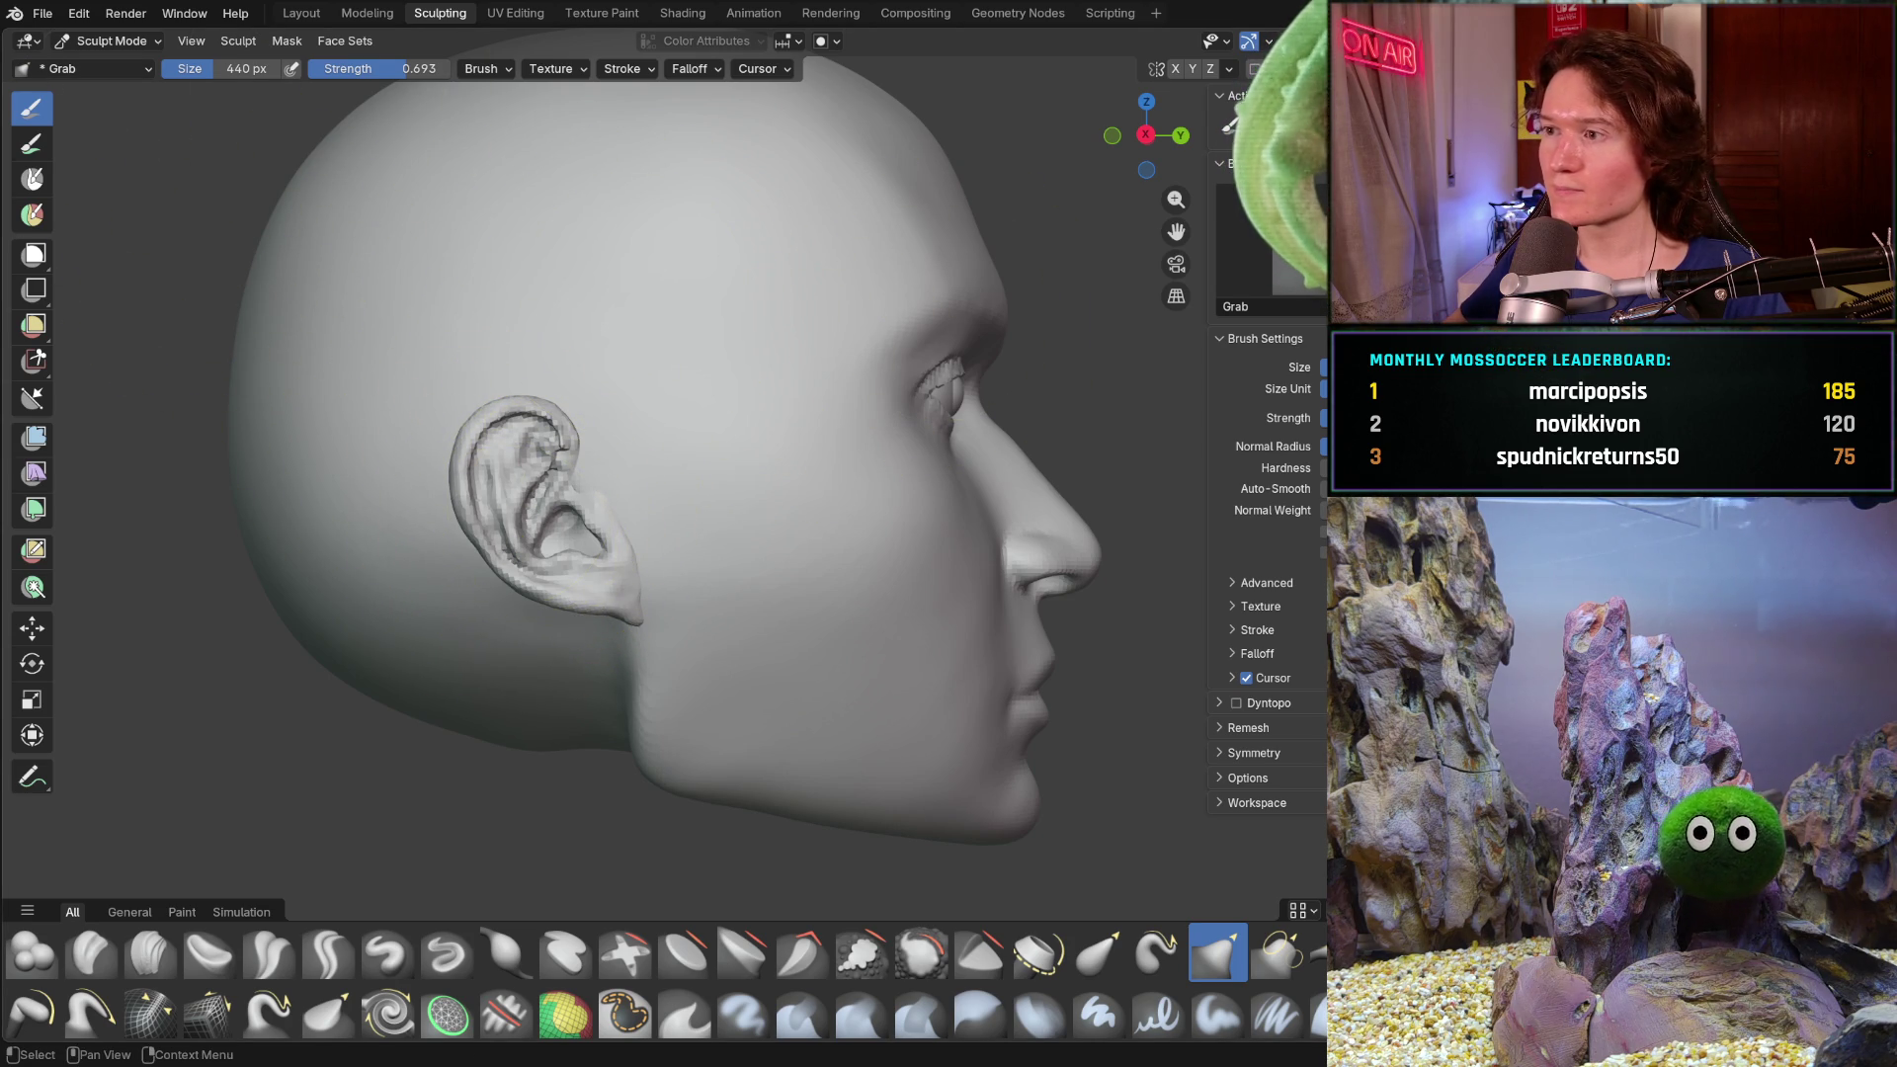
left_click(32, 627)
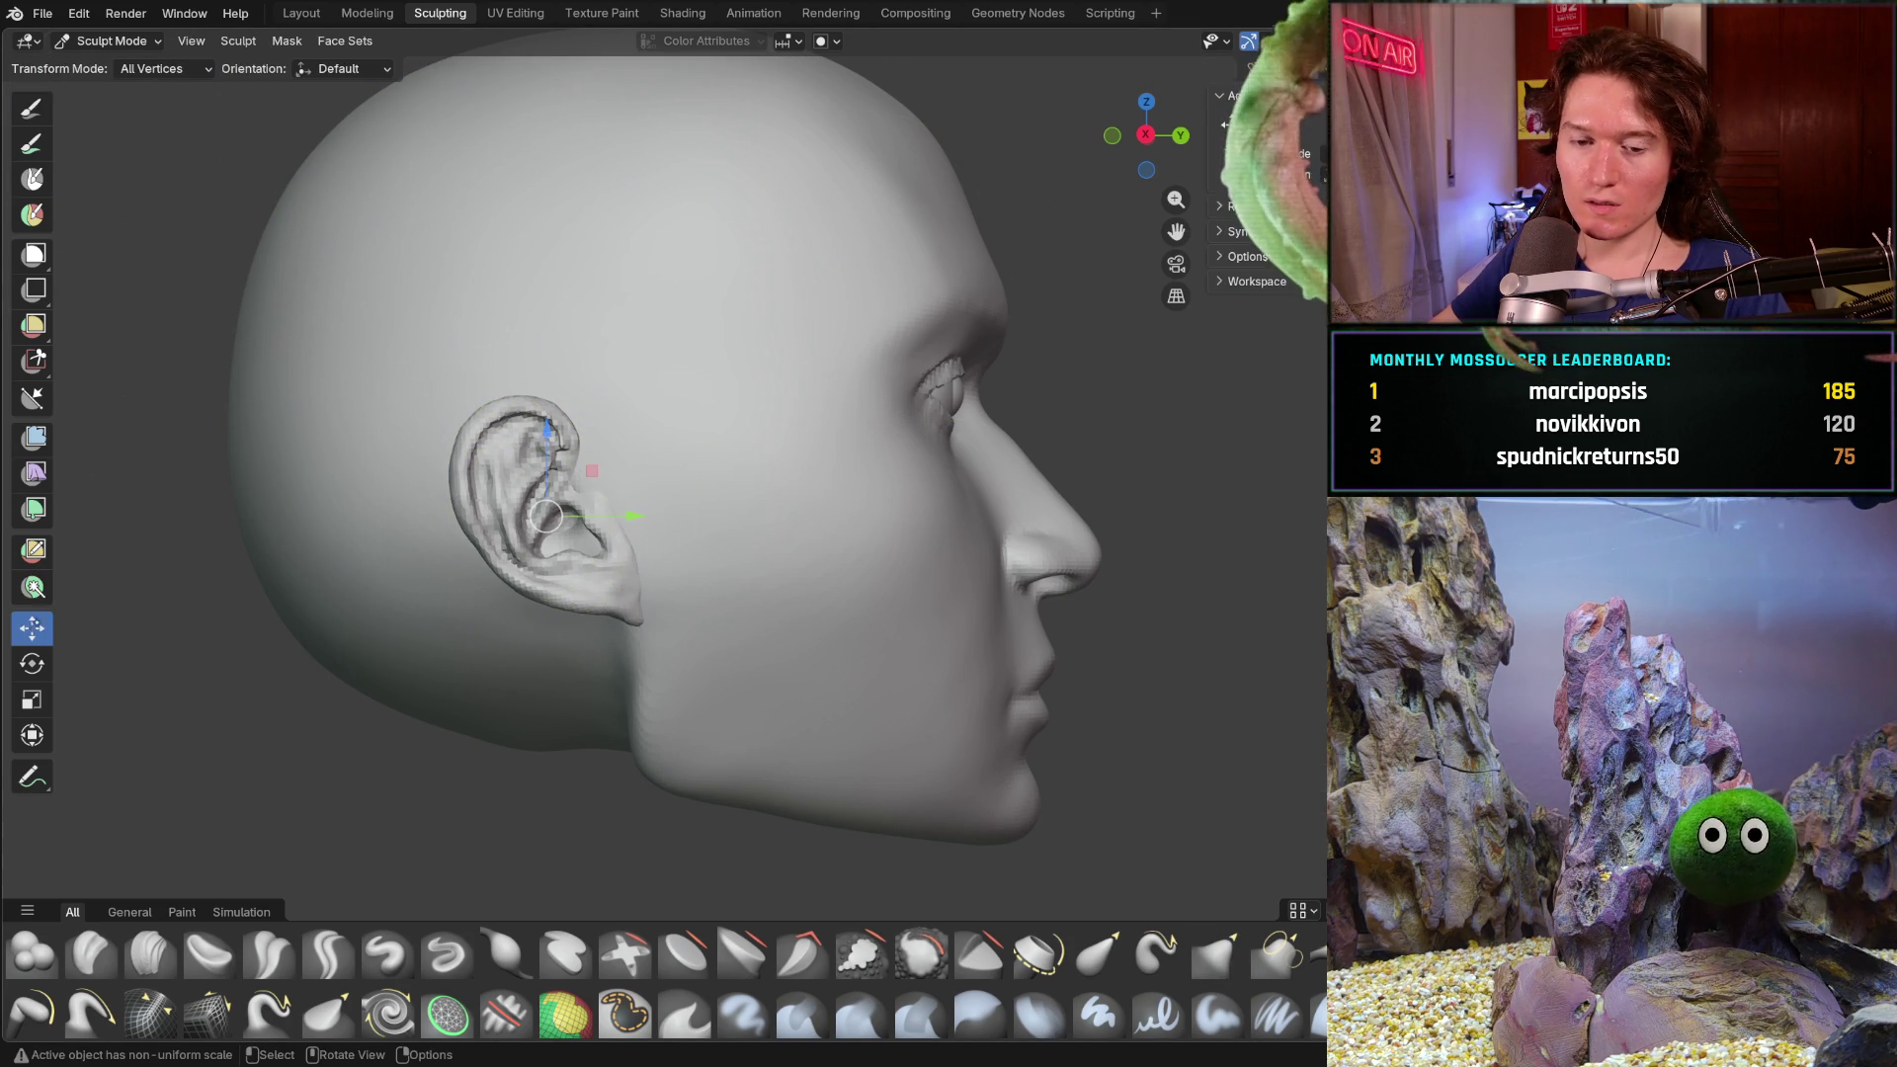
- Move the ear about 0.002 m along its Y axis and orbit to check it edge-on
left_click_drag(633, 515, 640, 519)
mouse_move(640, 519)
middle_mouse_down()
mouse_move(528, 442)
mouse_move(543, 455)
middle_mouse_up()
scroll(530, 442, "up", 3)
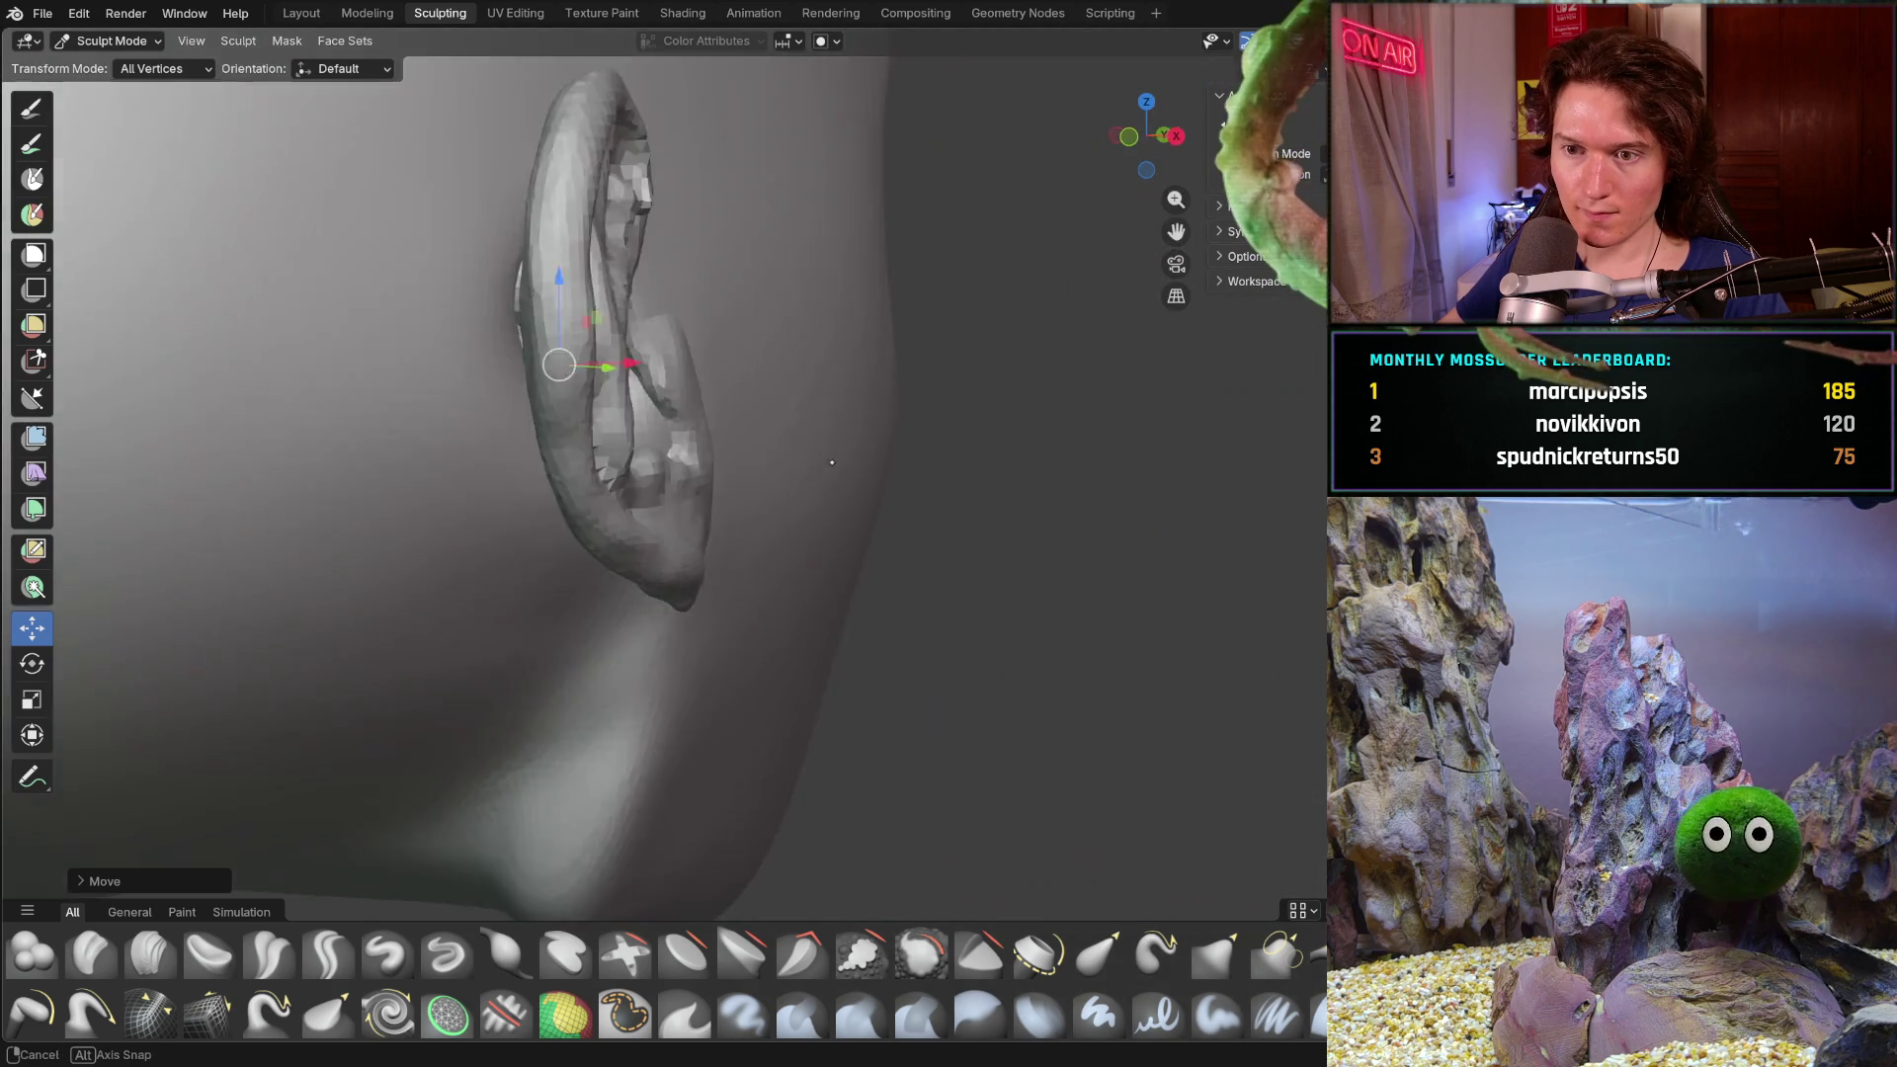
middle_click_drag(543, 453, 735, 465)
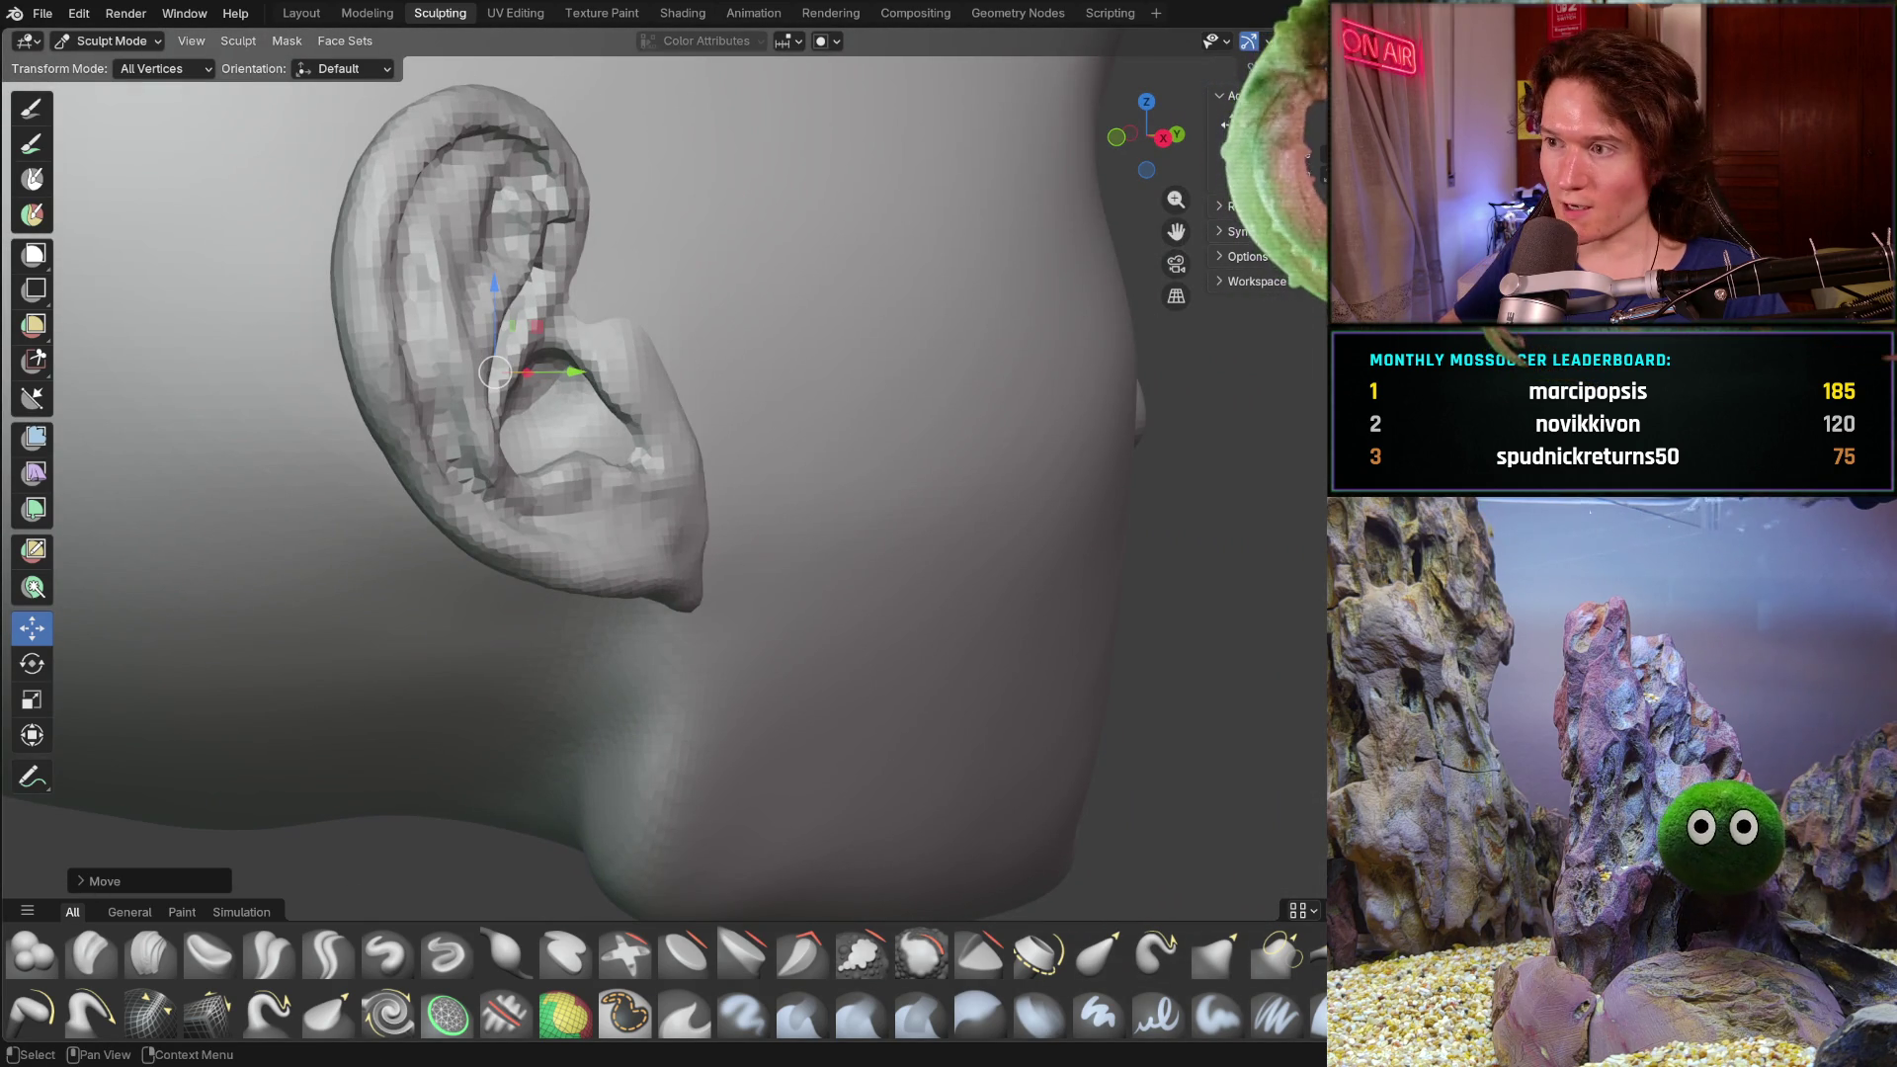
middle_click_drag(627, 334, 741, 340)
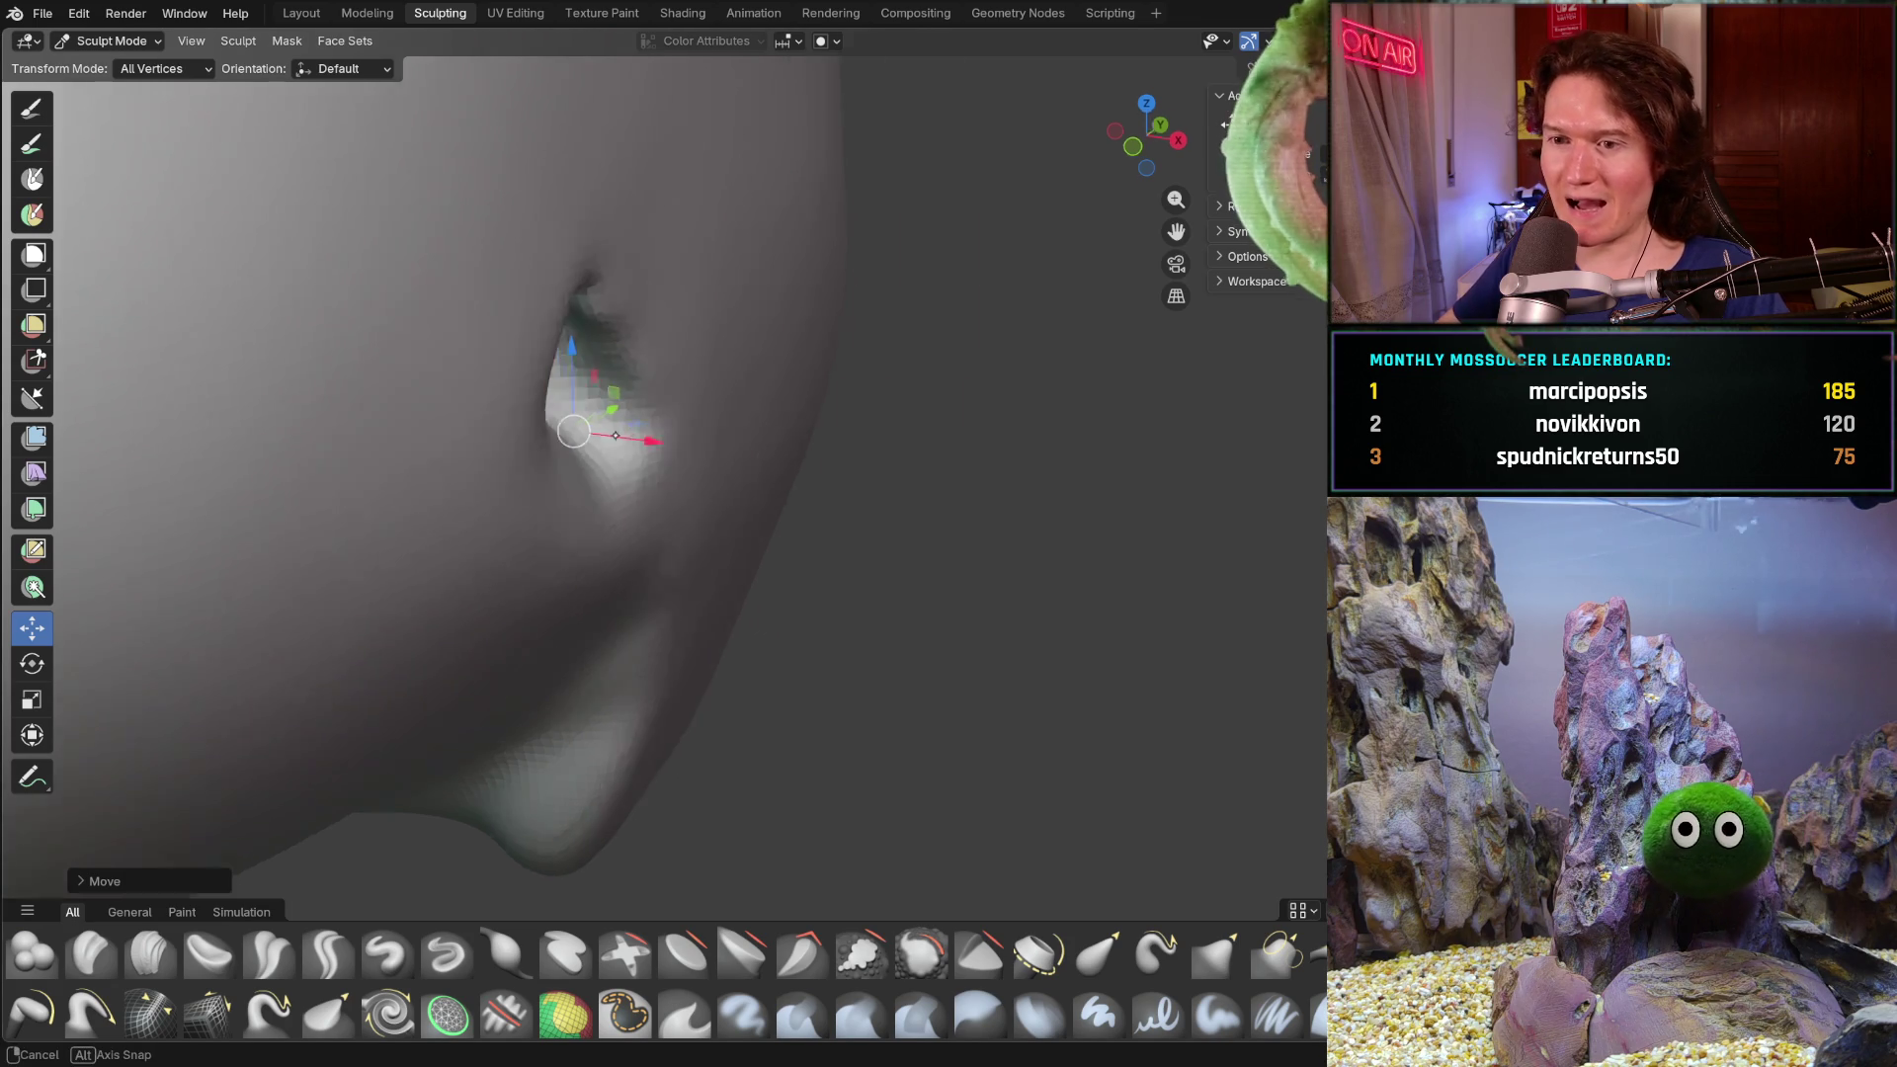
- From a front view, swap Clay Strips for the Draw brush and start resizing it beside the ear
middle_click_drag(596, 433, 488, 376)
left_click(151, 950)
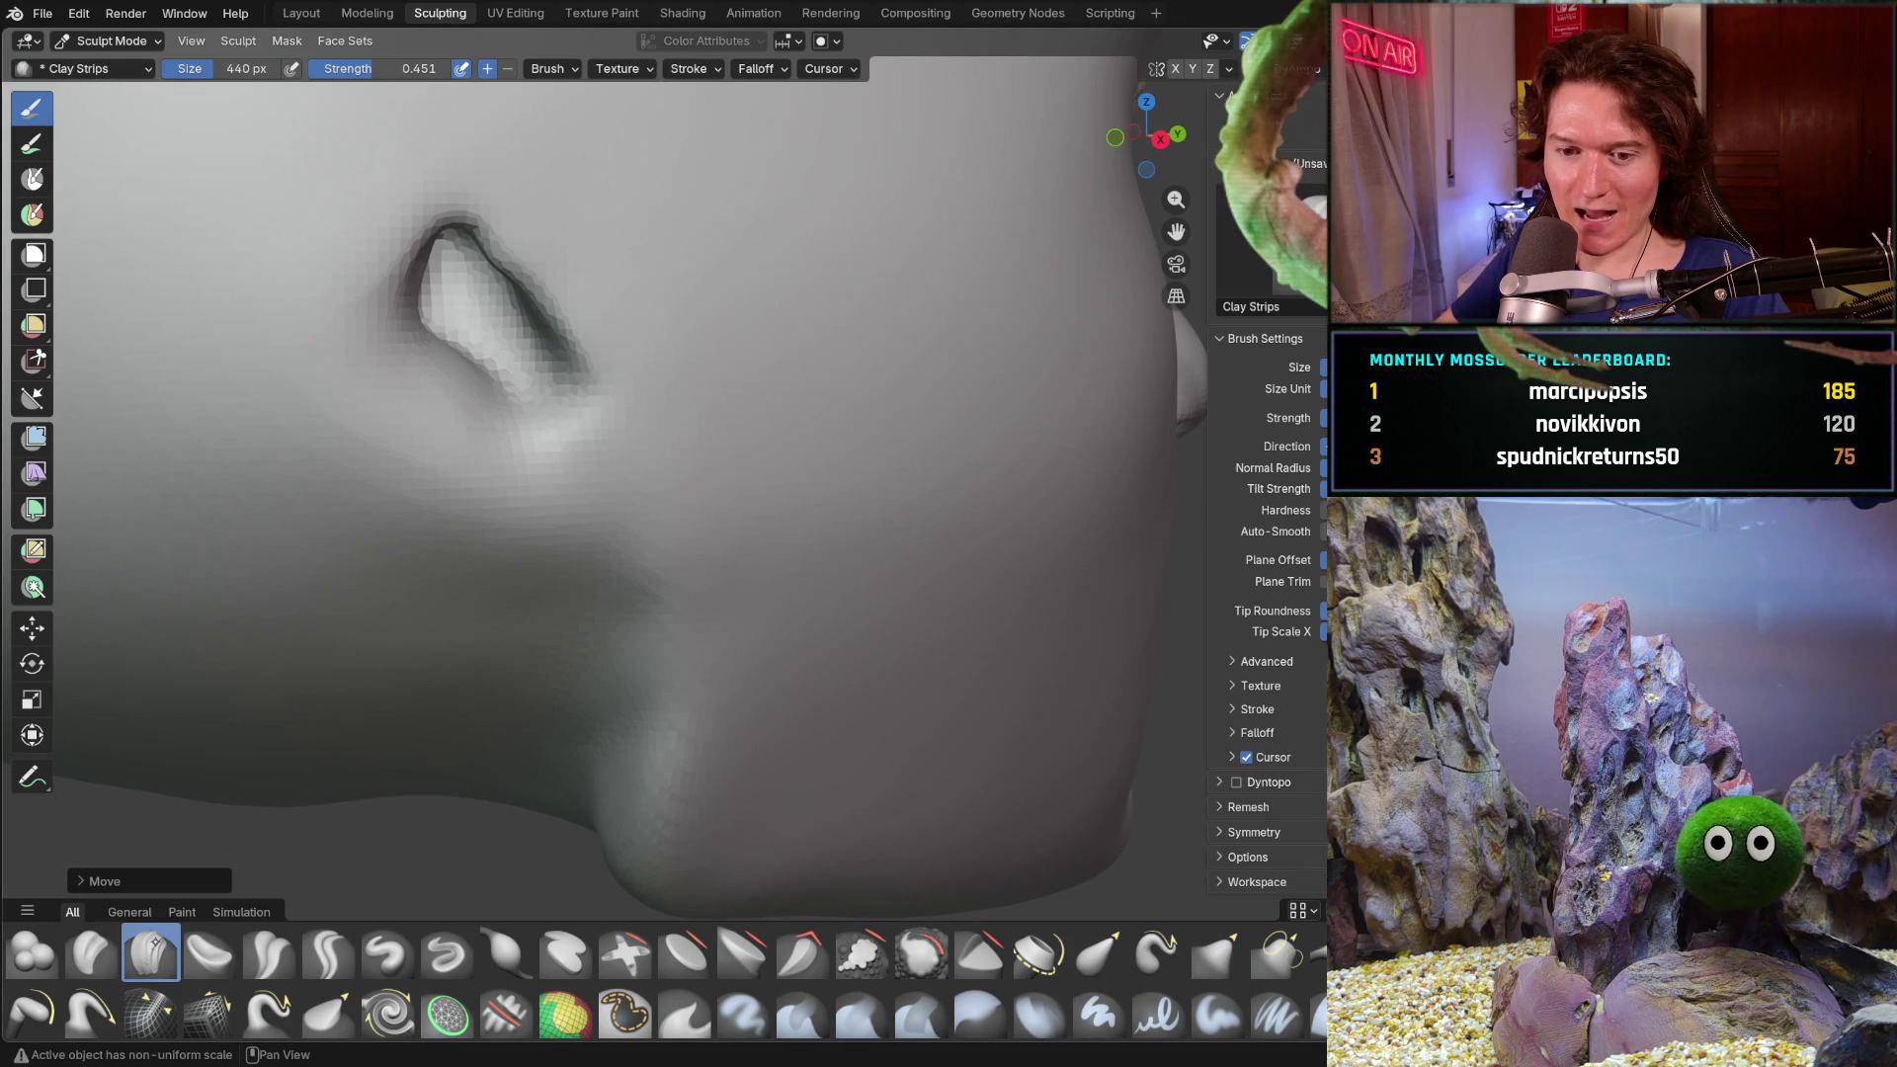
scroll(530, 471, "up", 2)
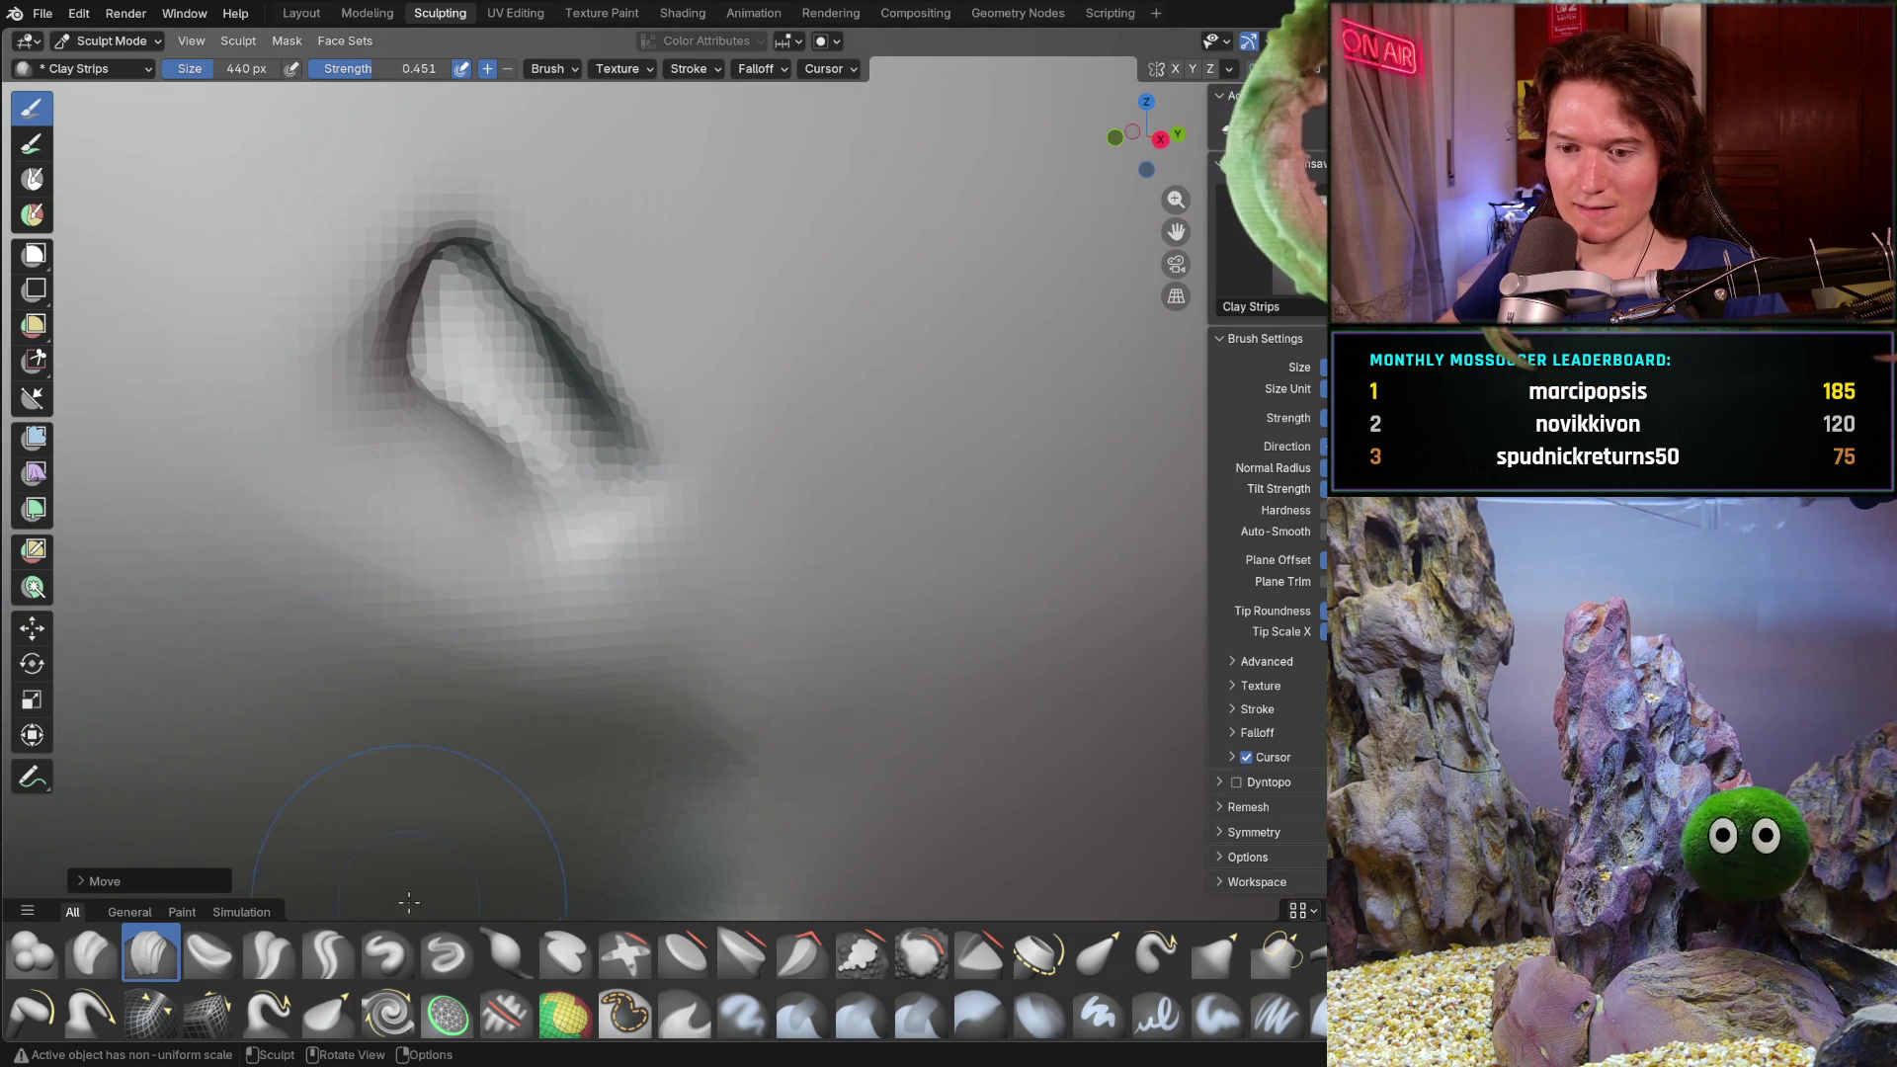
left_click(387, 954)
key("f")
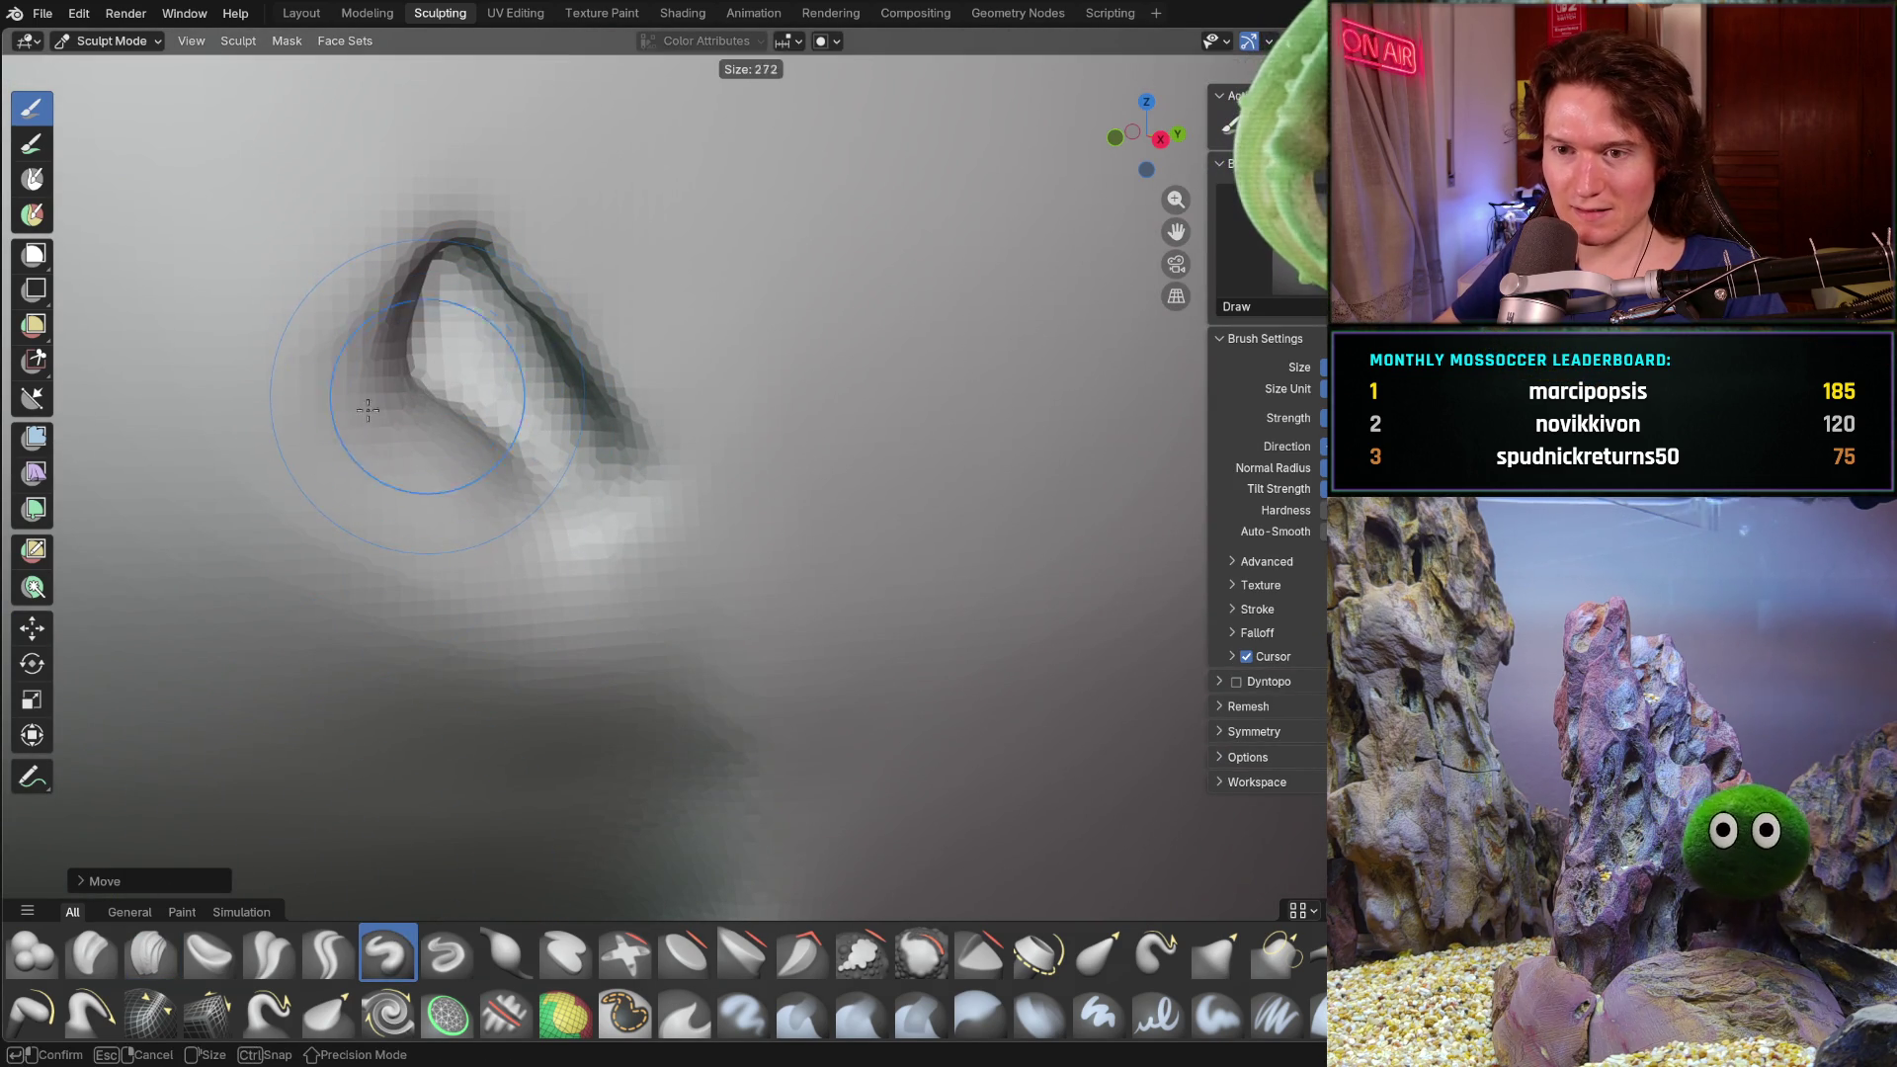
- Set the Draw brush to 230 px size and 1.000 strength over the ear
left_click(367, 410)
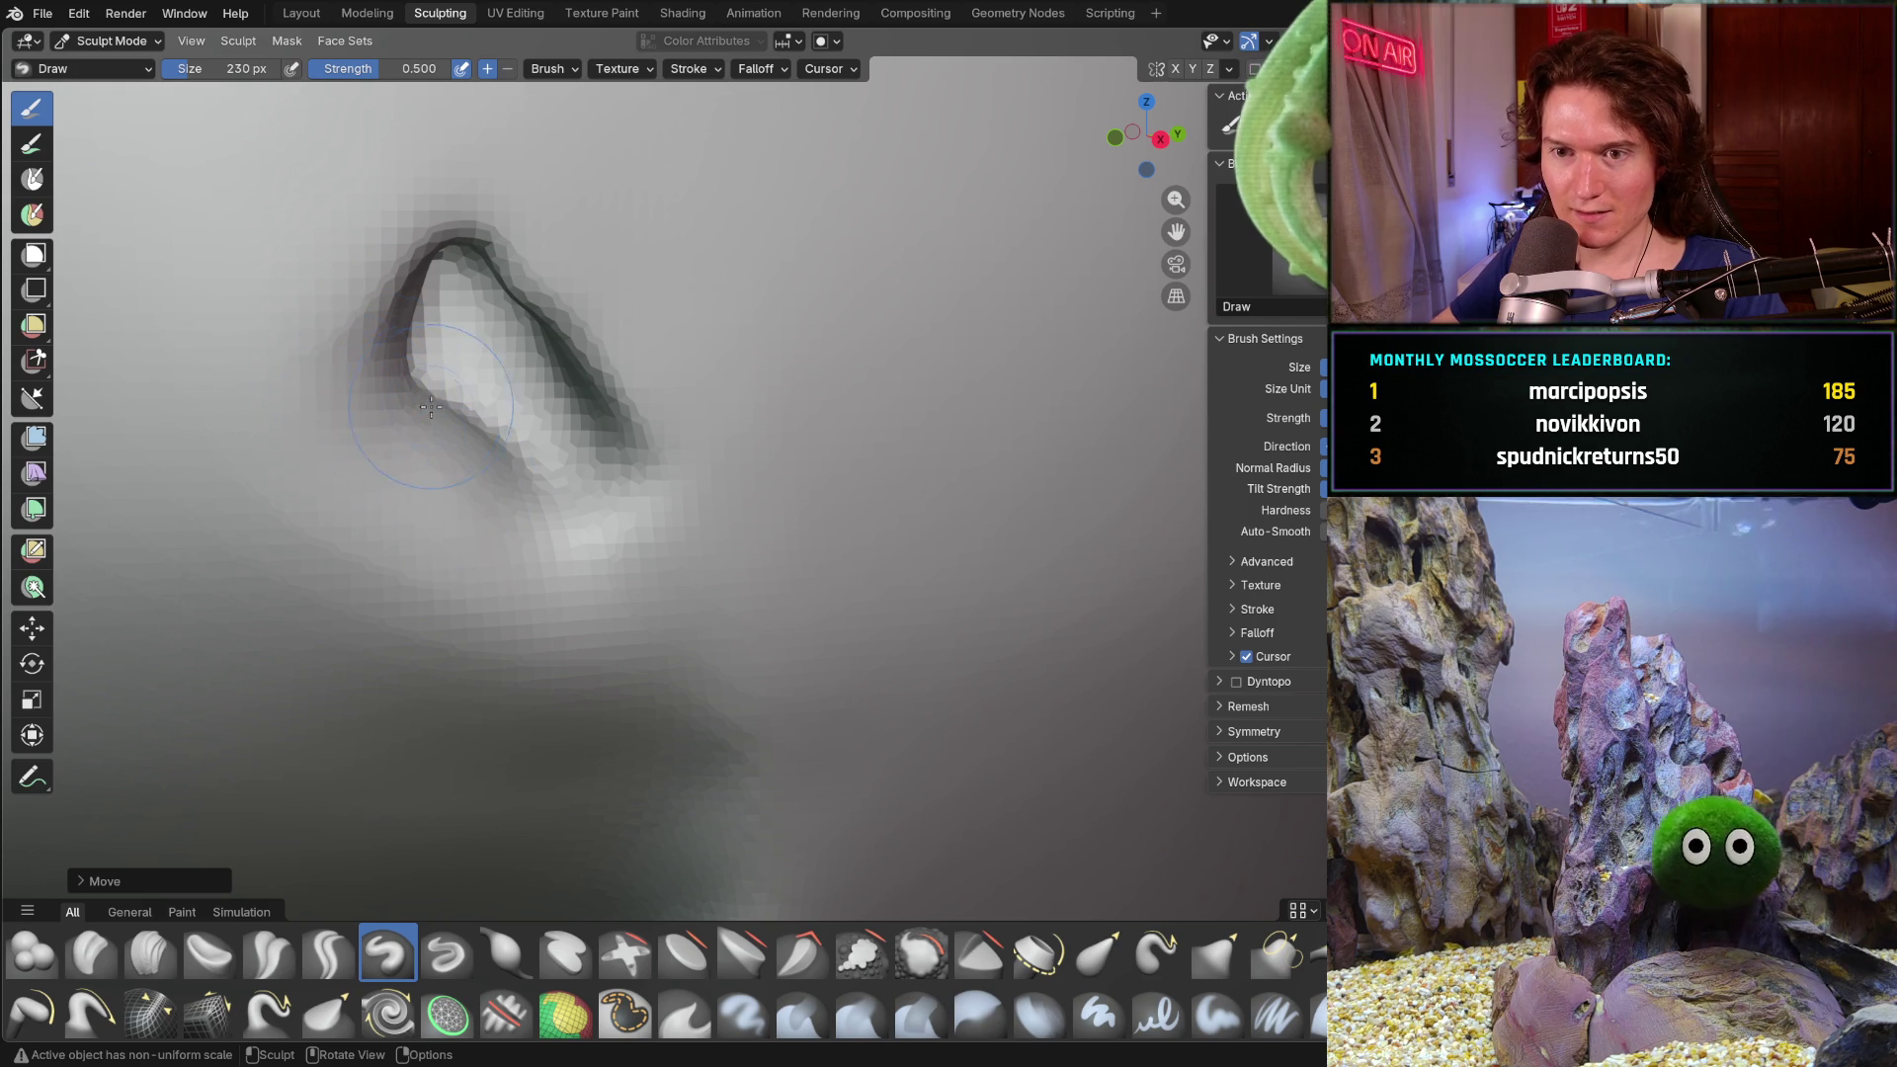
middle_click_drag(323, 387, 398, 413)
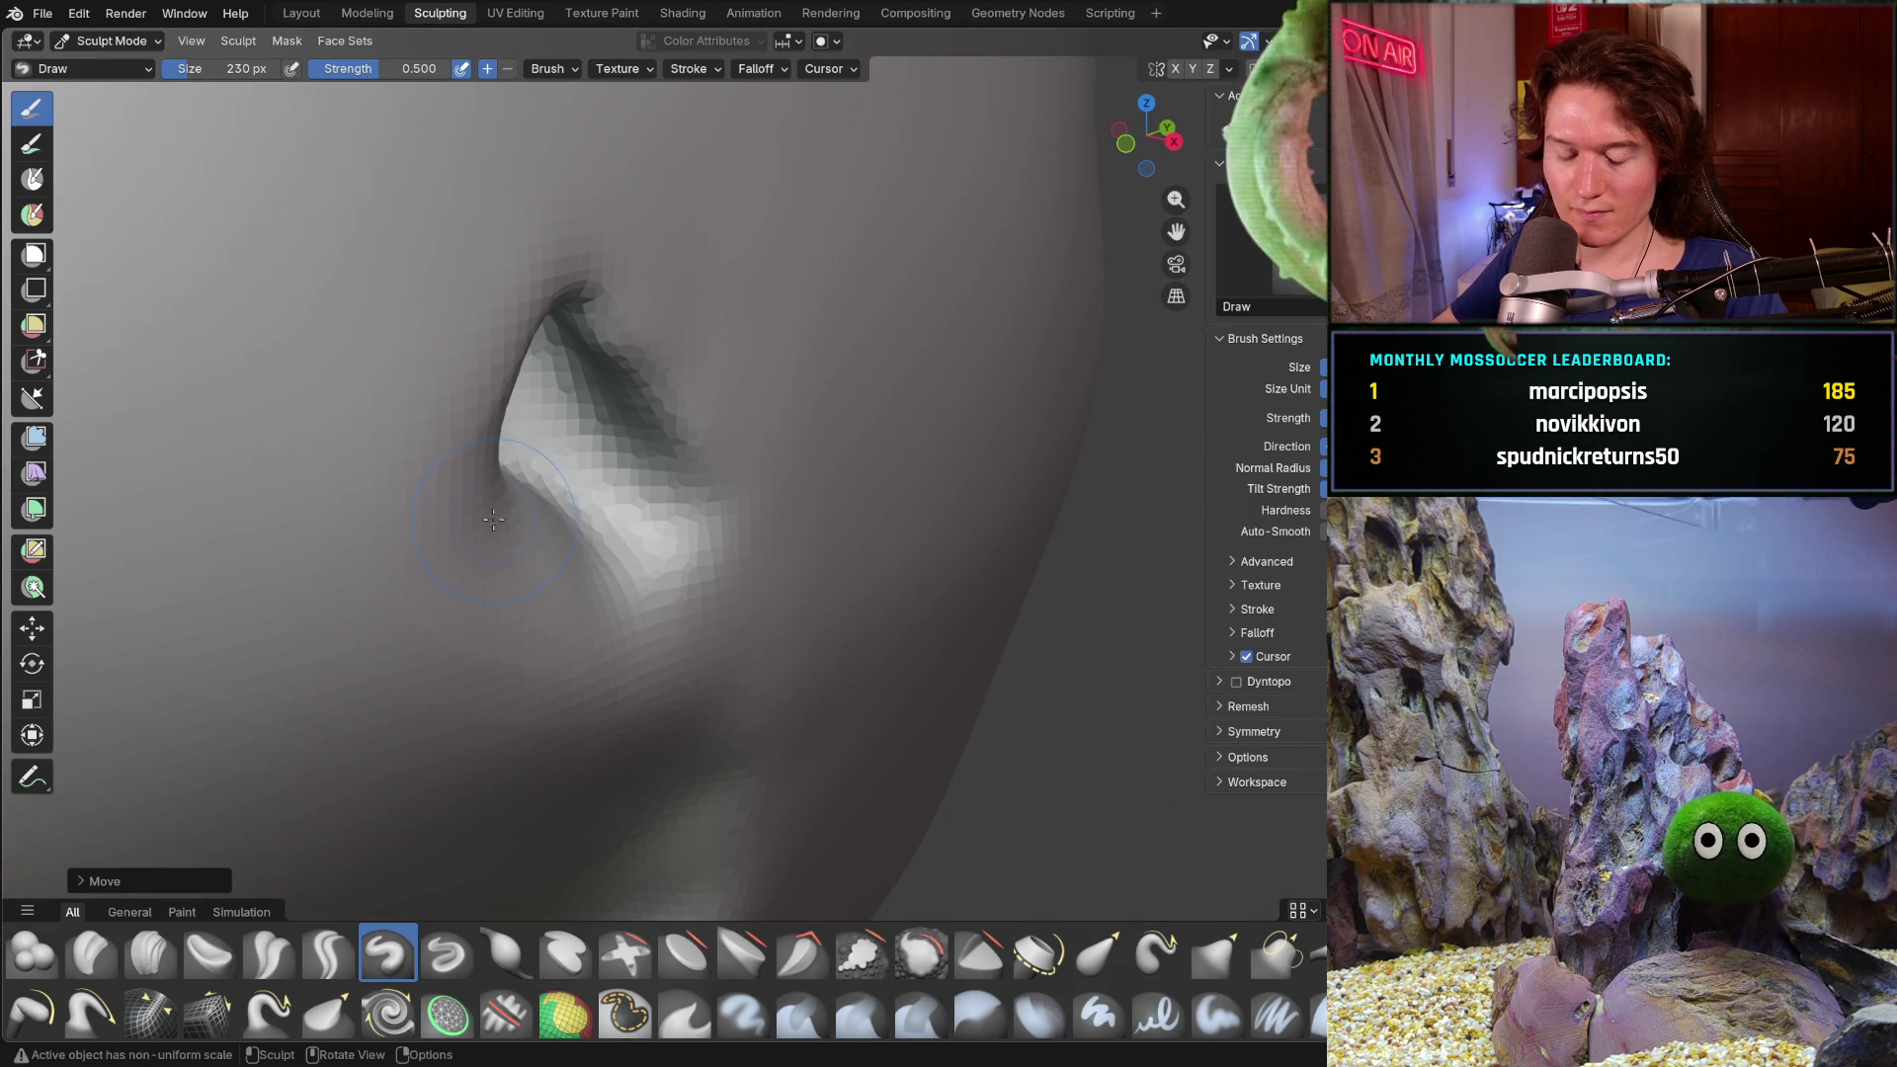
key("shift+f")
left_click(593, 494)
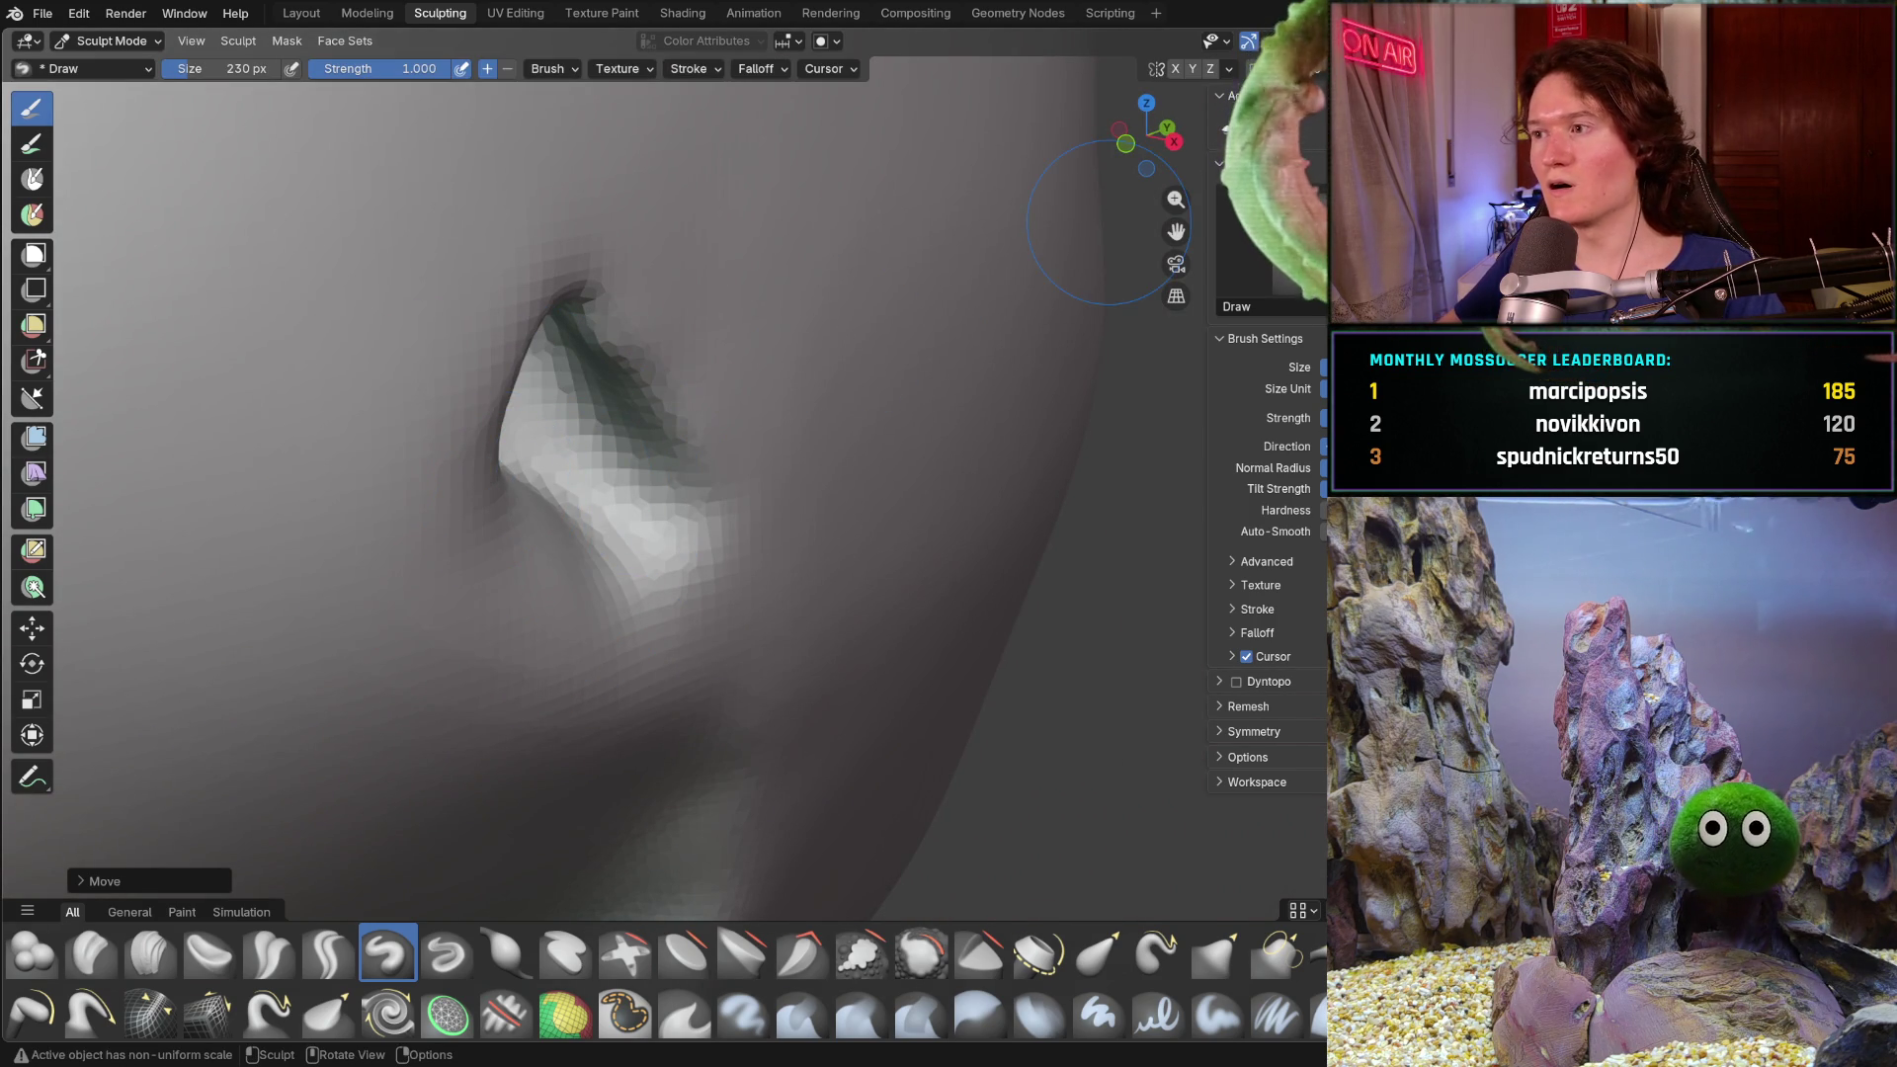
- Undo and redo the ear sculpting to compare shapes, then try a different viewport shading
key("ctrl+z")
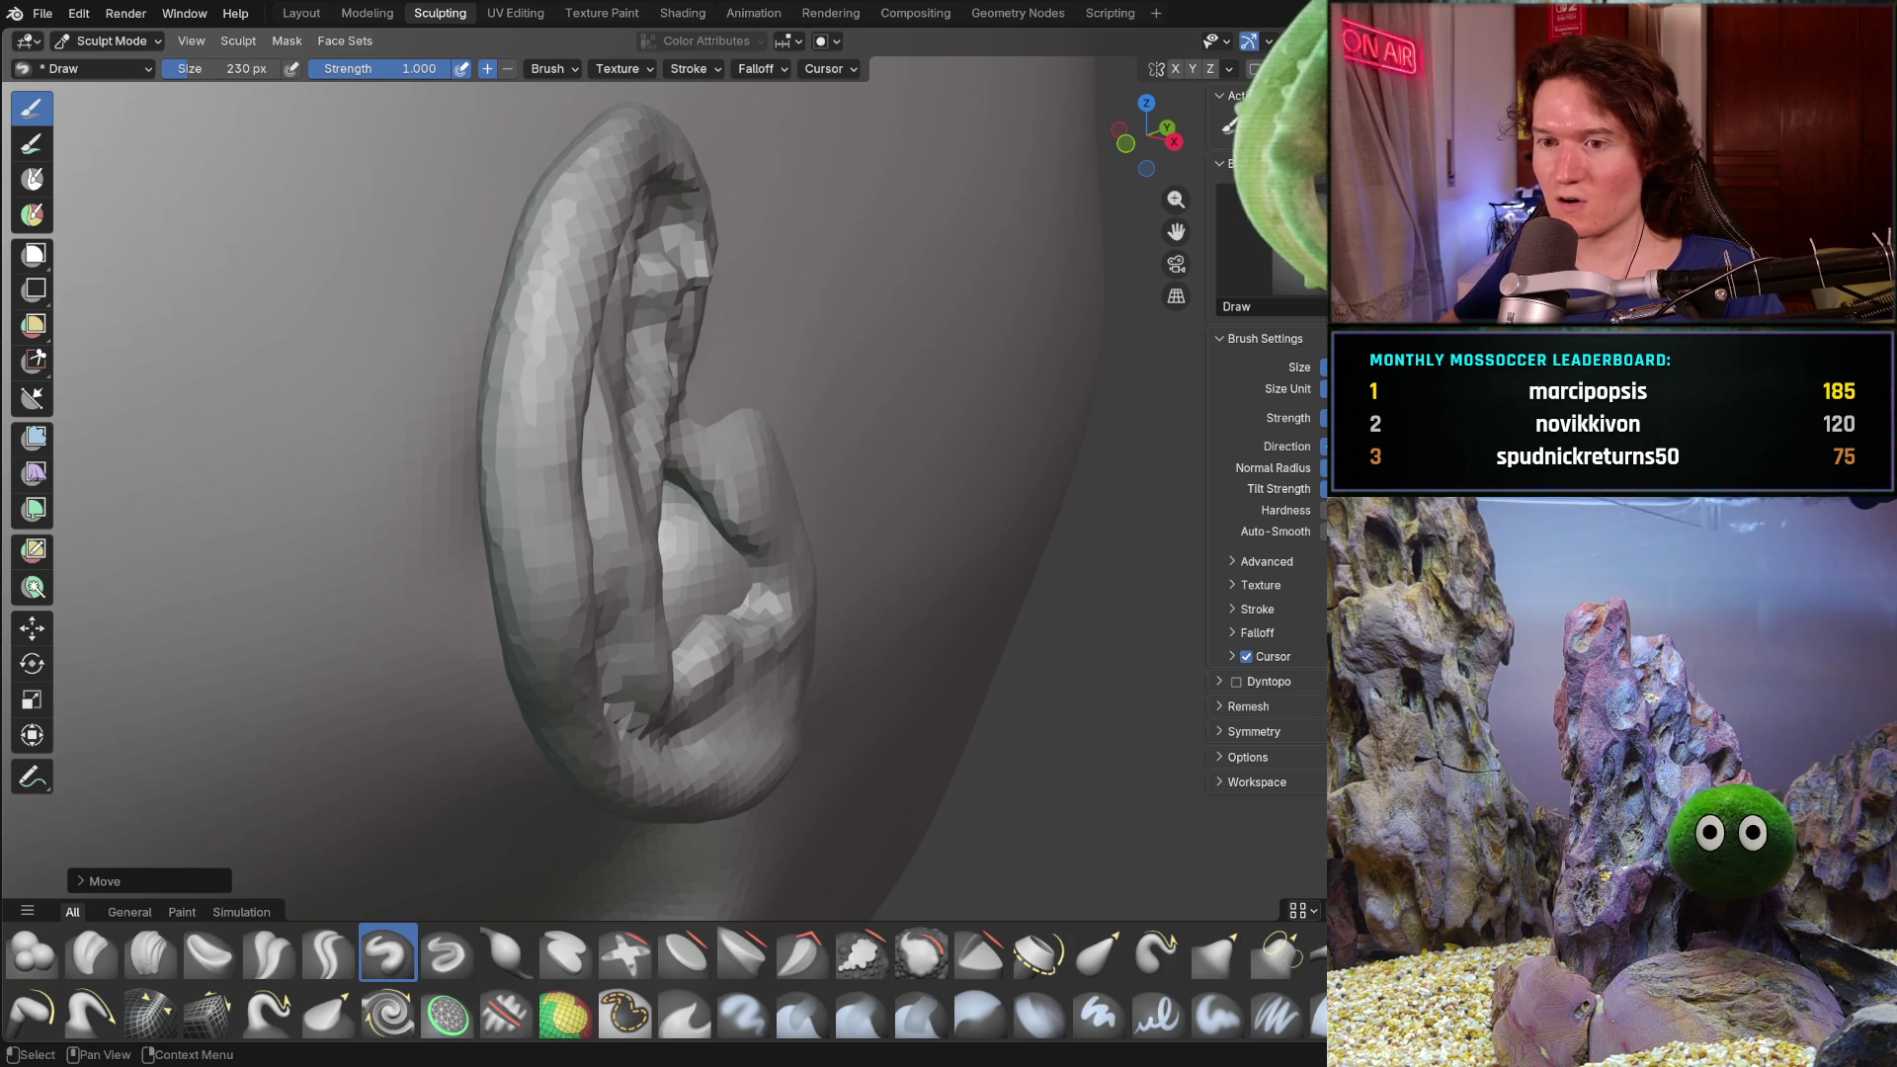
middle_click_drag(1030, 404, 340, 625)
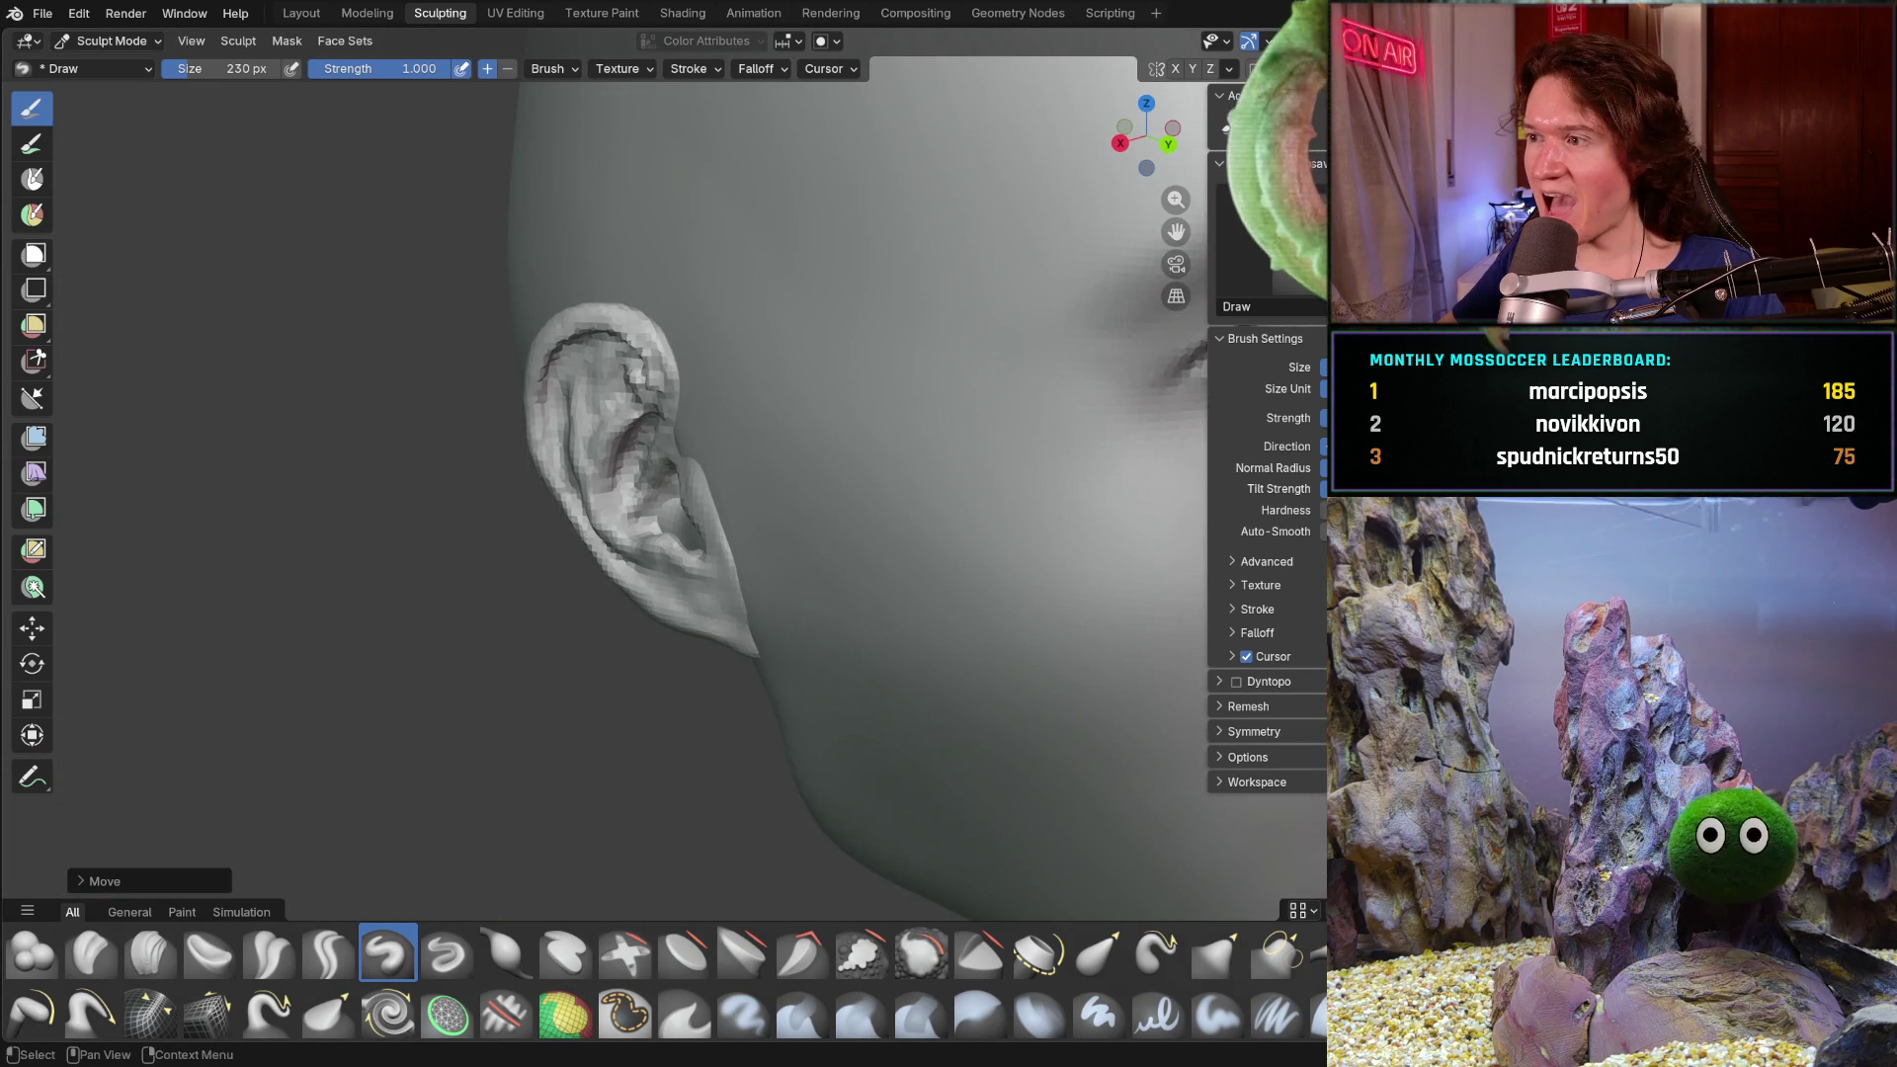
key("ctrl+shift+z")
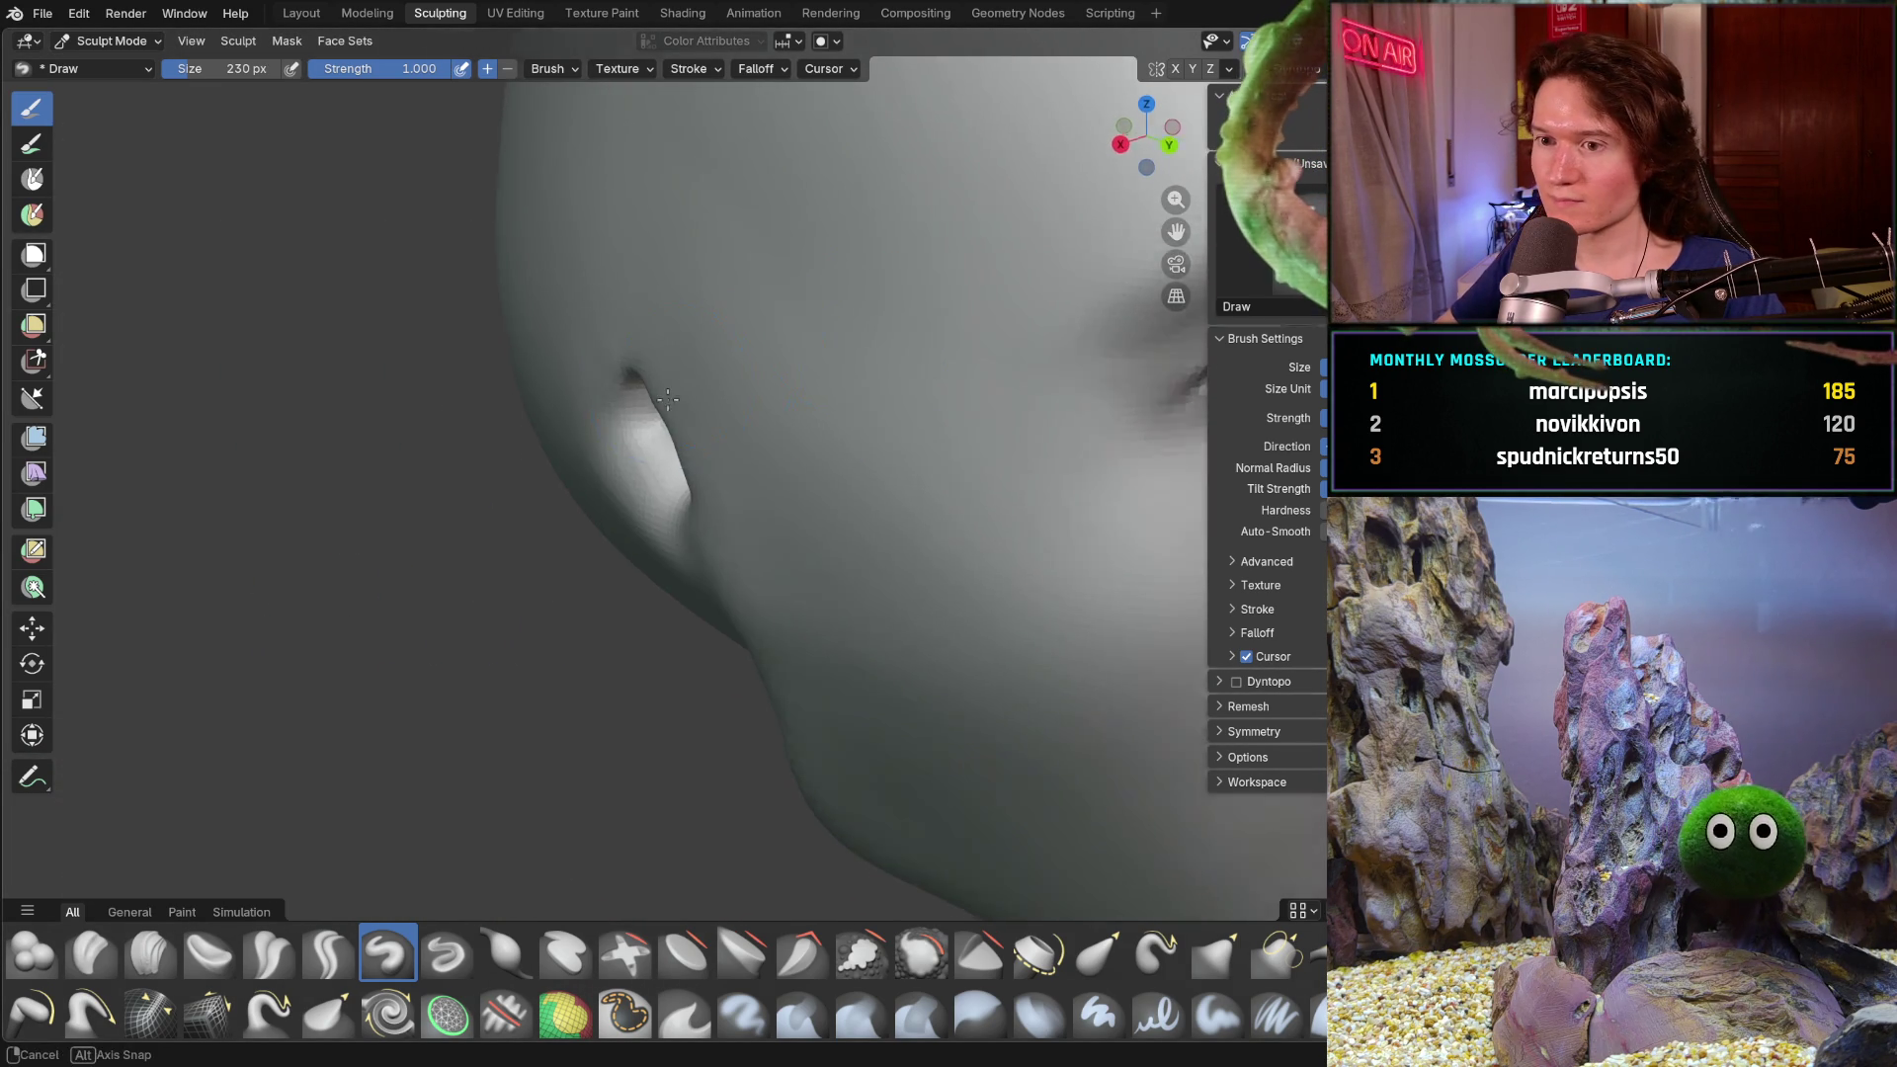
middle_click_drag(490, 444, 398, 388)
scroll(398, 389, "up", 3)
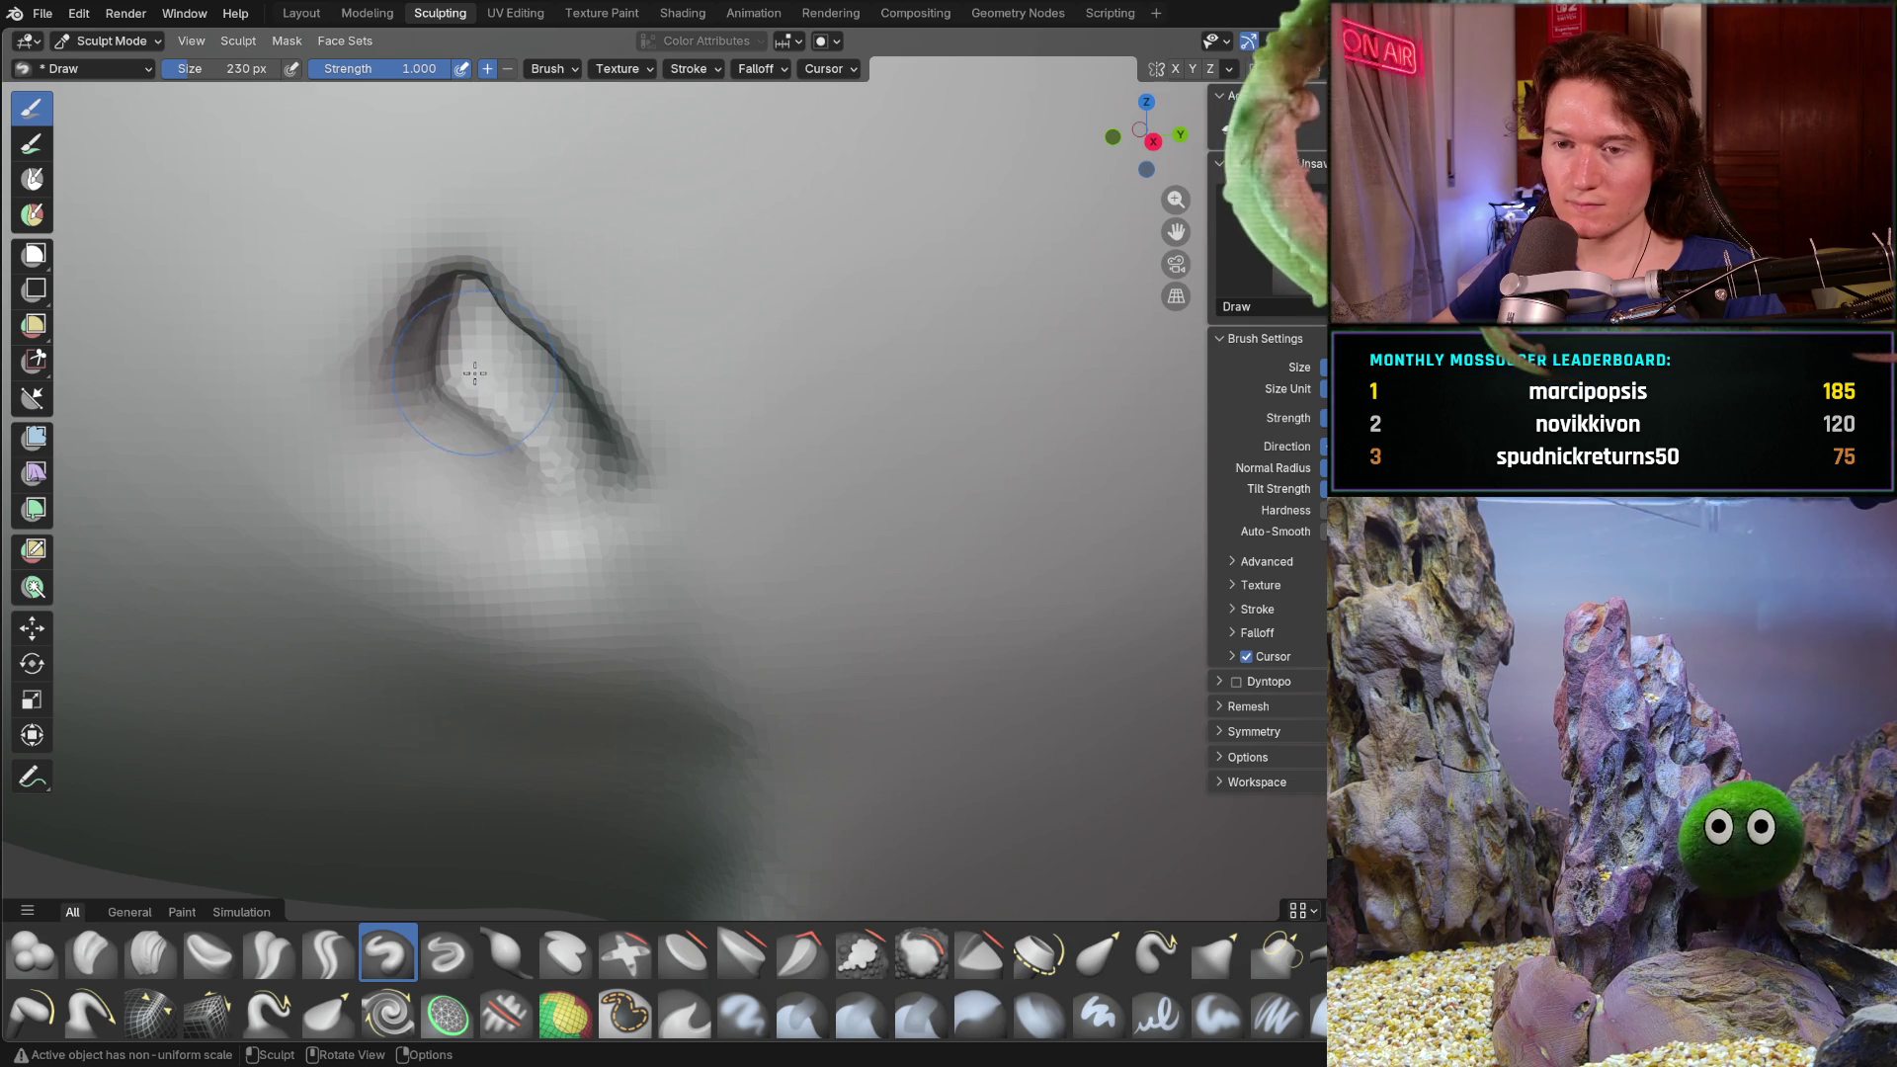
key("alt+w")
left_click(393, 400)
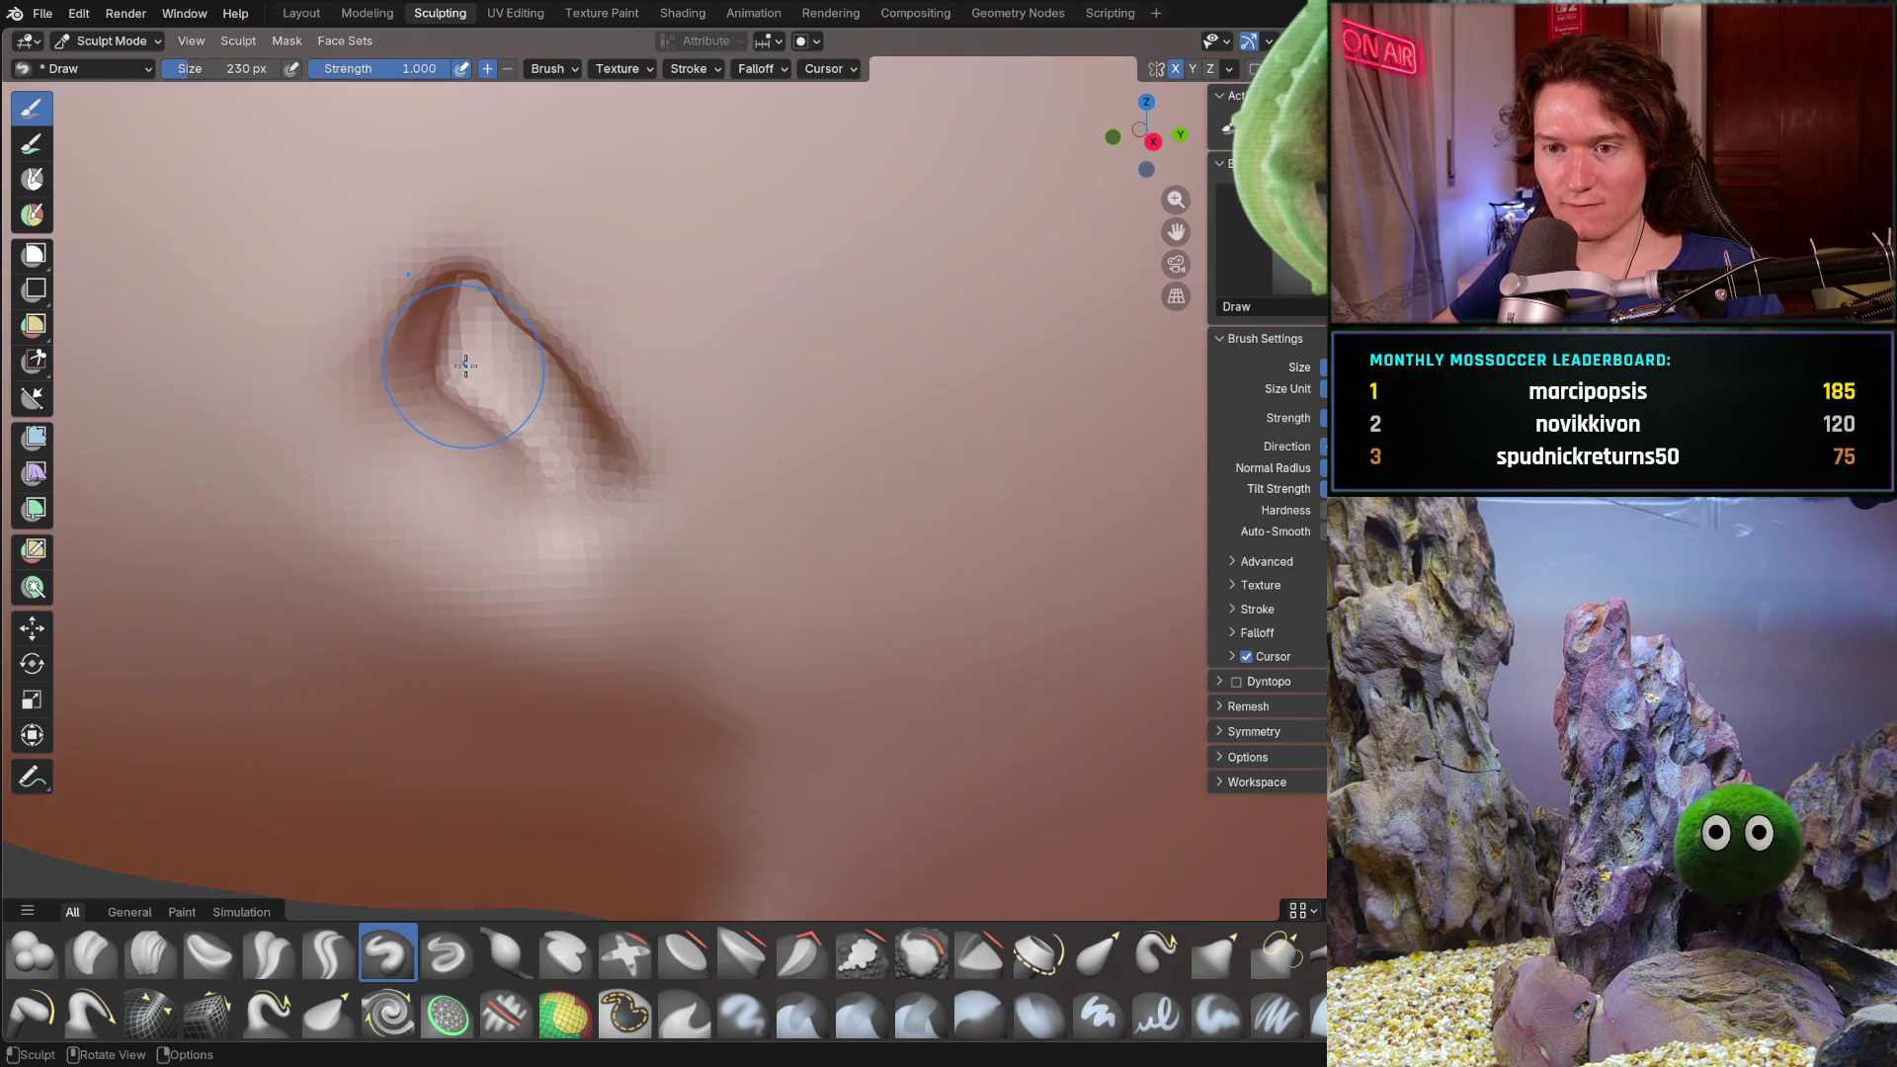
- Sculpt the ear's inner folds, a crease along its left and bottom, and a fuller right rim toward the lobe
mouse_move(394, 401)
left_mouse_down()
mouse_move(430, 386)
mouse_move(415, 347)
mouse_move(424, 381)
mouse_move(393, 423)
left_mouse_up()
middle_click_drag(393, 419, 380, 403)
left_click_drag(381, 403, 462, 512)
middle_click_drag(464, 510, 569, 479)
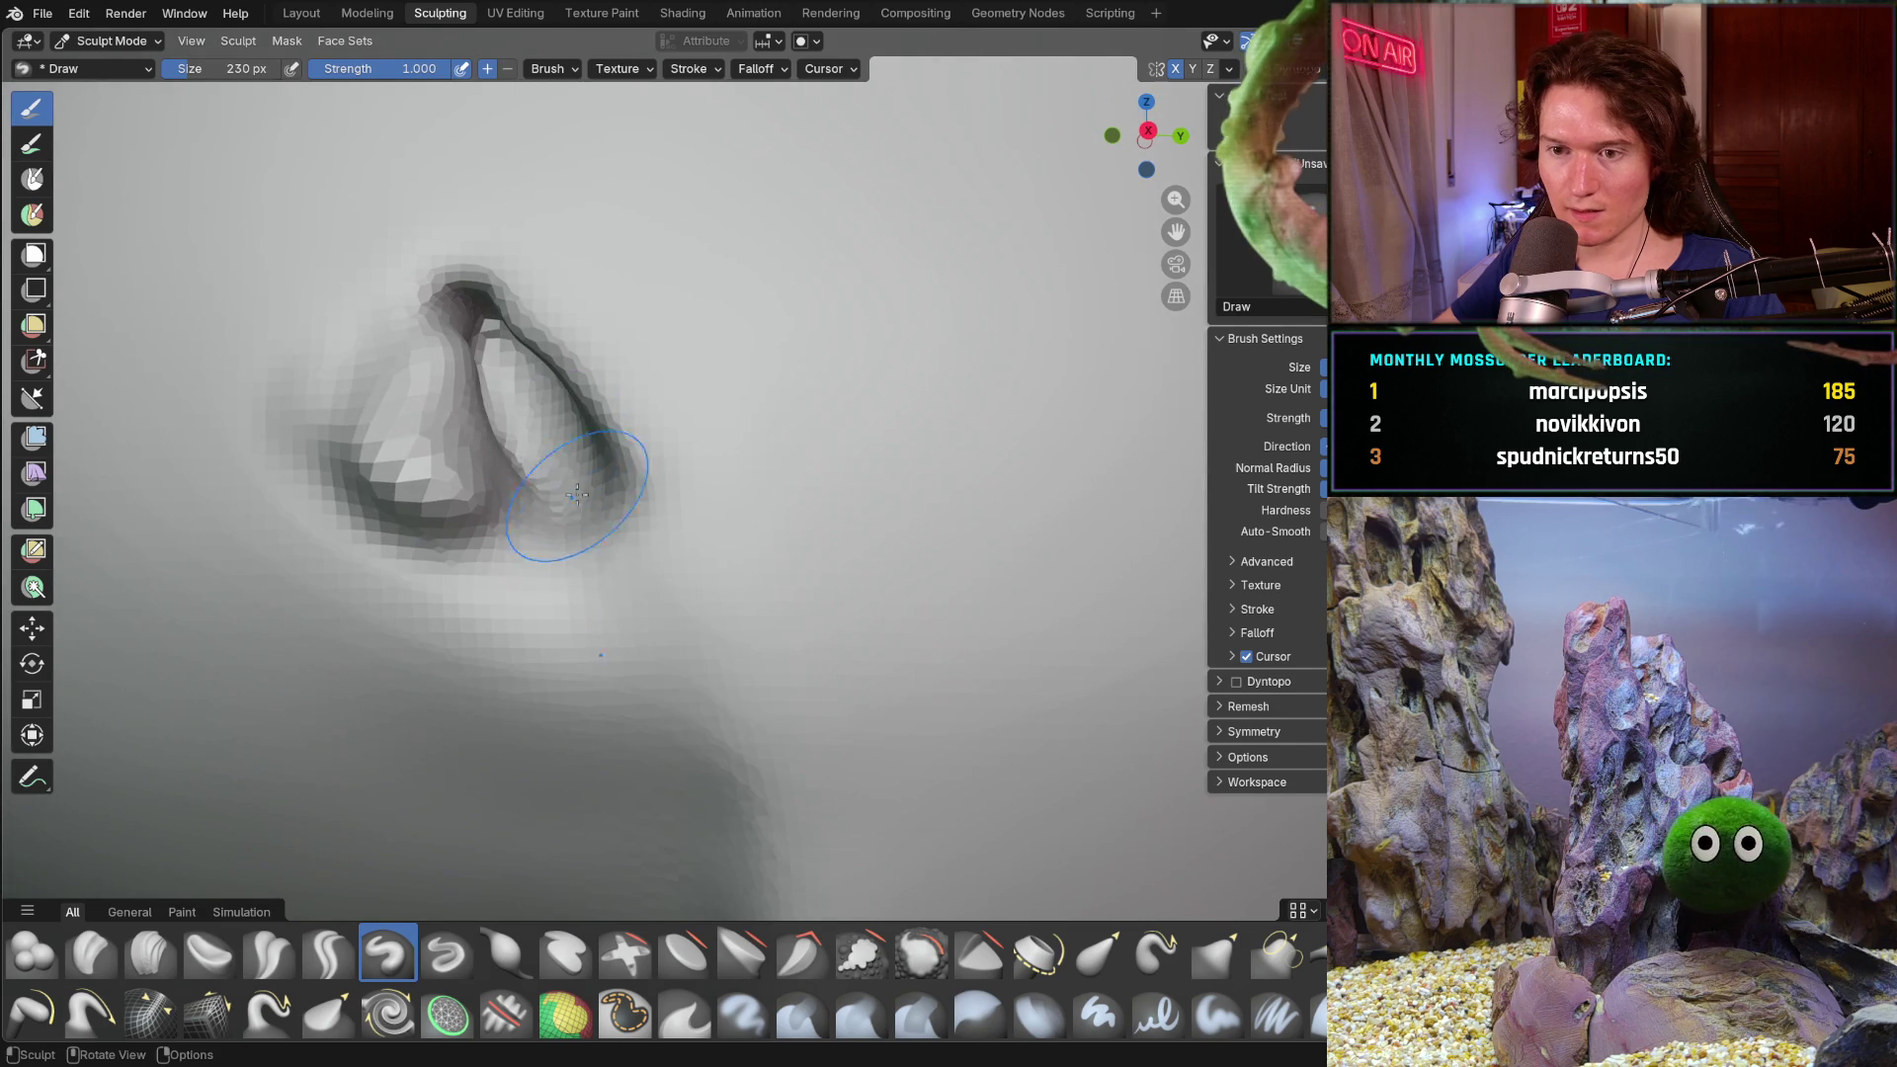
mouse_move(383, 492)
left_mouse_down()
mouse_move(466, 572)
mouse_move(496, 518)
mouse_move(608, 460)
mouse_move(653, 512)
mouse_move(592, 579)
mouse_move(526, 610)
mouse_move(645, 549)
mouse_move(642, 466)
mouse_move(588, 386)
mouse_move(656, 627)
left_mouse_up()
mouse_move(656, 627)
middle_mouse_down()
mouse_move(725, 660)
mouse_move(769, 575)
middle_mouse_up()
left_click_drag(767, 576, 757, 638)
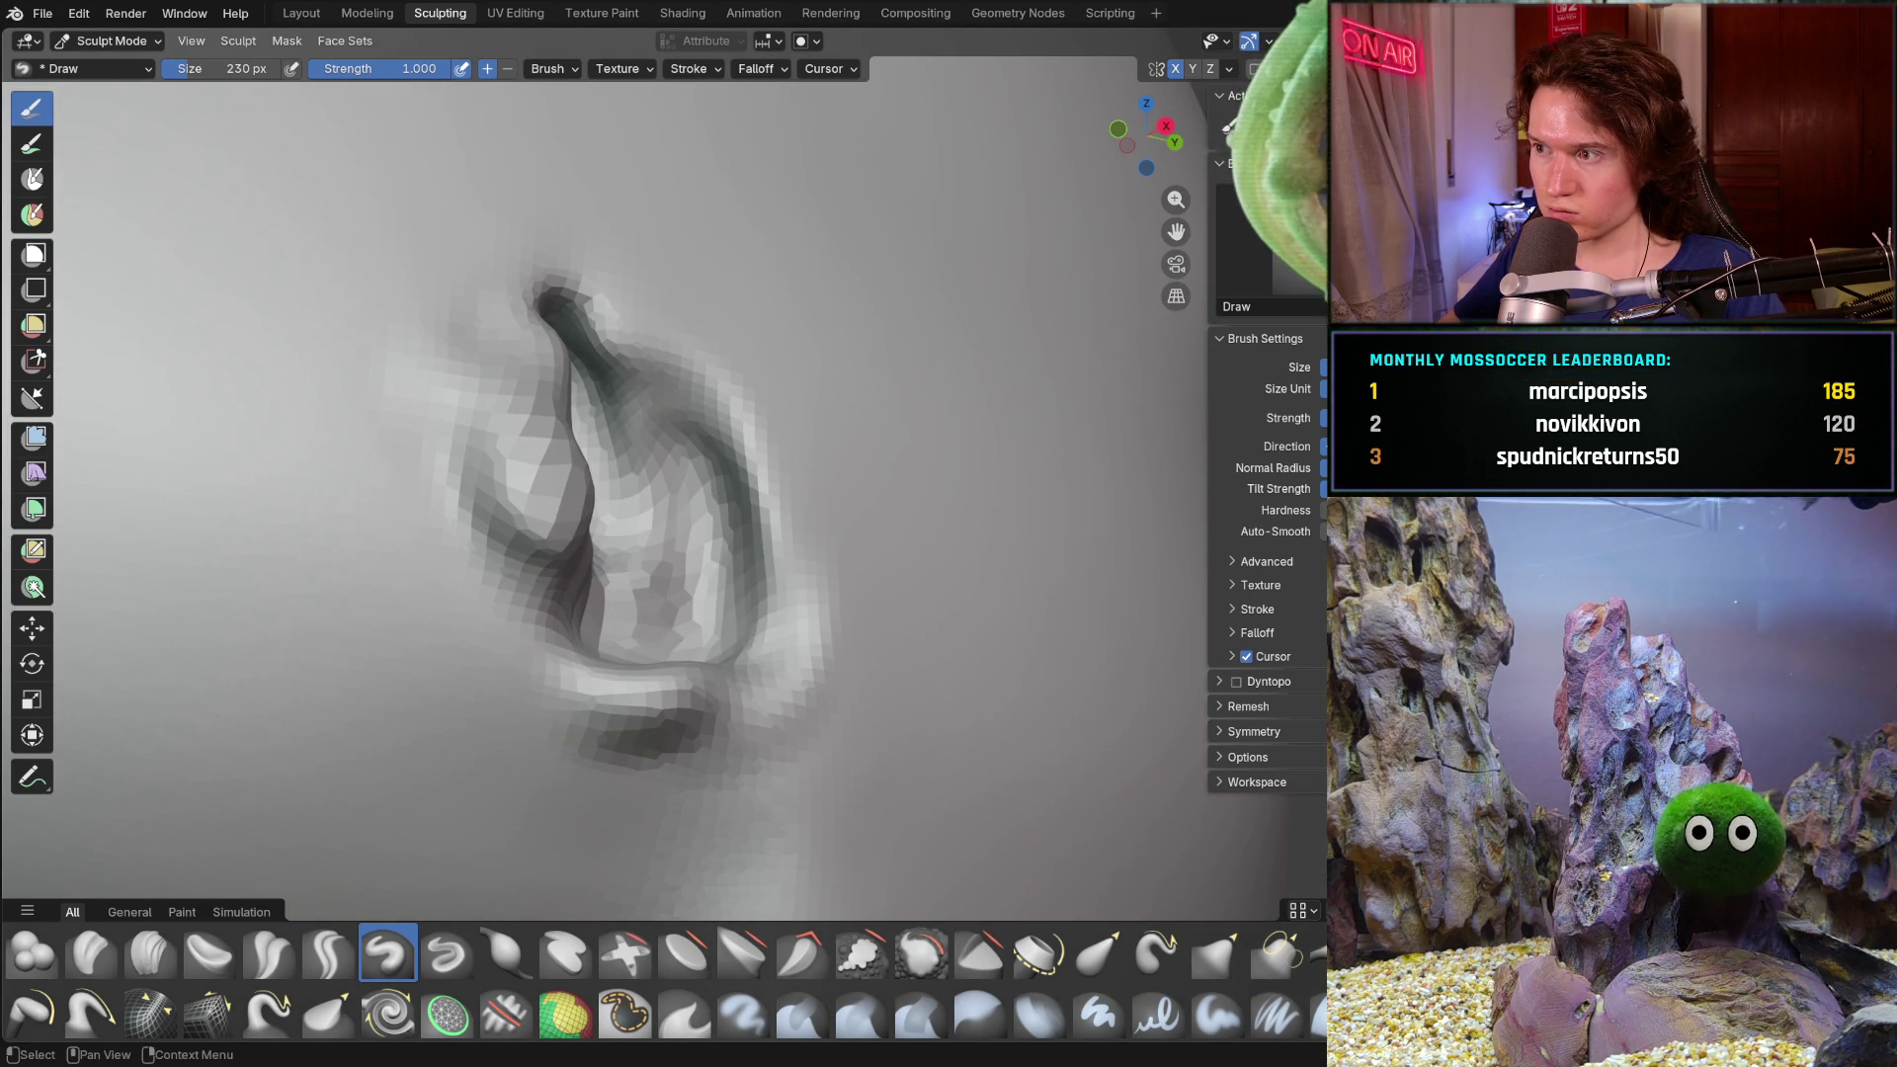
middle_click_drag(620, 555, 659, 611)
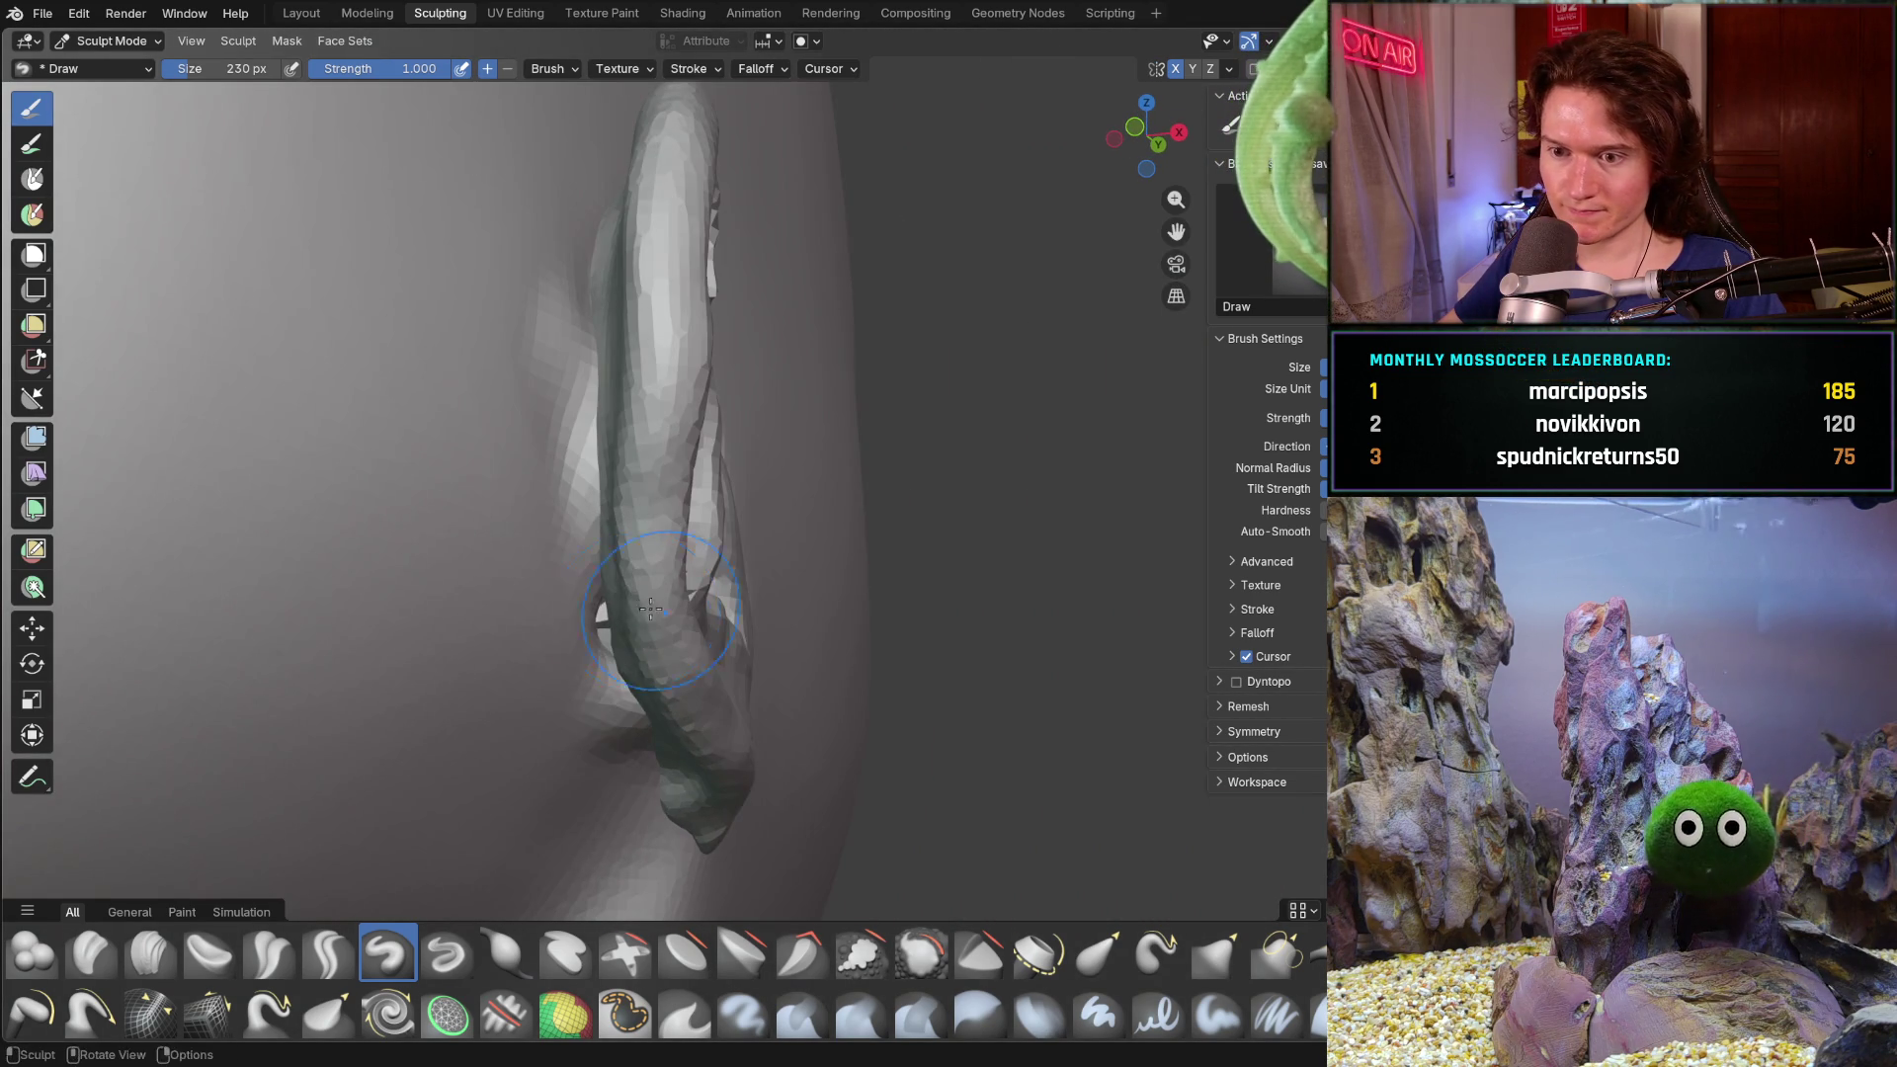
mouse_move(600, 611)
middle_mouse_down()
mouse_move(466, 564)
mouse_move(470, 688)
mouse_move(730, 420)
mouse_move(939, 445)
mouse_move(964, 415)
mouse_move(799, 377)
middle_mouse_up()
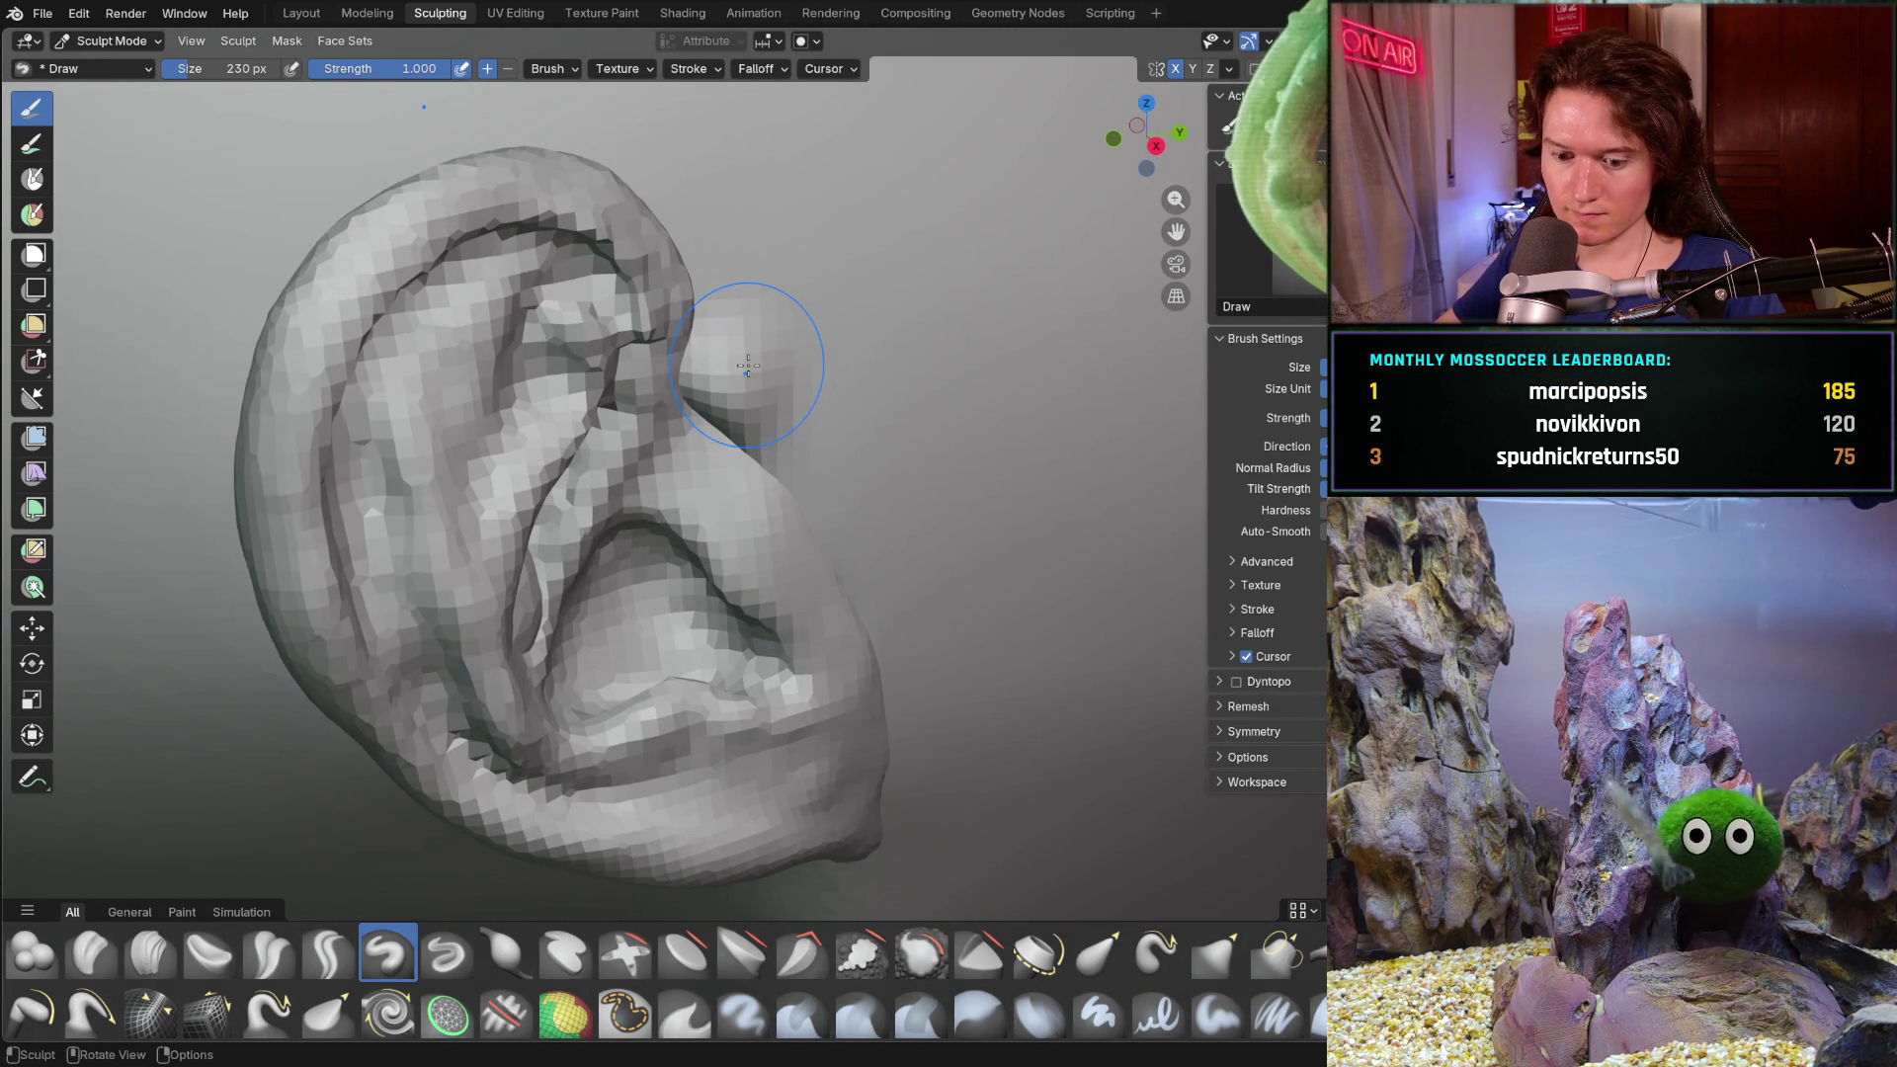
key("shift+s")
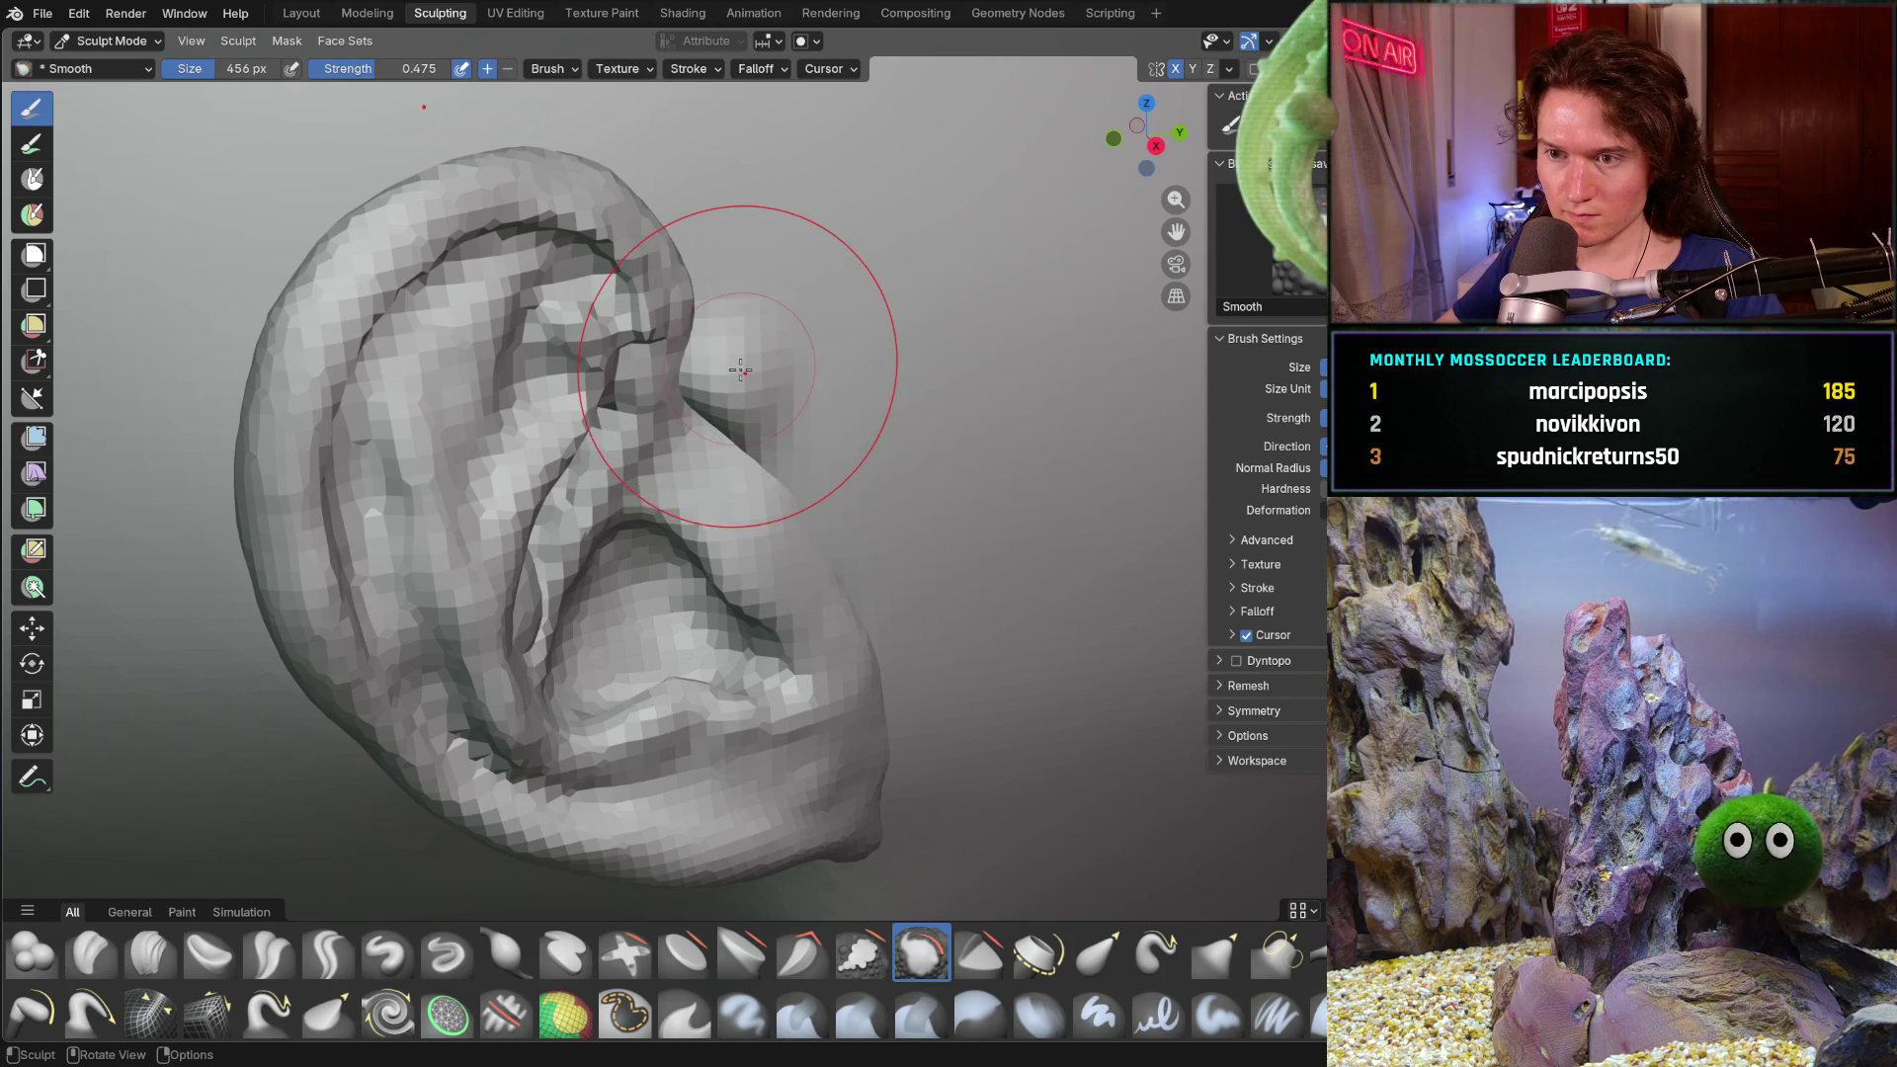
- Smooth at 1.000 strength the bump near the ear rim and the edge where ear meets head
key("shift+f")
left_click(741, 371)
left_click_drag(741, 374, 750, 394)
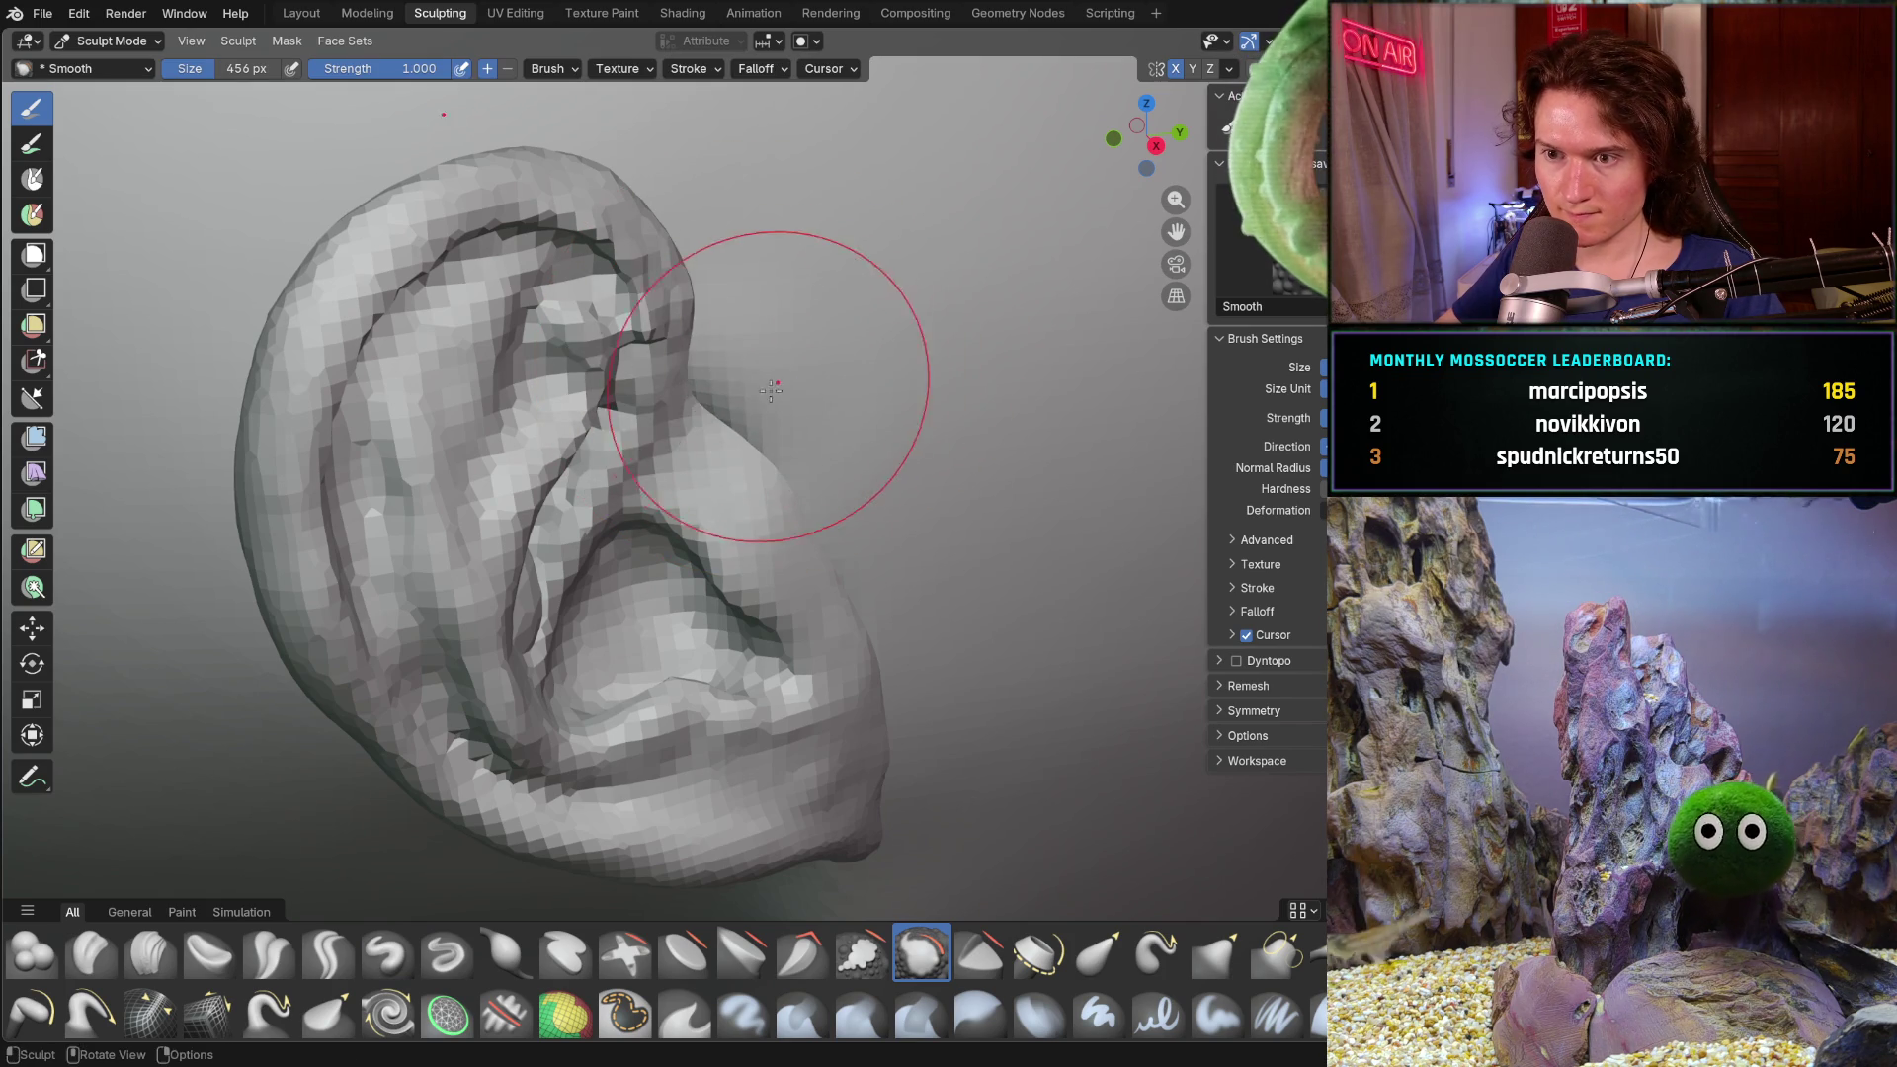
middle_click_drag(750, 393, 744, 323)
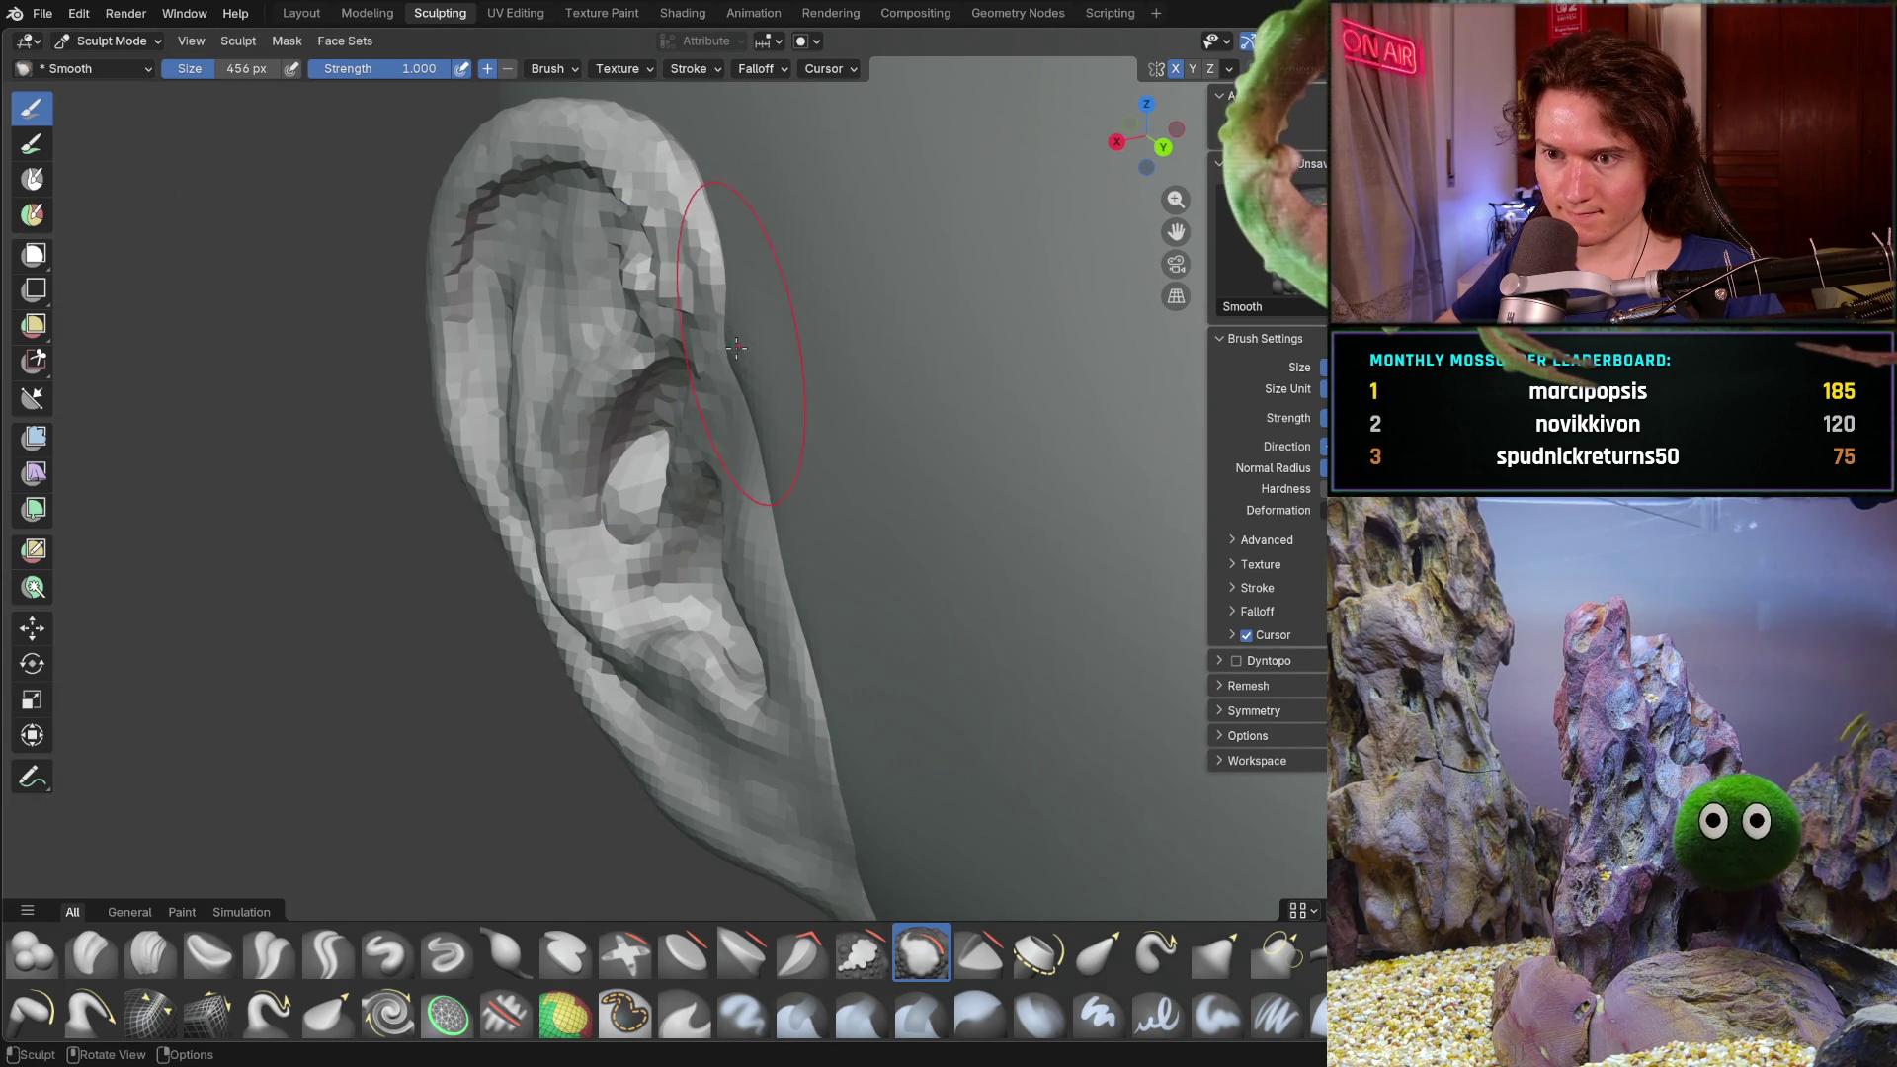
mouse_move(656, 345)
middle_mouse_down()
mouse_move(894, 281)
mouse_move(521, 340)
mouse_move(563, 321)
middle_mouse_up()
left_click_drag(564, 320, 511, 538)
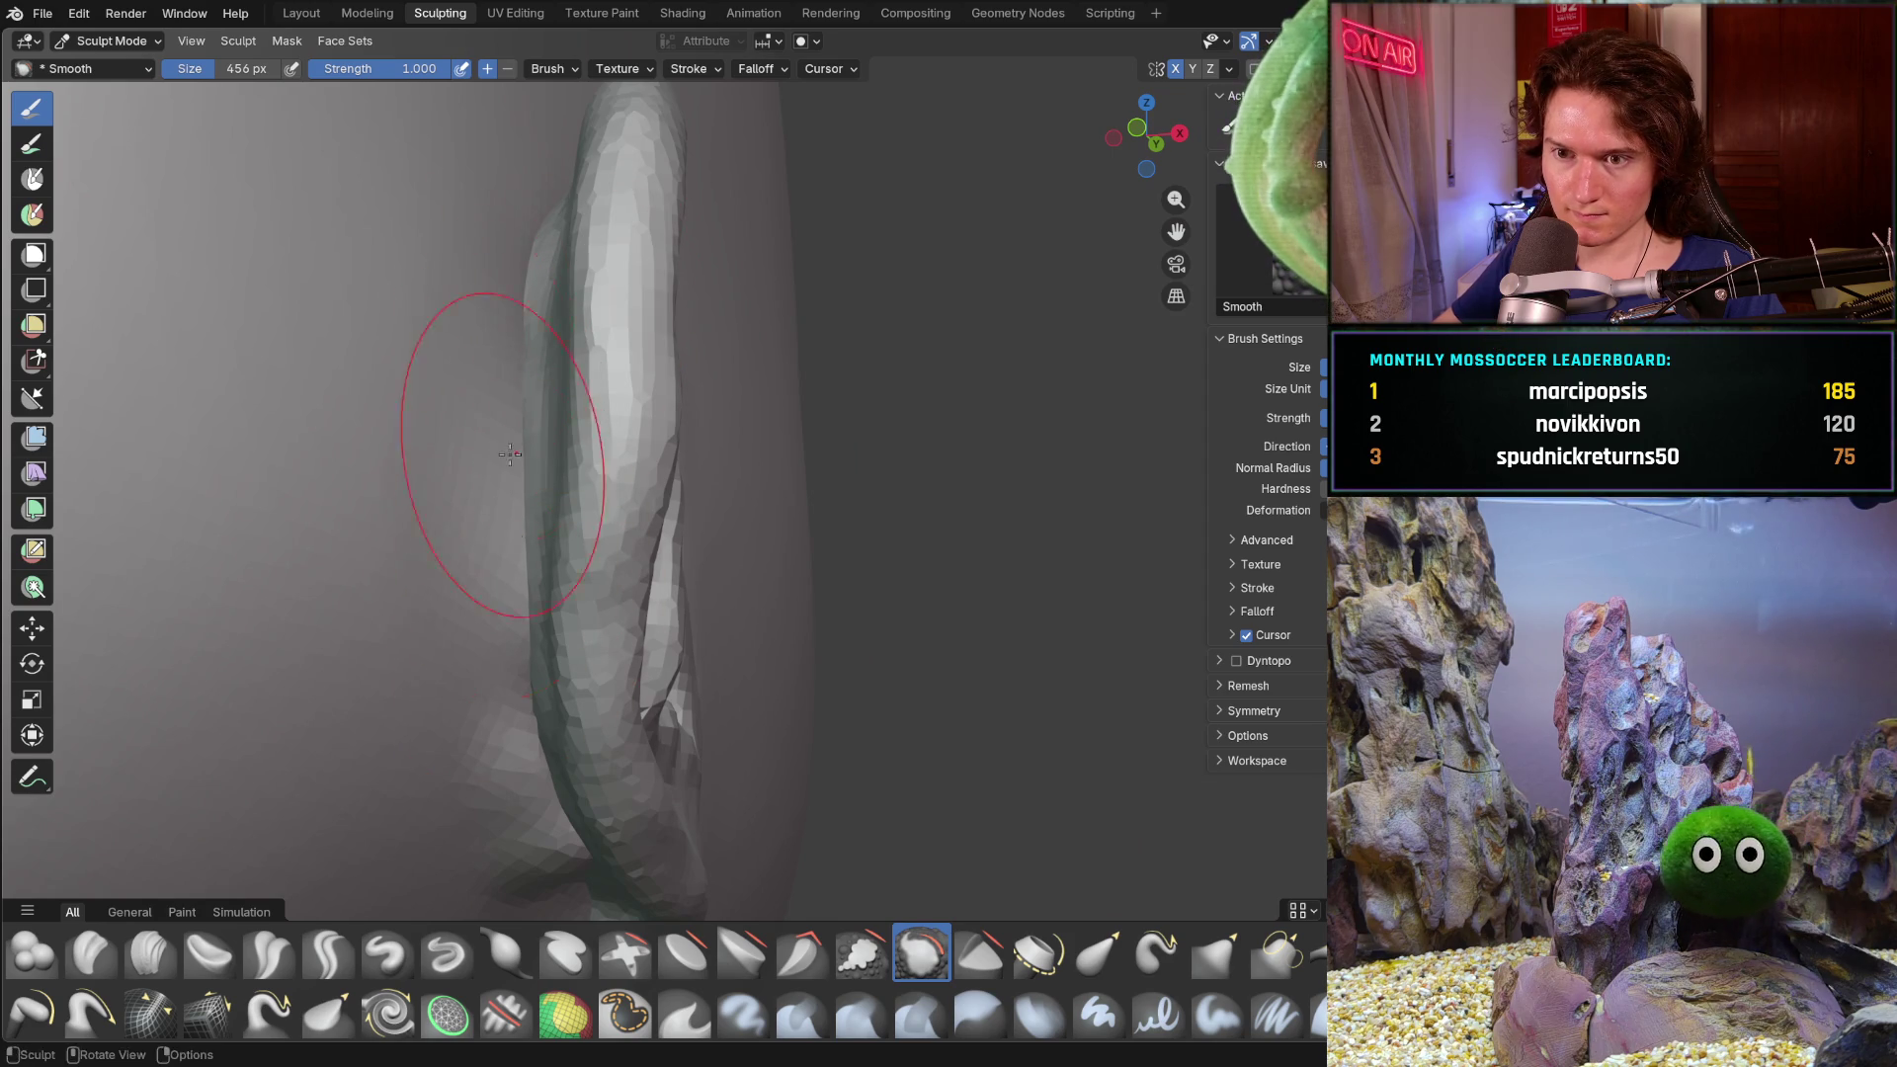
- Reframe the ear's lower tip and shrink the brush to 226 px
middle_click_drag(482, 469, 496, 519, "shift")
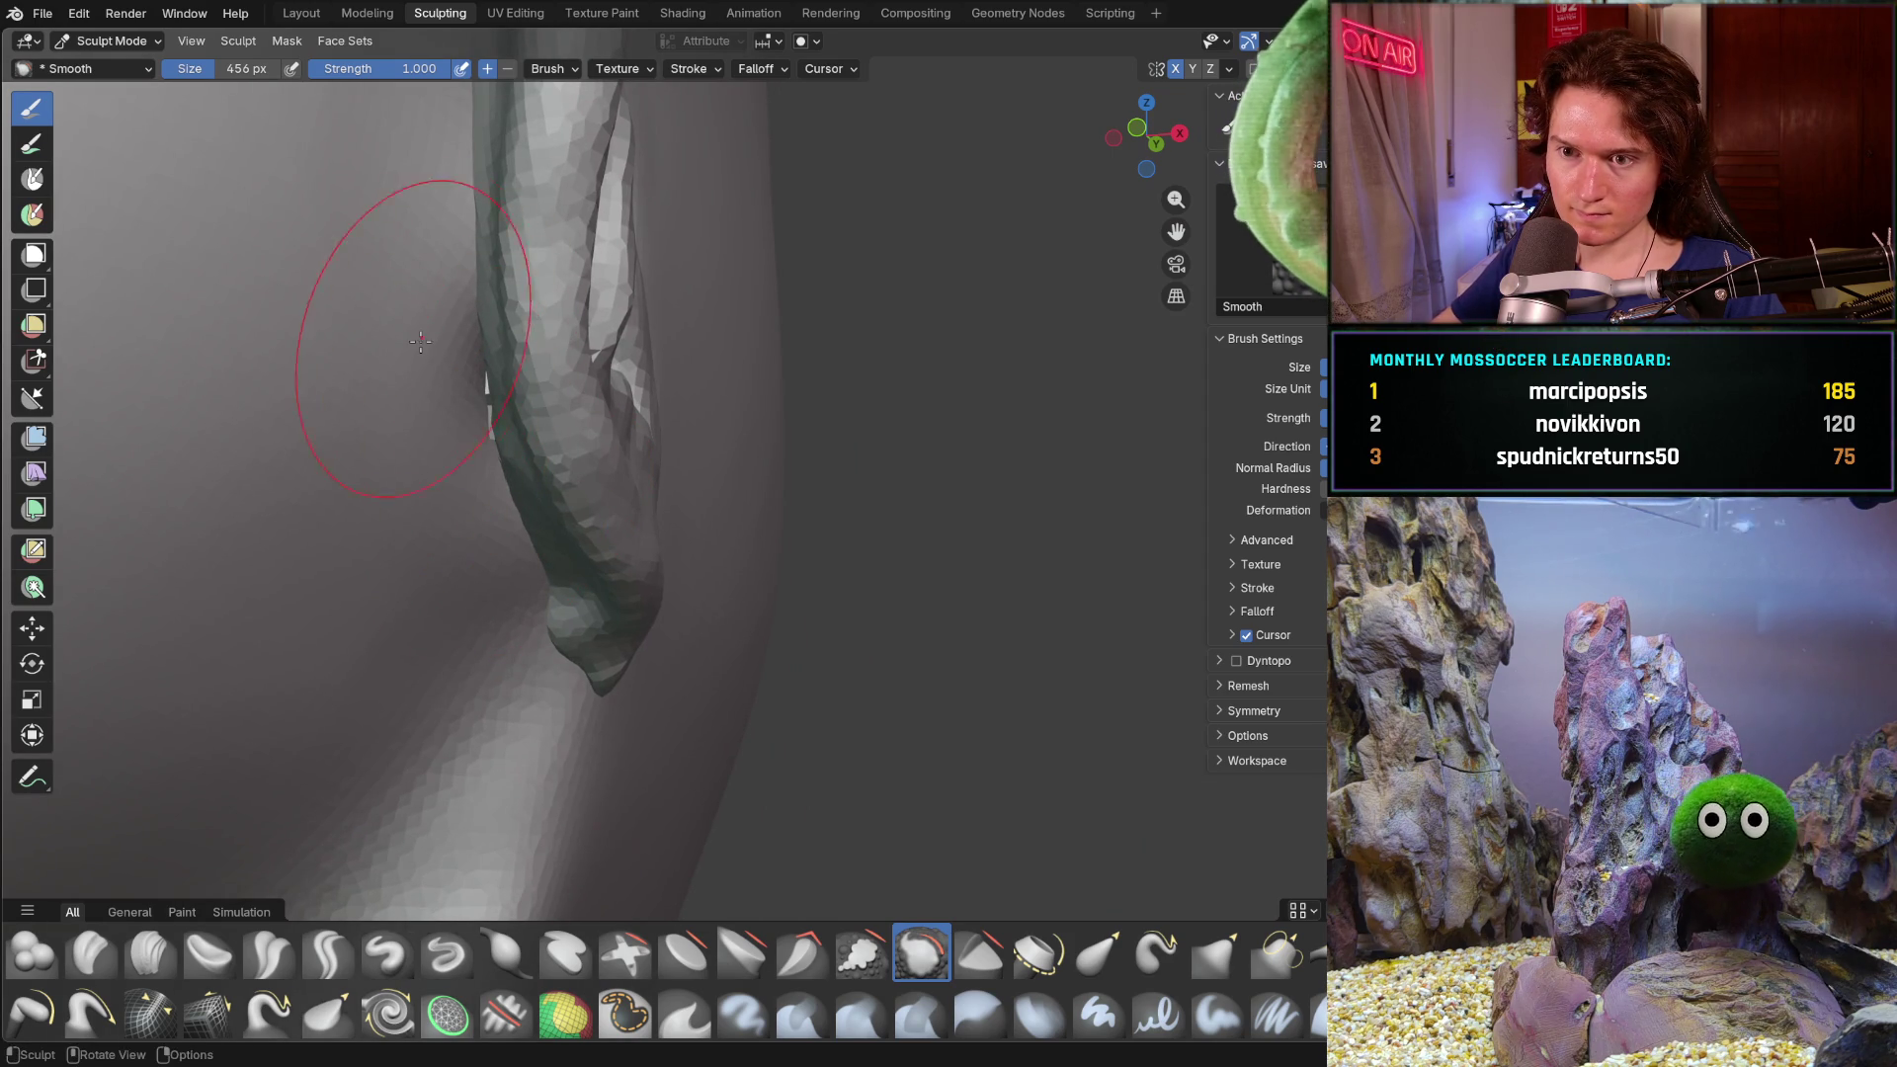
middle_click_drag(435, 210, 551, 520, "shift")
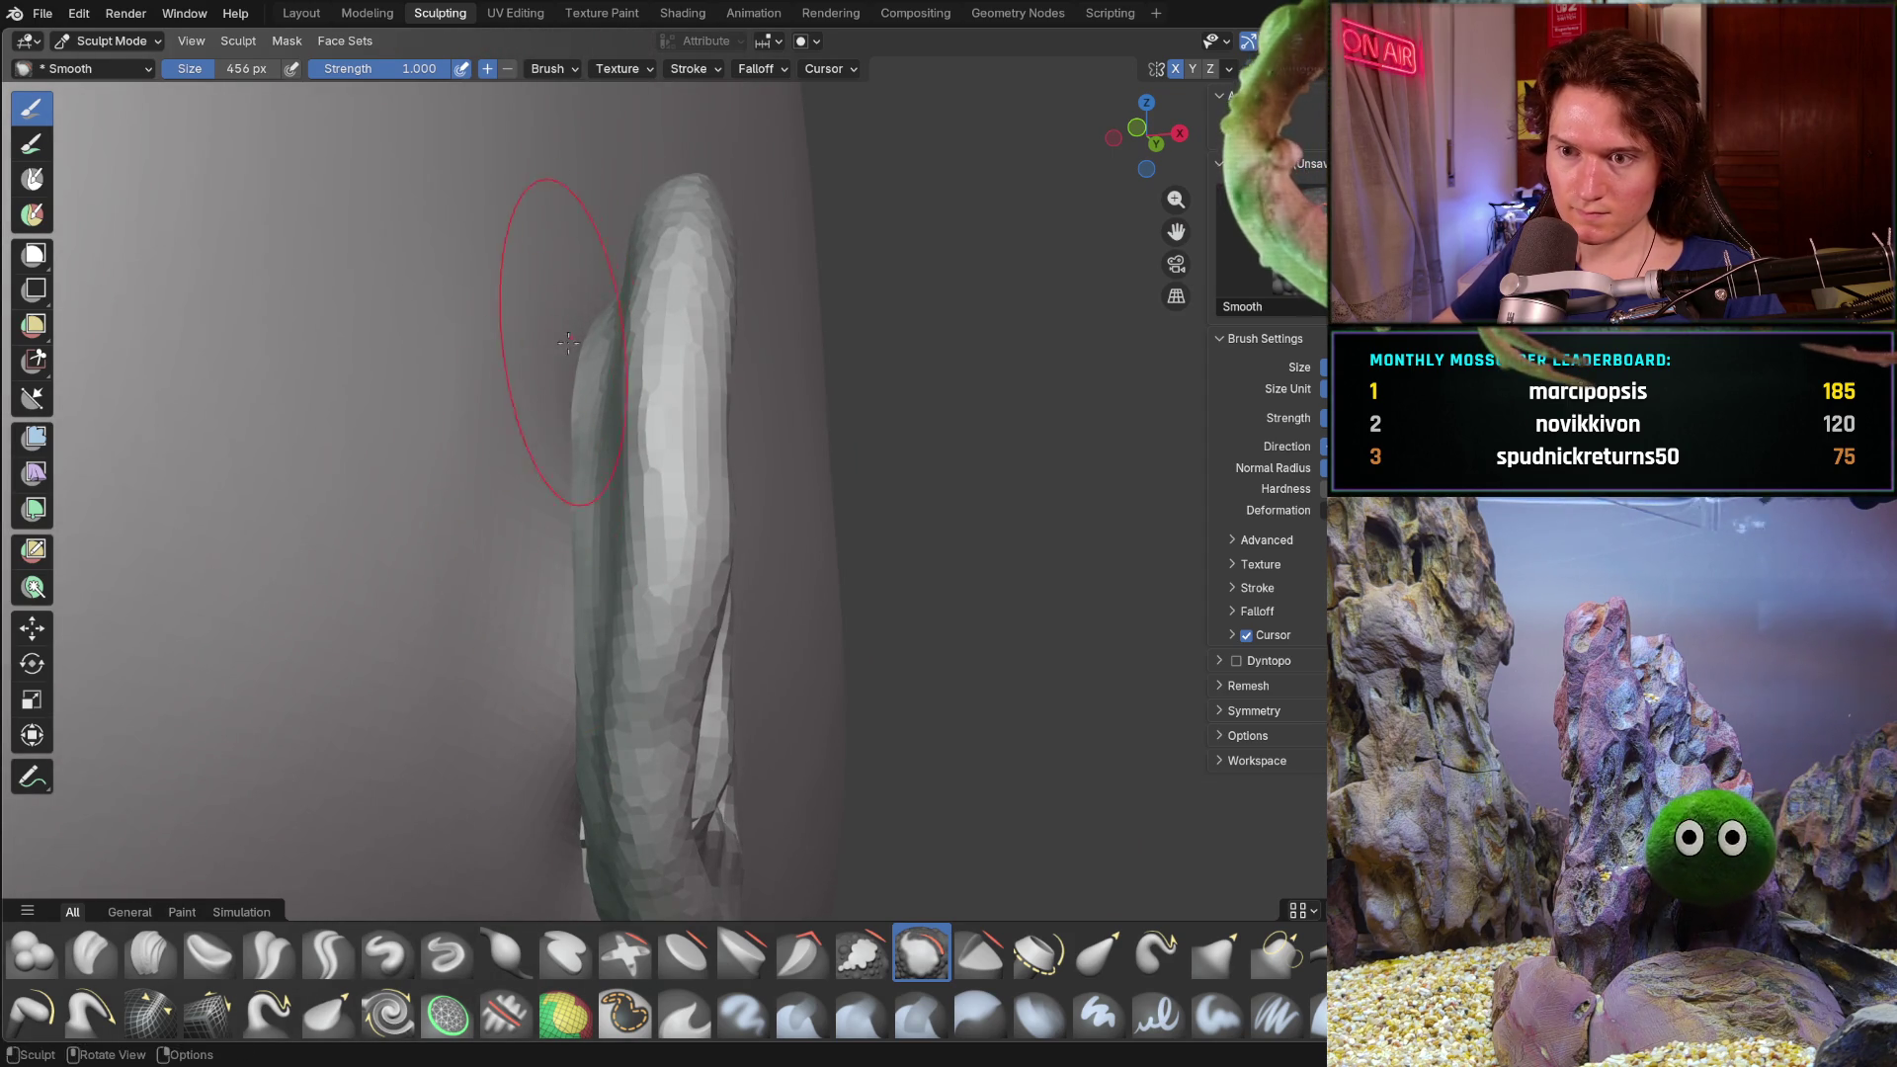
middle_click_drag(571, 328, 297, 802)
key("f")
left_click(377, 658)
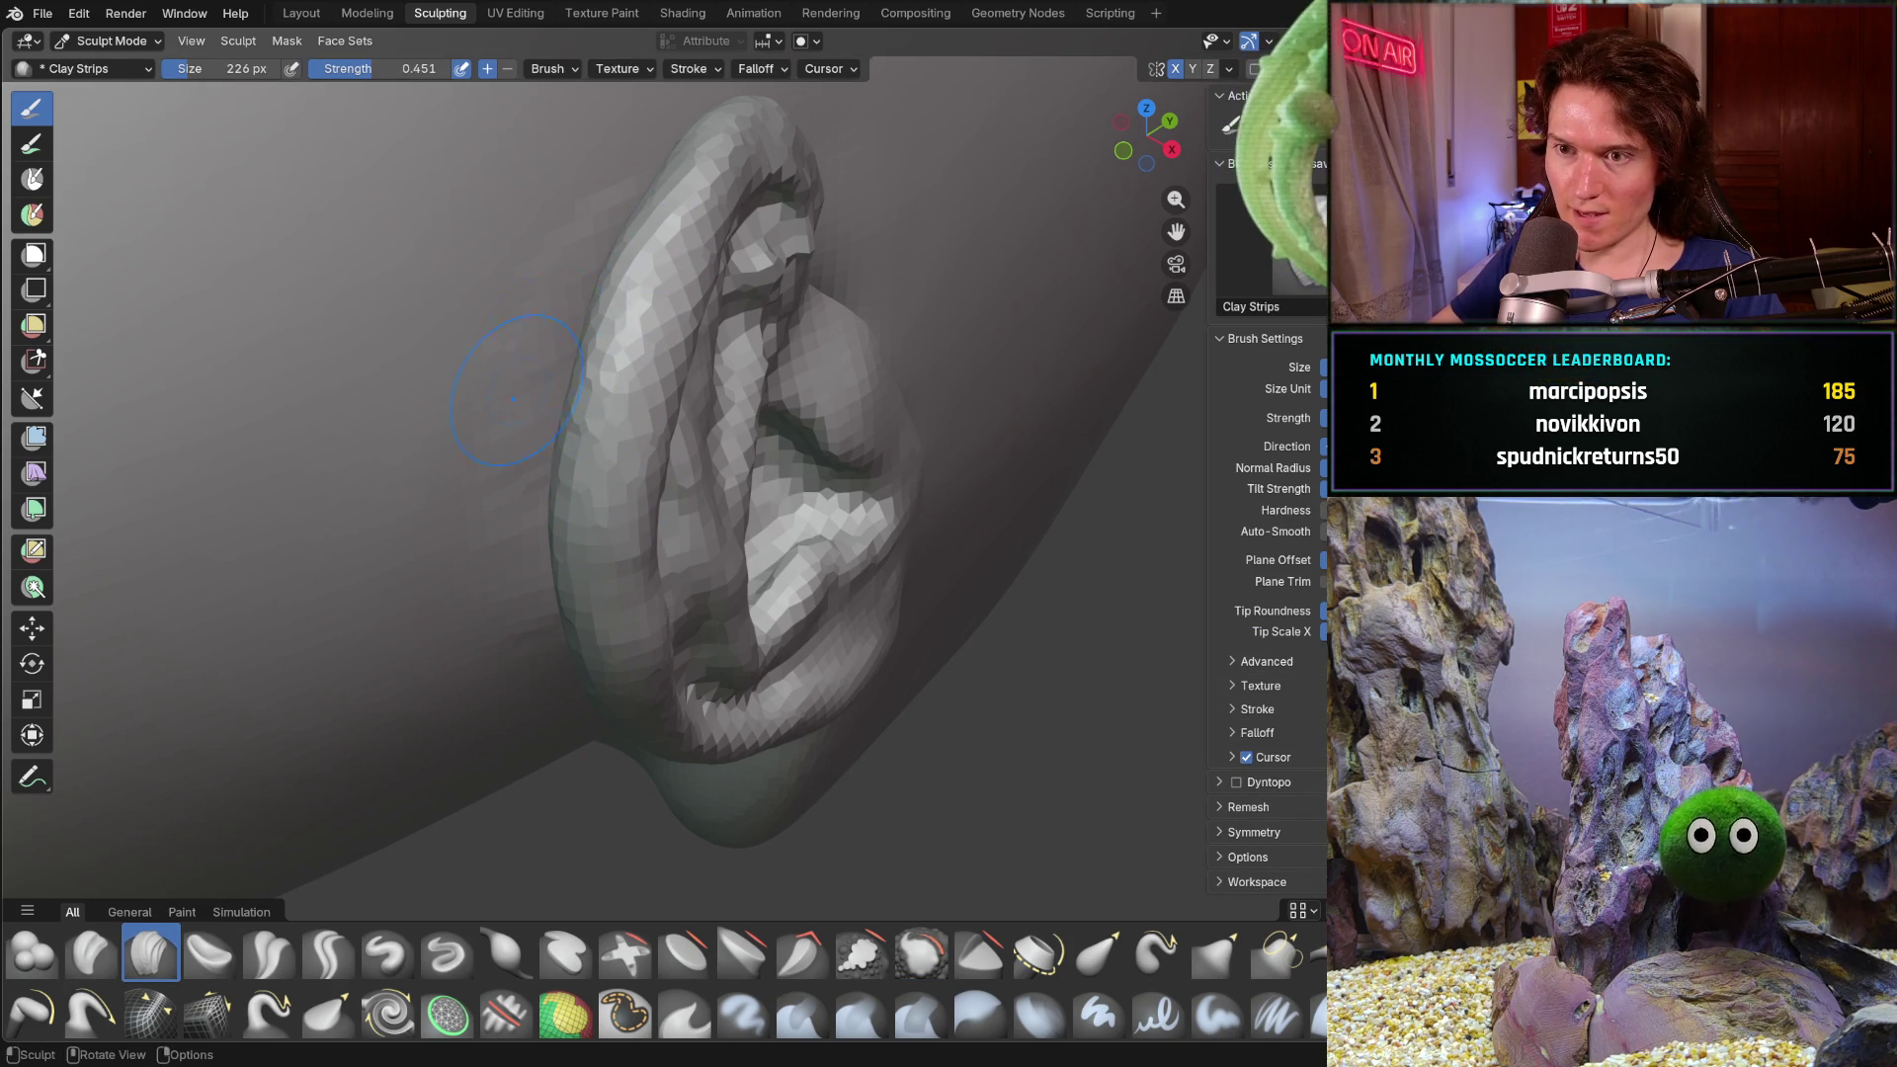
- Move in edge-on to the ear and soften the skin beside its rim with the Smooth brush
middle_click_drag(563, 523, 579, 582)
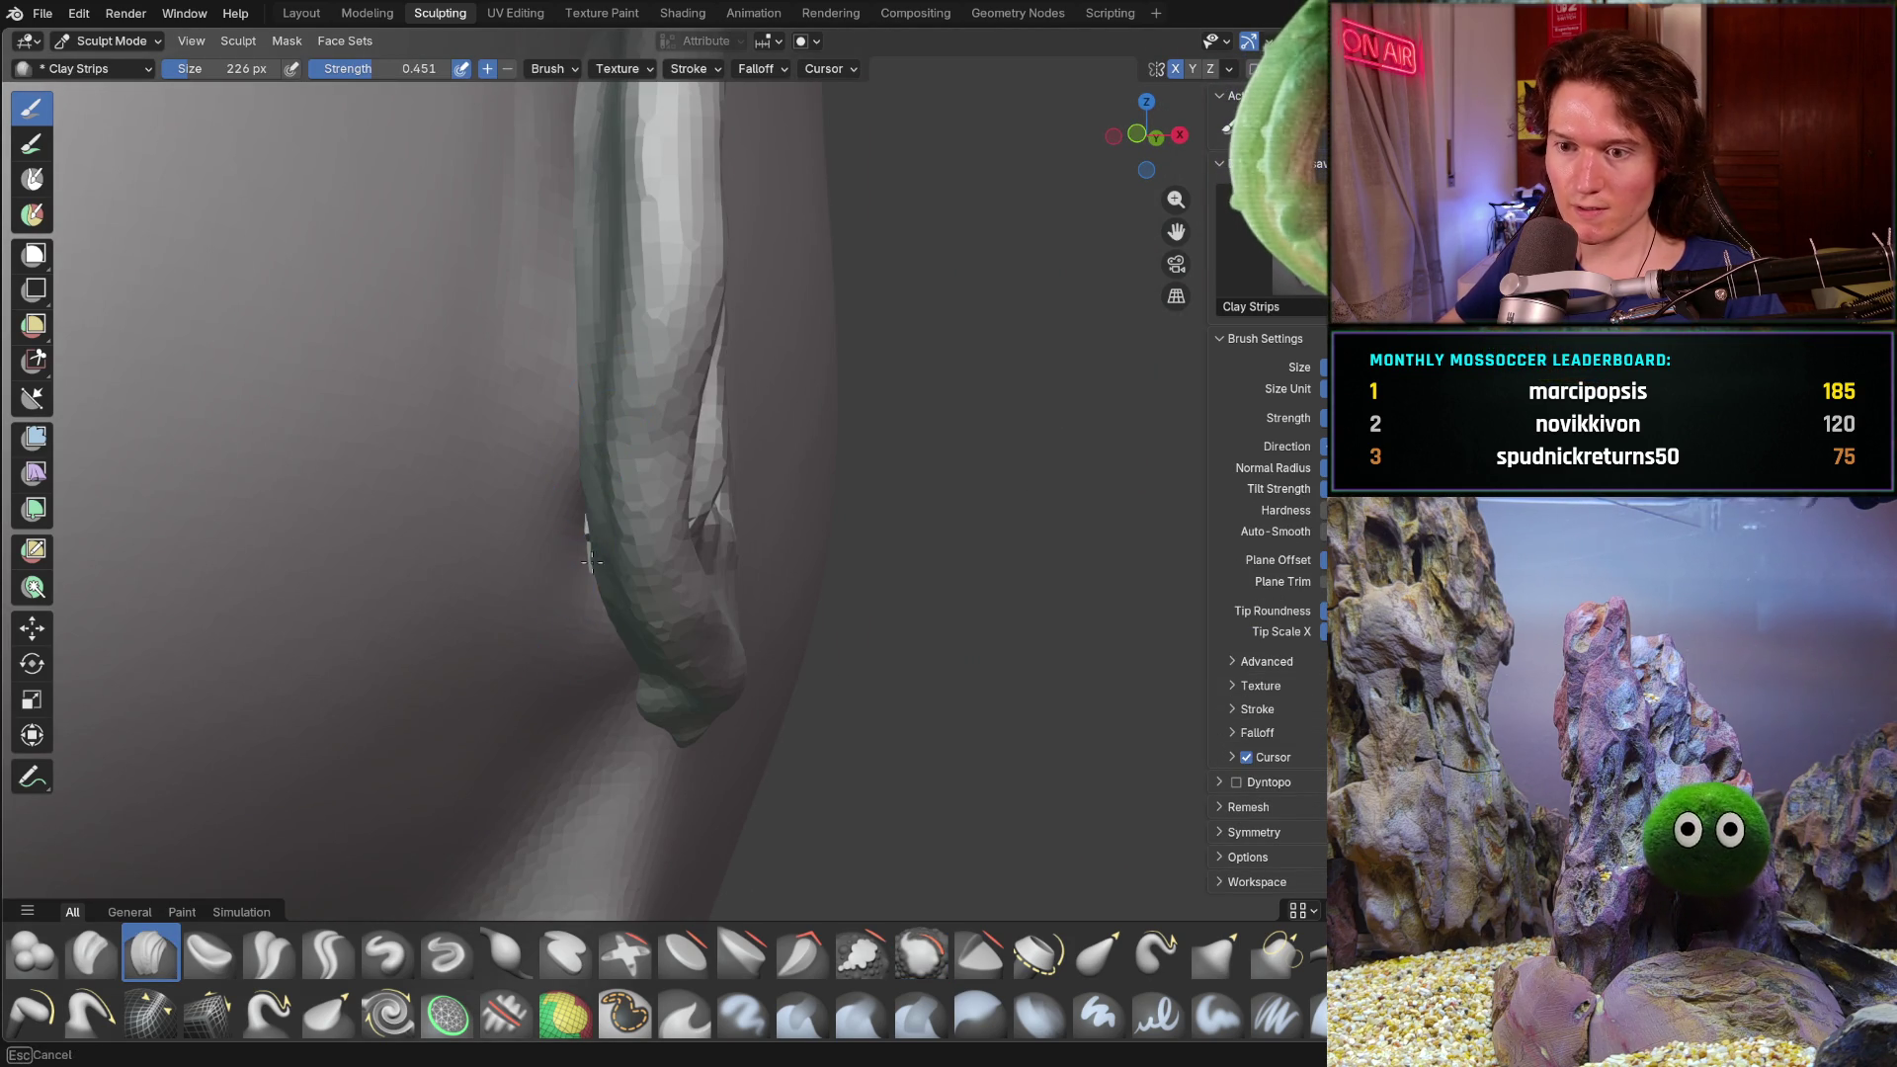
middle_click_drag(627, 565, 580, 556)
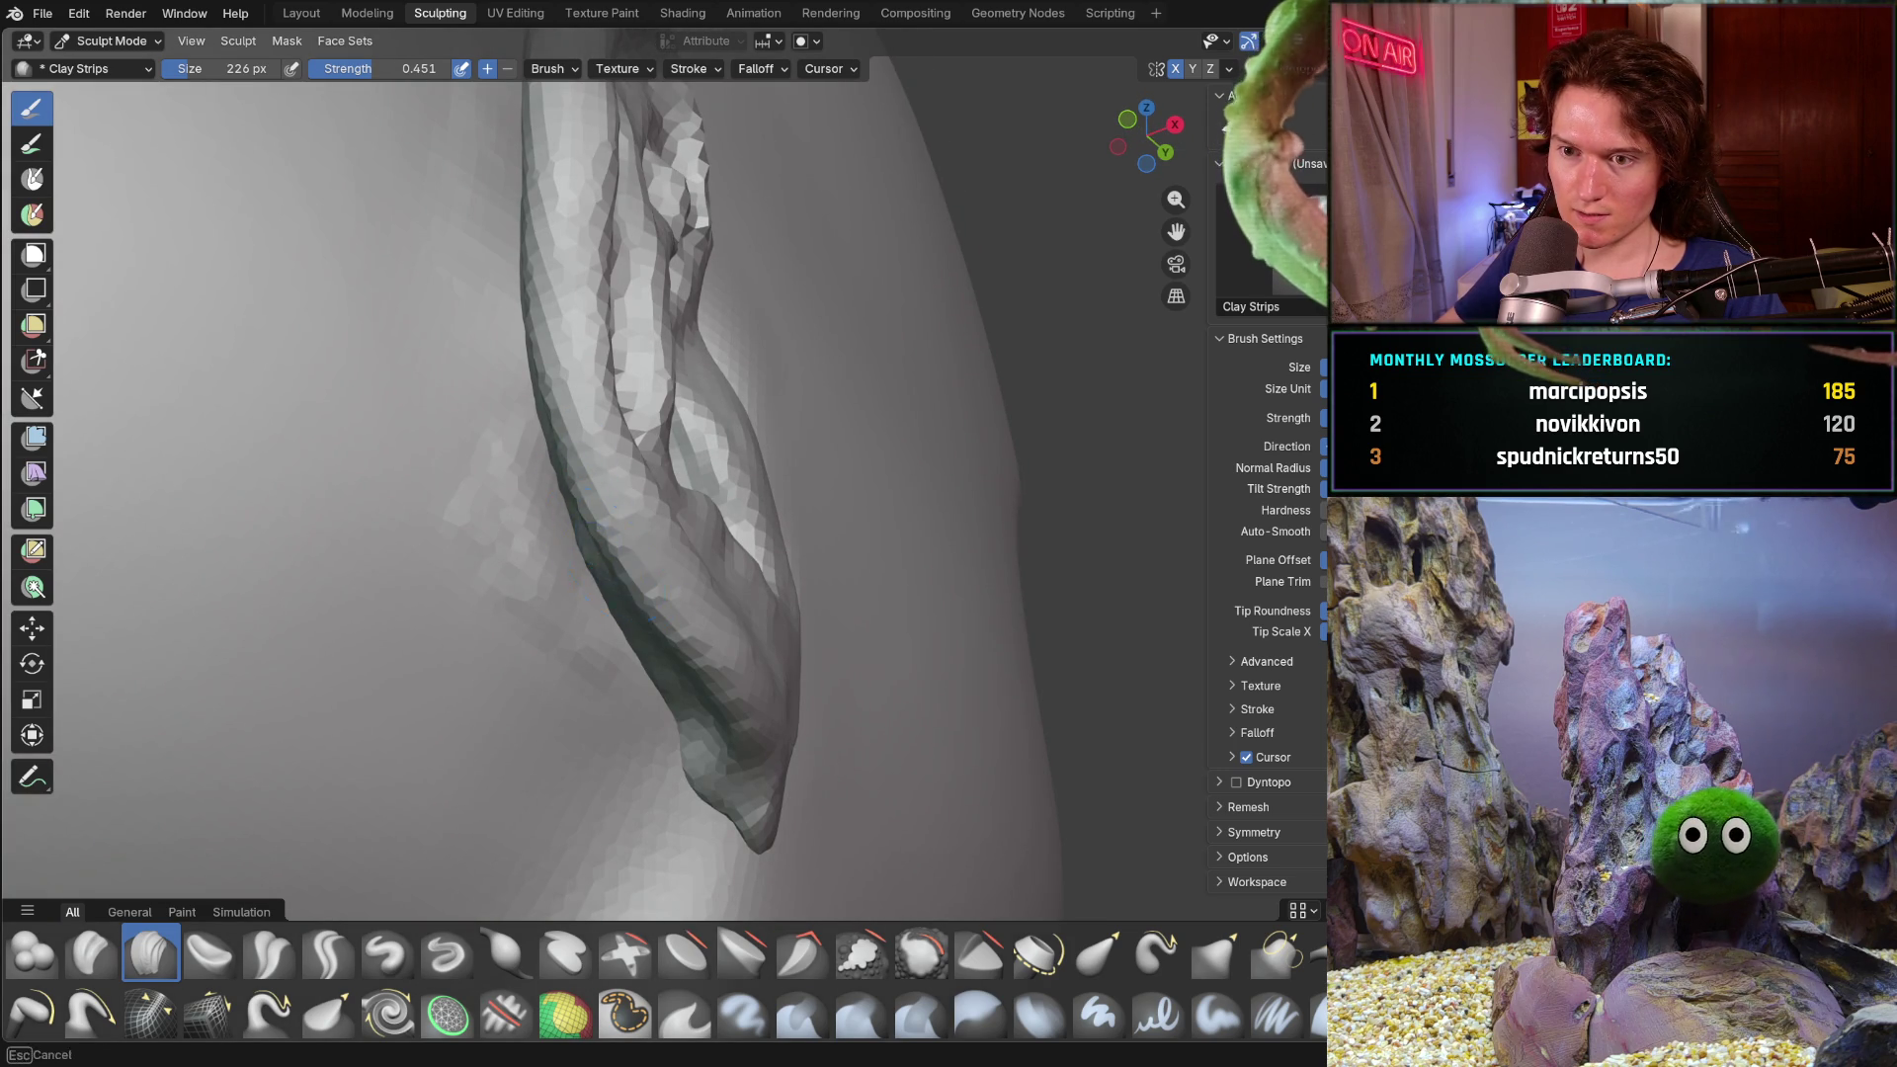
key("s")
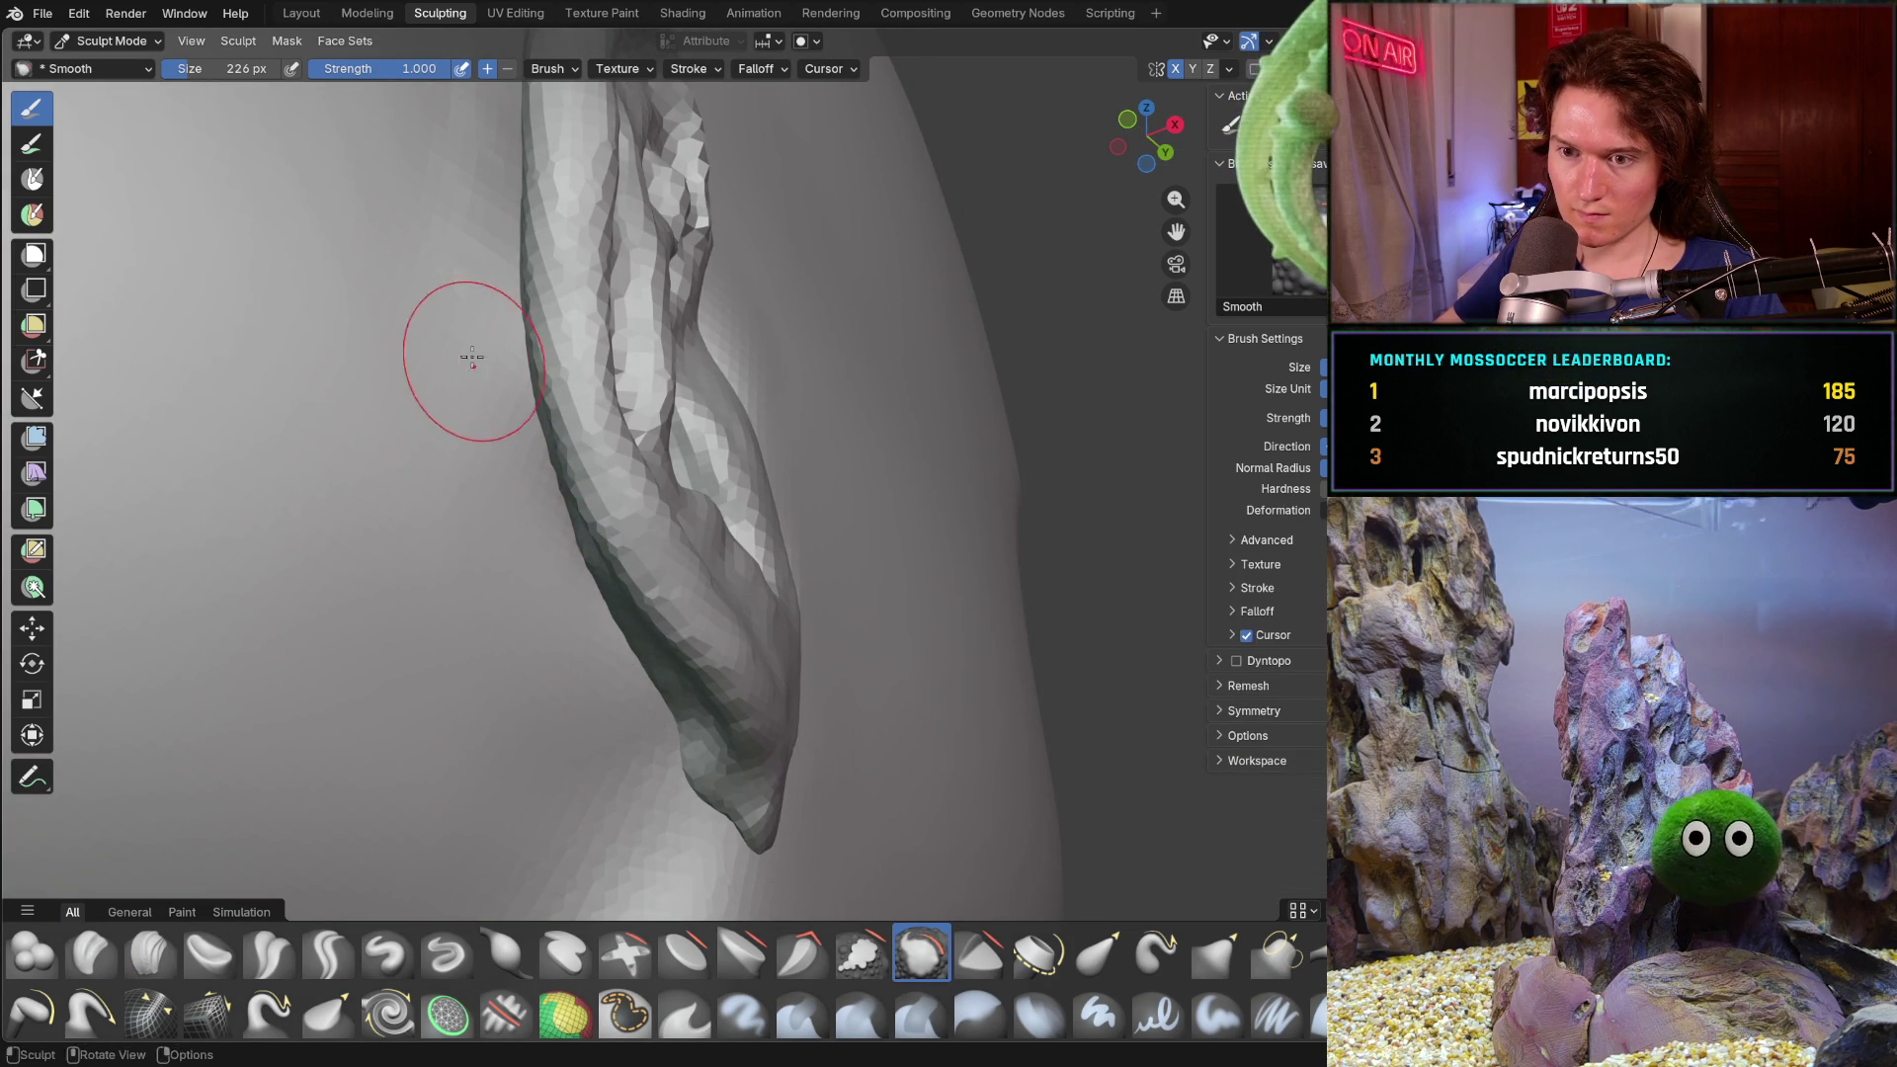
middle_click_drag(477, 370, 629, 573)
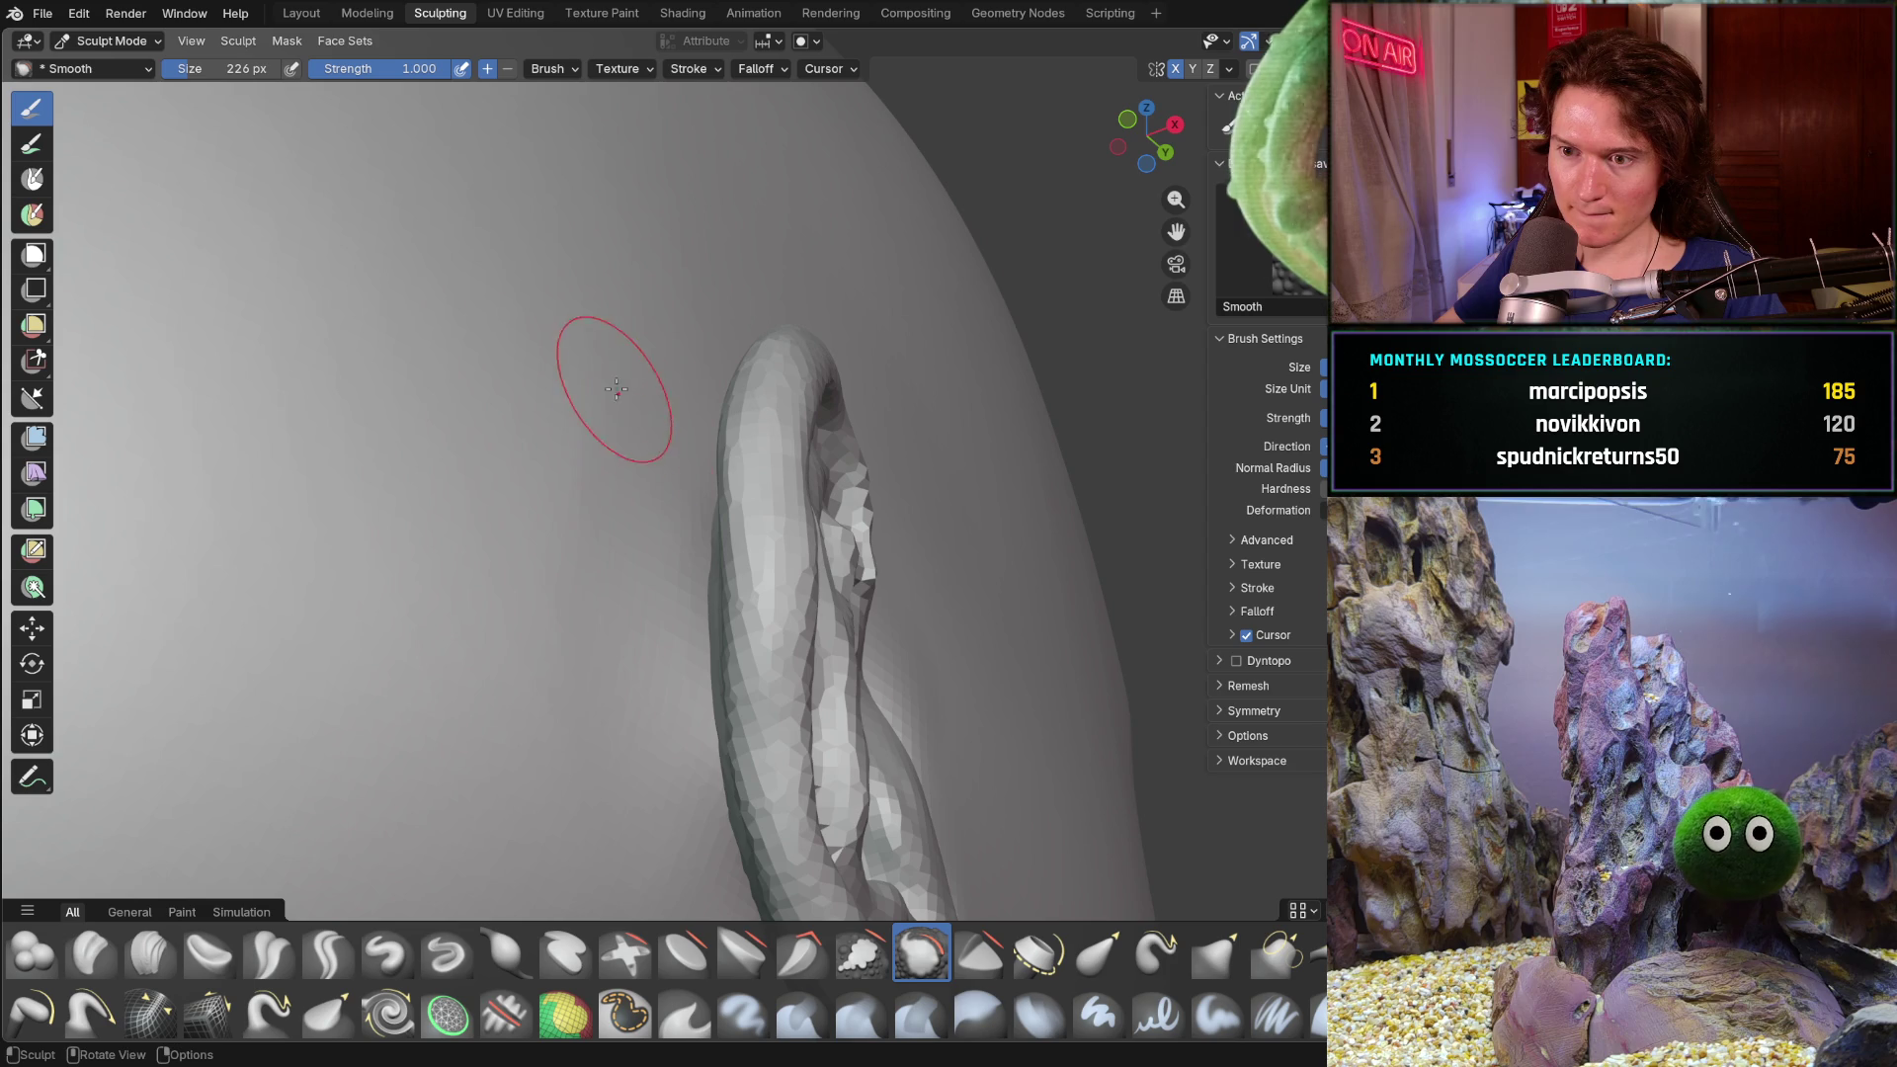
middle_click_drag(588, 504, 647, 477)
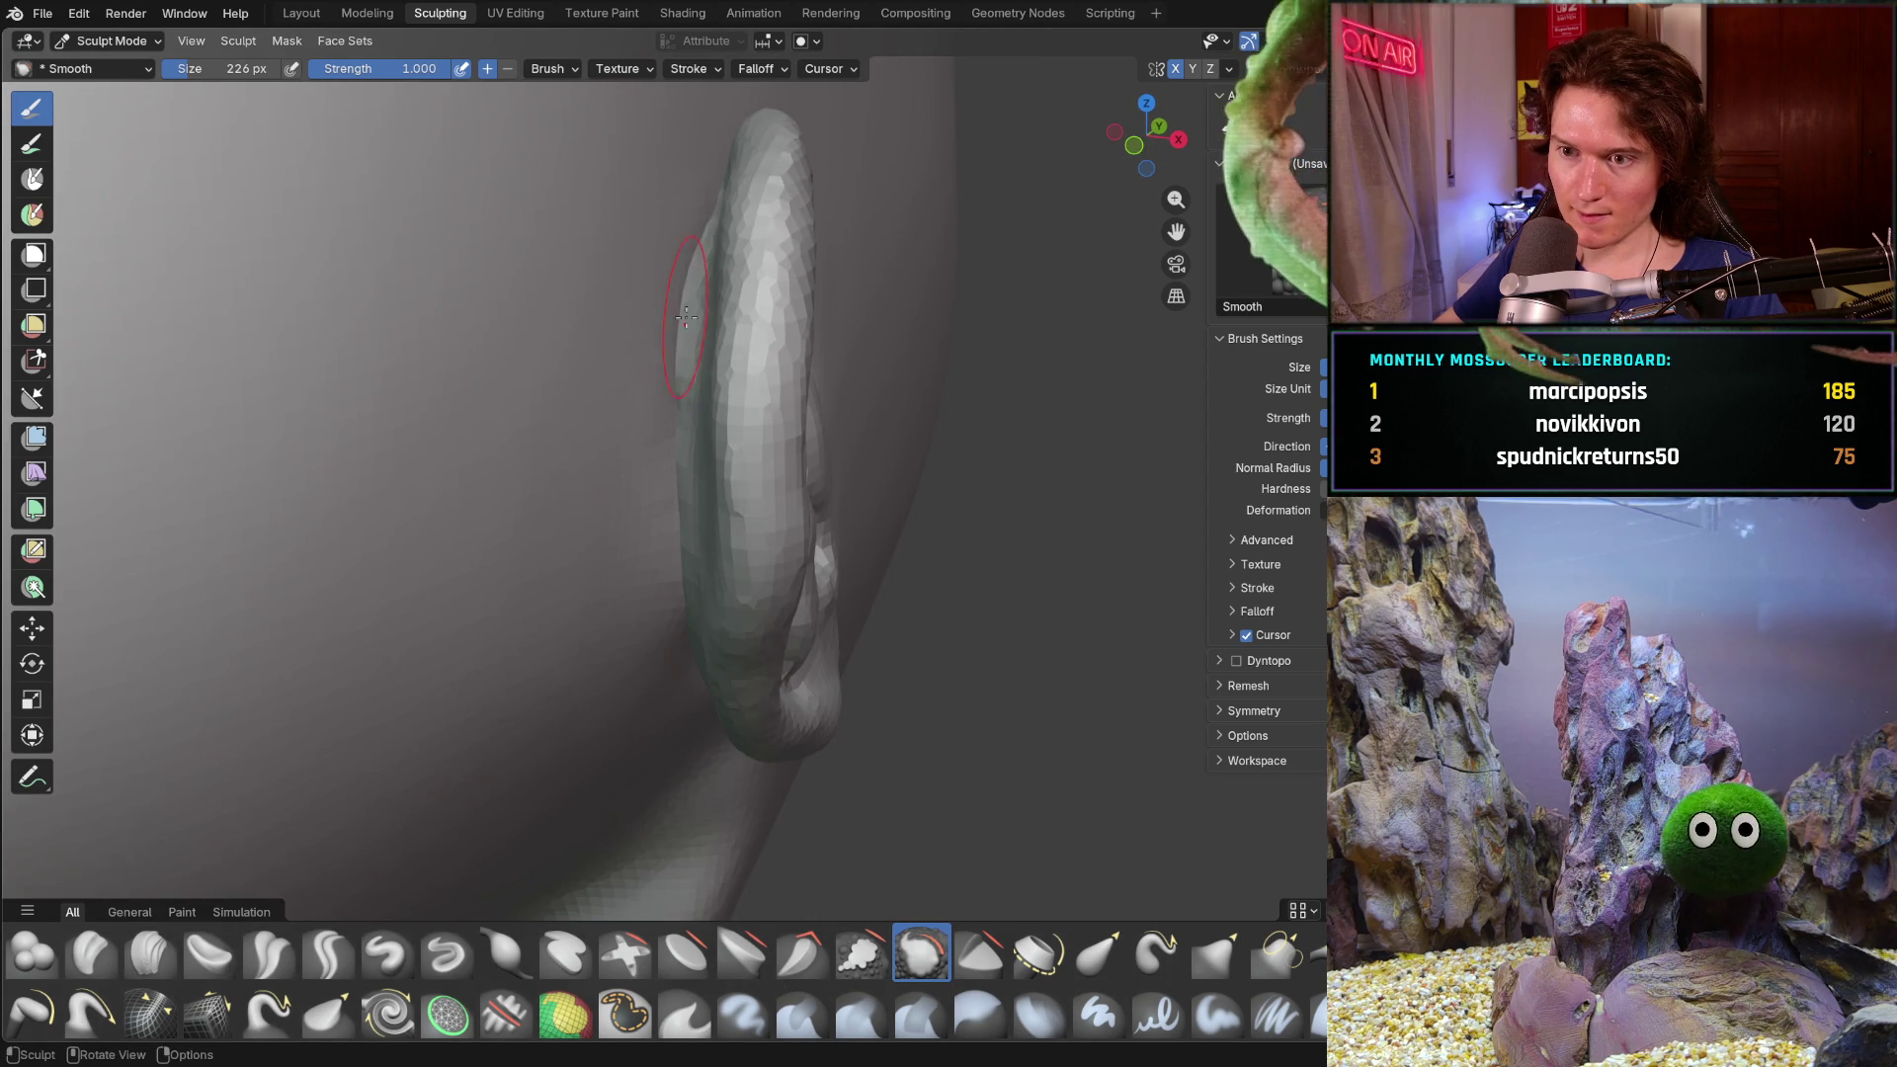
middle_click_drag(689, 301, 641, 559, "shift")
- Return to Clay Strips and review the whole ear from several angles, close up and zoomed out
left_click(150, 953)
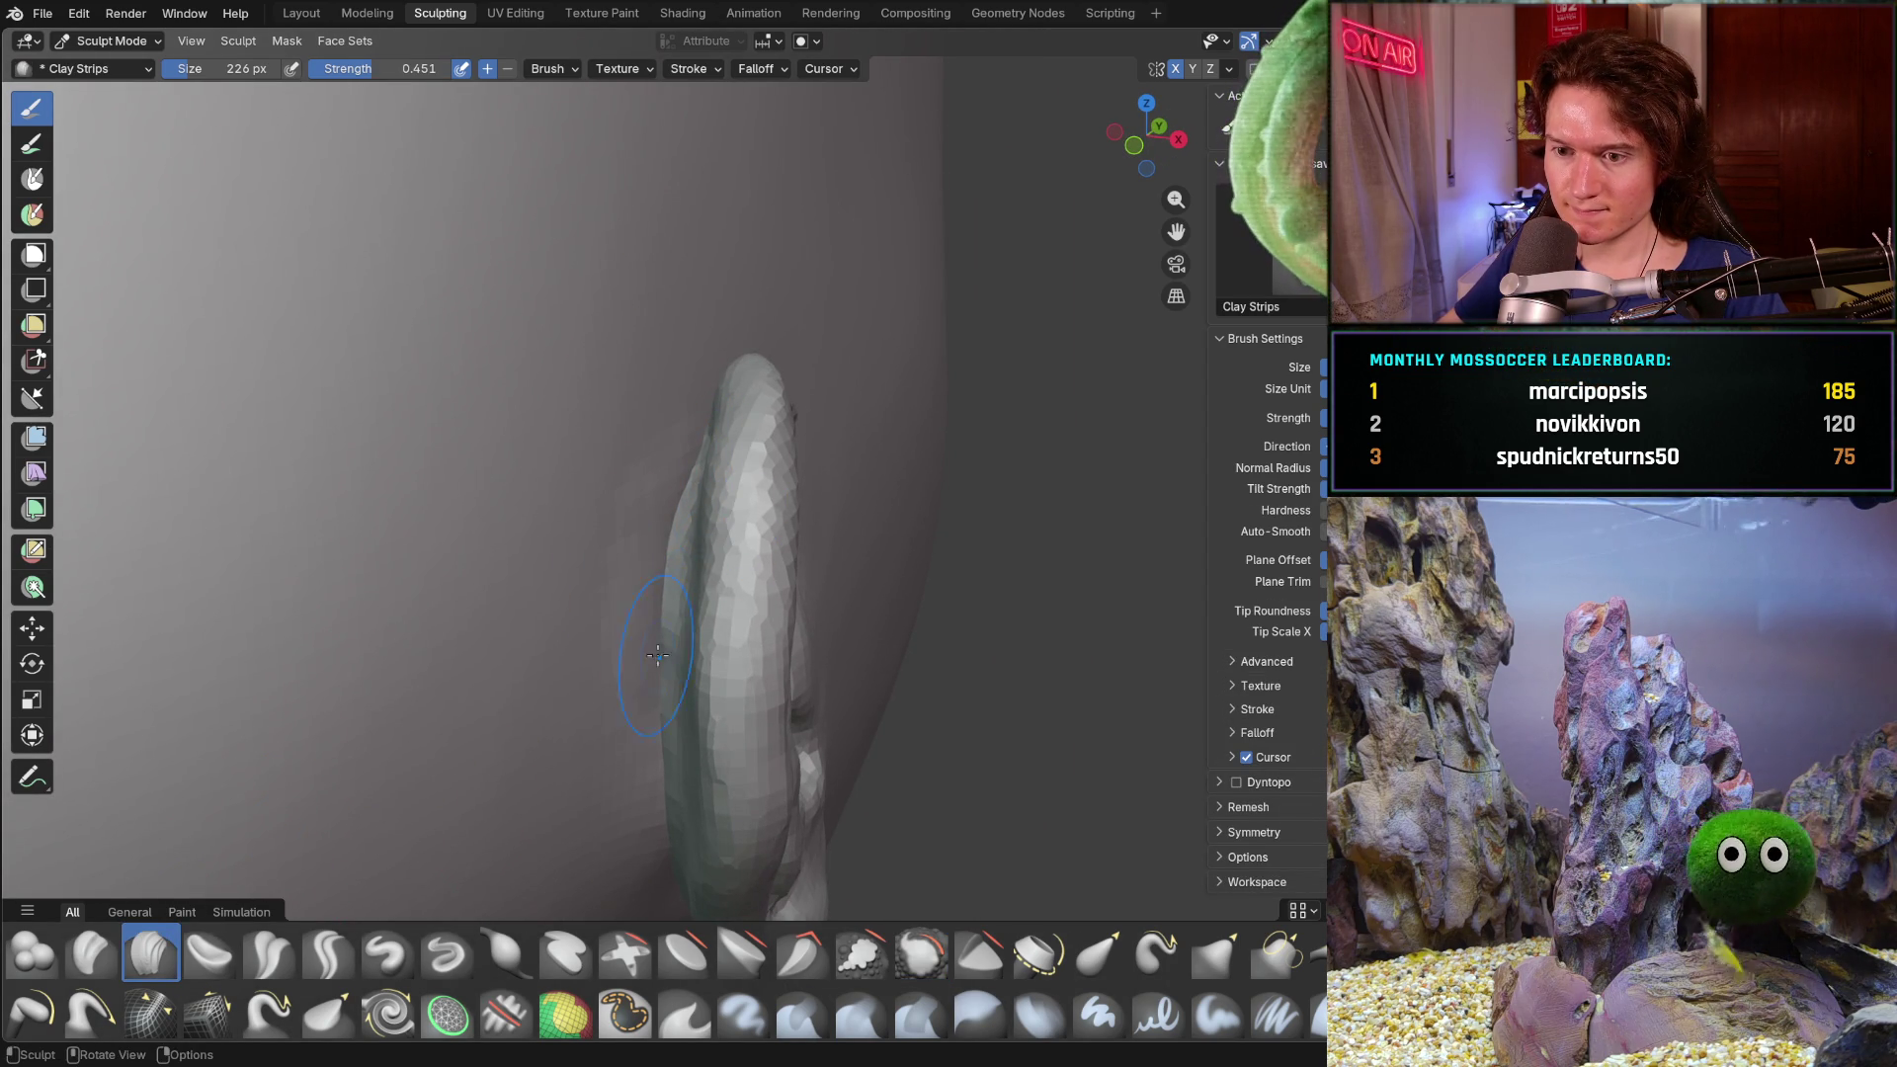
middle_click_drag(662, 708, 672, 512)
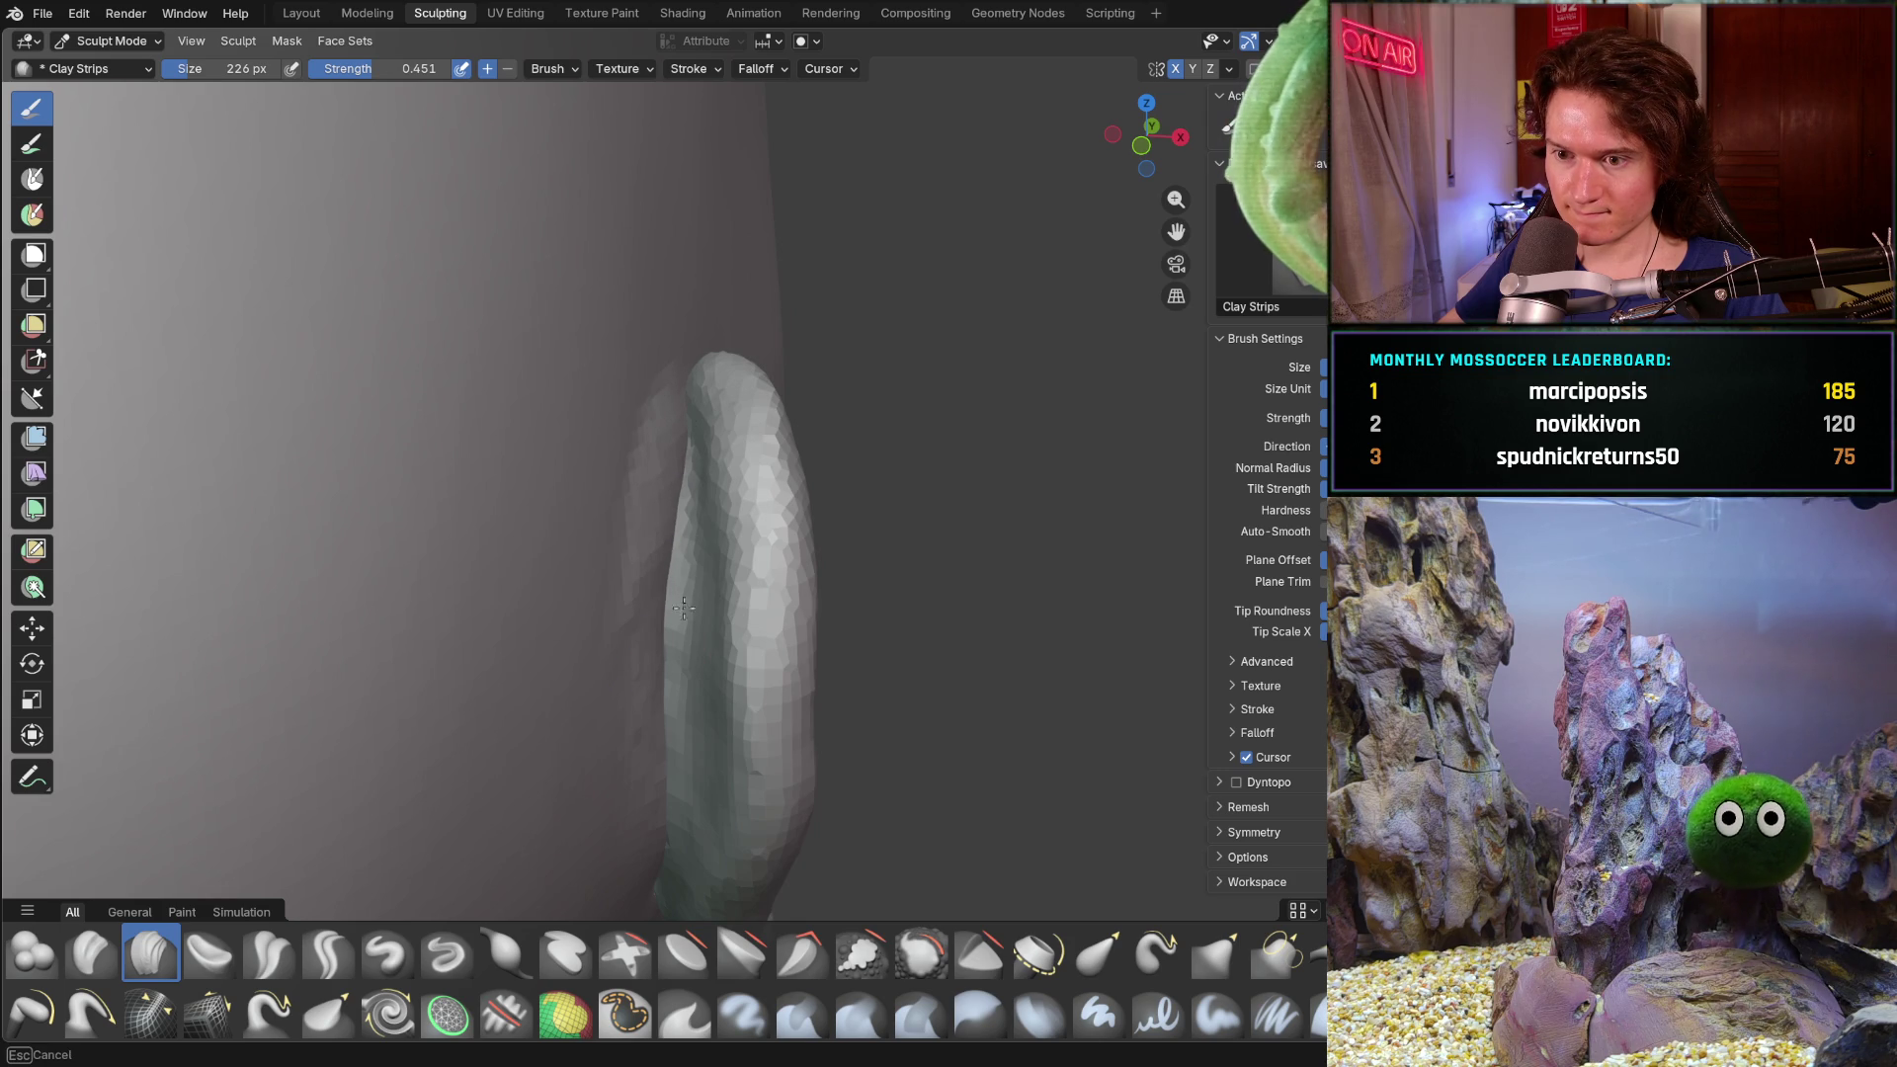
mouse_move(687, 575)
middle_mouse_down("shift")
mouse_move(662, 507)
mouse_move(459, 493)
middle_mouse_up("shift")
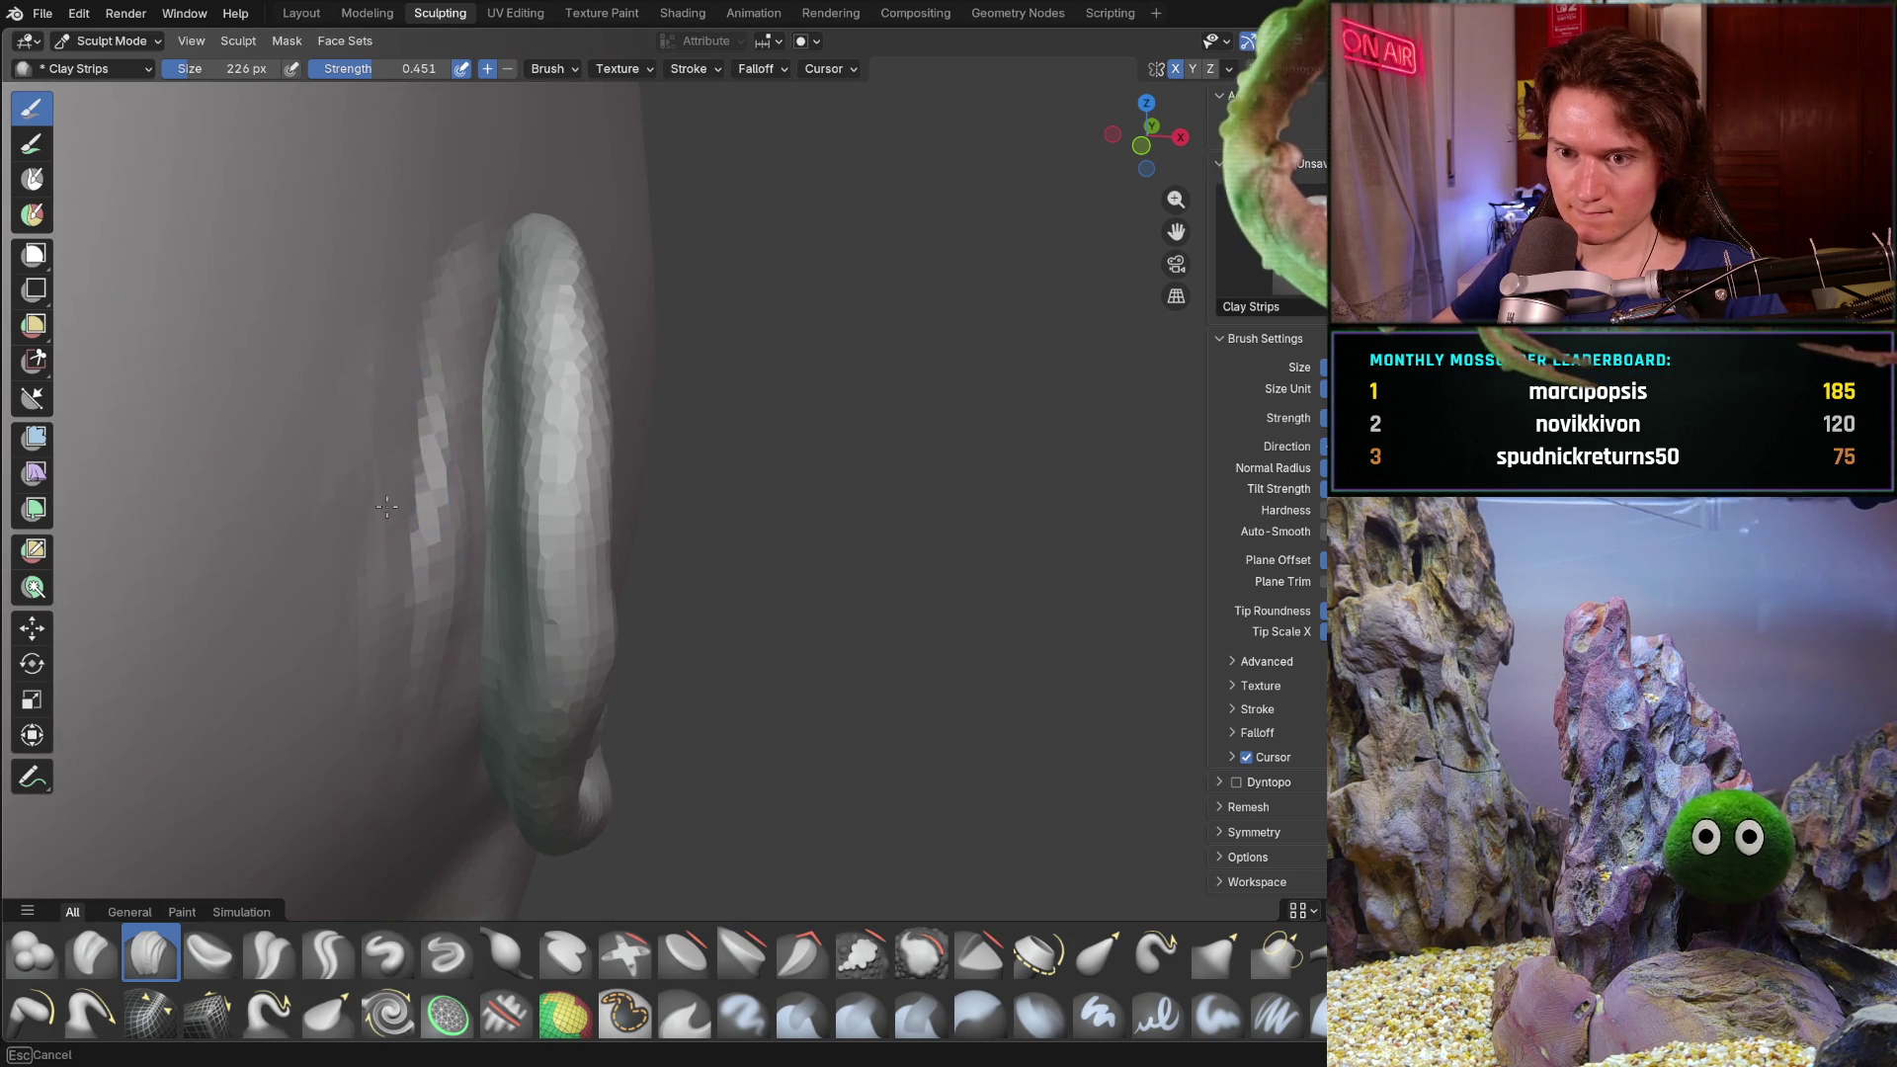
mouse_move(374, 553)
middle_mouse_down()
mouse_move(762, 564)
mouse_move(706, 665)
middle_mouse_up()
middle_click_drag(735, 486, 753, 429, "shift")
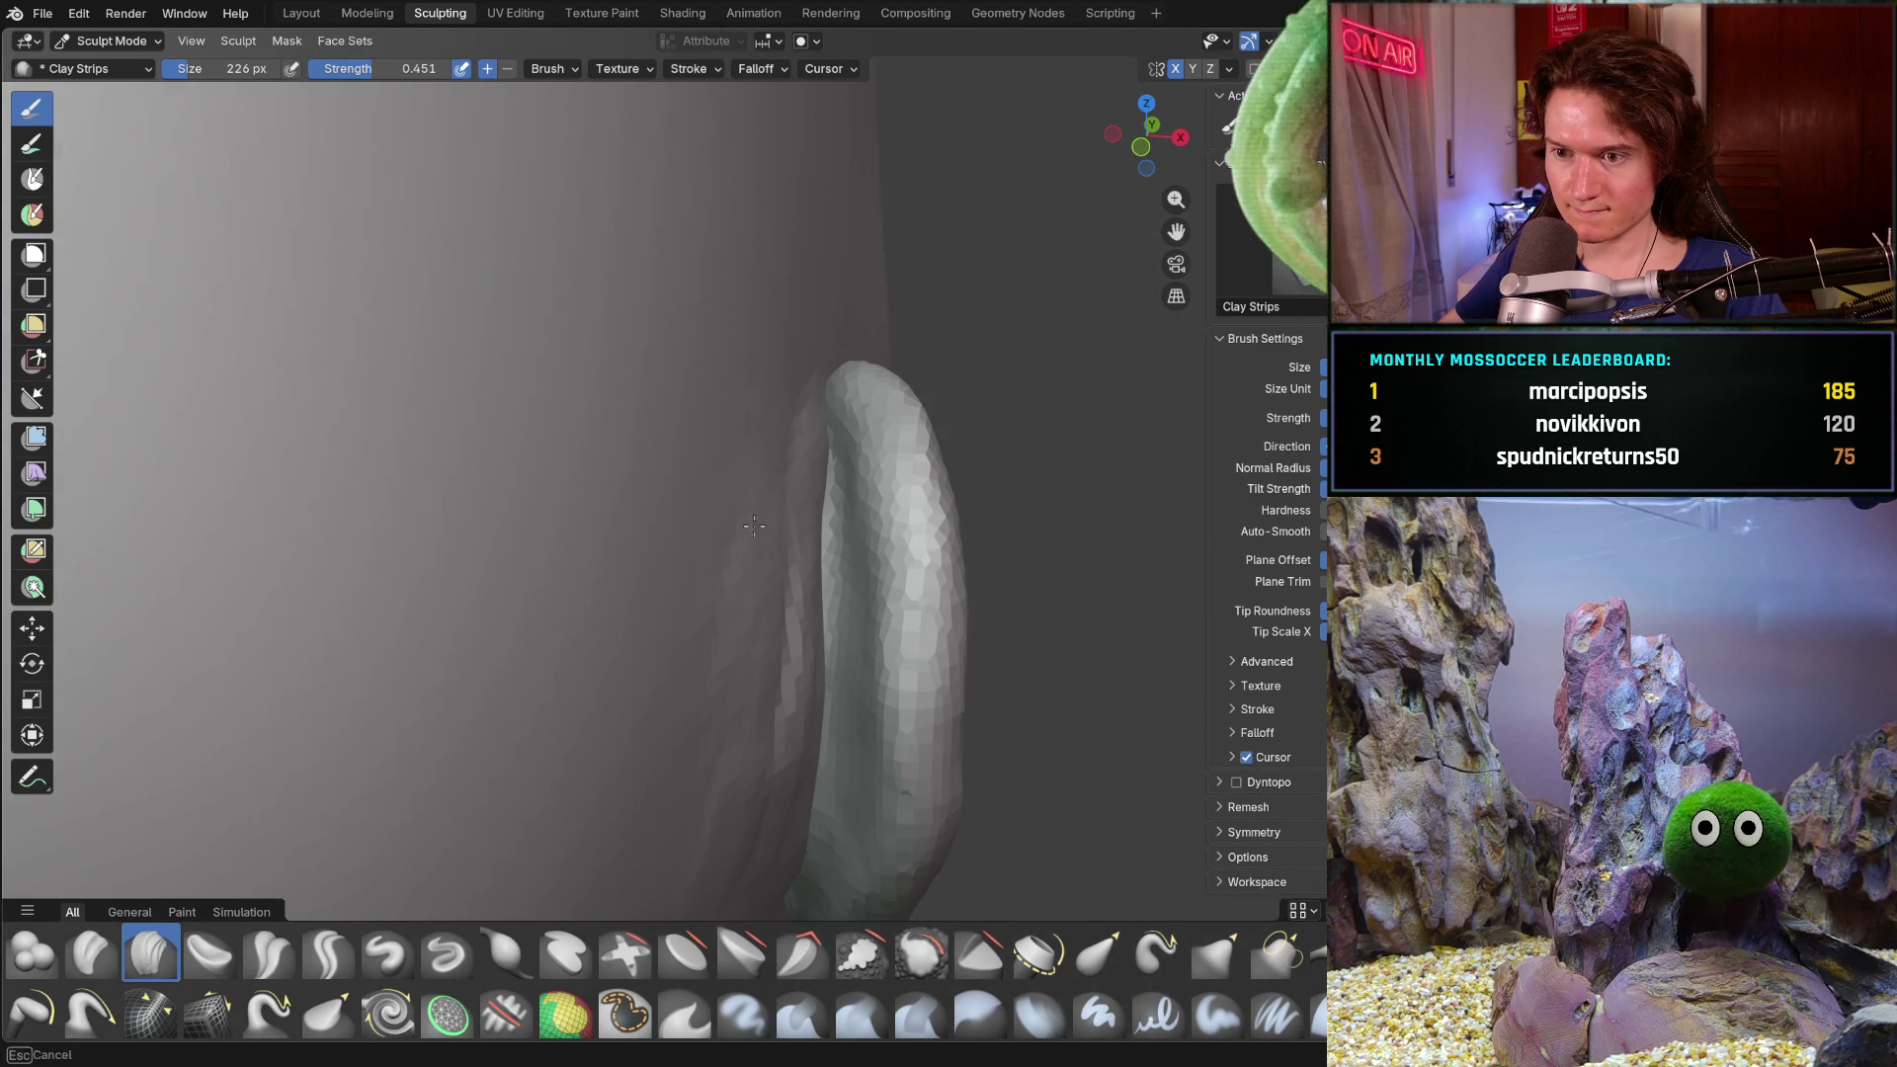
mouse_move(724, 590)
middle_mouse_down()
mouse_move(604, 410)
mouse_move(653, 515)
mouse_move(623, 439)
middle_mouse_up()
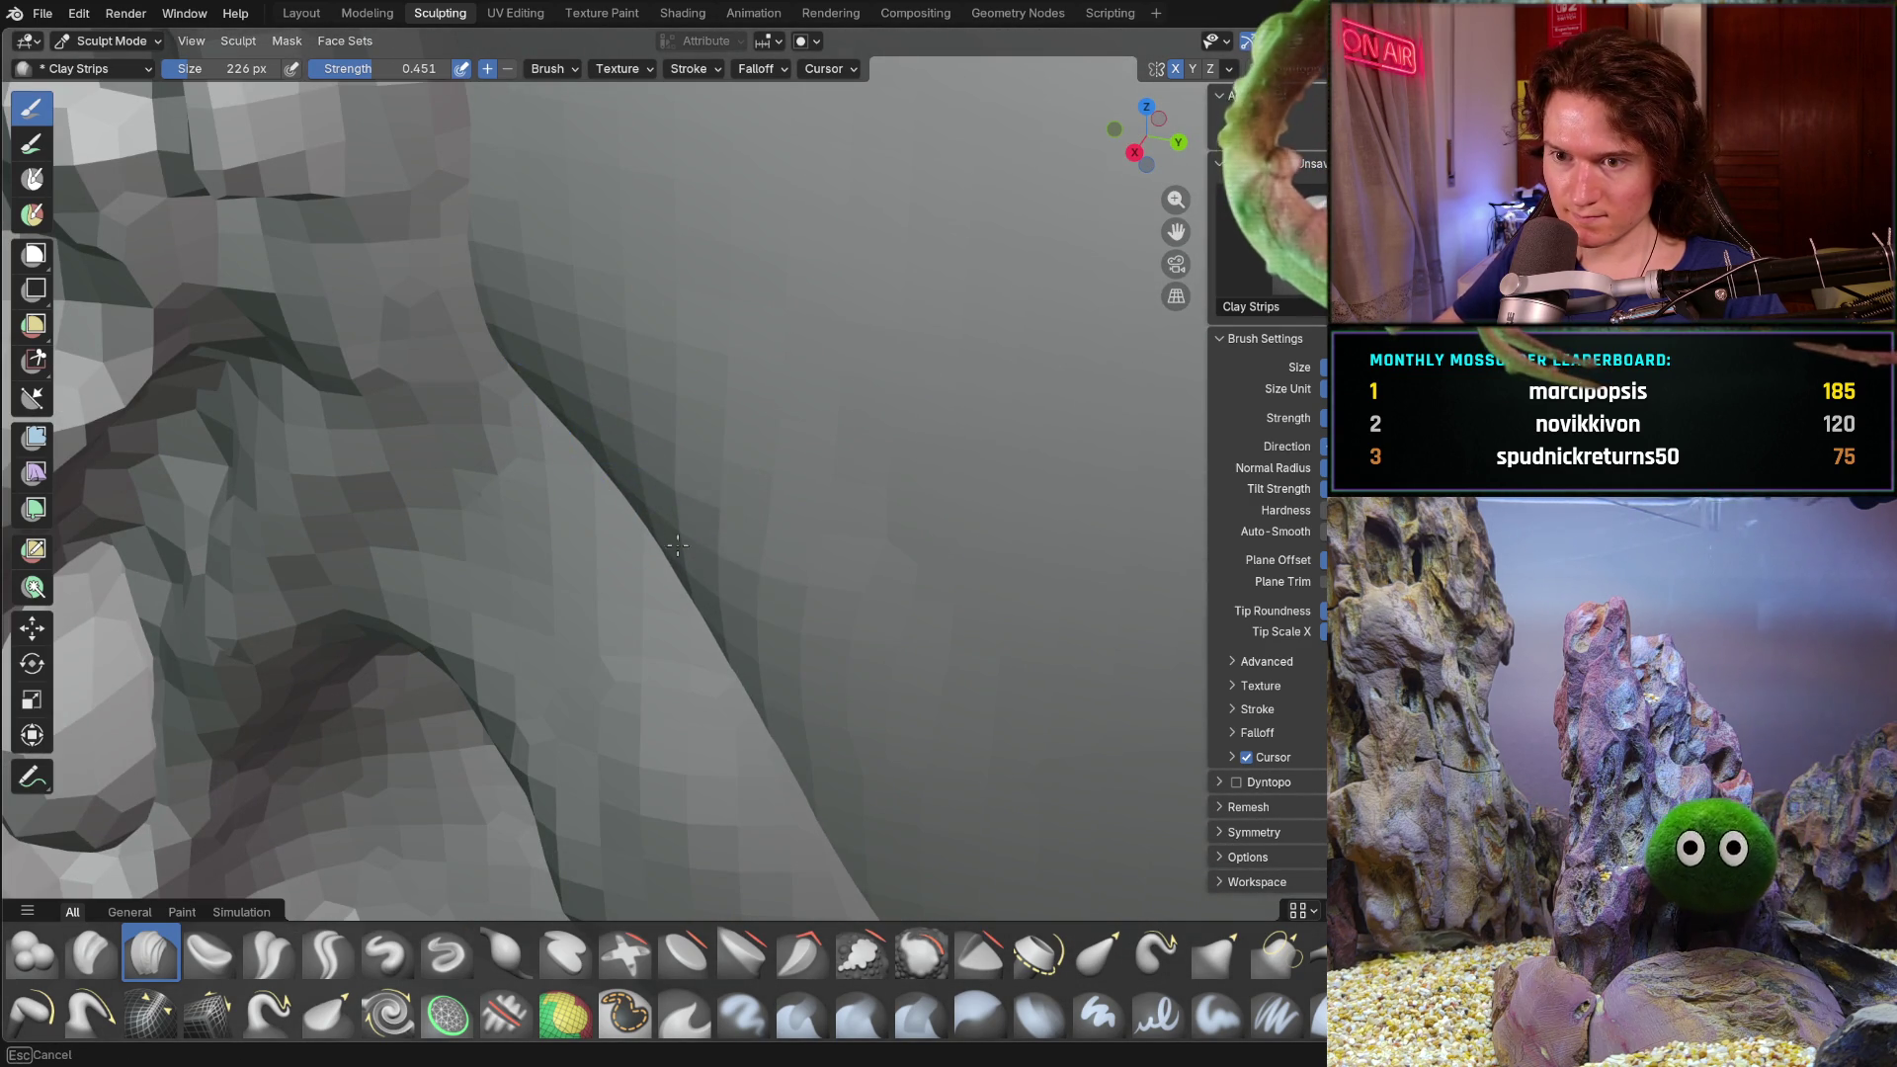
mouse_move(675, 555)
middle_mouse_down()
mouse_move(652, 558)
mouse_move(604, 489)
mouse_move(537, 286)
middle_mouse_up()
scroll(648, 561, "down", 5)
middle_click_drag(587, 489, 591, 493, "ctrl")
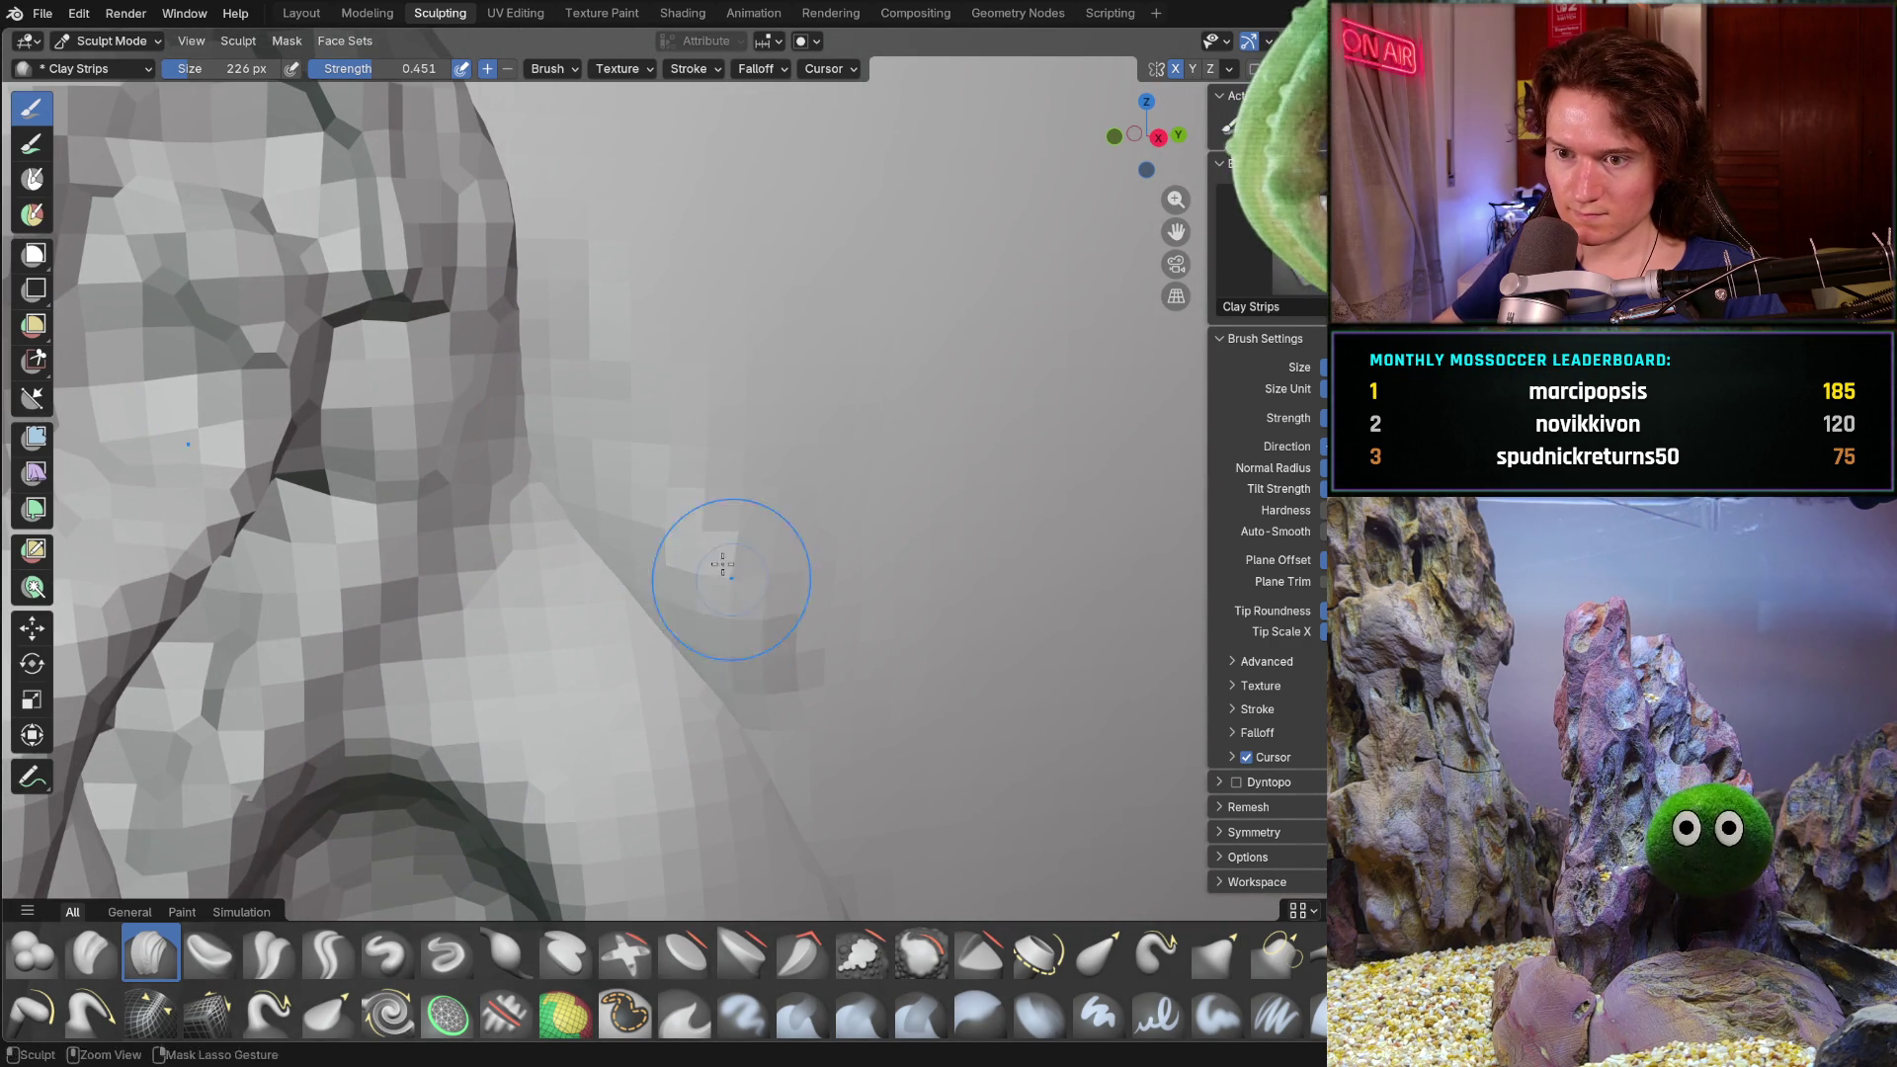
middle_click_drag(611, 228, 530, 297, "ctrl")
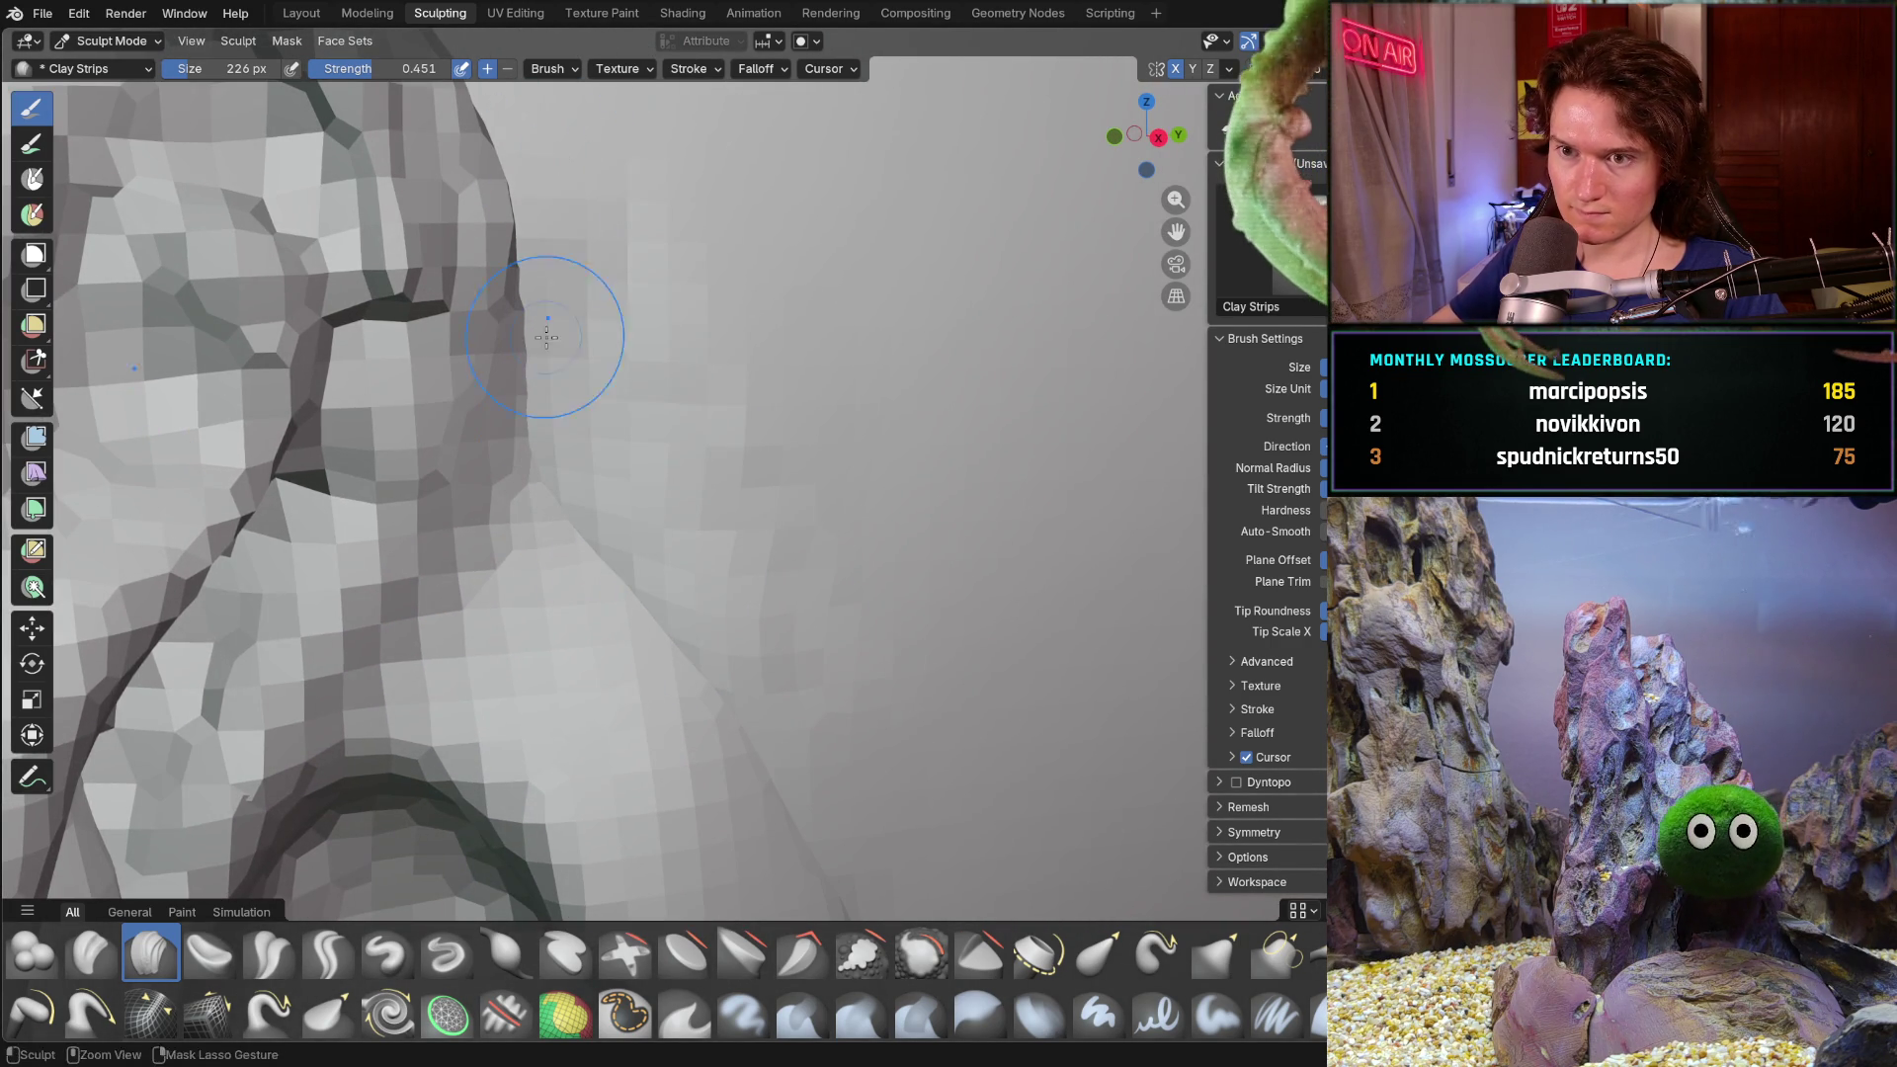
middle_click_drag(511, 128, 659, 478, "ctrl")
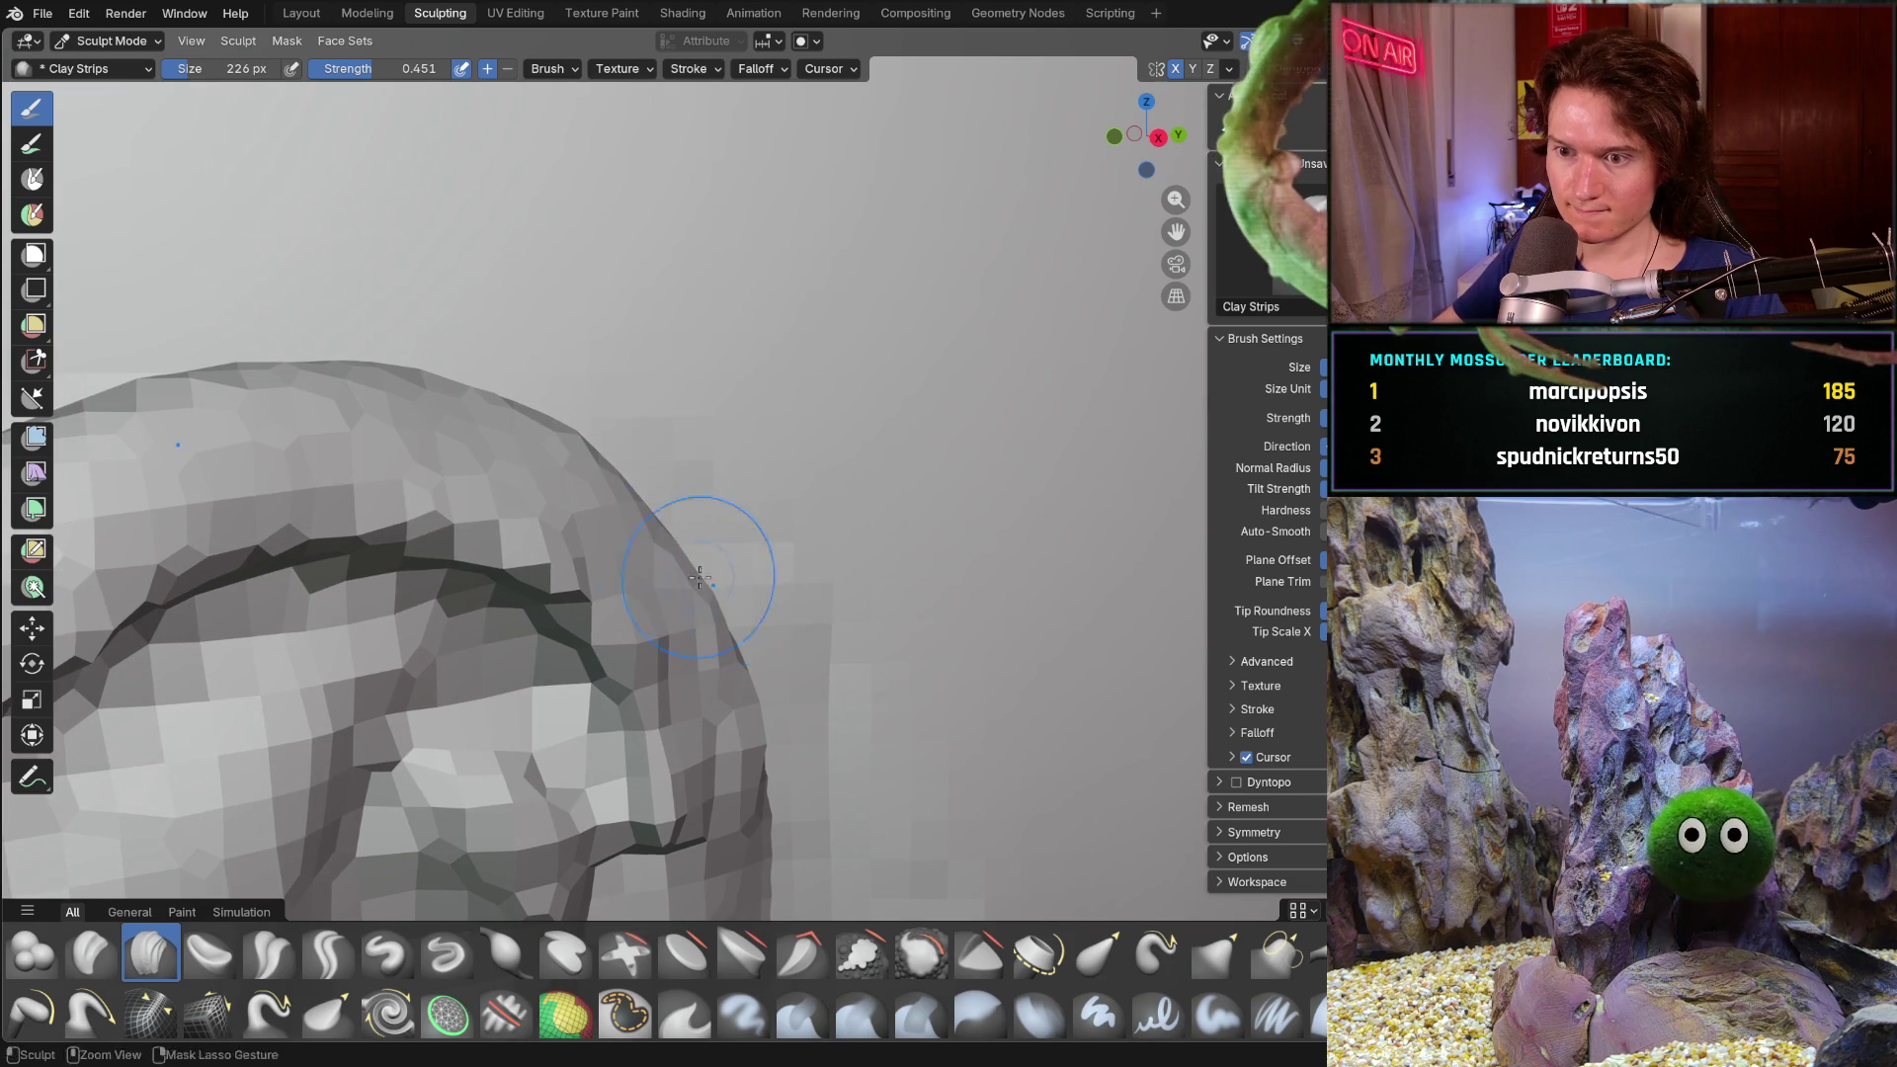
scroll(670, 622, "down", 5)
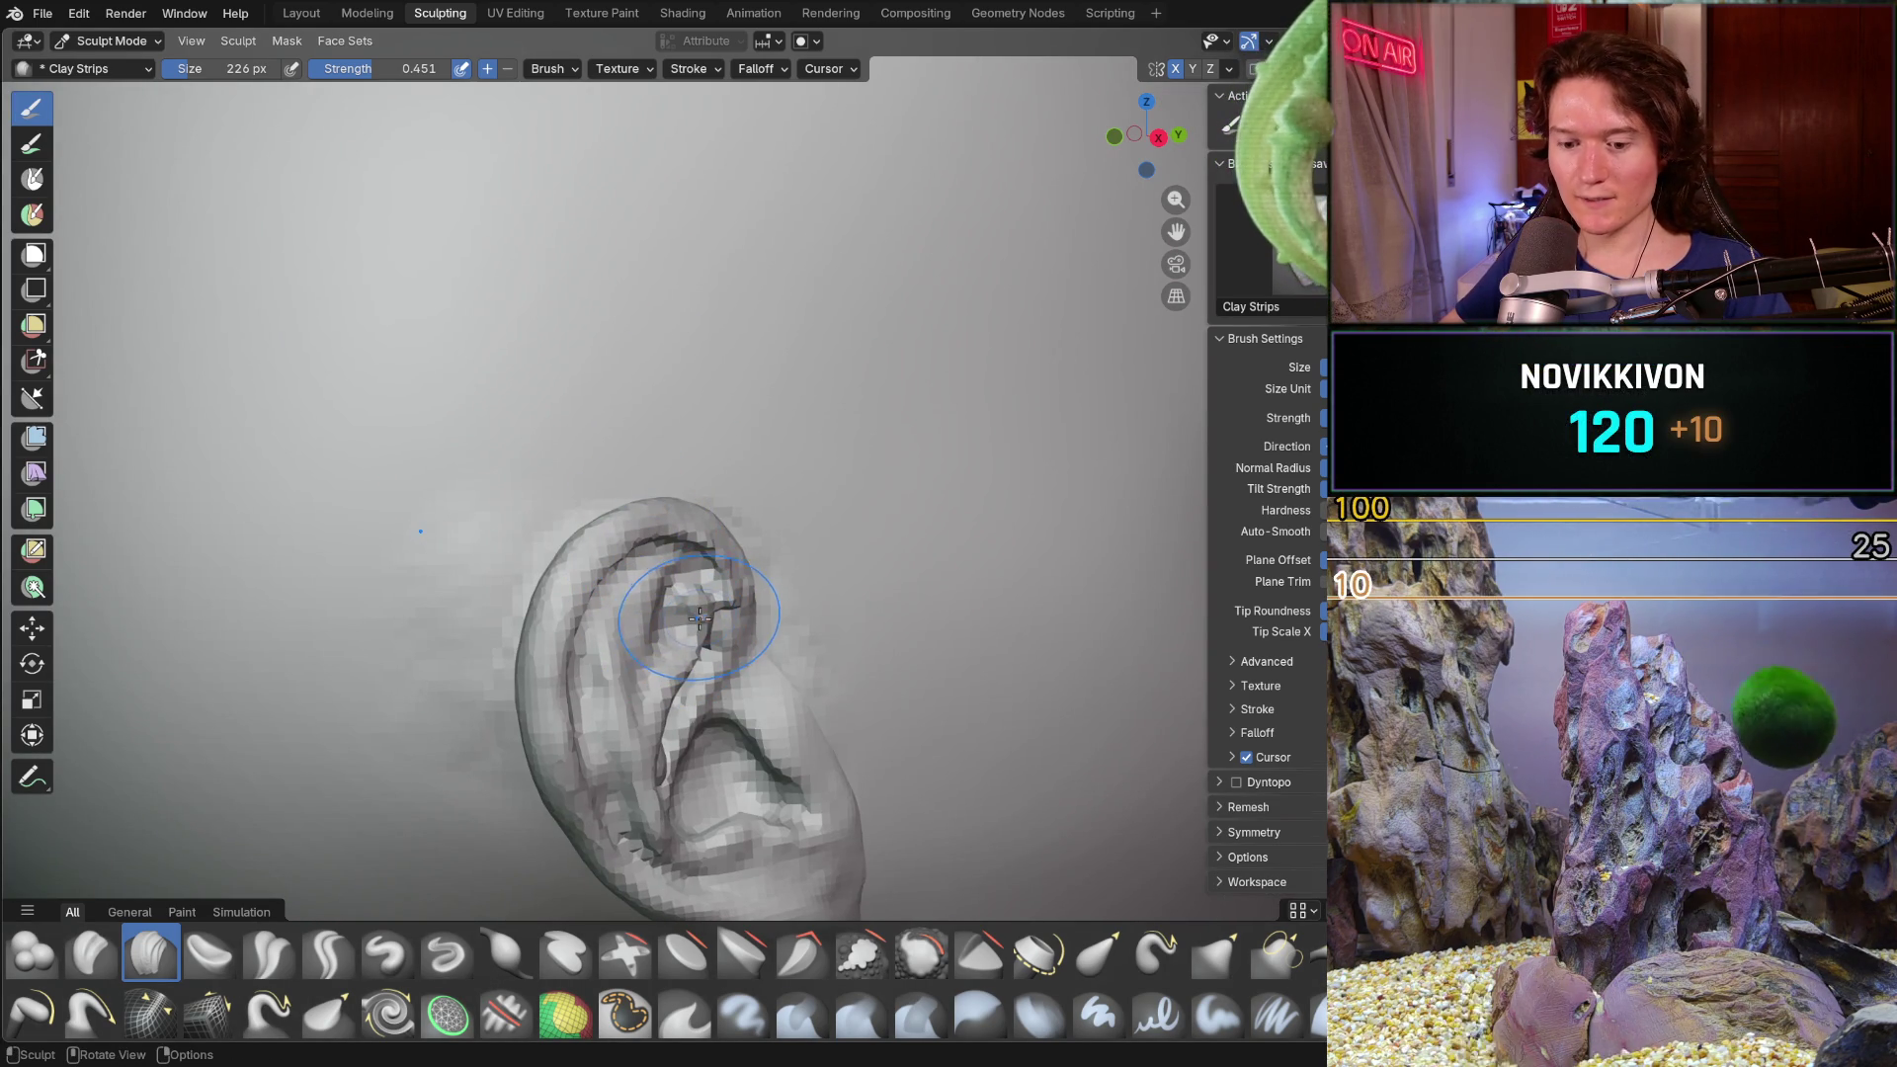
- Smooth along the blocky ear rim with the Smooth brush at full strength
key("shift+s")
key("shift+f")
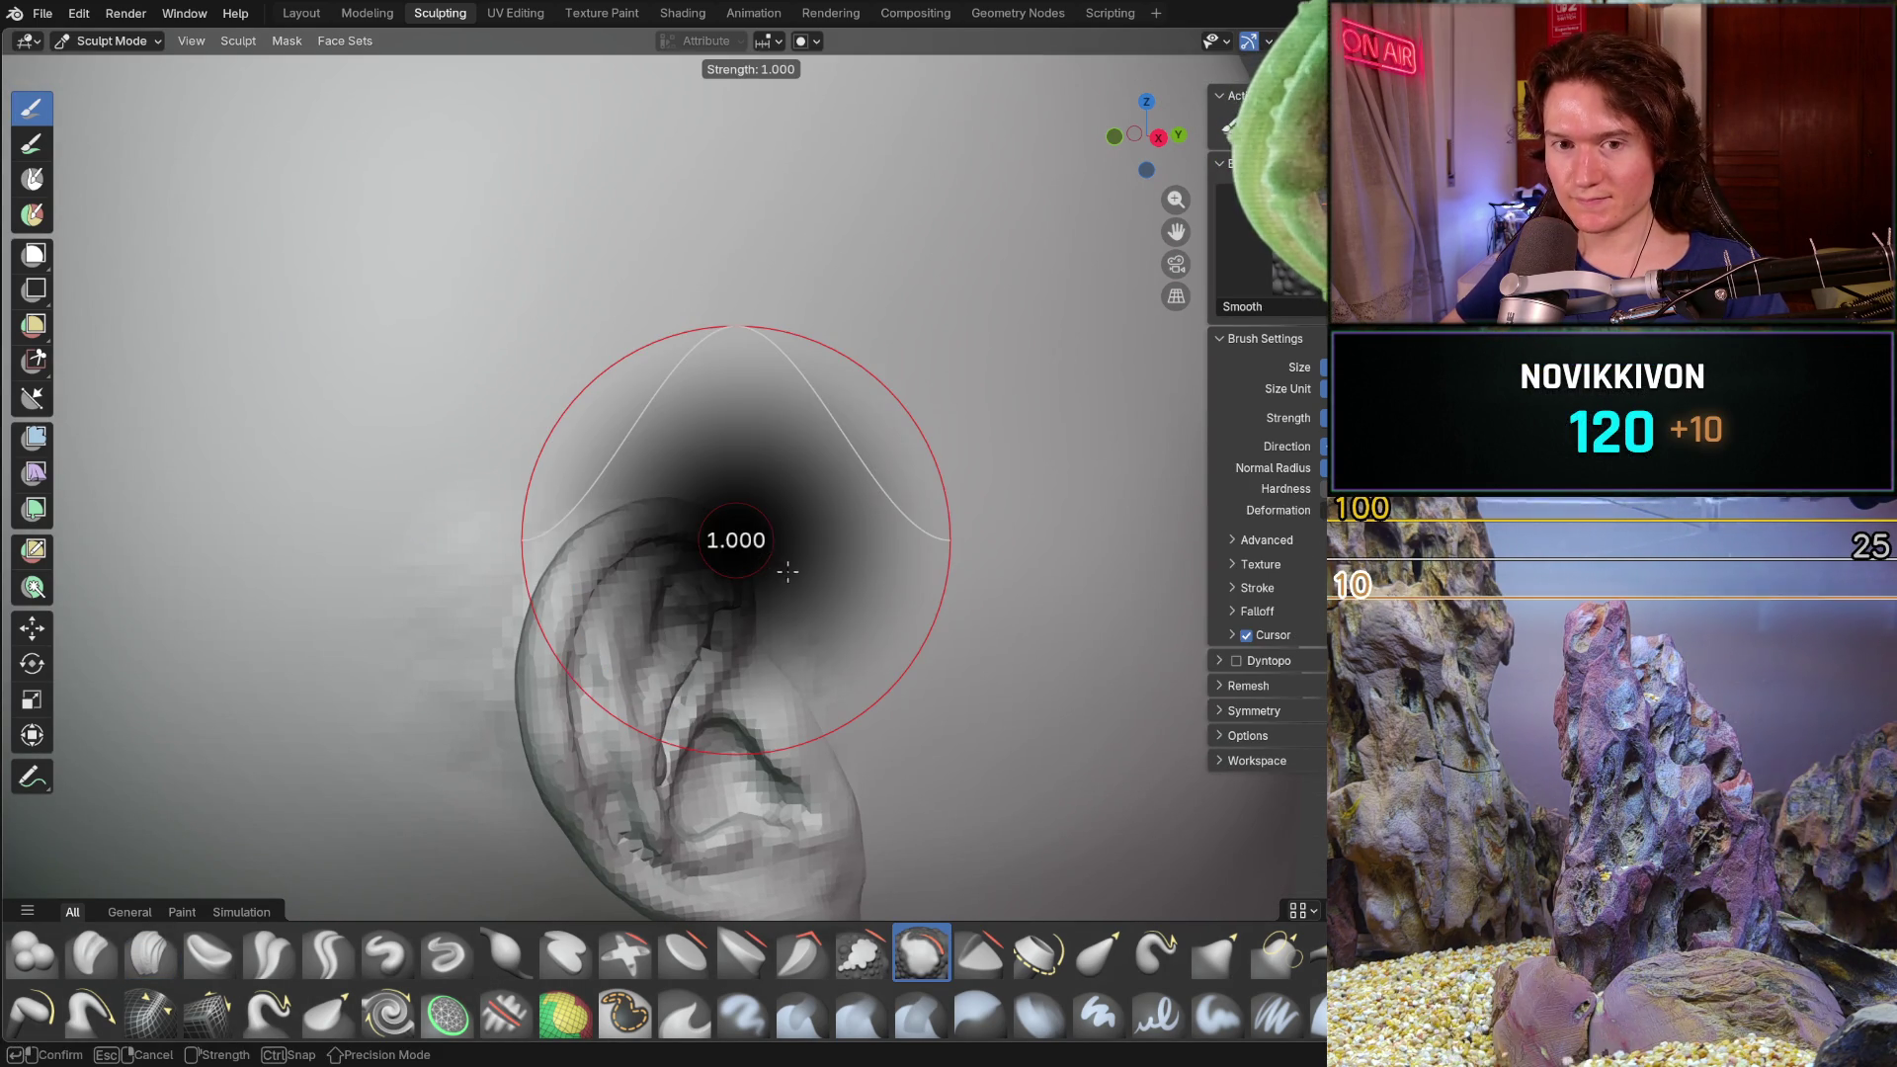
left_click(787, 570)
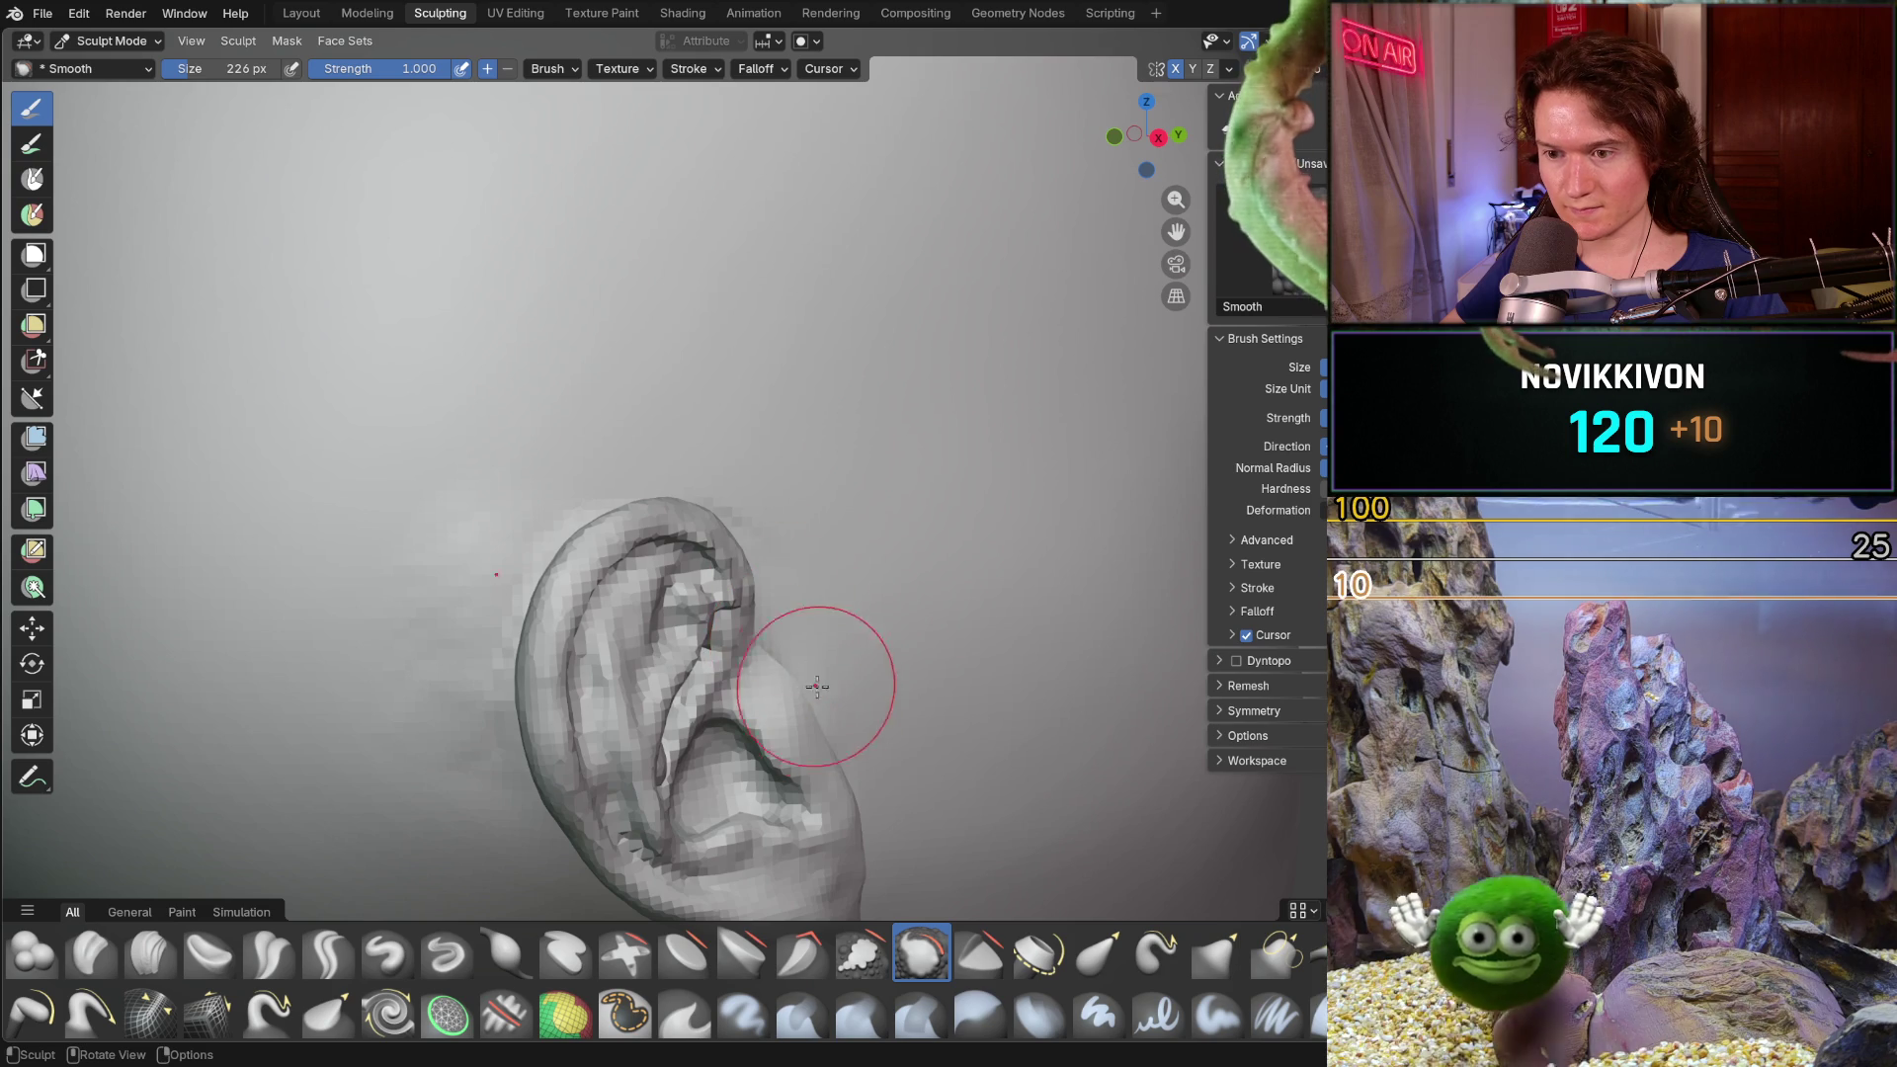
mouse_move(522, 655)
middle_mouse_down("shift")
mouse_move(626, 526)
mouse_move(722, 493)
middle_mouse_up("shift")
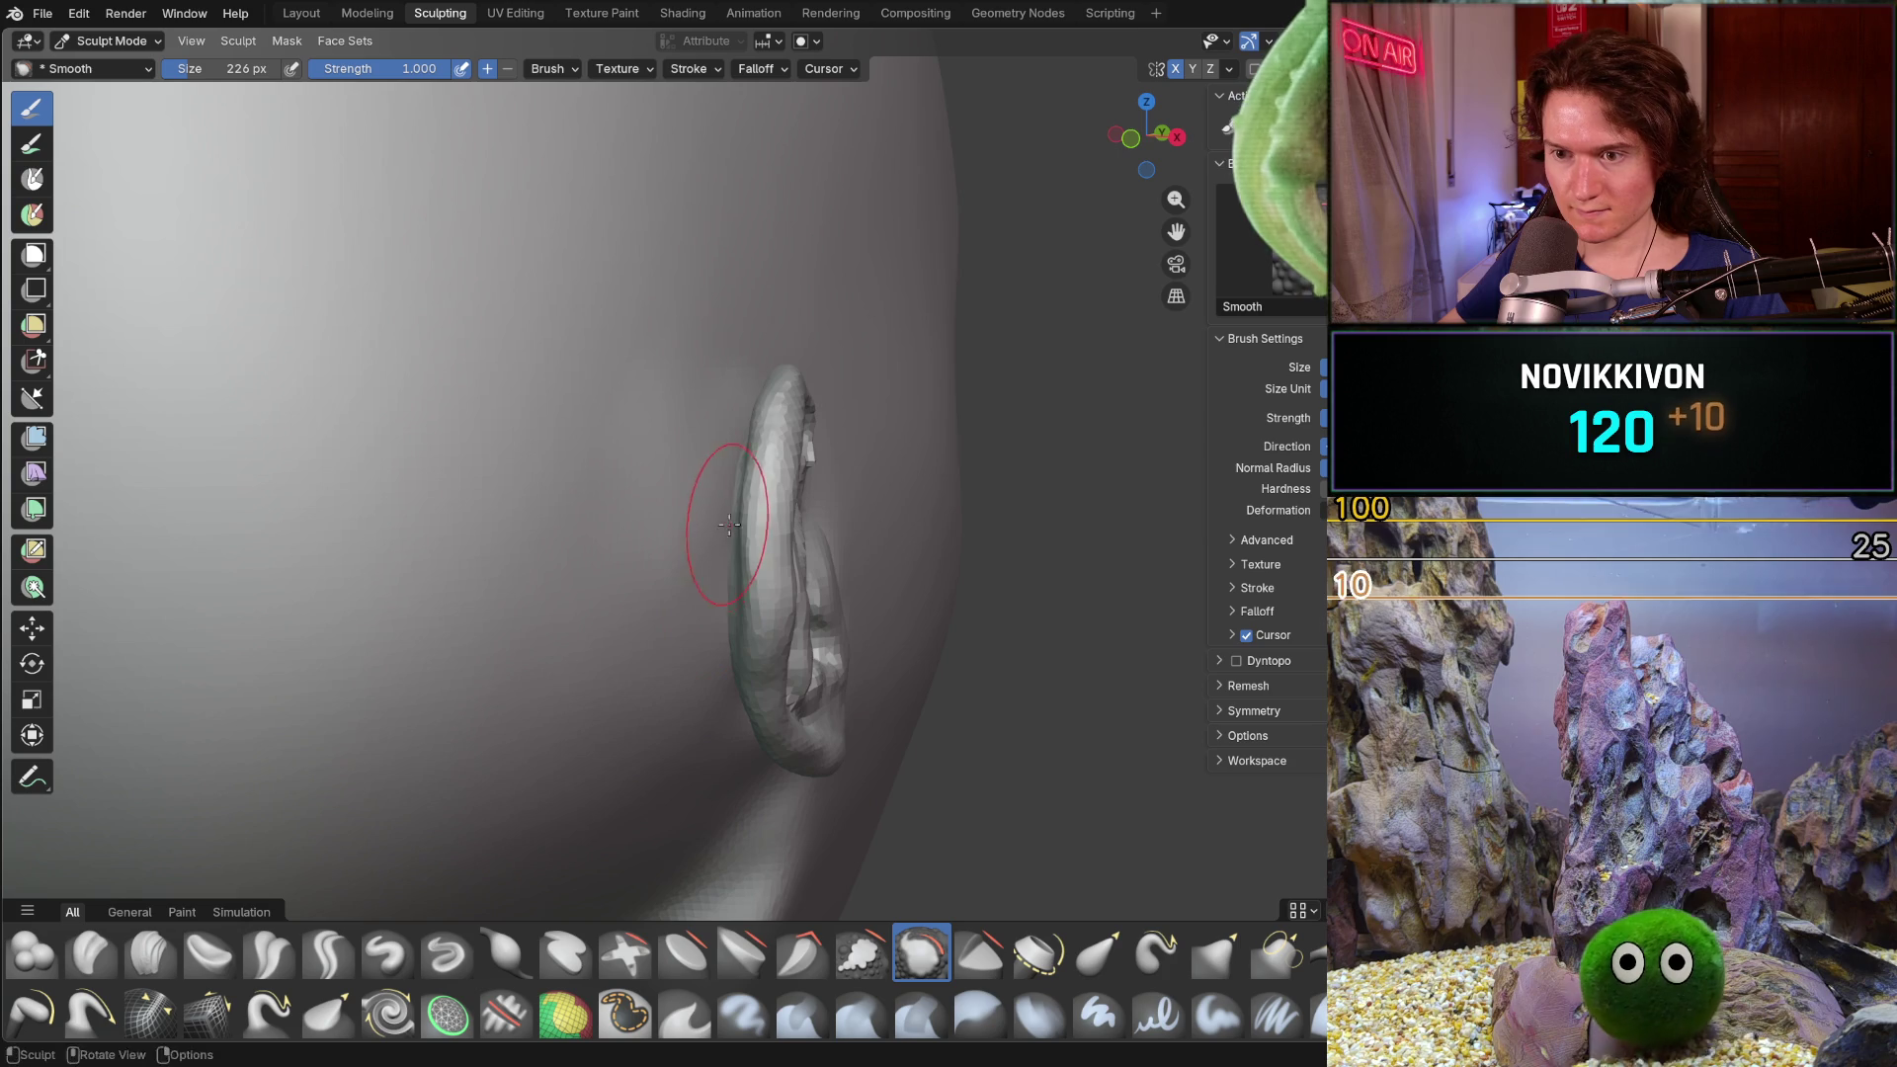
left_click_drag(724, 521, 753, 726)
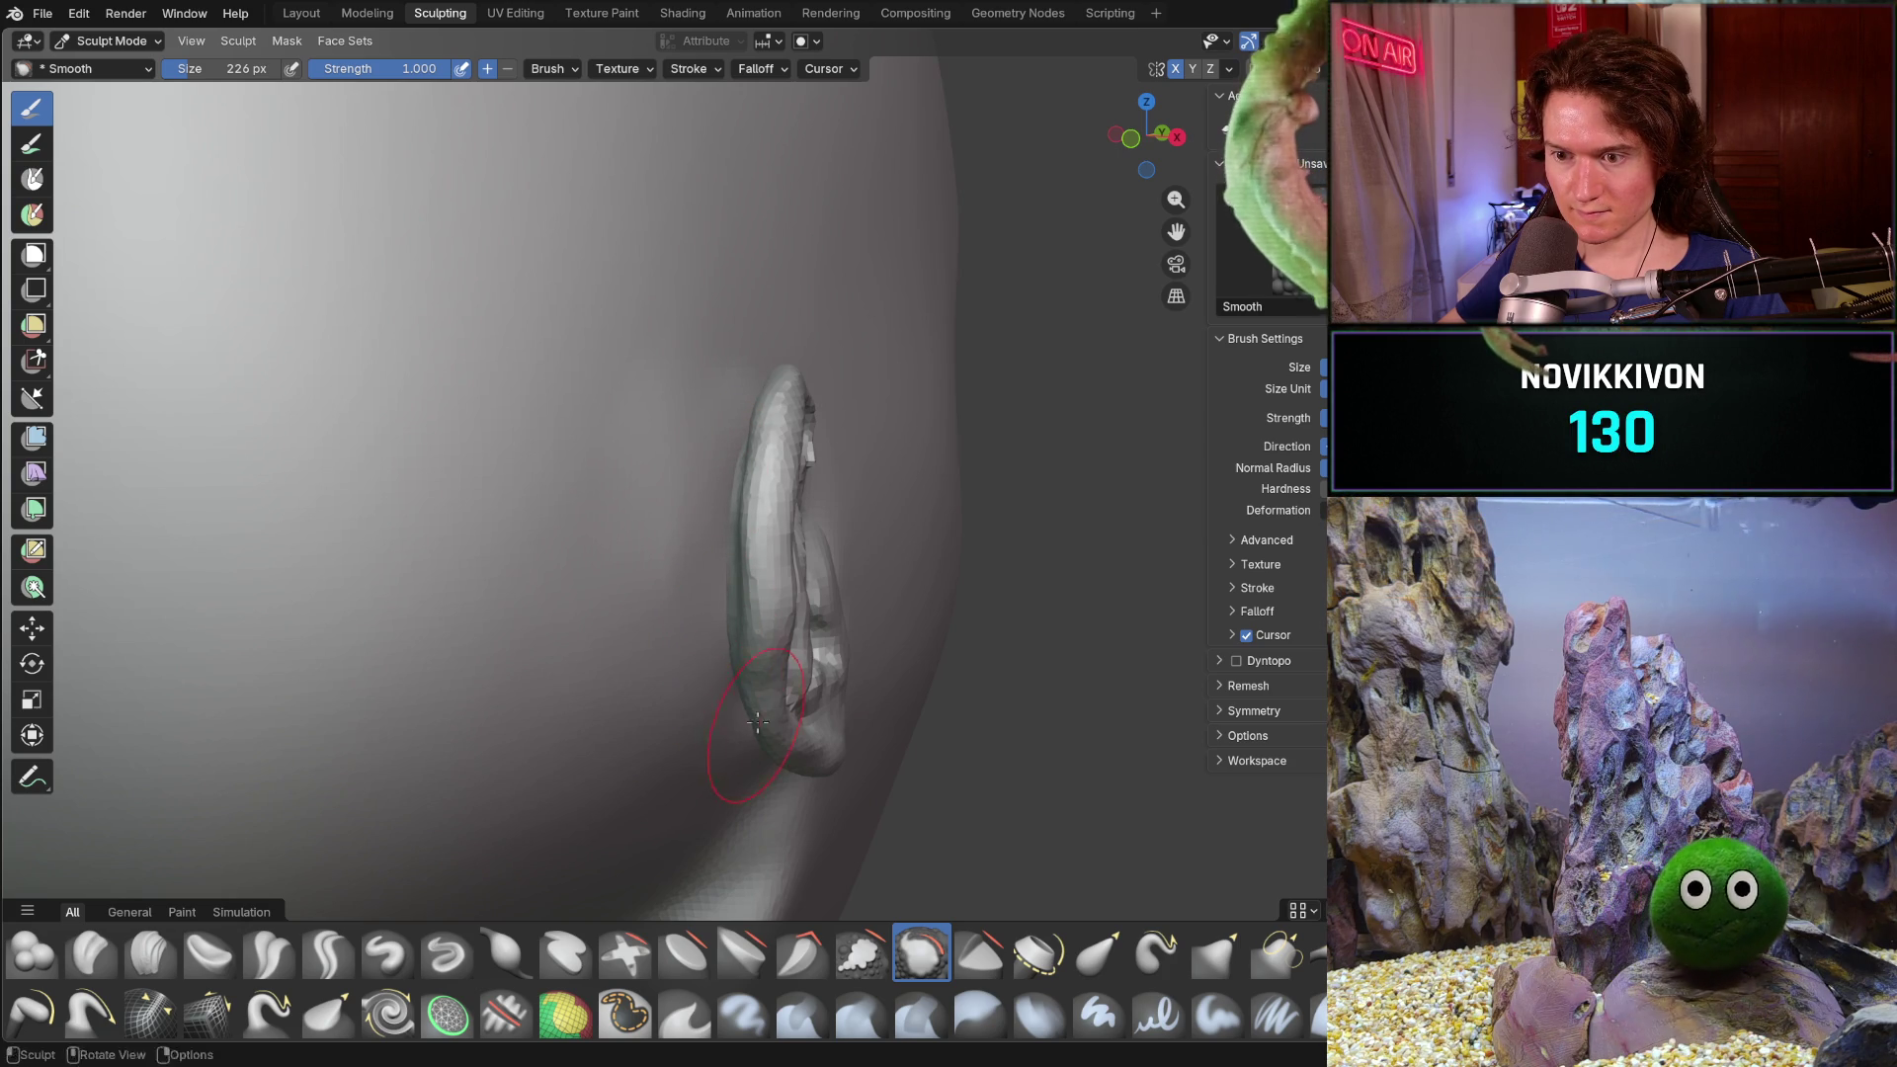
- Enlarge the brush to 342 px and check the smoothed skin around the ear from several angles
key("f")
left_click(652, 374)
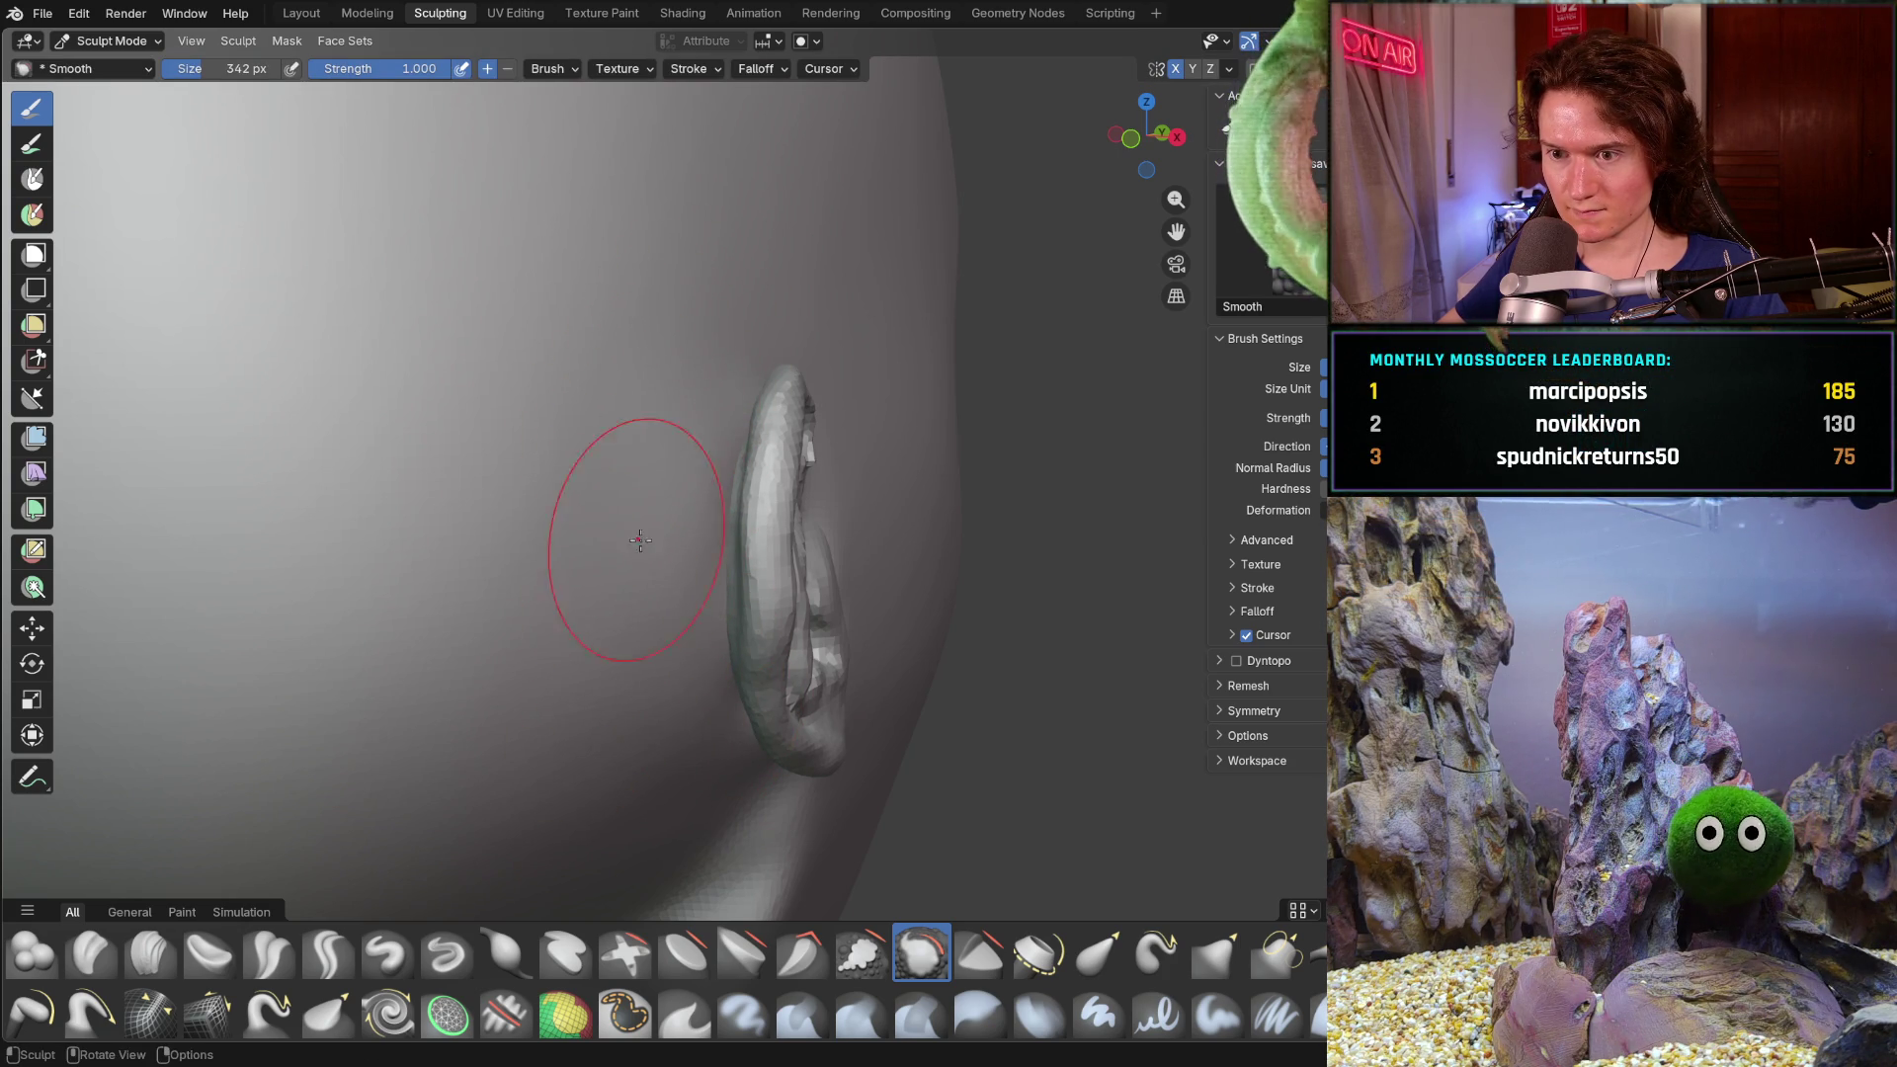
mouse_move(720, 713)
middle_mouse_down()
mouse_move(698, 593)
mouse_move(620, 416)
middle_mouse_up()
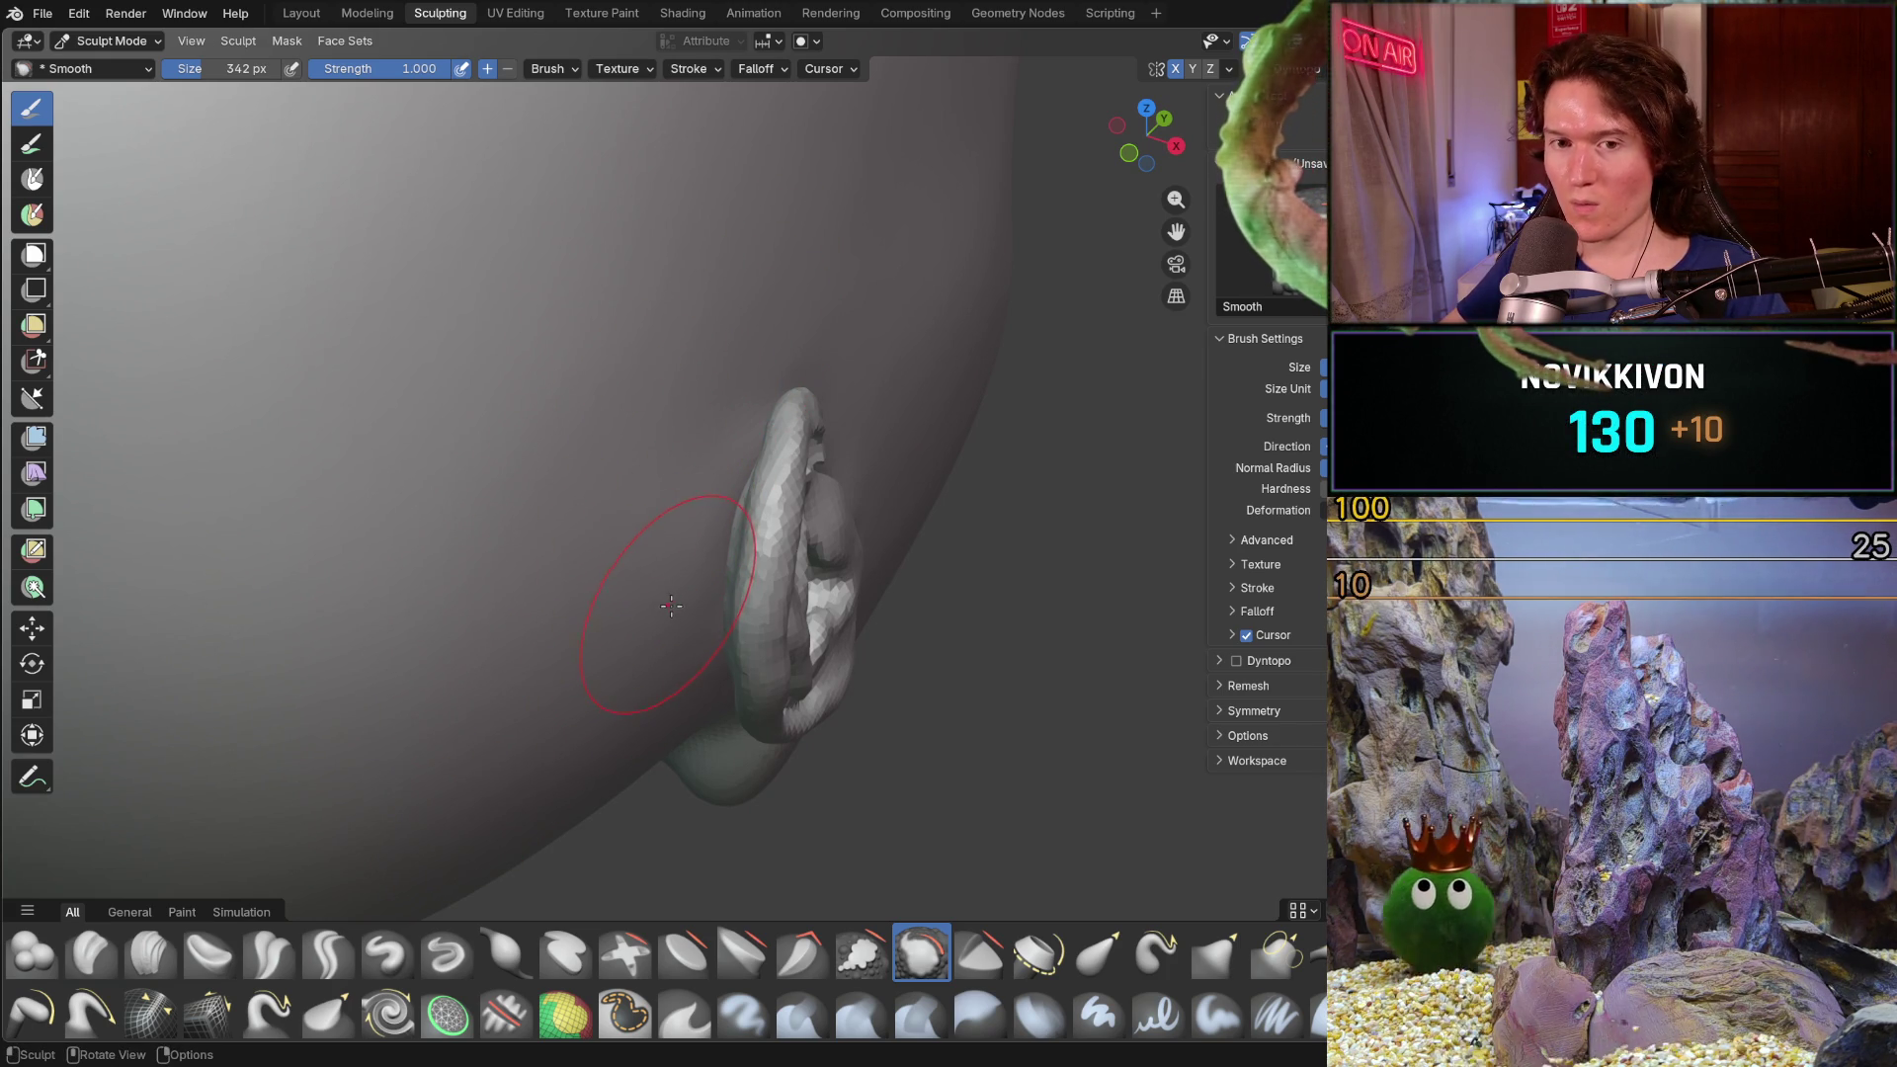
mouse_move(670, 607)
middle_mouse_down()
mouse_move(647, 556)
mouse_move(741, 587)
middle_mouse_up()
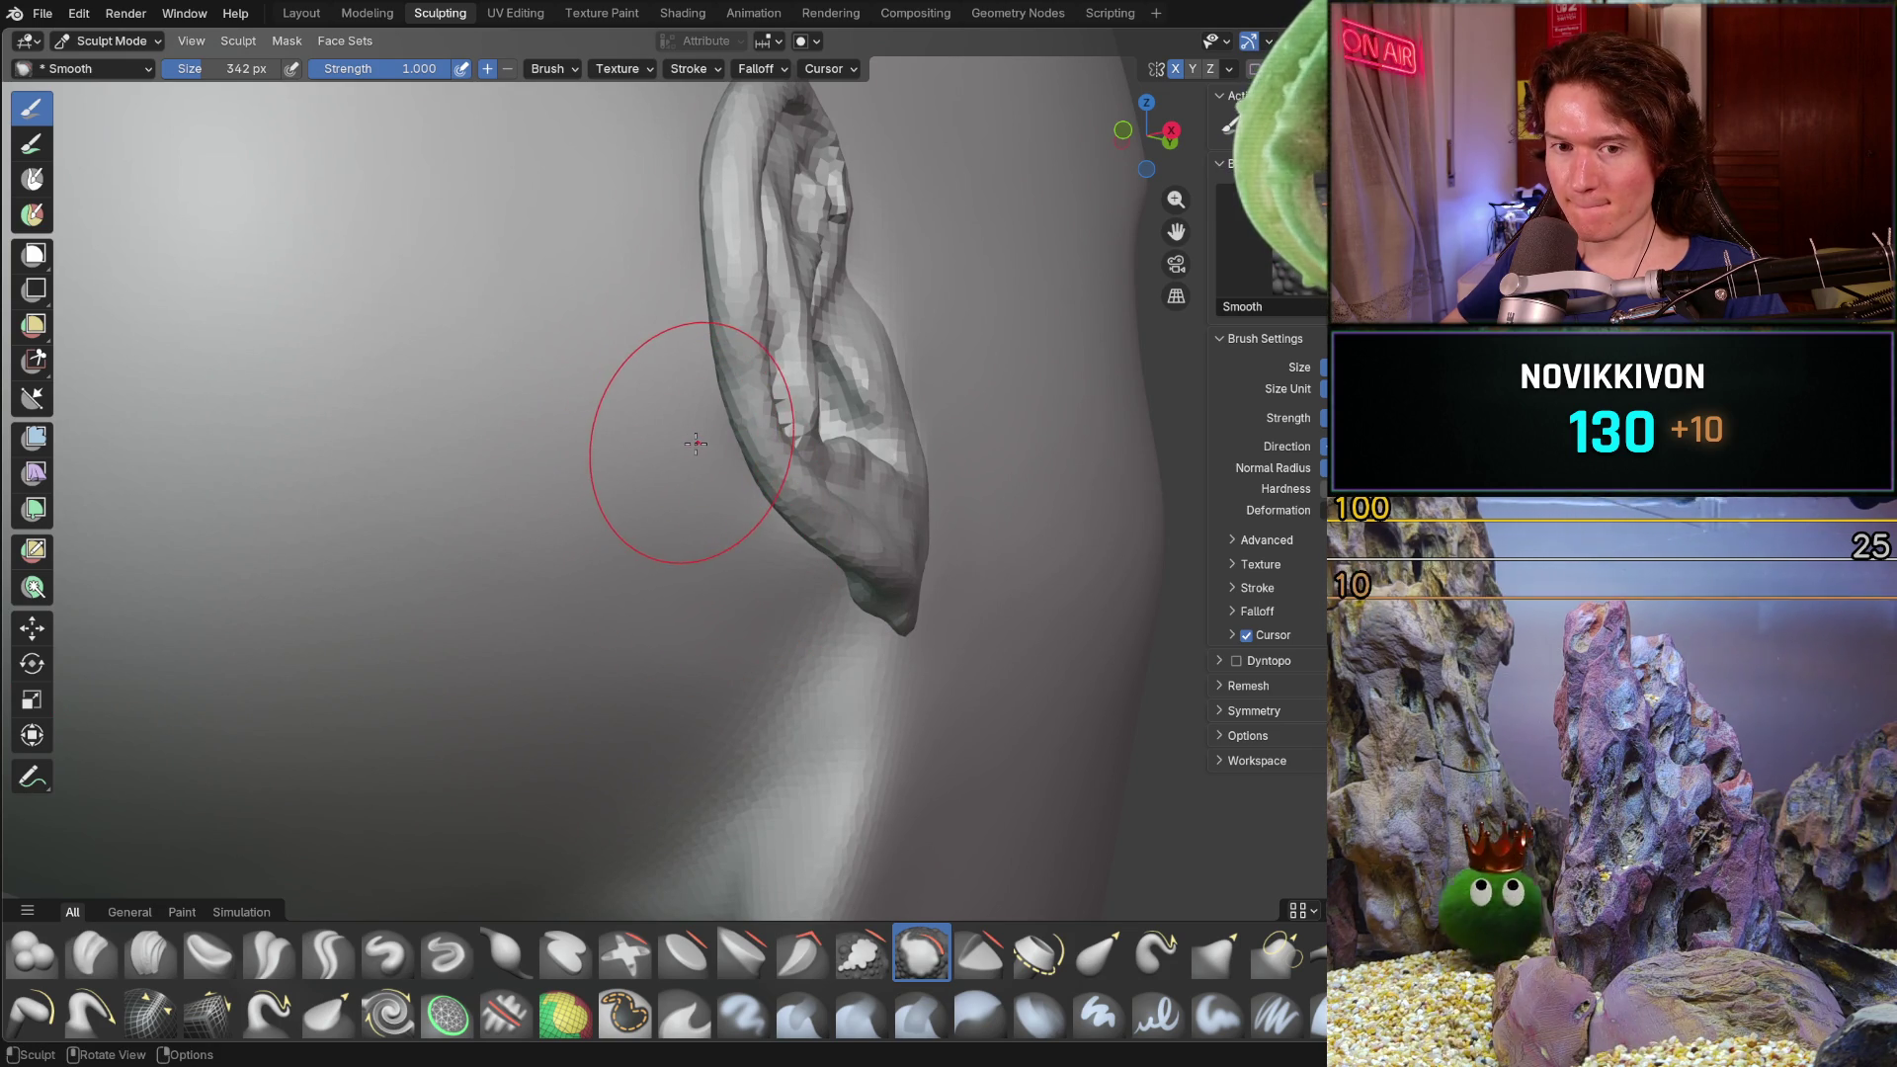
mouse_move(682, 445)
middle_mouse_down()
mouse_move(759, 455)
mouse_move(708, 418)
middle_mouse_up()
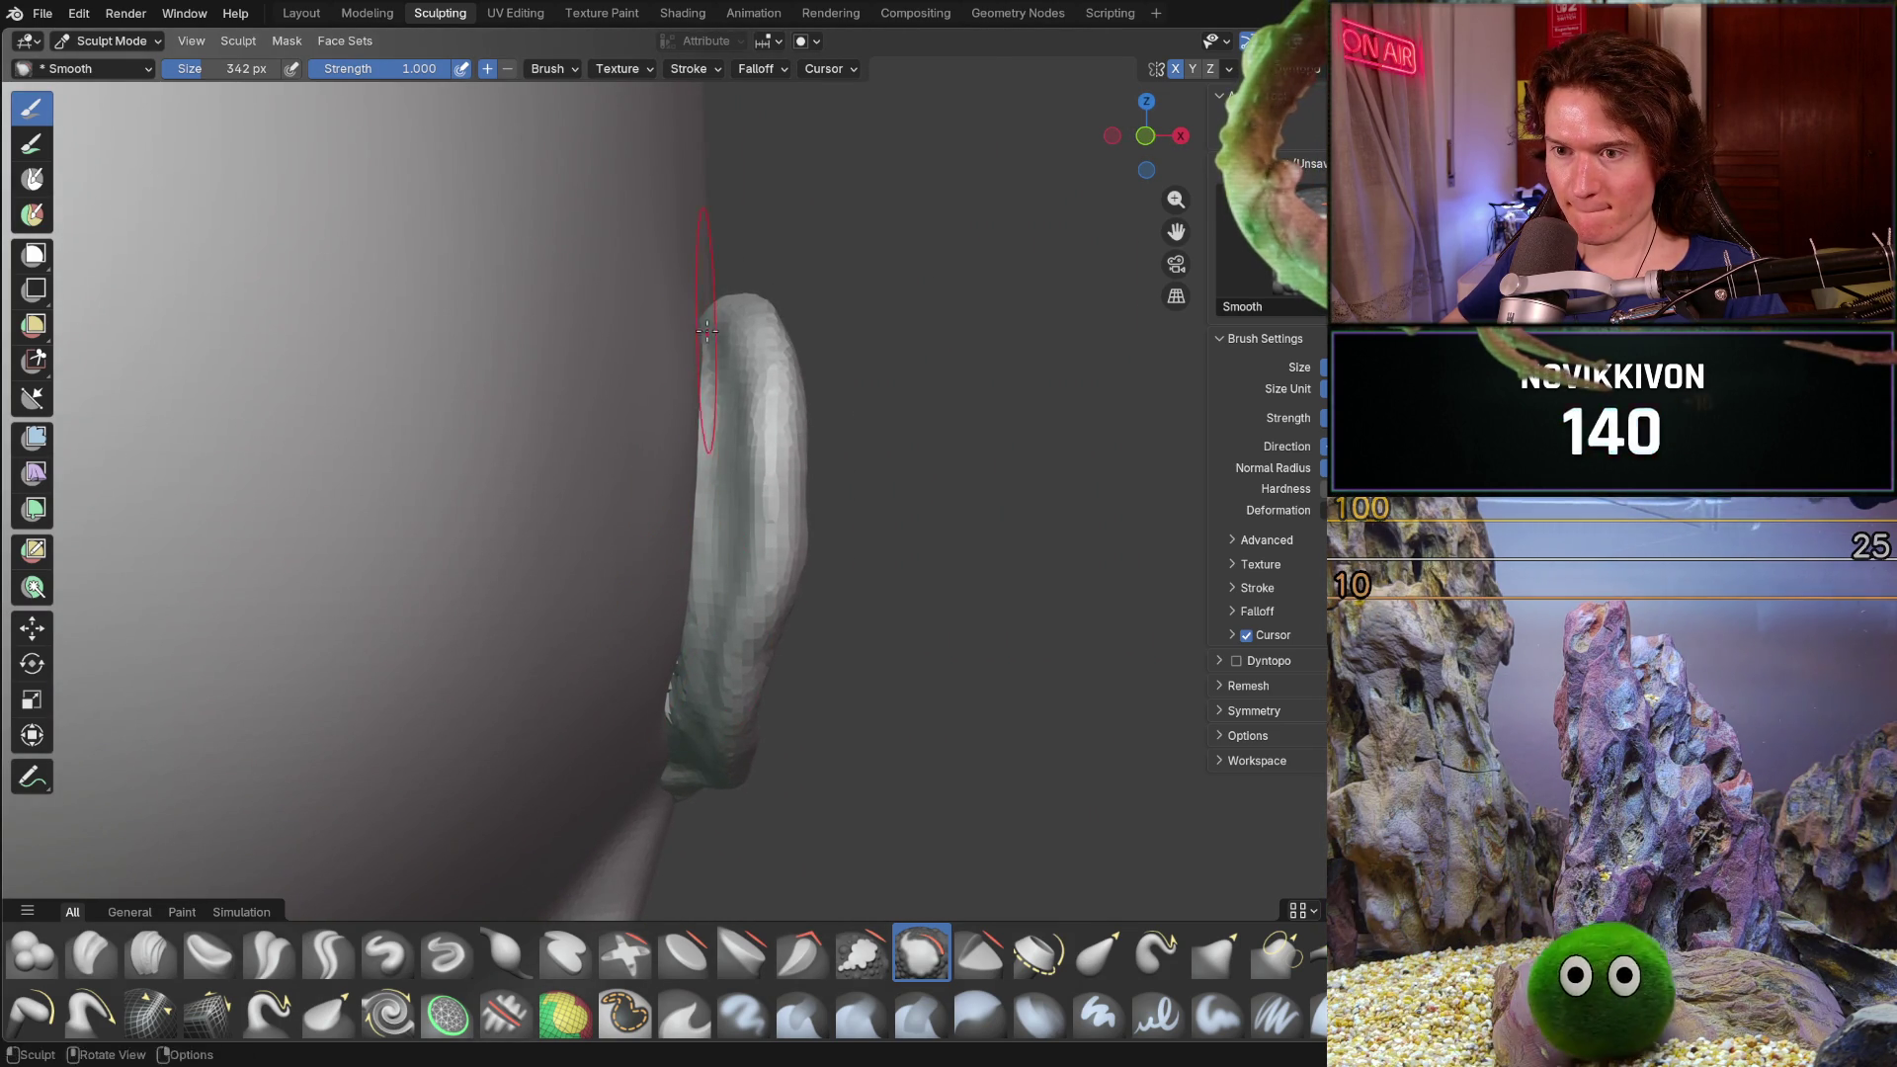
mouse_move(706, 419)
middle_mouse_down()
mouse_move(651, 616)
mouse_move(614, 622)
middle_mouse_up()
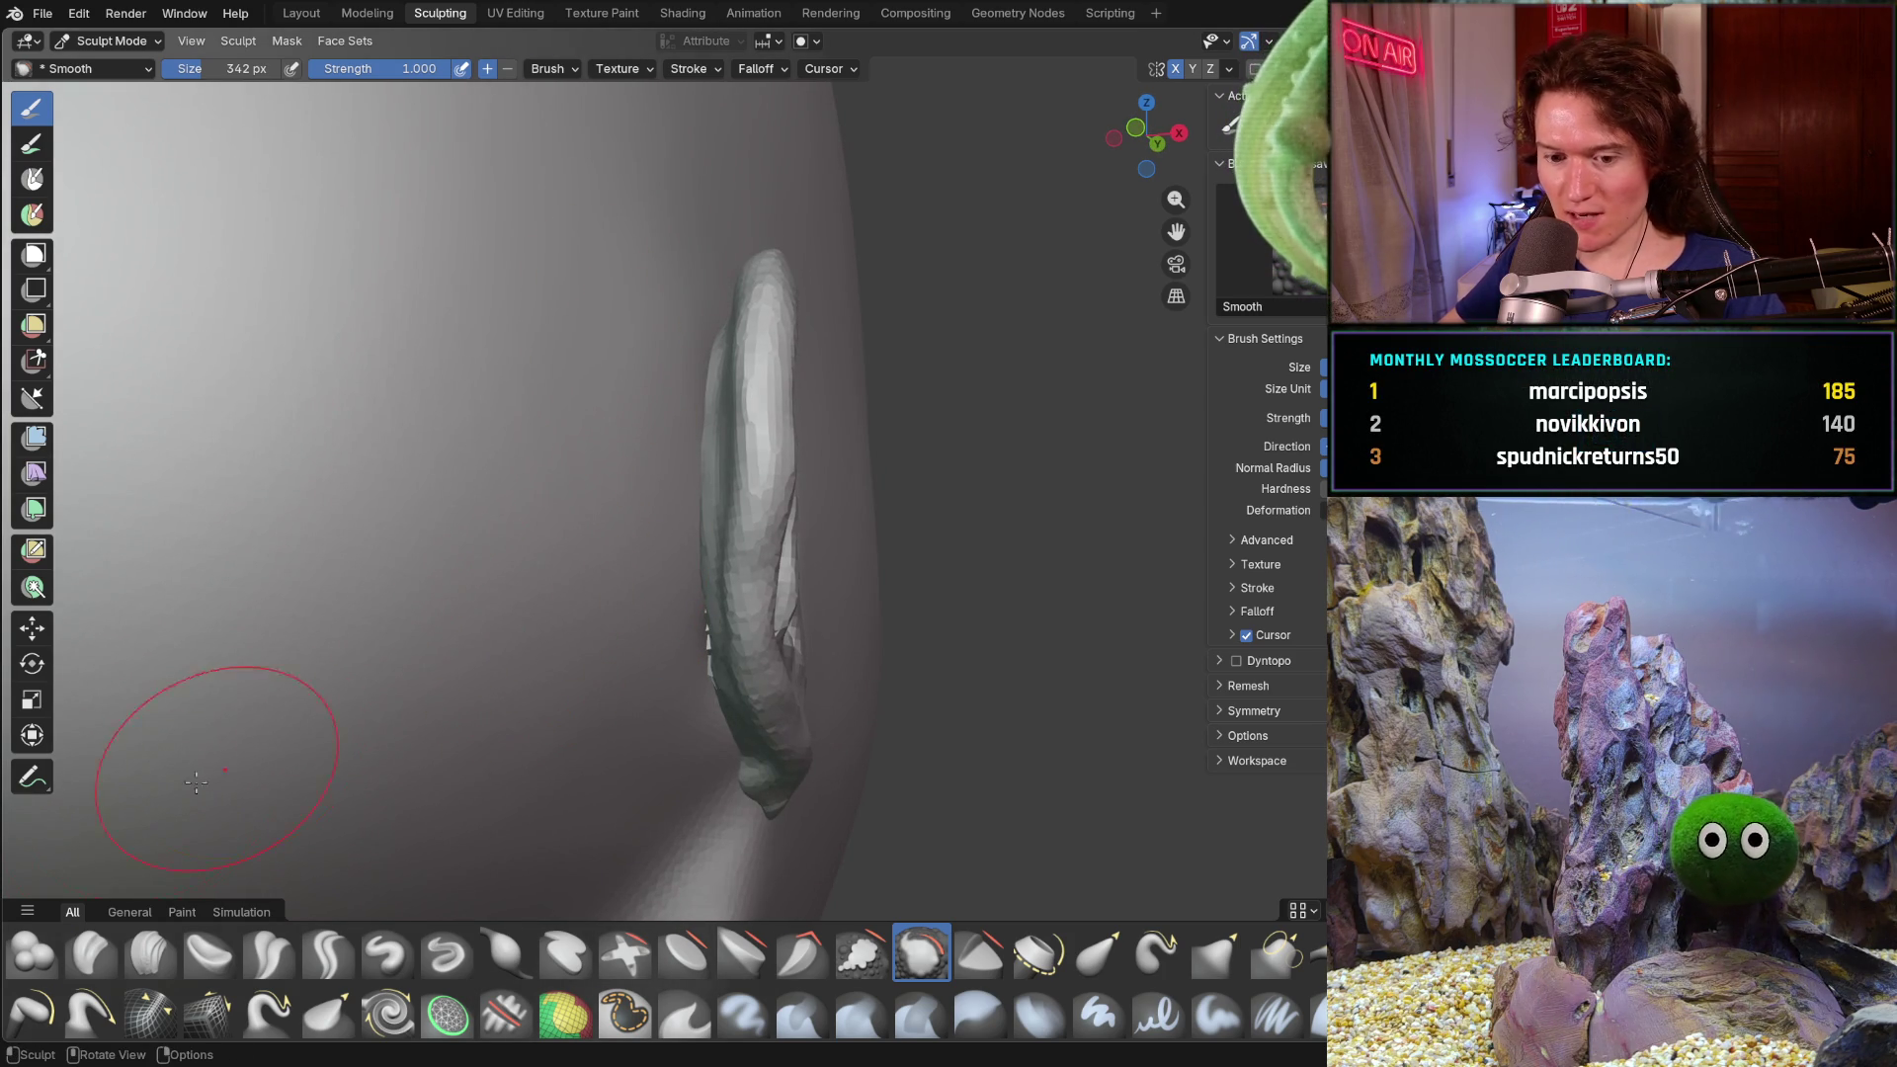
left_click(151, 954)
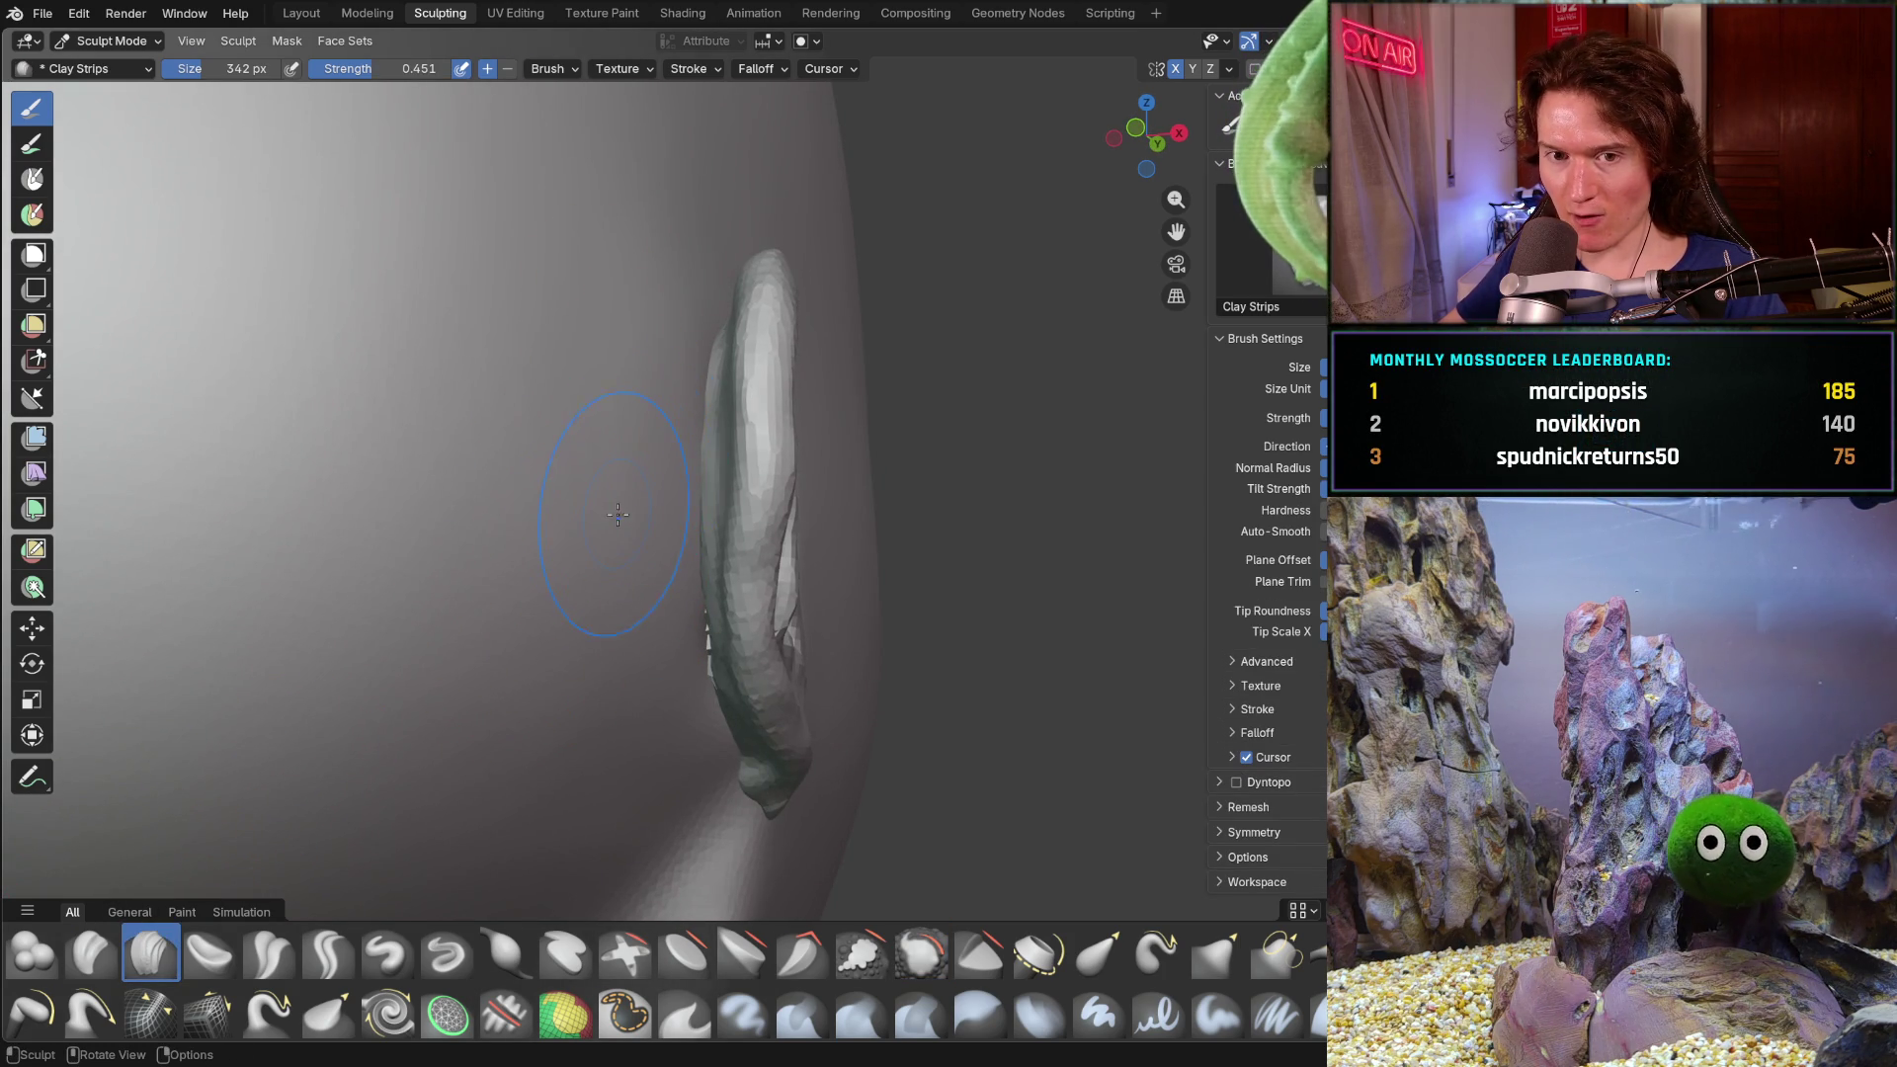
- Turn the ear toward the view and shrink the Clay Strips brush to 242 px
middle_click_drag(618, 512, 480, 528)
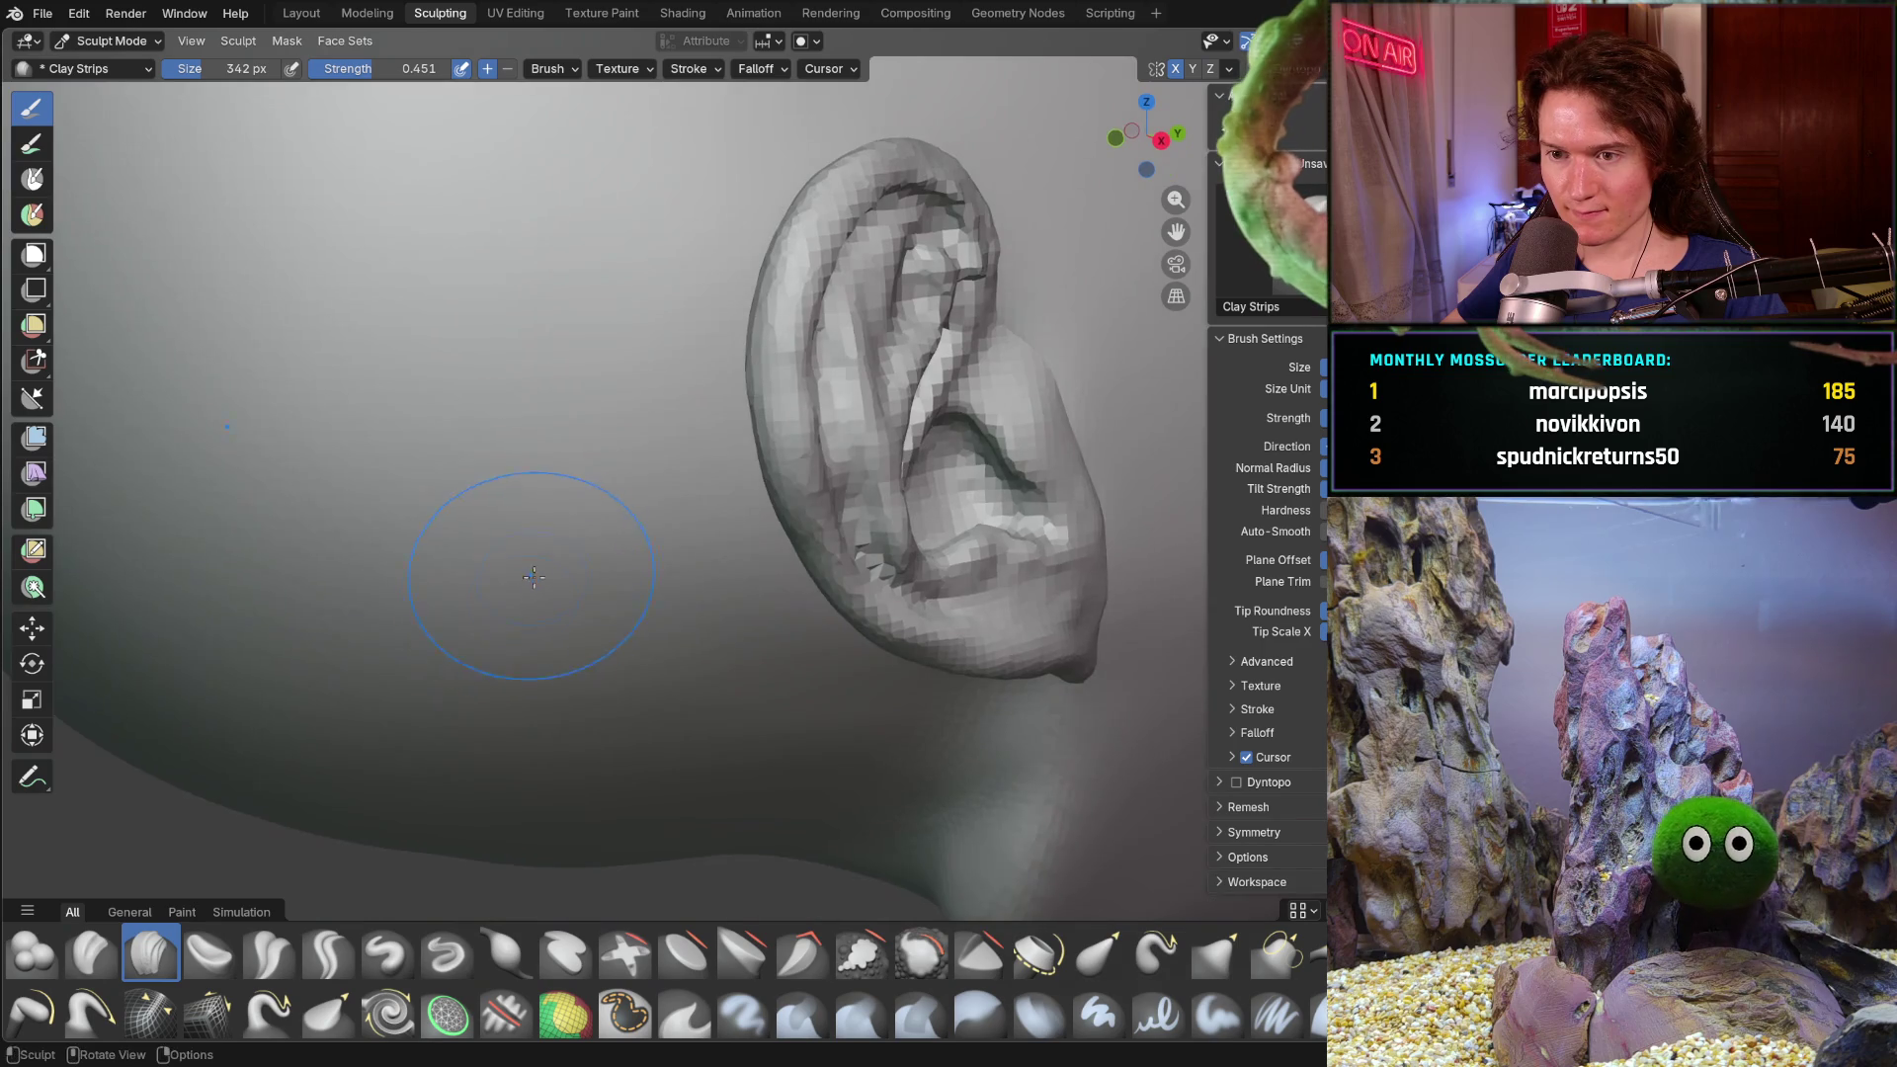
middle_click_drag(481, 528, 568, 546)
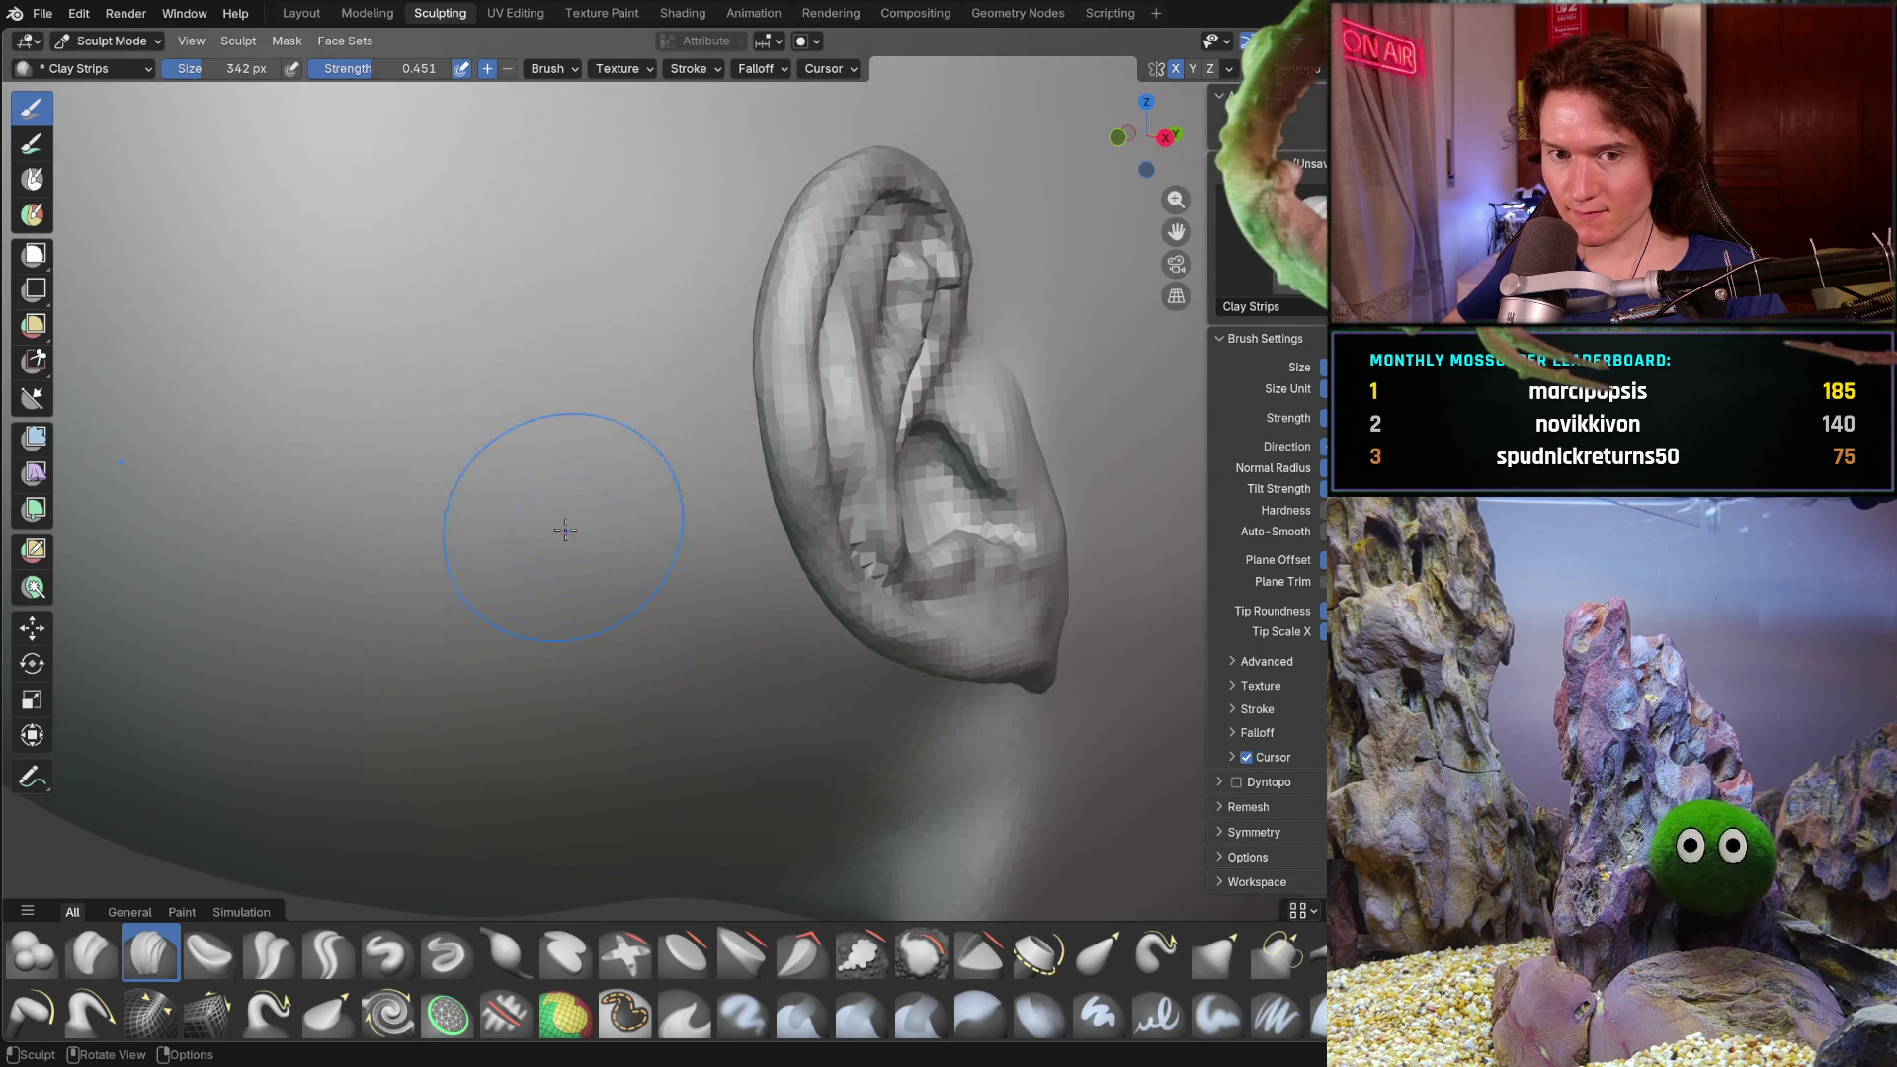
key("f")
left_click(556, 487)
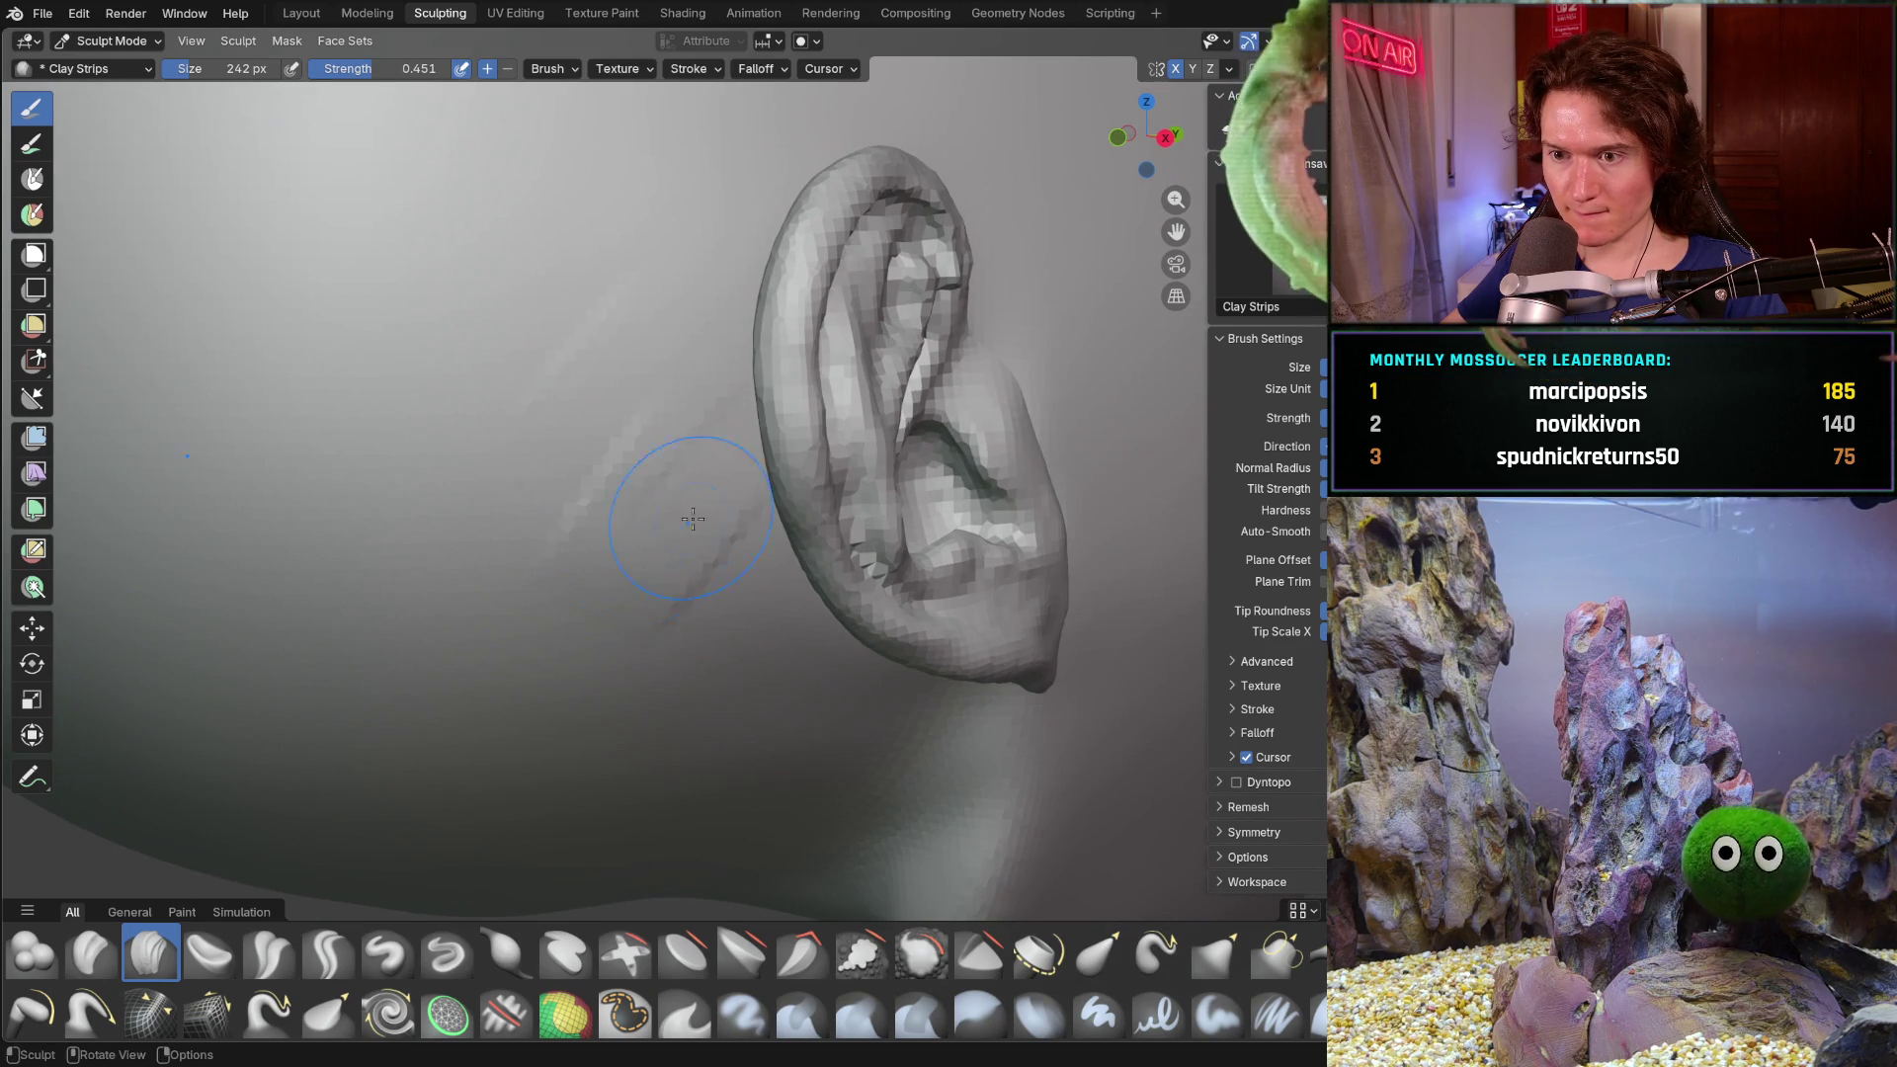
middle_click_drag(692, 658, 720, 626)
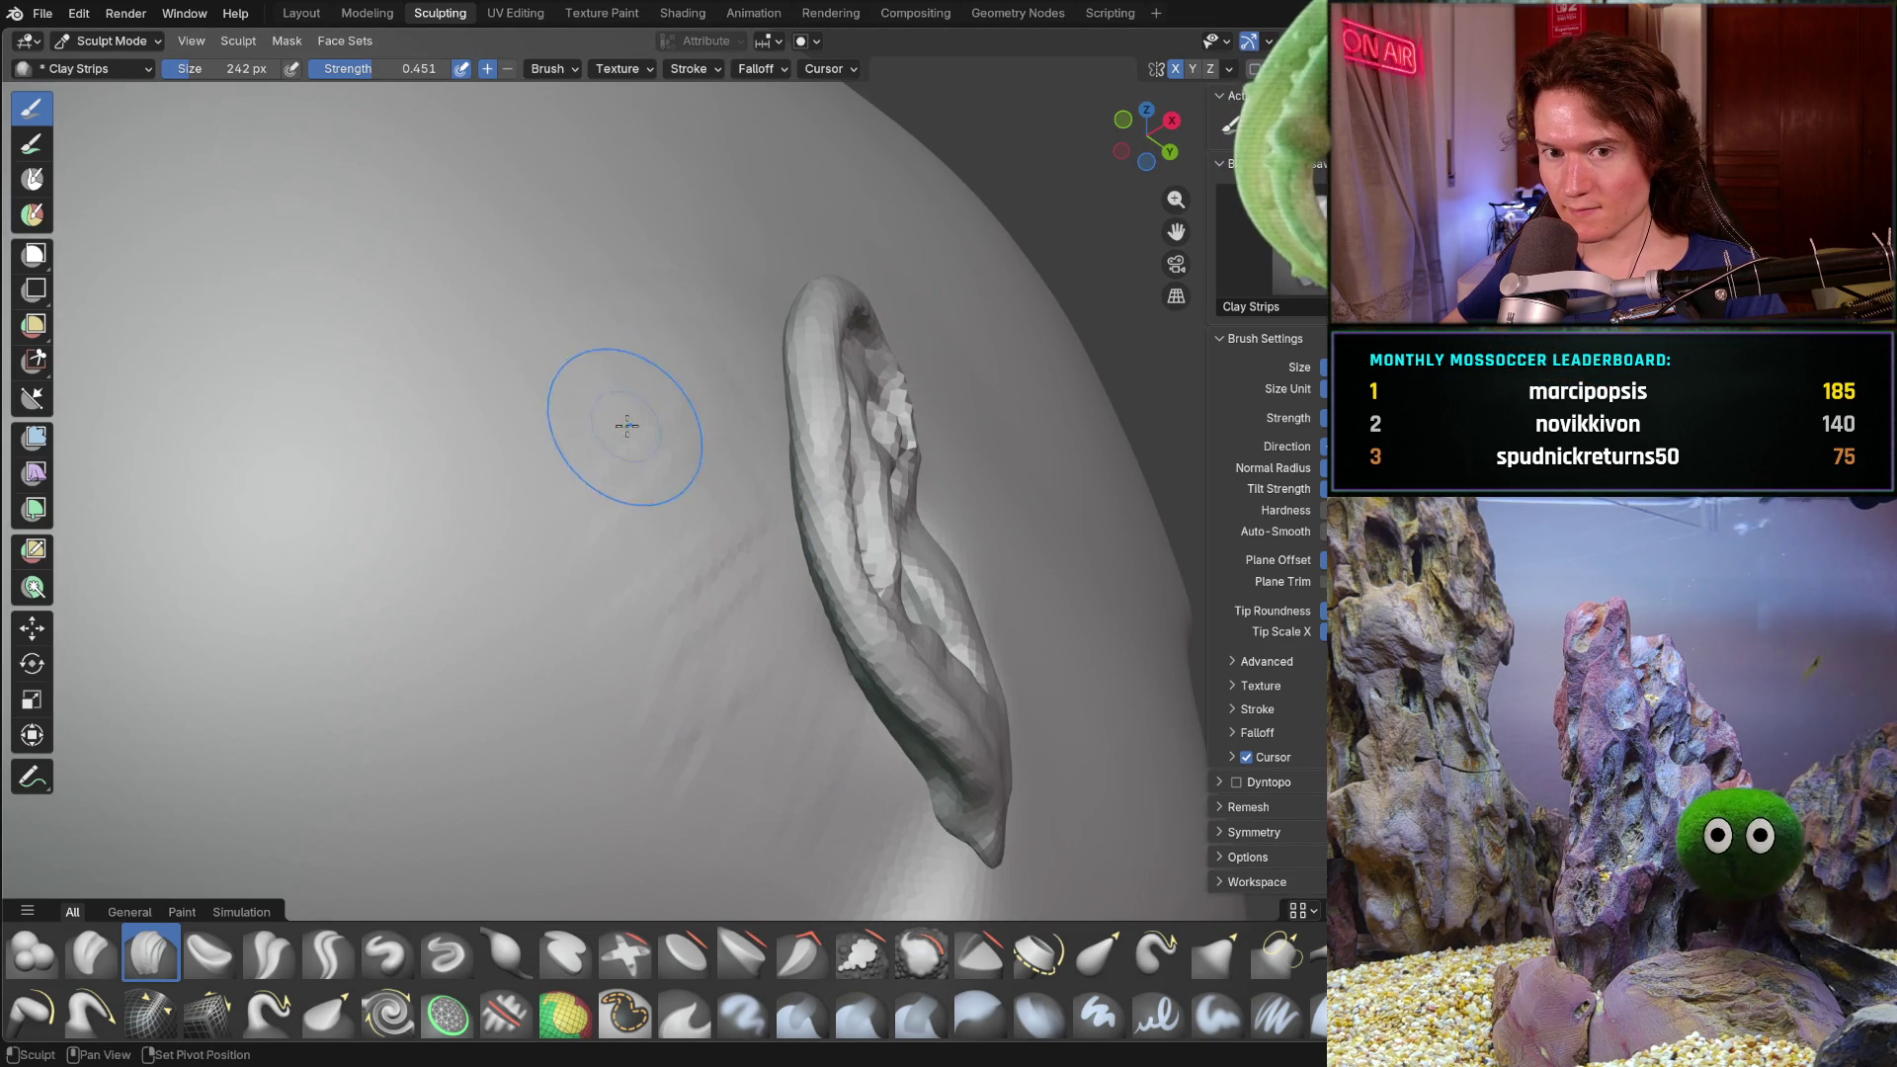
middle_click_drag(613, 410, 746, 246, "shift")
- Lay several clay streaks across the cheek skin beside the ear
mouse_move(742, 445)
left_mouse_down()
mouse_move(791, 508)
mouse_move(823, 714)
left_mouse_up()
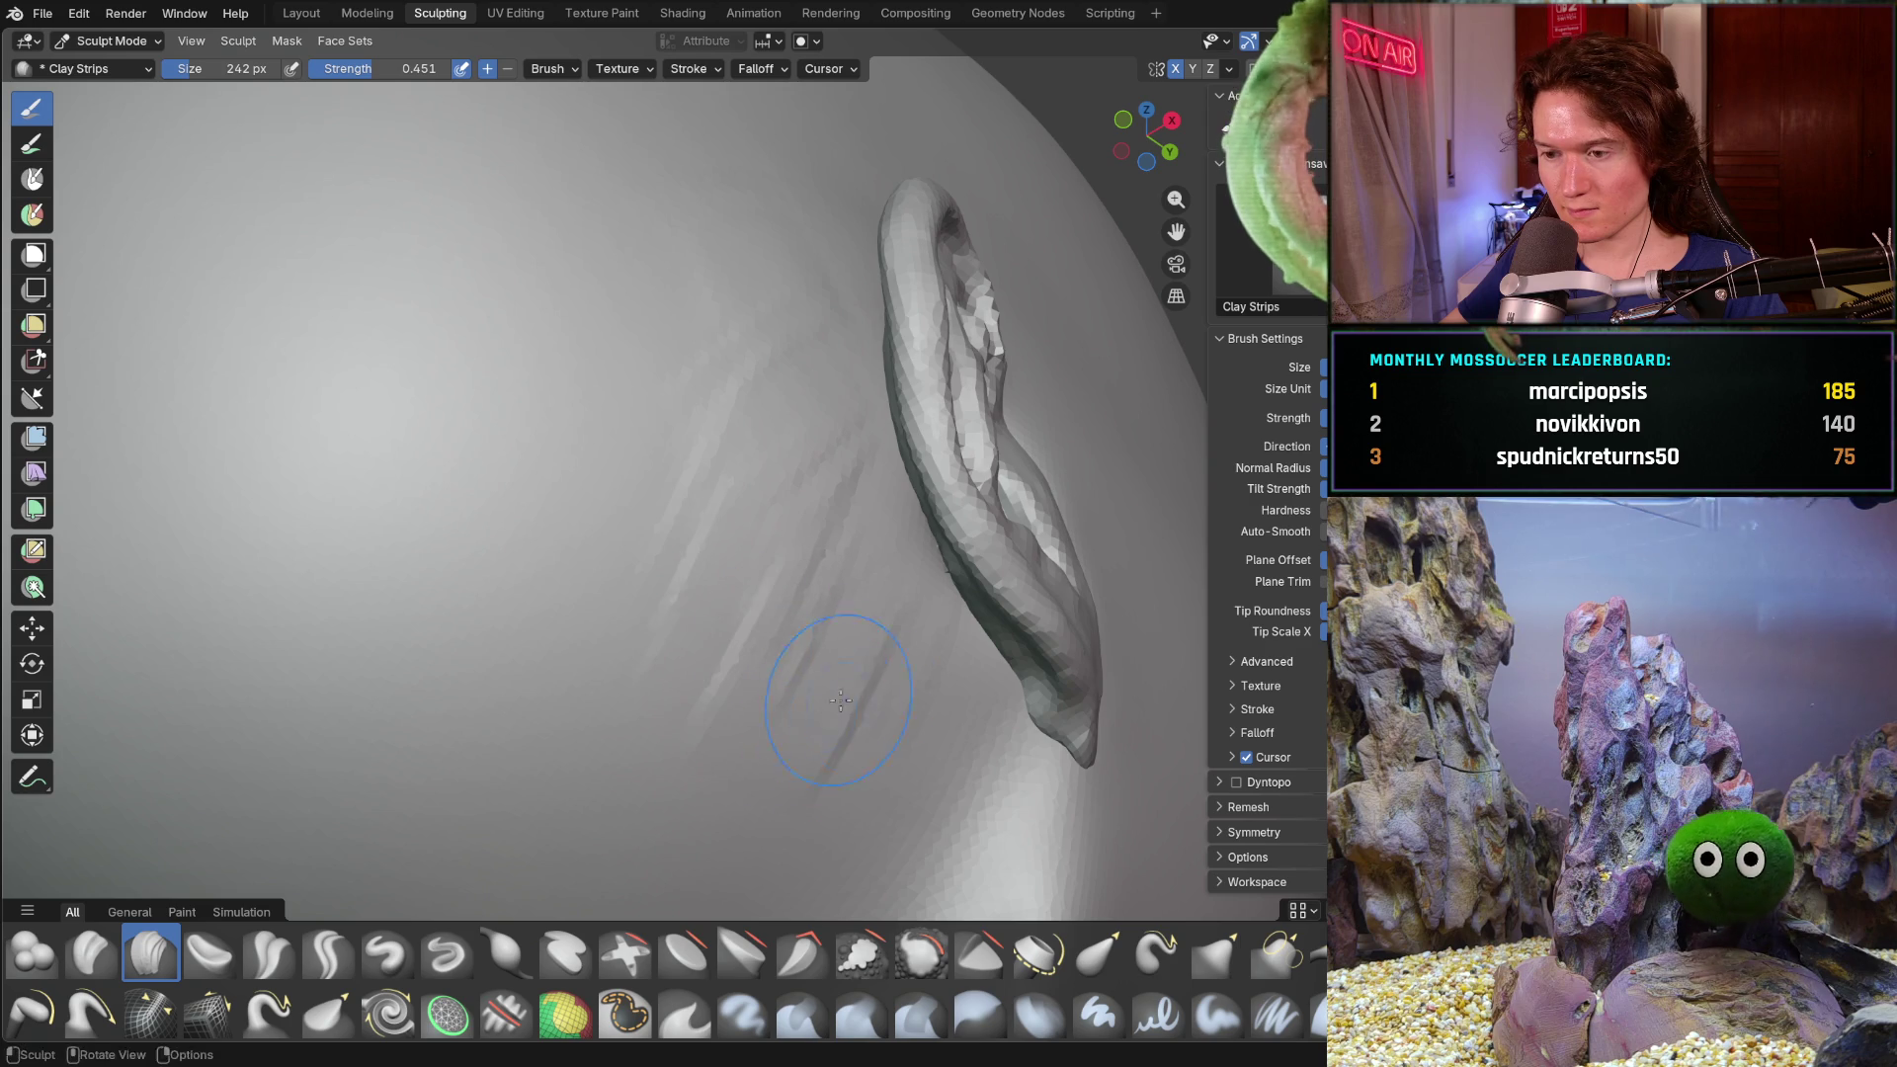
middle_click_drag(873, 672, 847, 771)
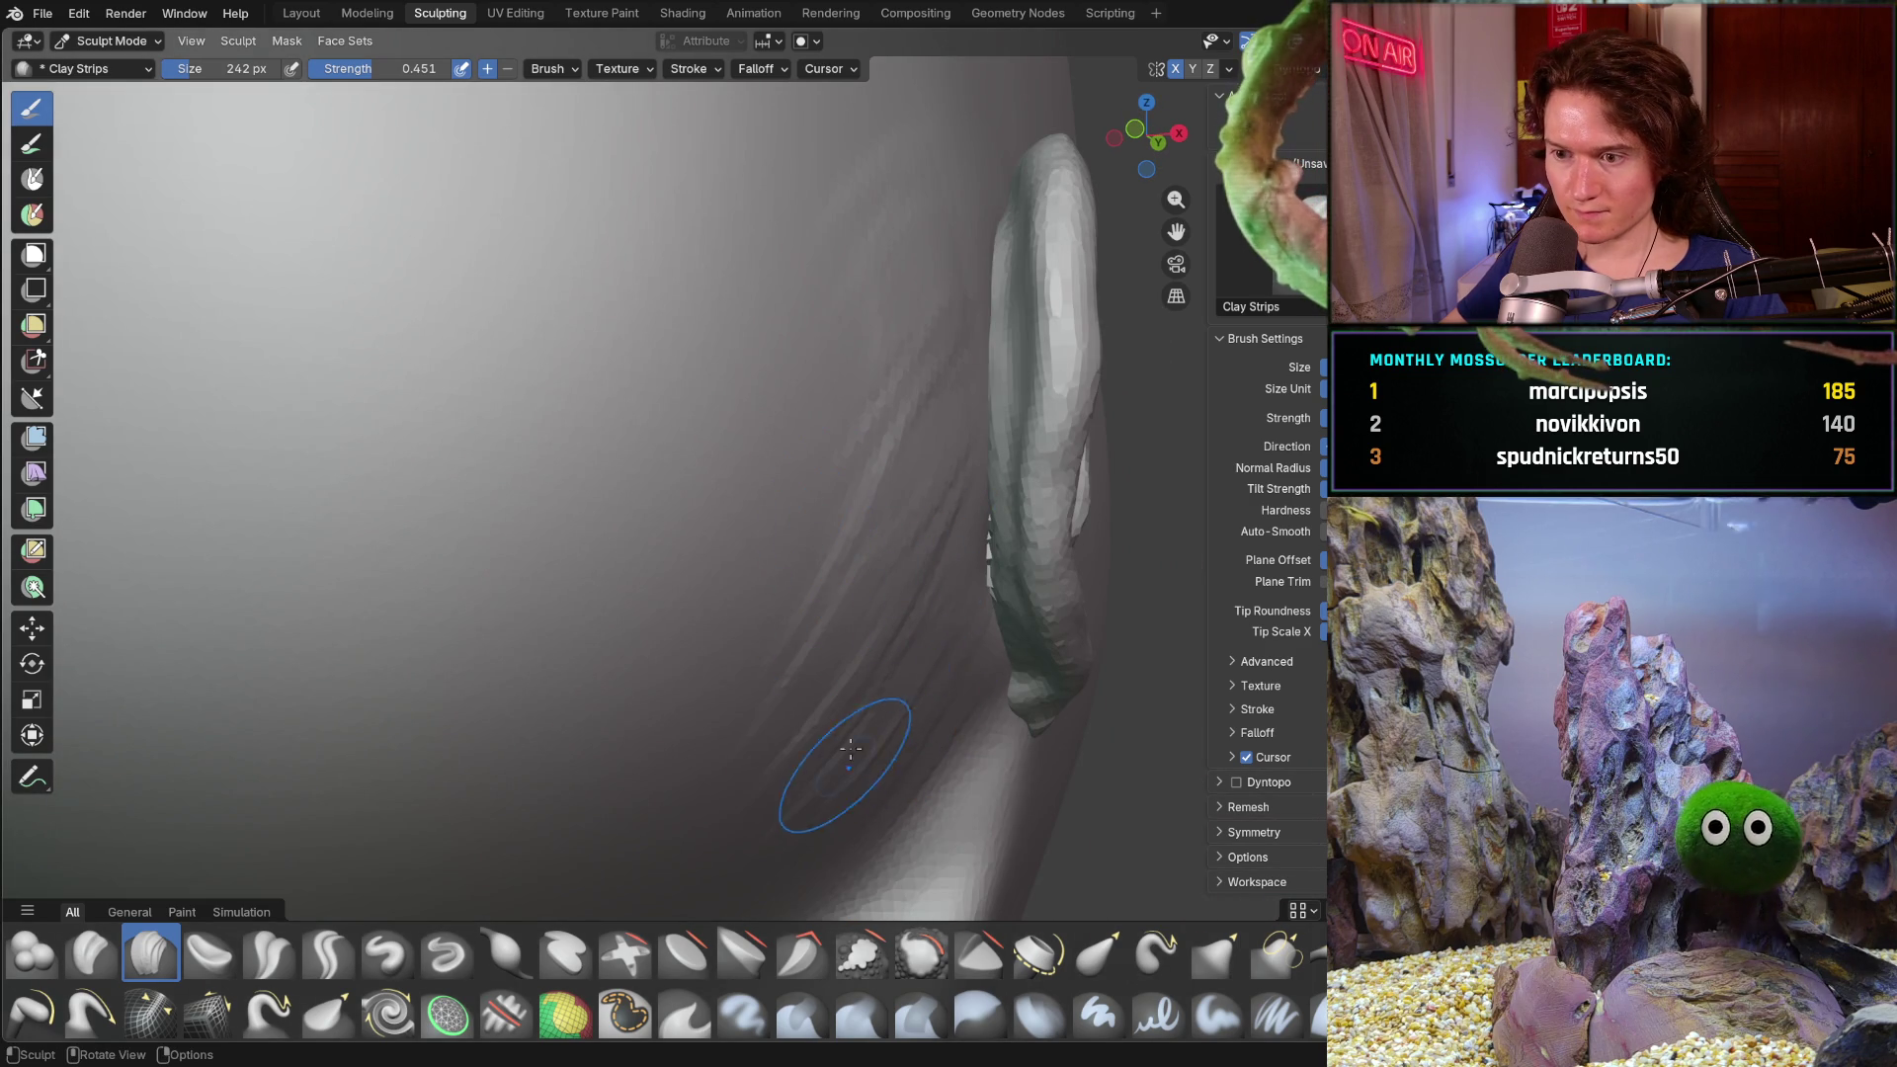
left_click_drag(979, 707, 890, 771)
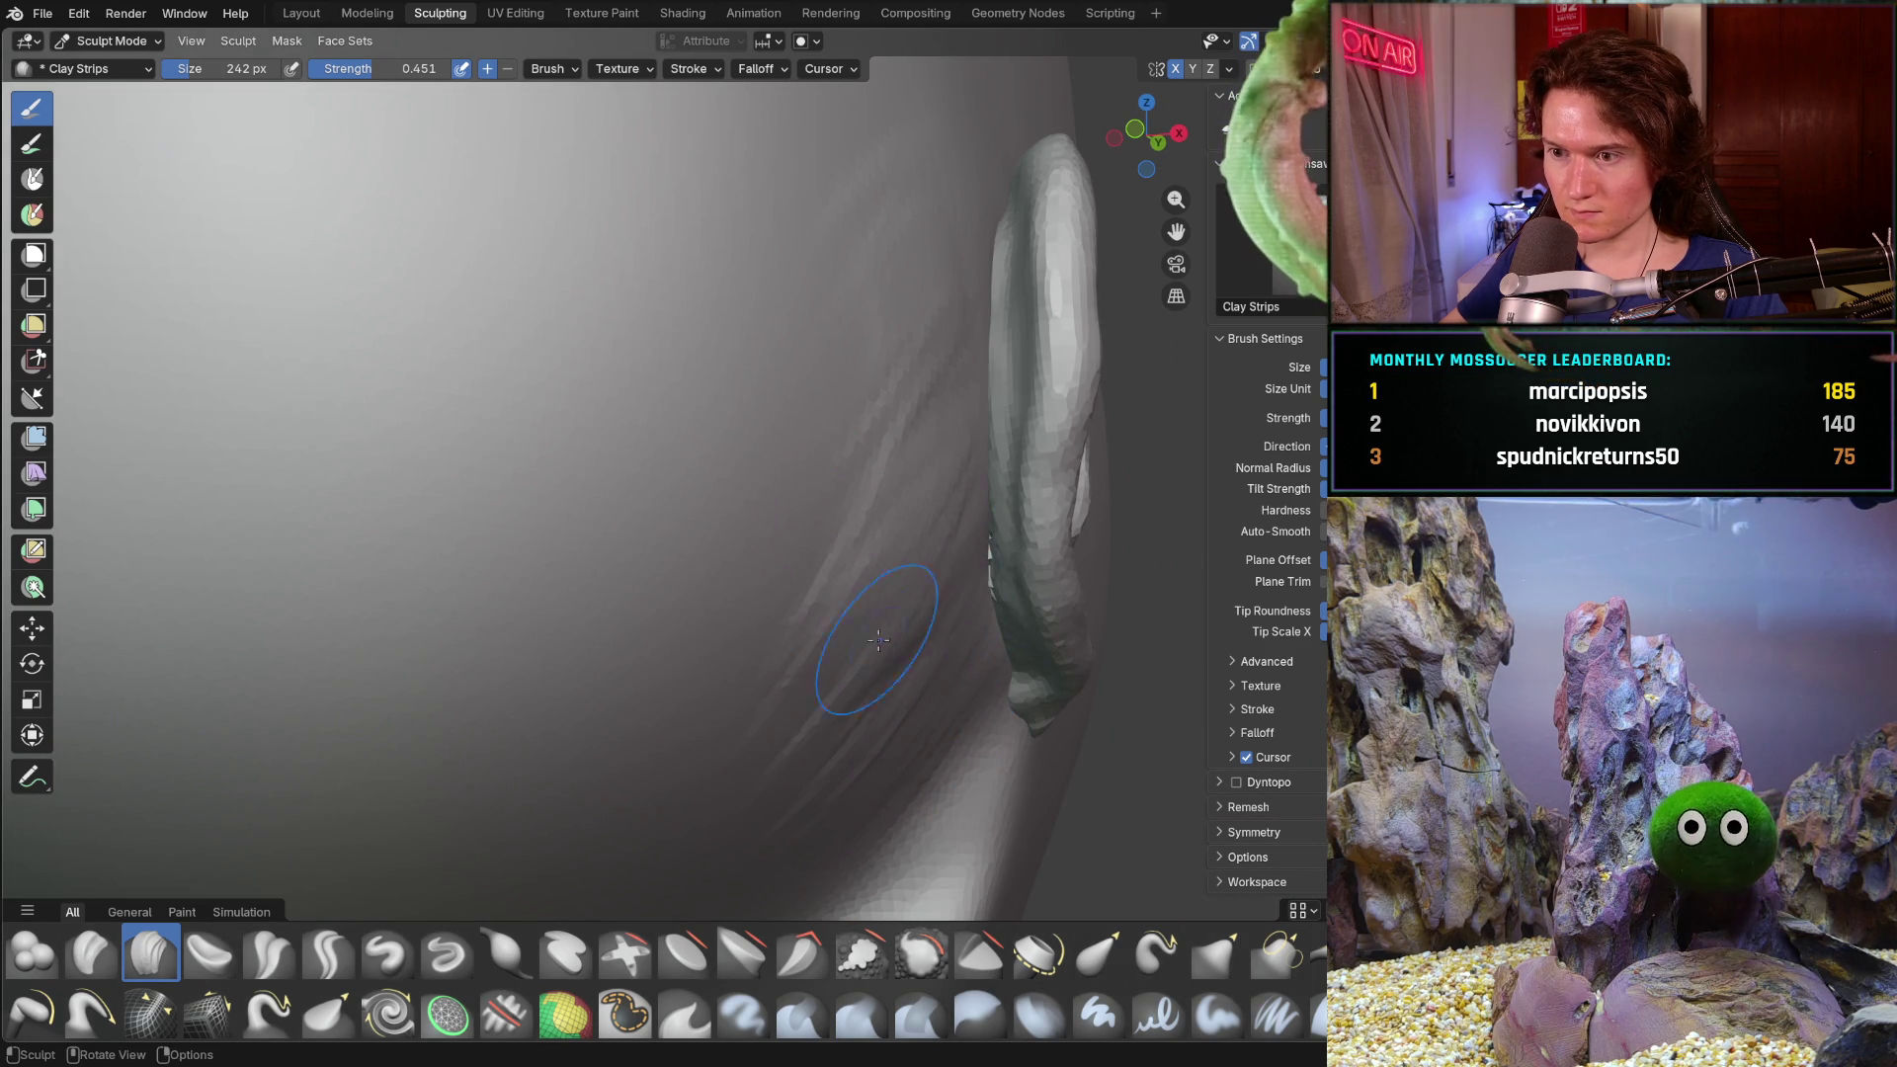
left_click_drag(936, 669, 788, 787)
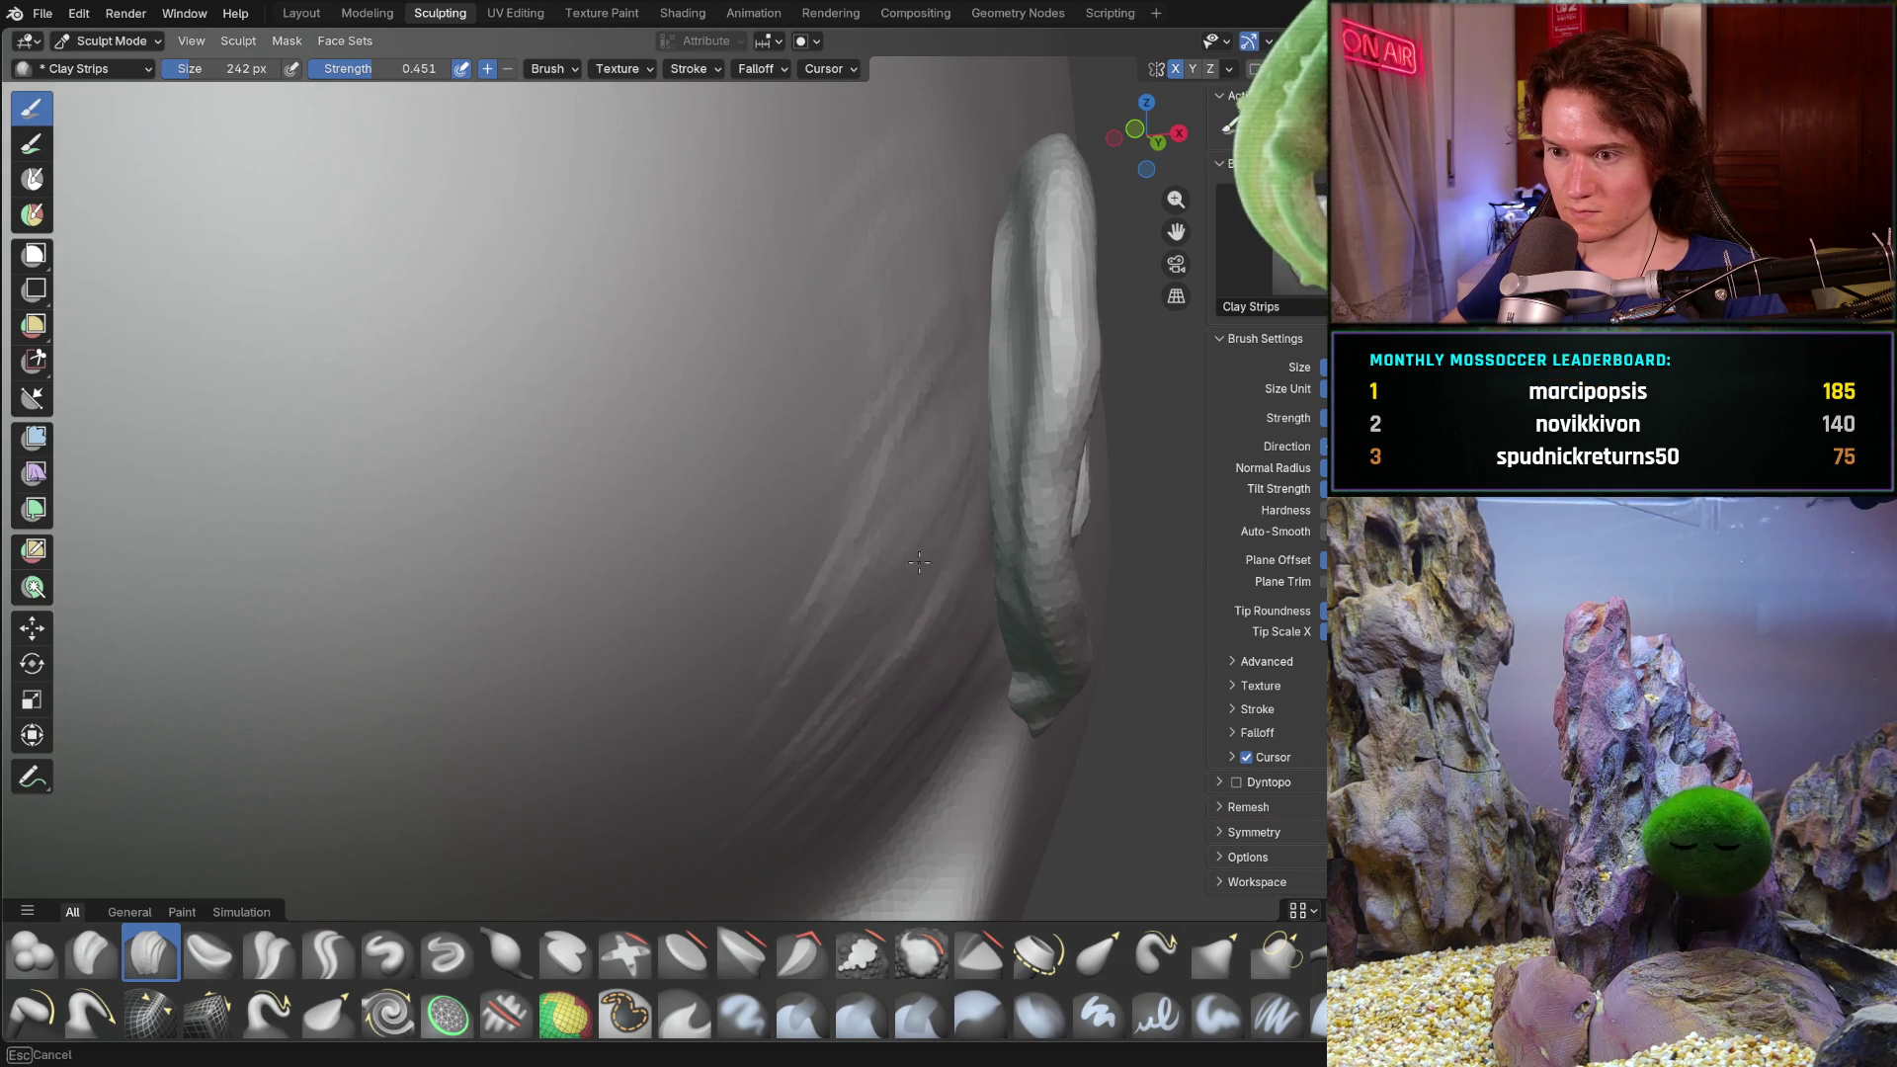
middle_click_drag(764, 400, 887, 395)
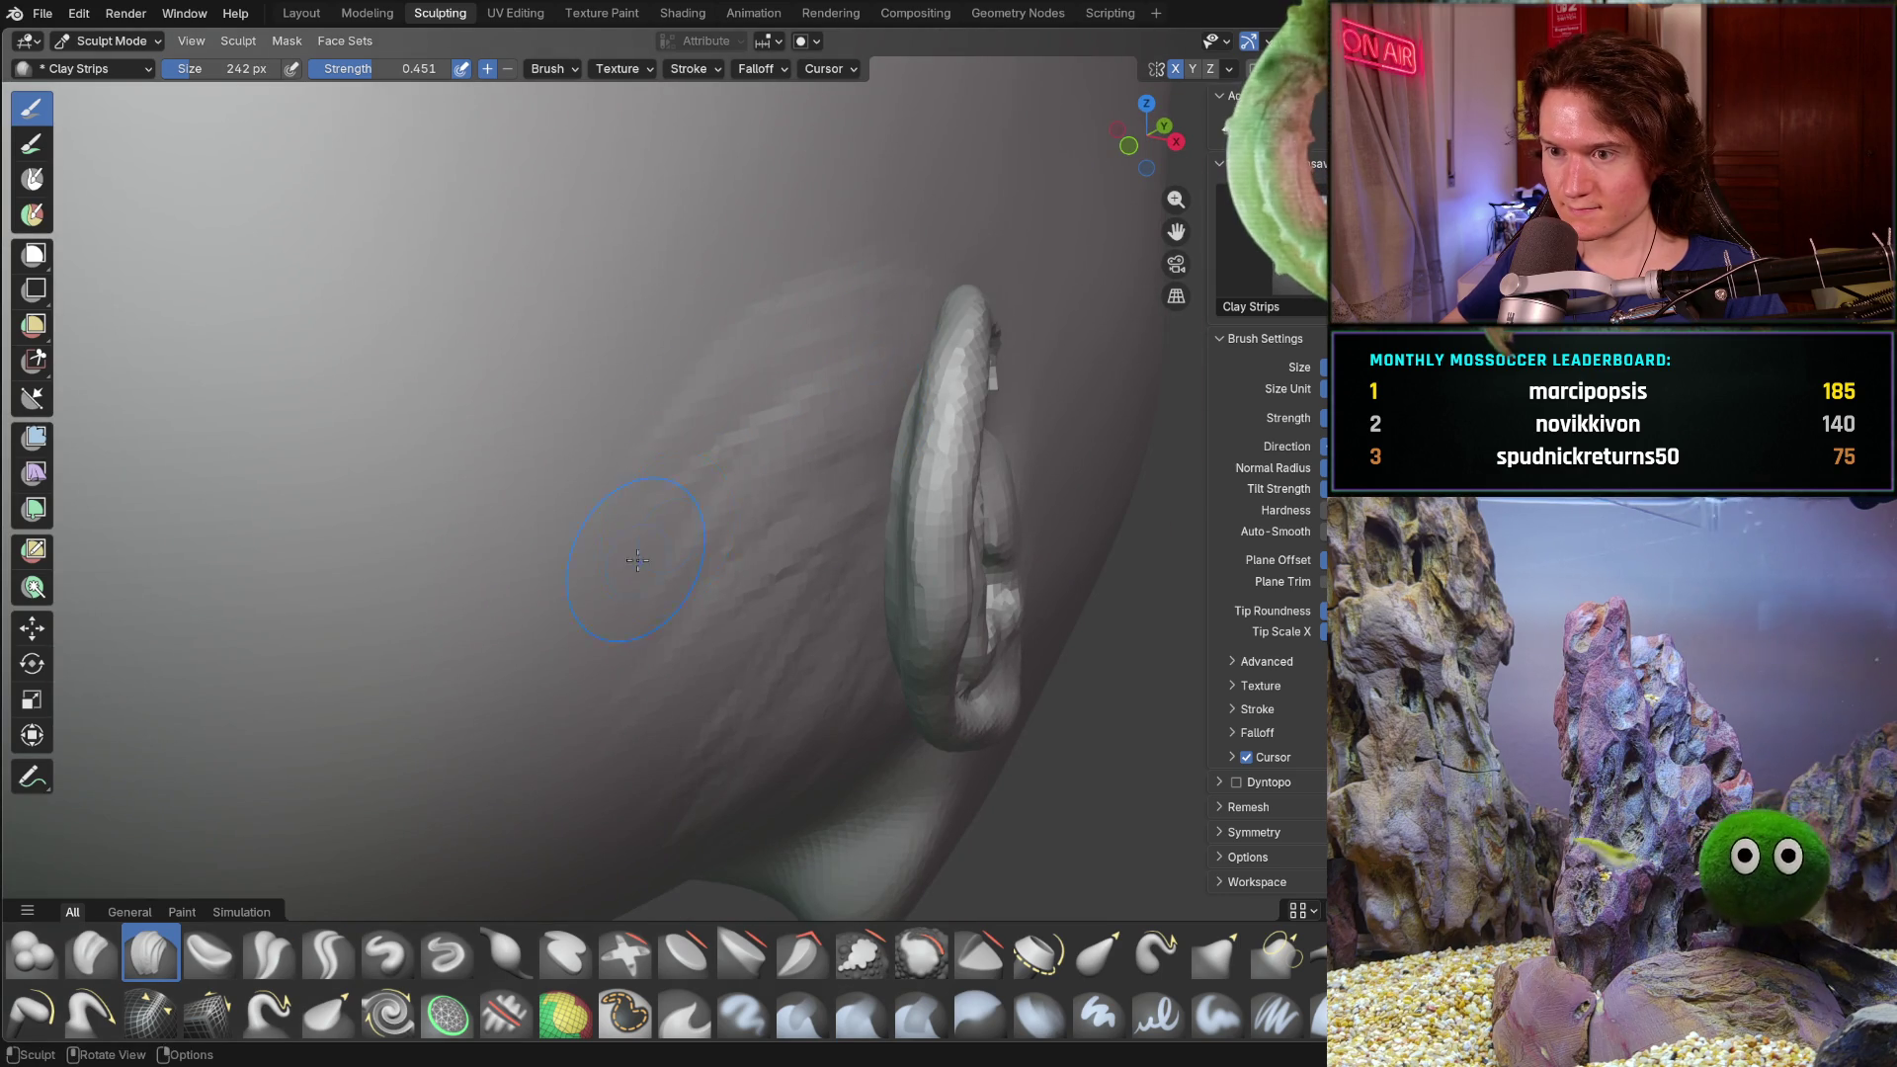
middle_click_drag(770, 494, 769, 494)
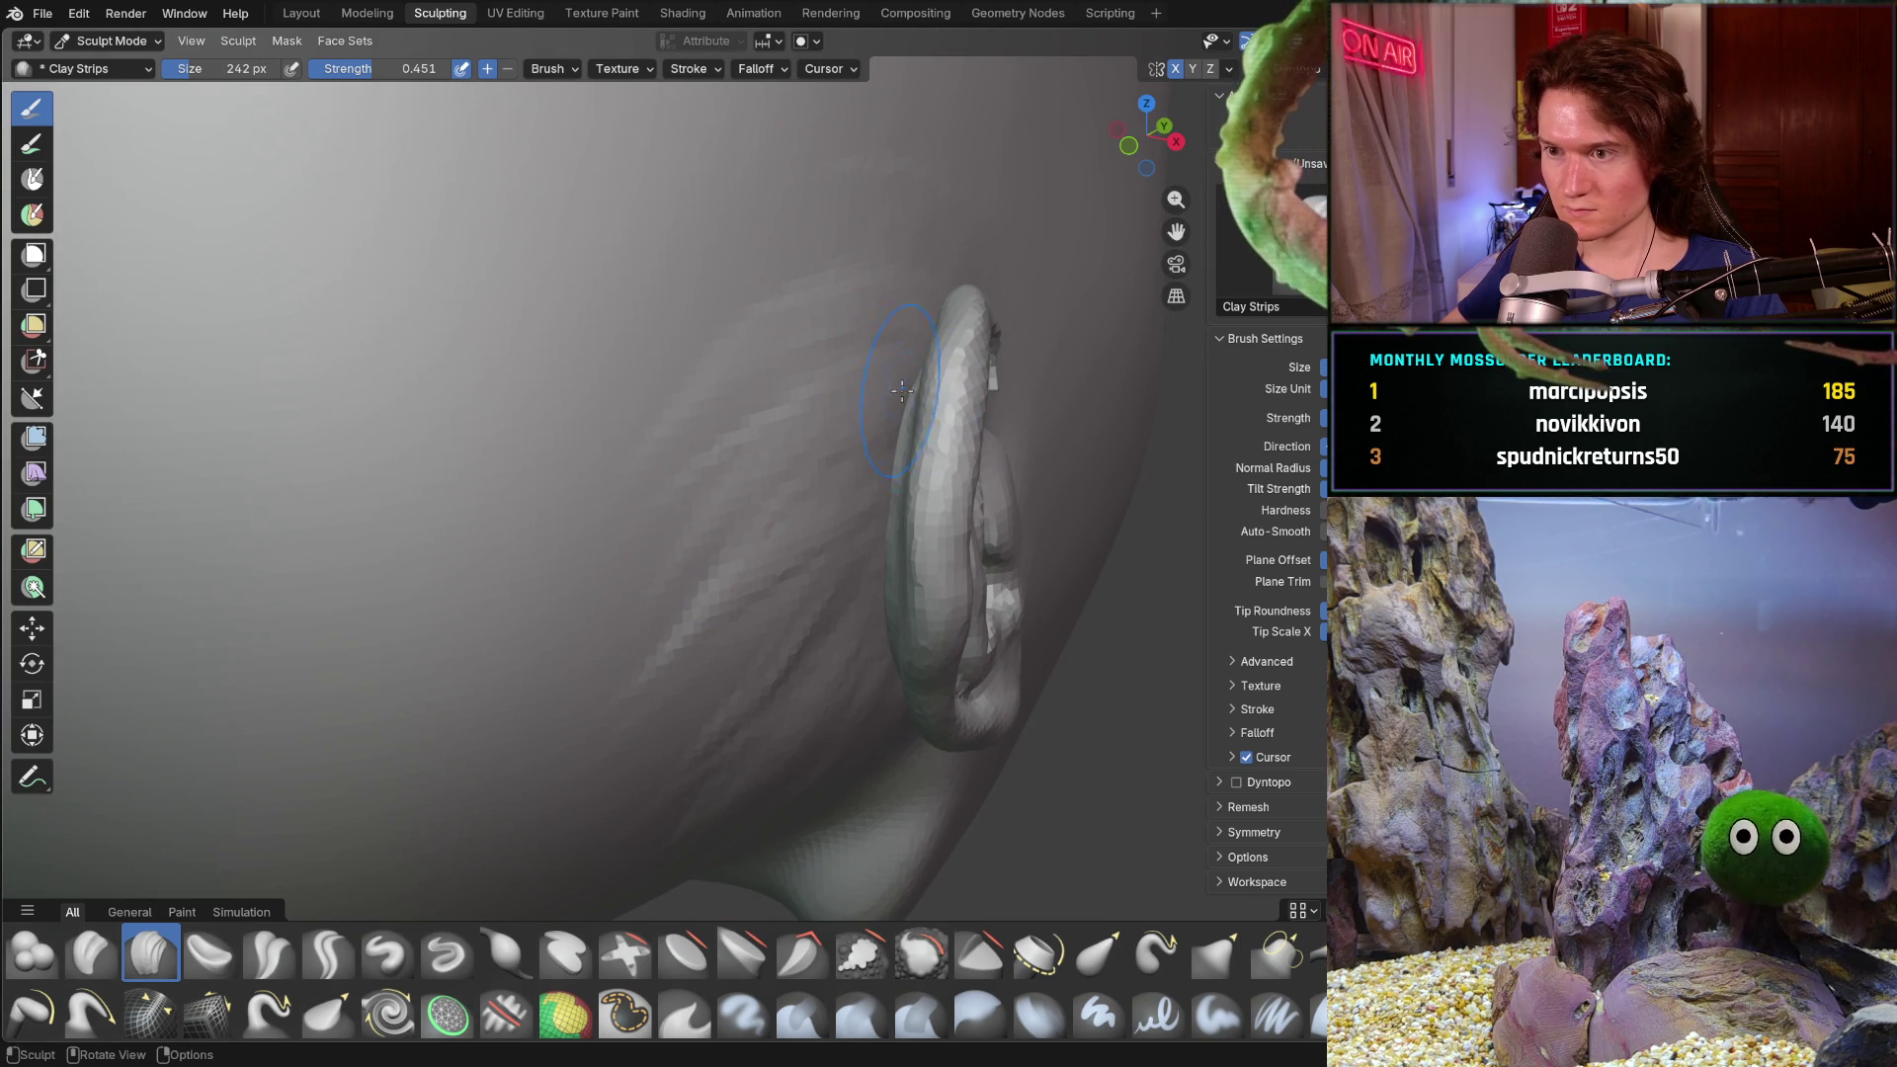
middle_click_drag(907, 404, 808, 402)
key("shift")
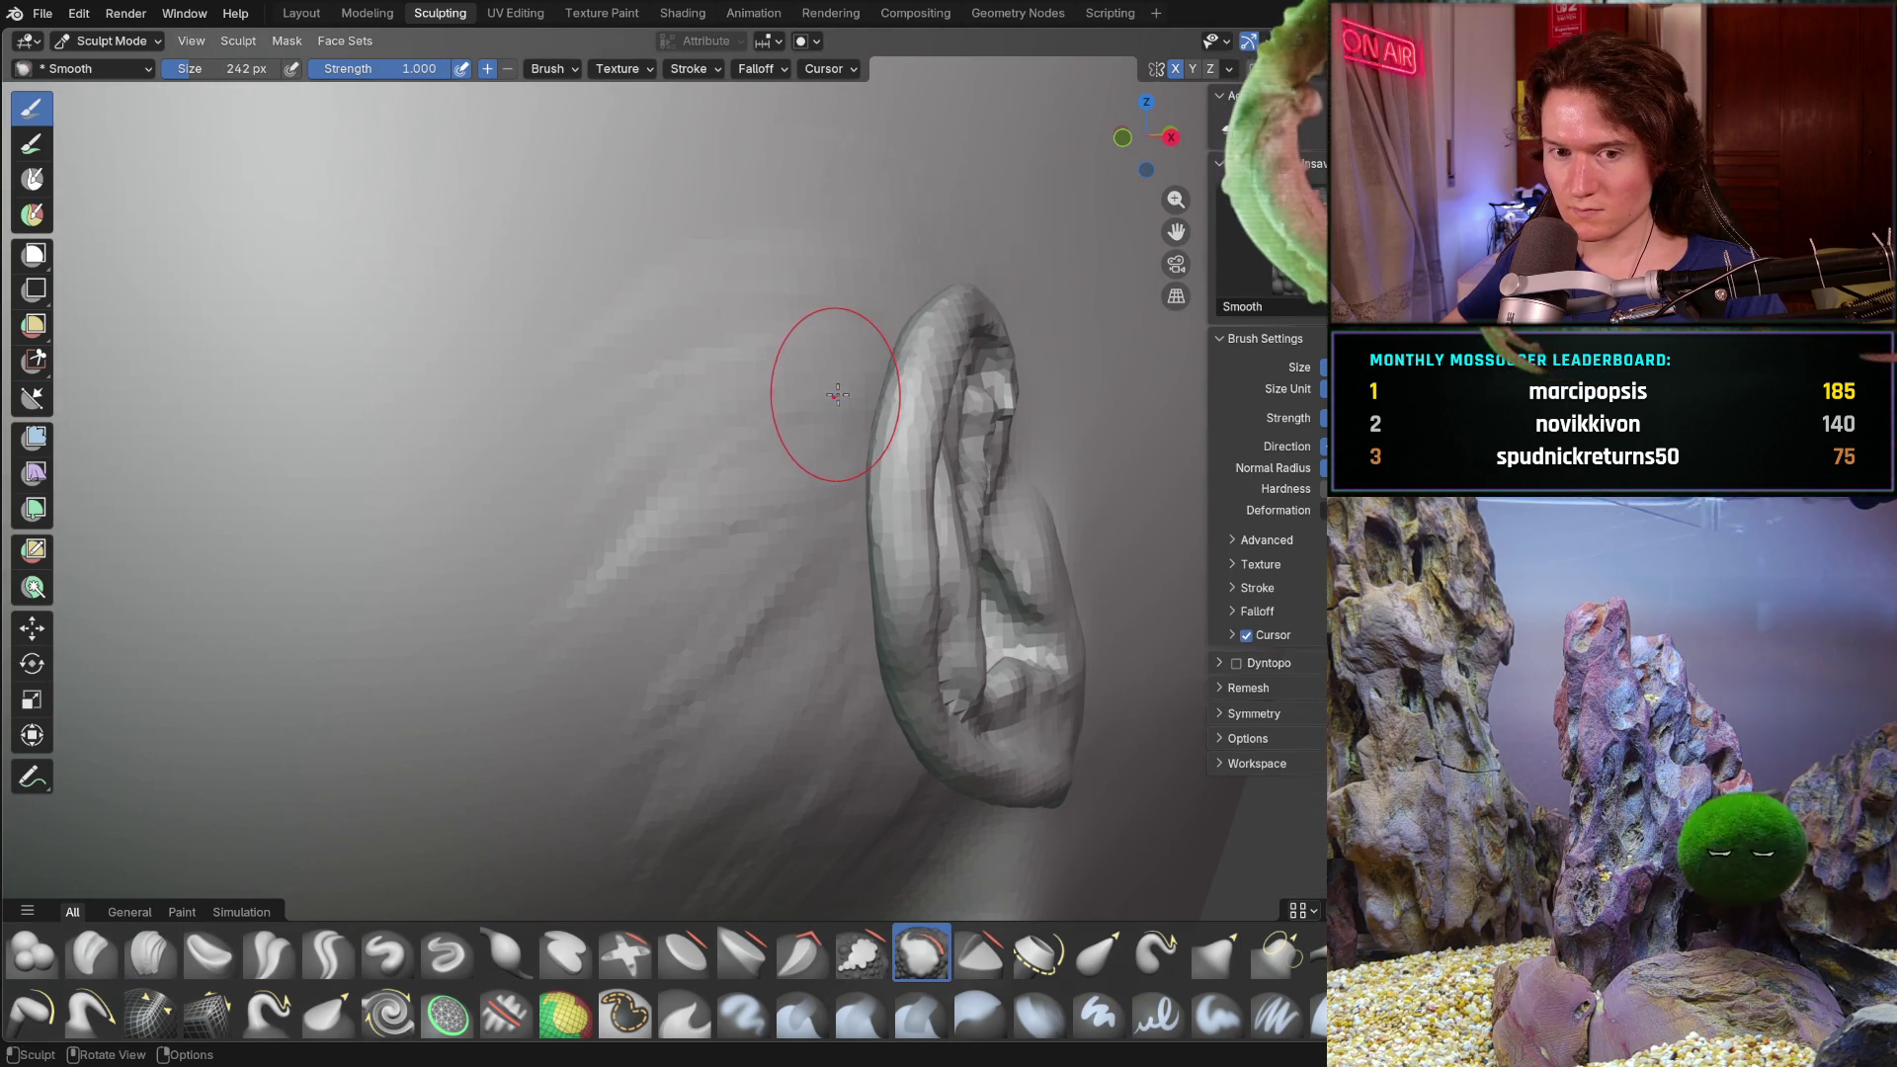
- Resize the Smooth brush to 508 px, view the ear and jawline, then reduce it to 326 px
key("f")
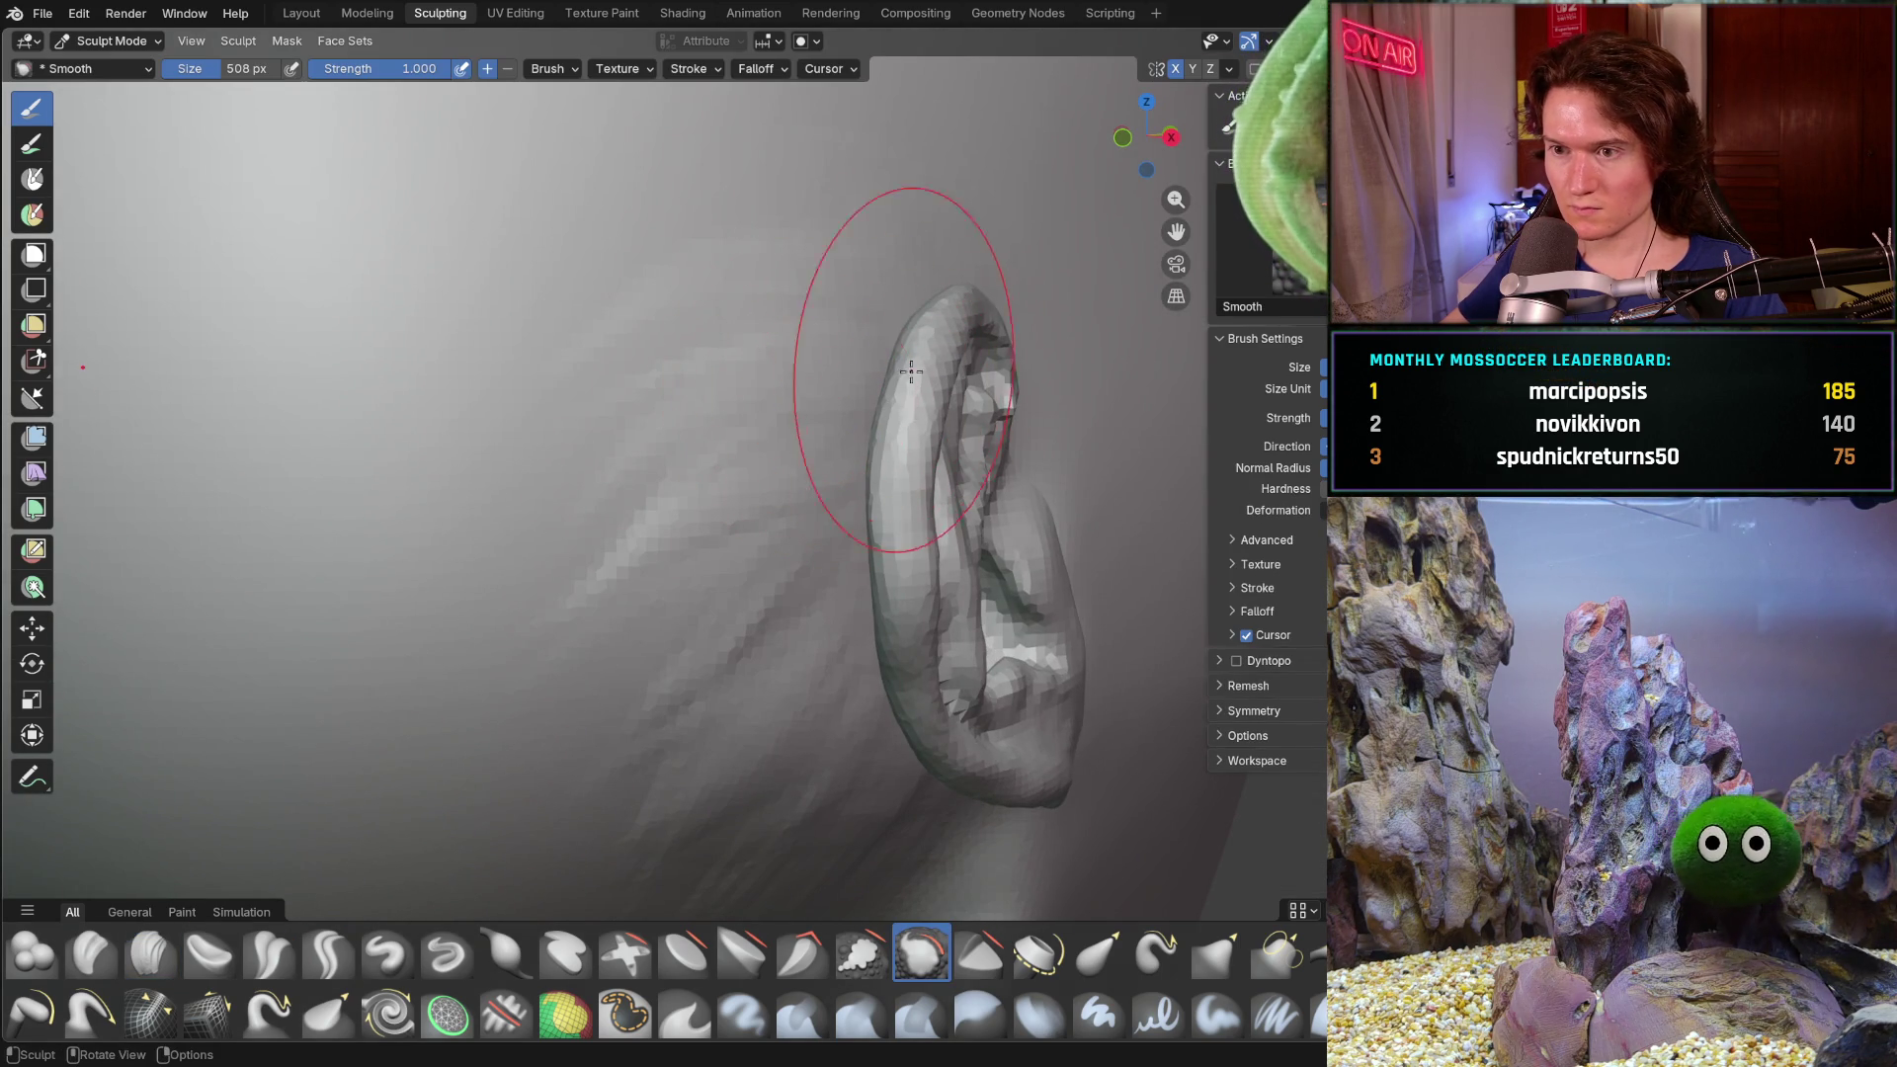
left_click(717, 323)
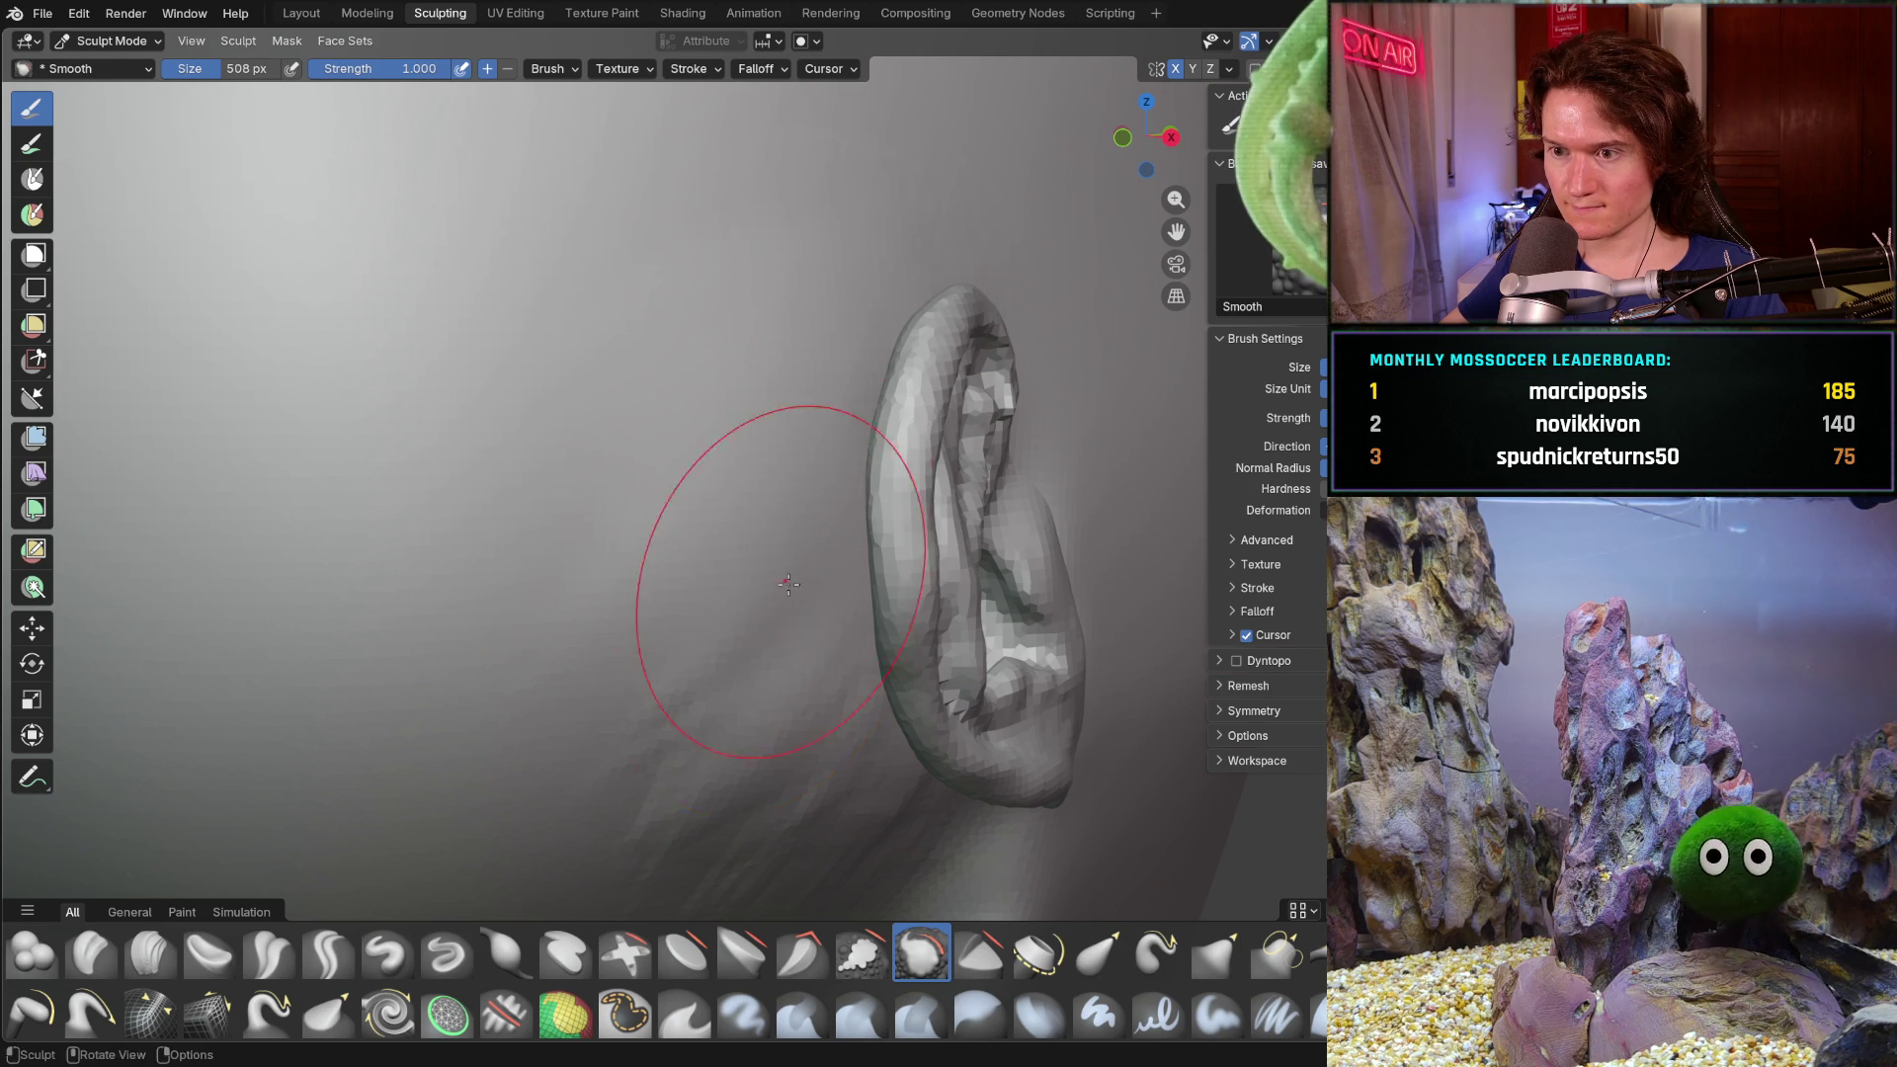
middle_click_drag(698, 635, 783, 360)
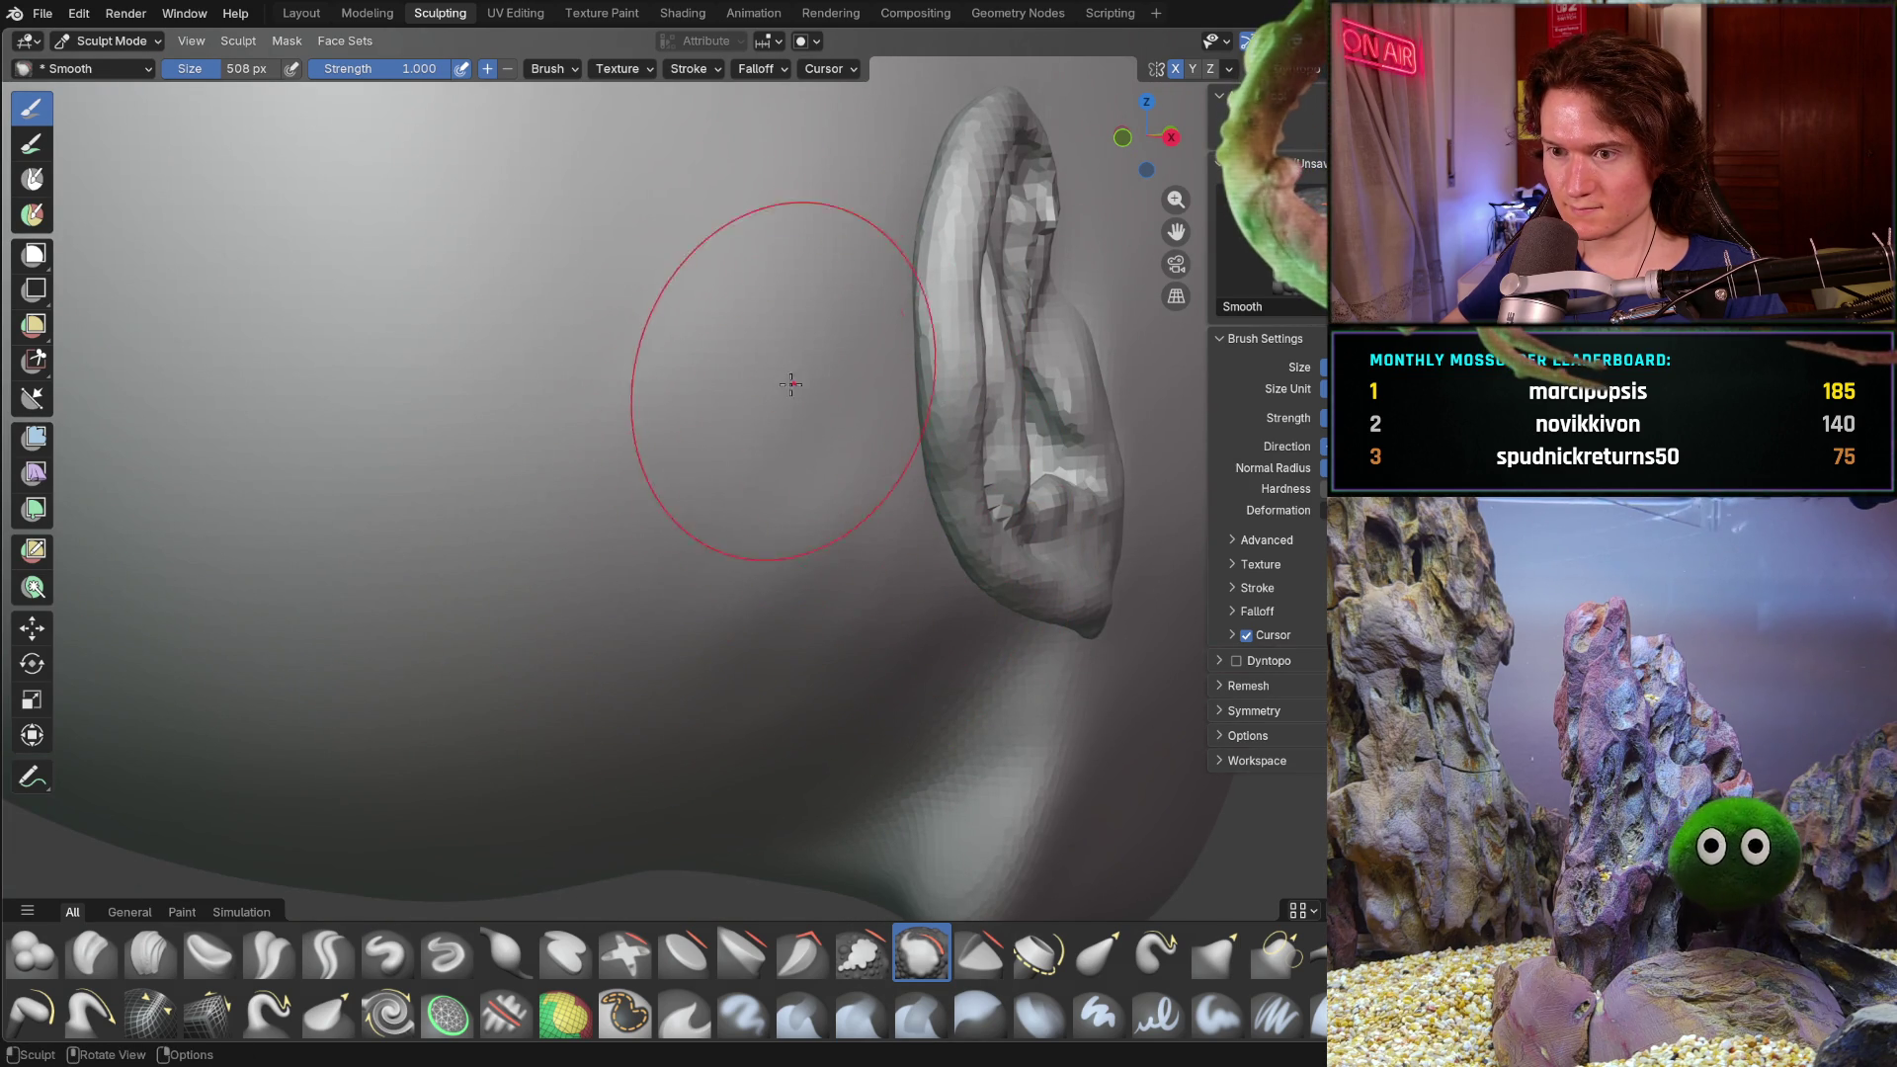
middle_click_drag(576, 549, 785, 461)
key("f")
left_click(623, 641)
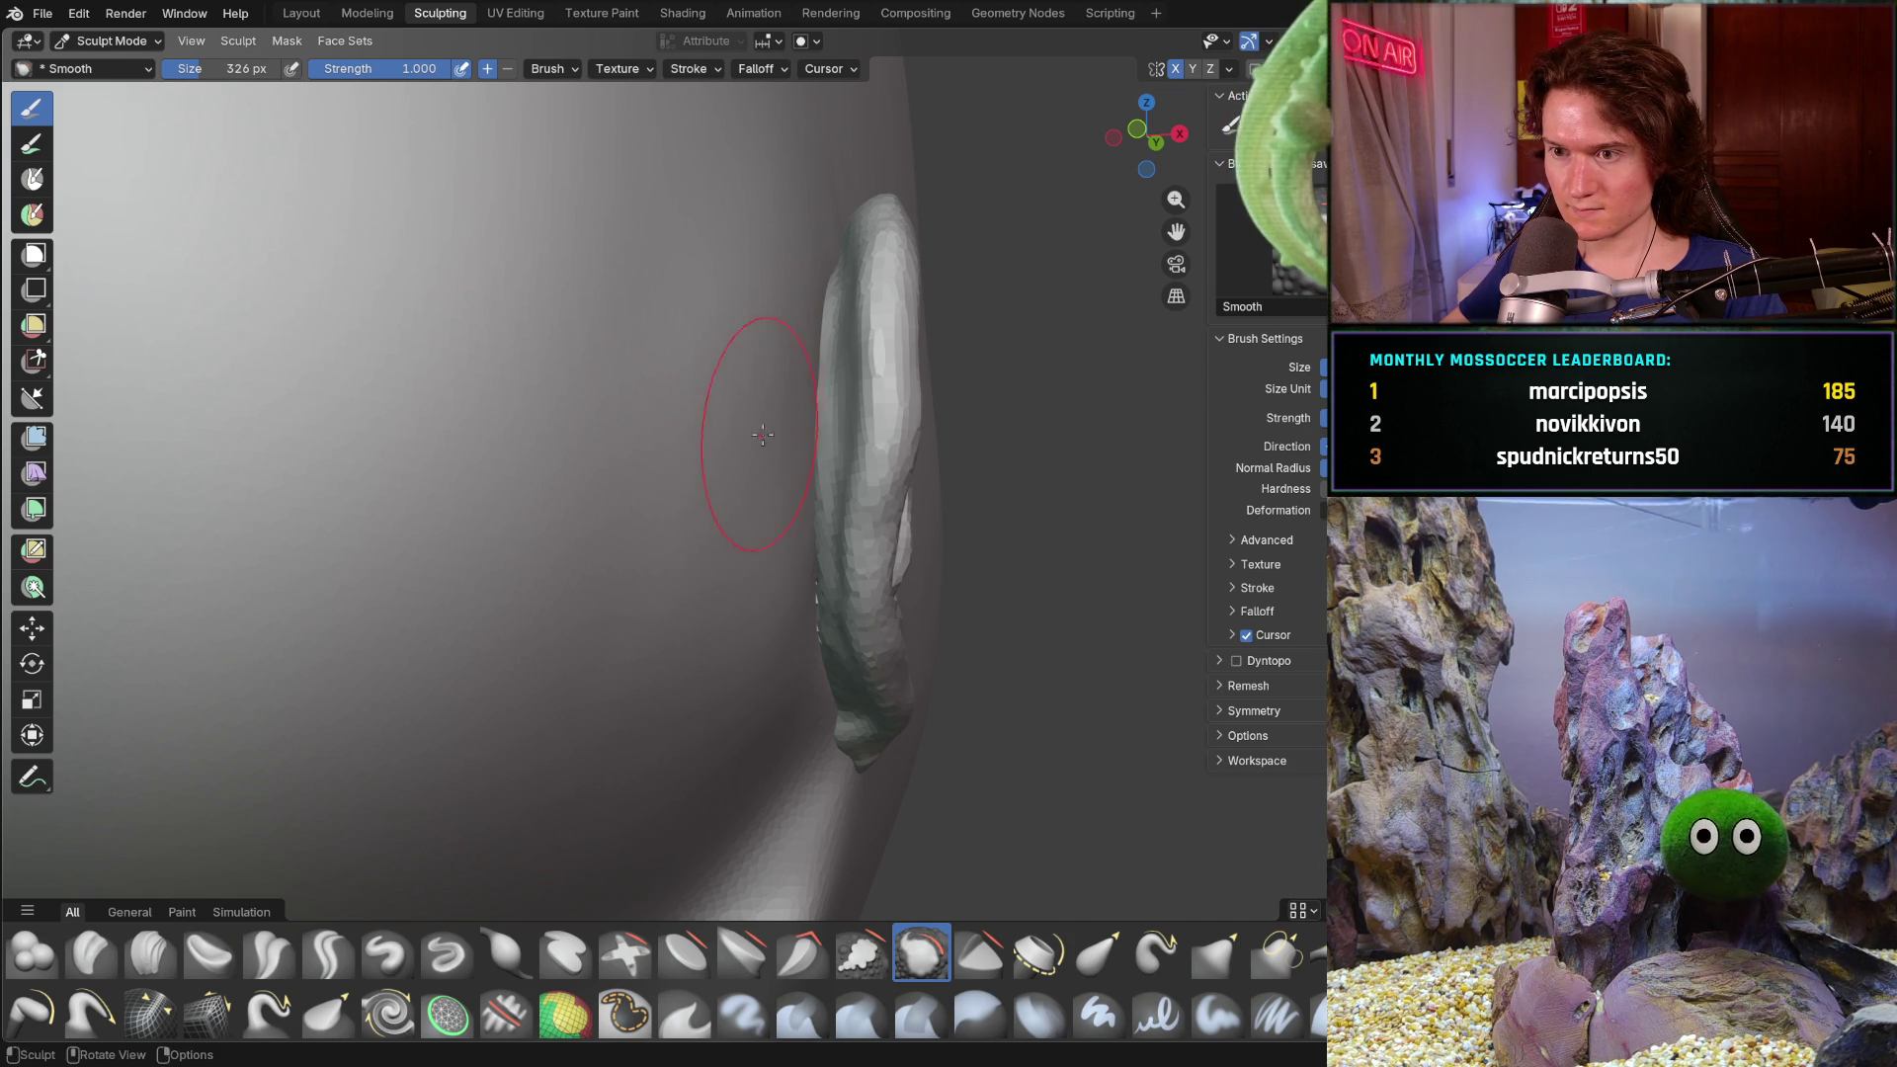
- Smooth the cheek and jaw around the ear even and check the result over the whole head
middle_click_drag(723, 527, 655, 471)
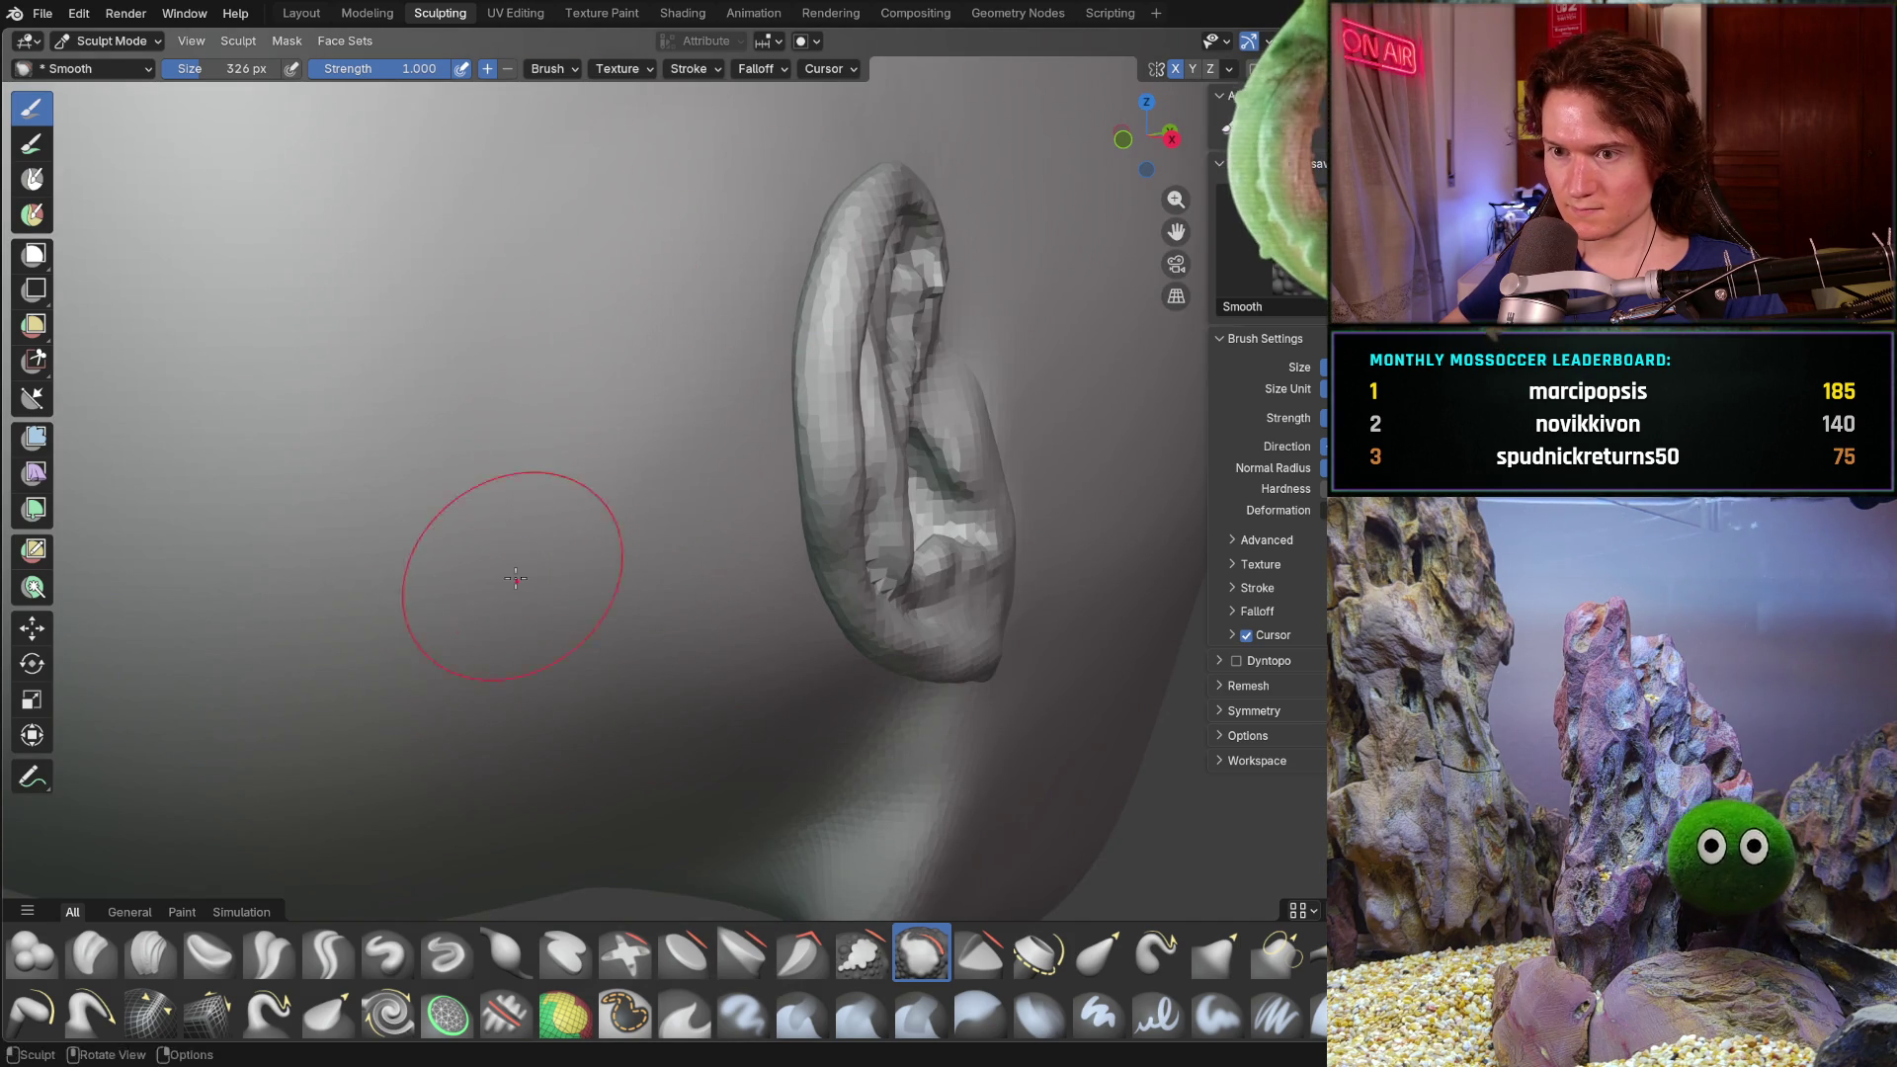
middle_click_drag(506, 587, 505, 588)
middle_click_drag(628, 425, 668, 635)
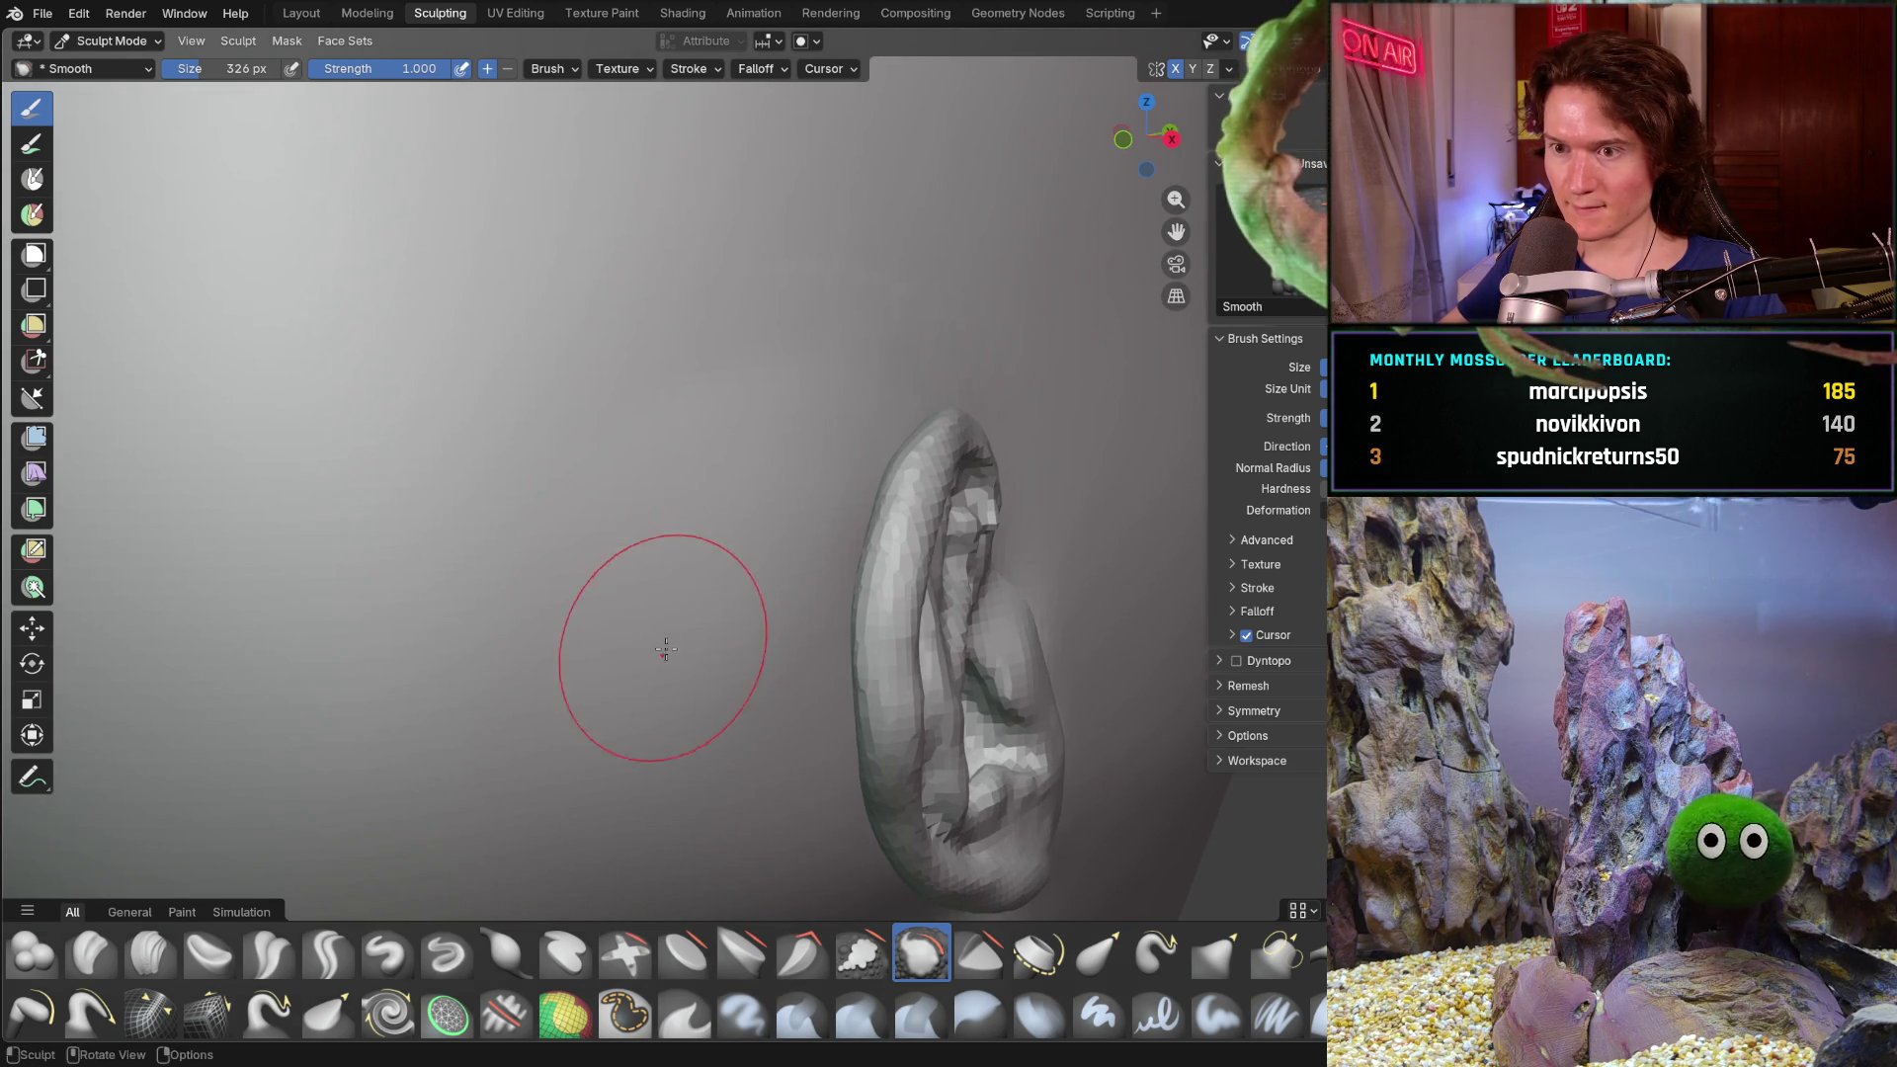
key("Home")
mouse_move(785, 297)
middle_mouse_down()
mouse_move(681, 559)
mouse_move(720, 529)
middle_mouse_up()
scroll(720, 529, "up", 4)
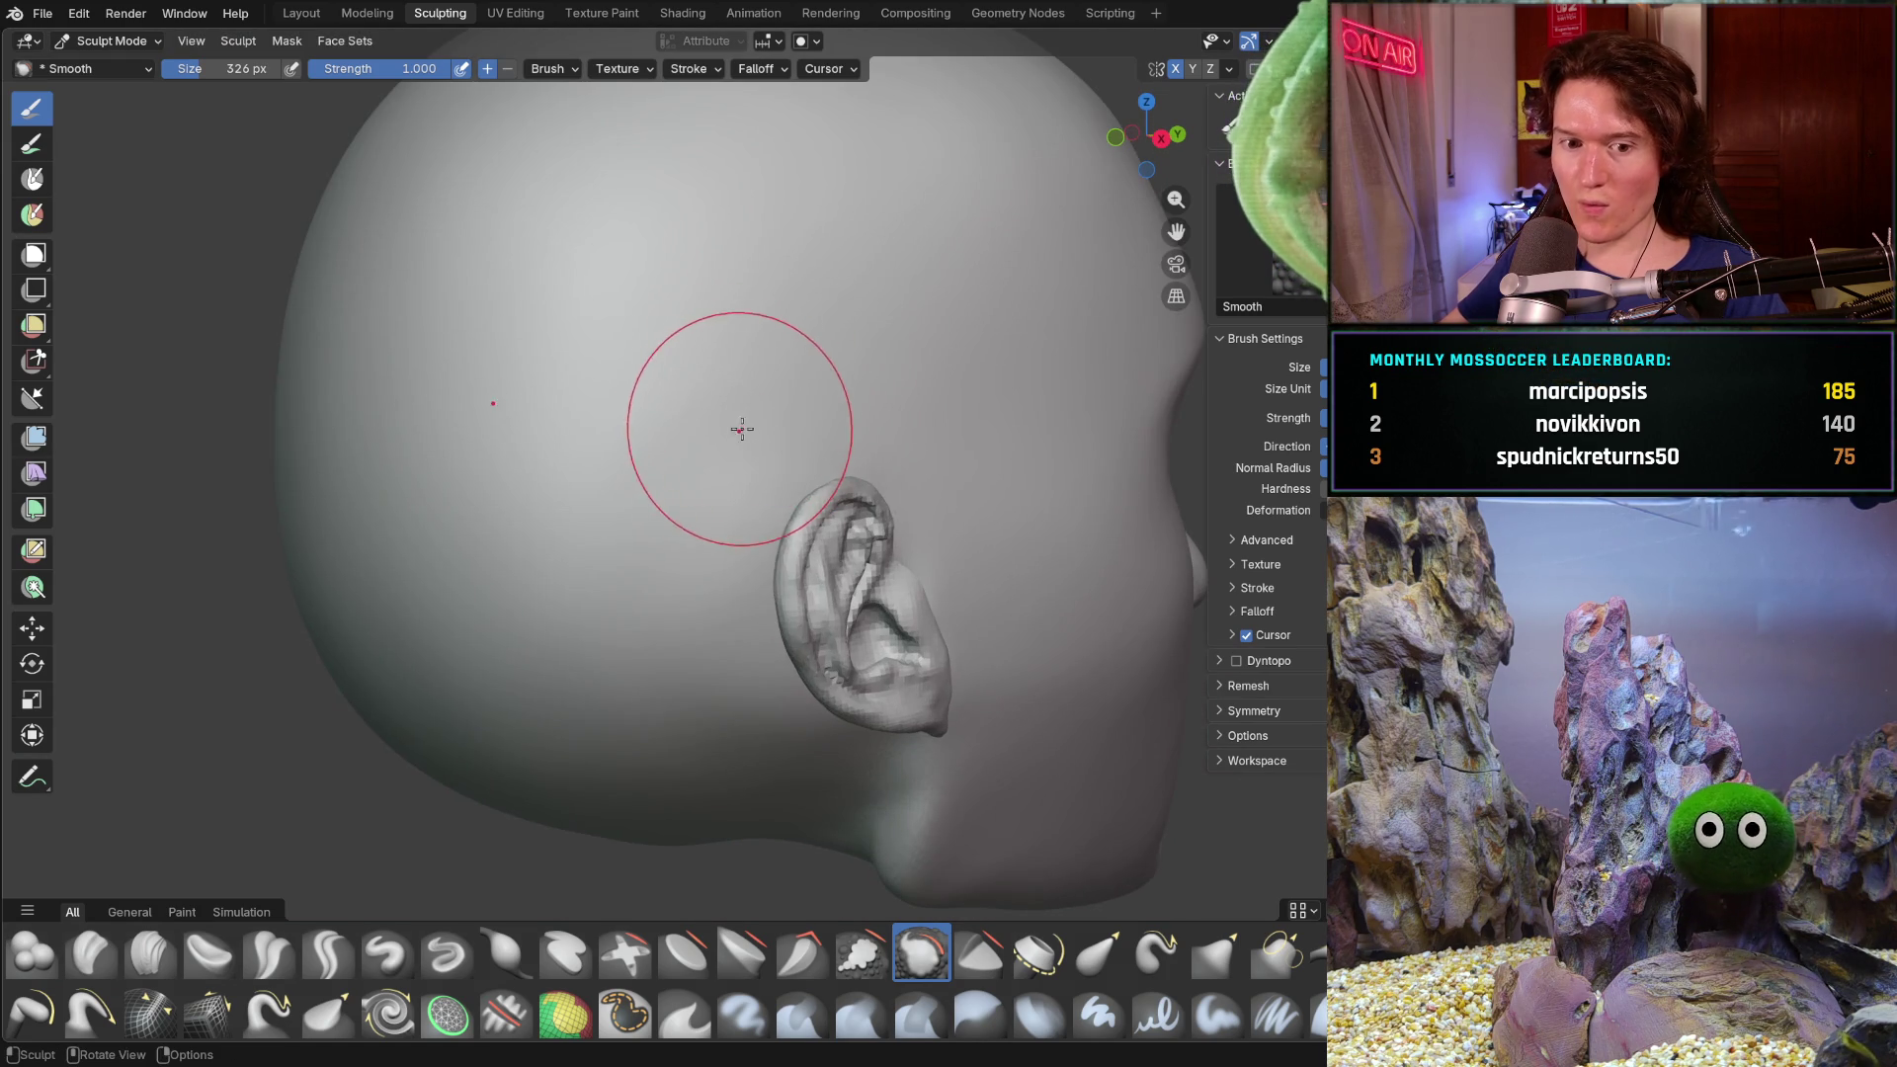
scroll(675, 602, "up", 3)
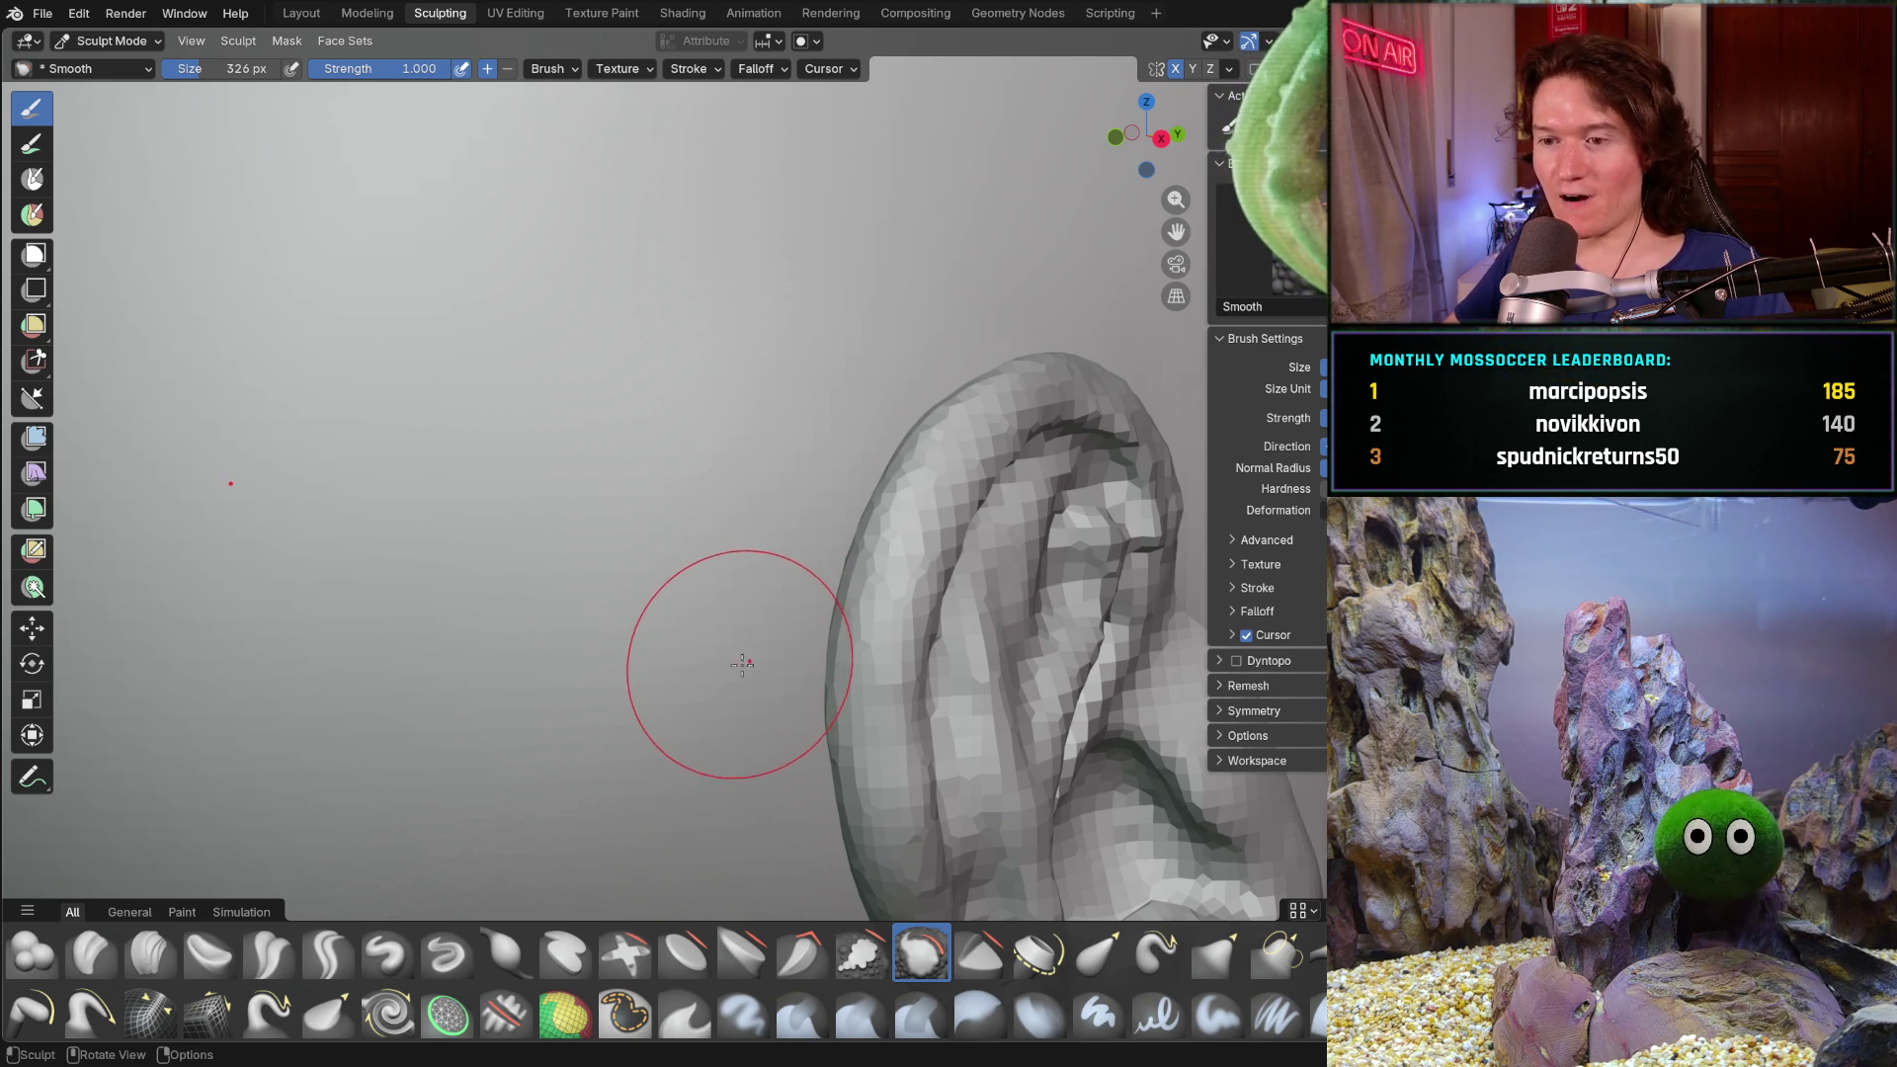
mouse_move(745, 617)
middle_mouse_down()
mouse_move(909, 643)
mouse_move(797, 609)
middle_mouse_up()
left_click(150, 953)
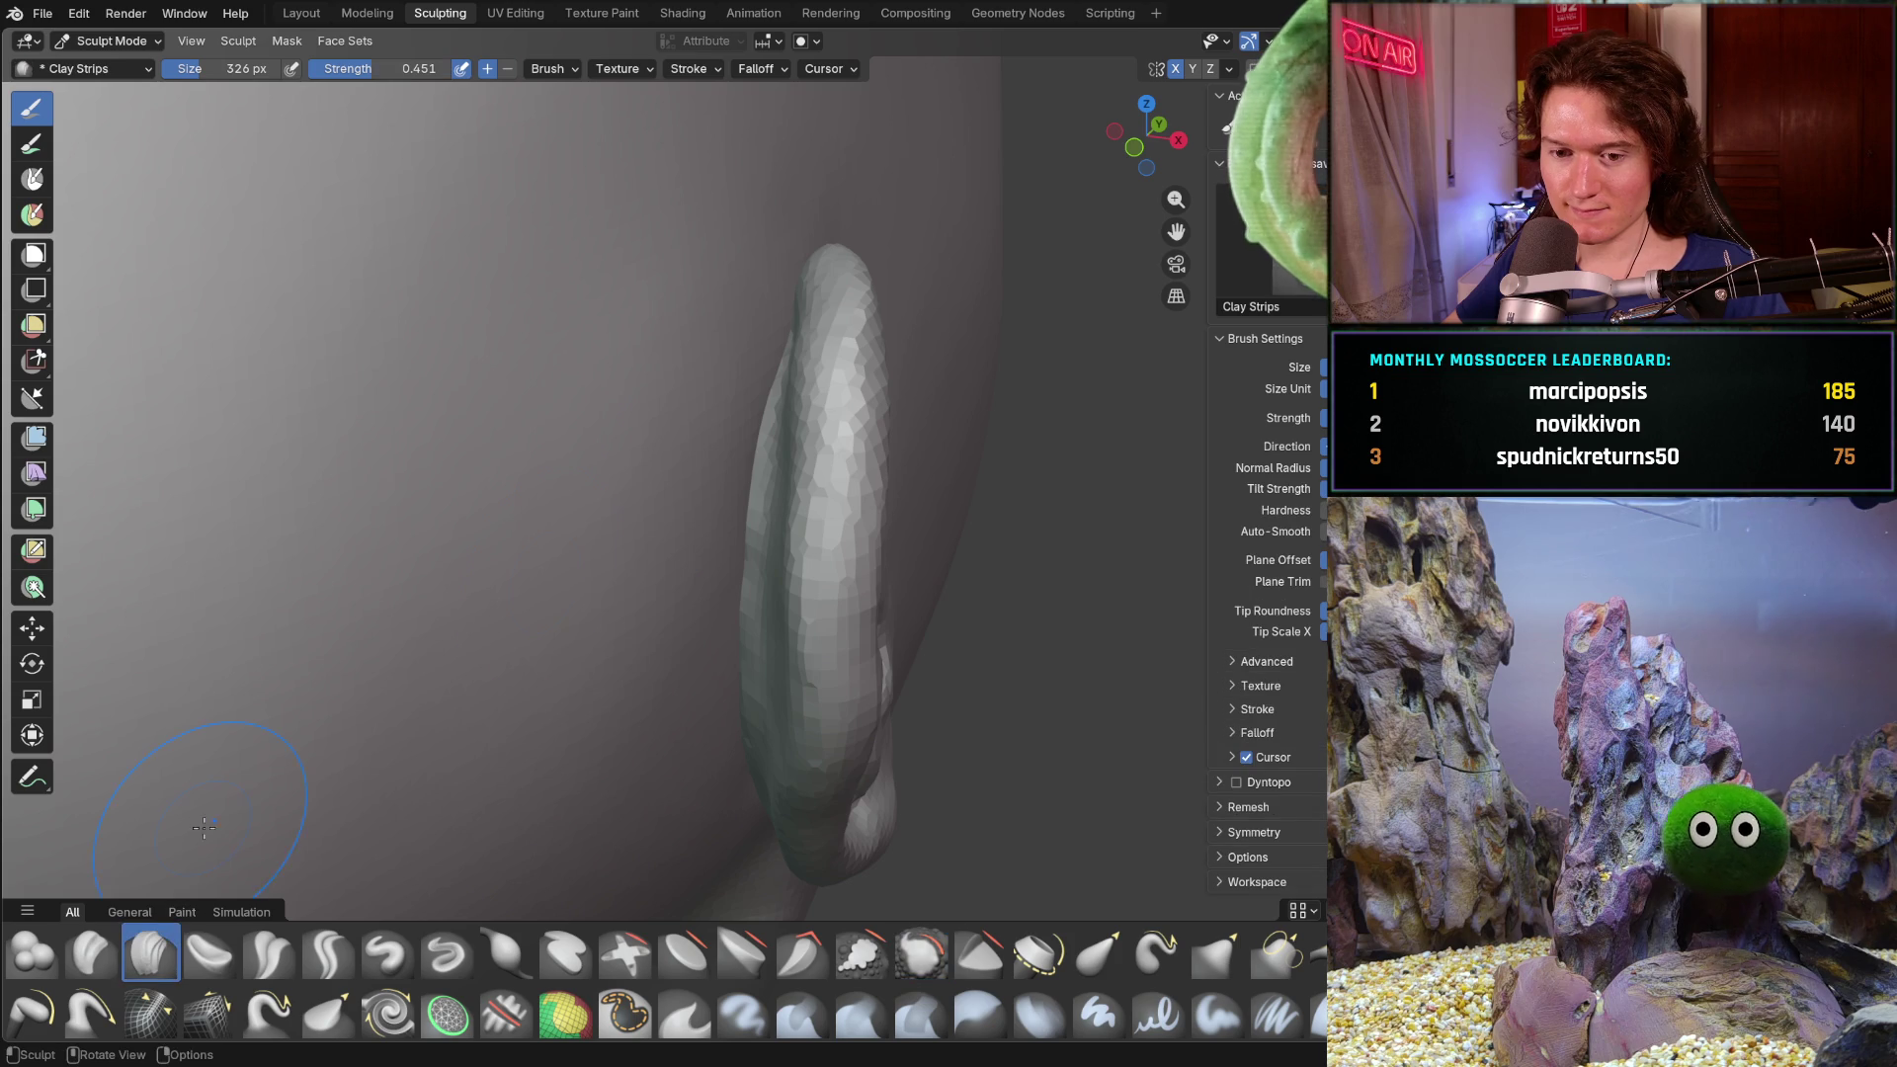
- Shrink the brush to 262 px, bring the chin and ear into view, and return to the Smooth brush
key("f")
left_click(679, 370)
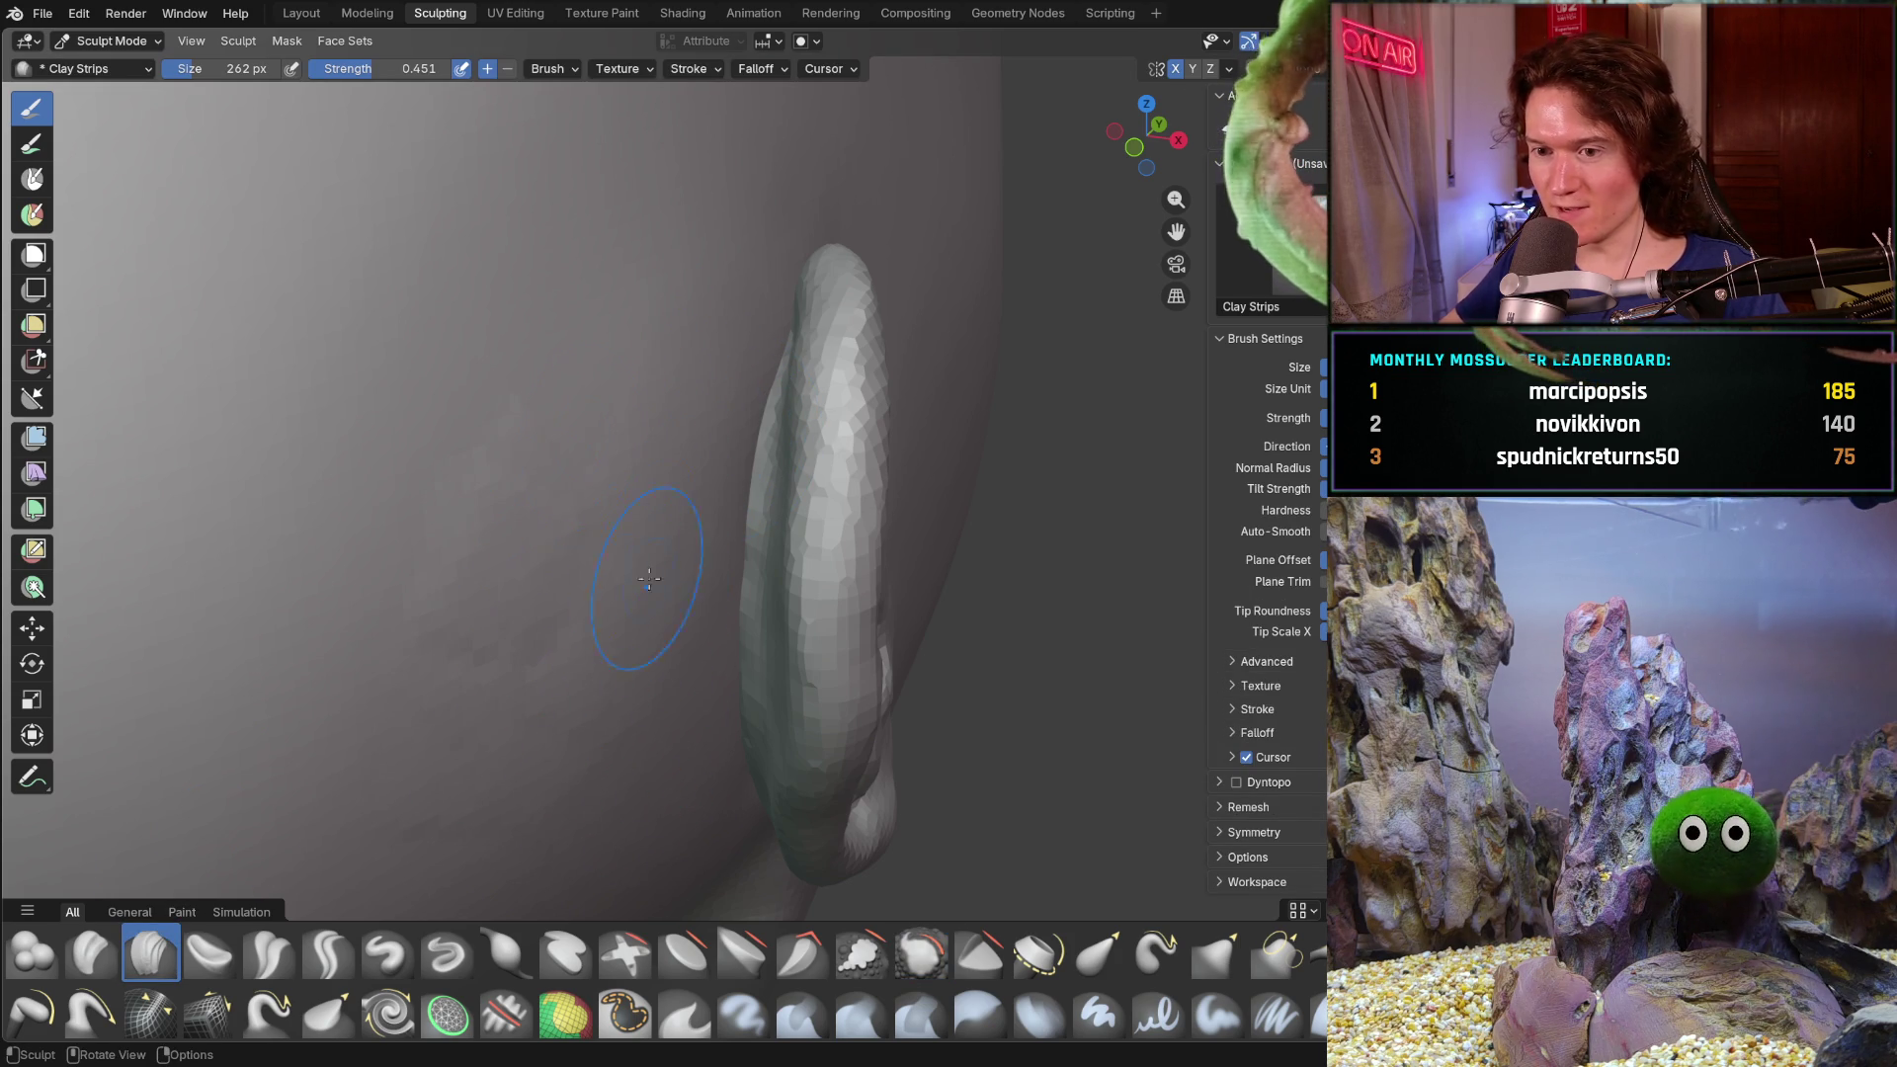
key("b")
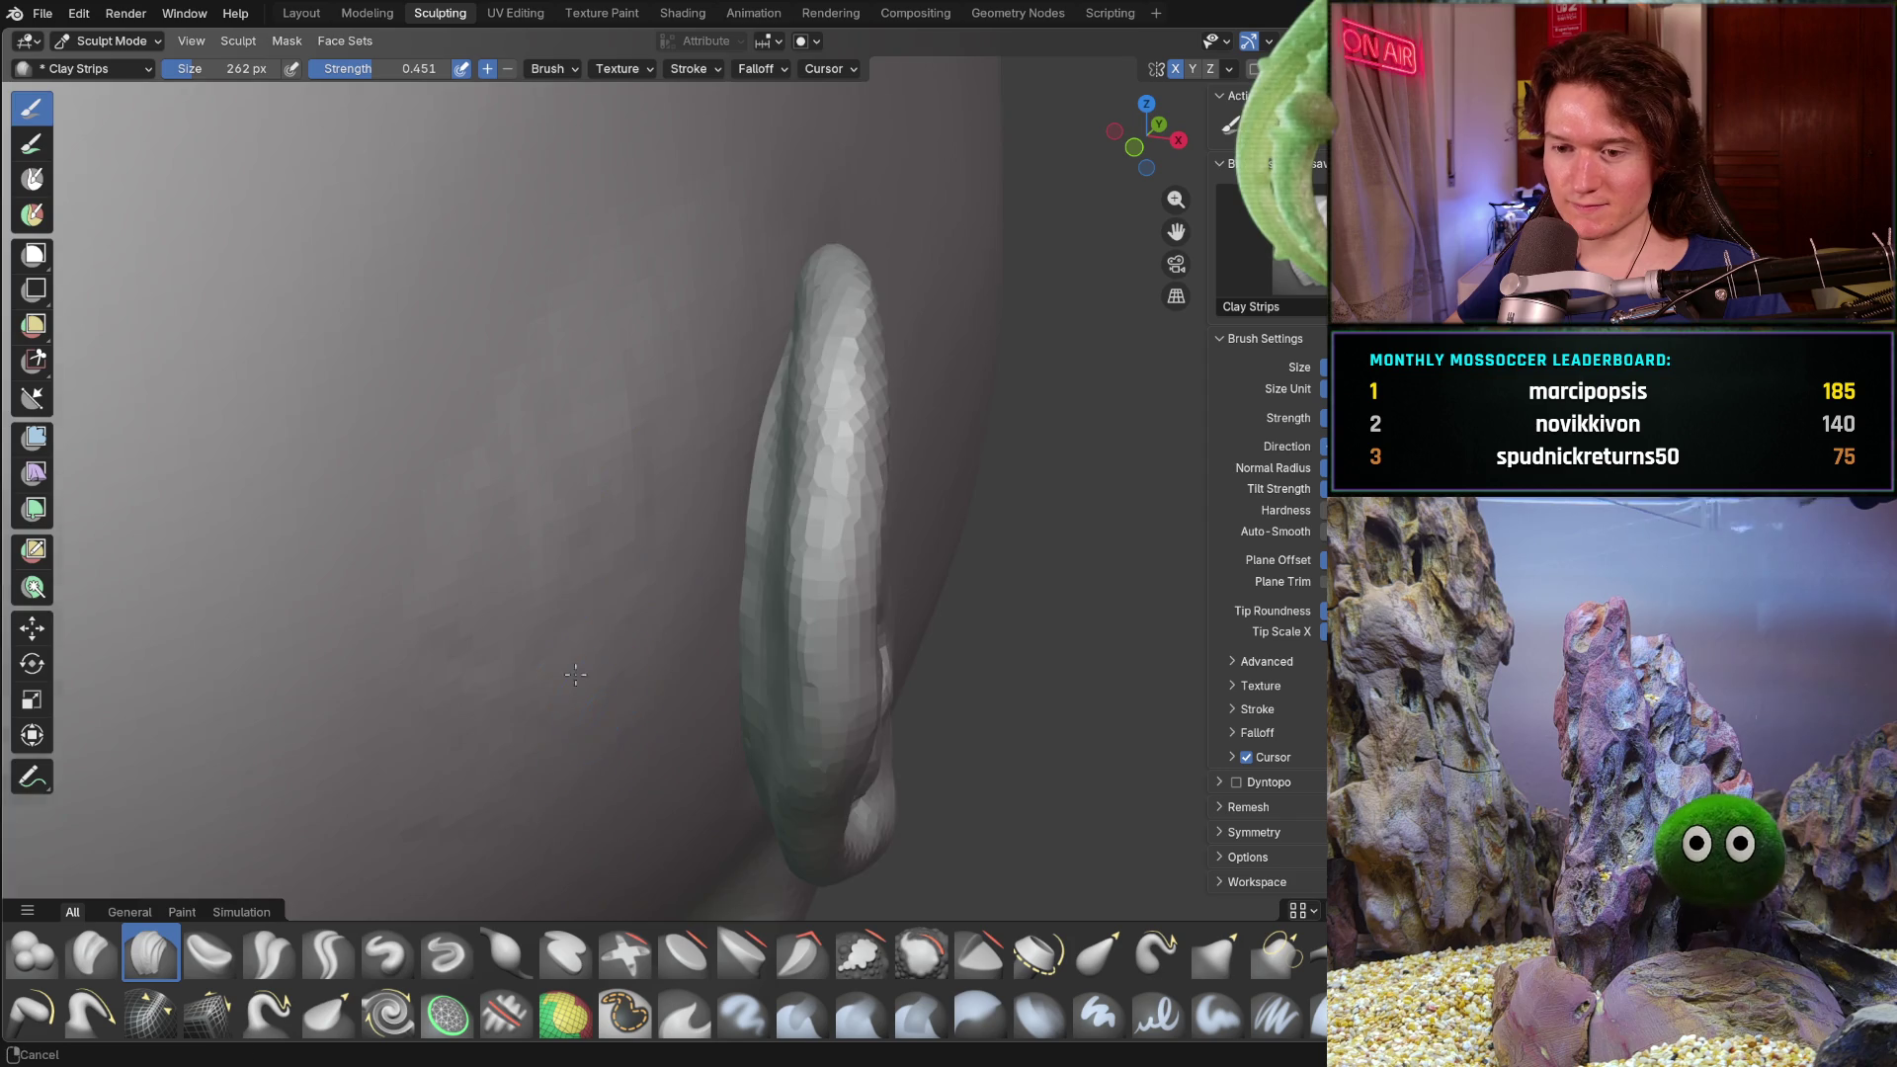
middle_click_drag(594, 677, 410, 481, "shift")
middle_click_drag(436, 390, 613, 338, "shift")
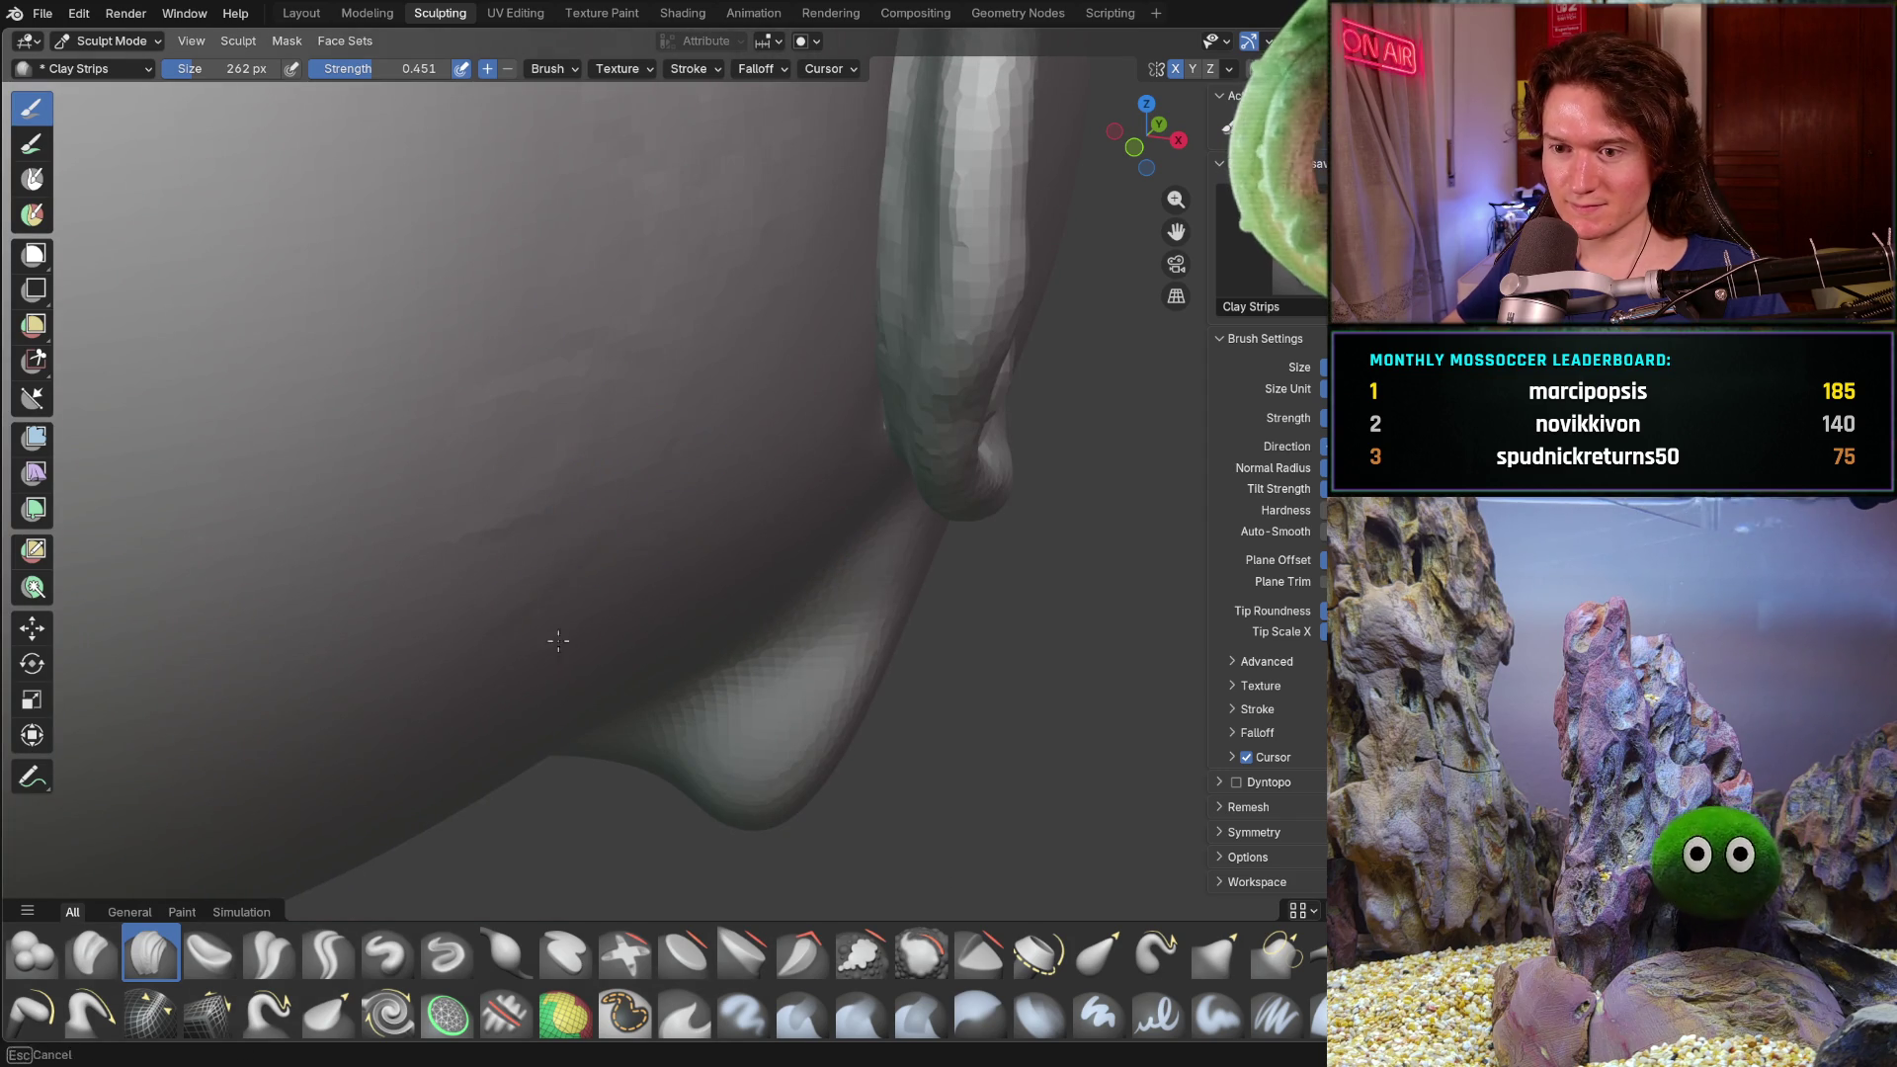
middle_click_drag(682, 604, 506, 736)
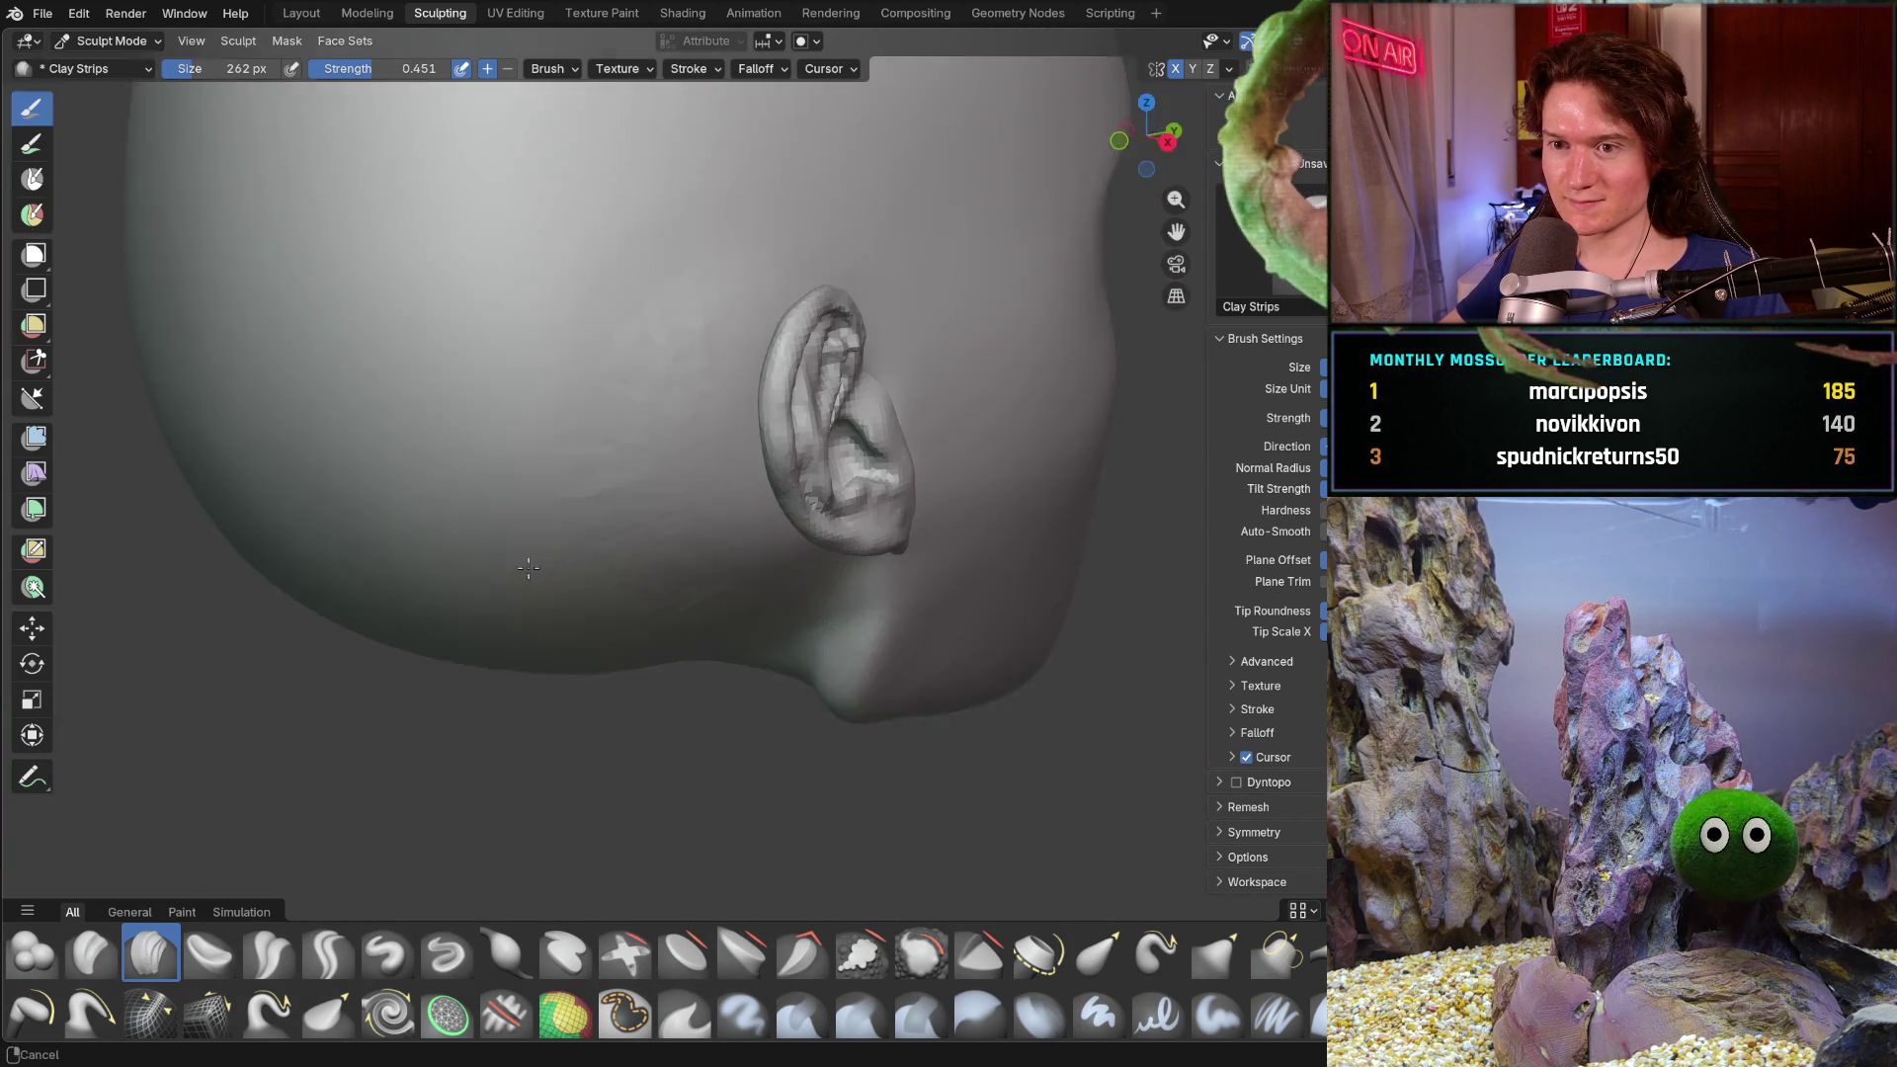
middle_click_drag(494, 597, 597, 476, "ctrl")
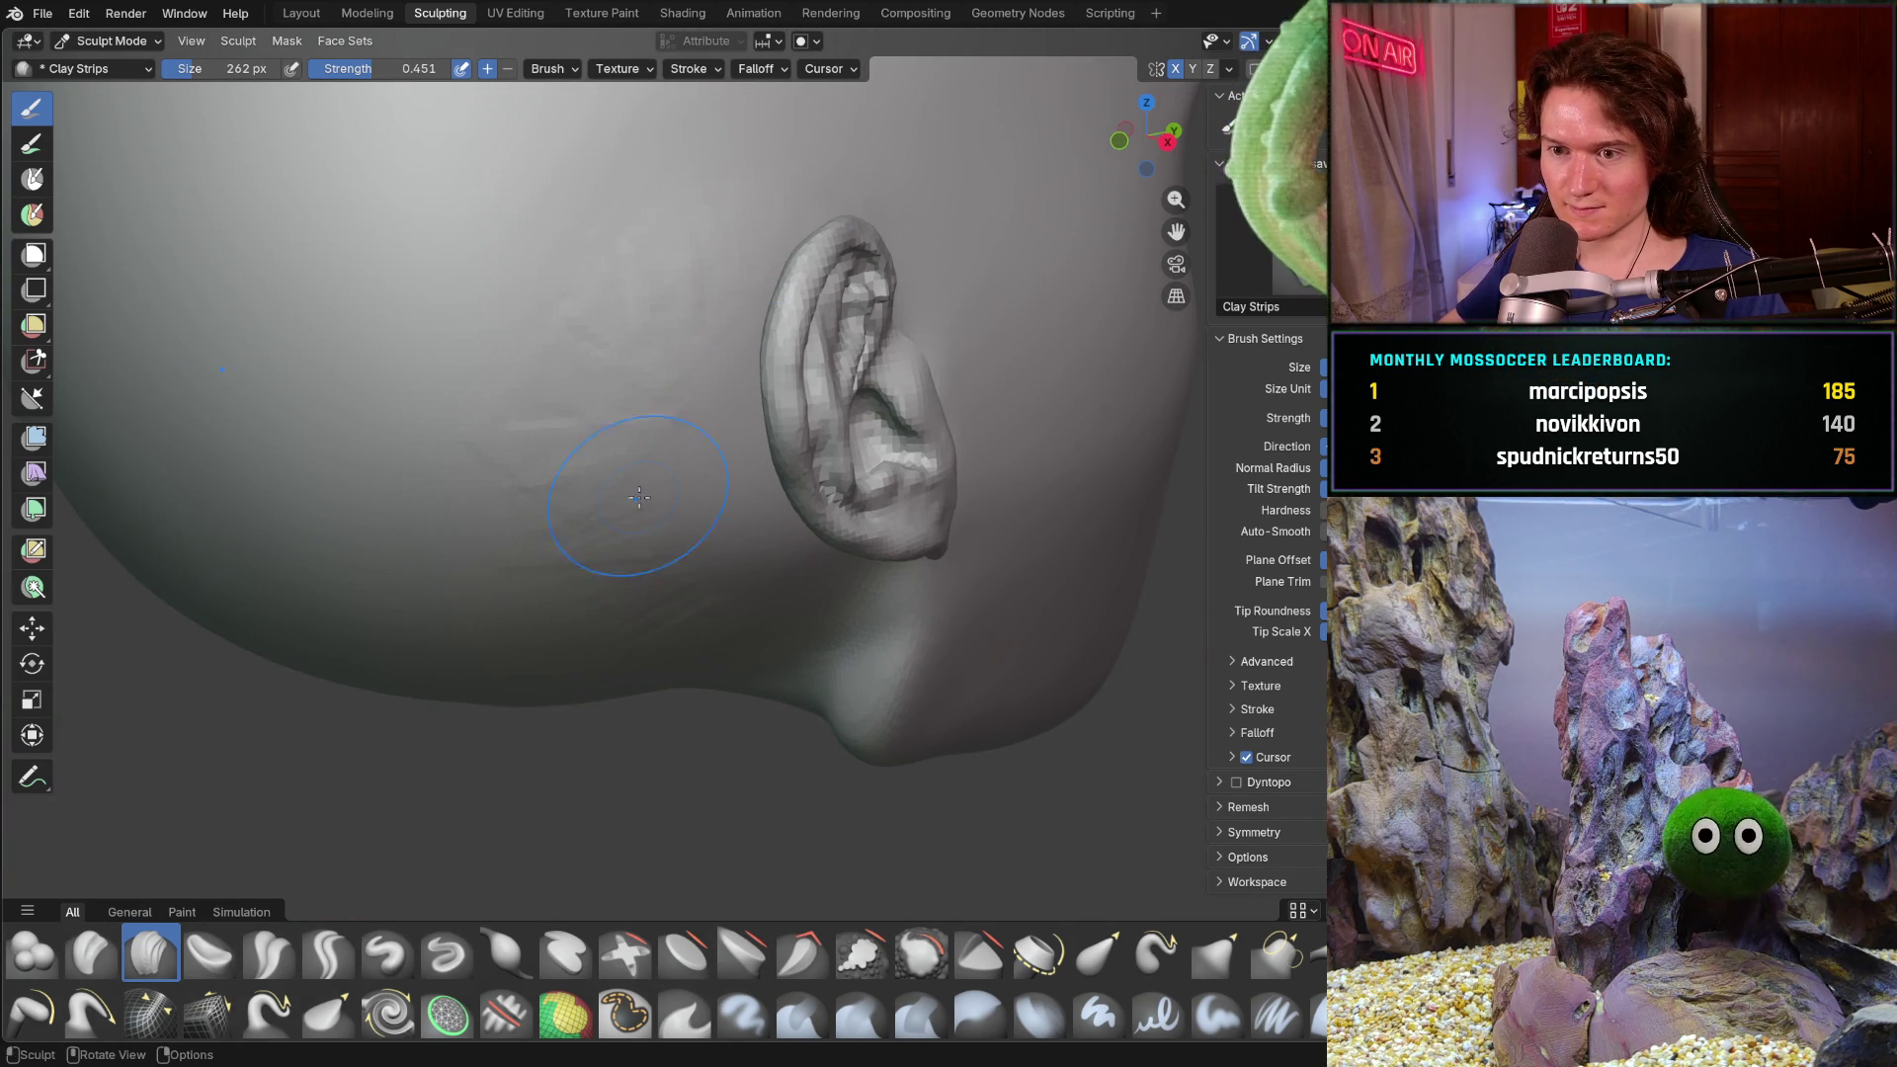
key("shift+s")
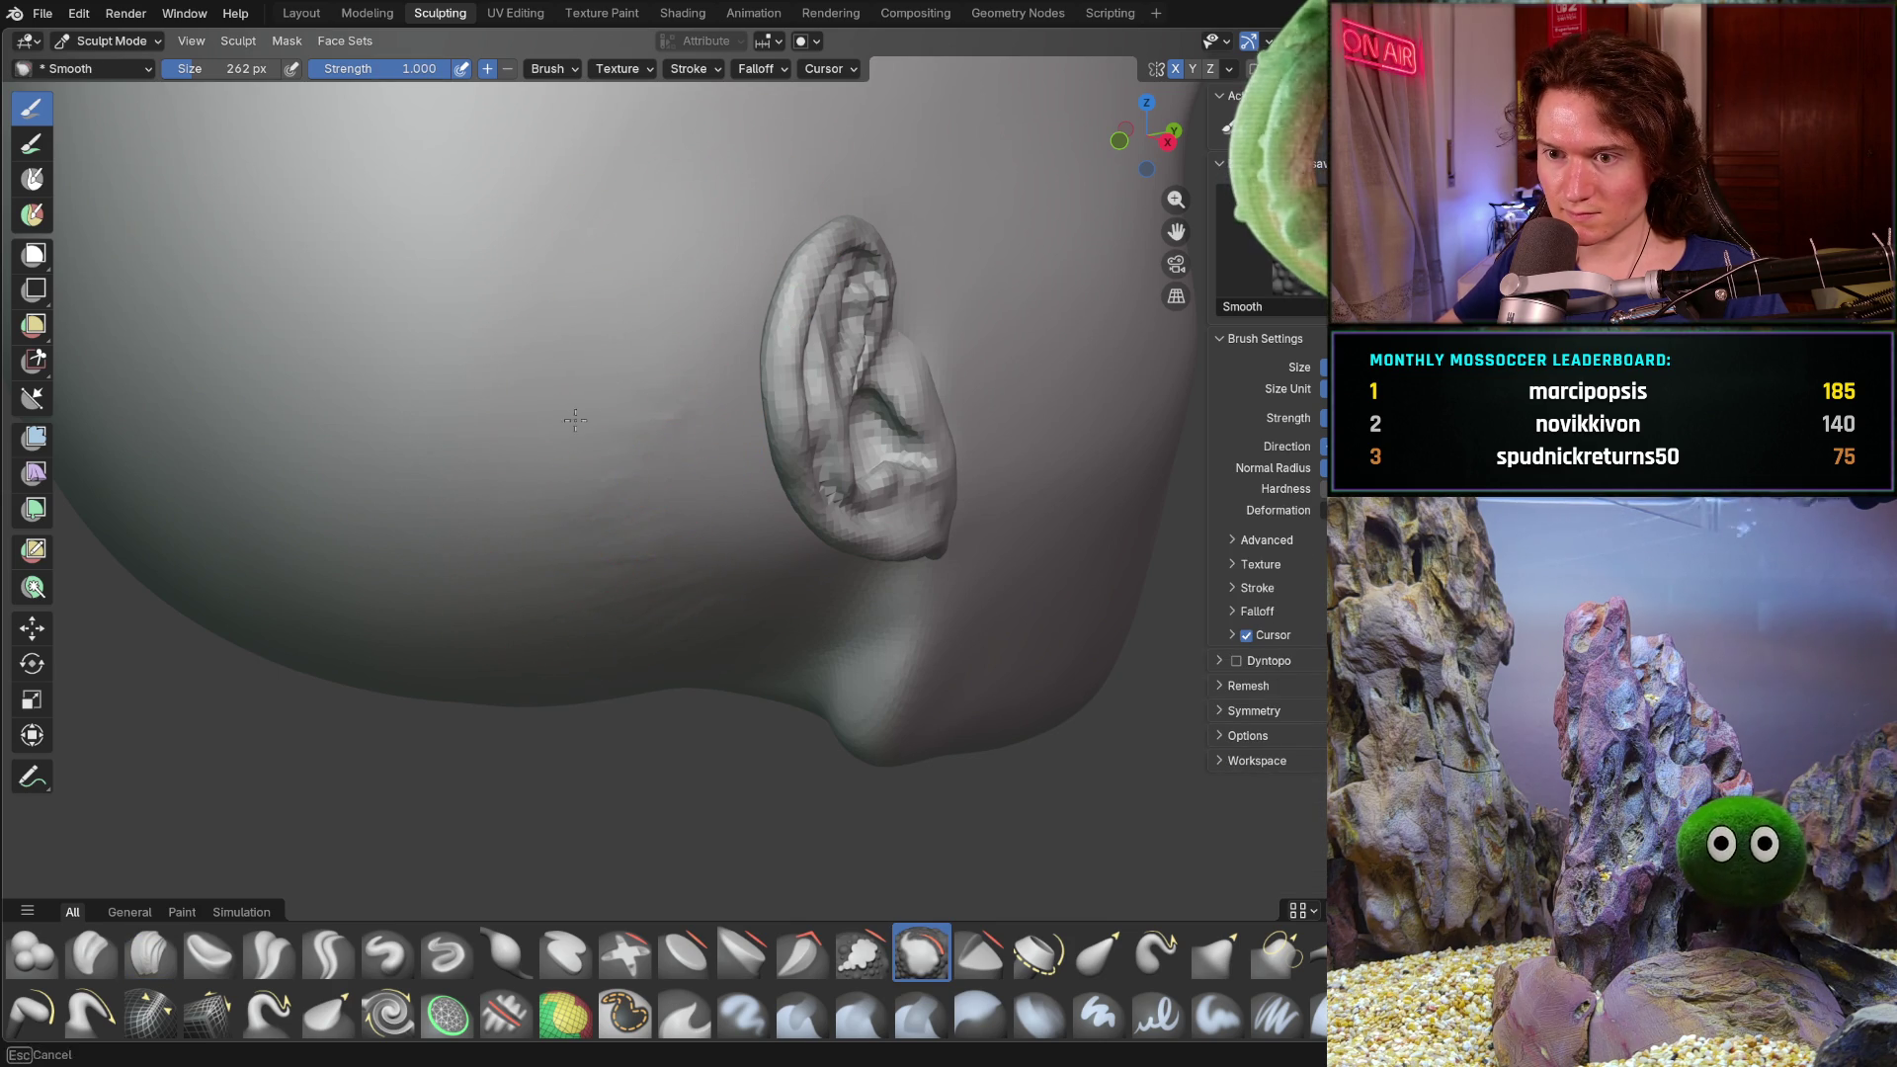
- Smooth the skin near the jaw edge and look the head over from the side, top, profile and below
left_click_drag(681, 452, 601, 696)
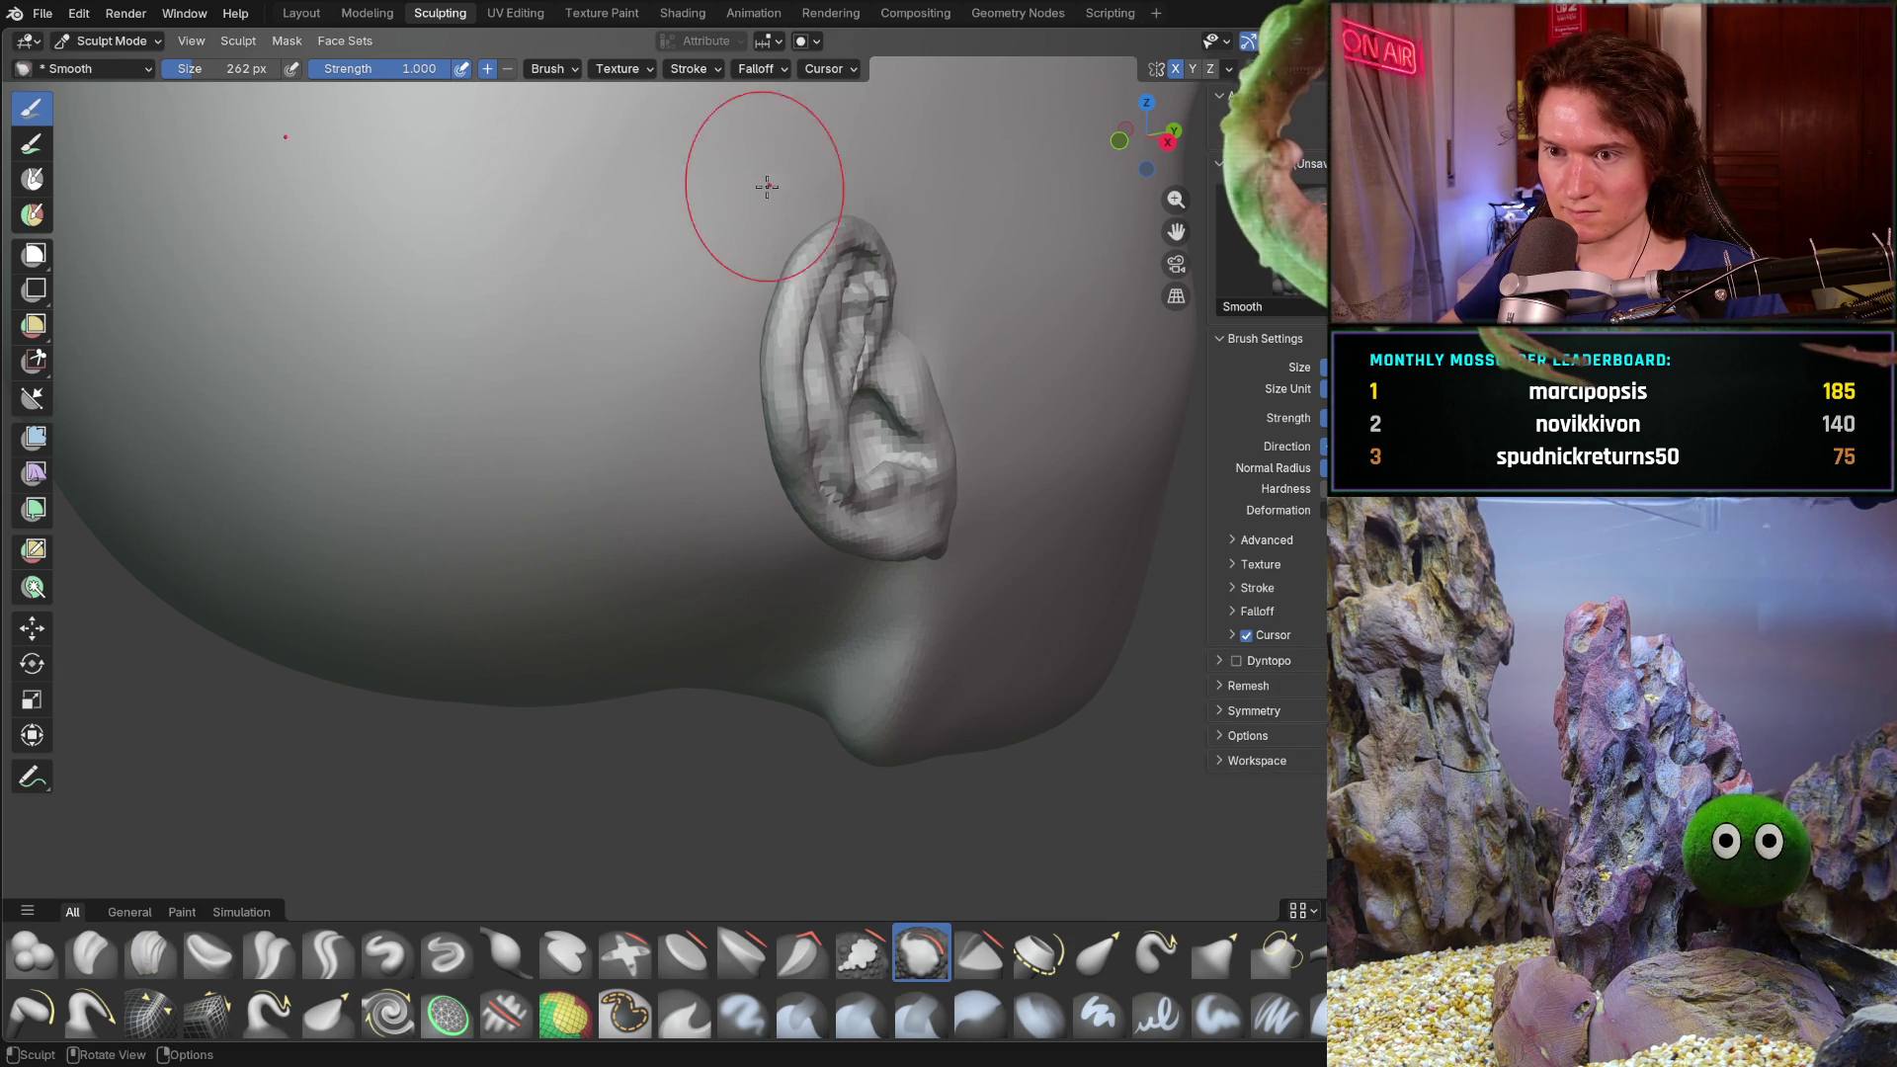
mouse_move(572, 254)
middle_mouse_down()
mouse_move(715, 346)
mouse_move(652, 439)
middle_mouse_up()
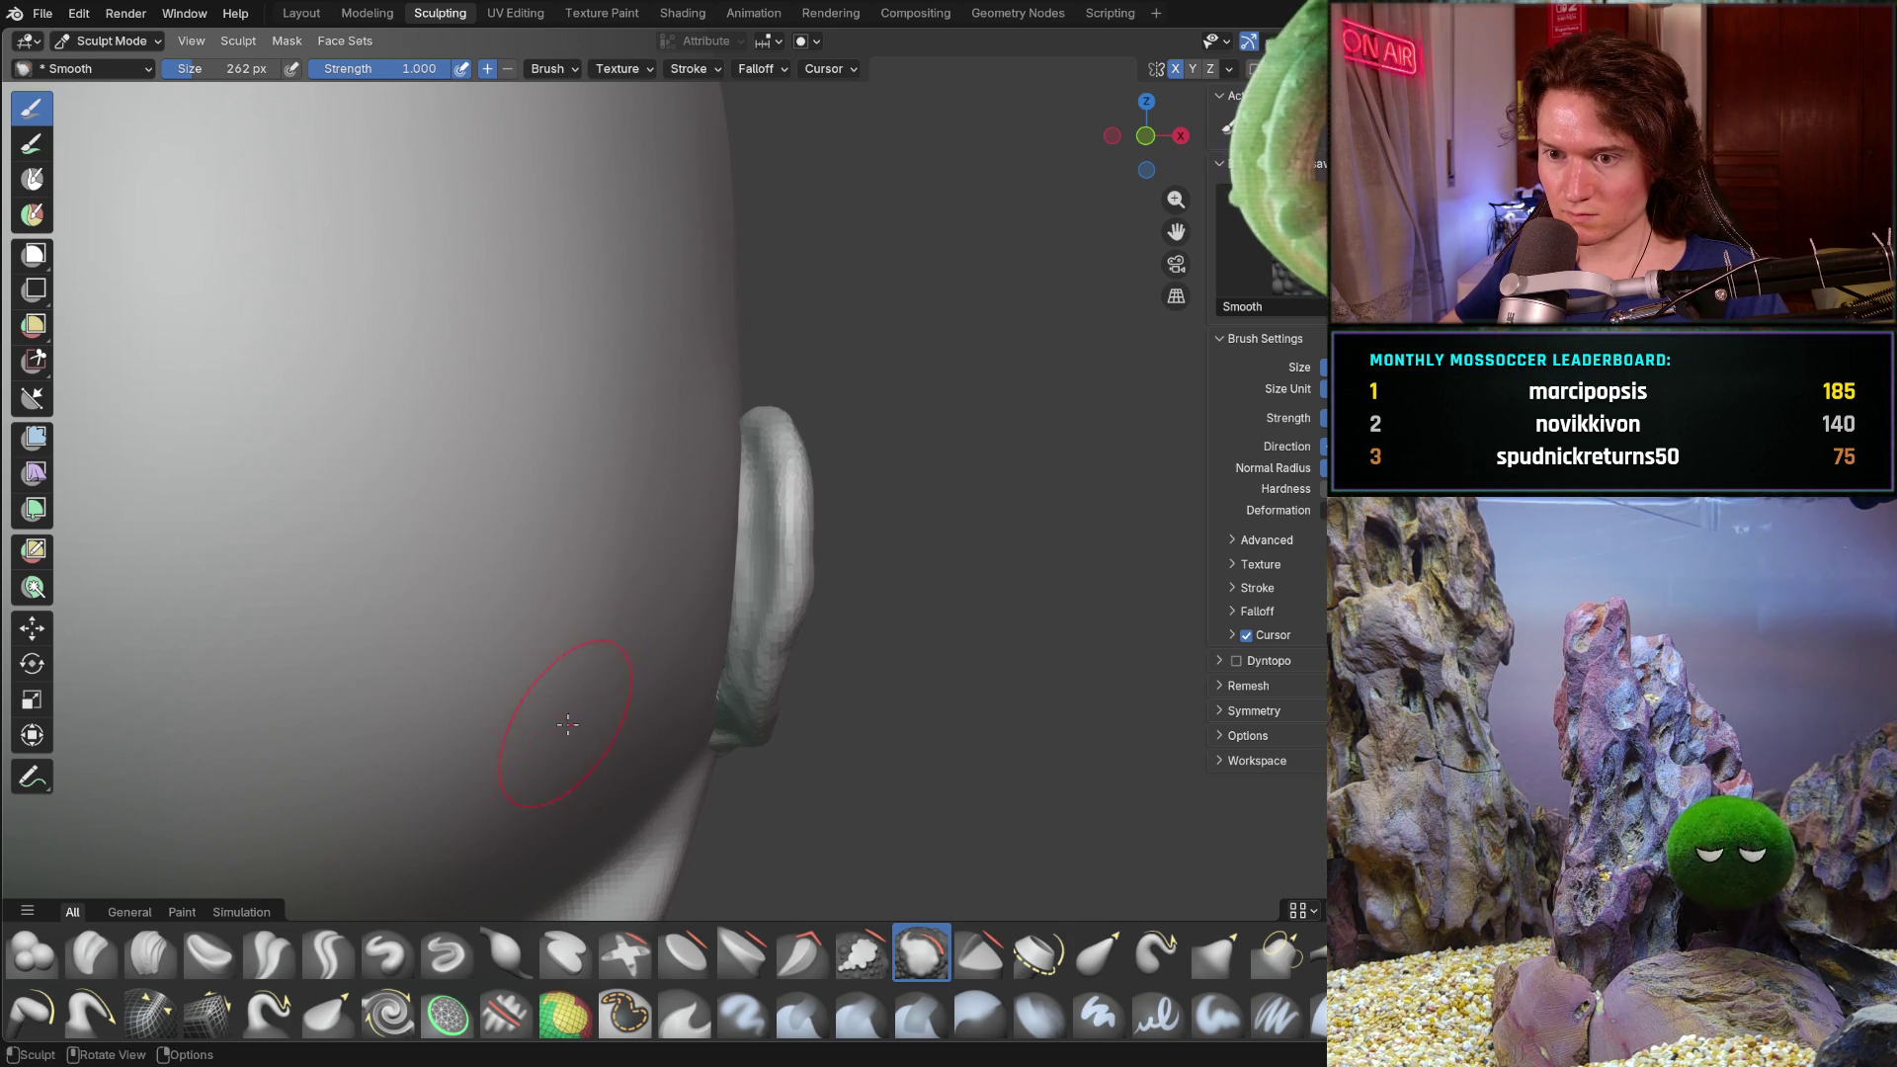
middle_click_drag(553, 779, 744, 727)
mouse_move(919, 766)
middle_mouse_down("ctrl")
mouse_move(857, 562)
mouse_move(691, 514)
mouse_move(953, 564)
mouse_move(877, 563)
mouse_move(1012, 557)
mouse_move(868, 424)
mouse_move(719, 482)
middle_mouse_up("ctrl")
scroll(869, 424, "up", 5)
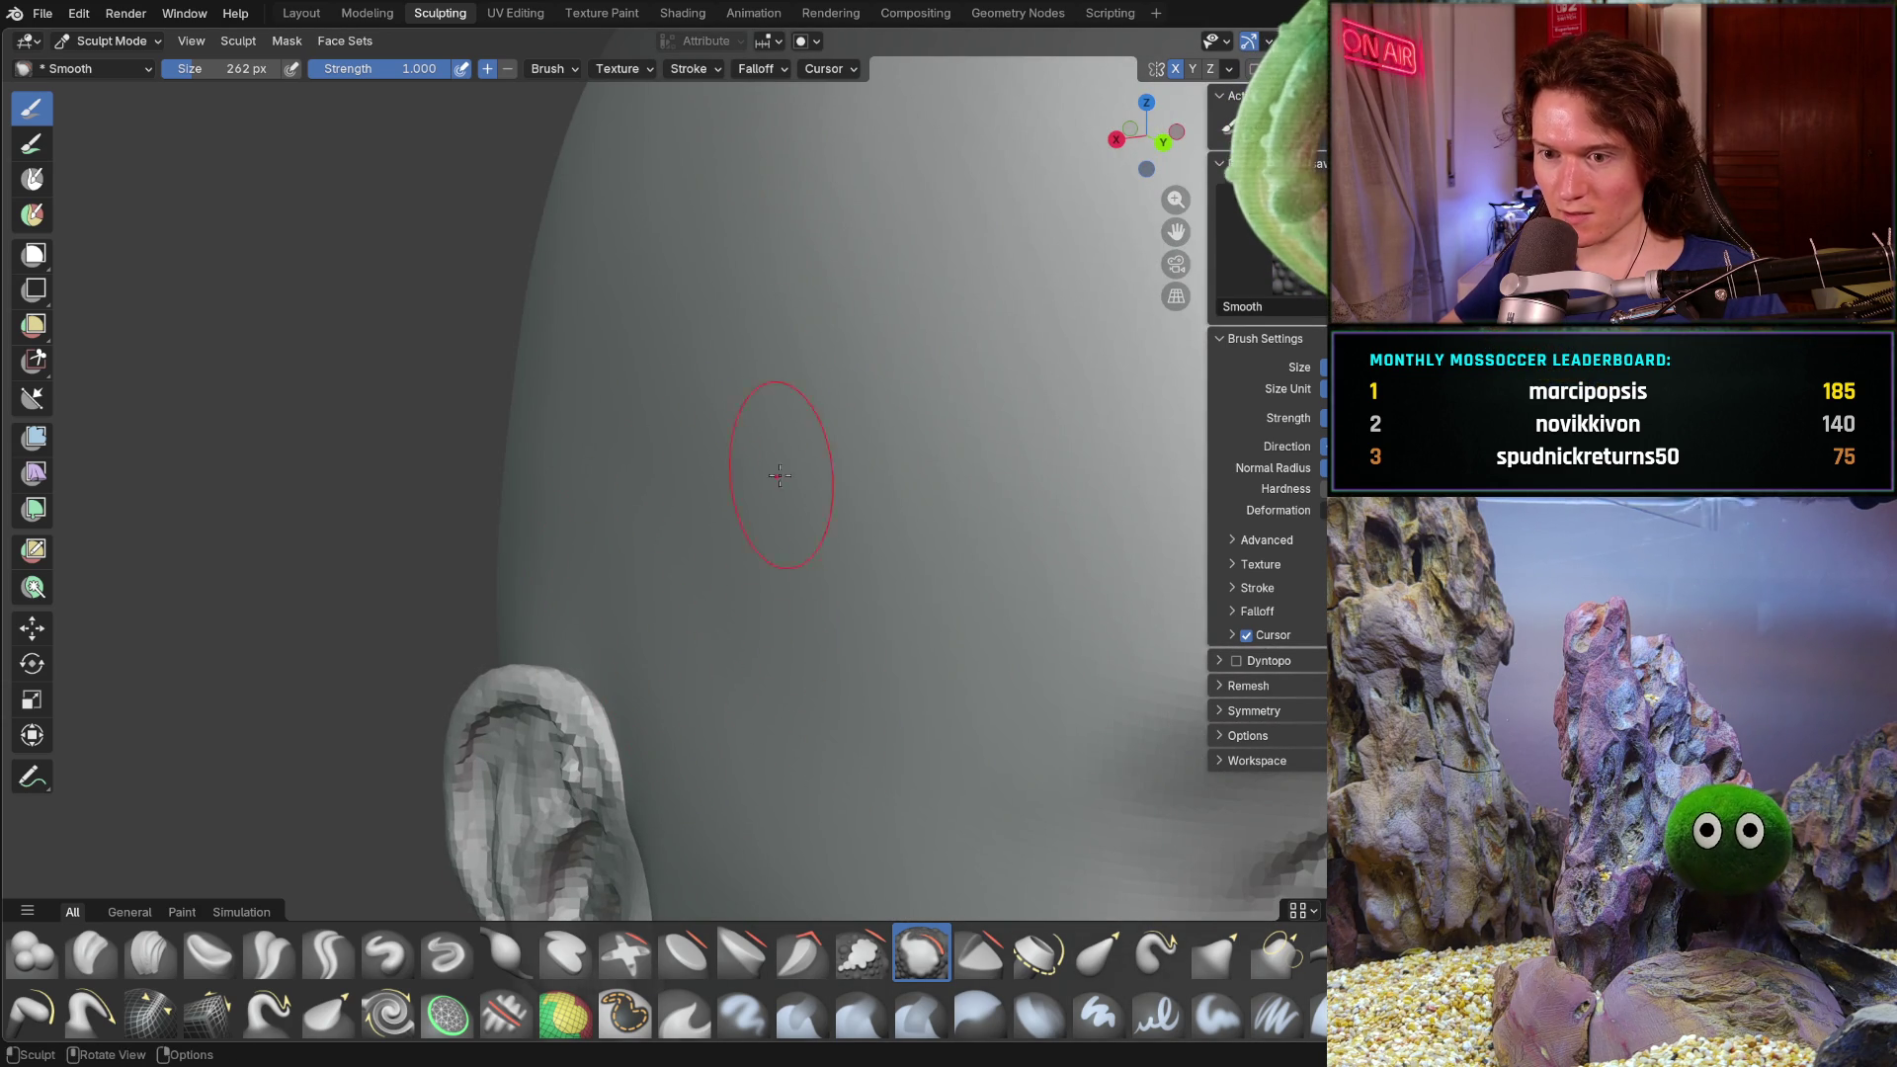
scroll(894, 655, "down", 4)
mouse_move(893, 655)
middle_mouse_down()
mouse_move(835, 521)
mouse_move(791, 496)
middle_mouse_up()
scroll(650, 588, "up", 2)
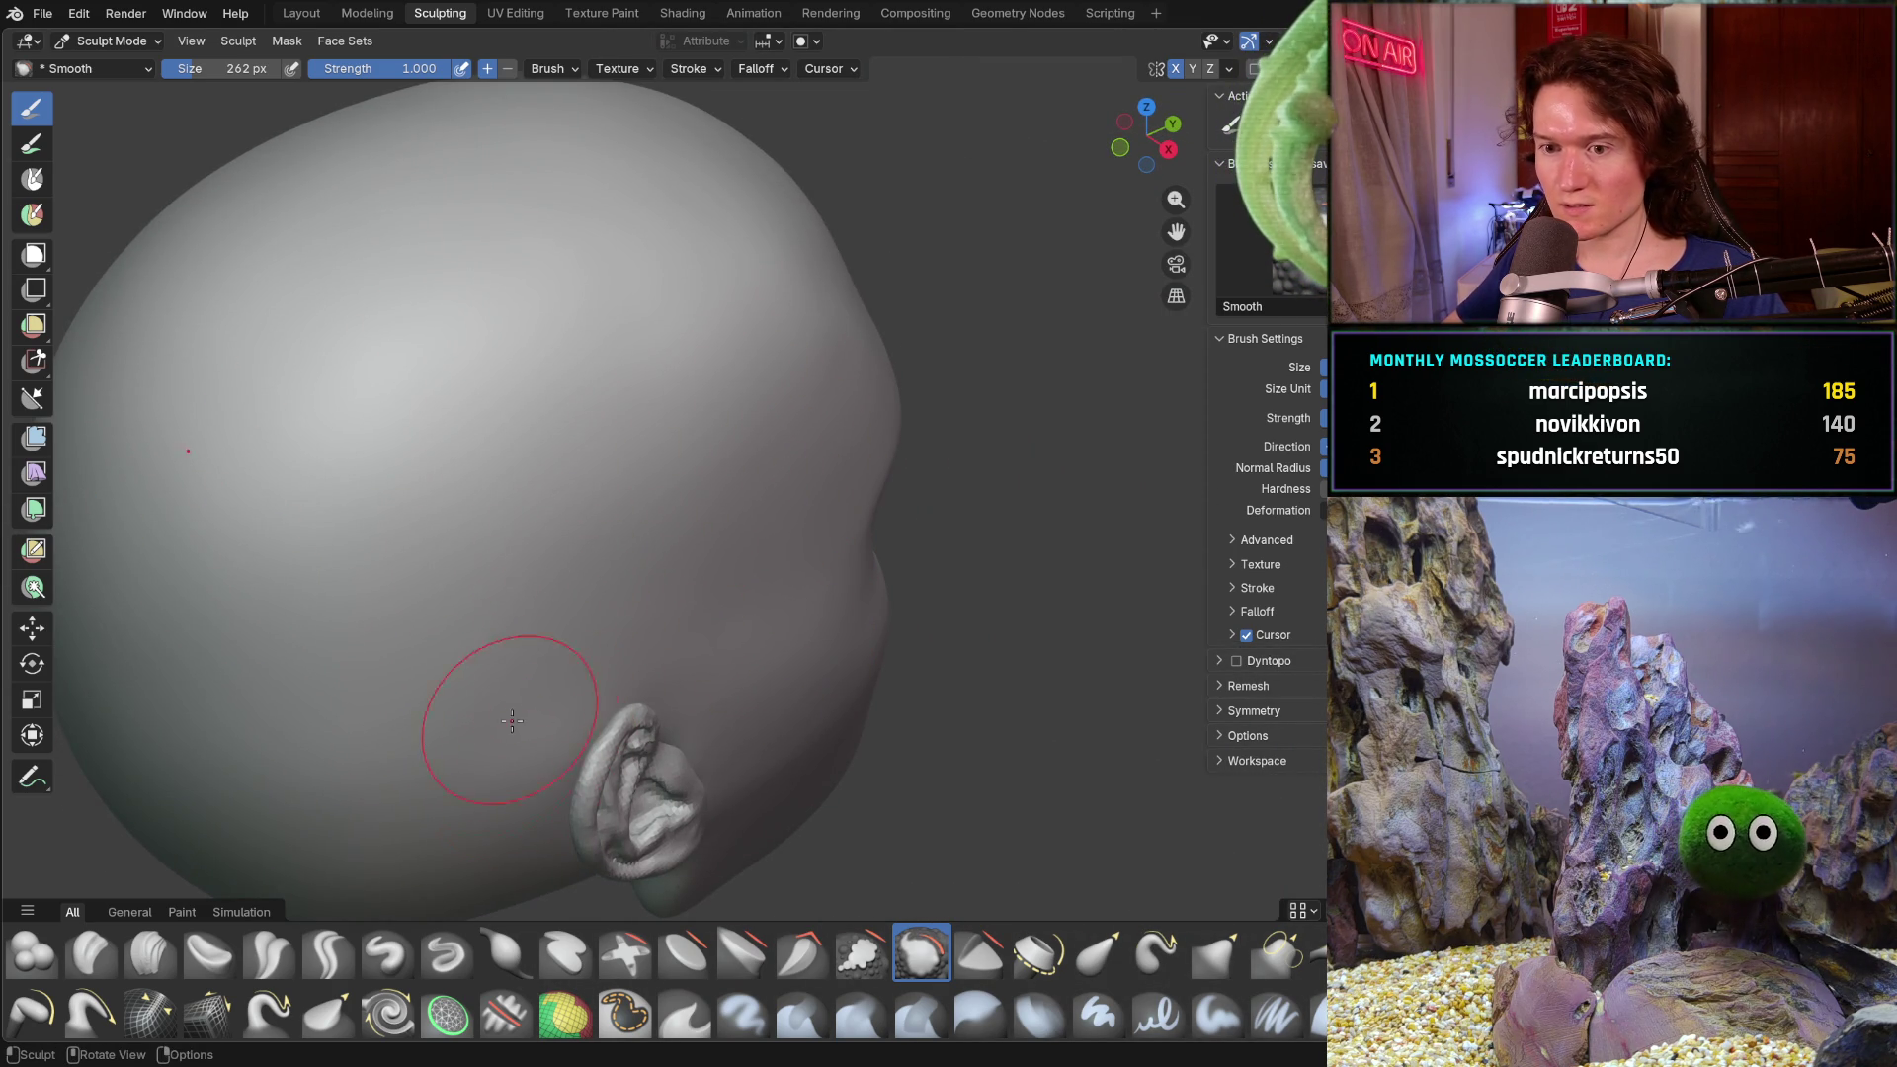
mouse_move(728, 467)
middle_mouse_down()
mouse_move(761, 361)
mouse_move(550, 445)
mouse_move(564, 700)
mouse_move(715, 855)
middle_mouse_up()
scroll(550, 445, "down", 4)
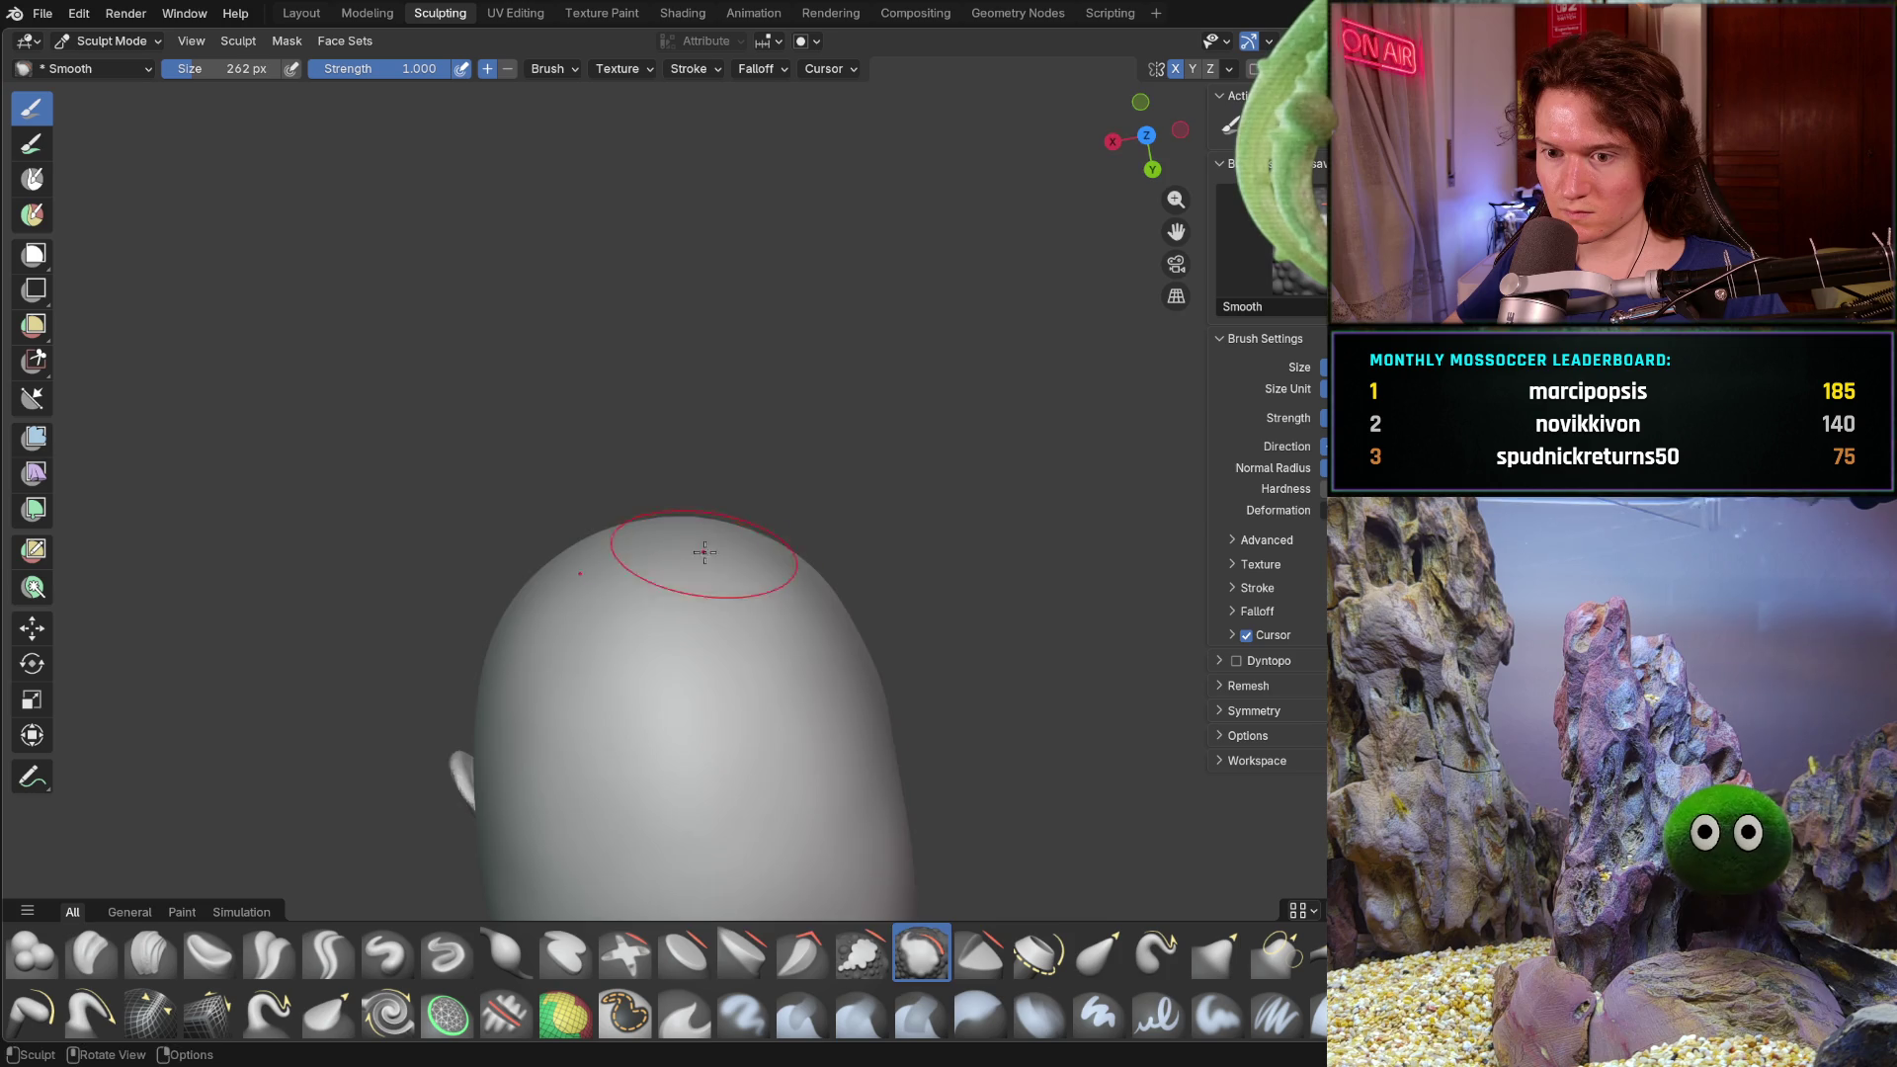
middle_click_drag(684, 553, 905, 500)
scroll(839, 564, "down", 3)
mouse_move(840, 564)
middle_mouse_down()
mouse_move(763, 488)
mouse_move(787, 369)
mouse_move(875, 465)
middle_mouse_up()
scroll(788, 511, "up", 3)
scroll(804, 465, "up", 3)
scroll(805, 402, "up", 3)
scroll(800, 589, "down", 7)
scroll(818, 514, "up", 4)
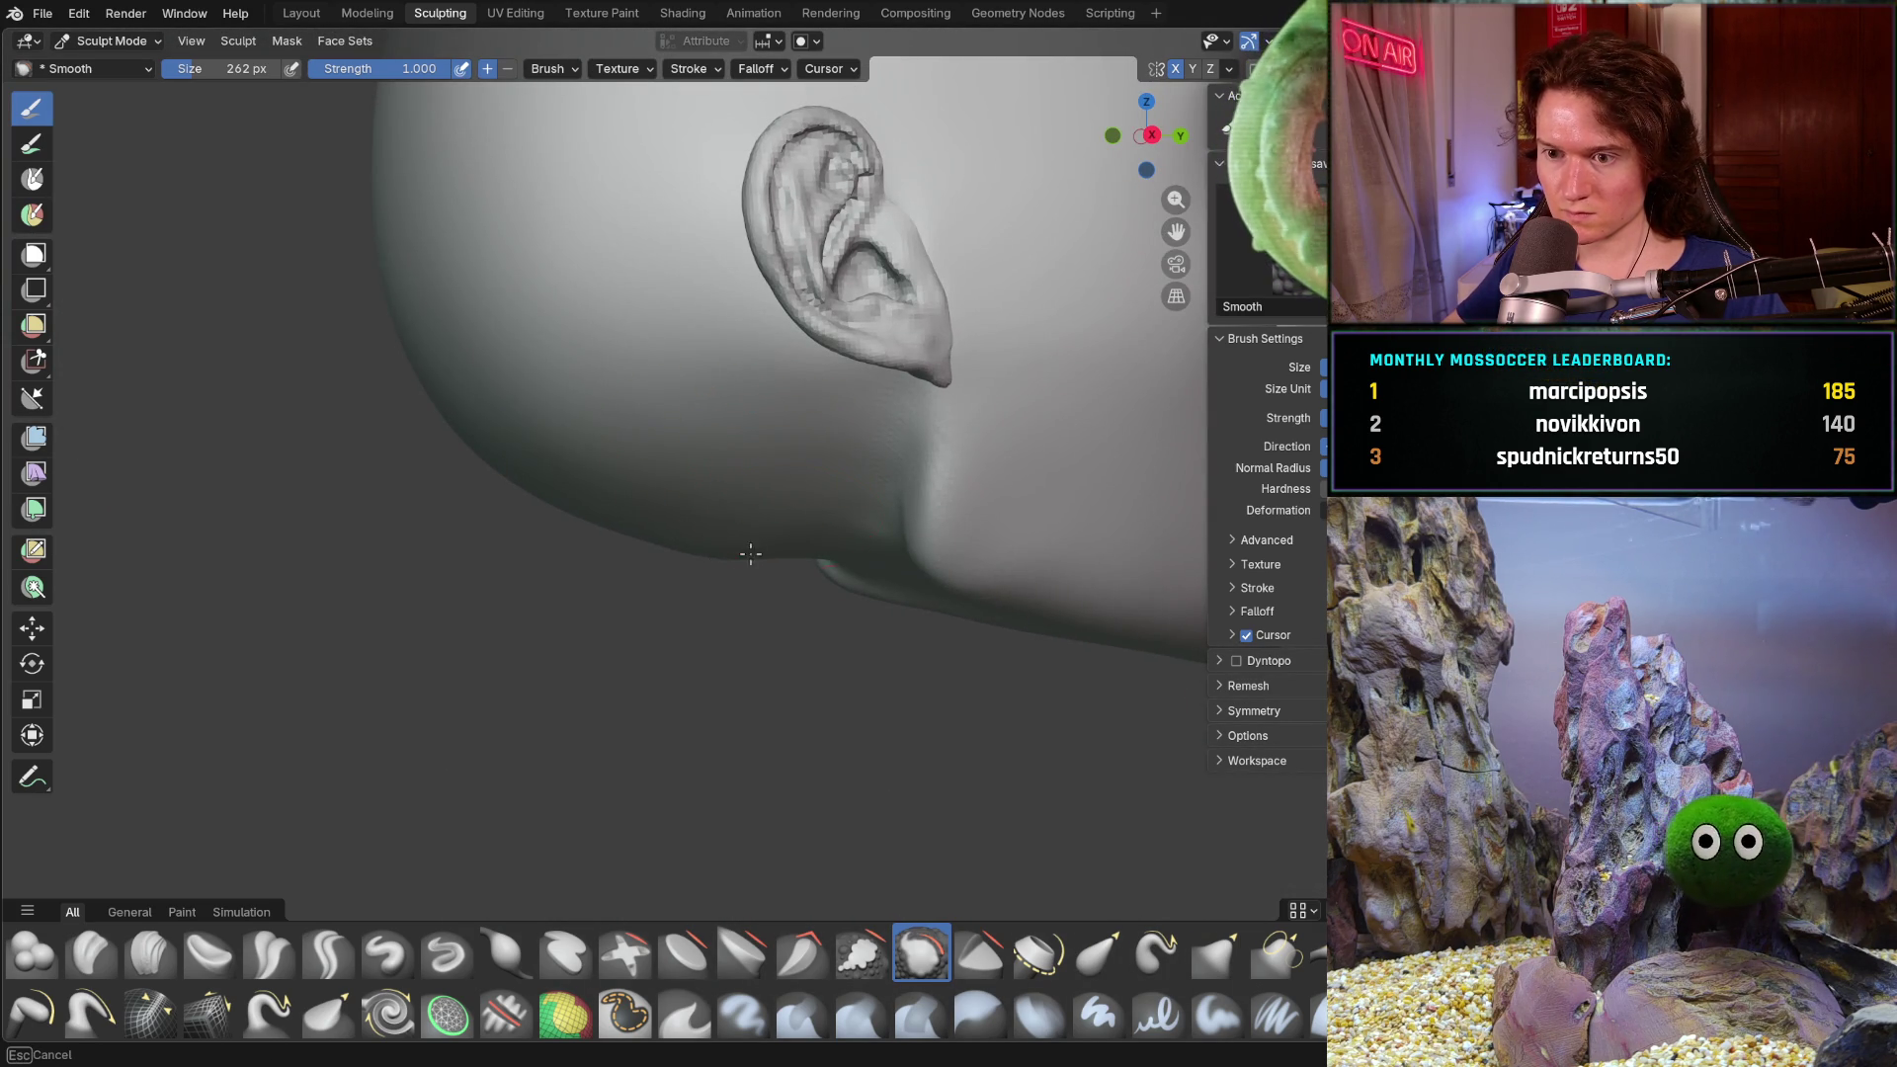
middle_click_drag(719, 560, 750, 582)
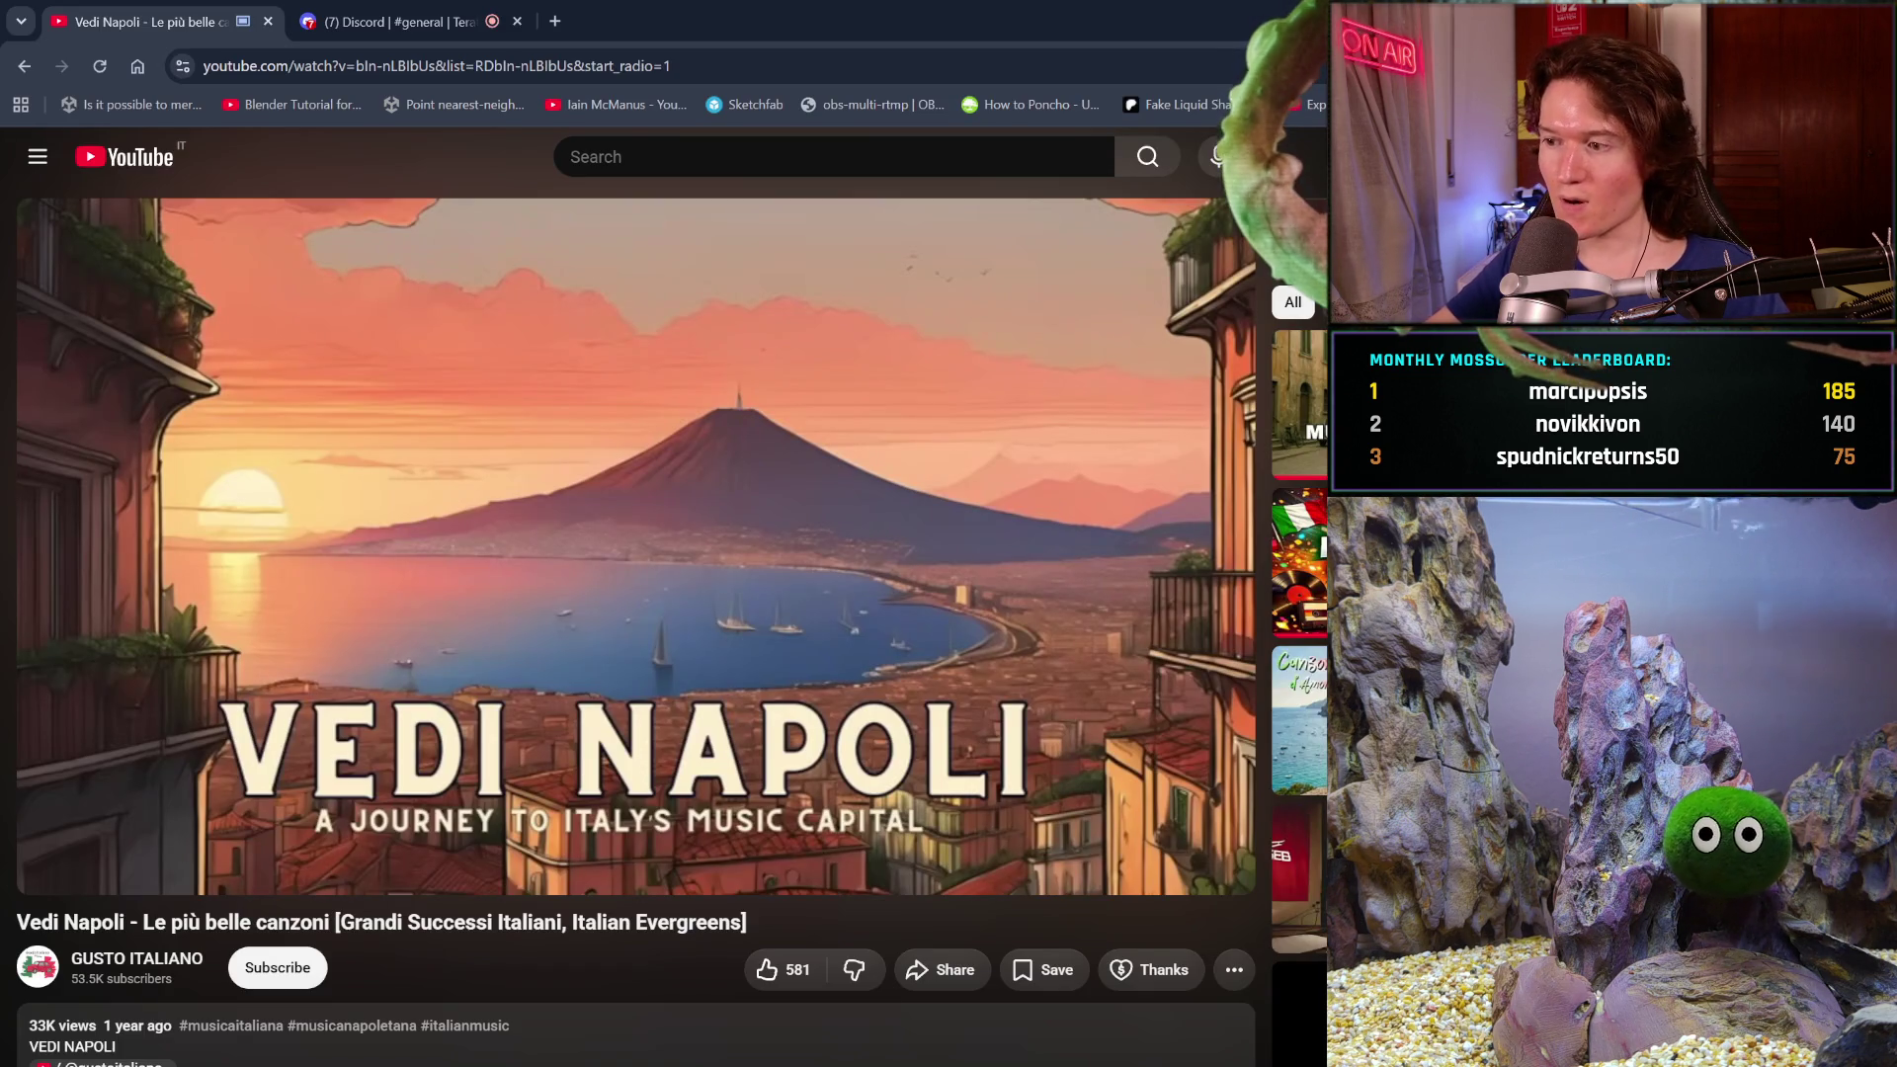
- Leave the YouTube video for the Discord browser tab
left_click(489, 22)
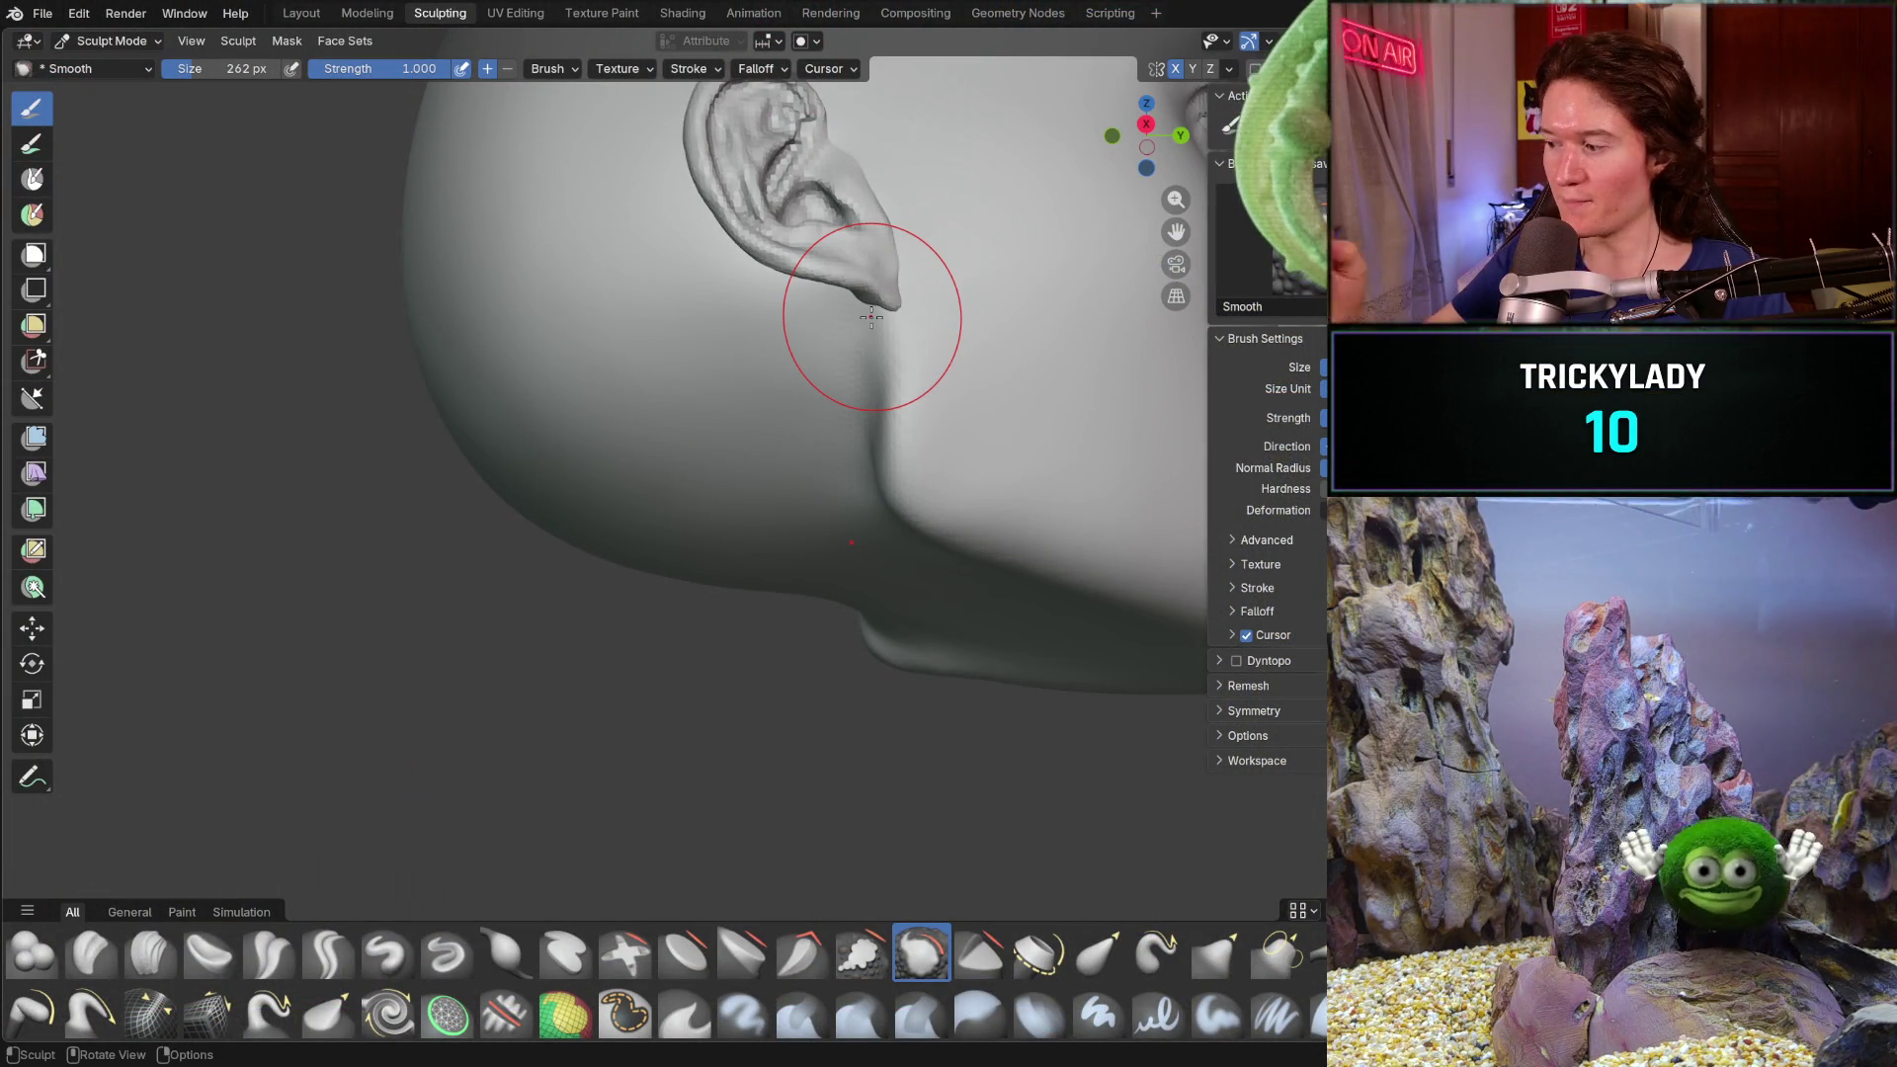
- Shrink the Smooth brush to 196 px and look over the face, chin and jaw
middle_click_drag(935, 495, 573, 487)
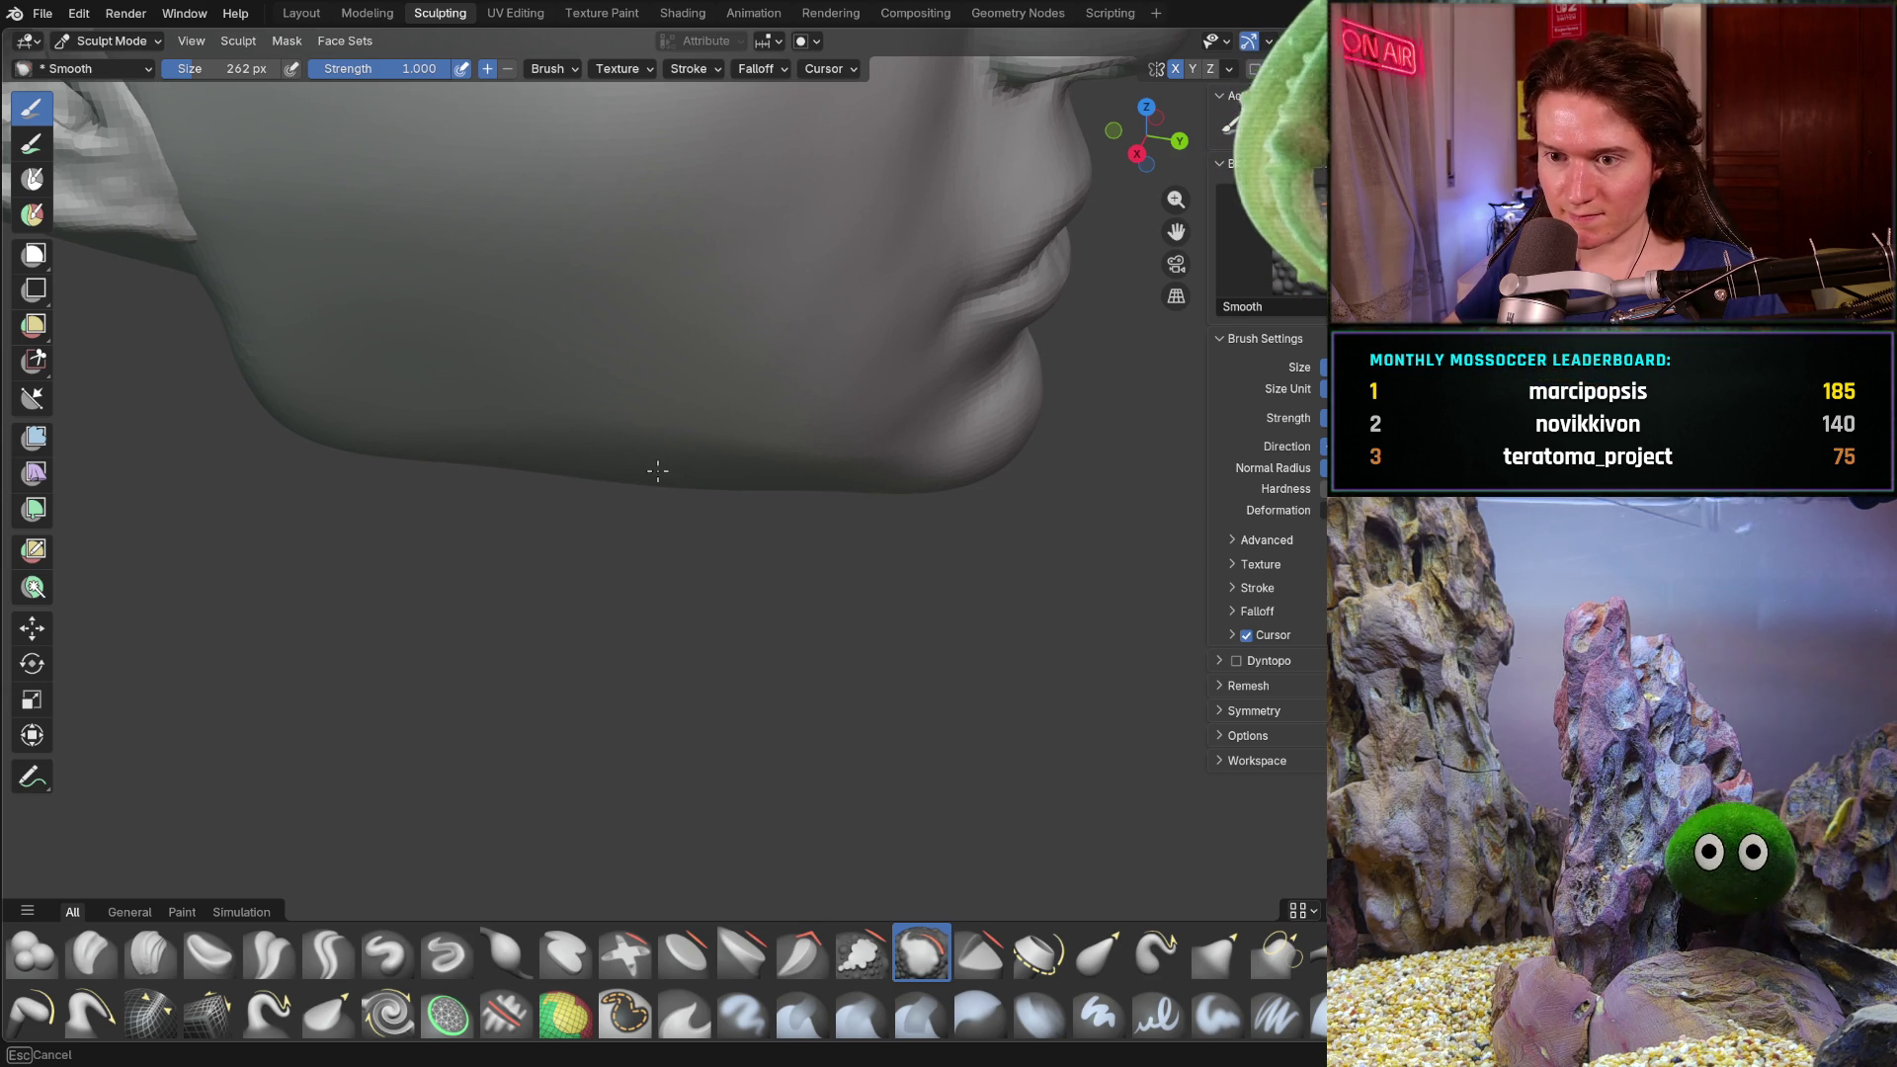
mouse_move(747, 487)
middle_mouse_down()
mouse_move(804, 479)
mouse_move(755, 466)
middle_mouse_up()
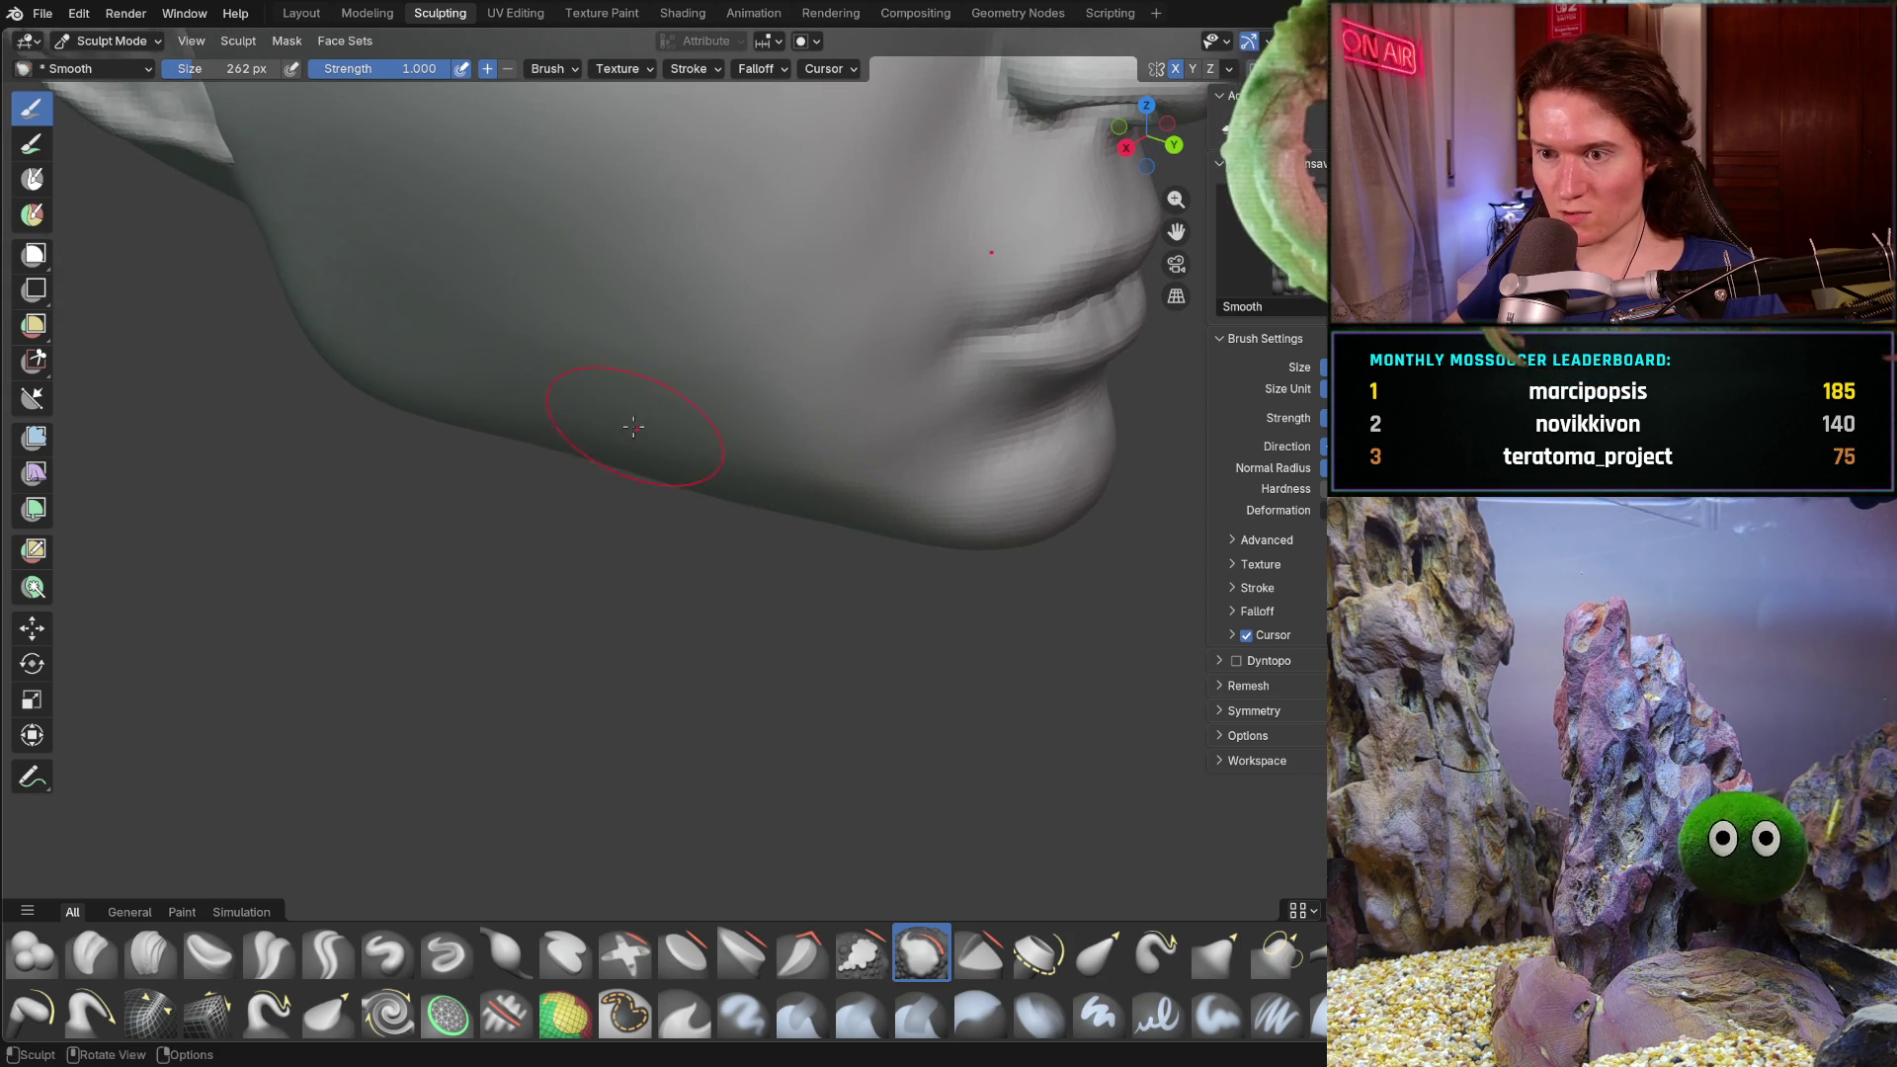
scroll(638, 427, "up", 3)
mouse_move(509, 381)
middle_mouse_down()
mouse_move(550, 361)
mouse_move(538, 402)
middle_mouse_up()
key("f")
left_click(510, 407)
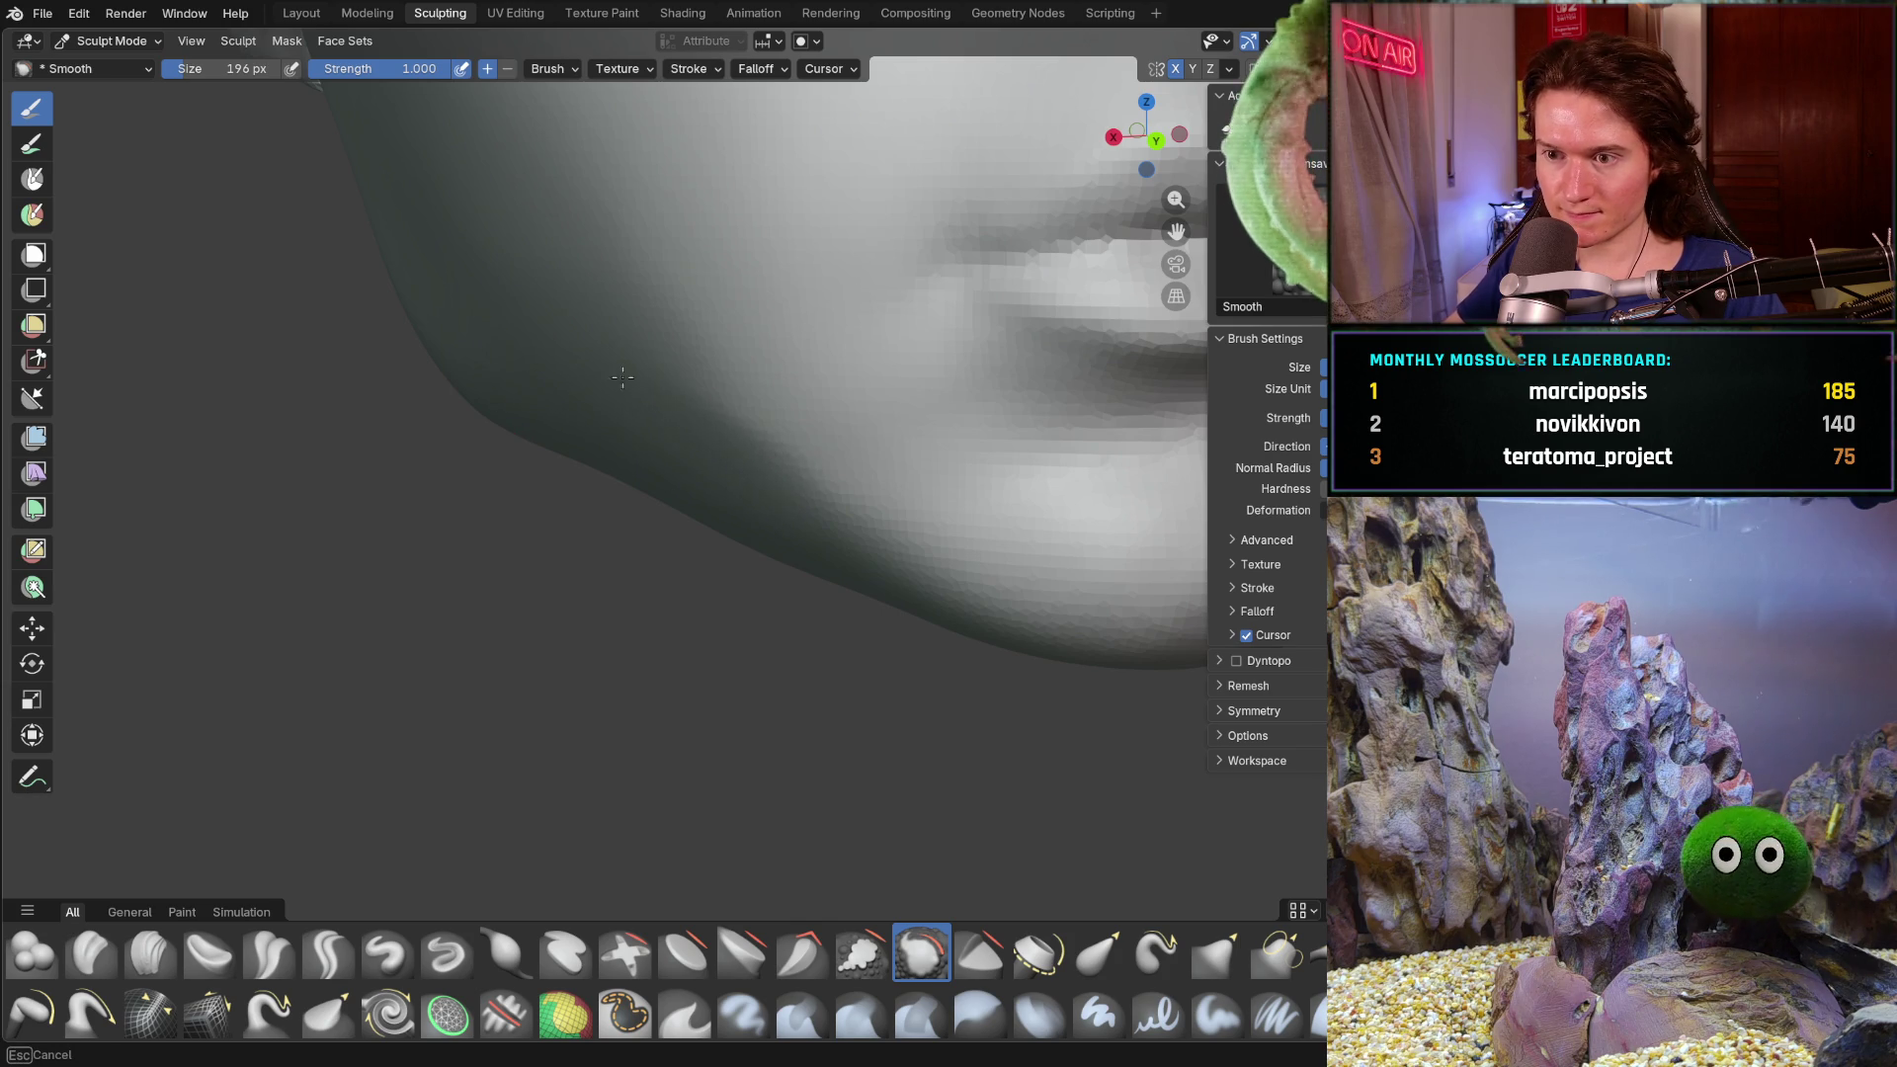
middle_click_drag(700, 456, 862, 495)
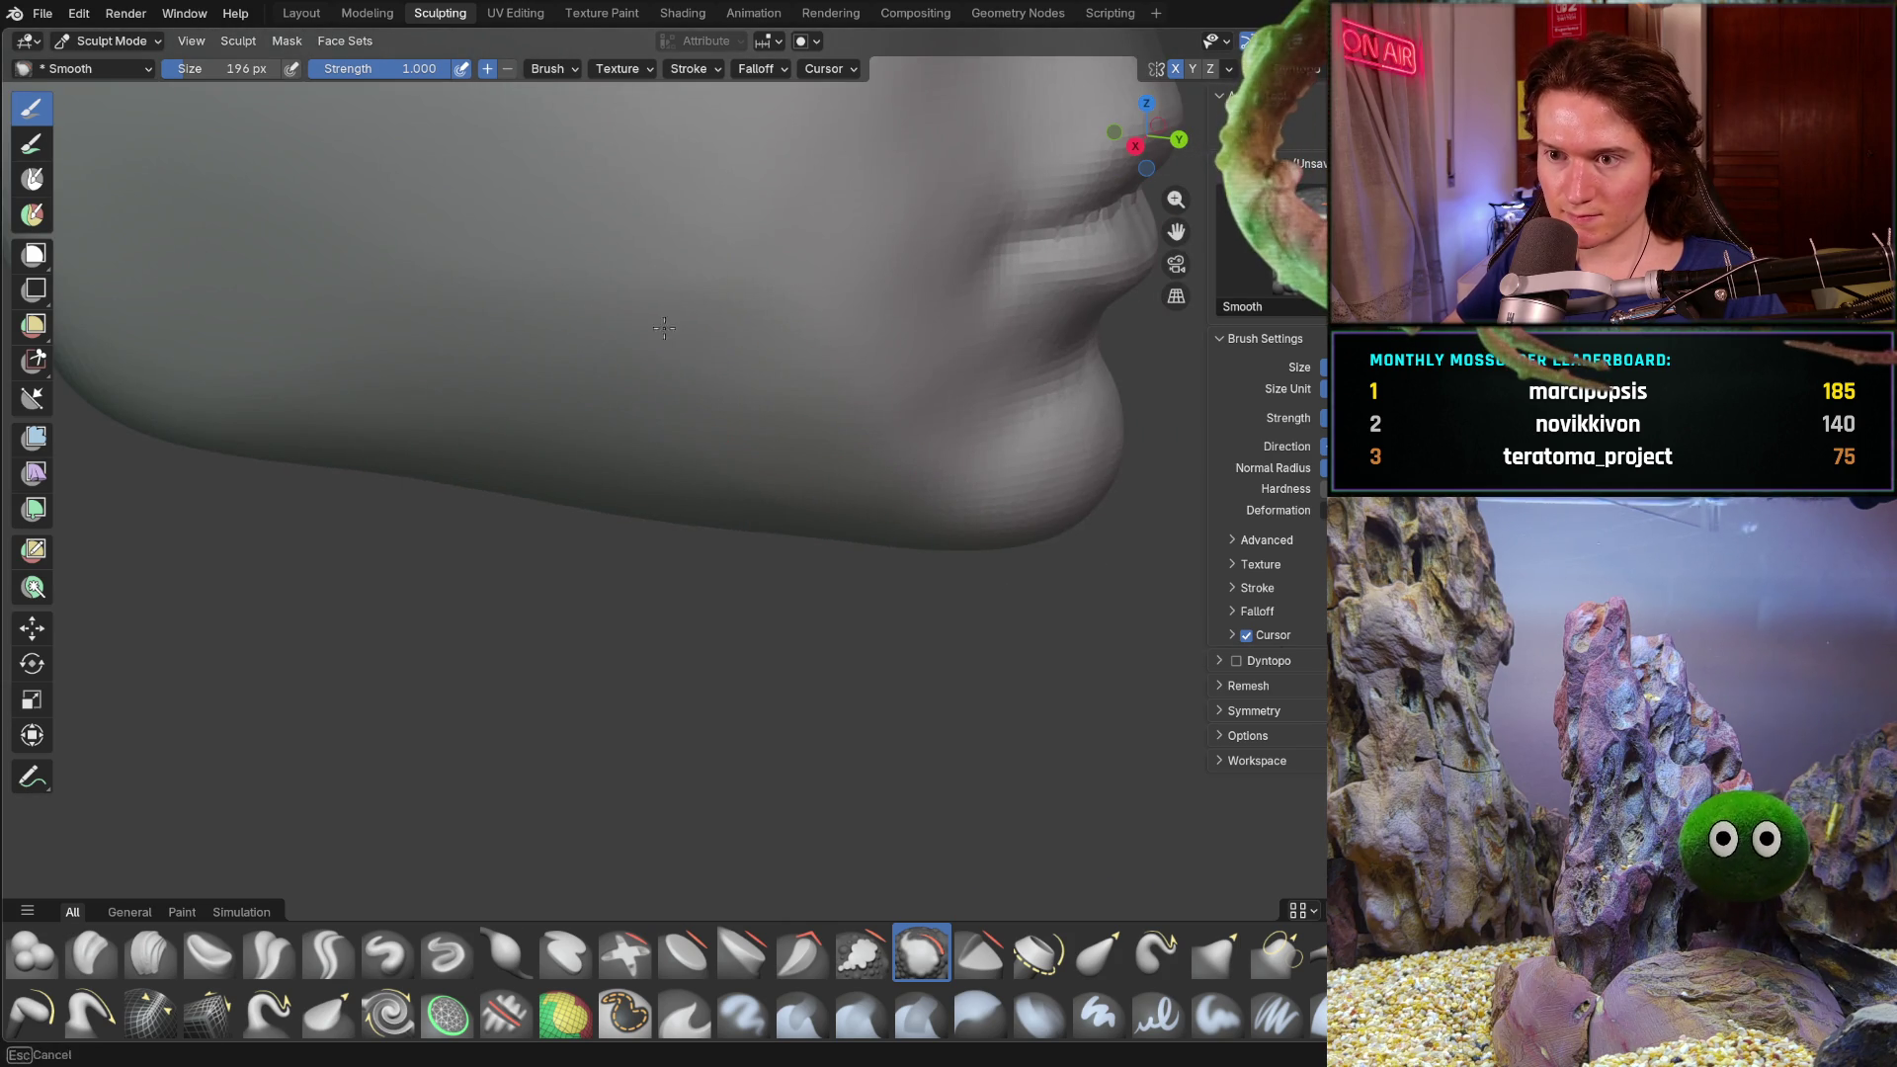
mouse_move(856, 492)
middle_mouse_down()
mouse_move(652, 336)
mouse_move(805, 390)
mouse_move(614, 380)
mouse_move(550, 458)
mouse_move(671, 557)
middle_mouse_up()
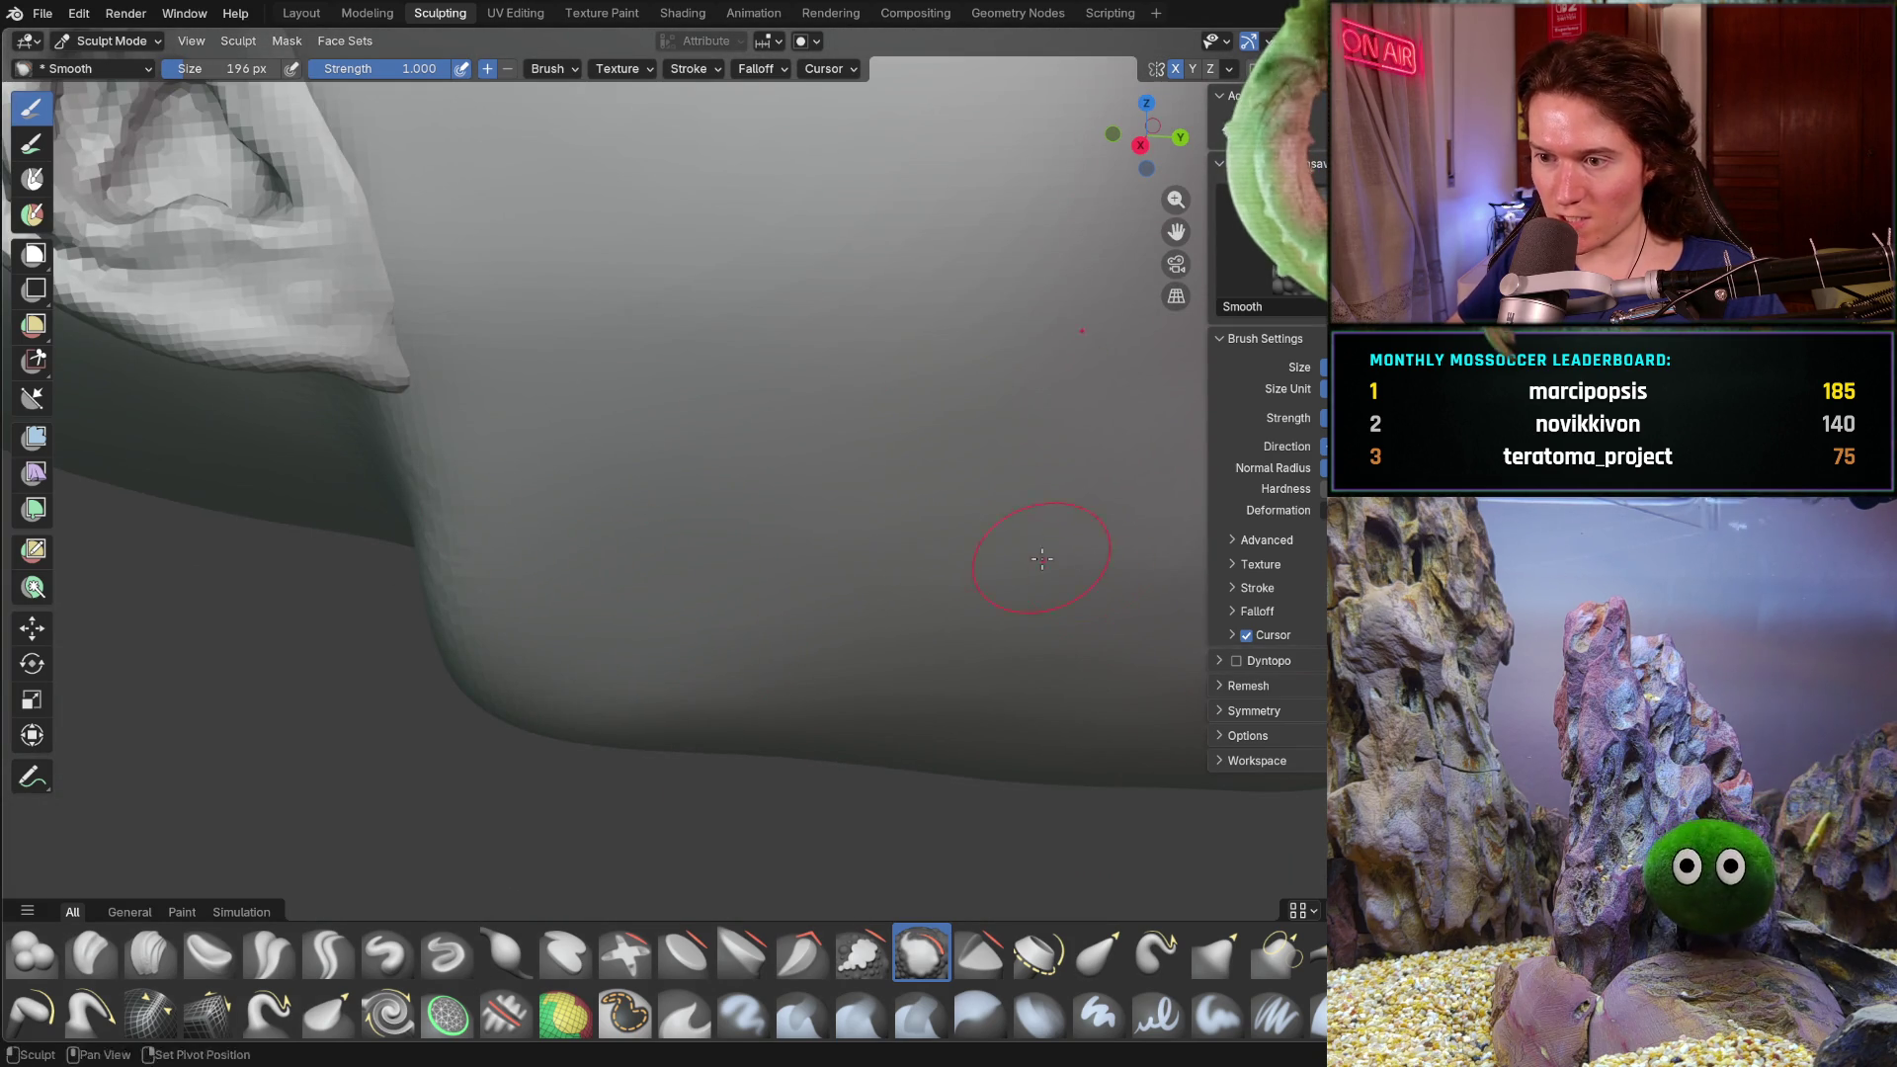
middle_click_drag(1085, 564, 685, 505, "shift")
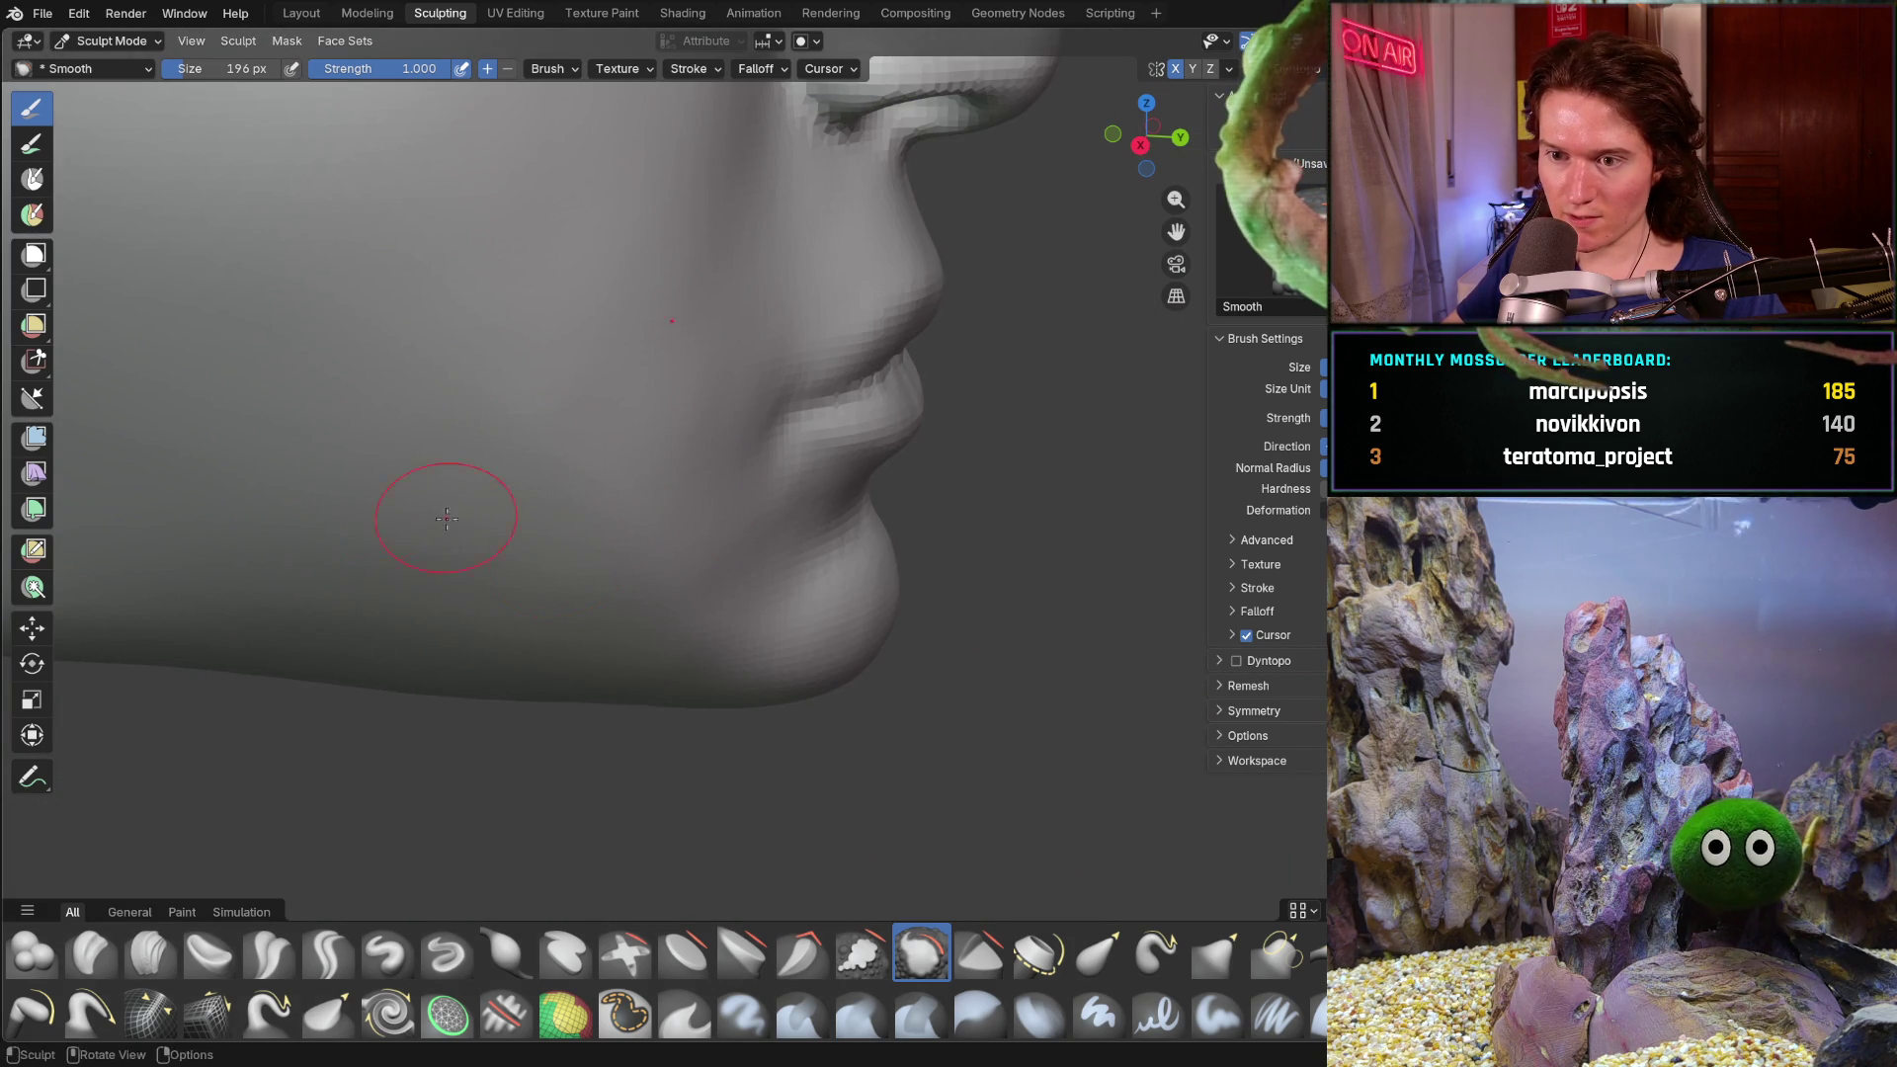
middle_click_drag(477, 447, 427, 490)
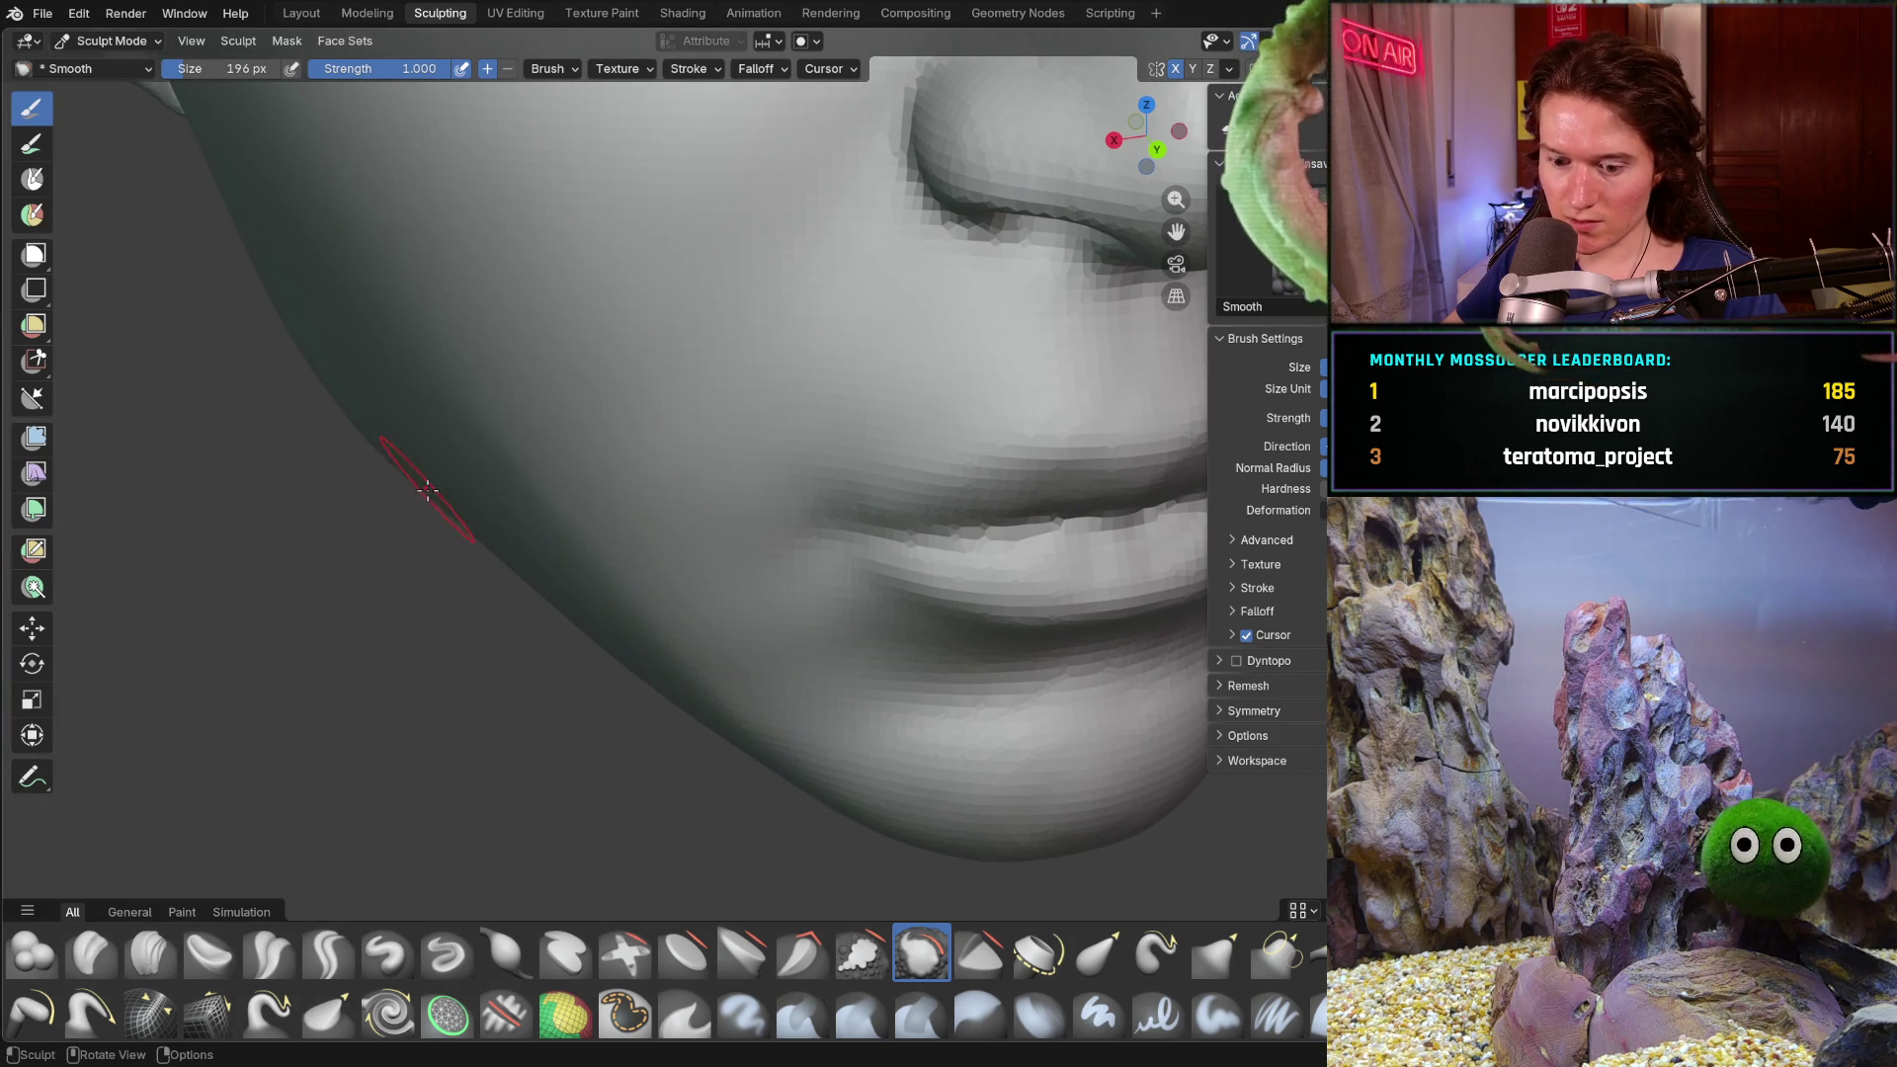
- Enlarge the Smooth brush to 352 px, smooth the lump under the jawline, then pick the Grab brush
key("f")
left_click(606, 513)
mouse_move(605, 513)
middle_mouse_down()
mouse_move(590, 479)
mouse_move(532, 463)
middle_mouse_up()
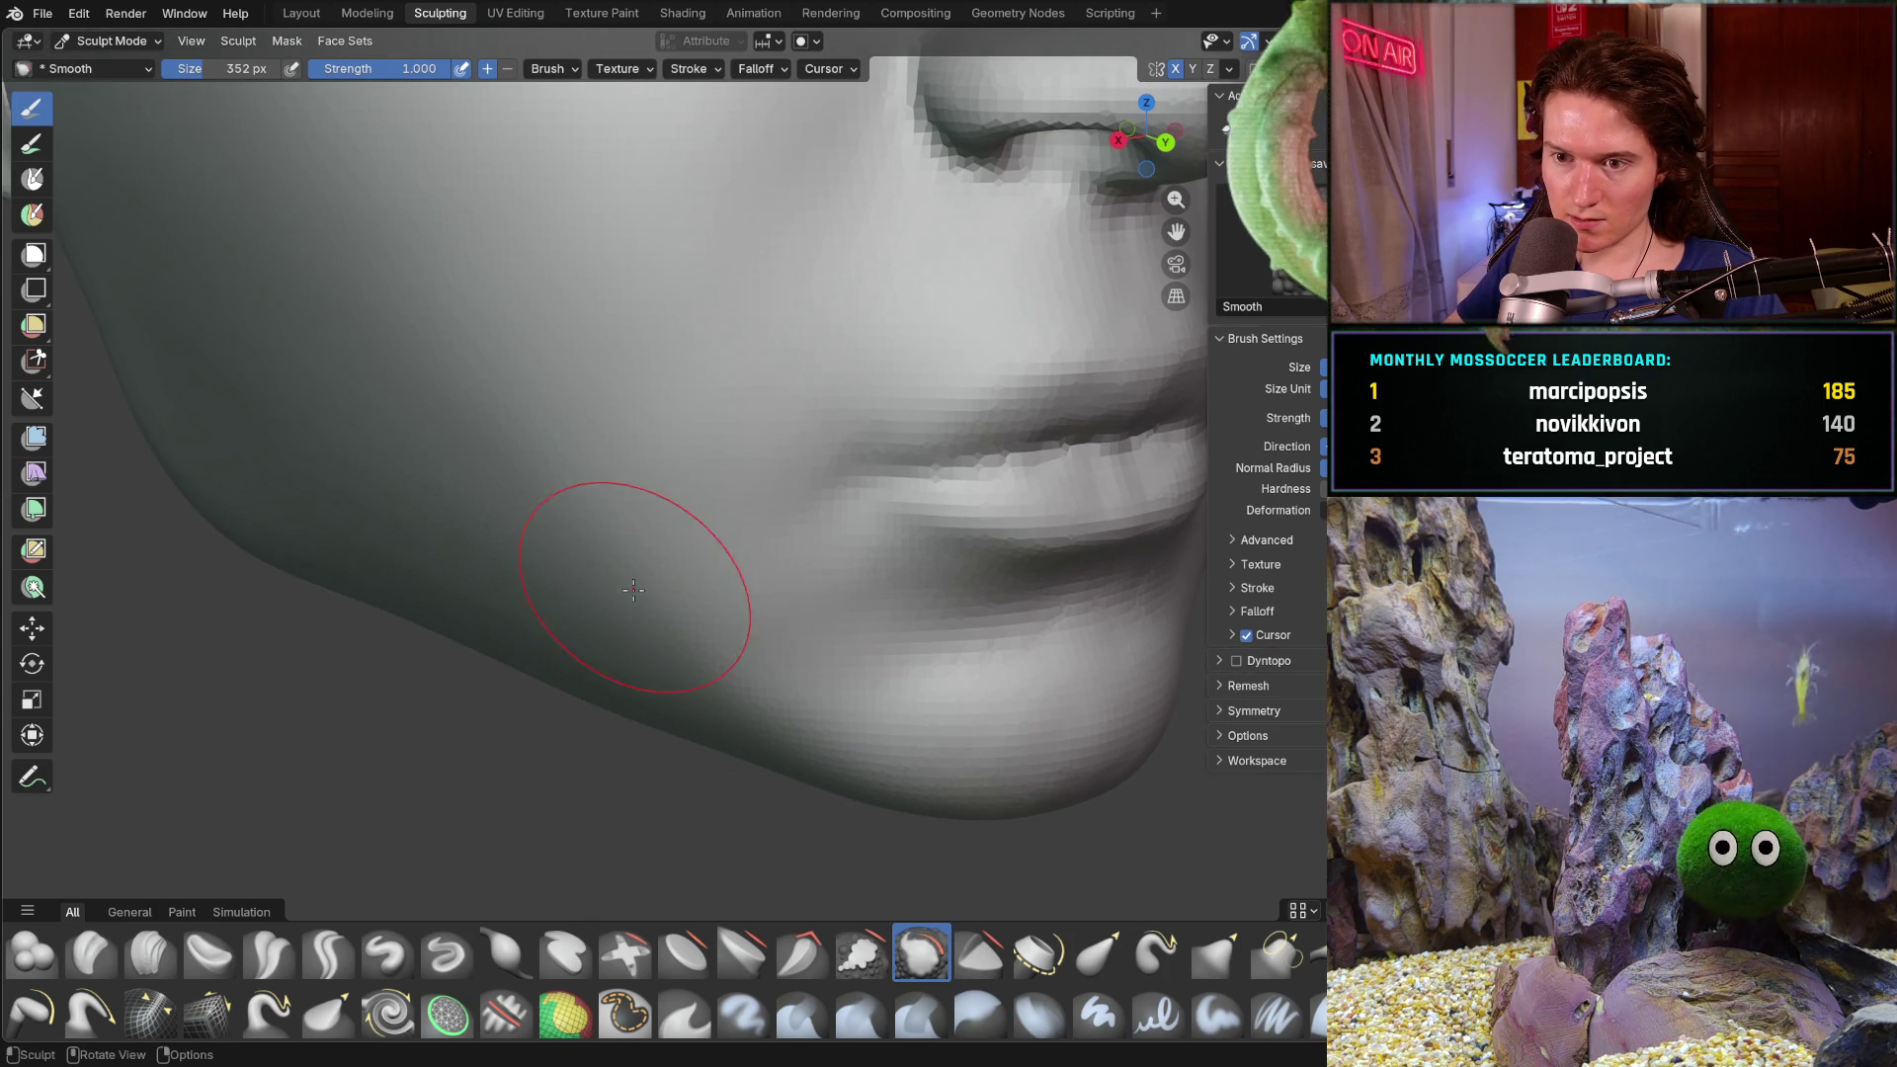
scroll(423, 375, "down", 3)
scroll(422, 375, "down", 2)
mouse_move(423, 376)
middle_mouse_down()
mouse_move(382, 566)
mouse_move(585, 511)
mouse_move(526, 607)
mouse_move(699, 401)
mouse_move(618, 551)
middle_mouse_up()
scroll(525, 606, "up", 3)
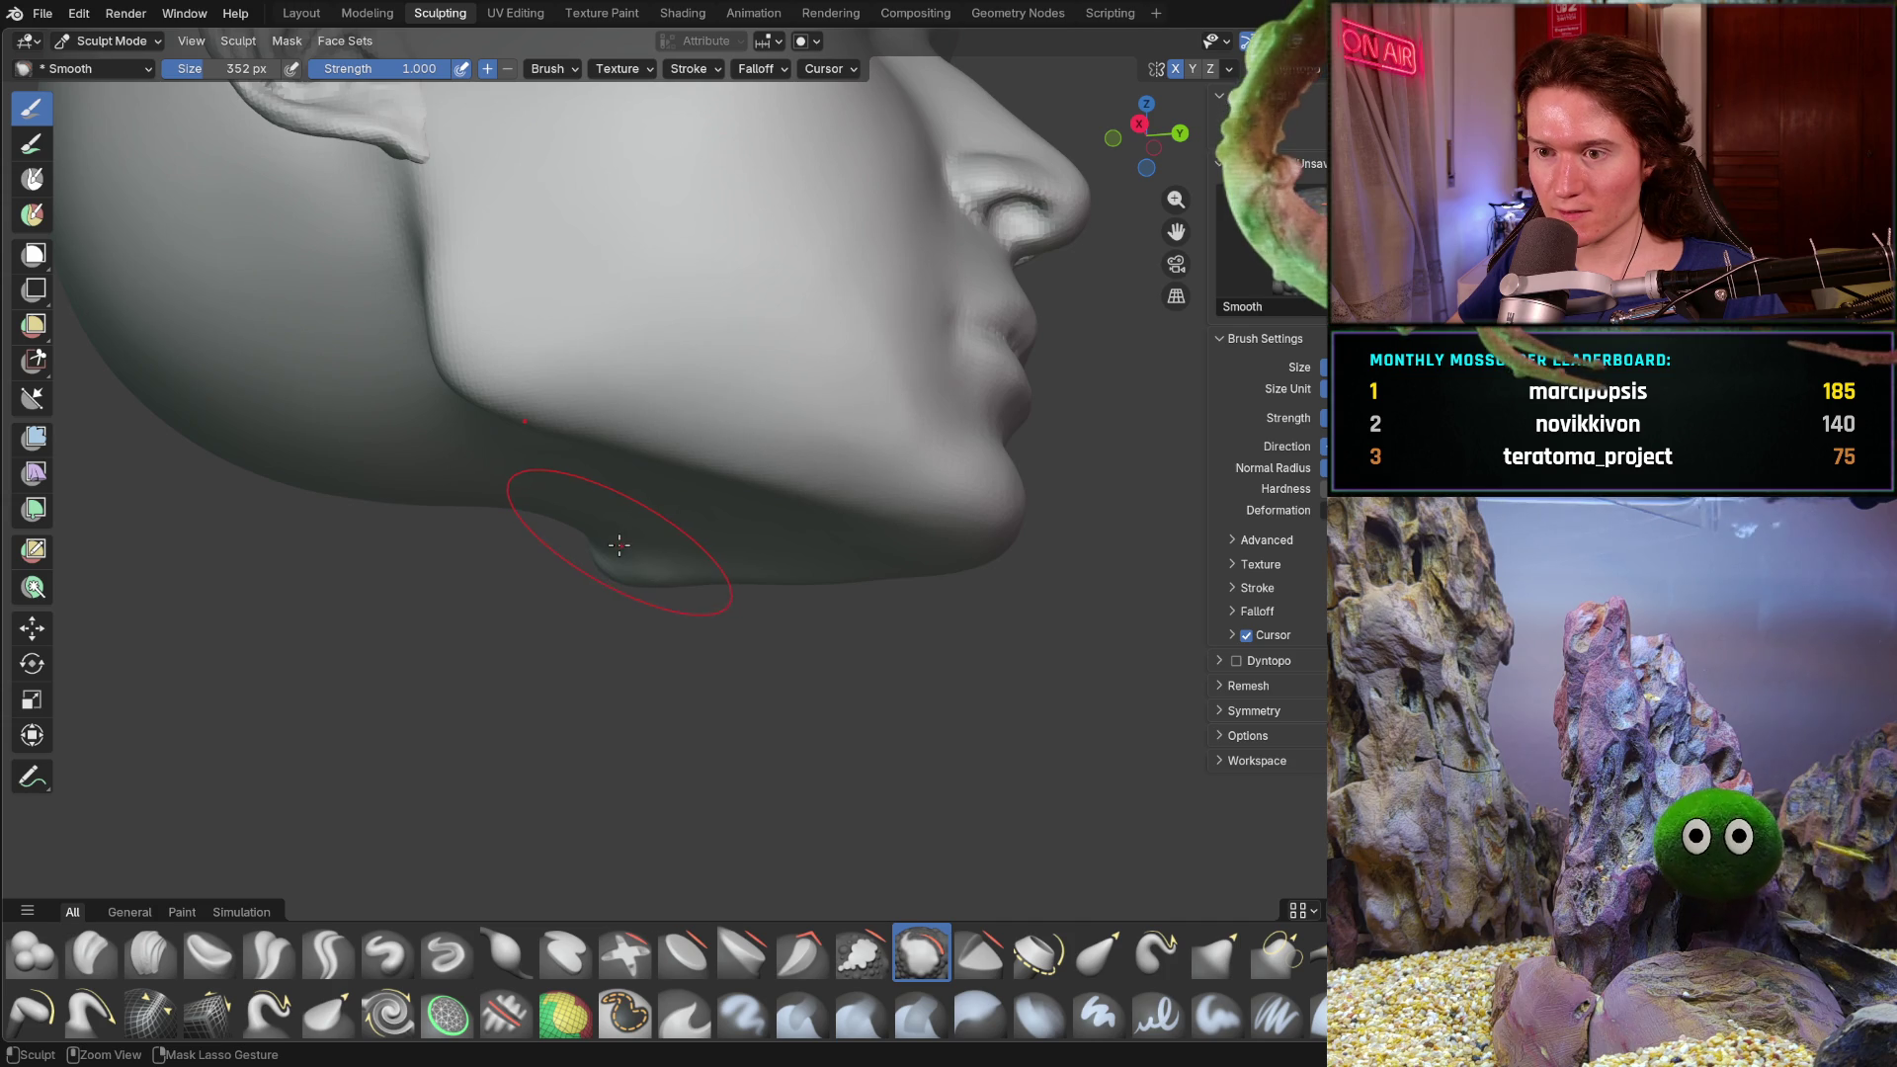
middle_click_drag(617, 547, 615, 547)
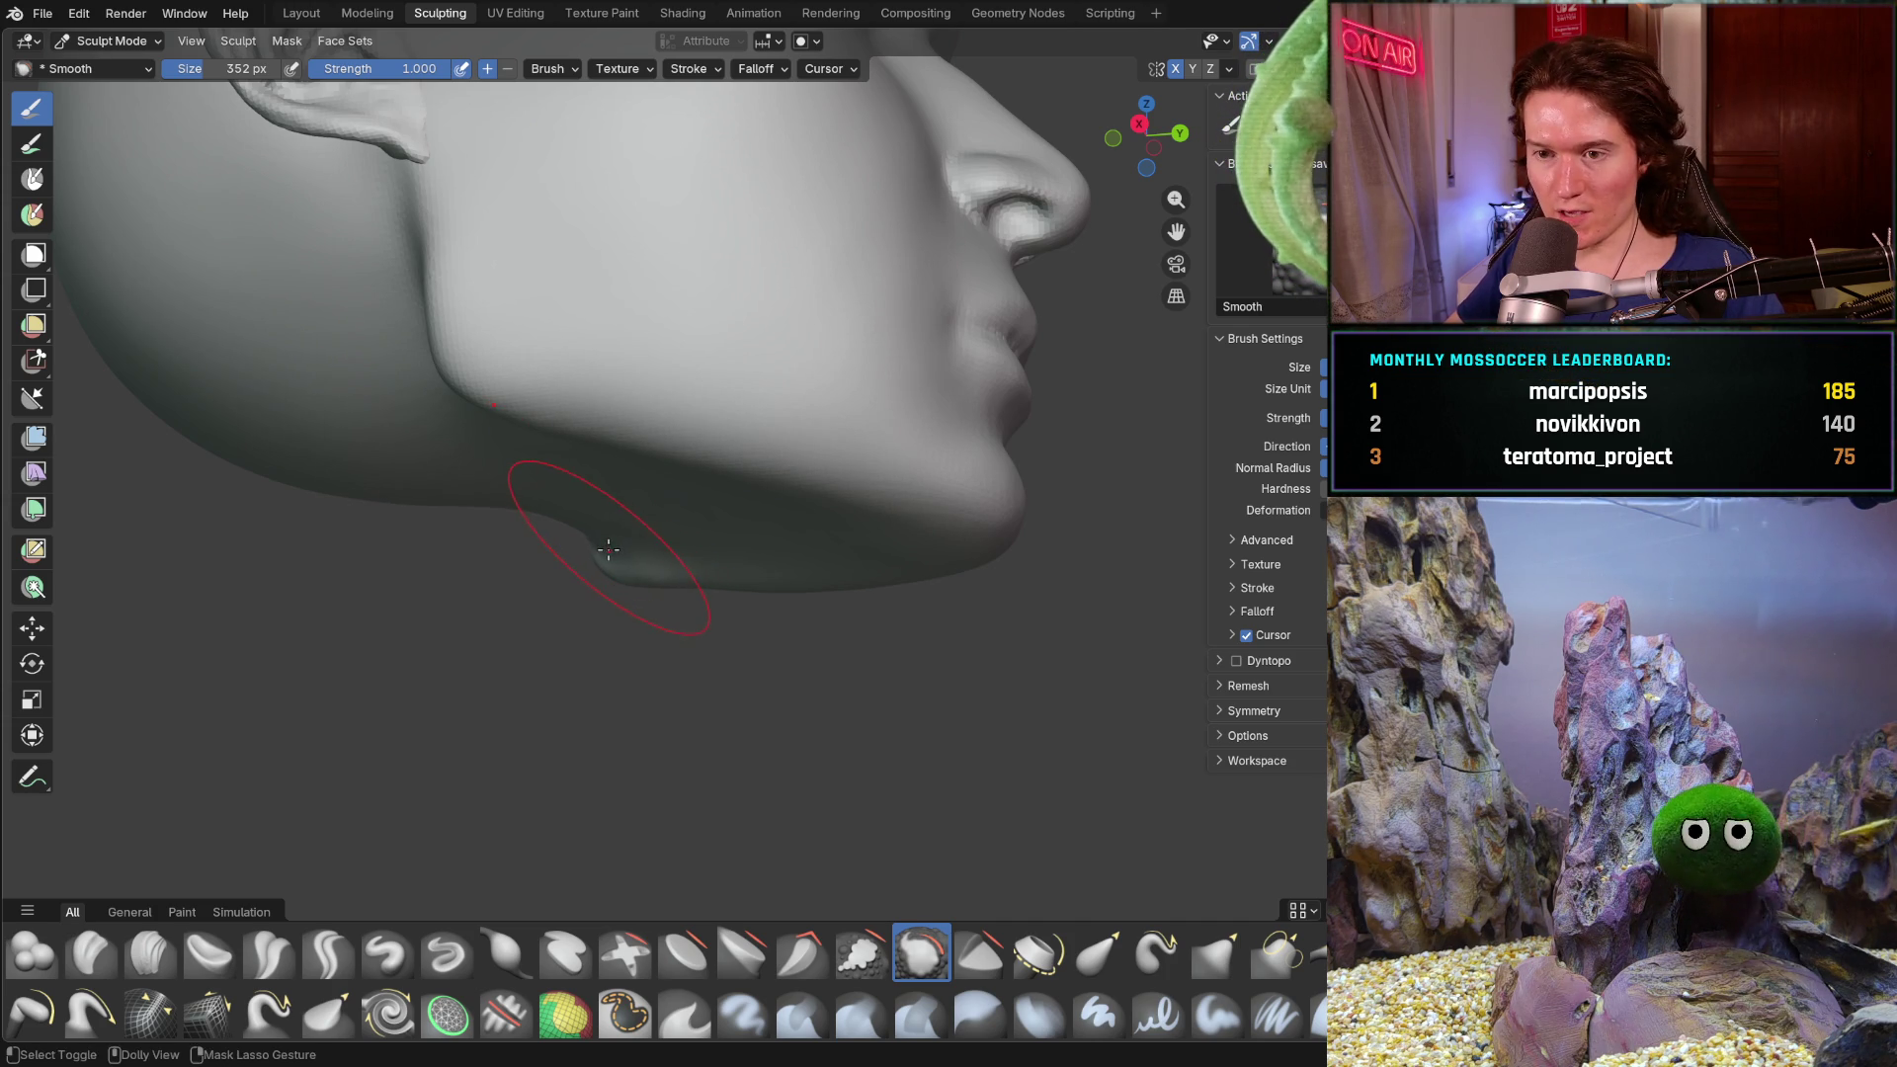
mouse_move(724, 479)
middle_mouse_down()
mouse_move(691, 521)
mouse_move(665, 635)
mouse_move(689, 533)
mouse_move(691, 666)
mouse_move(686, 551)
middle_mouse_up()
scroll(687, 549, "up", 3)
key("g")
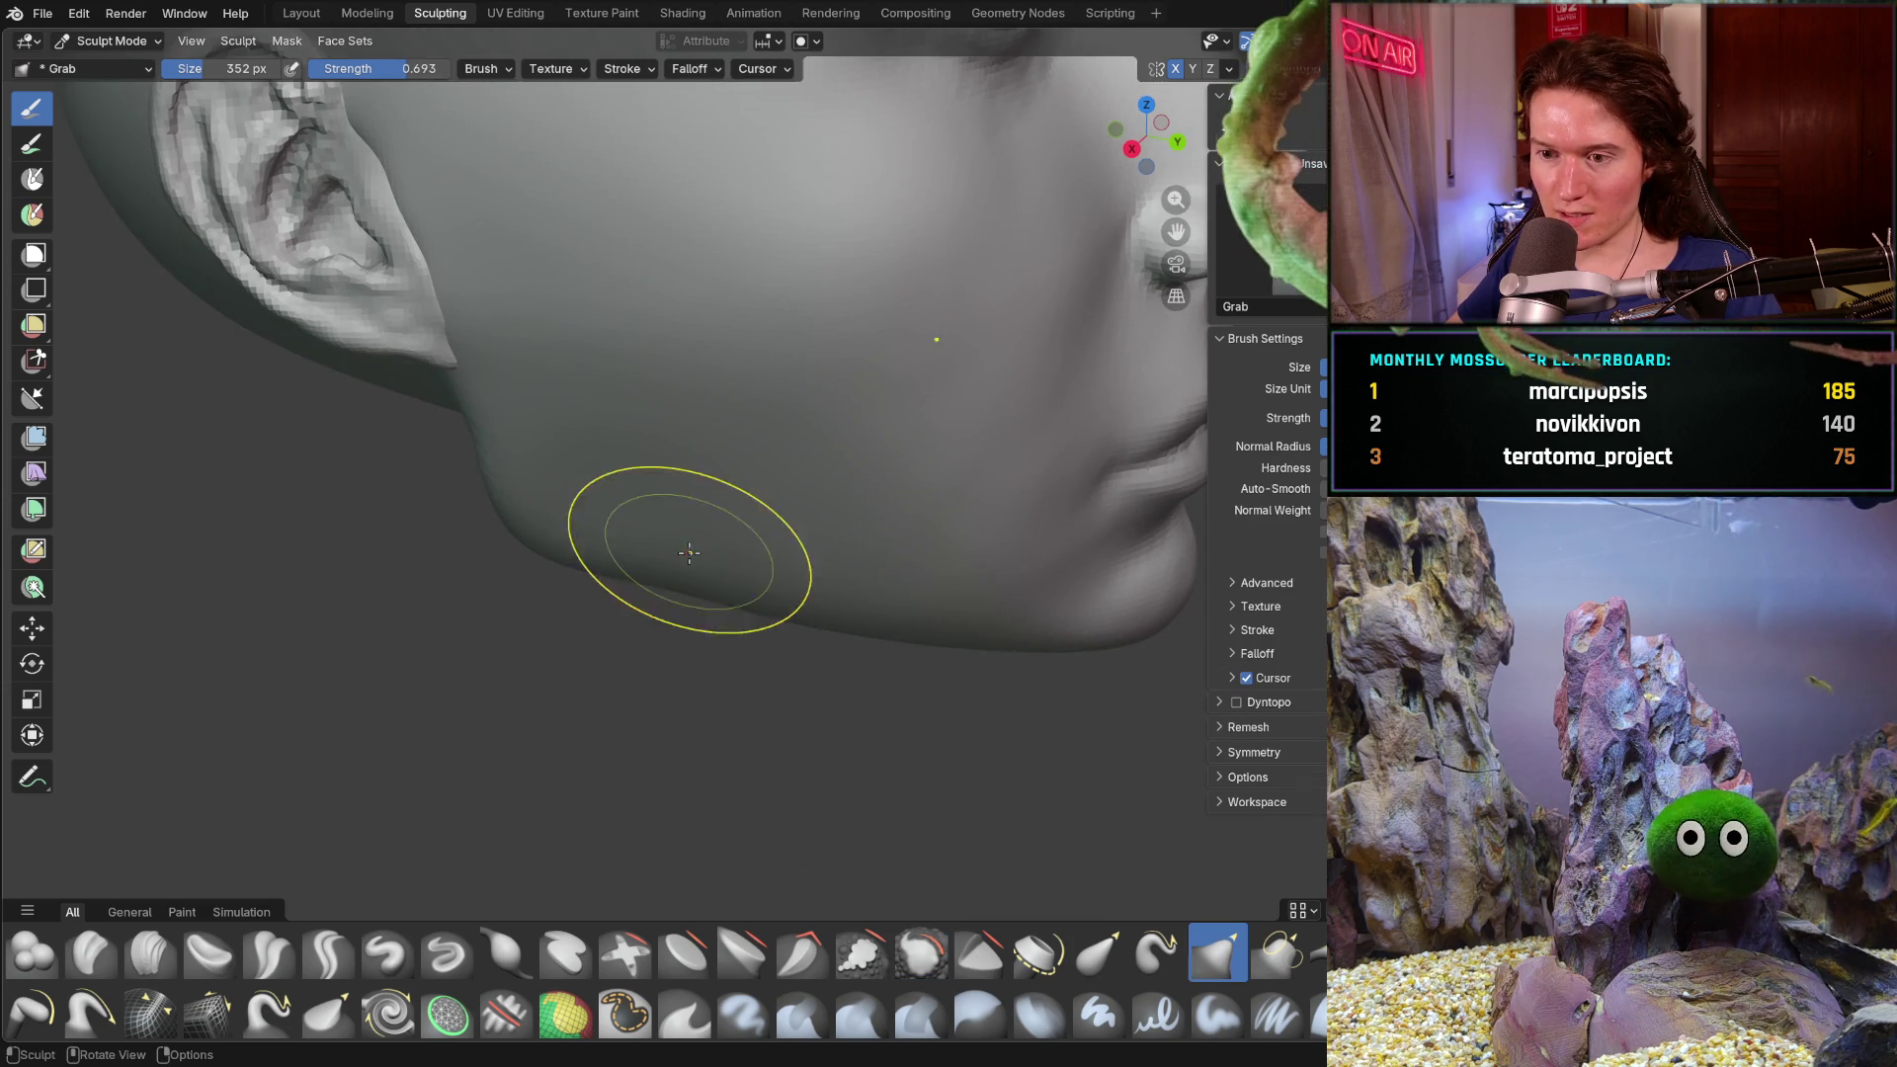
- Pull the chin and lip contour up and forward with the Grab brush
mouse_move(714, 639)
middle_mouse_down()
mouse_move(721, 594)
mouse_move(606, 562)
mouse_move(753, 618)
mouse_move(722, 721)
mouse_move(690, 696)
middle_mouse_up()
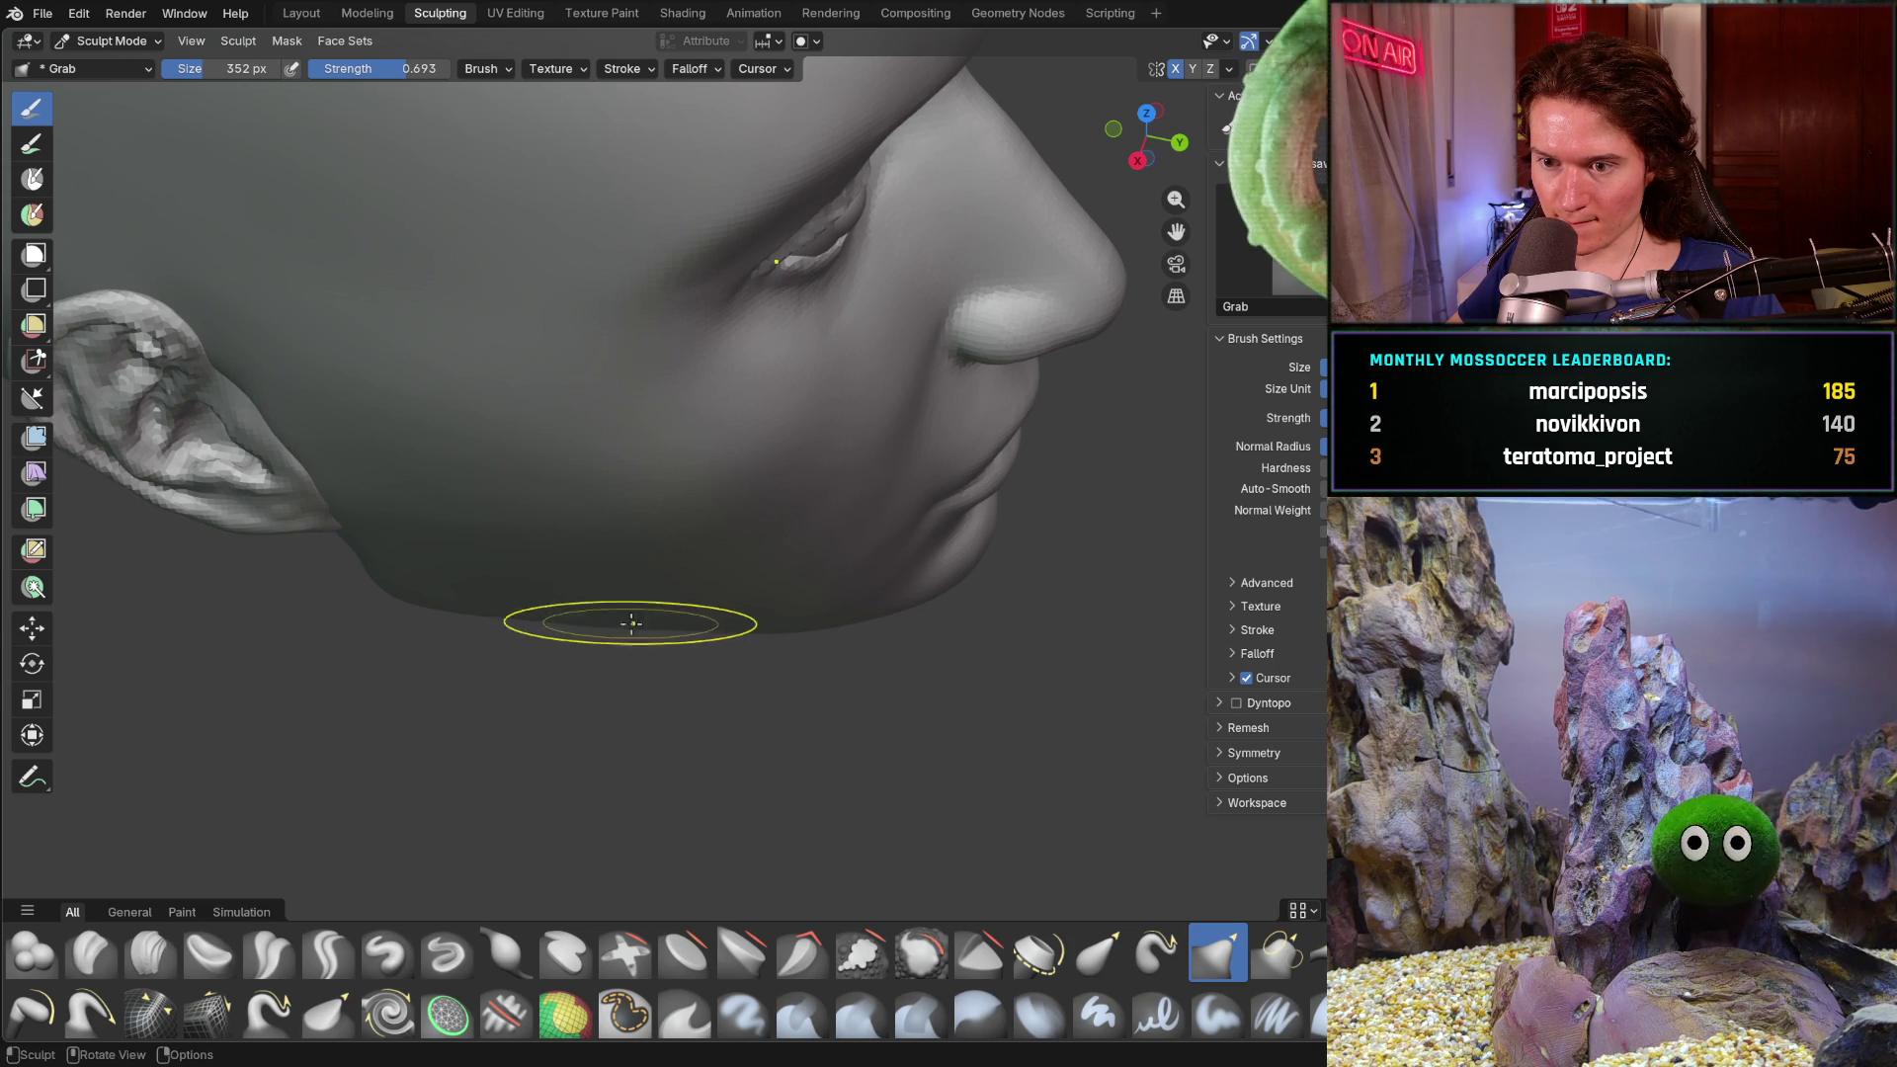
middle_click_drag(581, 622, 603, 621)
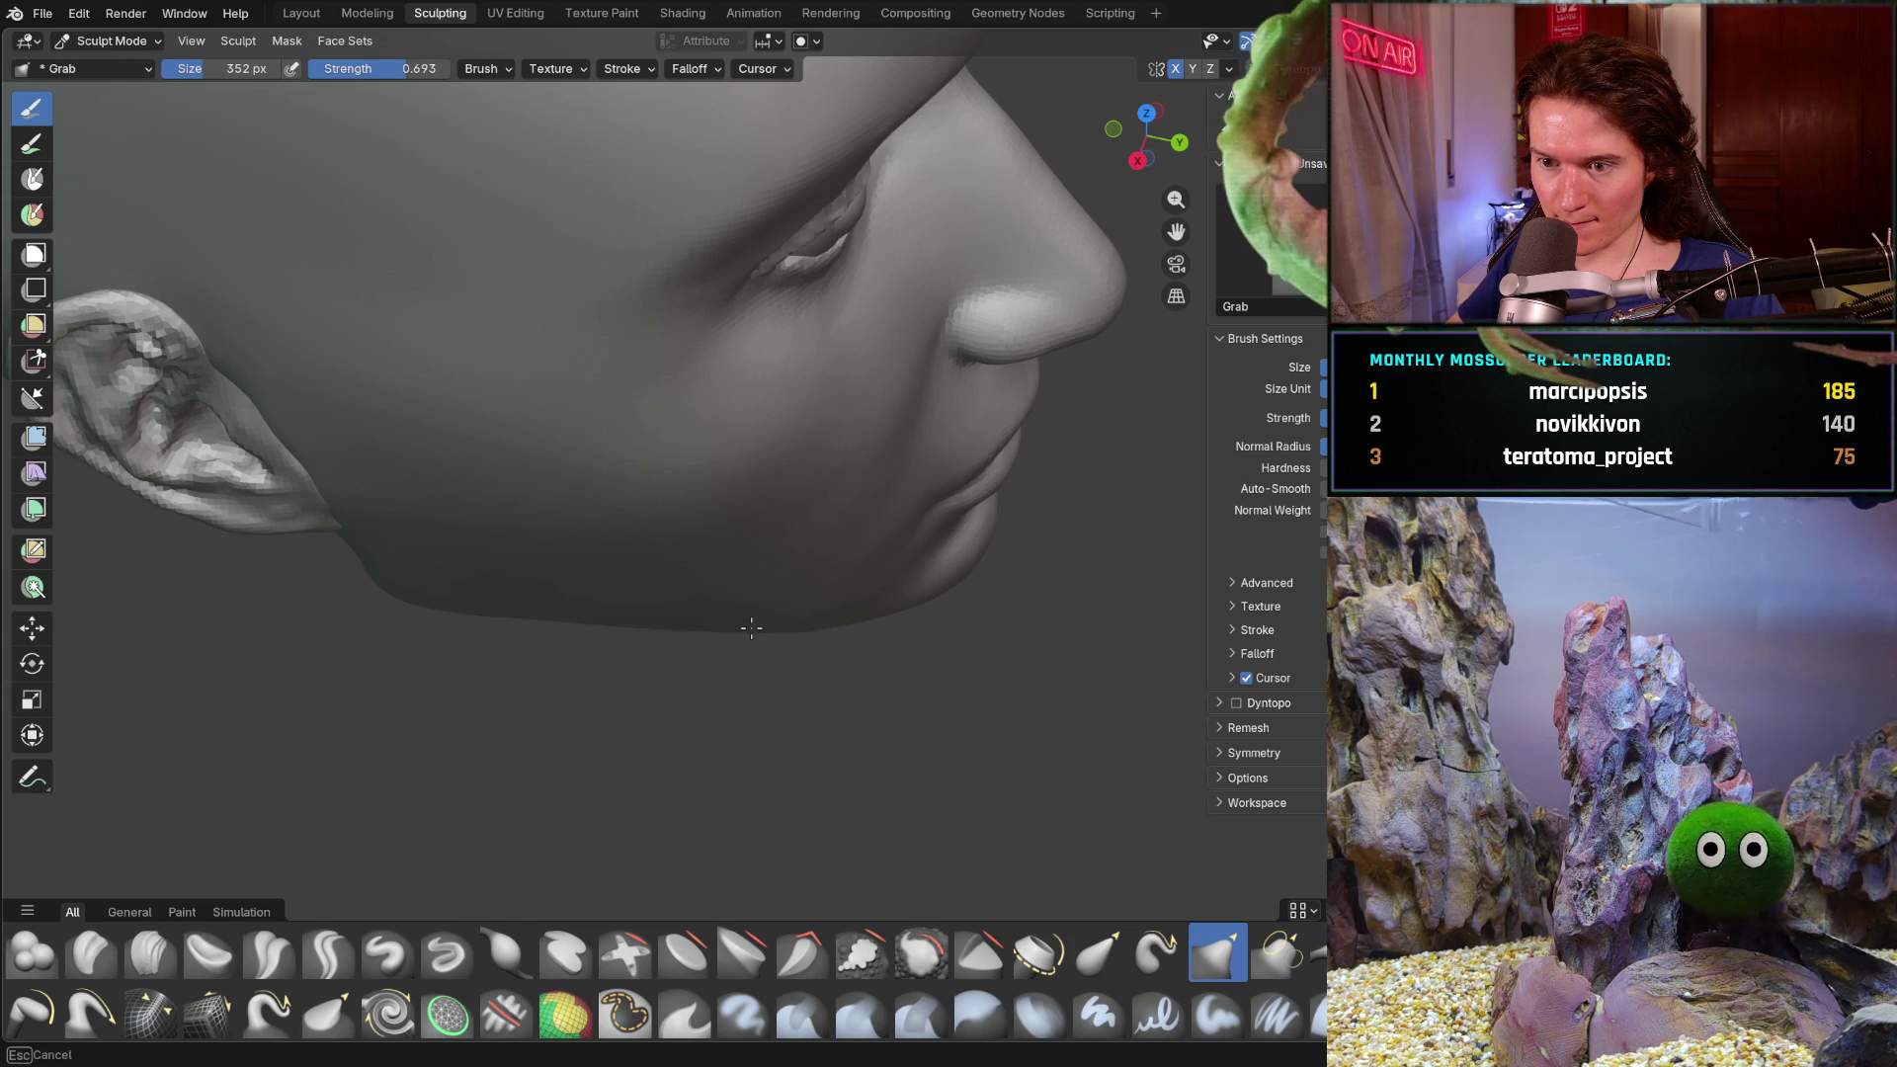
middle_click_drag(751, 627, 769, 634)
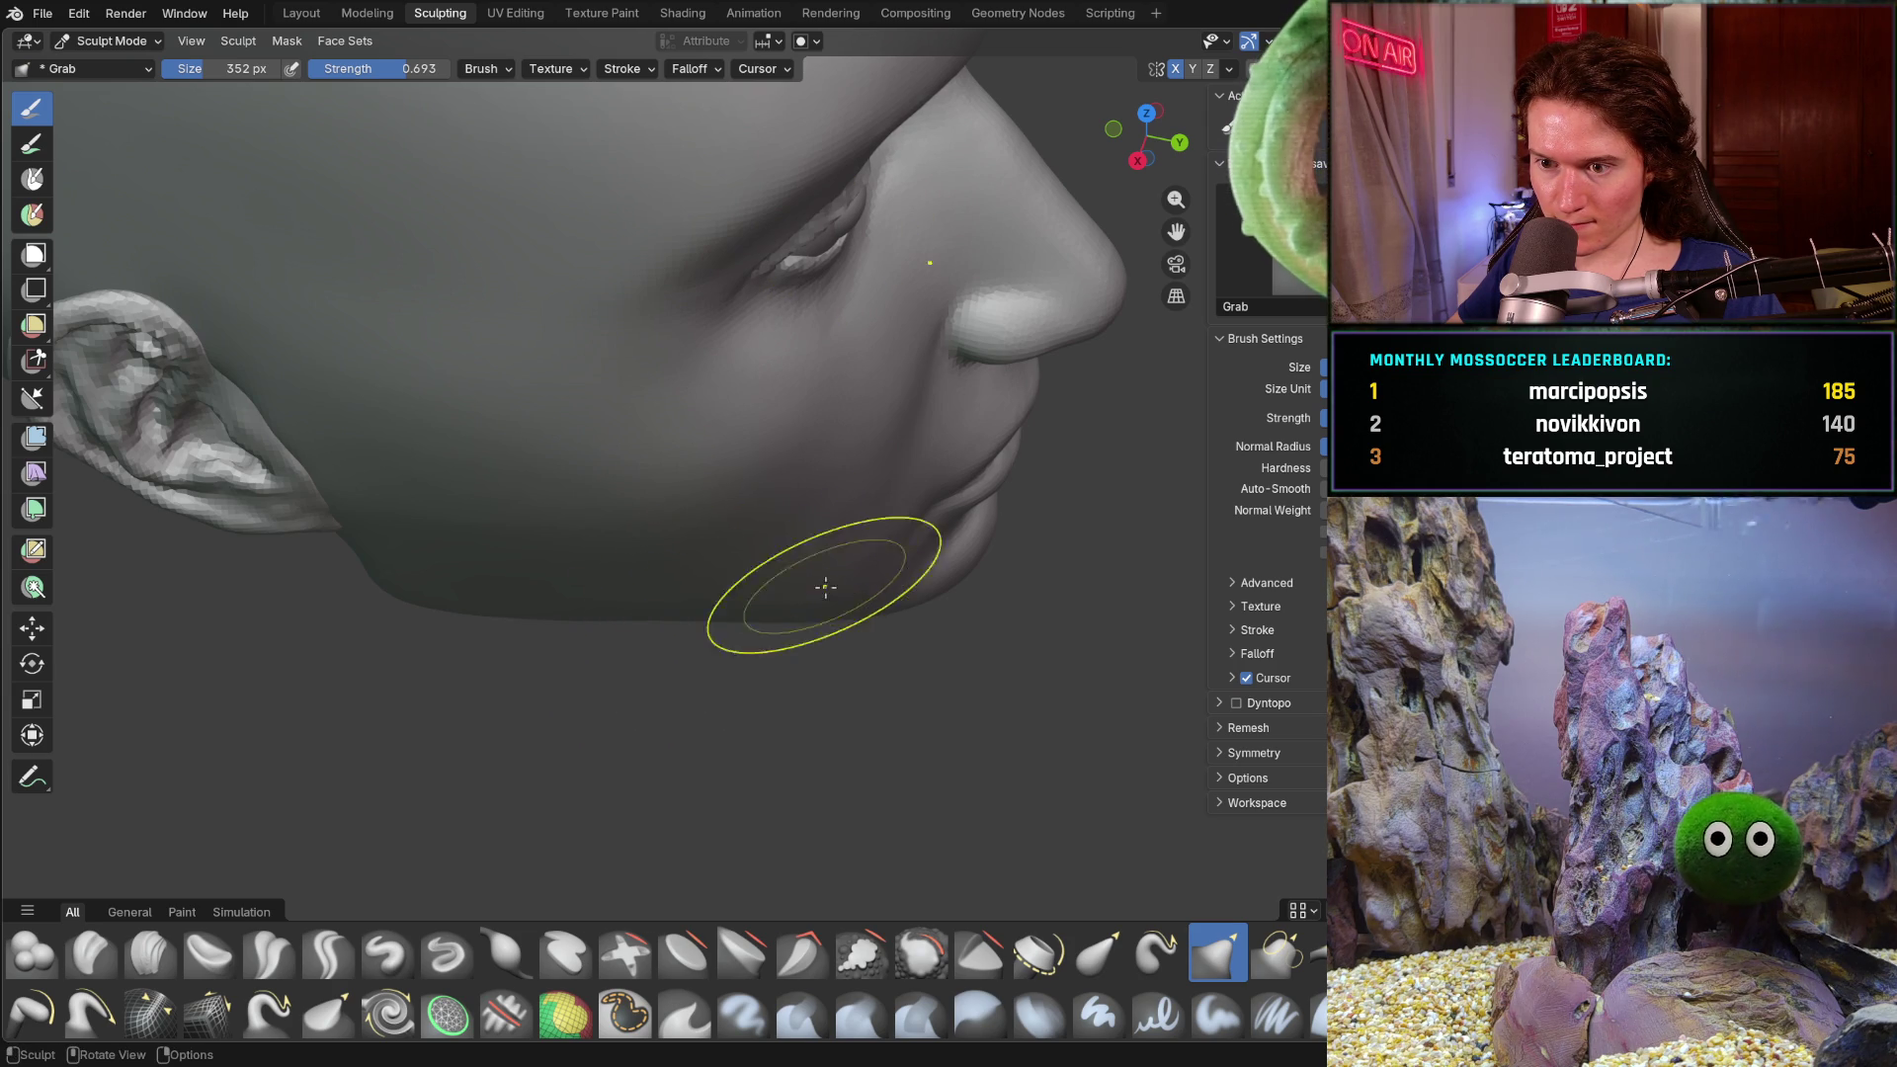
left_click_drag(801, 599, 879, 554)
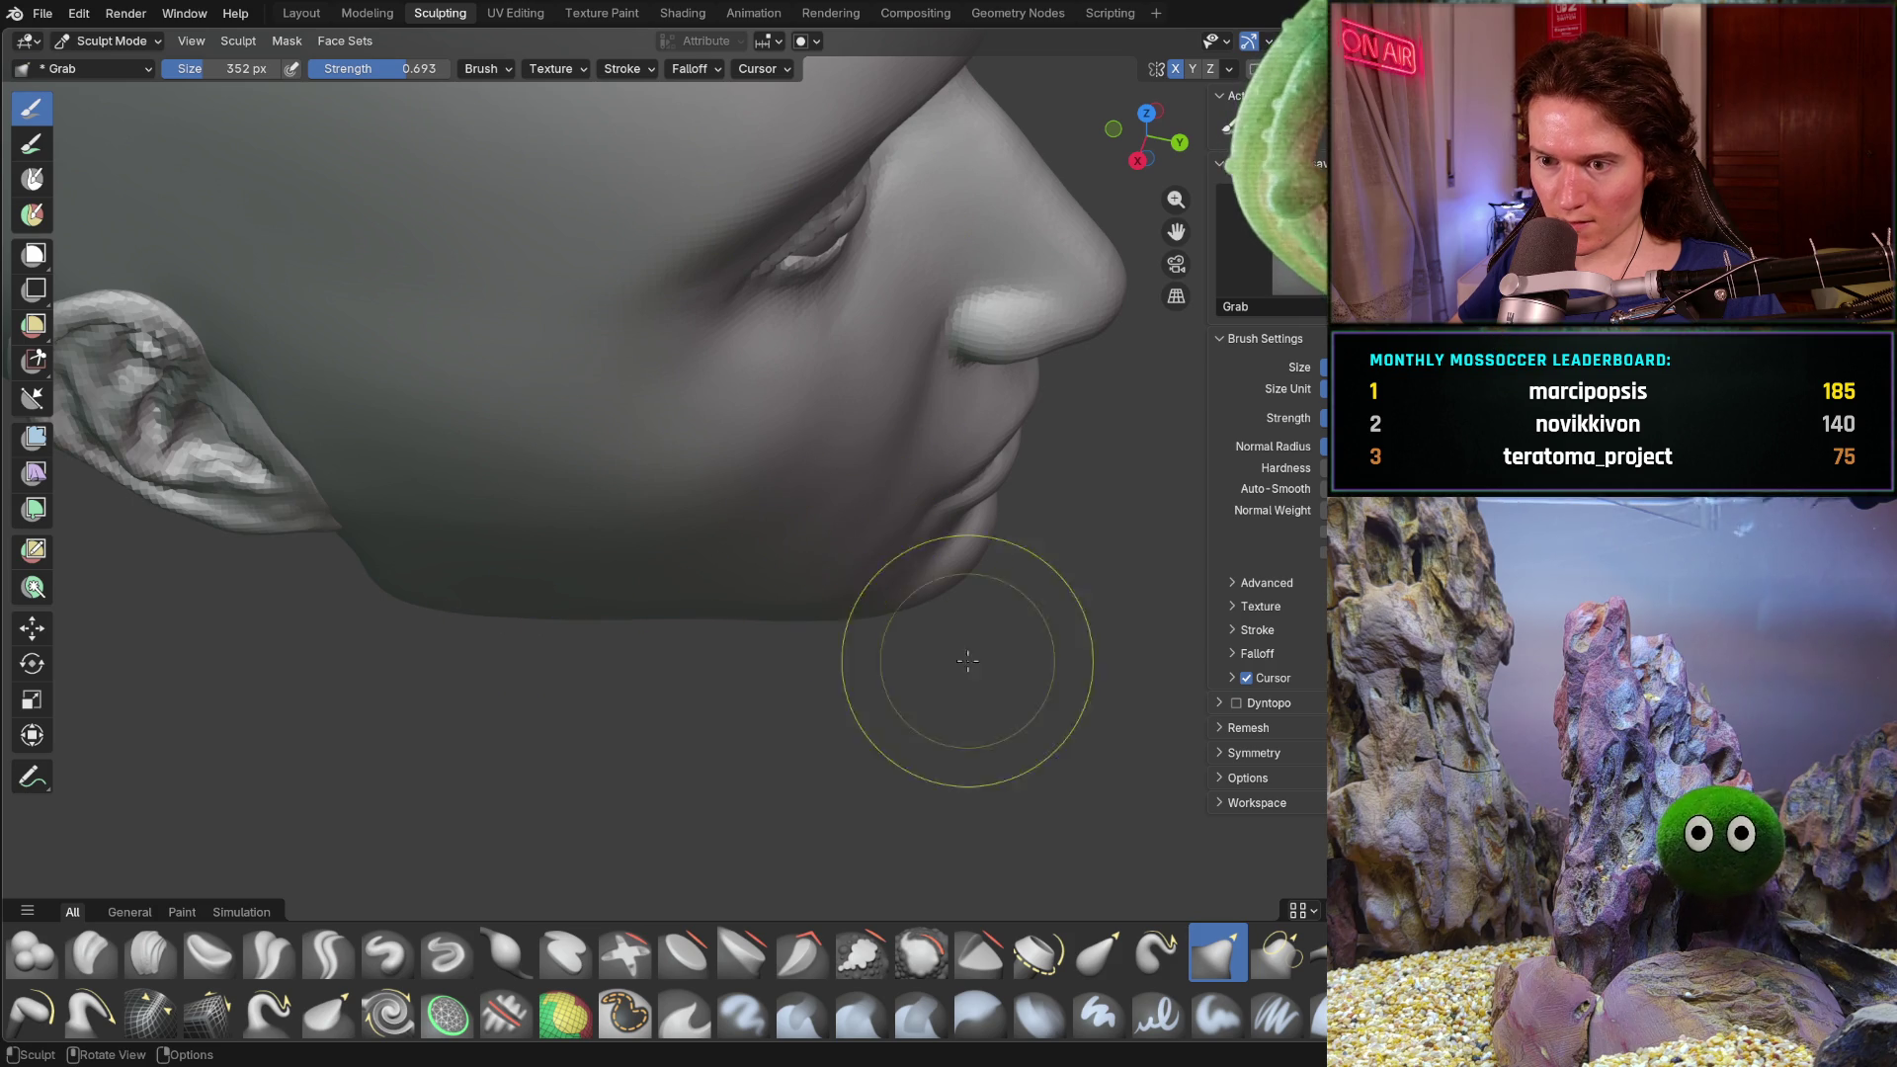
middle_click_drag(930, 646, 826, 635)
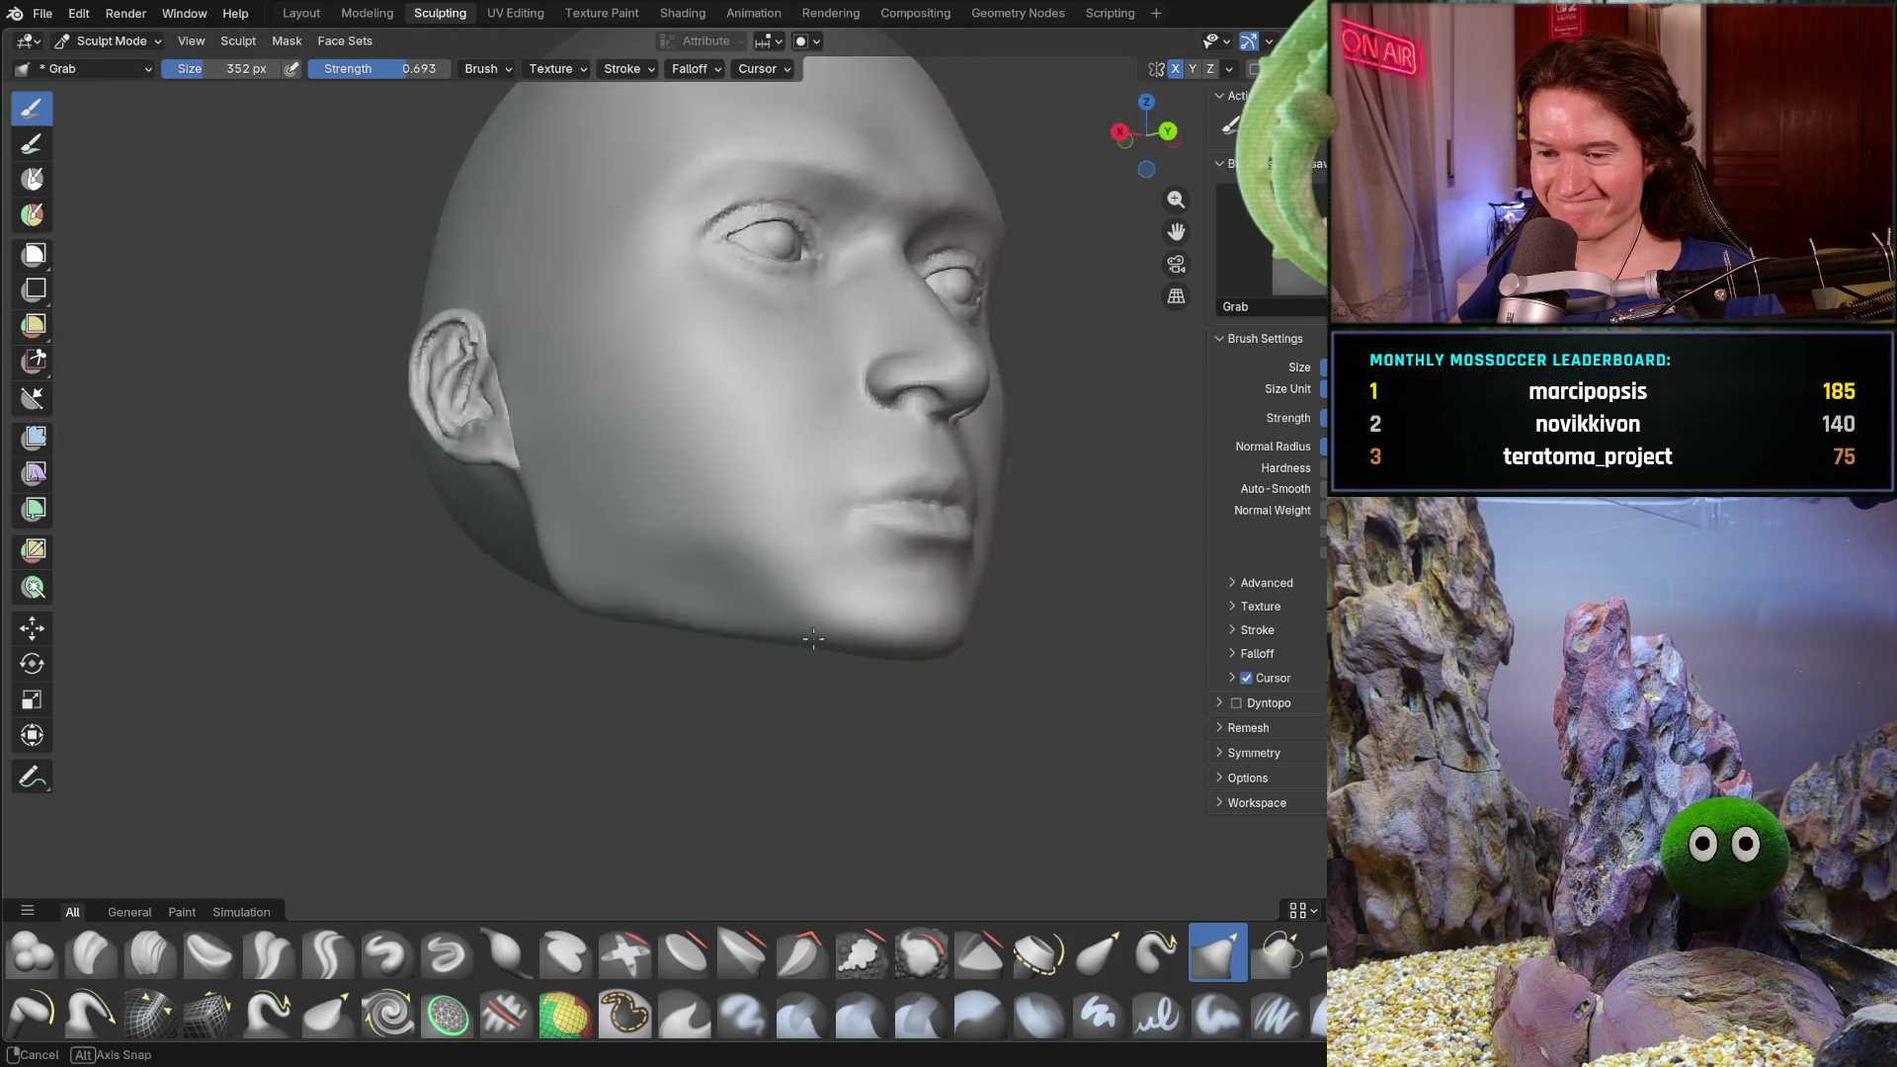
- Review the head from front and side views, then make Smooth the active brush
mouse_move(826, 634)
middle_mouse_down()
mouse_move(707, 678)
mouse_move(844, 661)
mouse_move(827, 657)
mouse_move(855, 715)
mouse_move(839, 543)
middle_mouse_up()
scroll(715, 688, "down", 3)
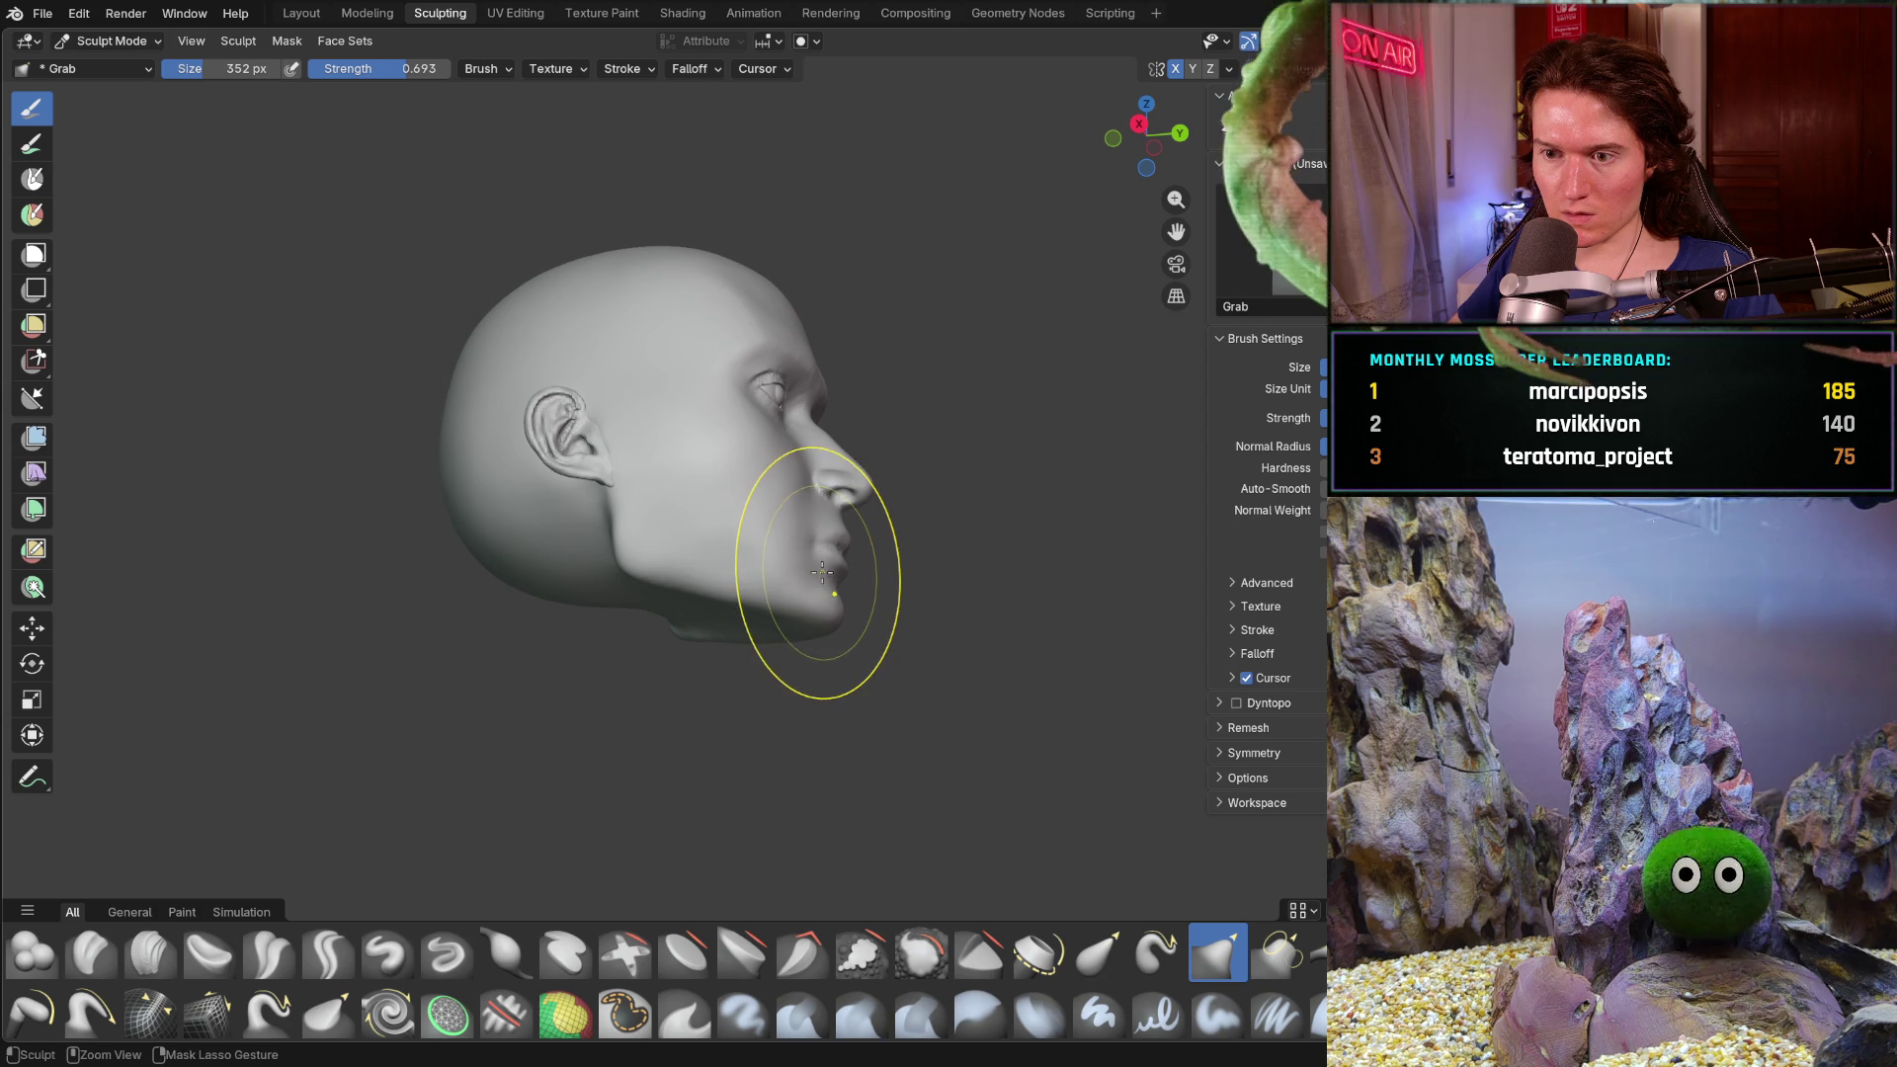
mouse_move(942, 502)
middle_mouse_down()
mouse_move(804, 728)
mouse_move(684, 546)
mouse_move(728, 488)
mouse_move(732, 539)
mouse_move(754, 548)
middle_mouse_up()
scroll(685, 546, "up", 5)
middle_click_drag(850, 705, 757, 655)
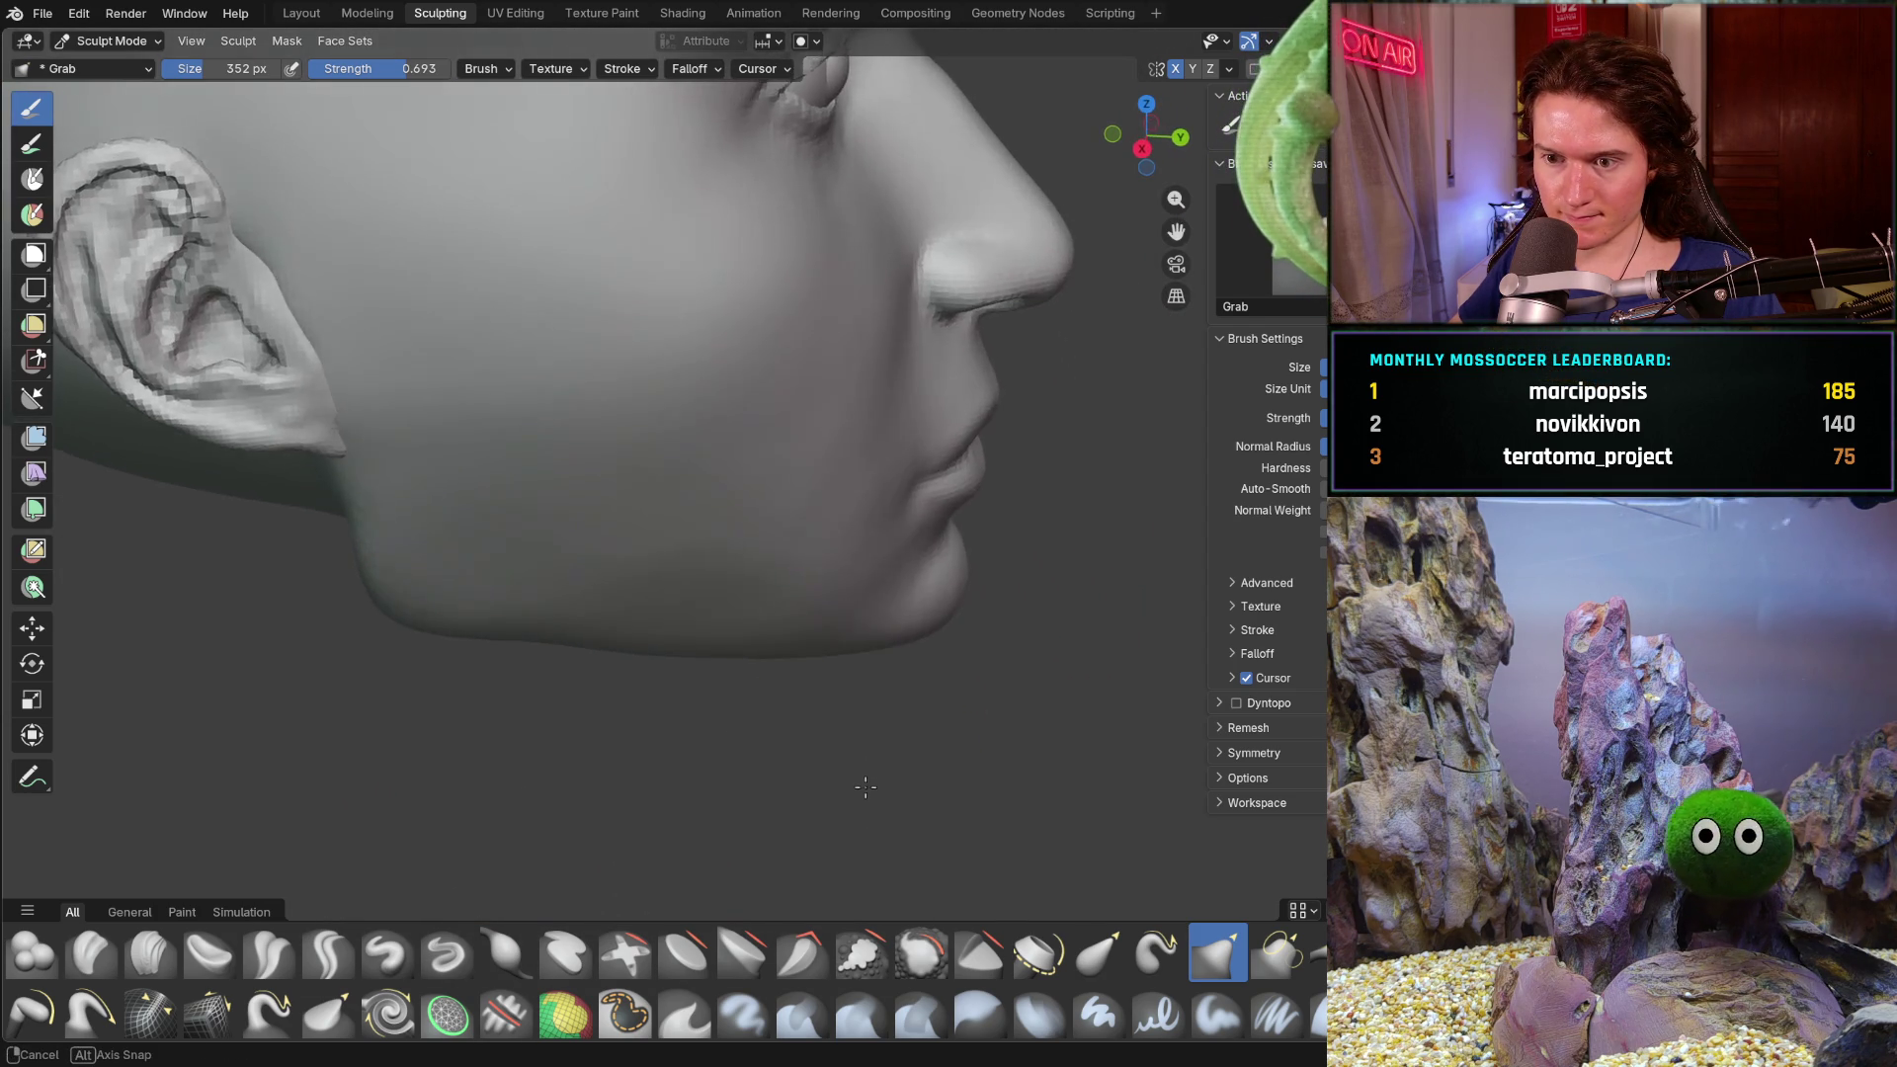
key("shift+s")
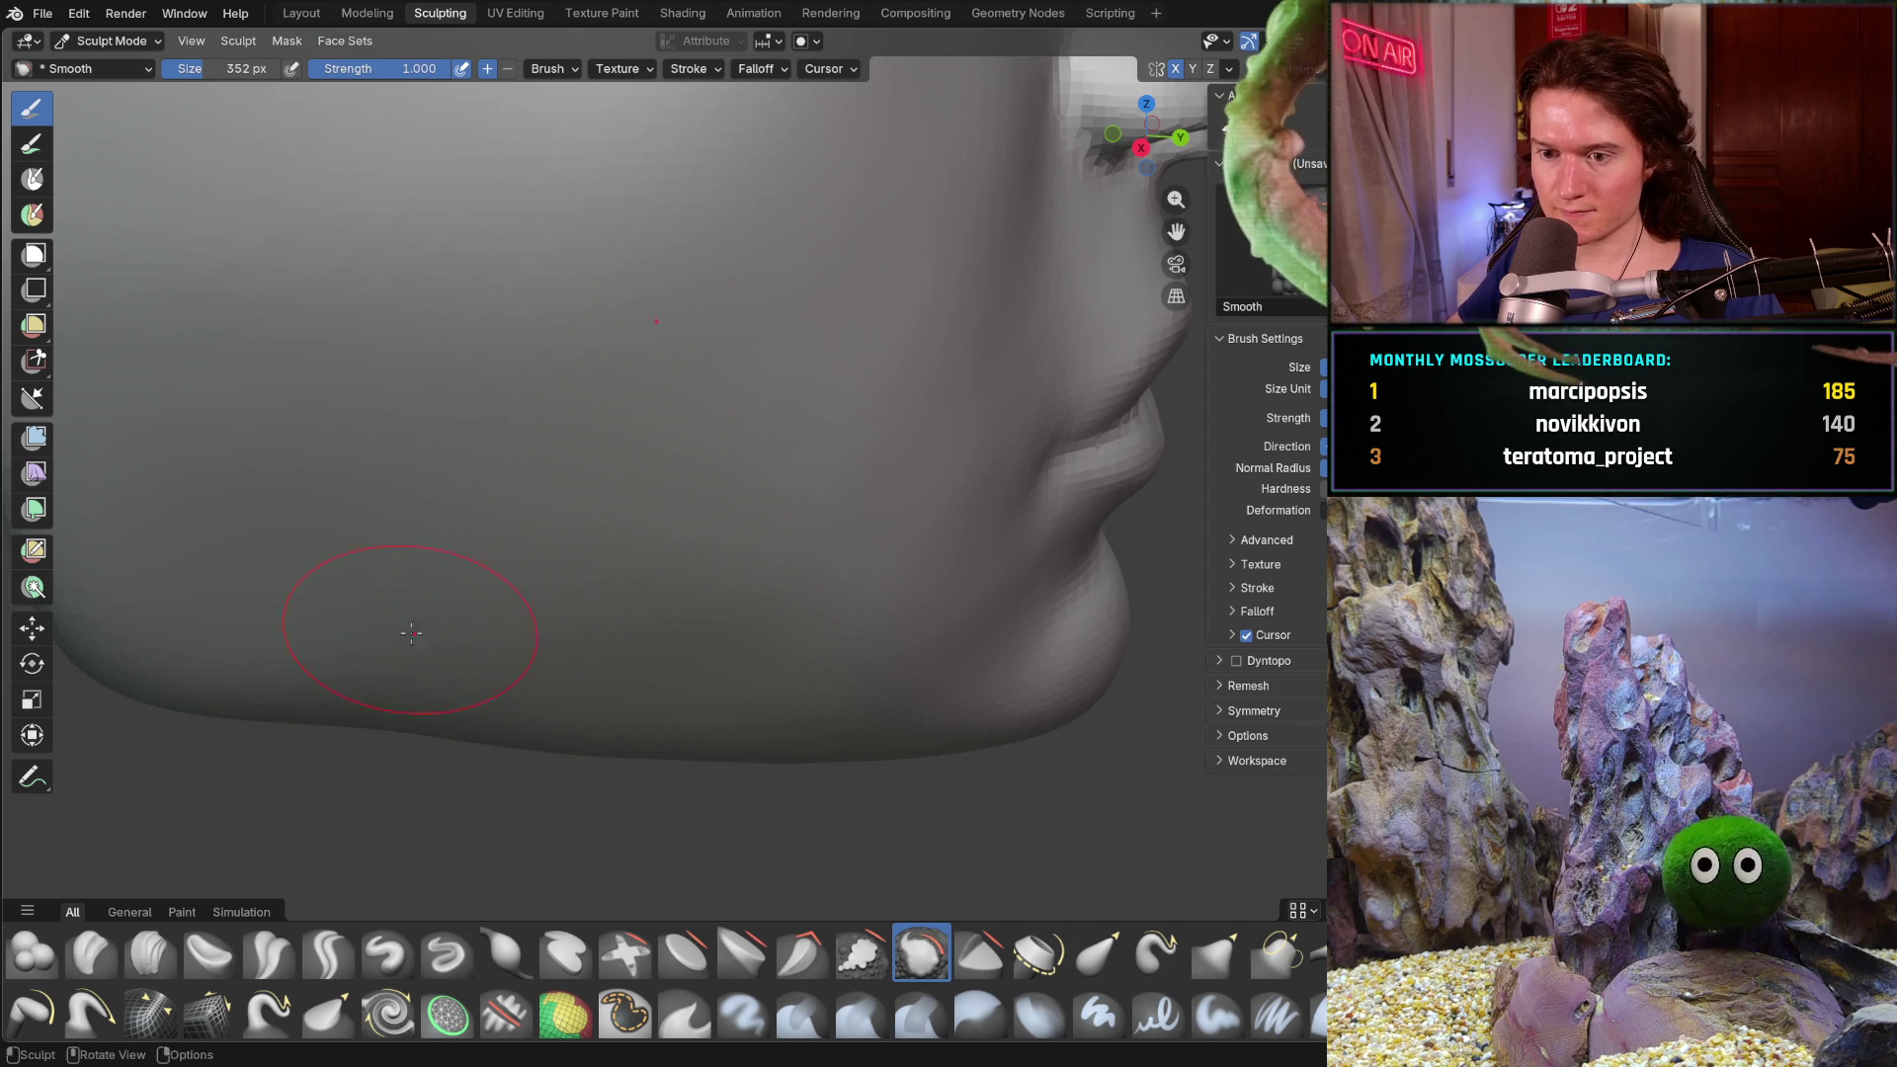
- Switch to the Clay Strips brush over the jaw and begin shrinking its radius to about 214 px
middle_click_drag(663, 691, 524, 467)
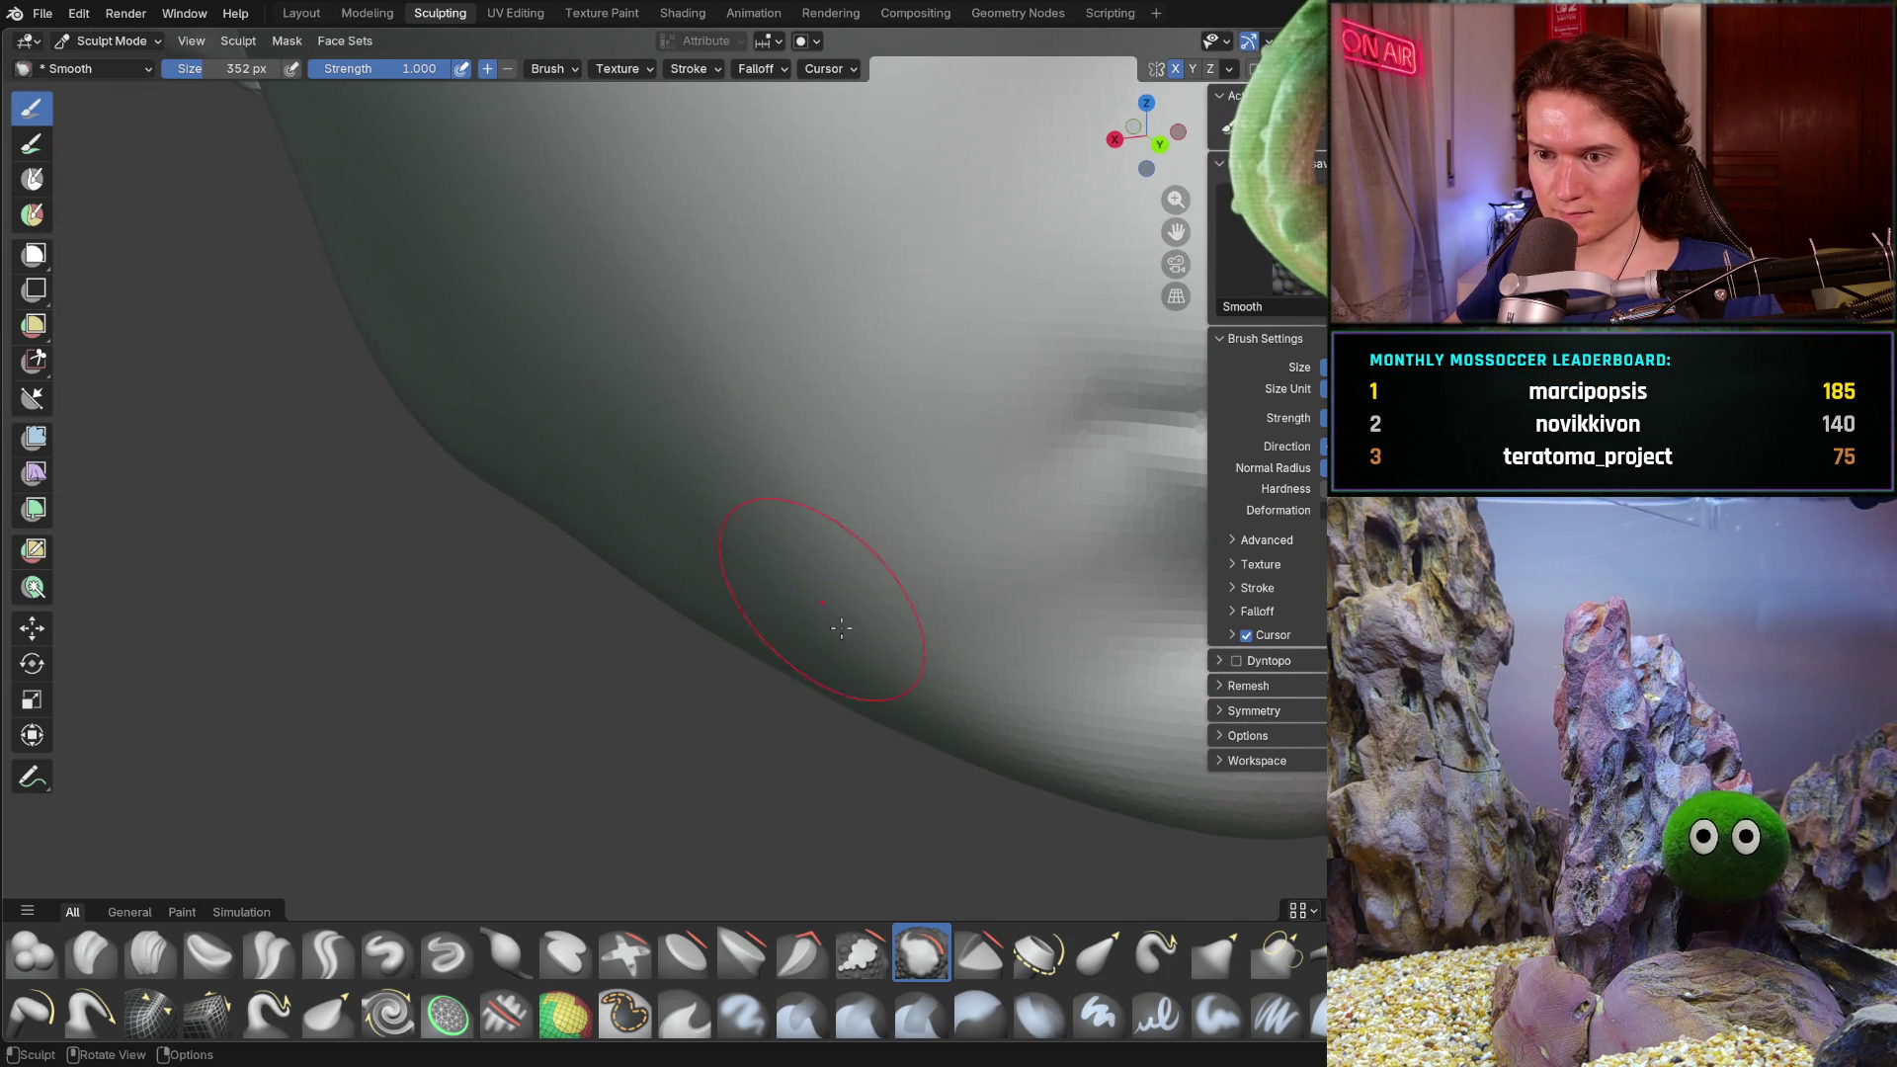
mouse_move(723, 513)
middle_mouse_down()
mouse_move(689, 516)
mouse_move(610, 602)
mouse_move(719, 505)
middle_mouse_up()
key("c")
scroll(719, 506, "down", 3)
scroll(623, 644, "up", 3)
mouse_move(623, 643)
middle_mouse_down()
mouse_move(608, 620)
mouse_move(678, 575)
middle_mouse_up()
key("f")
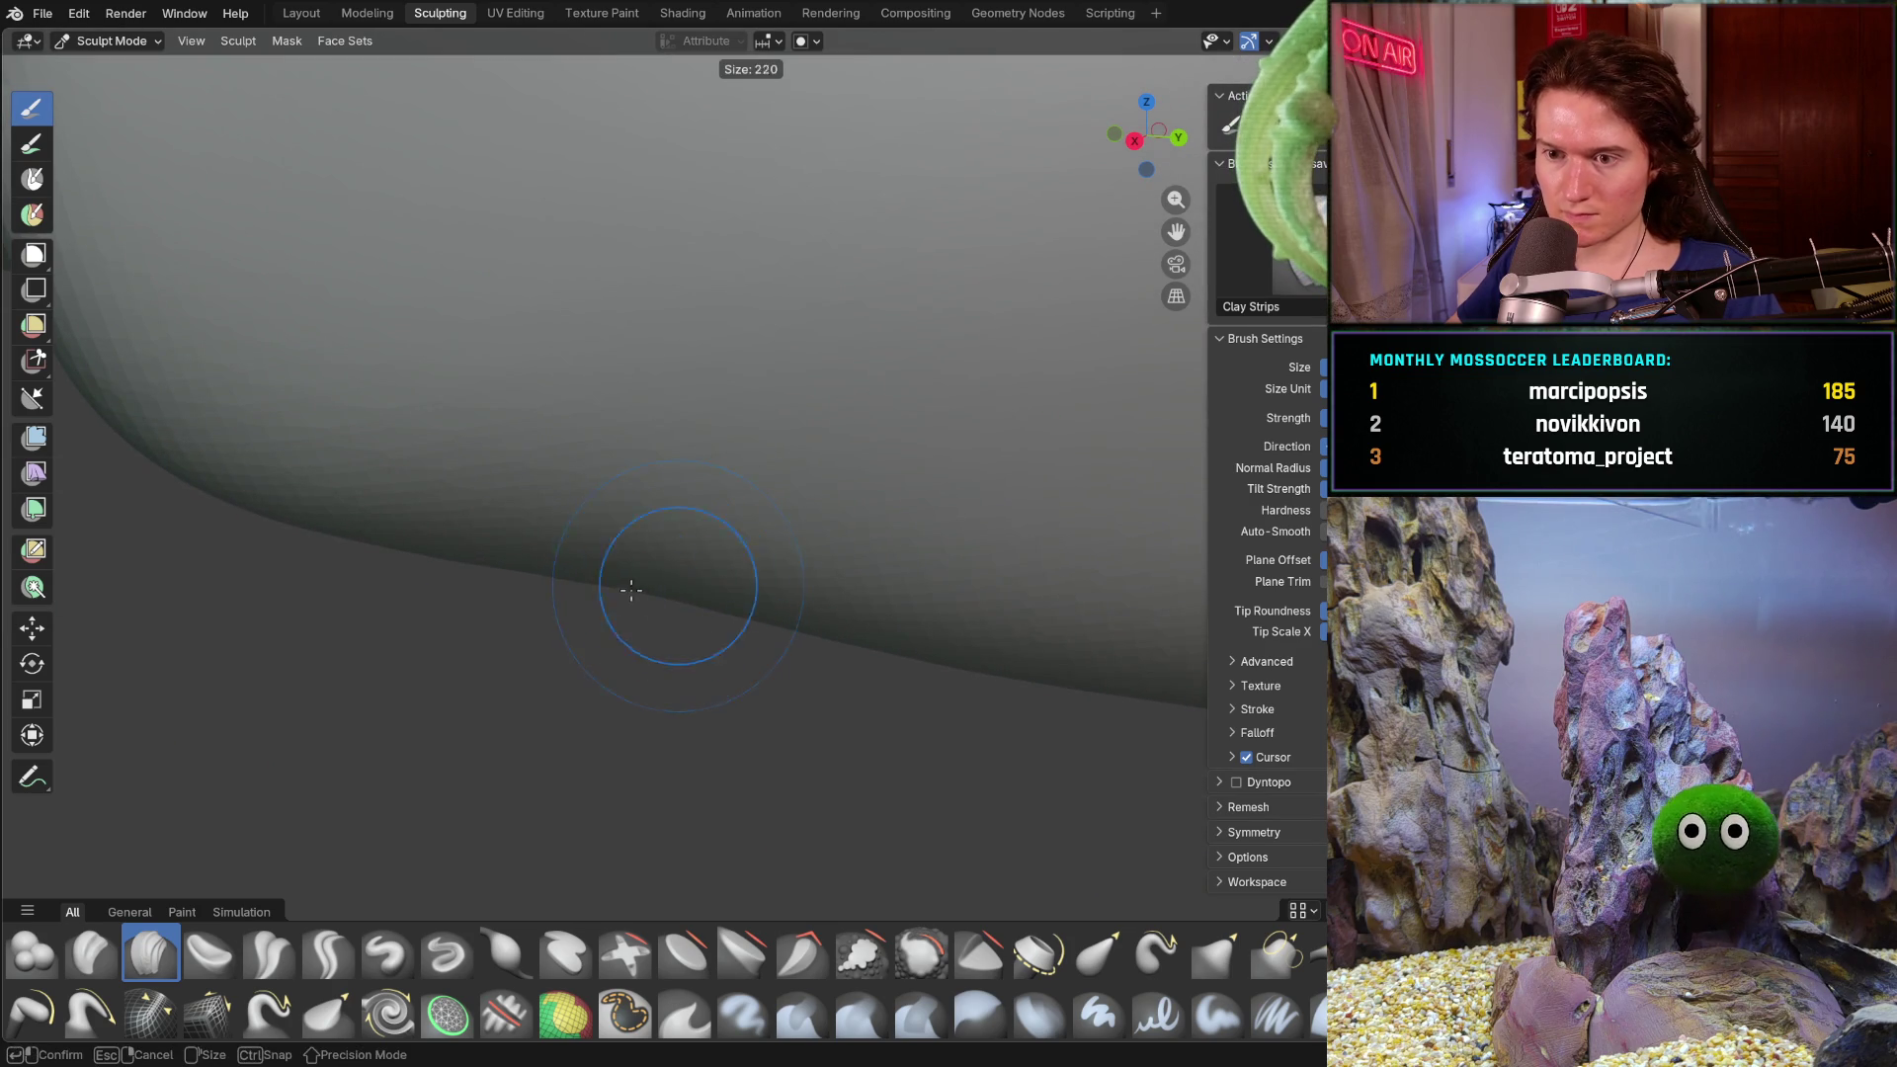
- Lower the Clay Strips strength to 0.285 and enlarge its size to 344 px
left_click(605, 586)
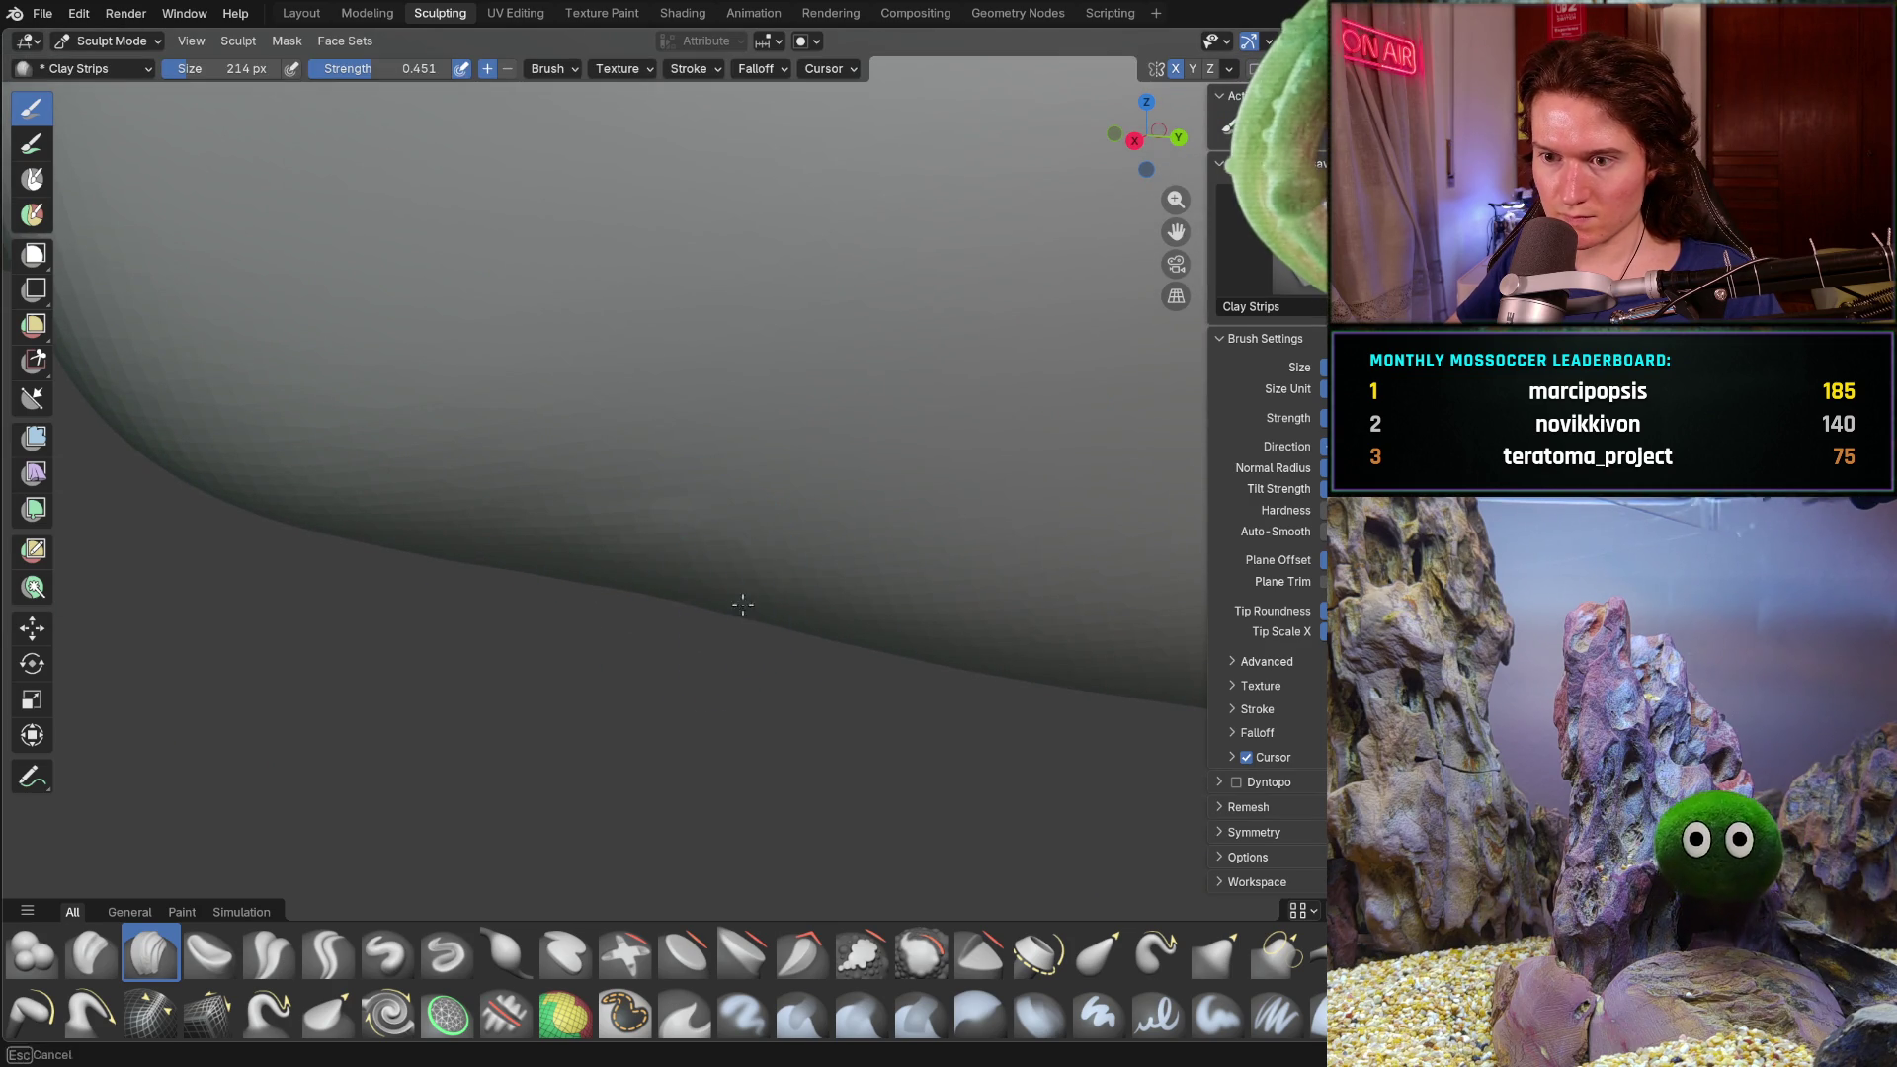
mouse_move(765, 537)
middle_mouse_down()
mouse_move(745, 607)
mouse_move(772, 504)
mouse_move(716, 559)
middle_mouse_up()
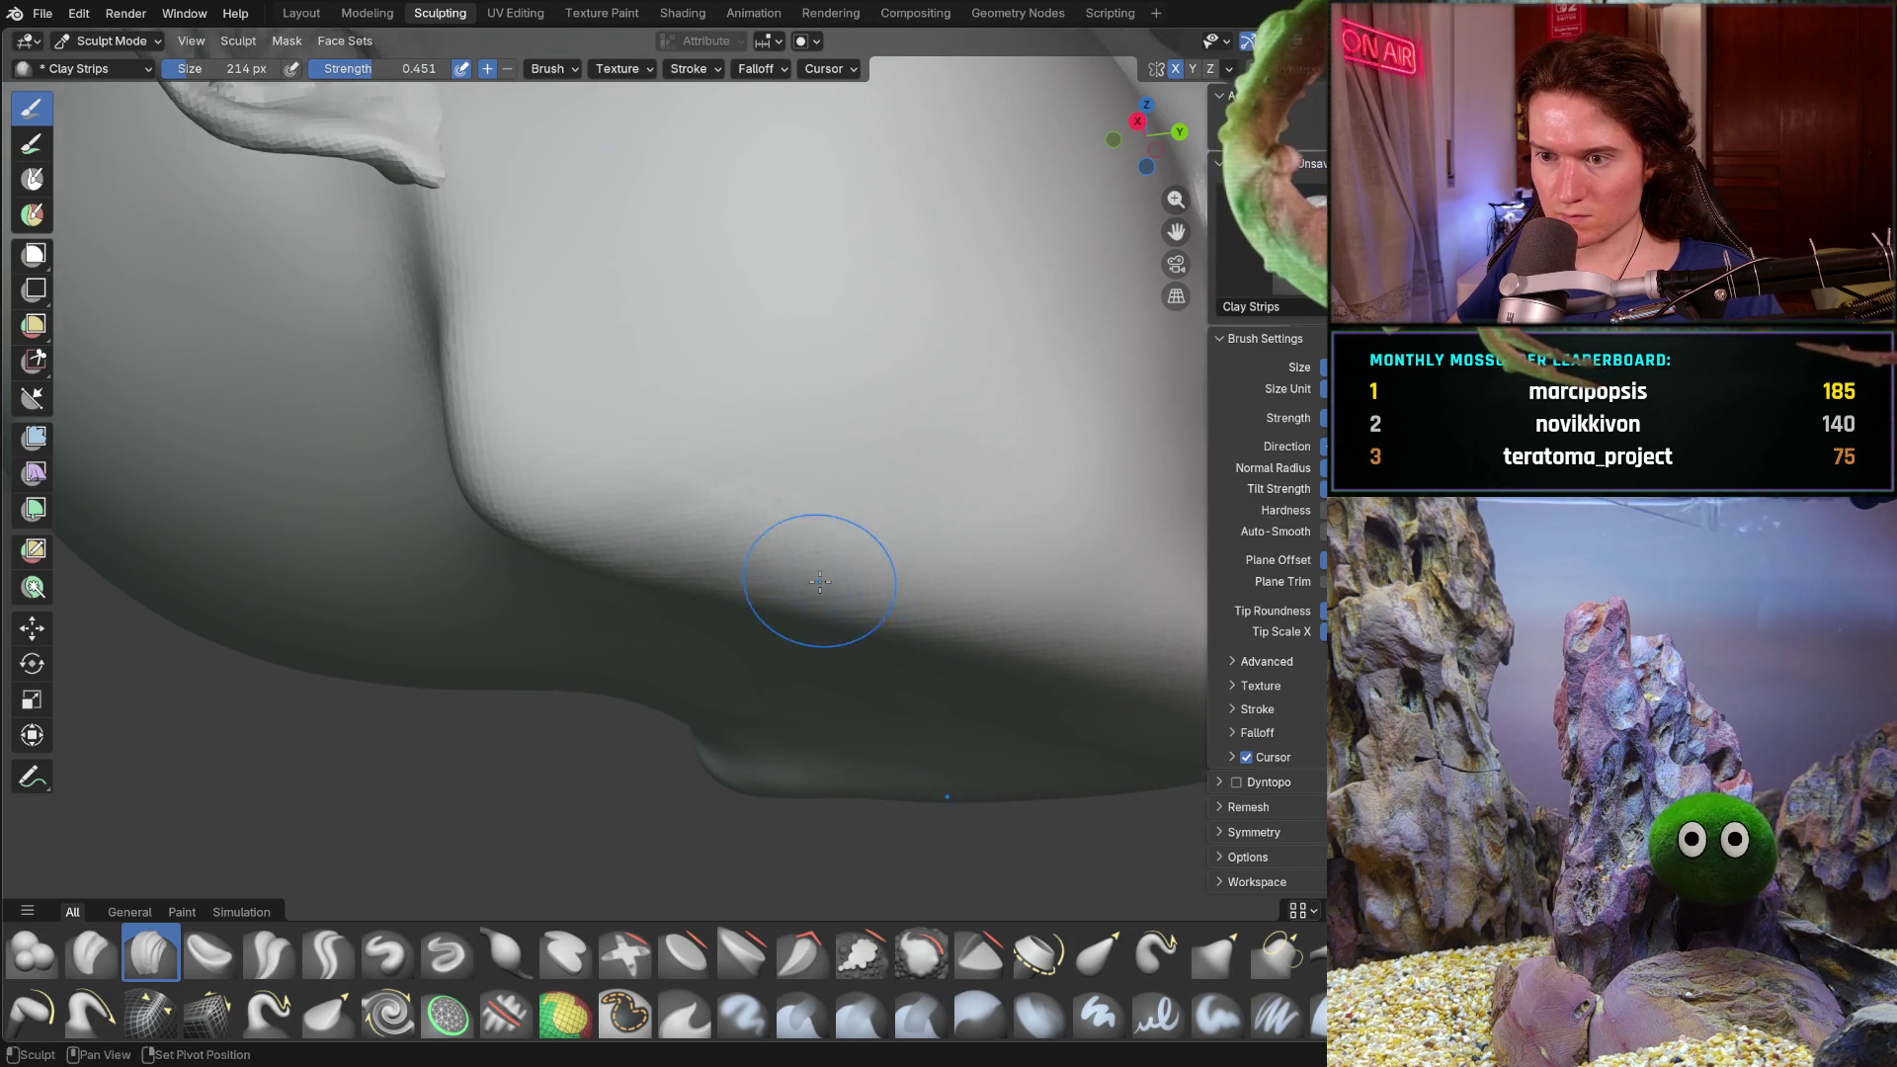
scroll(817, 586, "down", 3)
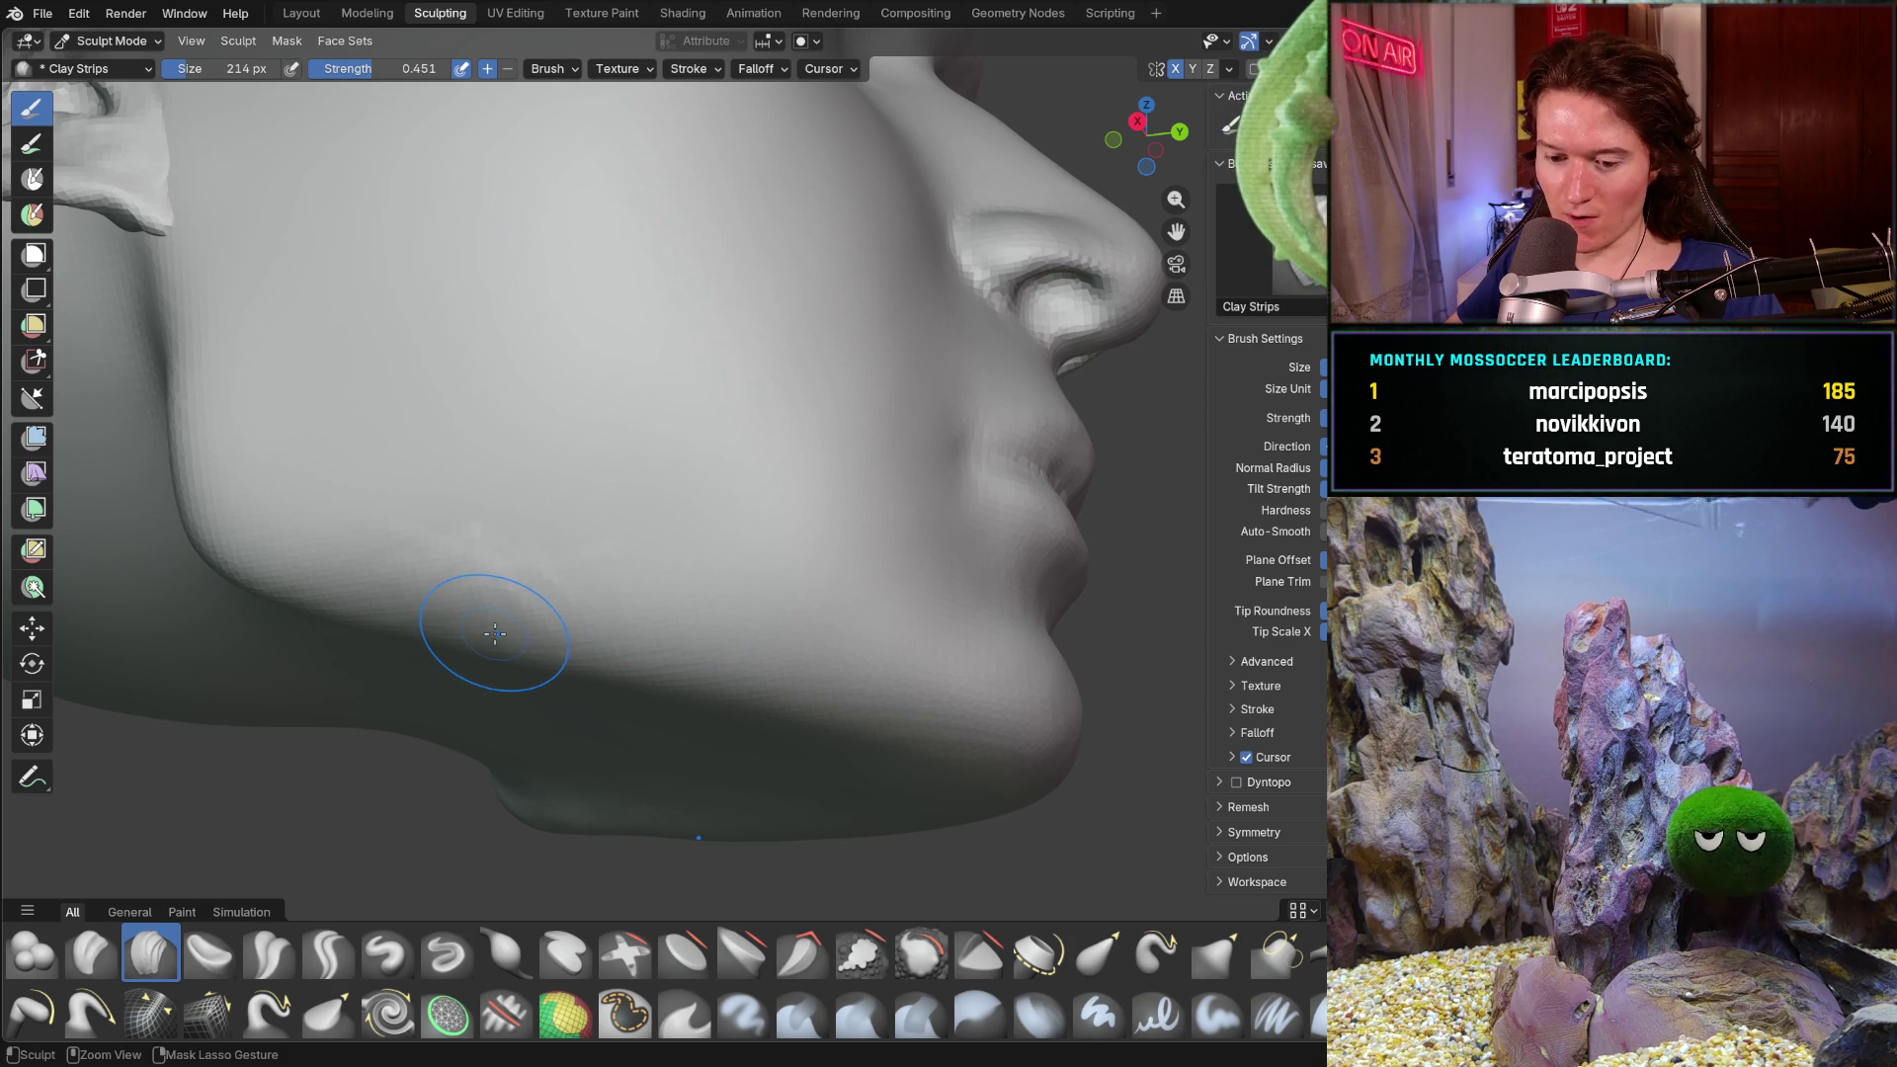
key("shift+f")
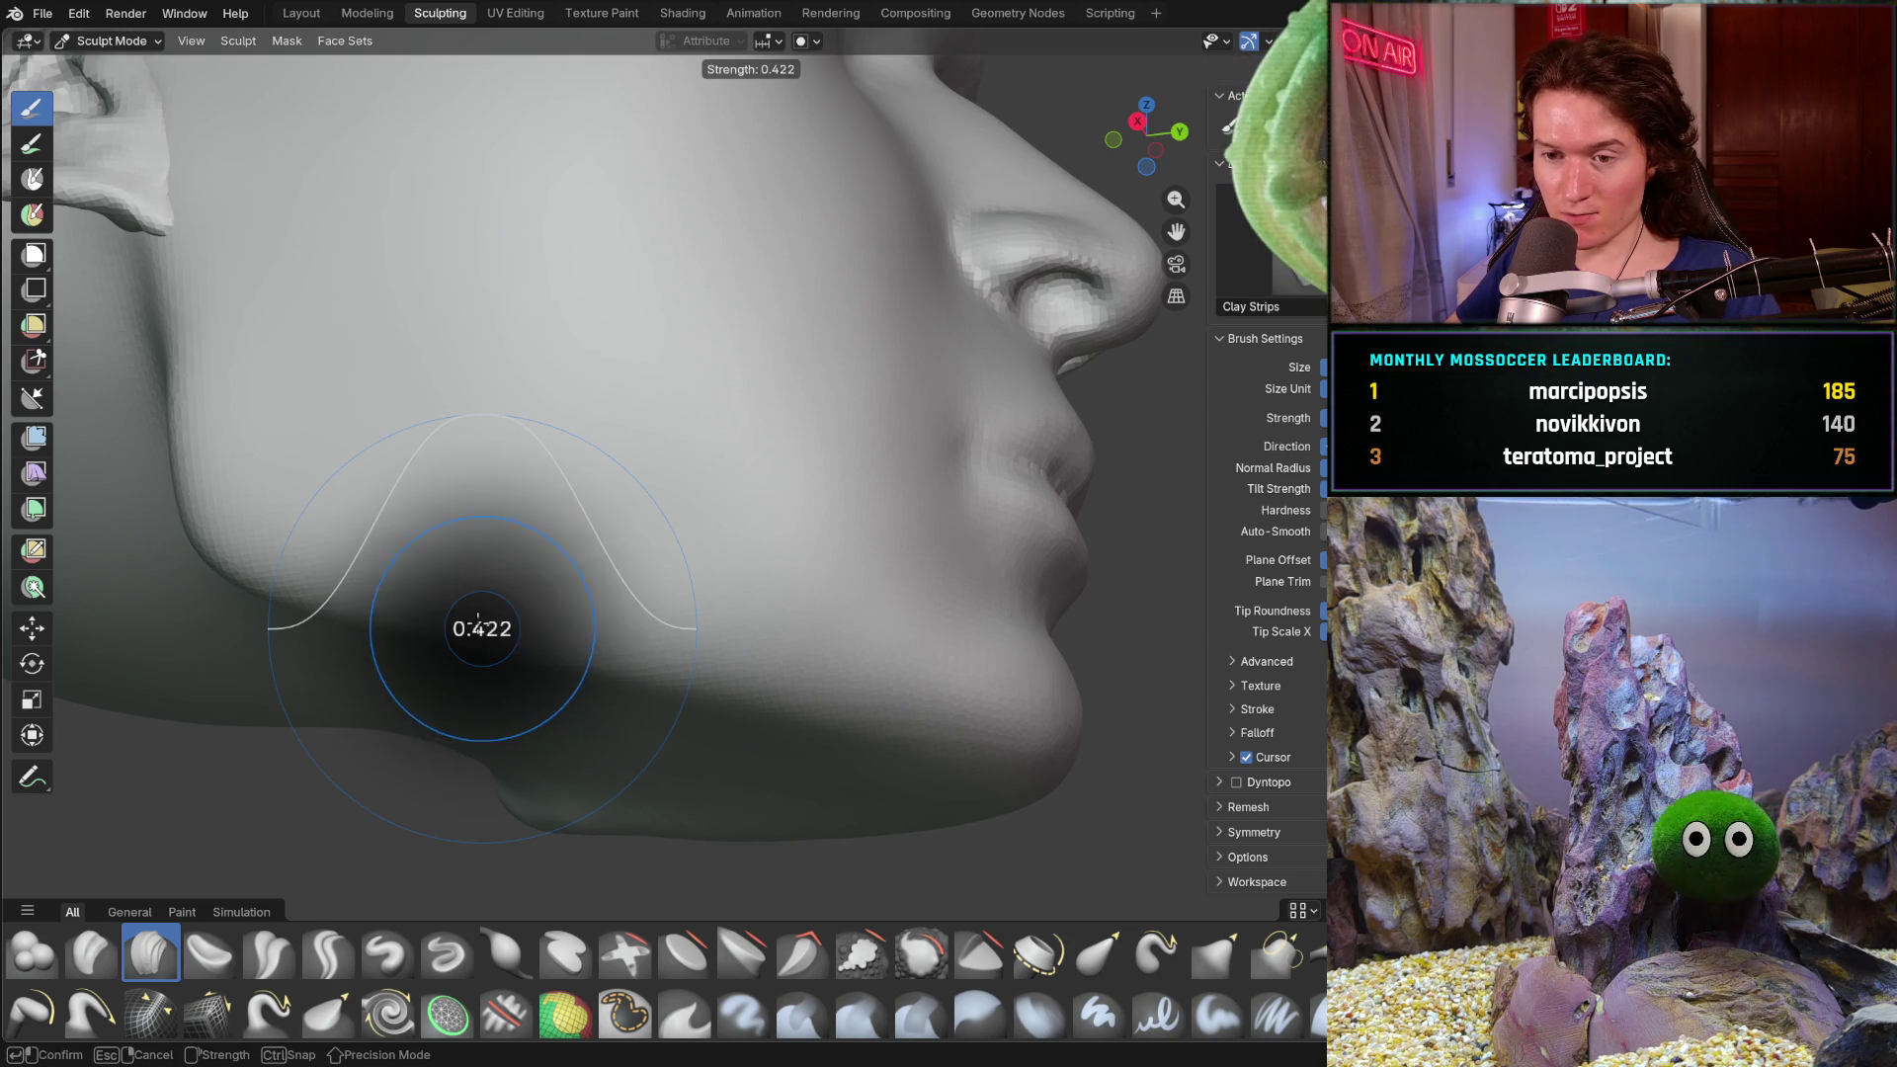
left_click(481, 624)
scroll(491, 601, "up", 3)
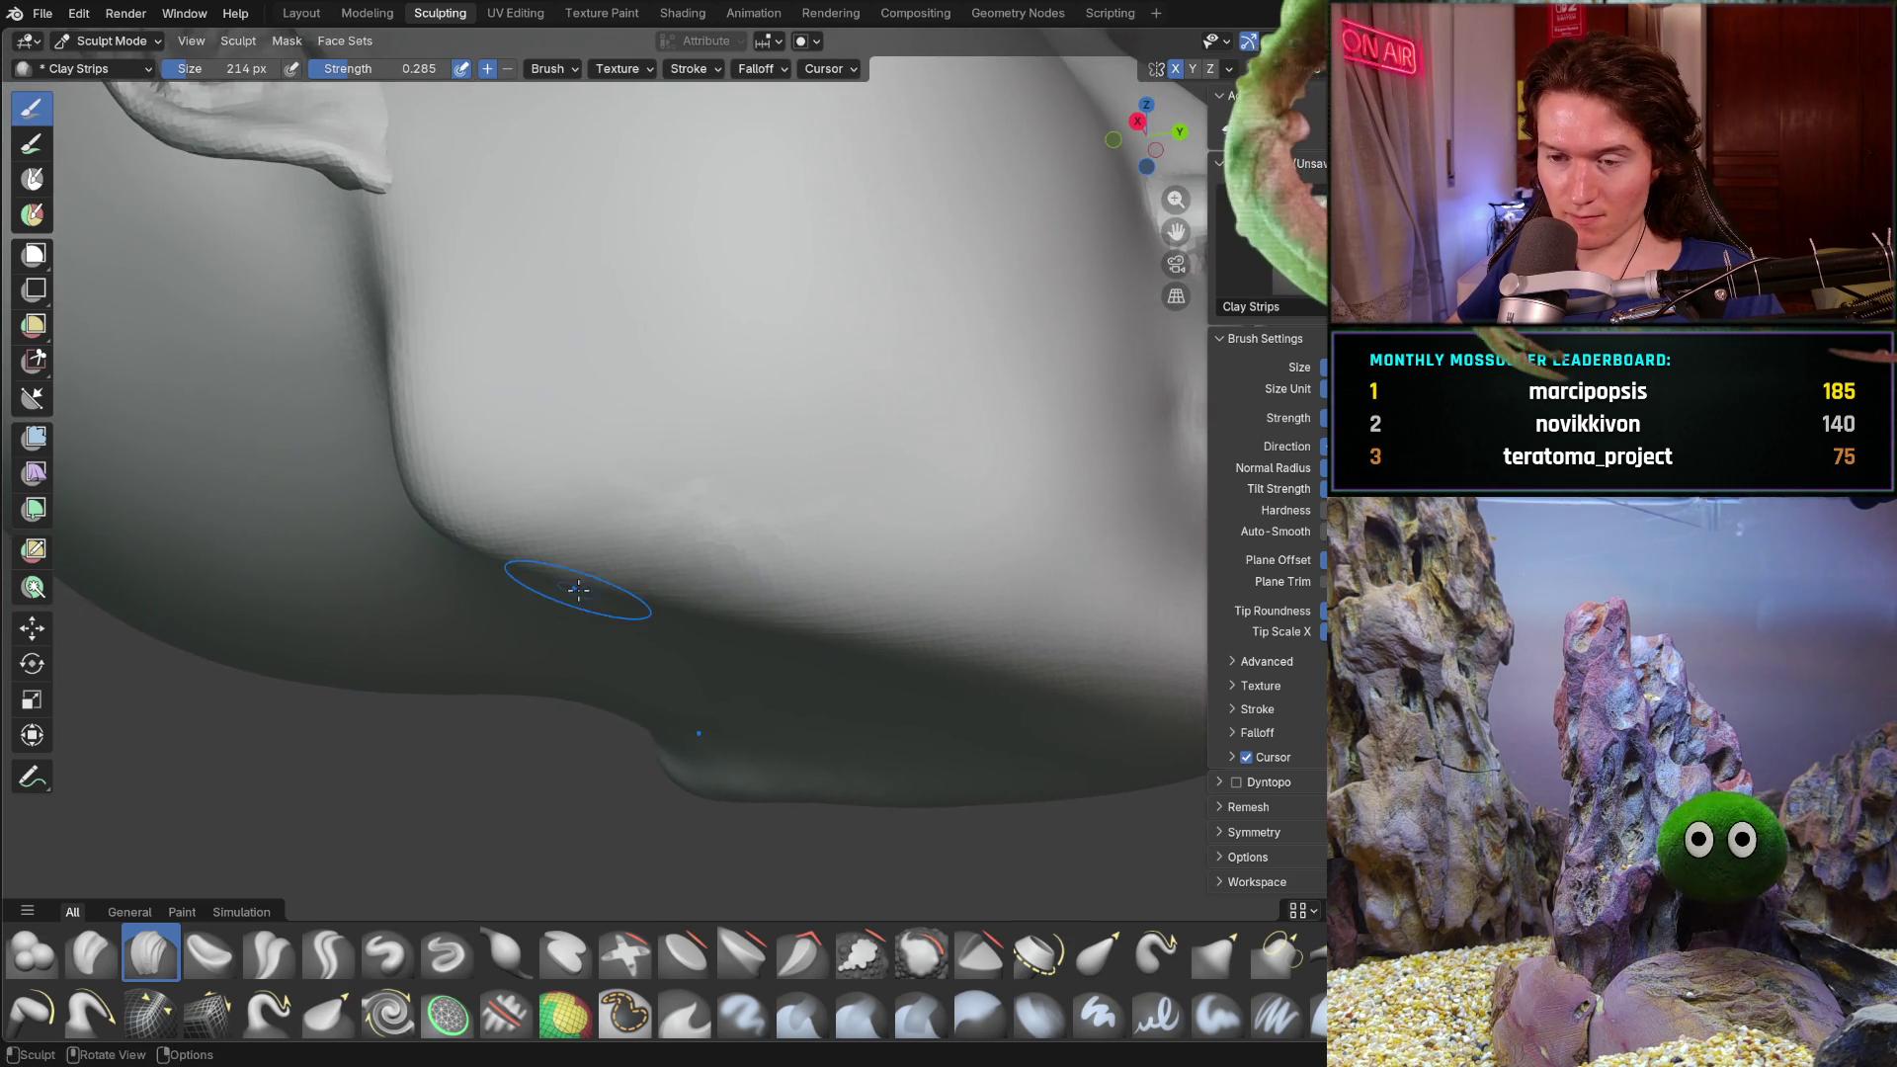
scroll(580, 580, "up", 2)
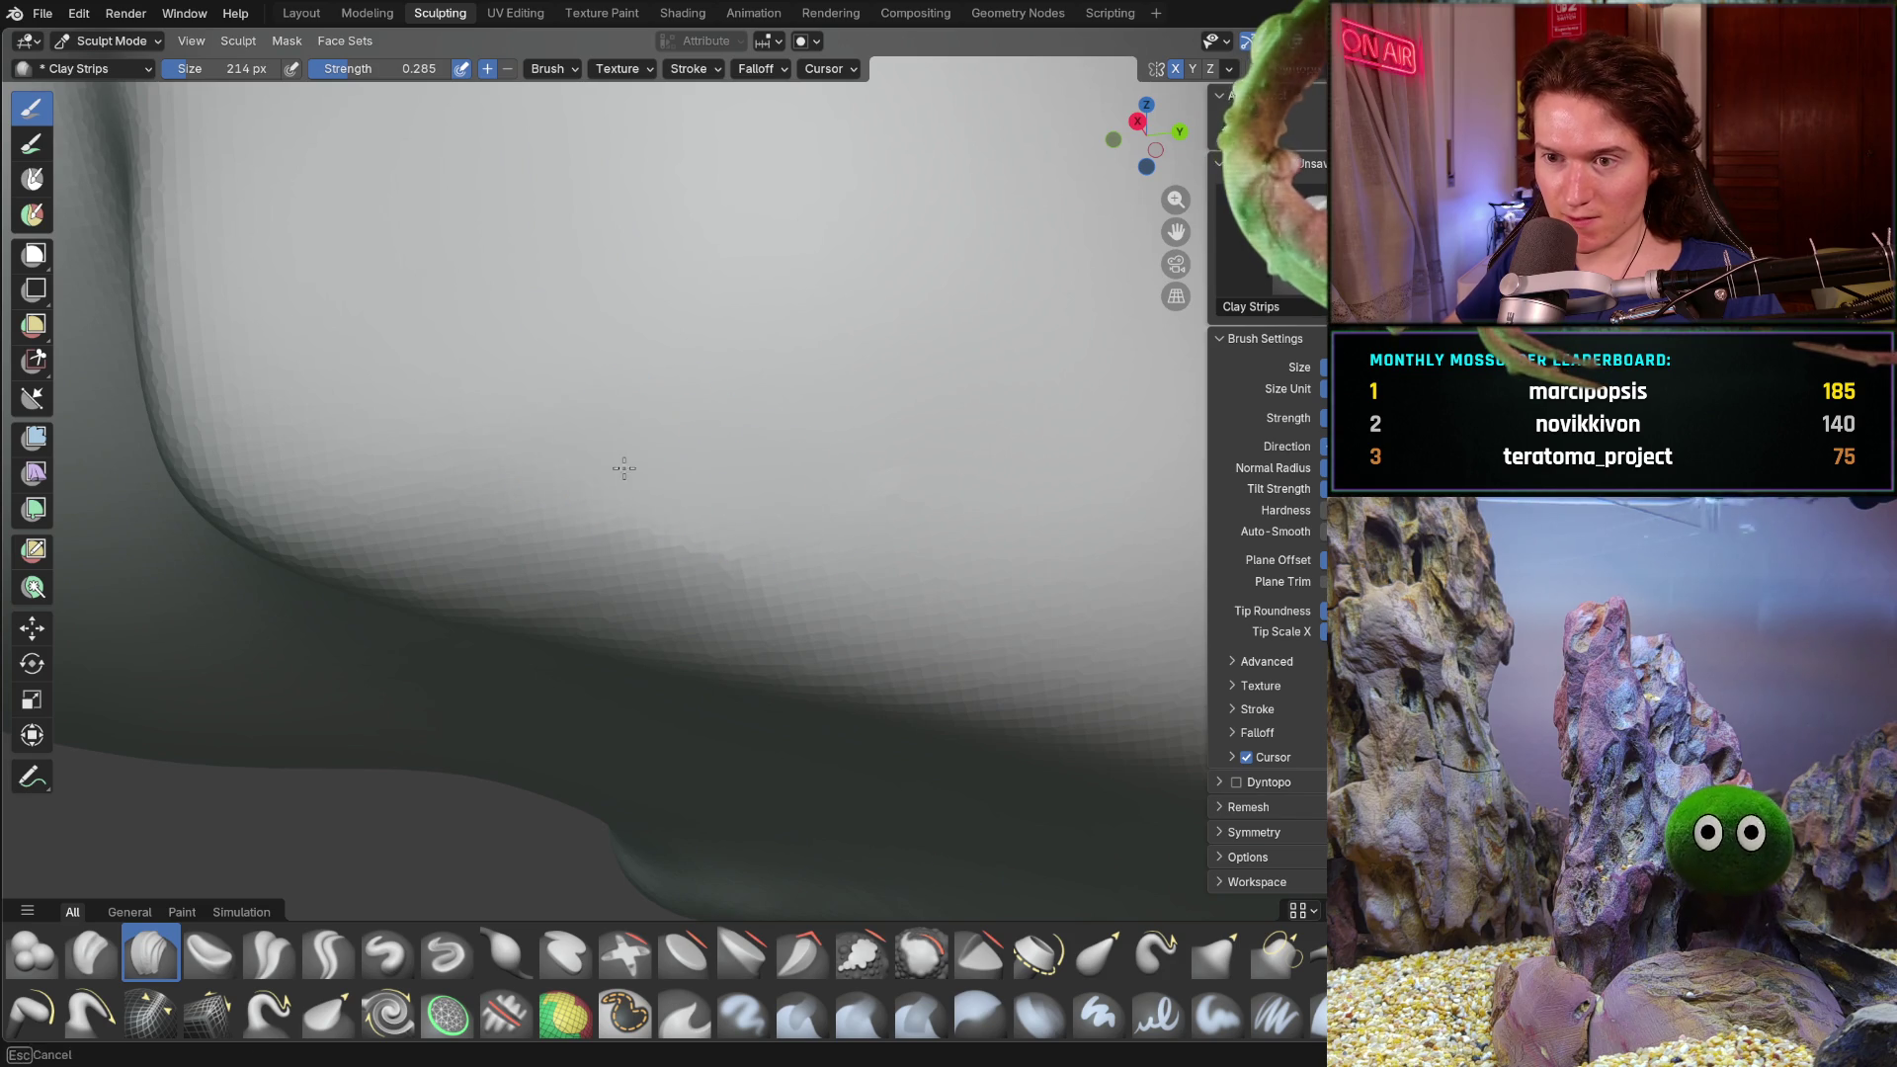
scroll(726, 544, "down", 3)
scroll(727, 544, "down", 3)
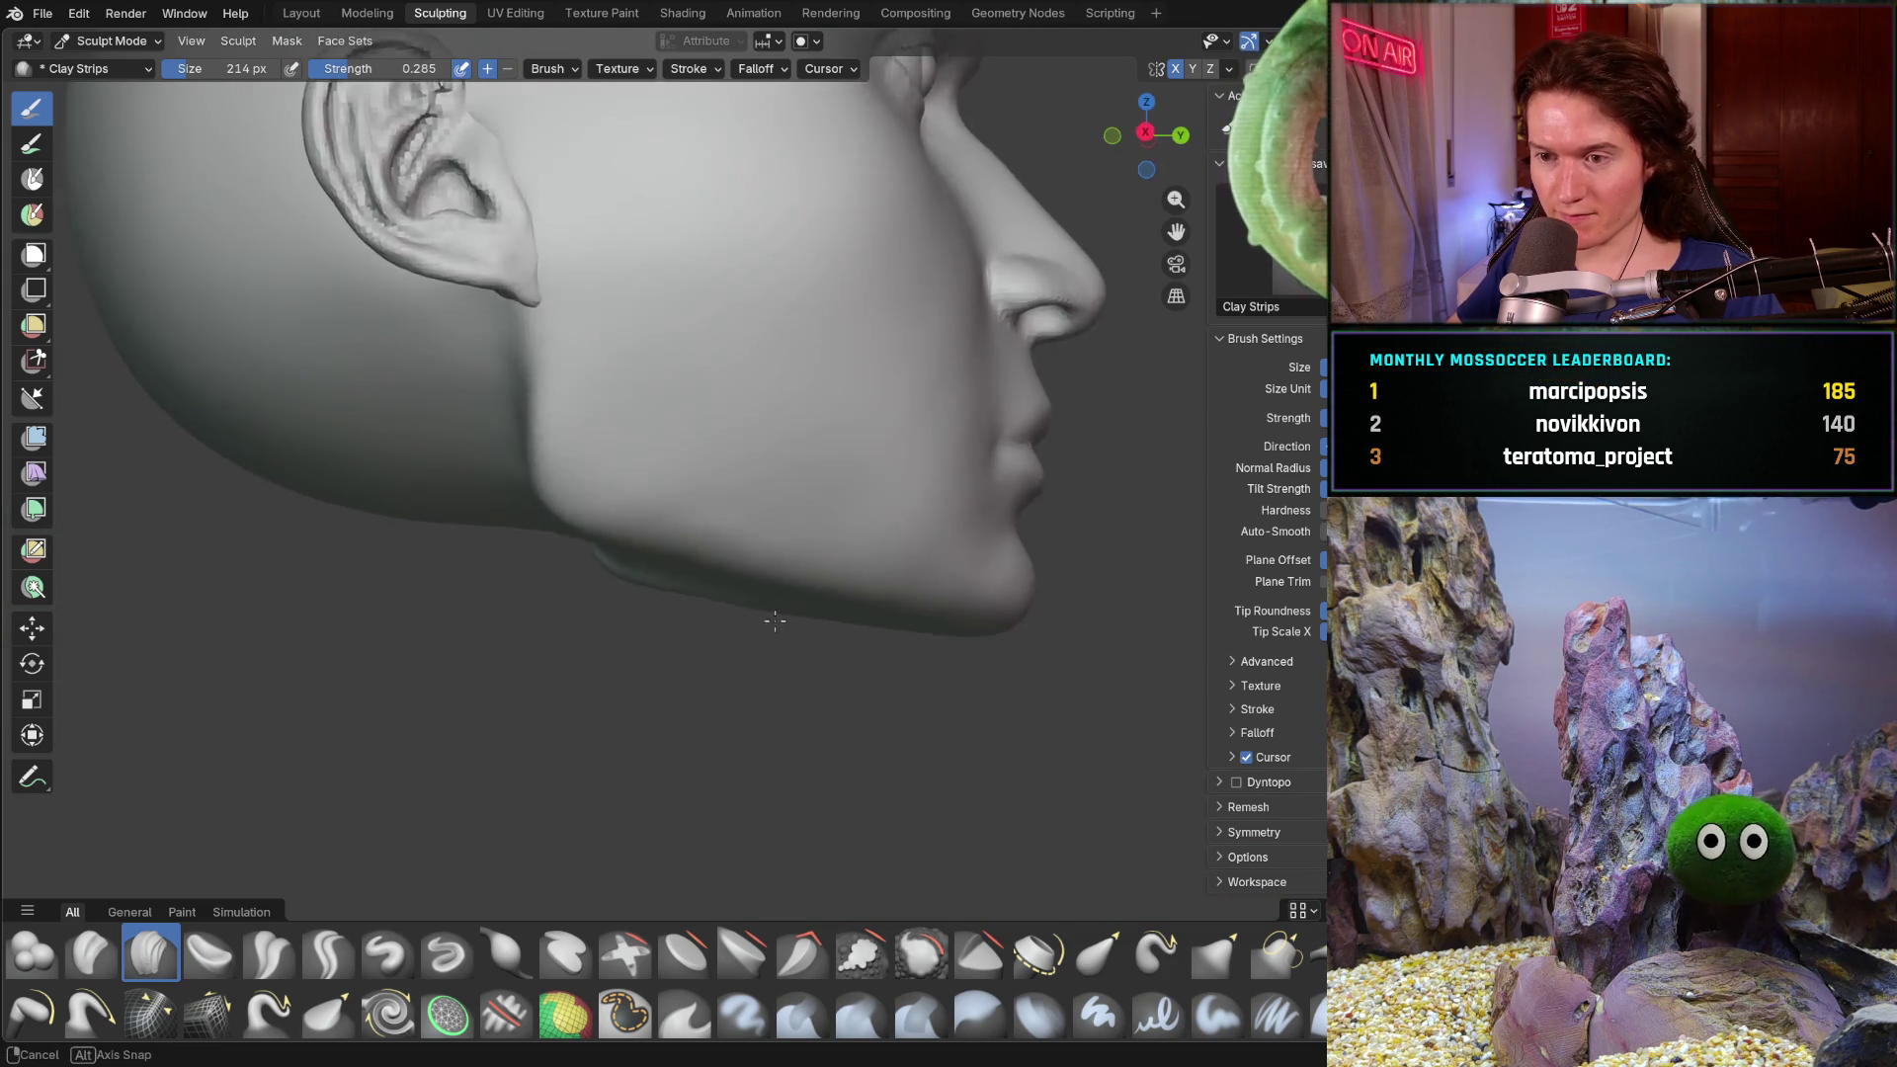
middle_click_drag(756, 623, 741, 691)
scroll(812, 568, "up", 5)
middle_click_drag(812, 566, 795, 494, "ctrl")
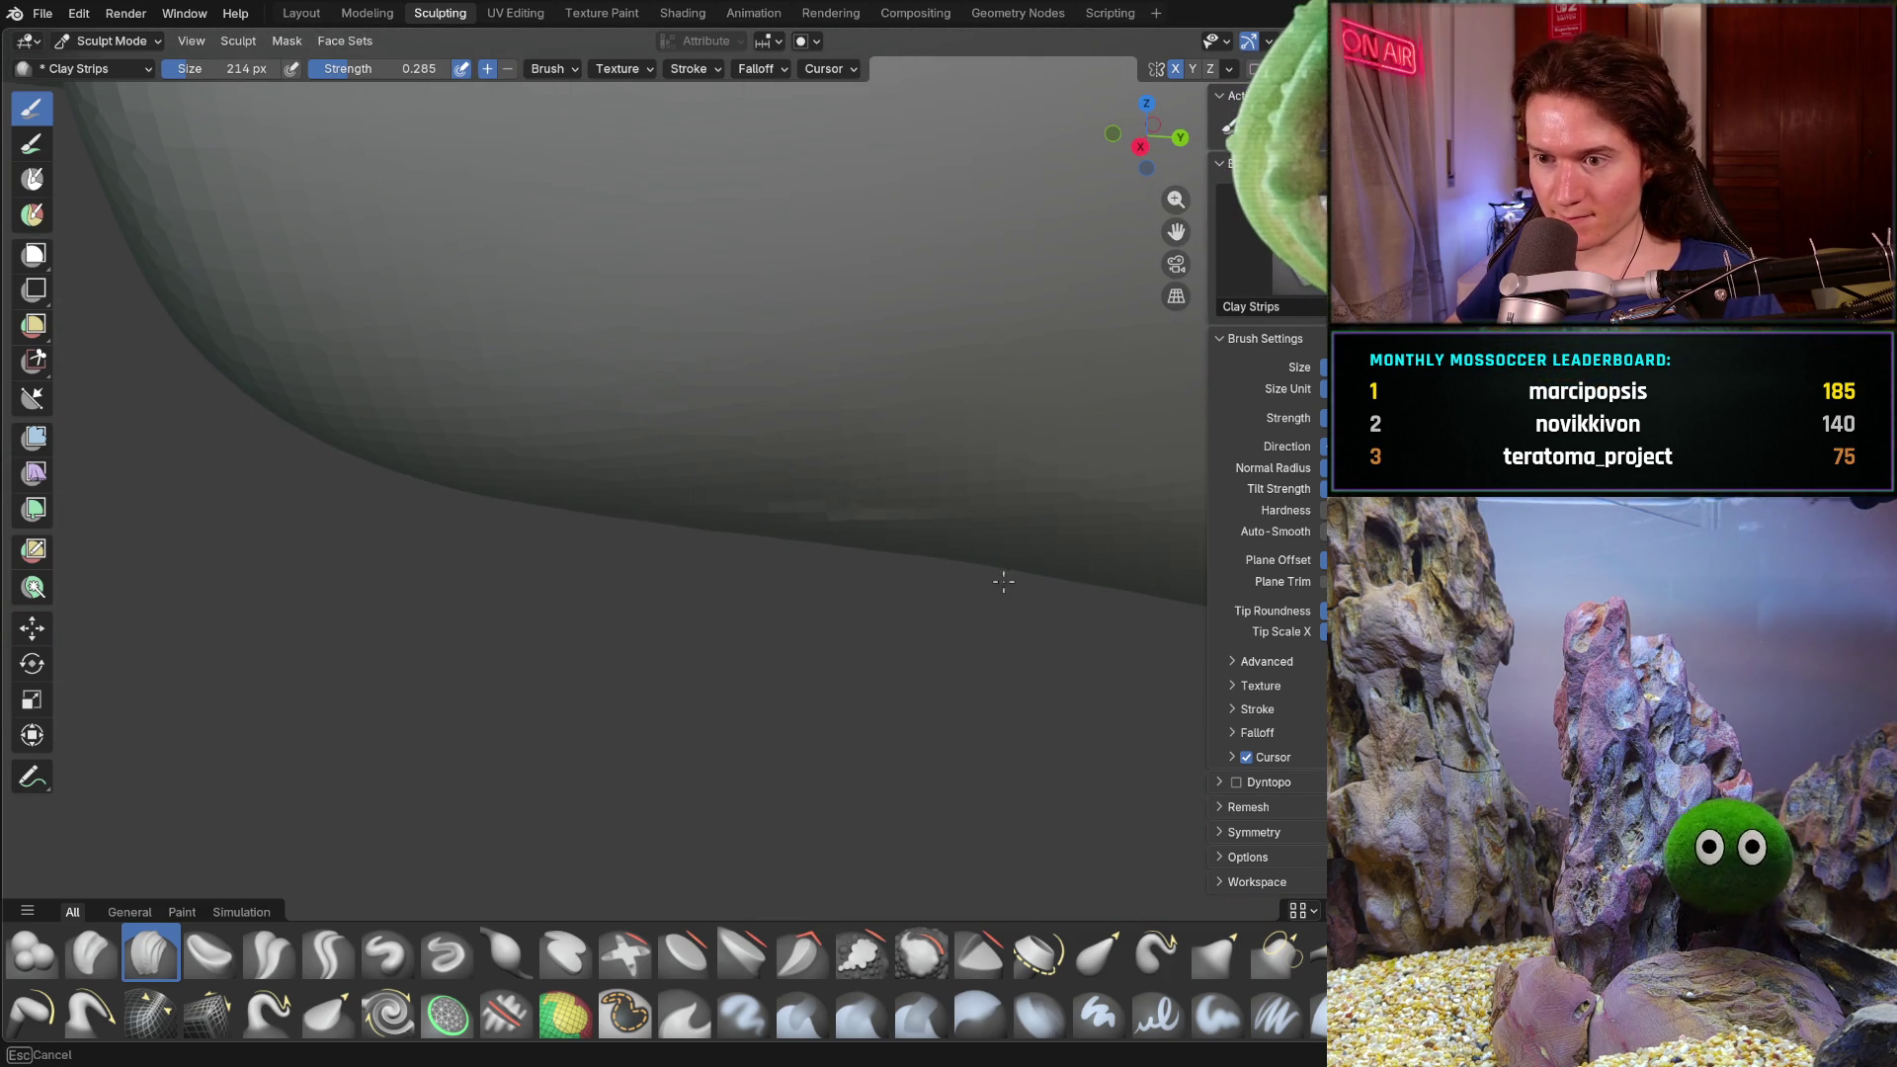
key("f")
left_click(1026, 551)
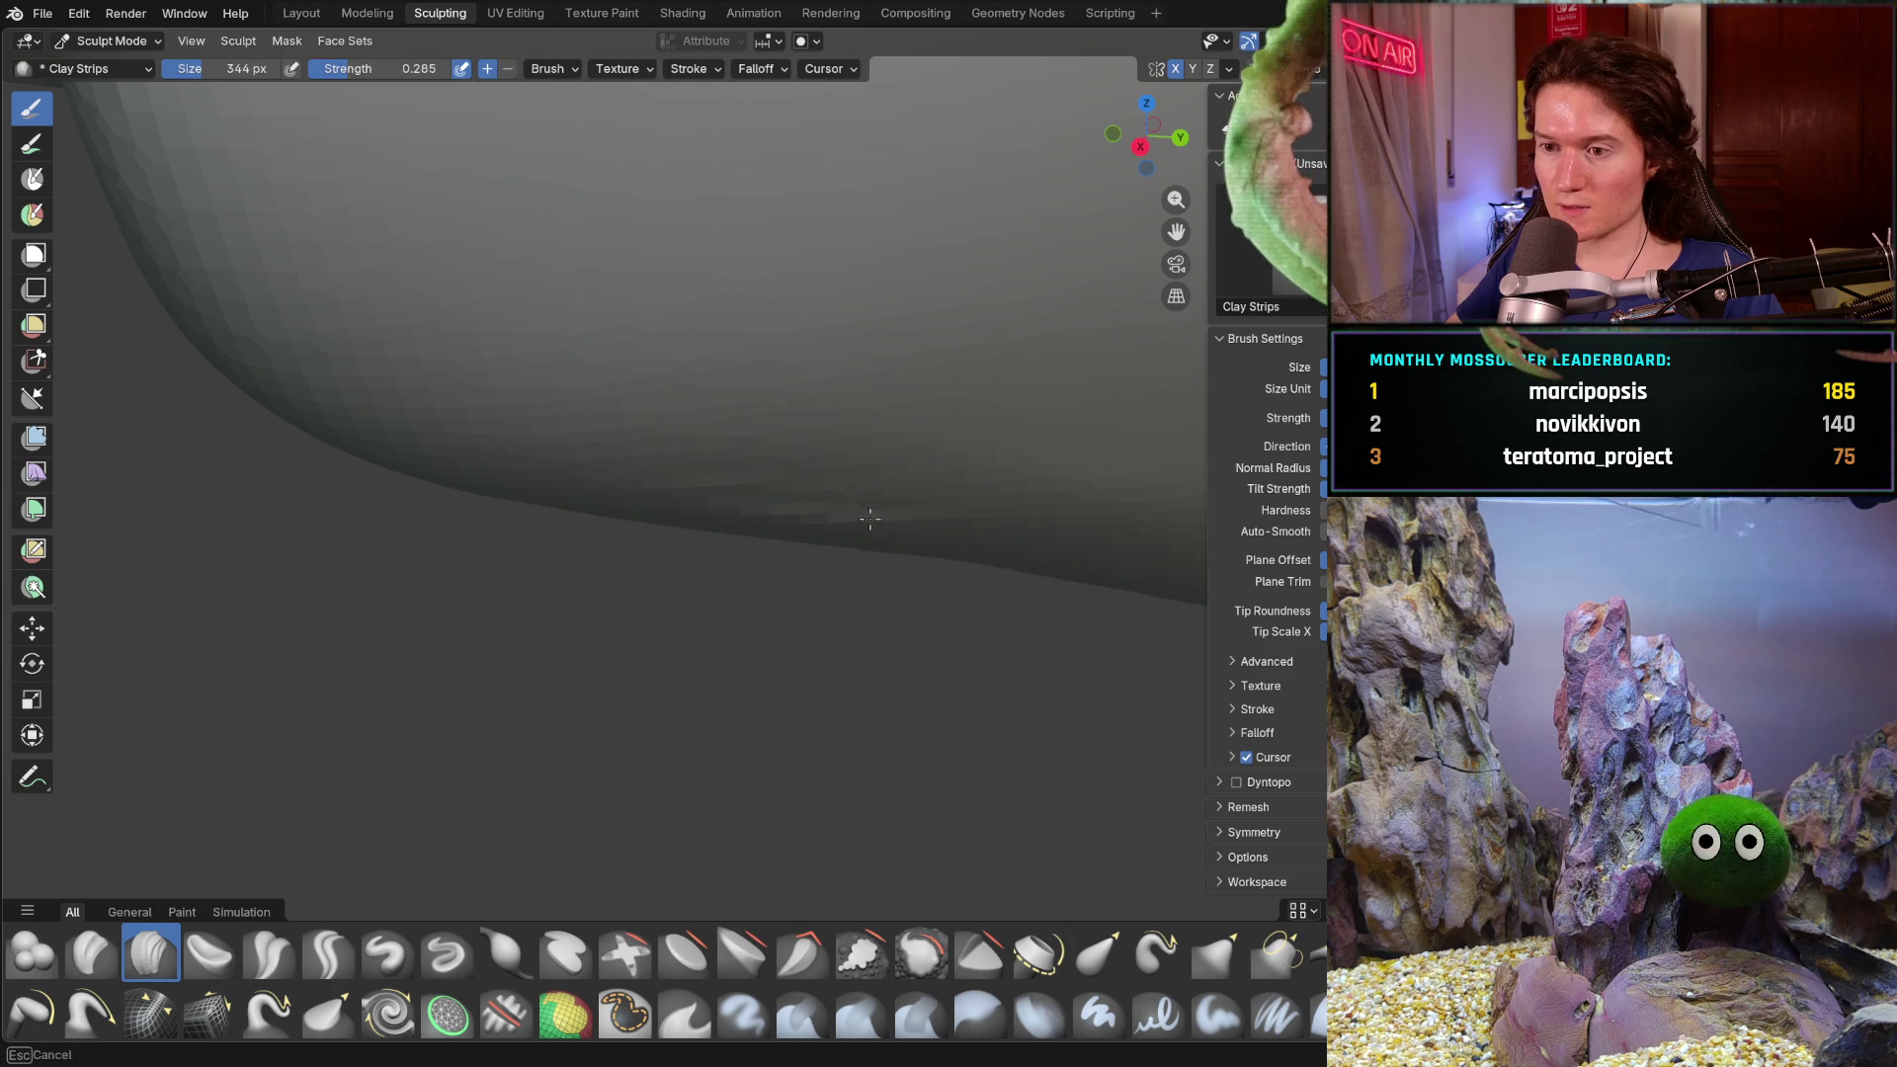
- Build up clay along the jaw underside, undoing one stroke and evening the edge
middle_click_drag(723, 550, 723, 549)
left_click_drag(725, 551, 1058, 576)
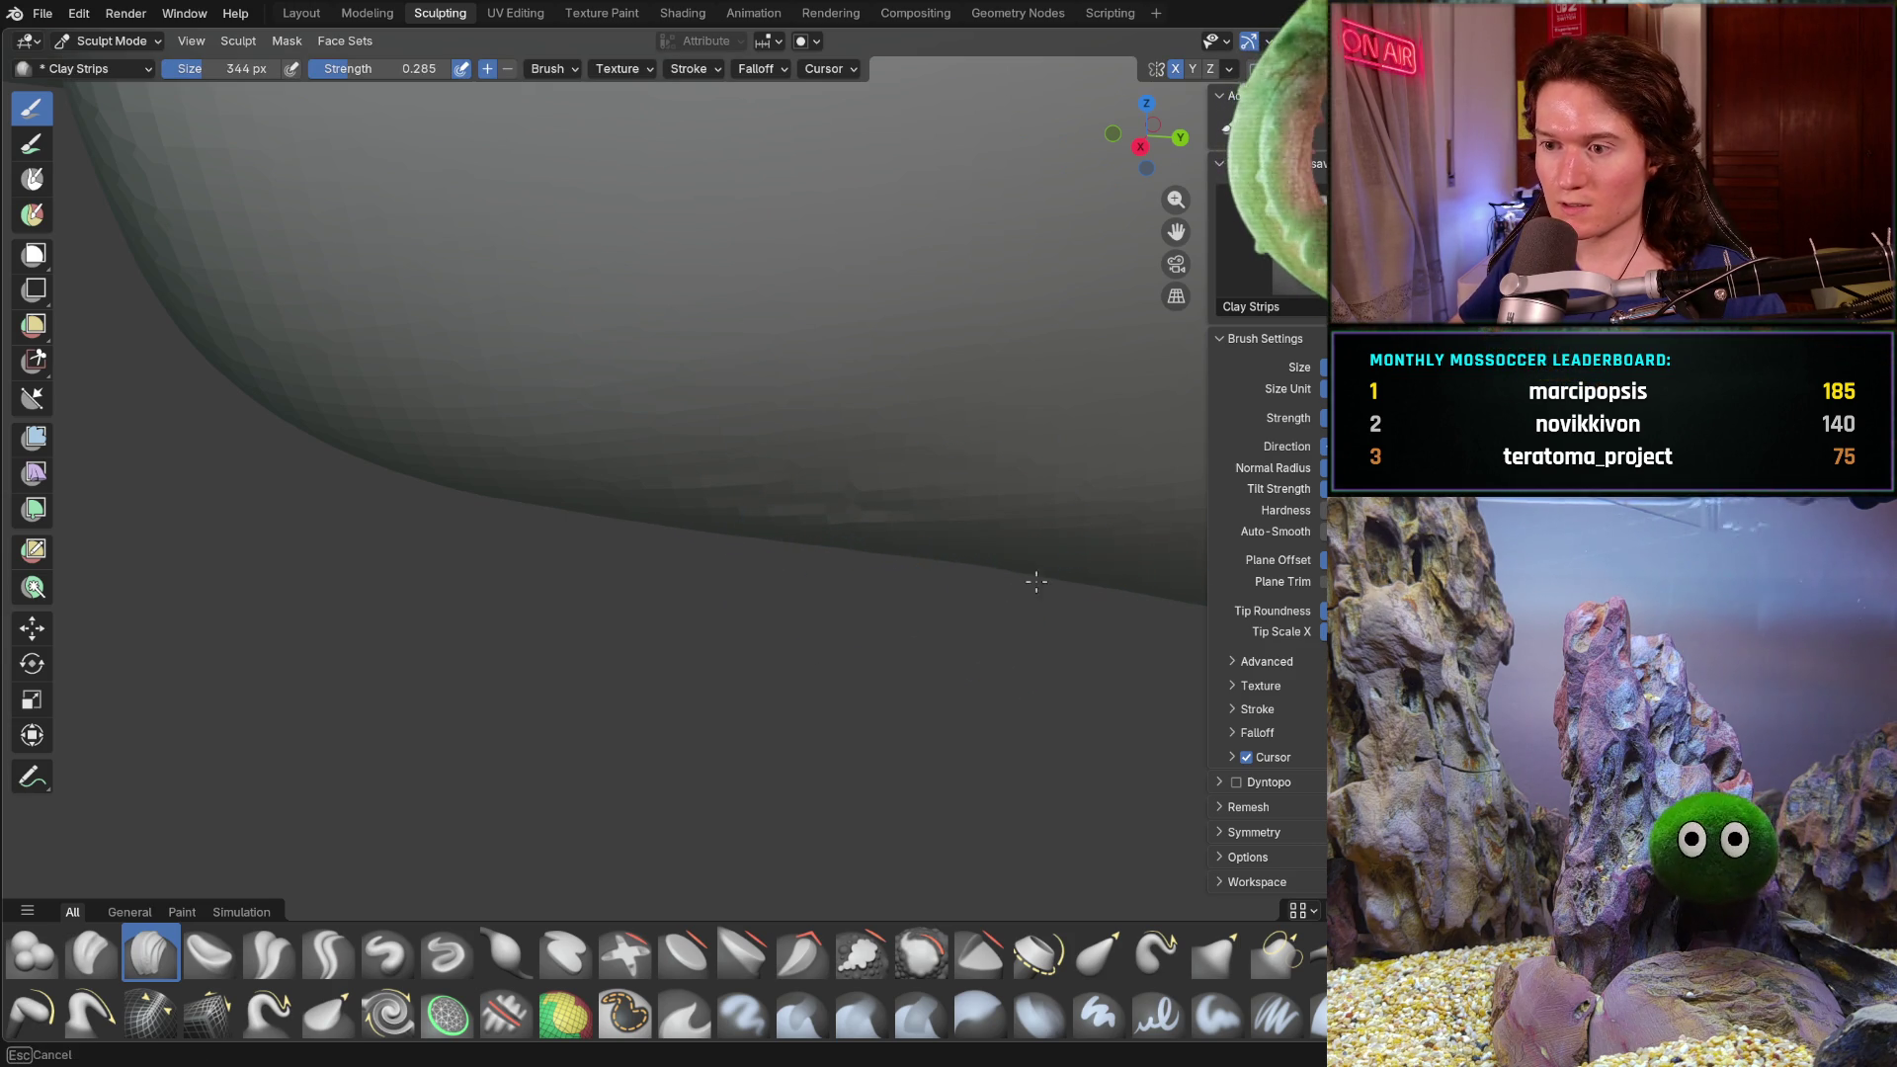
mouse_move(985, 570)
middle_mouse_down()
mouse_move(1063, 578)
mouse_move(1001, 660)
mouse_move(1017, 543)
middle_mouse_up()
left_click_drag(1017, 543, 796, 588)
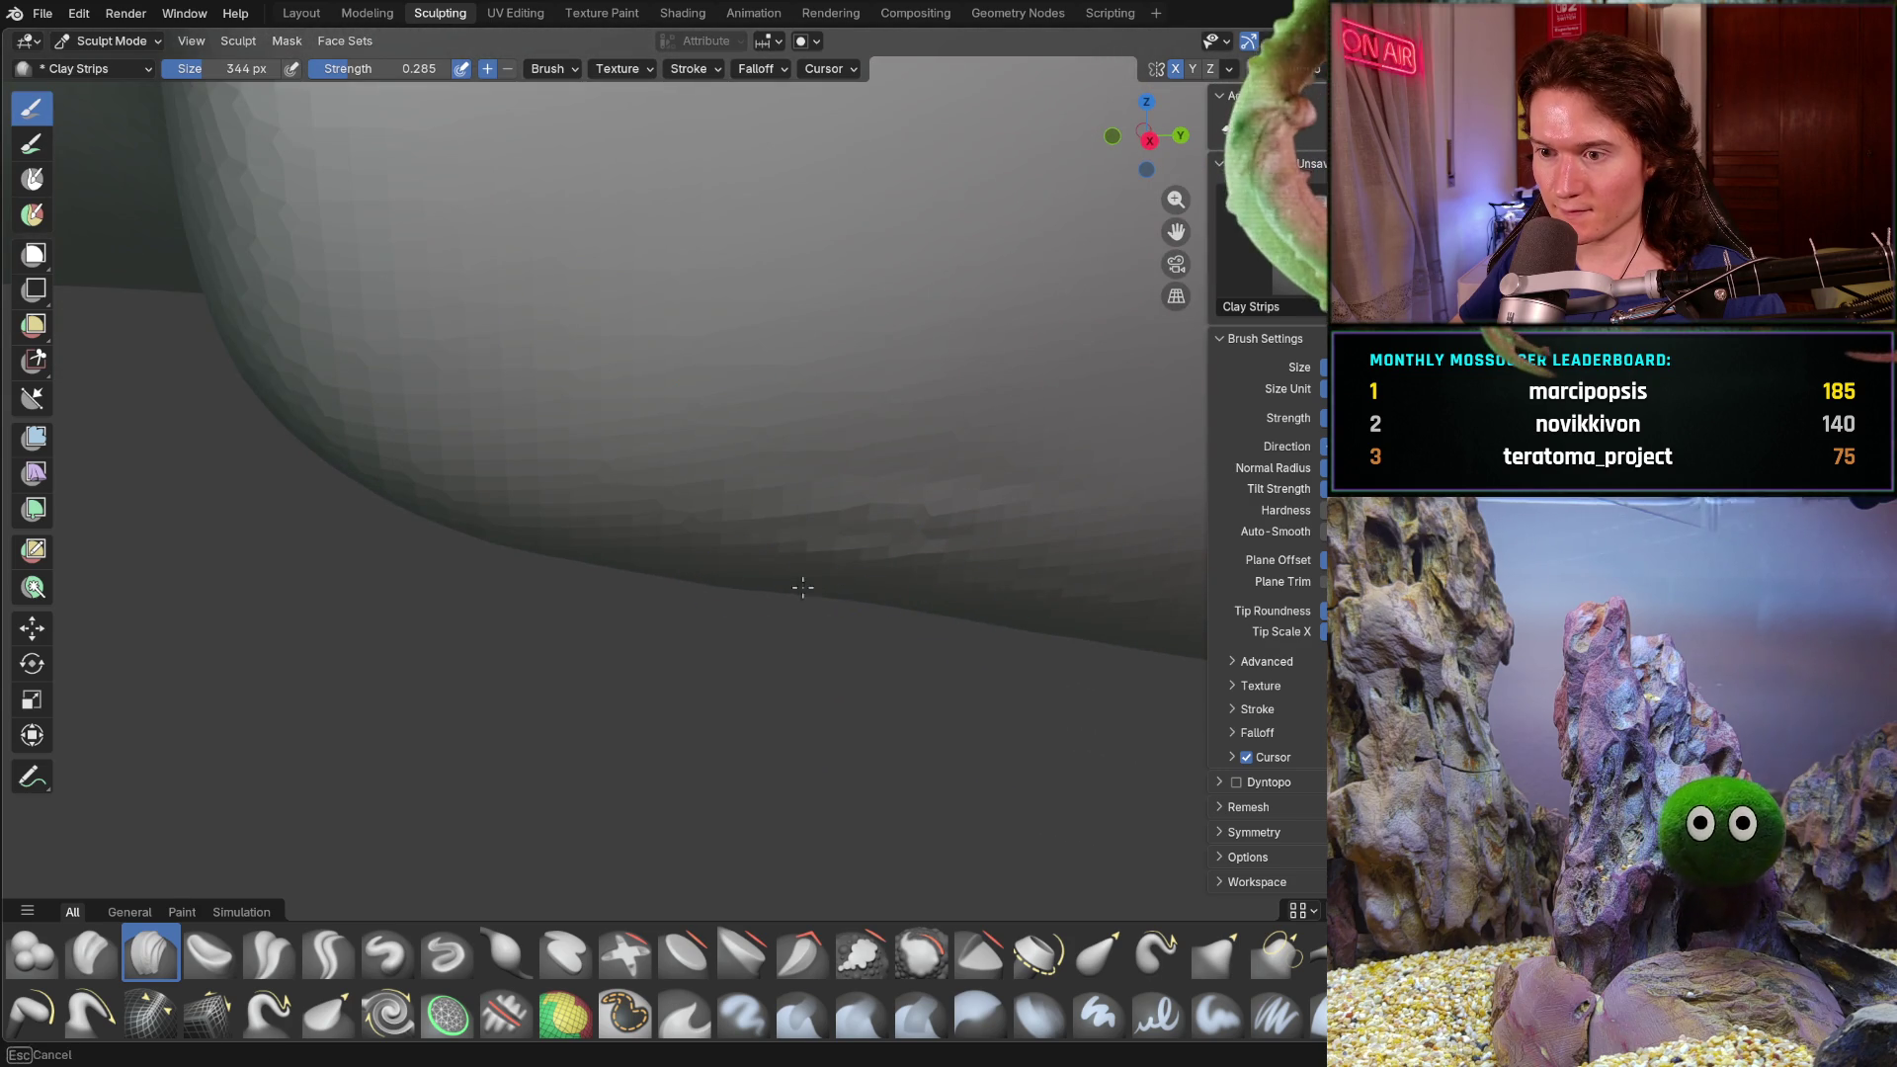
key("ctrl+z")
left_click_drag(1089, 574, 328, 533)
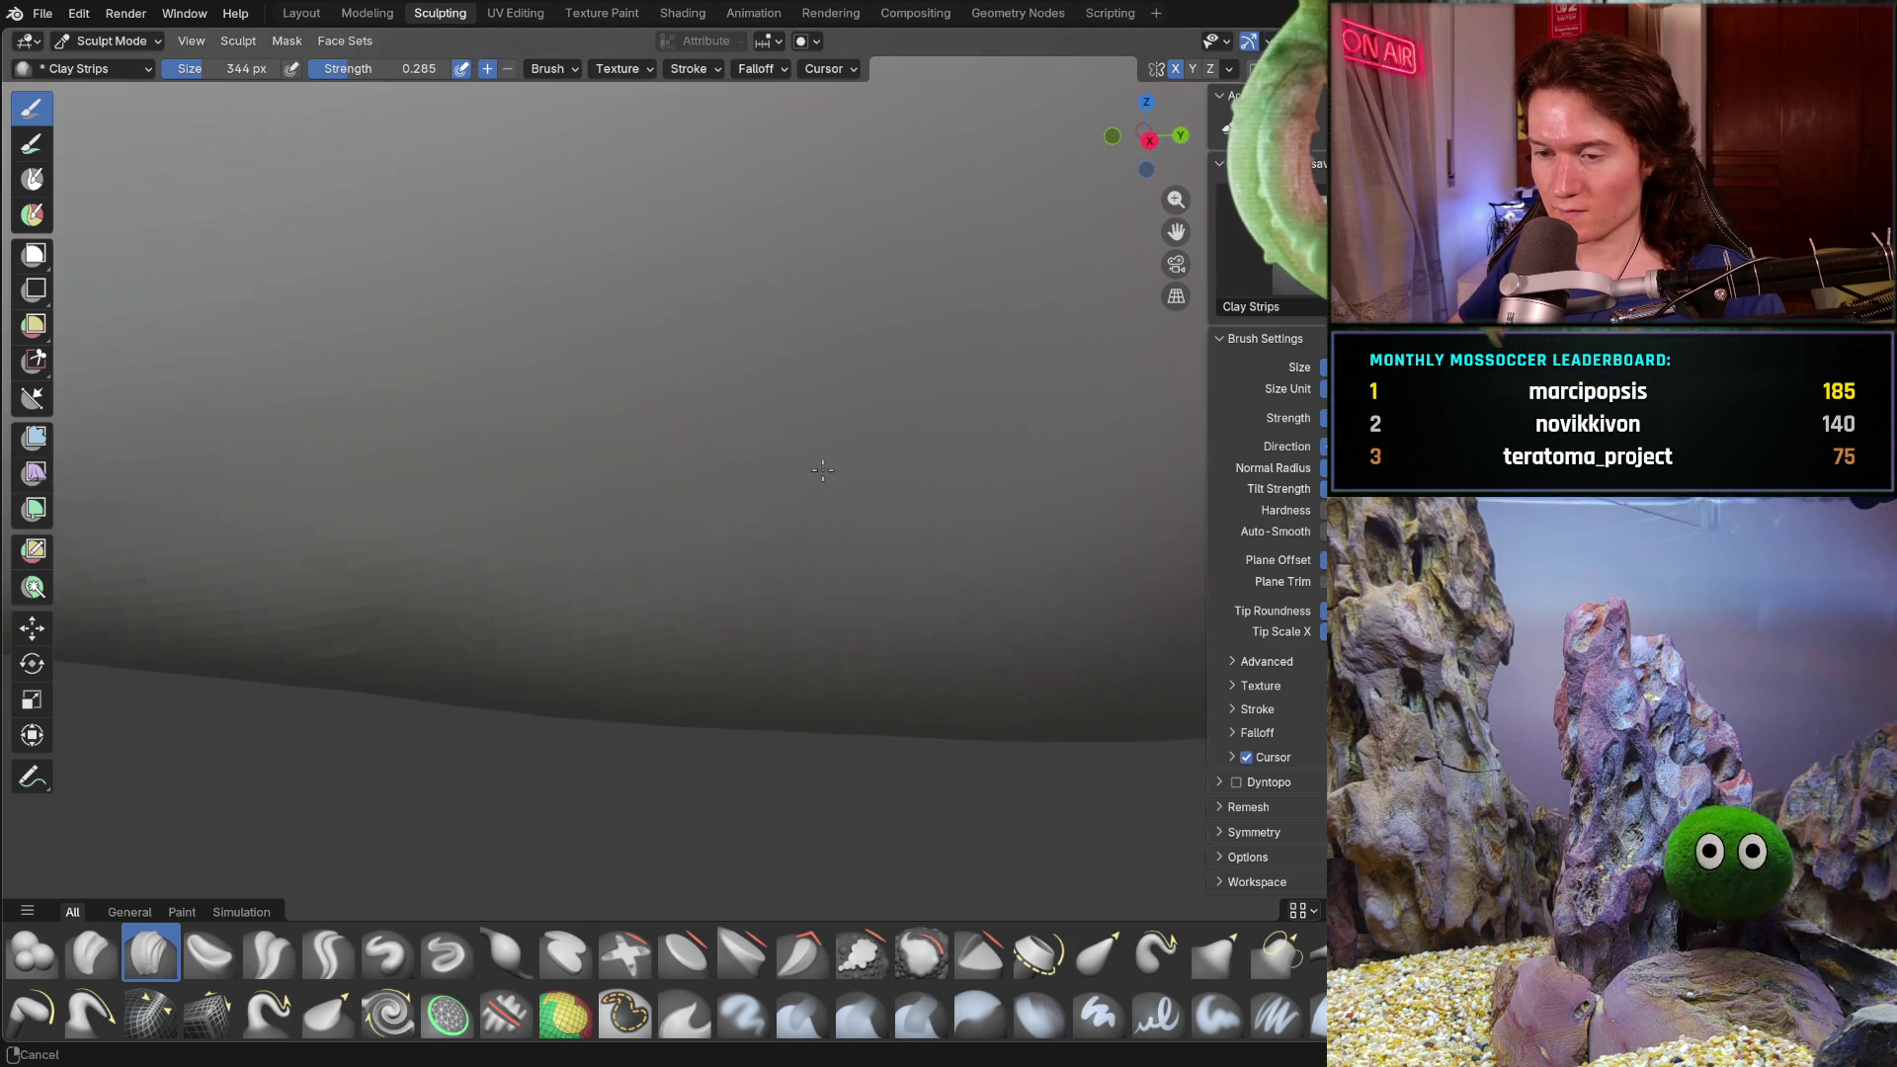
scroll(464, 643, "down", 5)
- Sculpt across the jaw underside and the cheek beside the lips
middle_click_drag(475, 681, 489, 707)
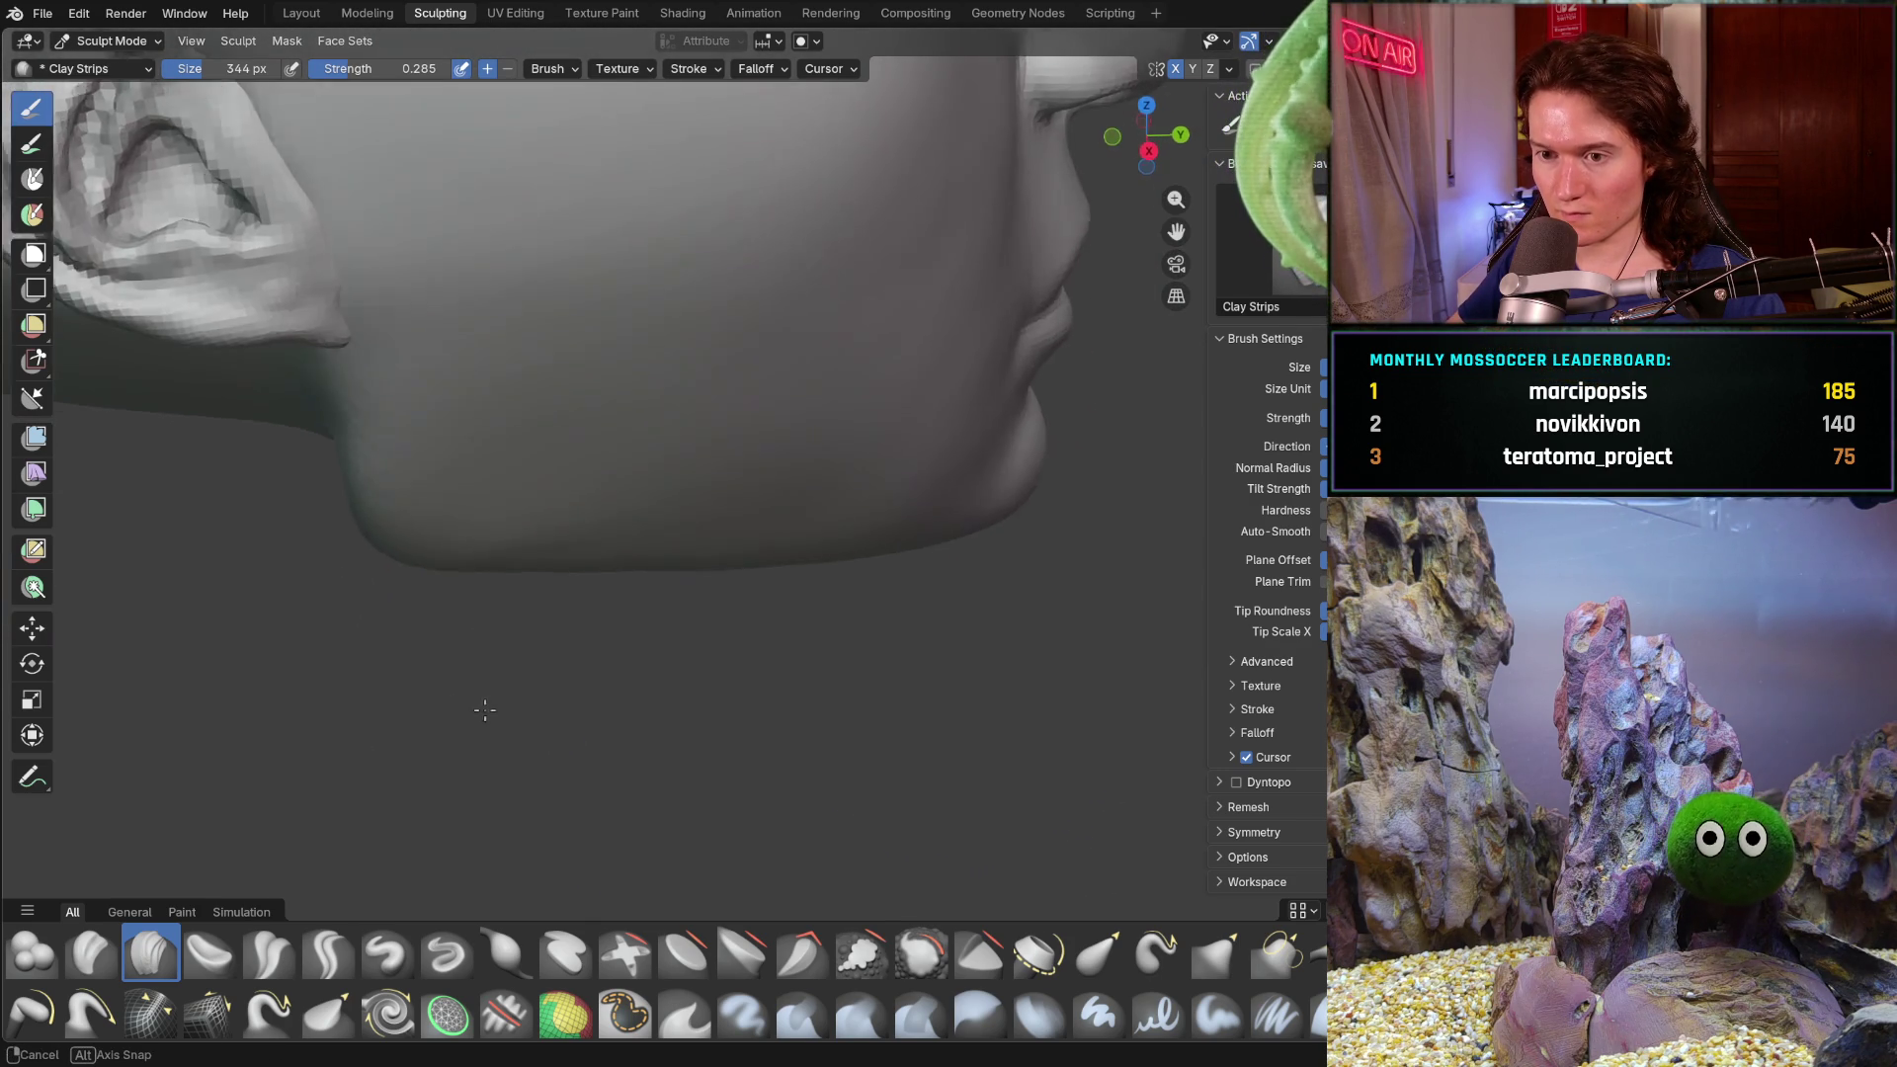
scroll(620, 638, "up", 5)
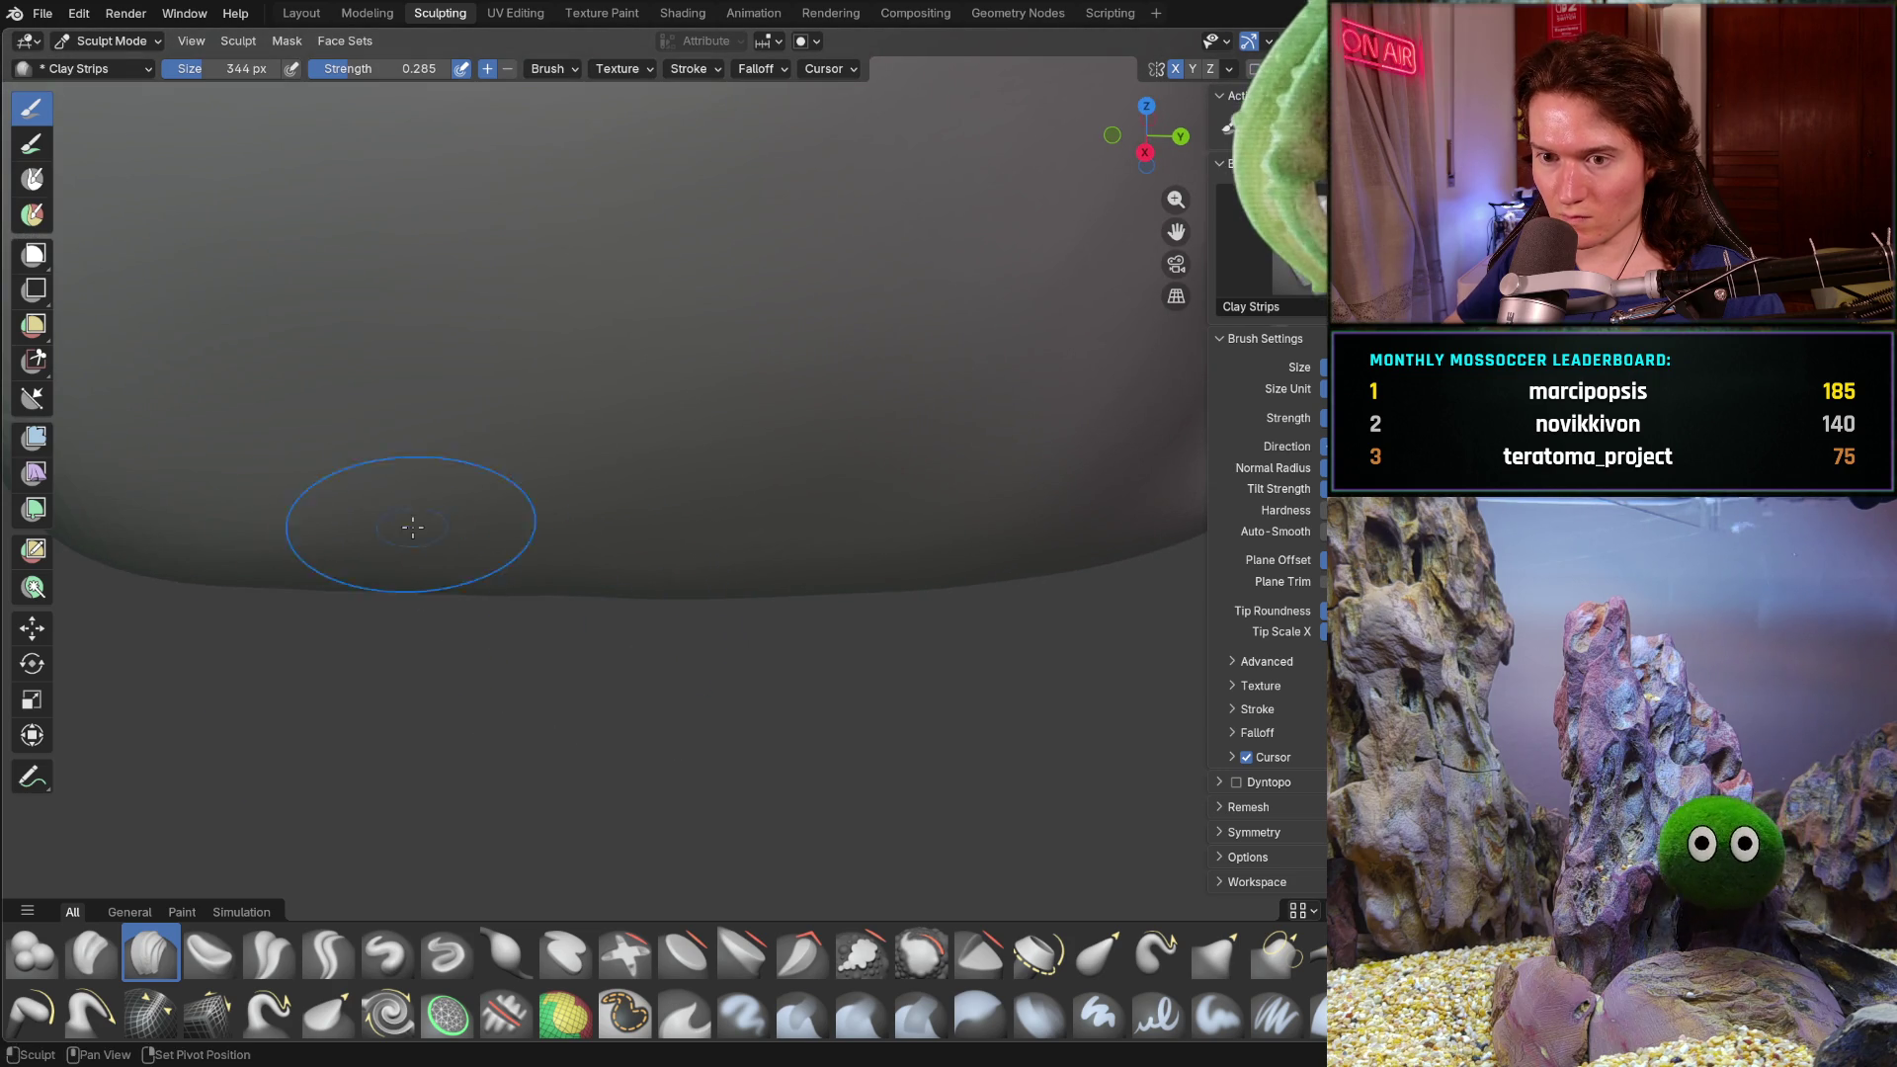
left_click_drag(611, 533, 642, 554)
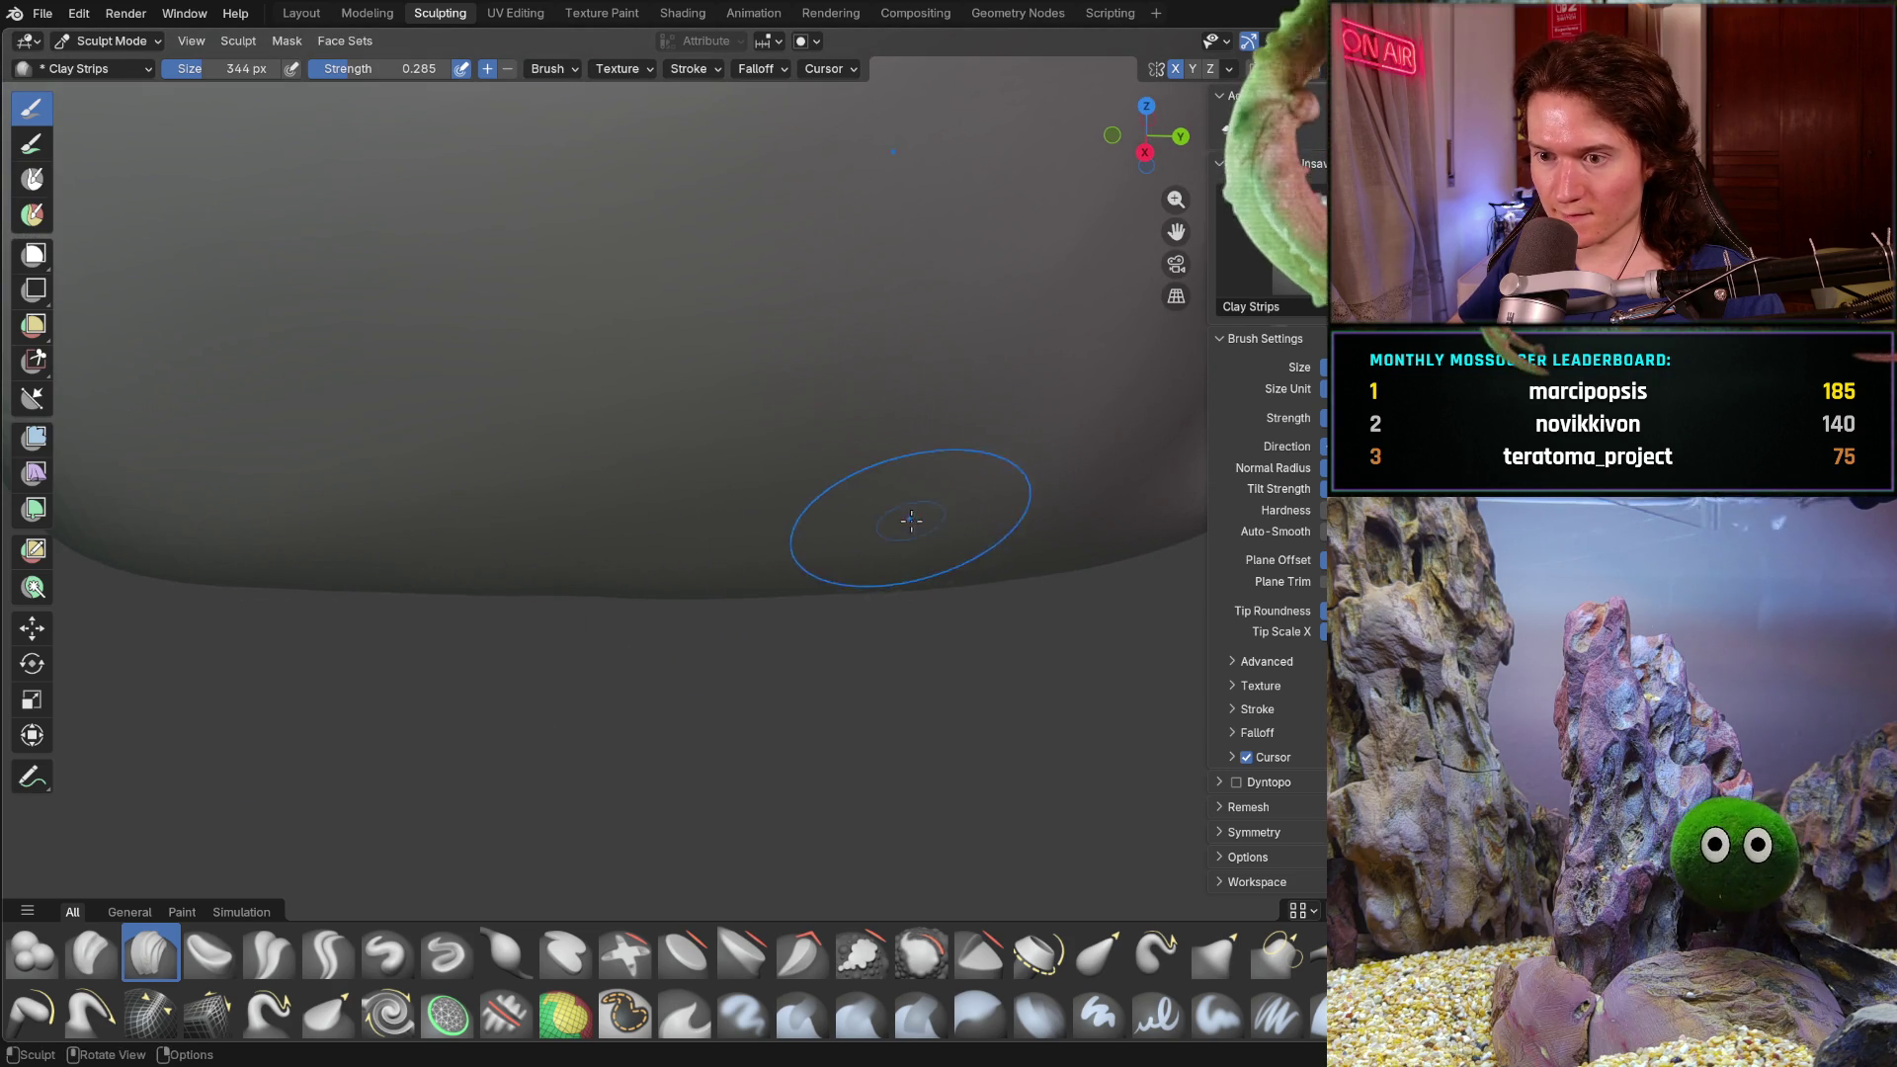
middle_click_drag(903, 518, 888, 486)
scroll(888, 488, "down", 3)
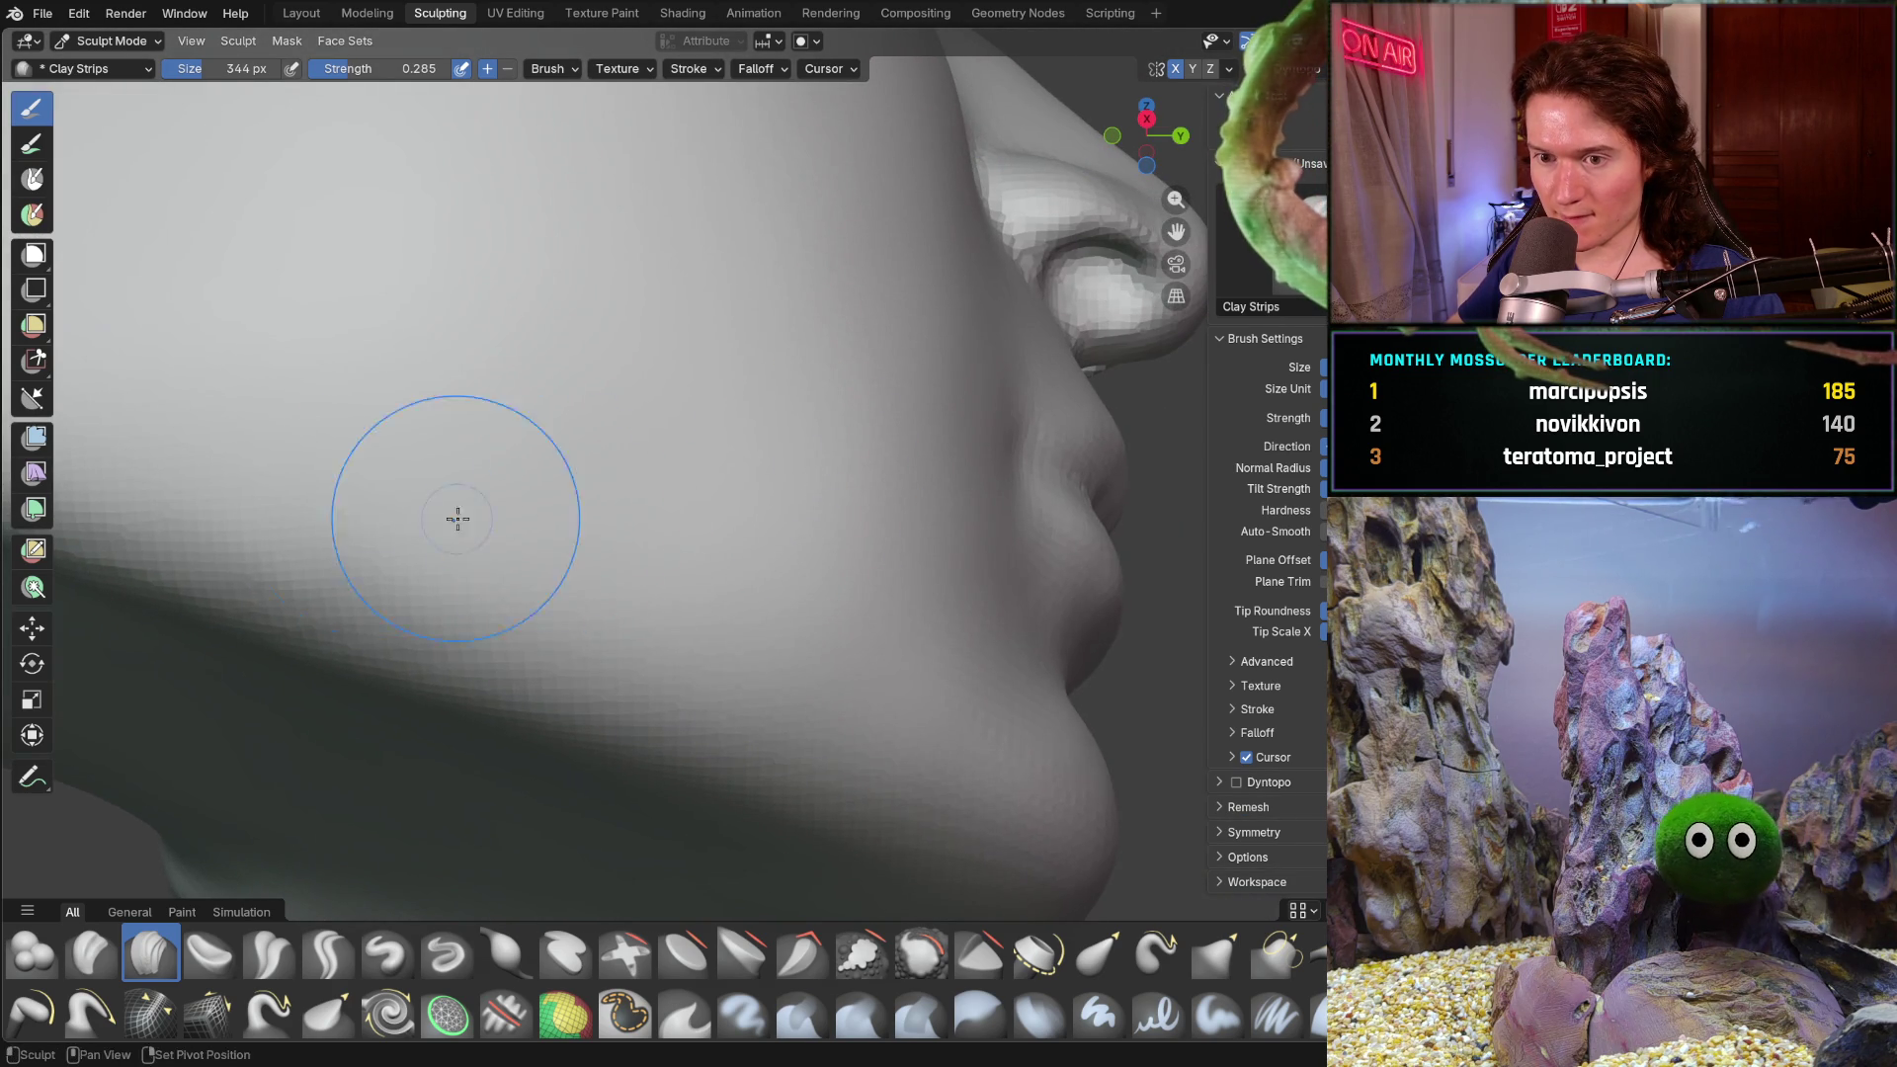
mouse_move(846, 674)
middle_mouse_down()
mouse_move(825, 583)
mouse_move(648, 642)
middle_mouse_up()
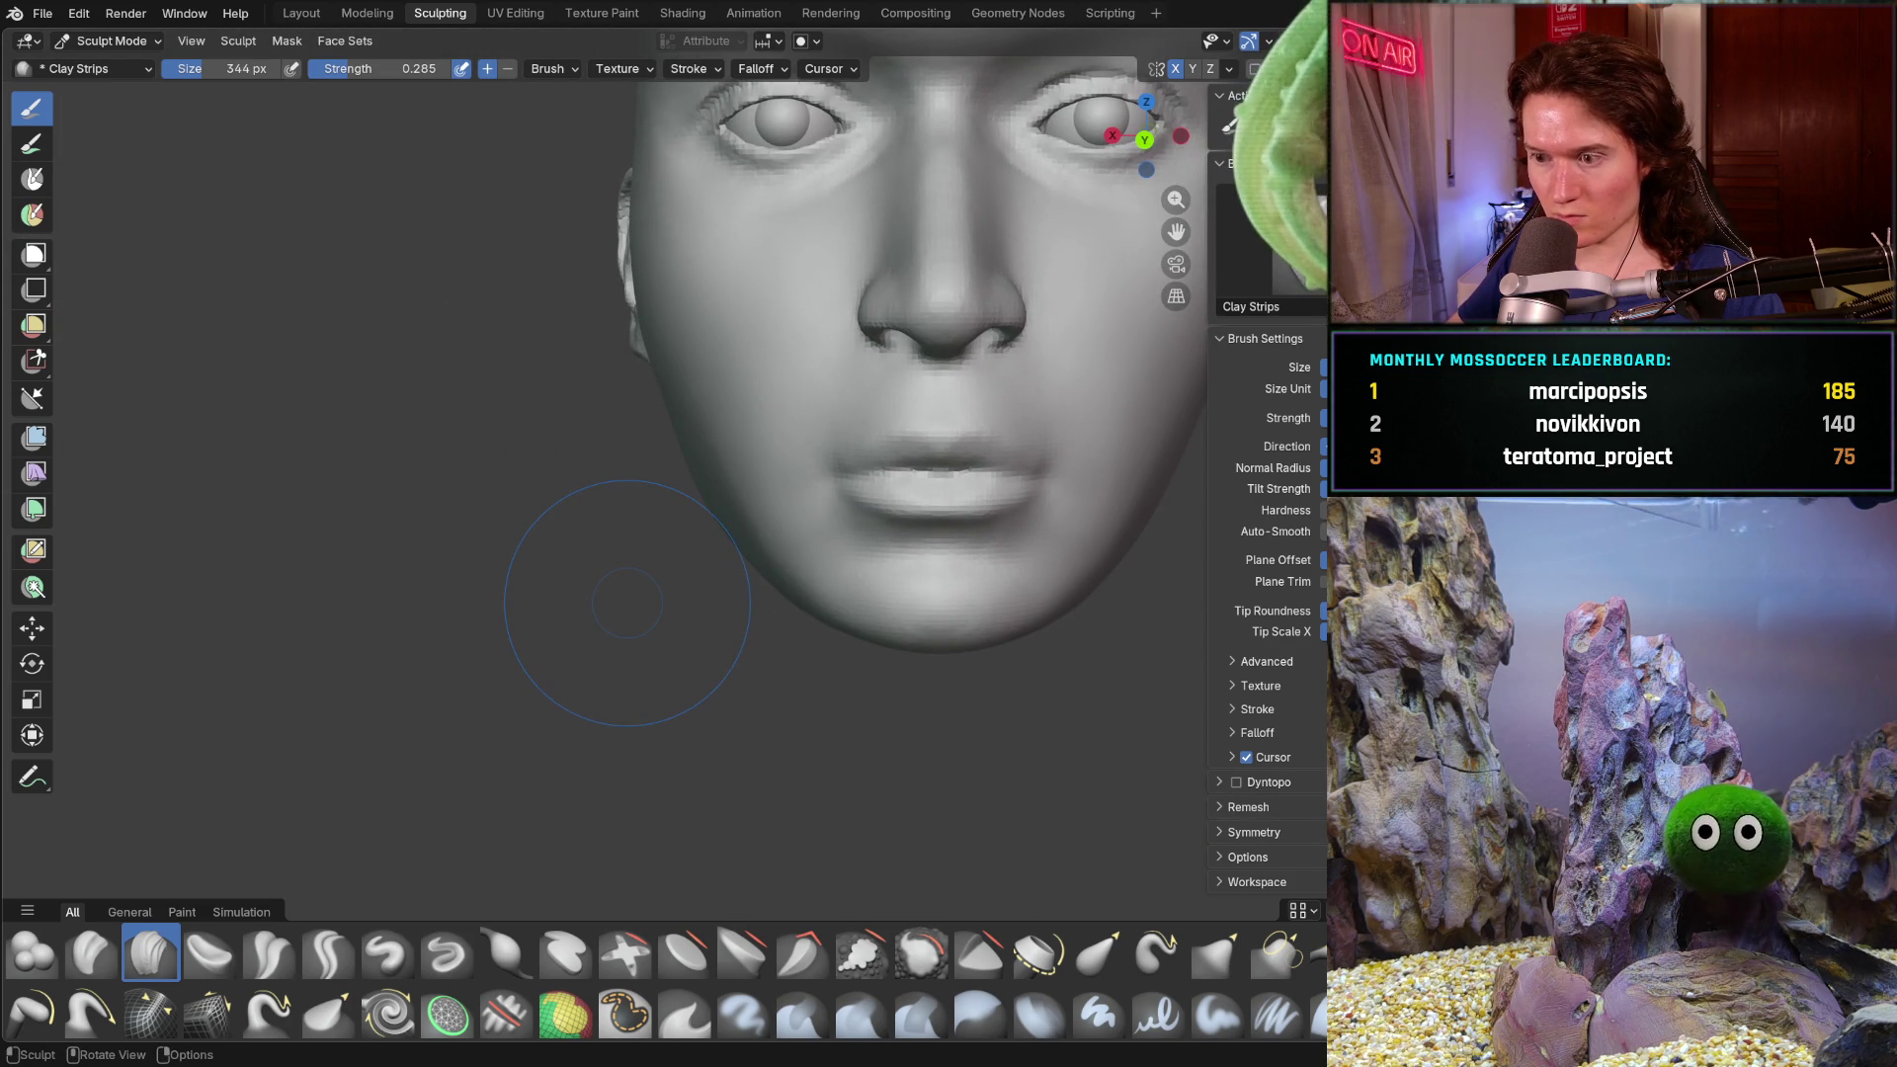
scroll(627, 601, "down", 4)
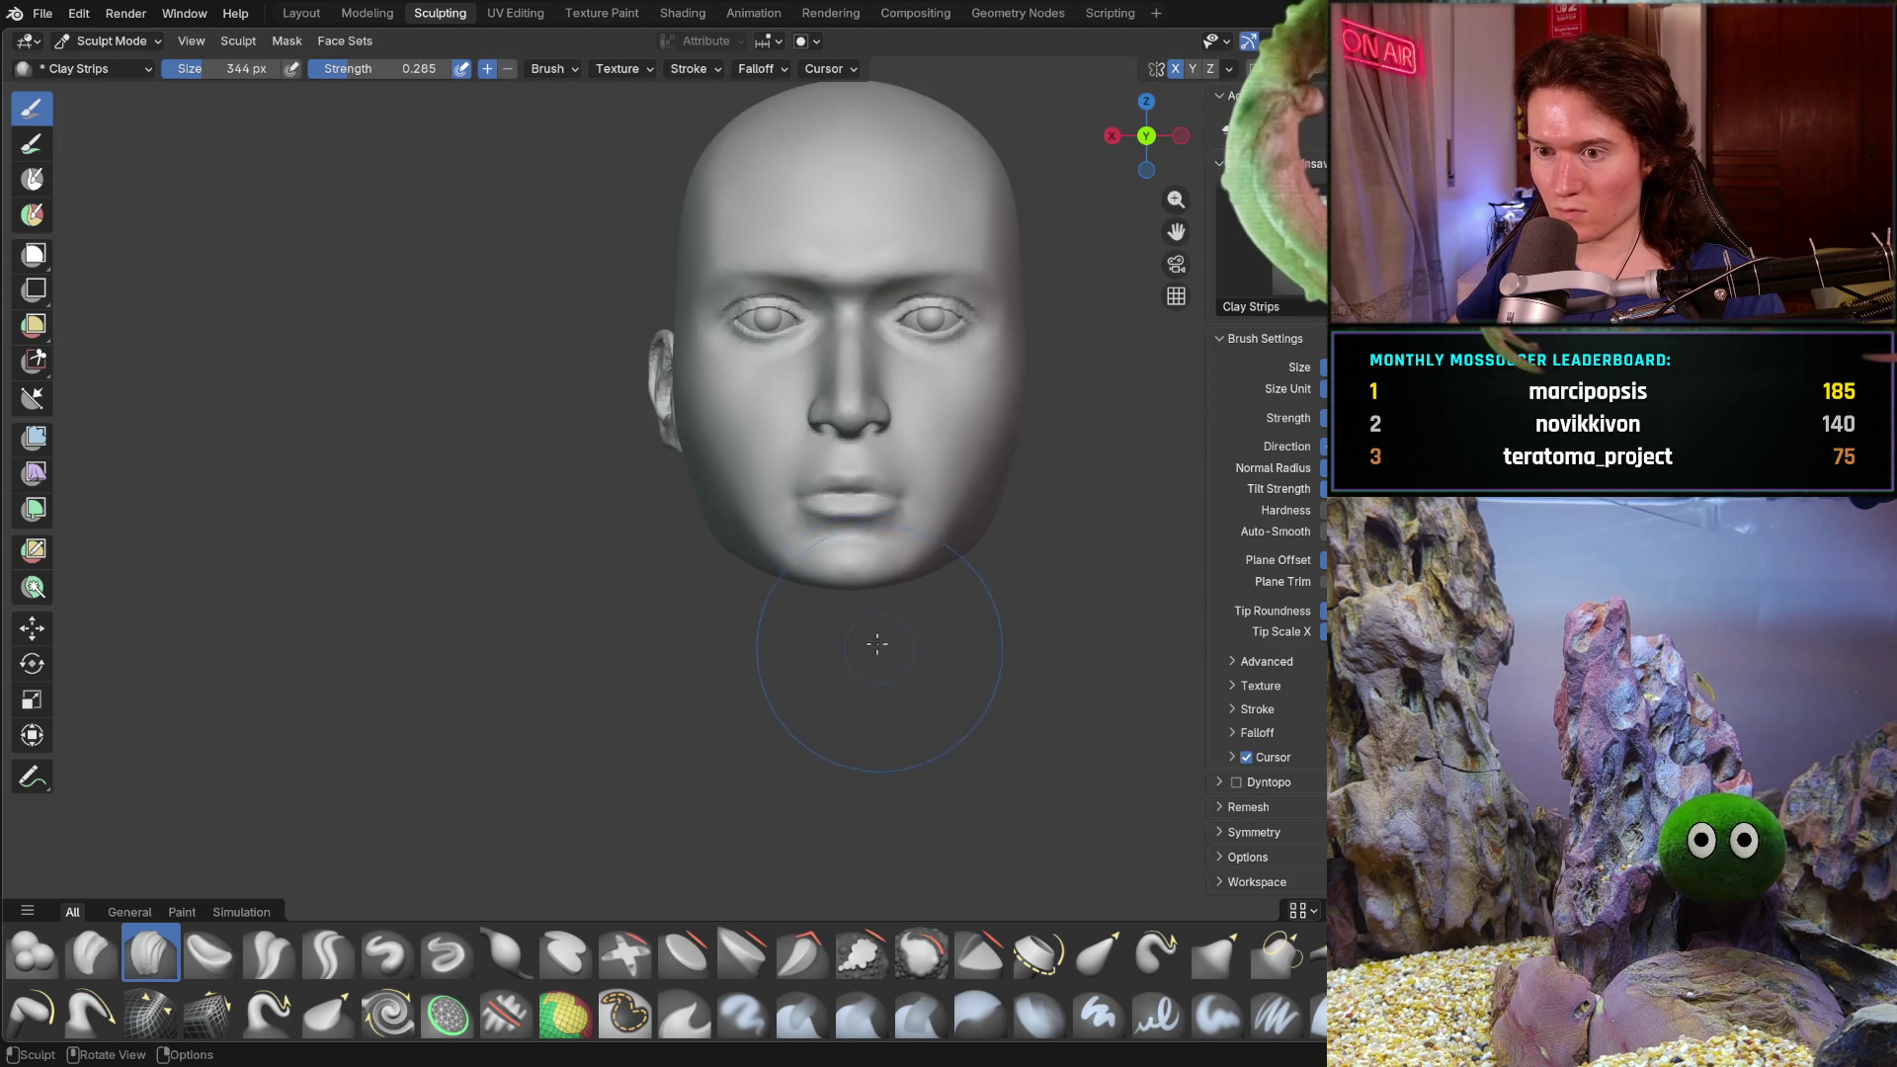
scroll(859, 657, "up", 4)
scroll(826, 638, "down", 5)
- Move in around the chin and add a clay stroke under the jaw
mouse_move(825, 637)
middle_mouse_down()
mouse_move(825, 694)
mouse_move(826, 656)
mouse_move(924, 678)
middle_mouse_up()
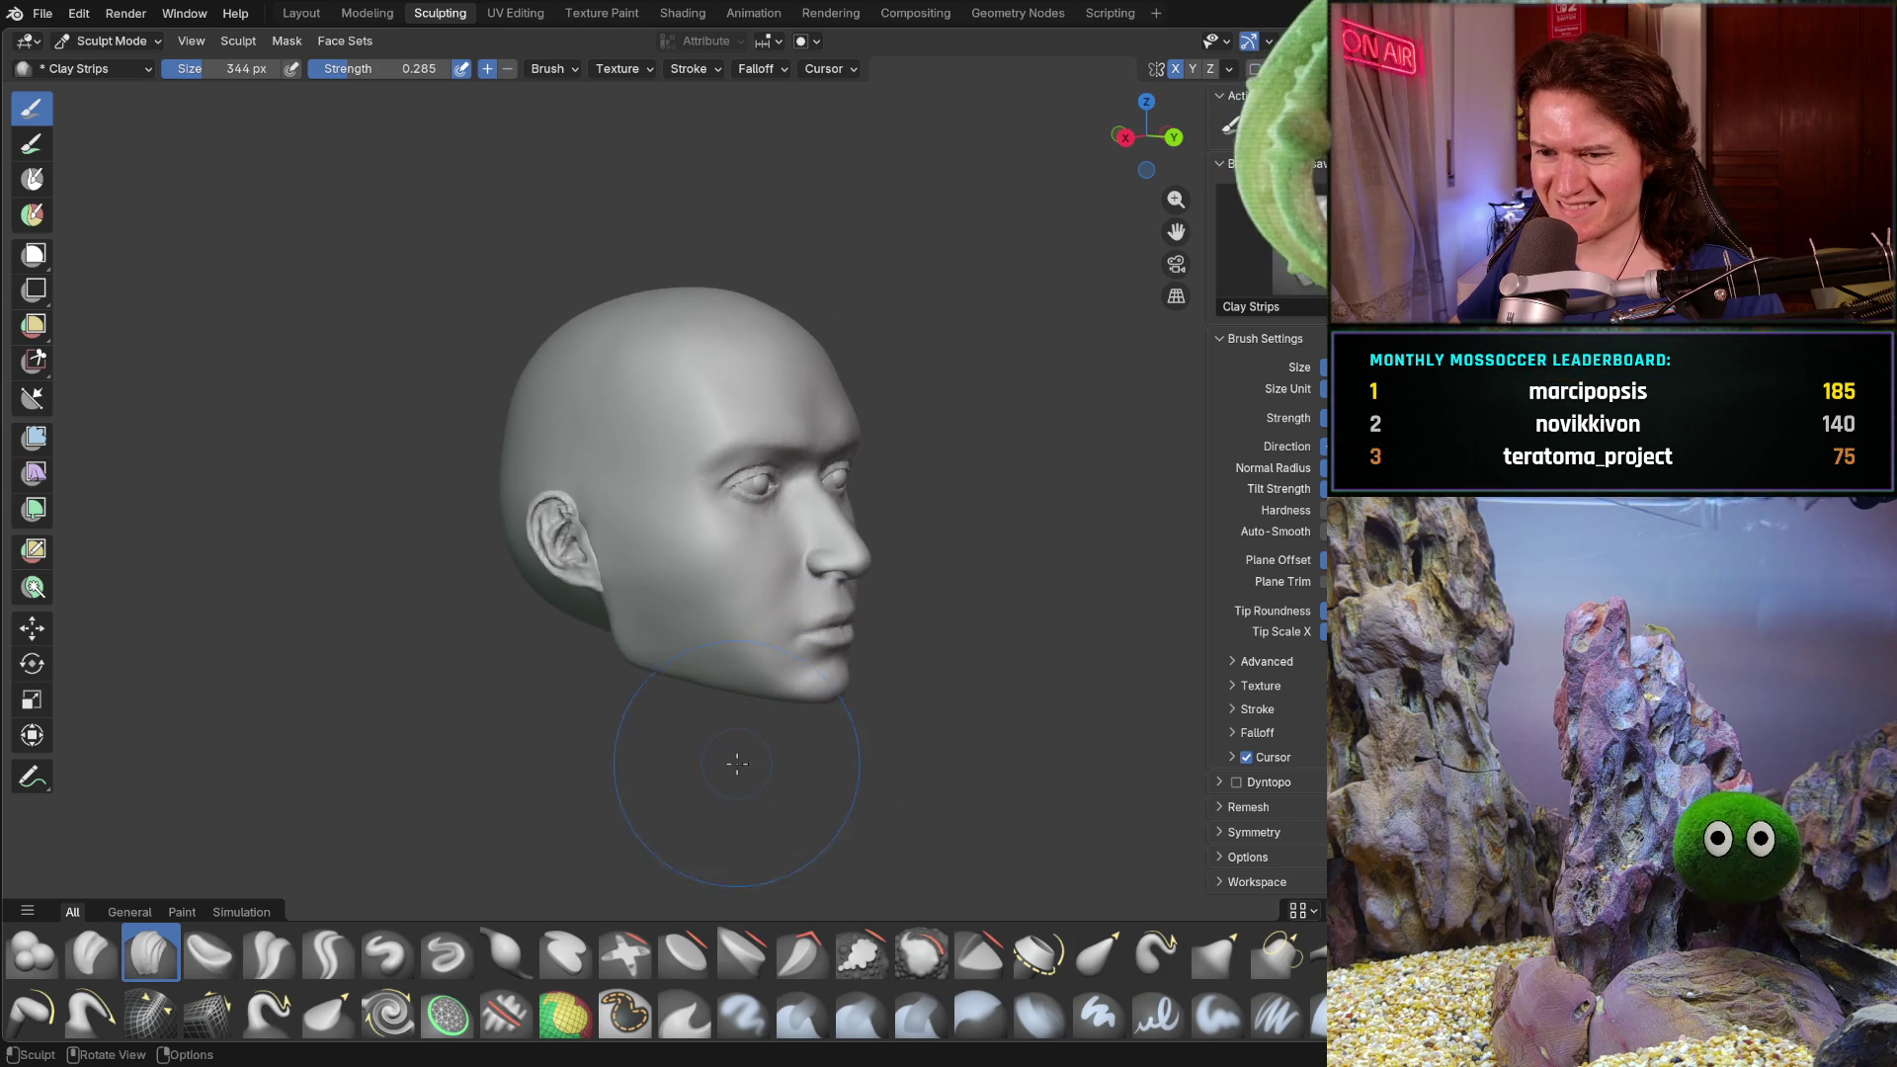
scroll(742, 672, "up", 4)
scroll(742, 673, "up", 2)
scroll(763, 656, "up", 2)
scroll(763, 638, "up", 2)
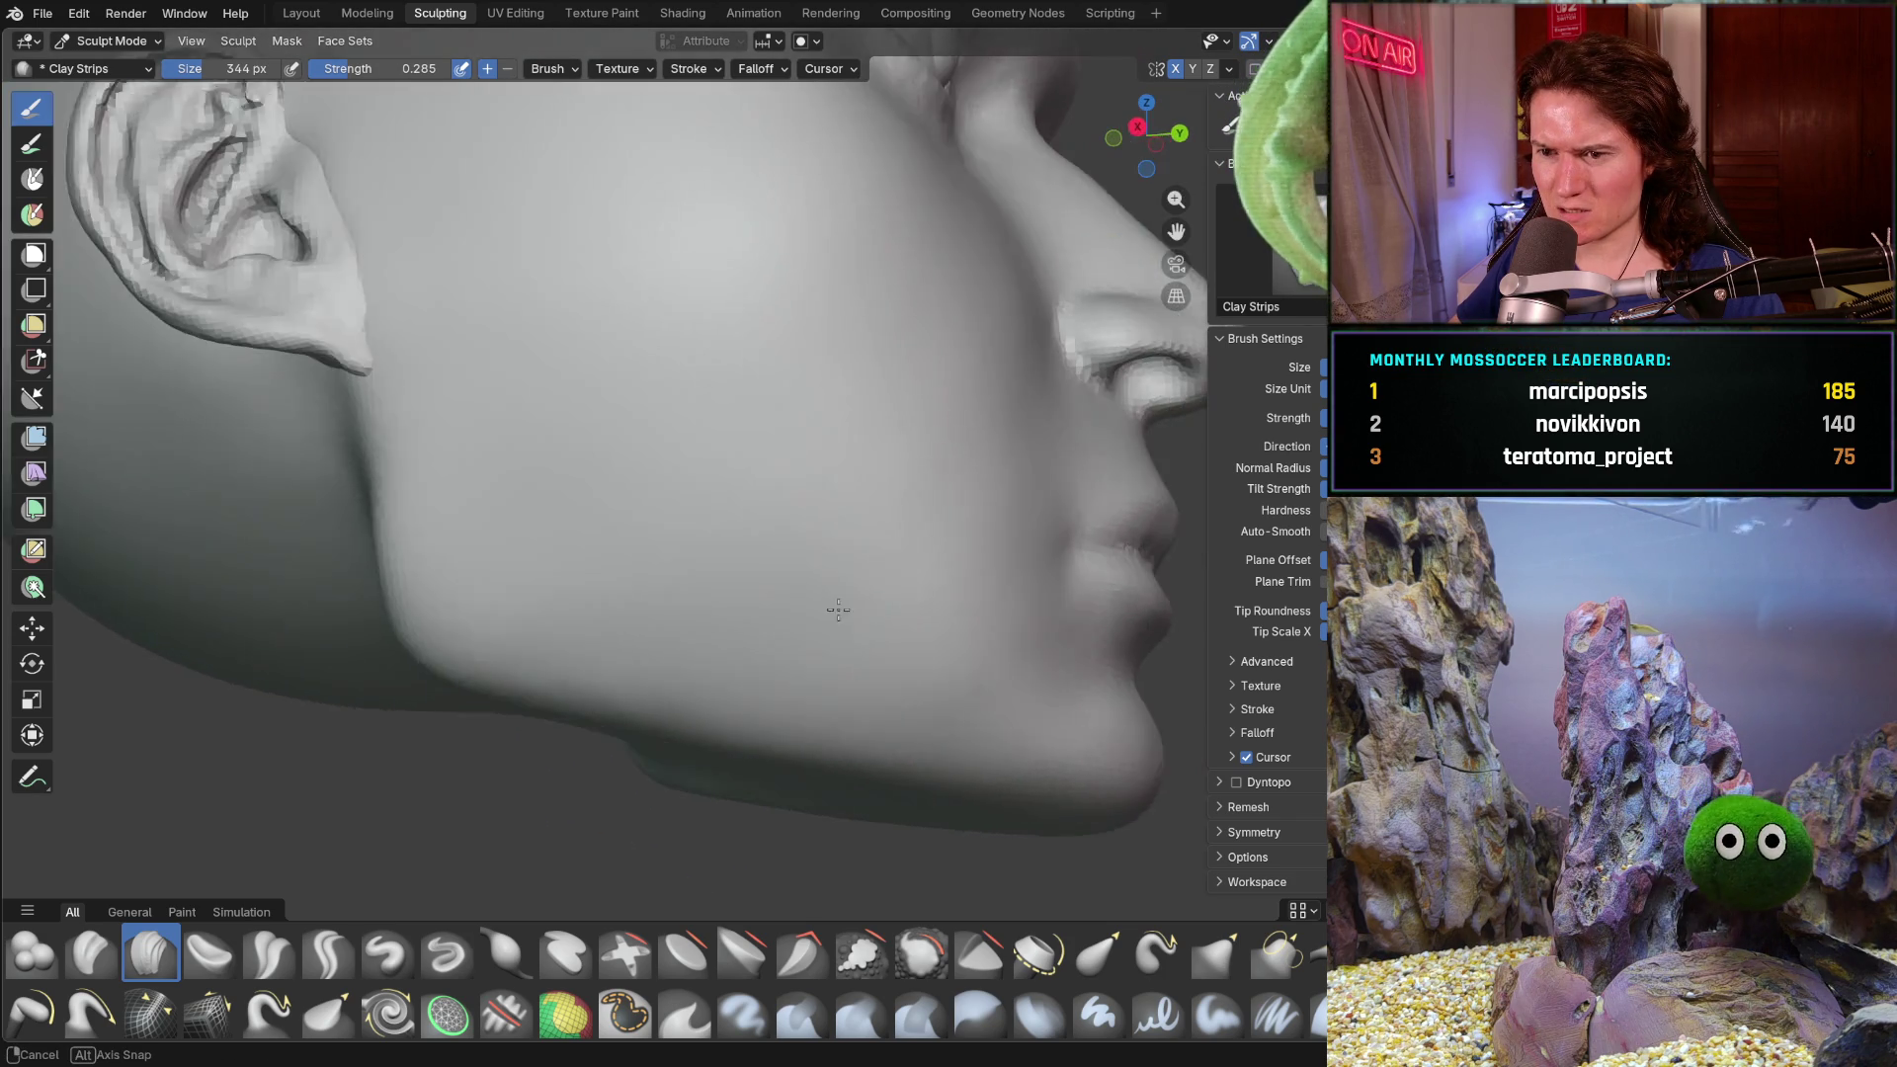
middle_click_drag(800, 623, 854, 600)
scroll(815, 608, "up", 2)
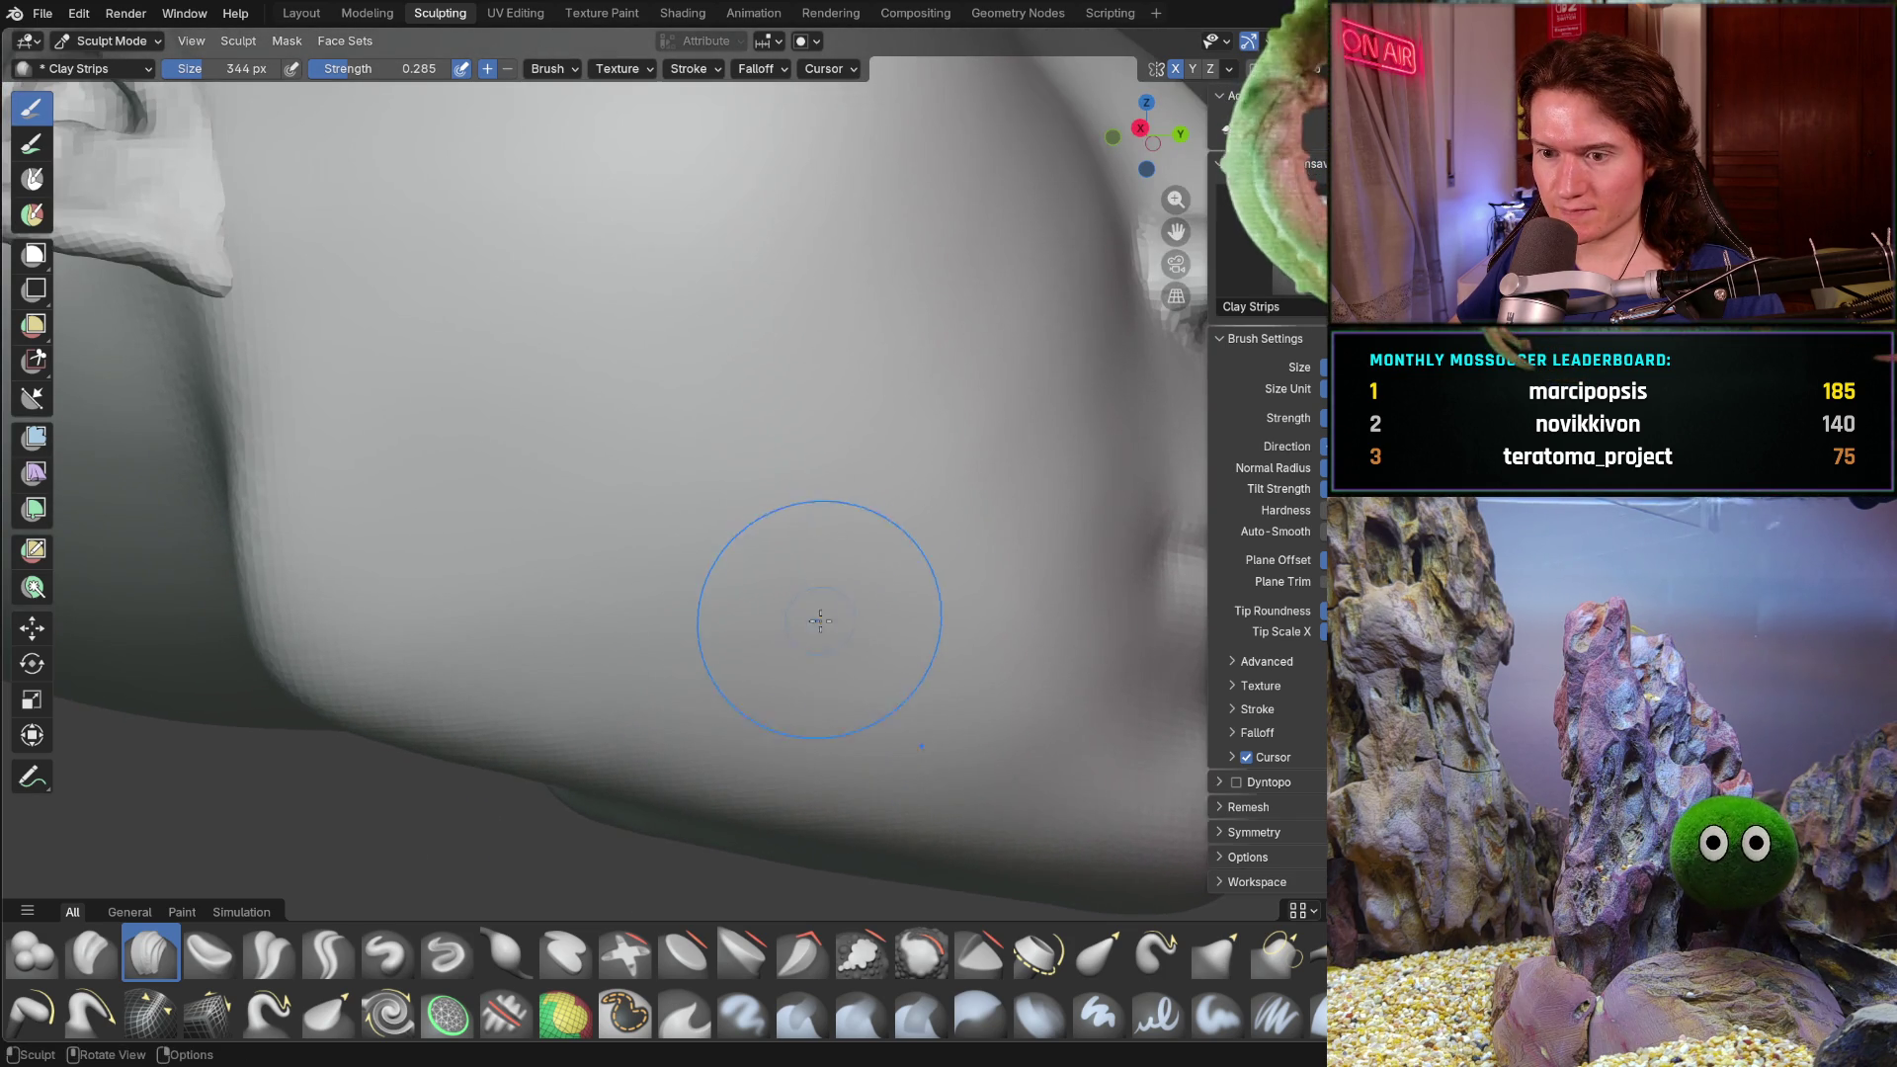
scroll(805, 634, "up", 2)
scroll(775, 678, "up", 1)
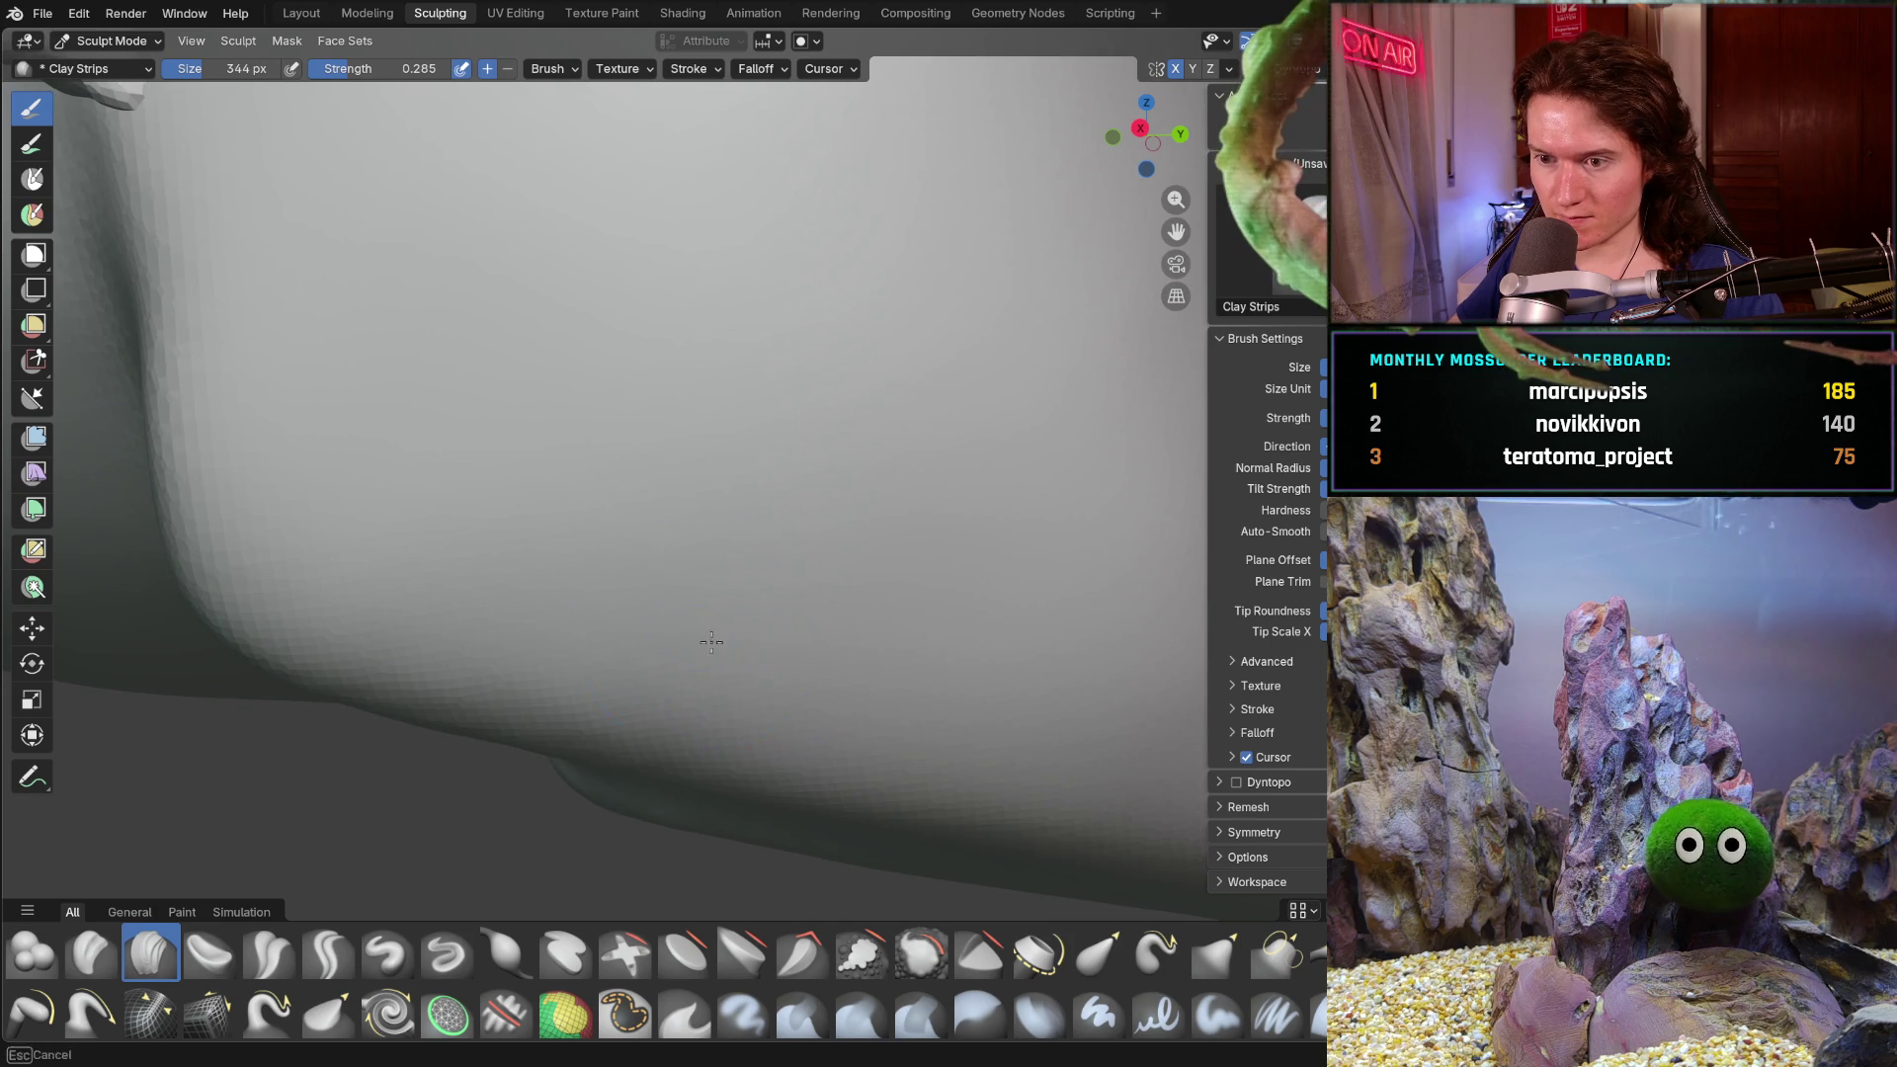
scroll(702, 637, "down", 3)
scroll(657, 581, "down", 2)
mouse_move(657, 581)
middle_mouse_down()
mouse_move(628, 657)
mouse_move(467, 669)
mouse_move(578, 618)
mouse_move(595, 333)
middle_mouse_up()
scroll(595, 332, "up", 1)
scroll(593, 332, "up", 2)
scroll(765, 594, "down", 3)
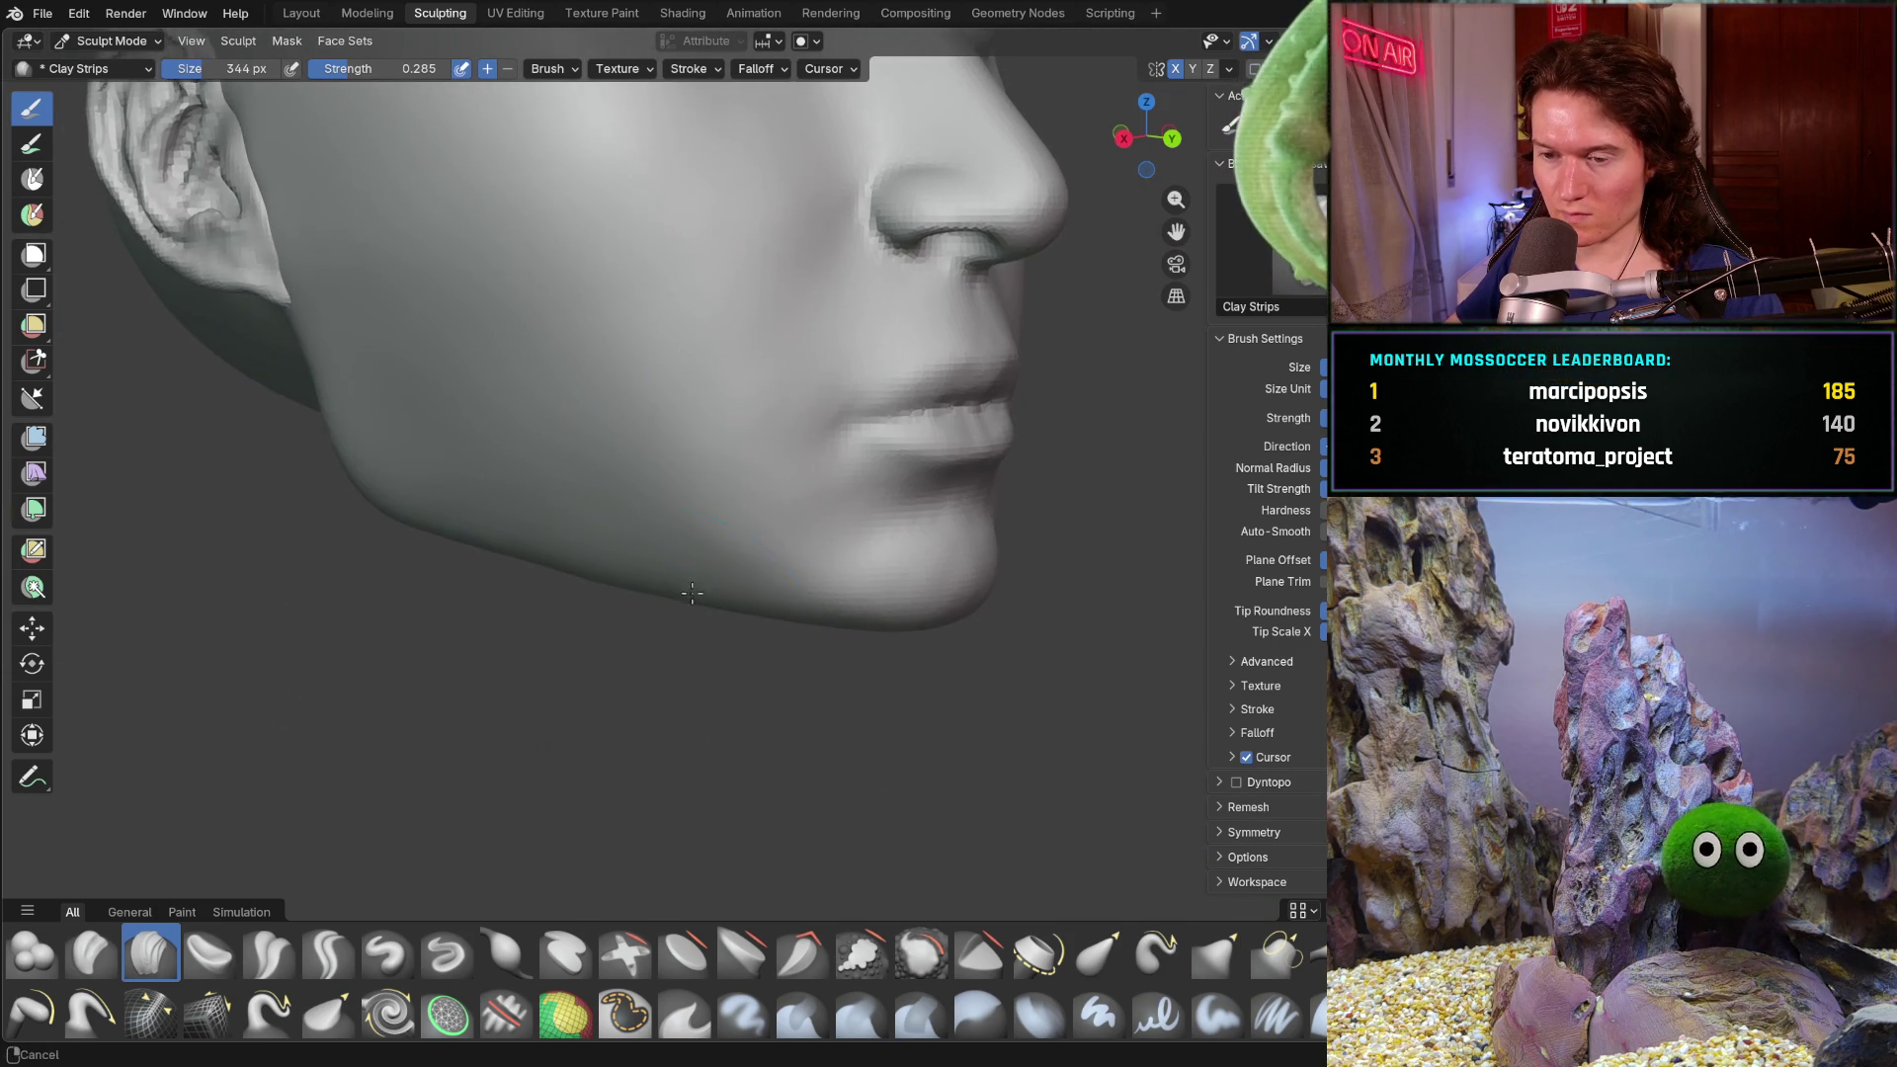
middle_click_drag(554, 564, 691, 584)
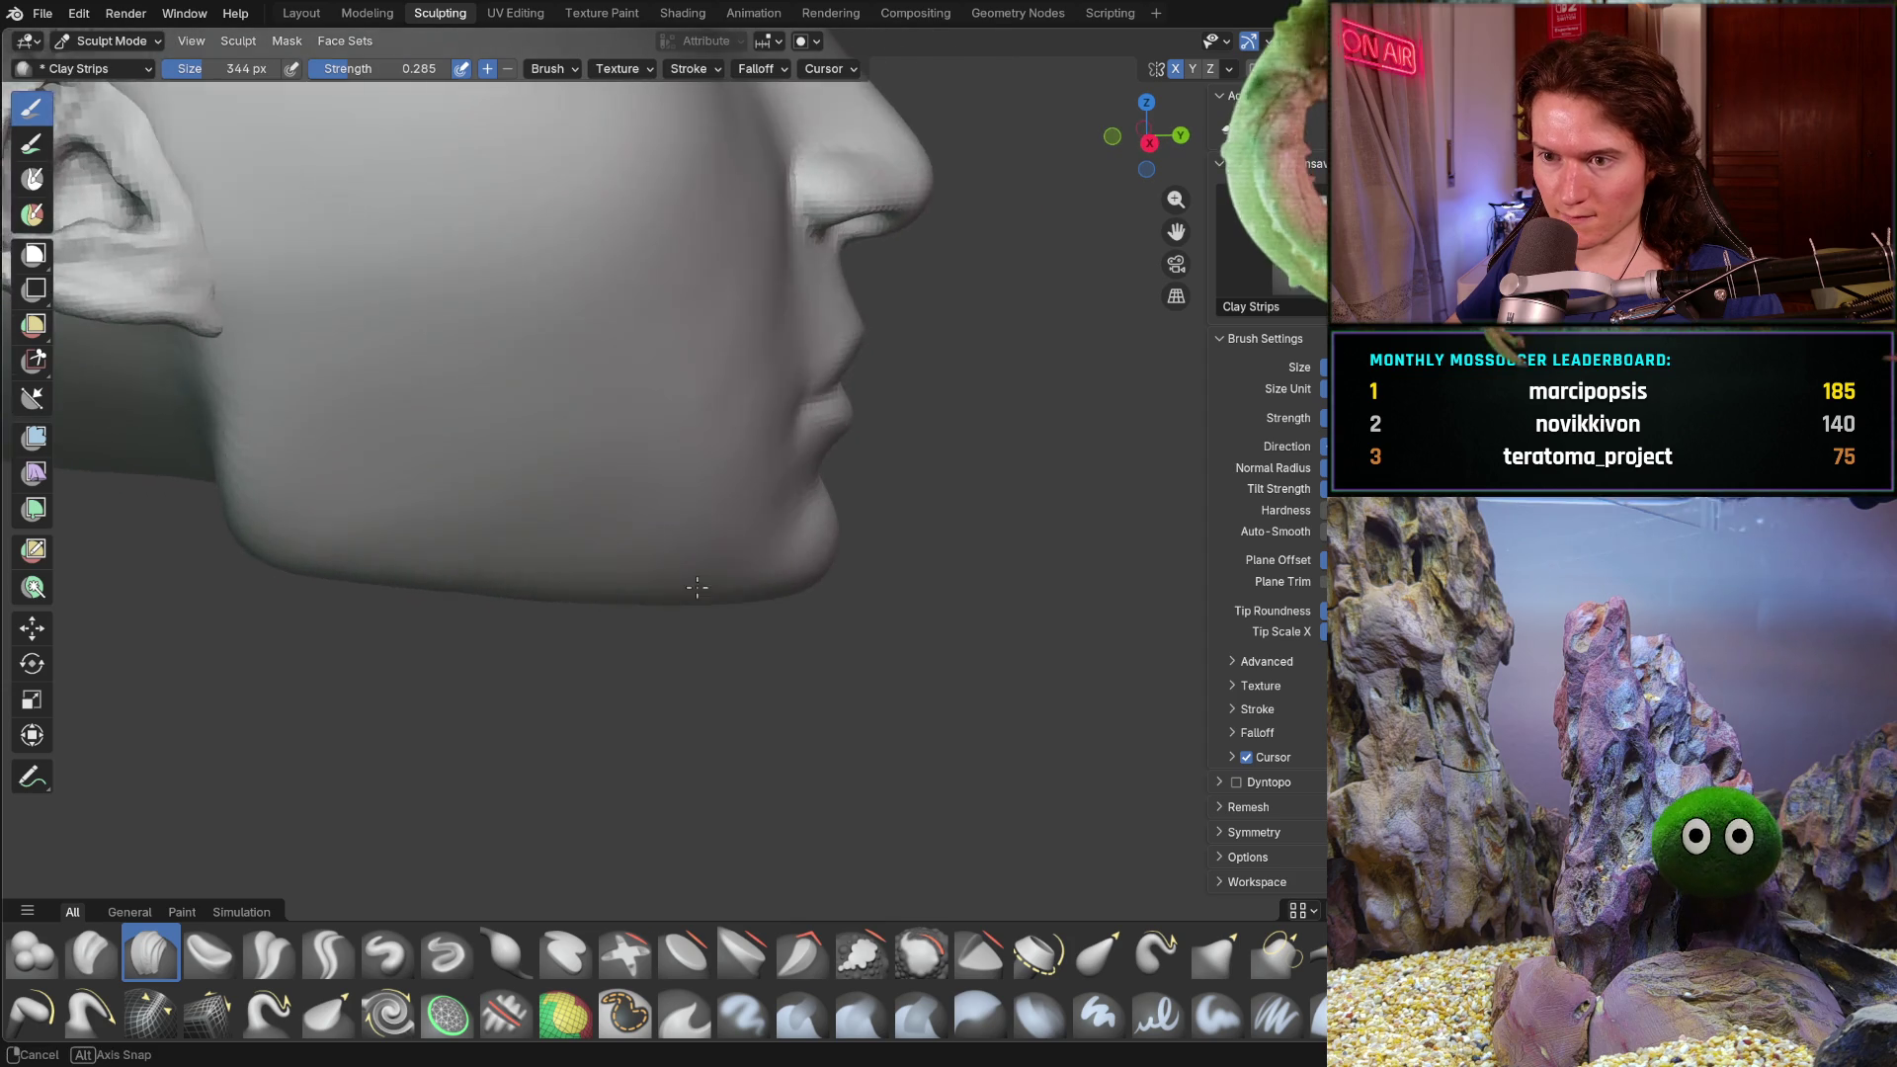
scroll(637, 510, "up", 2)
middle_click_drag(293, 496, 514, 520)
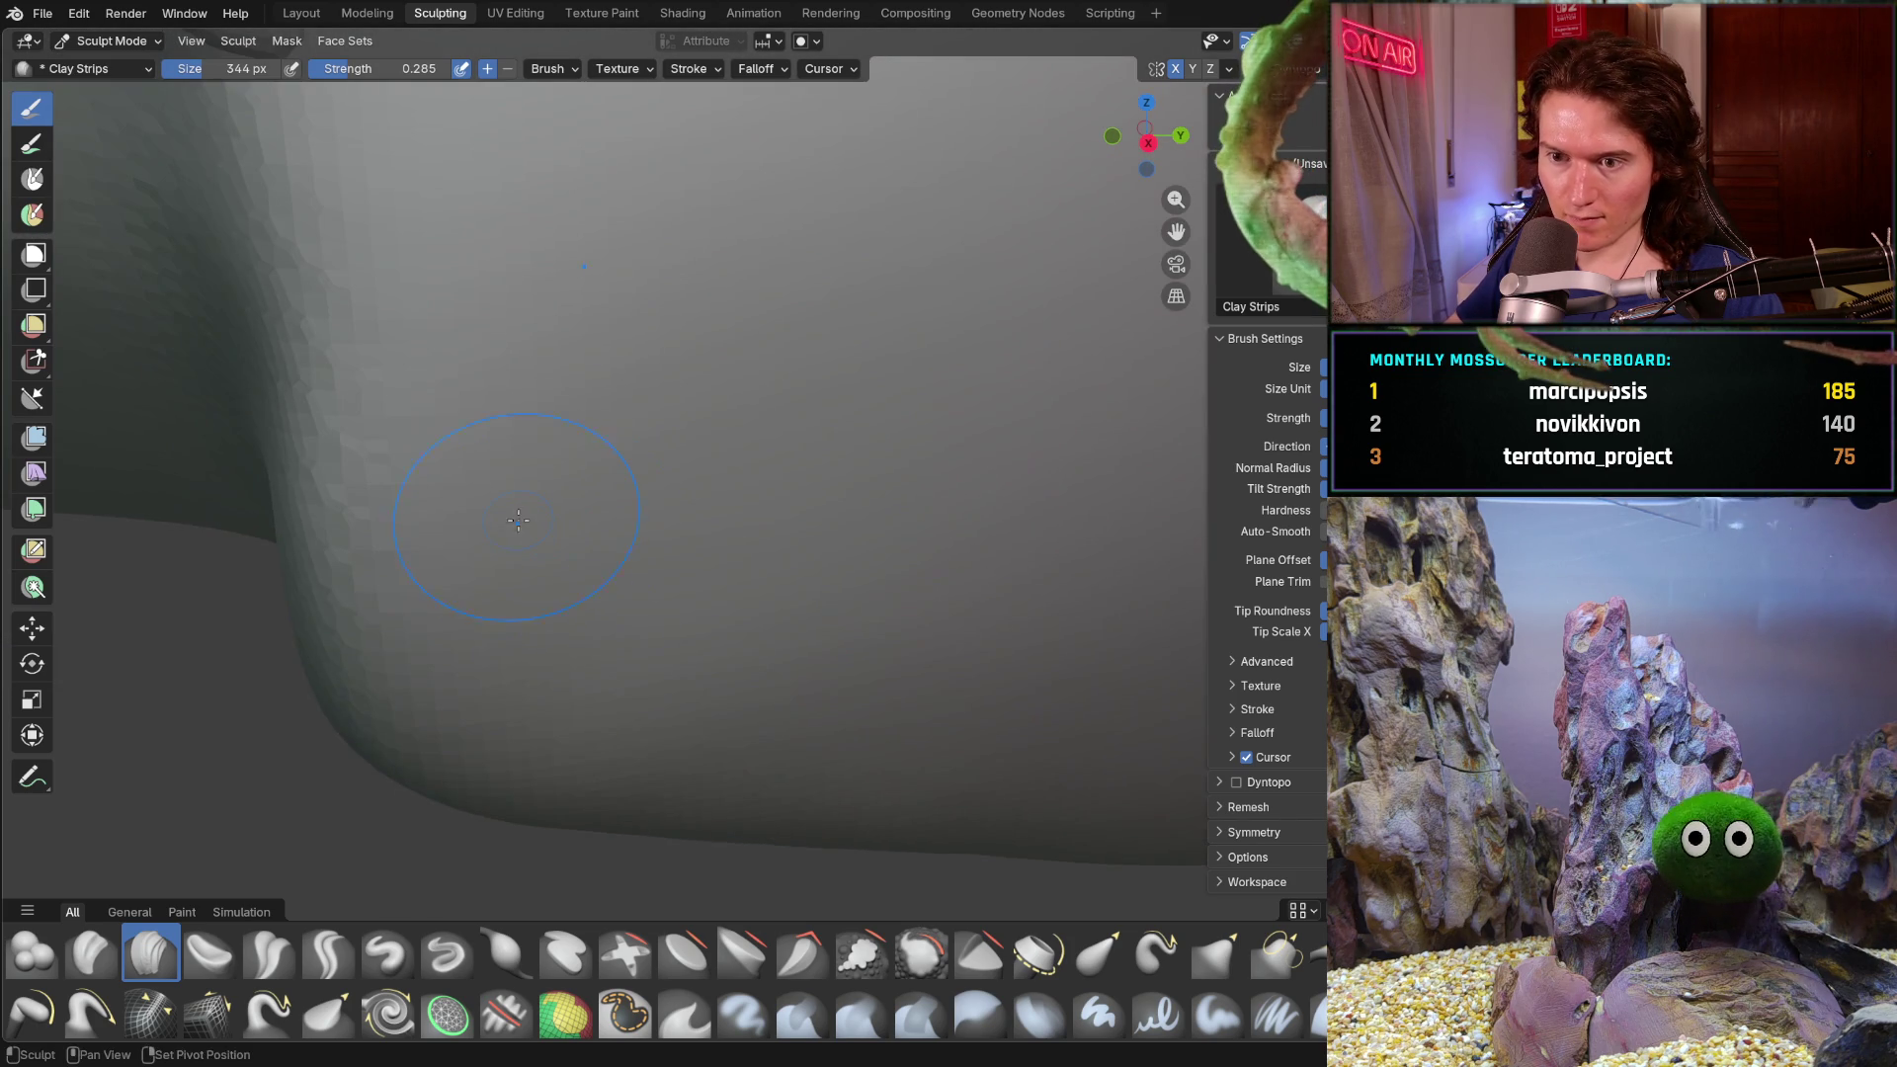
mouse_move(1016, 598)
middle_mouse_down()
mouse_move(880, 568)
mouse_move(637, 557)
middle_mouse_up()
mouse_move(596, 634)
middle_mouse_down()
mouse_move(667, 648)
mouse_move(495, 599)
middle_mouse_up()
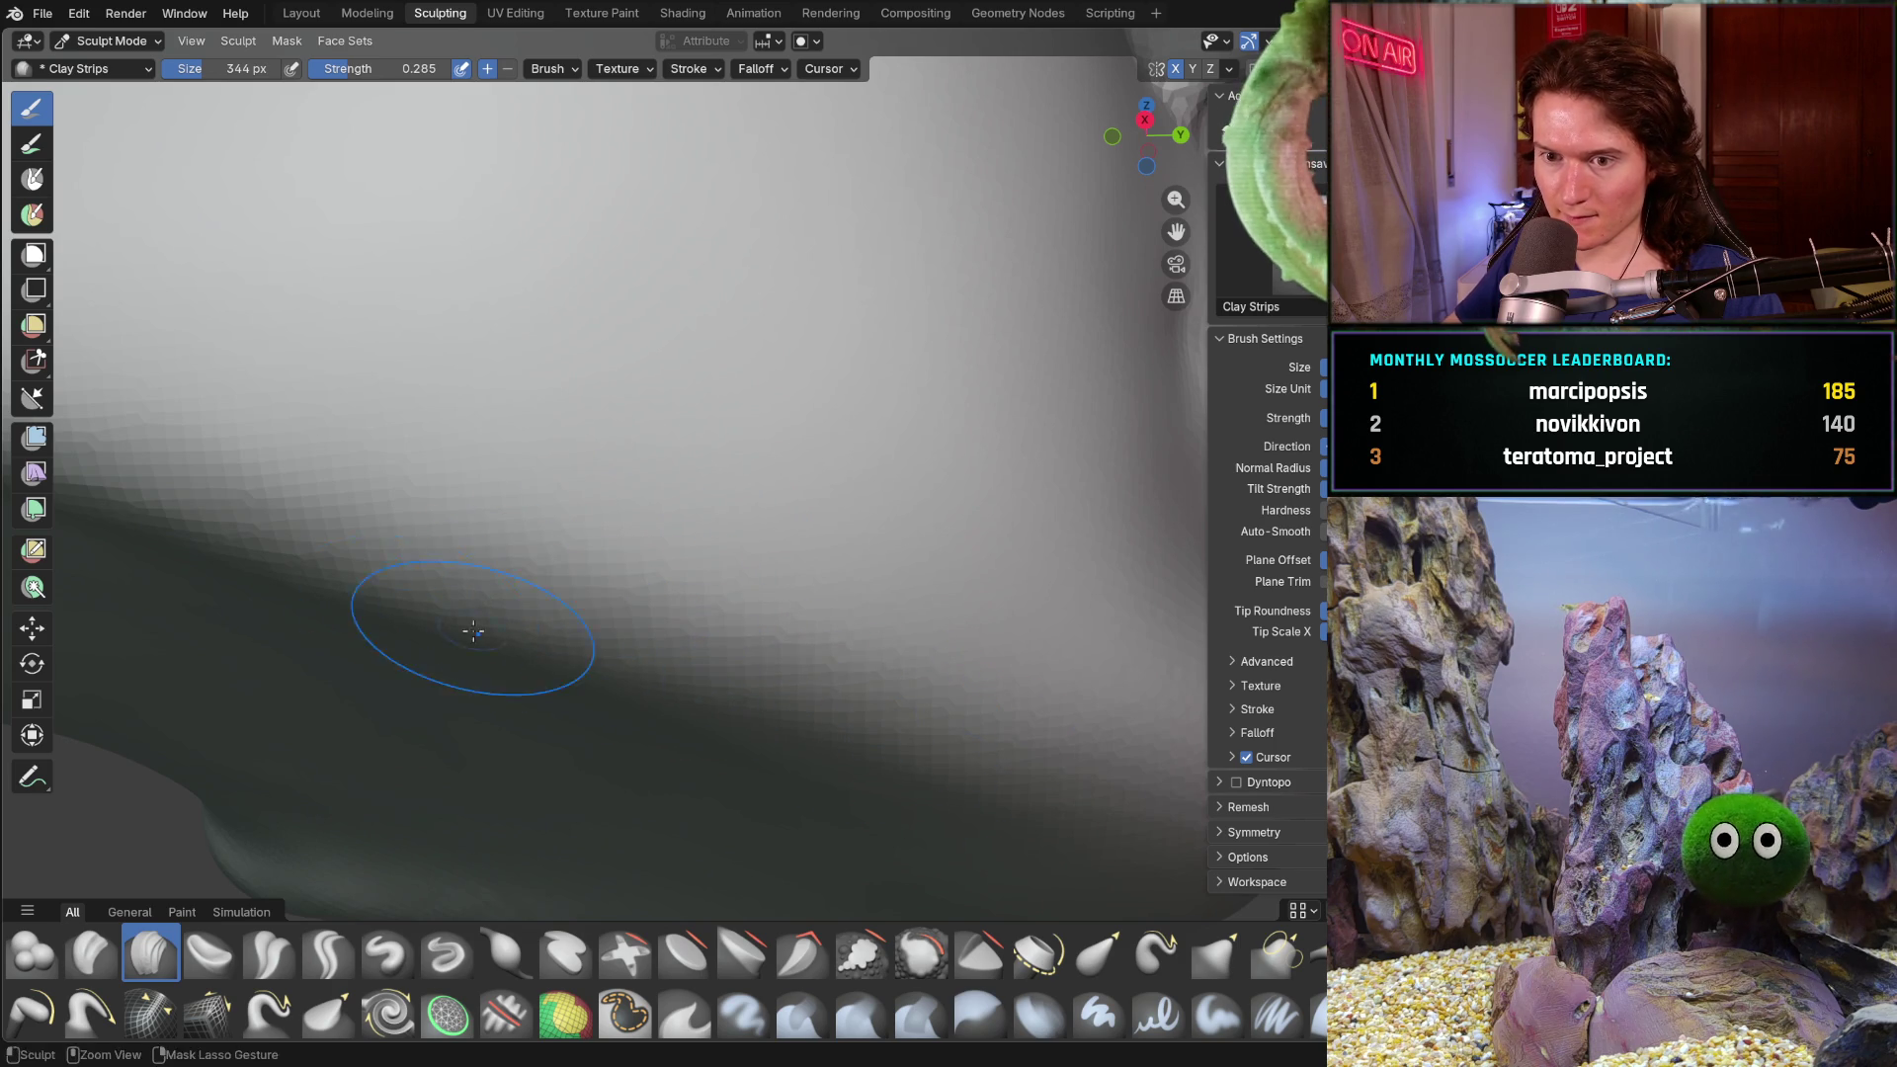
scroll(726, 585, "down", 5)
- Add further clay strokes along the jaw underside and jawline, checking from around the face
mouse_move(699, 628)
middle_mouse_down()
mouse_move(637, 735)
mouse_move(695, 751)
middle_mouse_up()
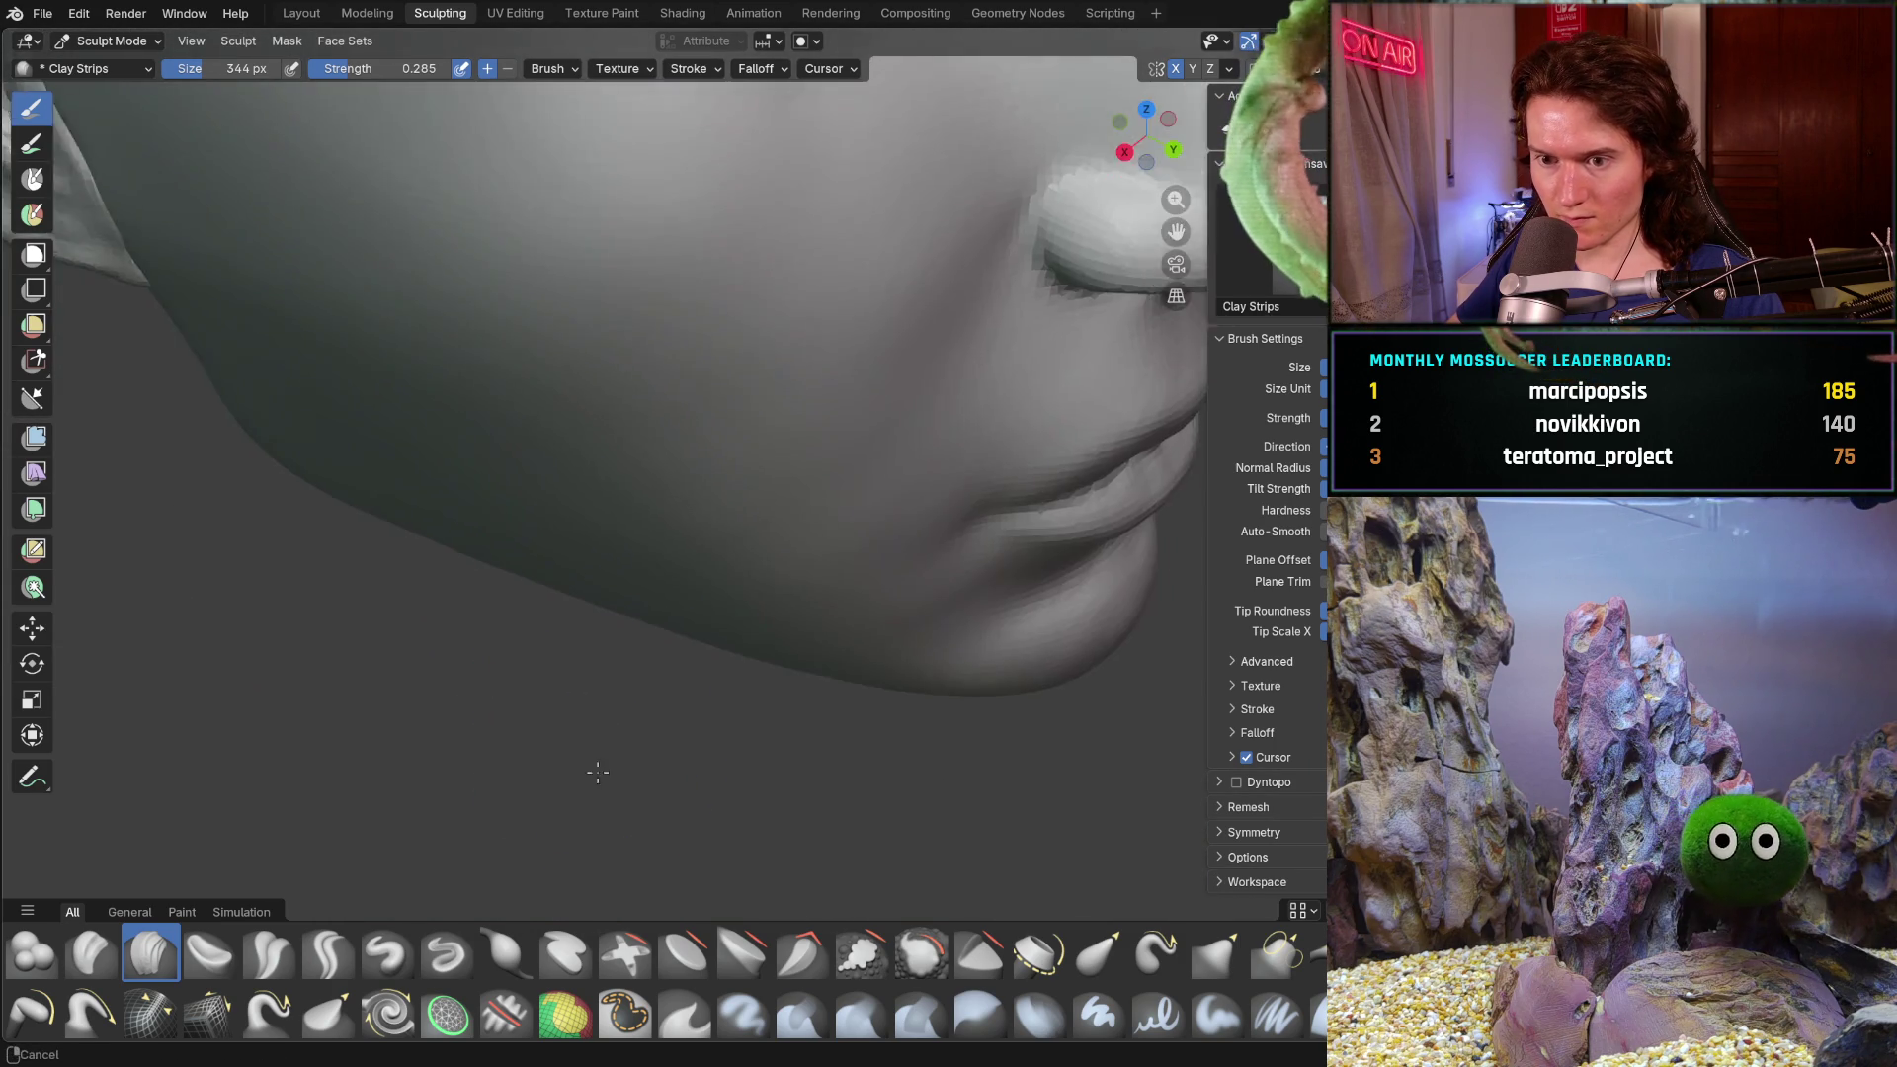
middle_click_drag(696, 752, 720, 517)
scroll(726, 511, "up", 2)
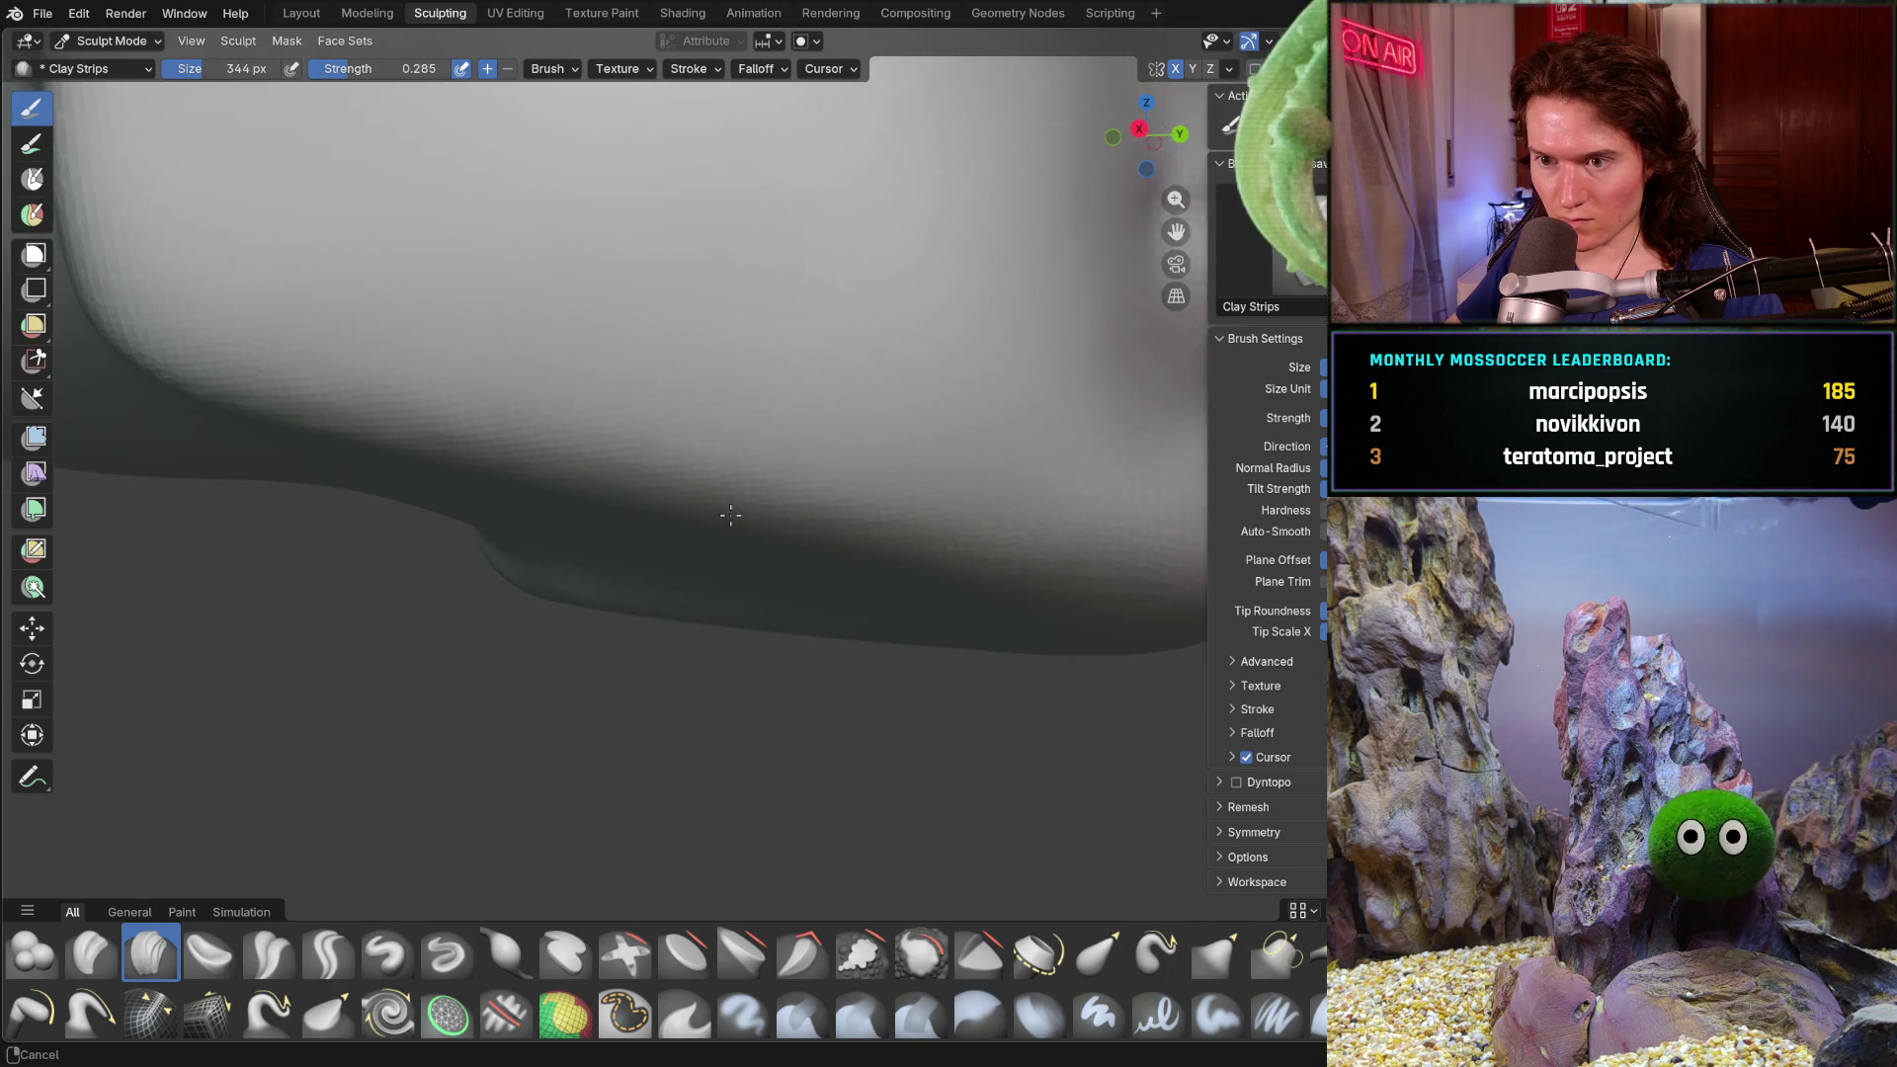
scroll(742, 481, "up", 1)
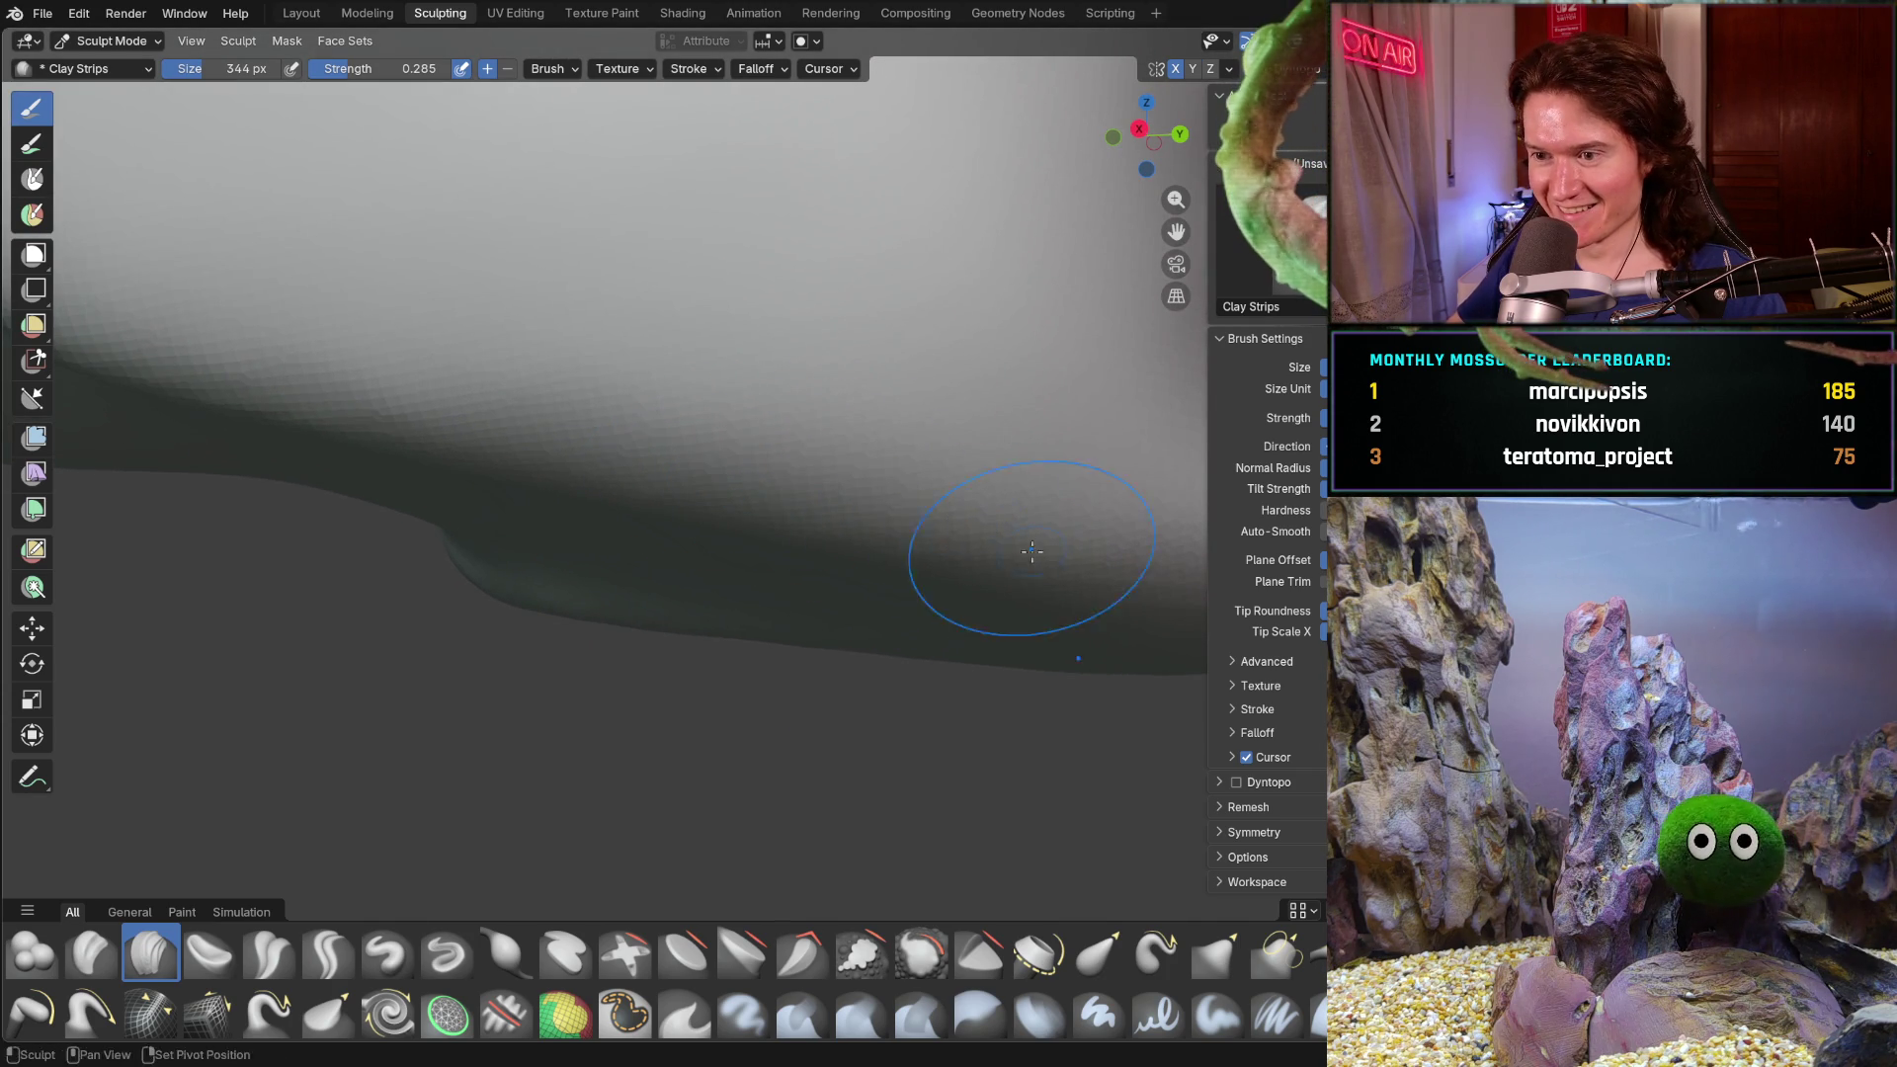
middle_click_drag(638, 502, 637, 501)
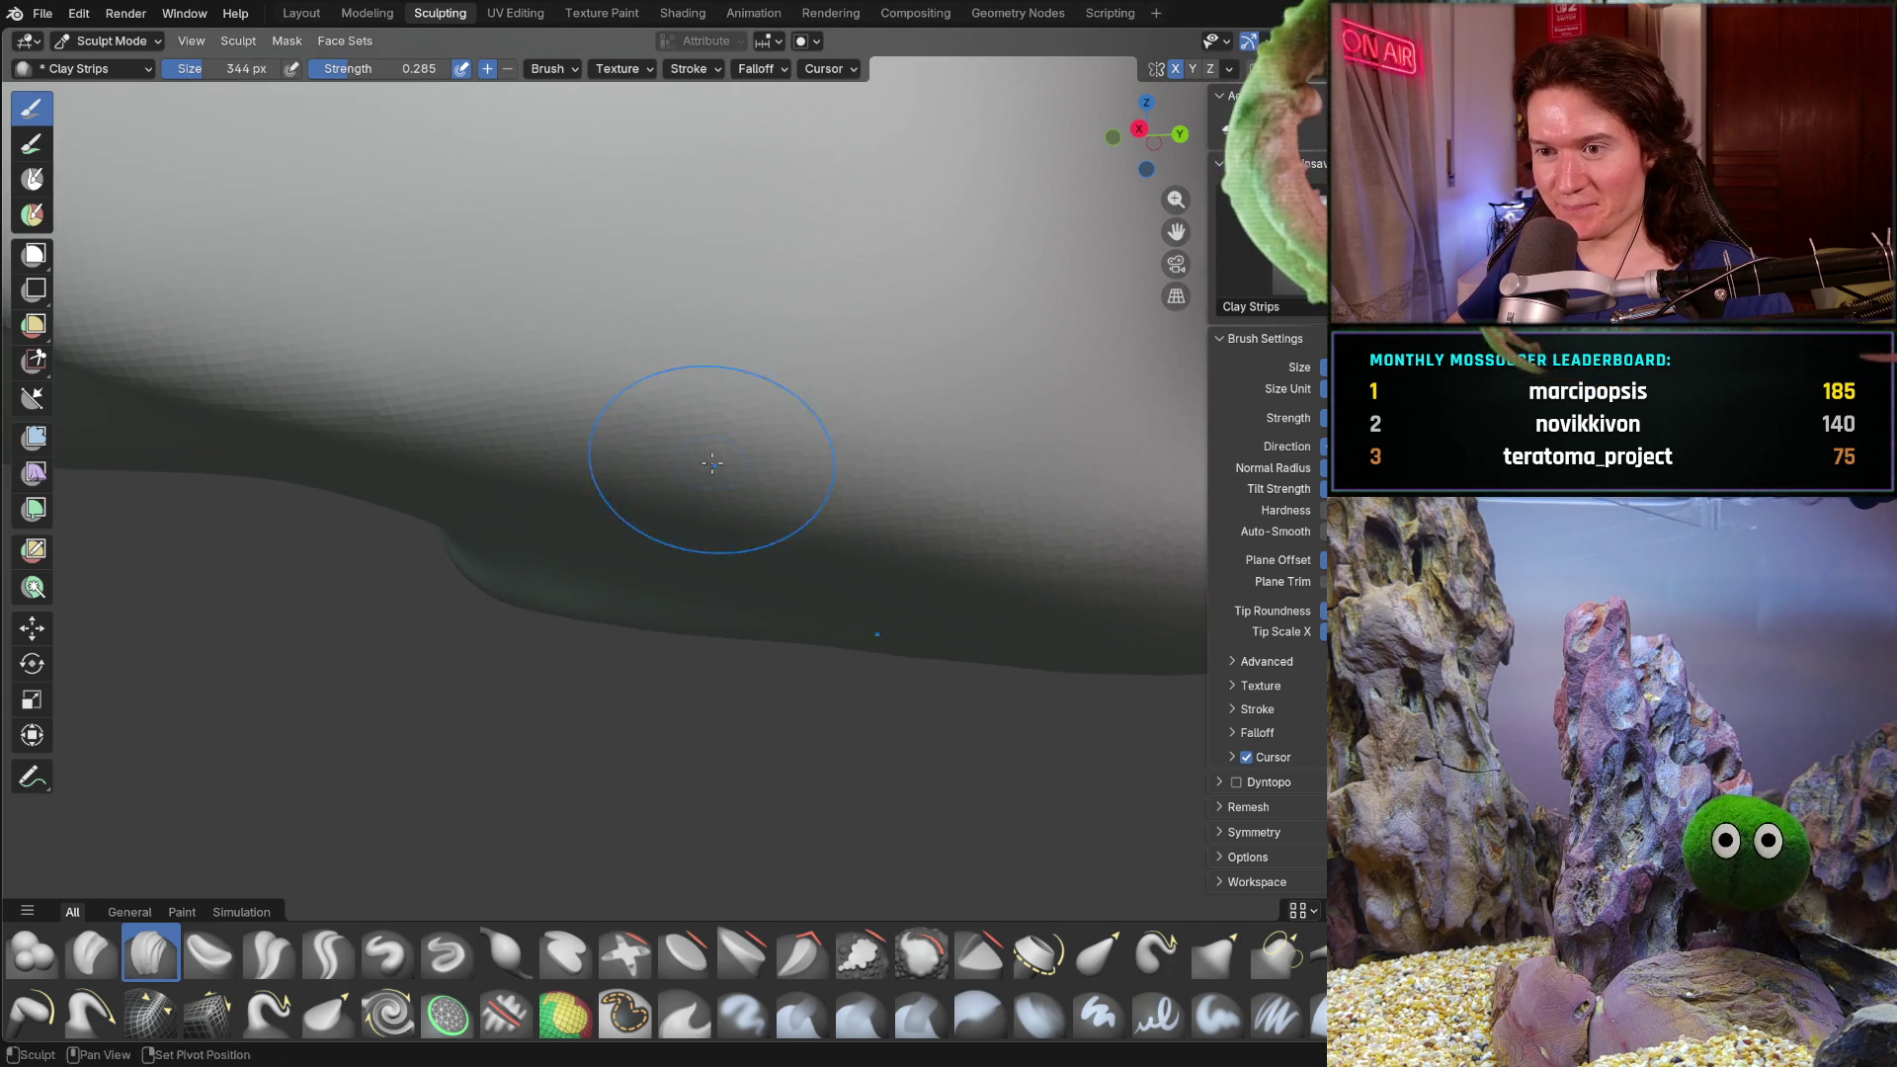
mouse_move(971, 484)
middle_mouse_down()
mouse_move(919, 582)
mouse_move(945, 578)
middle_mouse_up()
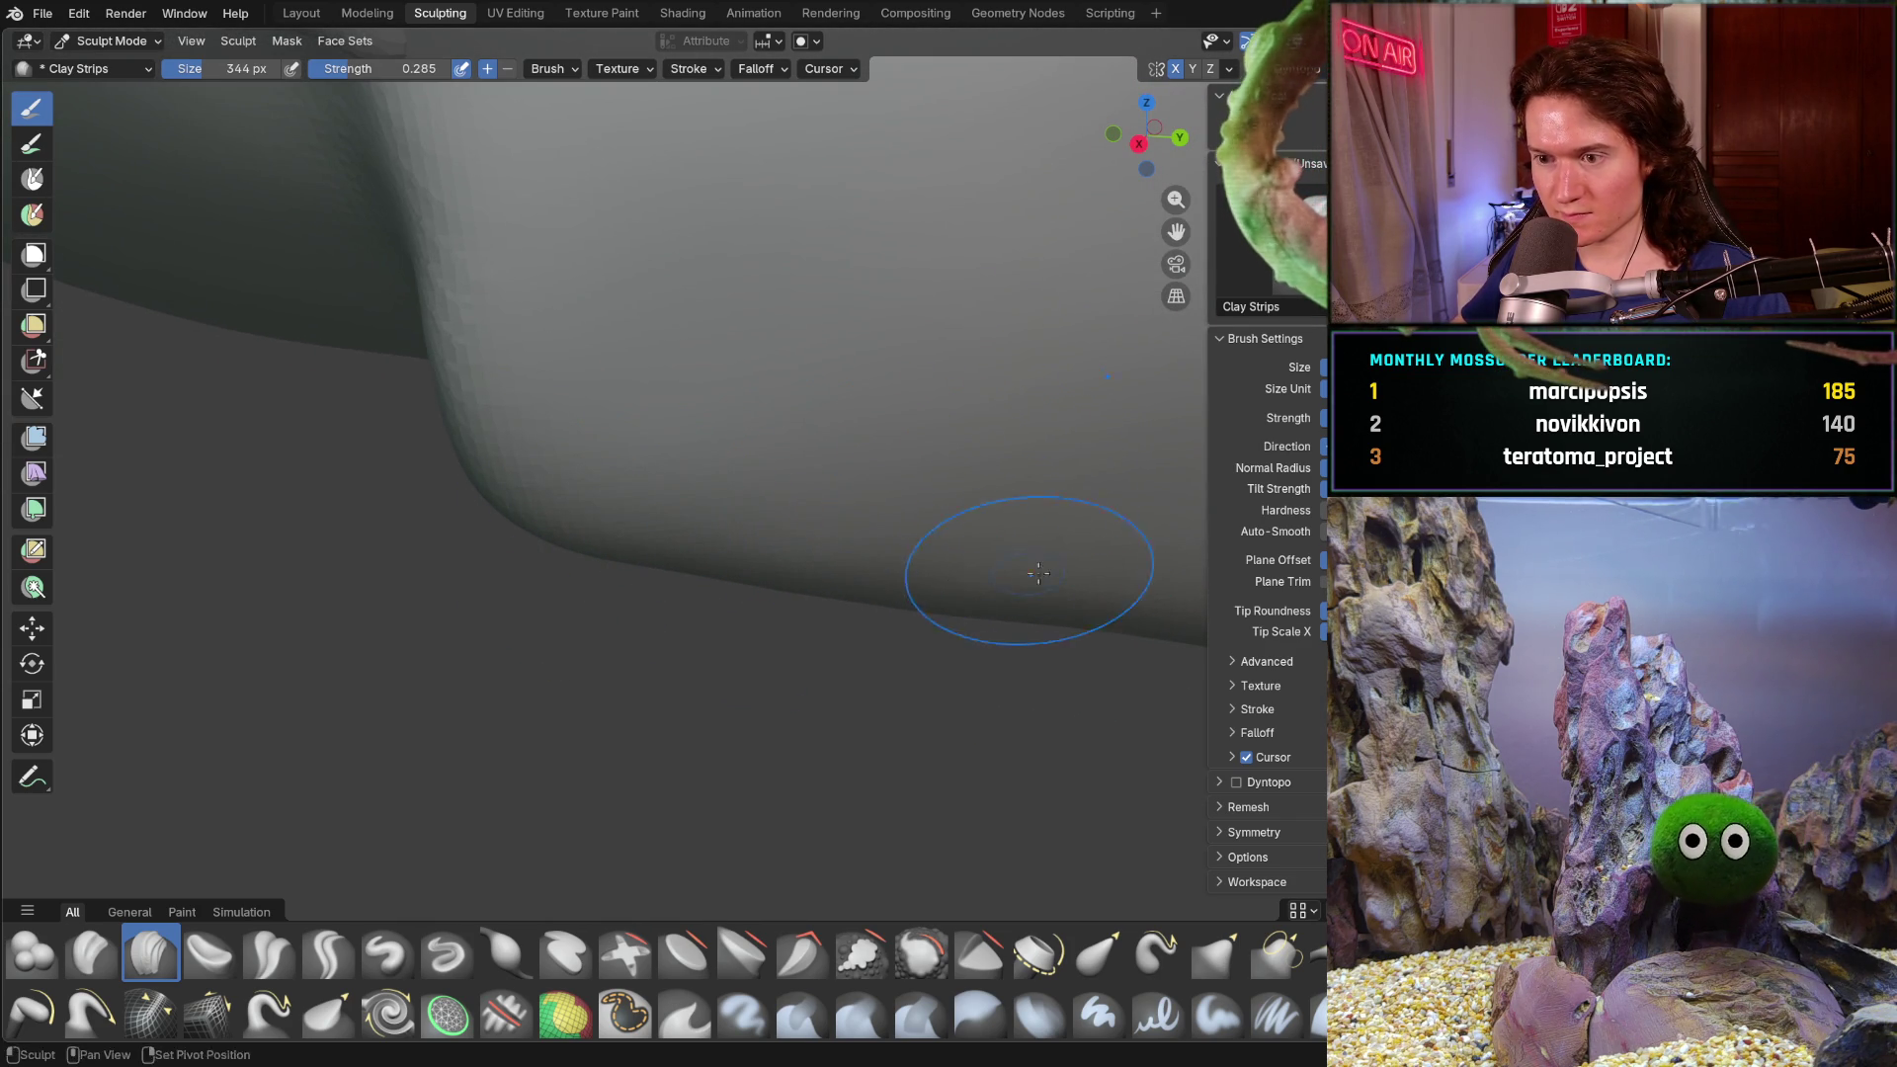
mouse_move(926, 610)
middle_mouse_down()
mouse_move(953, 601)
mouse_move(953, 619)
mouse_move(768, 631)
mouse_move(773, 607)
middle_mouse_up()
scroll(905, 608, "down", 6)
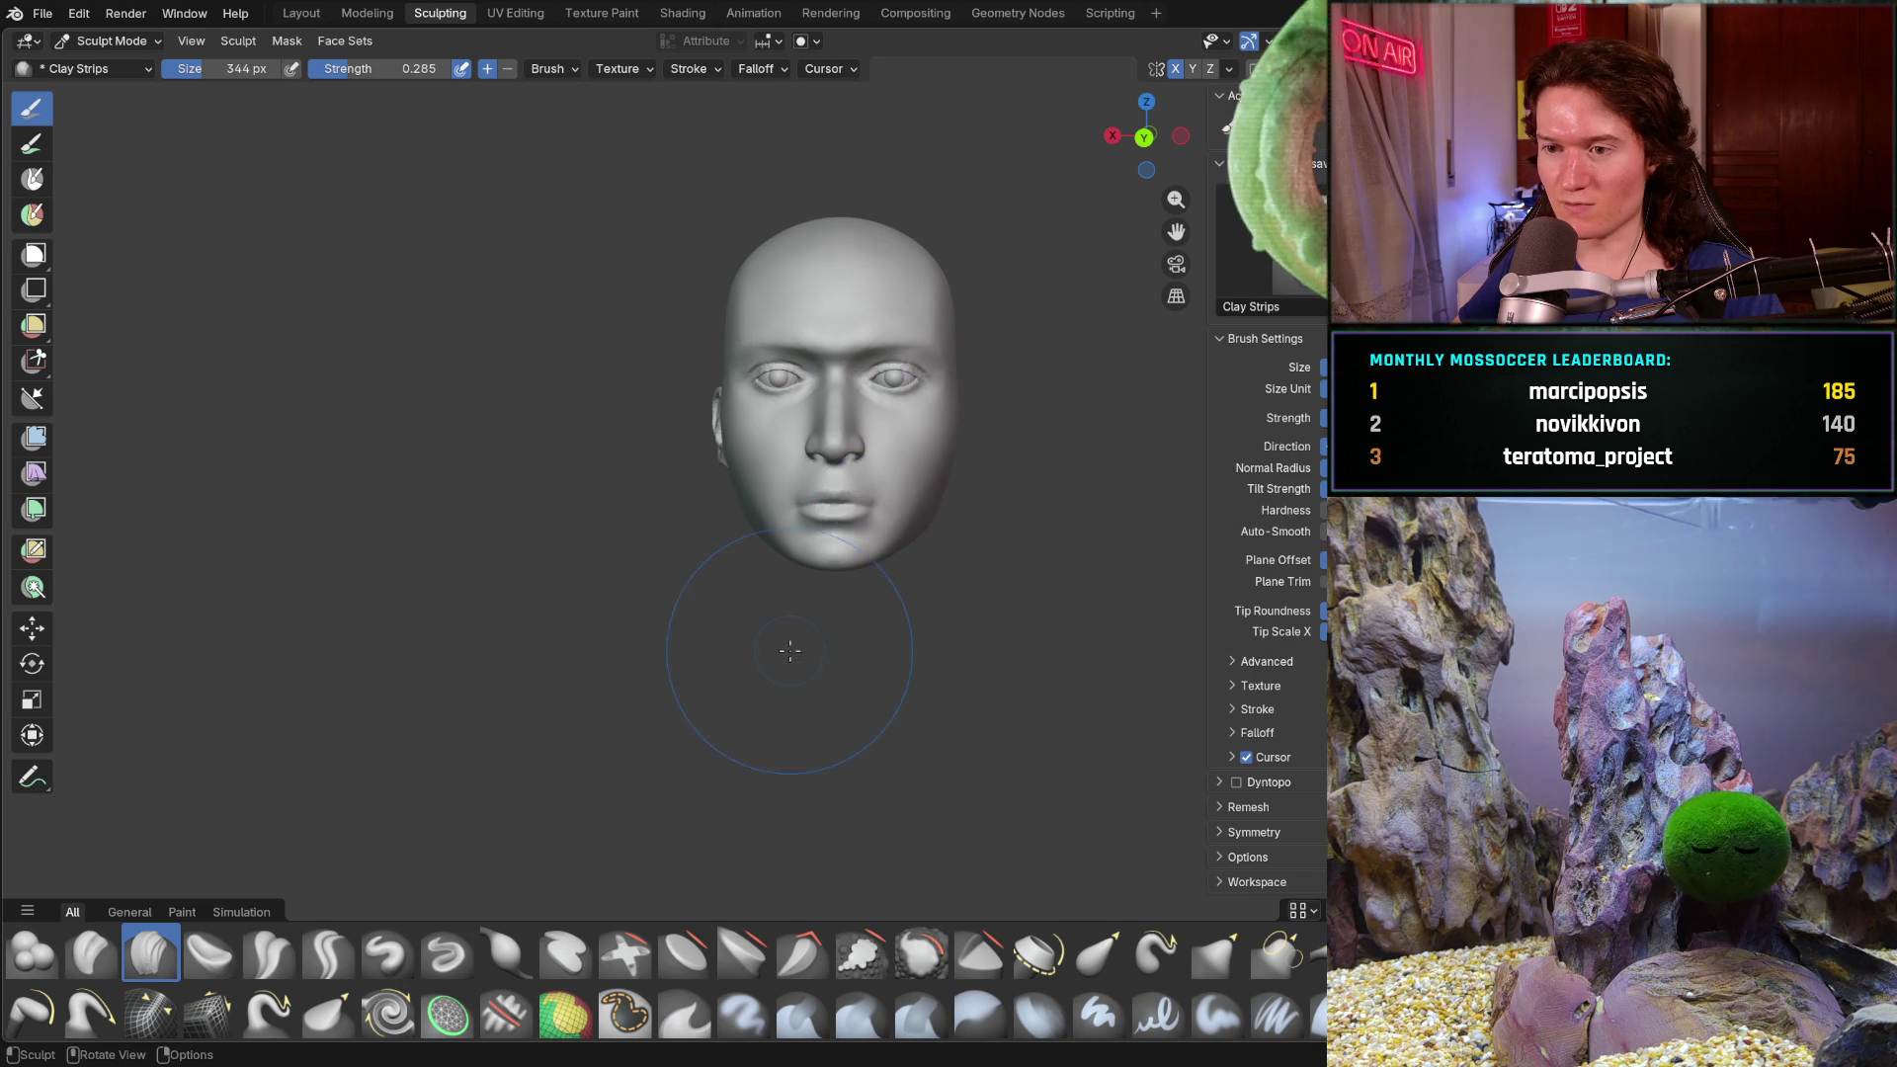
mouse_move(804, 551)
middle_mouse_down()
mouse_move(971, 549)
mouse_move(708, 540)
middle_mouse_up()
middle_click_drag(763, 466, 740, 498, "ctrl")
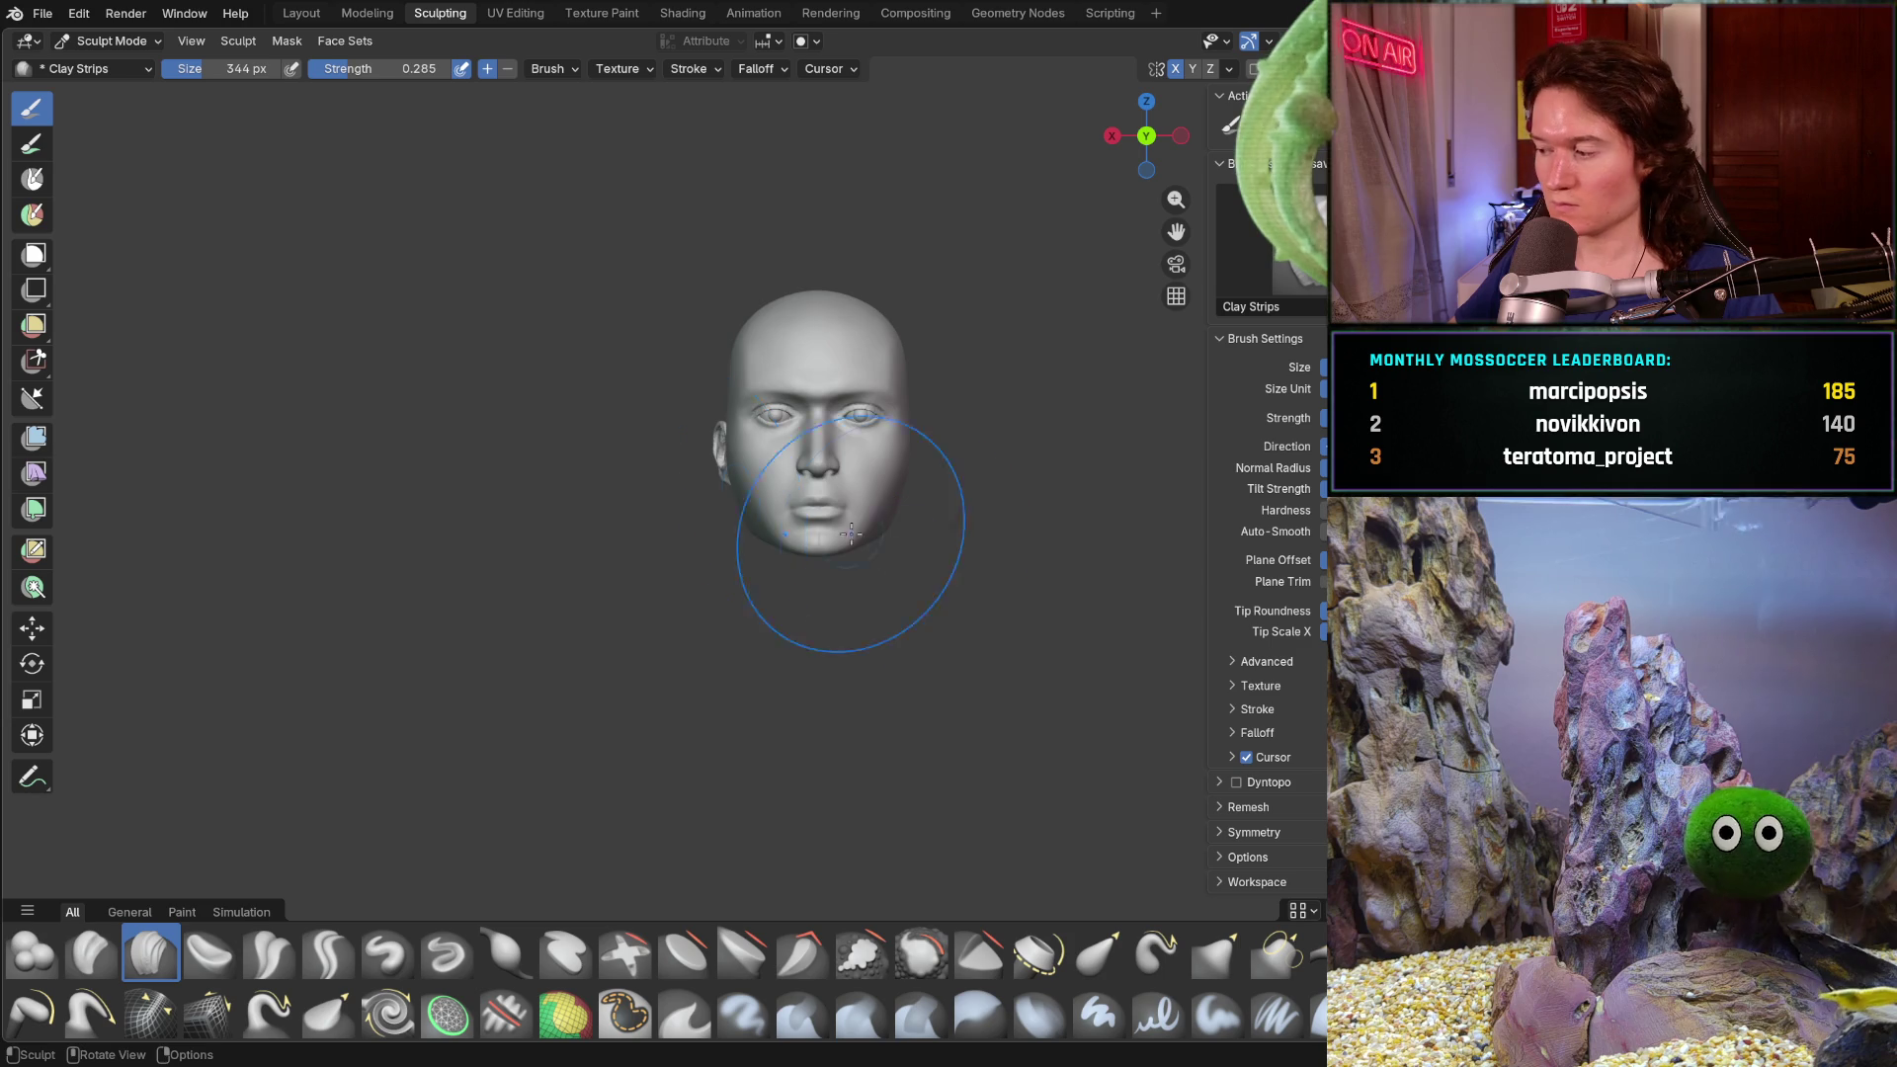
scroll(741, 498, "up", 3)
mouse_move(742, 499)
middle_mouse_down()
mouse_move(812, 495)
mouse_move(931, 575)
mouse_move(1037, 592)
mouse_move(961, 539)
mouse_move(808, 601)
mouse_move(794, 564)
mouse_move(845, 560)
middle_mouse_up()
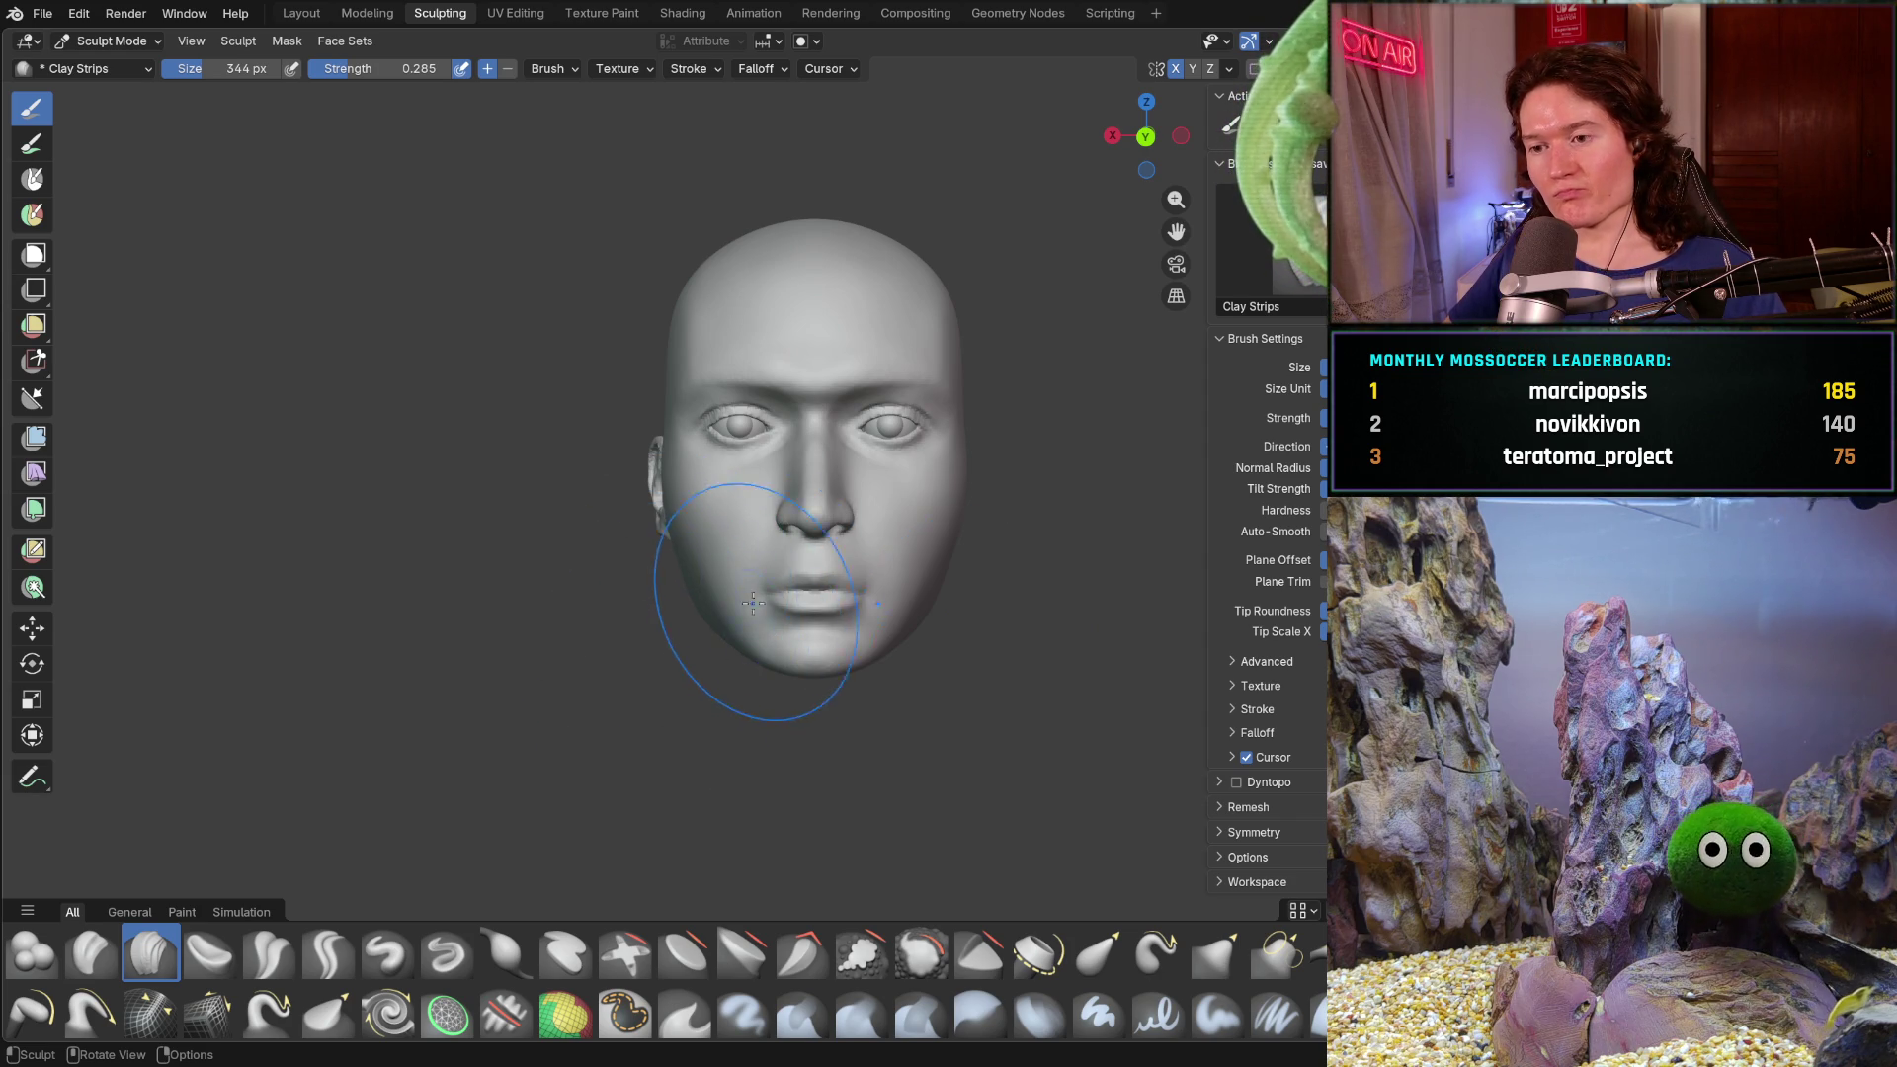
mouse_move(697, 593)
middle_mouse_down()
mouse_move(800, 621)
mouse_move(687, 583)
middle_mouse_up()
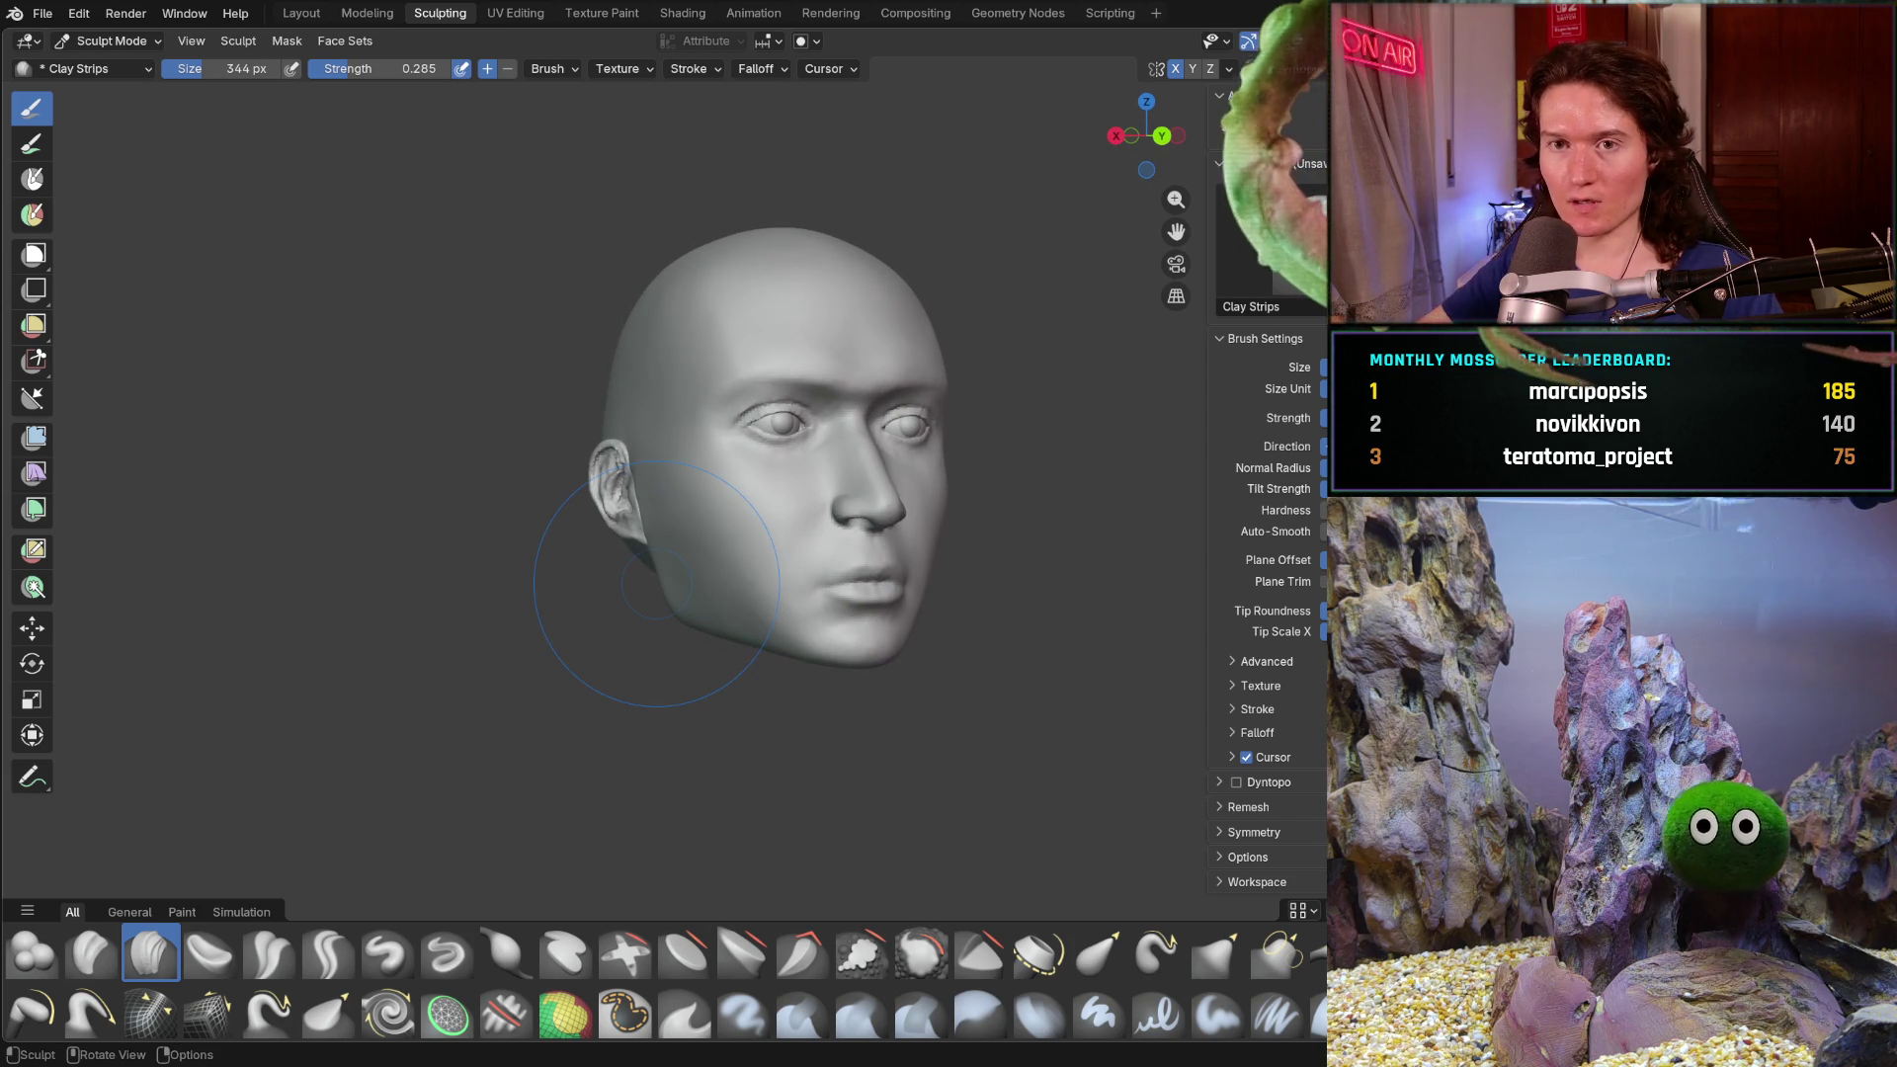
- Save a copy as V2_main_char_8.blend, then reopen V2_main_char_7 discarding unsaved changes
left_click(44, 14)
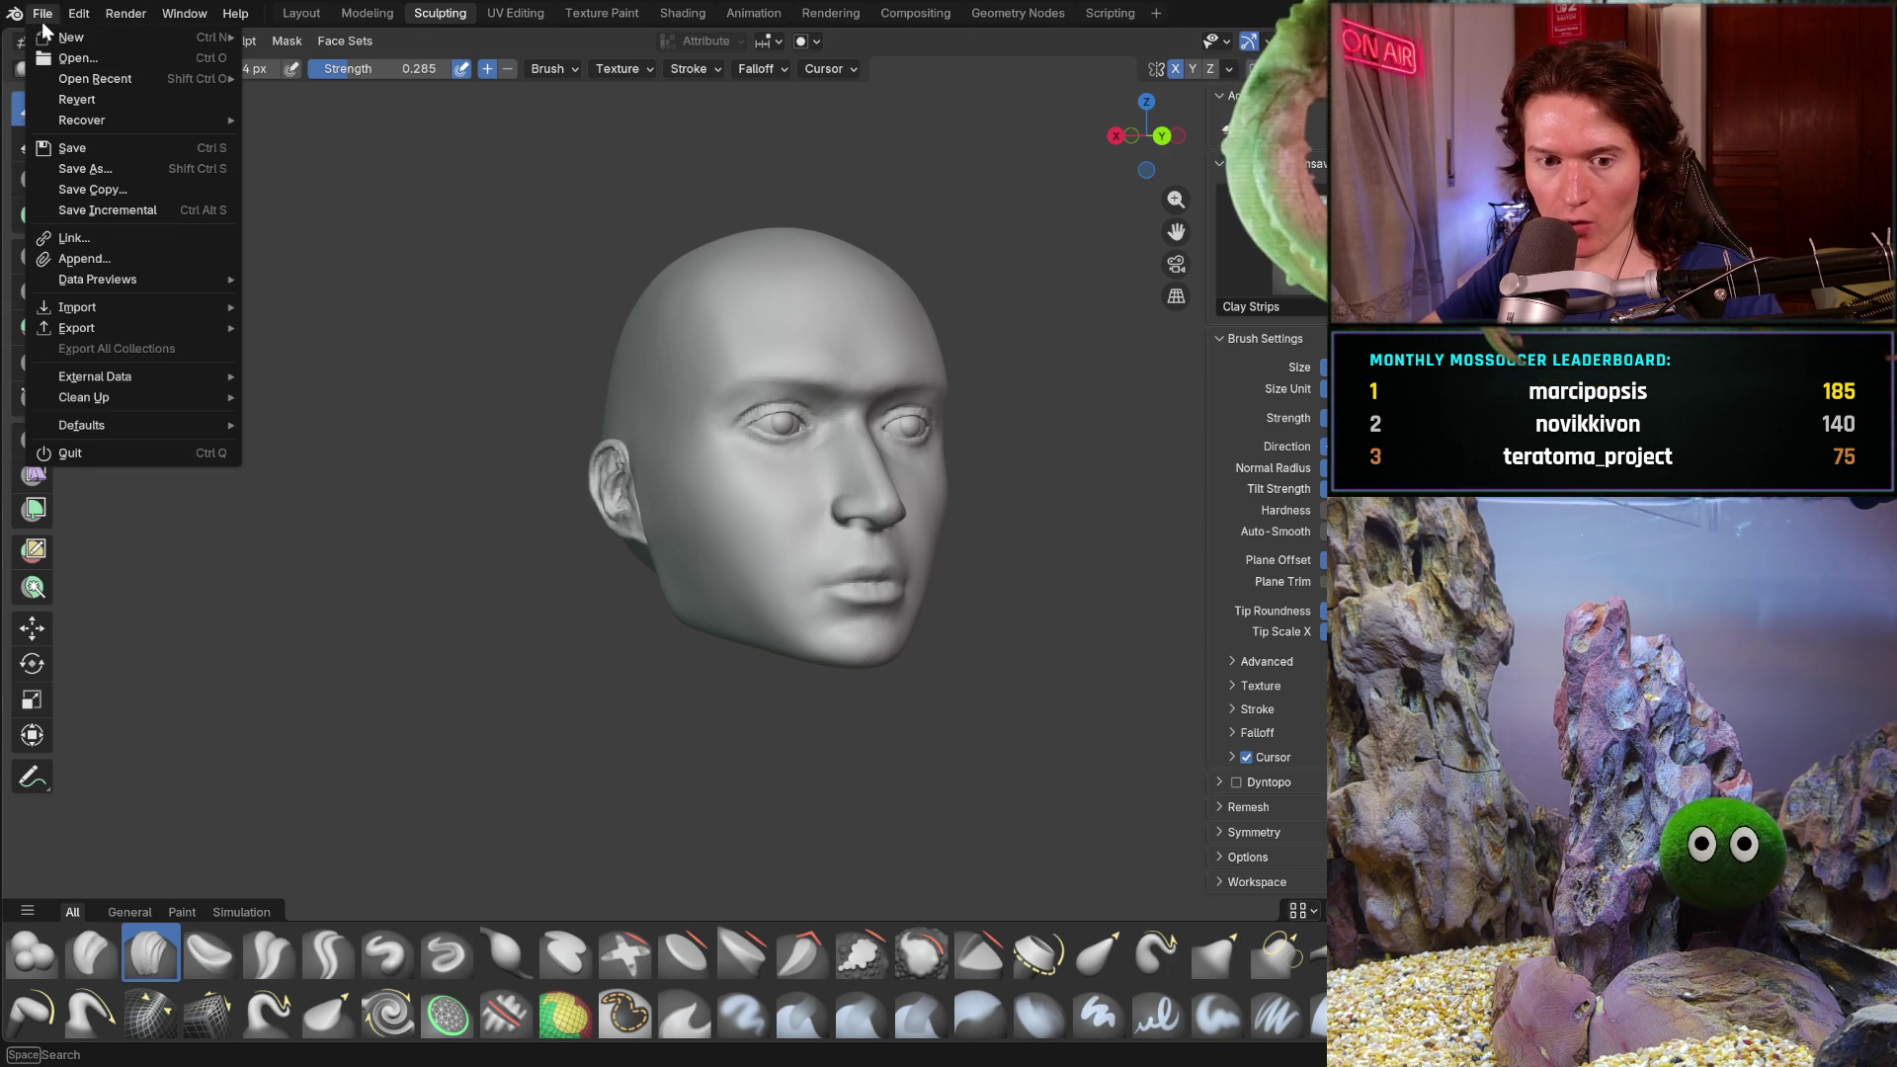
left_click(153, 189)
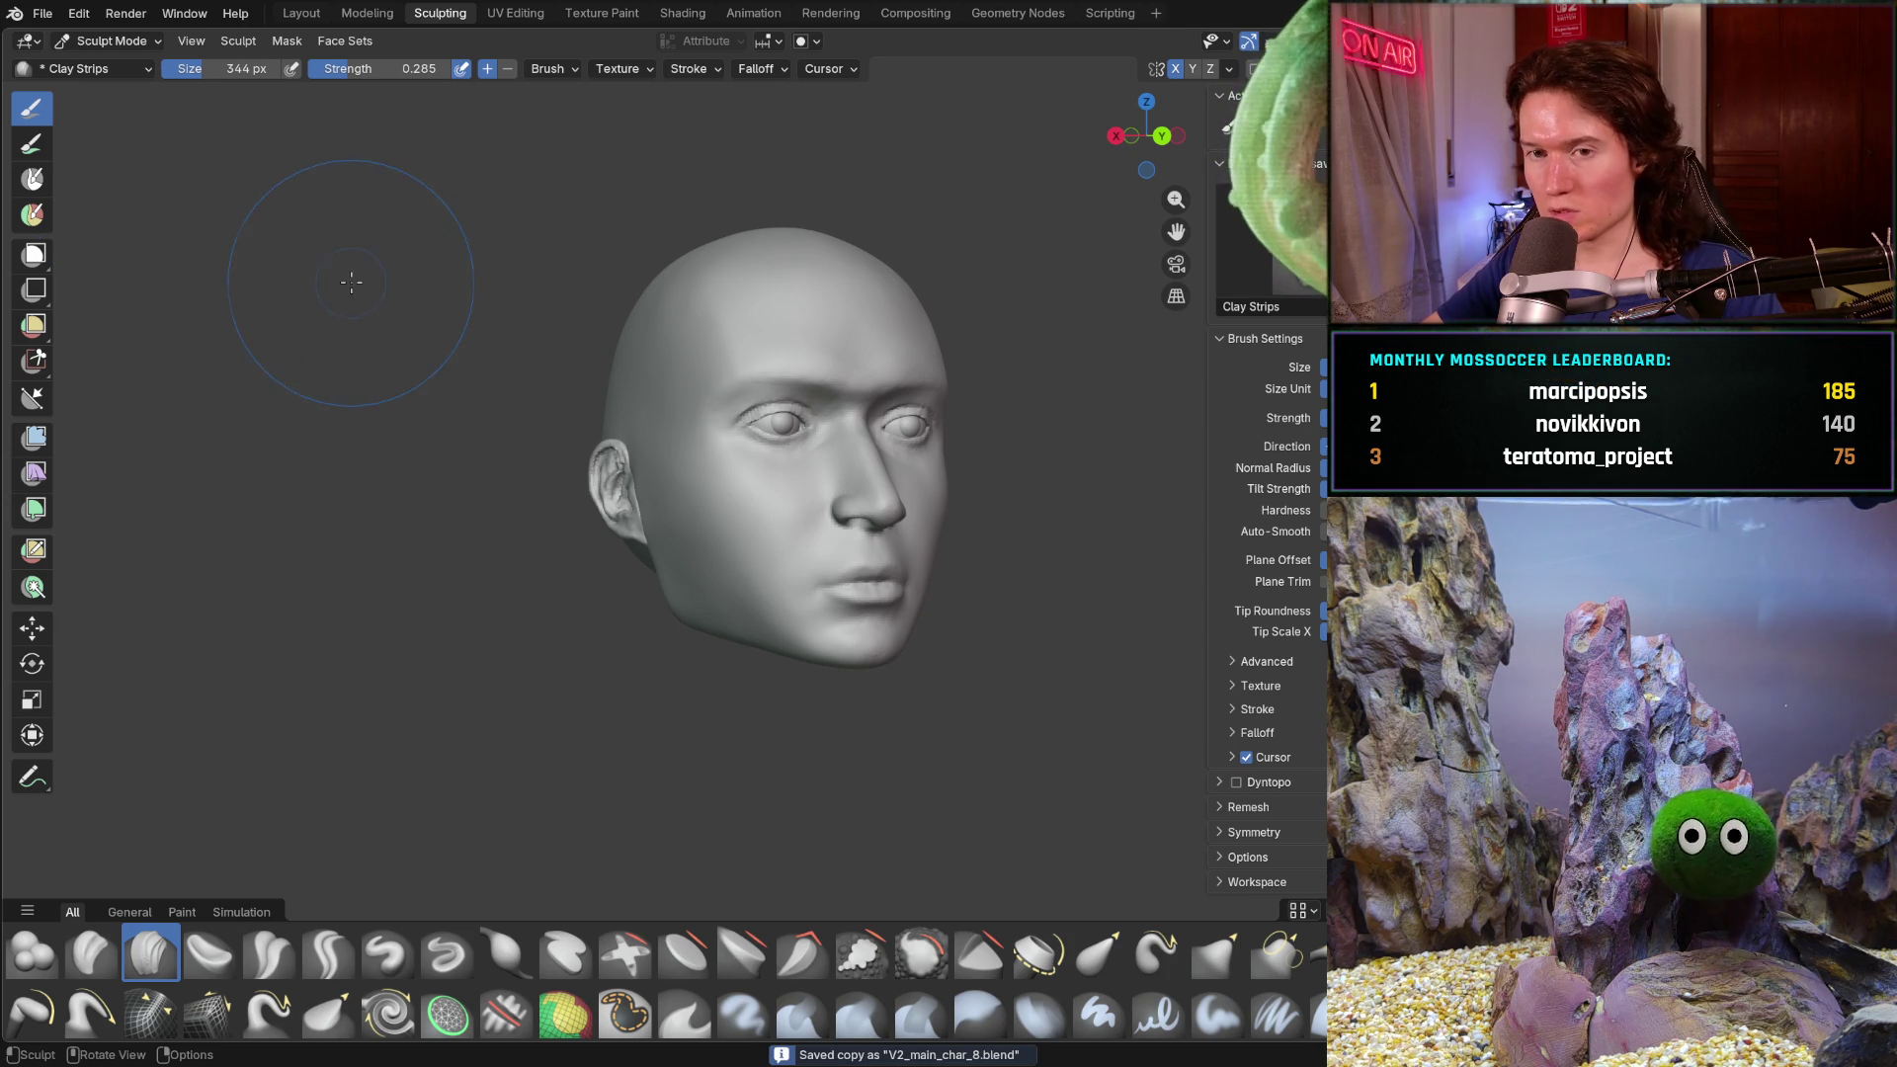
left_click(47, 19)
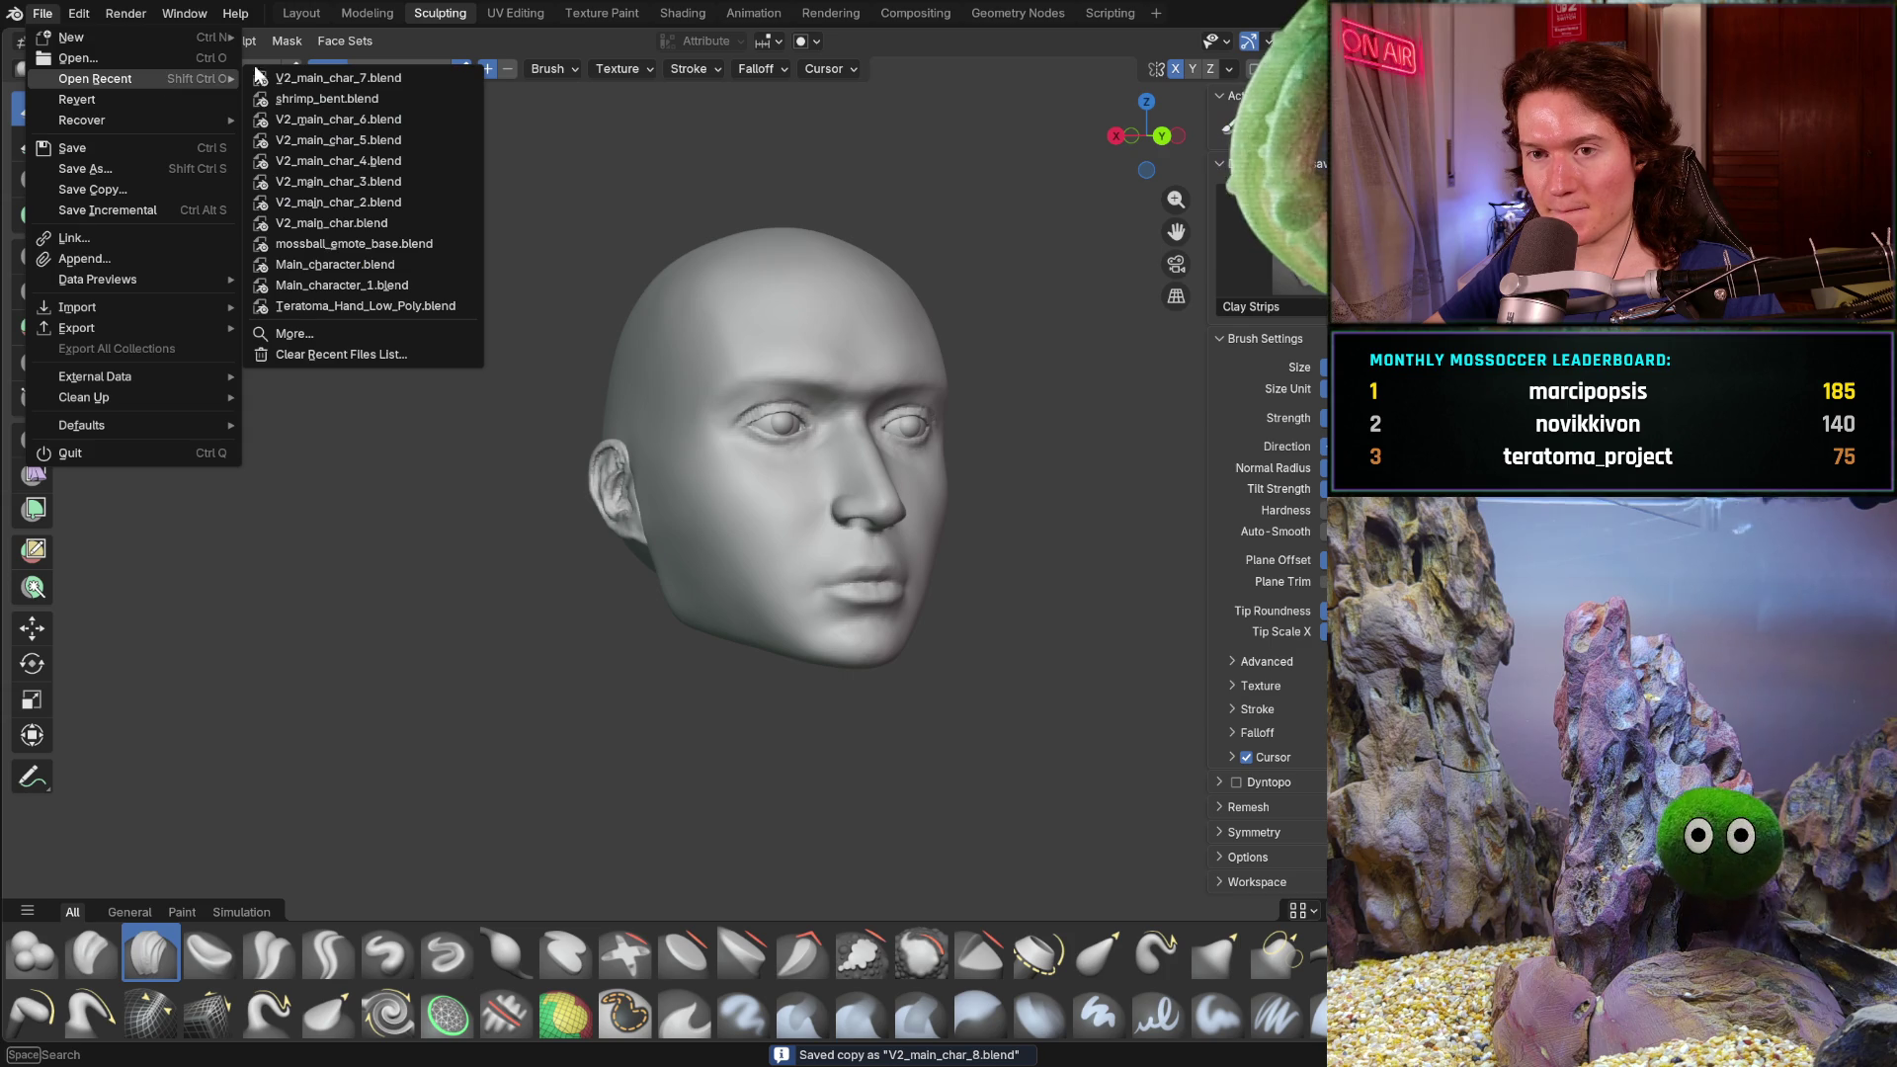
mouse_move(95, 78)
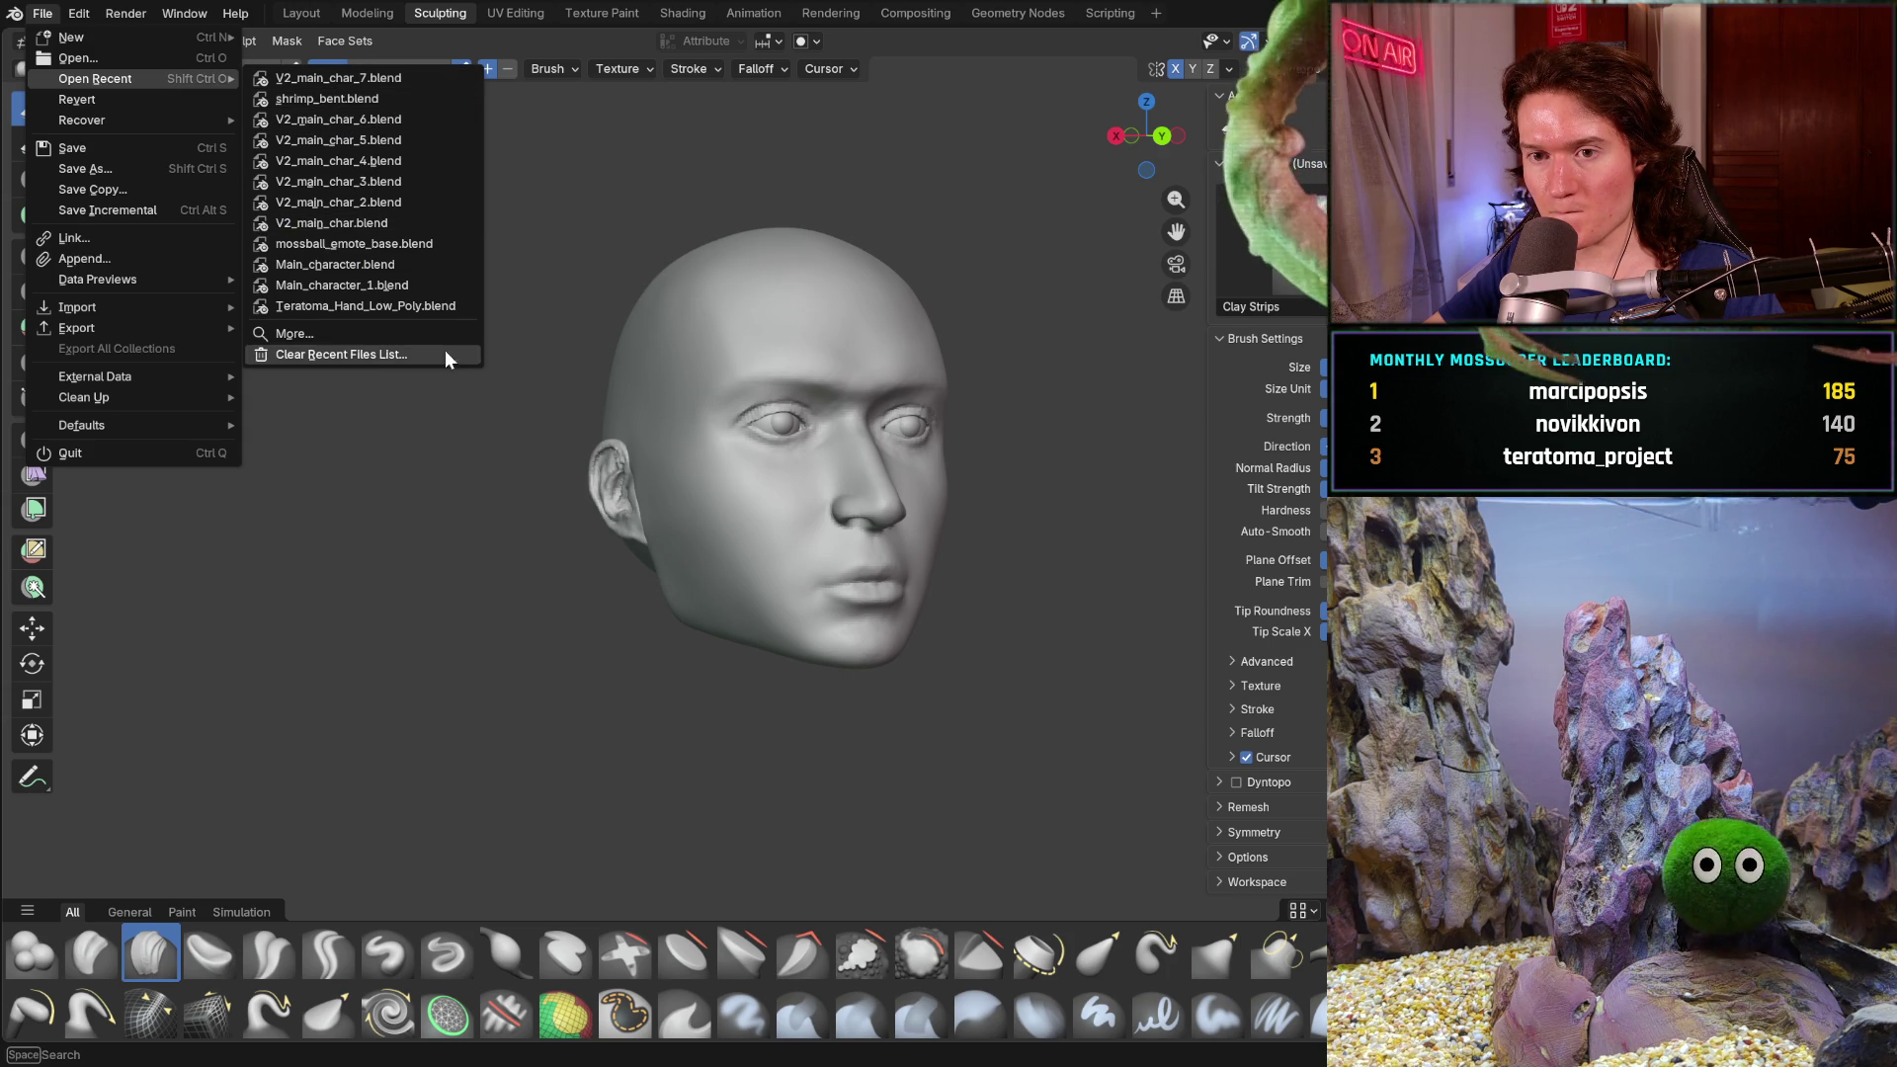
left_click(391, 81)
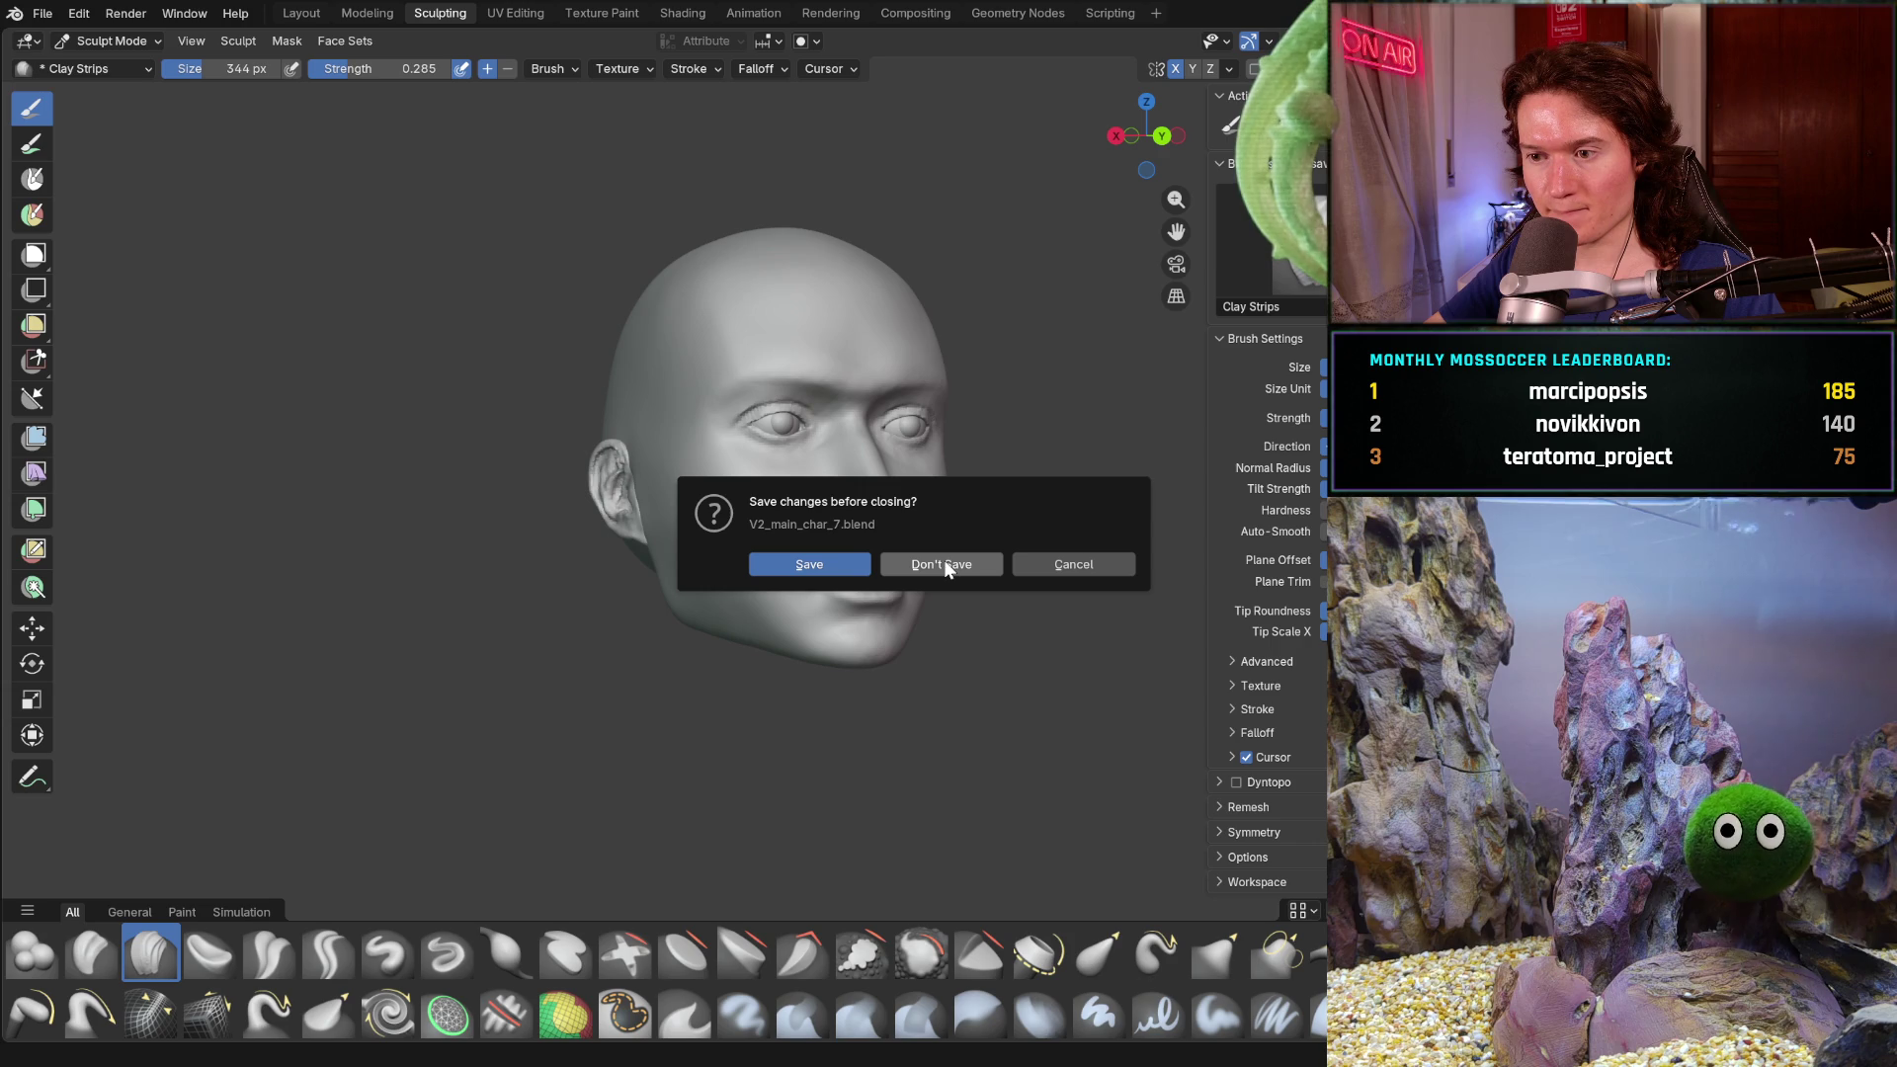
left_click(943, 563)
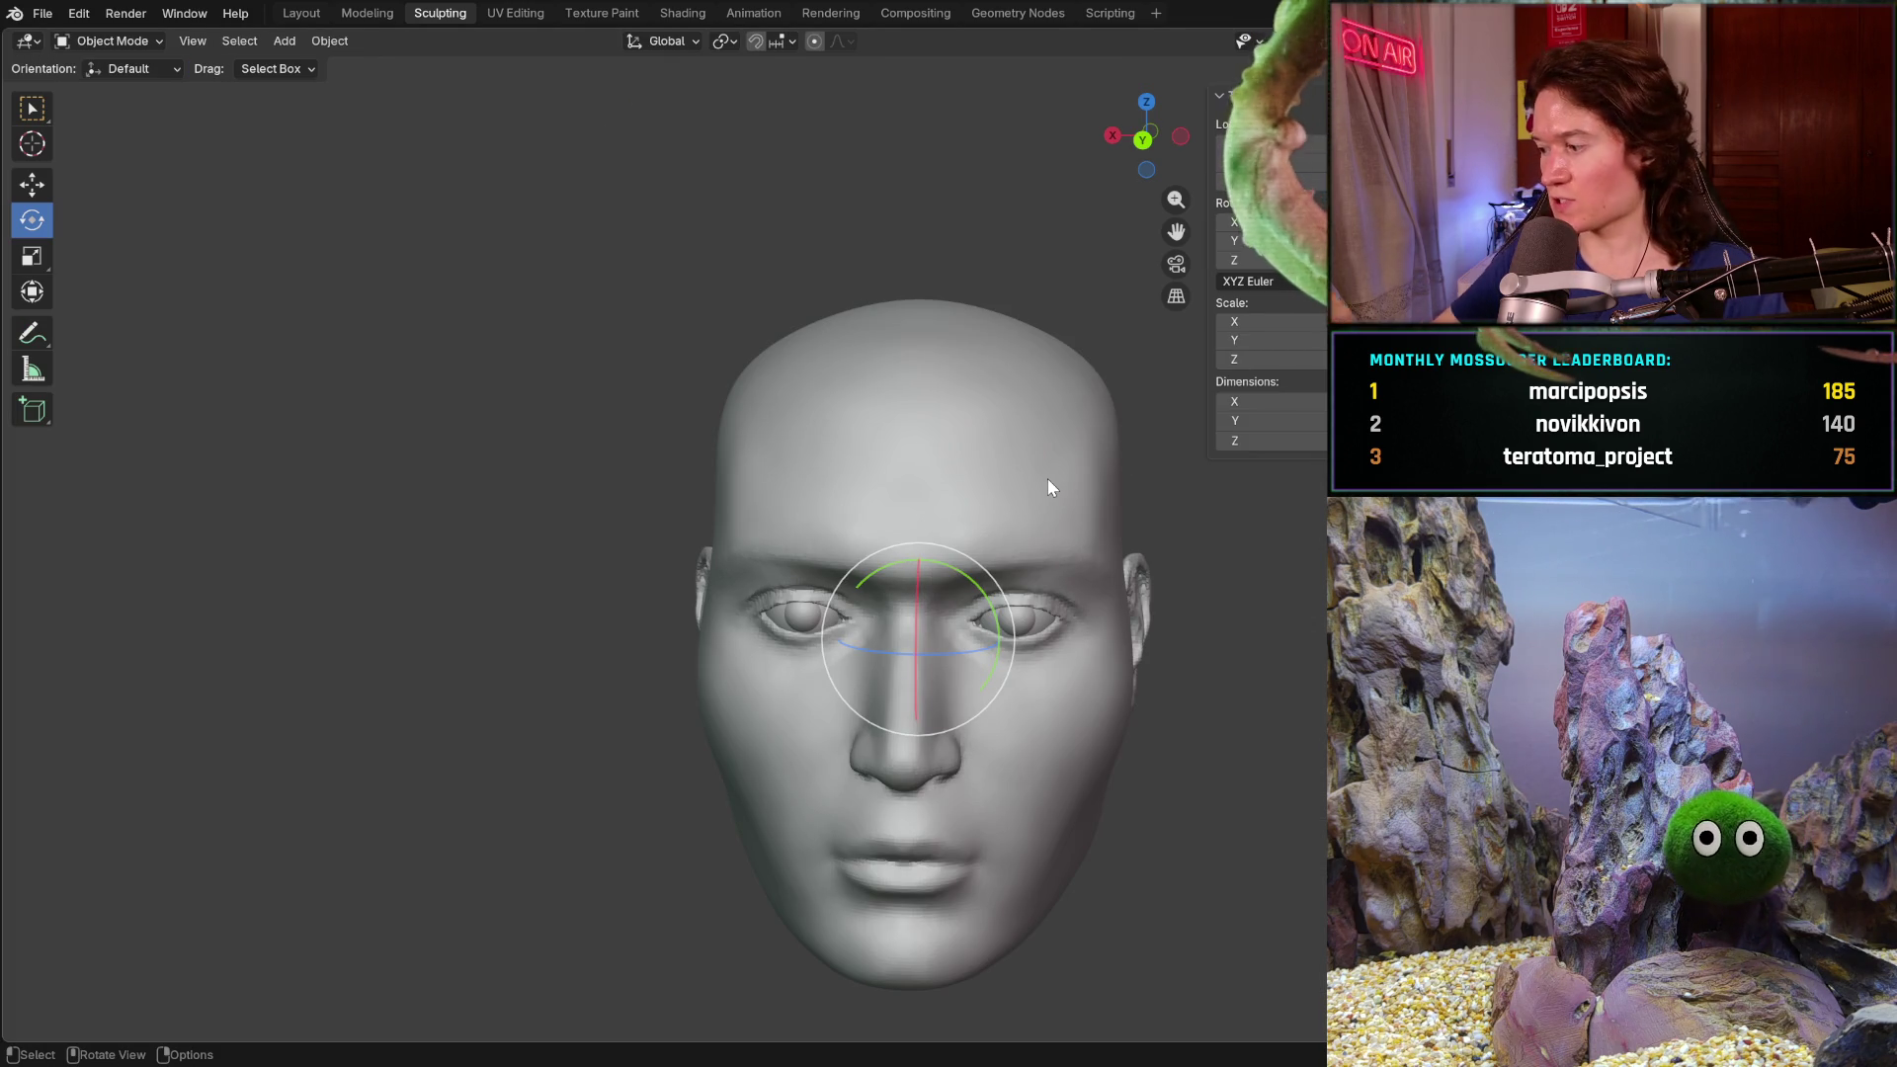
mouse_move(1049, 480)
left_mouse_down()
mouse_move(819, 717)
mouse_move(867, 701)
left_mouse_up()
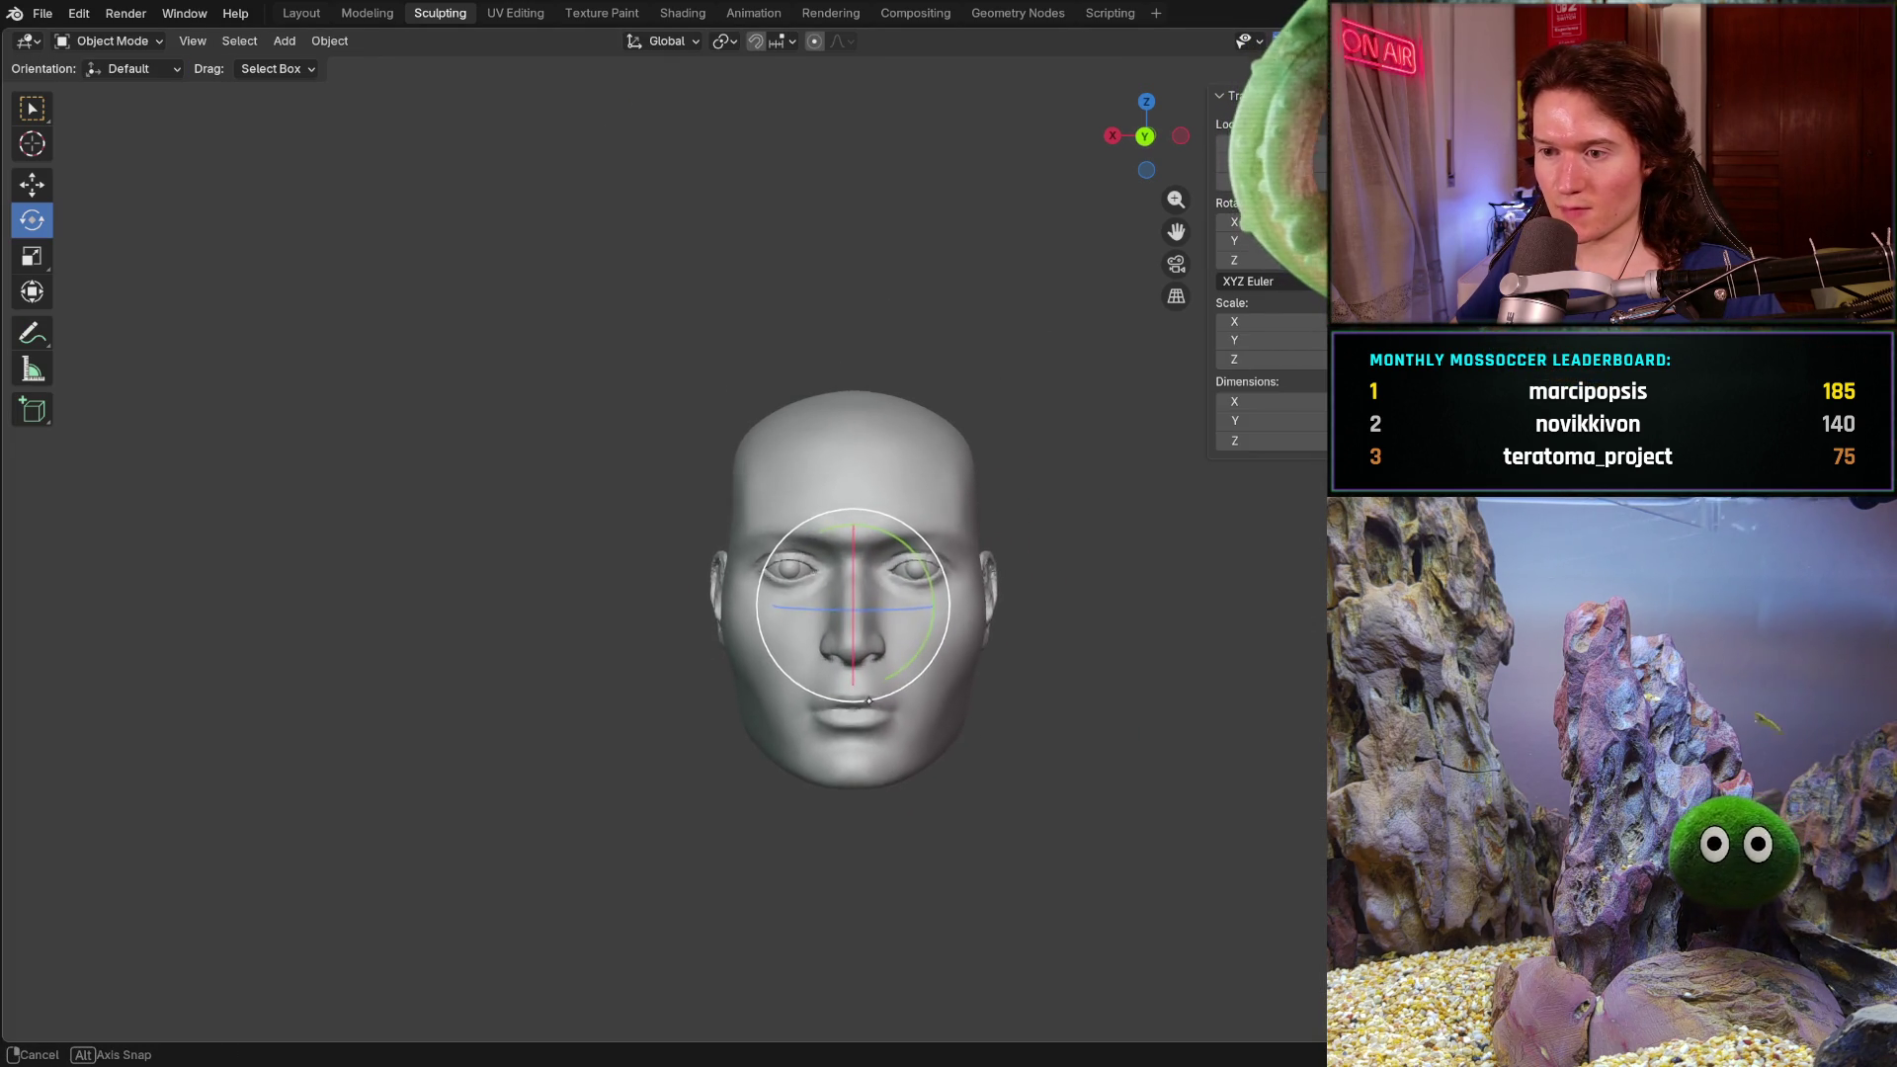
mouse_move(867, 701)
middle_mouse_down()
mouse_move(973, 704)
mouse_move(814, 671)
mouse_move(802, 718)
middle_mouse_up()
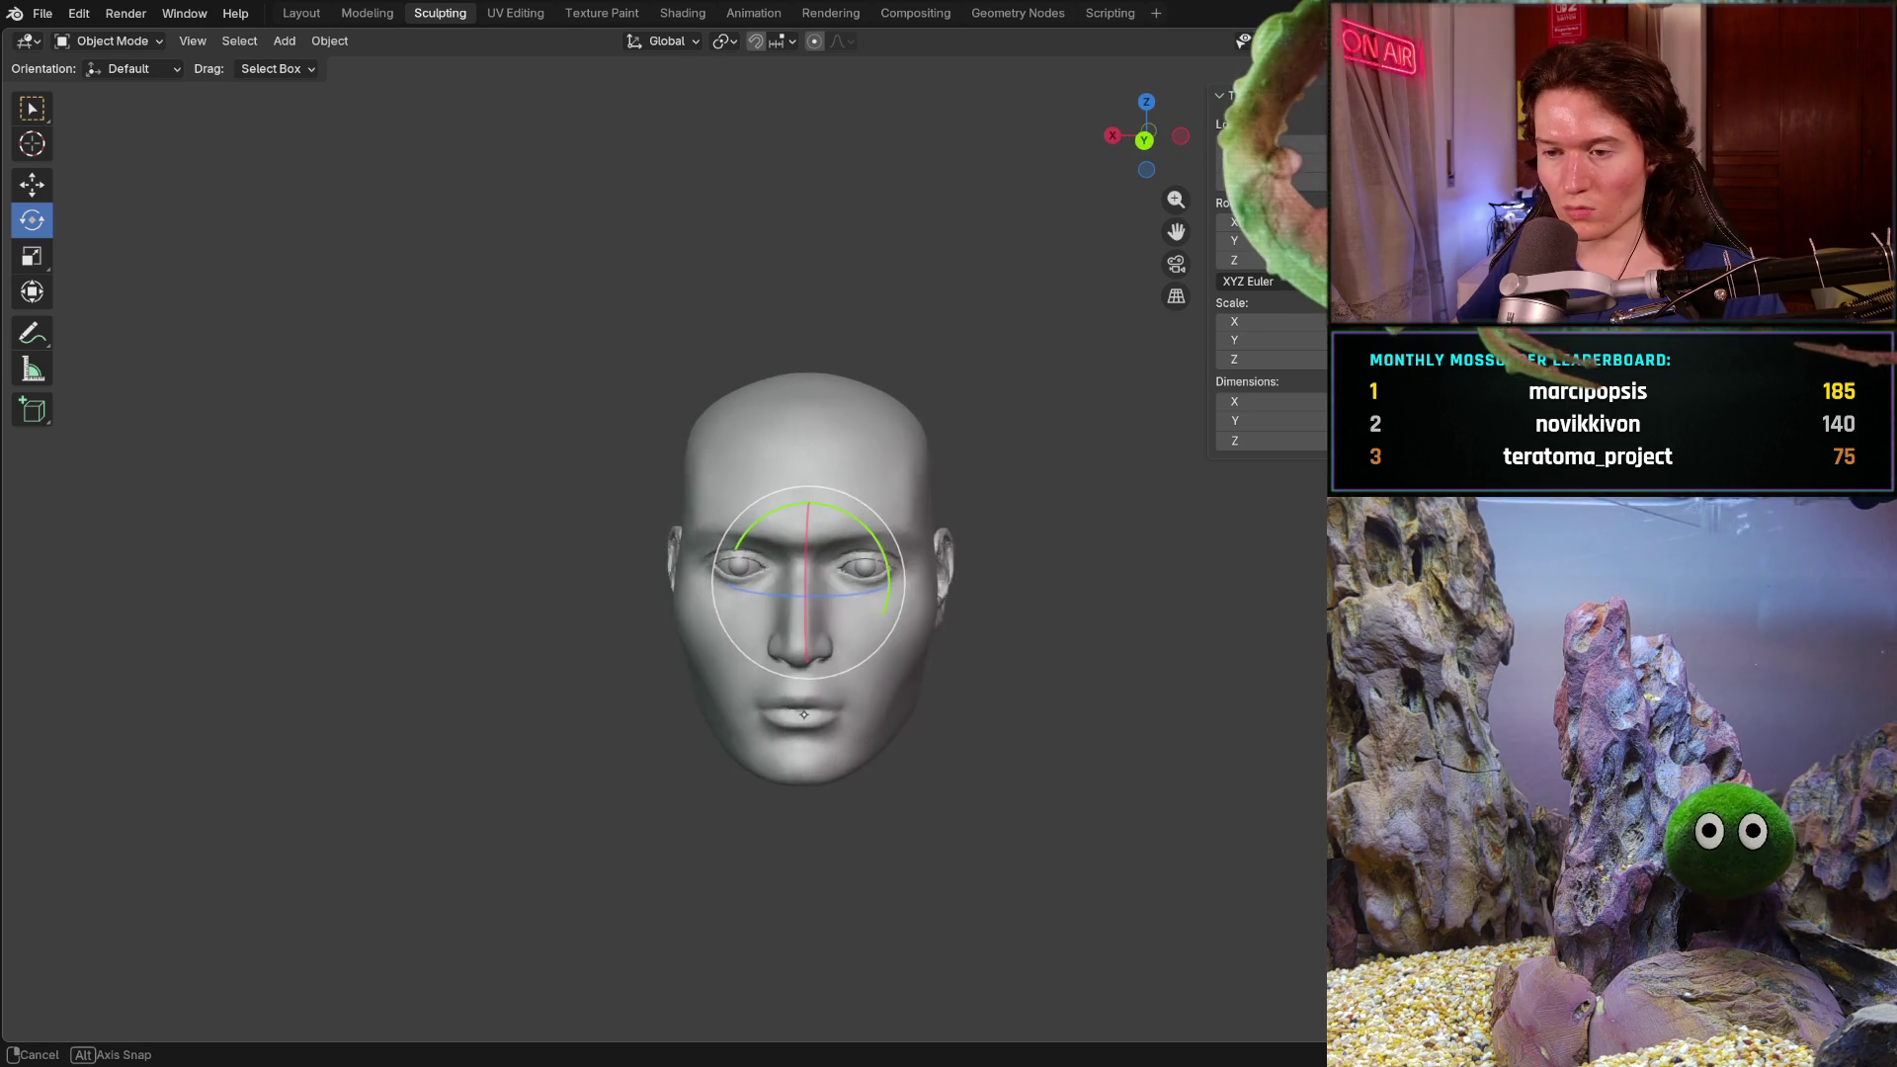
middle_click_drag(801, 718, 1049, 712)
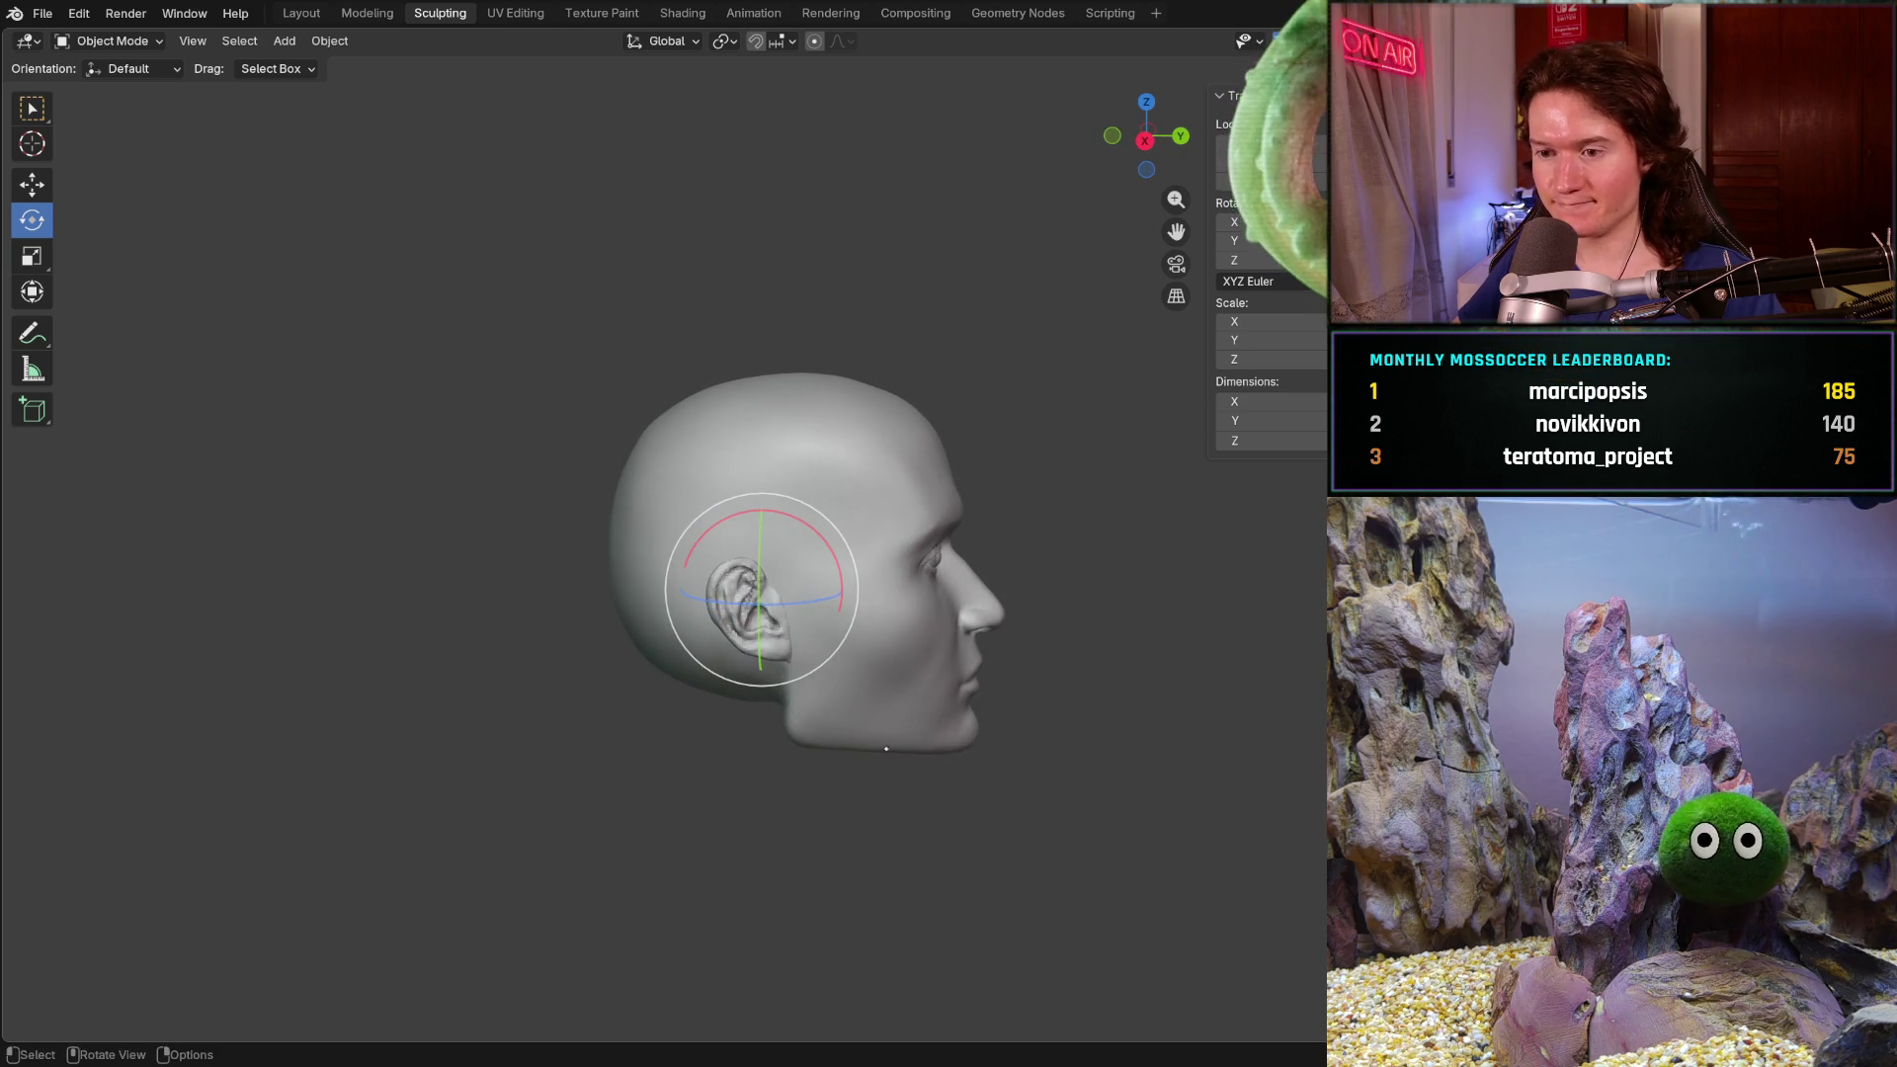
middle_click_drag(887, 744, 838, 695)
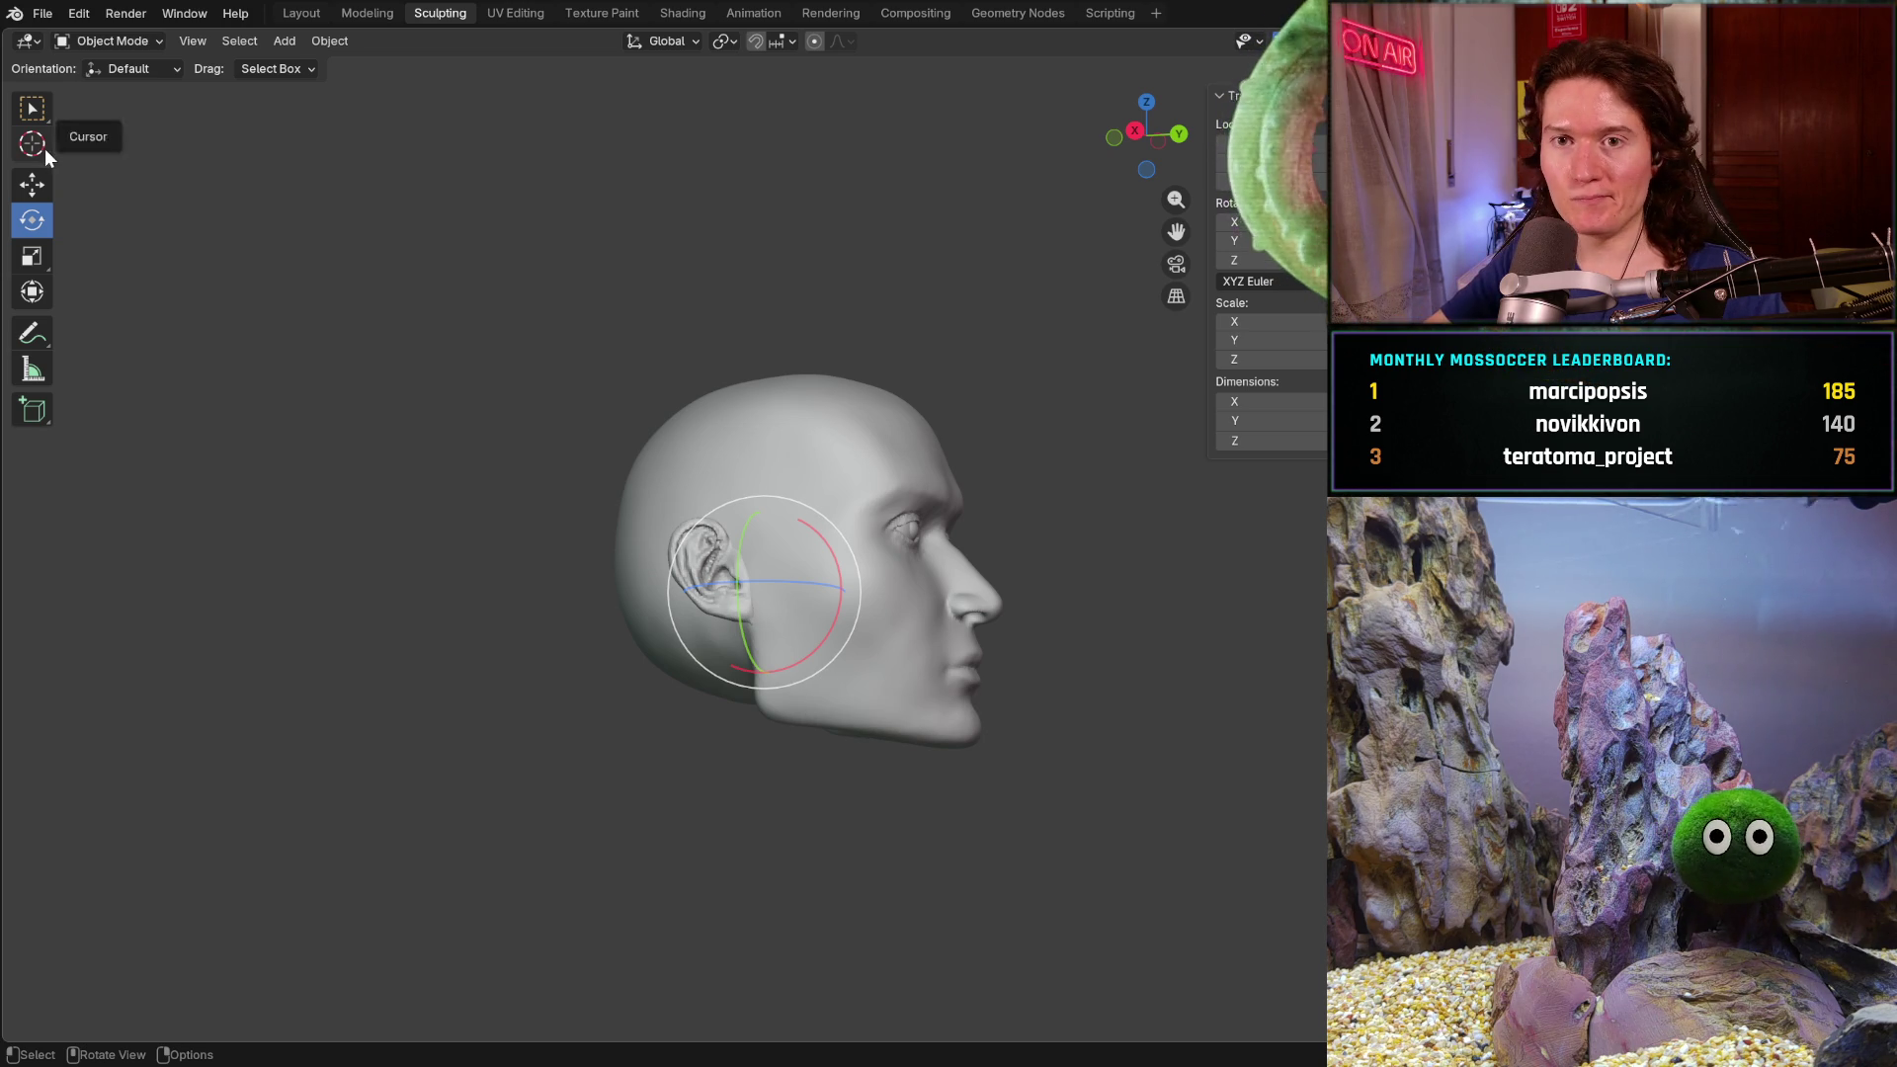
left_click(44, 14)
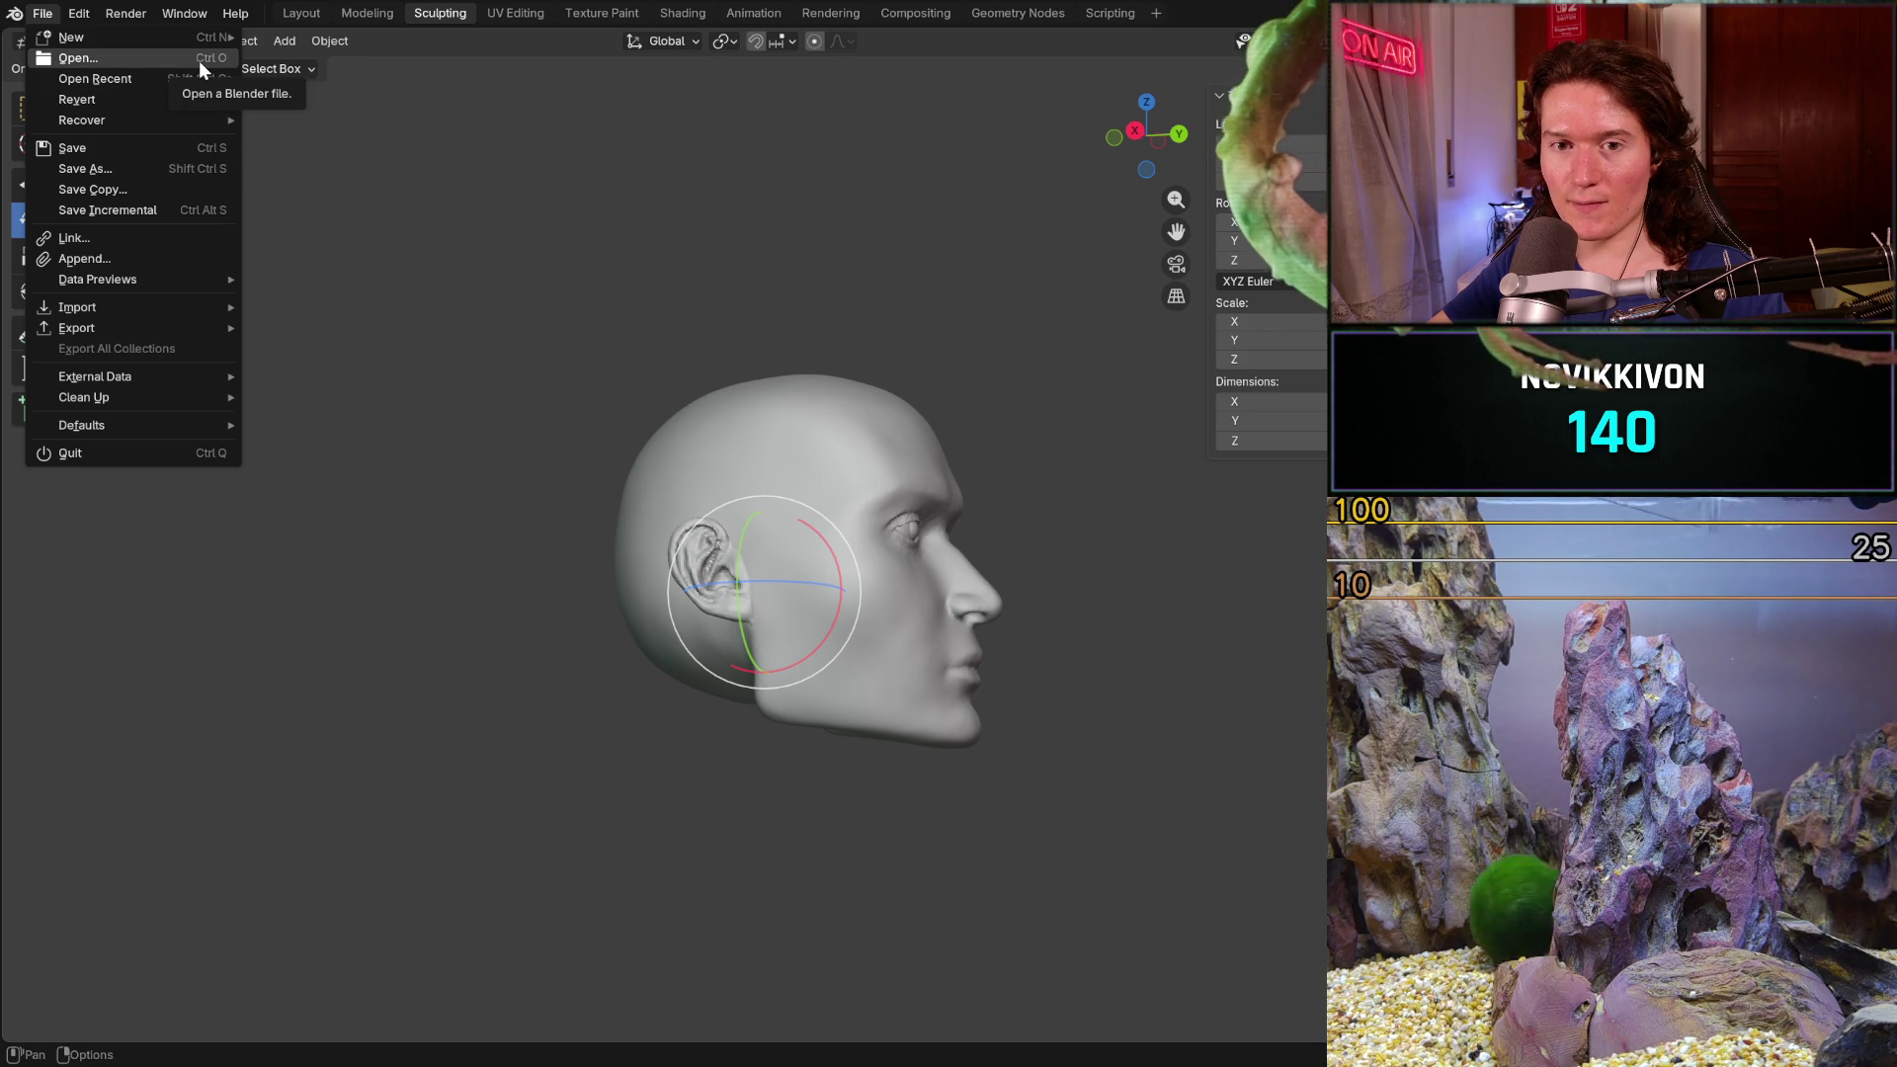
key("Escape")
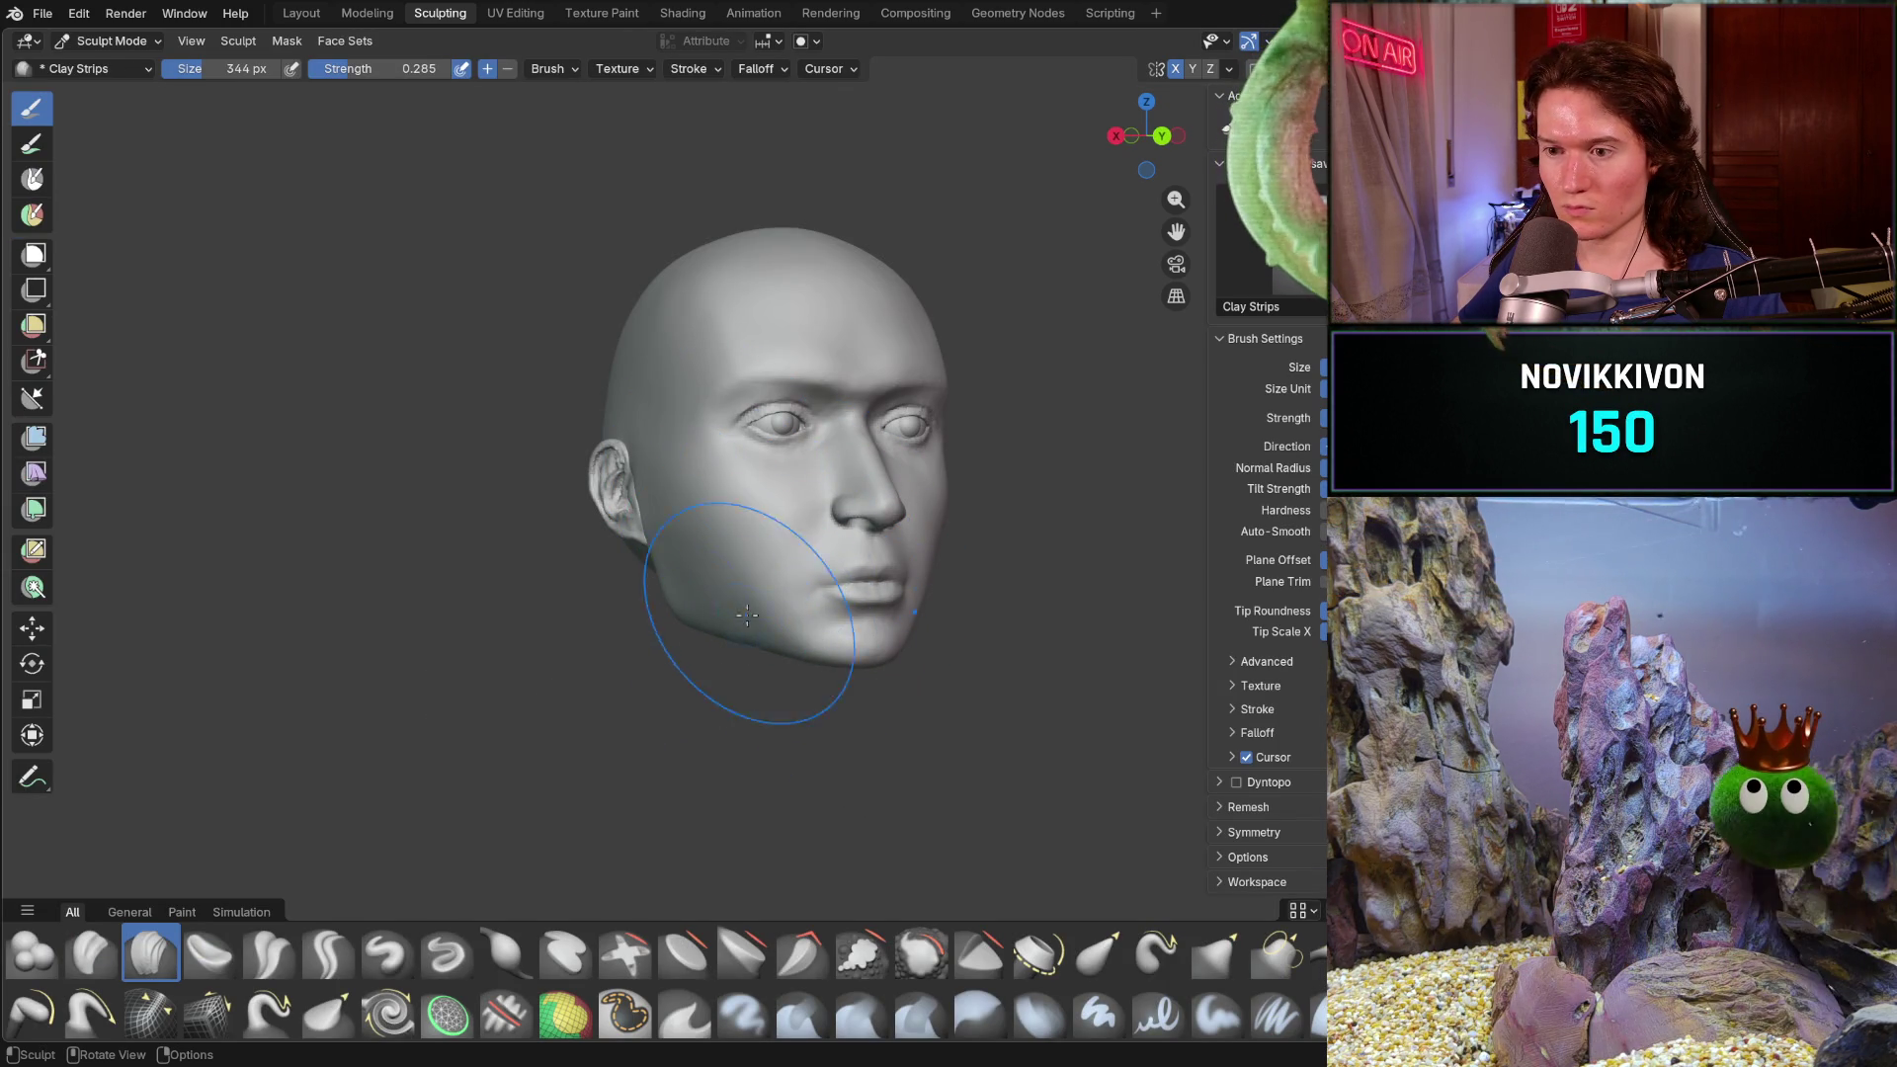
- Orbit the reopened head through front, three-quarter and level profile views
mouse_move(741, 675)
middle_mouse_down()
mouse_move(649, 587)
mouse_move(695, 552)
middle_mouse_up()
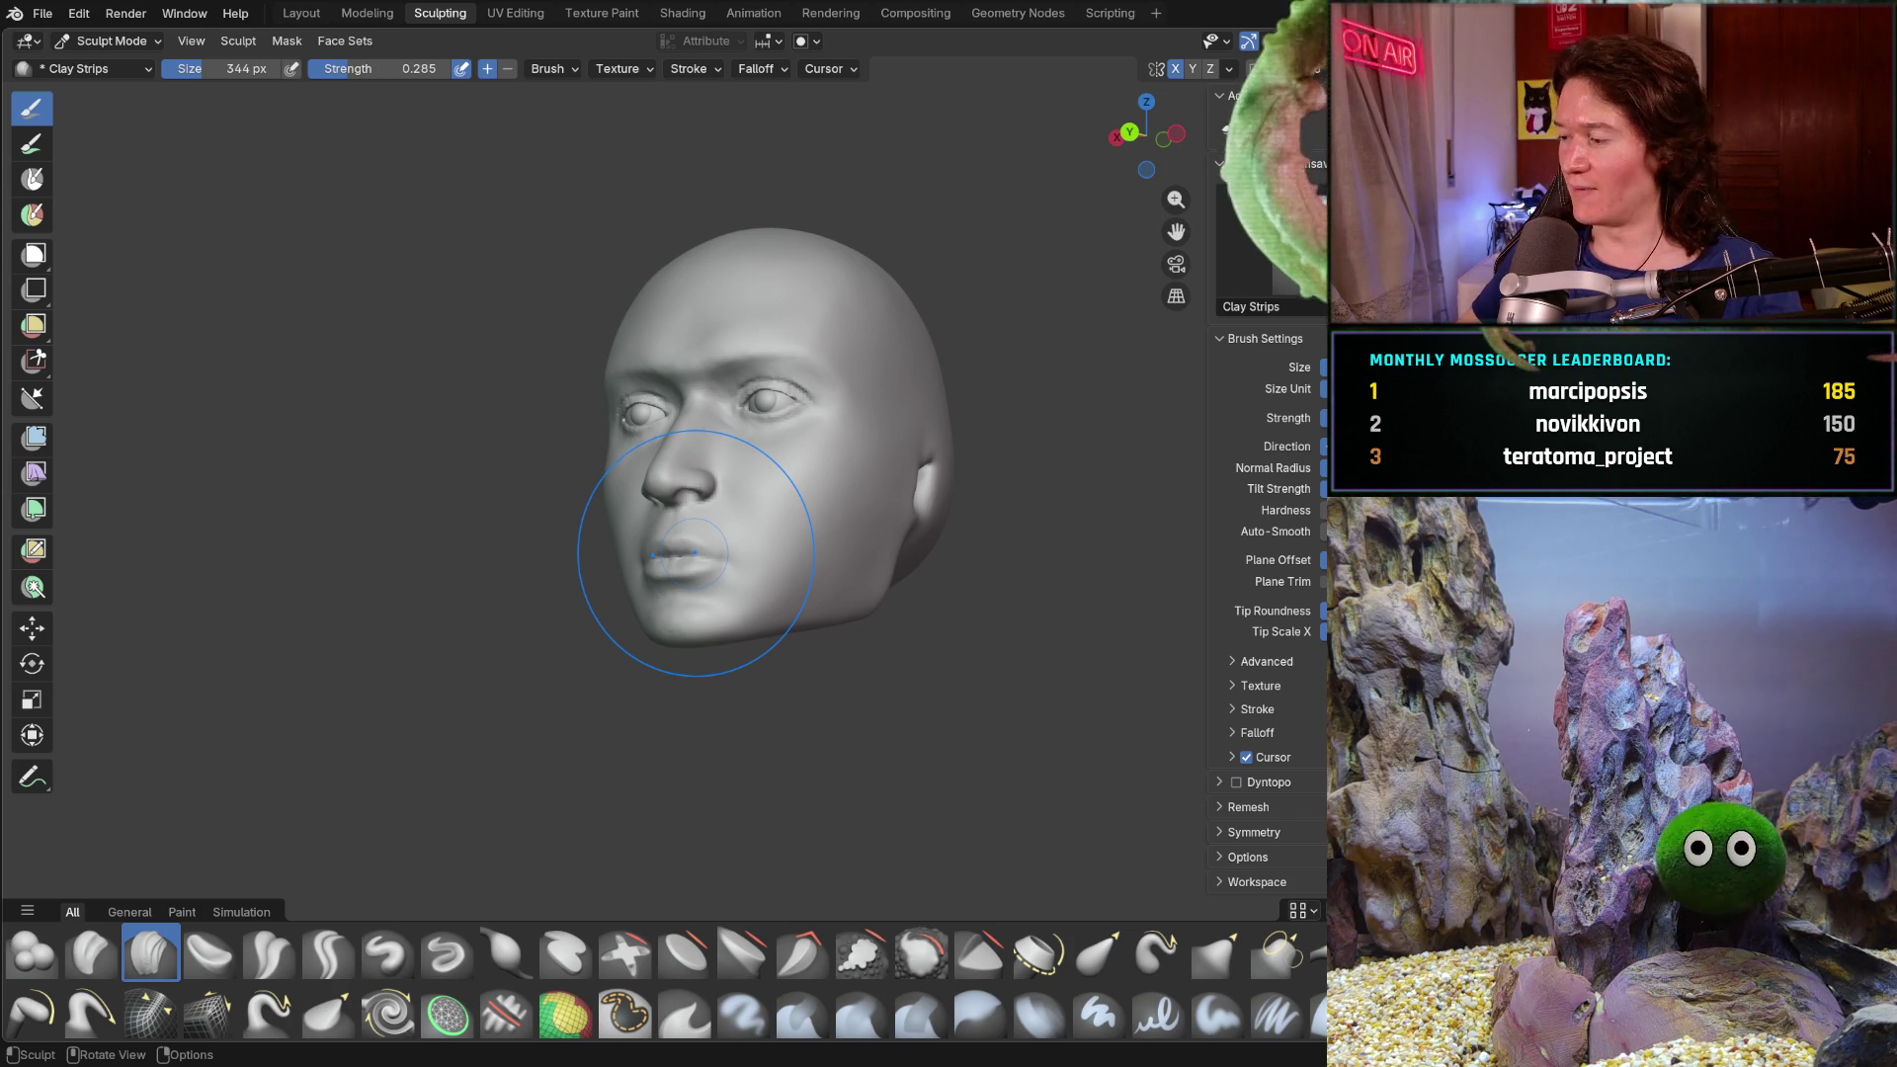
middle_click_drag(724, 643, 751, 642)
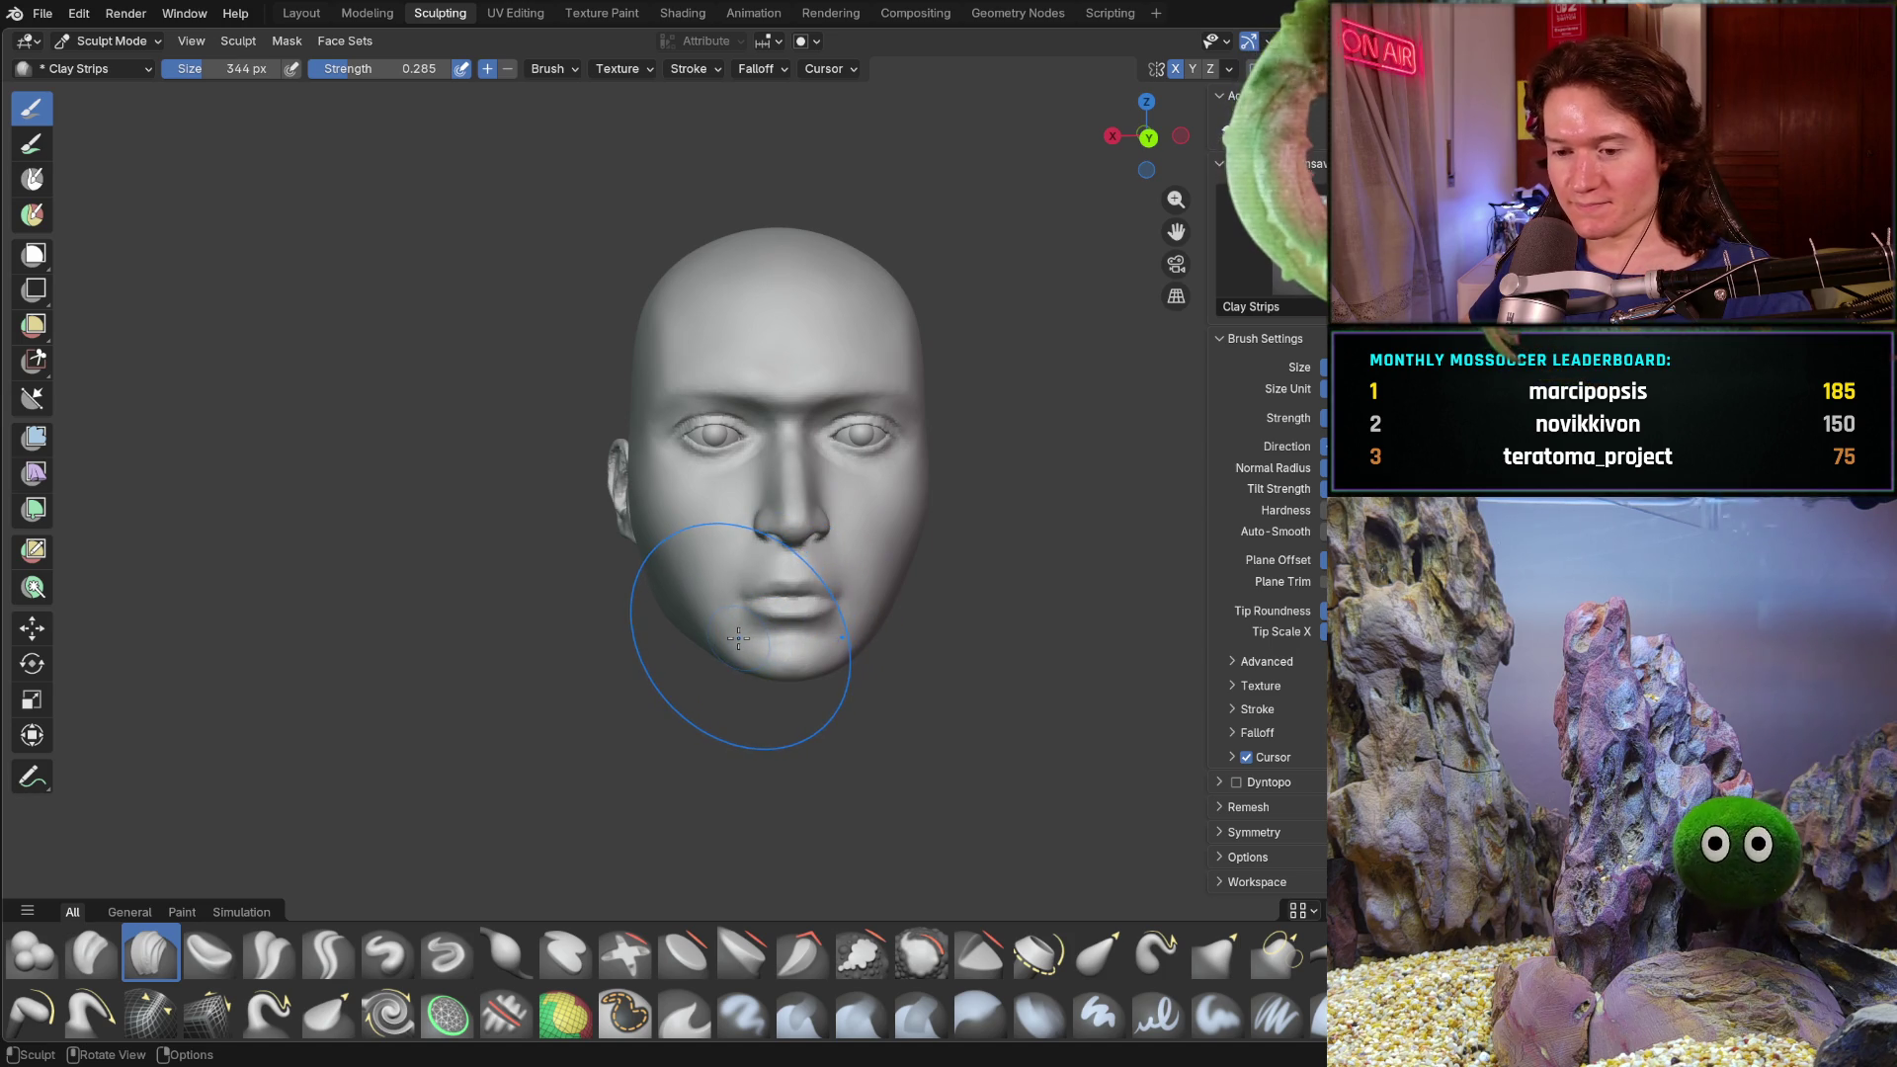
middle_click_drag(741, 572, 836, 569)
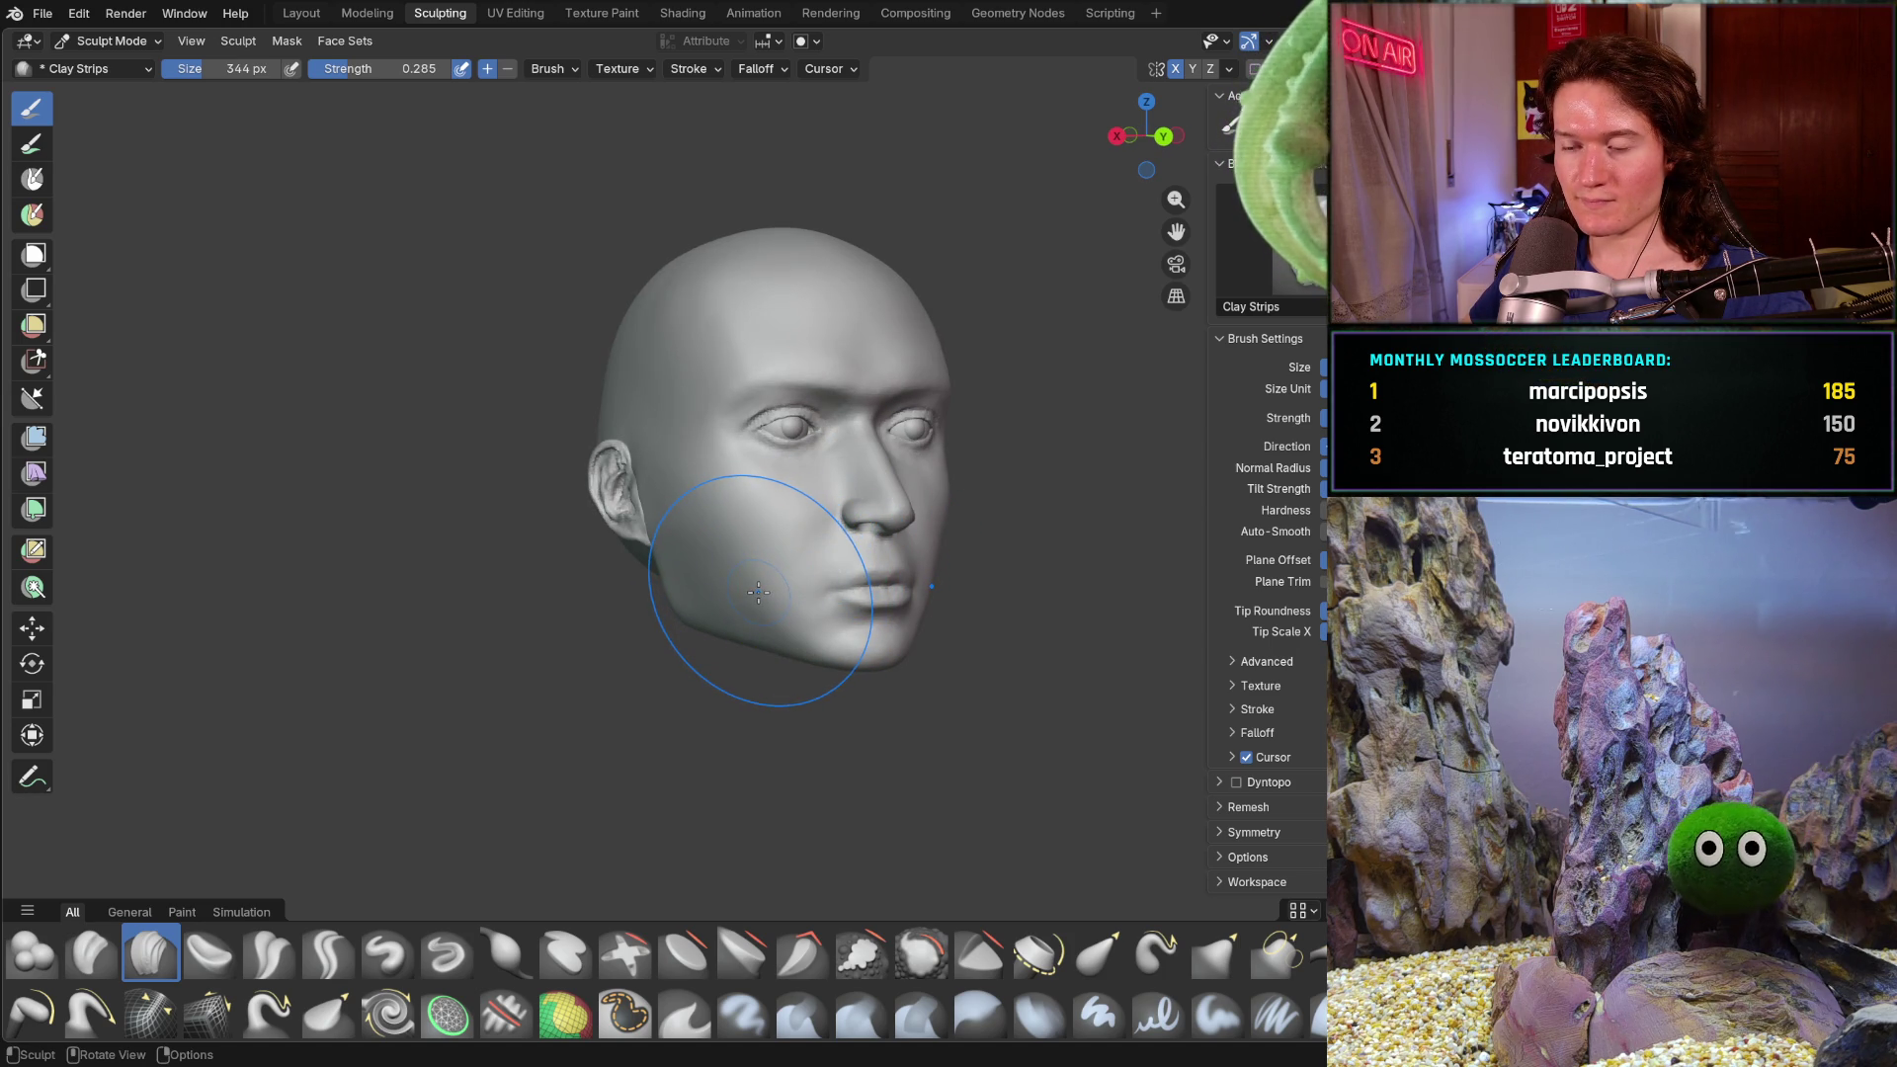
middle_click_drag(753, 596, 848, 620)
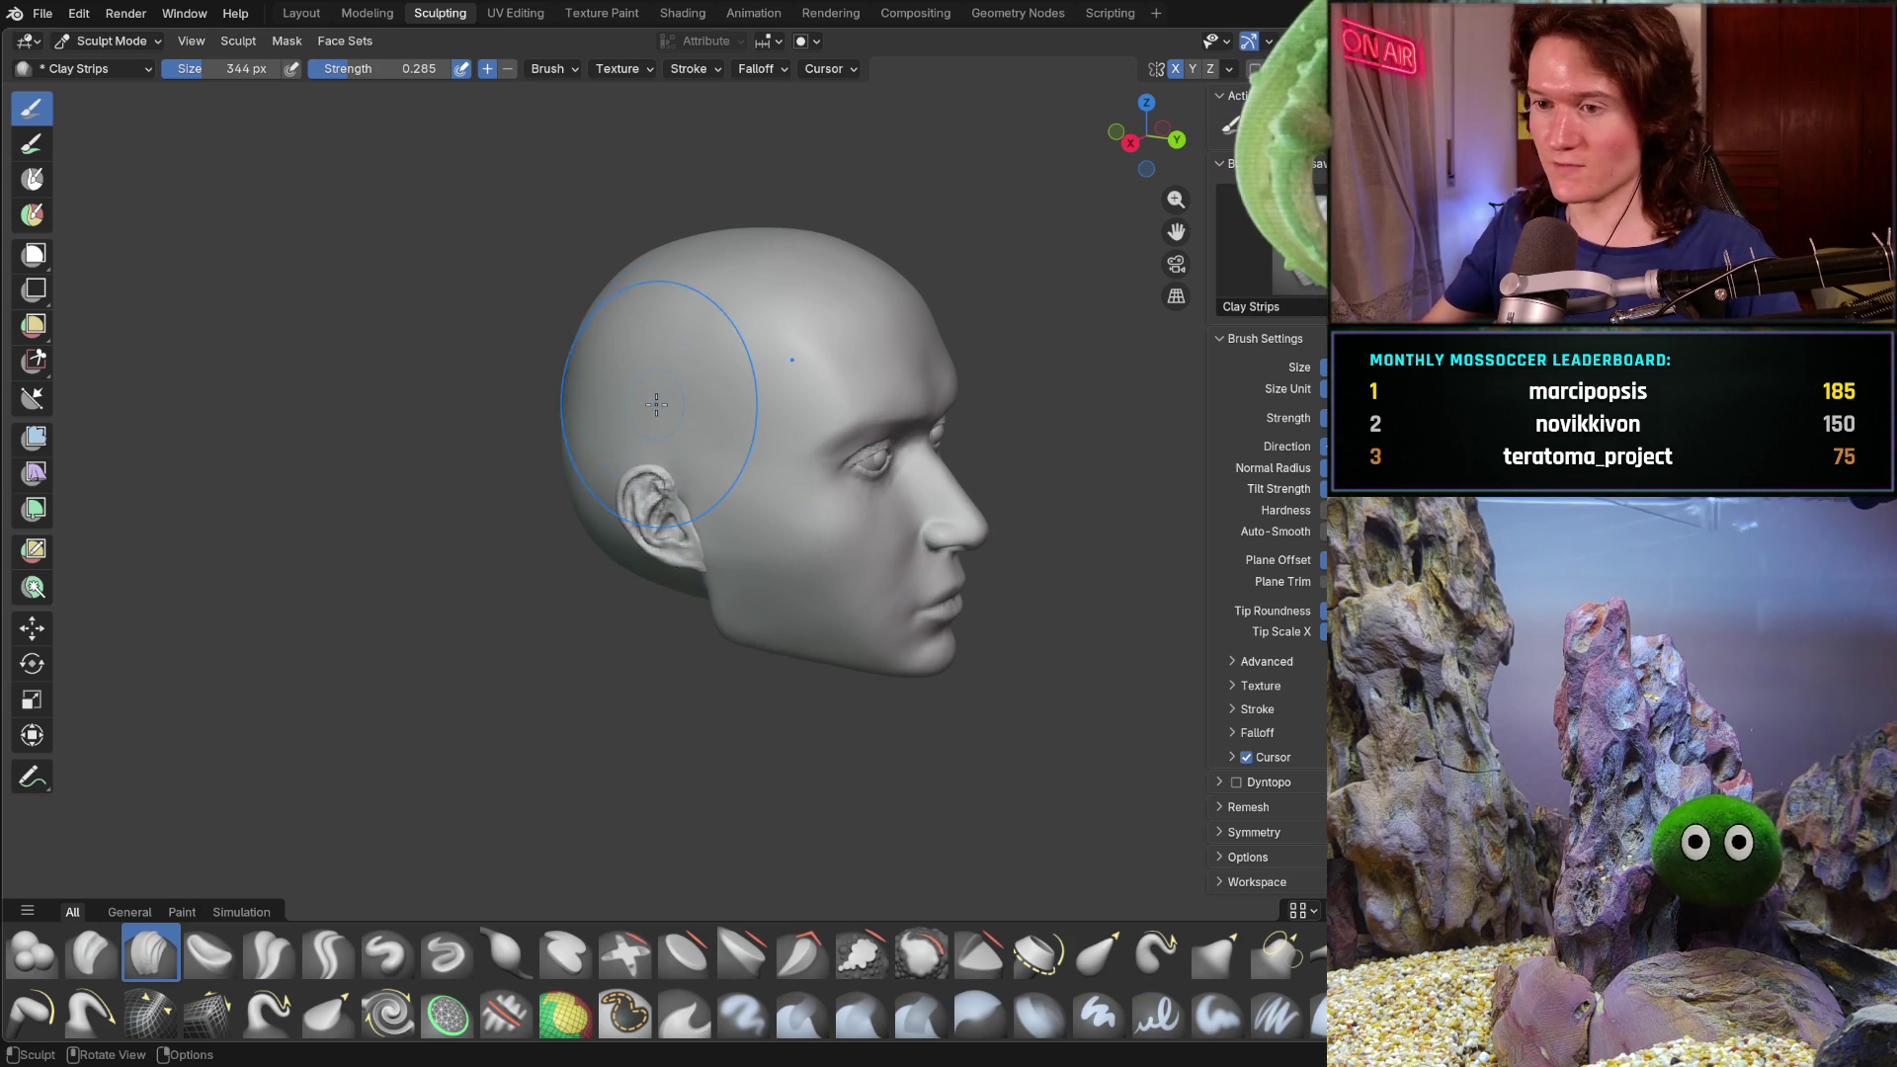
mouse_move(729, 633)
middle_mouse_down()
mouse_move(781, 569)
mouse_move(703, 518)
middle_mouse_up()
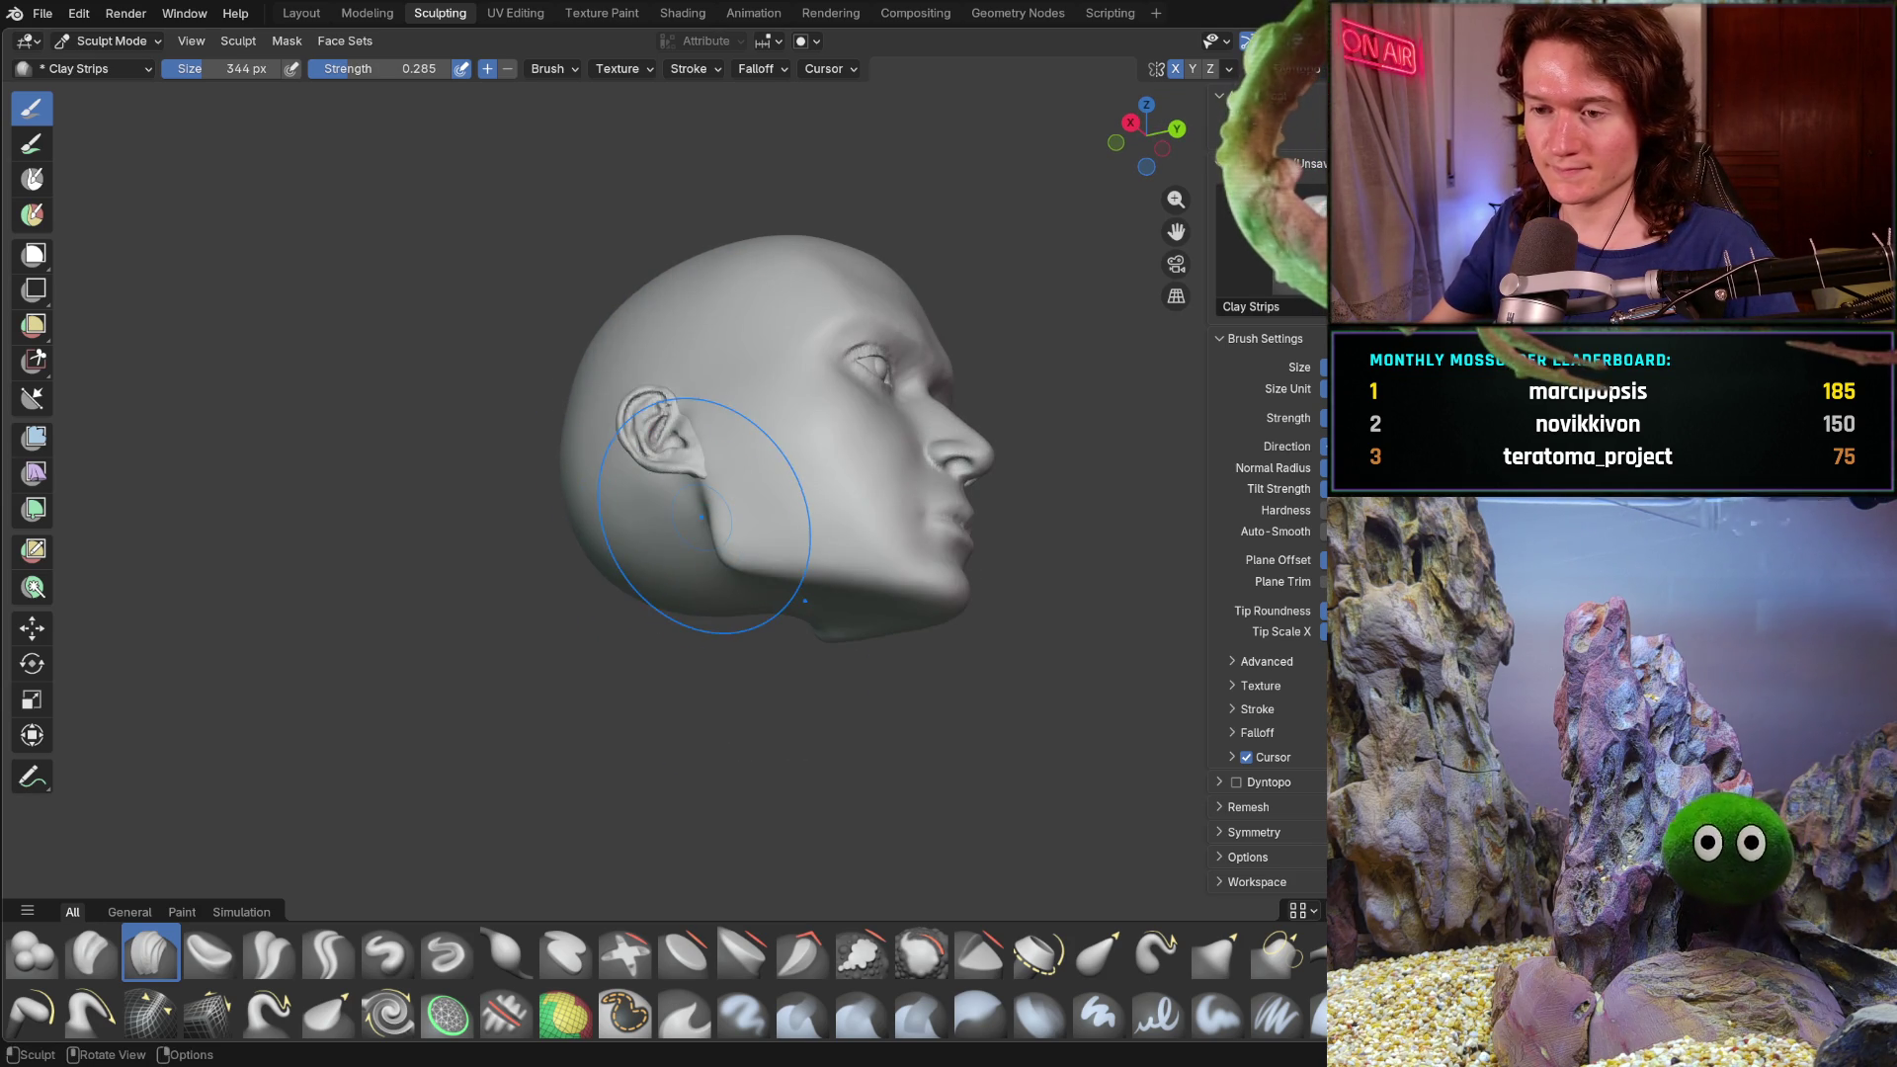
mouse_move(784, 623)
middle_mouse_down()
mouse_move(799, 652)
mouse_move(757, 640)
middle_mouse_up()
scroll(802, 656, "up", 3)
- Set the Grab brush to 240 px and pull the cheek and jaw outline slightly
key("g")
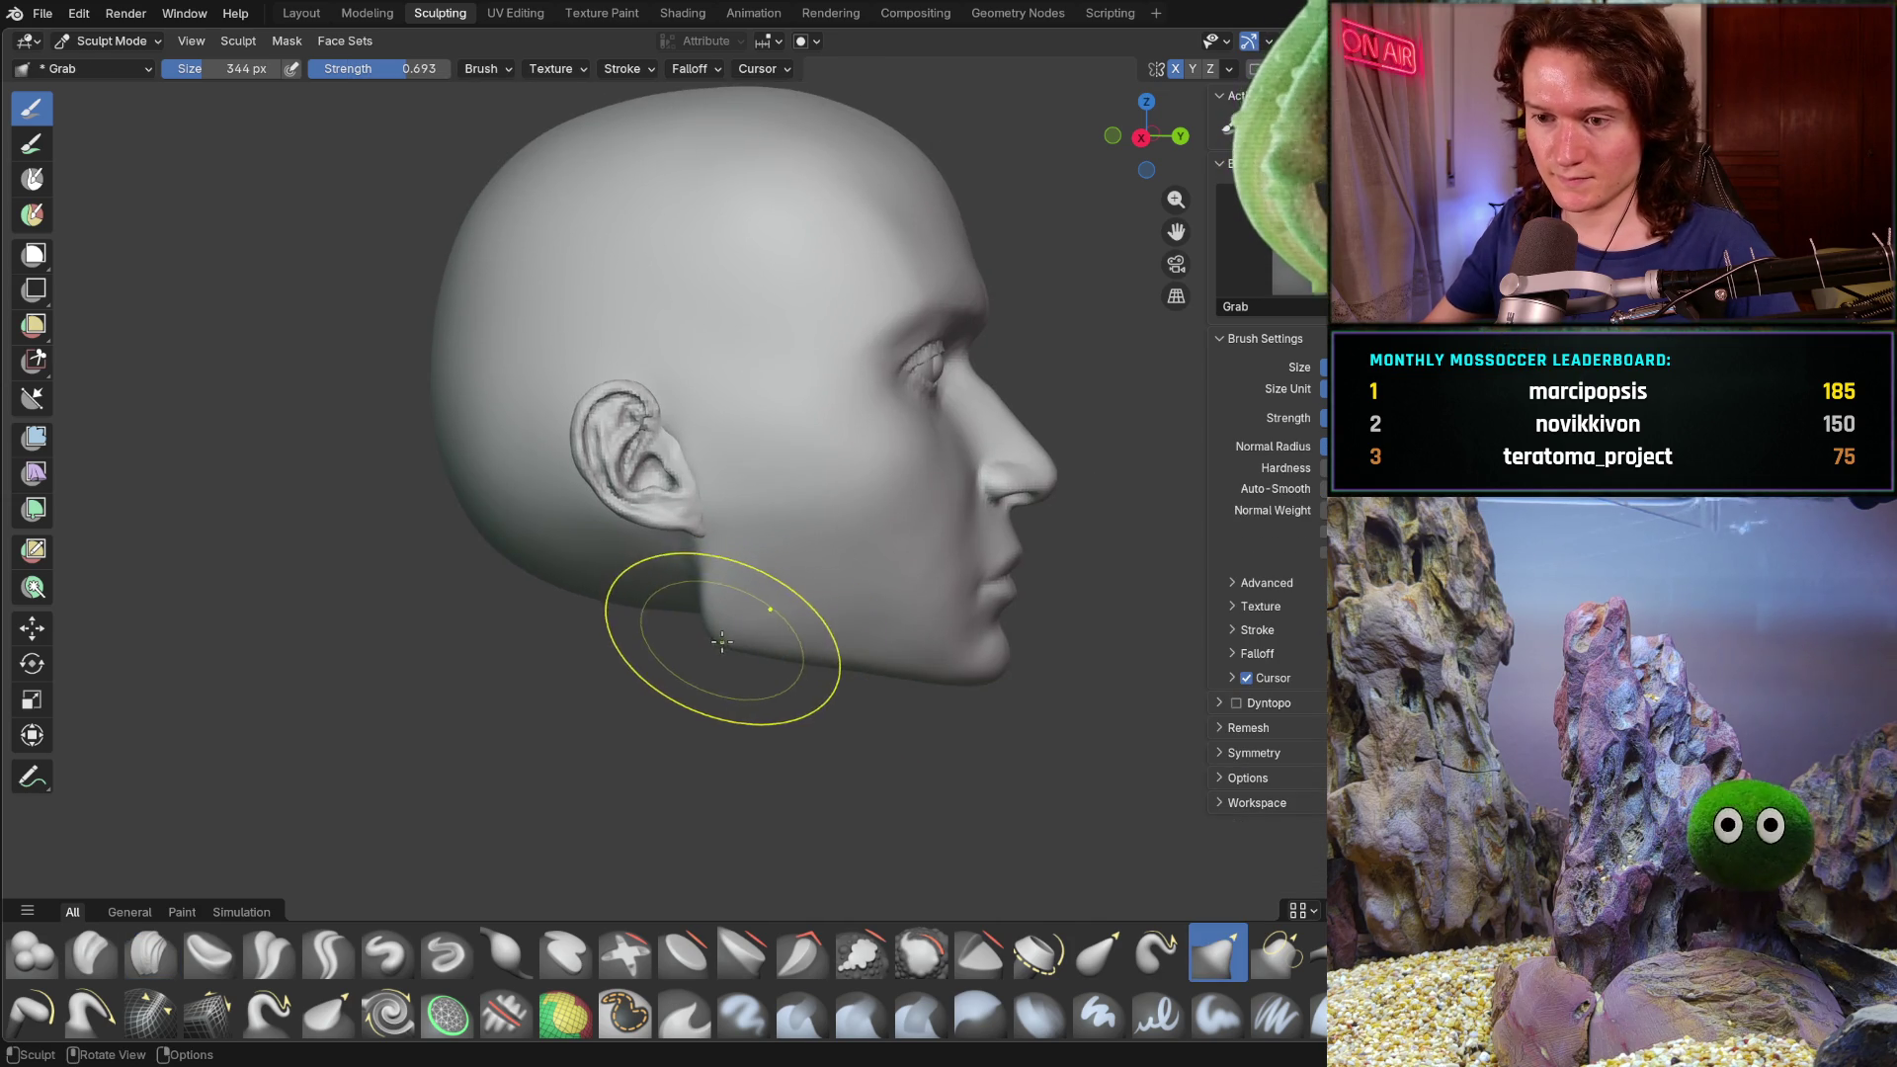
scroll(733, 611, "up", 2)
key("f")
left_click(716, 652)
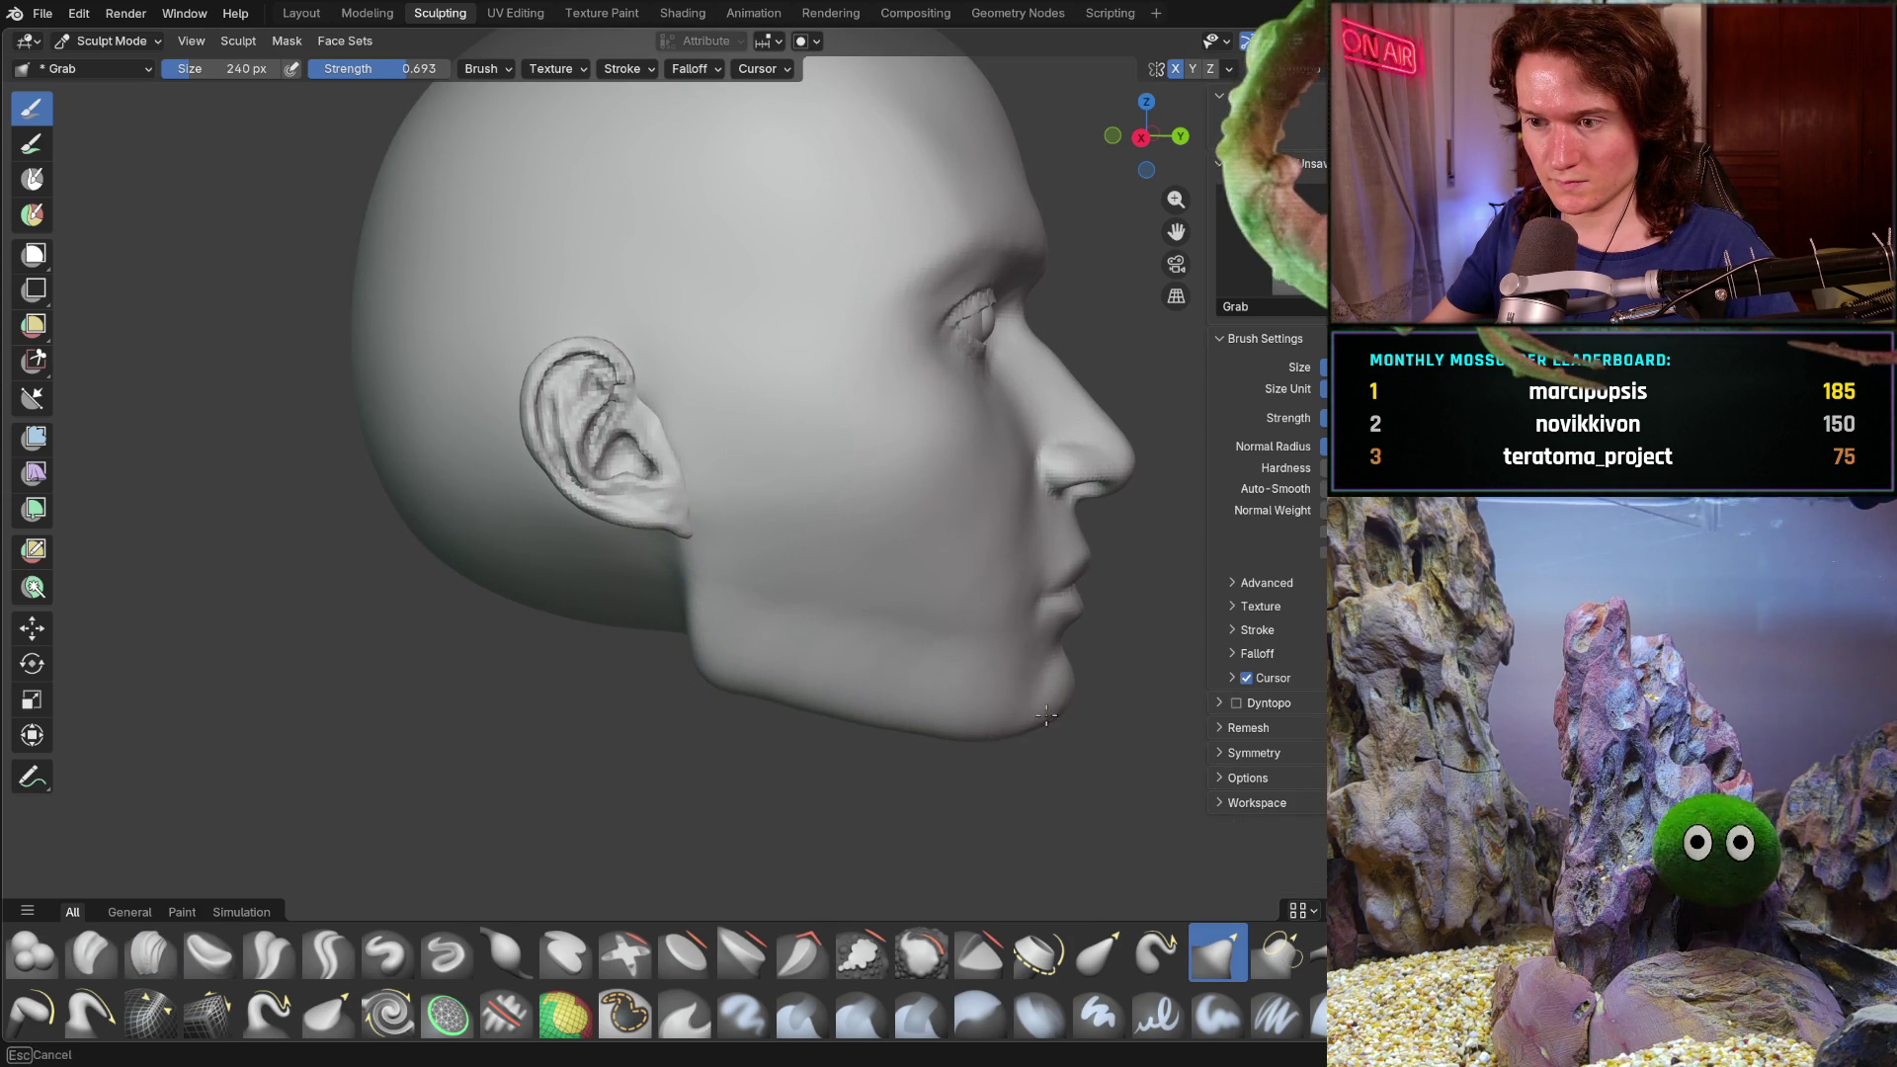
middle_click_drag(1086, 588, 855, 522)
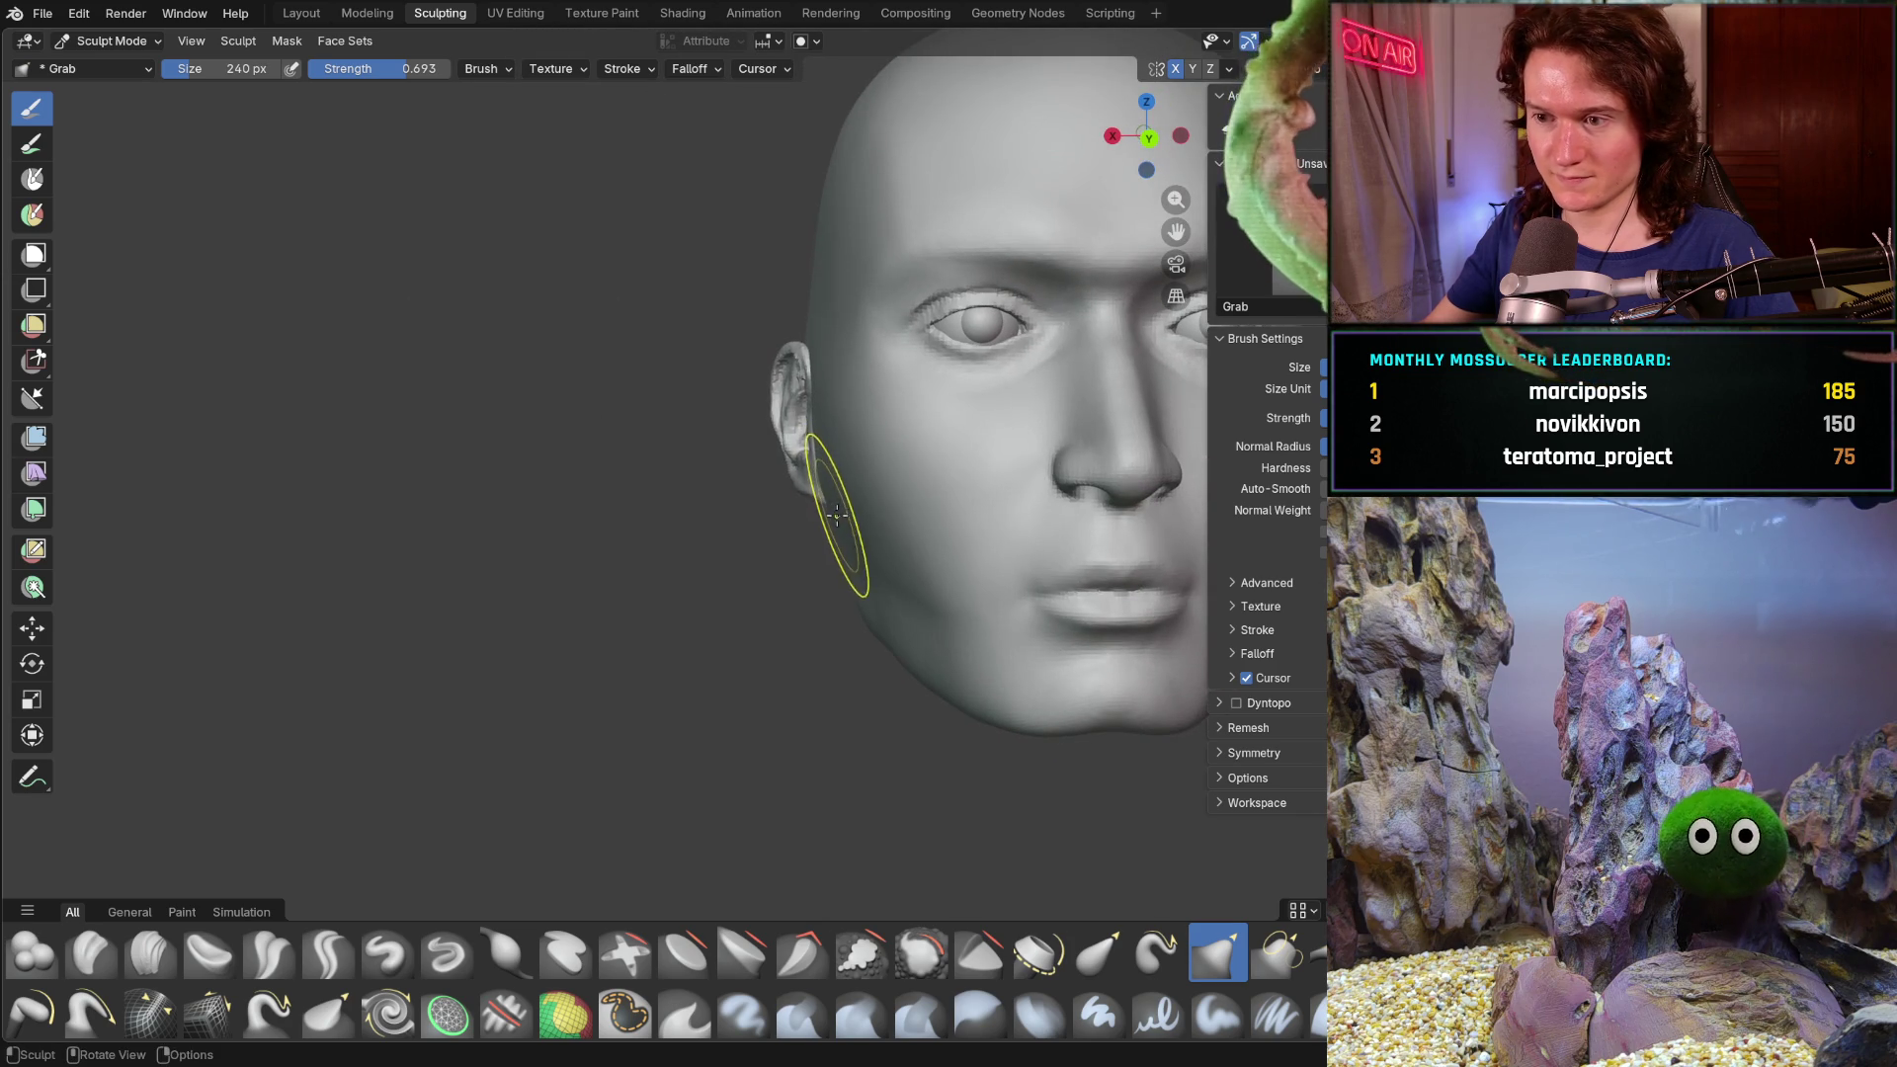
left_click_drag(854, 521, 850, 536)
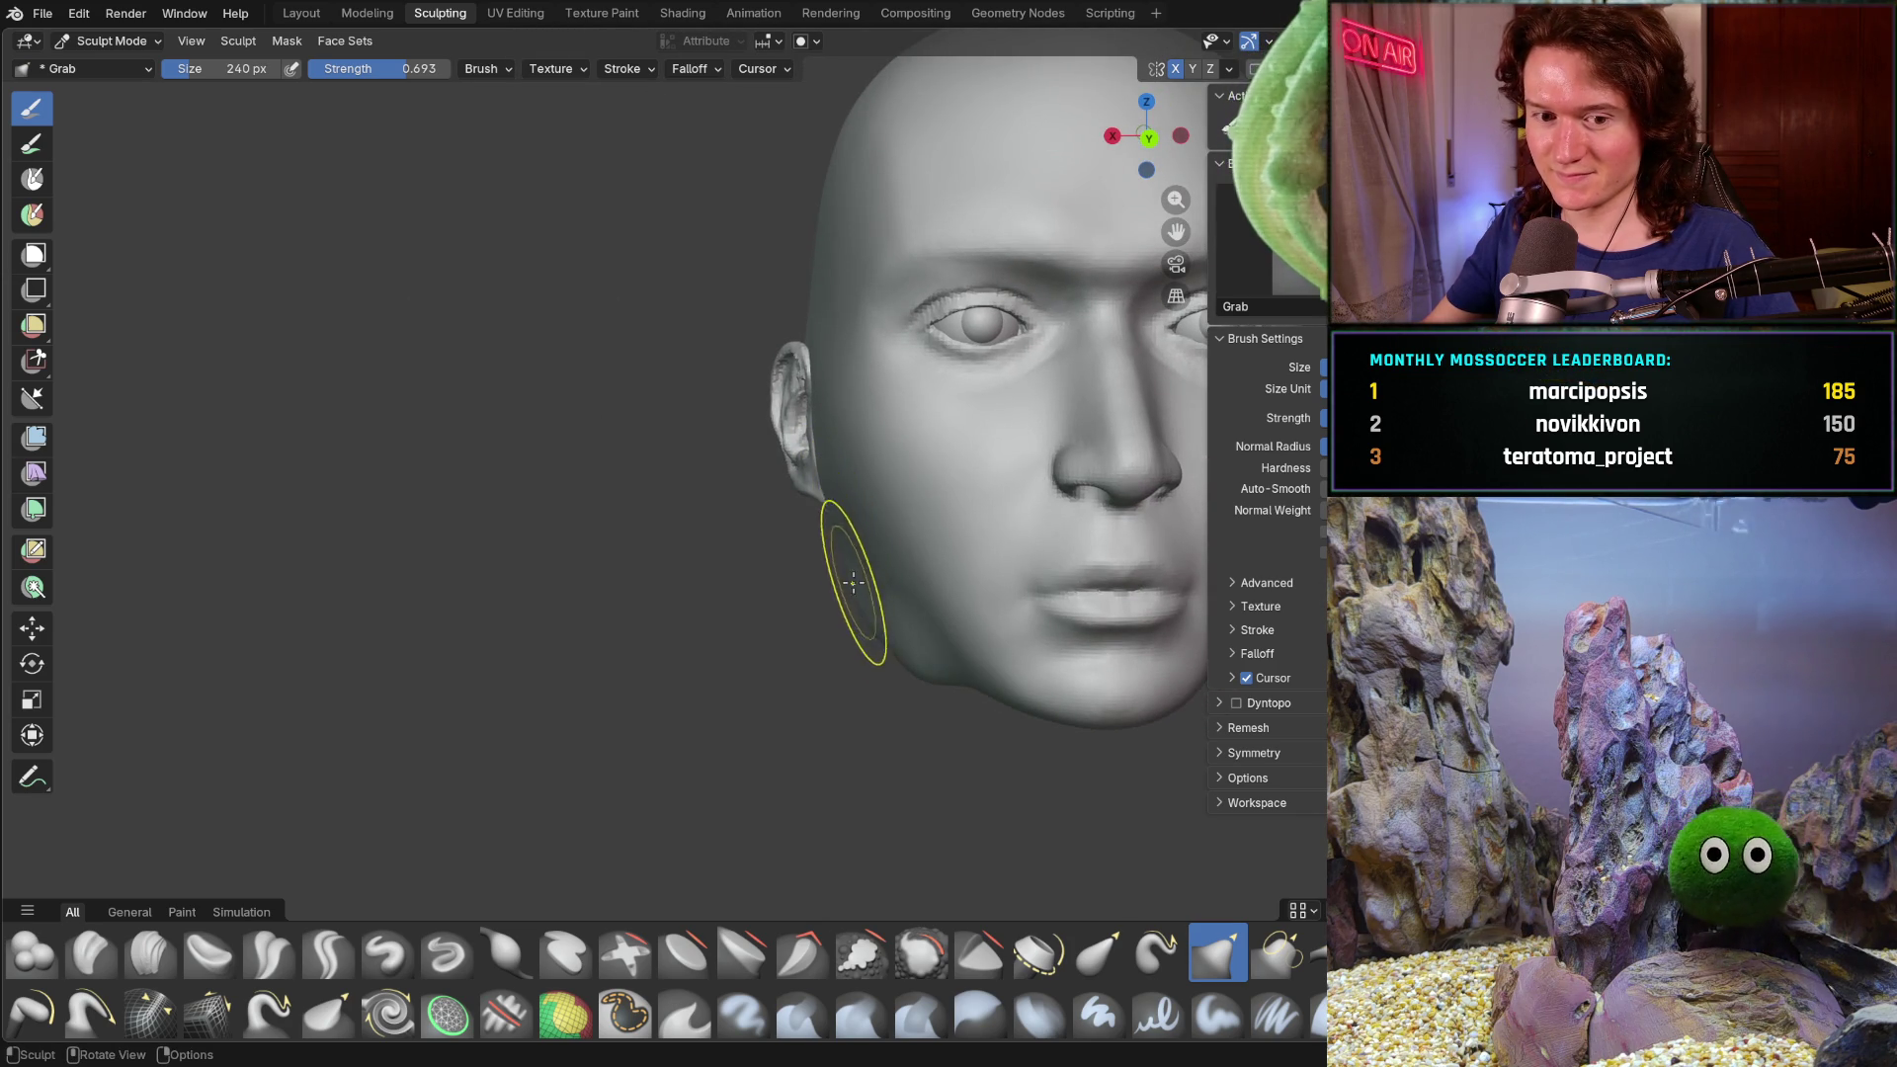
middle_click_drag(850, 572, 979, 629)
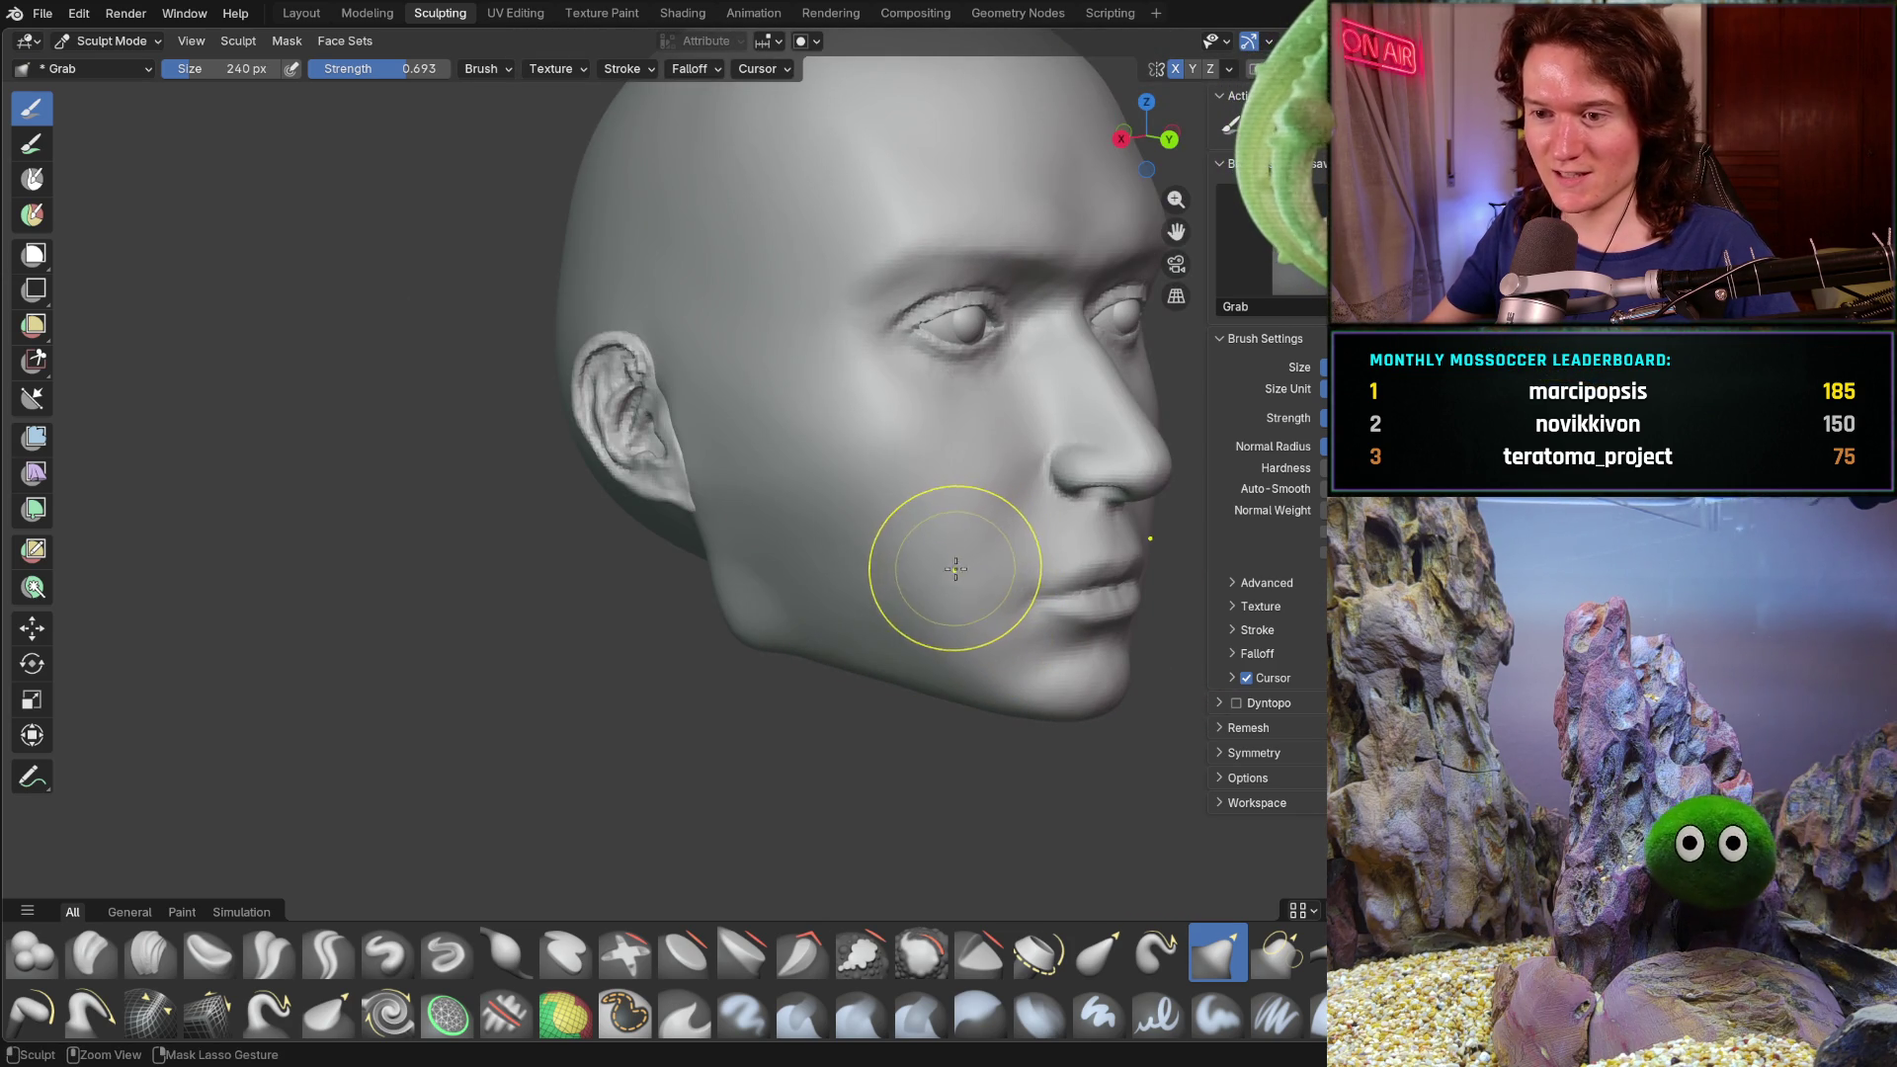
mouse_move(849, 634)
middle_mouse_down()
mouse_move(920, 648)
mouse_move(722, 633)
middle_mouse_up()
- Enlarge the Grab brush to 380 px and pull the jaw below the ear into a cleaner line
key("f")
left_click(860, 678)
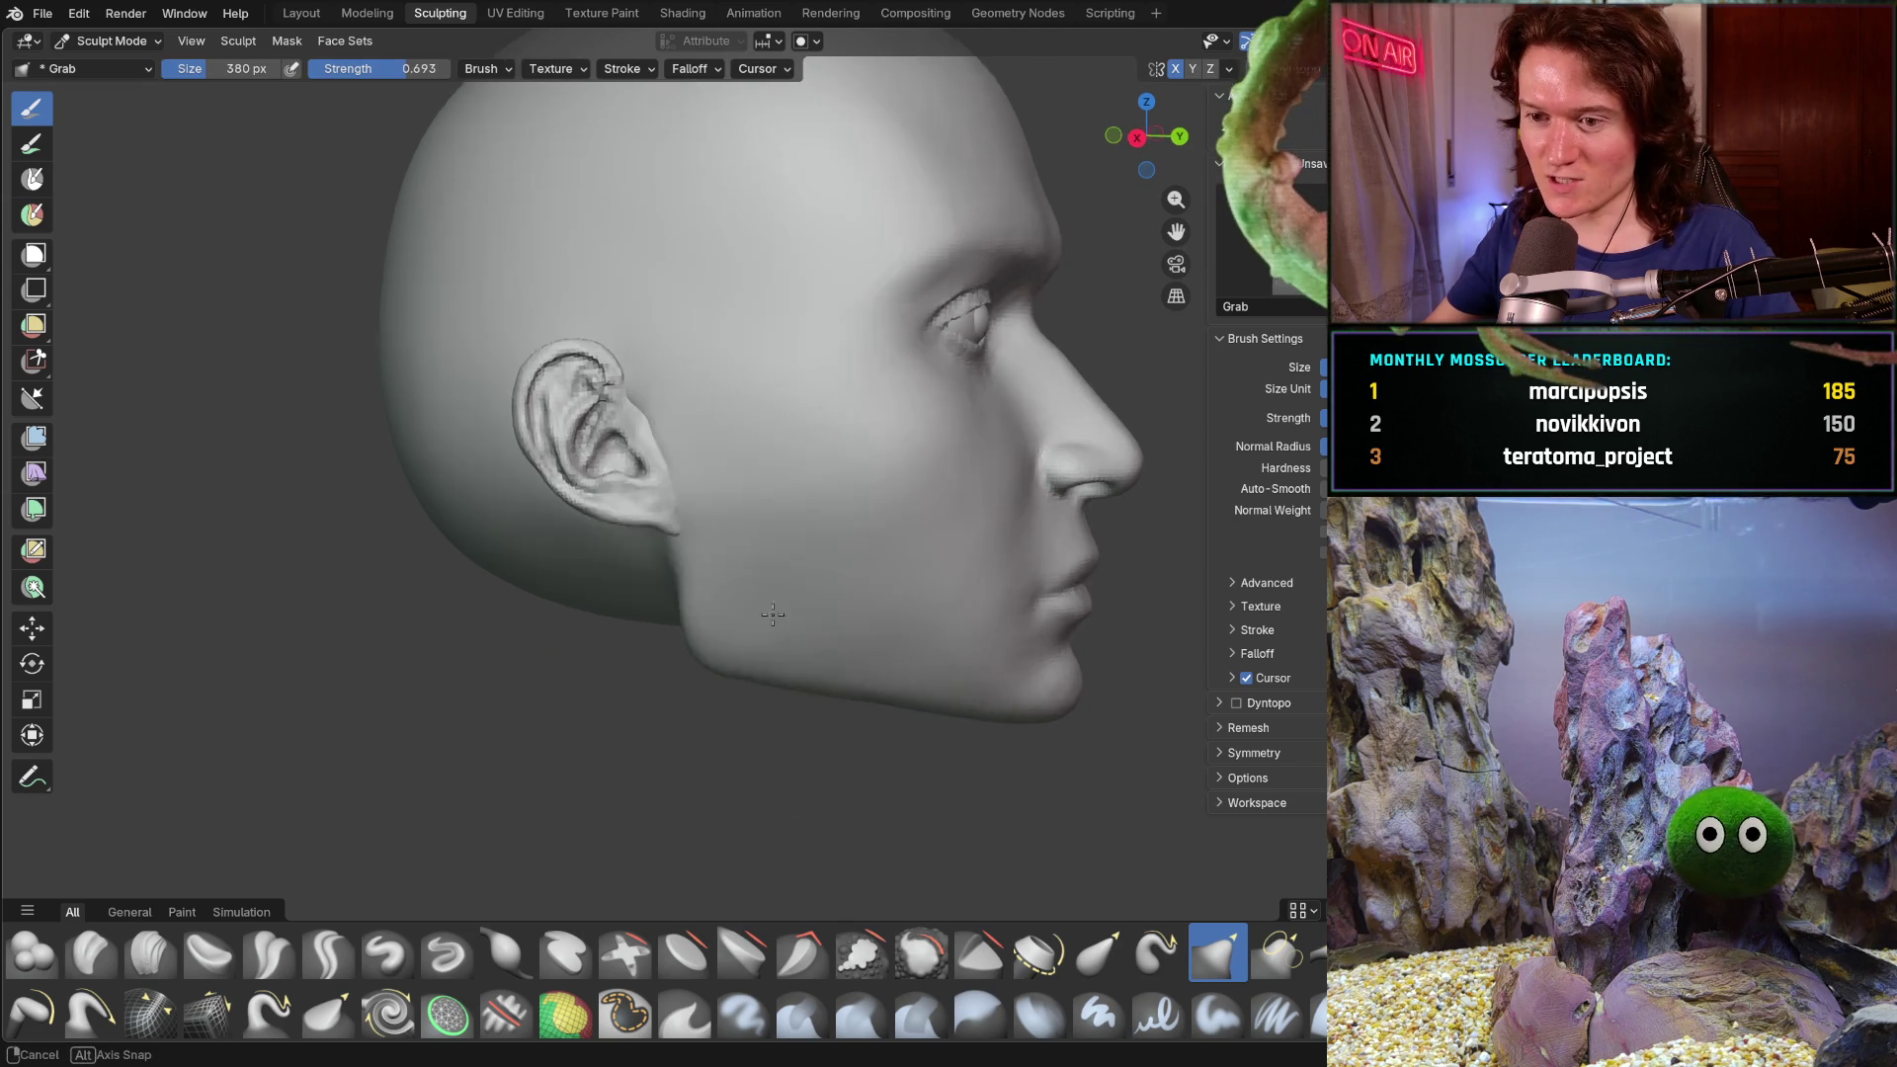
left_click_drag(721, 633, 843, 685)
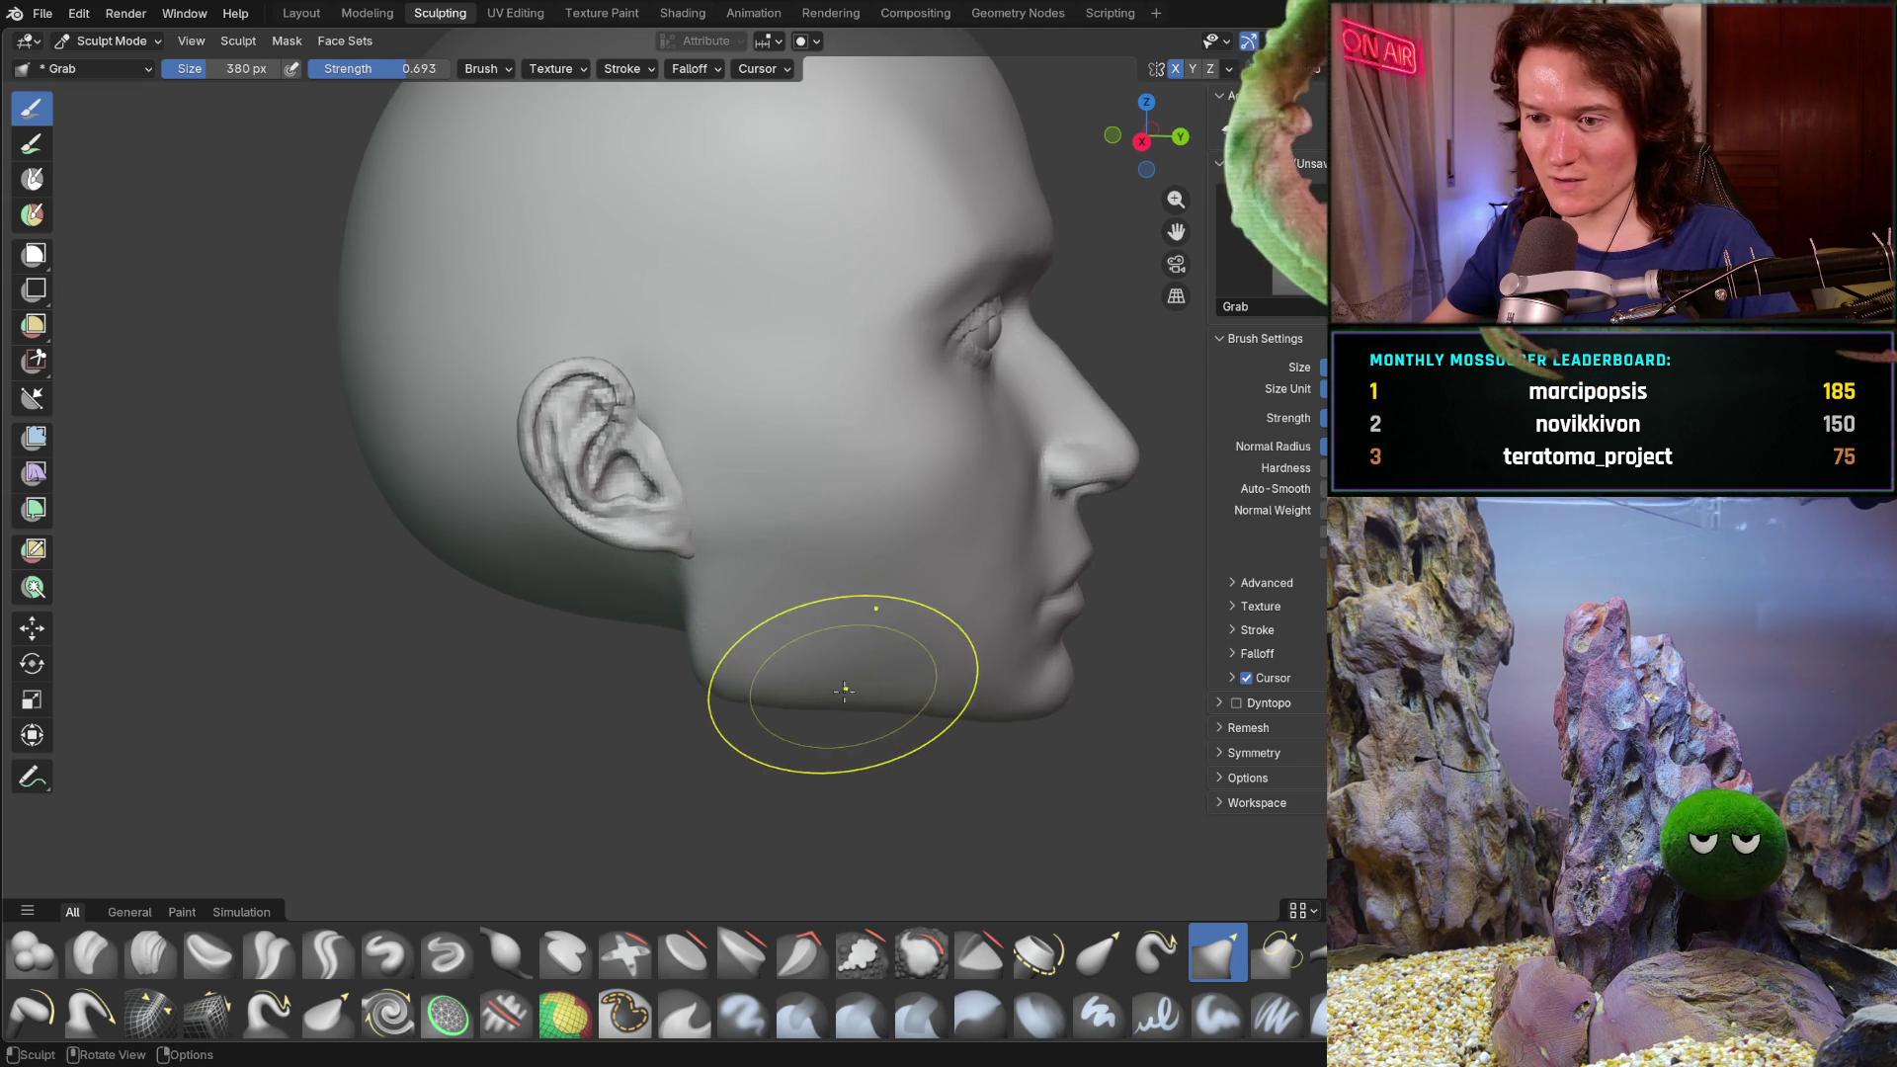
left_click_drag(980, 703, 889, 678)
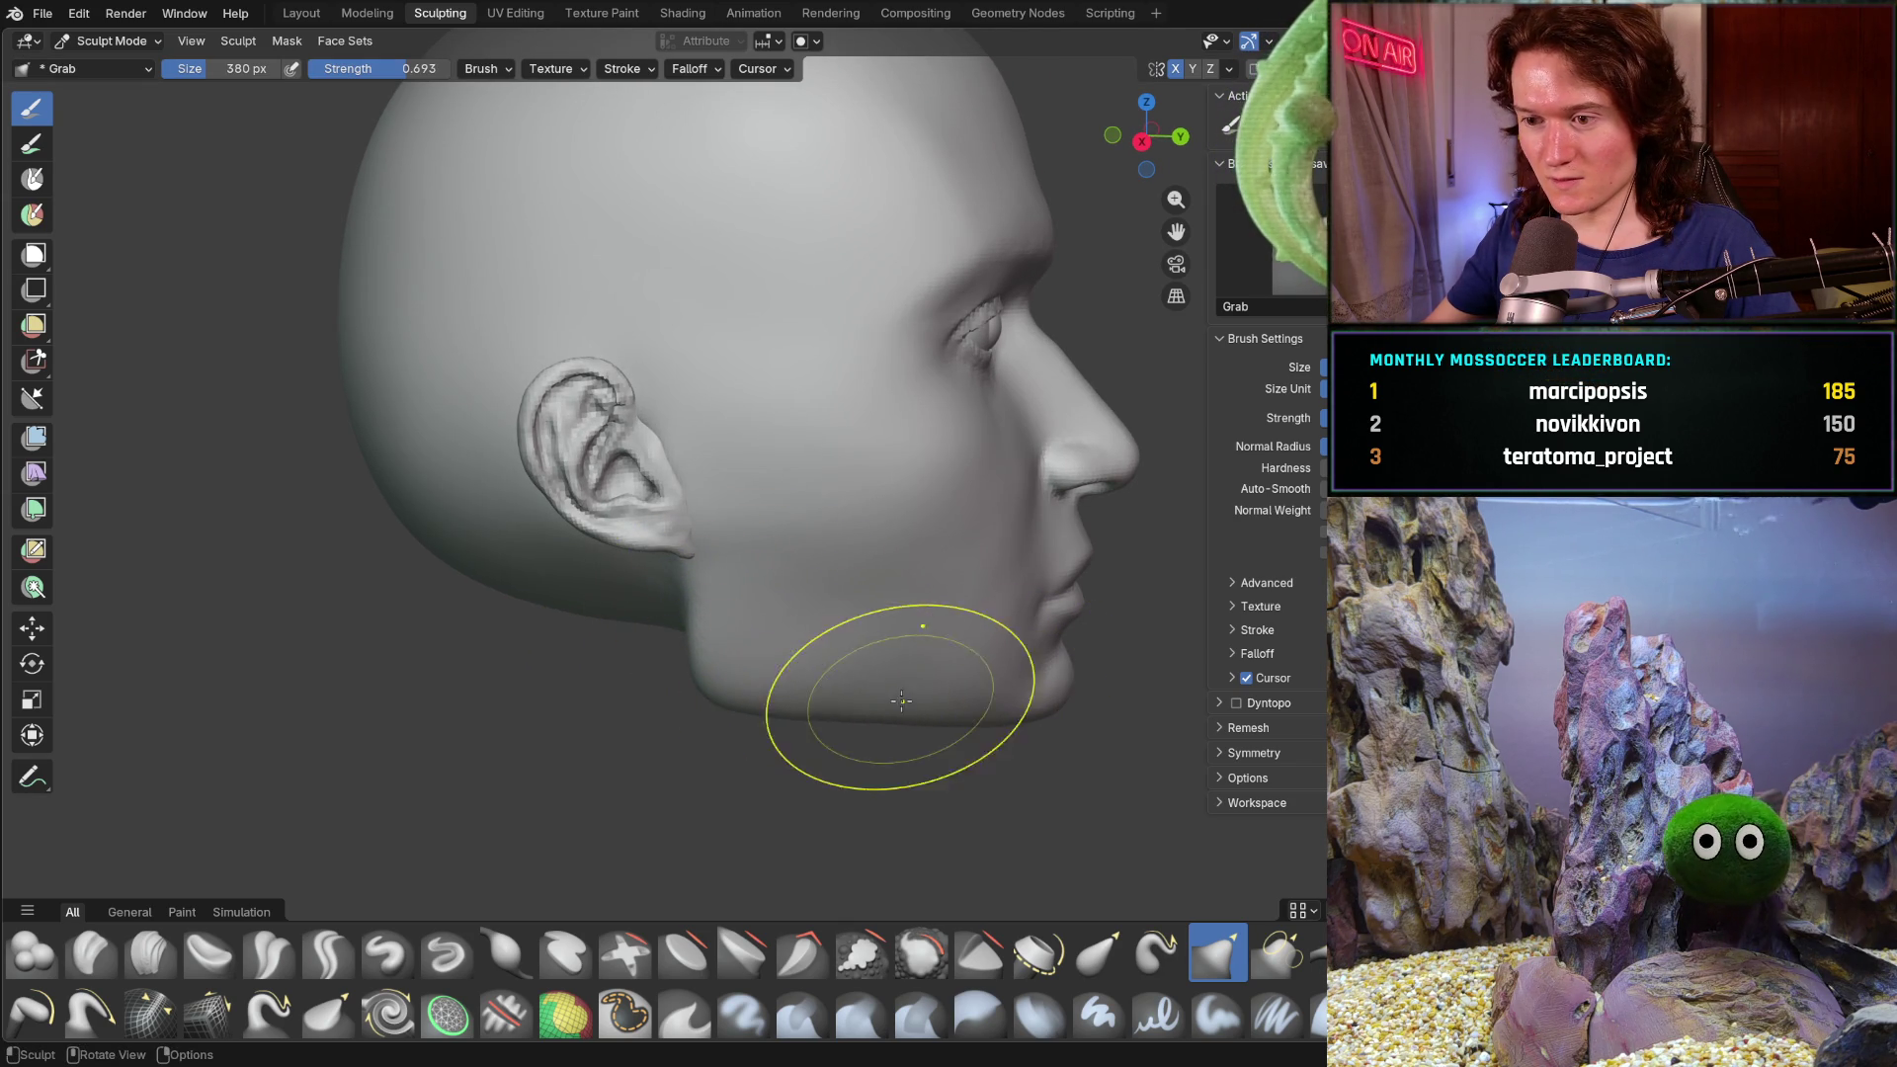
mouse_move(969, 708)
middle_mouse_down()
mouse_move(869, 636)
mouse_move(901, 726)
mouse_move(792, 605)
middle_mouse_up()
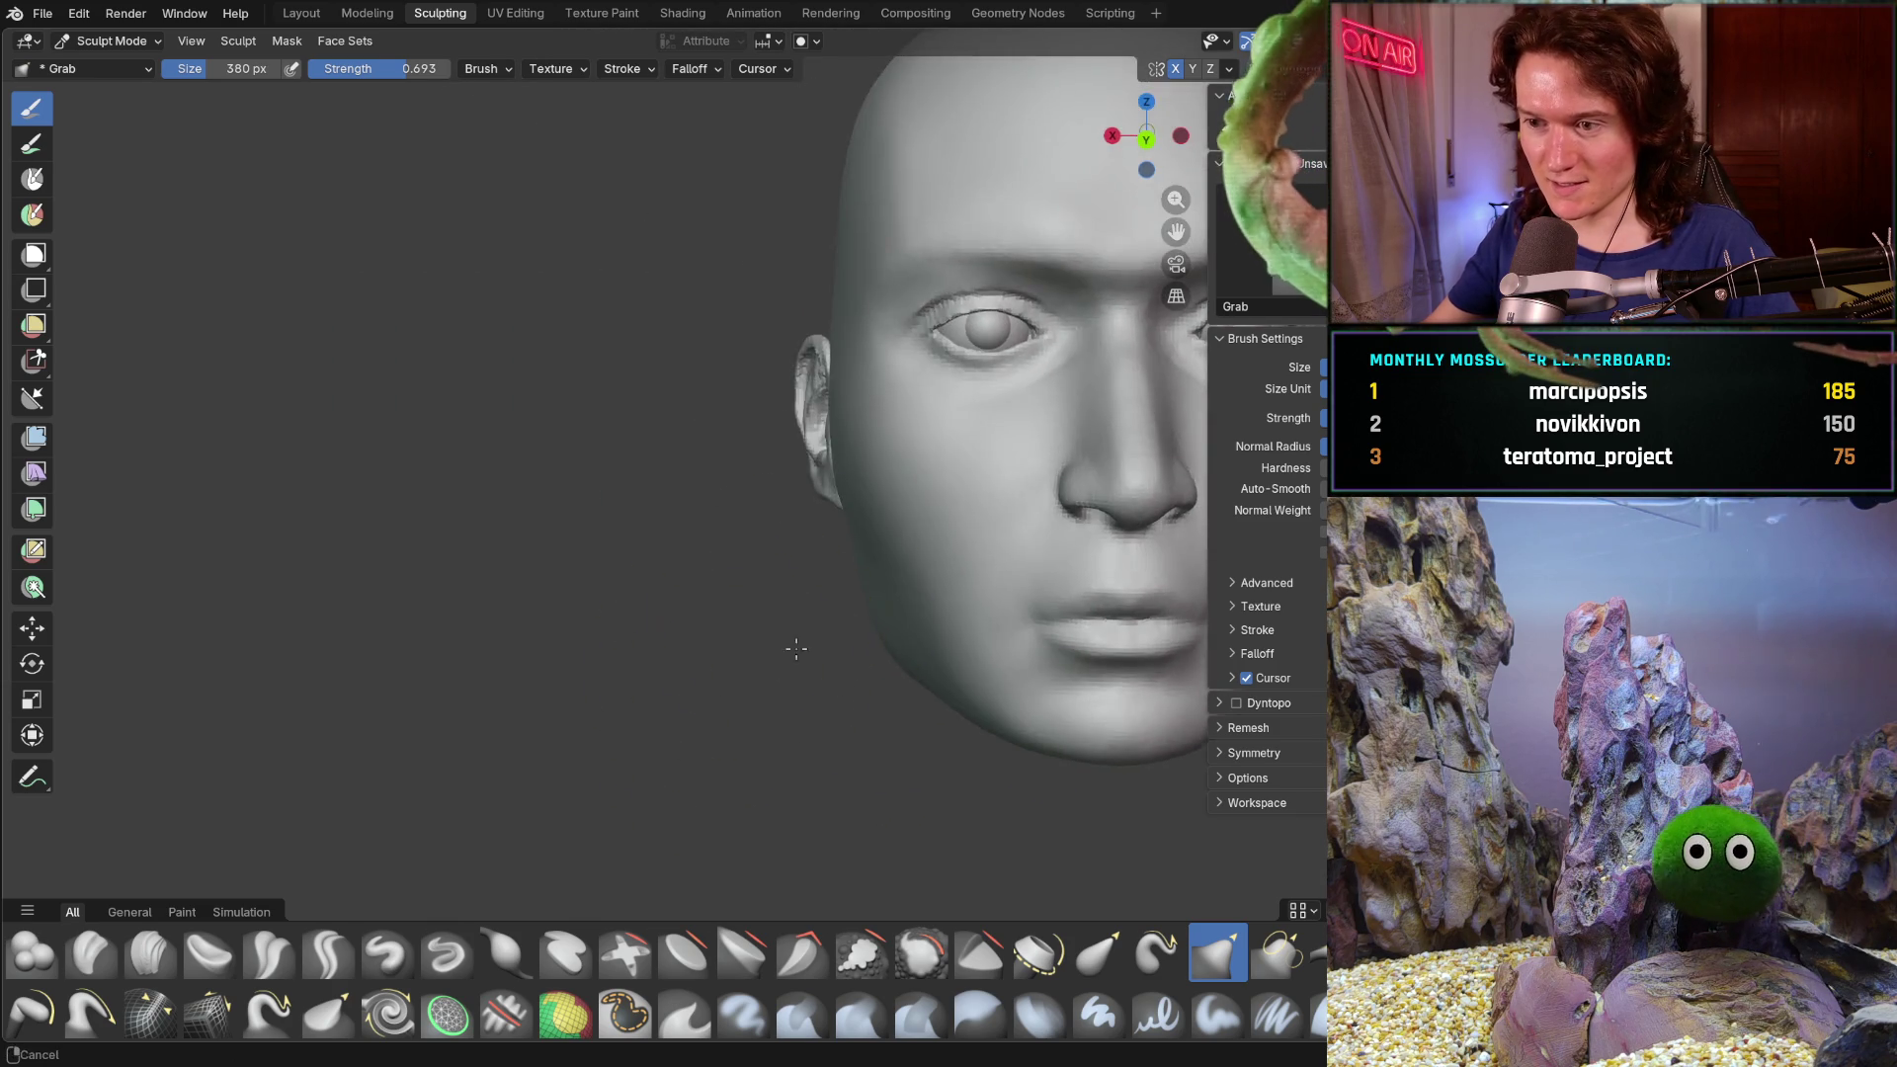
scroll(800, 753, "down", 3)
mouse_move(801, 753)
middle_mouse_down()
mouse_move(678, 728)
mouse_move(759, 786)
mouse_move(771, 742)
middle_mouse_up()
scroll(771, 741, "down", 2)
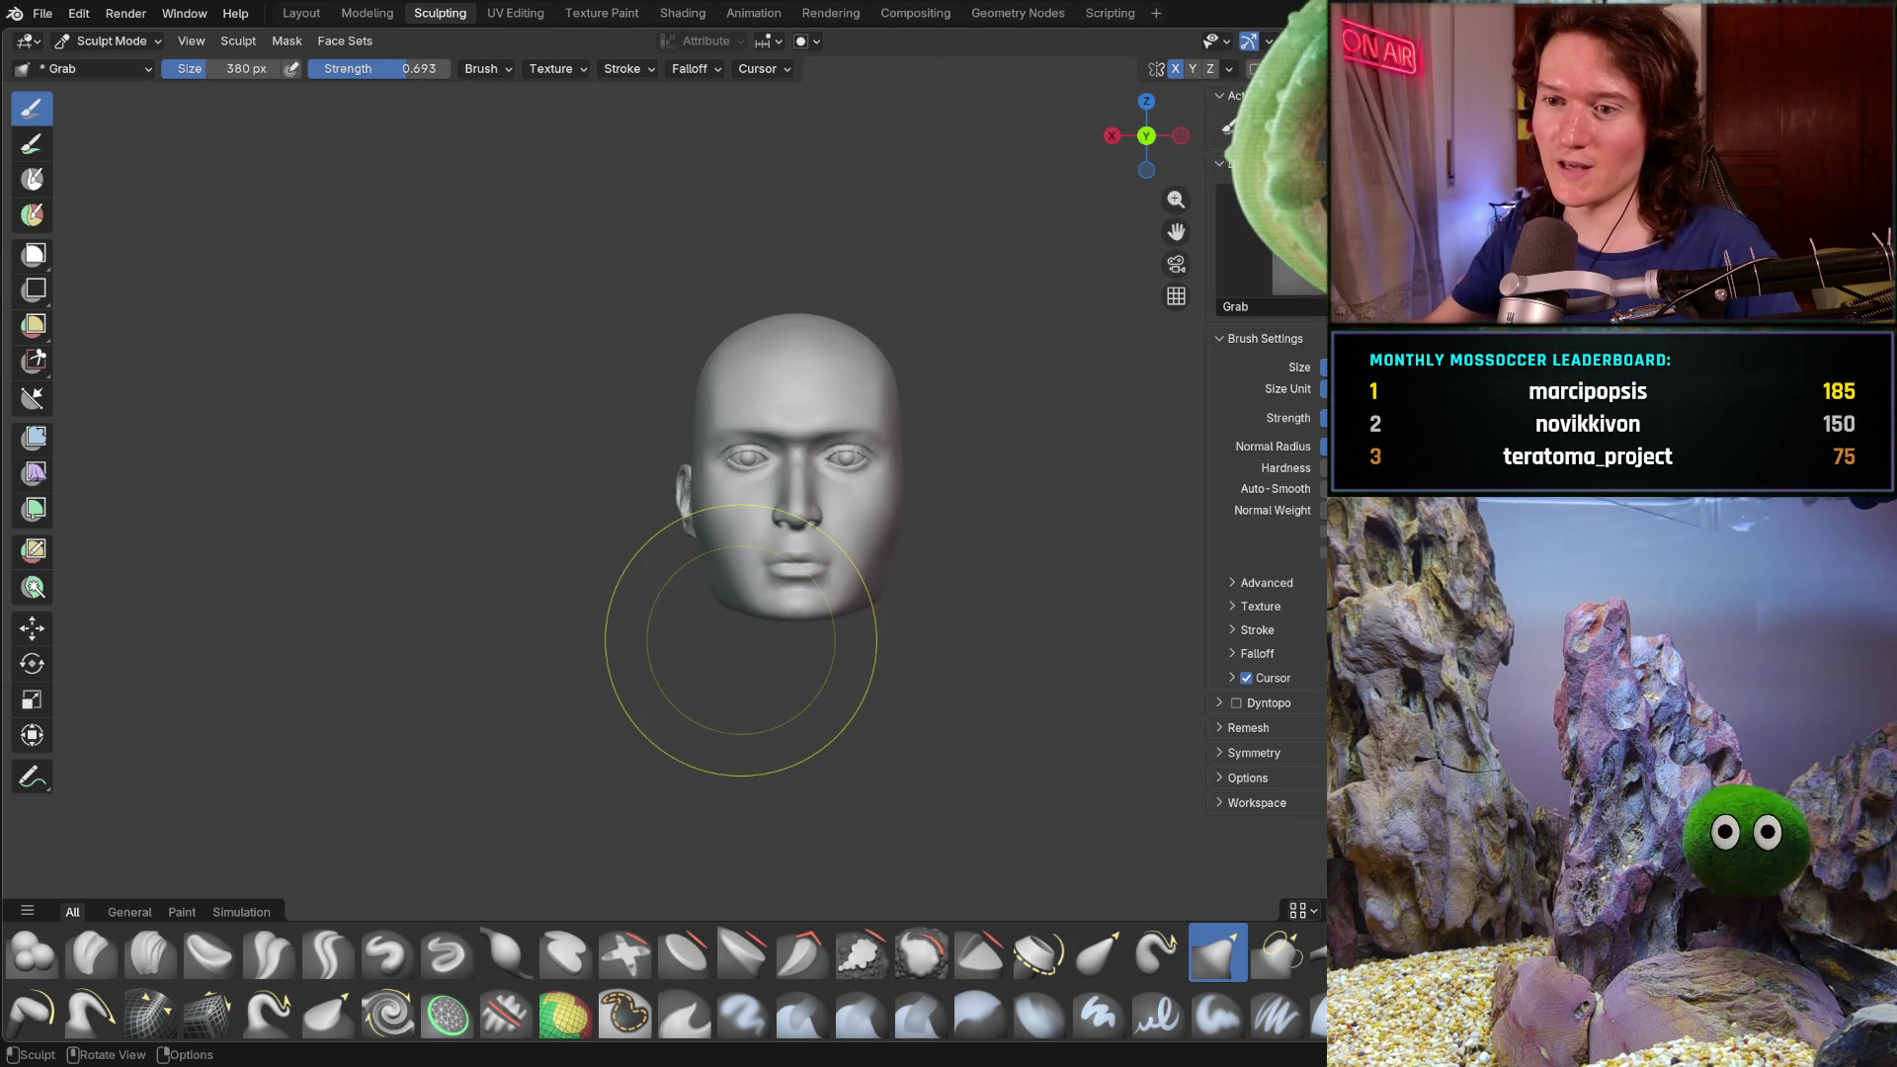
- Check the jawline from the right profile, front and left-ear views
mouse_move(741, 643)
middle_mouse_down()
mouse_move(910, 678)
mouse_move(835, 656)
mouse_move(860, 653)
middle_mouse_up()
scroll(848, 582, "up", 3)
scroll(850, 582, "up", 2)
scroll(847, 677, "up", 1)
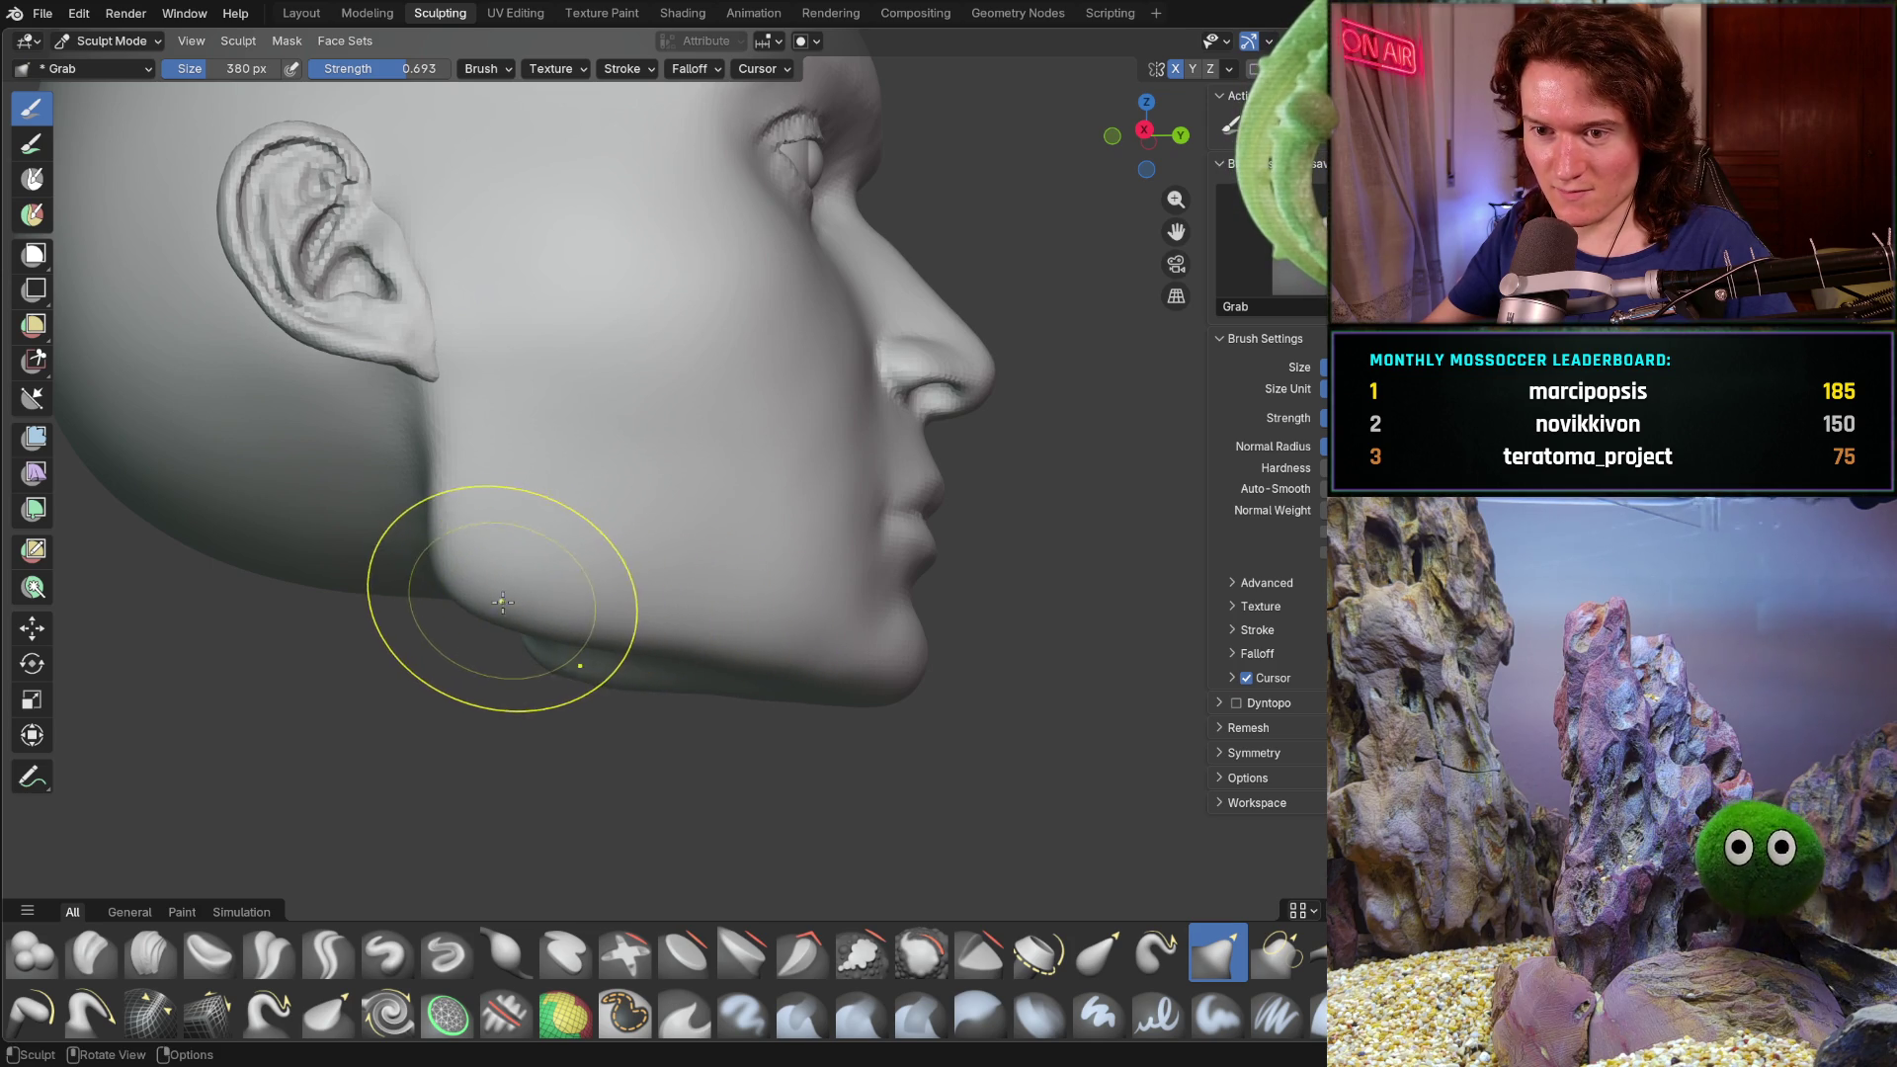
scroll(627, 600, "down", 2)
middle_click_drag(630, 622, 563, 586)
scroll(564, 585, "up", 2)
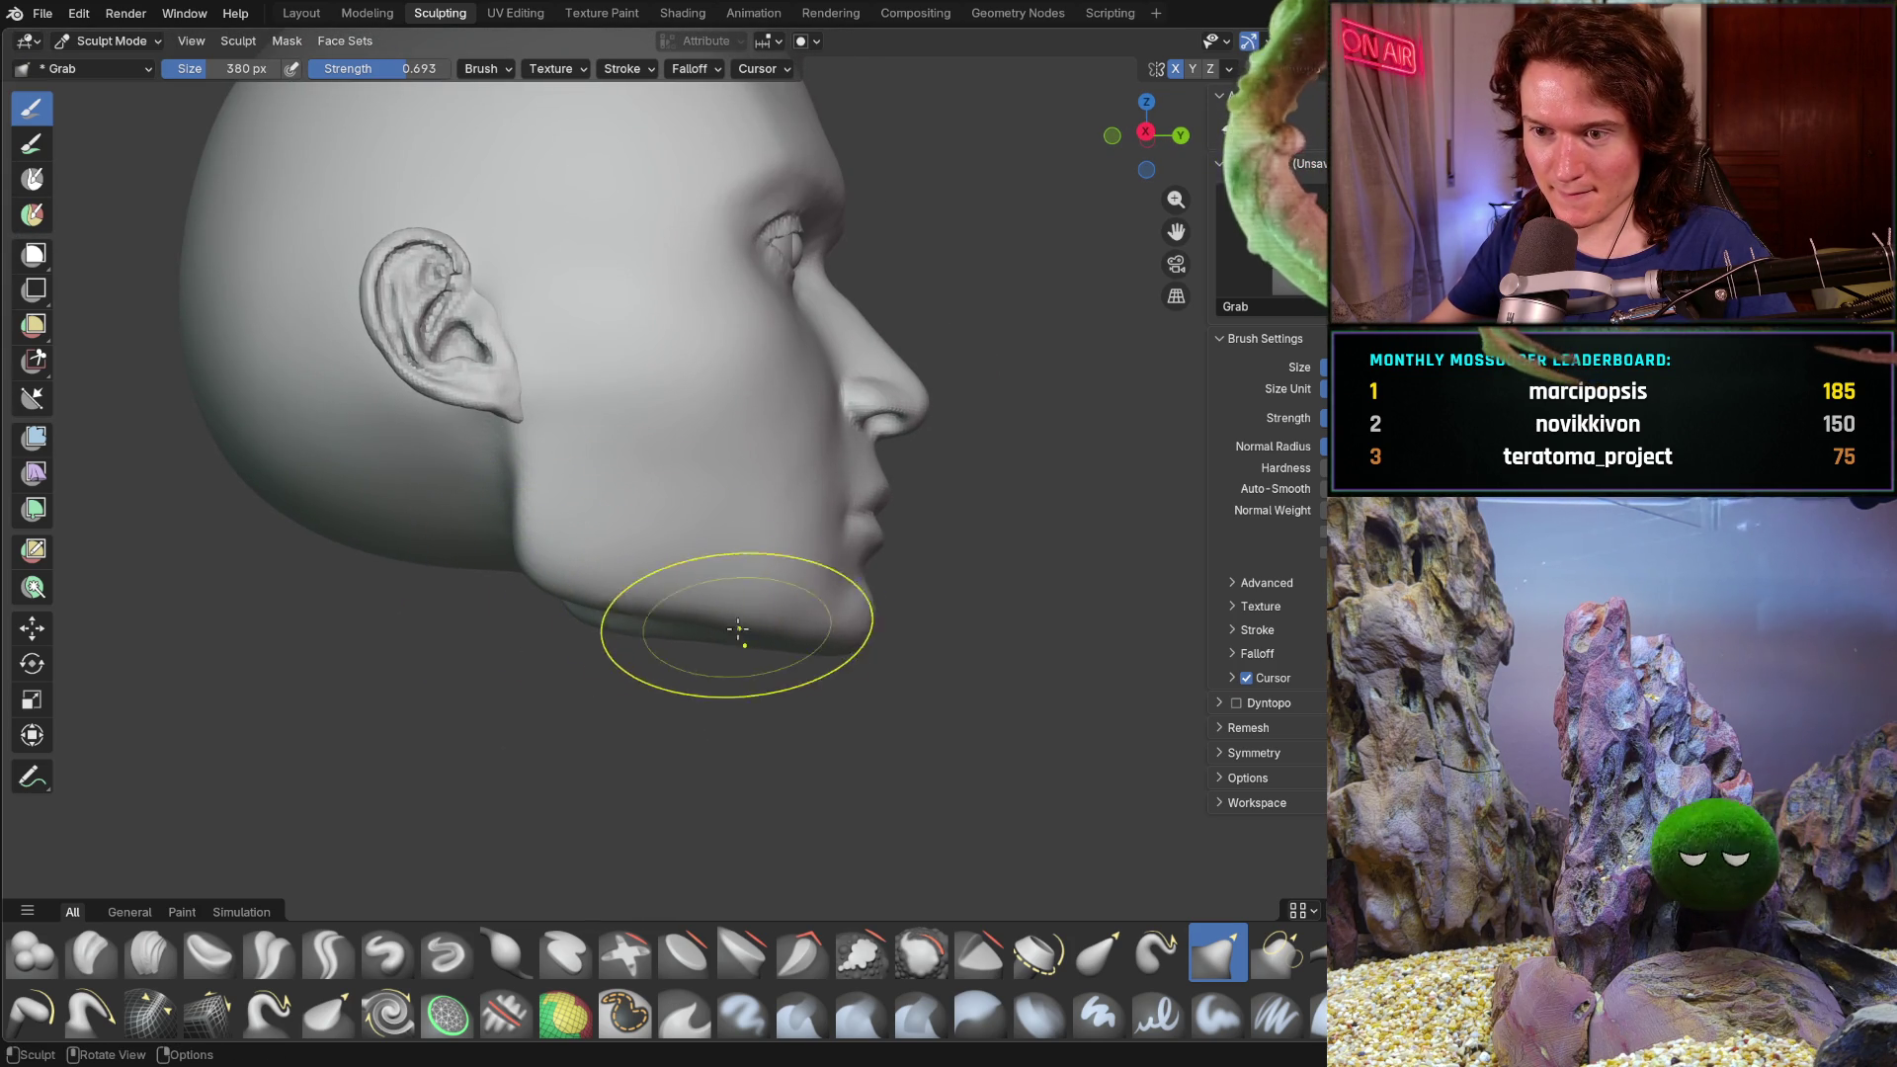
mouse_move(833, 632)
middle_mouse_down()
mouse_move(847, 712)
mouse_move(666, 686)
mouse_move(692, 691)
middle_mouse_up()
mouse_move(795, 718)
middle_mouse_down()
mouse_move(889, 690)
mouse_move(860, 669)
mouse_move(796, 691)
middle_mouse_up()
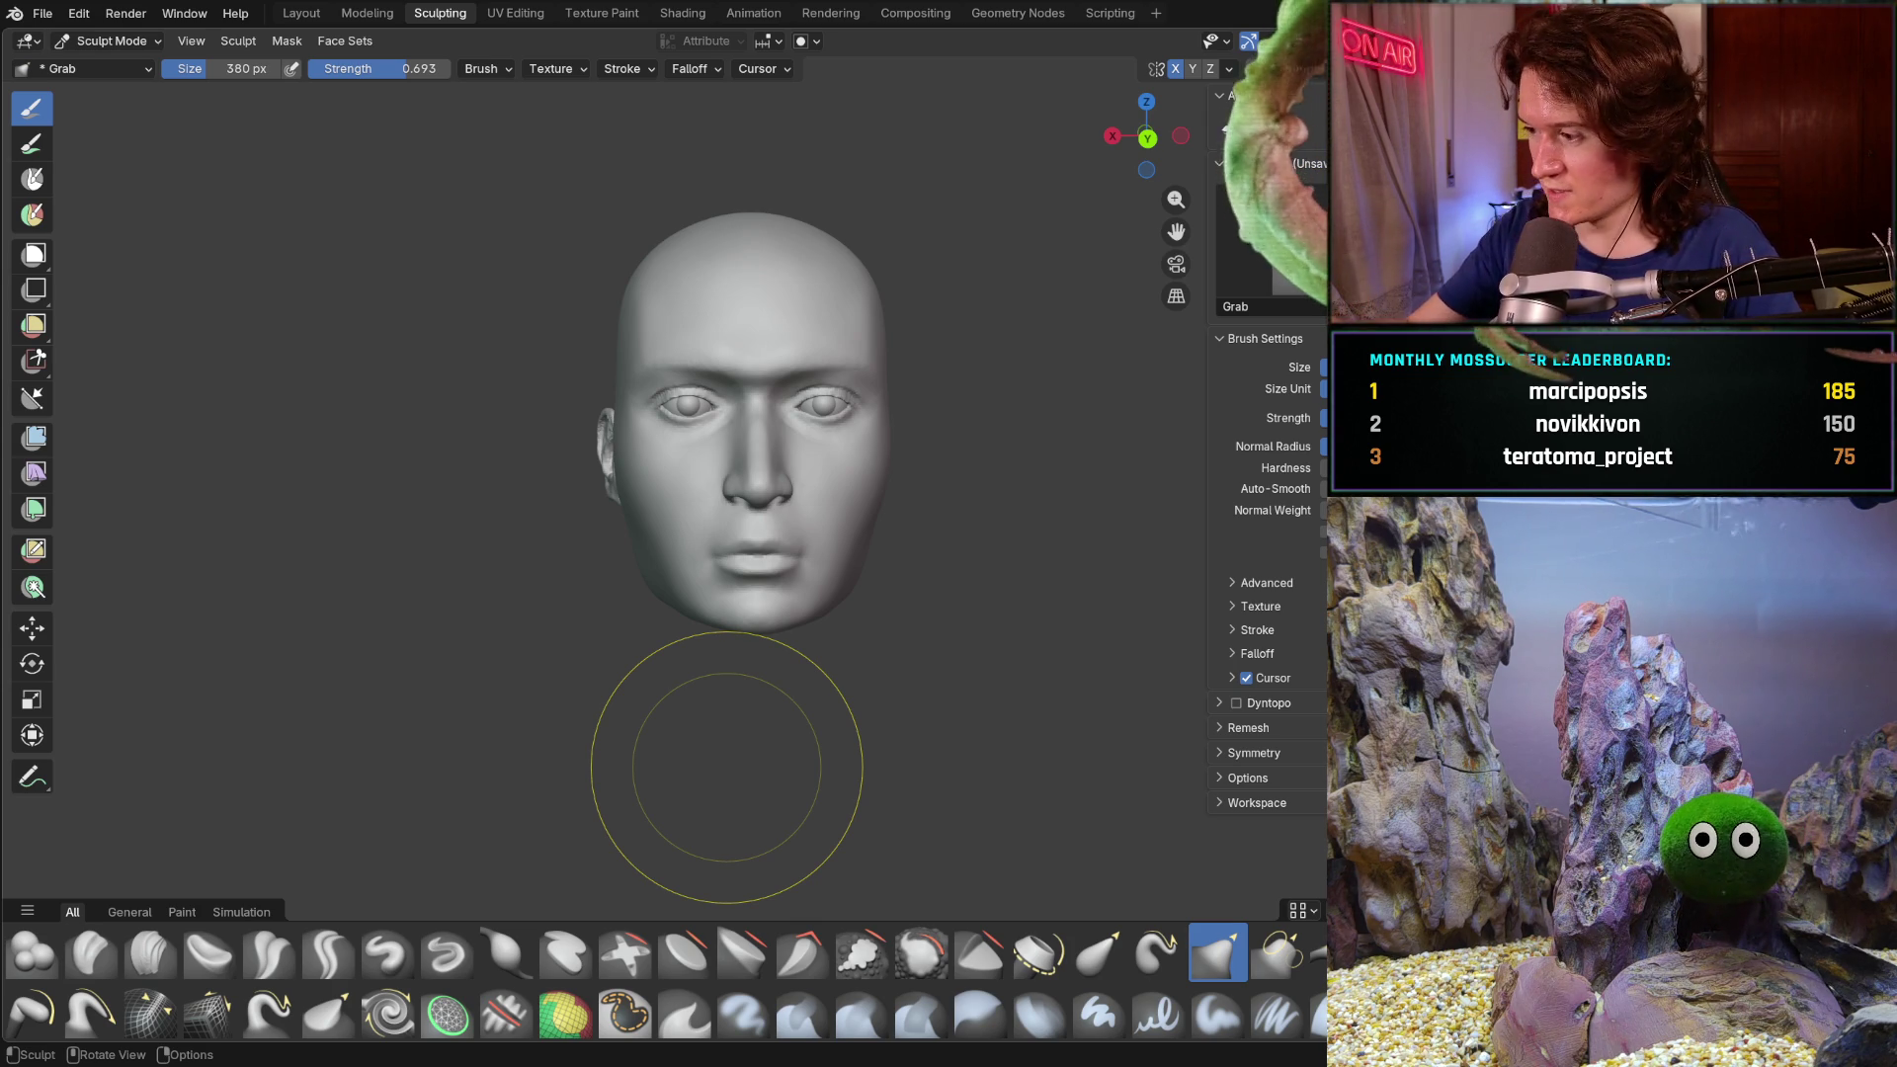
- Open a recent head file, discarding unsaved changes to V2_main_char_9.blend
left_click(44, 14)
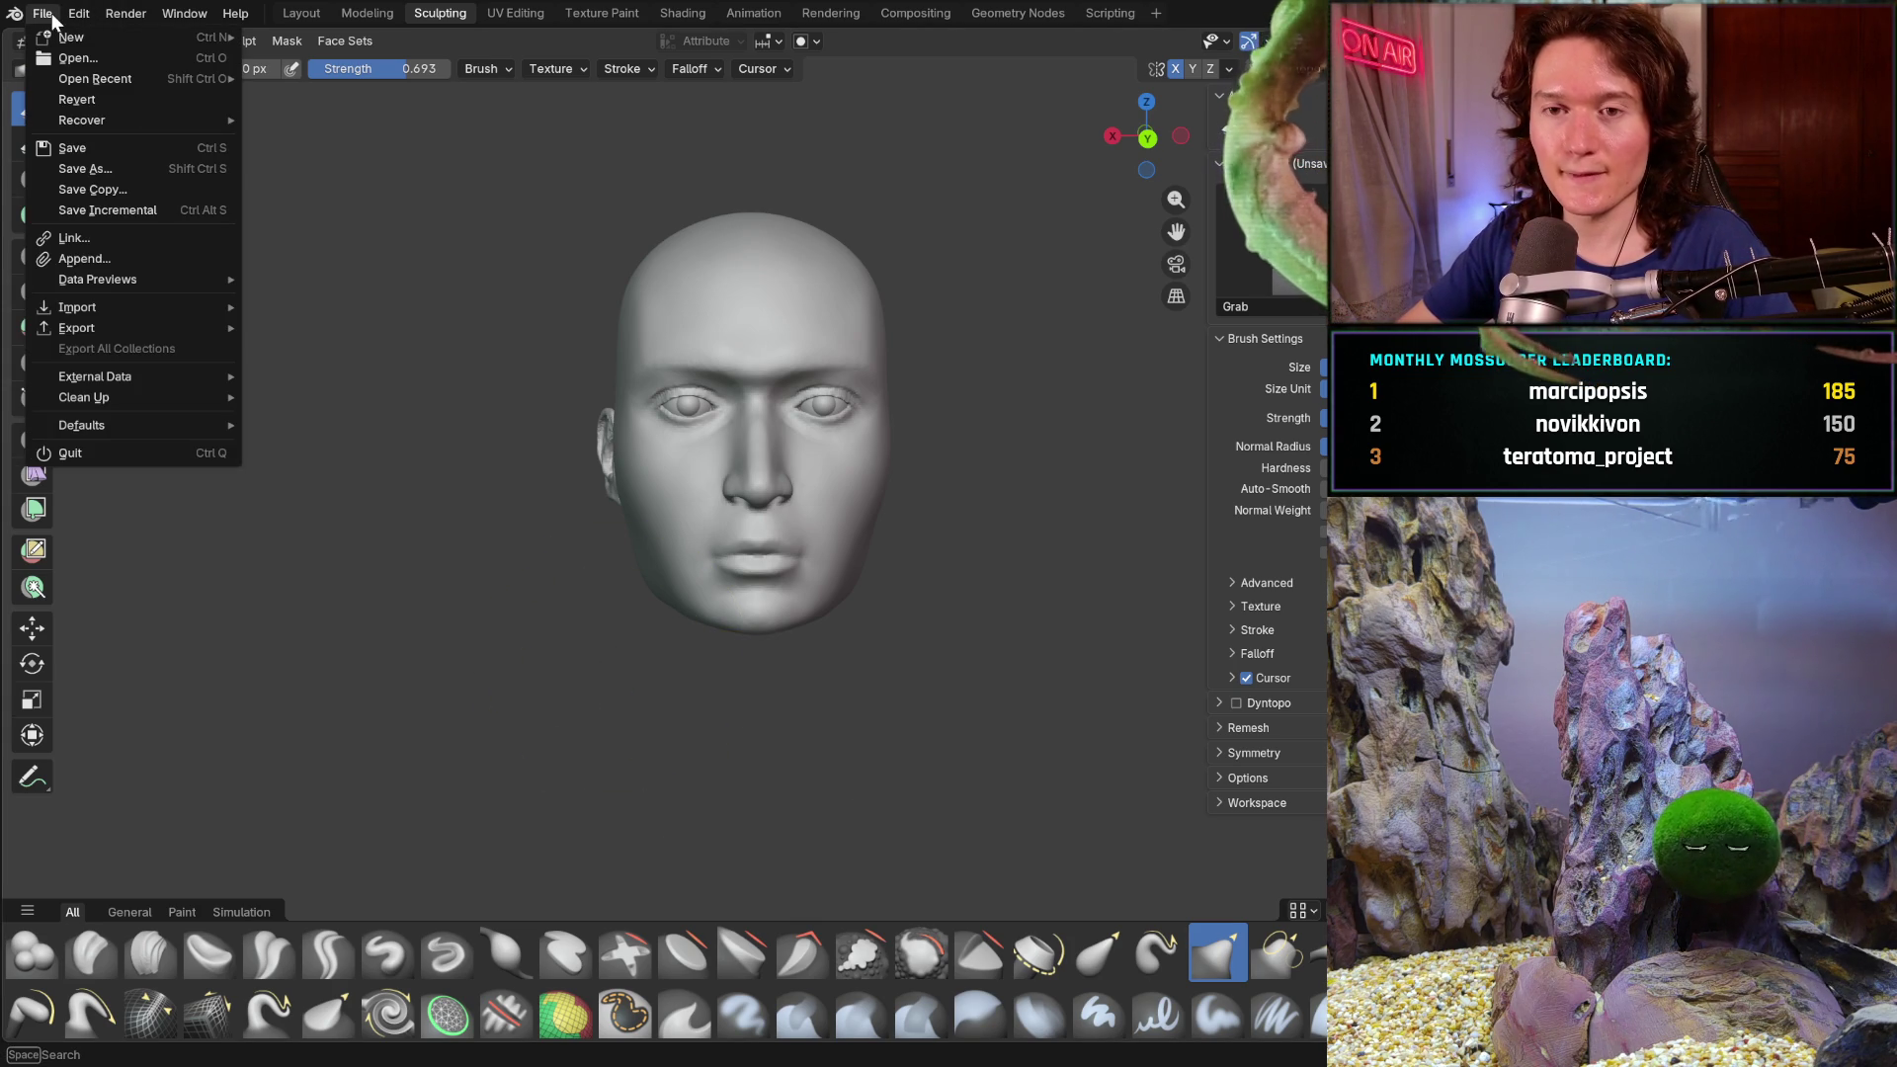
left_click(148, 48)
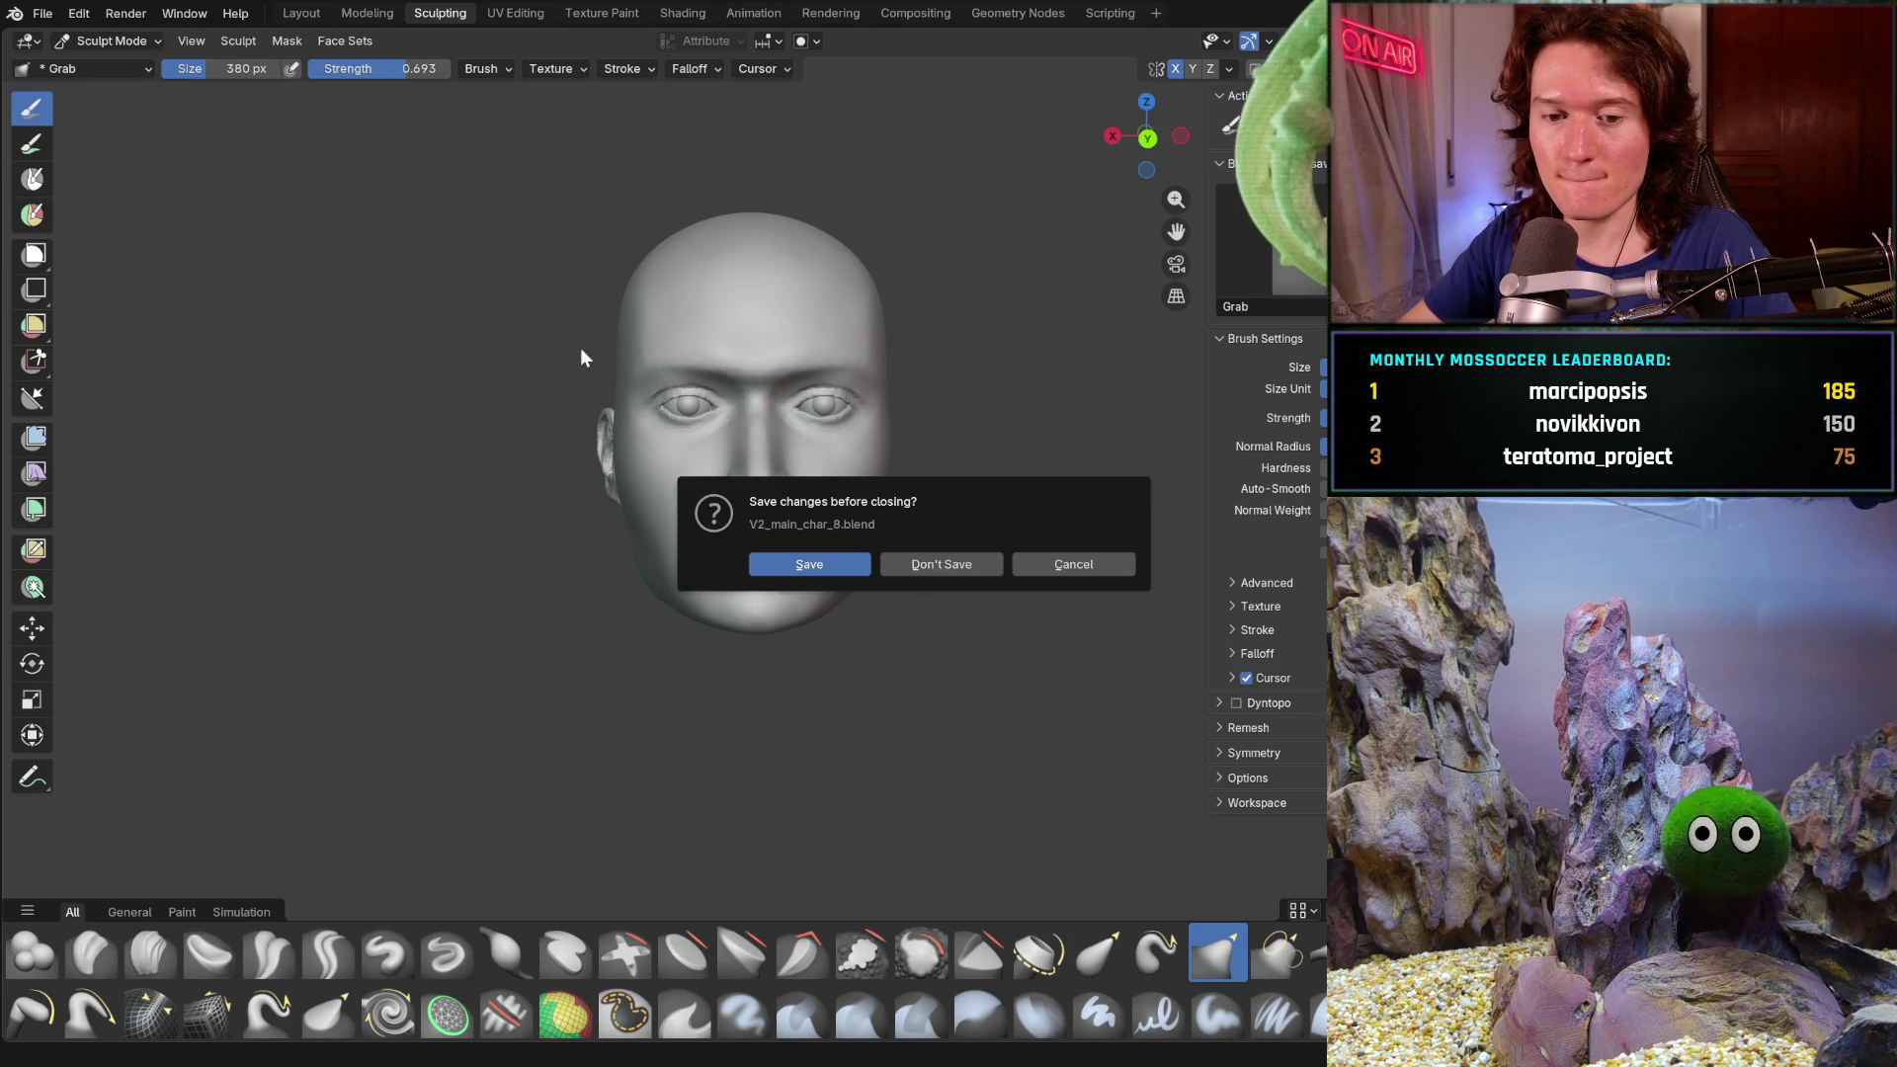
left_click(909, 570)
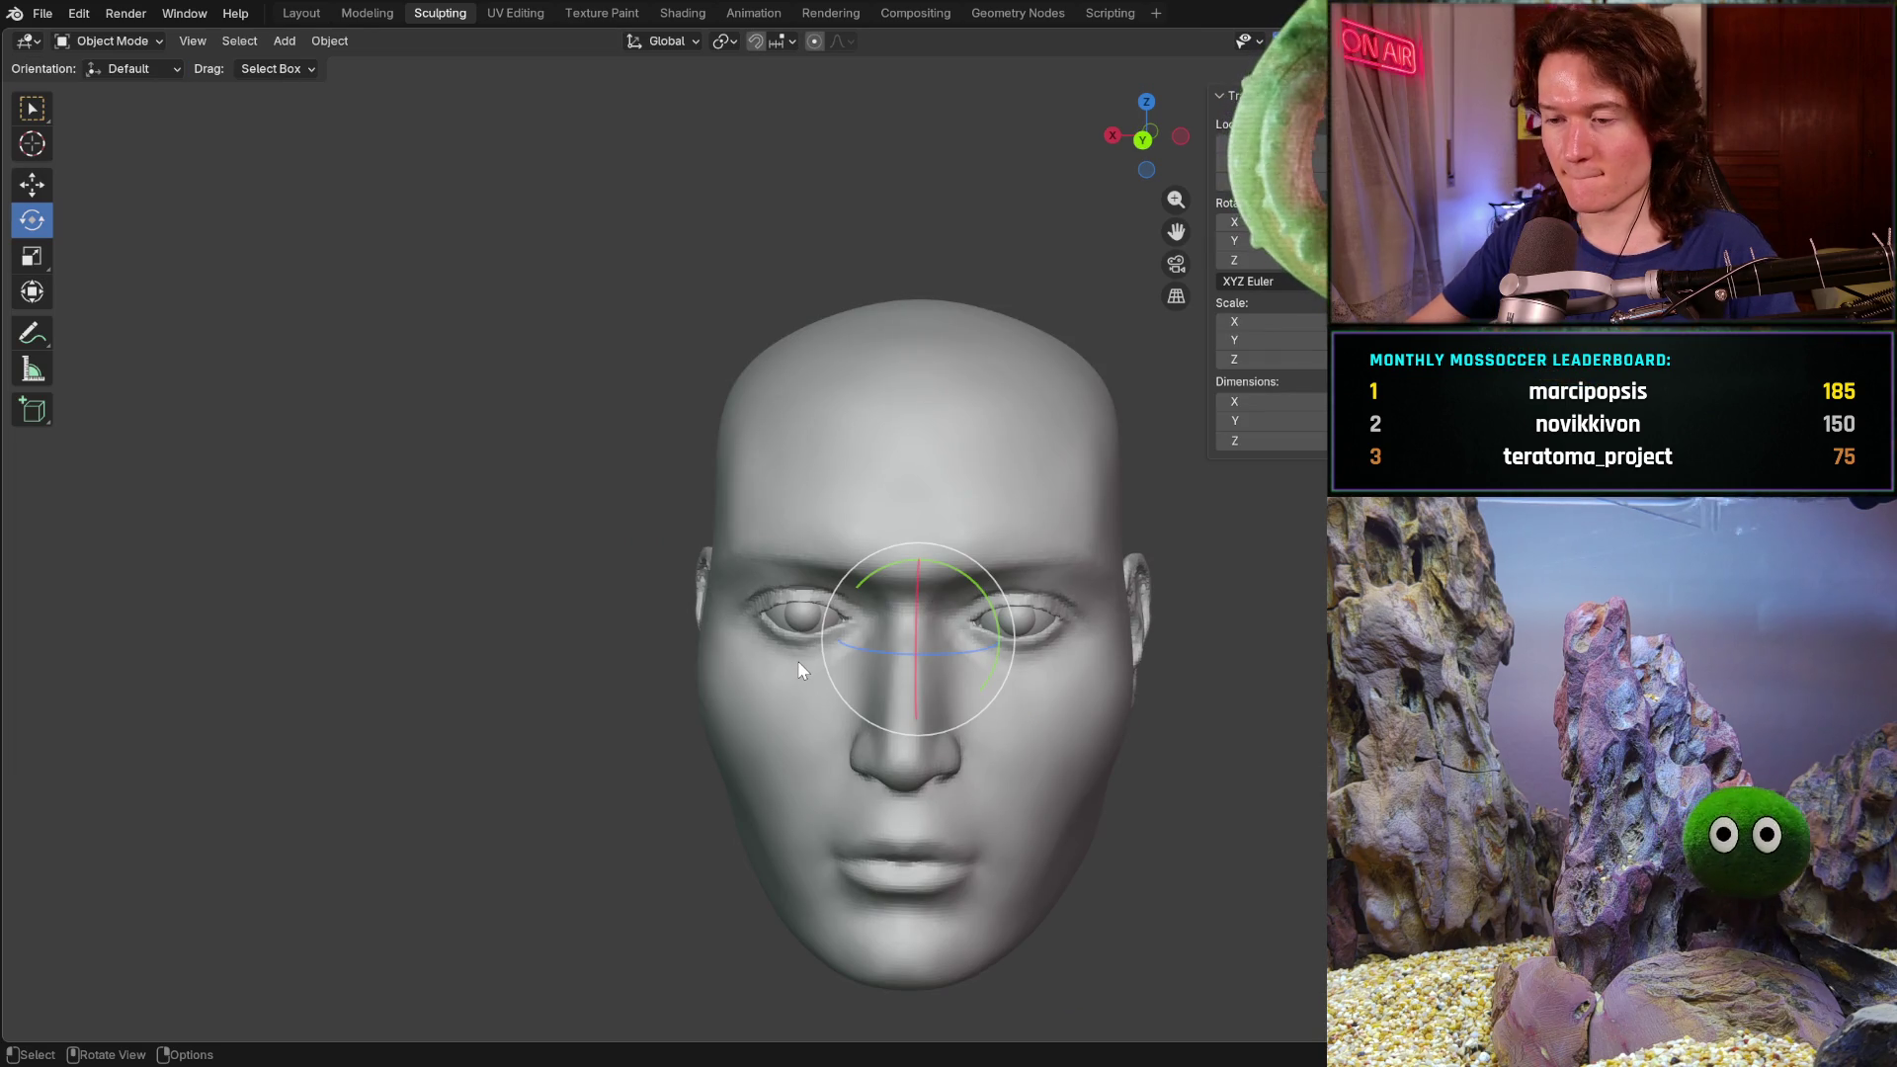
- Centre the ear in a side view, then switch to the Modeling workspace
mouse_move(713, 639)
middle_mouse_down()
mouse_move(921, 694)
mouse_move(583, 717)
mouse_move(745, 631)
mouse_move(843, 615)
middle_mouse_up()
scroll(744, 631, "up", 3)
scroll(844, 613, "up", 2)
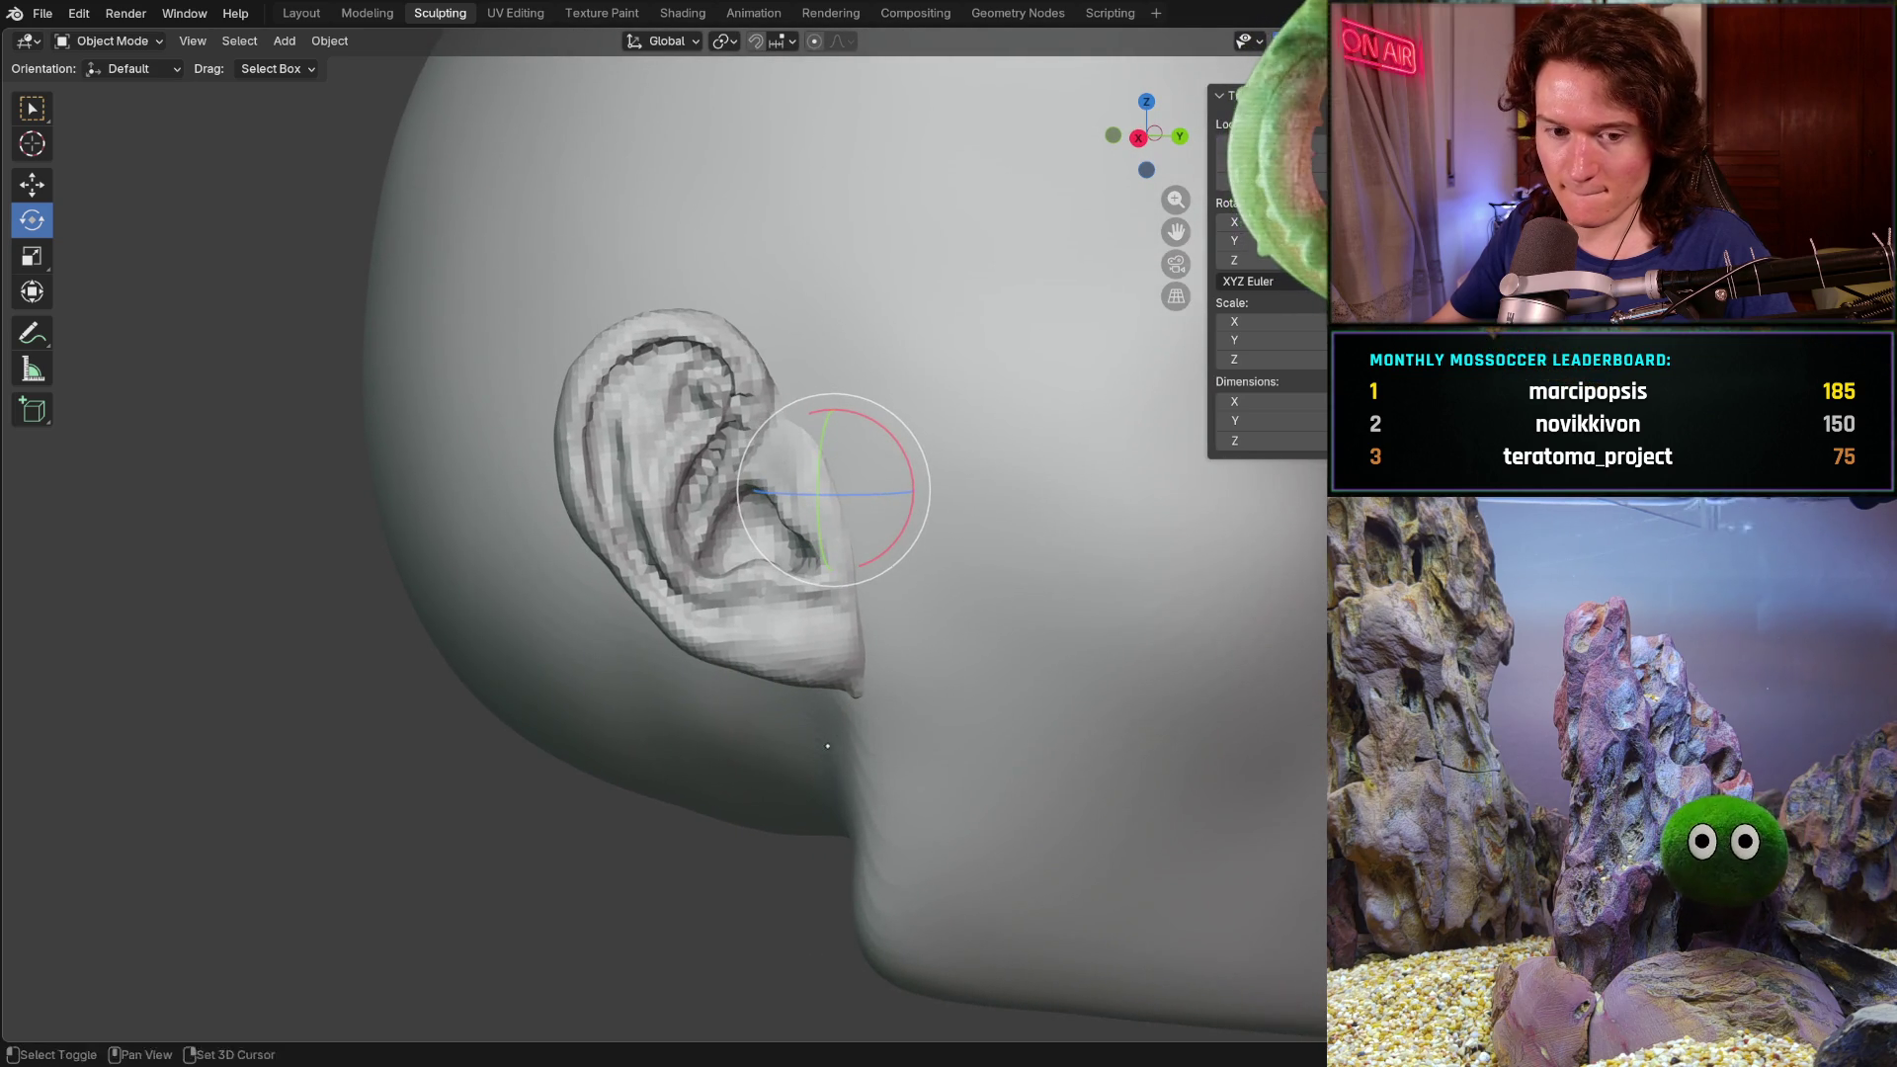
middle_click_drag(835, 749, 751, 726, "shift")
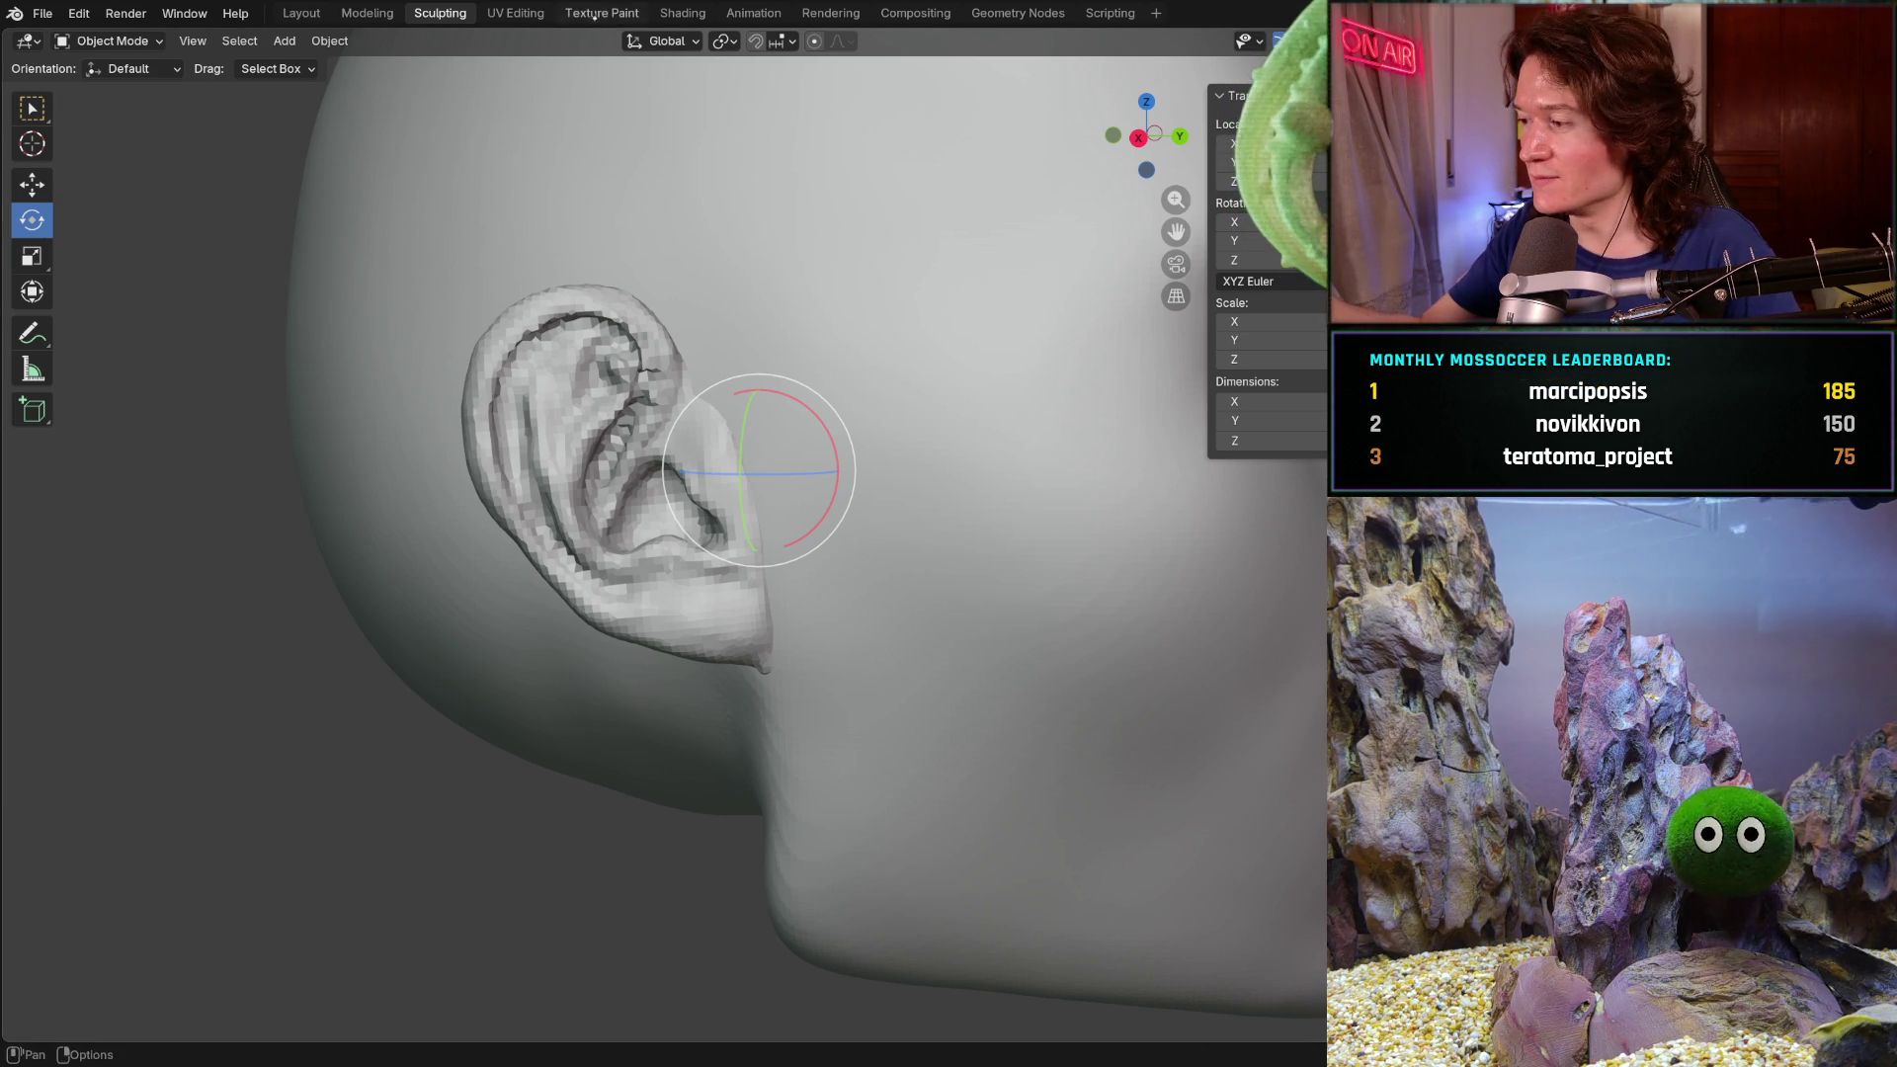
left_click(367, 14)
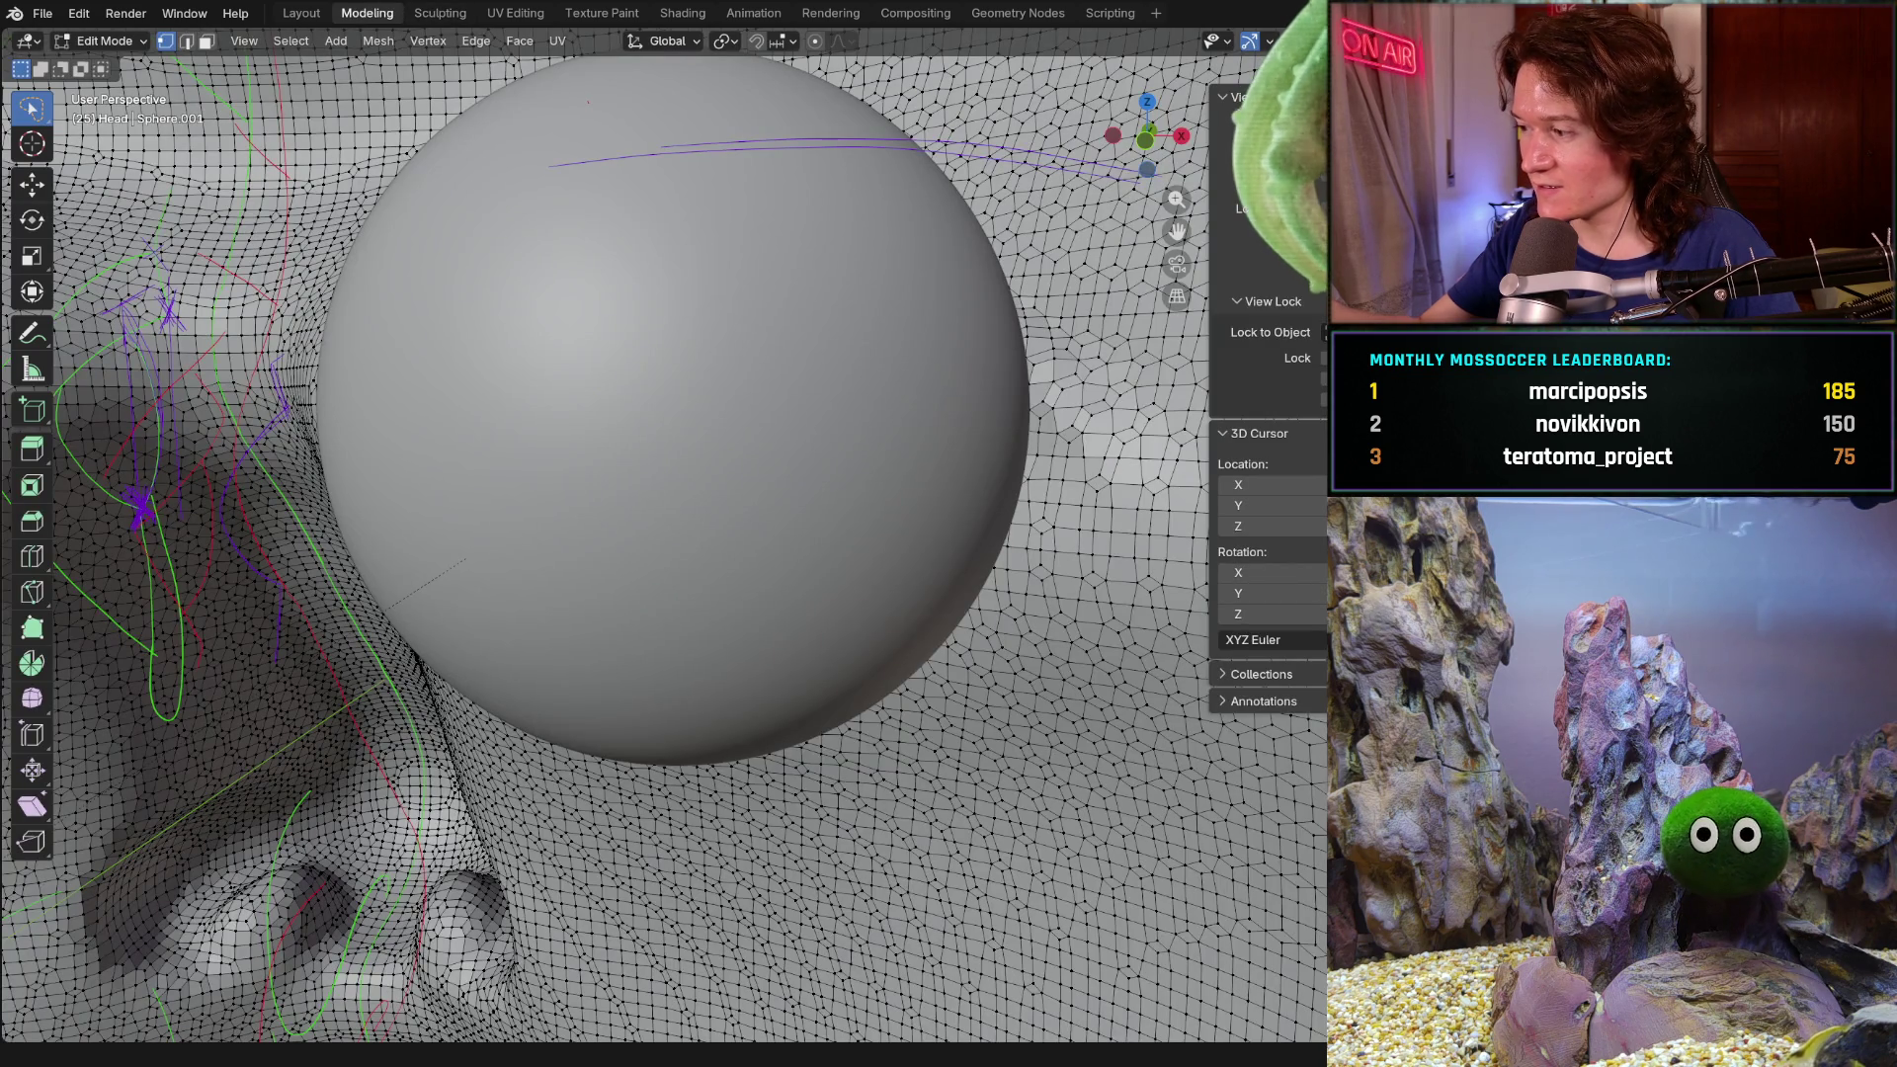
- Re-enter the Sculpting workspace on the head with the Smooth brush active at full strength
left_click(440, 14)
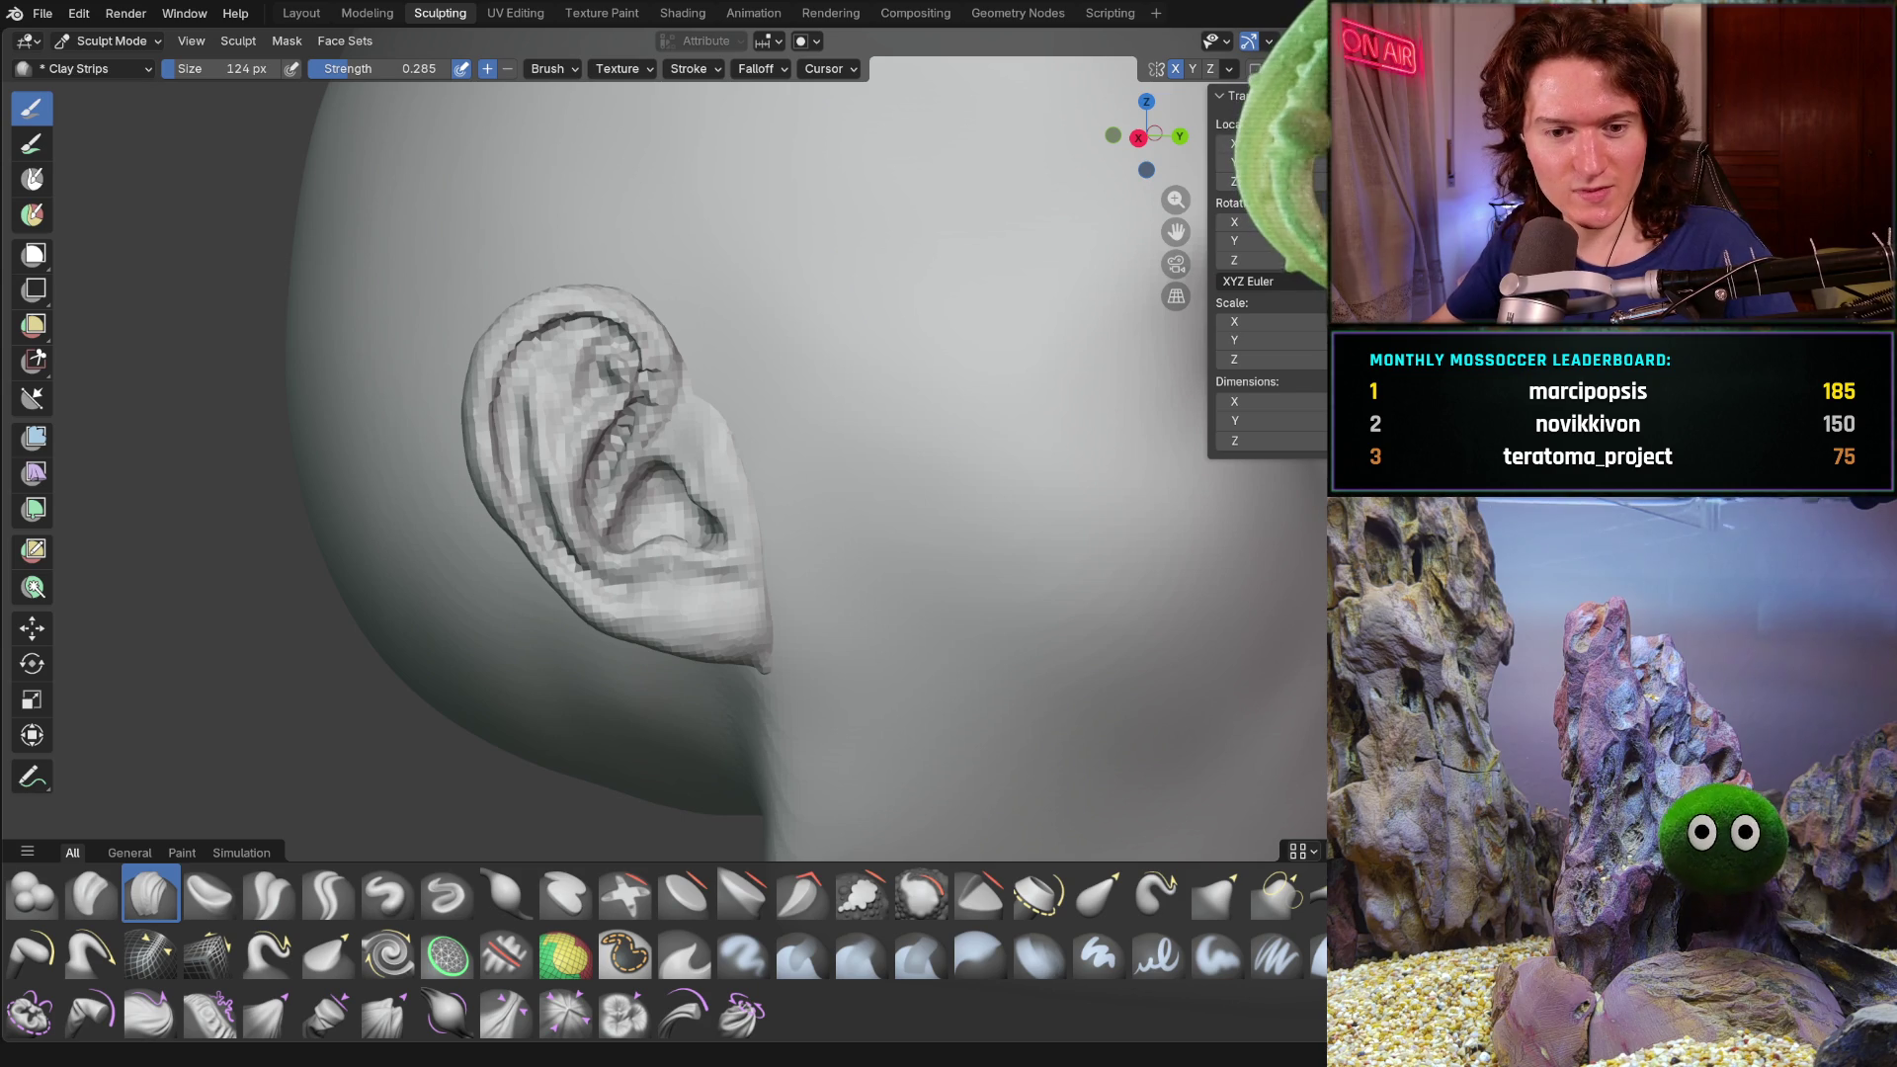
mouse_move(904, 685)
middle_mouse_down()
mouse_move(741, 676)
mouse_move(868, 634)
middle_mouse_up()
key("shift+s")
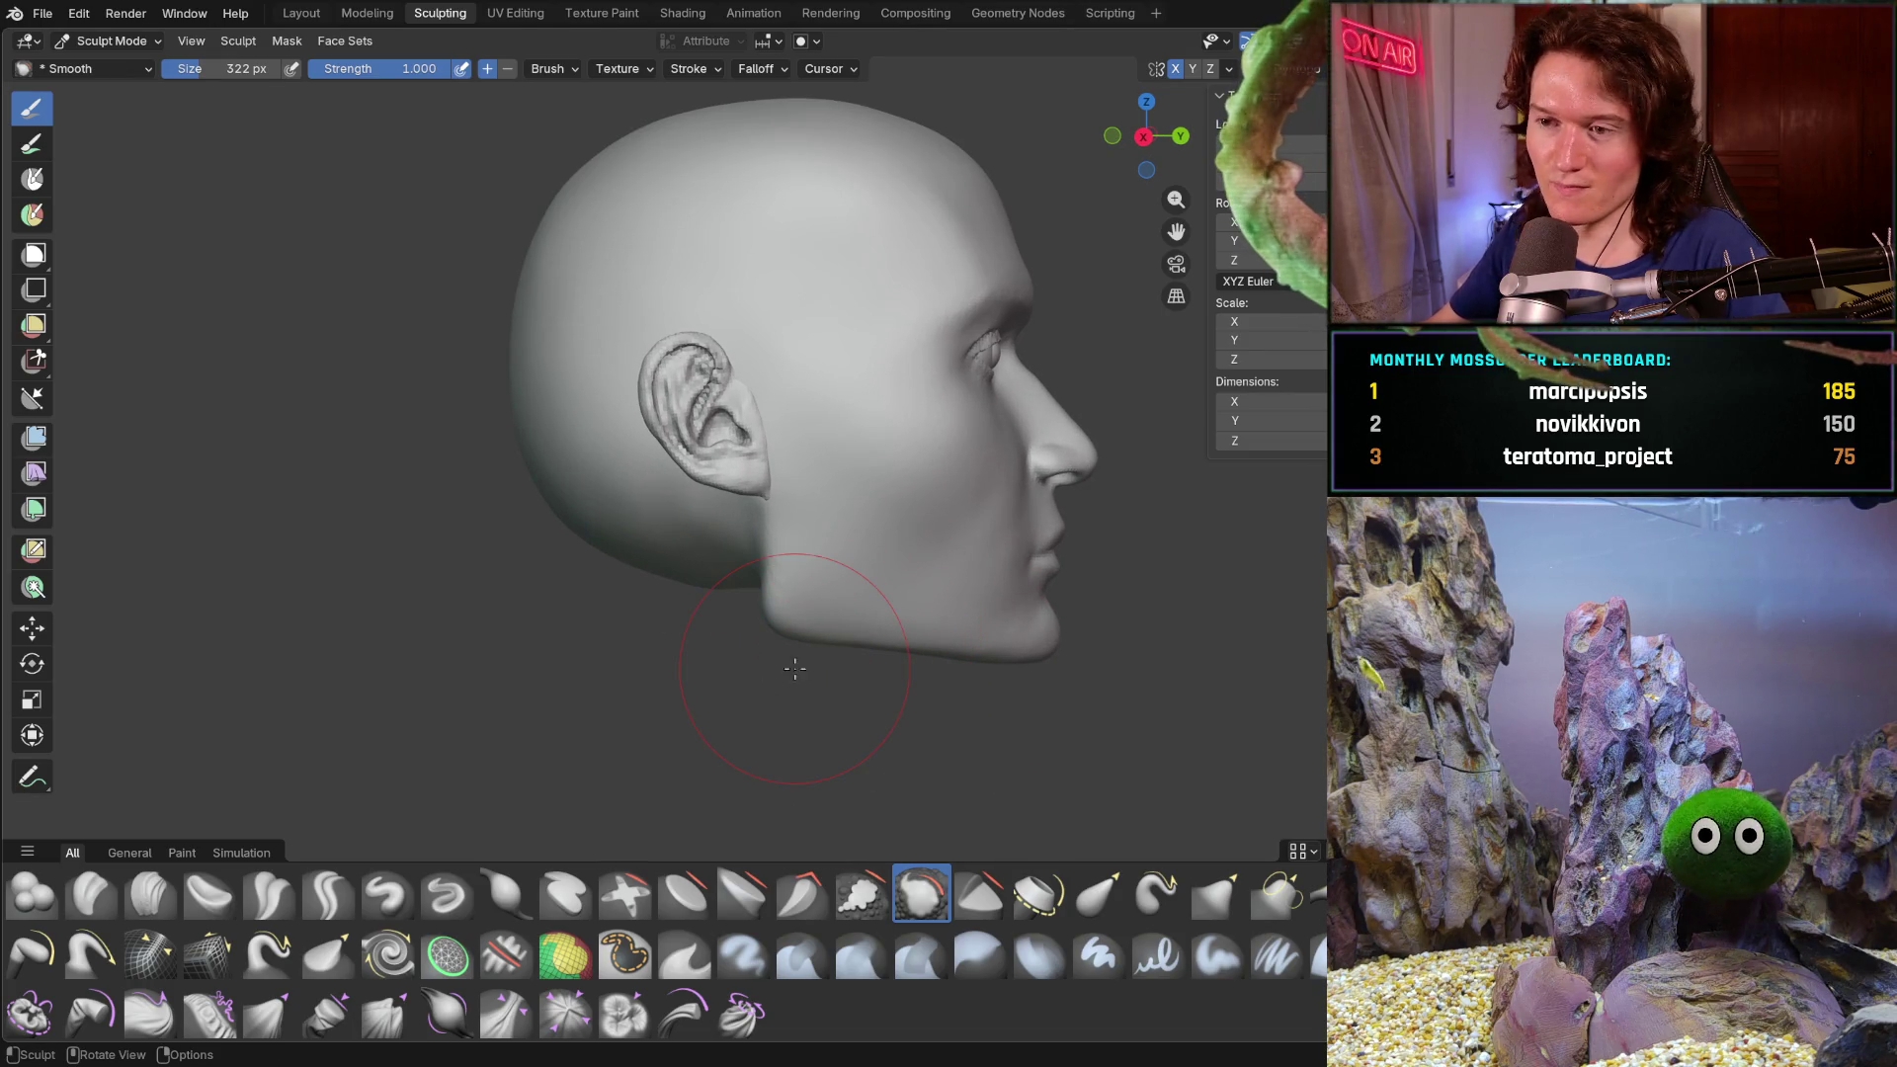
key("Tab")
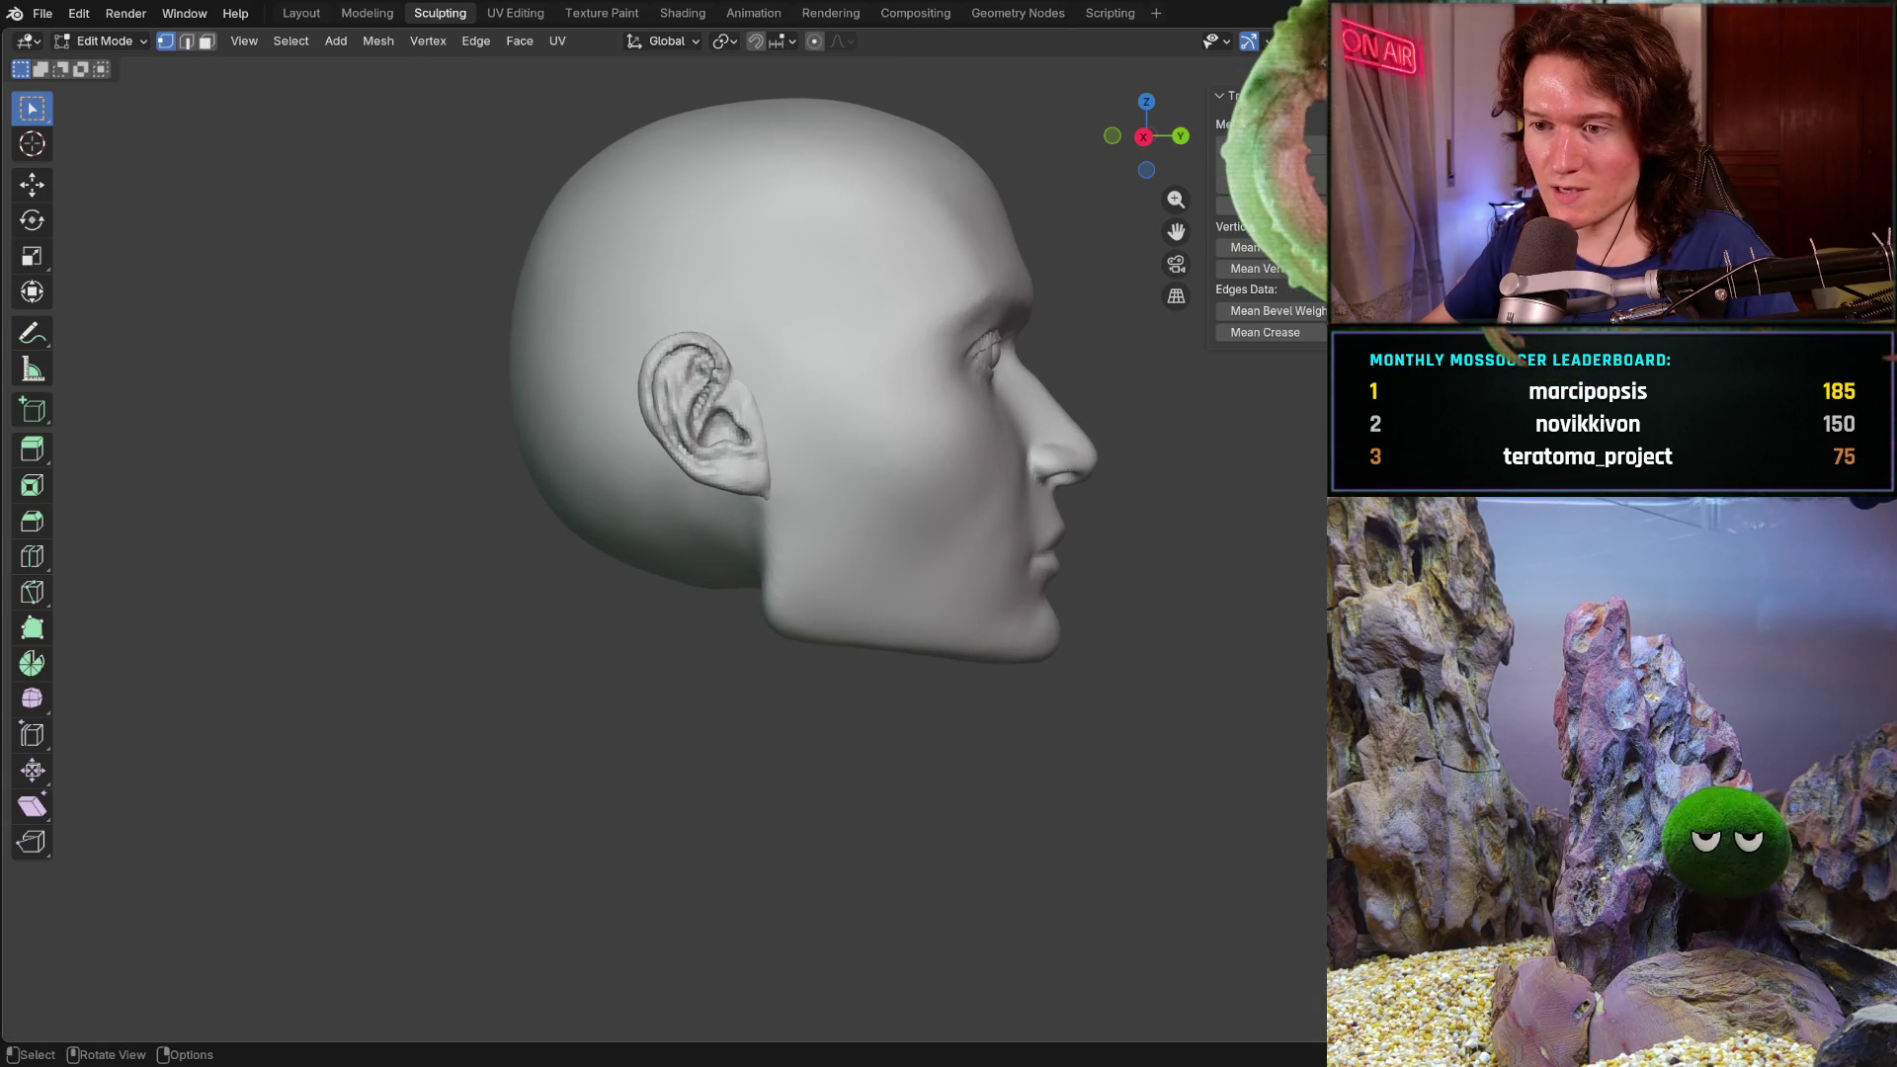
key("Tab")
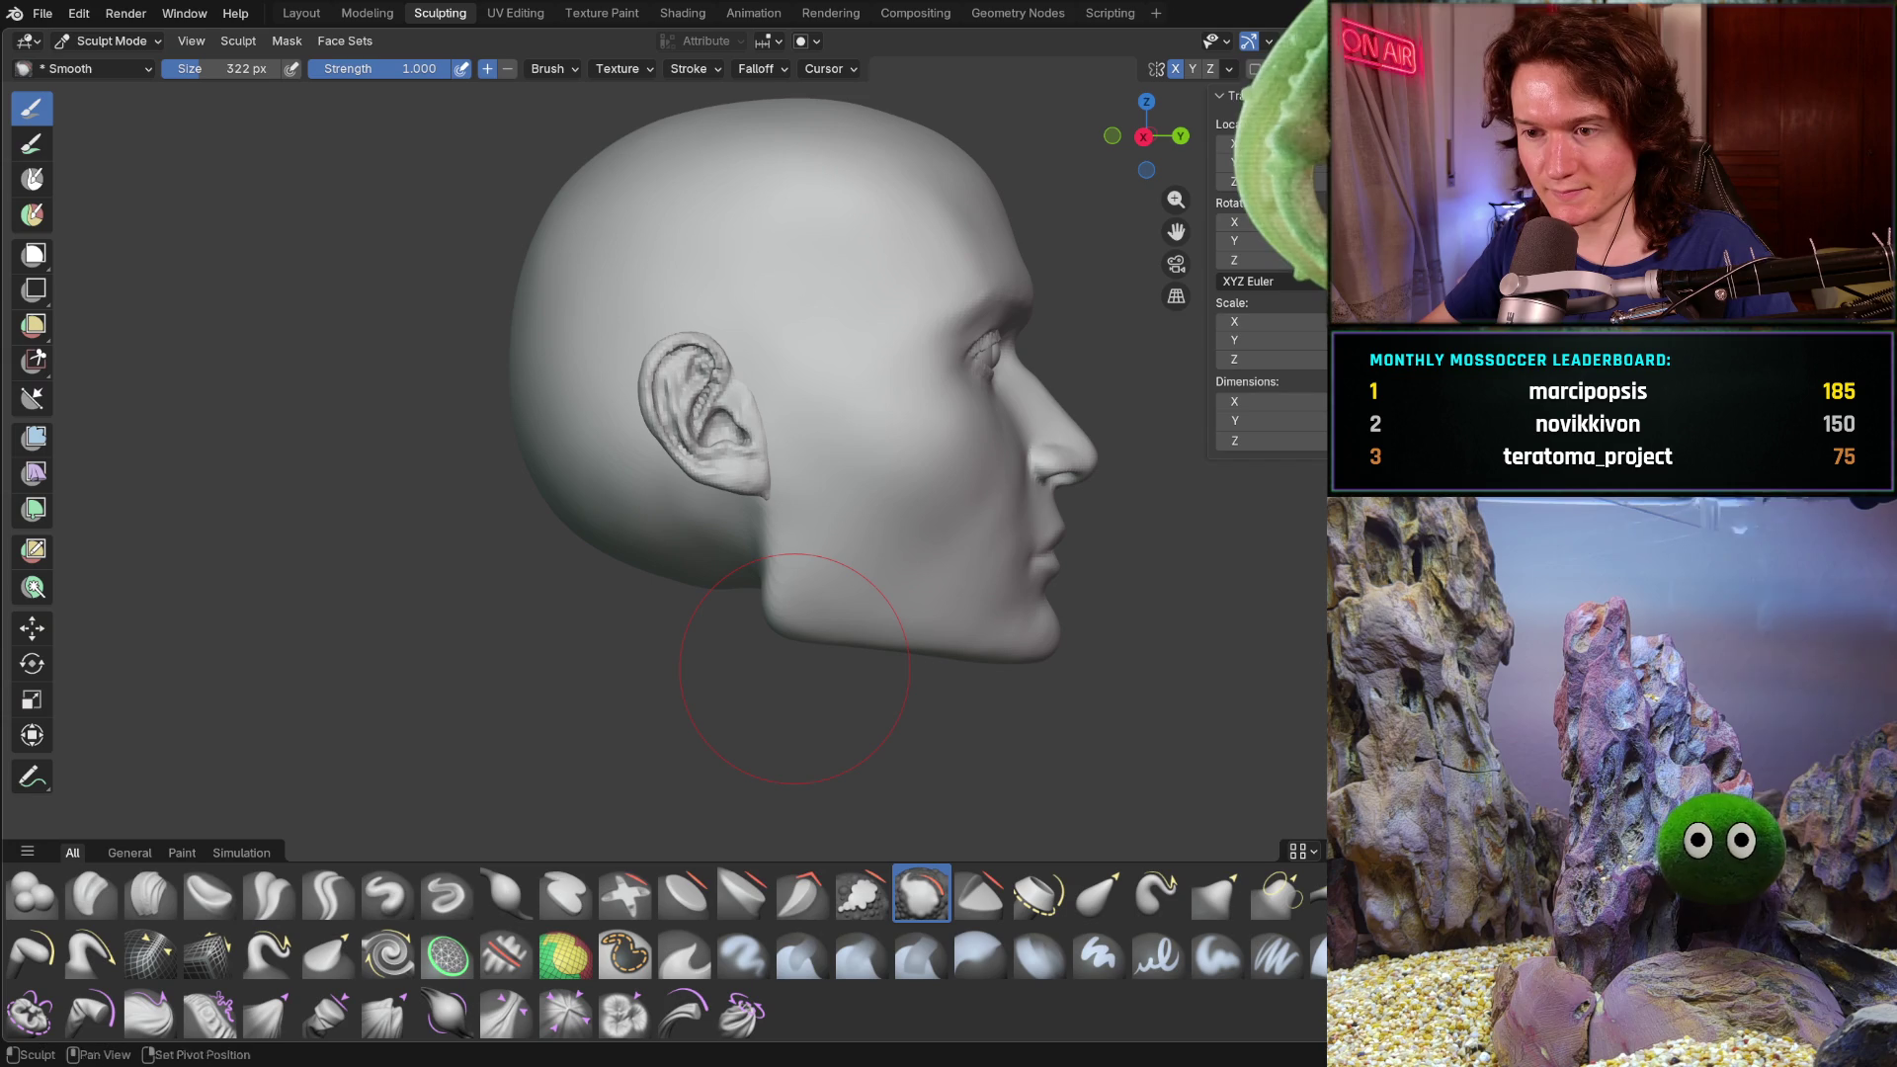
- Lower the Smooth brush strength to 0.475 and resize it to 548 px over the face
mouse_move(794, 669)
middle_mouse_down()
mouse_move(700, 620)
mouse_move(601, 516)
mouse_move(616, 504)
middle_mouse_up()
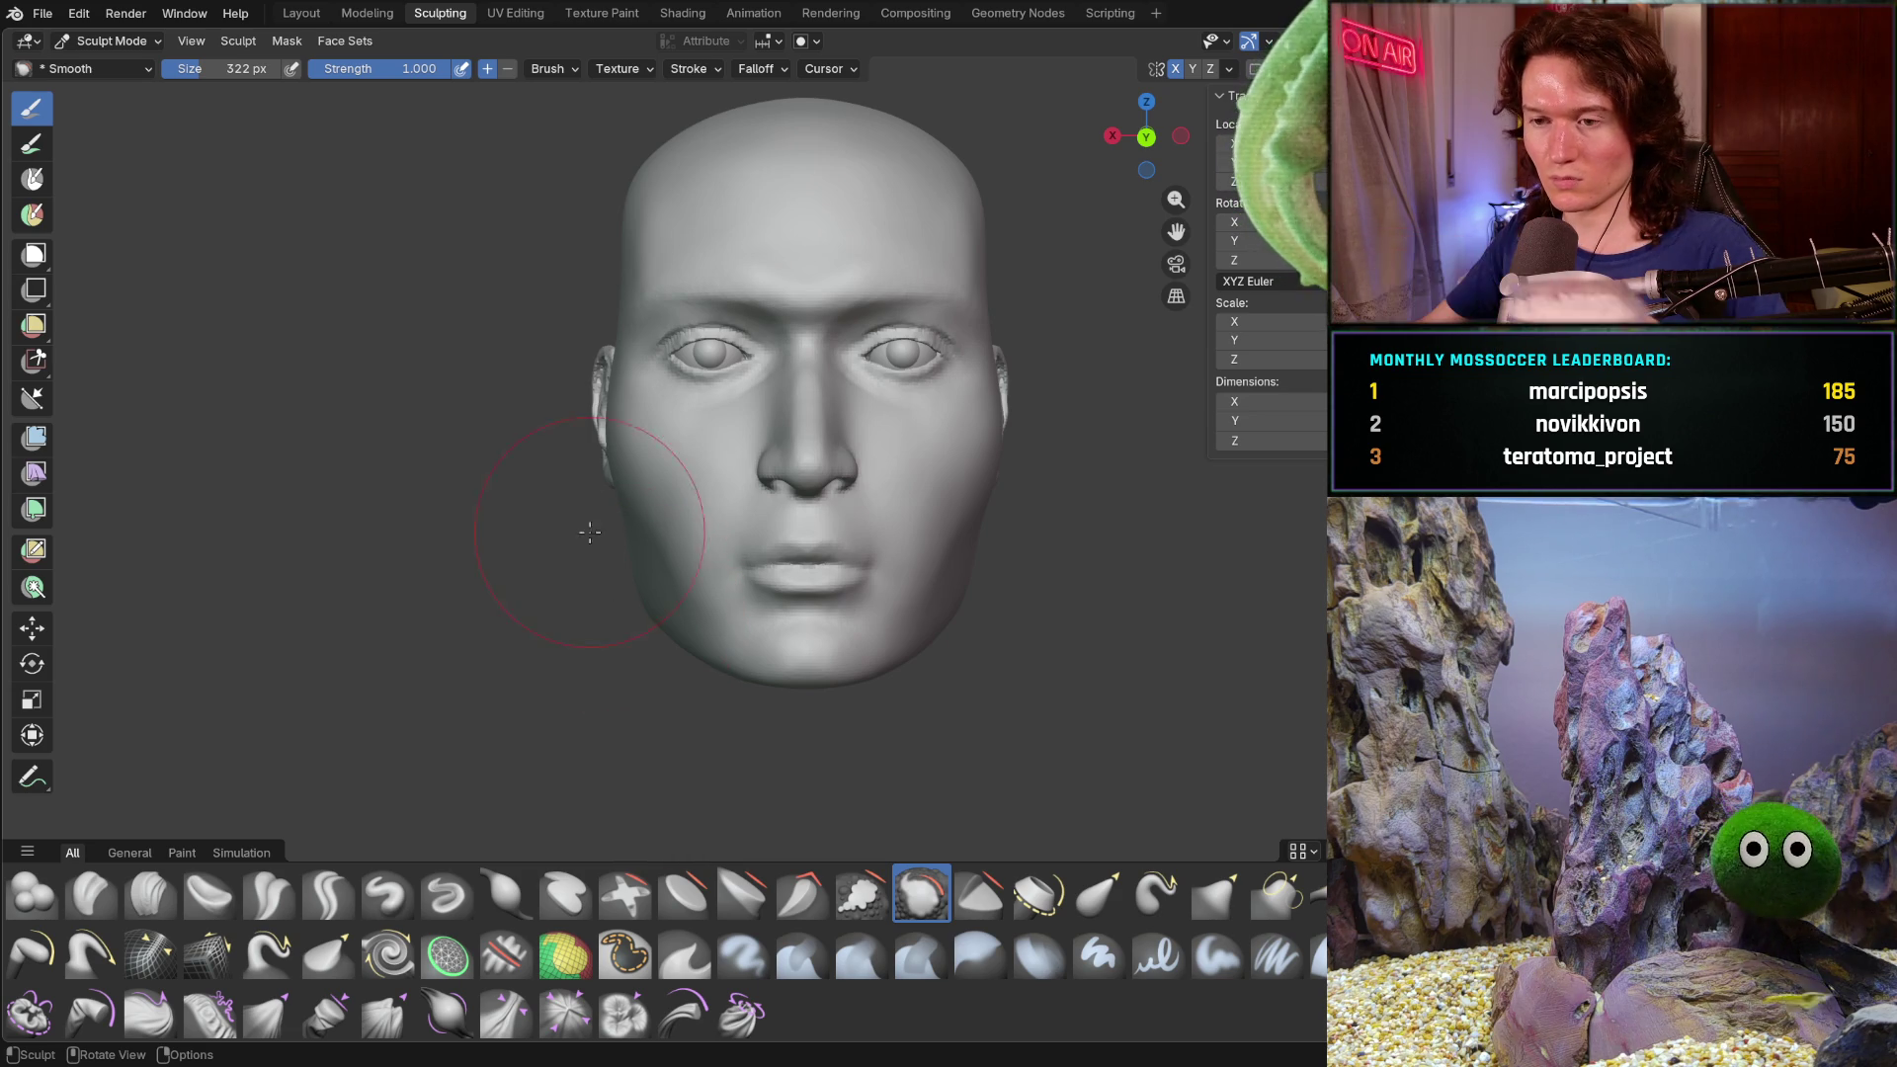
middle_click_drag(634, 475, 690, 483)
scroll(690, 484, "up", 5)
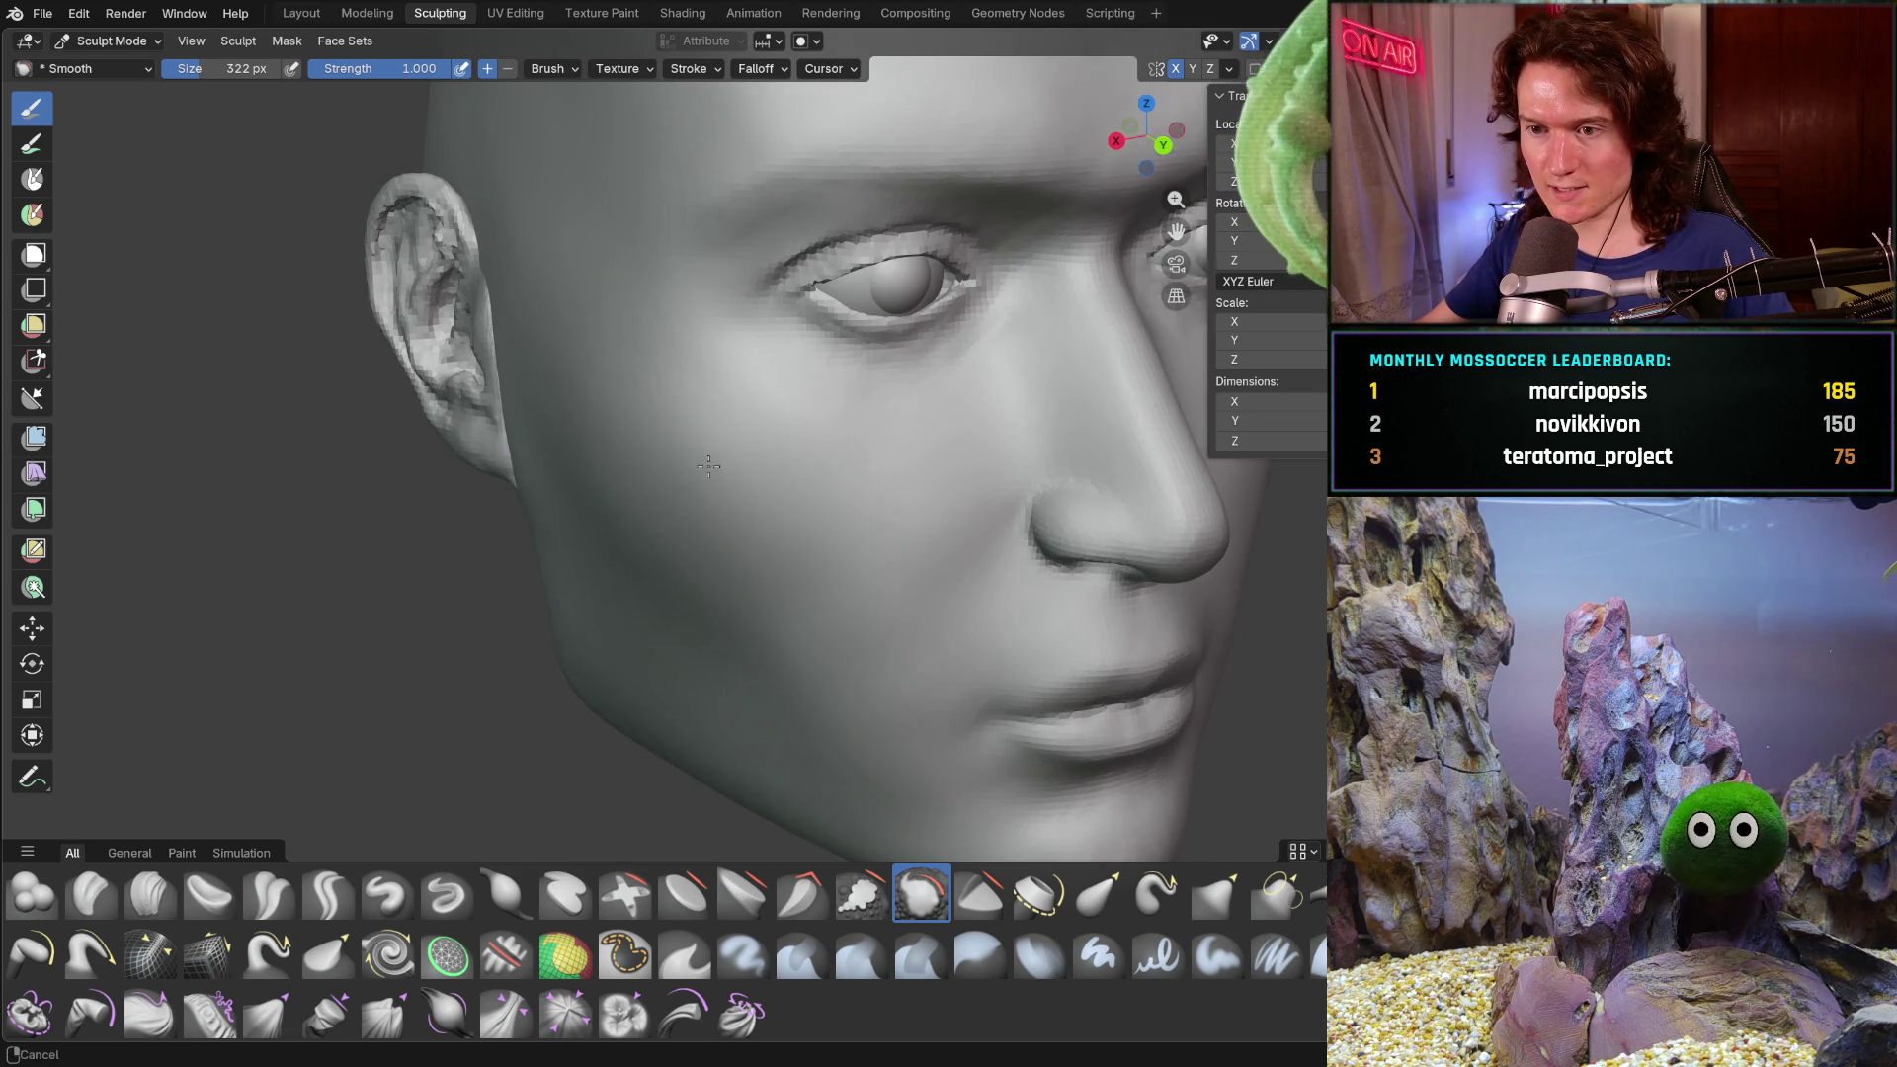
key("shift+f")
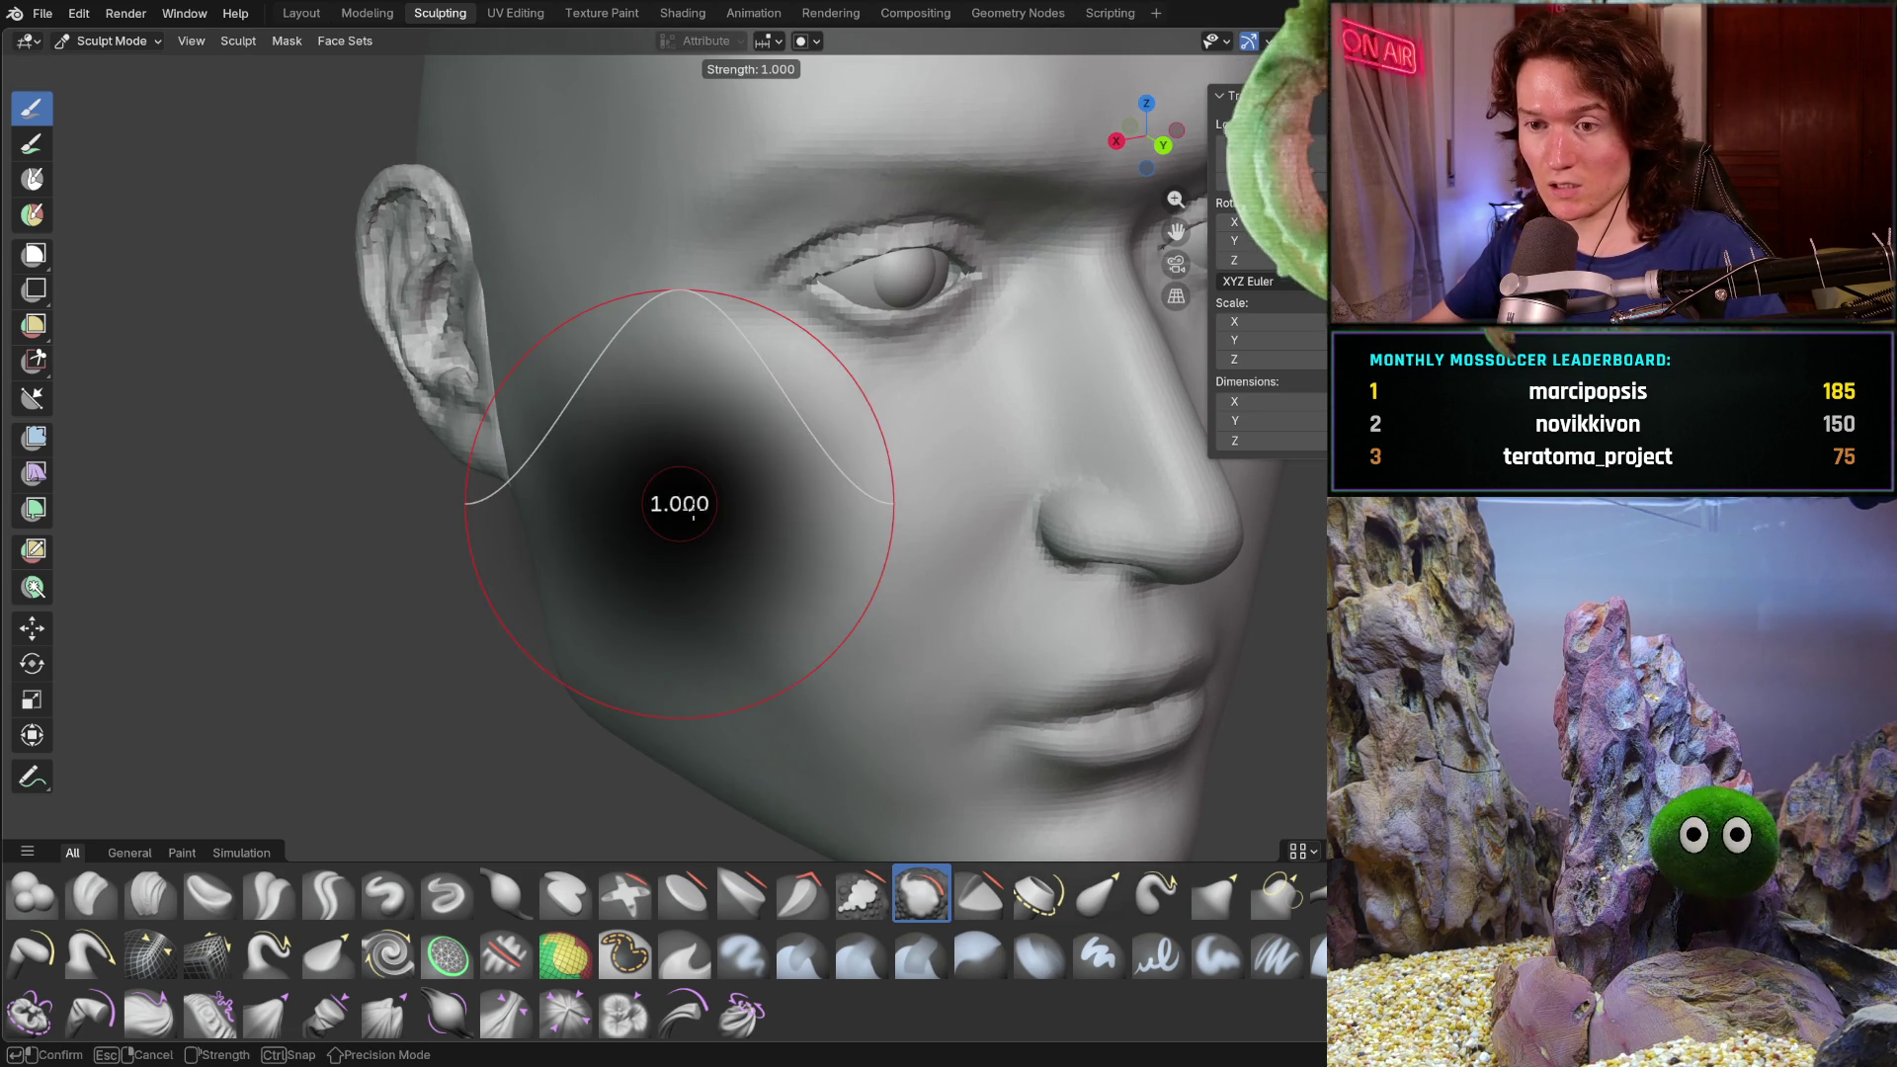
left_click(583, 559)
mouse_move(582, 559)
middle_mouse_down()
mouse_move(583, 493)
mouse_move(503, 365)
mouse_move(421, 451)
middle_mouse_up()
key("f")
left_click(599, 489)
- Turn to the left ear and smooth the cheek just beside it
key("ctrl+KP_1")
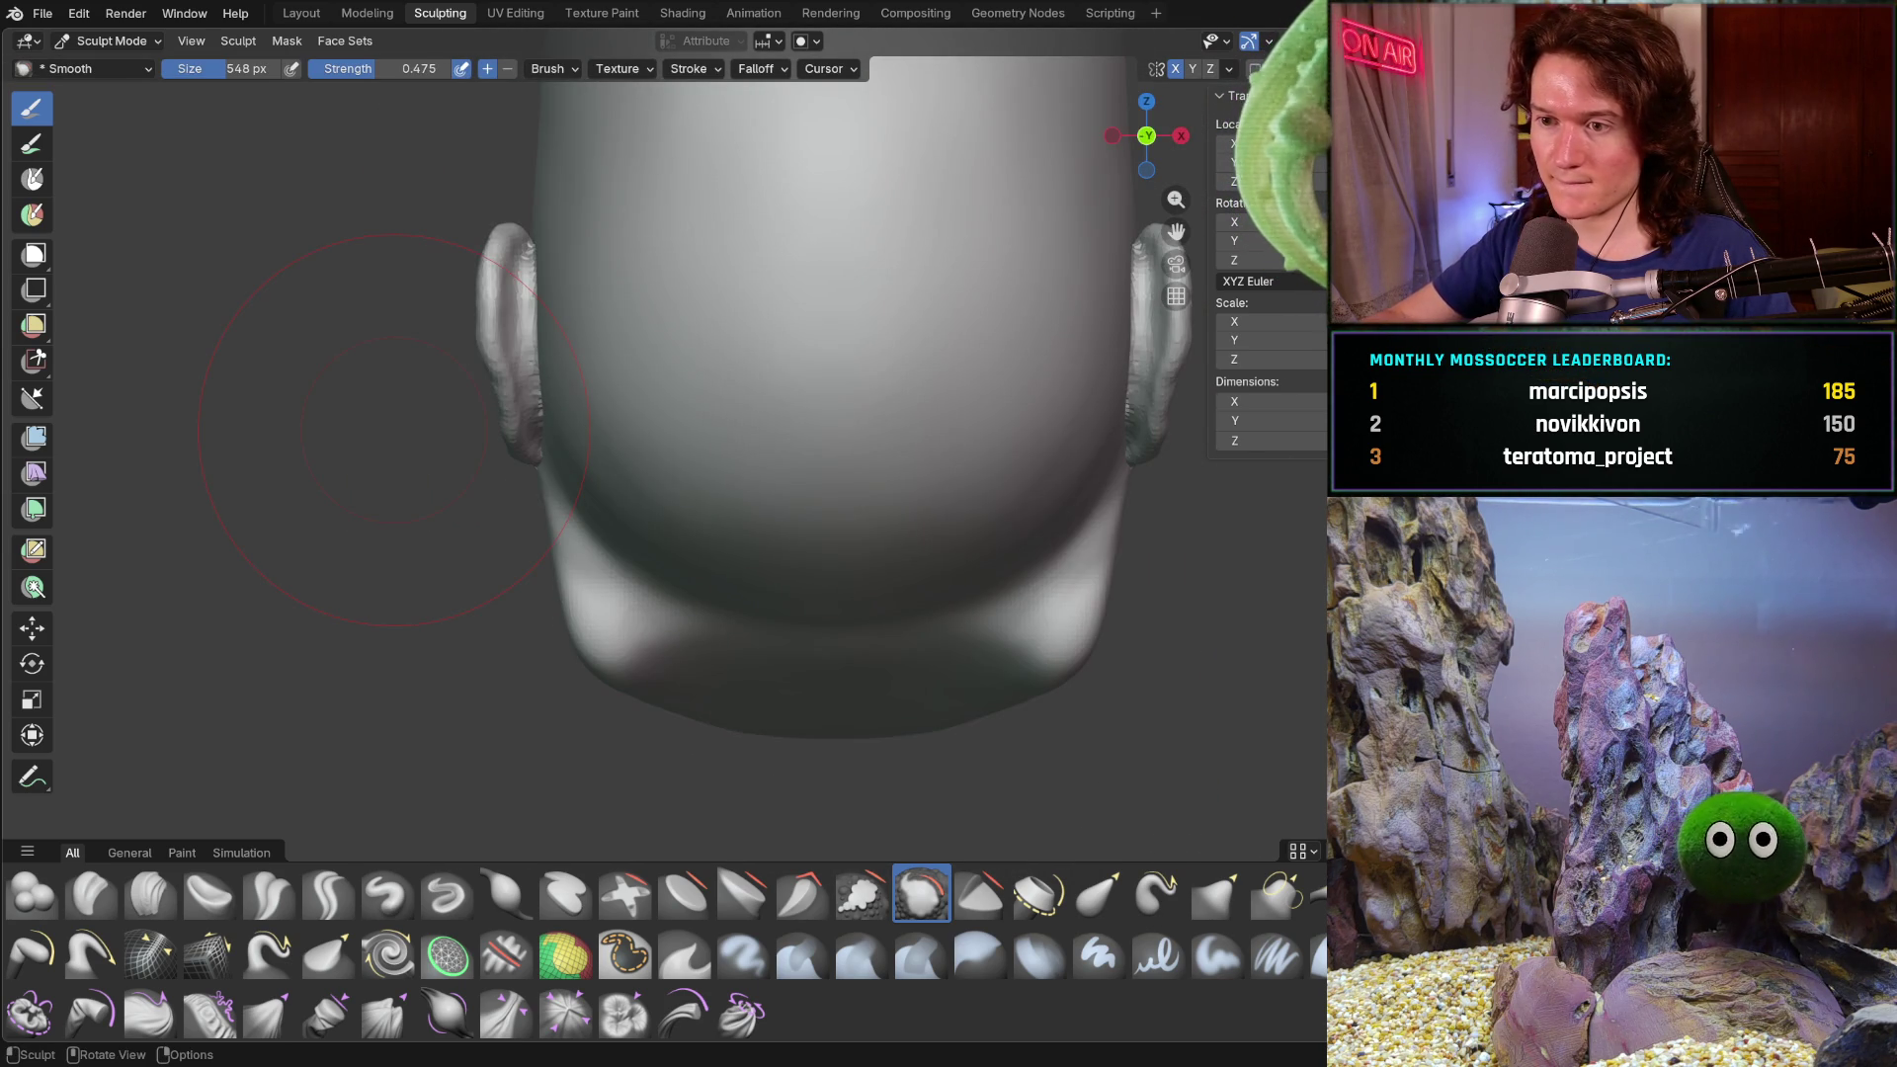
middle_click_drag(682, 552, 709, 562)
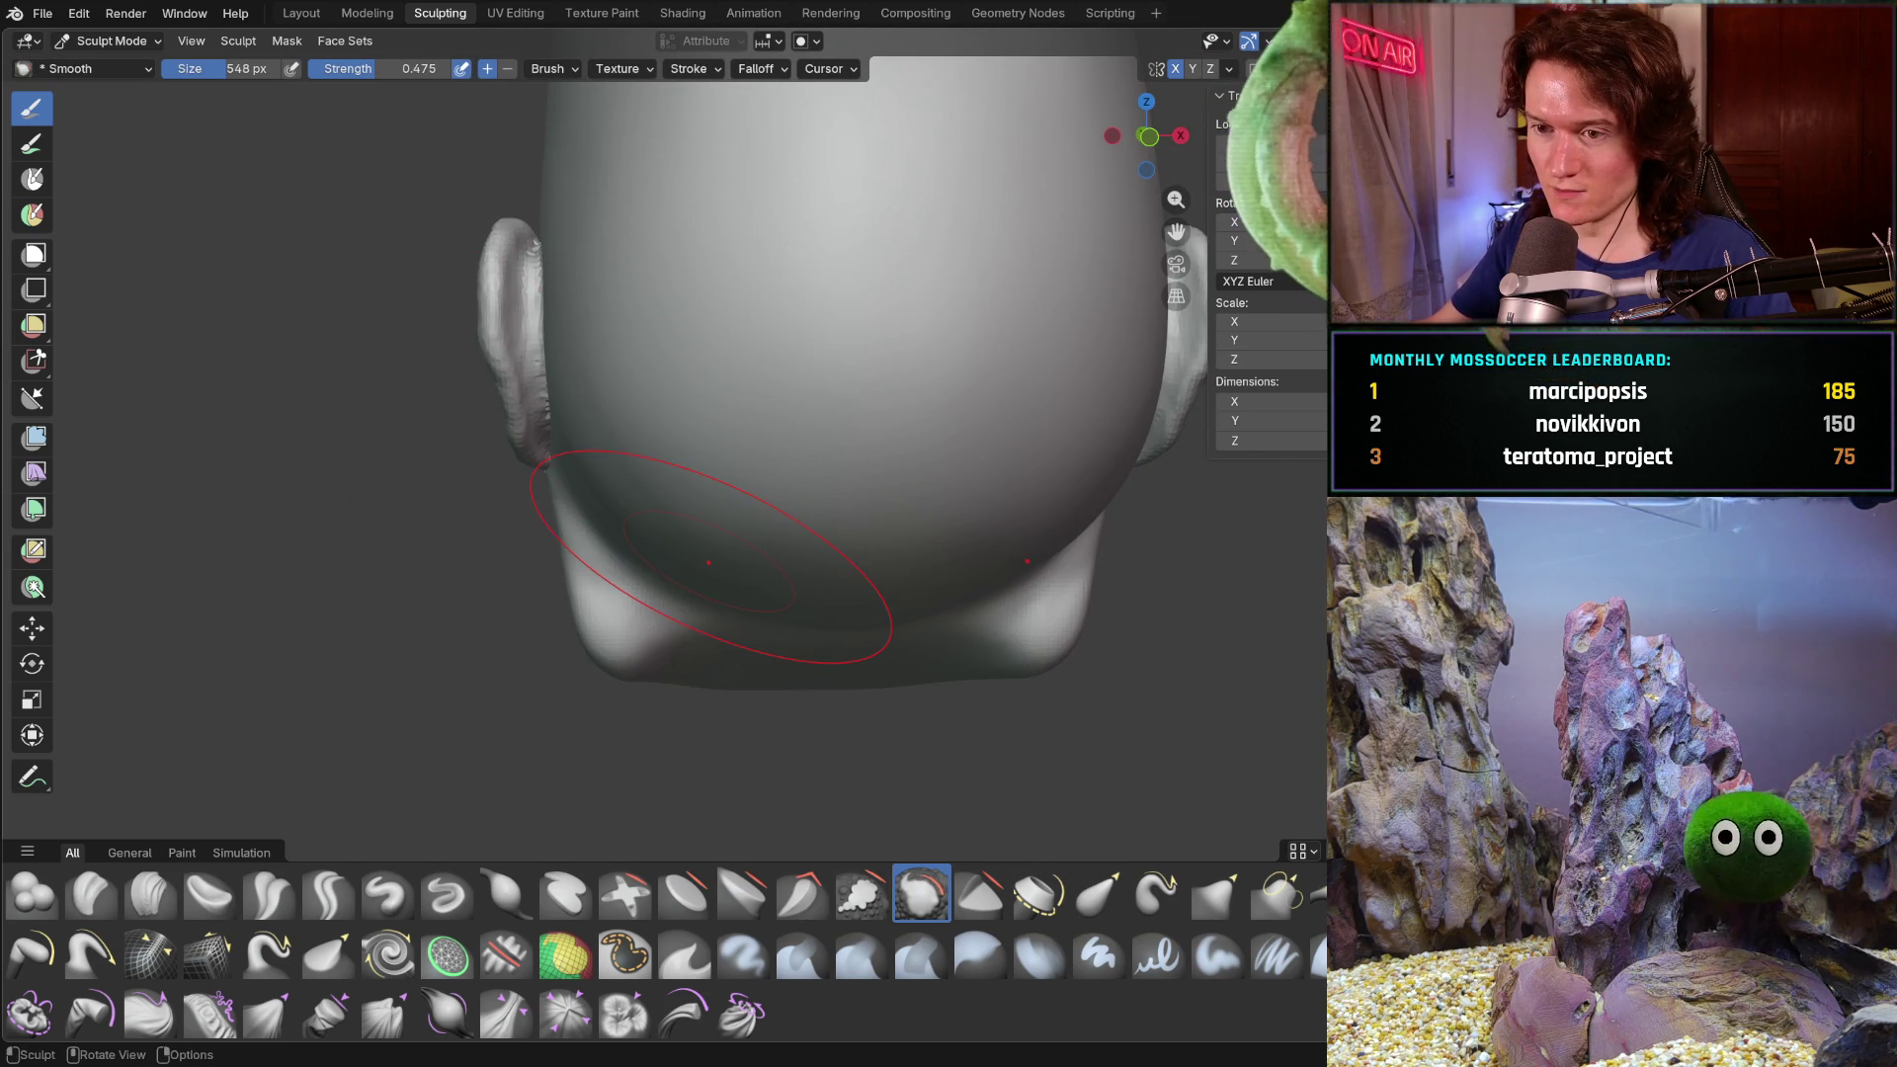
mouse_move(613, 504)
middle_mouse_down()
mouse_move(676, 510)
mouse_move(635, 465)
mouse_move(781, 547)
middle_mouse_up()
scroll(780, 546, "up", 2)
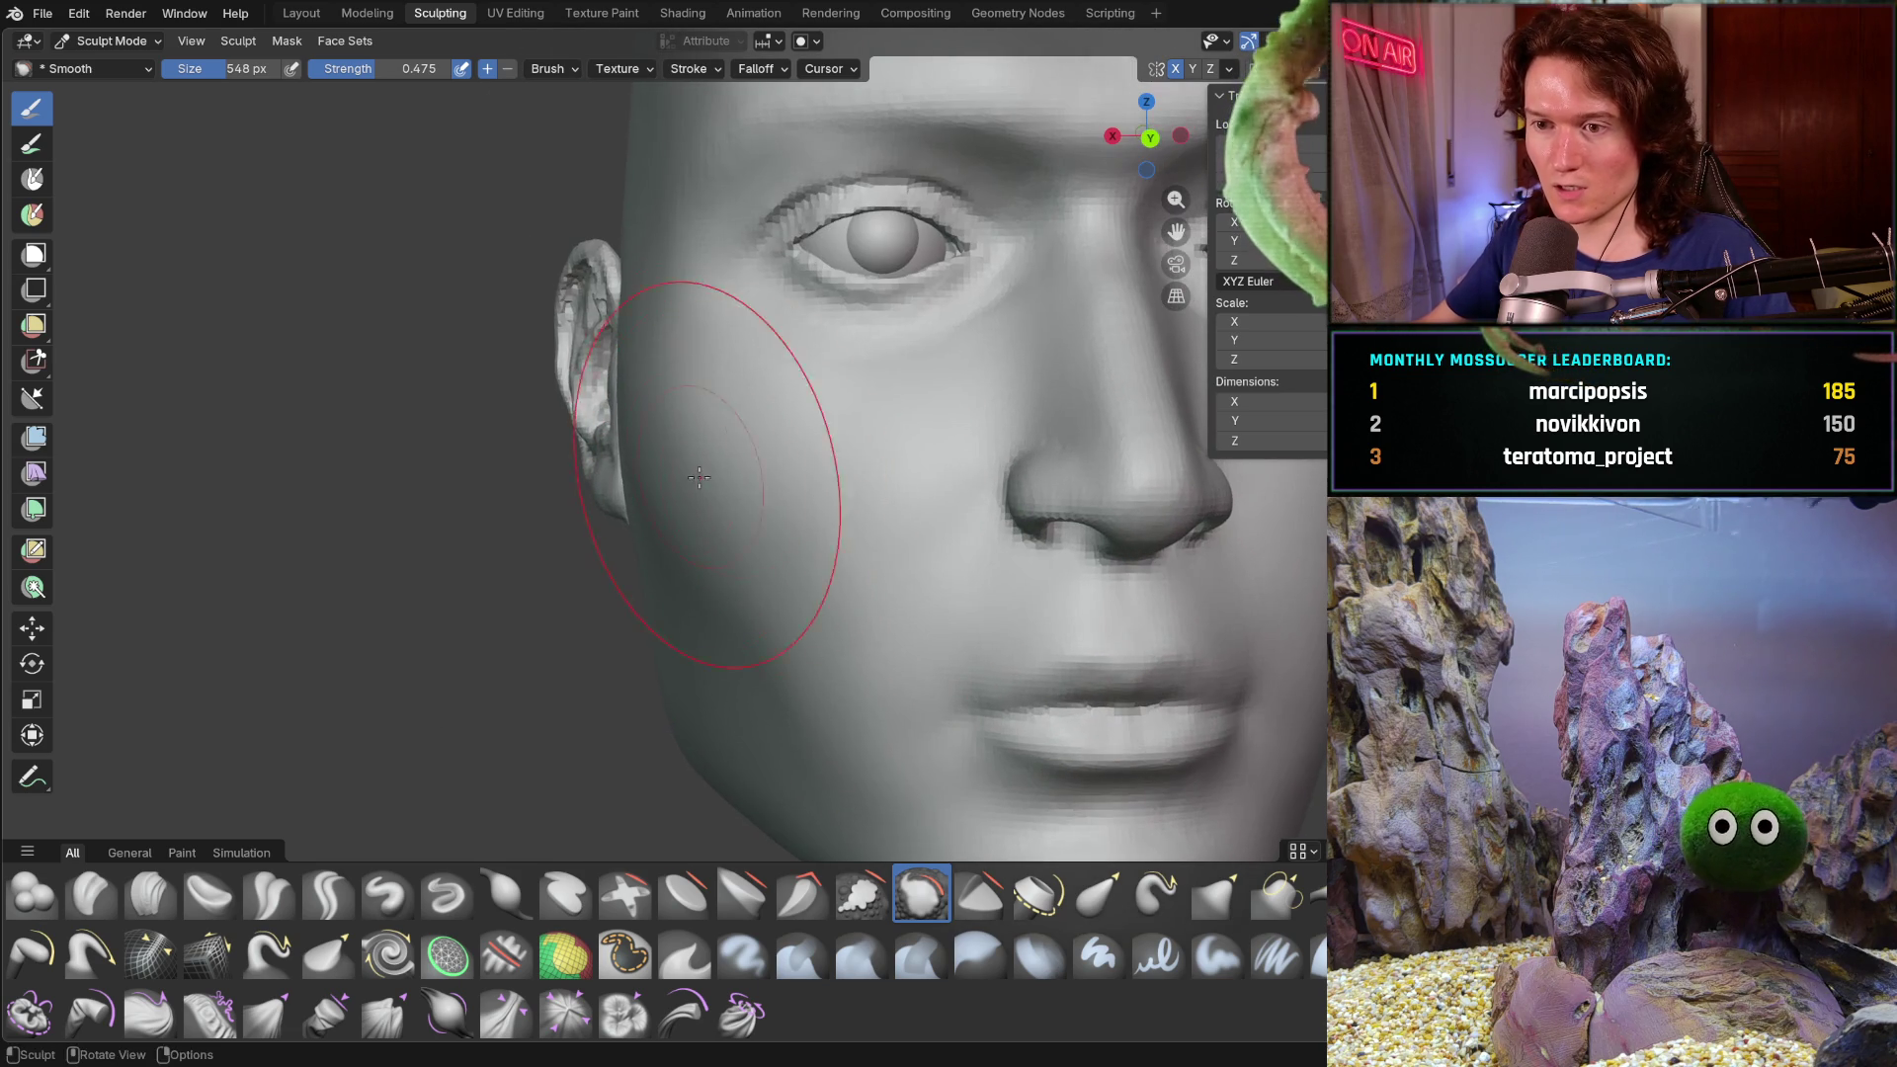
left_click_drag(657, 488, 689, 430)
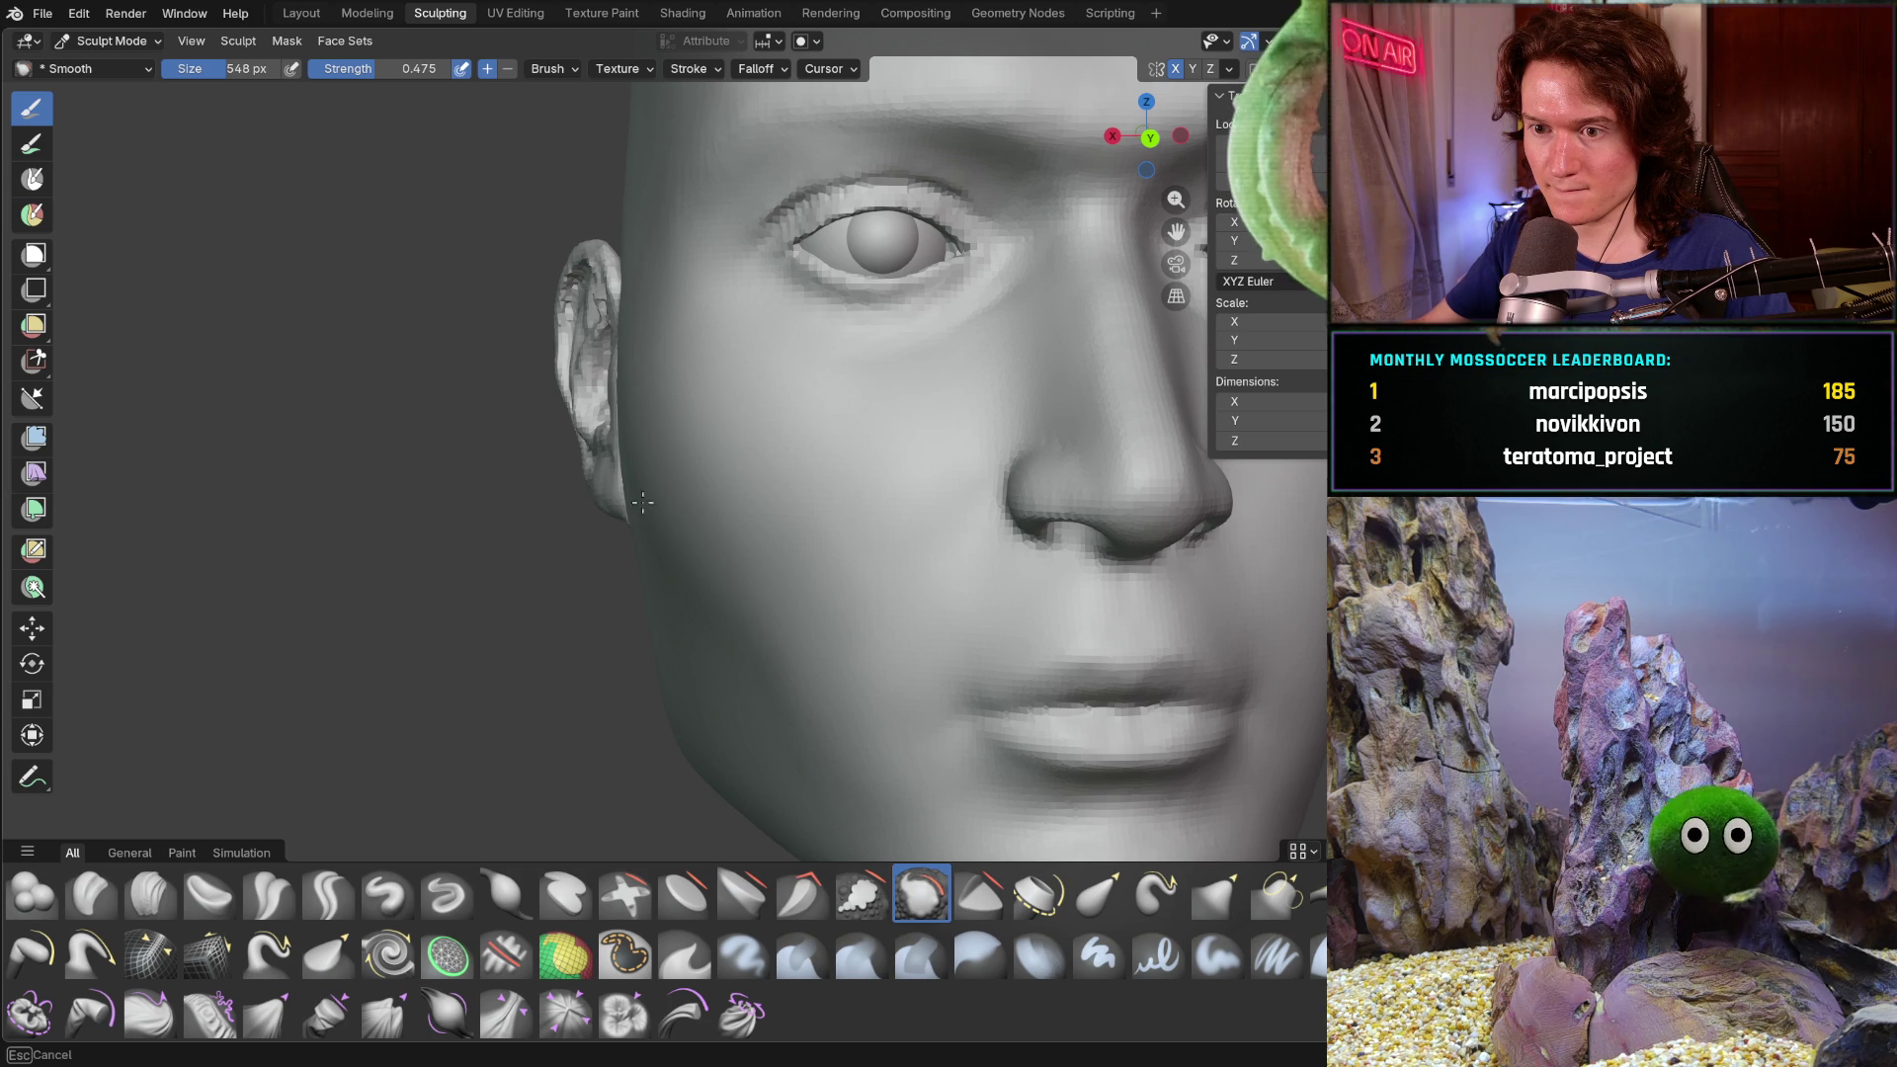
middle_click_drag(713, 443, 676, 464)
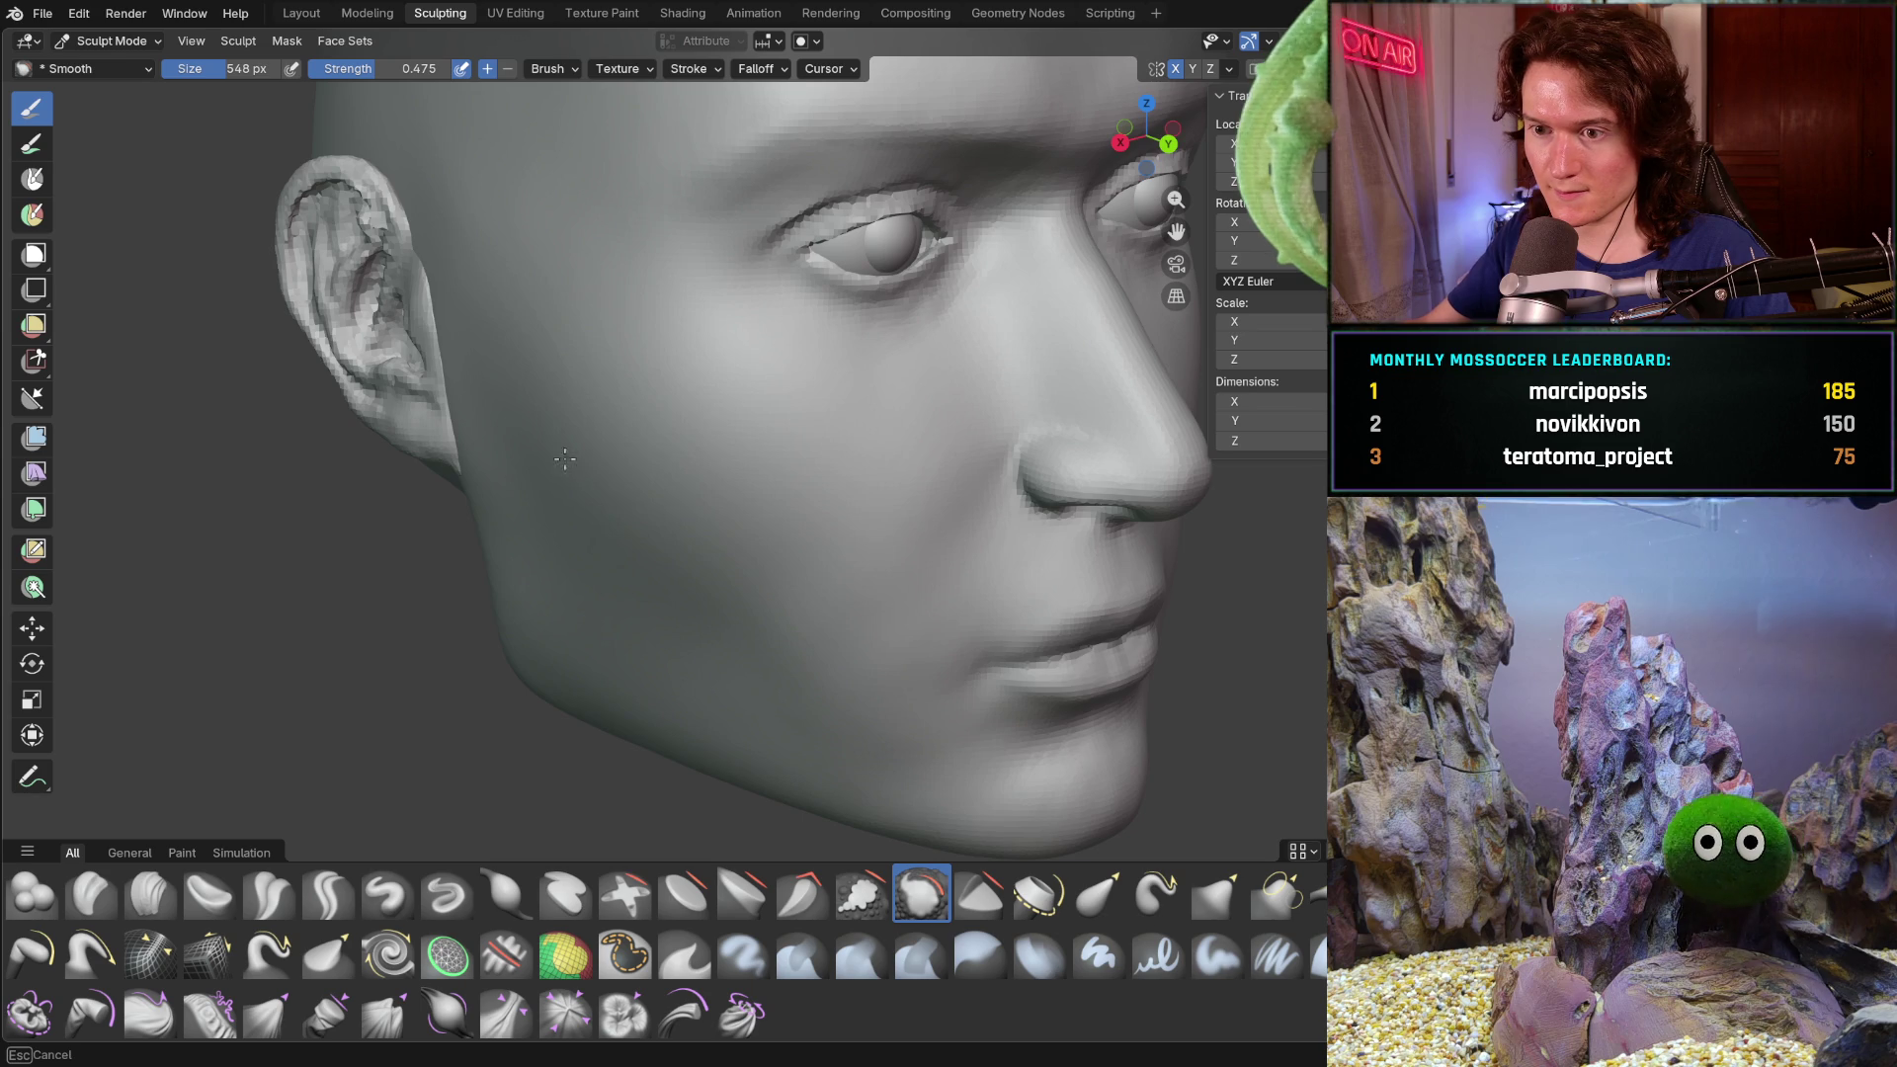
- Bring the head round to a close side view of the cheek beneath the ear
middle_click_drag(568, 460, 642, 630)
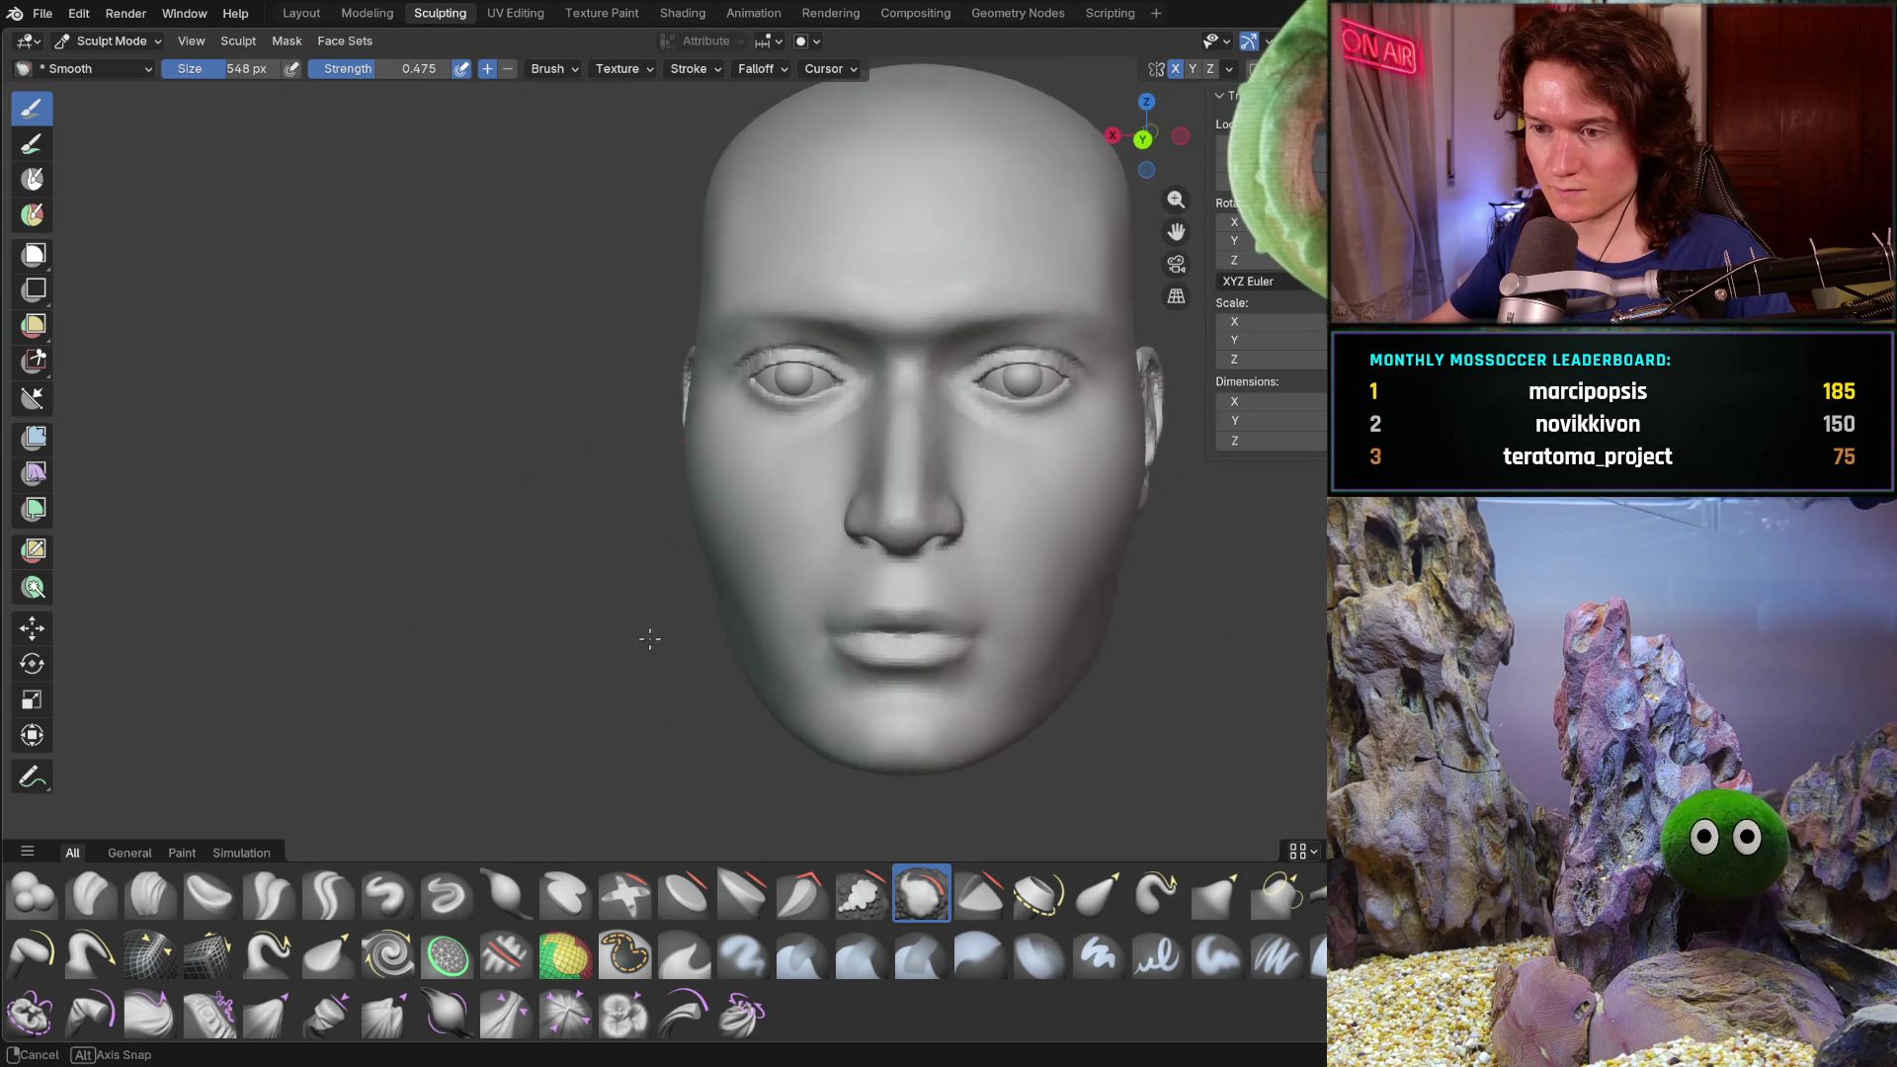
scroll(665, 643, "up", 3)
scroll(666, 643, "up", 2)
scroll(720, 487, "up", 2)
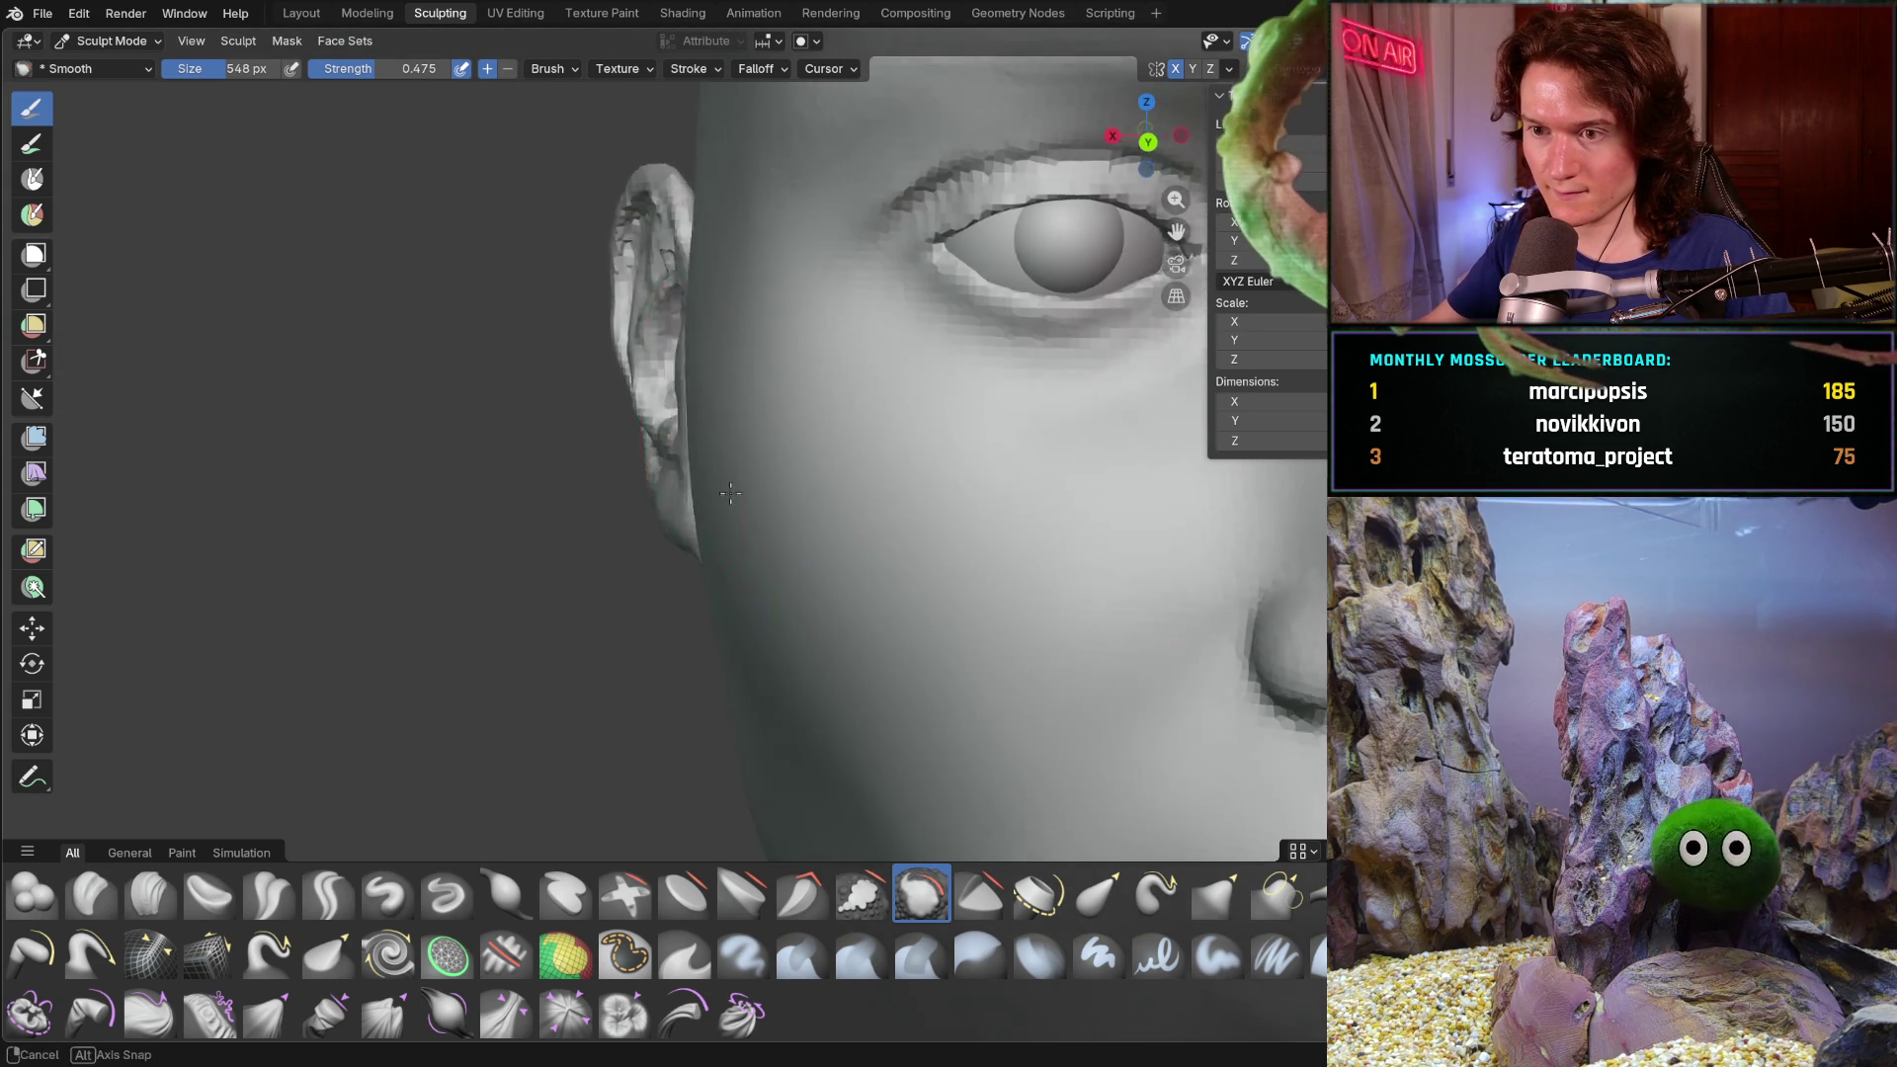
middle_click_drag(721, 488, 762, 429)
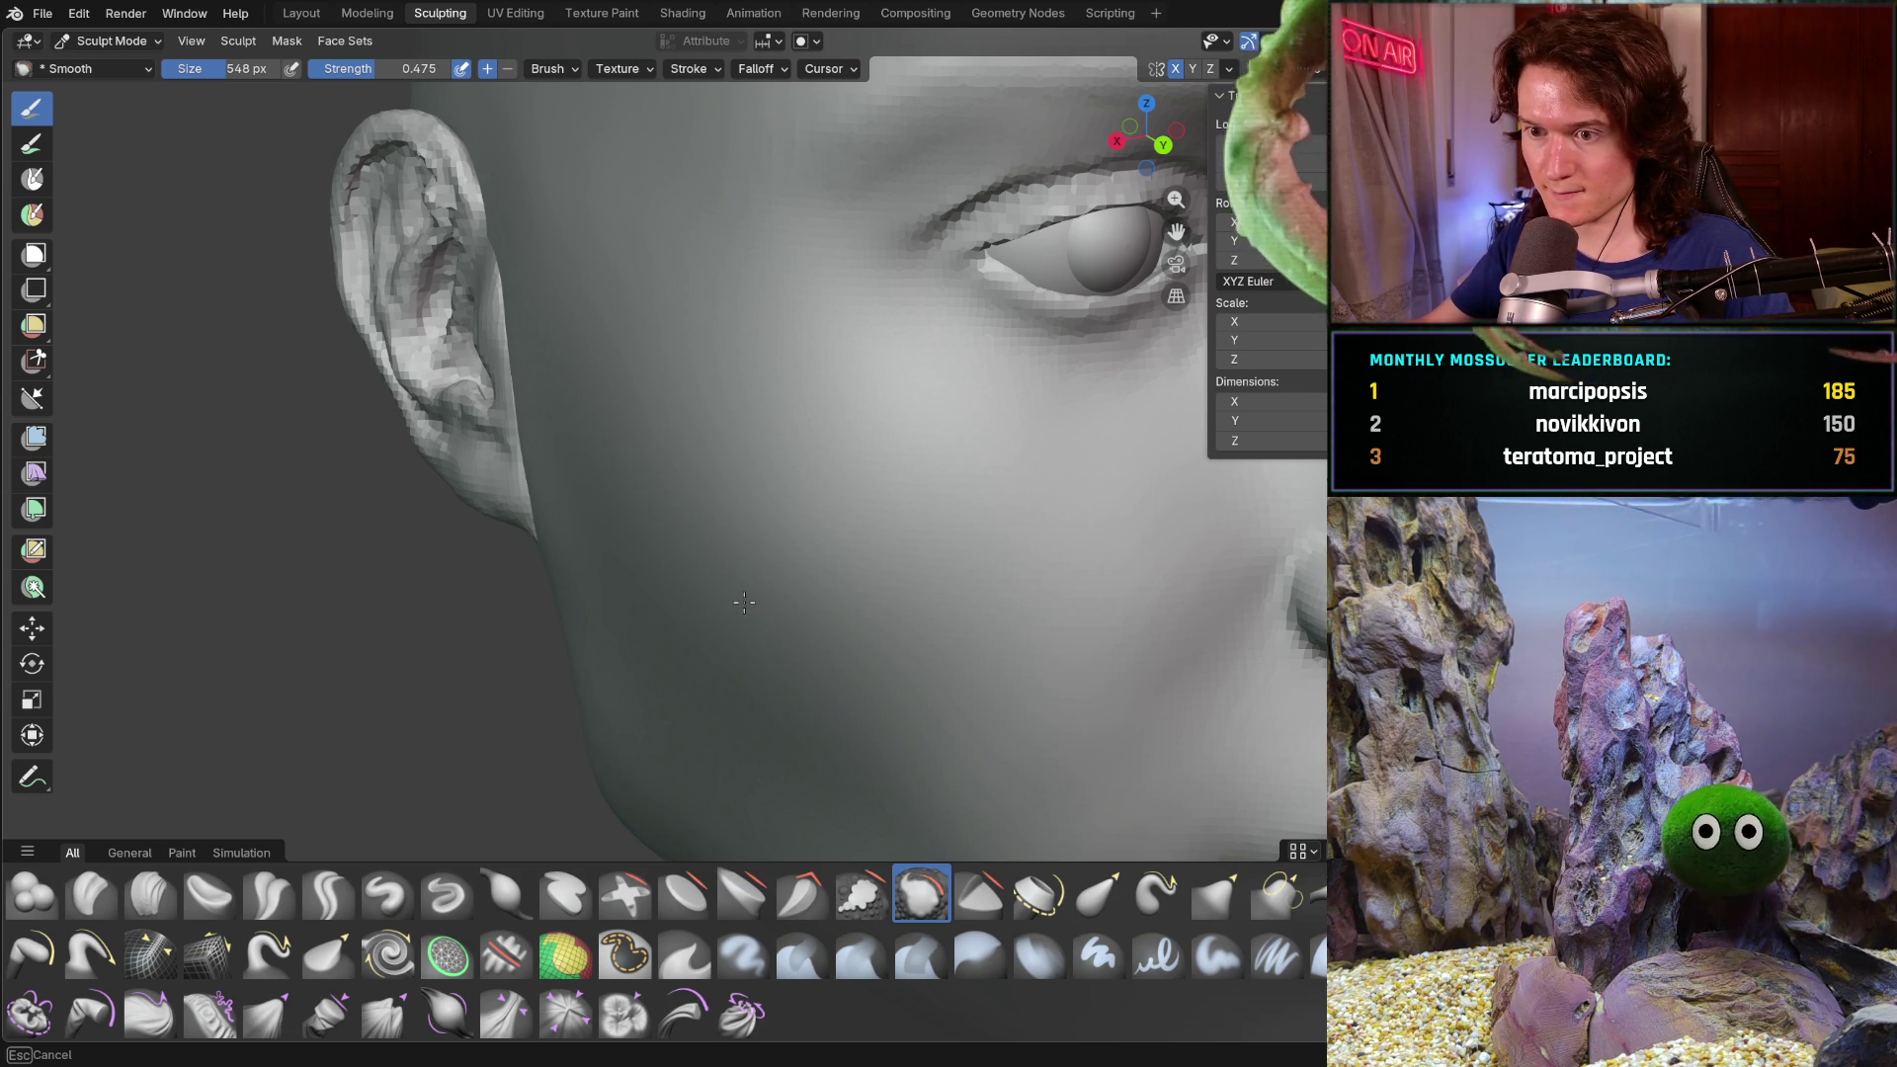
scroll(830, 624, "down", 5)
middle_click_drag(830, 624, 729, 659)
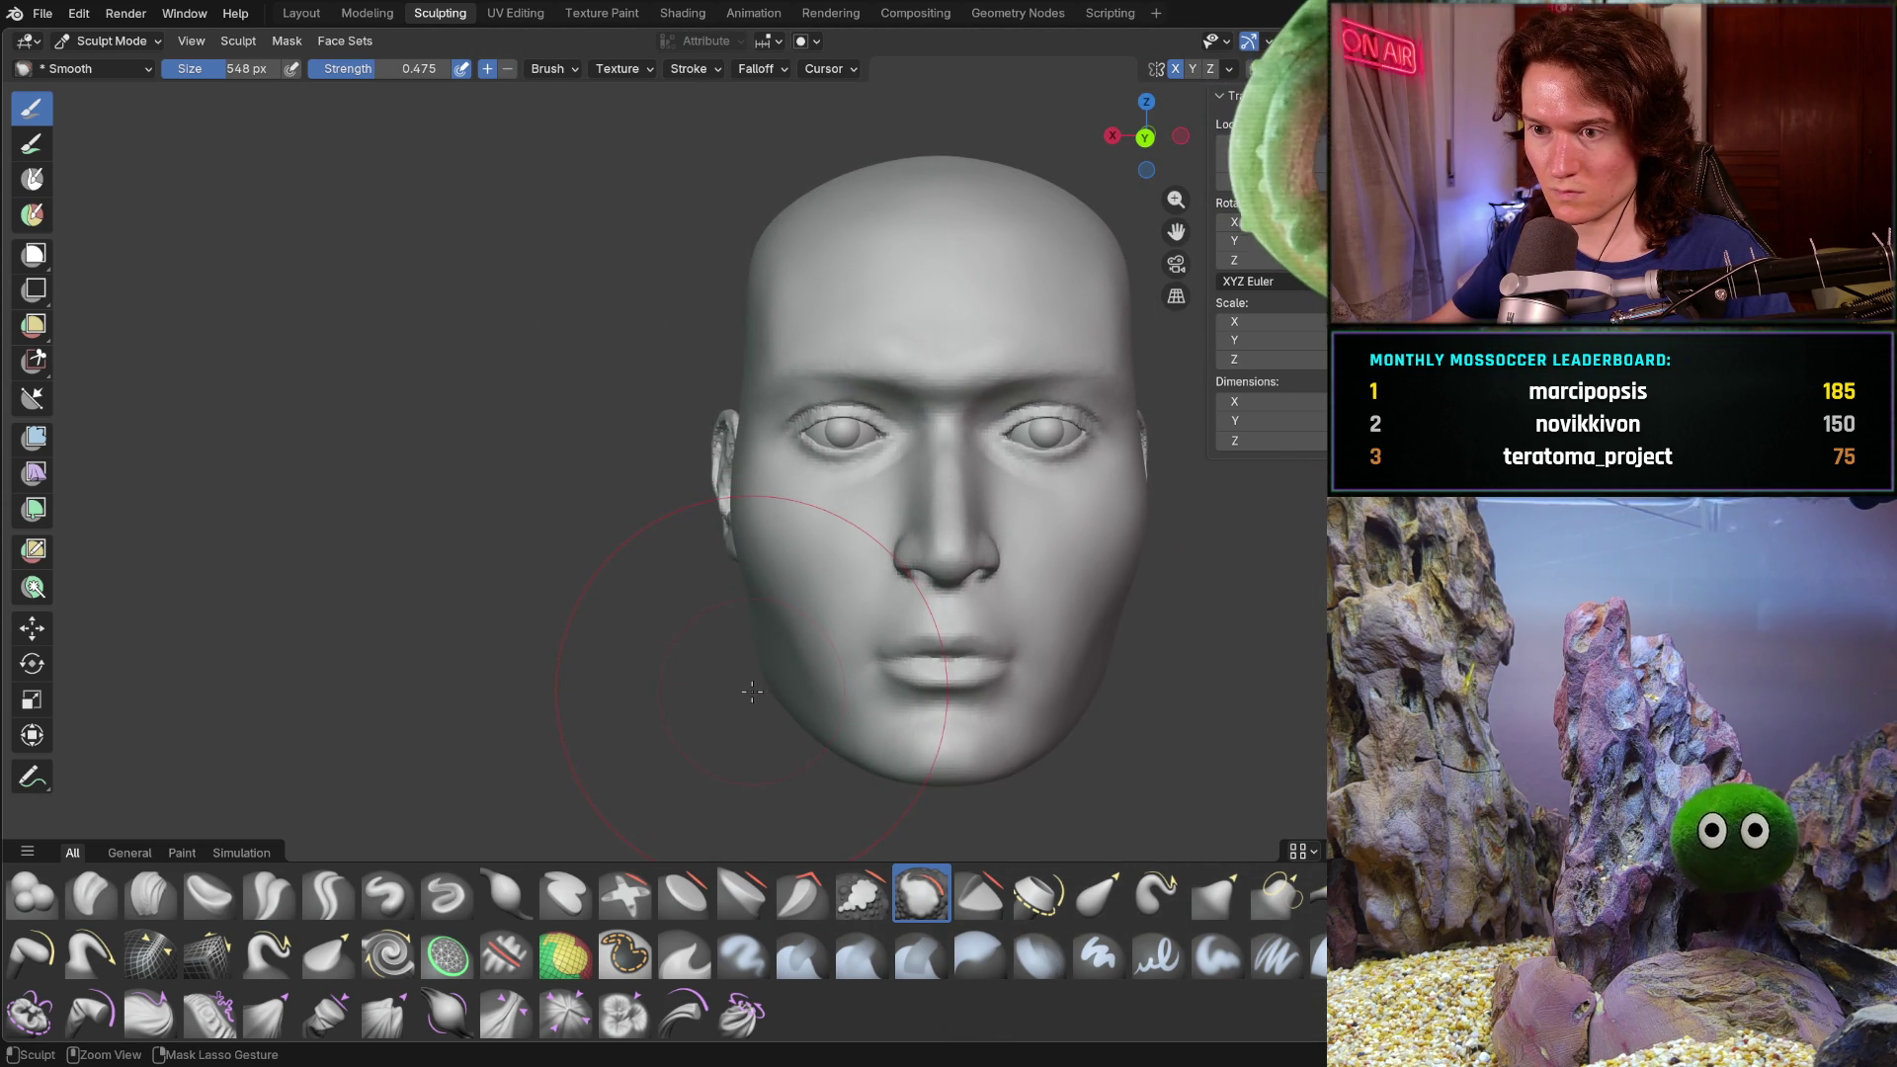
key("shift")
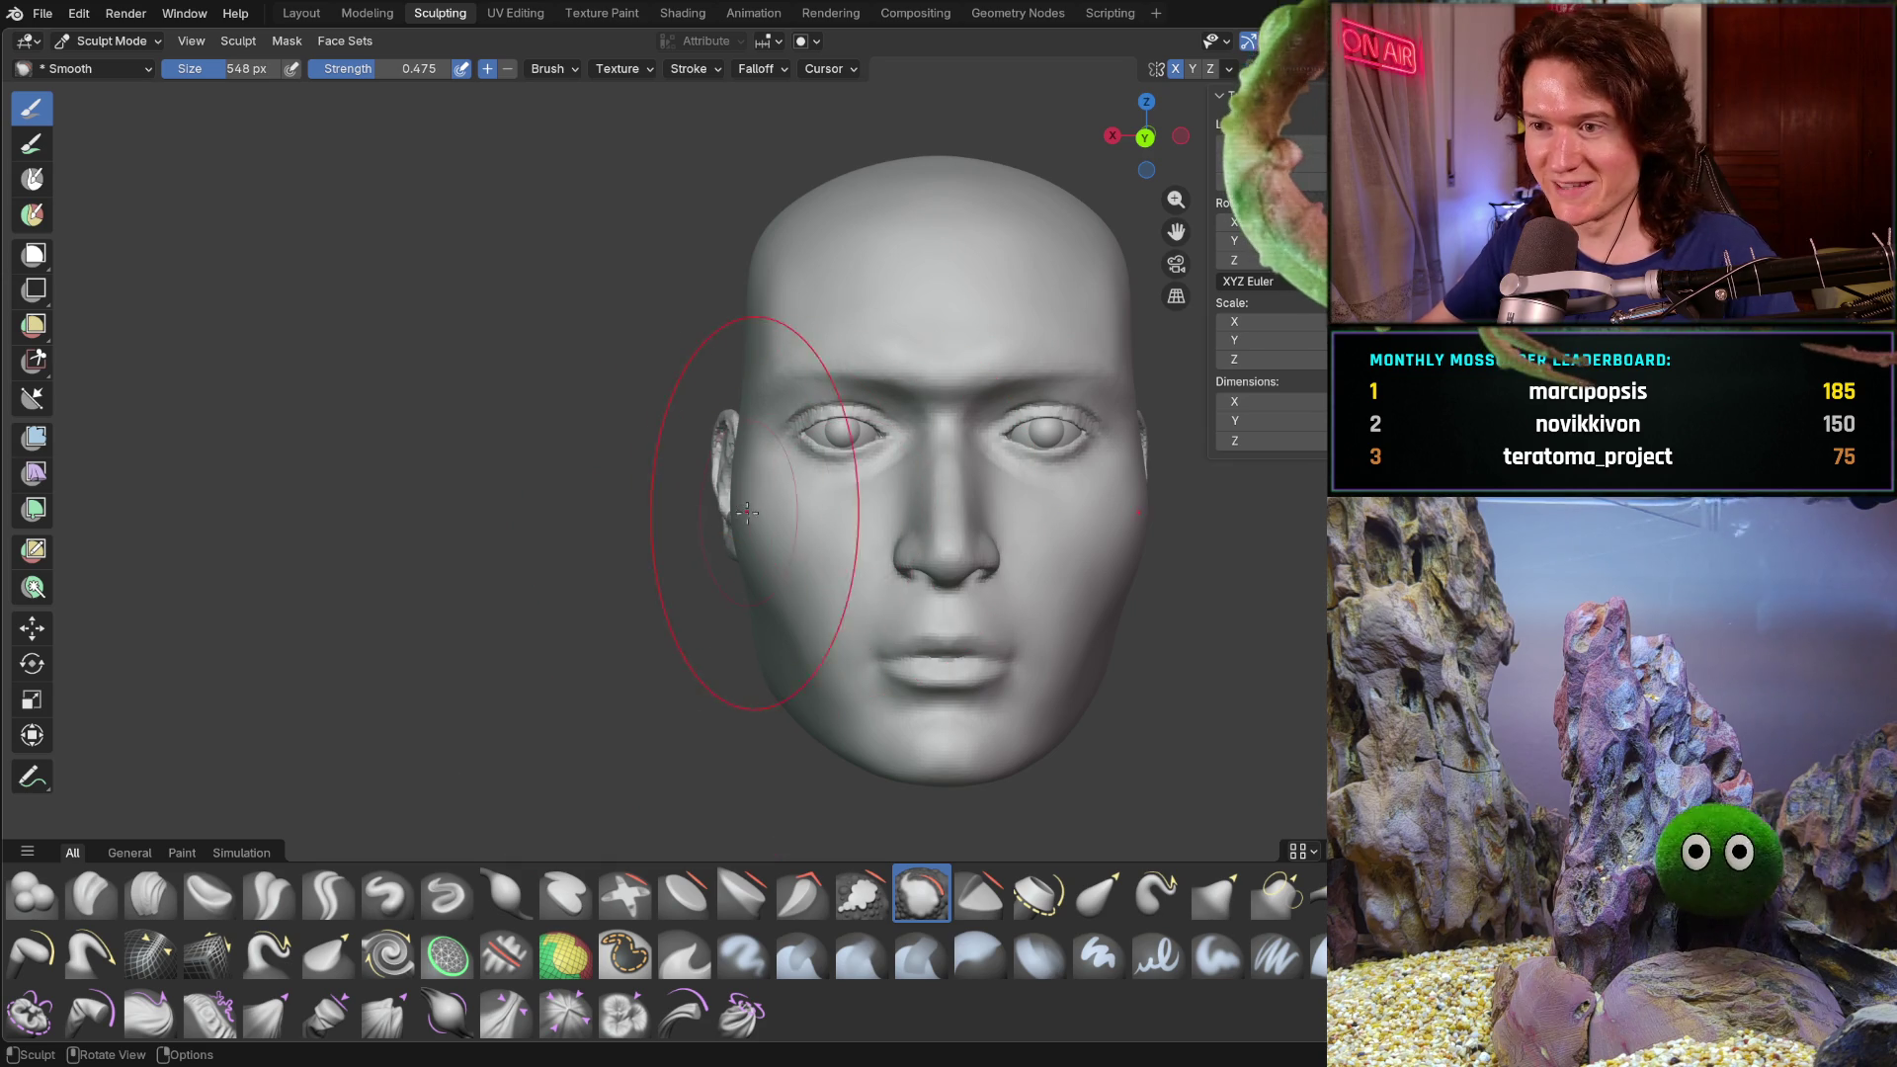
middle_click_drag(741, 510, 805, 550)
scroll(741, 508, "up", 4)
scroll(739, 521, "up", 2)
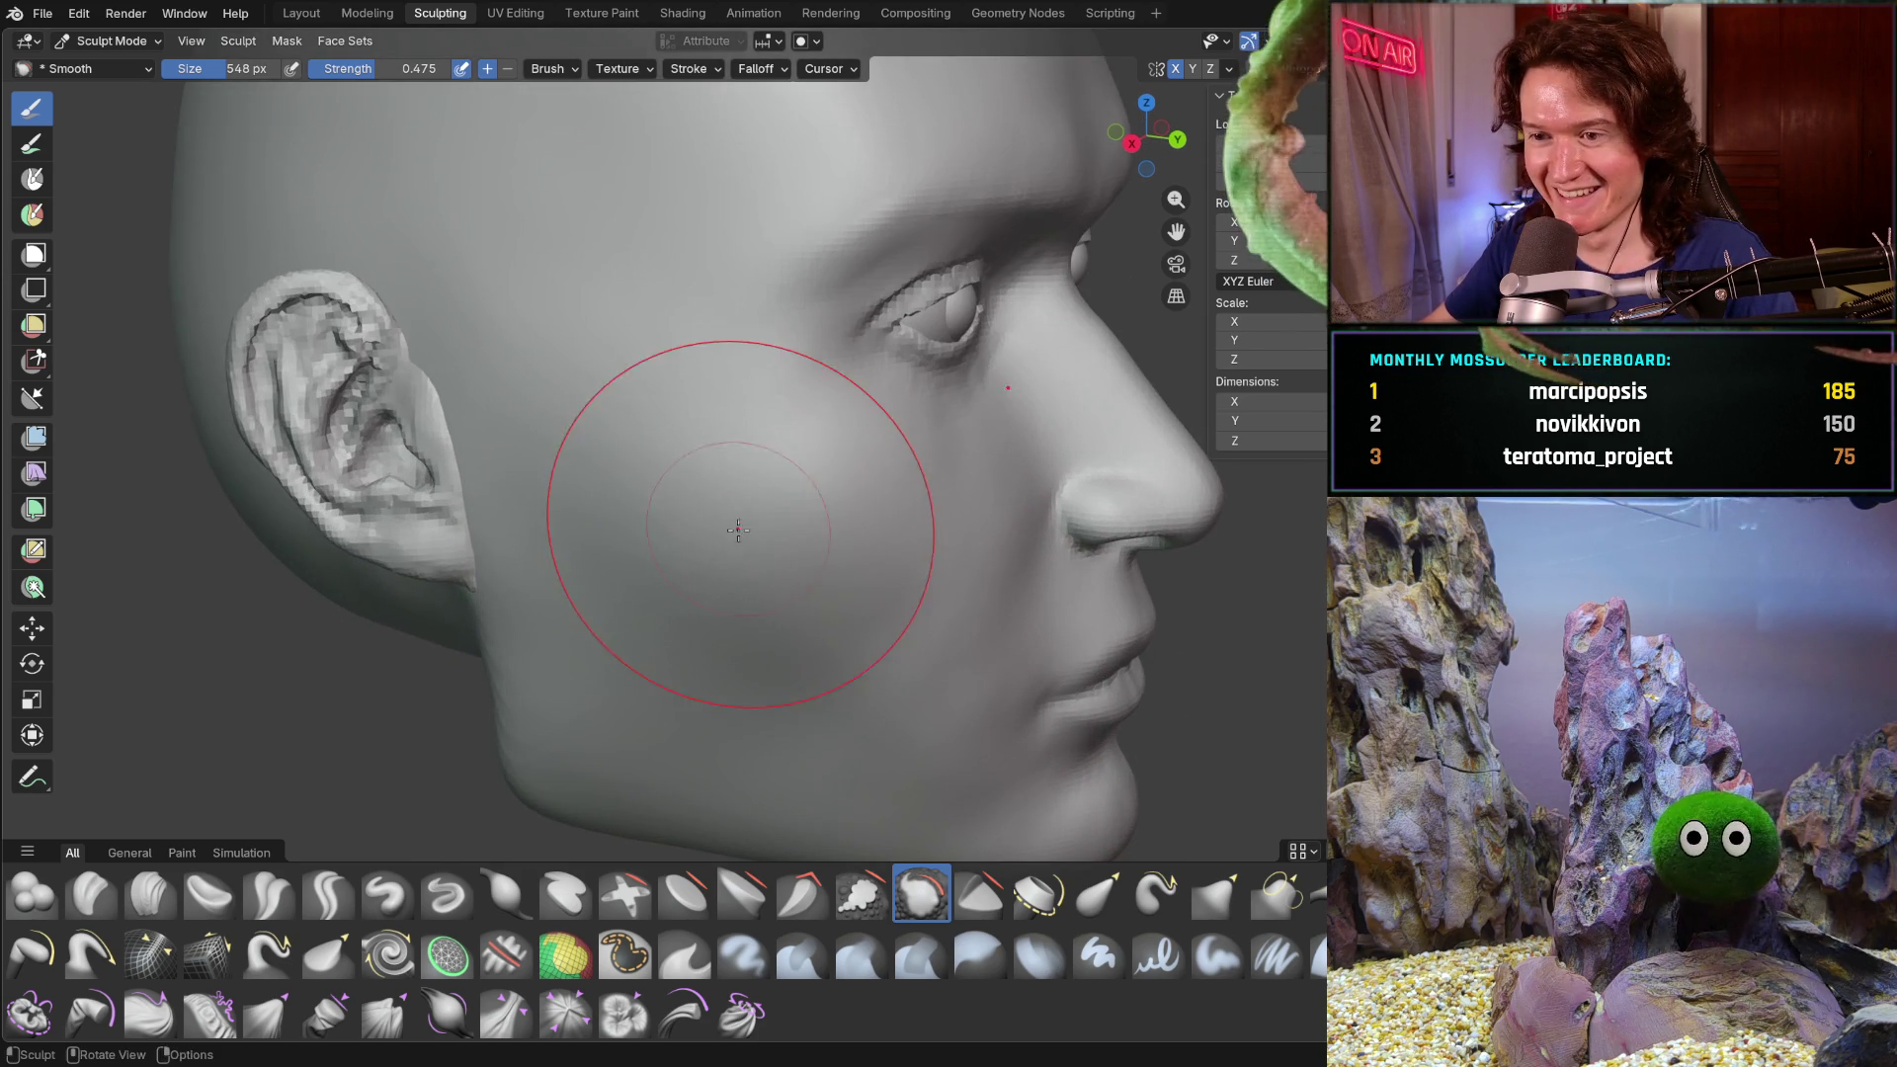
key("f")
- Set the Smooth brush to 490 px size and 0.584 strength over the cheek
left_click(838, 551)
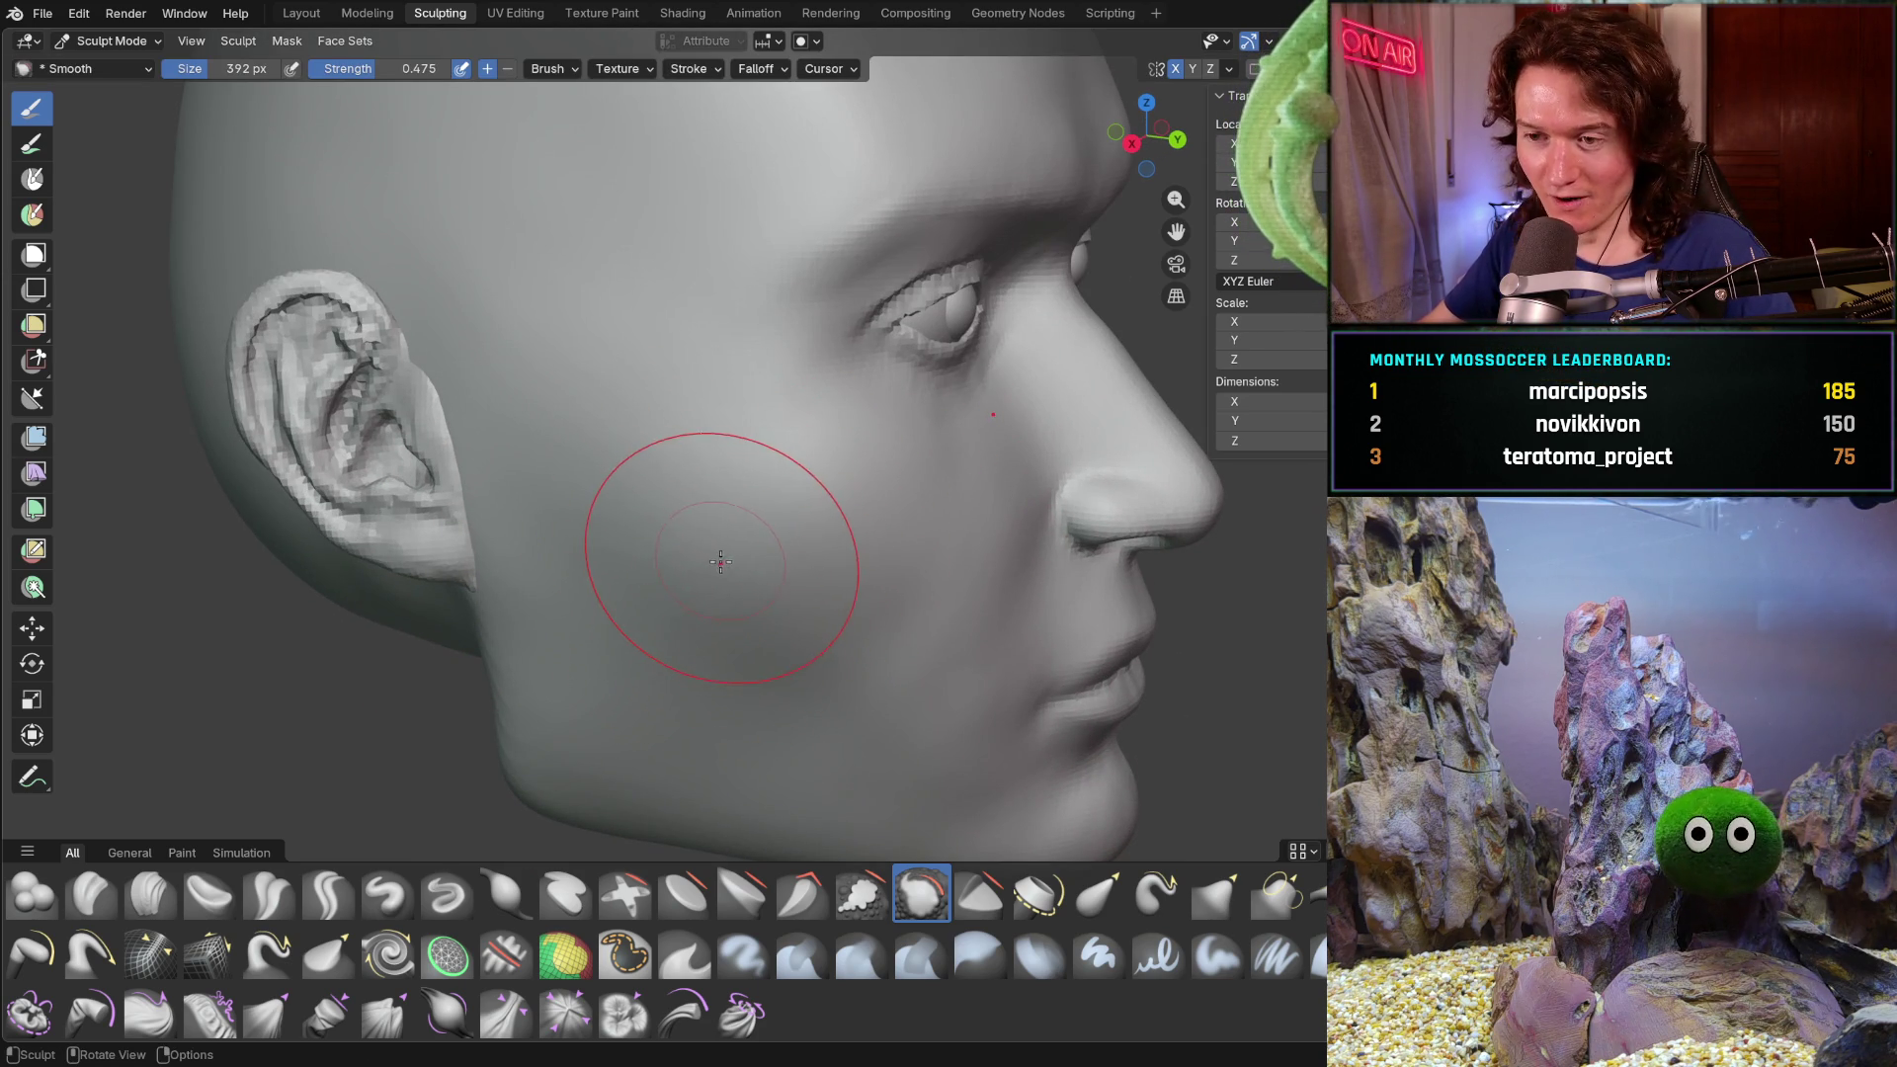
mouse_move(720, 562)
middle_mouse_down()
mouse_move(760, 576)
mouse_move(727, 638)
mouse_move(642, 641)
mouse_move(660, 571)
middle_mouse_up()
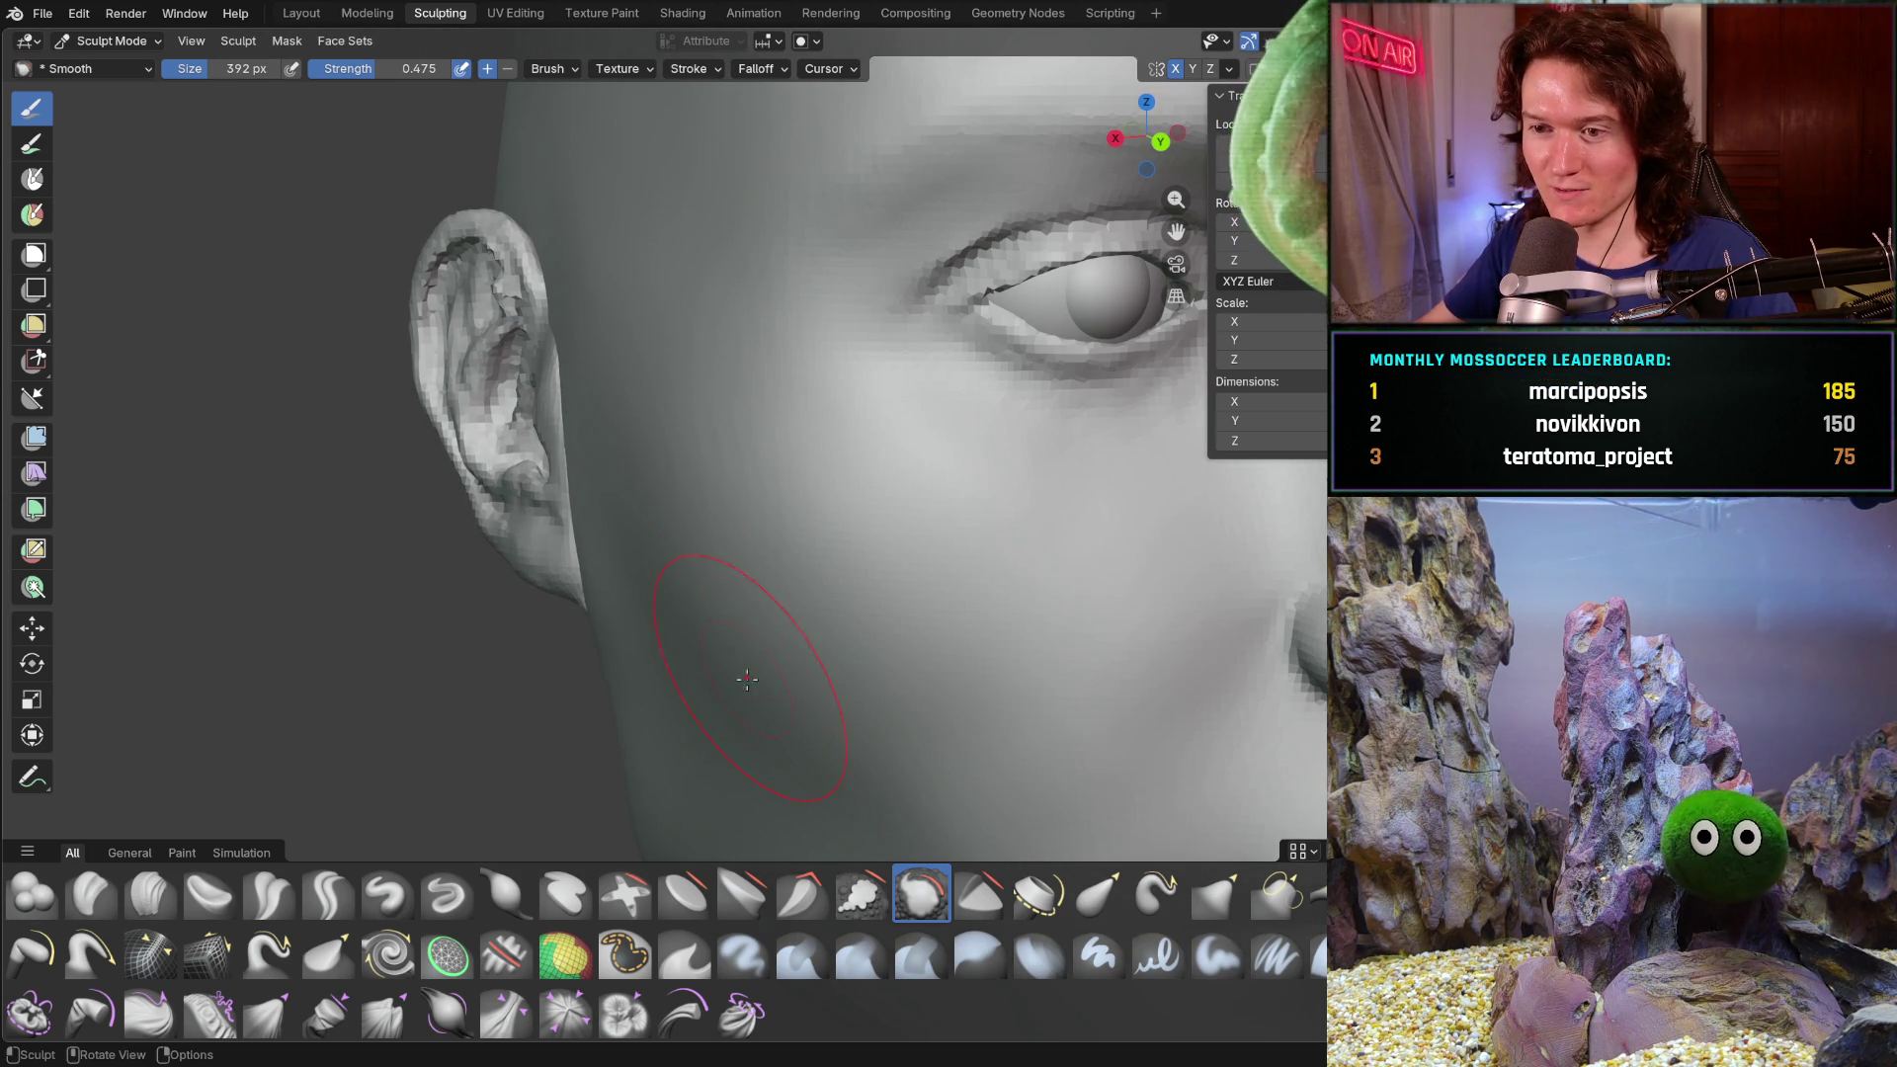
key("shift+f")
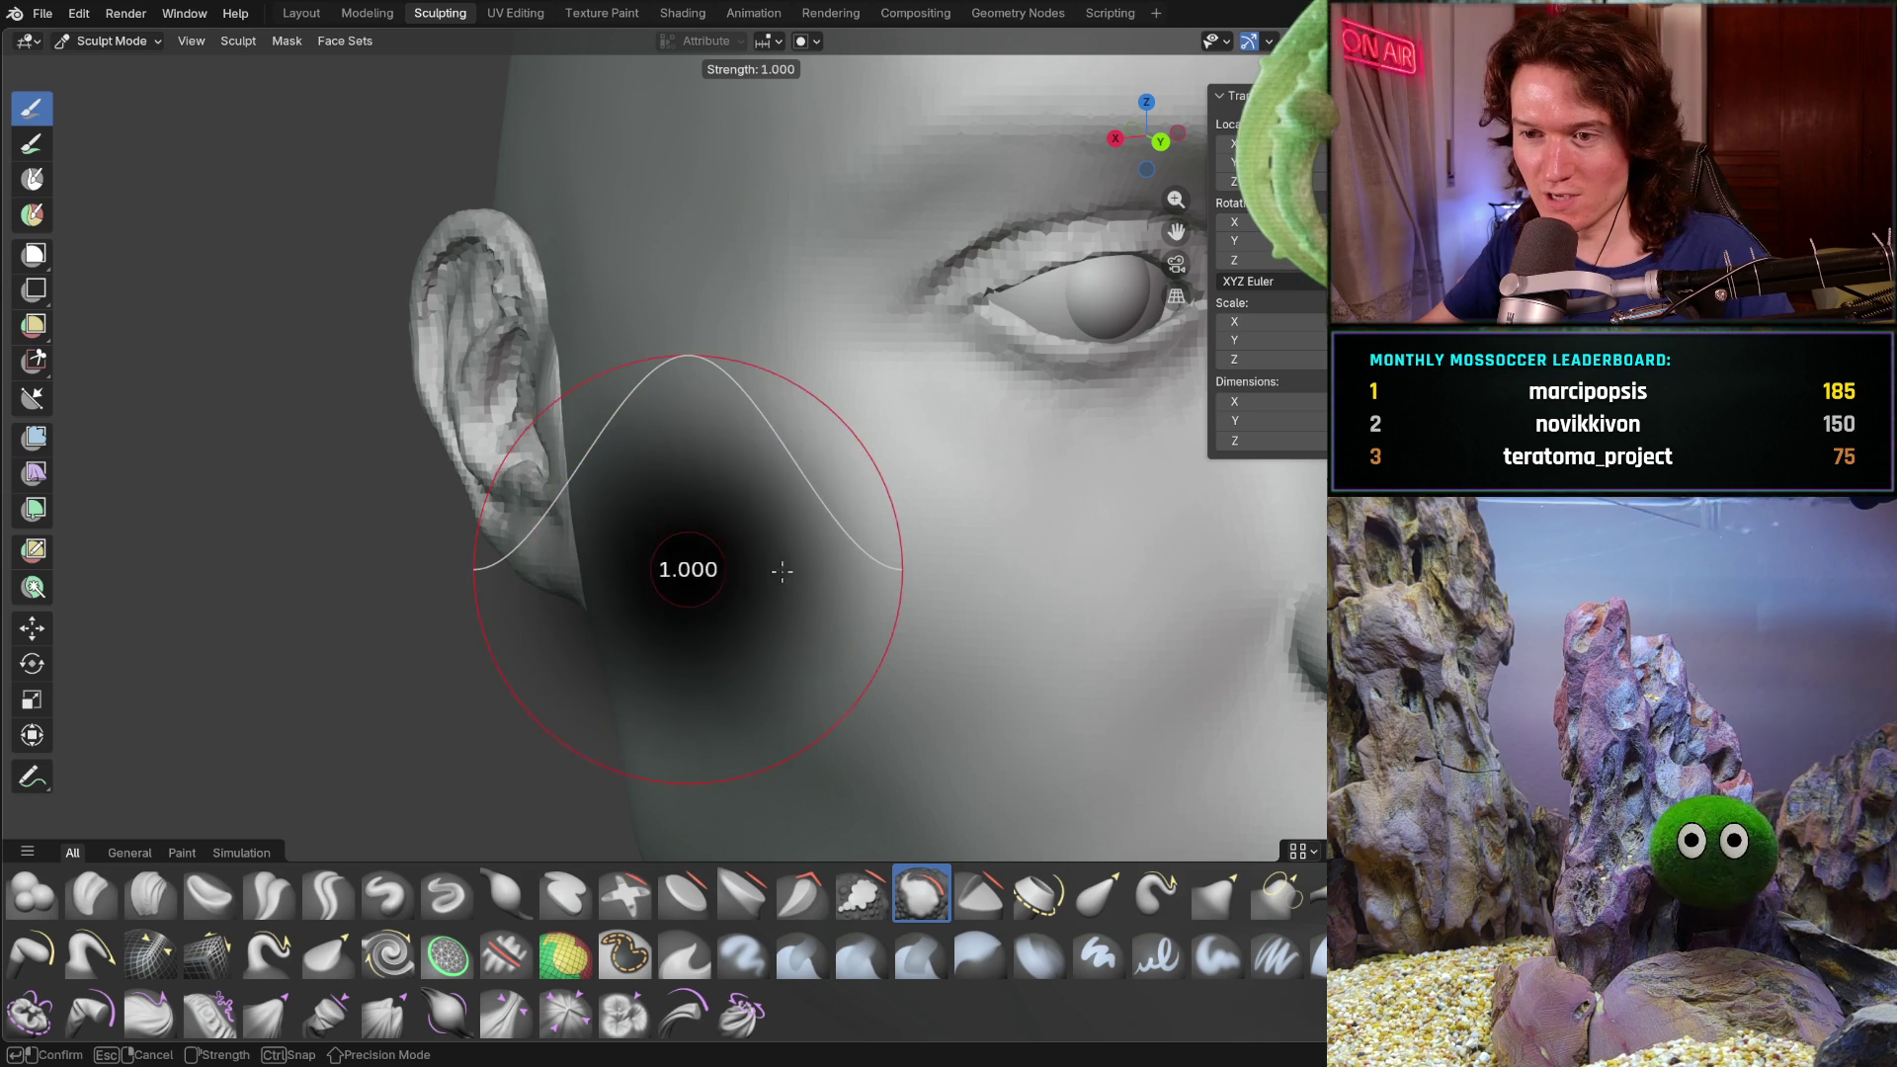
left_click(706, 598)
key("f")
left_click(705, 601)
- Smooth the cheek and jaw below the ear with repeated strokes, including in profile
left_click_drag(704, 599, 718, 670)
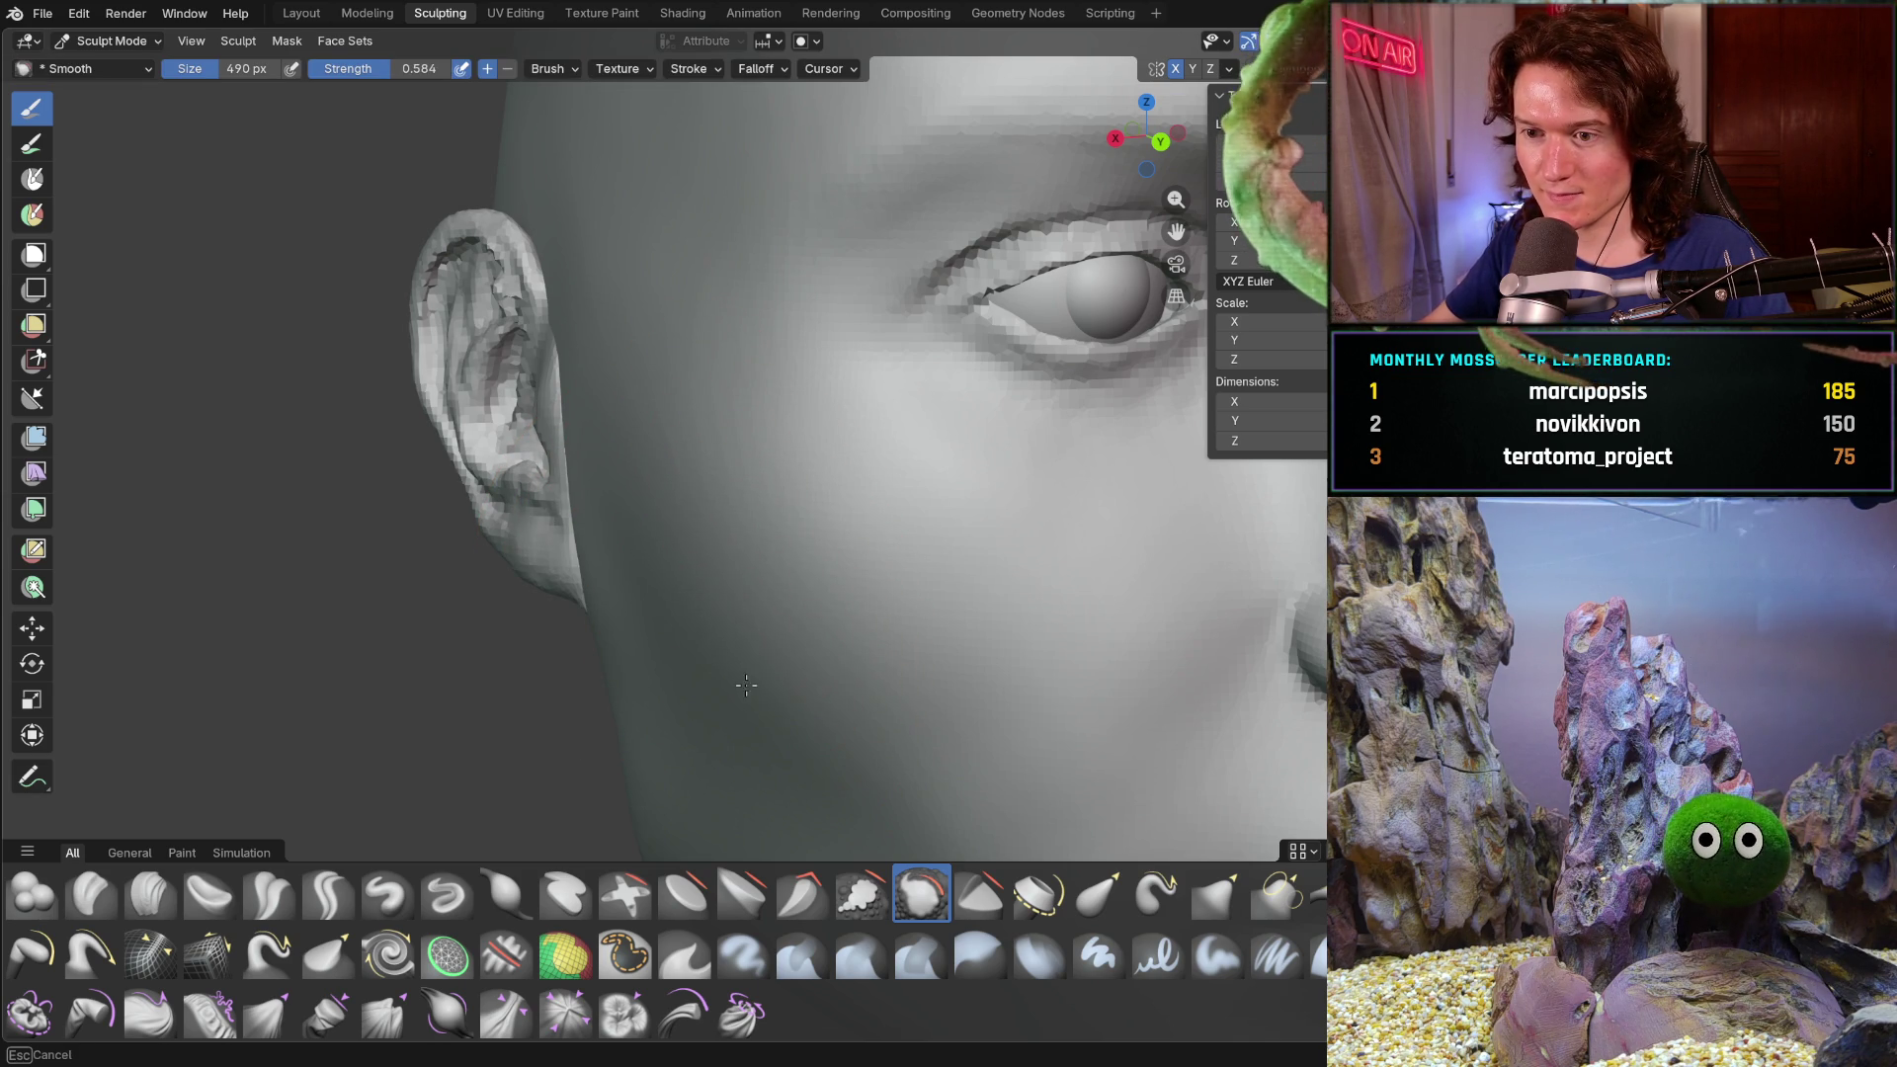
left_click_drag(732, 687, 901, 707)
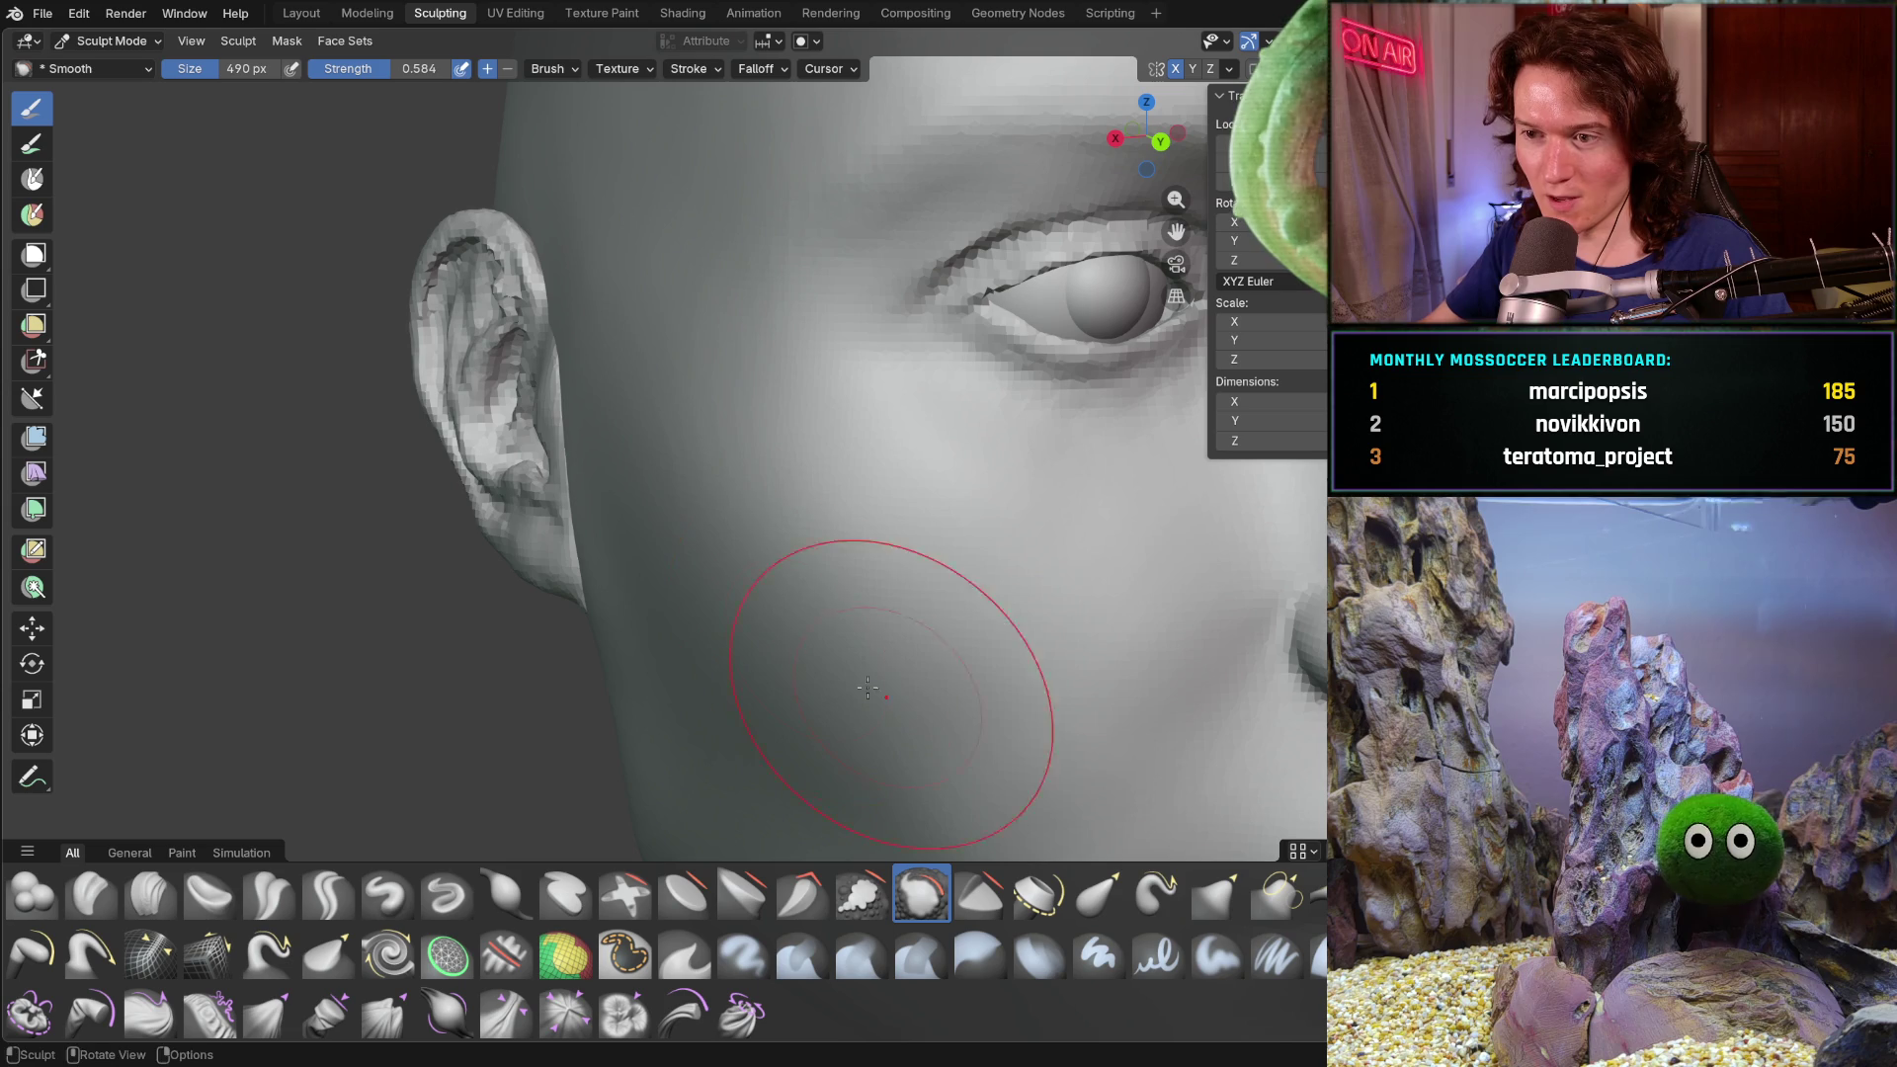
left_click_drag(754, 461, 698, 594)
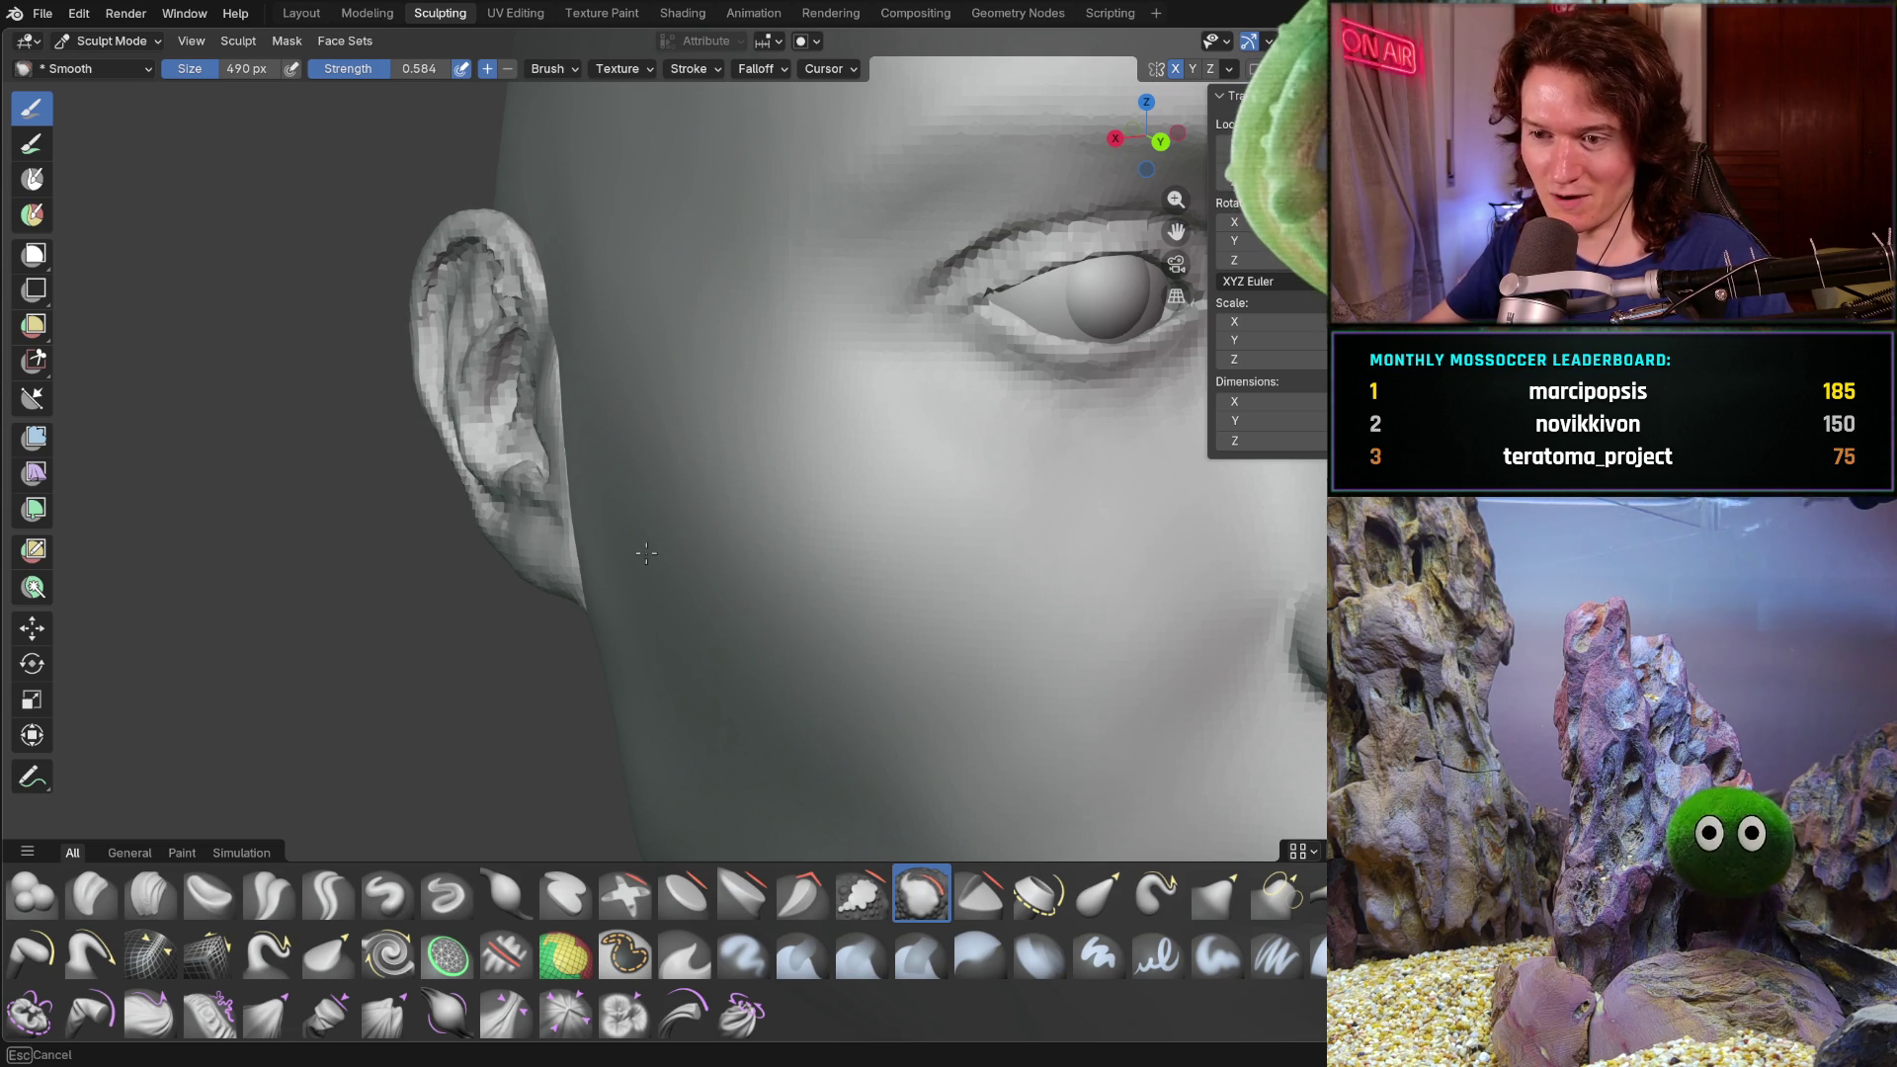
left_click_drag(623, 535, 784, 677)
middle_click_drag(782, 696, 731, 616)
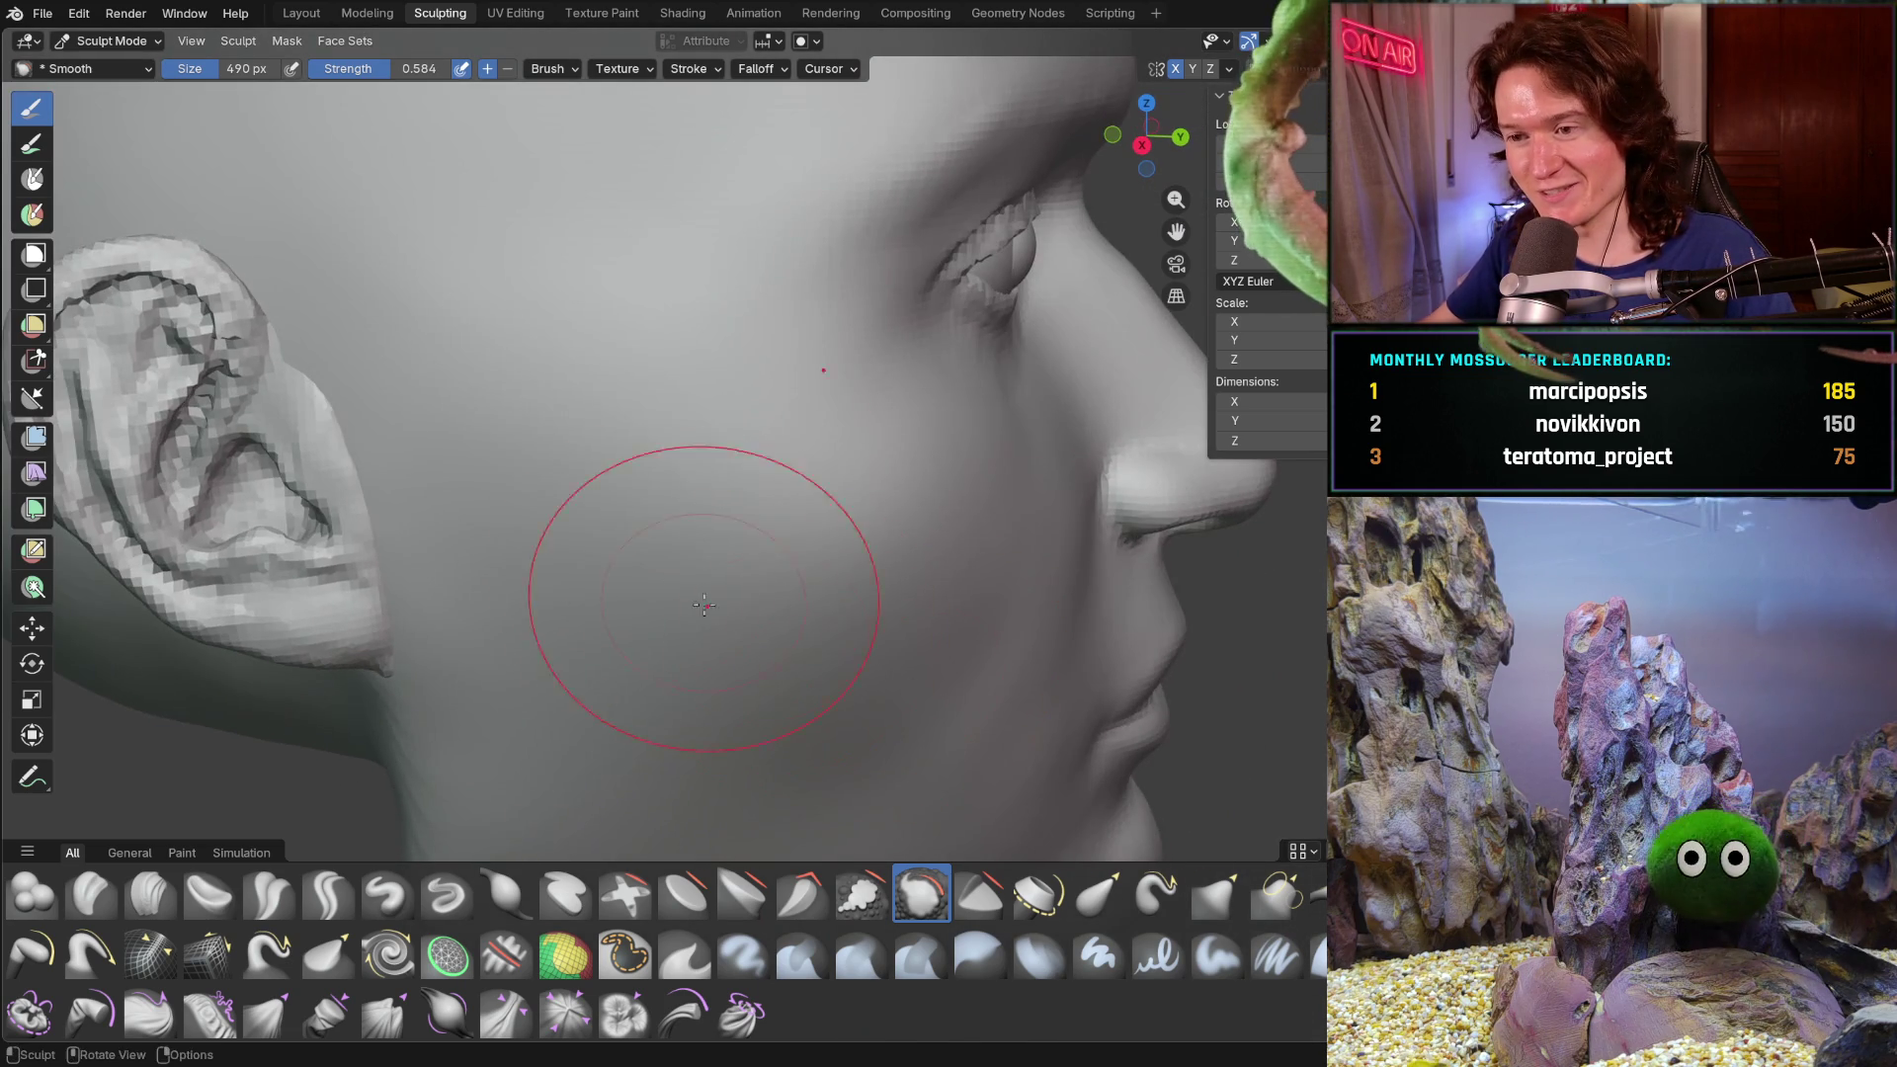
left_click_drag(626, 550, 815, 507)
left_click_drag(659, 665, 932, 593)
- Inspect the smoothed face from the front and in profile of the nose and lips
mouse_move(933, 594)
middle_mouse_down()
mouse_move(656, 671)
mouse_move(771, 771)
middle_mouse_up()
scroll(675, 681, "down", 3)
scroll(692, 696, "up", 3)
scroll(812, 605, "up", 3)
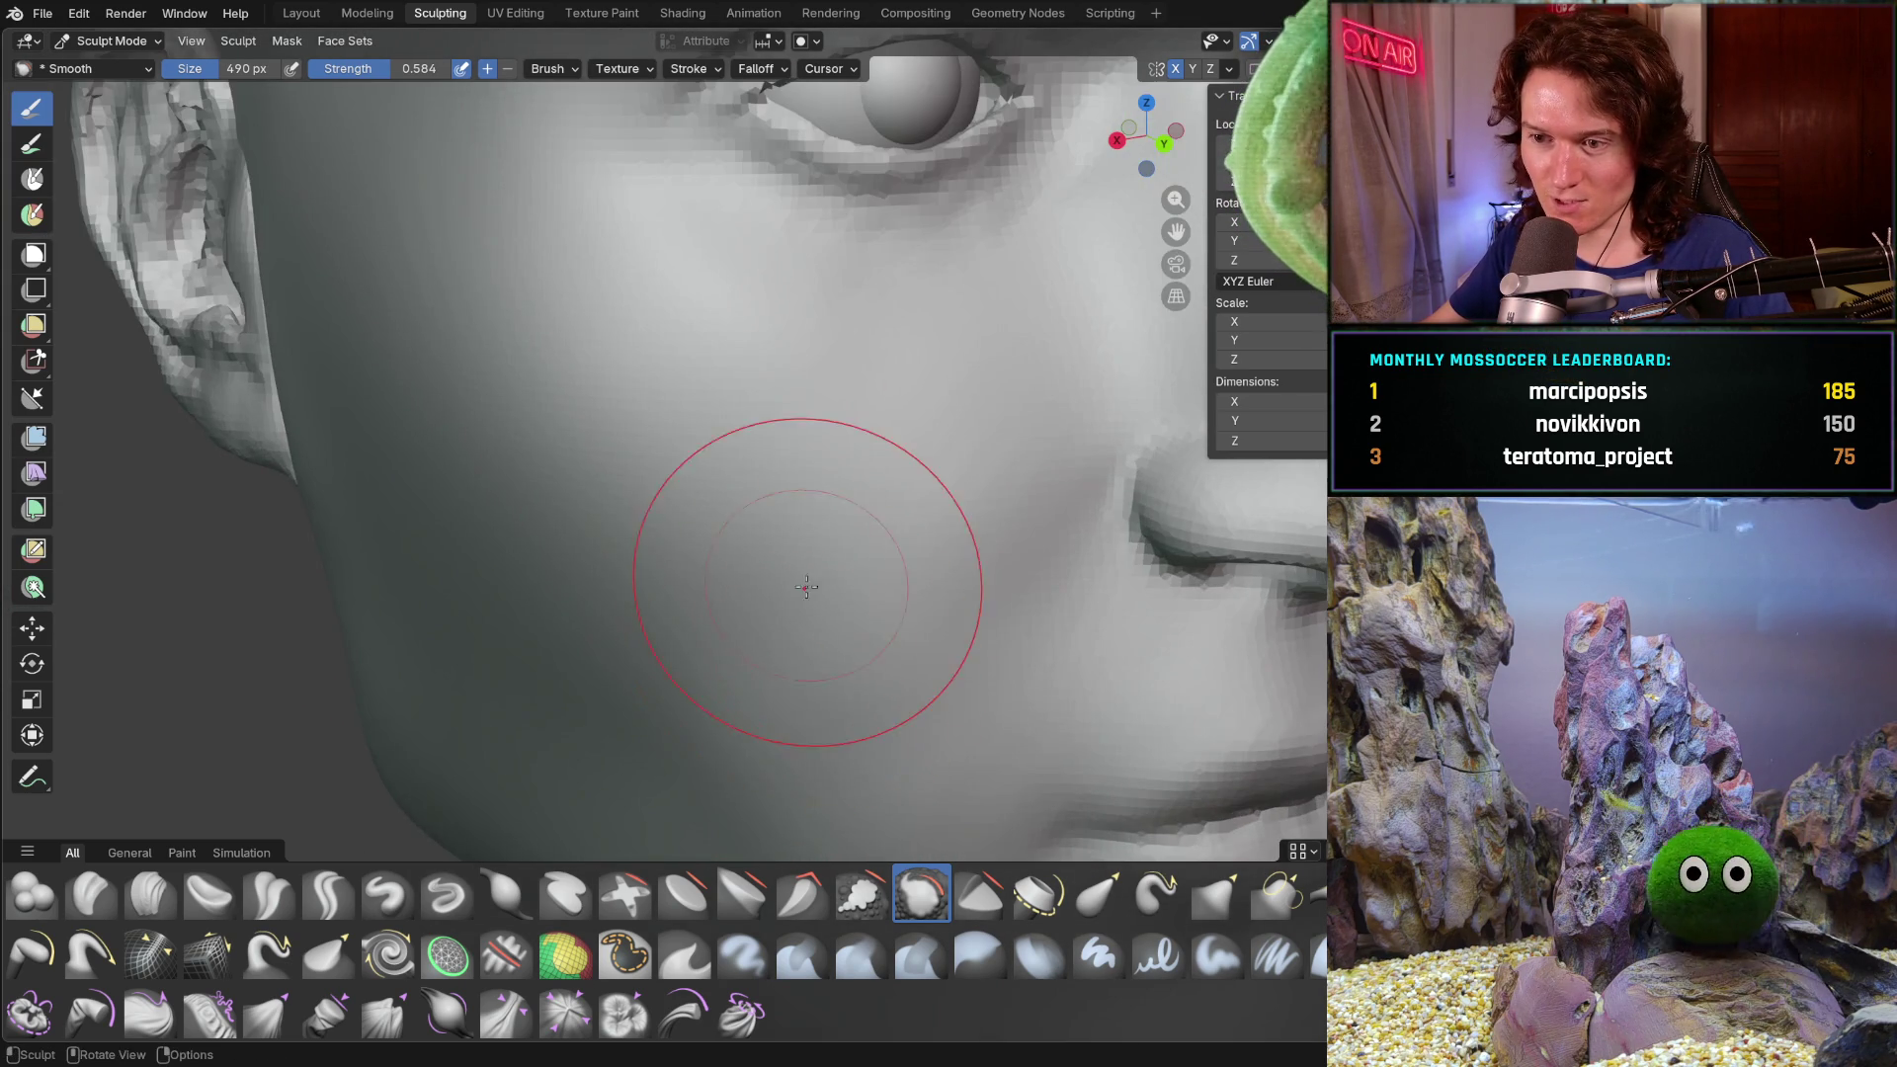
scroll(814, 605, "up", 3)
scroll(748, 650, "down", 3)
mouse_move(748, 650)
middle_mouse_down()
mouse_move(805, 550)
mouse_move(678, 593)
mouse_move(634, 551)
mouse_move(471, 510)
middle_mouse_up()
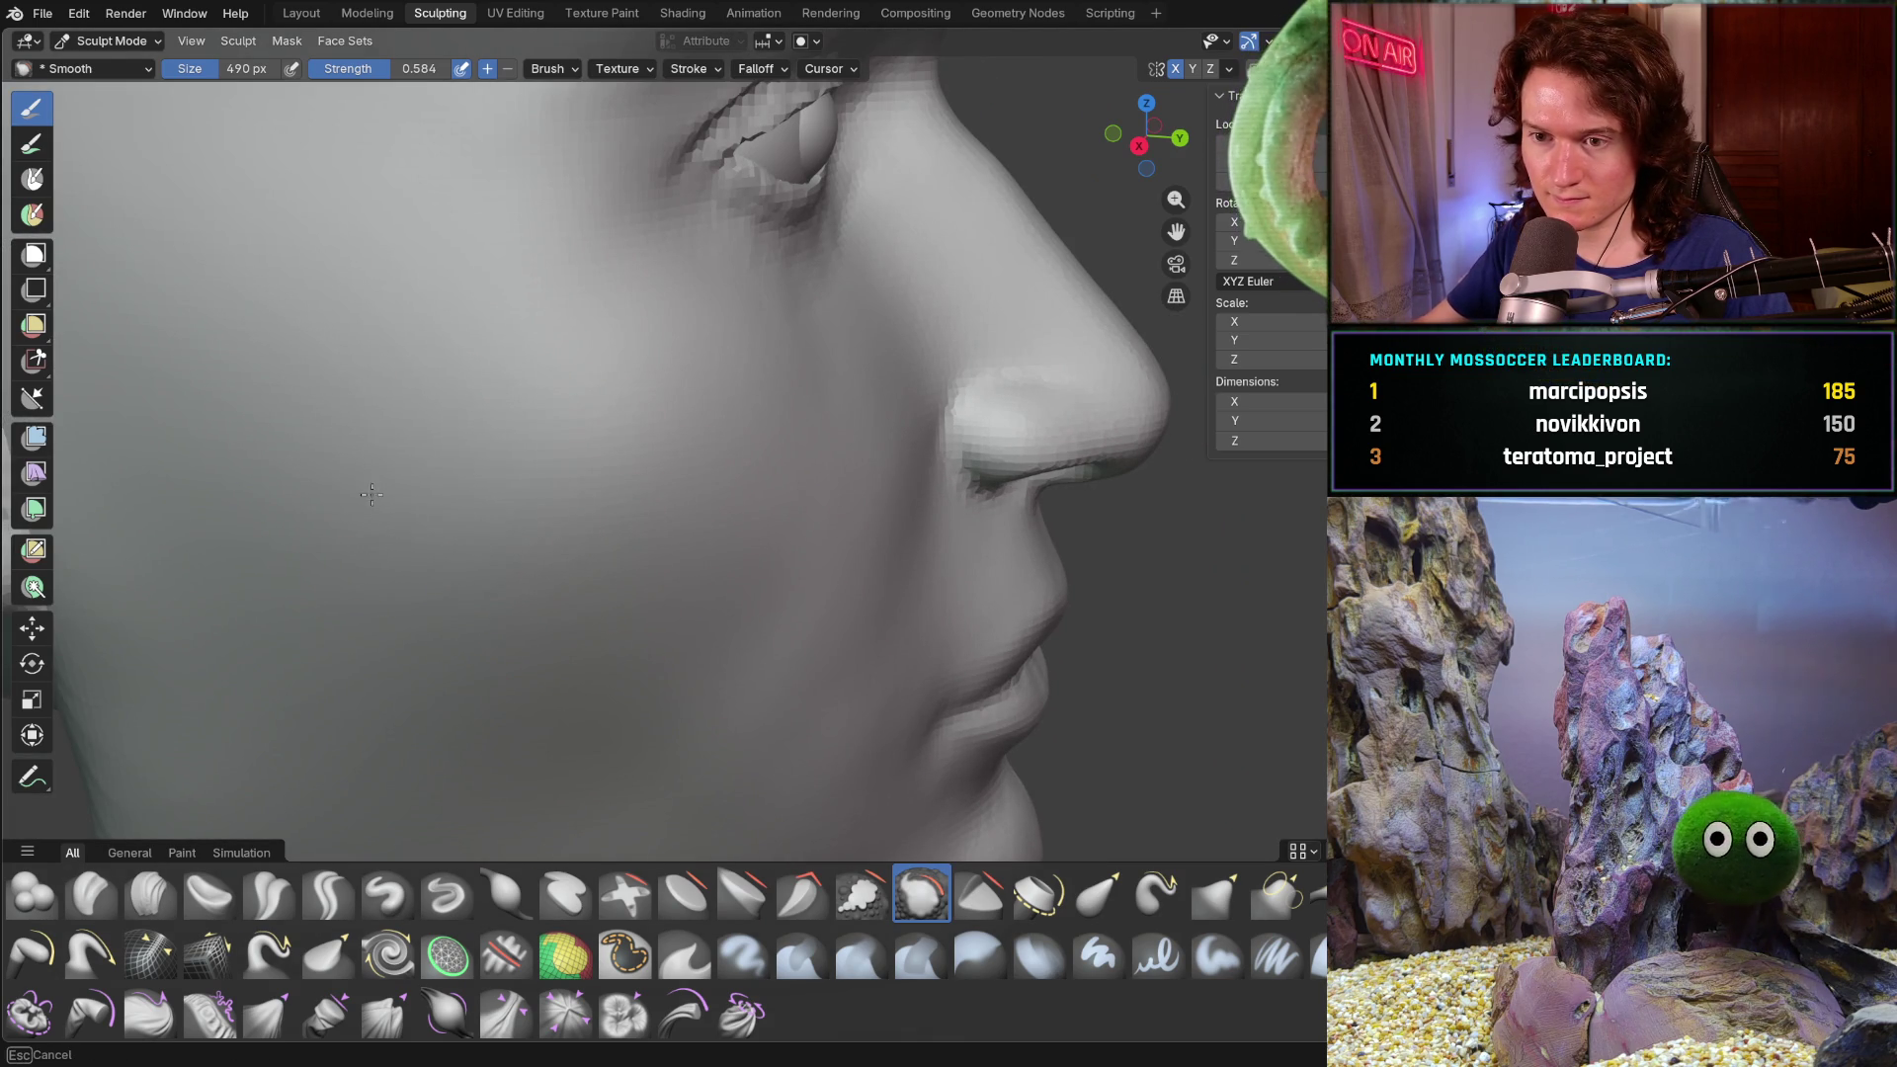
scroll(579, 467, "down", 3)
mouse_move(580, 465)
middle_mouse_down()
mouse_move(606, 668)
mouse_move(576, 593)
middle_mouse_up()
scroll(593, 632, "down", 3)
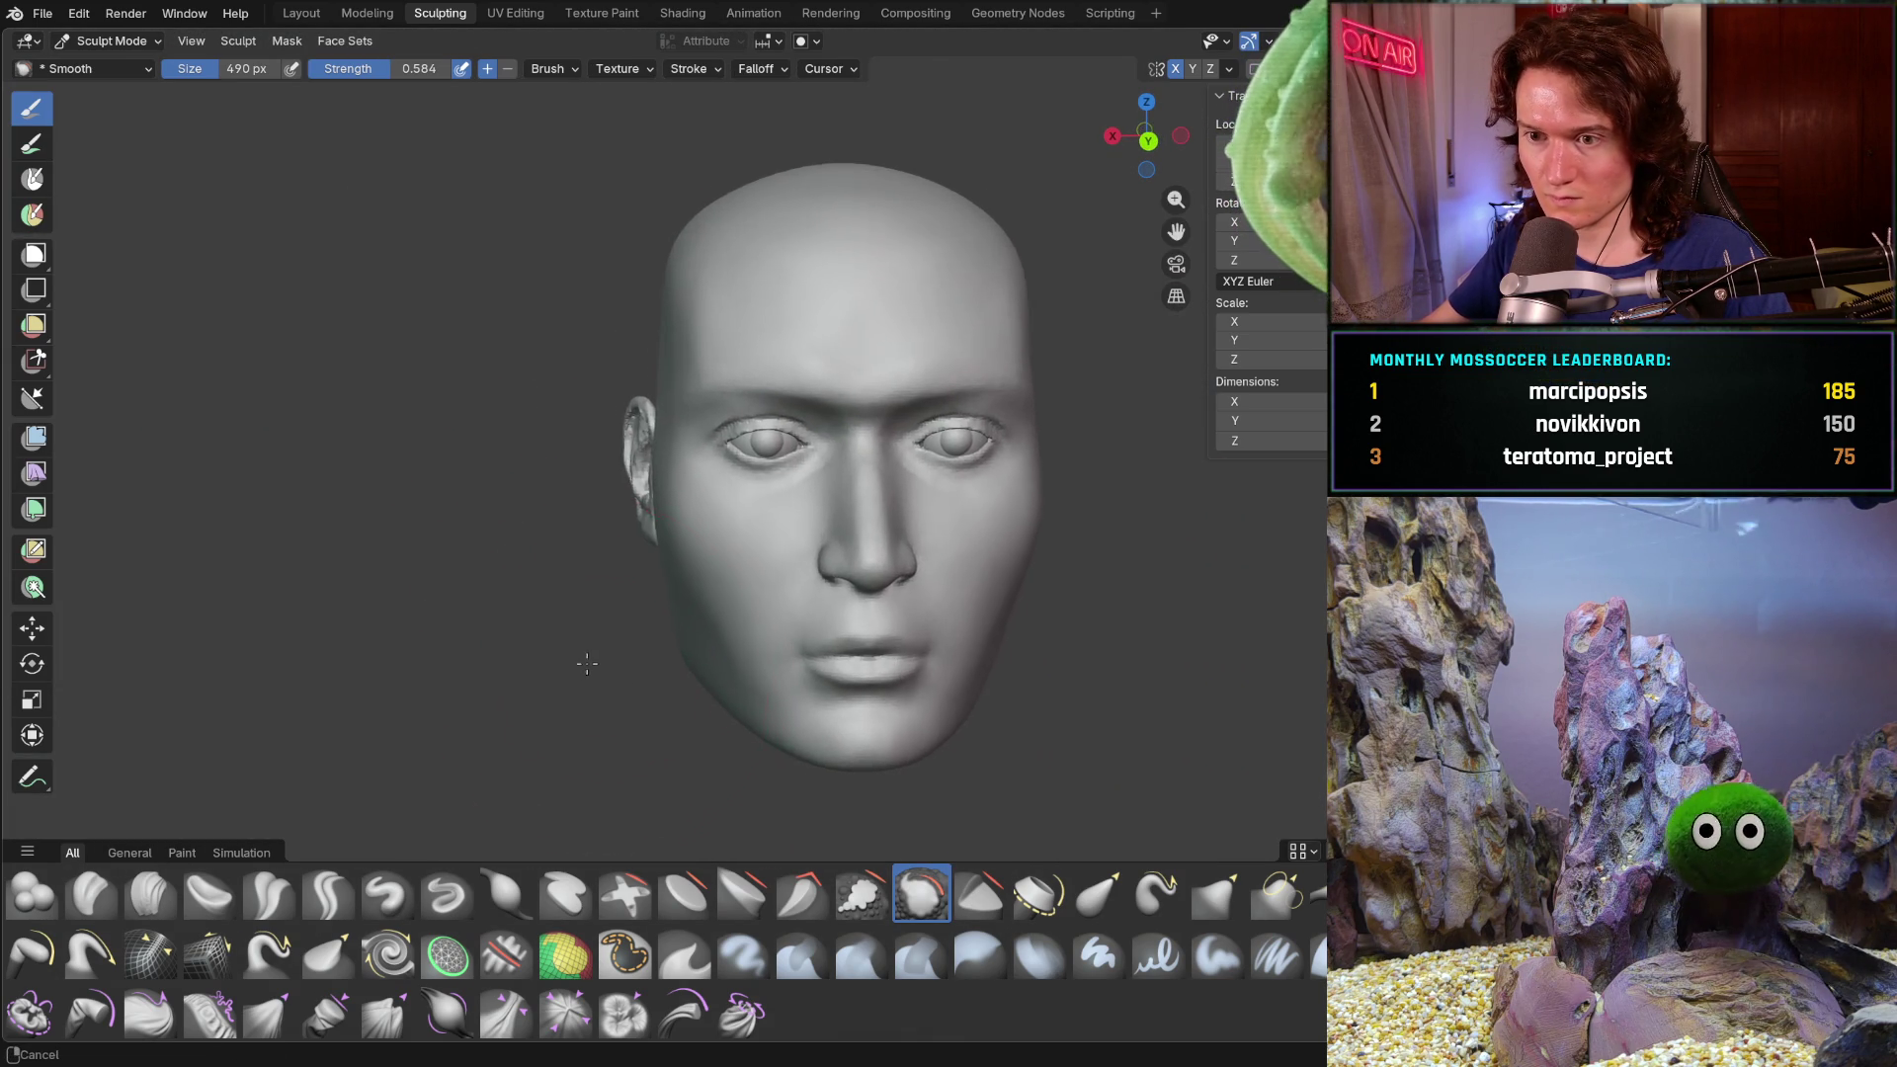
scroll(577, 593, "up", 2)
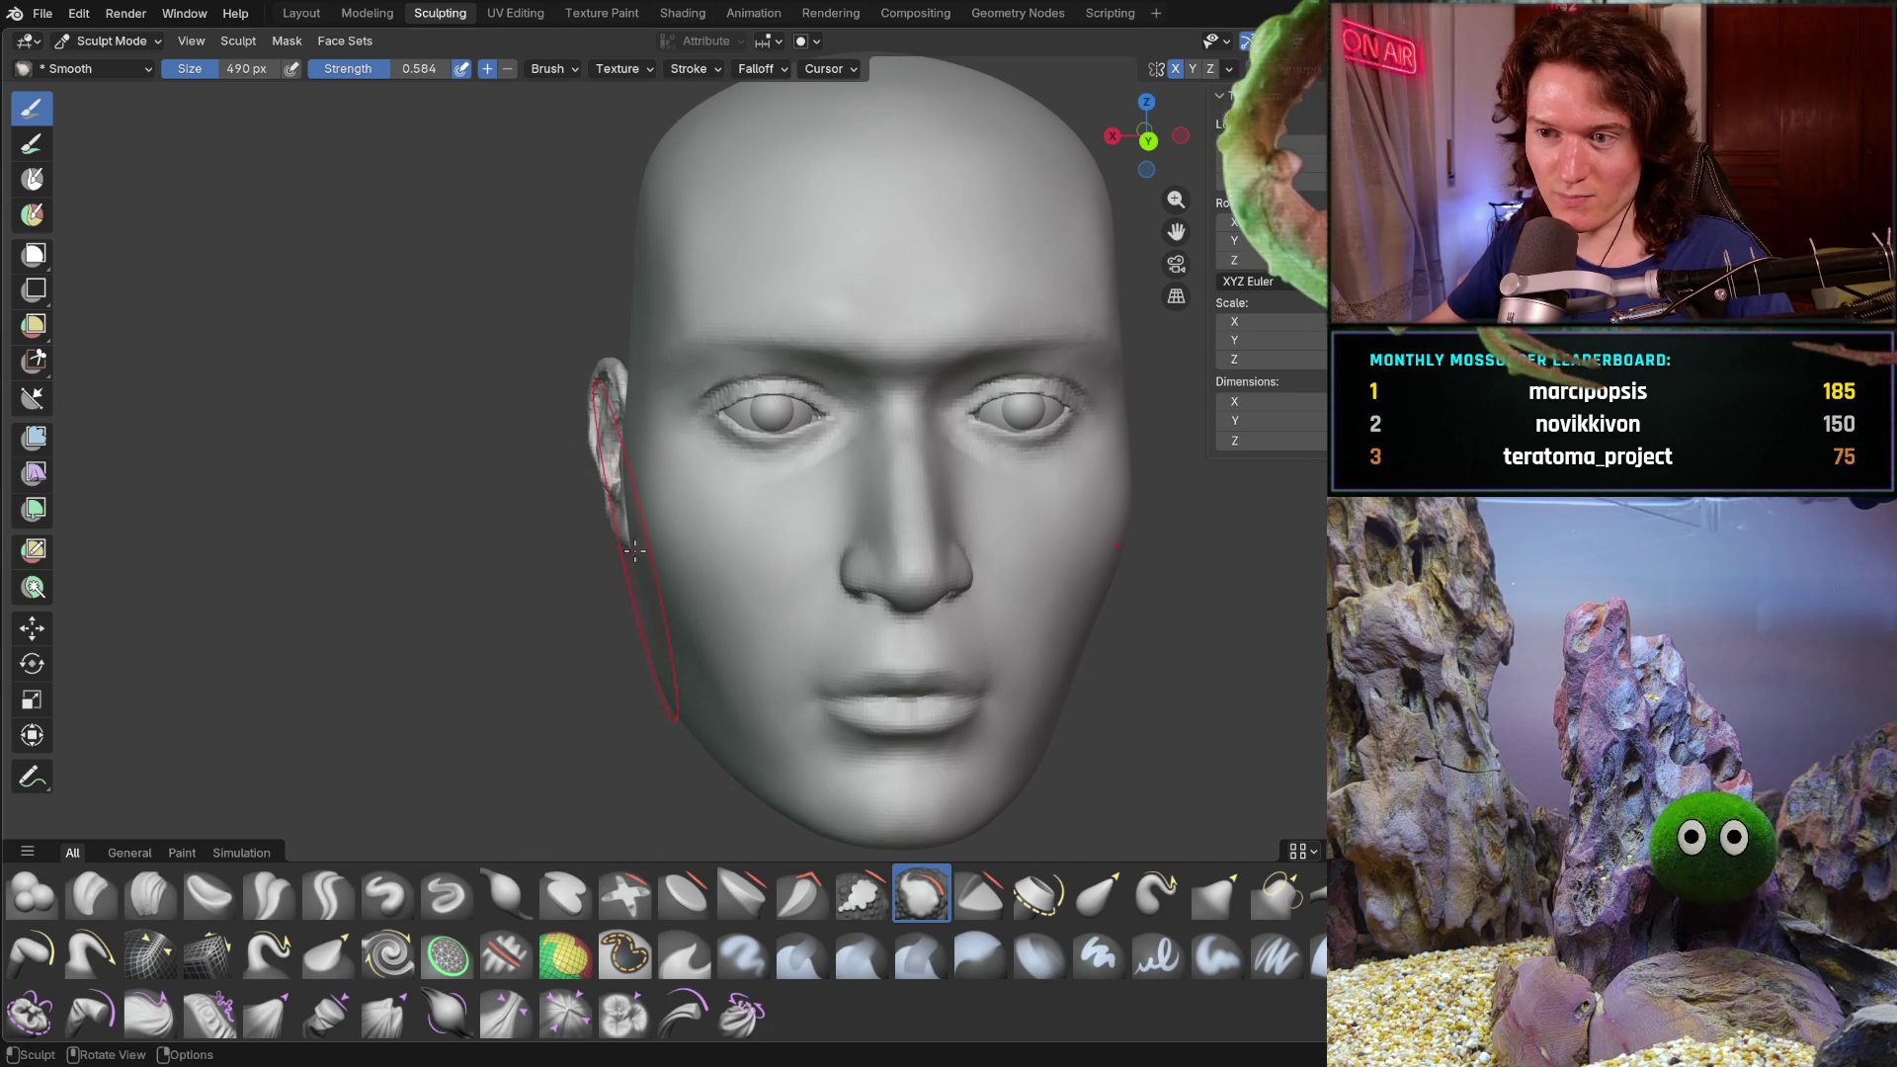
middle_click_drag(621, 552, 845, 593)
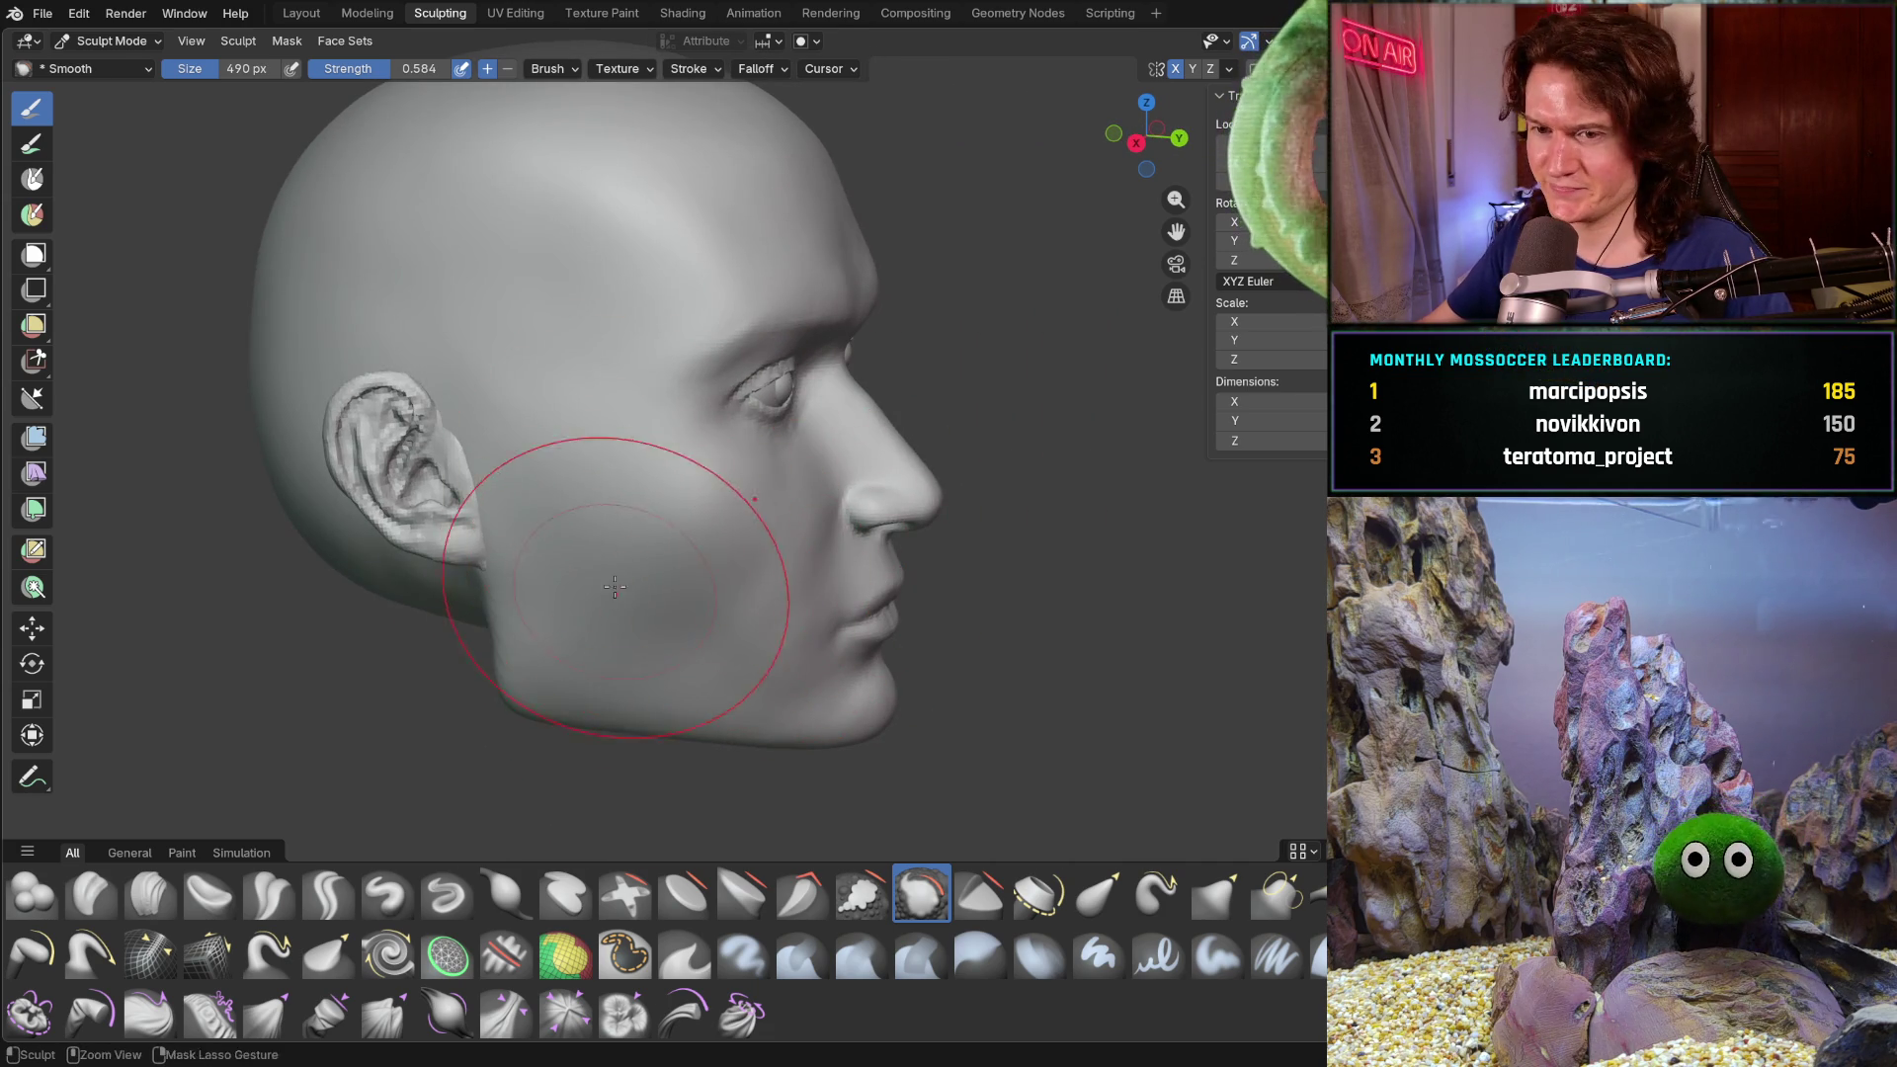
scroll(614, 600, "up", 1)
scroll(606, 508, "up", 1)
scroll(698, 592, "up", 1)
scroll(666, 563, "up", 1)
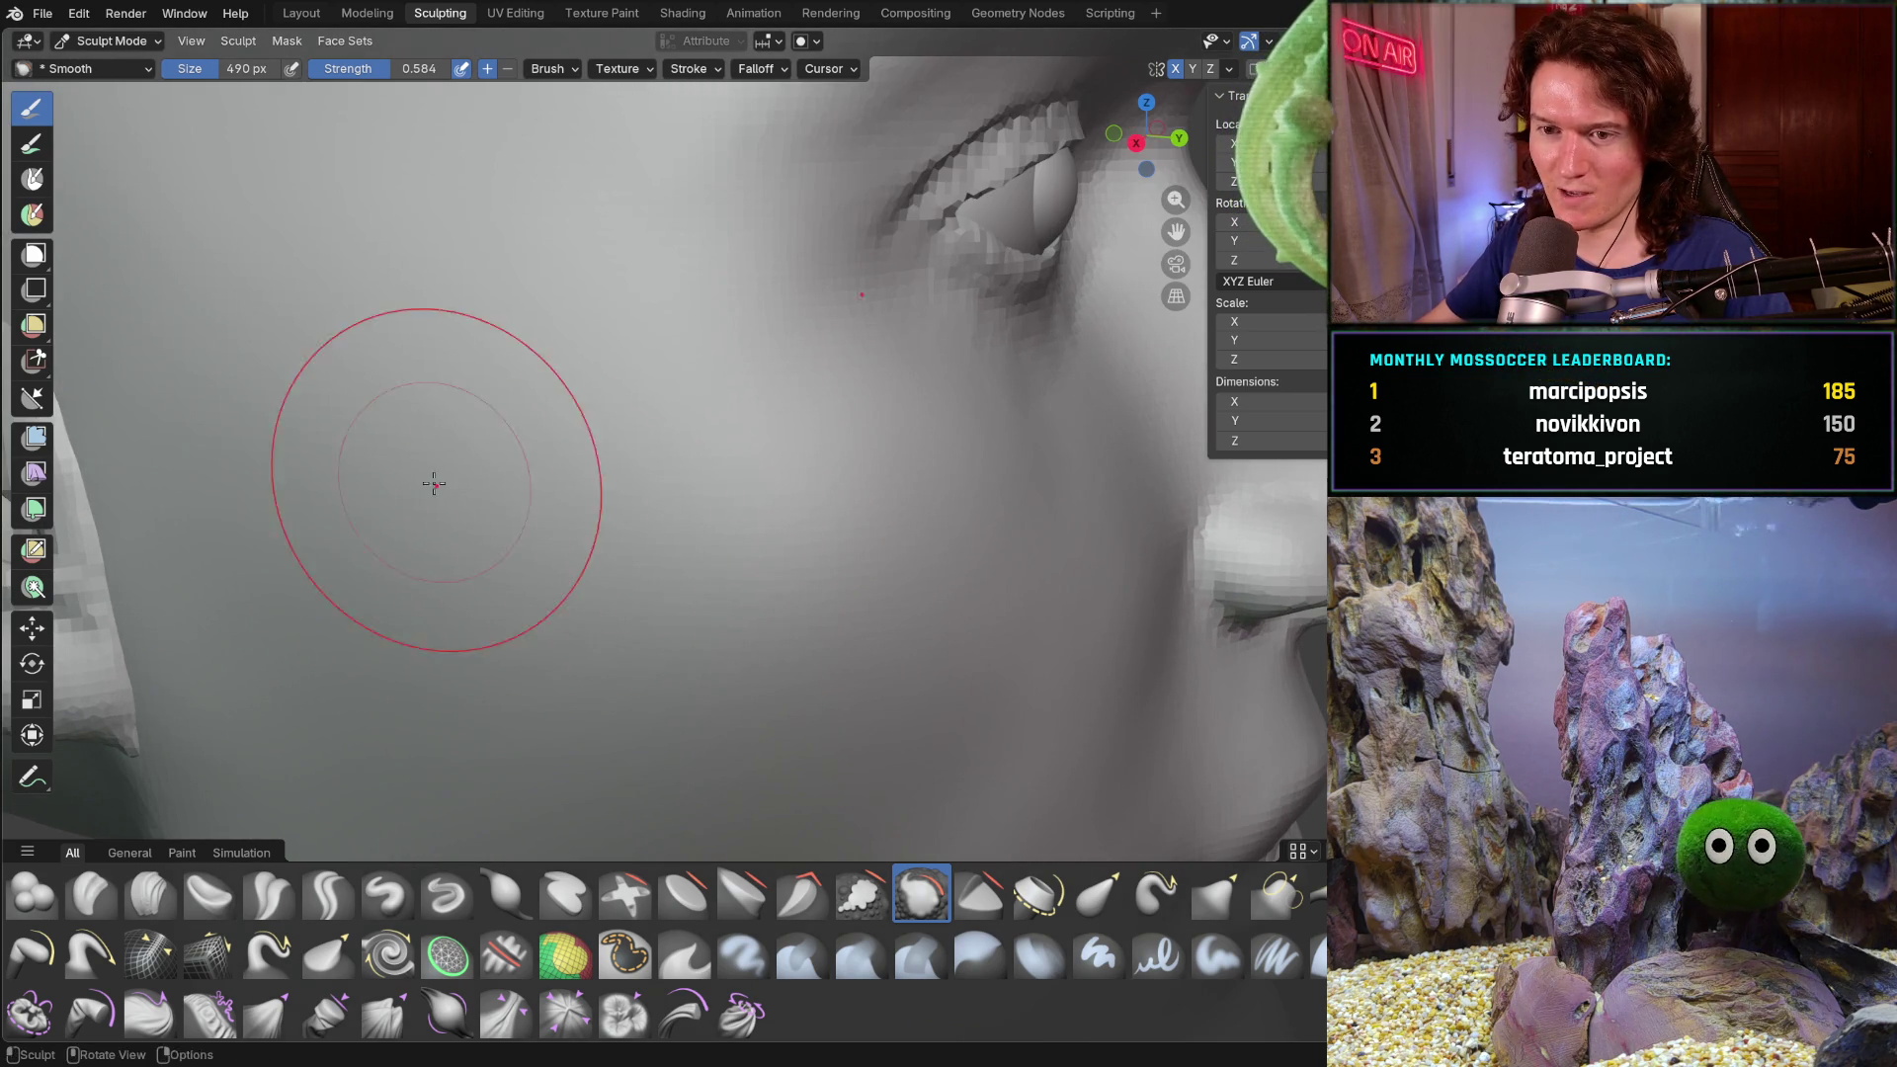
key("b")
- Smooth the cheek below the eye, cancelling a few stray box selections
key("Escape")
middle_click_drag(637, 455, 500, 479)
key("b")
key("Escape")
key("b")
key("Escape")
scroll(802, 512, "down", 3)
key("b")
key("Escape")
- Check the chin from below and the face from the front, then smooth the skin beside the ear
mouse_move(802, 513)
middle_mouse_down()
mouse_move(637, 566)
mouse_move(625, 592)
middle_mouse_up()
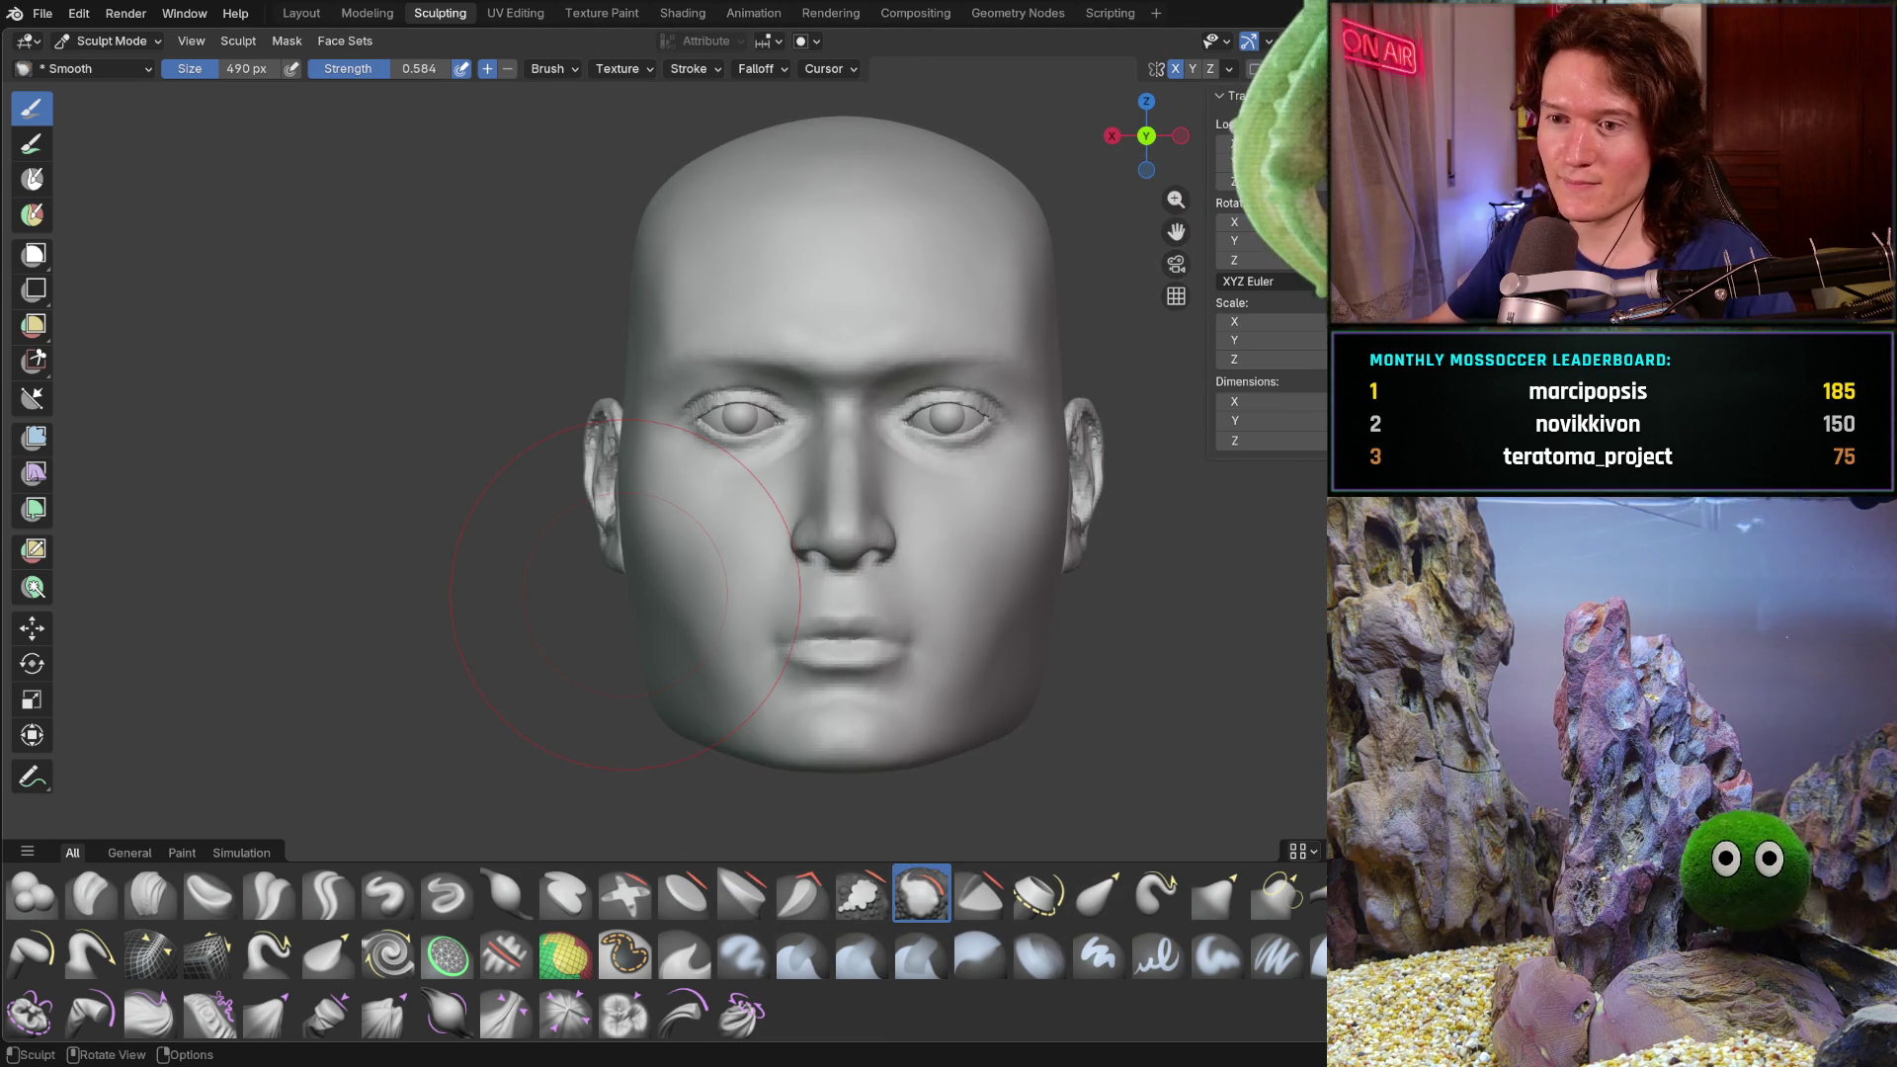
mouse_move(625, 593)
middle_mouse_down()
mouse_move(714, 533)
mouse_move(624, 403)
mouse_move(804, 474)
mouse_move(450, 374)
middle_mouse_up()
scroll(667, 563, "up", 3)
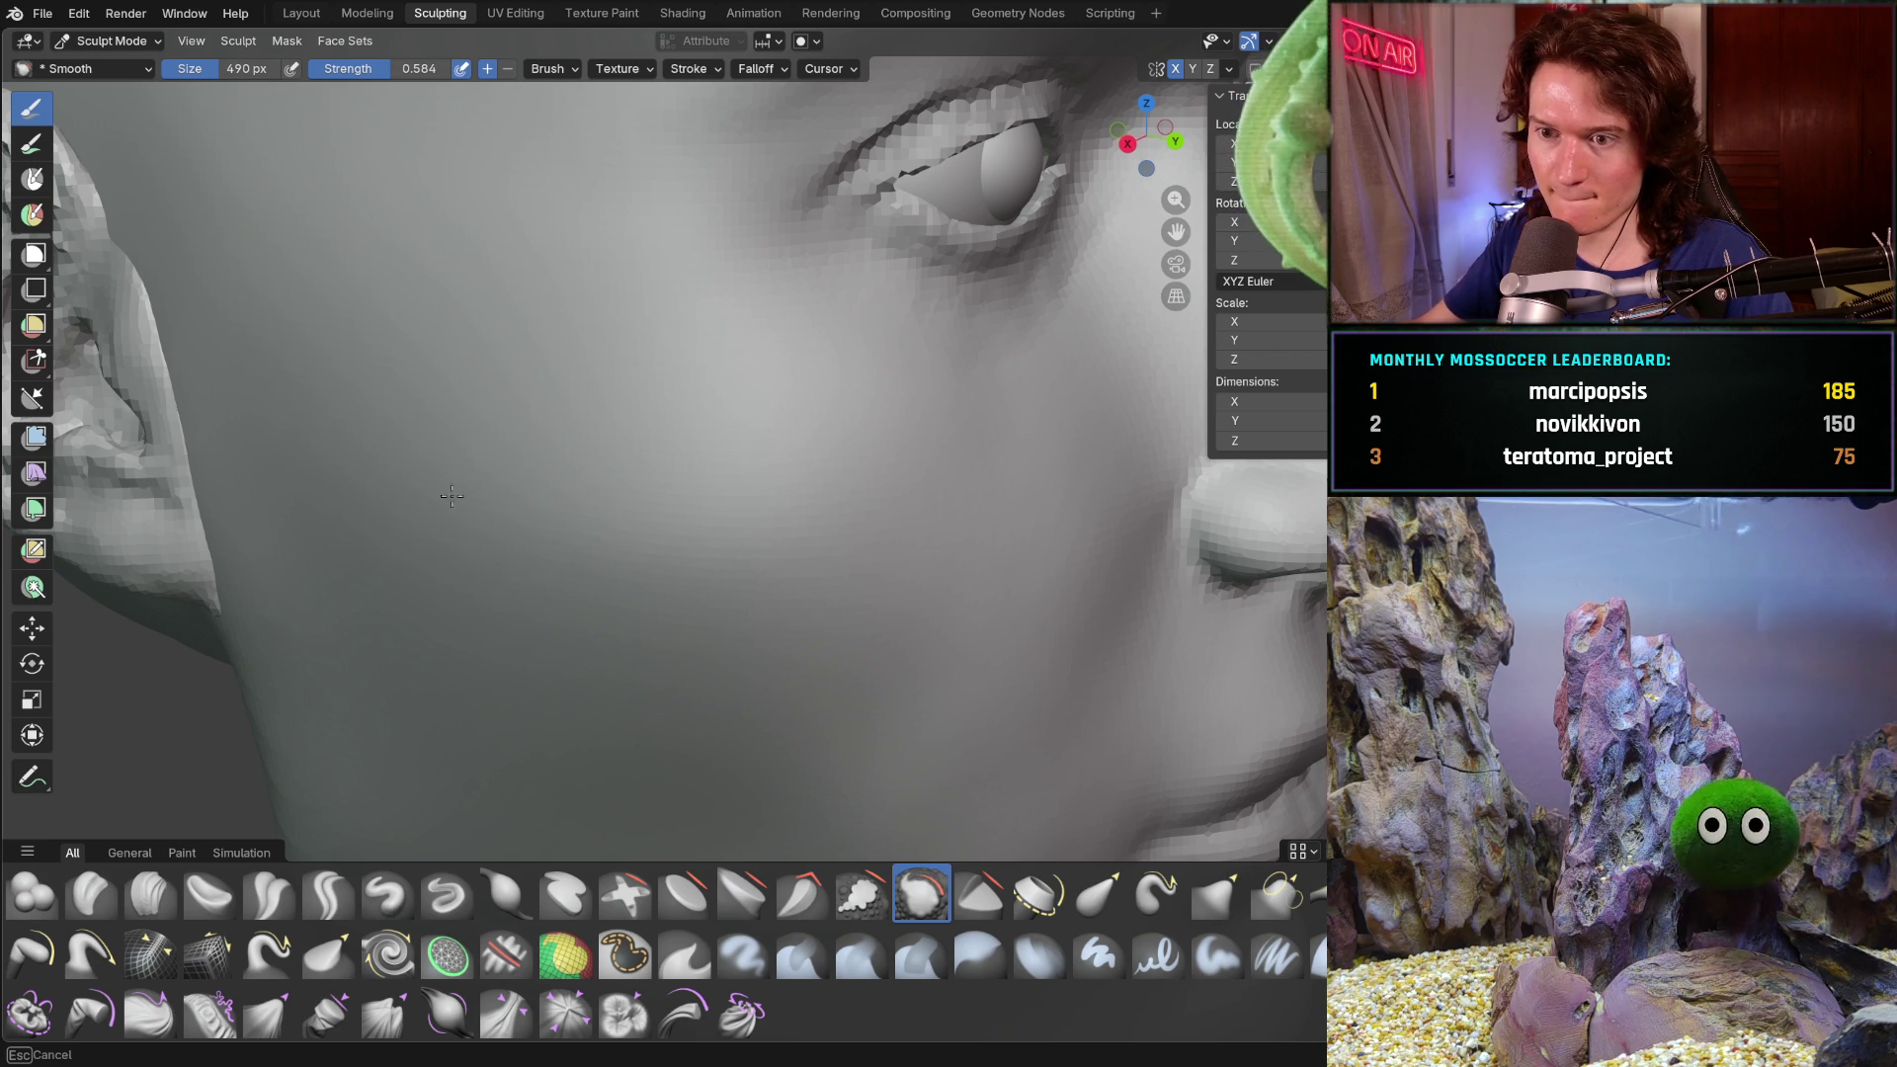
mouse_move(476, 466)
middle_mouse_down("ctrl")
mouse_move(489, 534)
mouse_move(612, 588)
middle_mouse_up("ctrl")
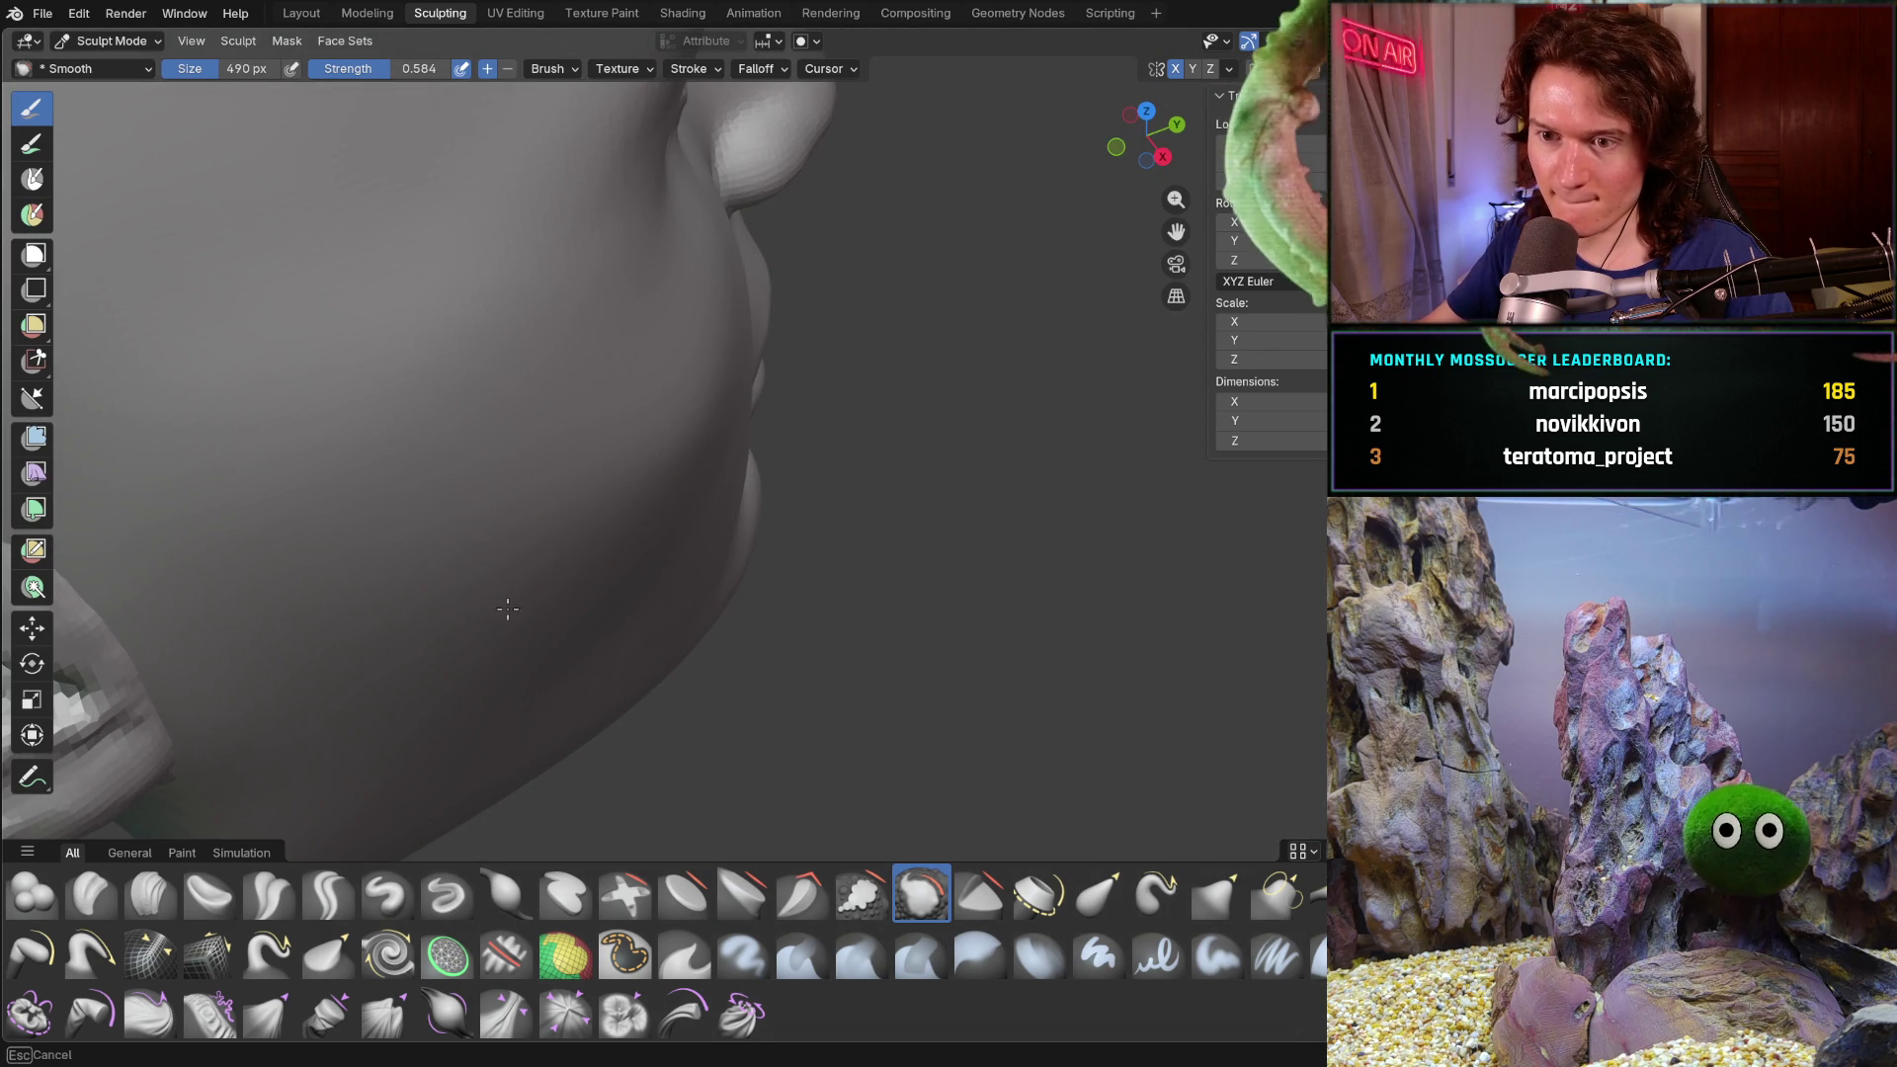
mouse_move(462, 691)
middle_mouse_down()
mouse_move(543, 583)
mouse_move(634, 571)
mouse_move(644, 644)
mouse_move(731, 642)
mouse_move(628, 537)
mouse_move(594, 548)
mouse_move(646, 631)
middle_mouse_up()
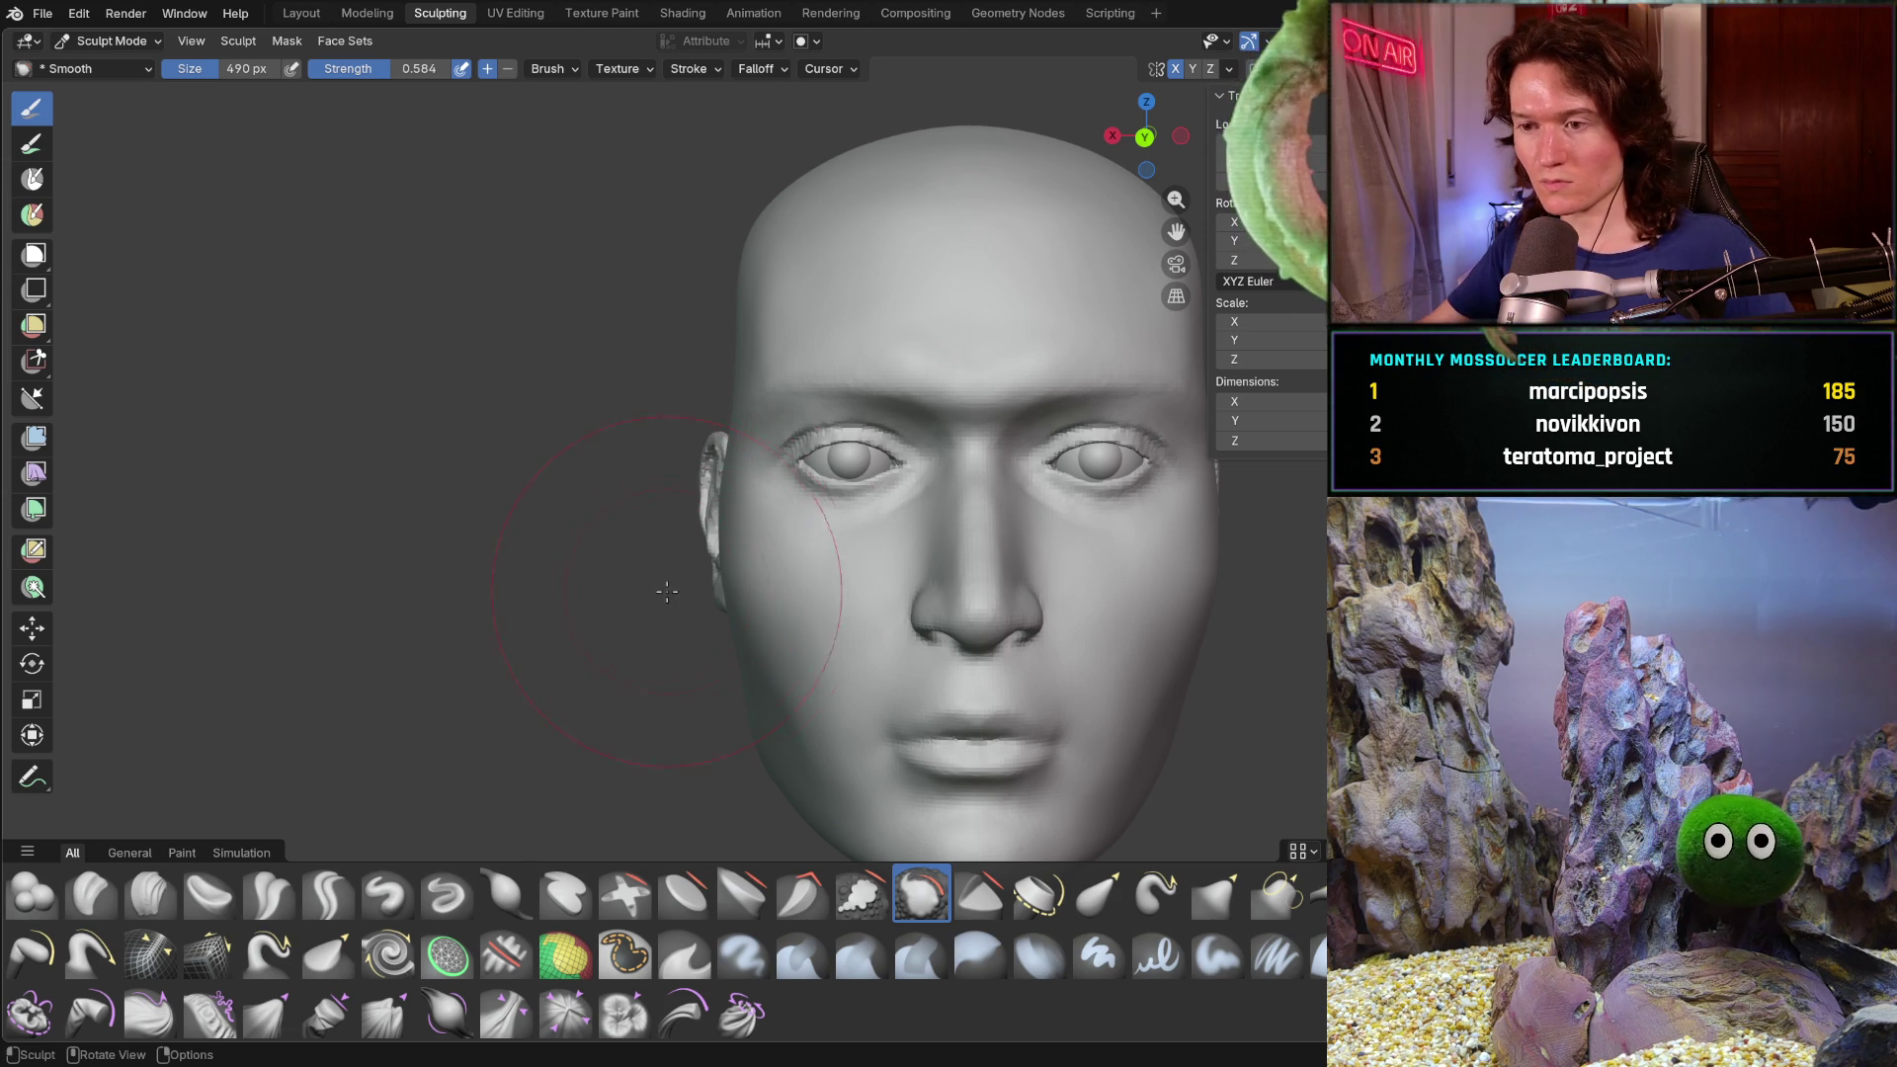
middle_click_drag(697, 593, 836, 637)
scroll(729, 550, "up", 3)
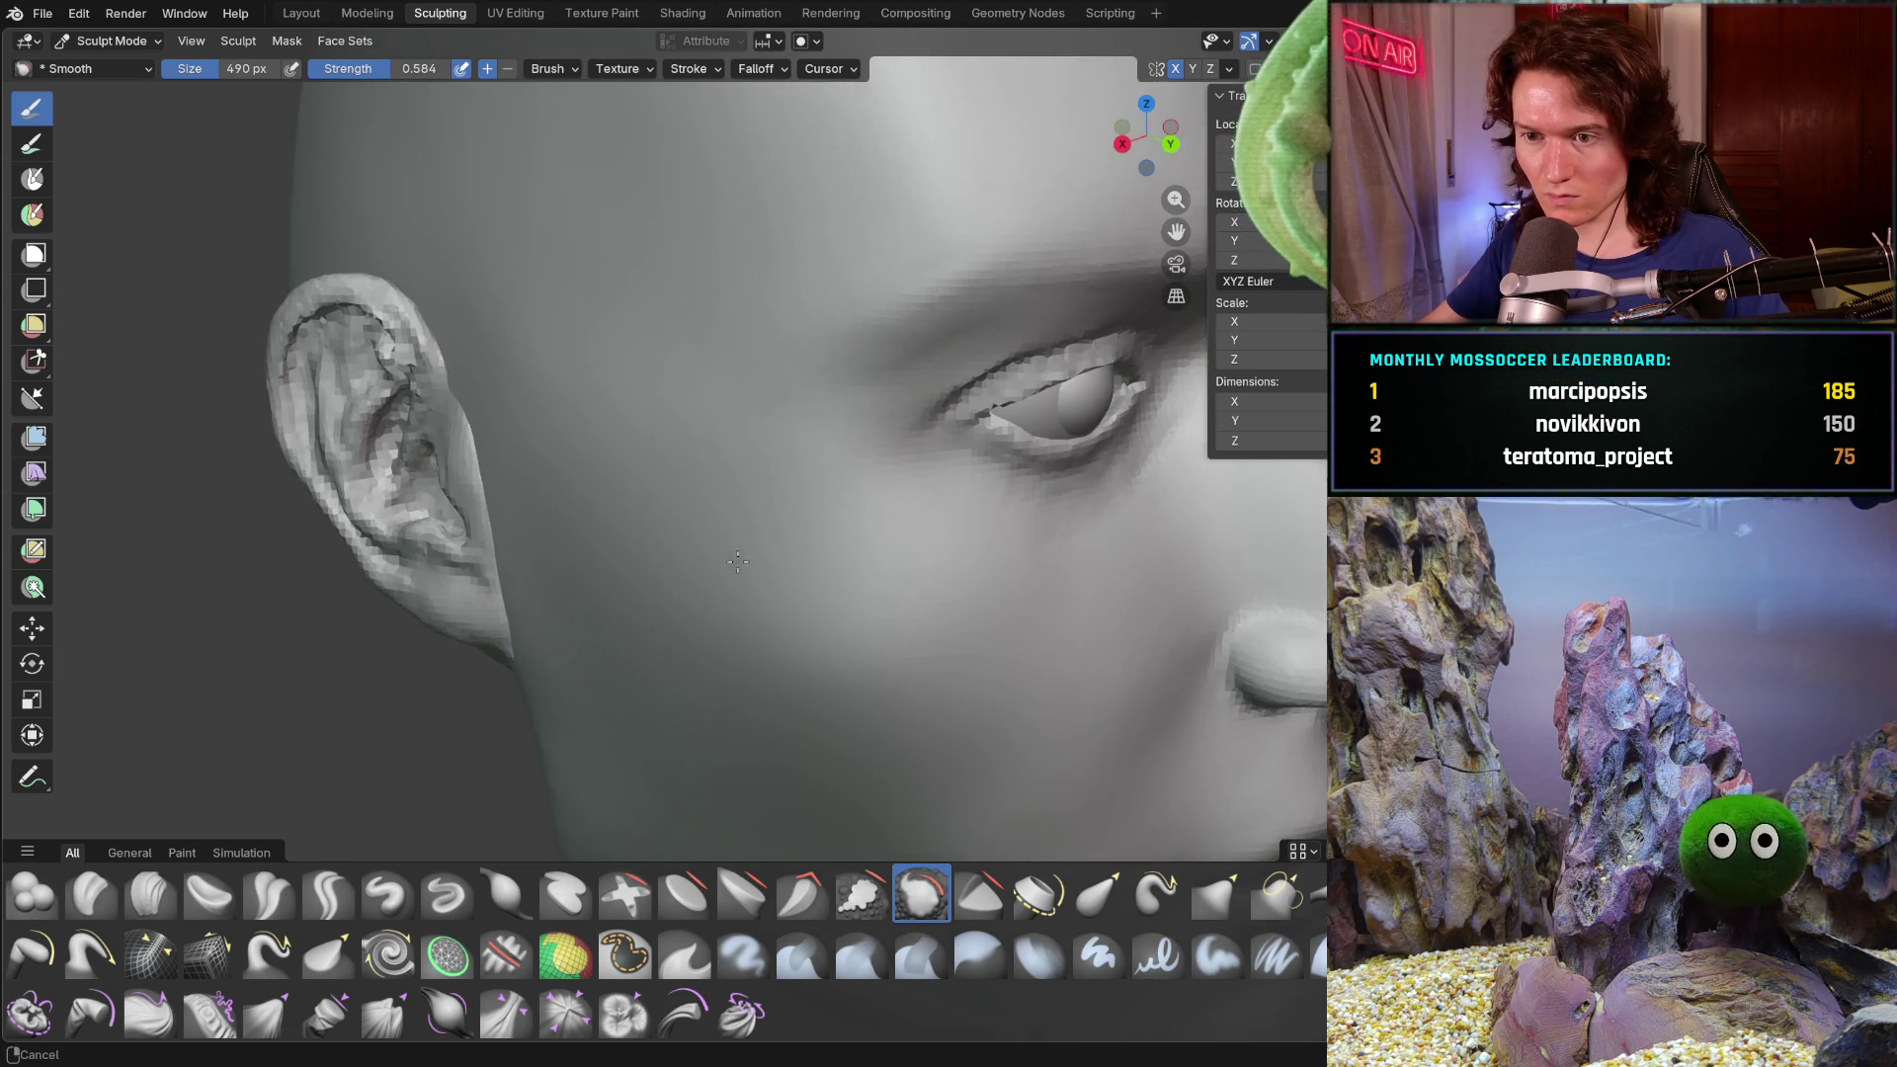
scroll(712, 475, "up", 3)
scroll(697, 390, "up", 2)
middle_click_drag(698, 390, 880, 447)
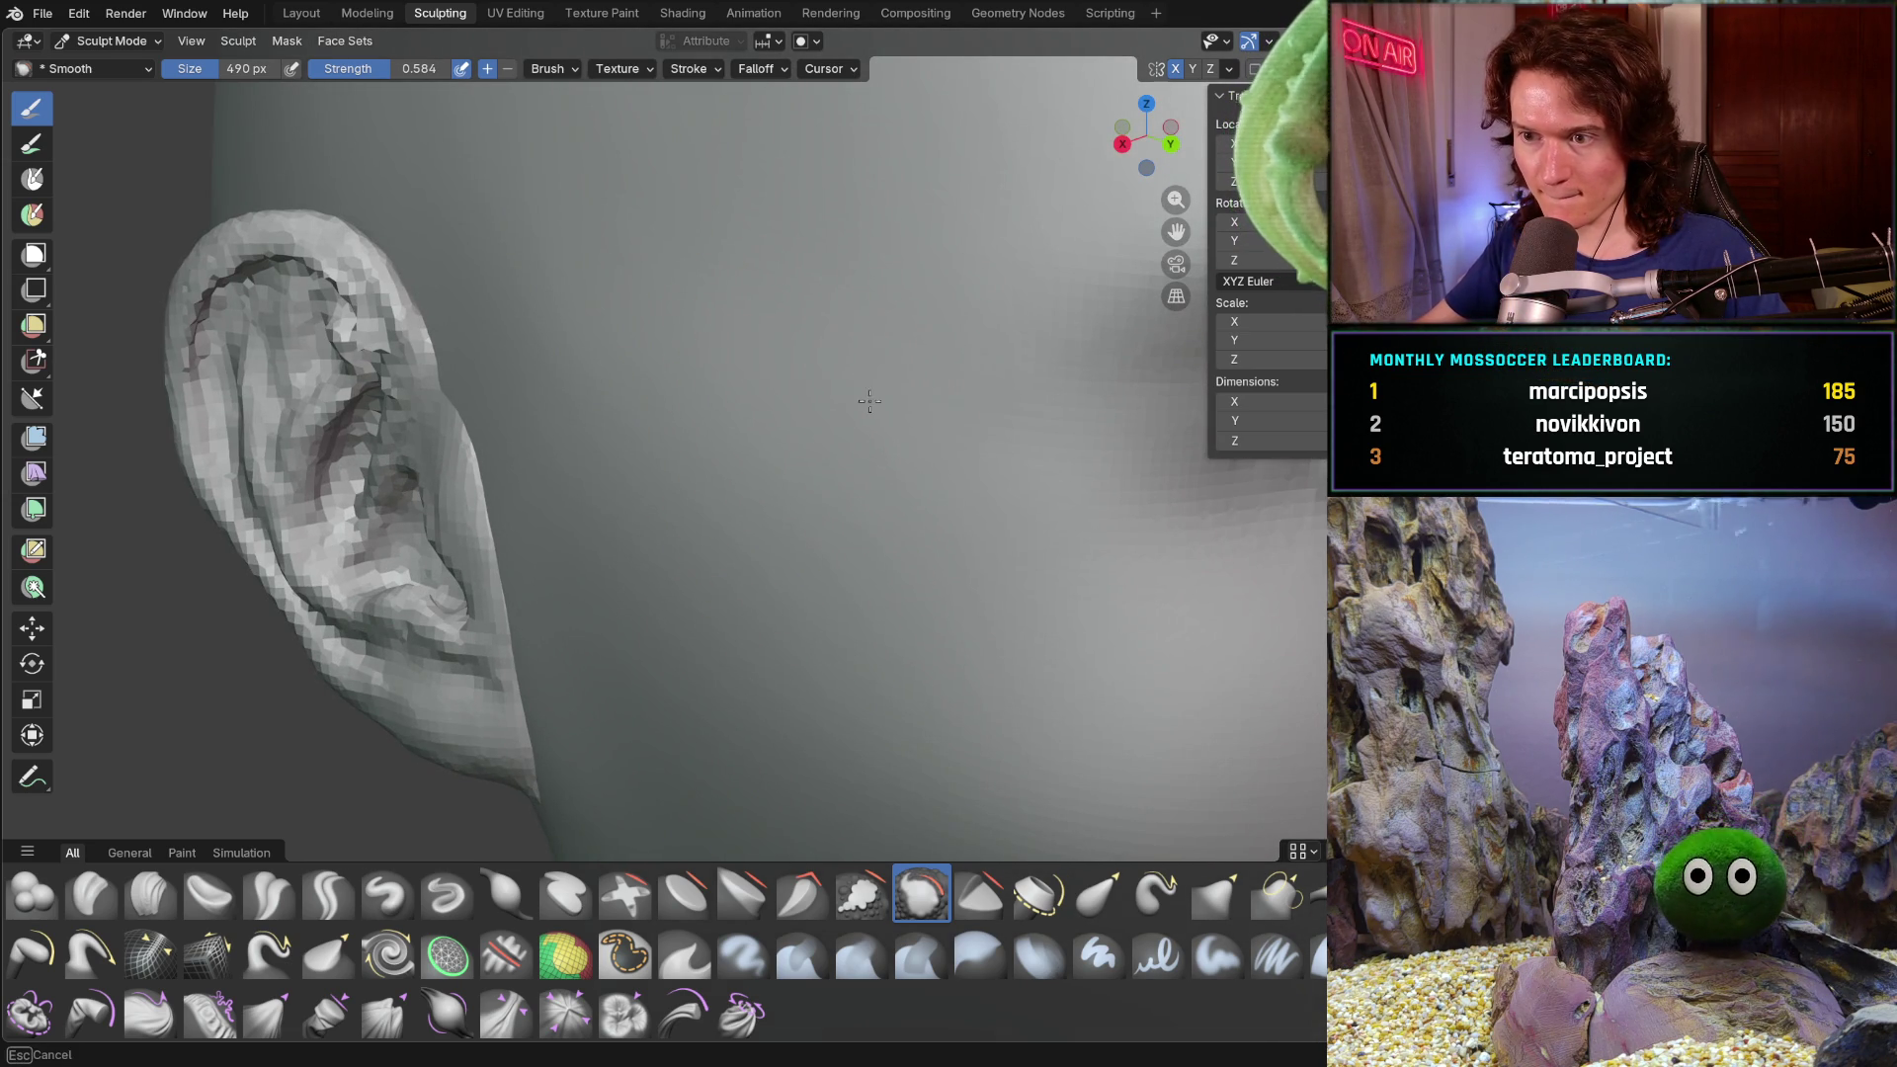
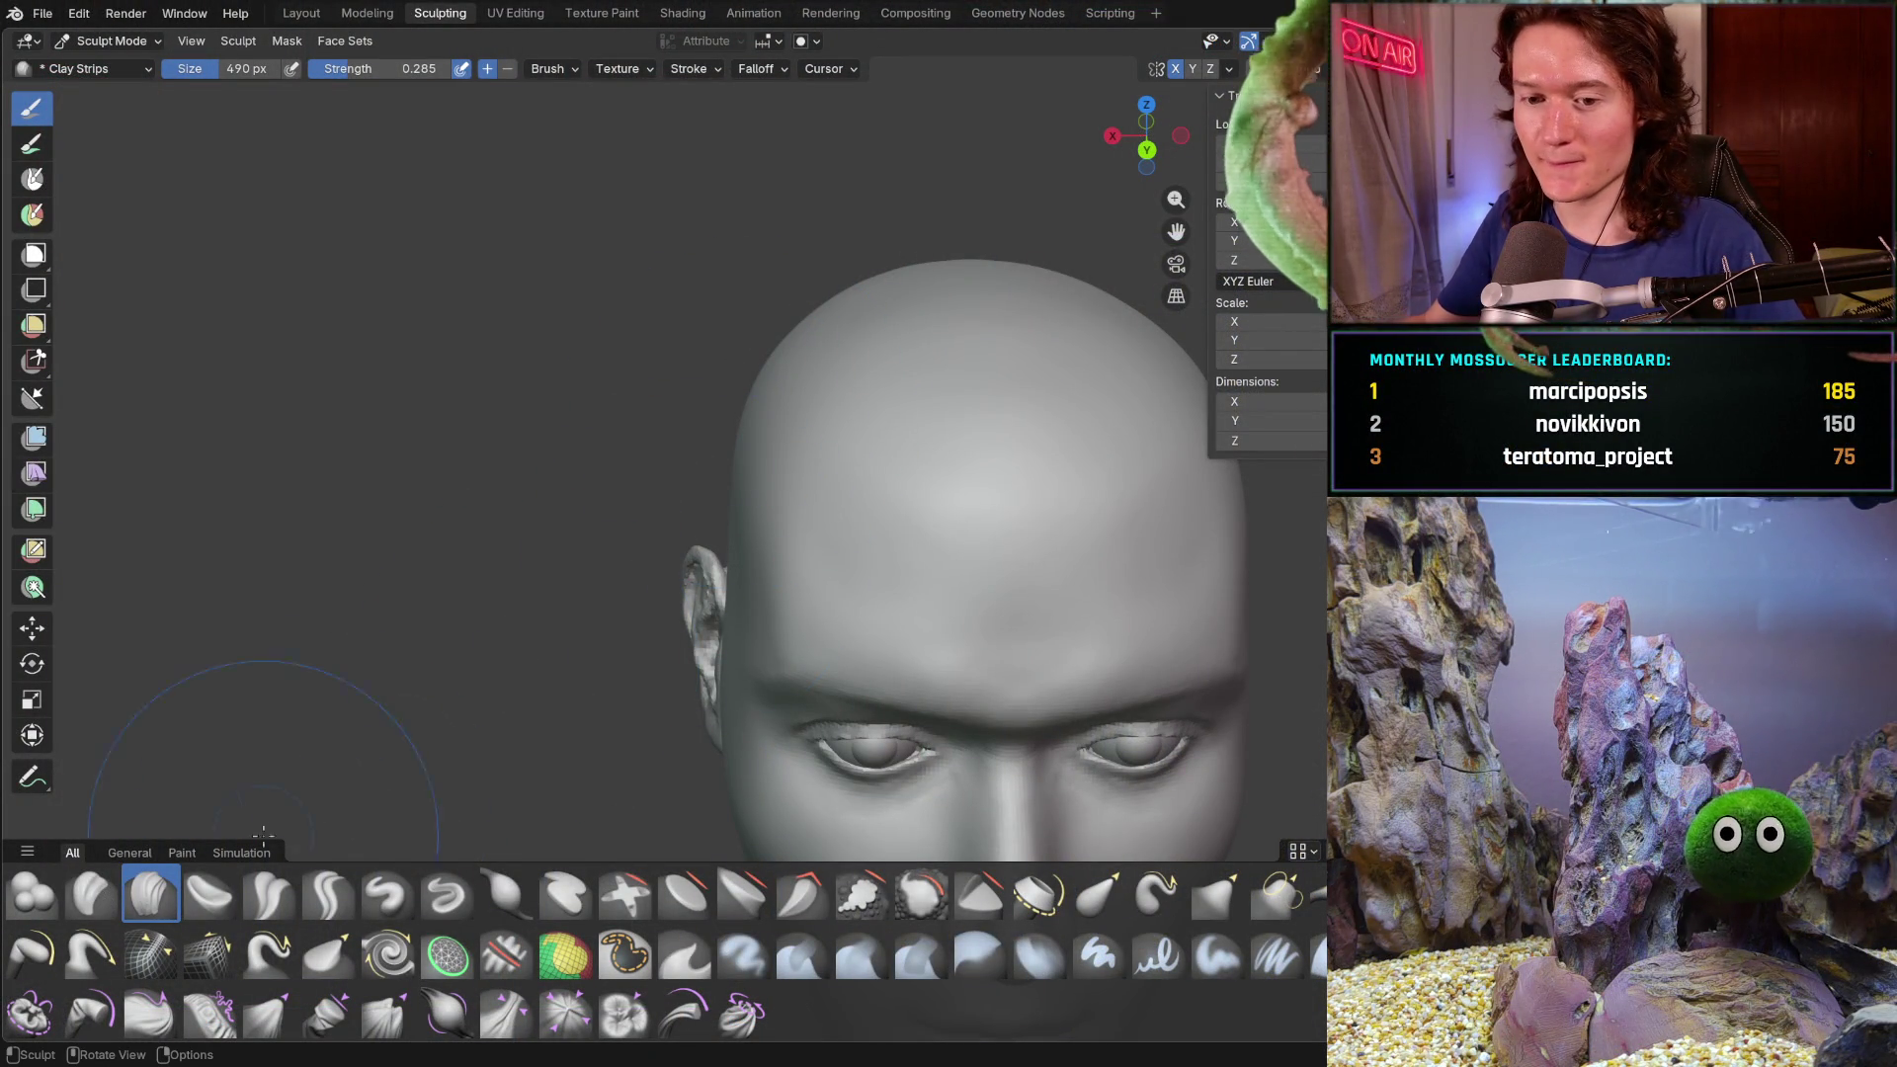
- Shrink the Clay Strips brush and line up a top-down view of the skull
mouse_move(593, 400)
middle_mouse_down()
mouse_move(831, 505)
mouse_move(862, 264)
middle_mouse_up()
key("f")
left_click(846, 514)
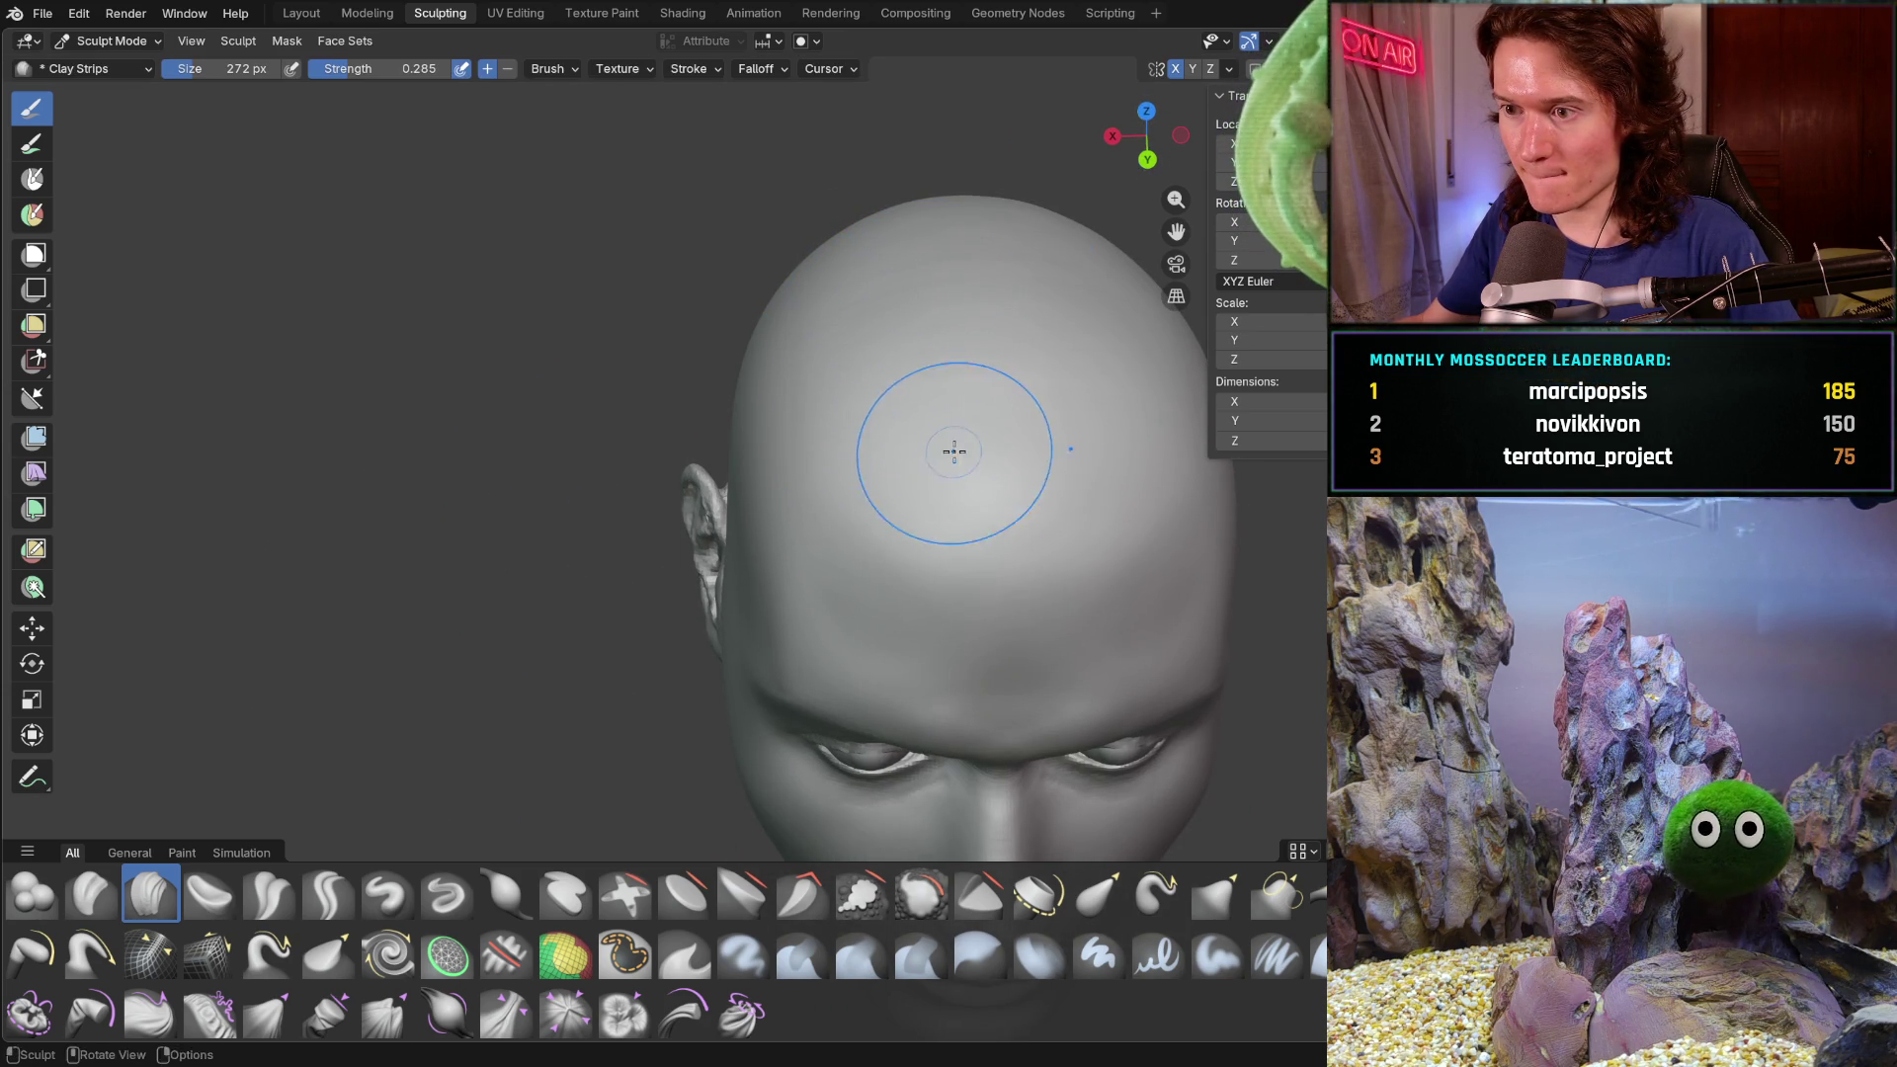
mouse_move(930, 214)
middle_mouse_down()
mouse_move(915, 390)
mouse_move(995, 508)
middle_mouse_up()
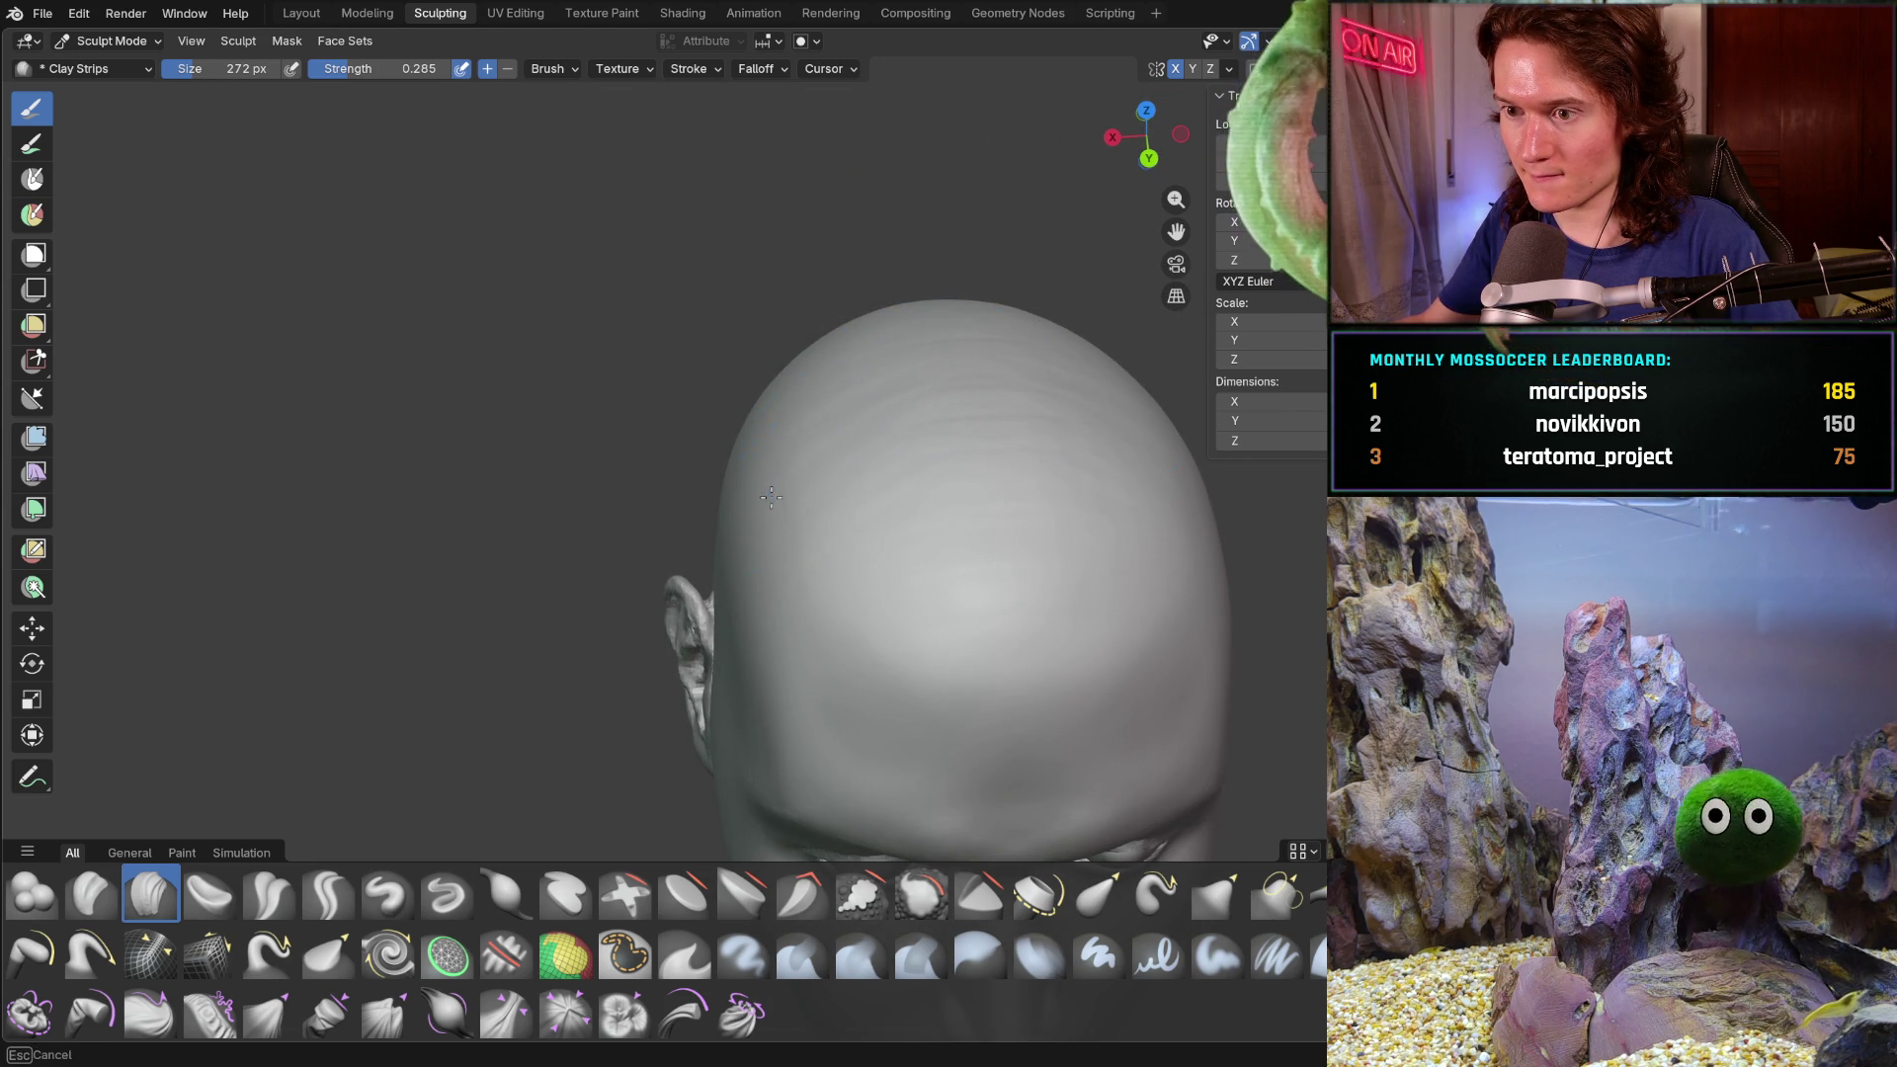
mouse_move(815, 572)
middle_mouse_down()
mouse_move(831, 411)
mouse_move(845, 488)
middle_mouse_up()
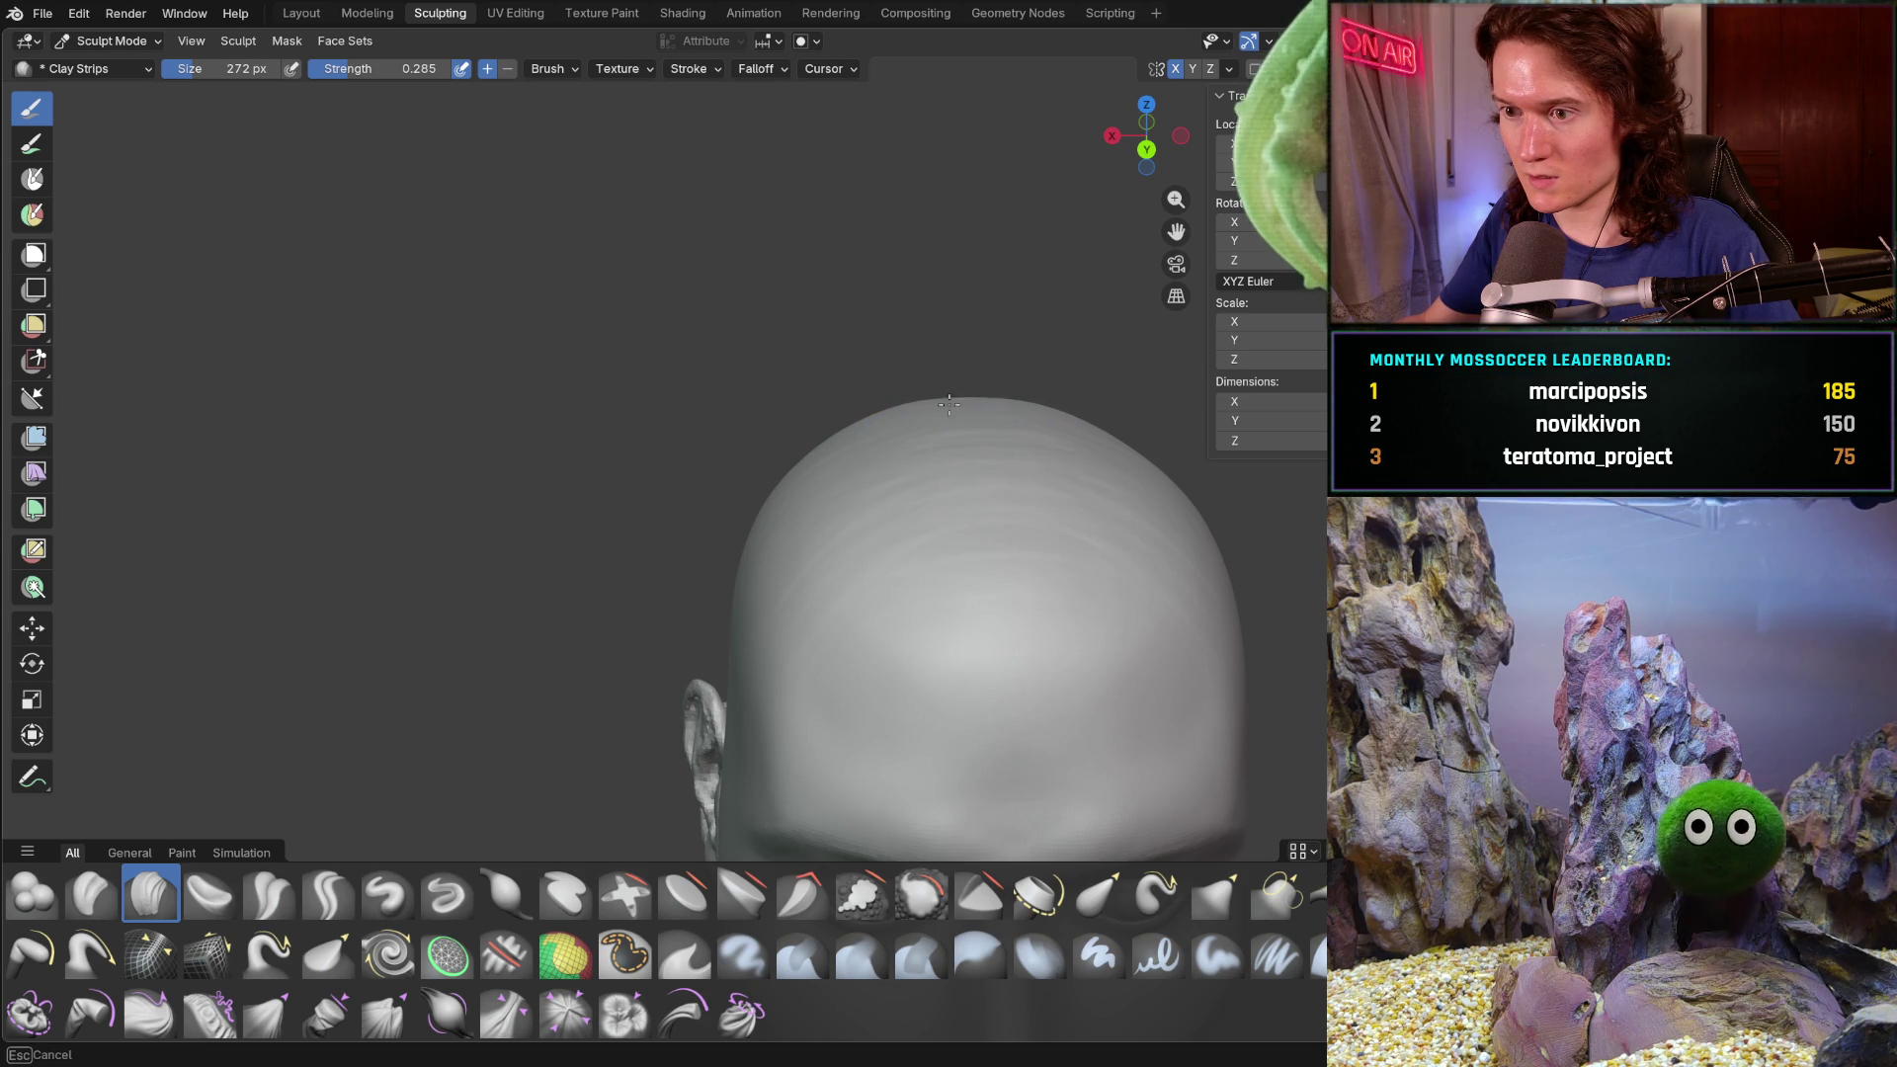
mouse_move(992, 508)
middle_mouse_down()
mouse_move(1018, 479)
mouse_move(819, 538)
mouse_move(846, 465)
mouse_move(718, 336)
middle_mouse_up()
- Build clay strips across the top of the head and check them from the front and side
left_click_drag(719, 336, 986, 429)
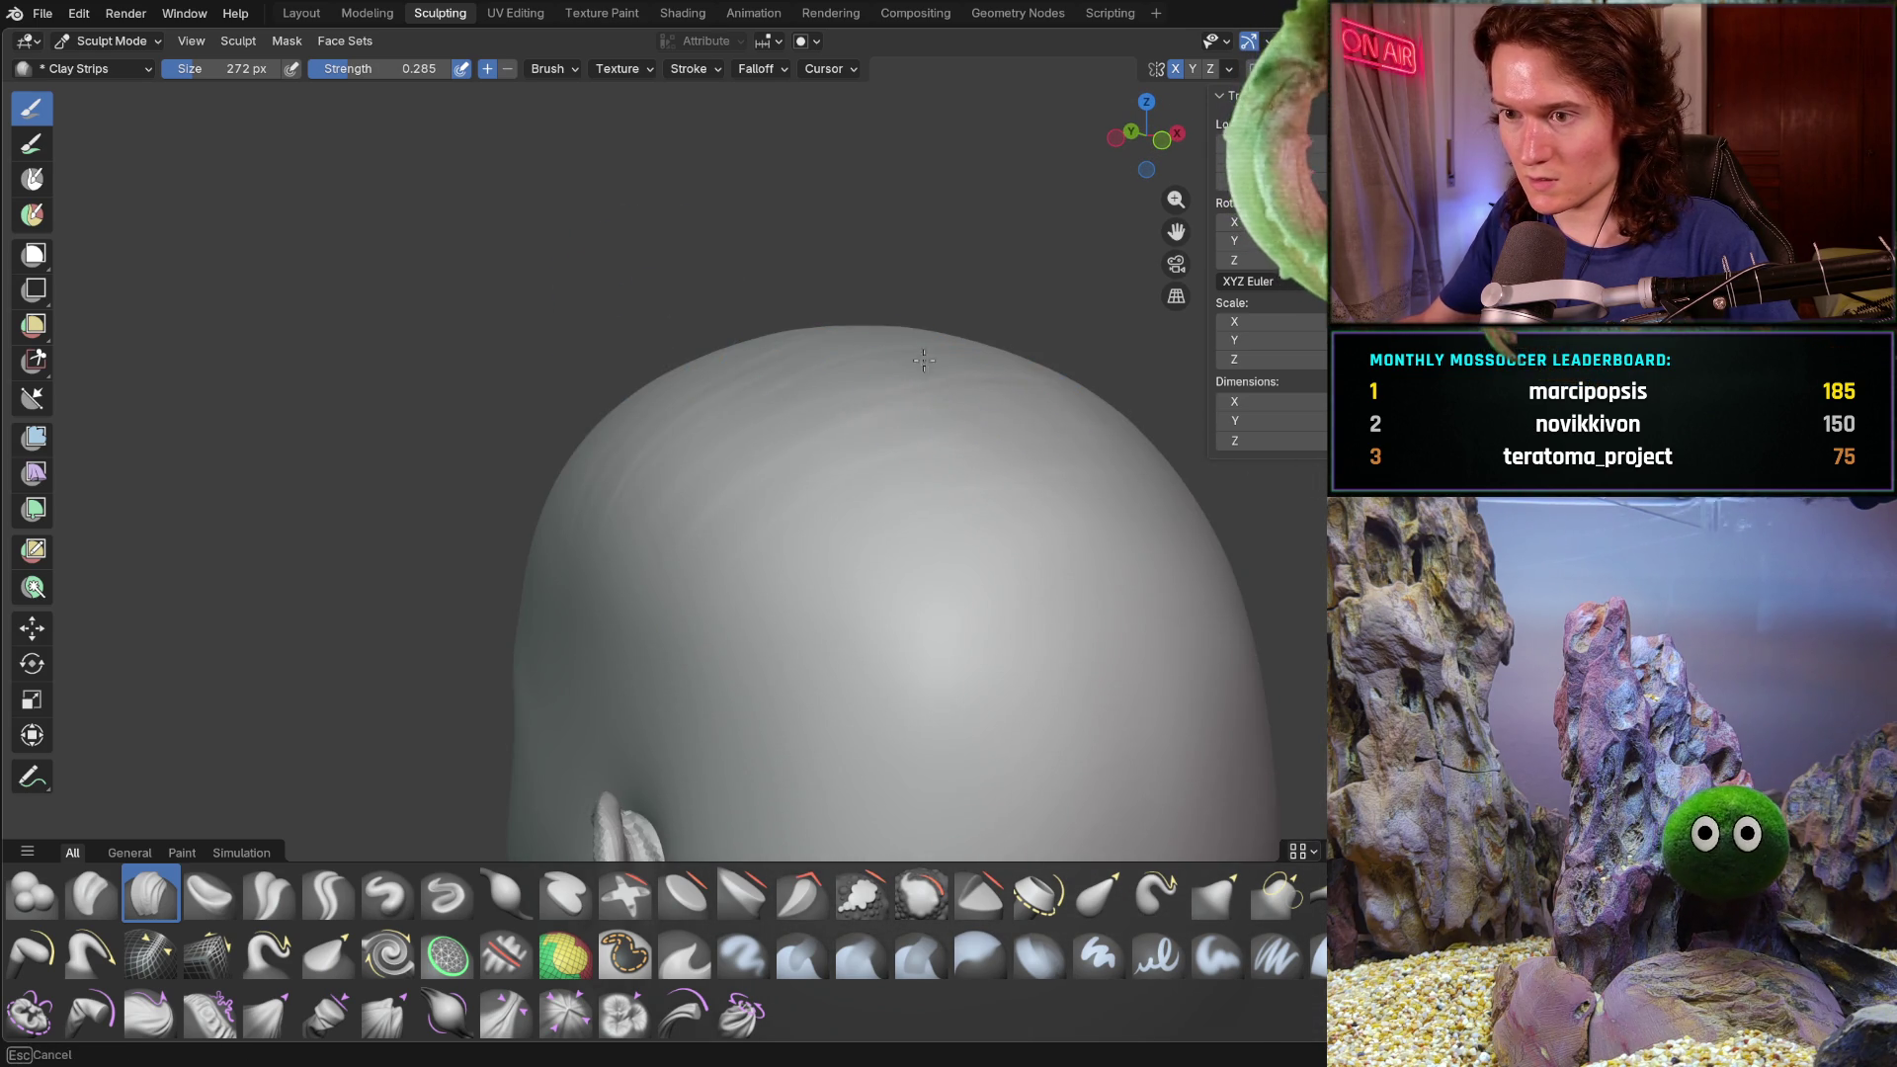
mouse_move(827, 330)
middle_mouse_down()
mouse_move(814, 454)
mouse_move(776, 221)
middle_mouse_up()
mouse_move(897, 405)
left_mouse_down()
mouse_move(1075, 571)
mouse_move(1017, 551)
left_mouse_up()
mouse_move(816, 263)
left_mouse_down()
mouse_move(1042, 372)
mouse_move(1017, 445)
left_mouse_up()
mouse_move(1016, 444)
middle_mouse_down()
mouse_move(959, 456)
mouse_move(1029, 425)
middle_mouse_up()
scroll(958, 455, "down", 5)
scroll(944, 278, "up", 6)
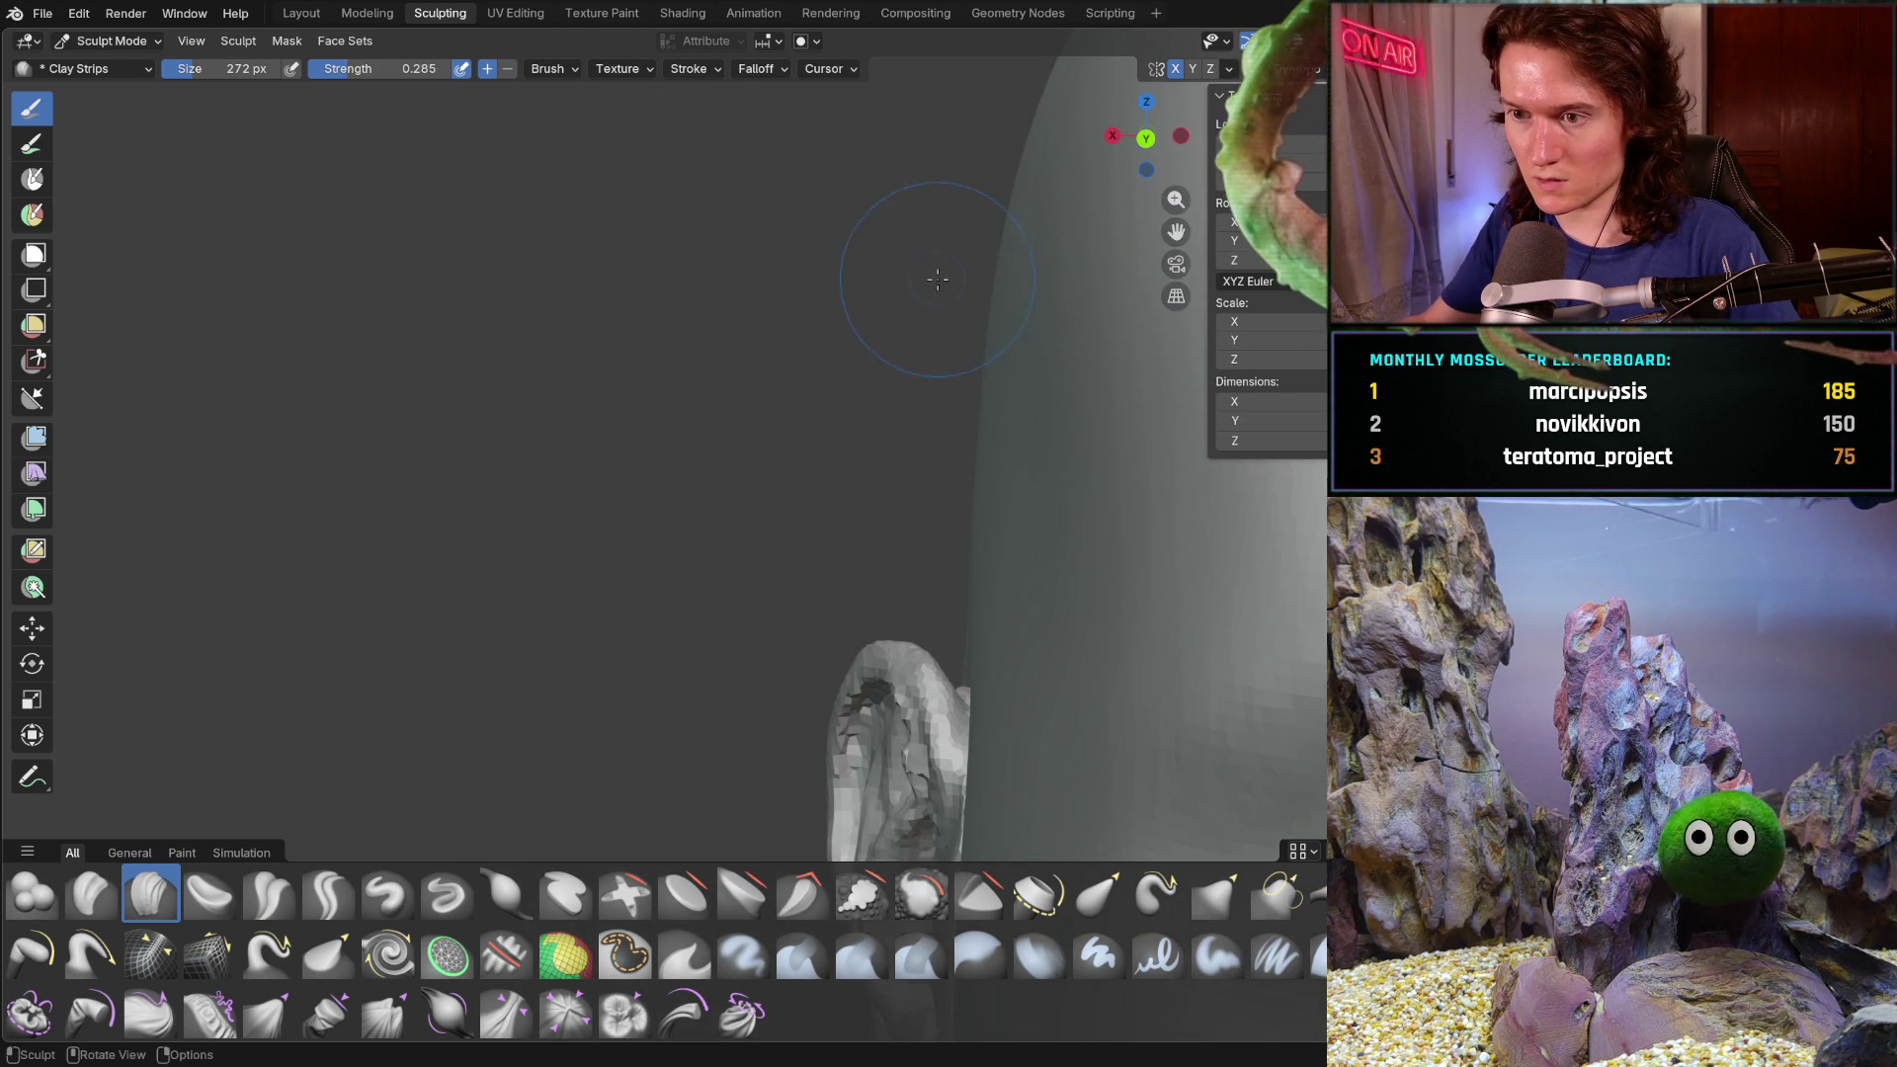
scroll(863, 347, "down", 4)
scroll(845, 357, "up", 5)
middle_click_drag(845, 356, 833, 371)
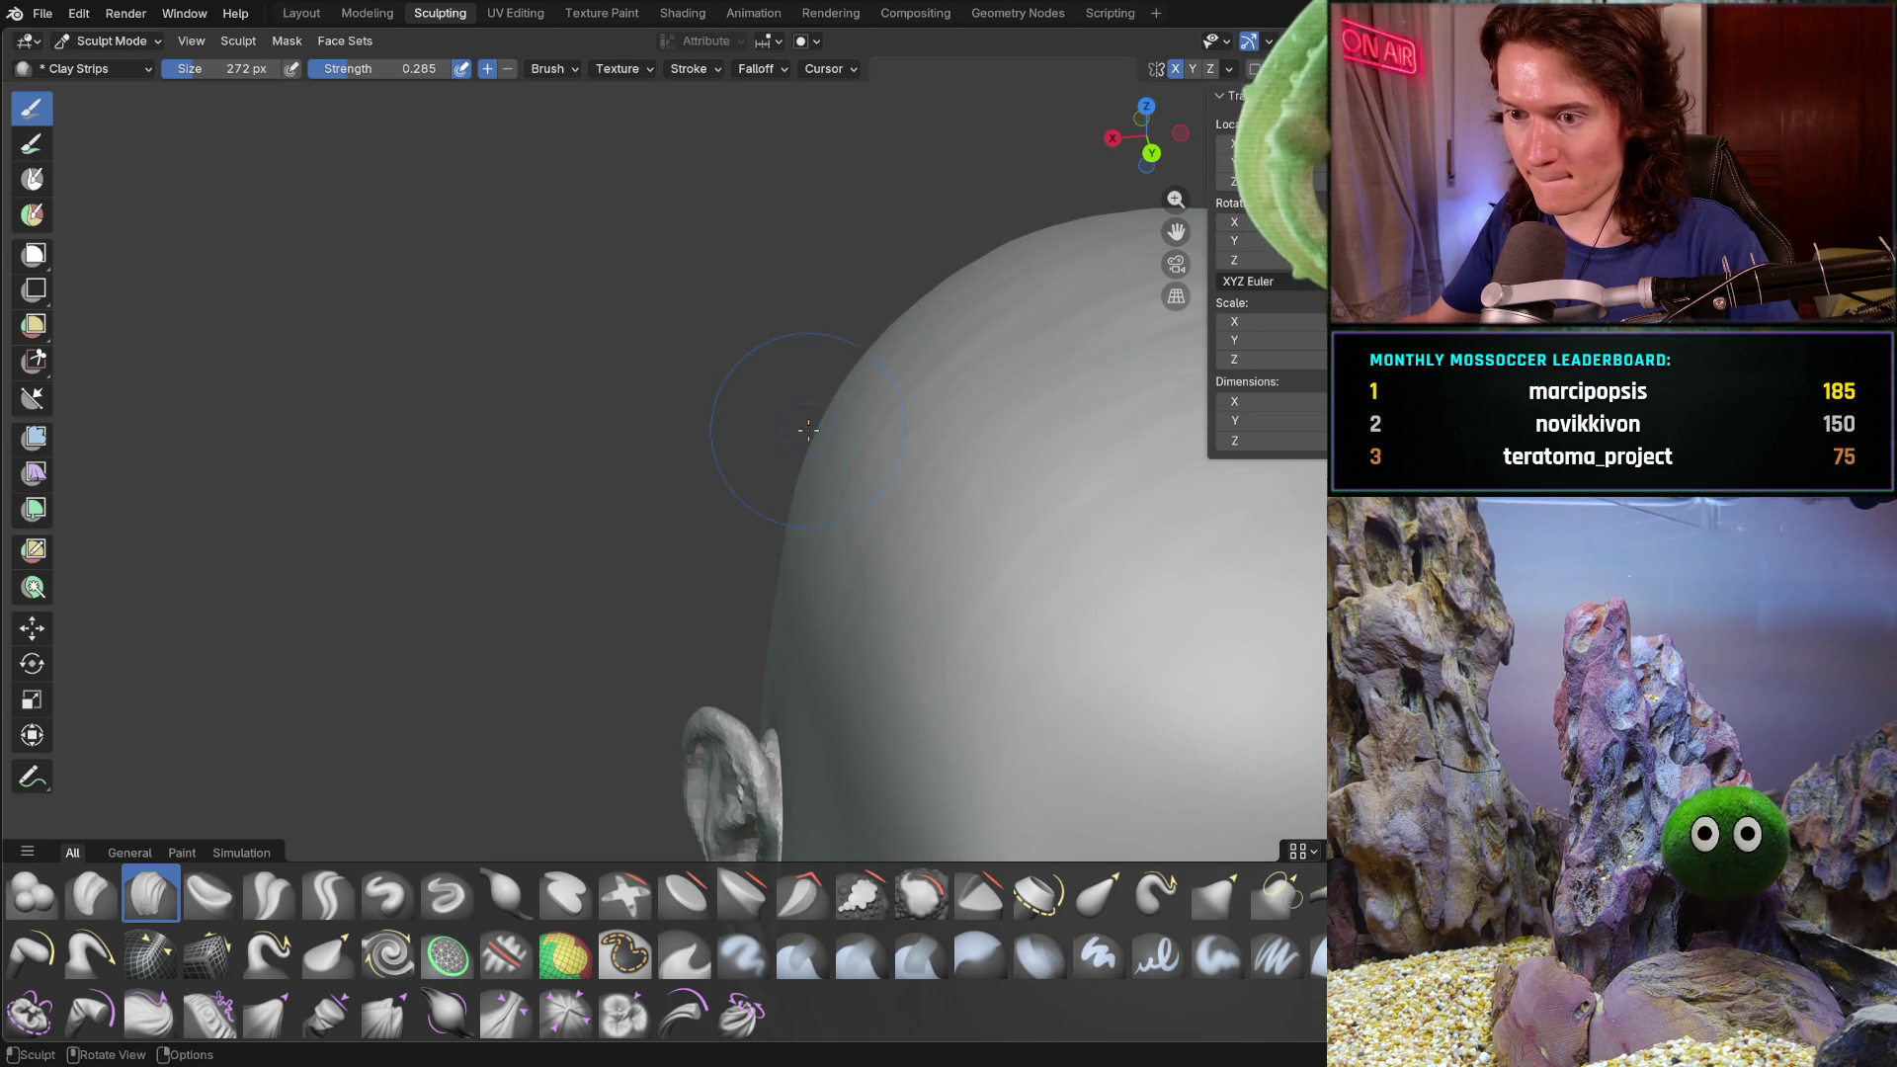
middle_click_drag(825, 467, 826, 423)
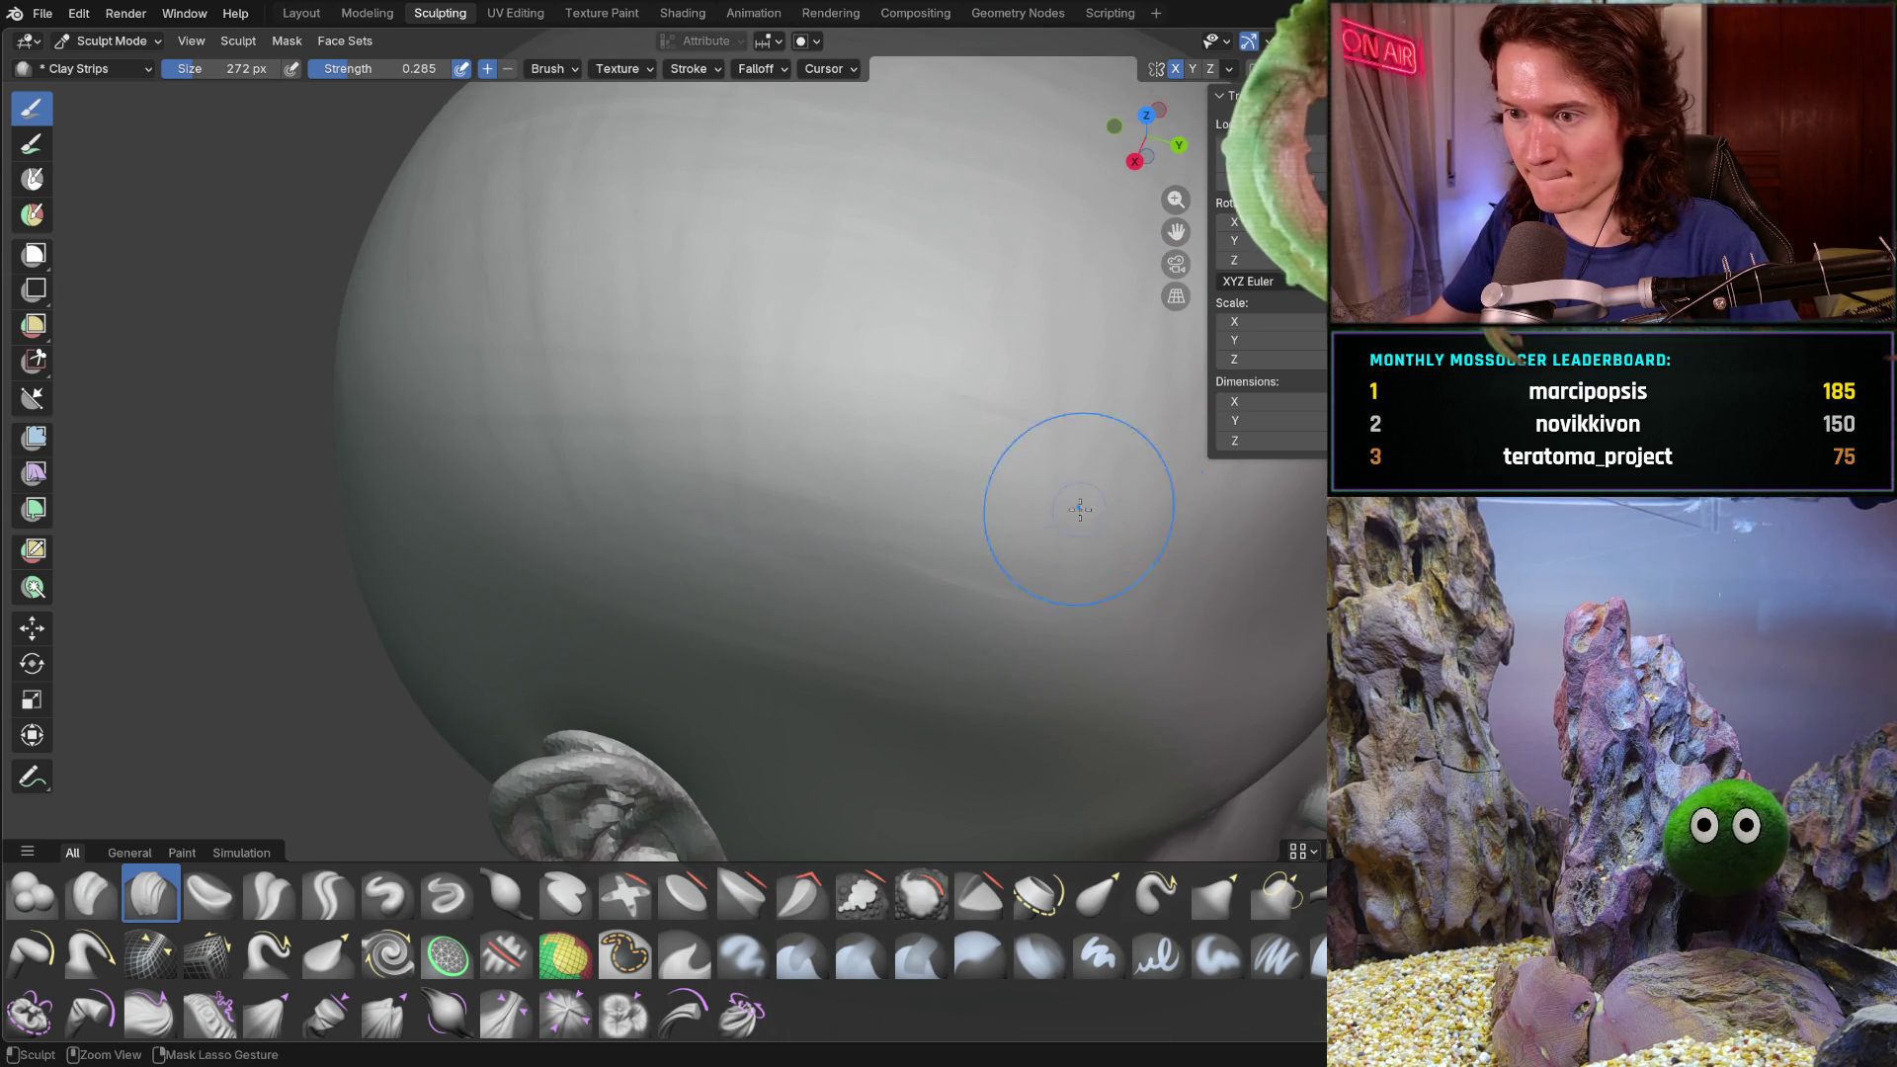
mouse_move(1012, 402)
middle_mouse_down("ctrl")
mouse_move(942, 568)
mouse_move(790, 476)
mouse_move(875, 453)
mouse_move(943, 513)
middle_mouse_up("ctrl")
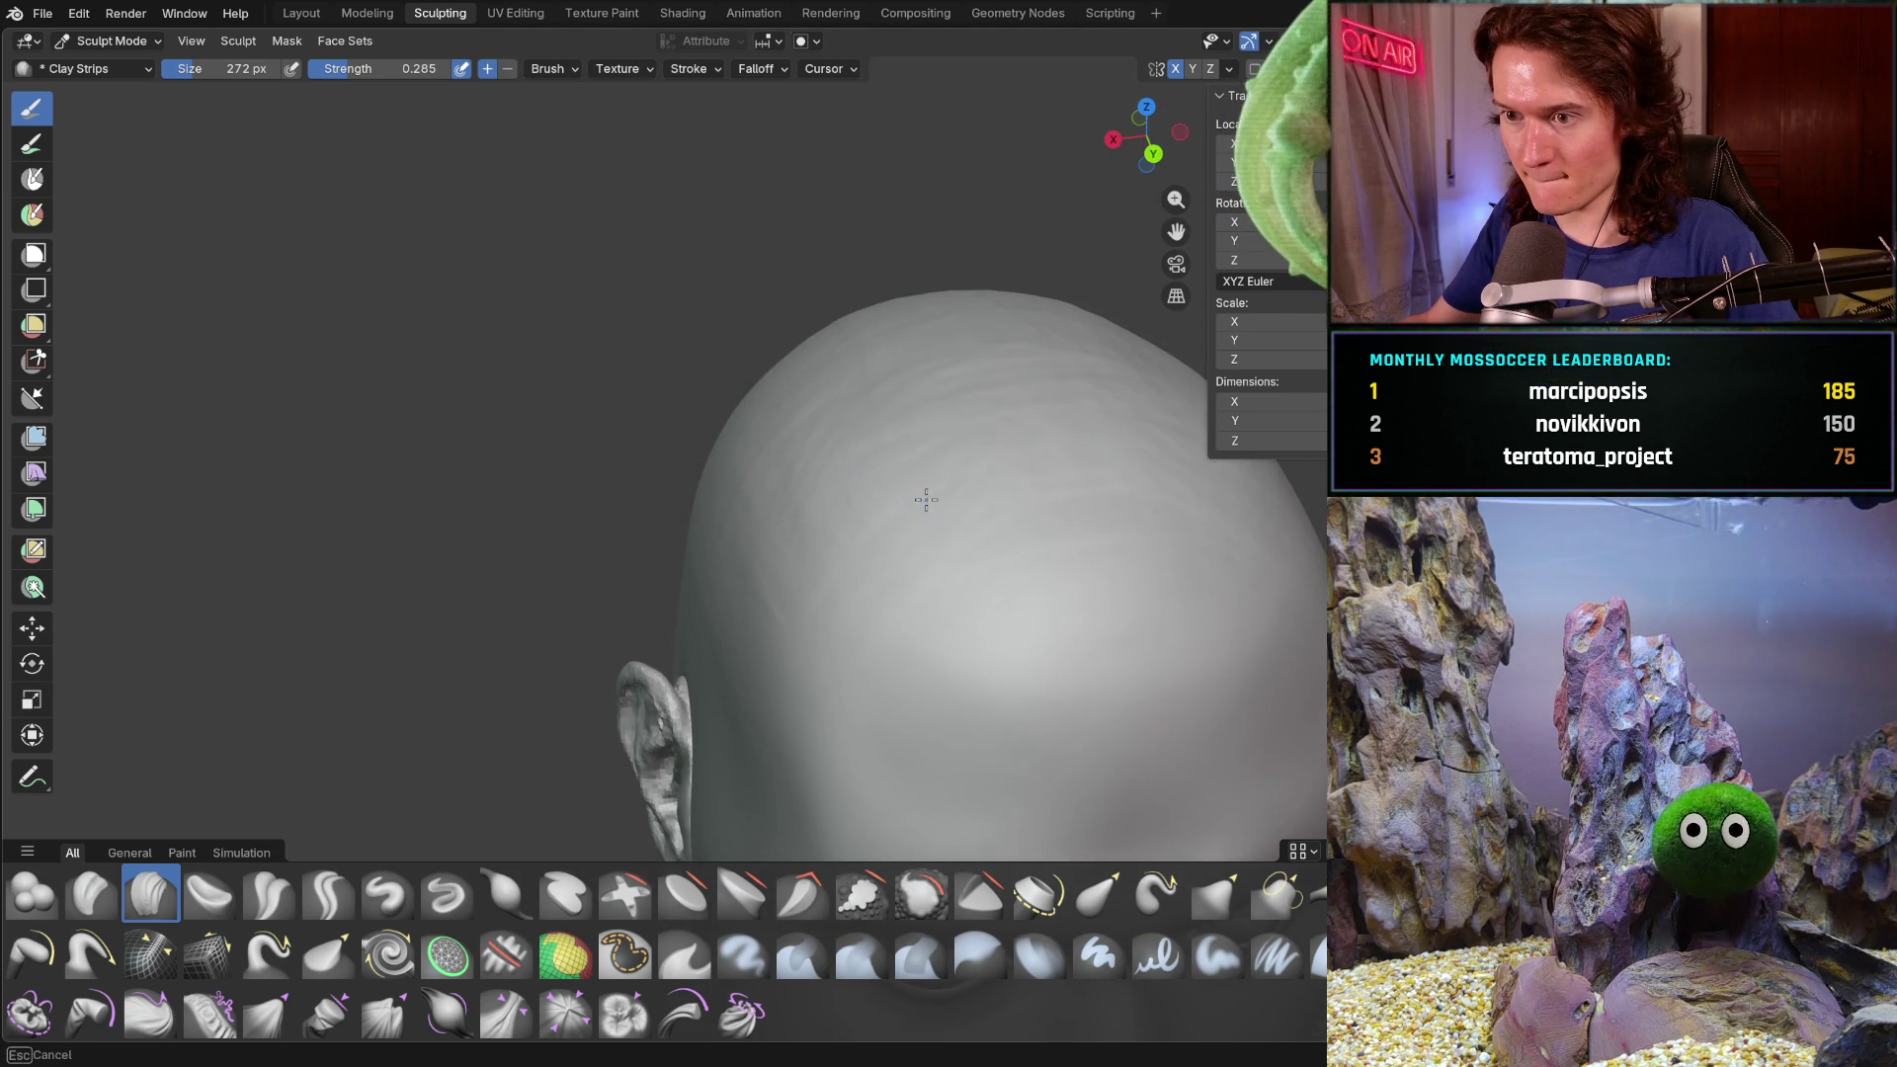
- Add a clay stroke on the back of the head, then begin smoothing the ridged scalp
middle_click_drag(848, 417, 811, 286)
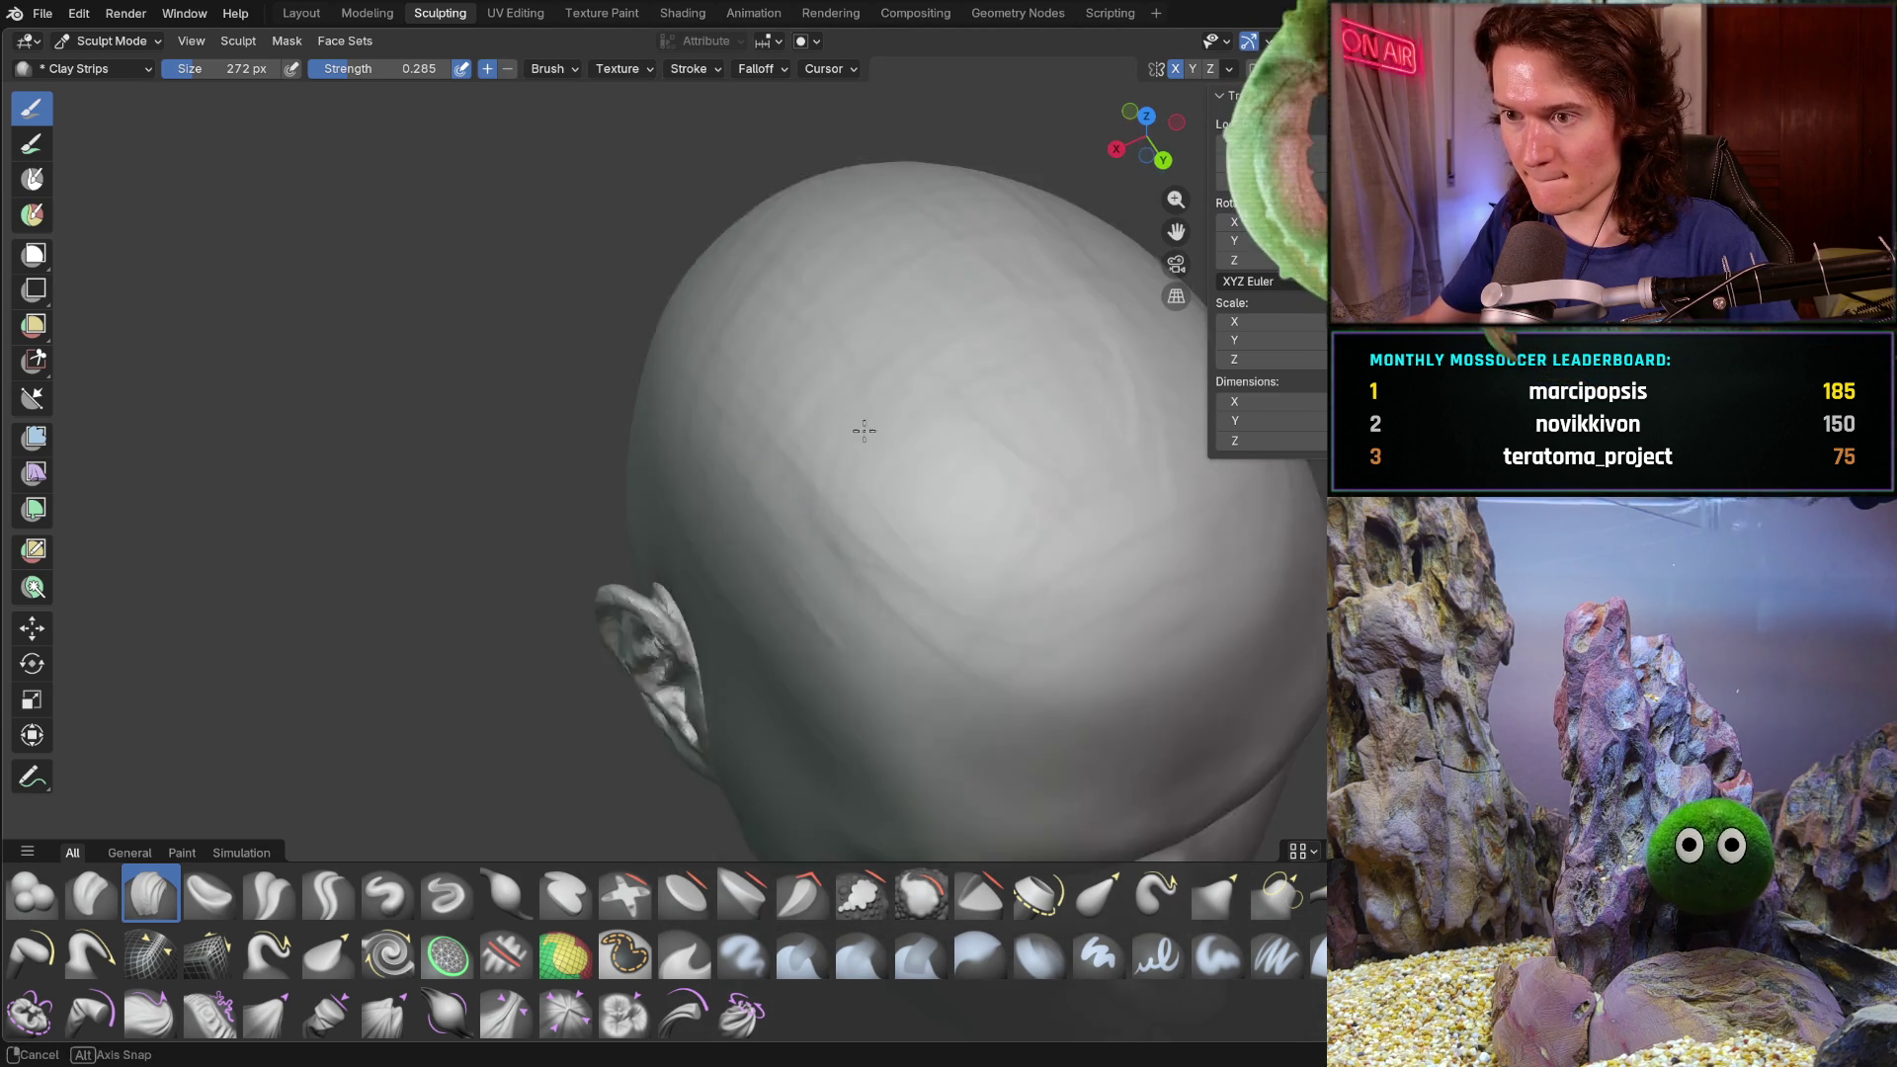
scroll(1058, 488, "down", 5)
mouse_move(1058, 489)
middle_mouse_down()
mouse_move(842, 329)
mouse_move(1006, 435)
middle_mouse_up()
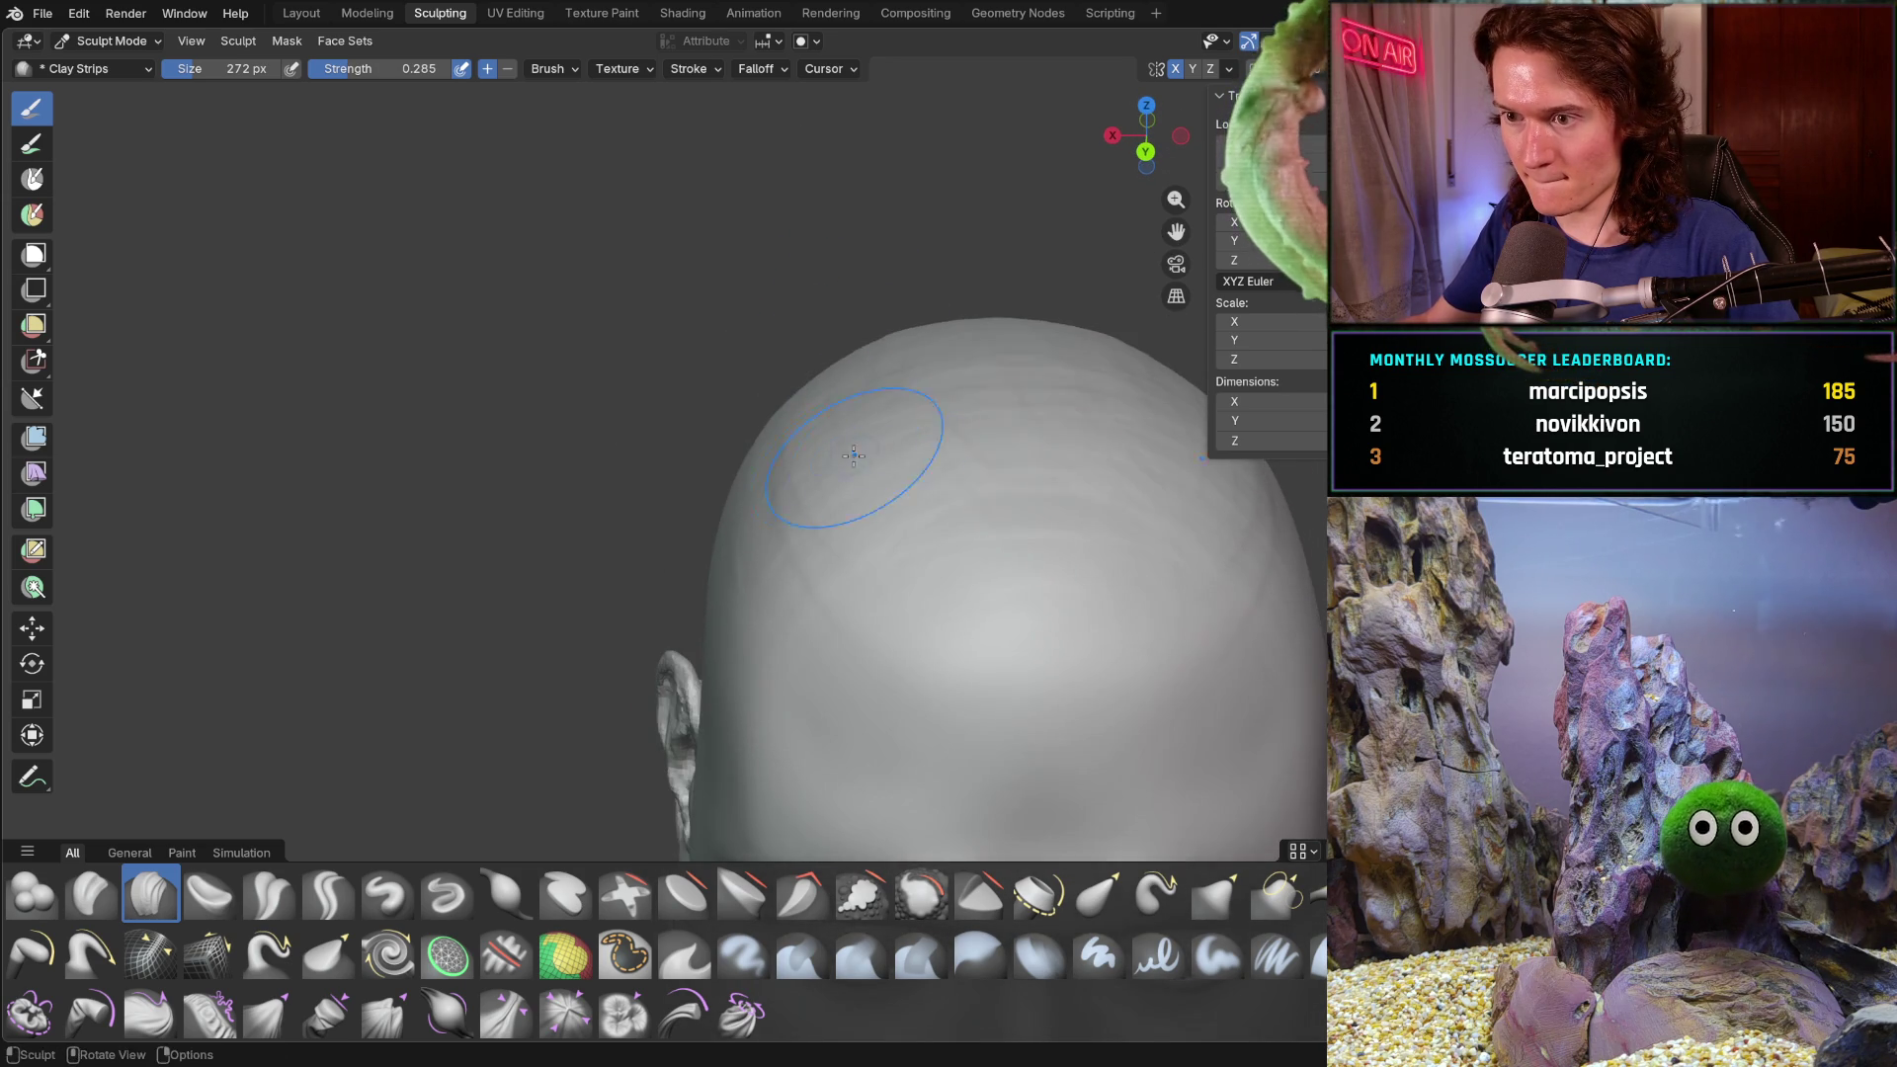
mouse_move(876, 389)
middle_mouse_down()
mouse_move(856, 454)
mouse_move(839, 439)
middle_mouse_up()
middle_click_drag(1003, 230, 793, 198)
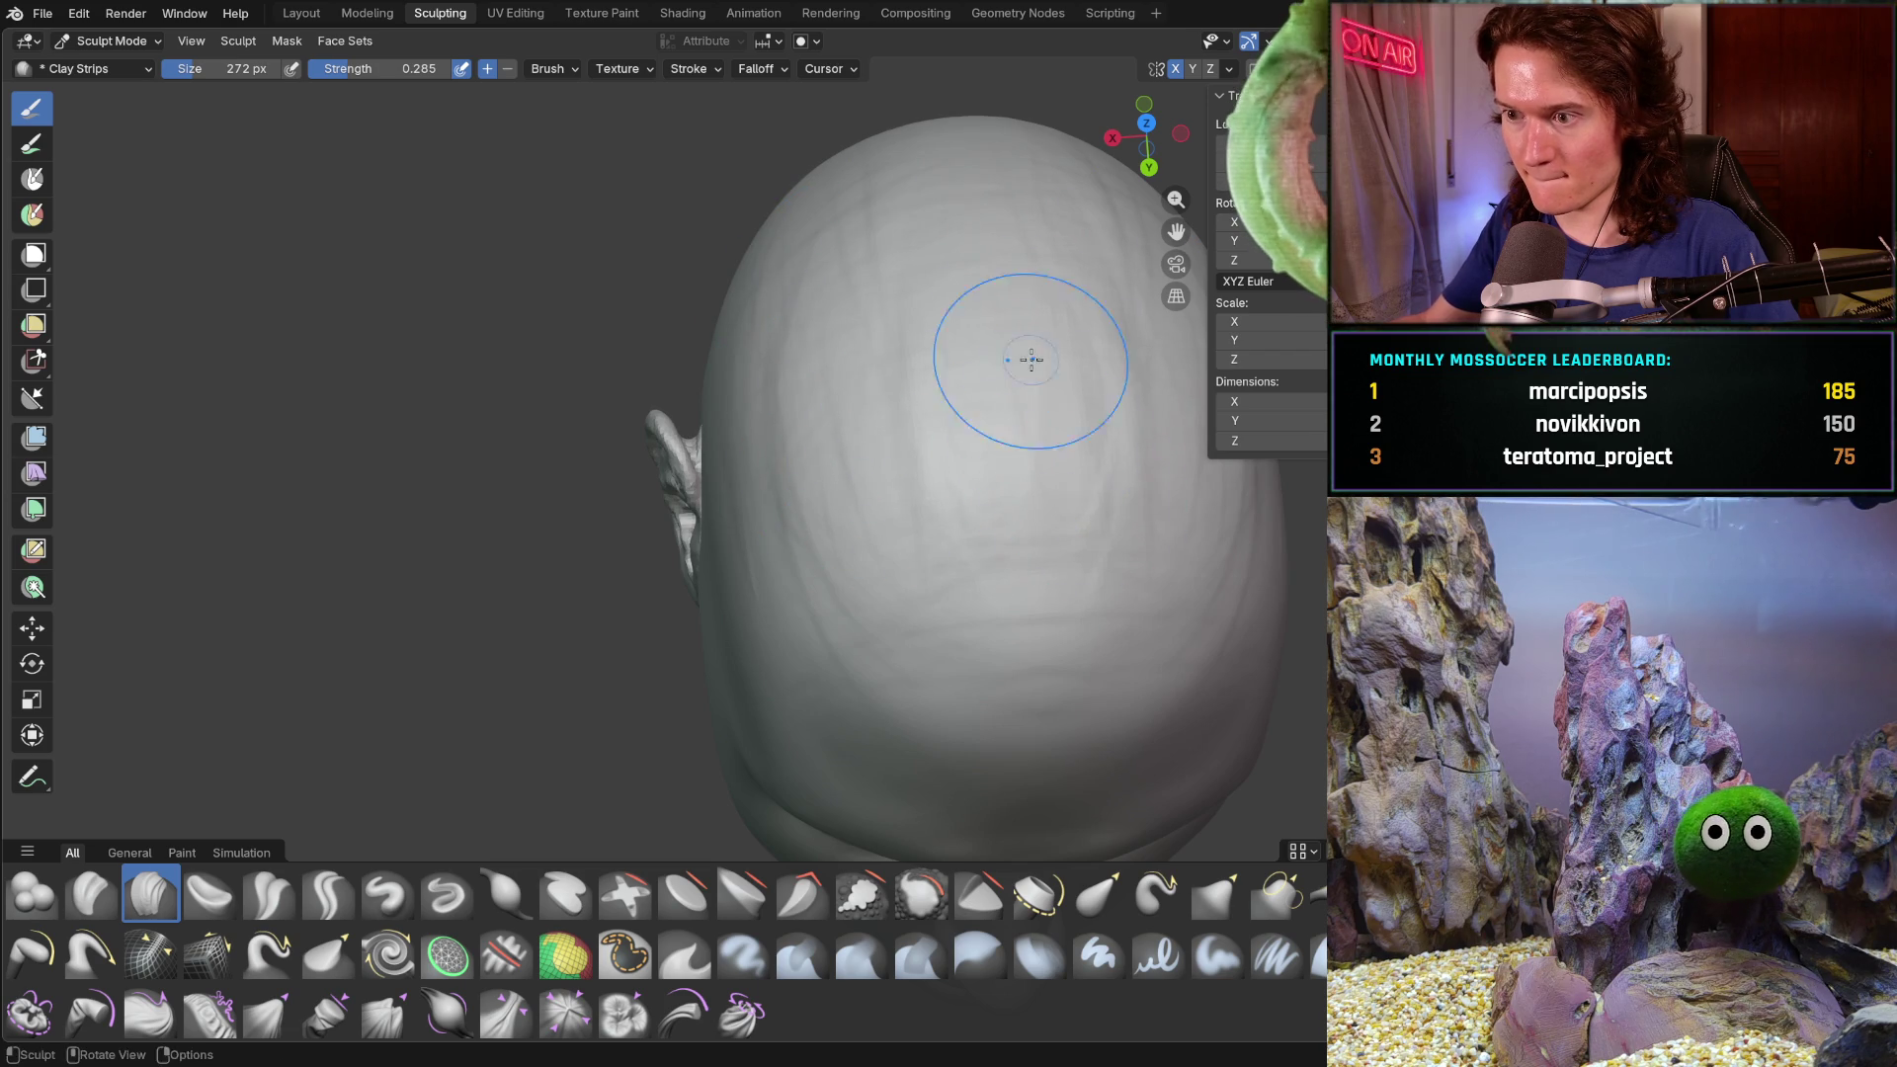
scroll(1023, 431, "down", 5)
mouse_move(993, 424)
middle_mouse_down()
mouse_move(955, 282)
mouse_move(742, 307)
mouse_move(910, 400)
mouse_move(965, 530)
middle_mouse_up()
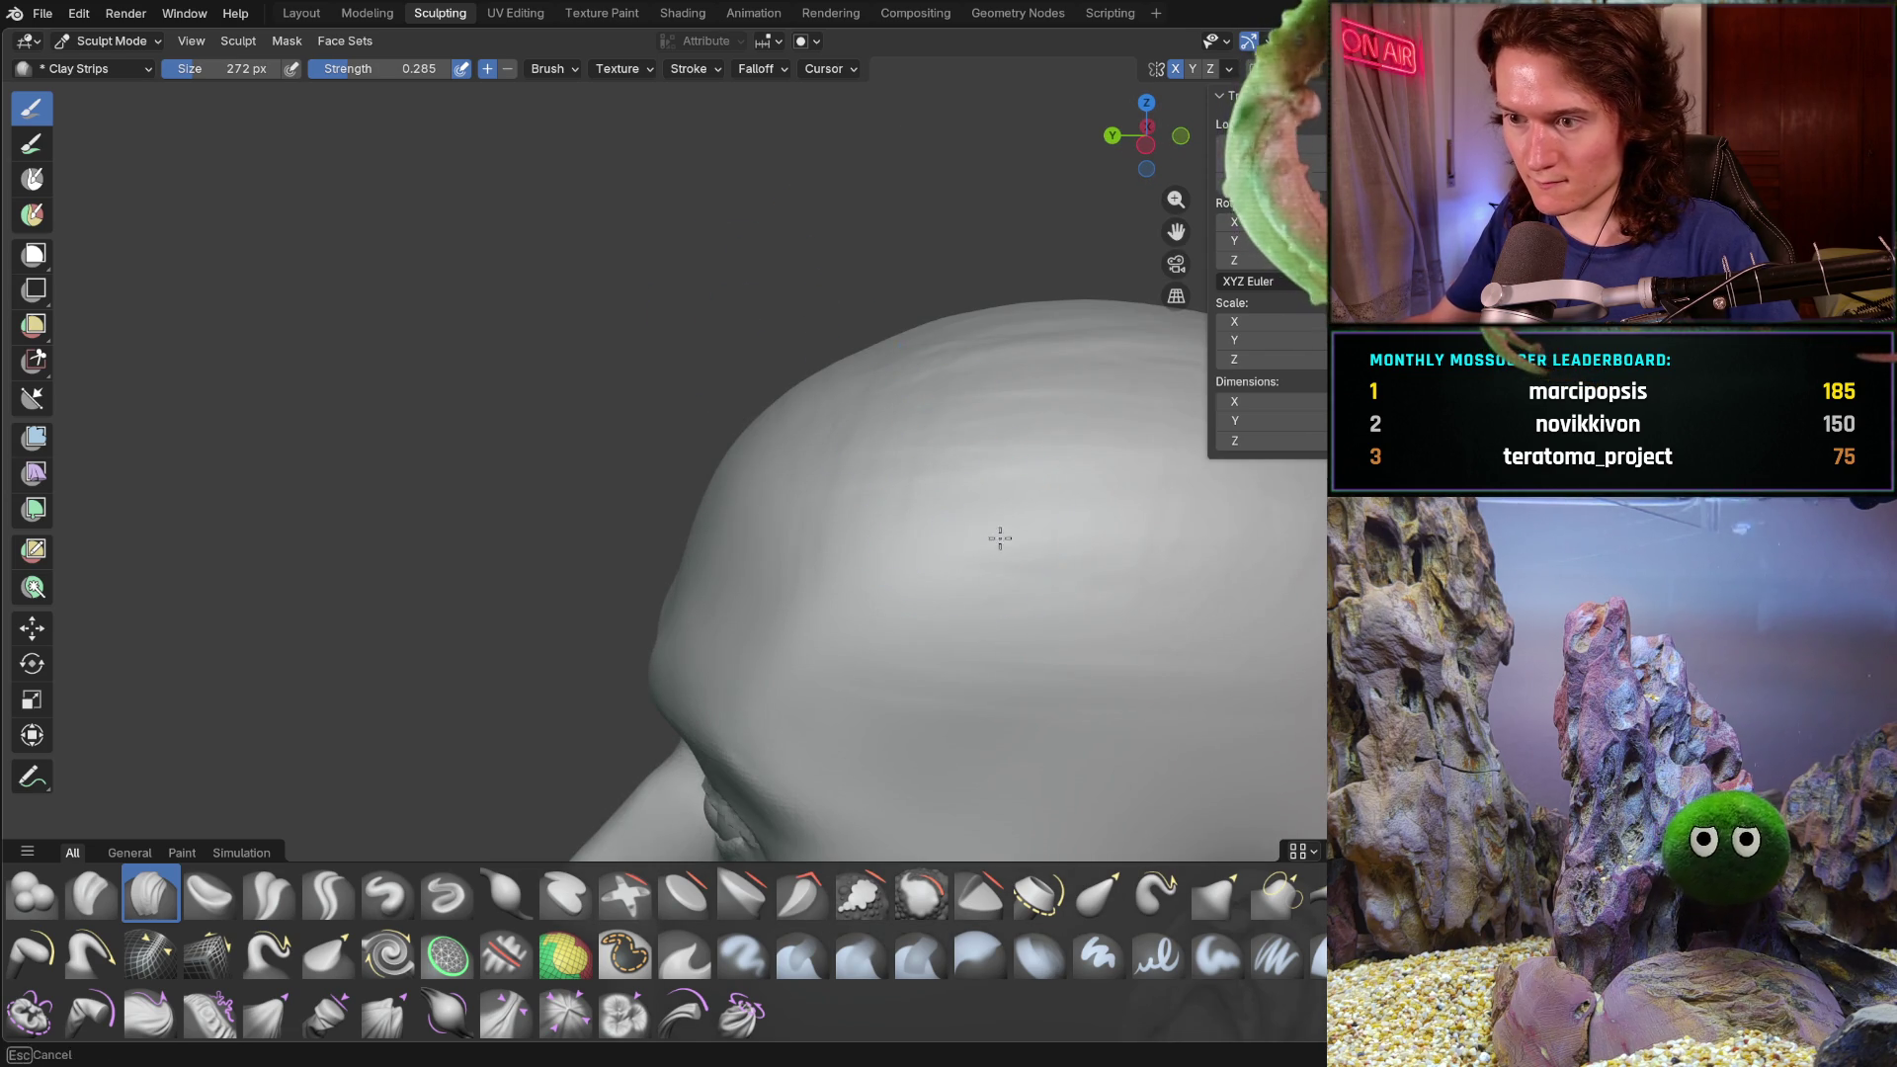
middle_click_drag(1165, 529, 1255, 525)
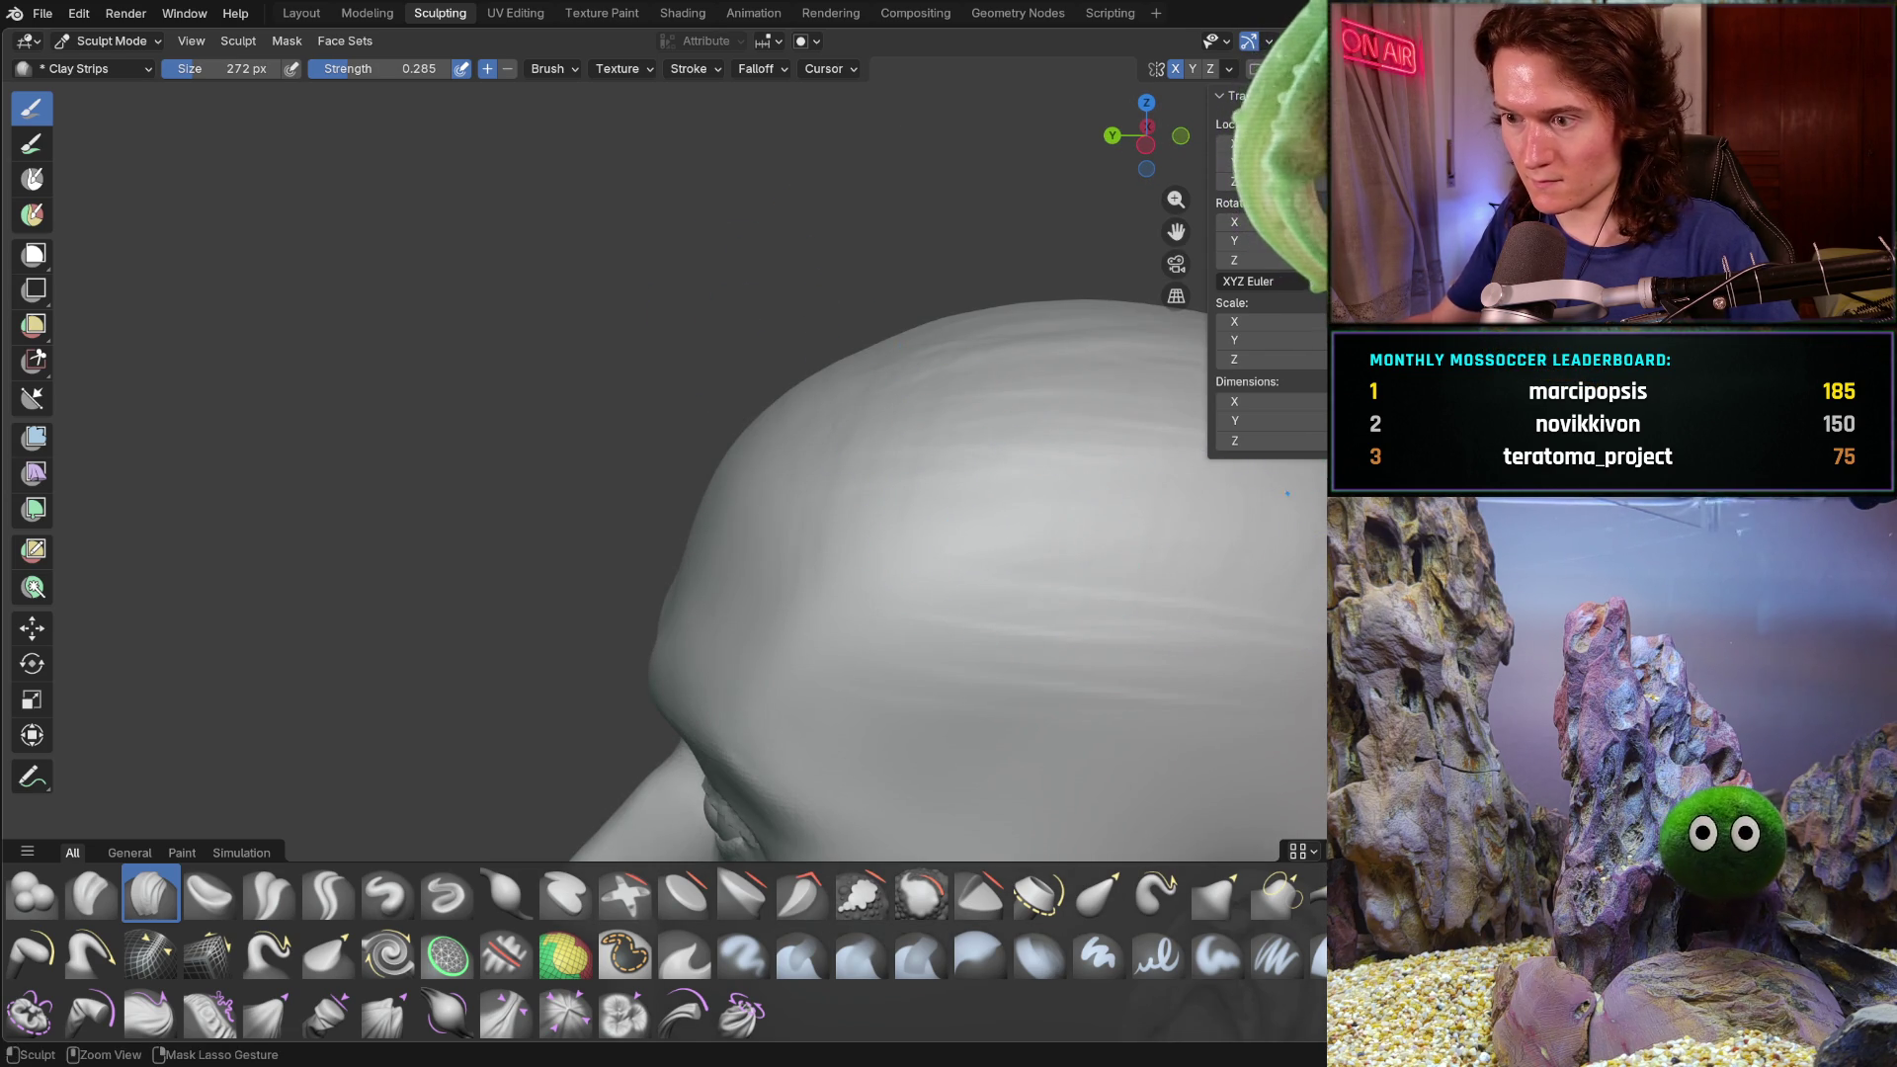
mouse_move(1022, 430)
middle_mouse_down()
mouse_move(905, 431)
mouse_move(889, 626)
mouse_move(860, 584)
middle_mouse_up()
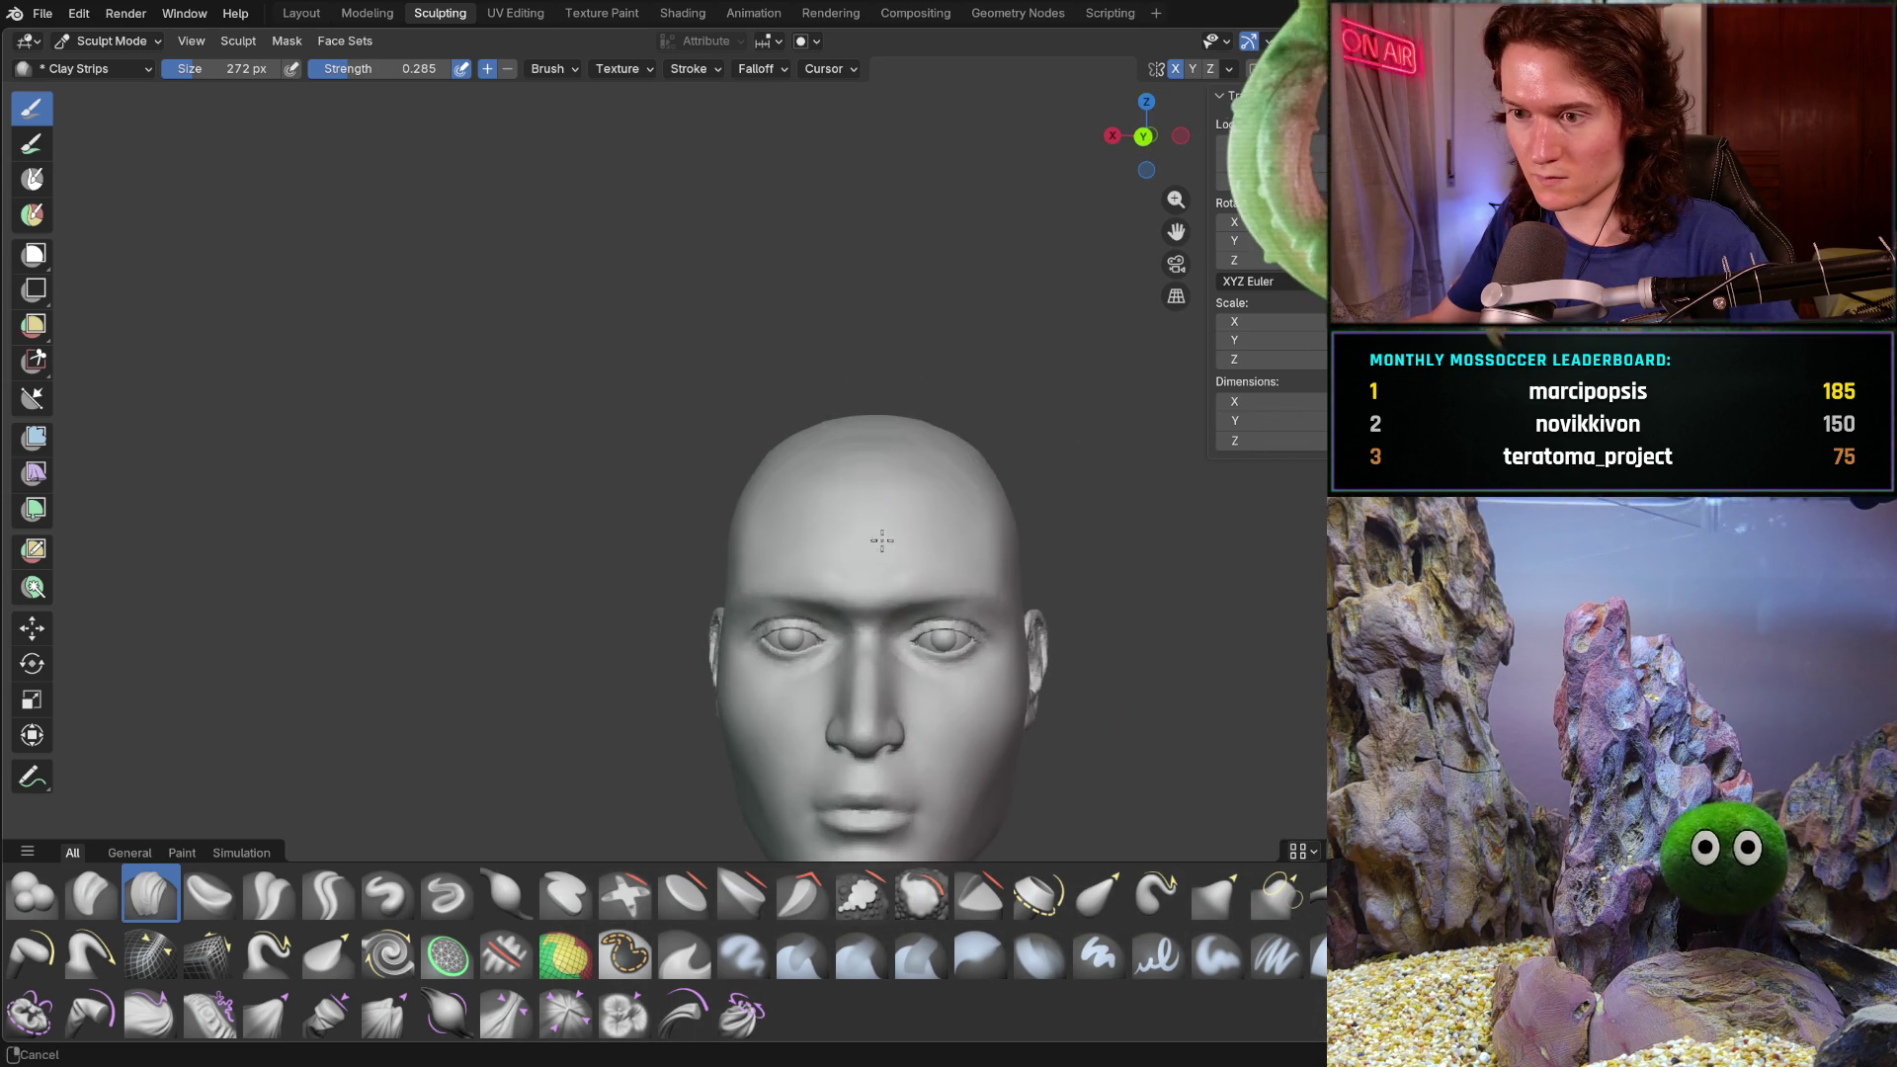
mouse_move(974, 429)
middle_mouse_down()
mouse_move(1243, 572)
mouse_move(1039, 509)
middle_mouse_up()
scroll(1003, 529, "up", 3)
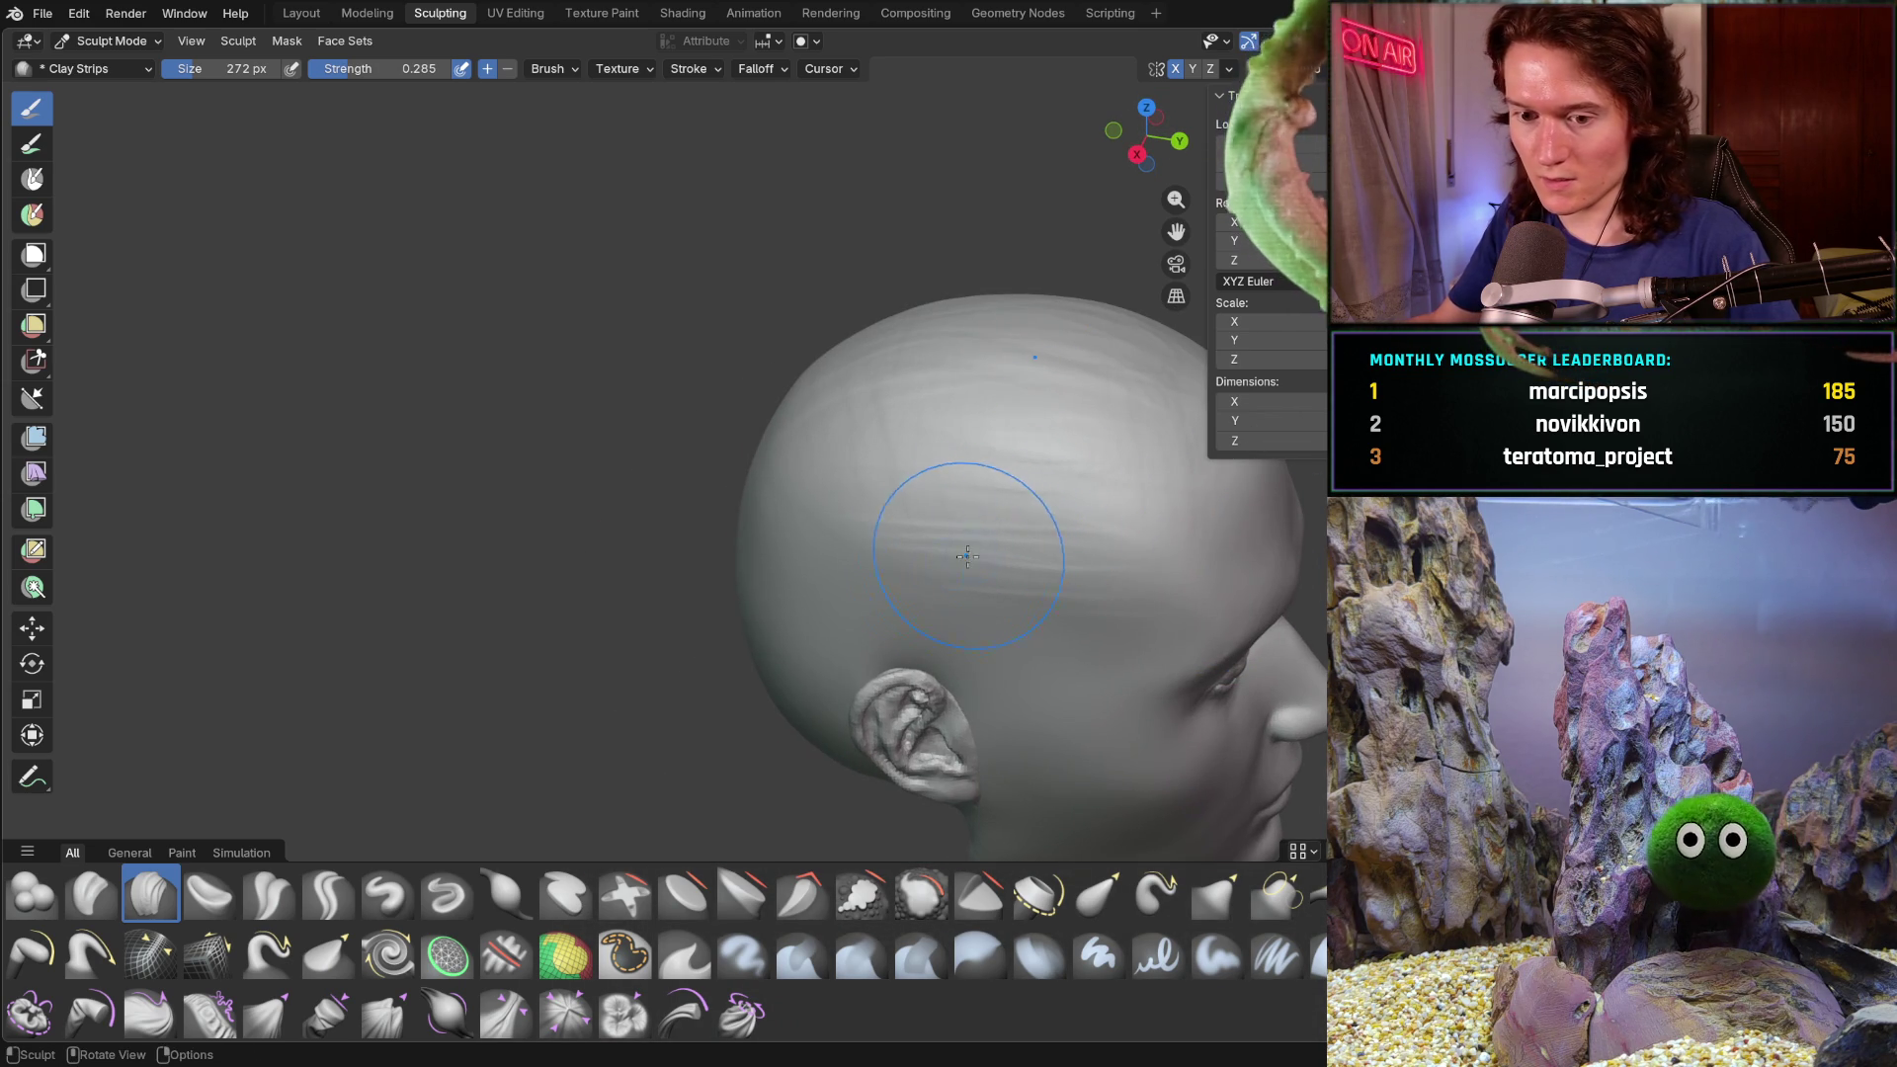
left_click_drag(889, 556, 889, 450, "shift")
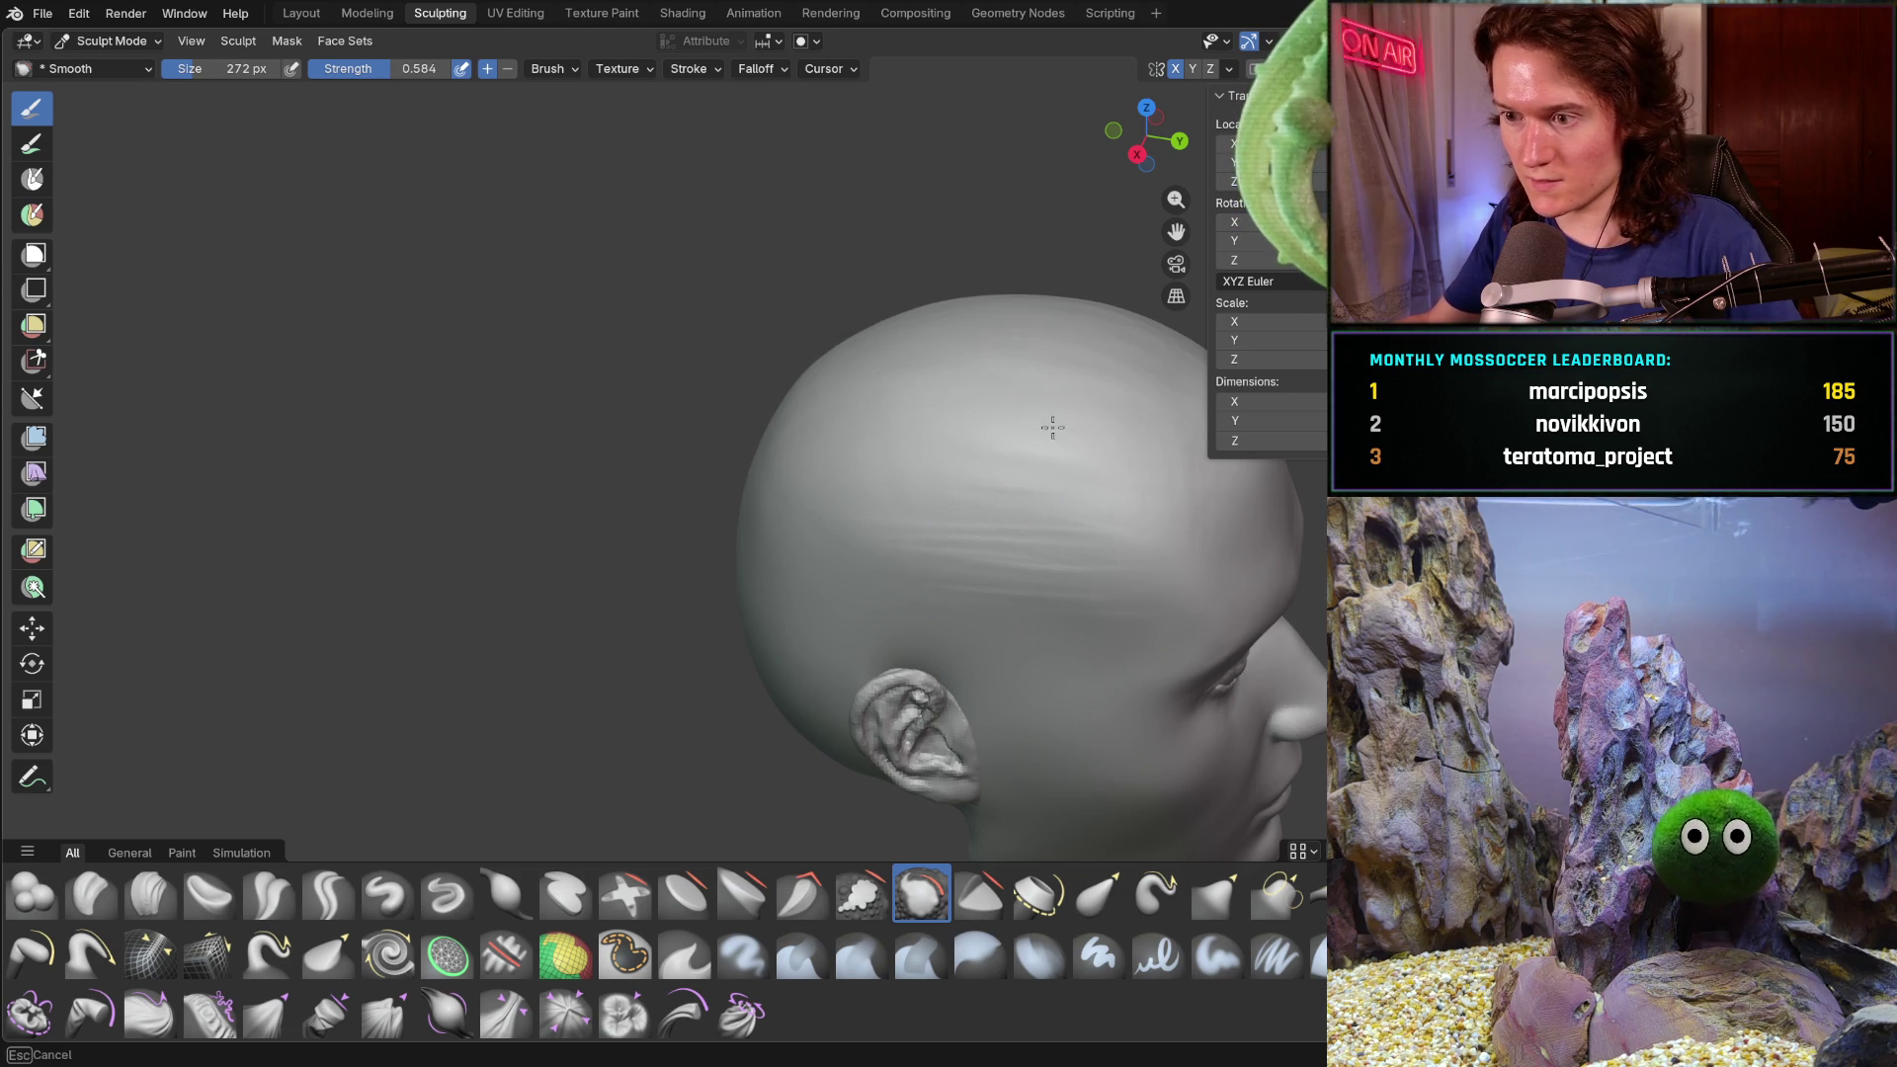
- Finish smoothing the scalp ridges above the ear and inspect the result around the face and eye
left_click_drag(987, 573, 954, 537, "shift")
middle_click_drag(954, 539, 890, 543)
scroll(890, 511, "up", 2)
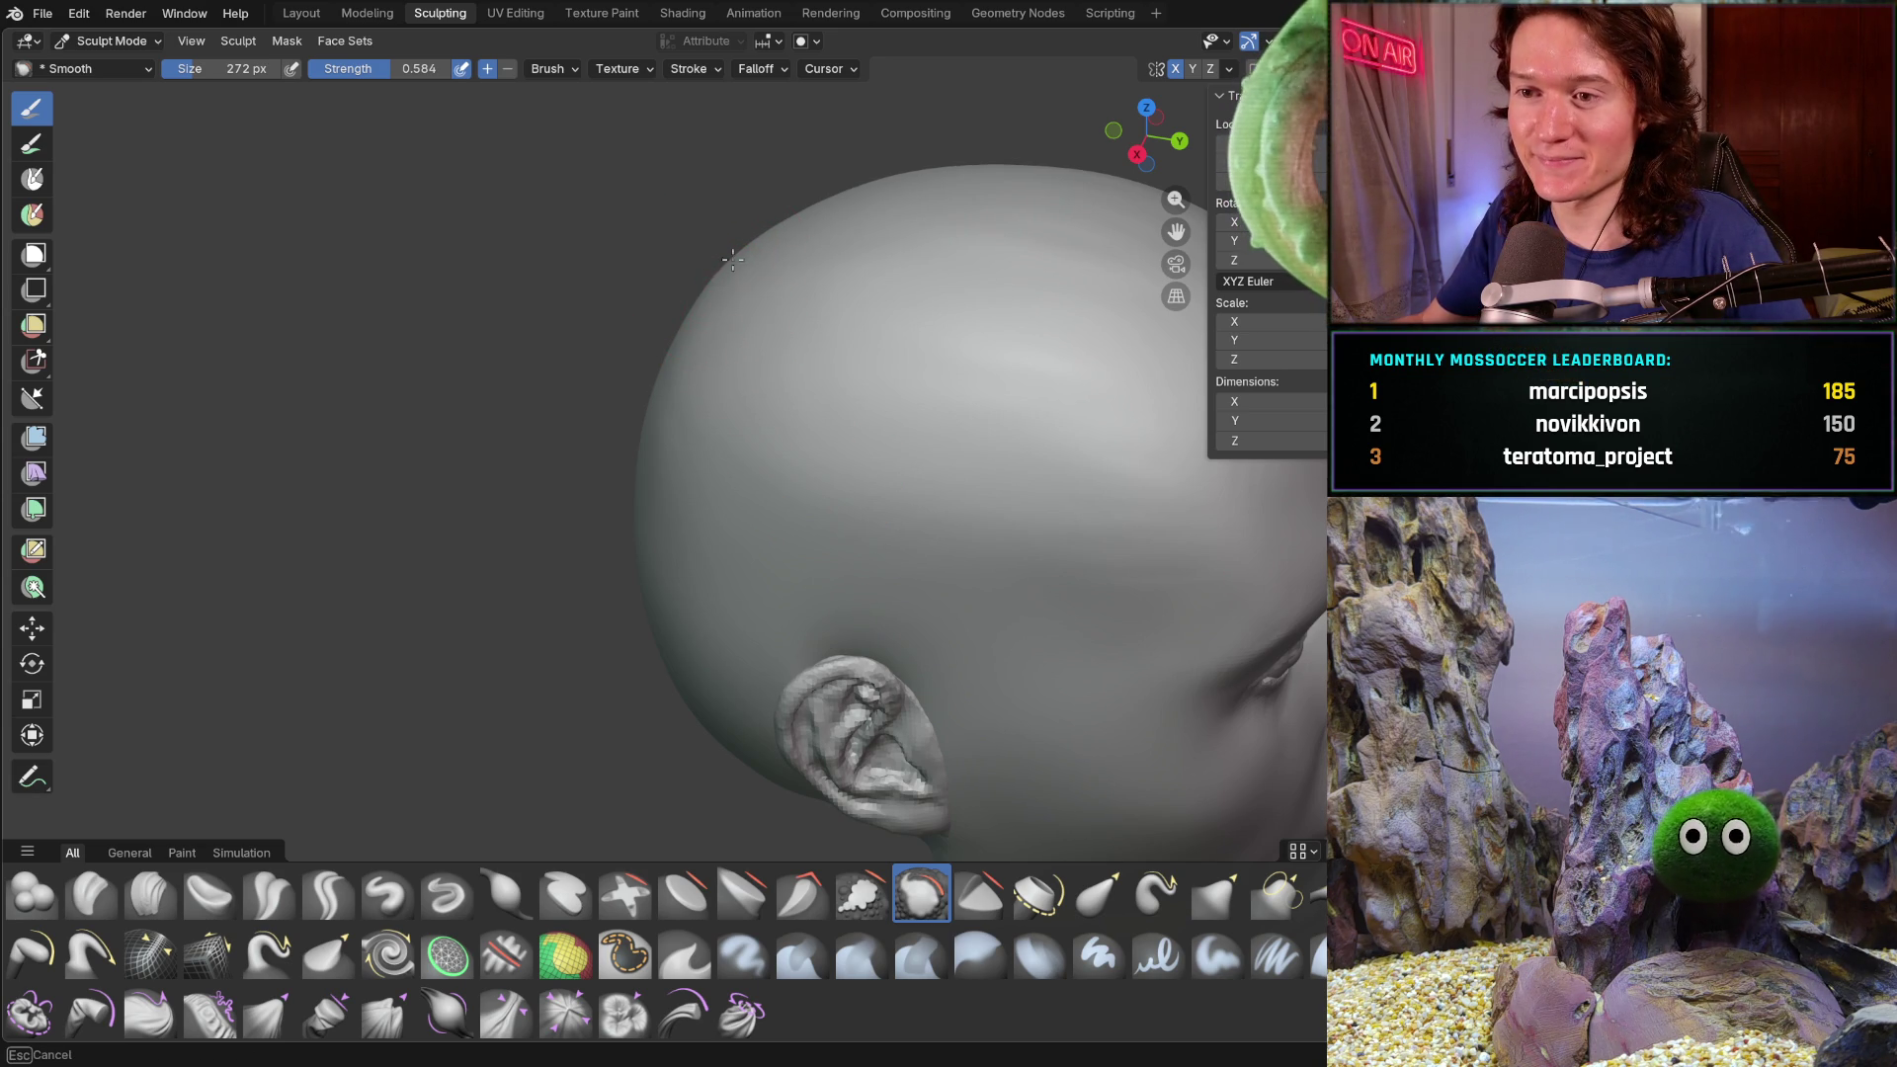
middle_click_drag(657, 361, 678, 359)
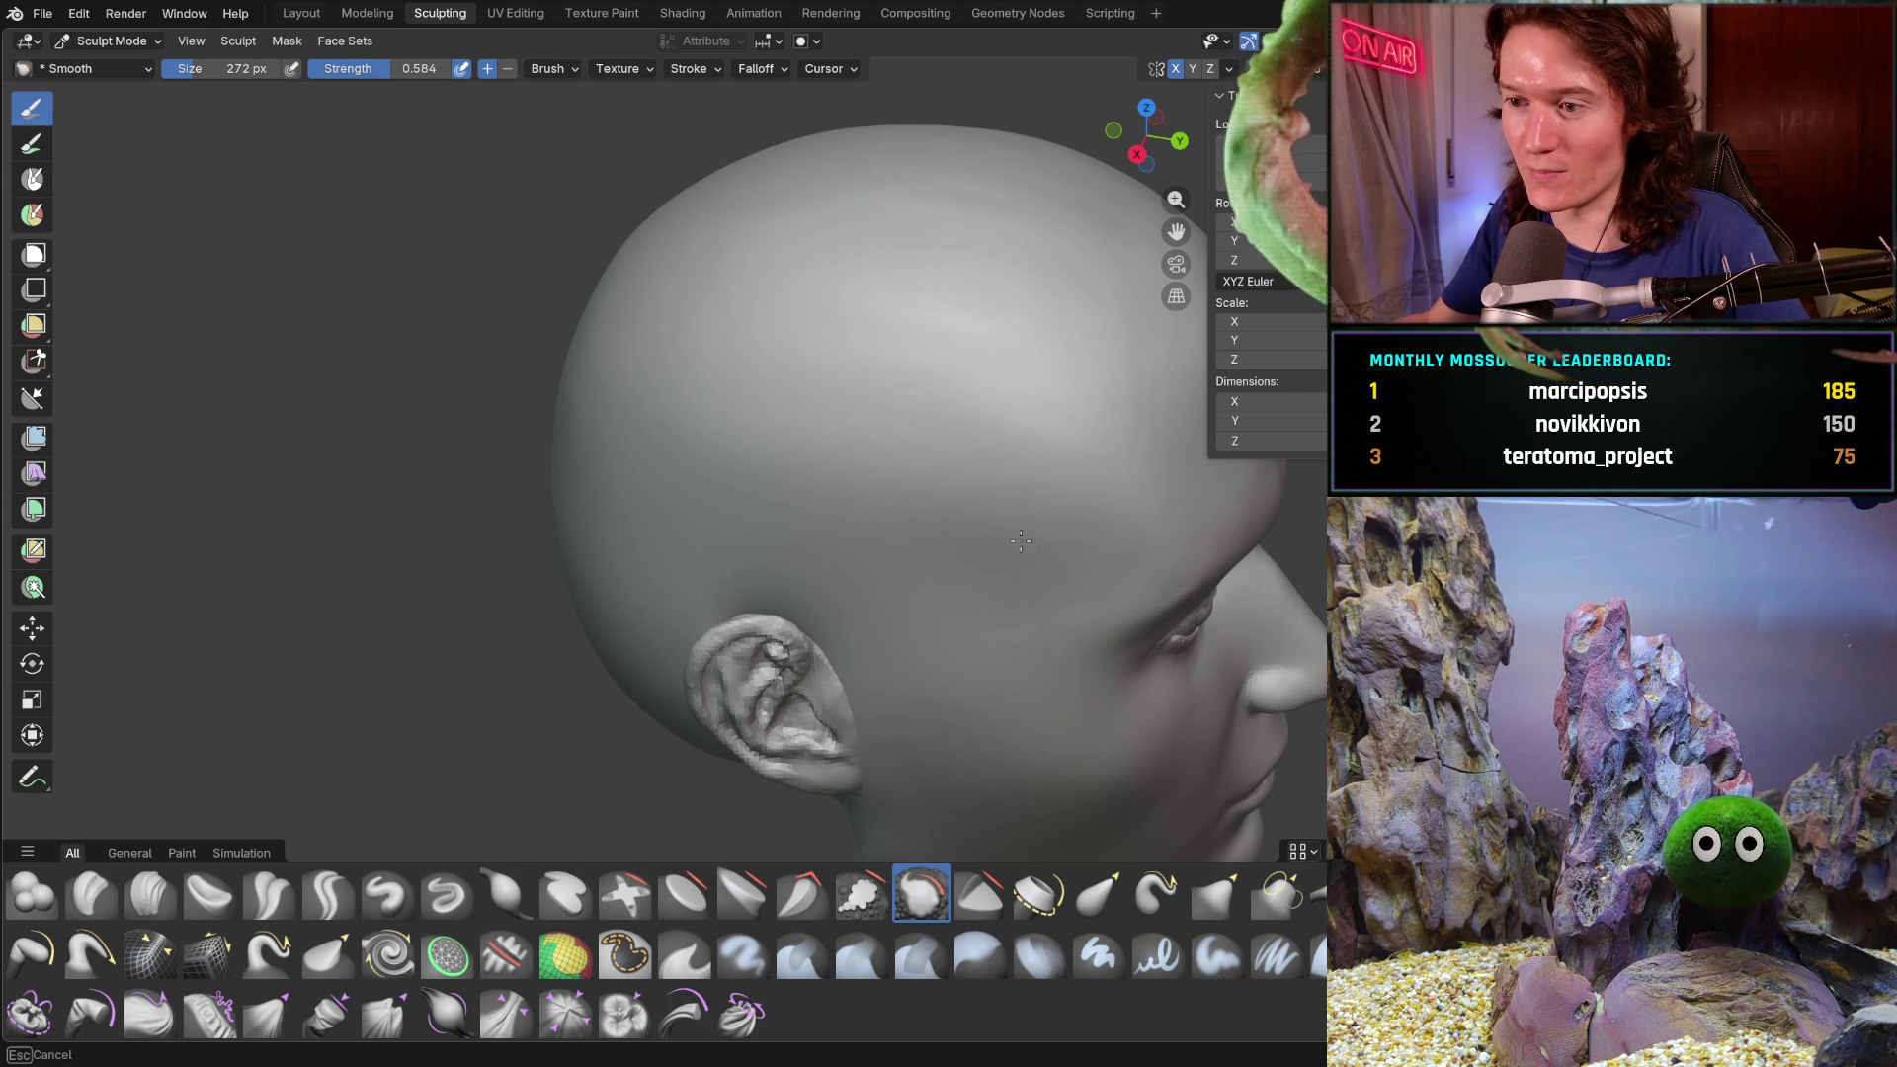
mouse_move(992, 422)
middle_mouse_down()
mouse_move(754, 340)
mouse_move(776, 339)
middle_mouse_up()
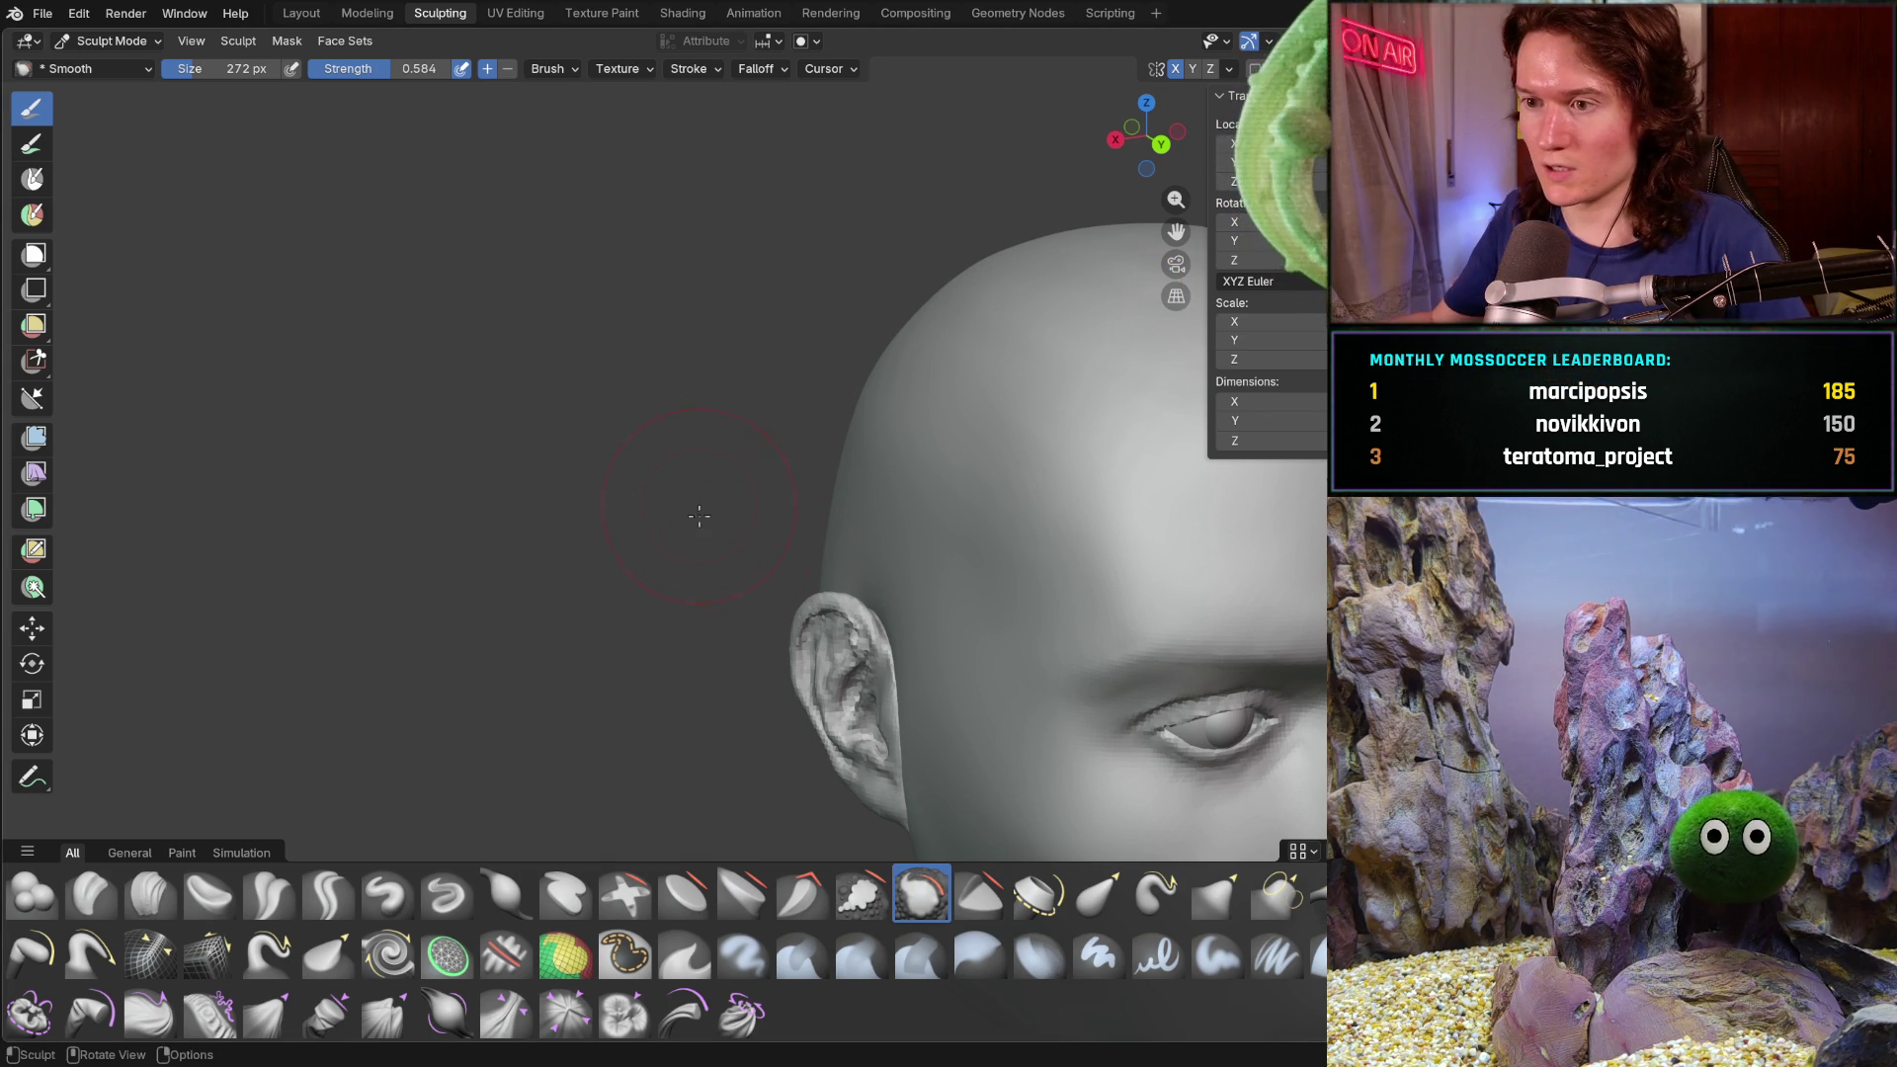
middle_click_drag(965, 441, 804, 488)
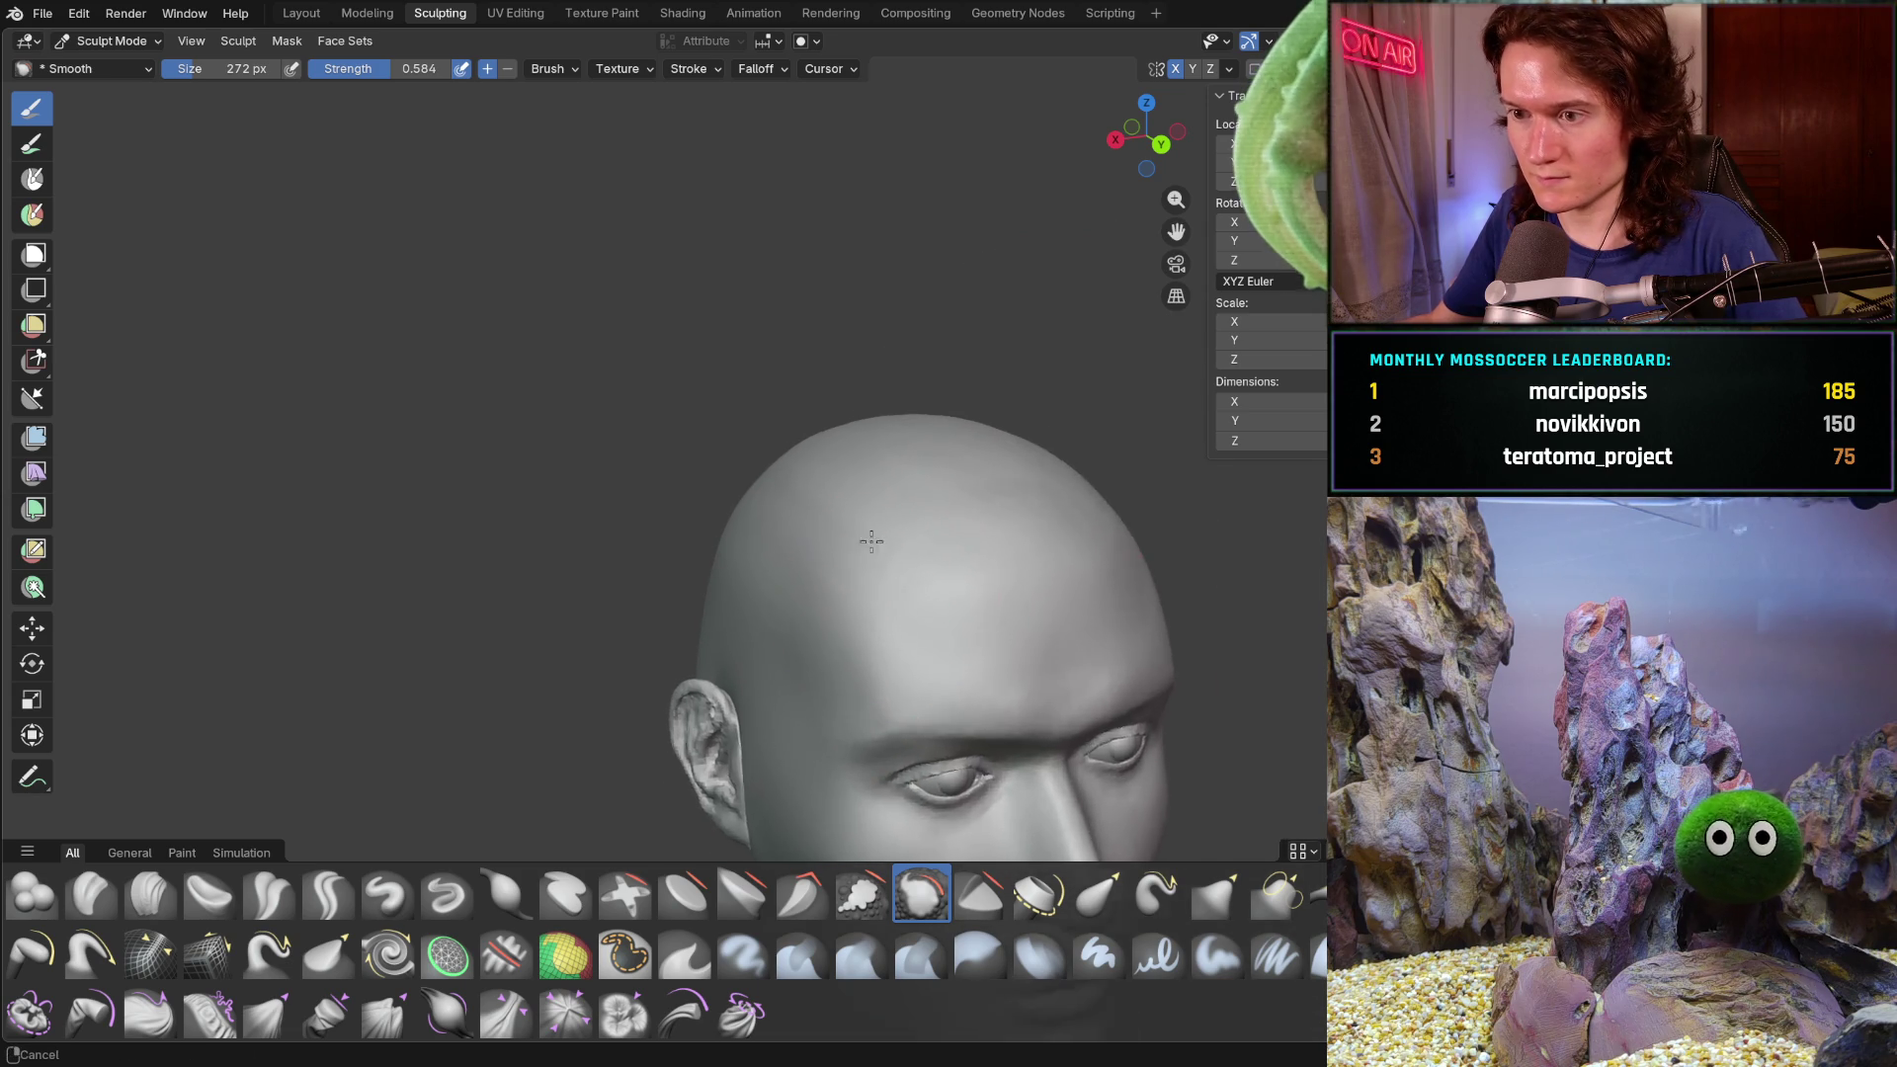
key("f")
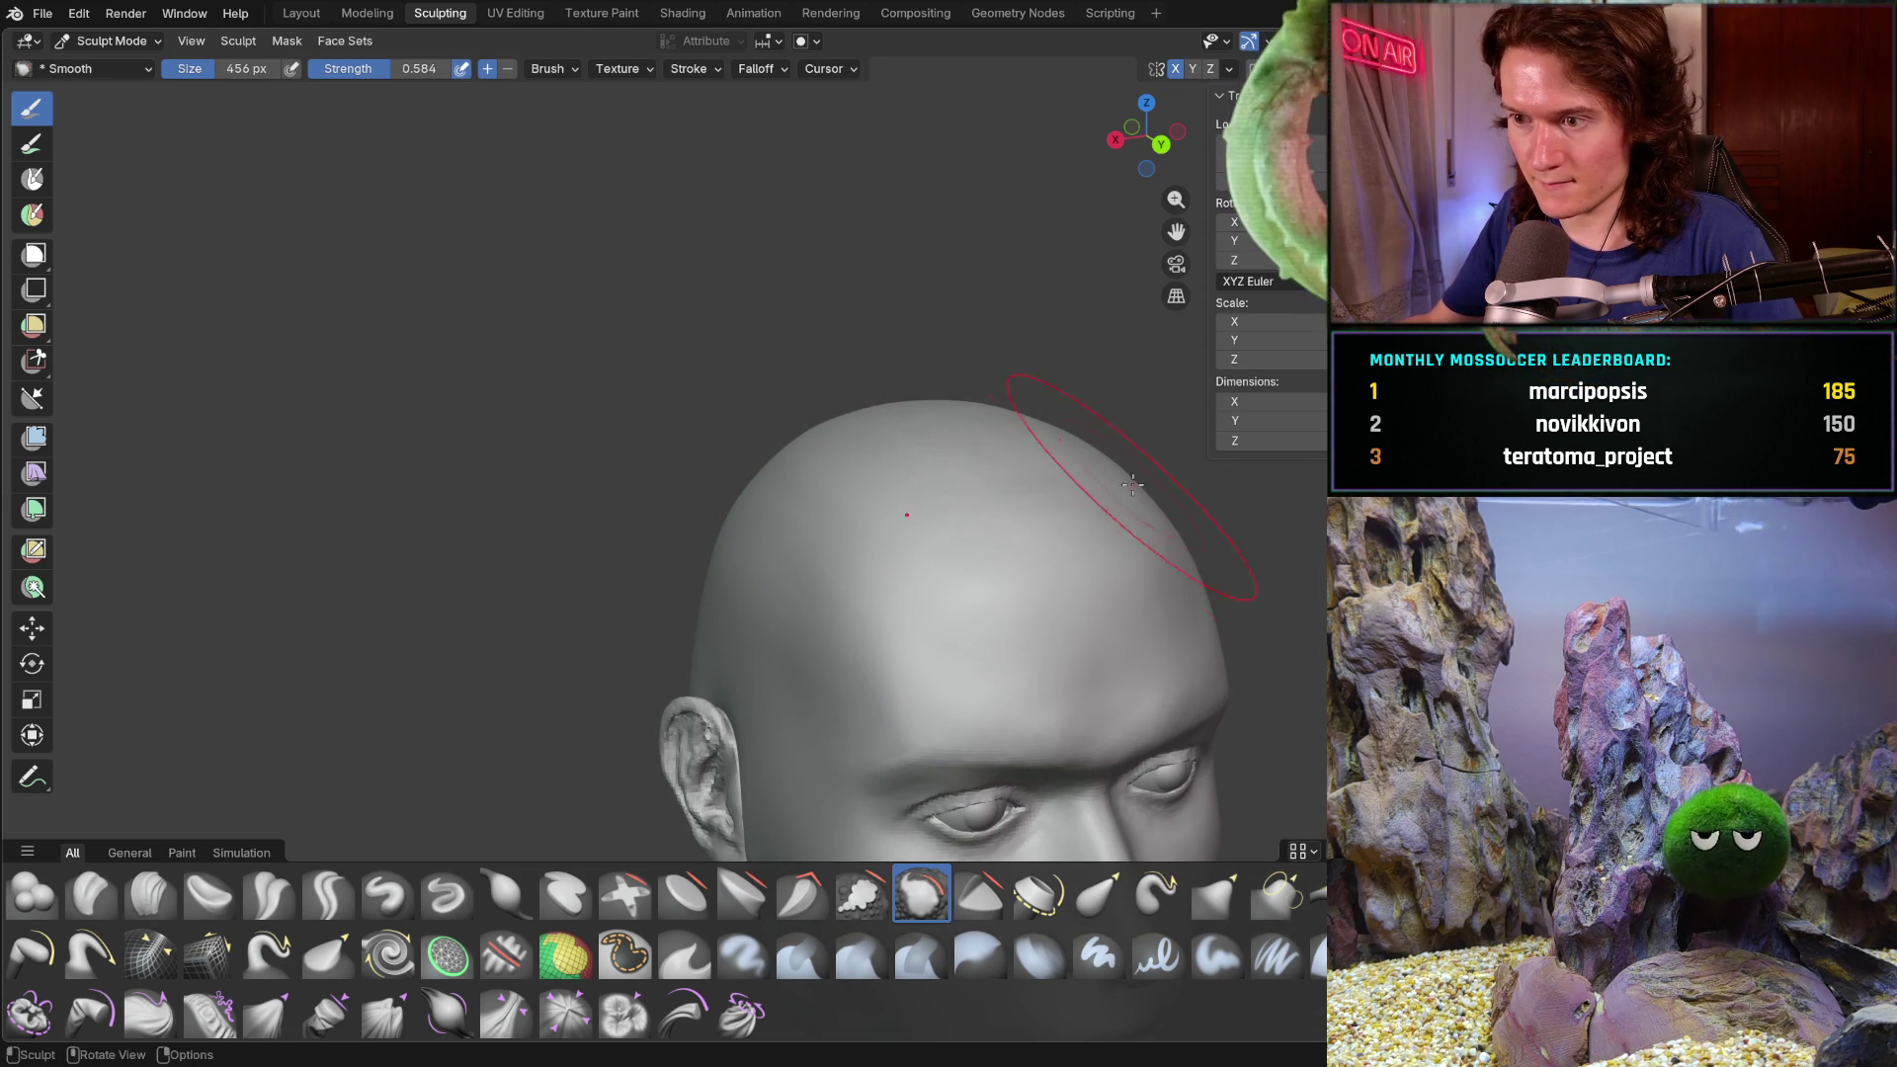
middle_click_drag(1024, 407, 806, 457)
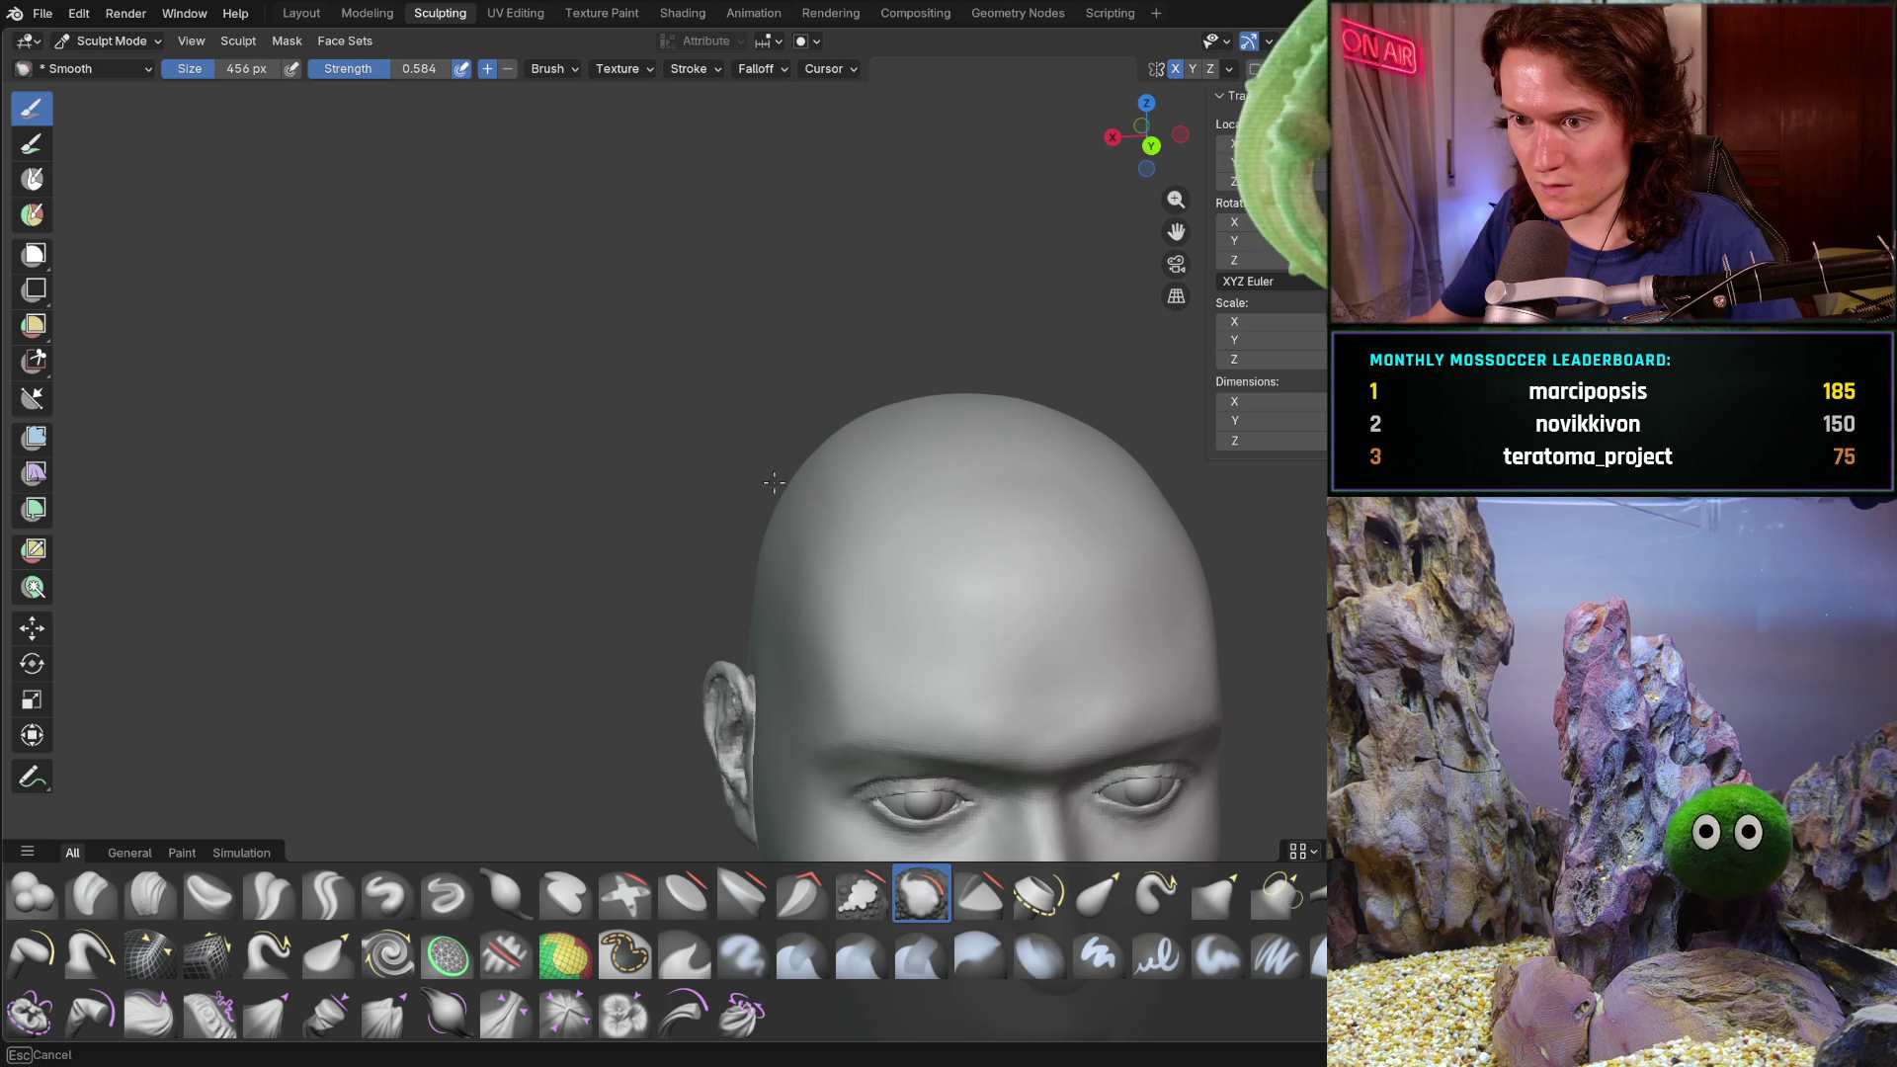
middle_click_drag(797, 493, 902, 458)
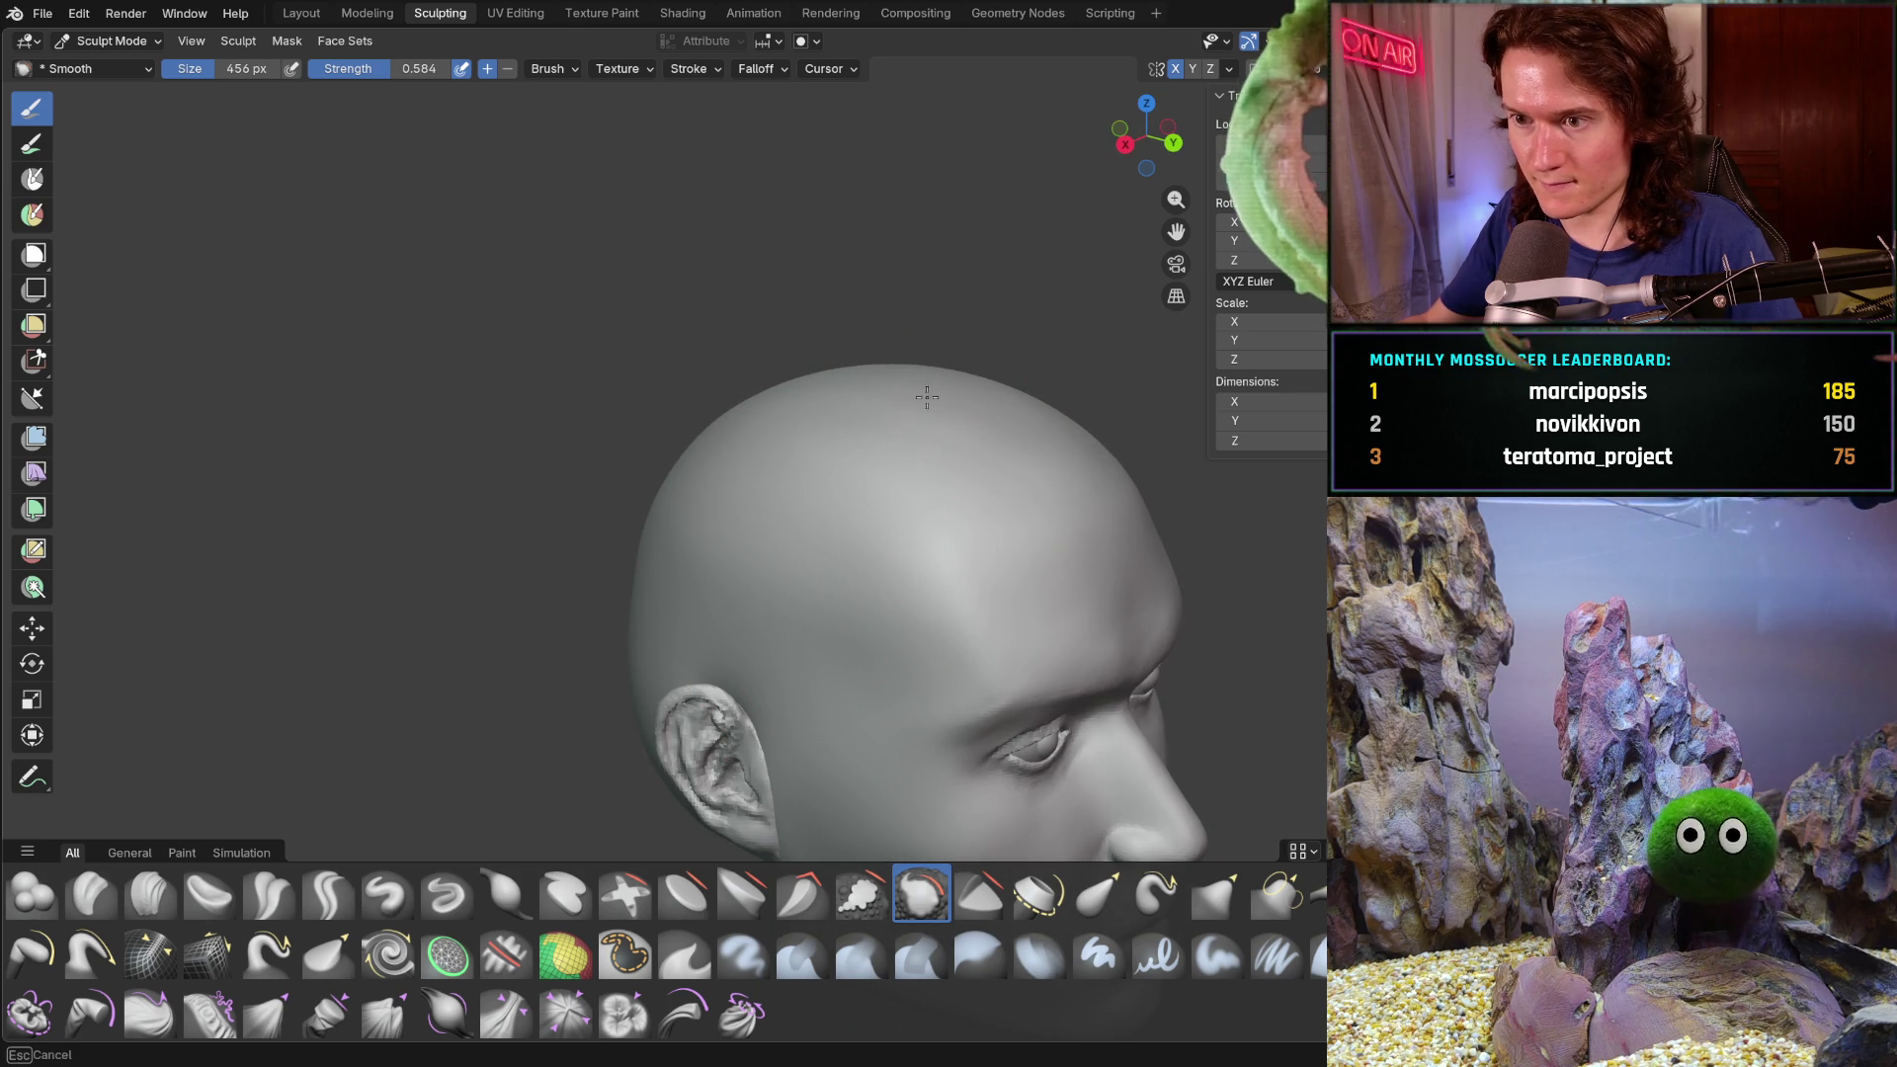
key("KP_1")
scroll(759, 548, "down", 5)
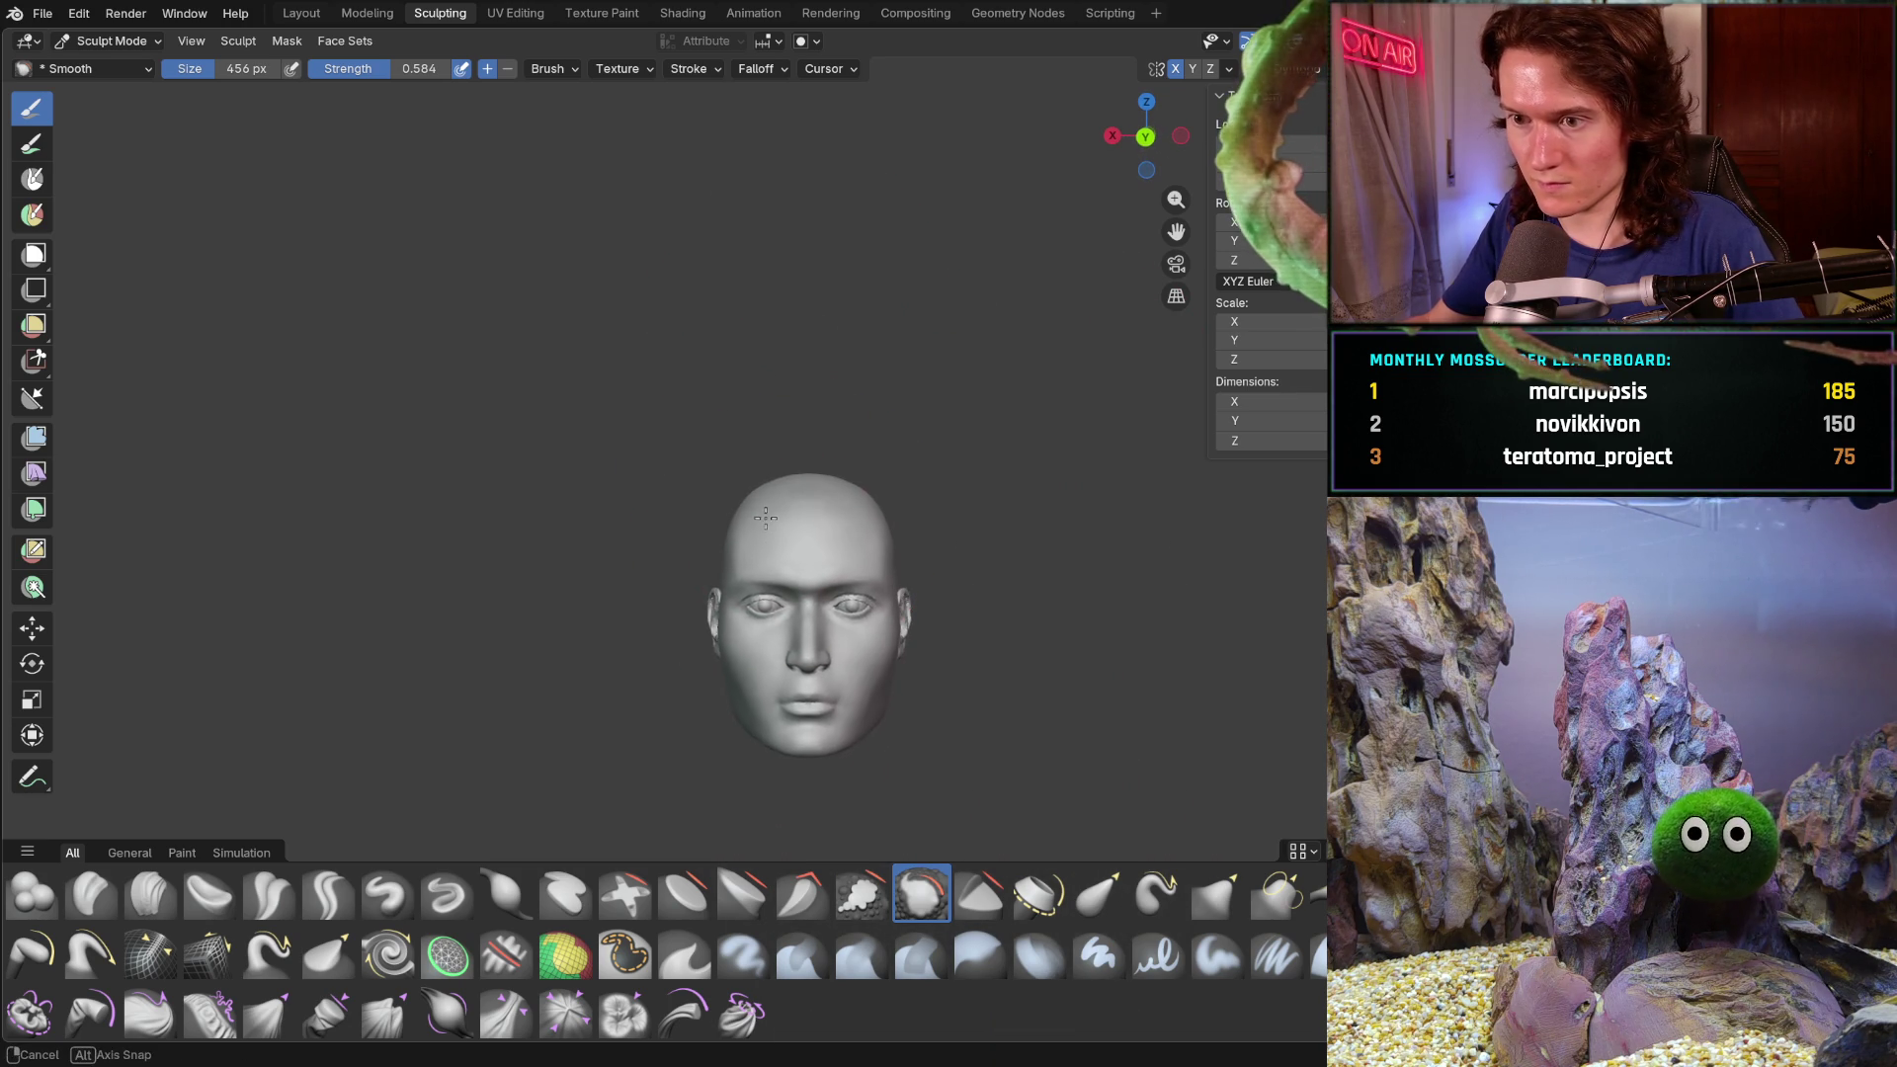
scroll(805, 488, "up", 5)
middle_click_drag(804, 488, 795, 518)
scroll(794, 517, "up", 2)
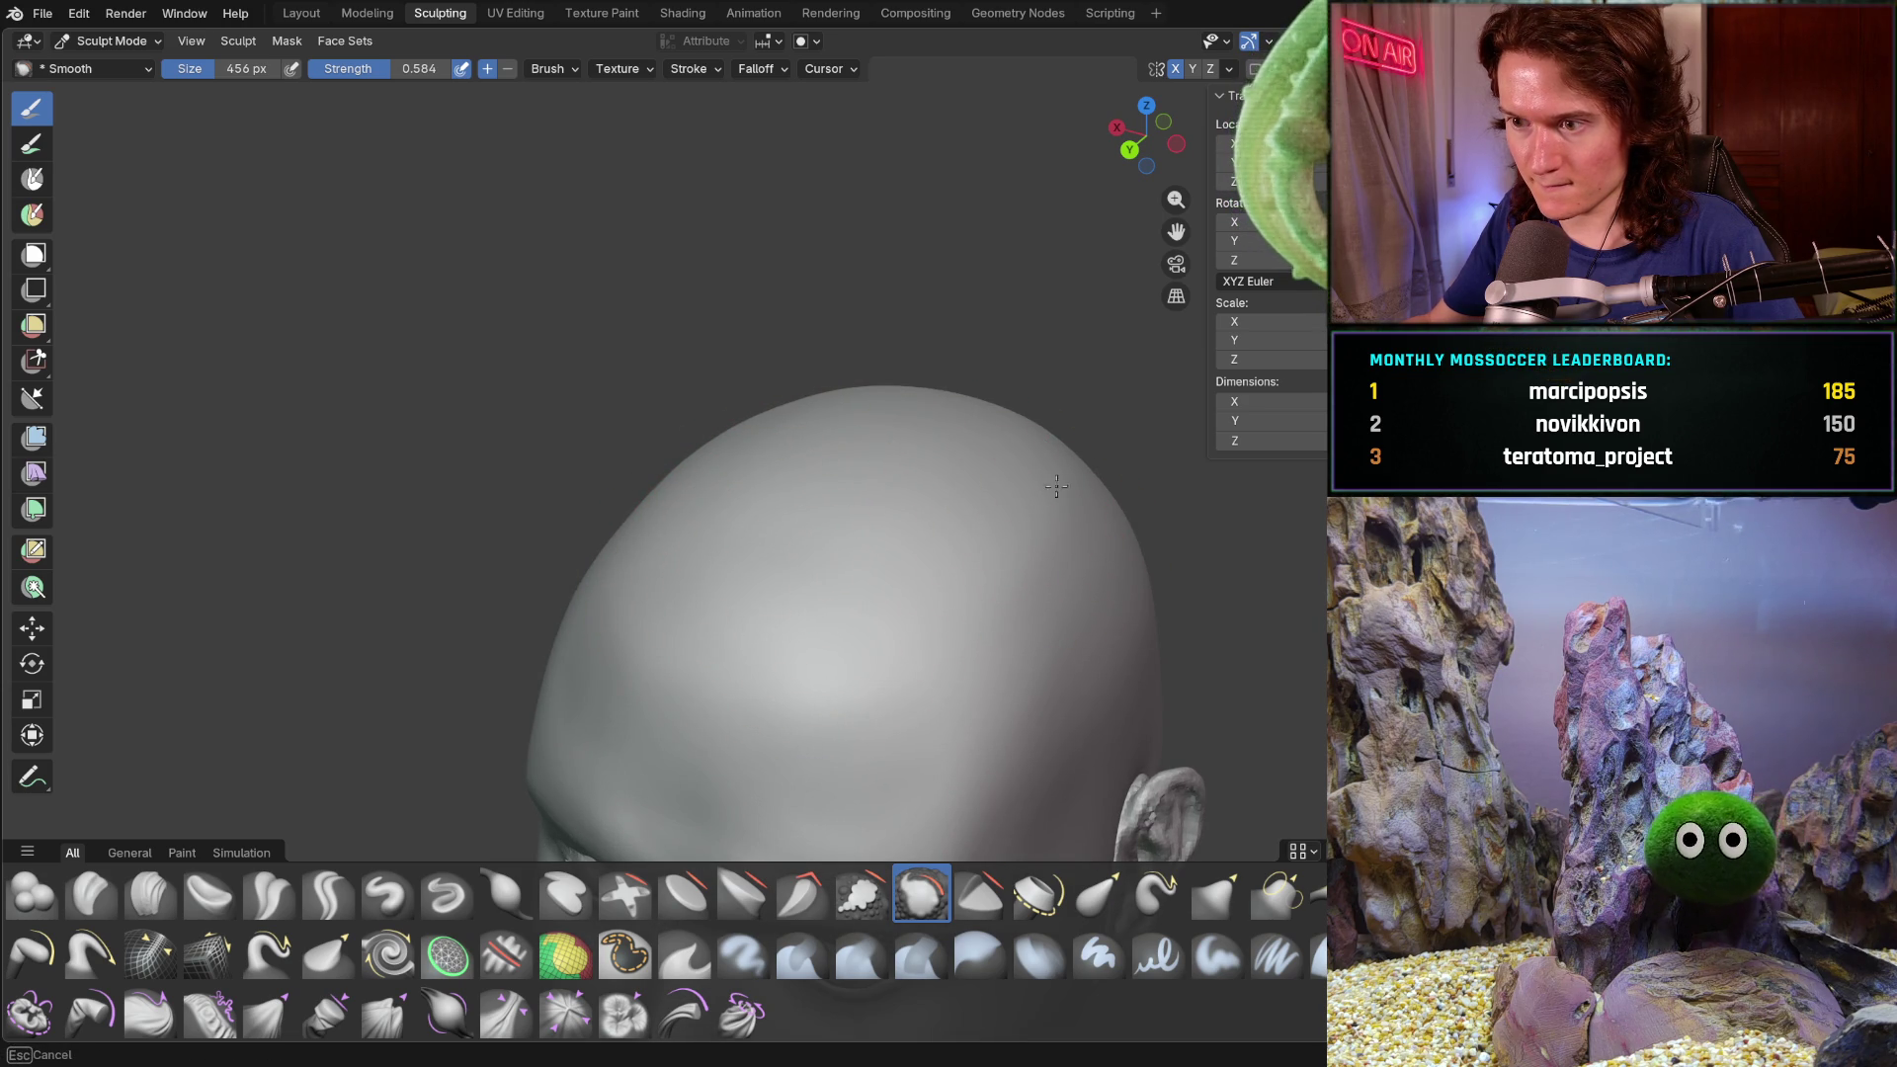
middle_click_drag(1137, 580, 1122, 521)
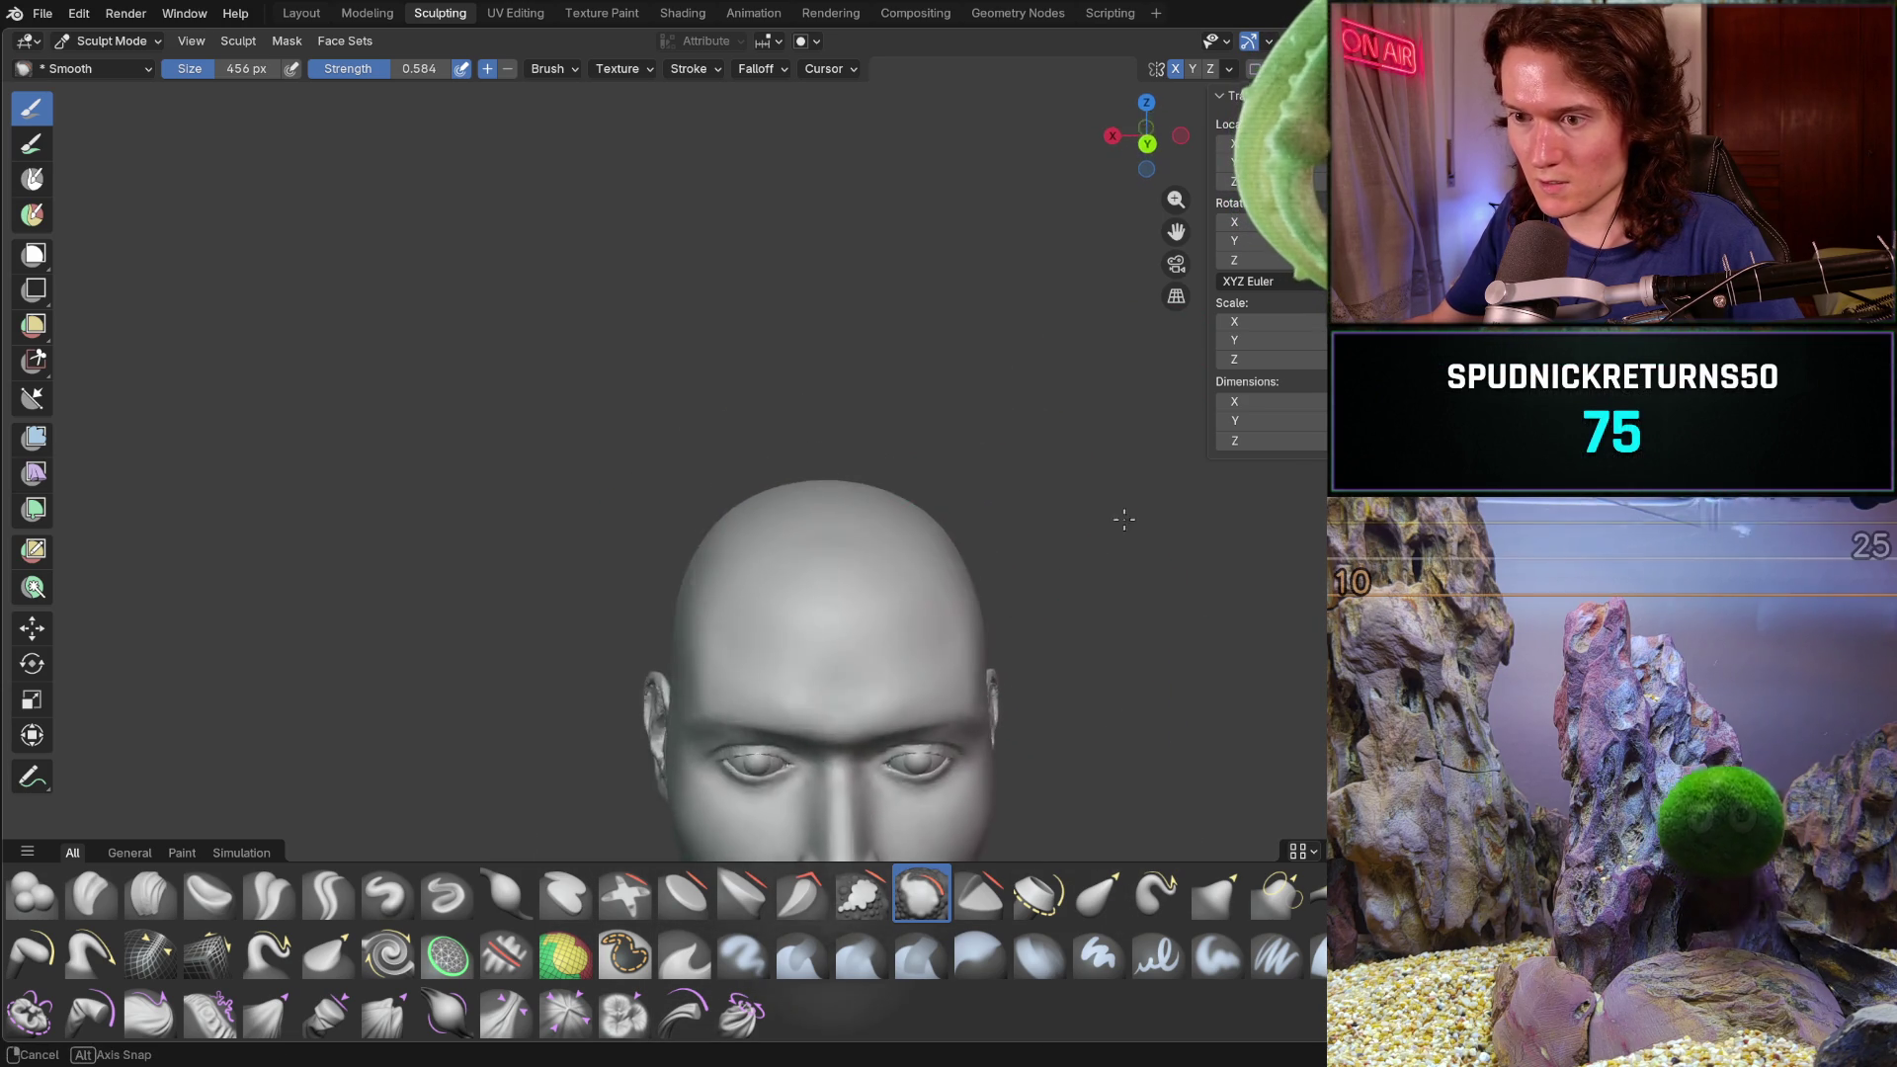
scroll(1002, 472, "up", 3)
middle_click_drag(1001, 474, 750, 657)
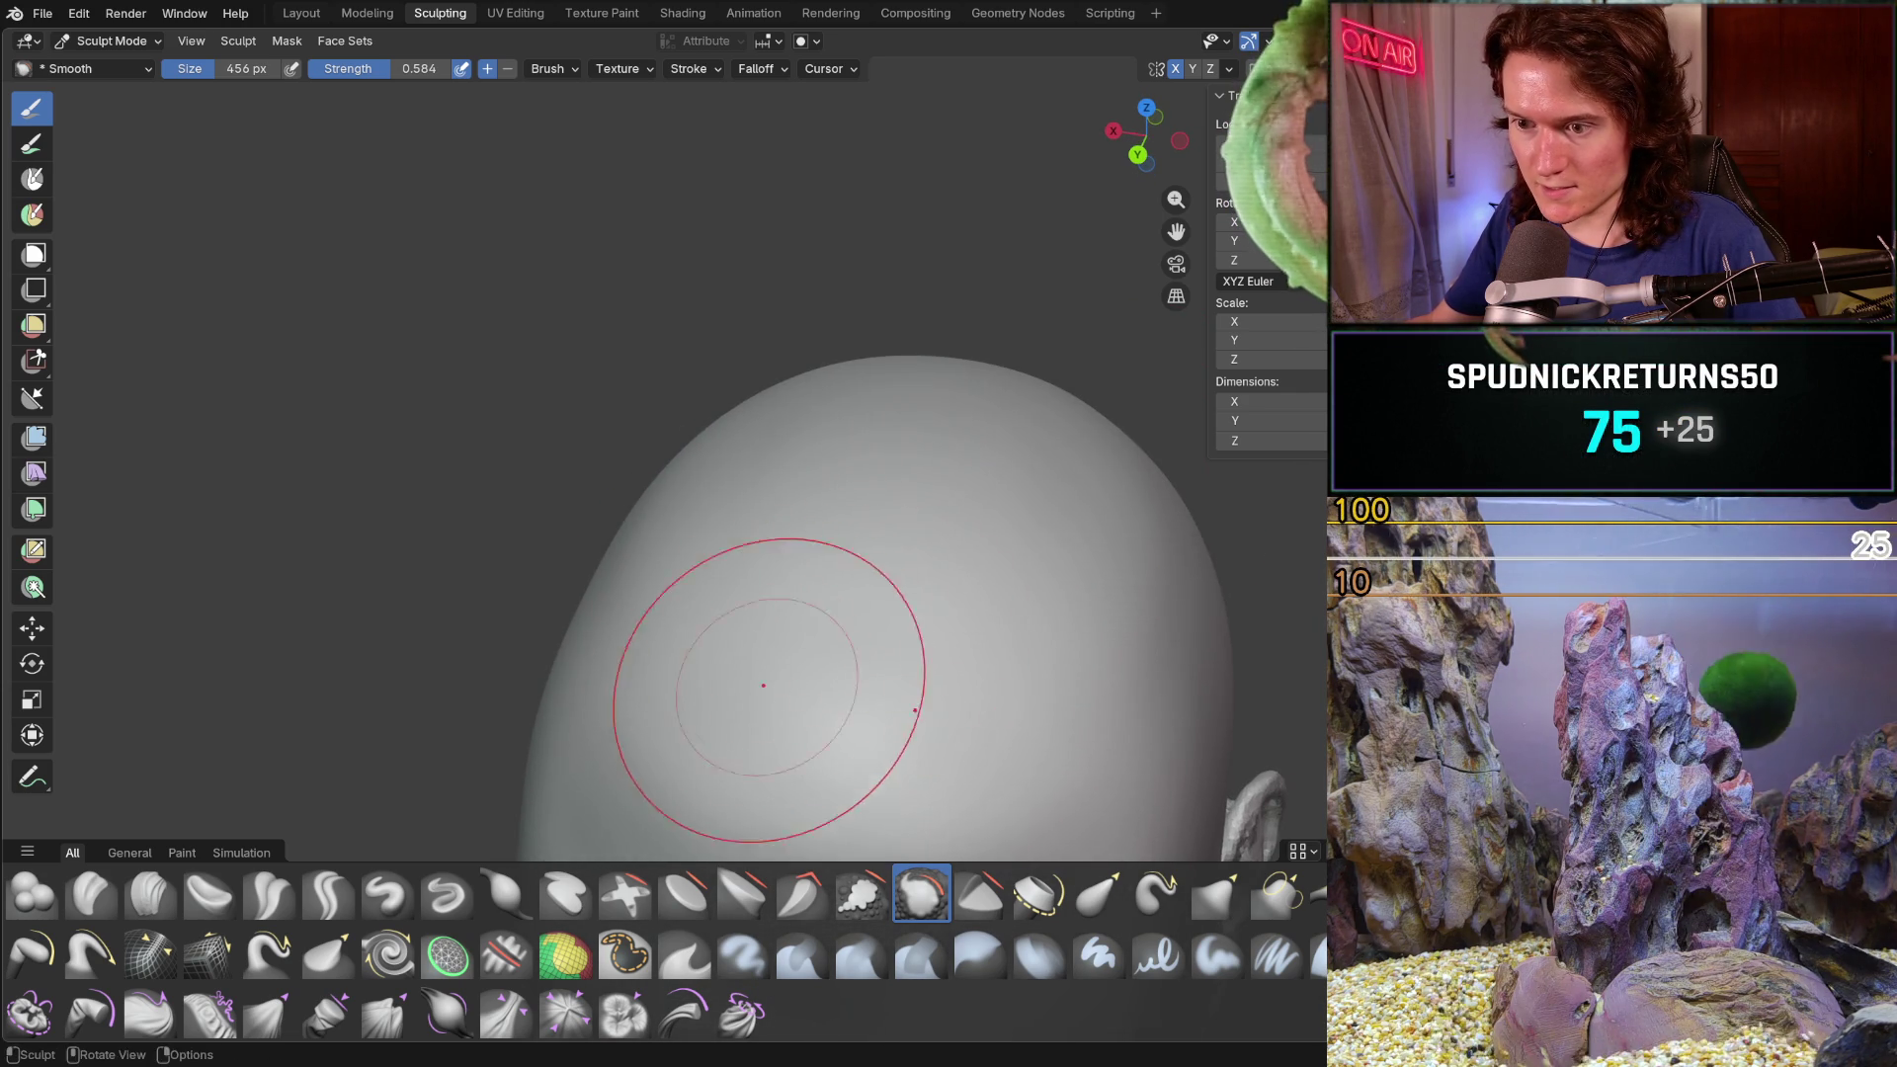
scroll(812, 452, "up", 2)
mouse_move(997, 401)
middle_mouse_down()
mouse_move(1191, 395)
mouse_move(868, 474)
mouse_move(846, 454)
mouse_move(800, 578)
mouse_move(1047, 588)
mouse_move(1004, 576)
mouse_move(835, 628)
mouse_move(1063, 602)
middle_mouse_up()
scroll(1099, 406, "down", 5)
scroll(886, 608, "up", 3)
scroll(887, 609, "up", 3)
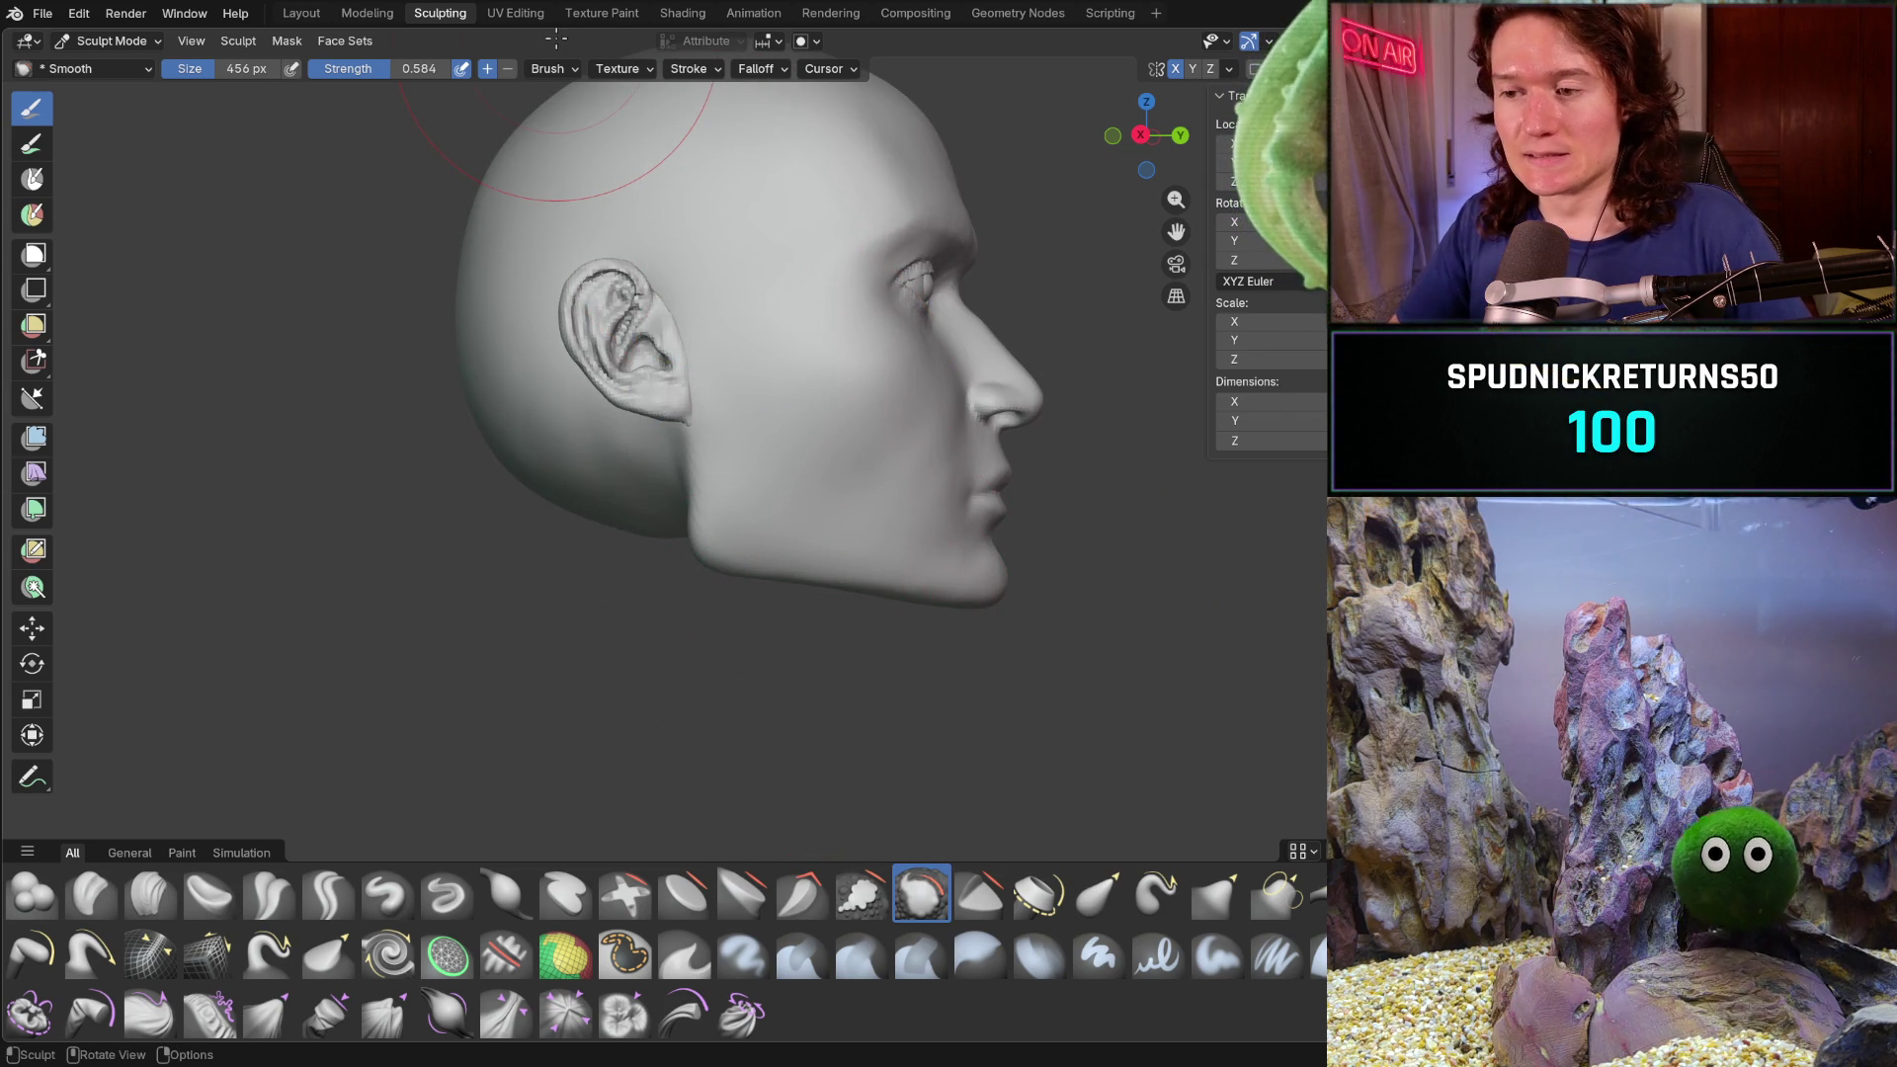
- Move between the Modeling and Layout workspaces to view the head outside sculpt mode
left_click(365, 12)
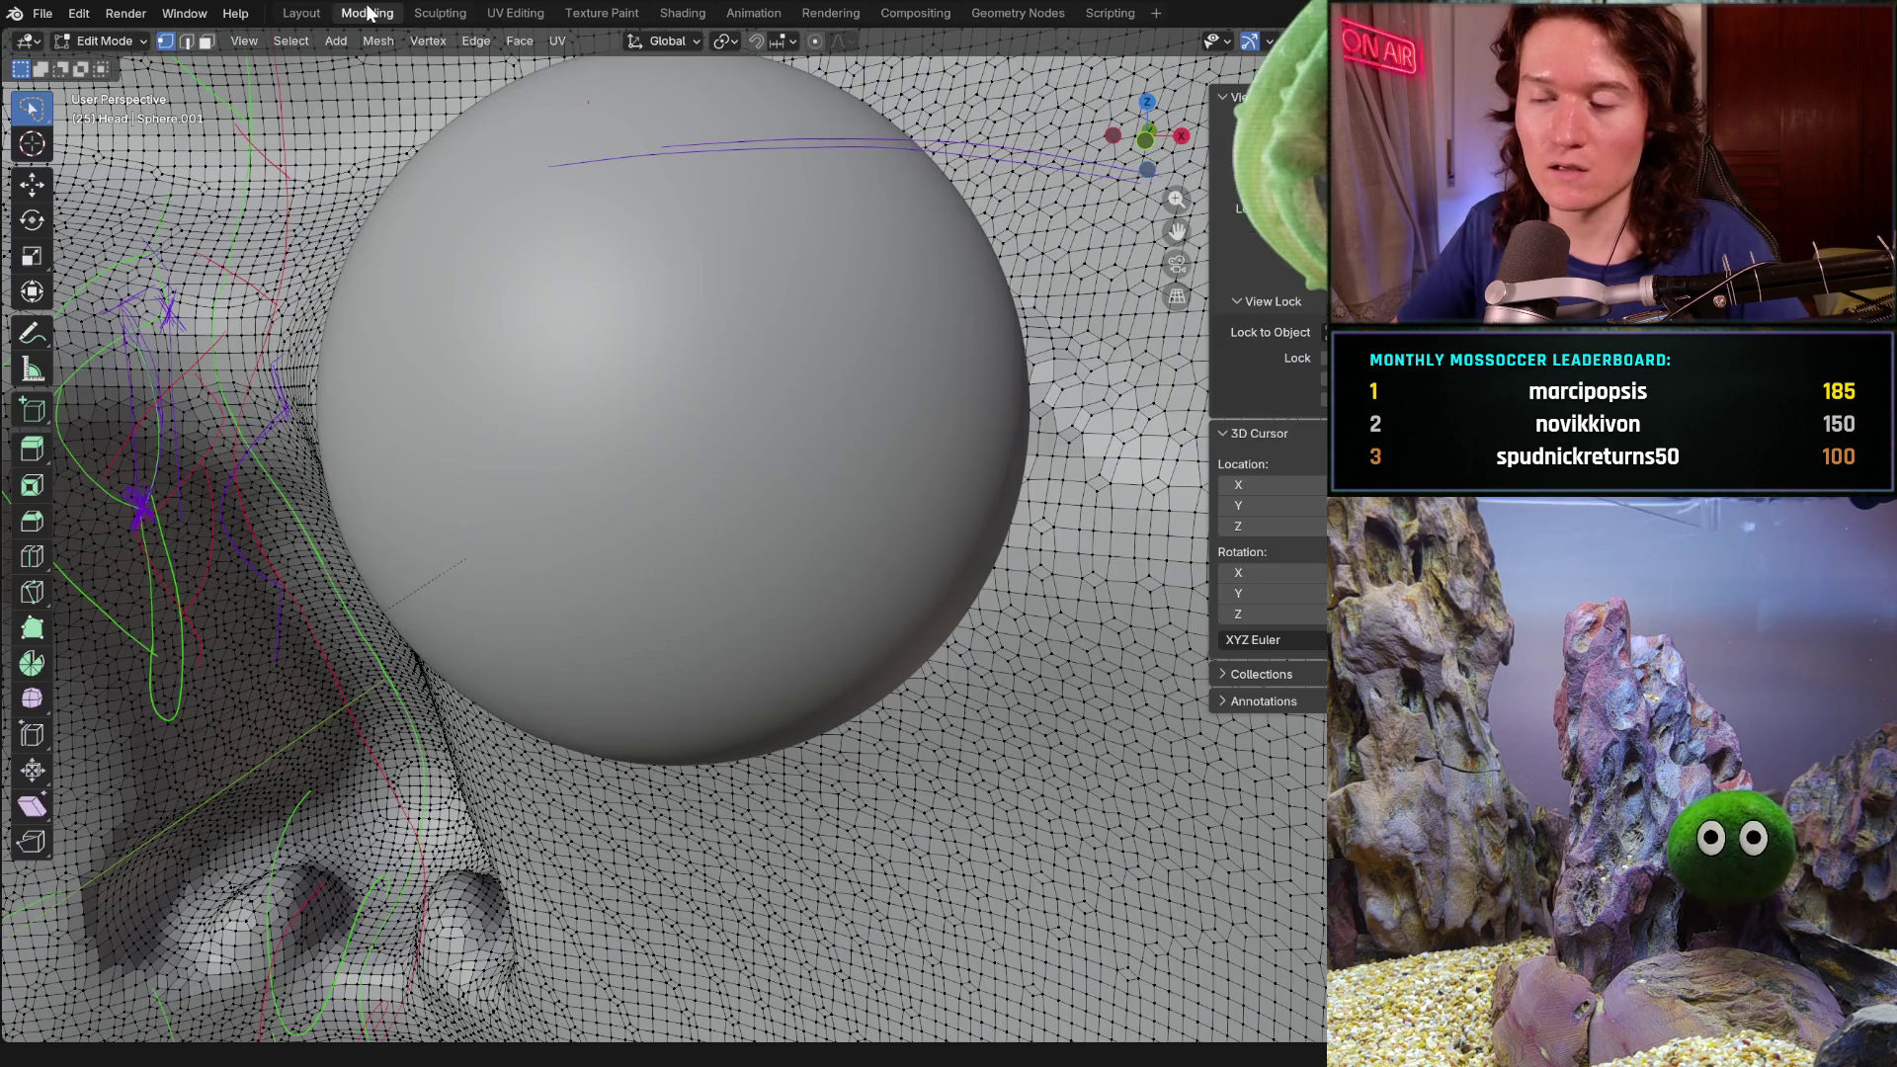
left_click(300, 13)
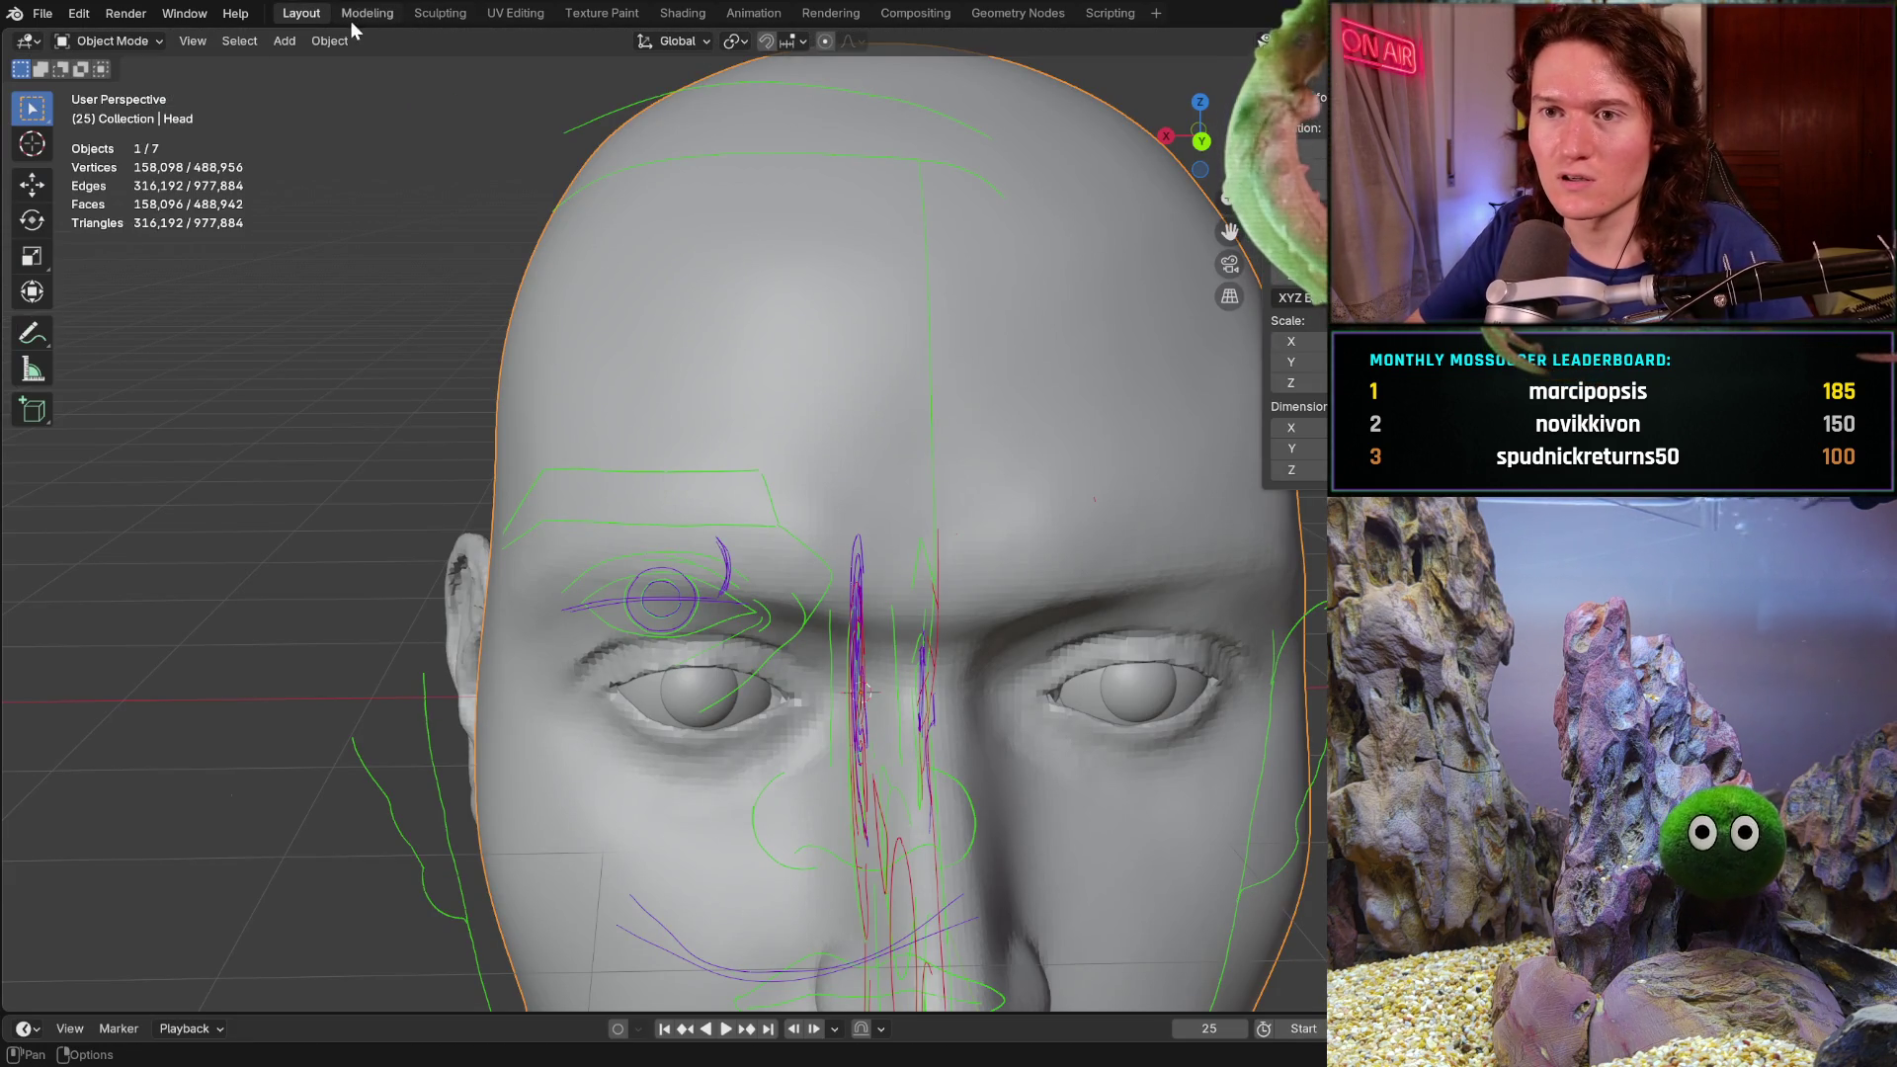
left_click(375, 13)
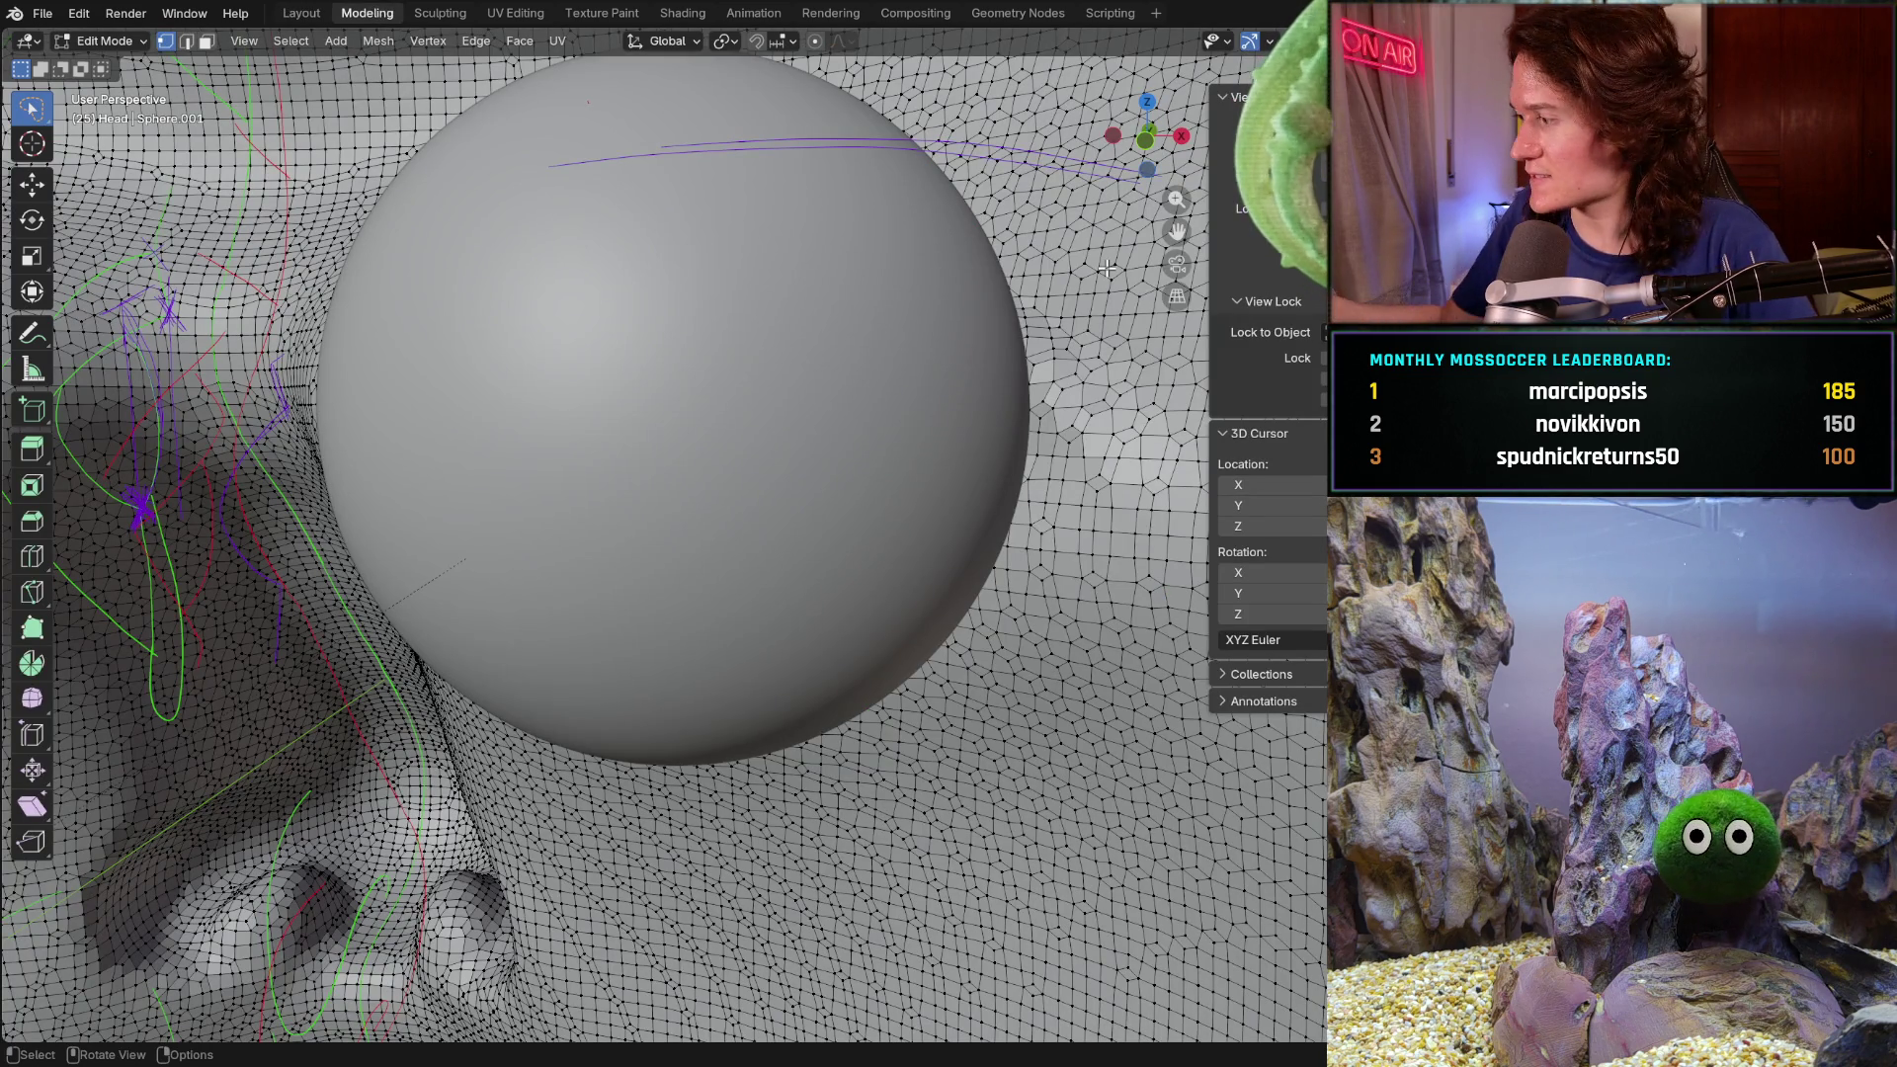
mouse_move(775, 648)
middle_mouse_down()
mouse_move(517, 652)
mouse_move(967, 654)
middle_mouse_up()
scroll(516, 653, "down", 6)
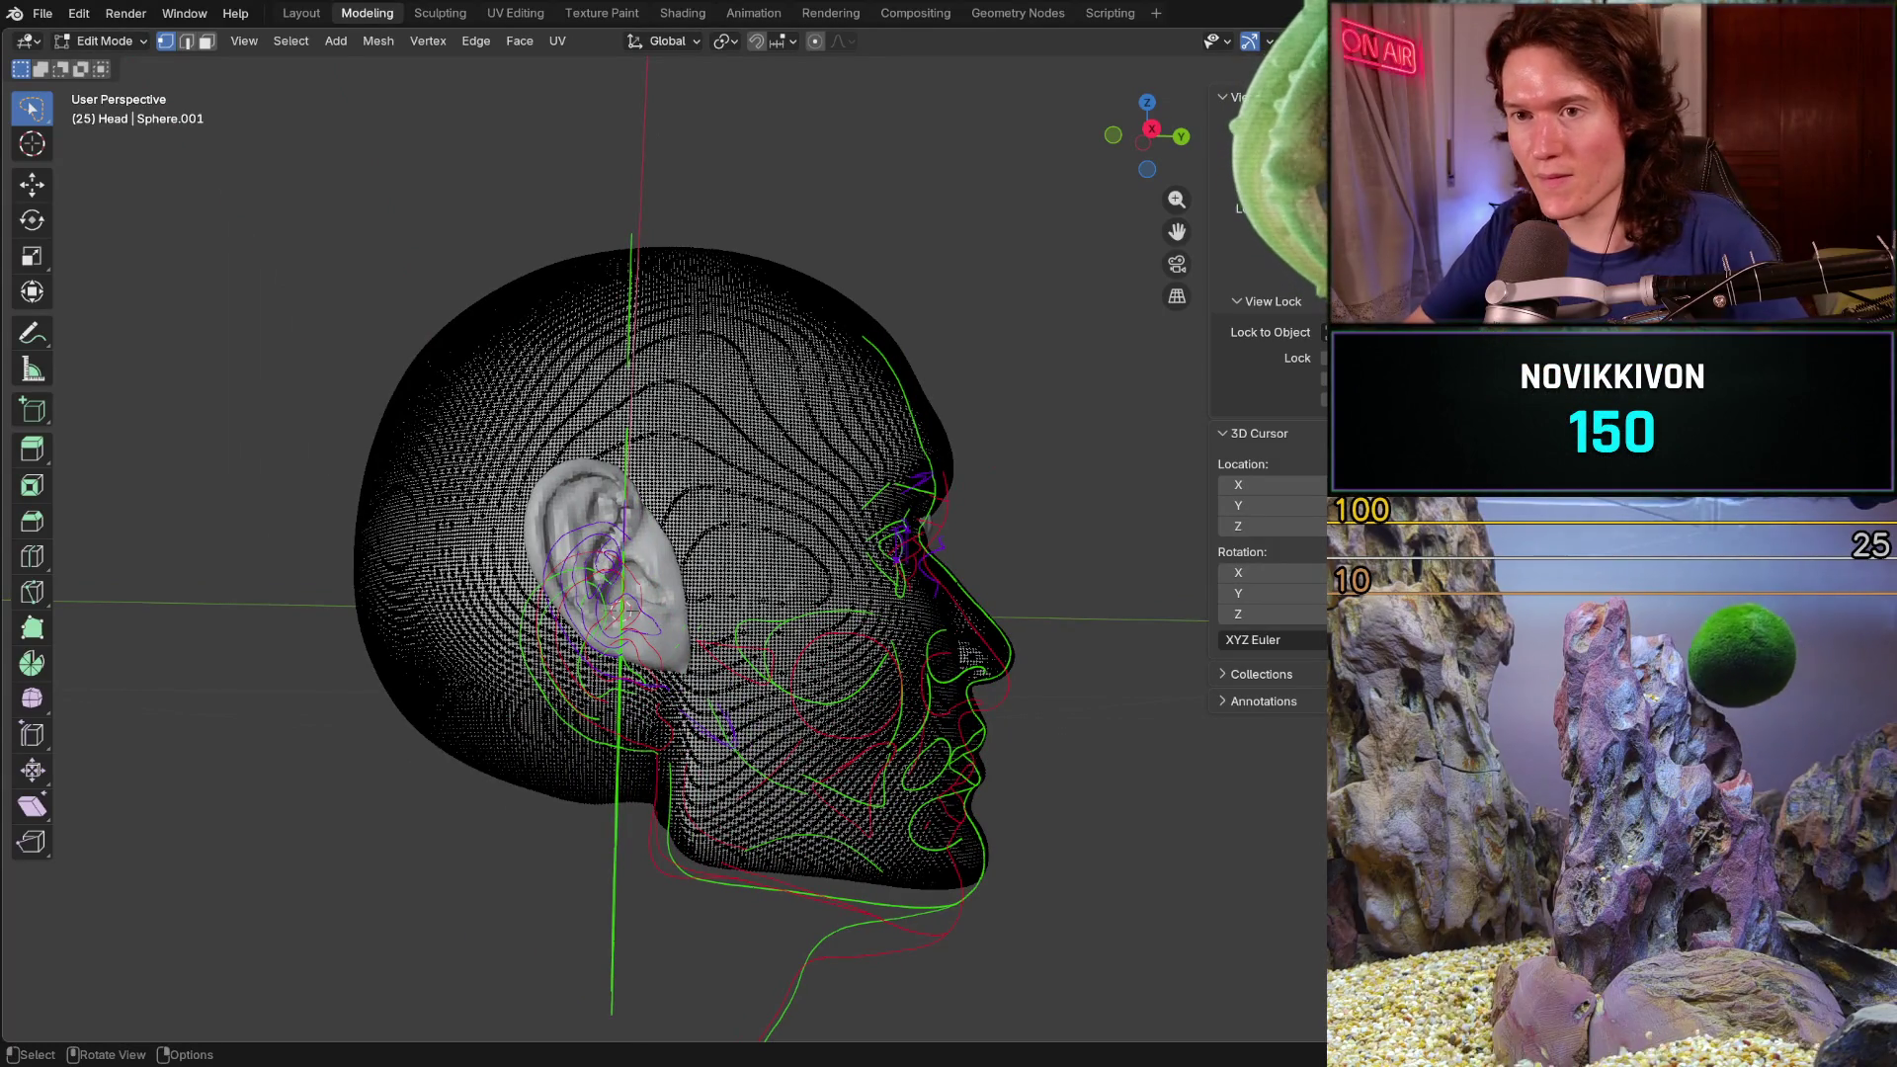
left_click(298, 13)
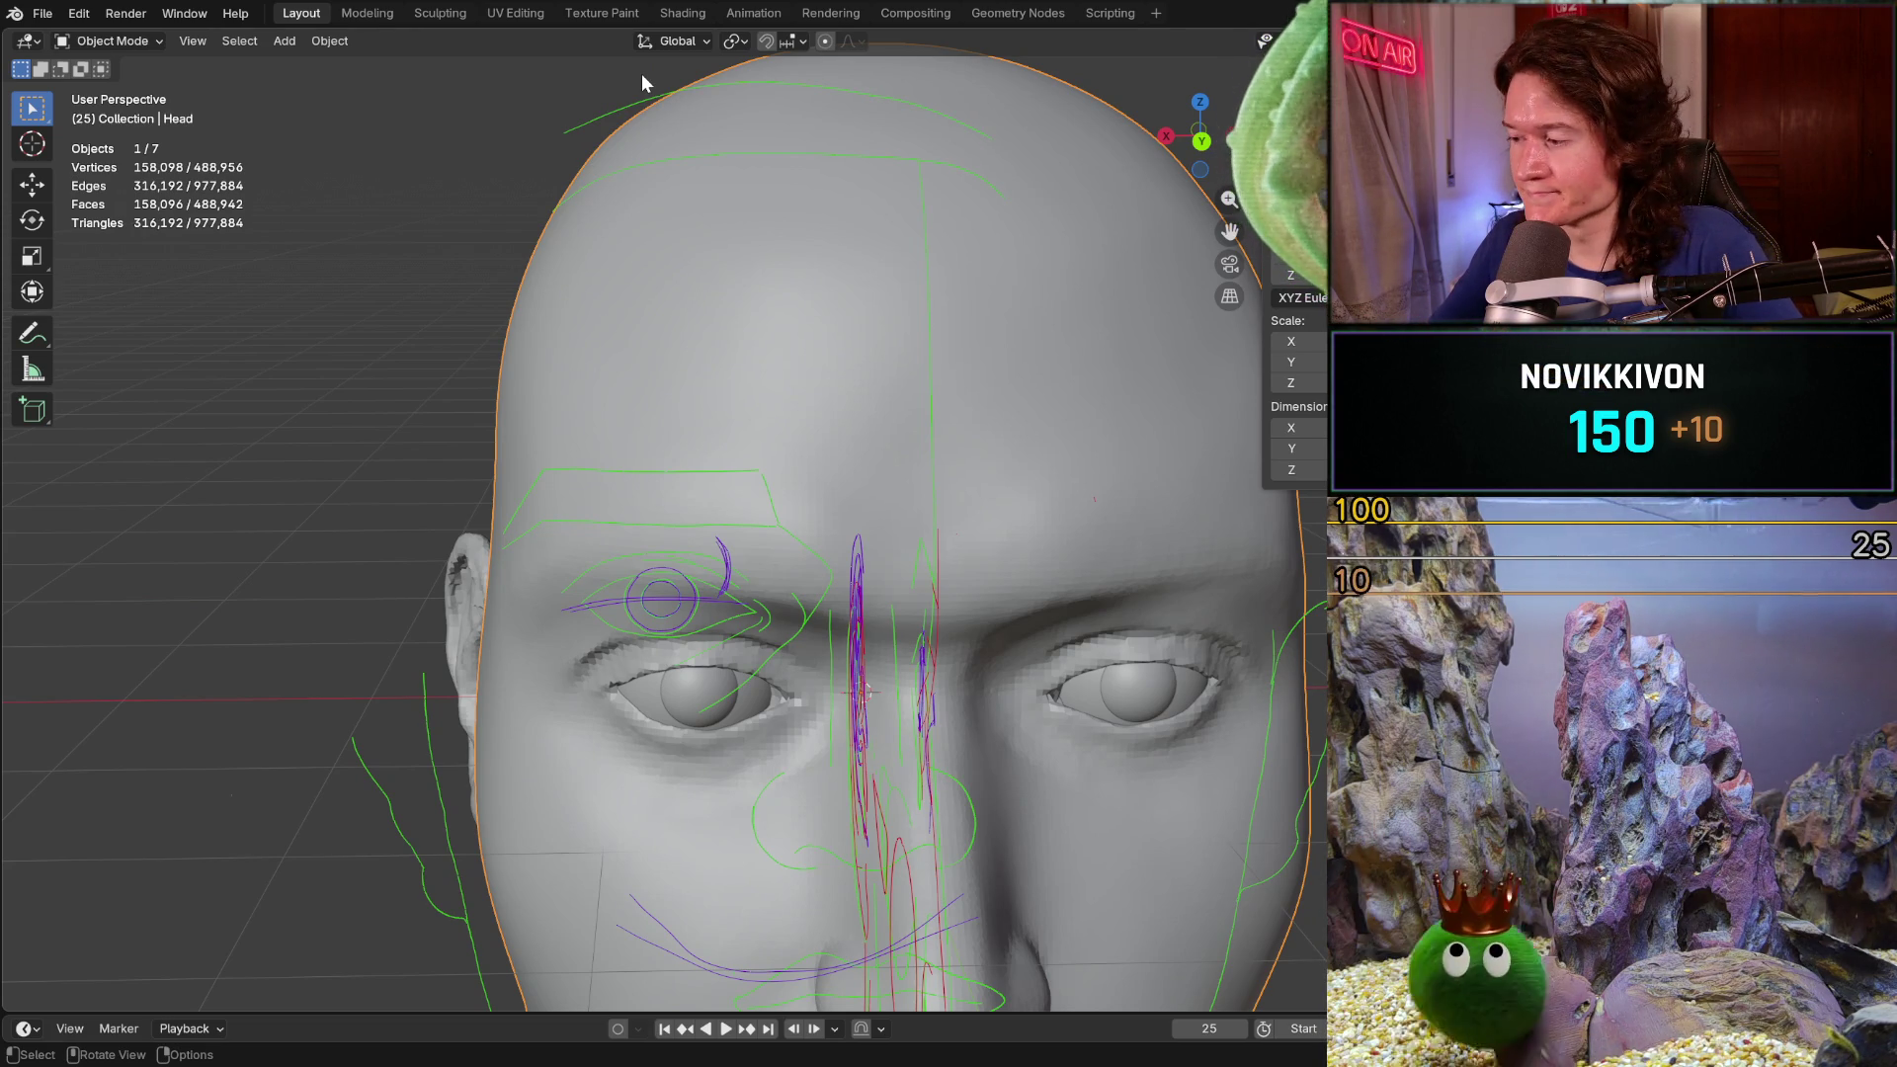
- Select the Ears object in Object Mode and settle on a three-quarter front view
middle_click_drag(642, 84, 1037, 119)
middle_click_drag(829, 708, 724, 546, "shift")
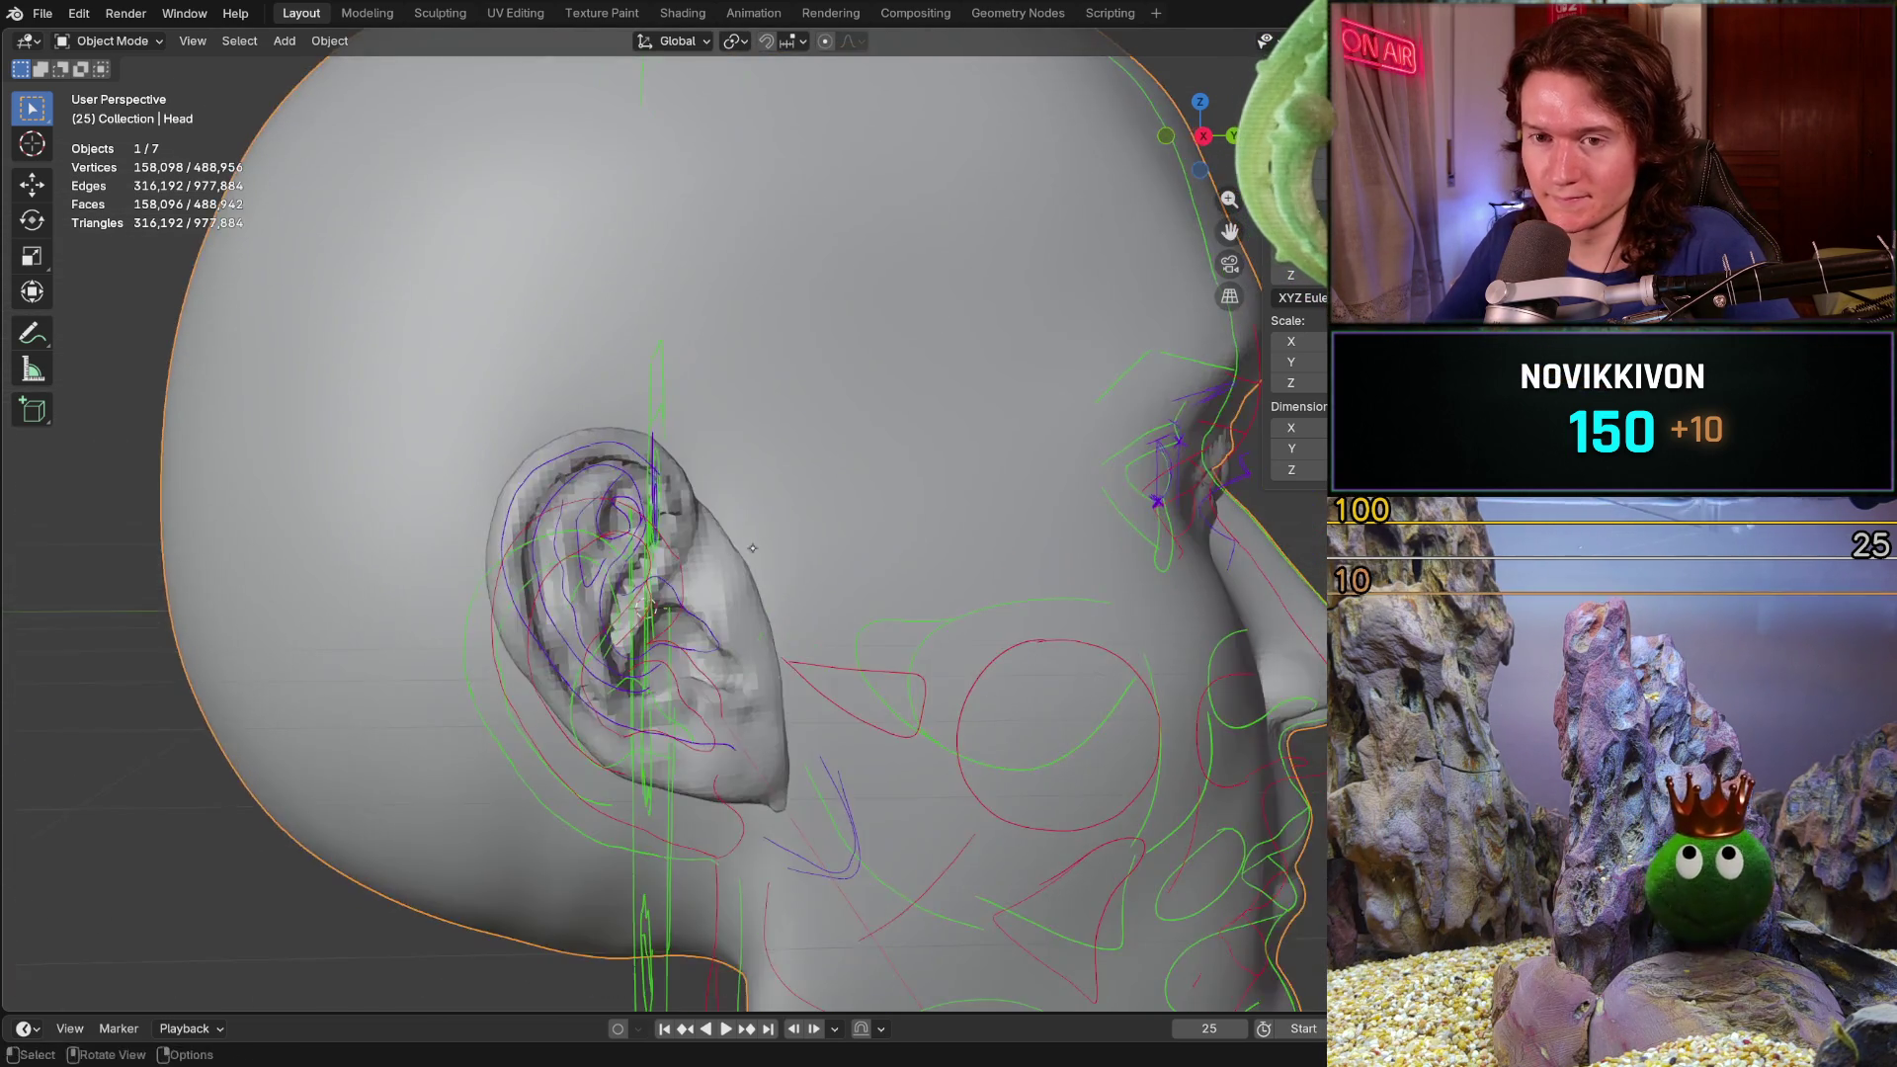
scroll(724, 546, "down", 3)
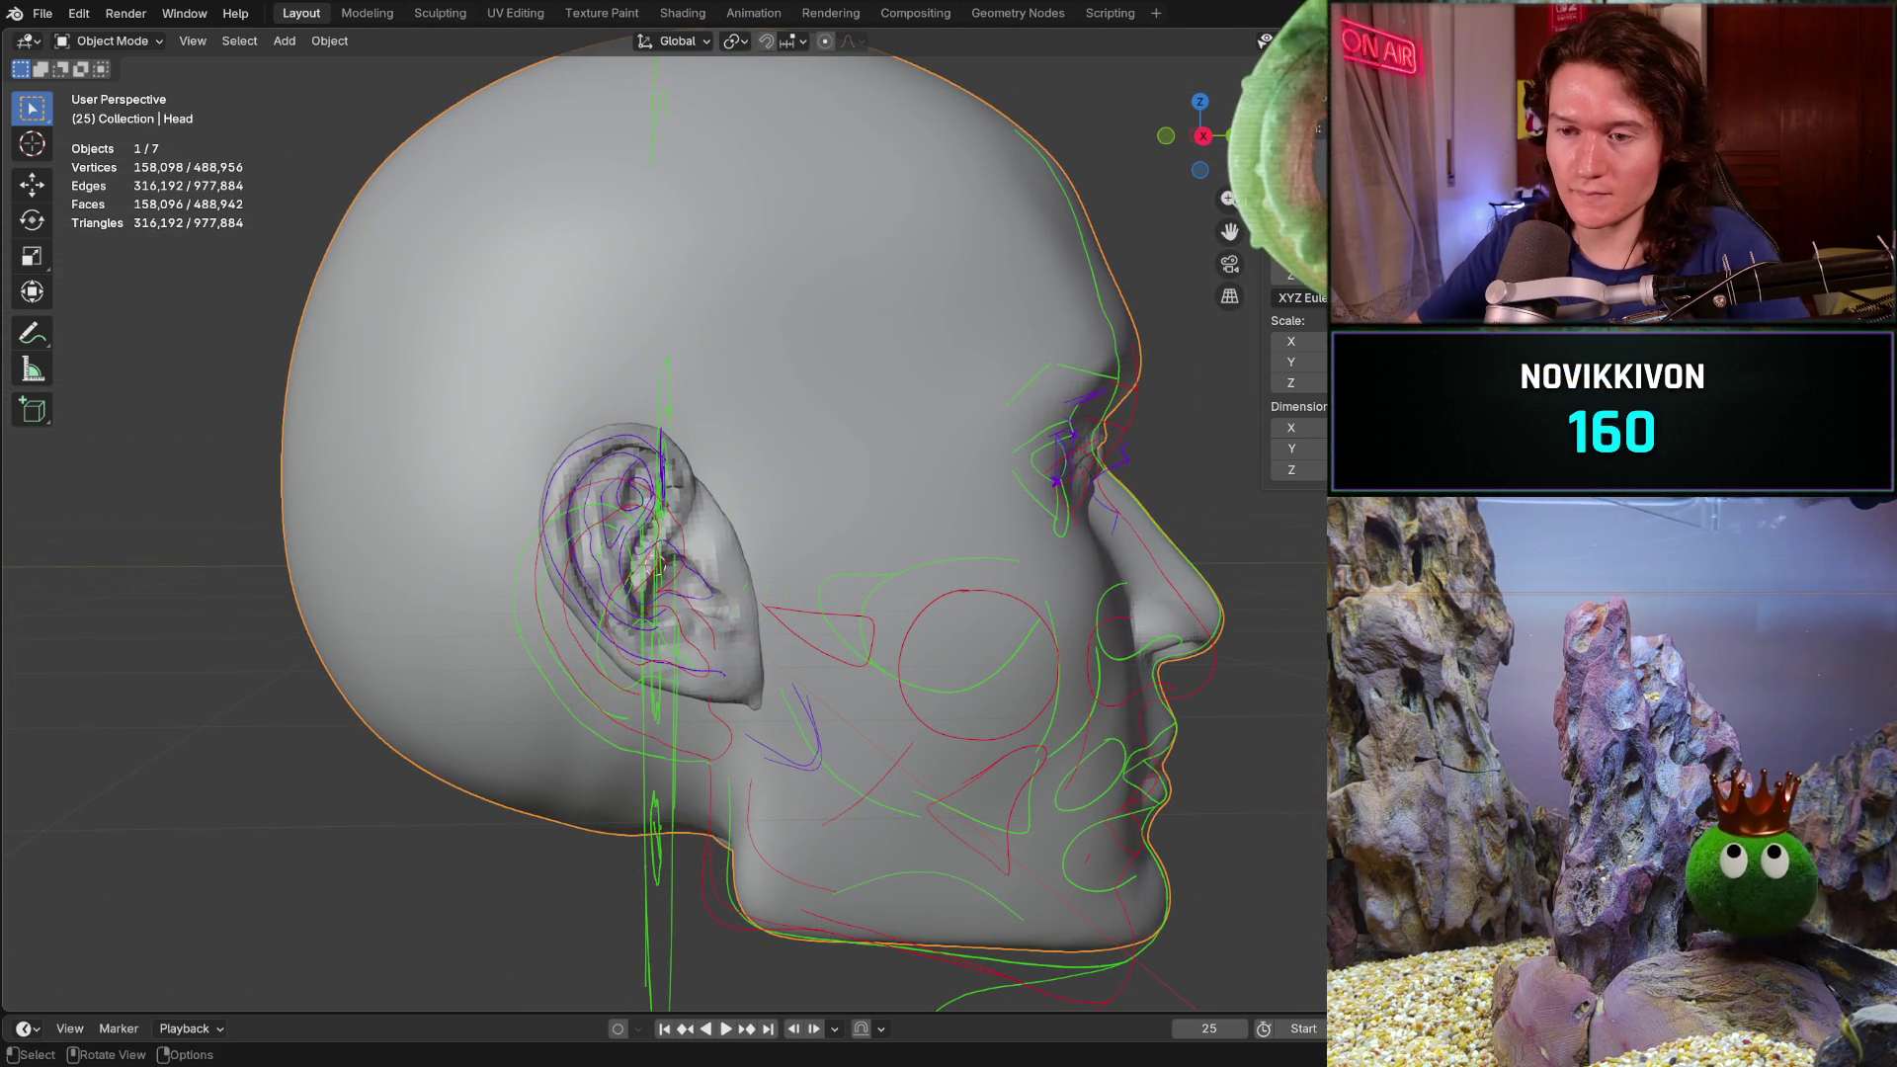
left_click(630, 478)
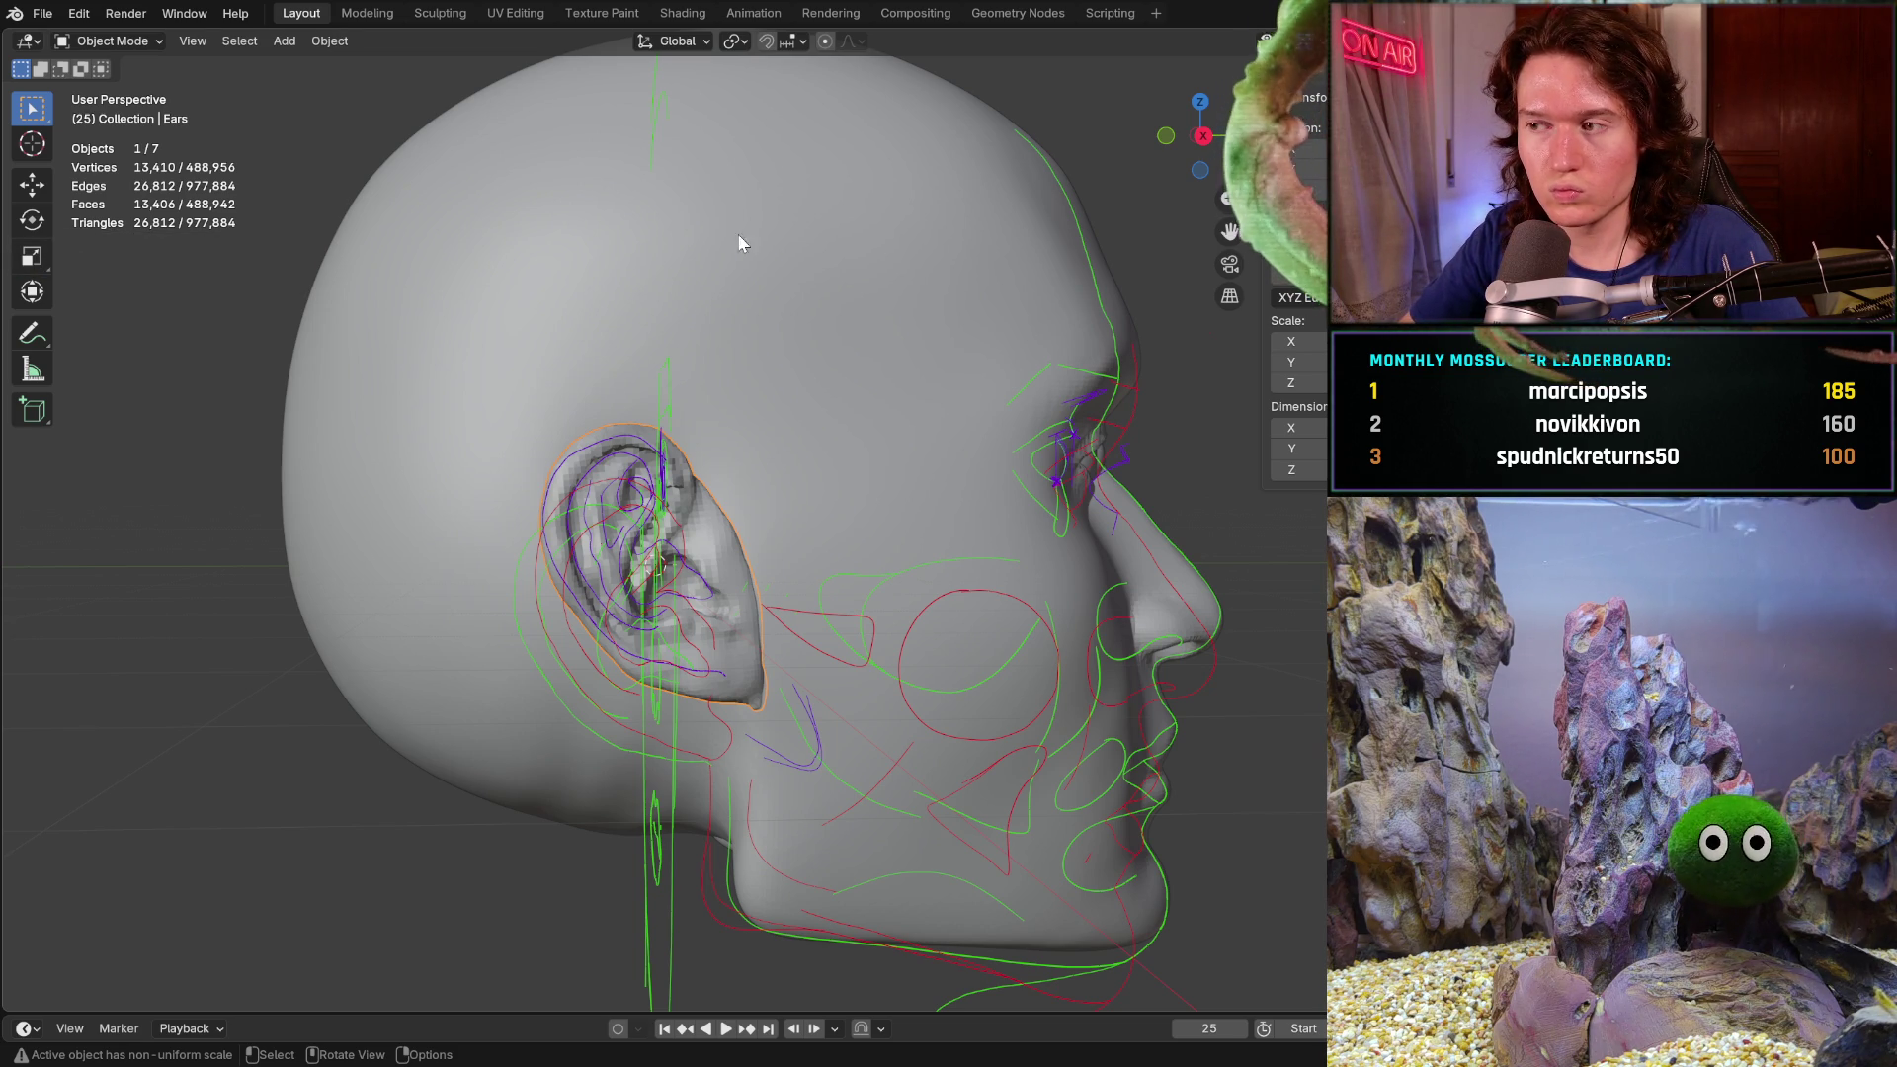
key("shift")
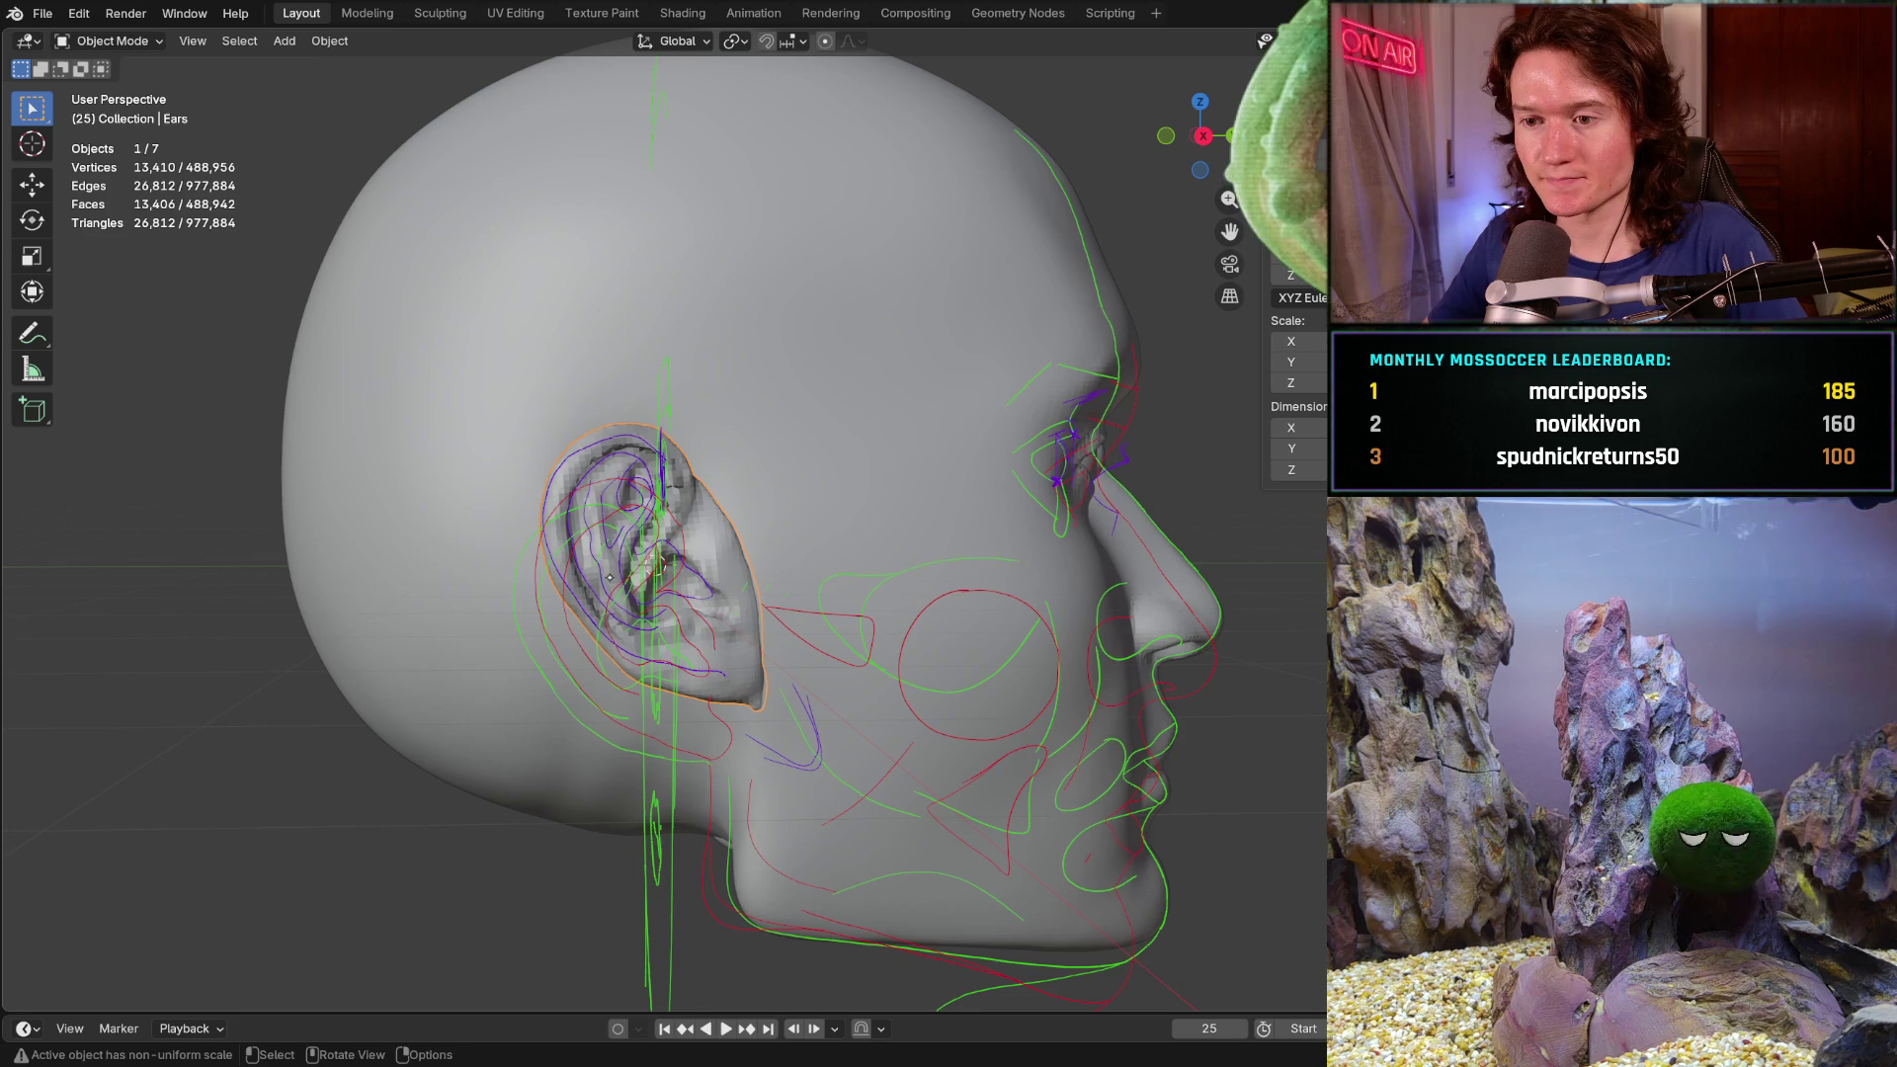
mouse_move(829, 624)
middle_mouse_down()
mouse_move(604, 636)
mouse_move(458, 717)
mouse_move(356, 622)
middle_mouse_up()
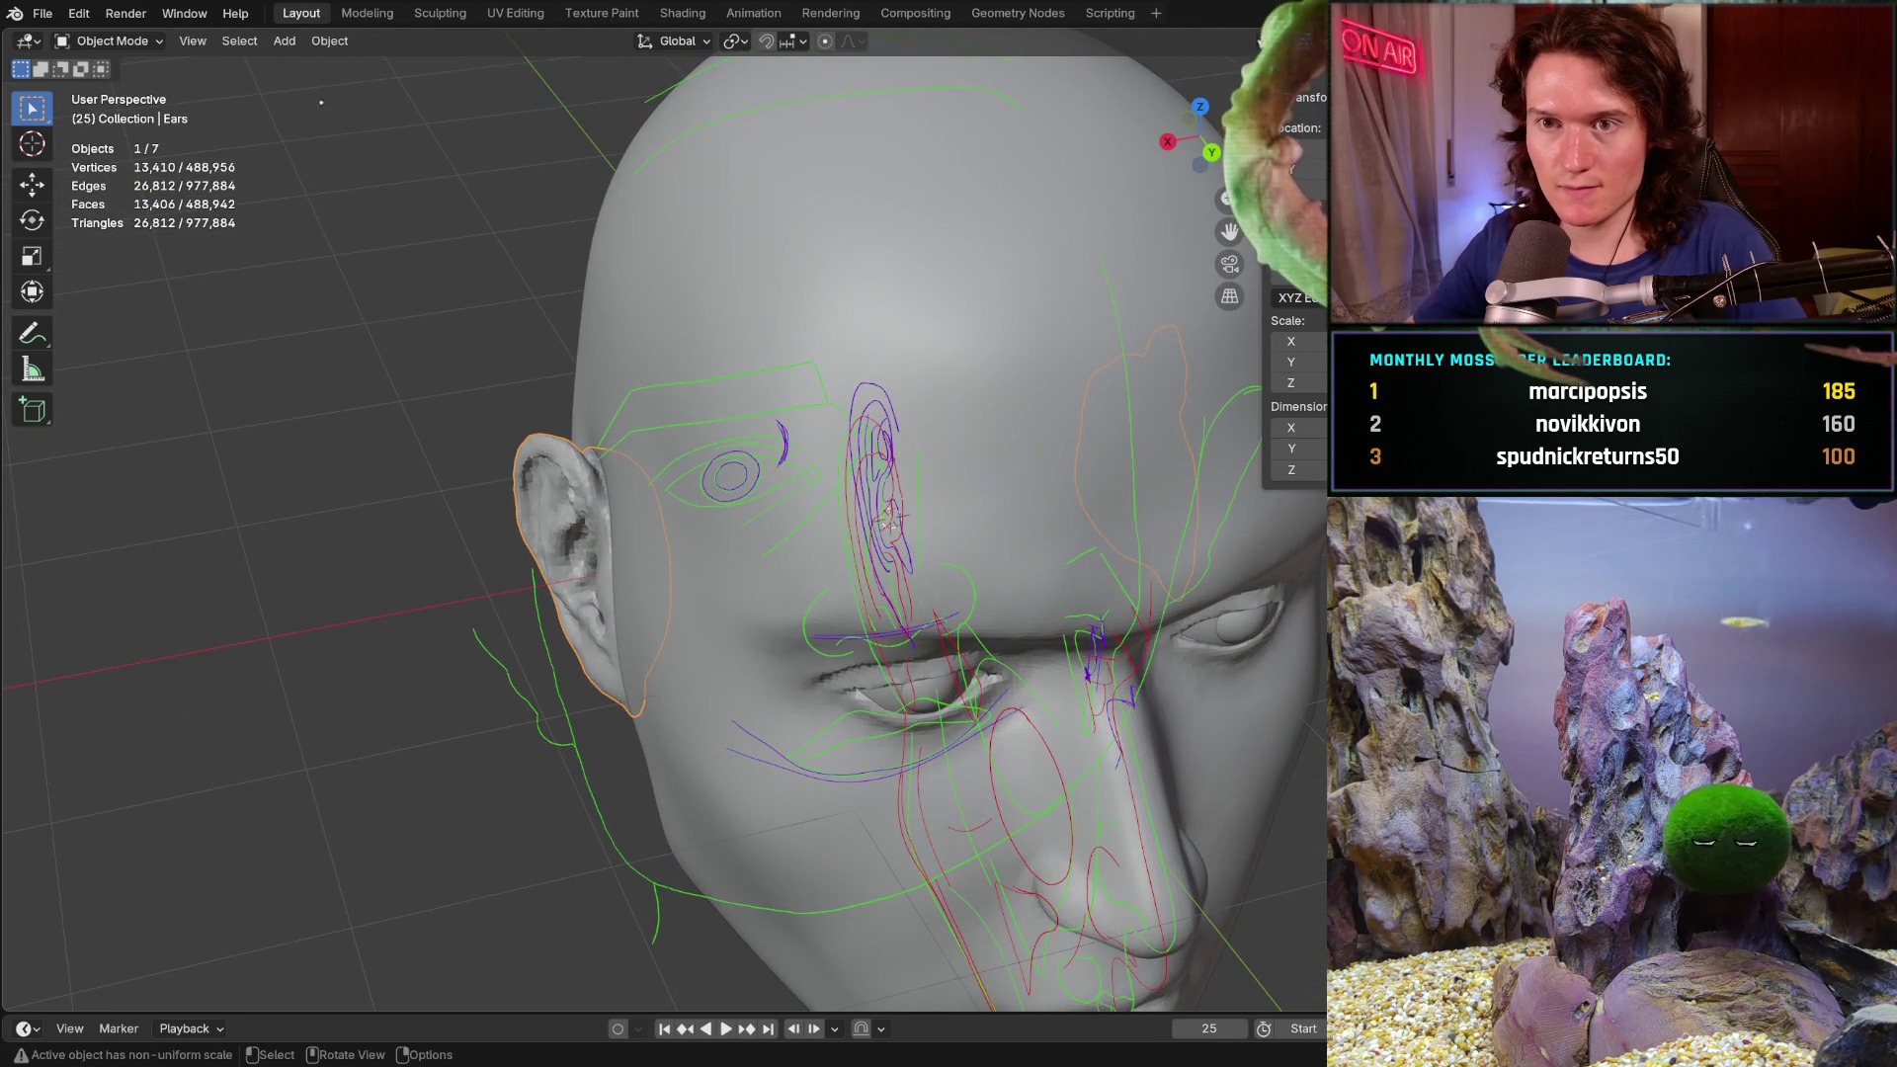
- Enter Edit Mode on the ears with X-ray on and brush-select the left ear mesh
left_click(441, 12)
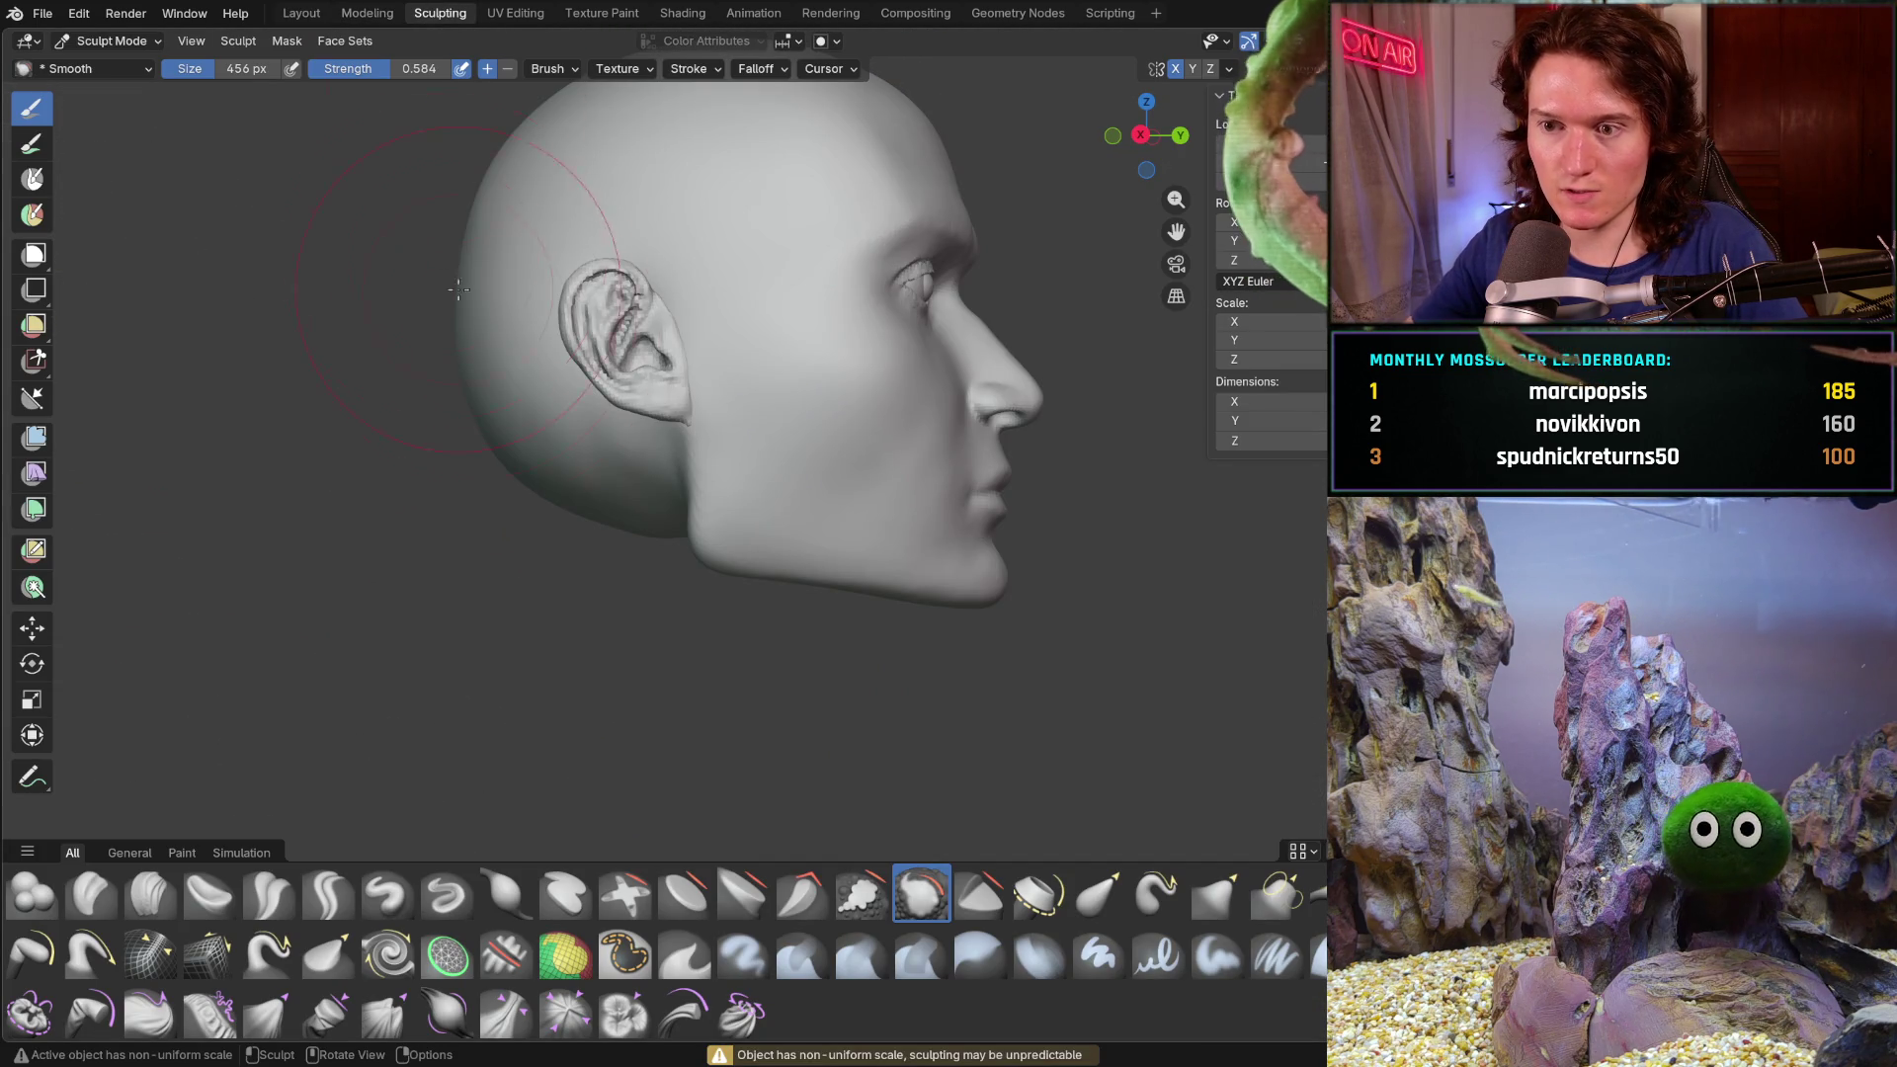
left_click(366, 12)
mouse_move(454, 203)
middle_mouse_down()
mouse_move(405, 563)
mouse_move(254, 539)
middle_mouse_up()
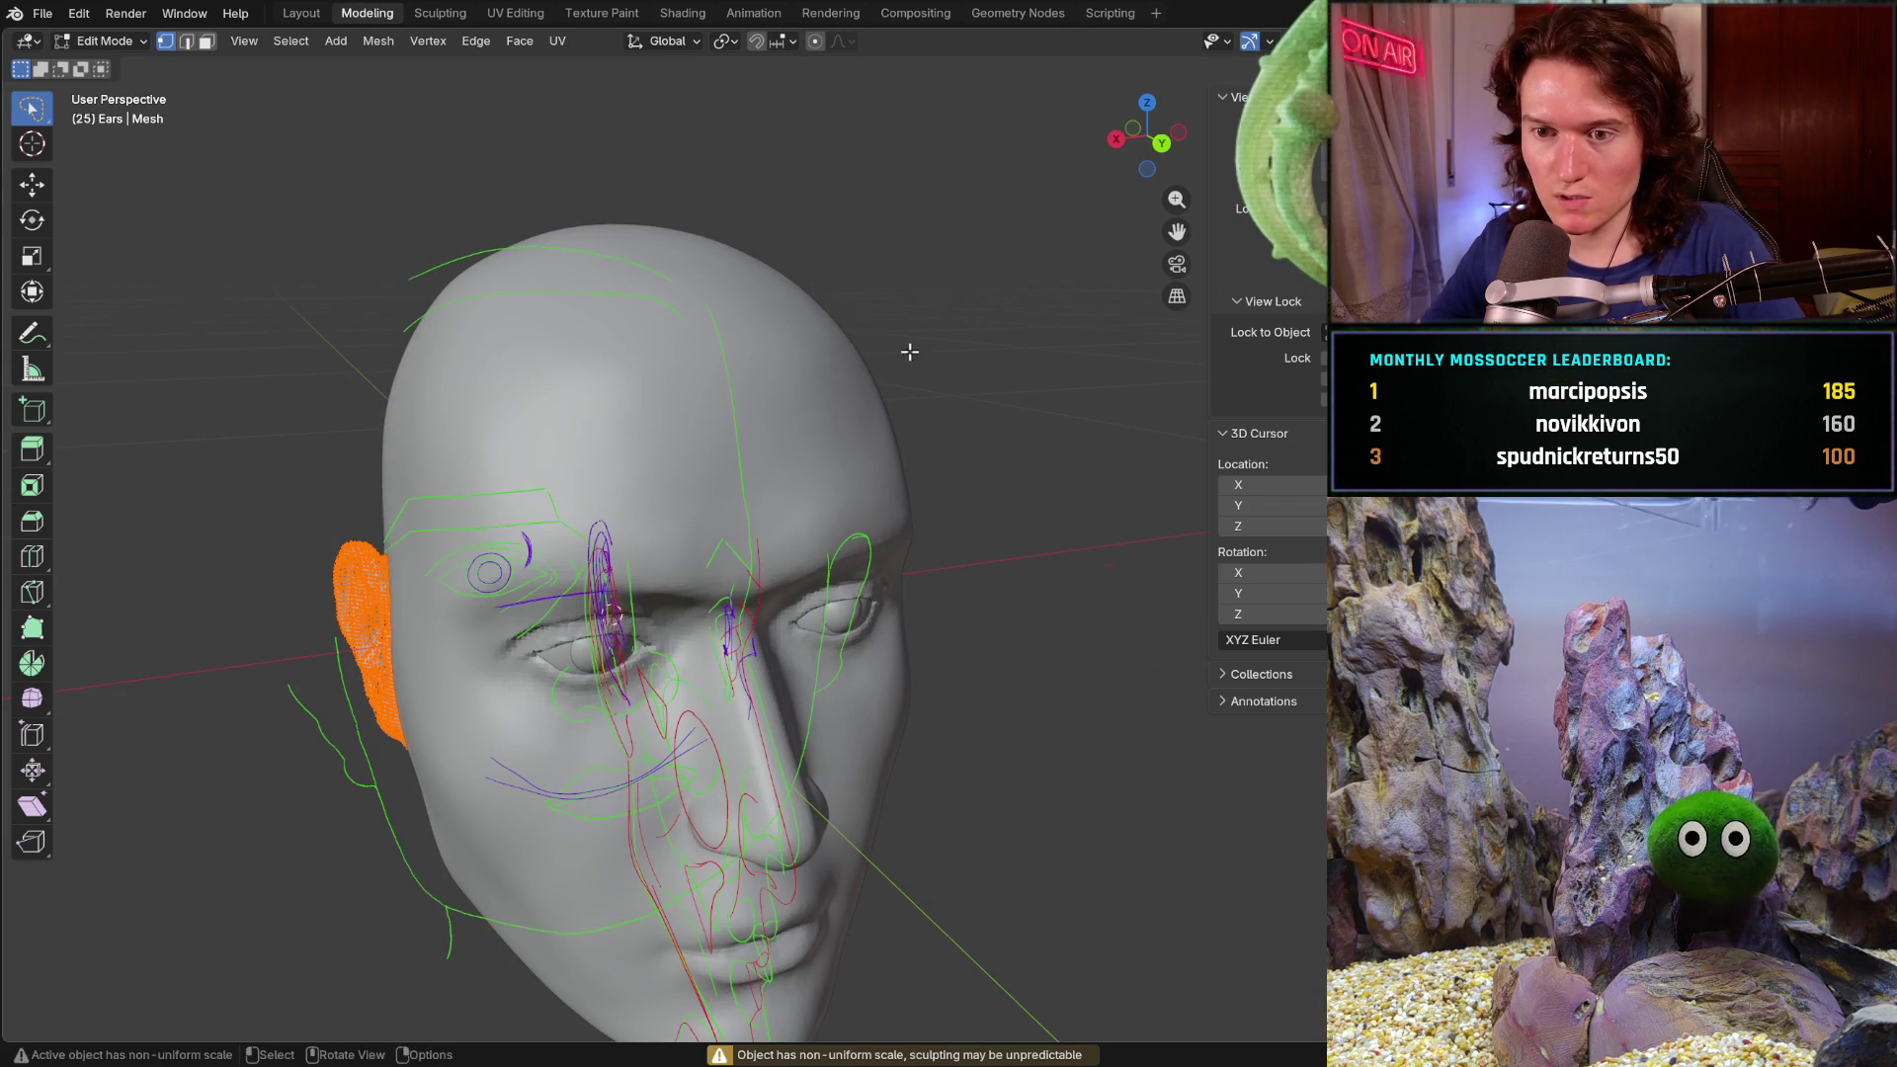
key("alt+z")
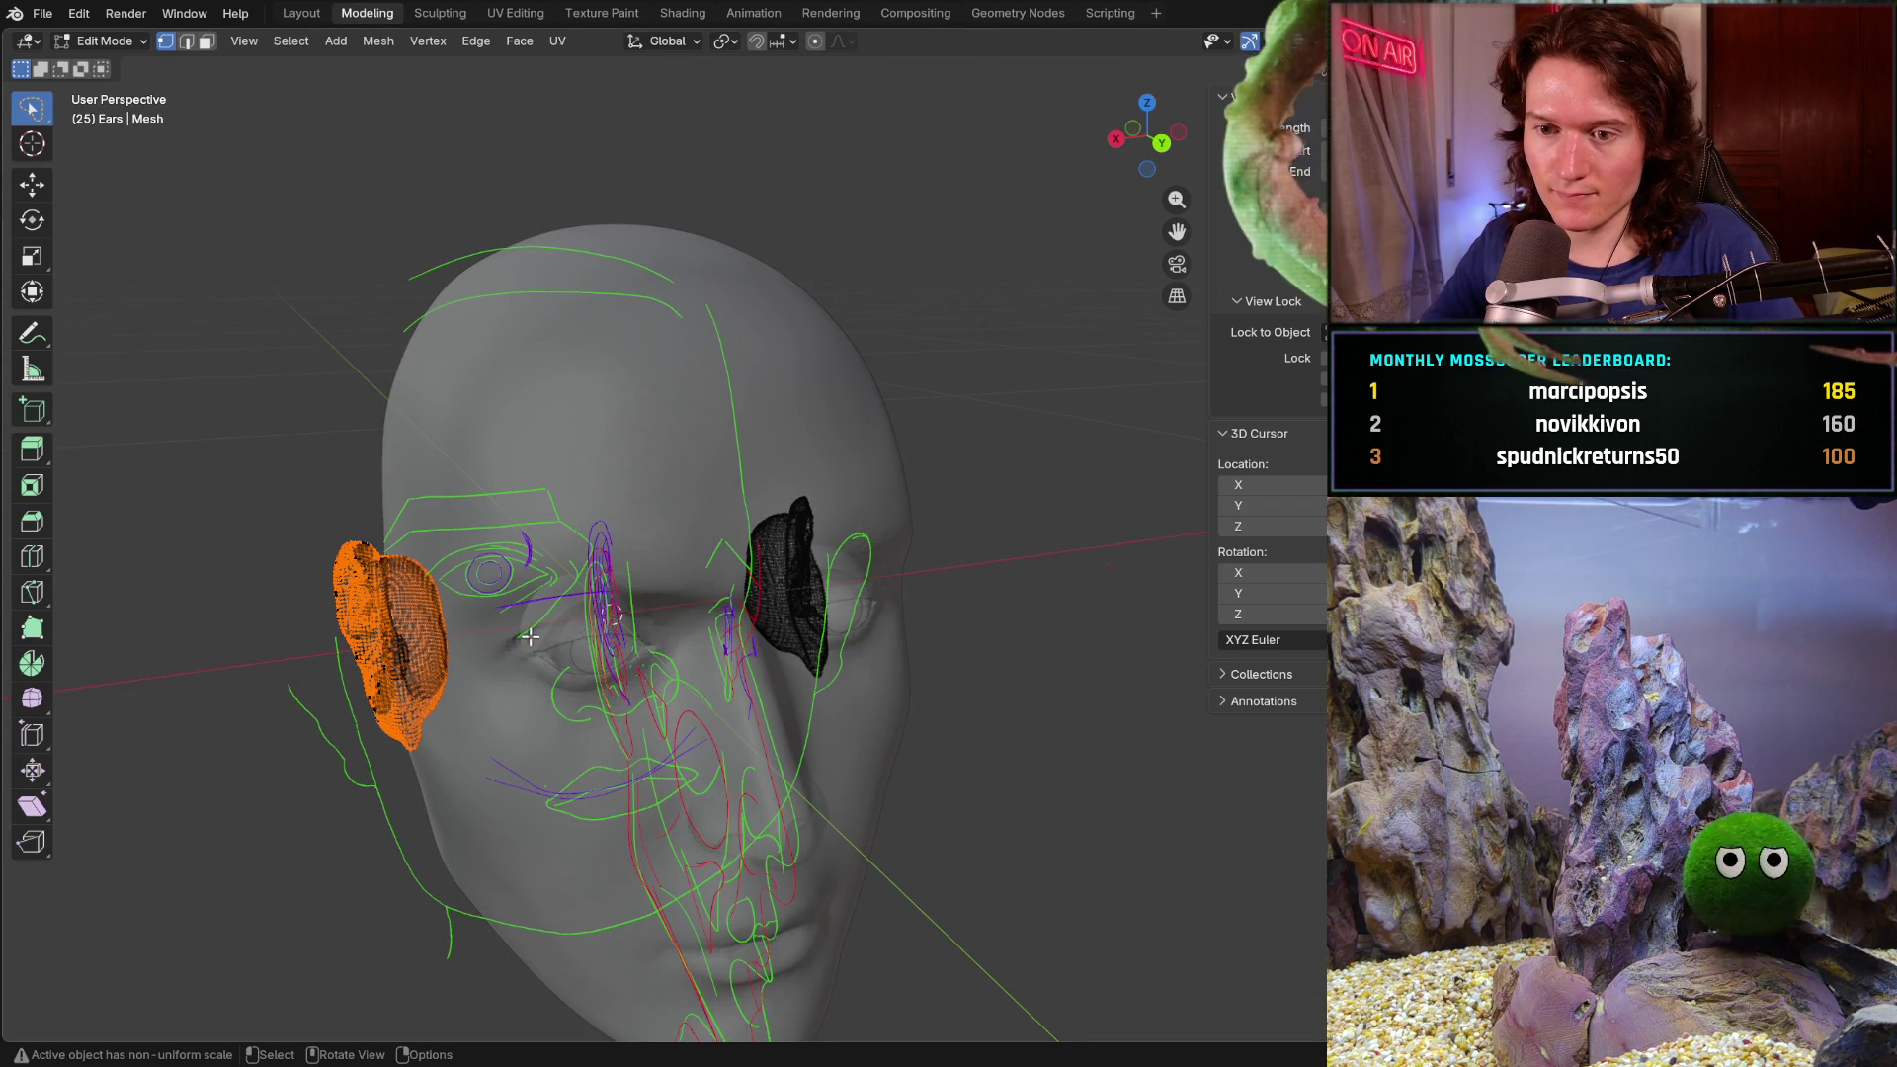
key("c")
scroll(424, 698, "down", 3)
left_click(392, 638)
key("Escape")
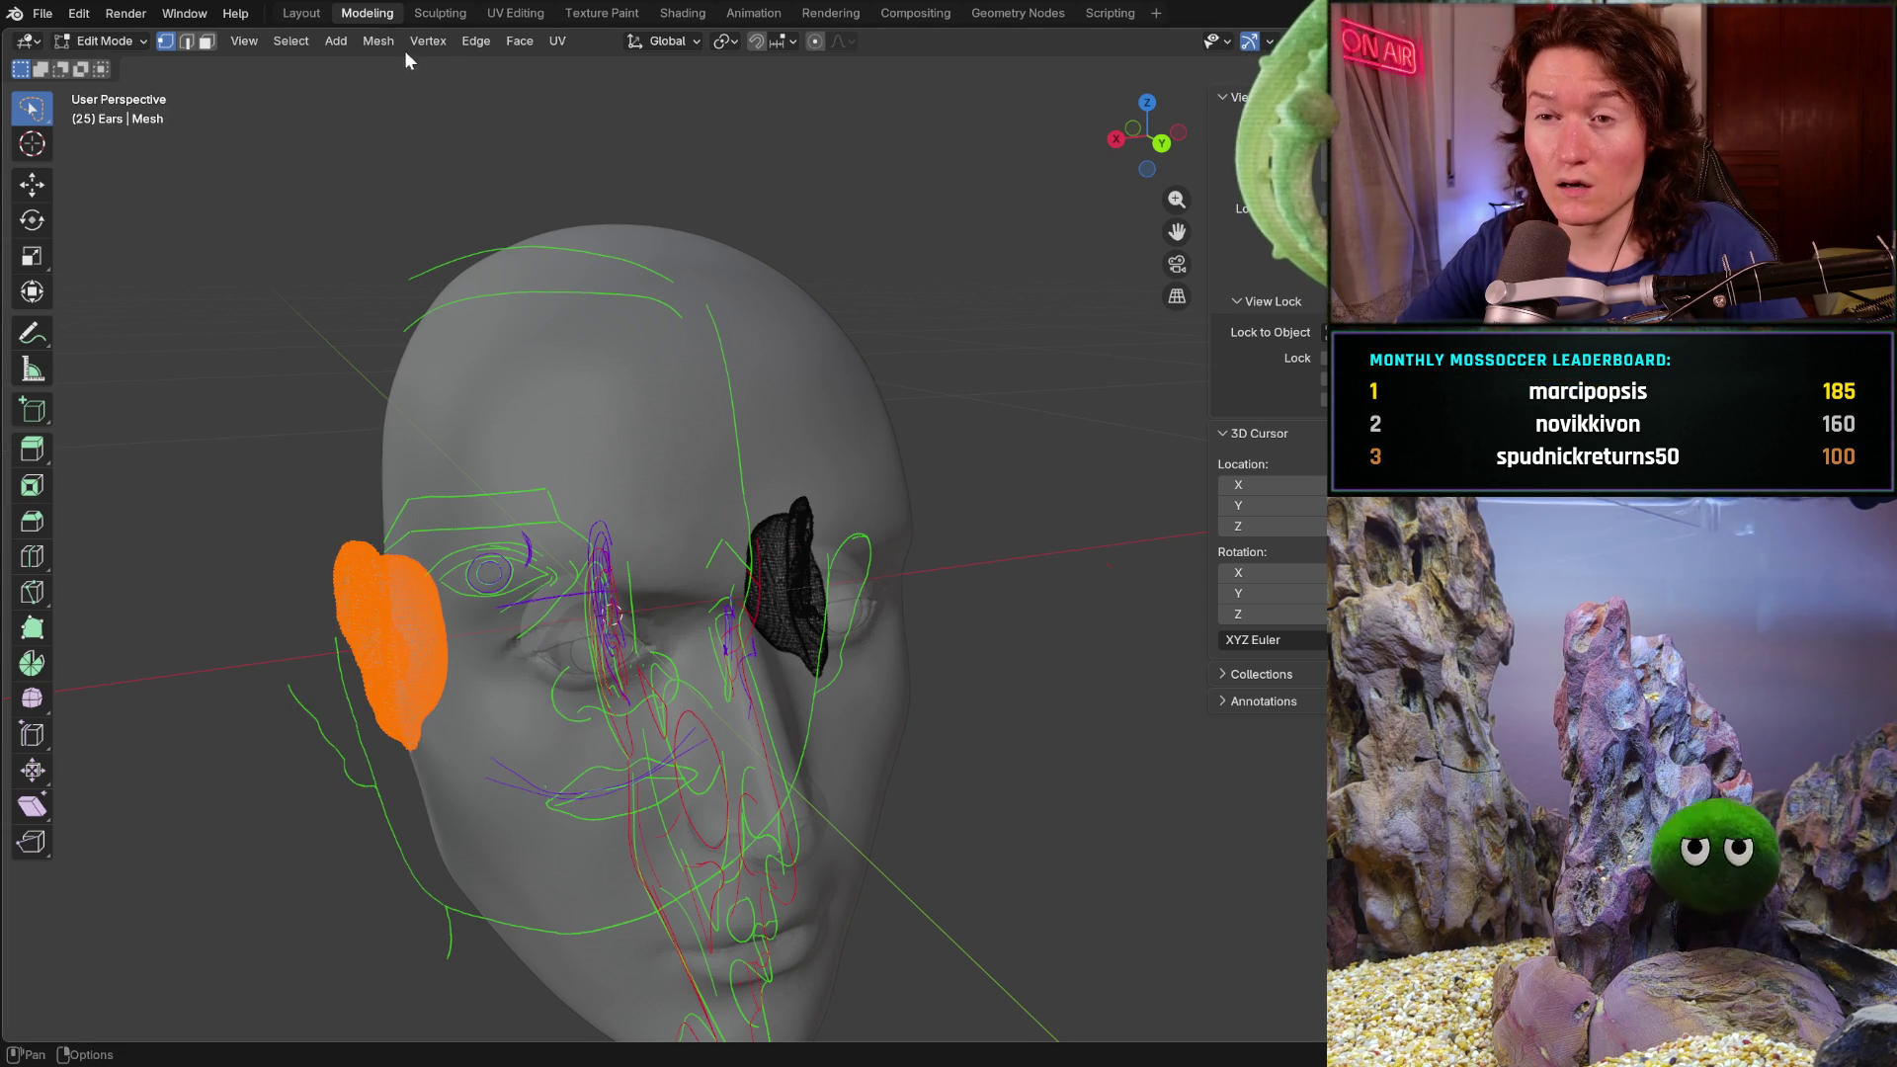
right_click(403, 606)
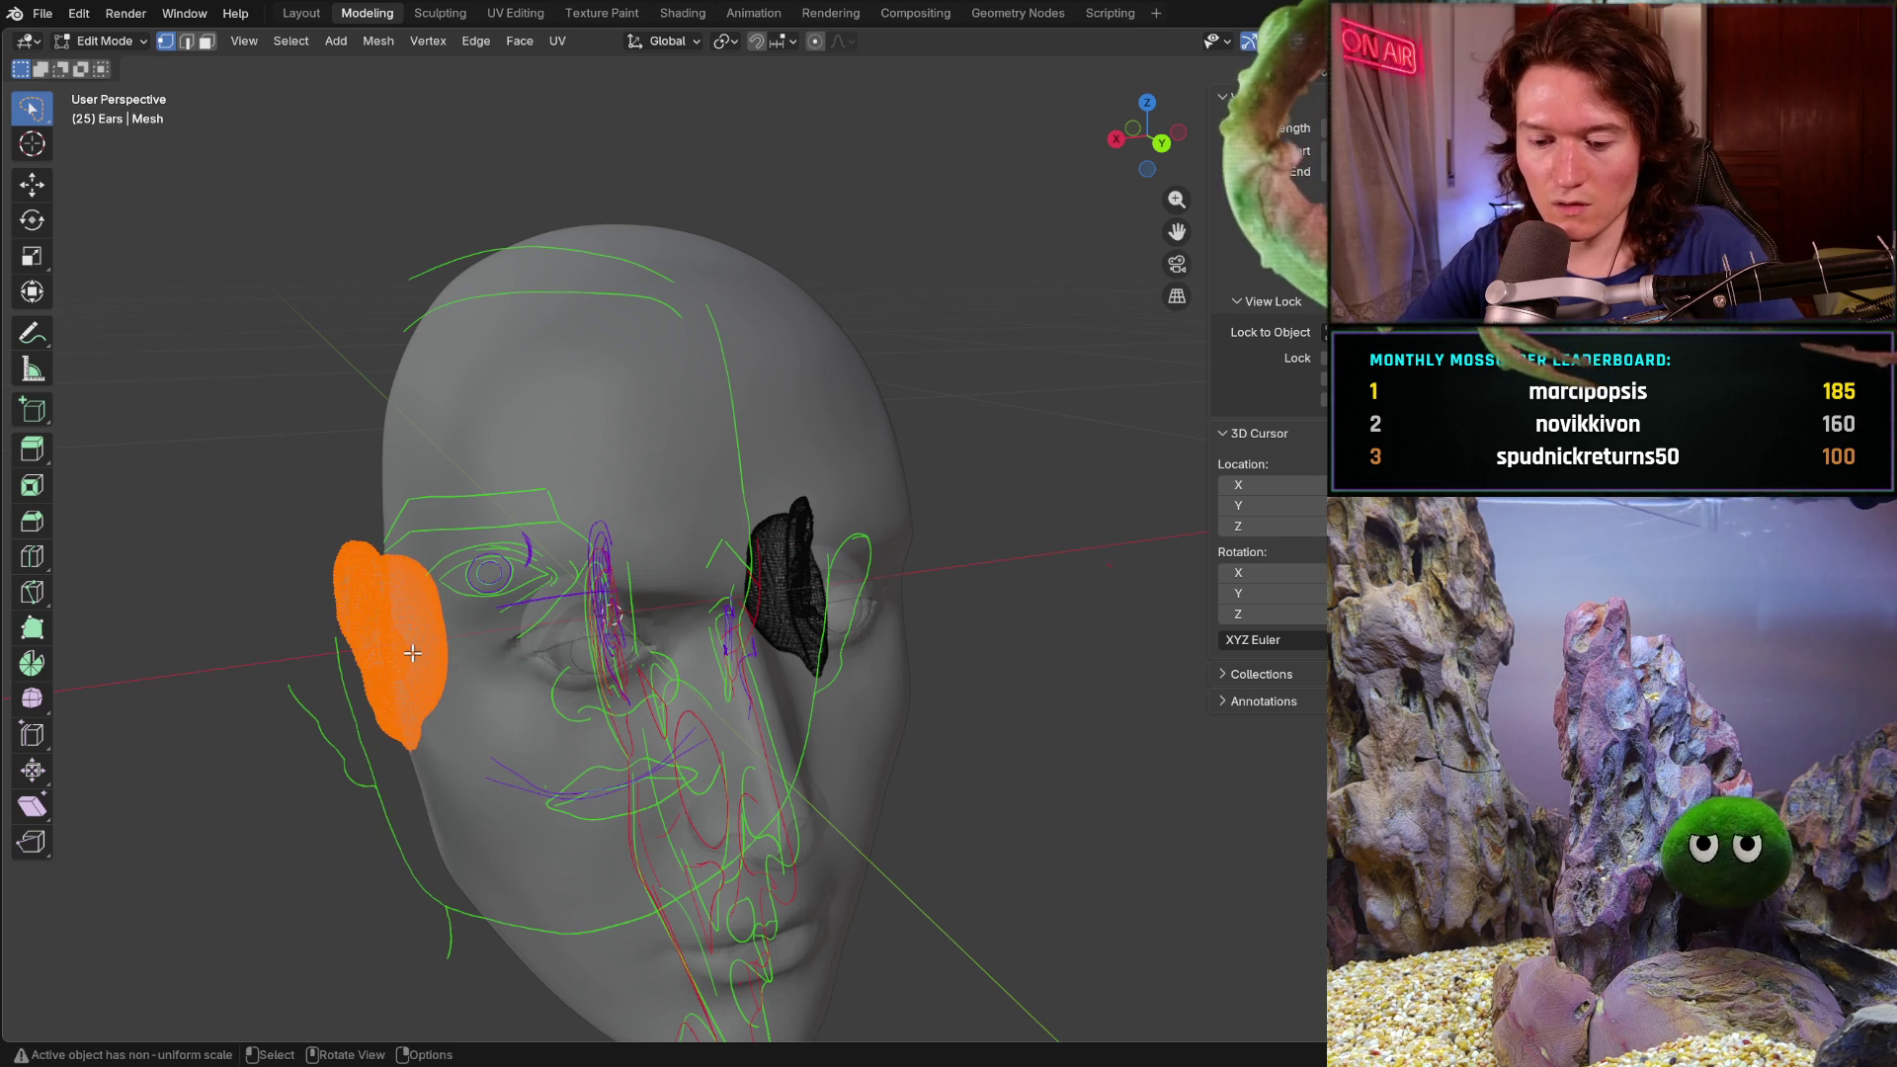
- Switch editing back to the Ears mesh, select only the left ear with L, and cancel the quit prompt
key("alt+q")
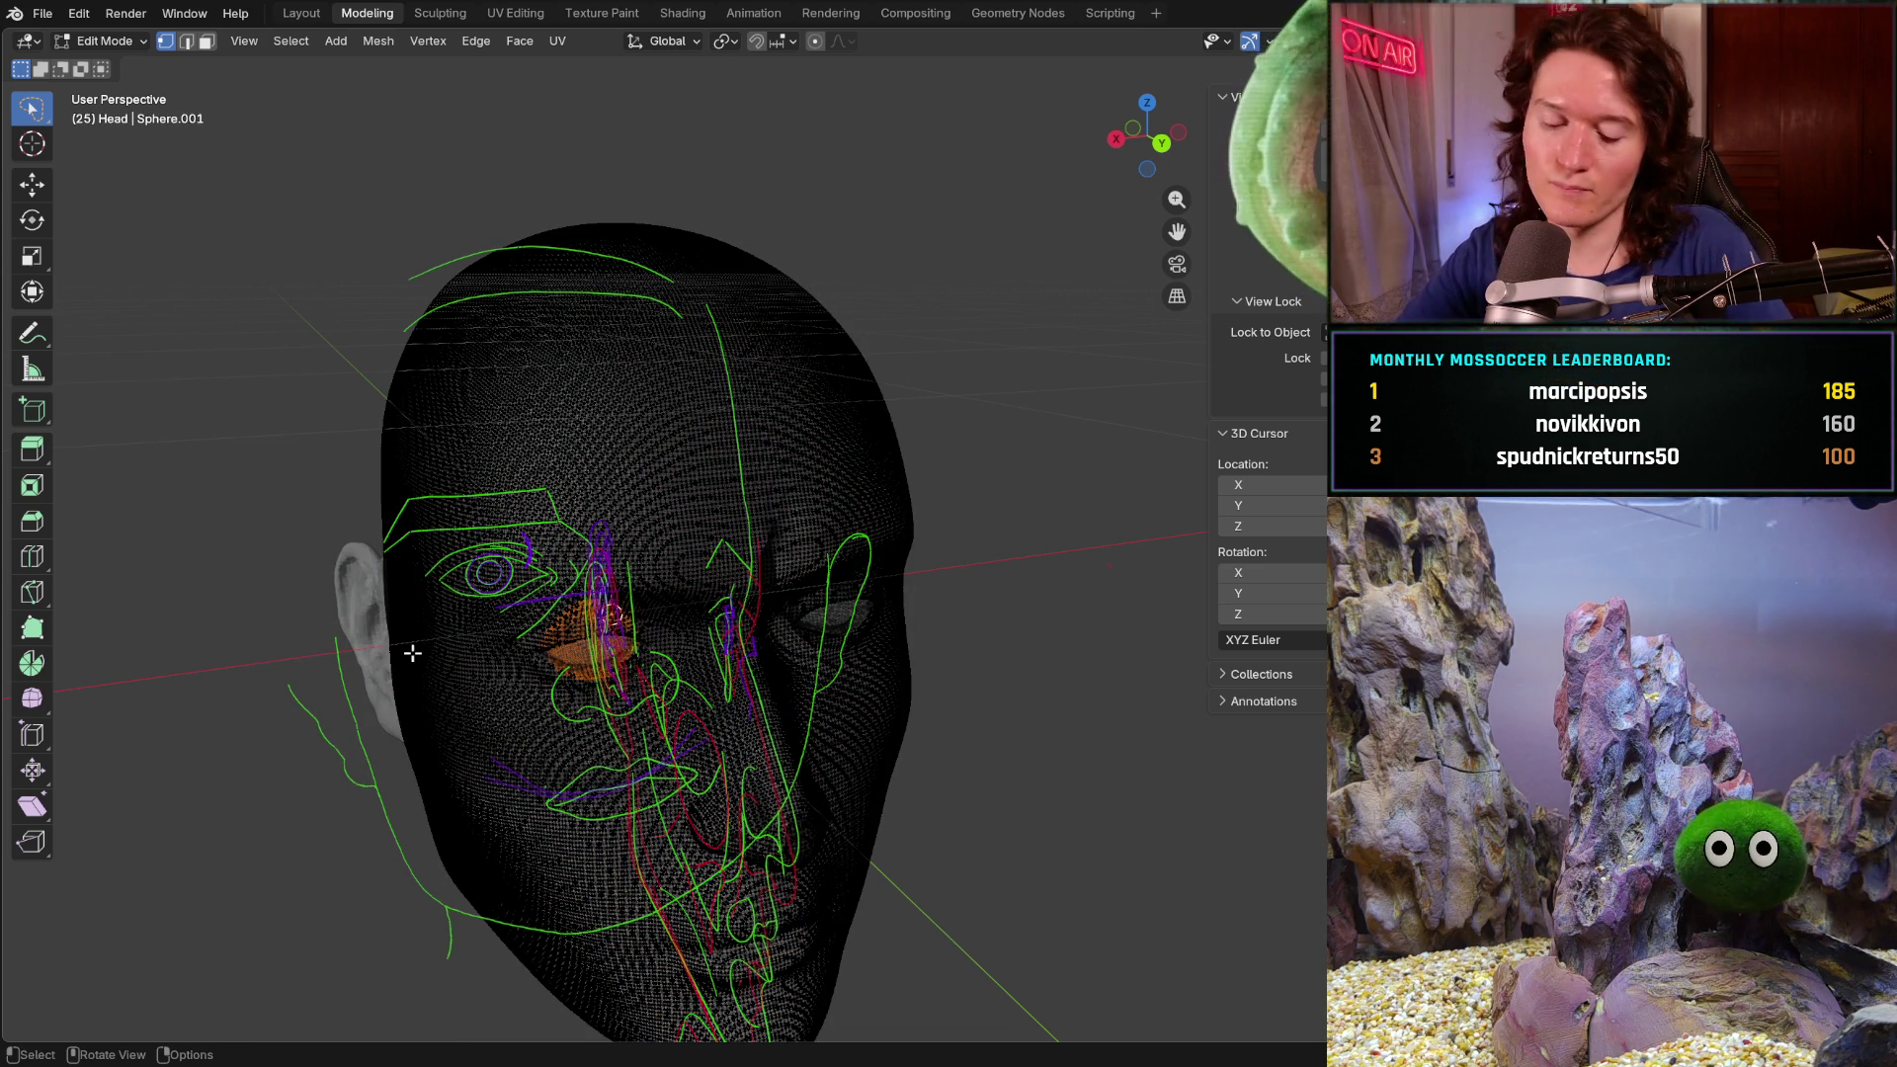
key("alt+q")
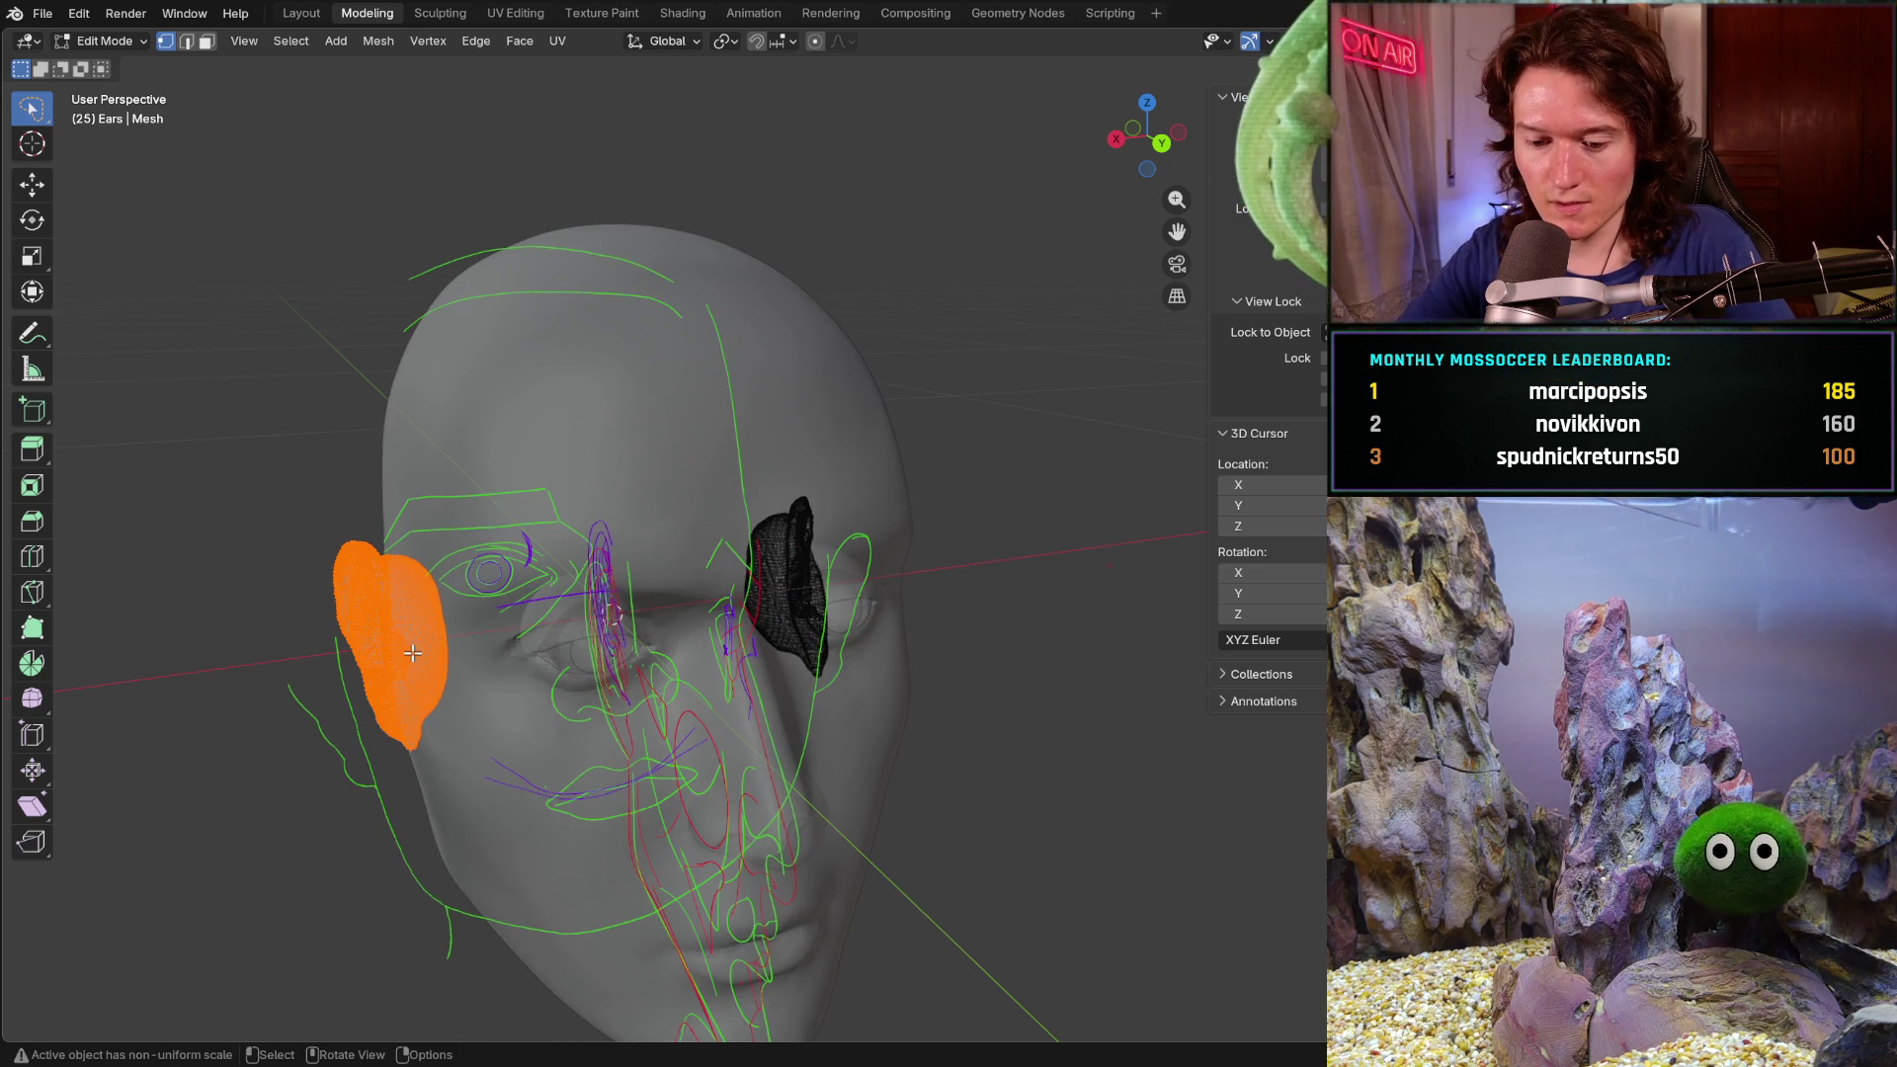
key("alt+a")
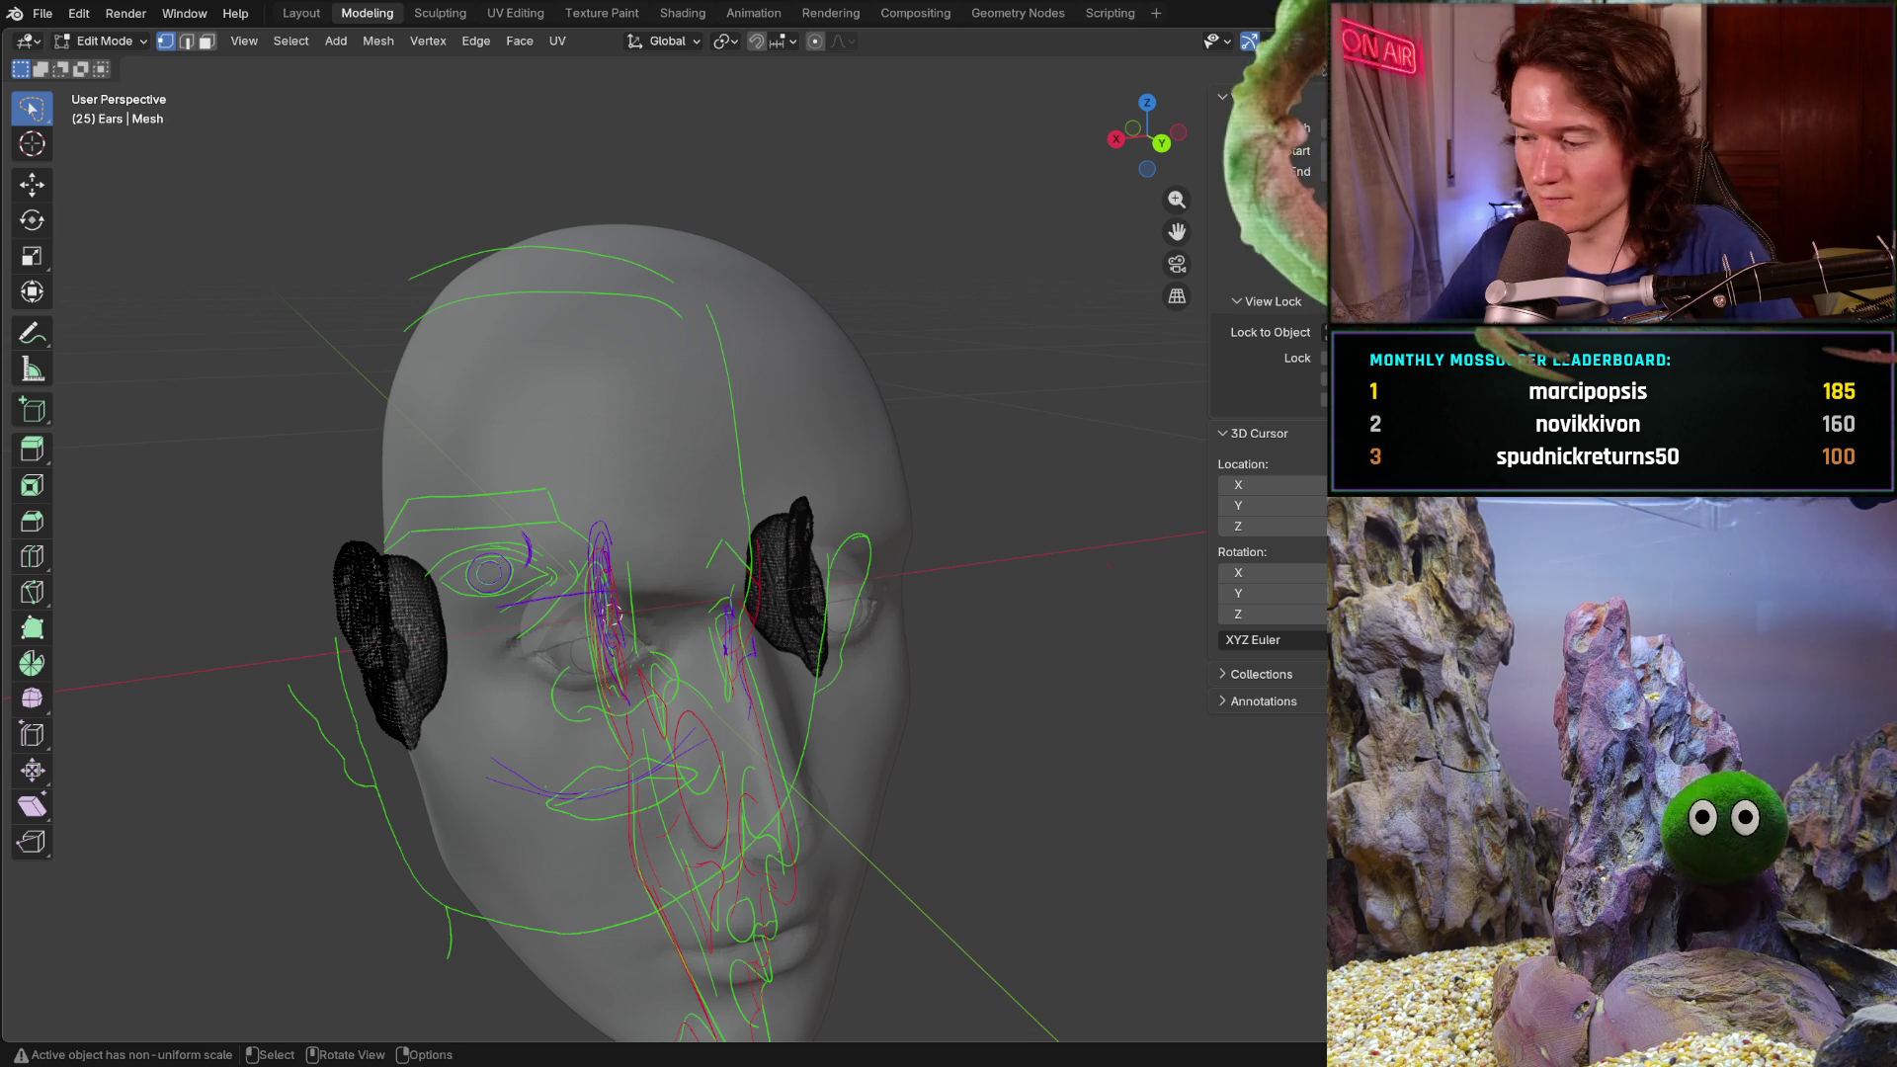
key("l")
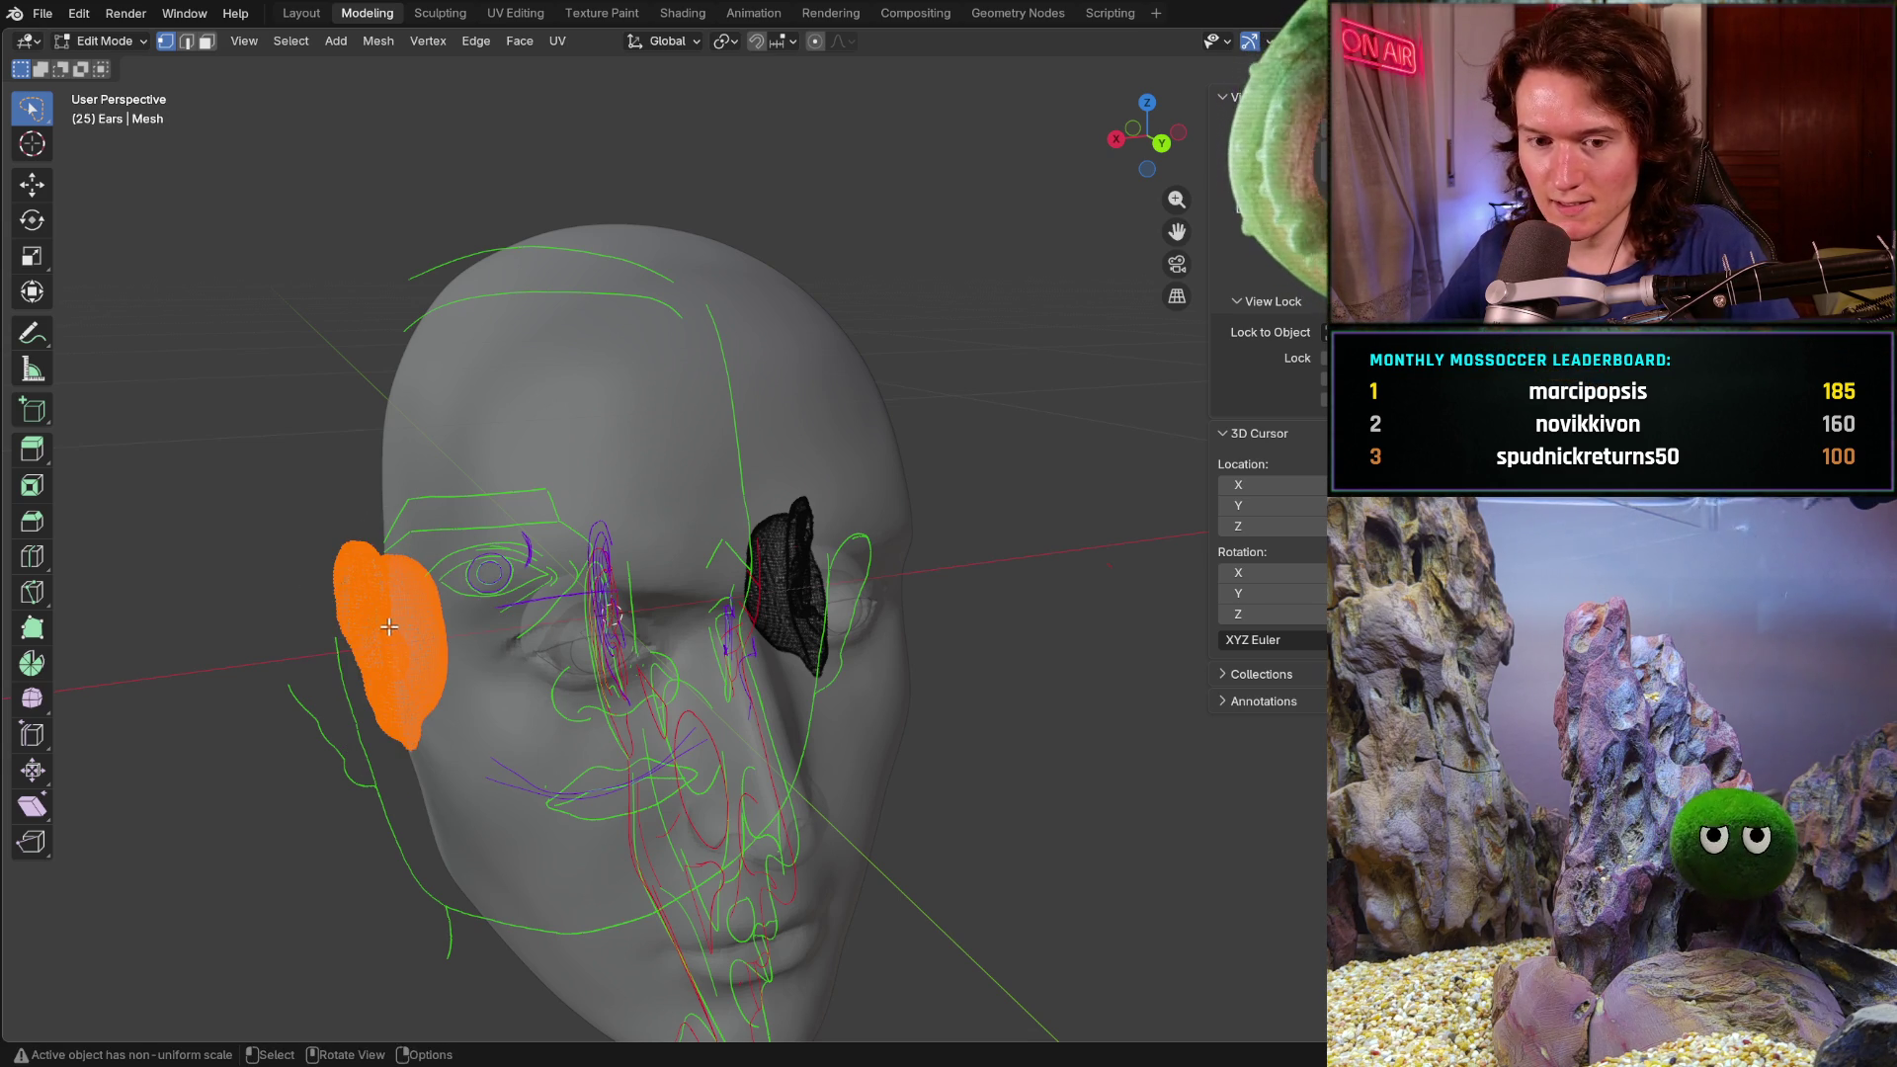
key("ctrl+q")
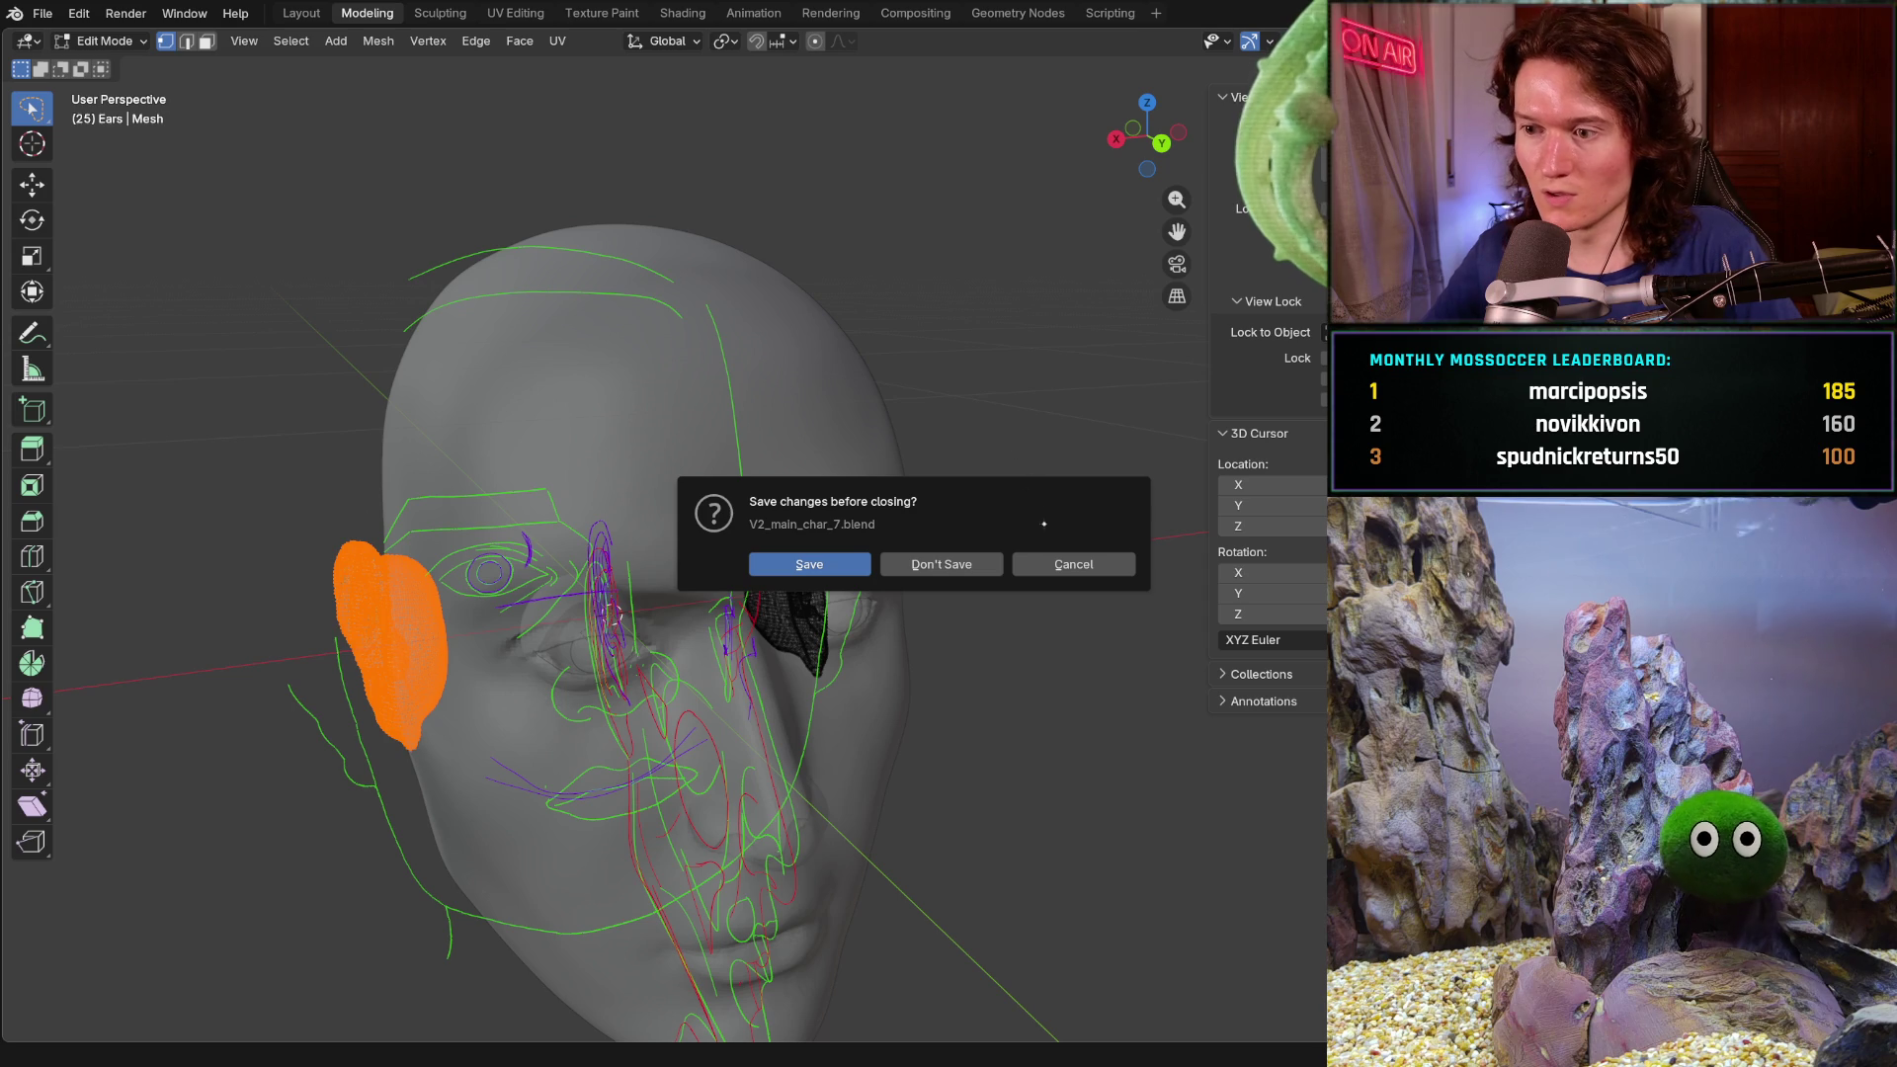
left_click(1073, 564)
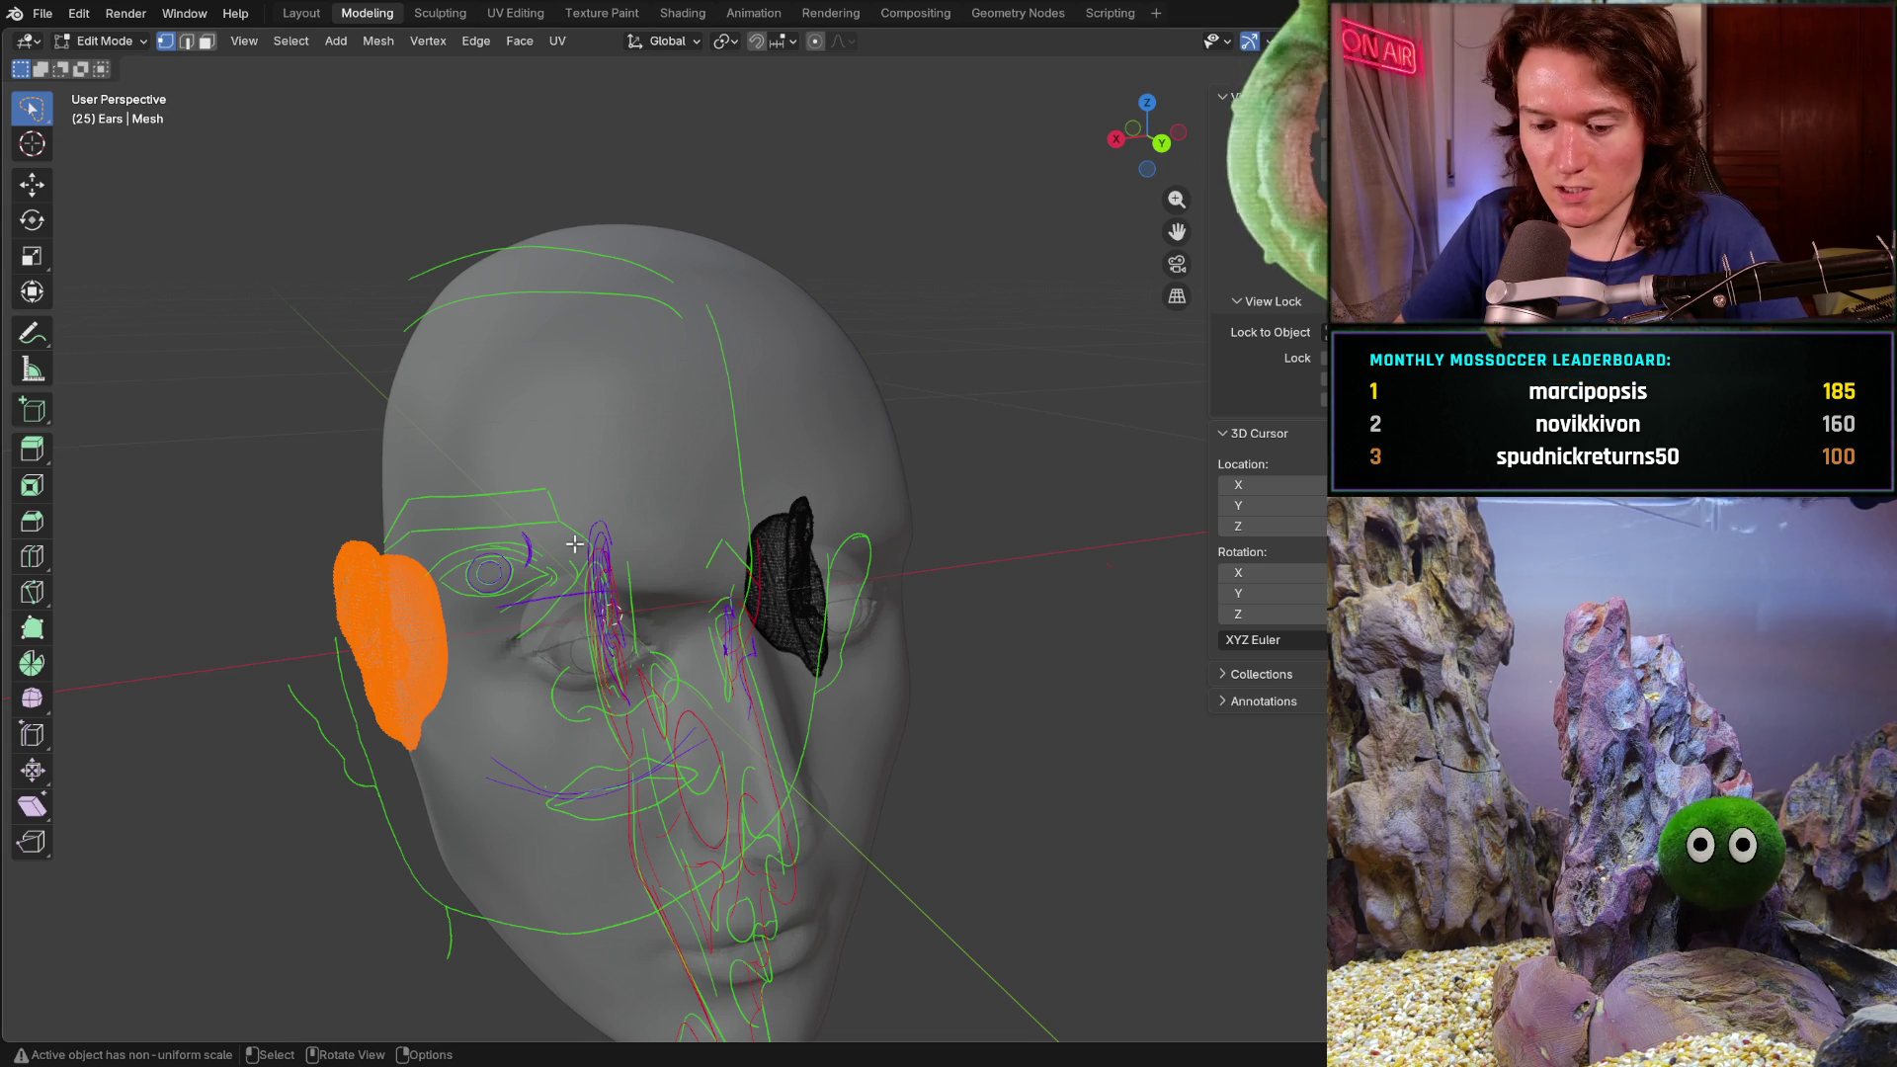
- Undo a mistaken Selection to Cursor, then snap the 3D cursor to the selected left ear
key("shift+s")
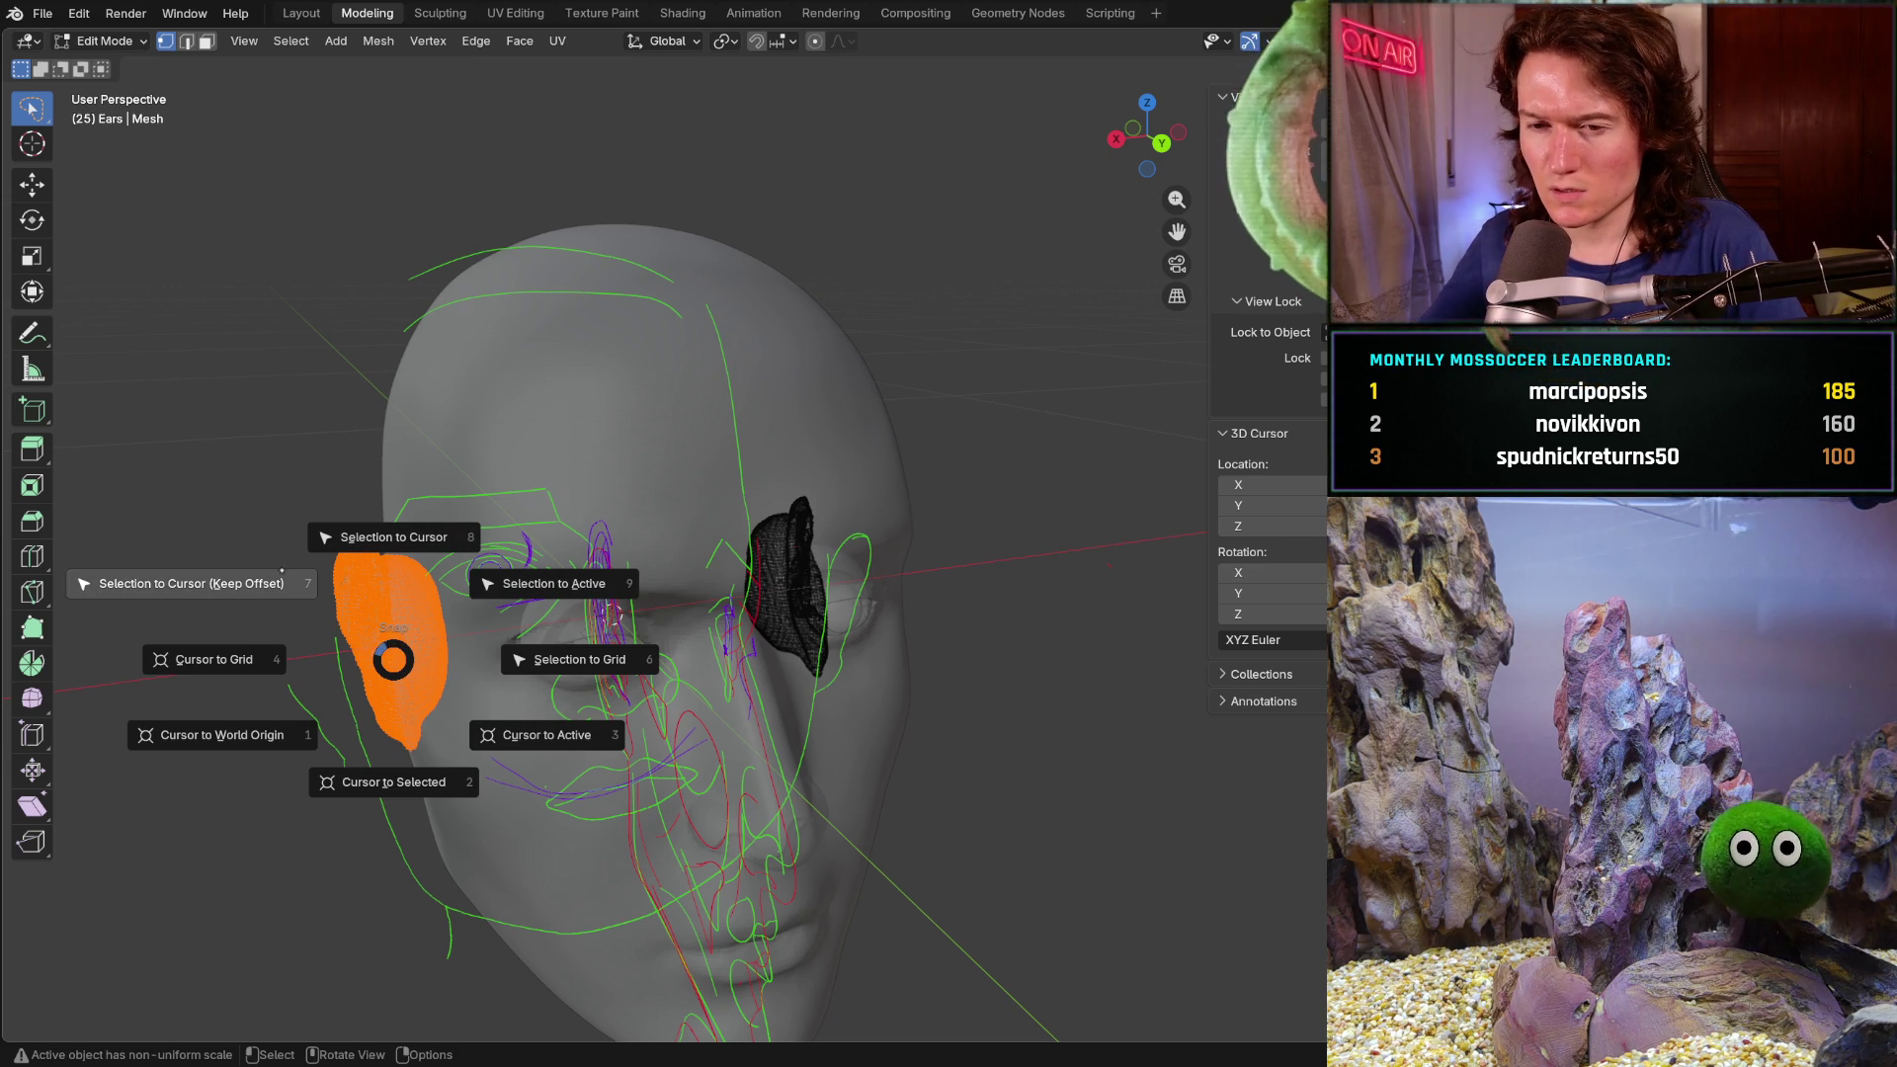
left_click(418, 527)
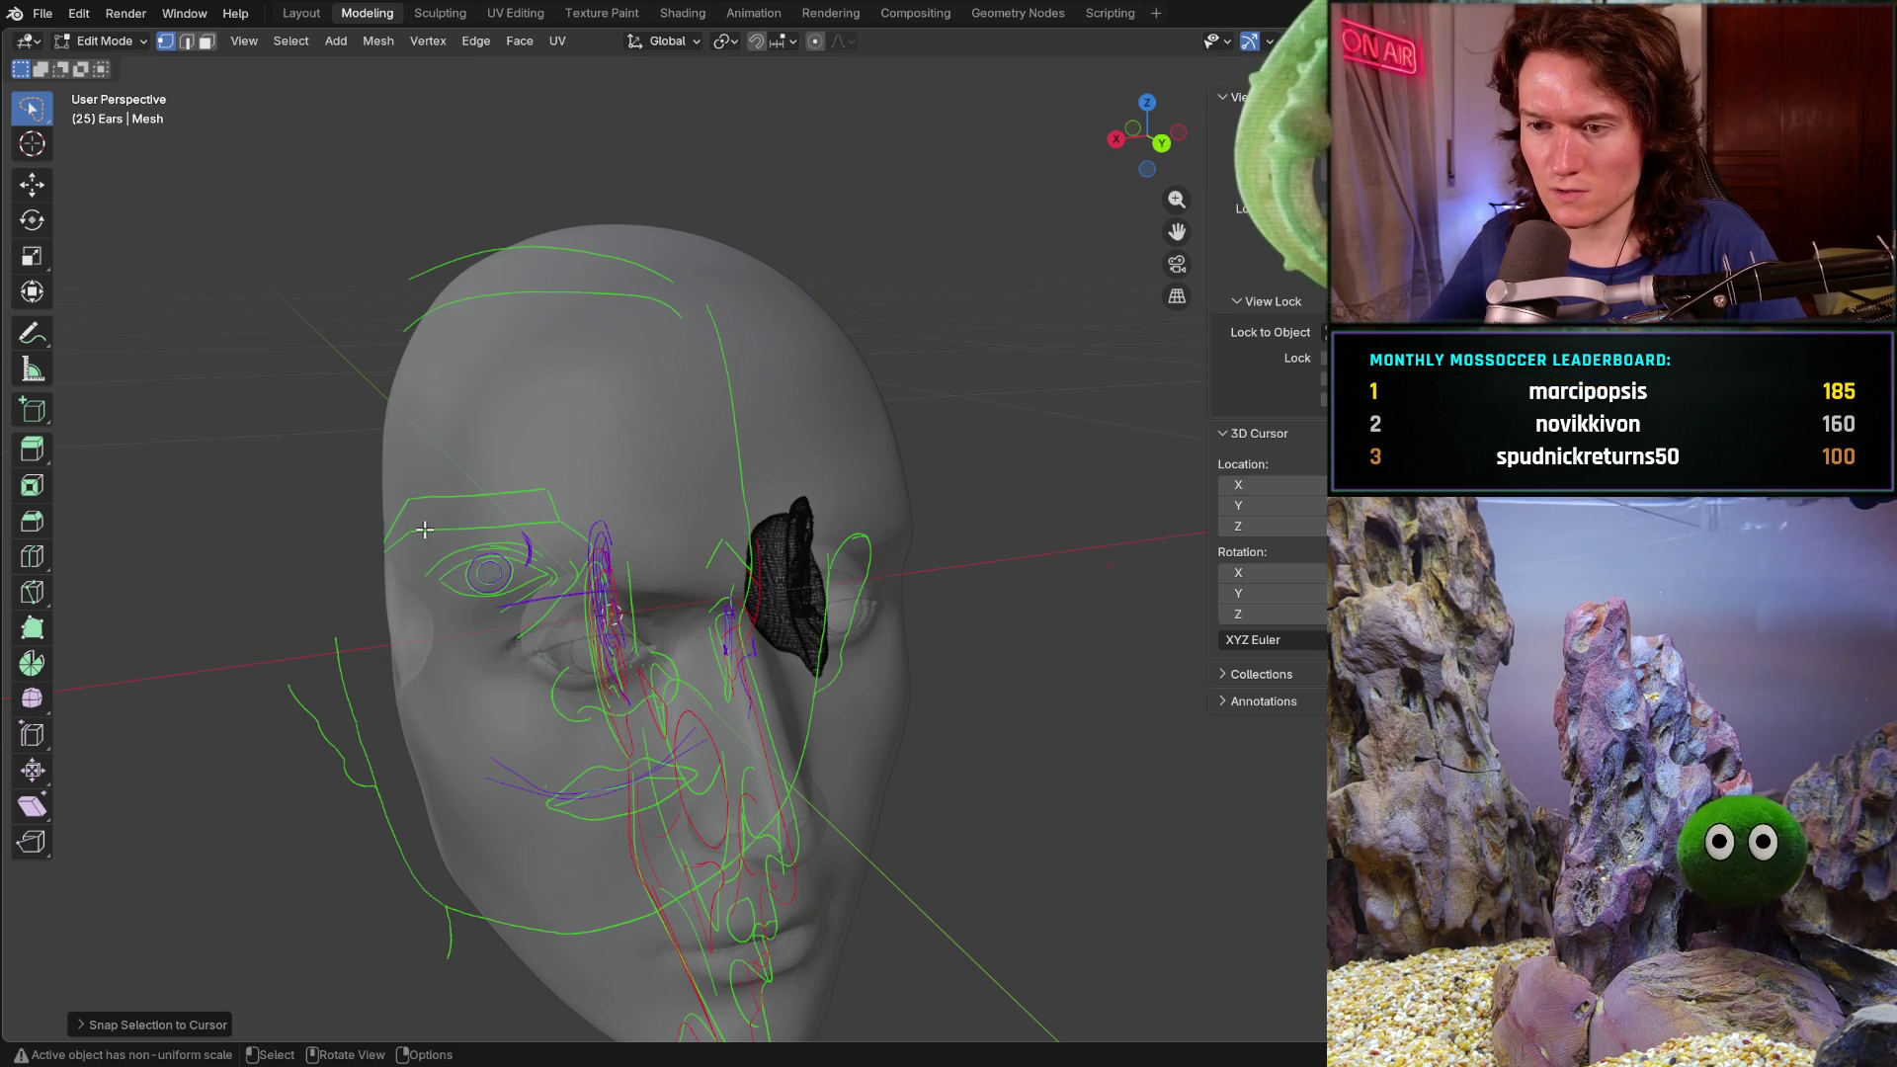
key("ctrl+z")
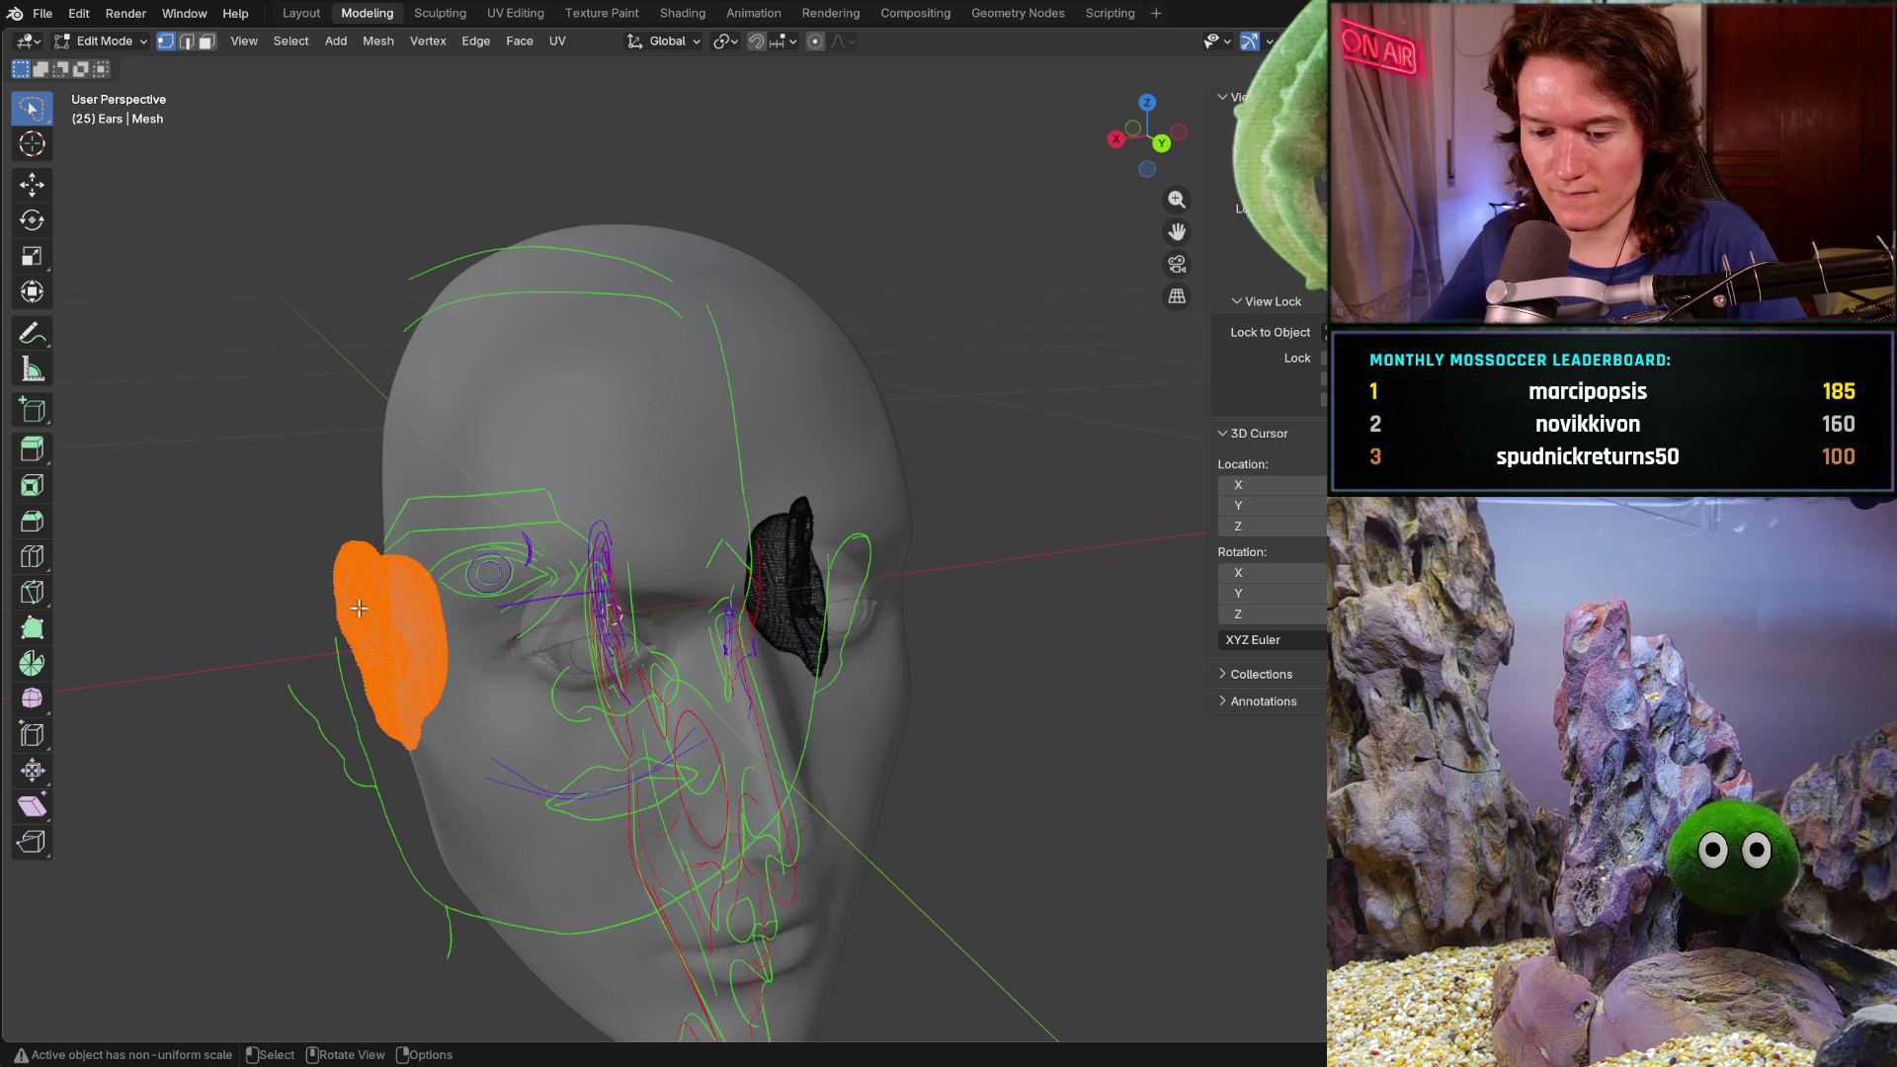
key("shift+s")
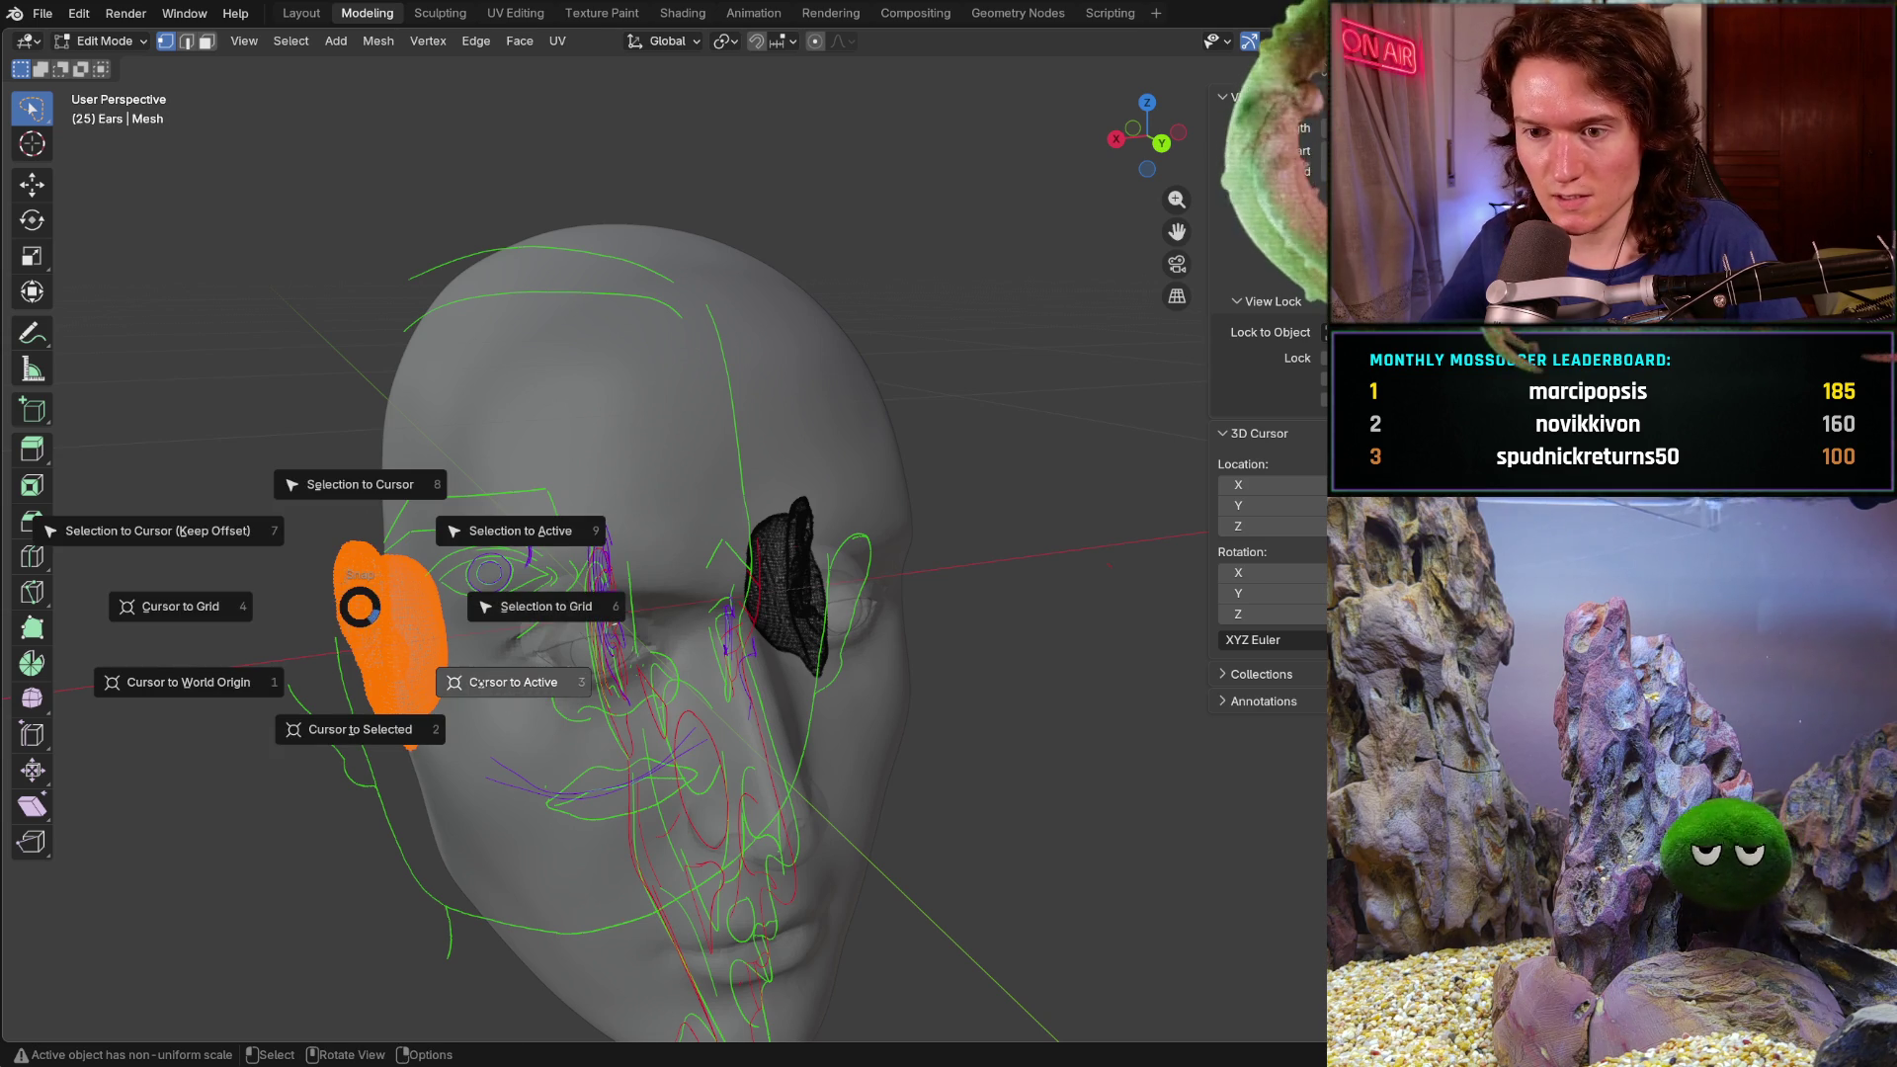
left_click(360, 726)
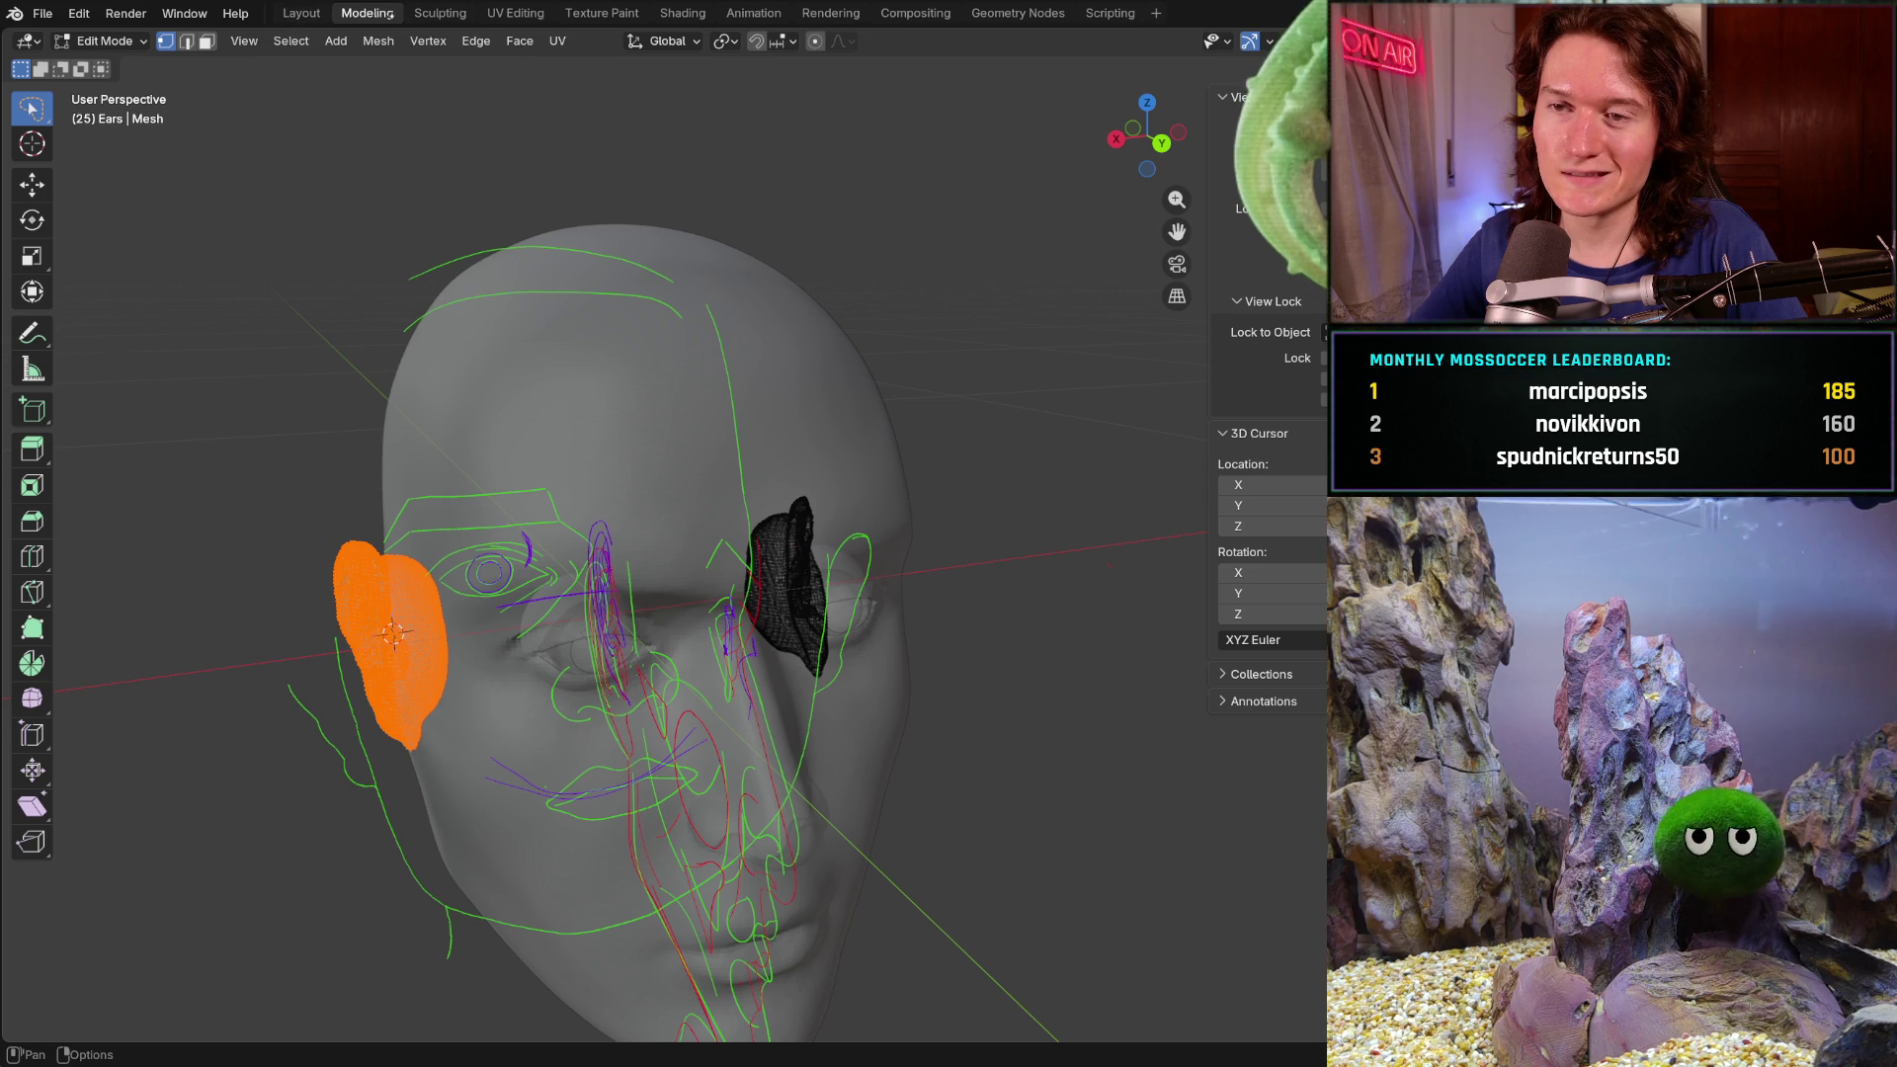
left_click(439, 14)
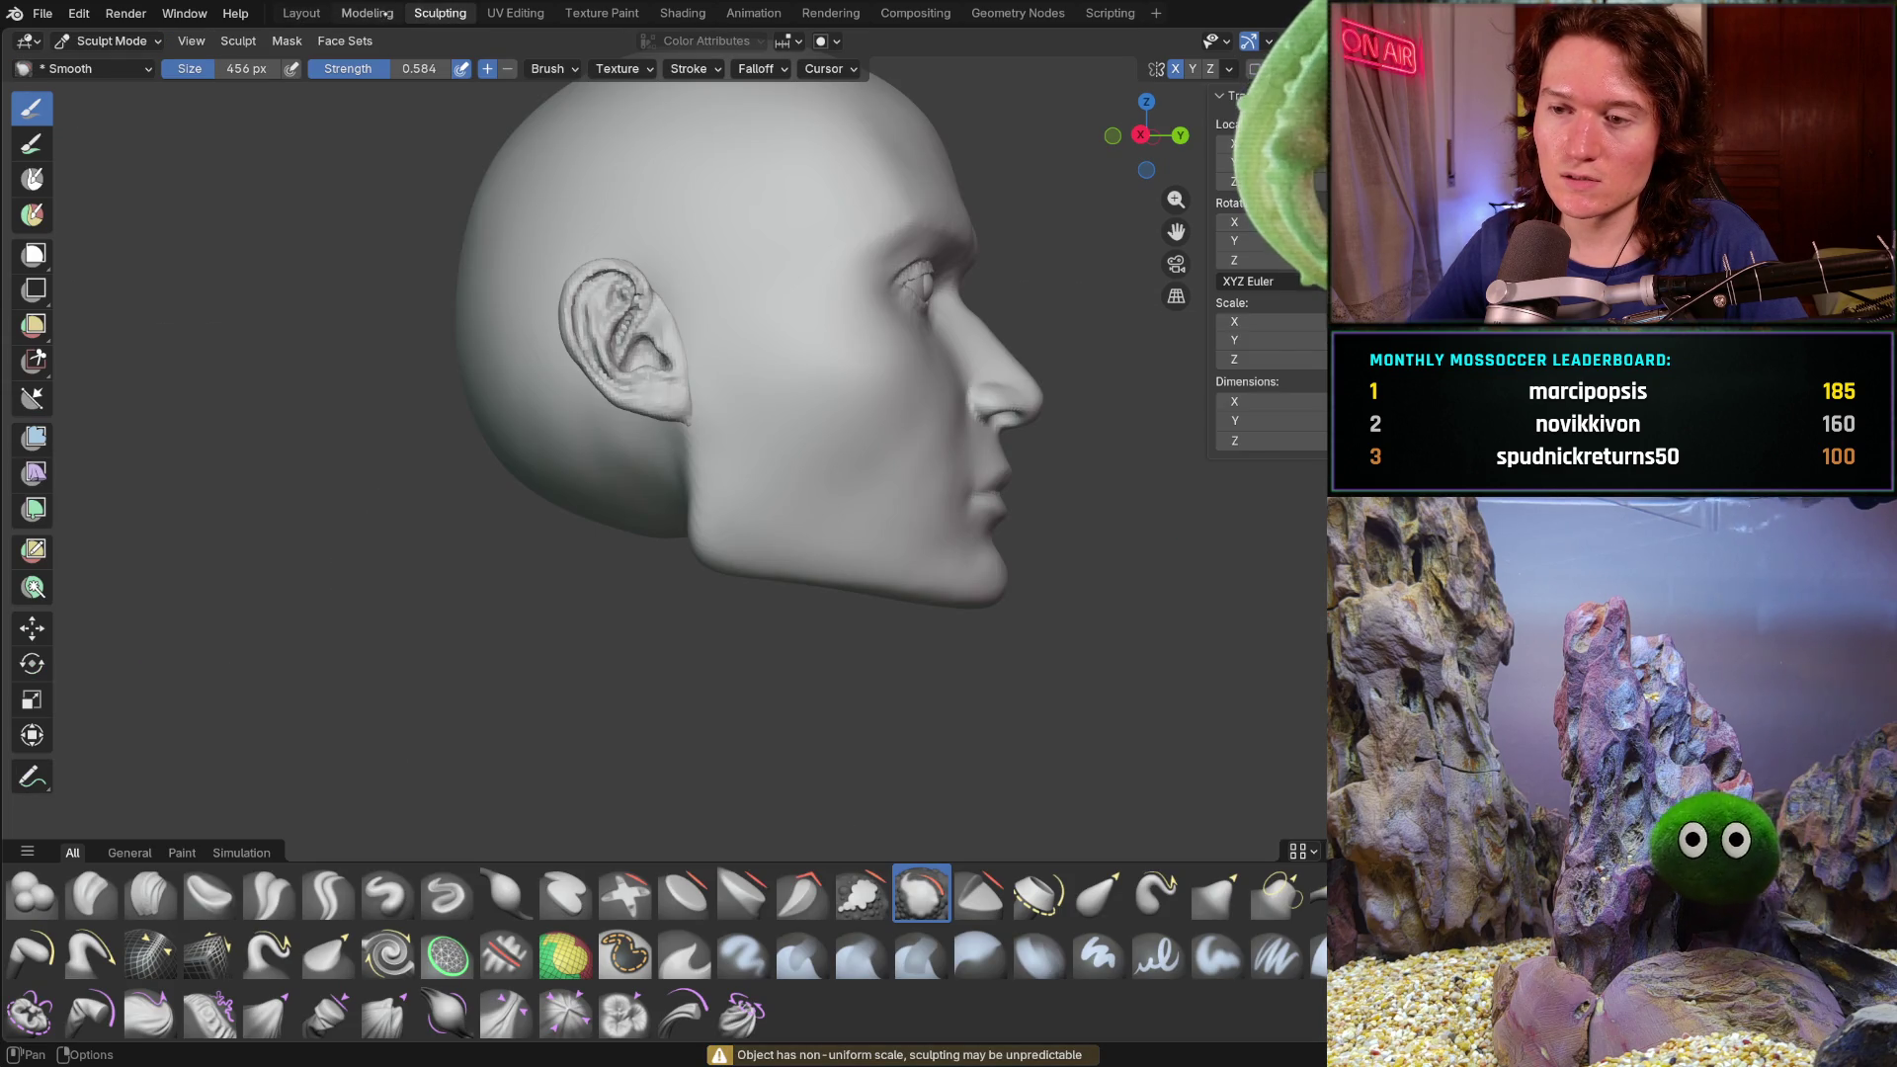
- Settle on the Layout workspace in Object Mode and orbit toward the ear
left_click(366, 14)
left_click(439, 13)
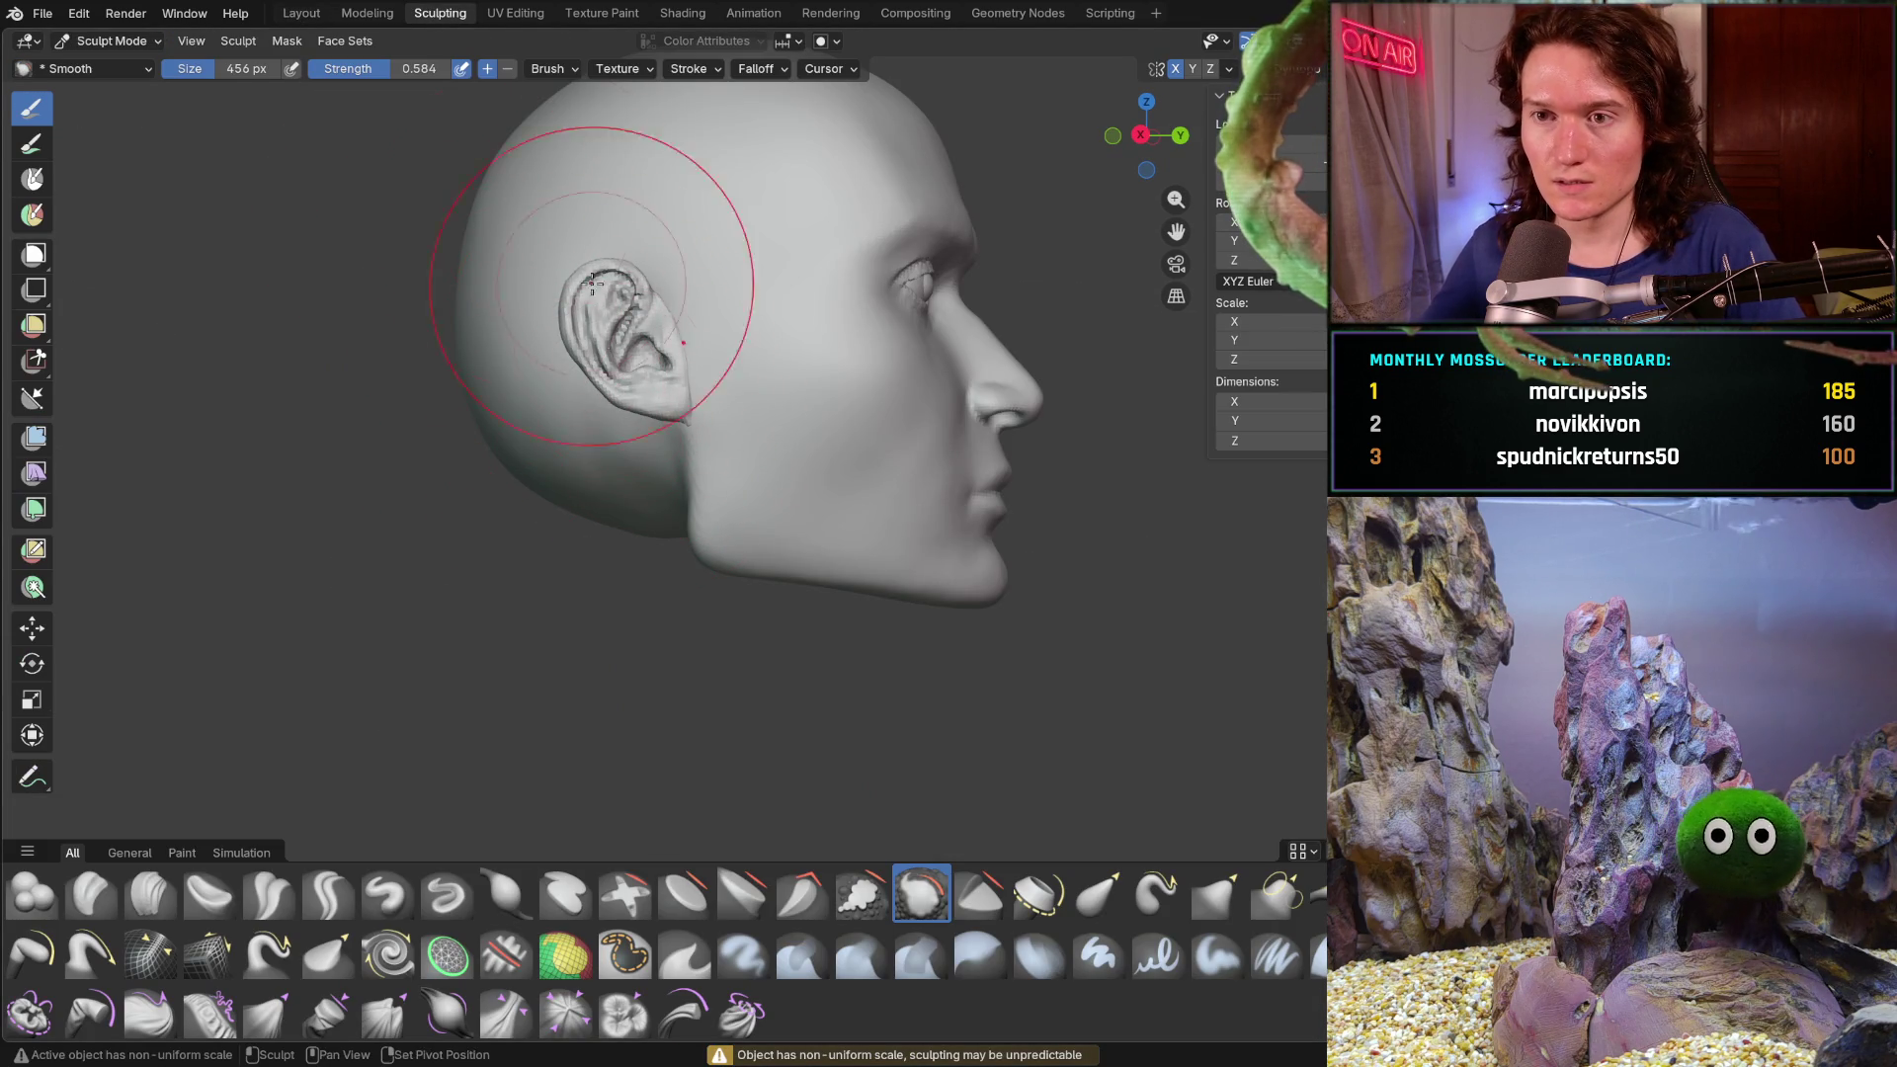
left_click(301, 13)
middle_click_drag(667, 445, 457, 452)
scroll(459, 452, "up", 2)
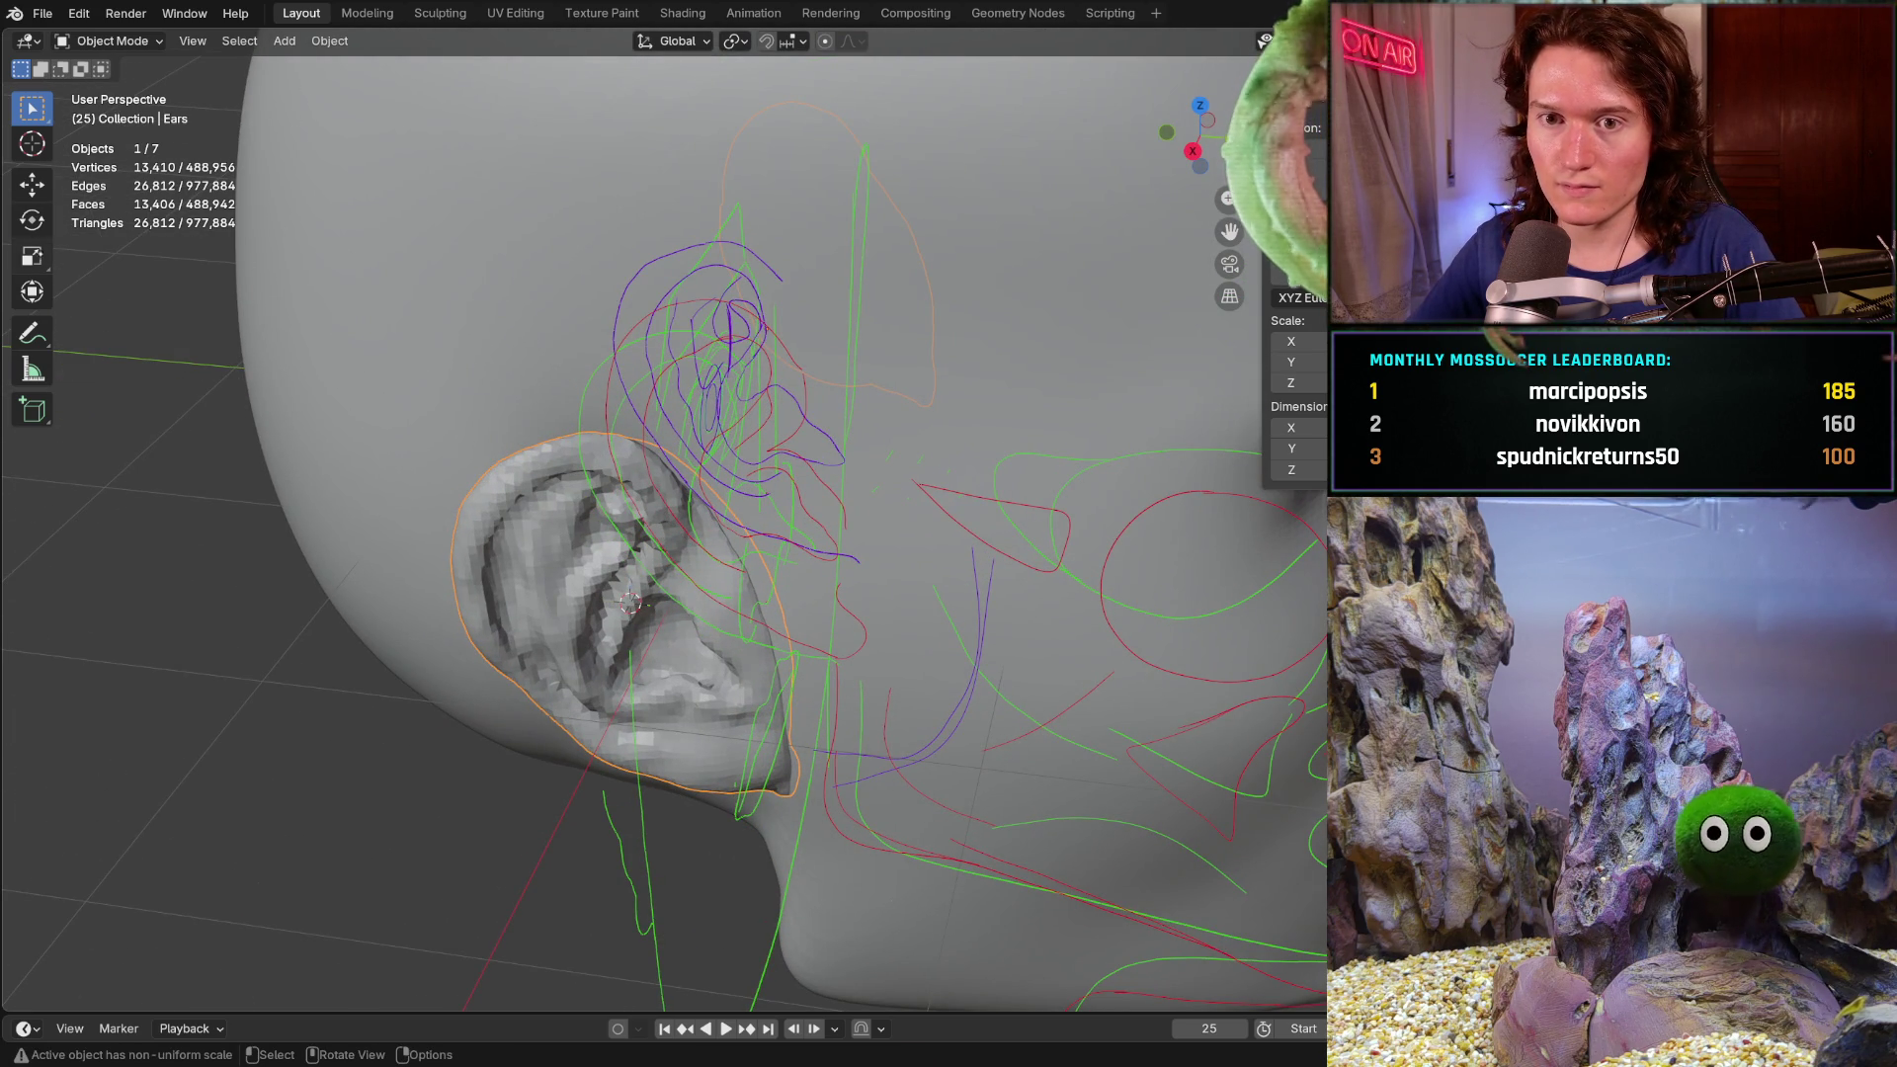
- Set the Ears object's origin to the 3D cursor at the ear centre
key("shift+space")
key("s")
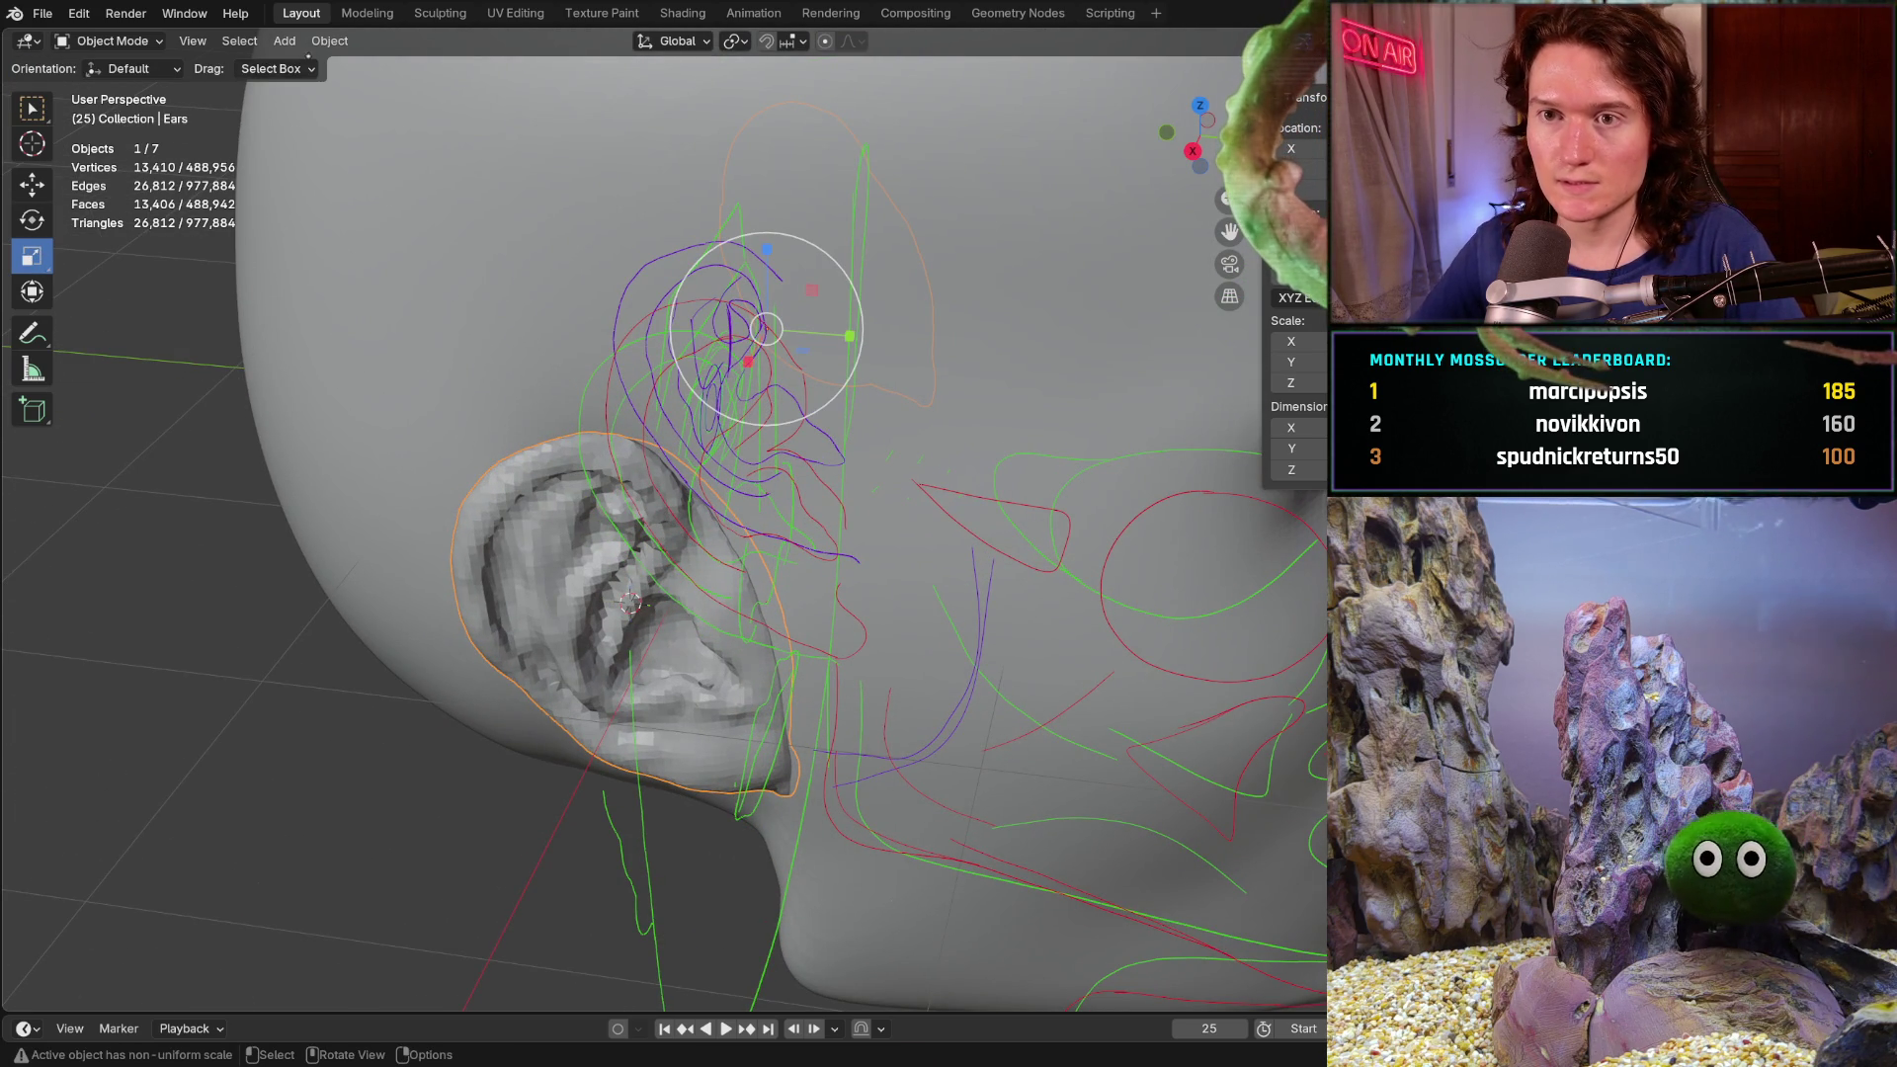
left_click(329, 40)
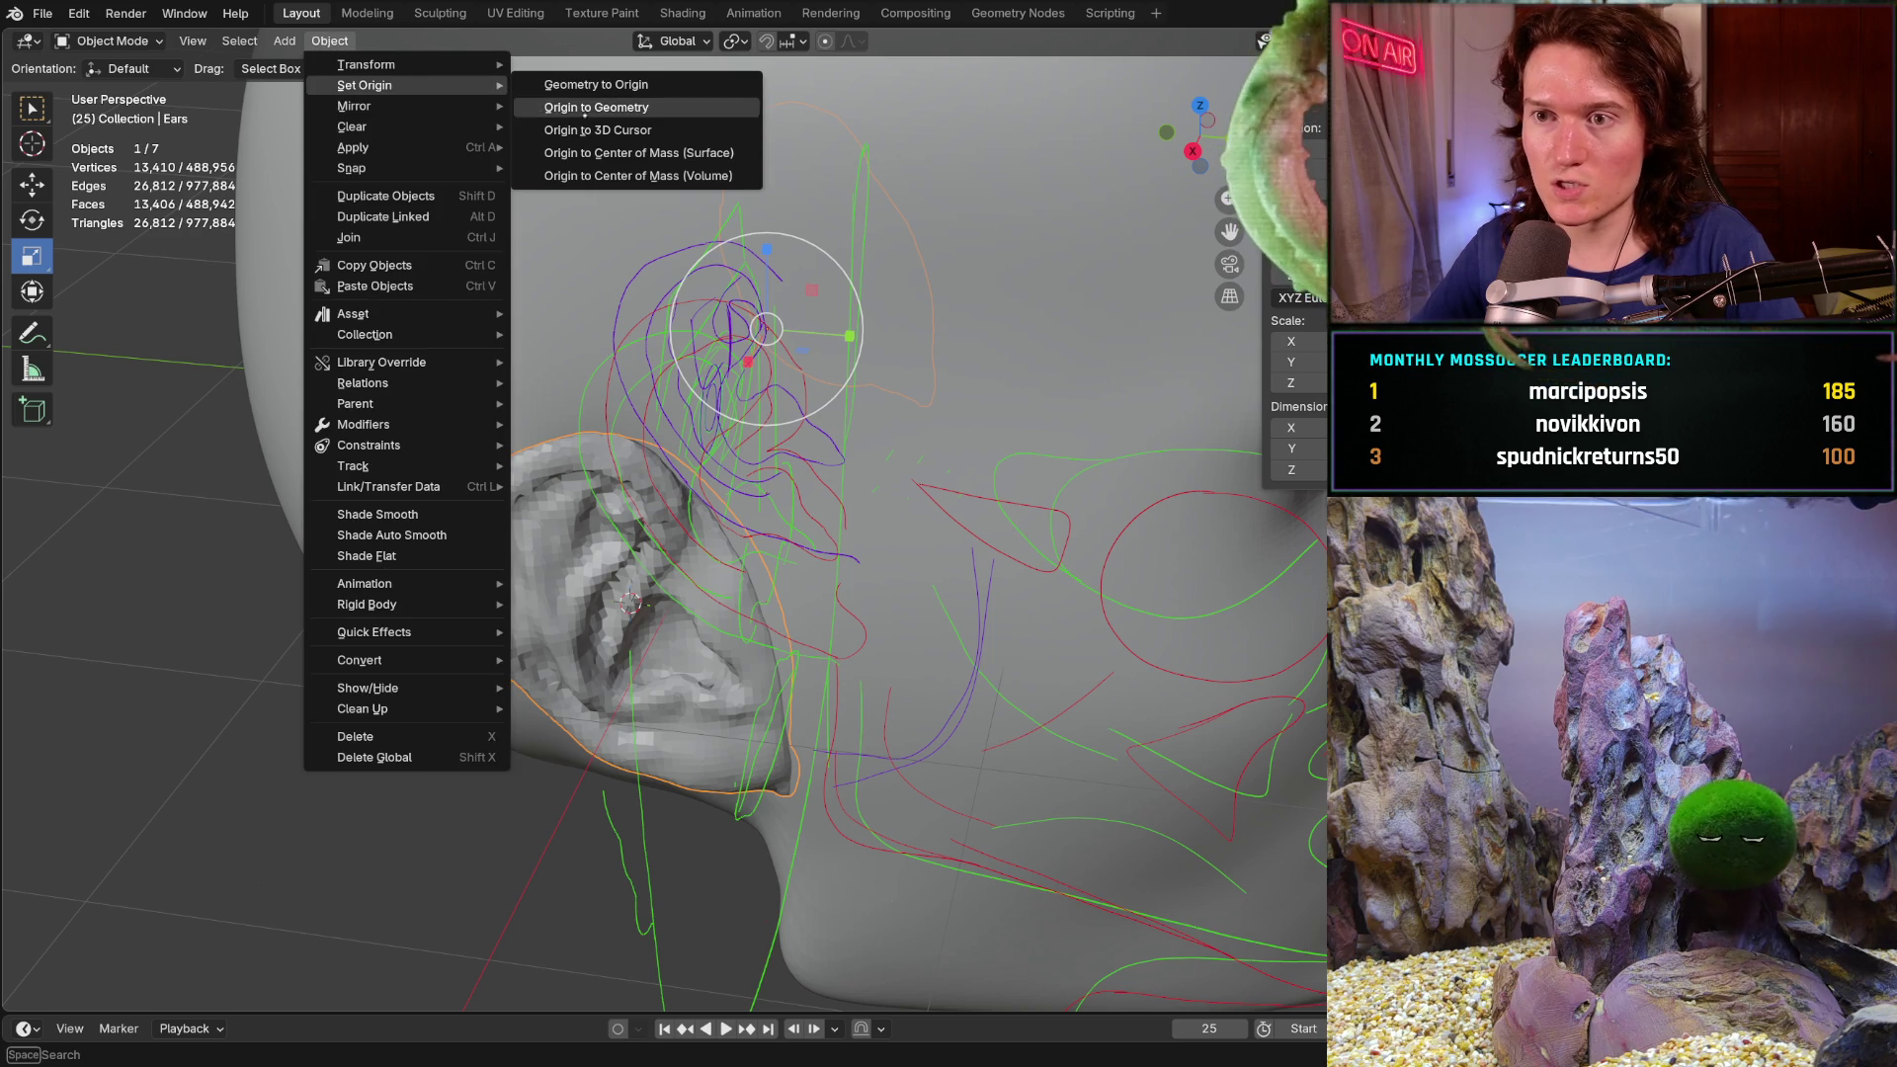
left_click(640, 130)
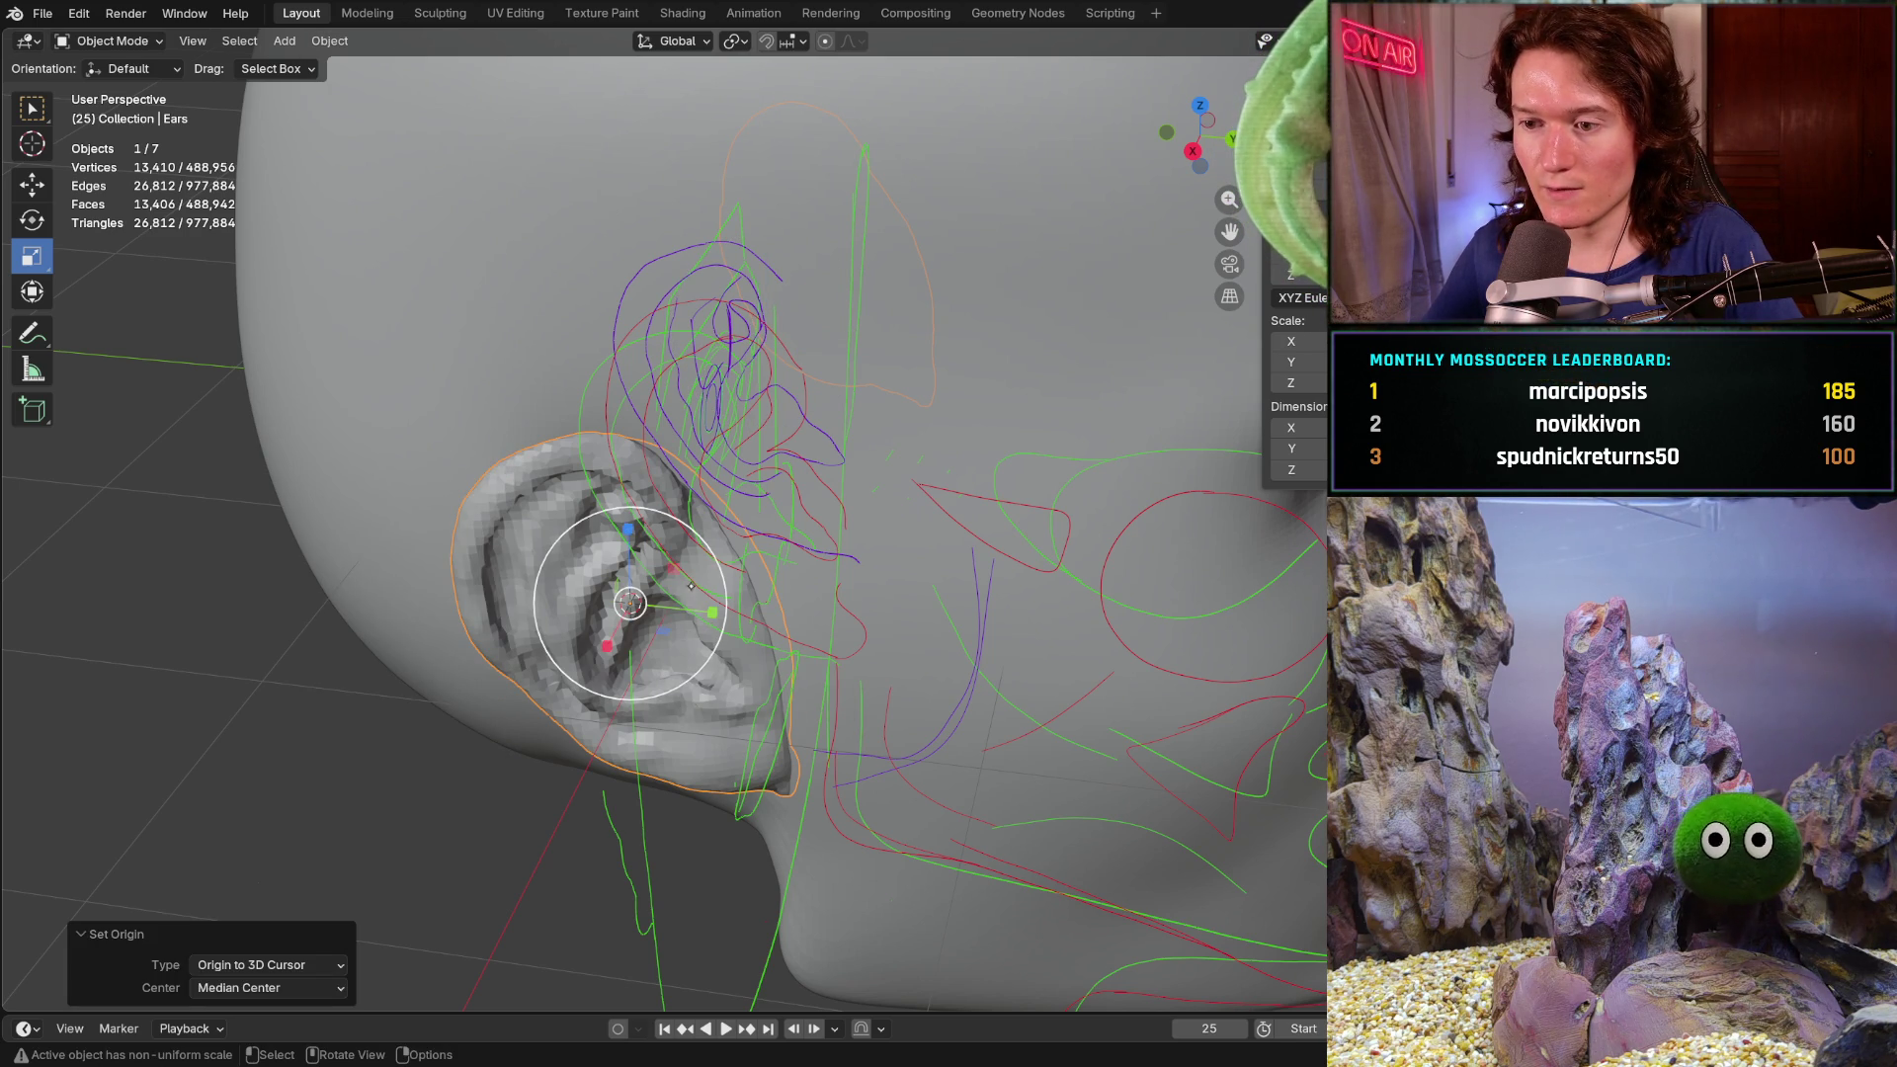
- From the right side view scale the ear to about 0.86 and unhide the reference photo
key("KP_3")
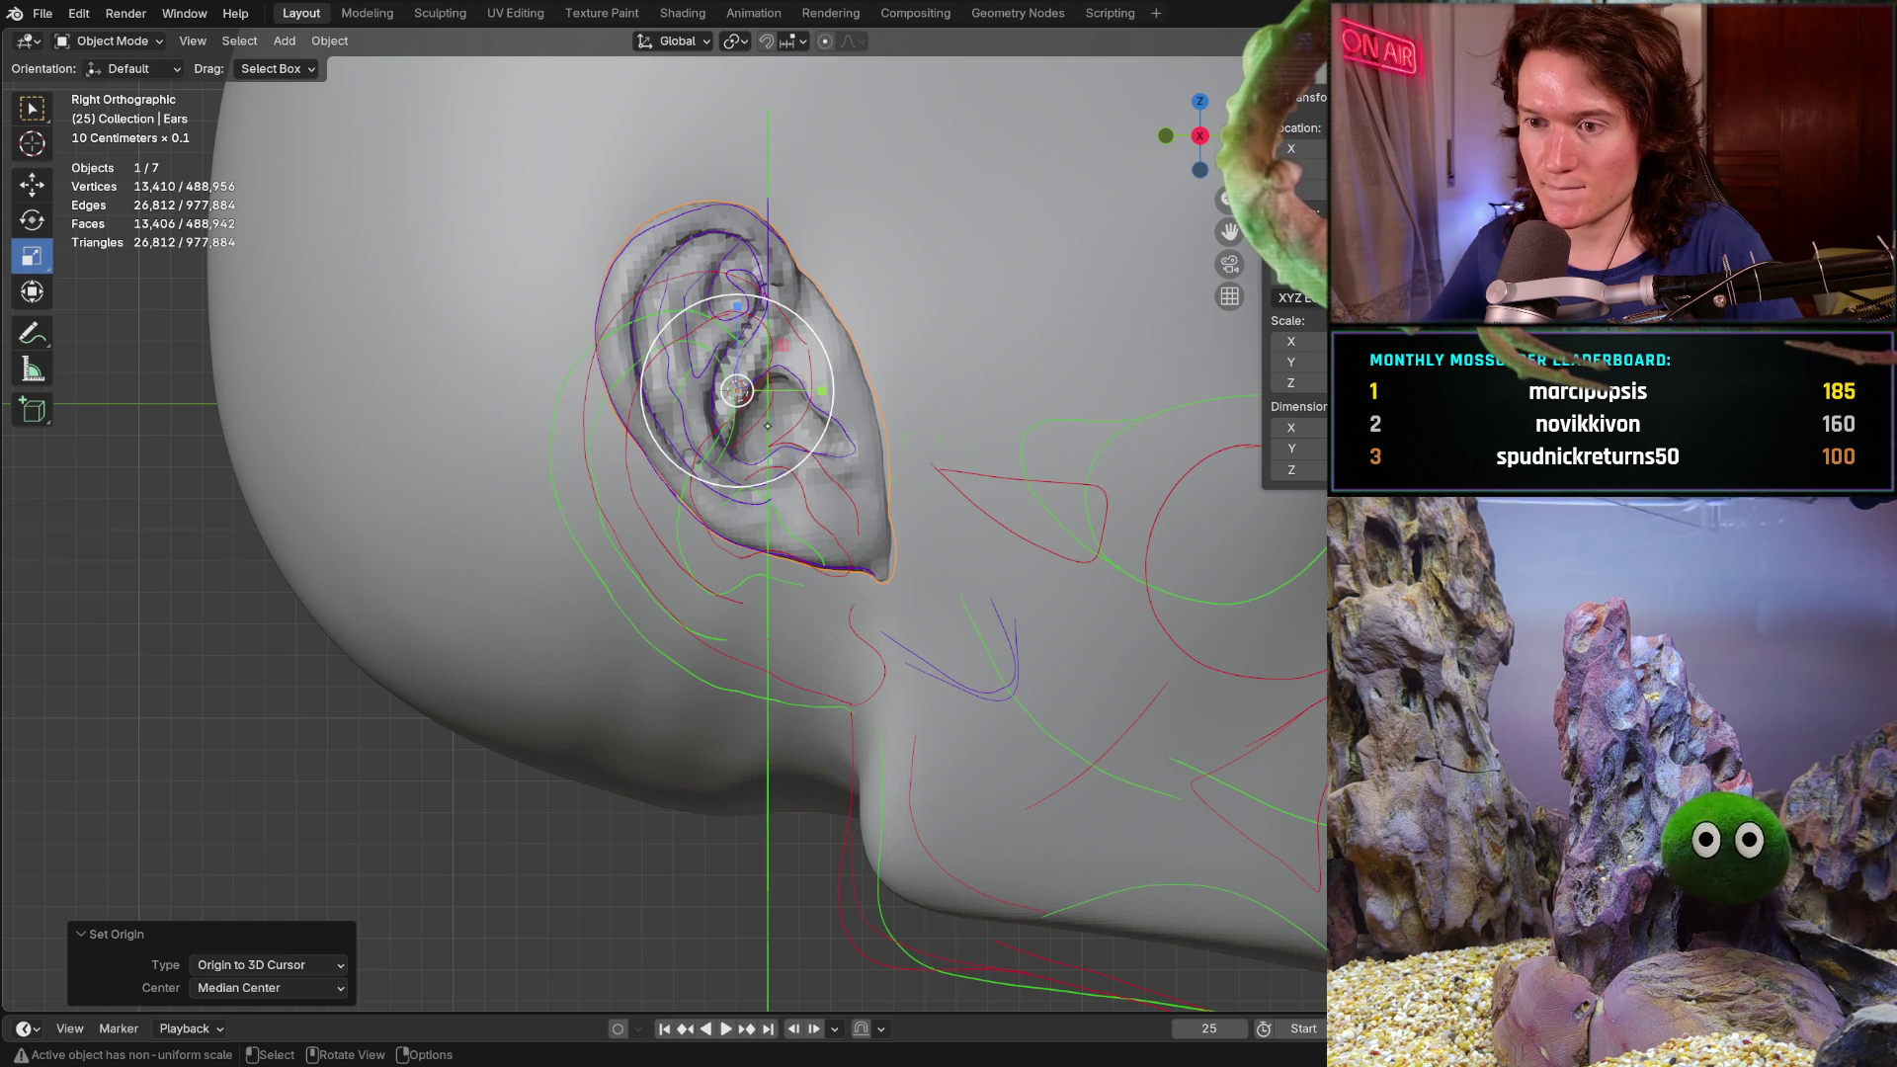
key("s")
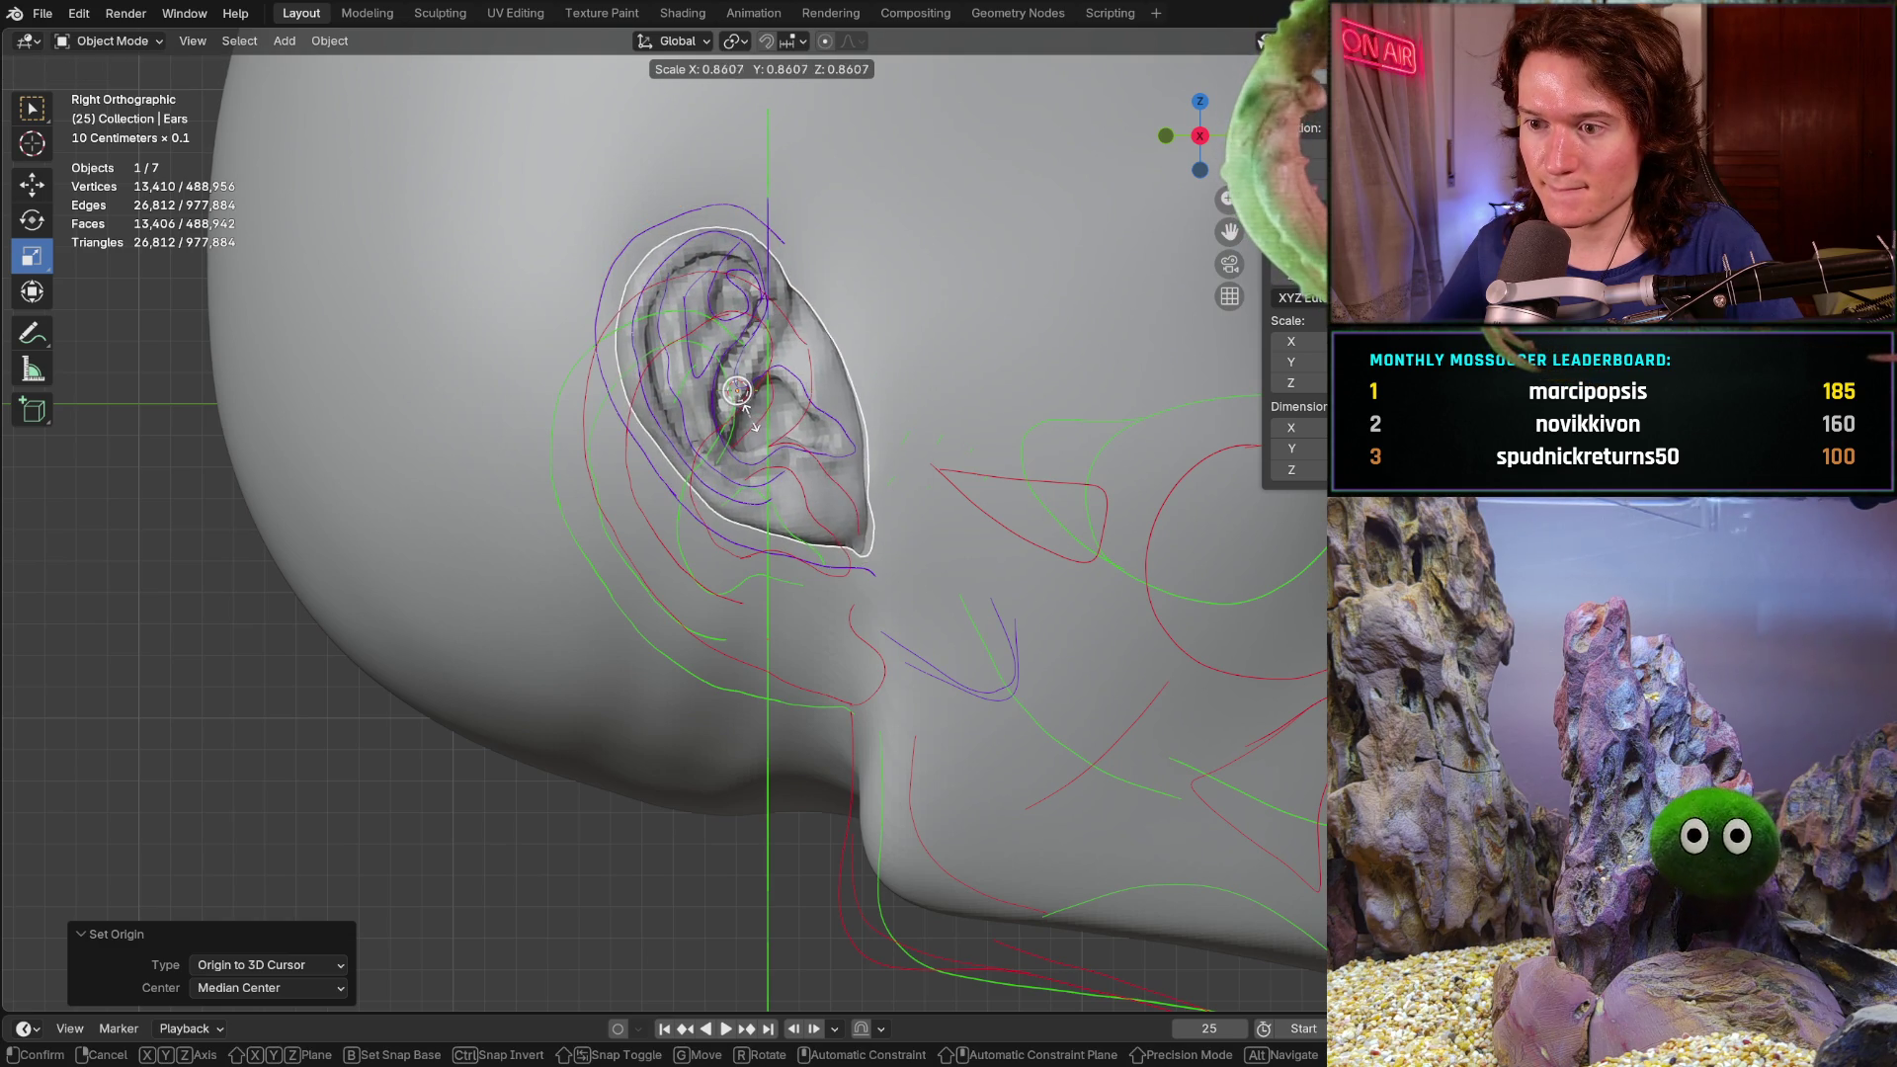
left_click(737, 390)
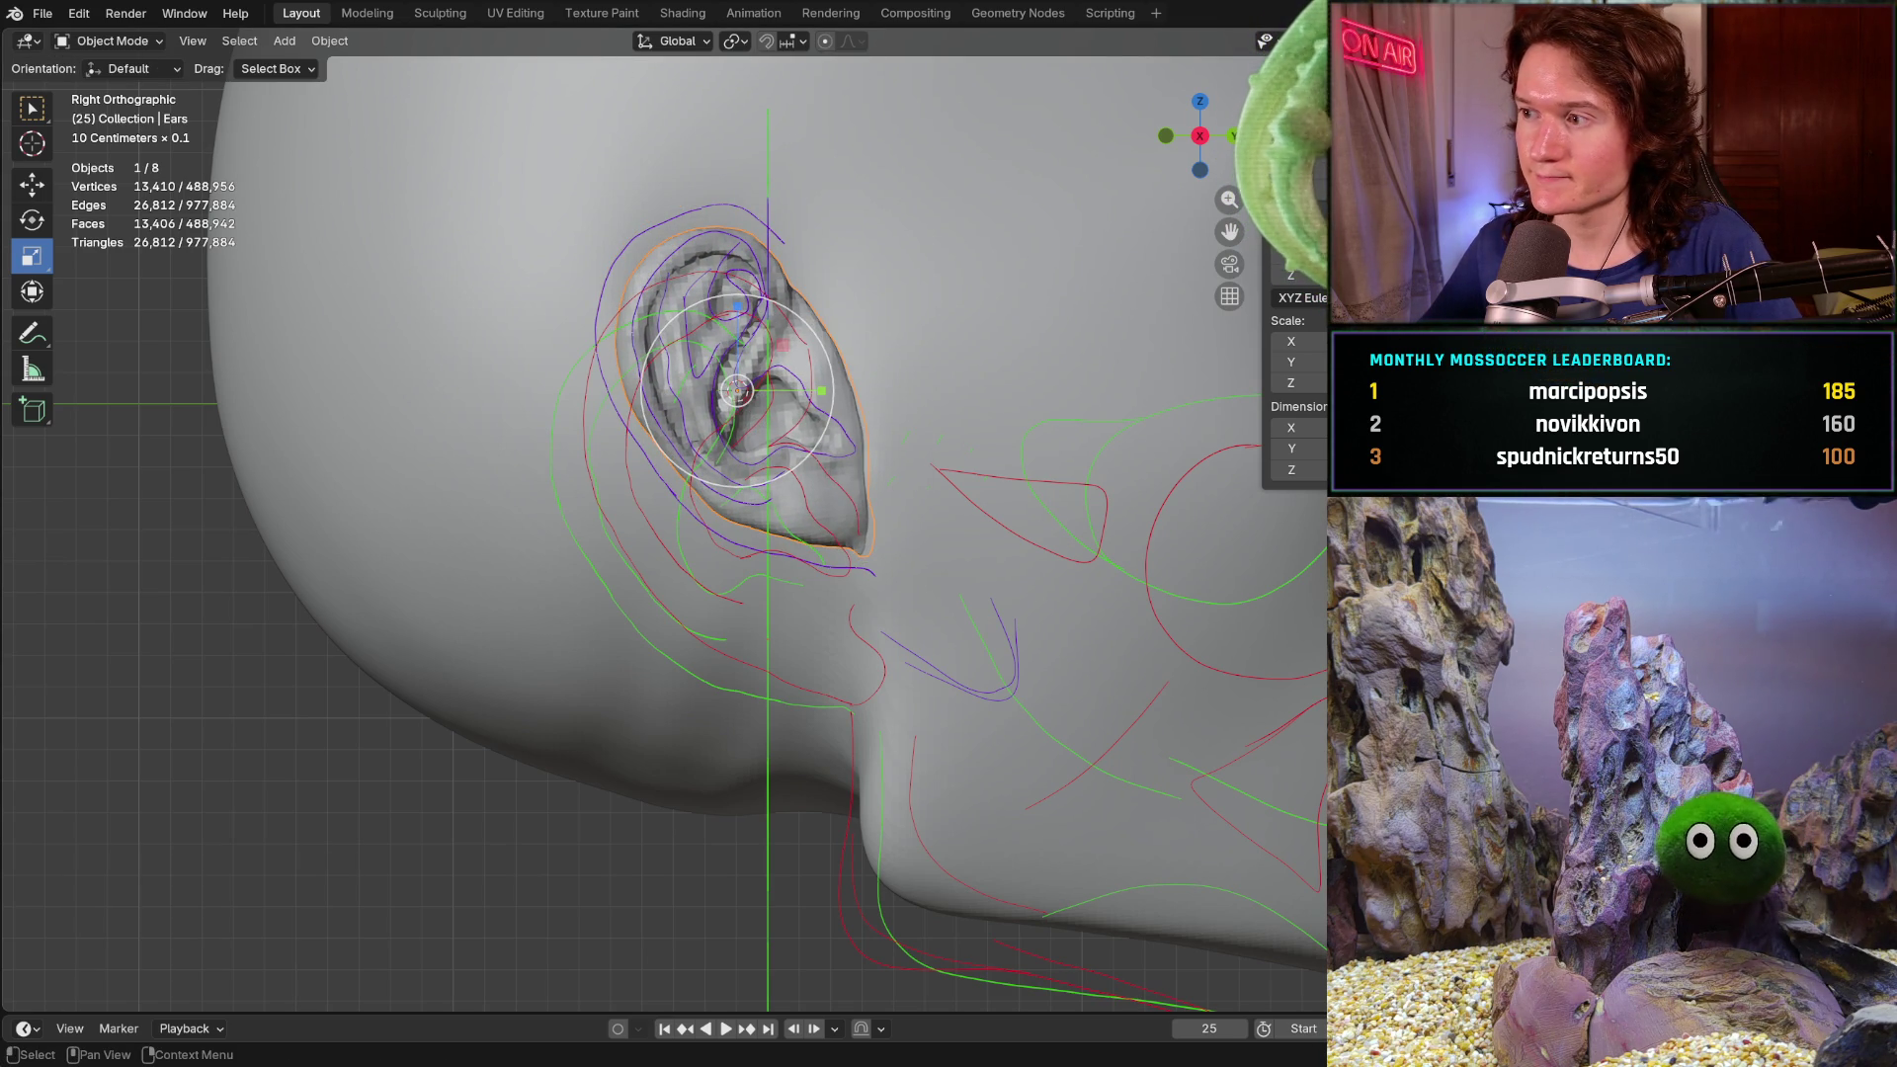
key("alt+h")
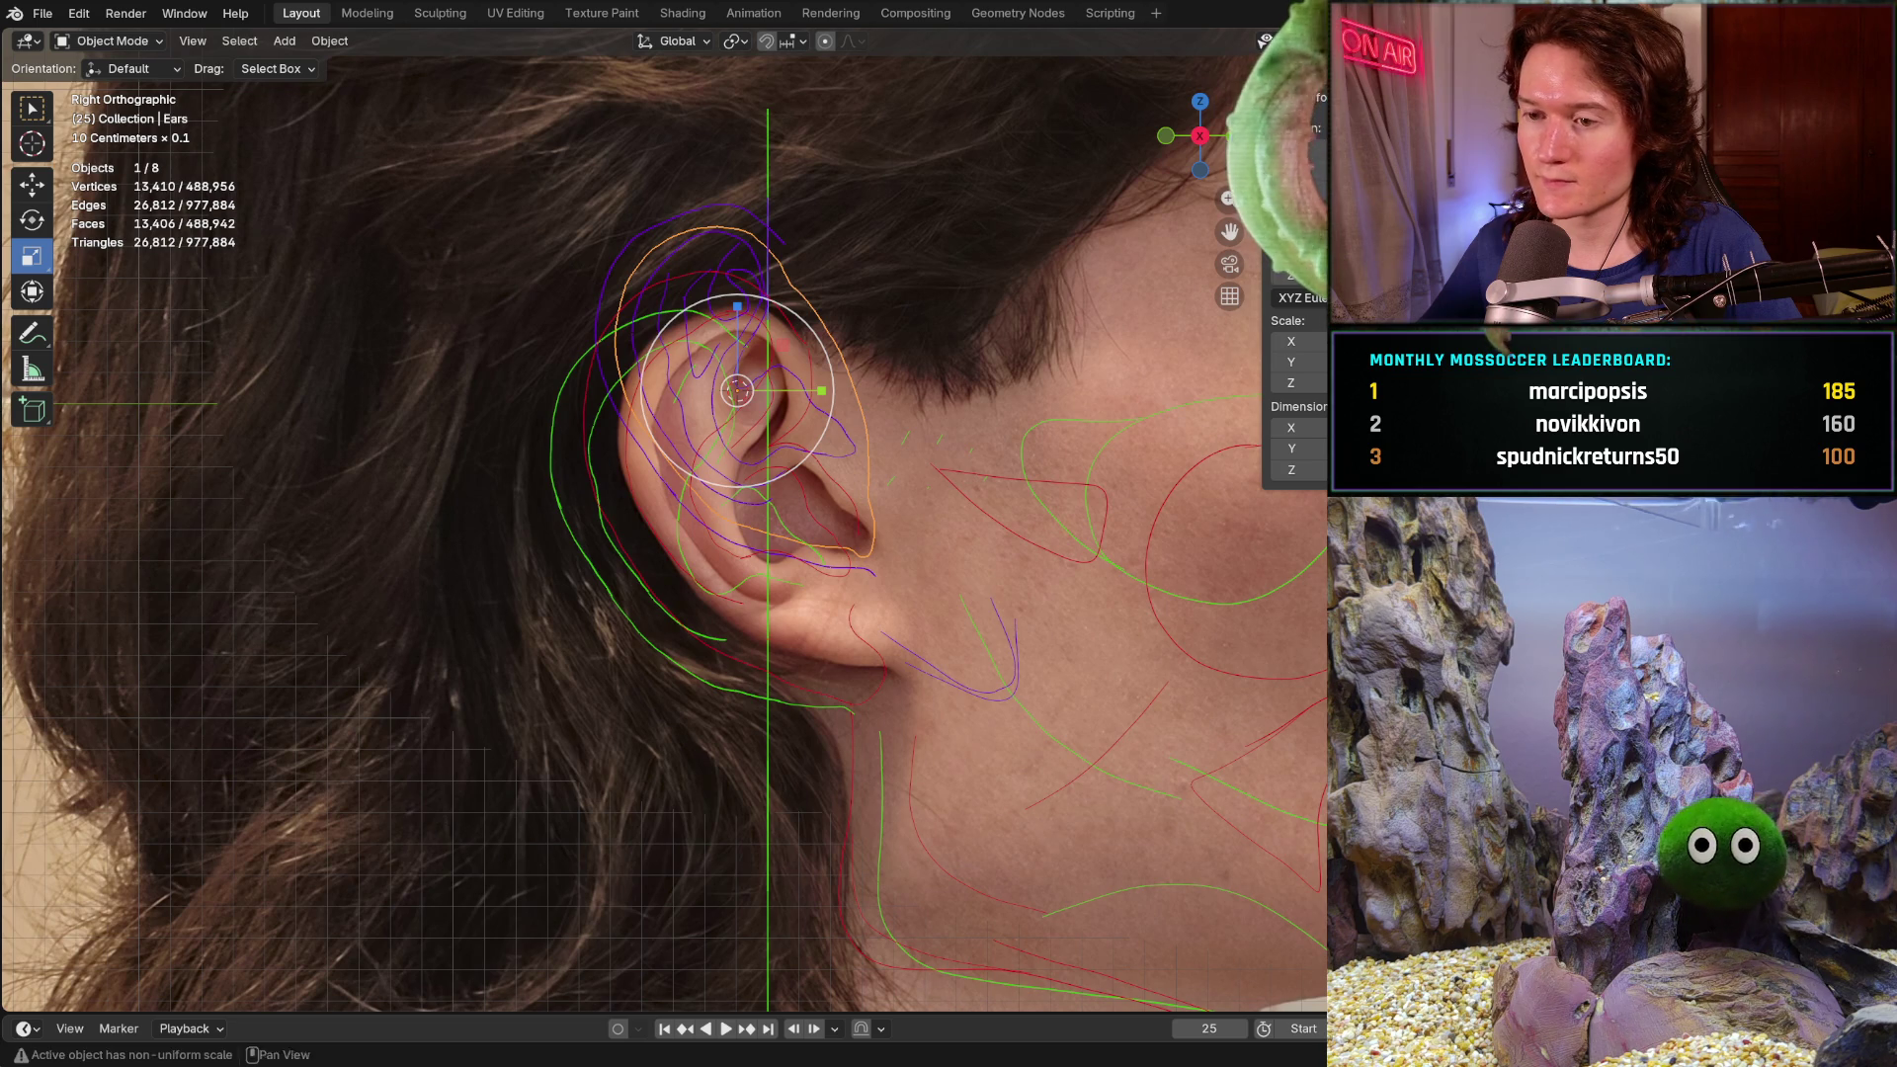